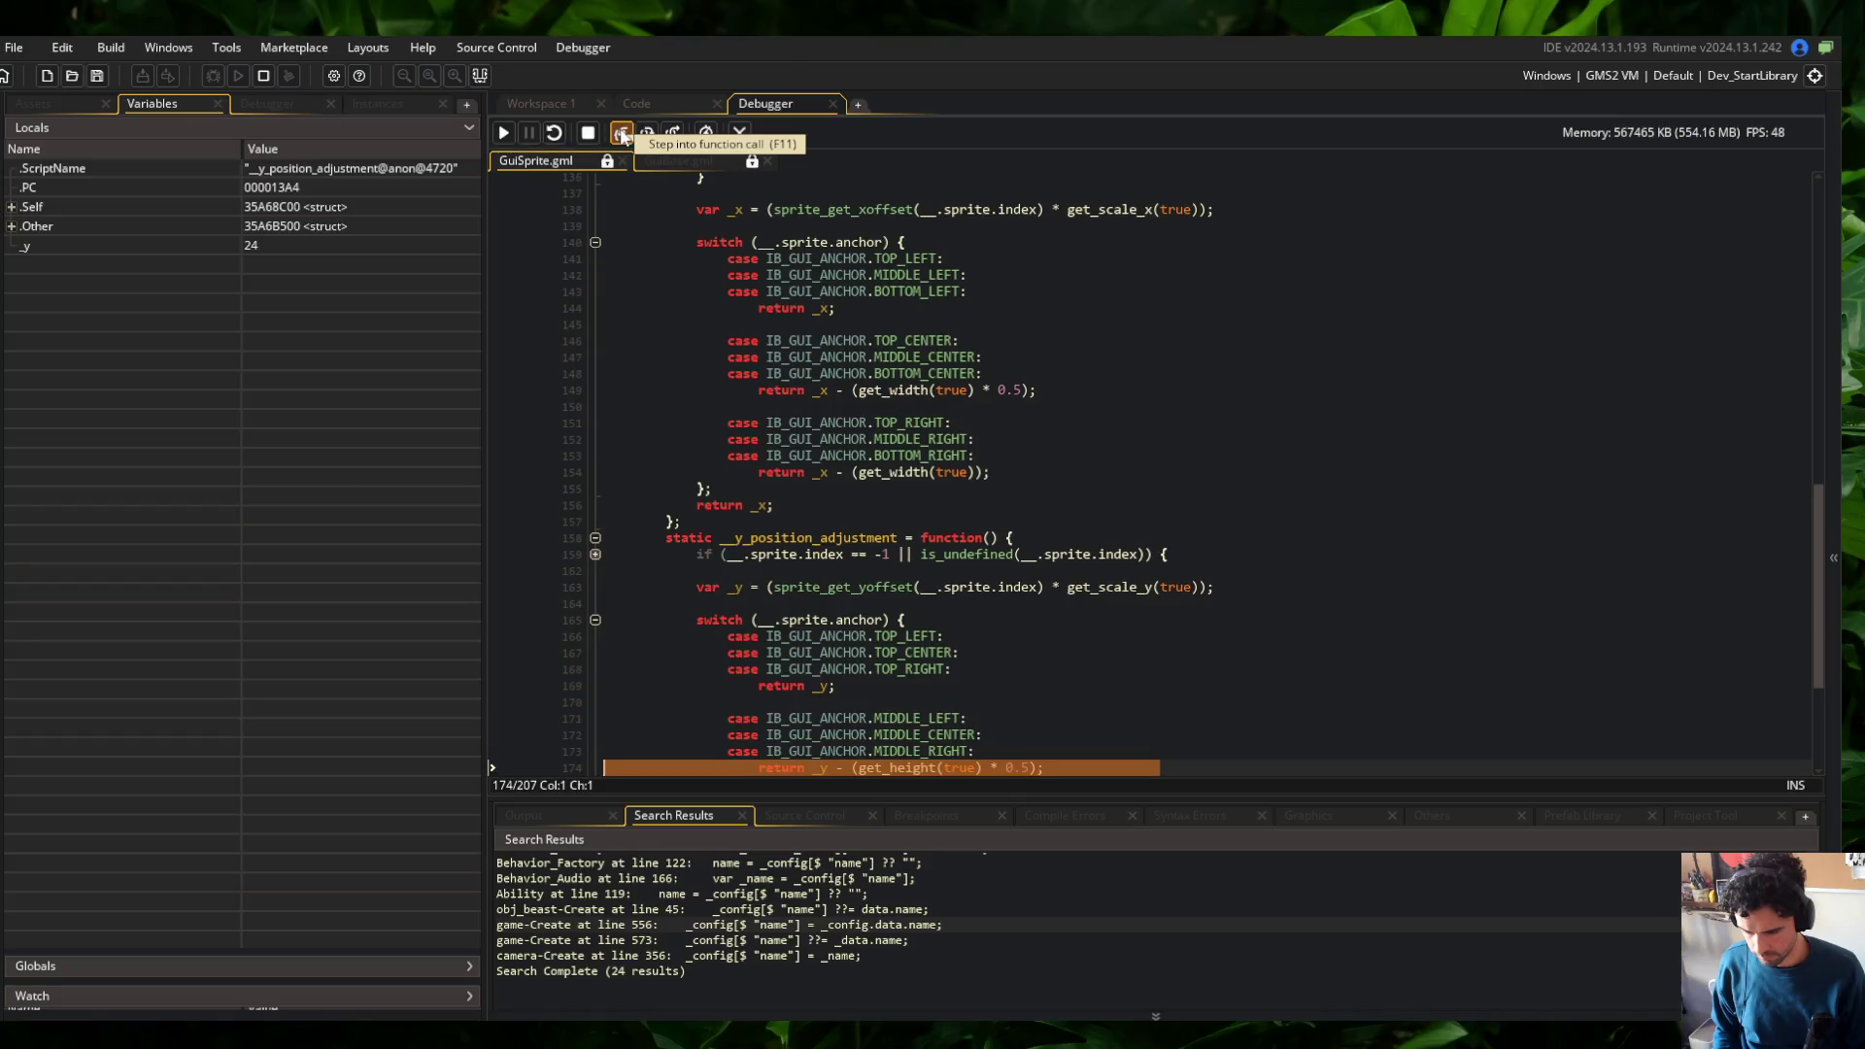
Step through get_height and get_scale_y, then back to the sprite's debug call on line 58
{"action": "left_click", "coordinate": [620, 134]}
{"action": "left_click", "coordinate": [621, 134]}
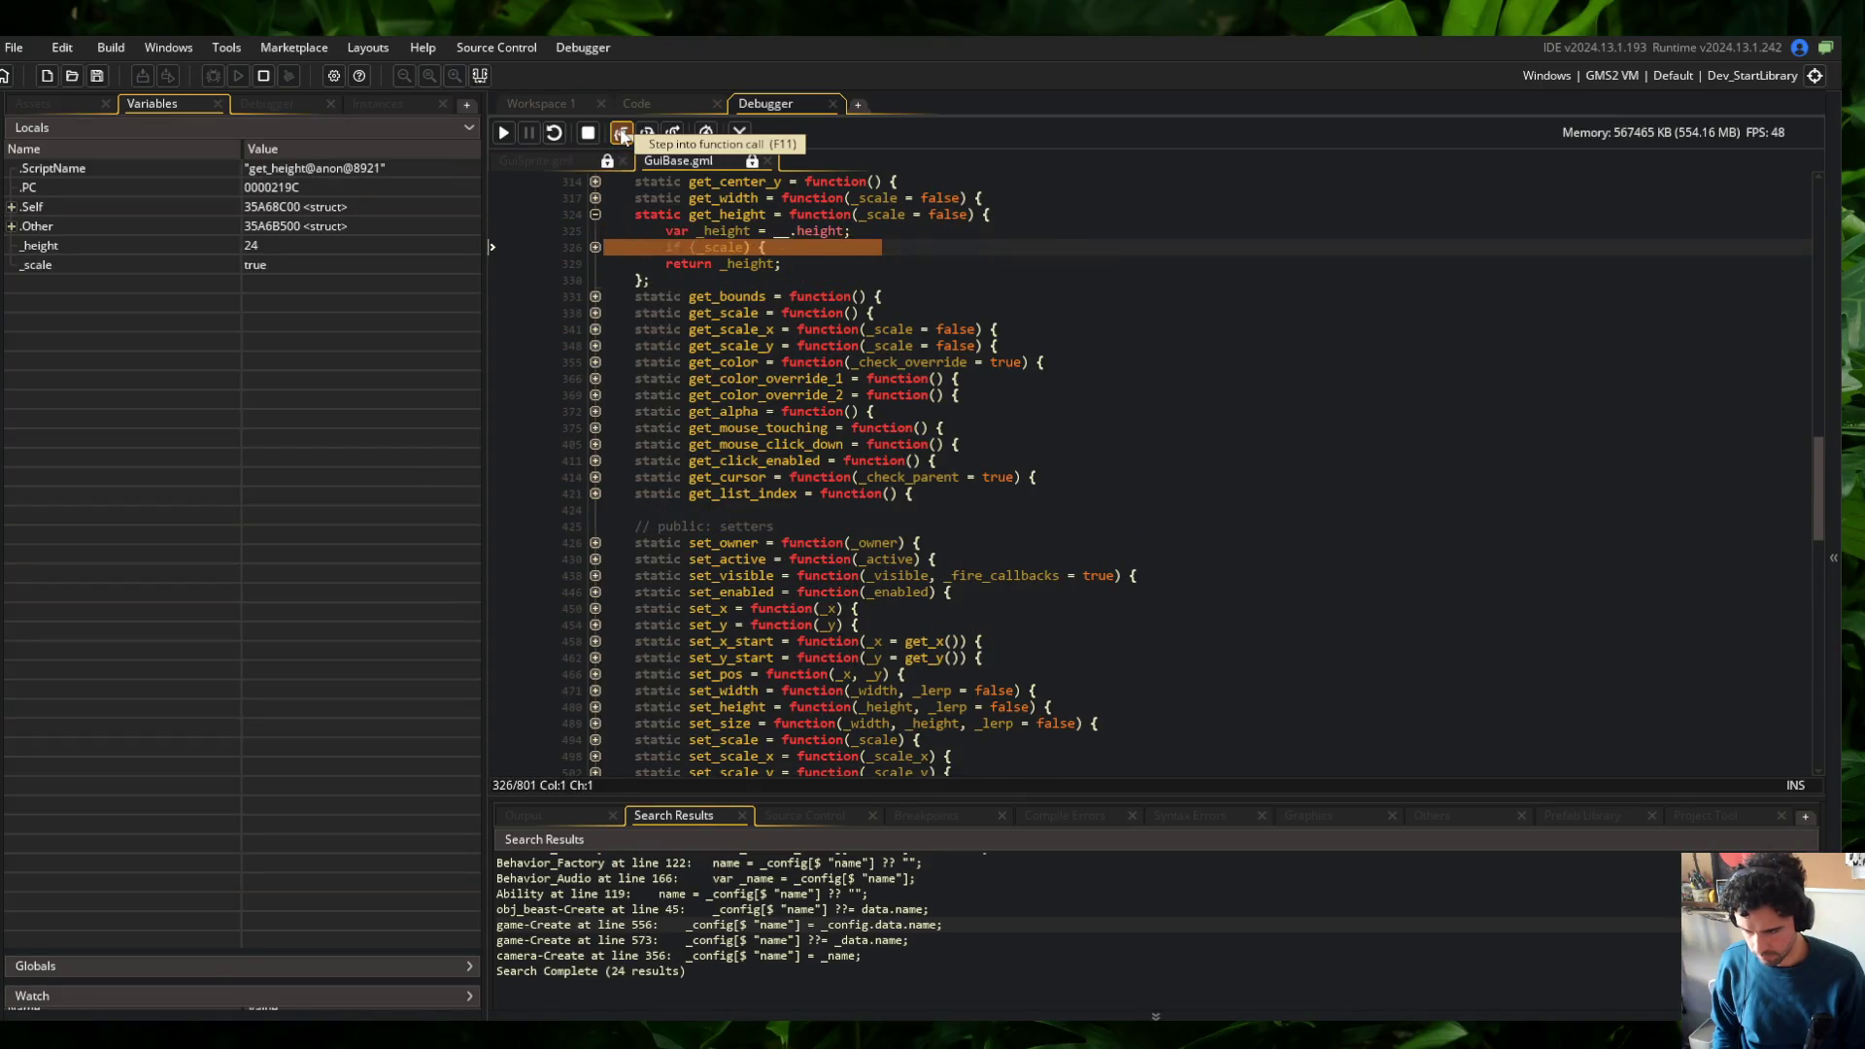
{"action": "left_click", "coordinate": [621, 134]}
{"action": "left_click", "coordinate": [621, 134]}
{"action": "left_click", "coordinate": [620, 134]}
{"action": "left_click", "coordinate": [620, 135]}
{"action": "left_click", "coordinate": [621, 134]}
{"action": "left_click", "coordinate": [620, 134]}
{"action": "left_click", "coordinate": [621, 134]}
{"action": "left_click", "coordinate": [621, 135]}
{"action": "left_click", "coordinate": [621, 134]}
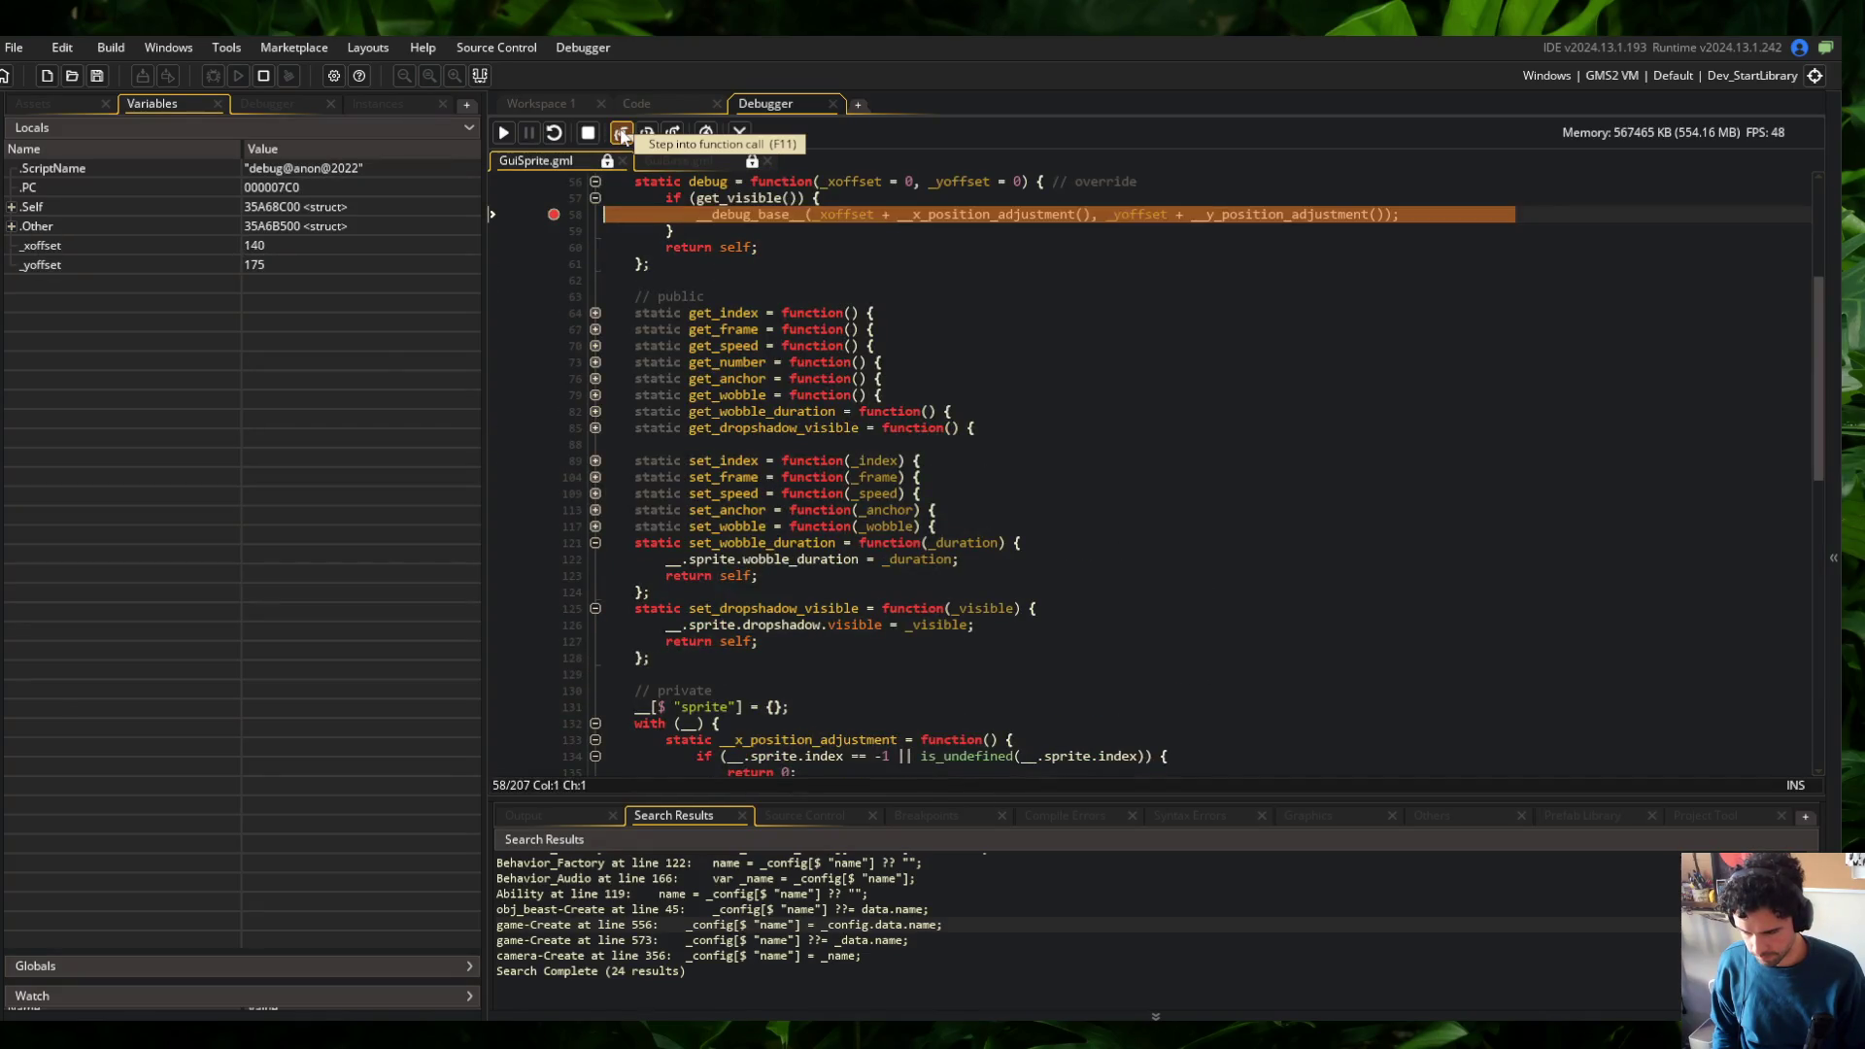
{"action": "left_click", "coordinate": [620, 134]}
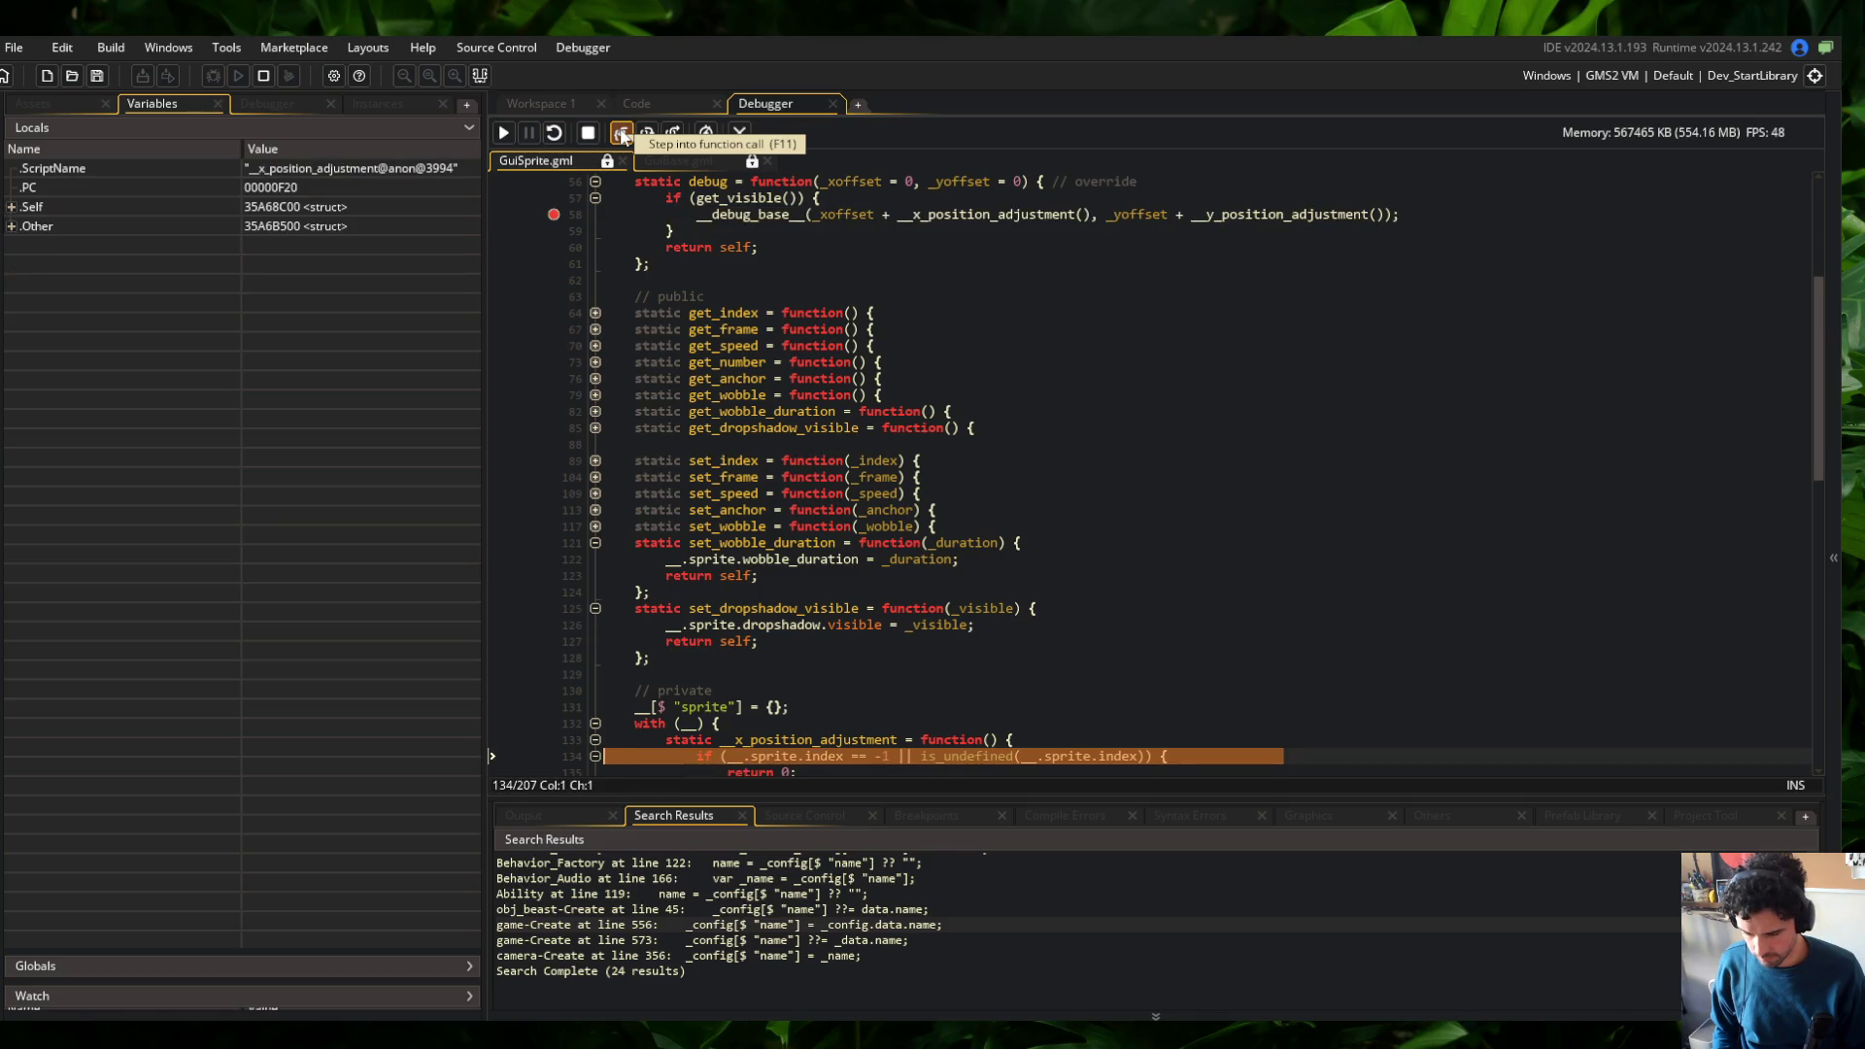
Step through the line 138 x offset, get_scale_x and the anchor cases to line 149
{"action": "left_click", "coordinate": [621, 134]}
{"action": "left_click", "coordinate": [620, 134]}
{"action": "left_click", "coordinate": [621, 134]}
{"action": "left_click", "coordinate": [621, 134]}
{"action": "left_click", "coordinate": [621, 134]}
{"action": "left_click", "coordinate": [620, 134]}
{"action": "left_click", "coordinate": [621, 134]}
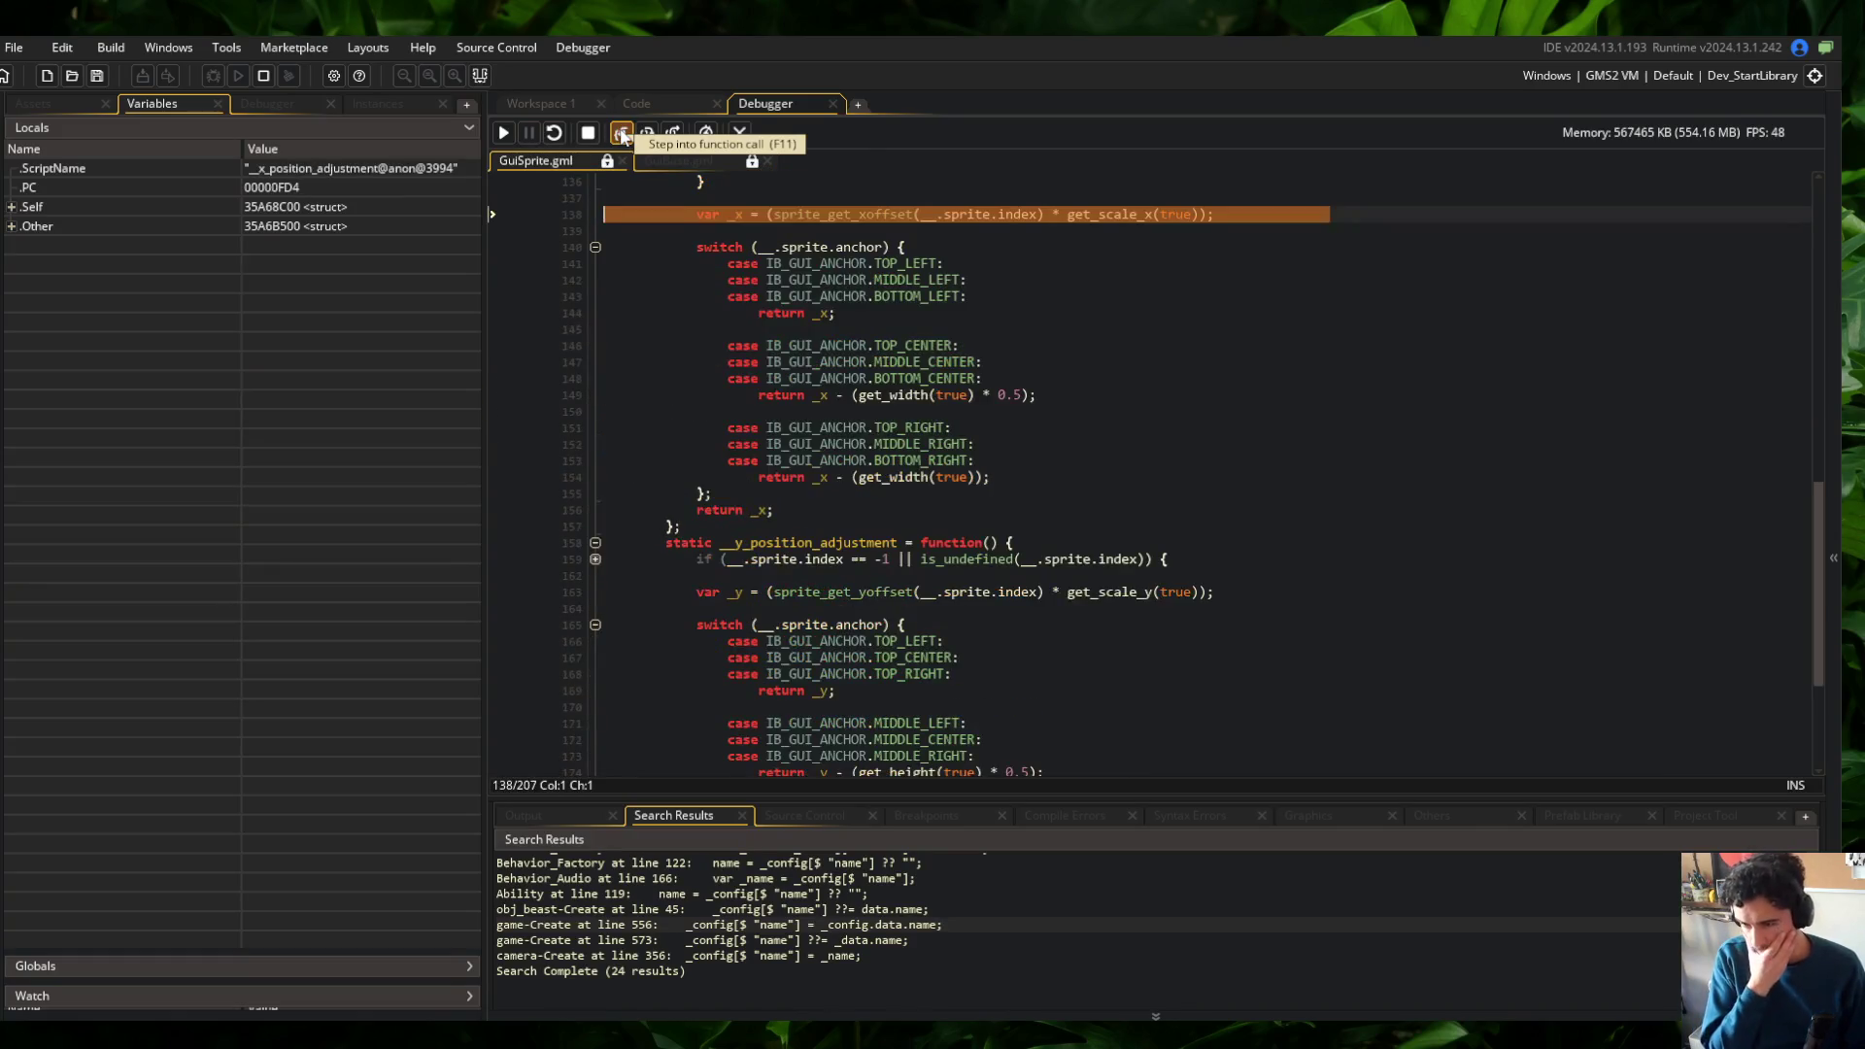
{"action": "left_click", "coordinate": [621, 134]}
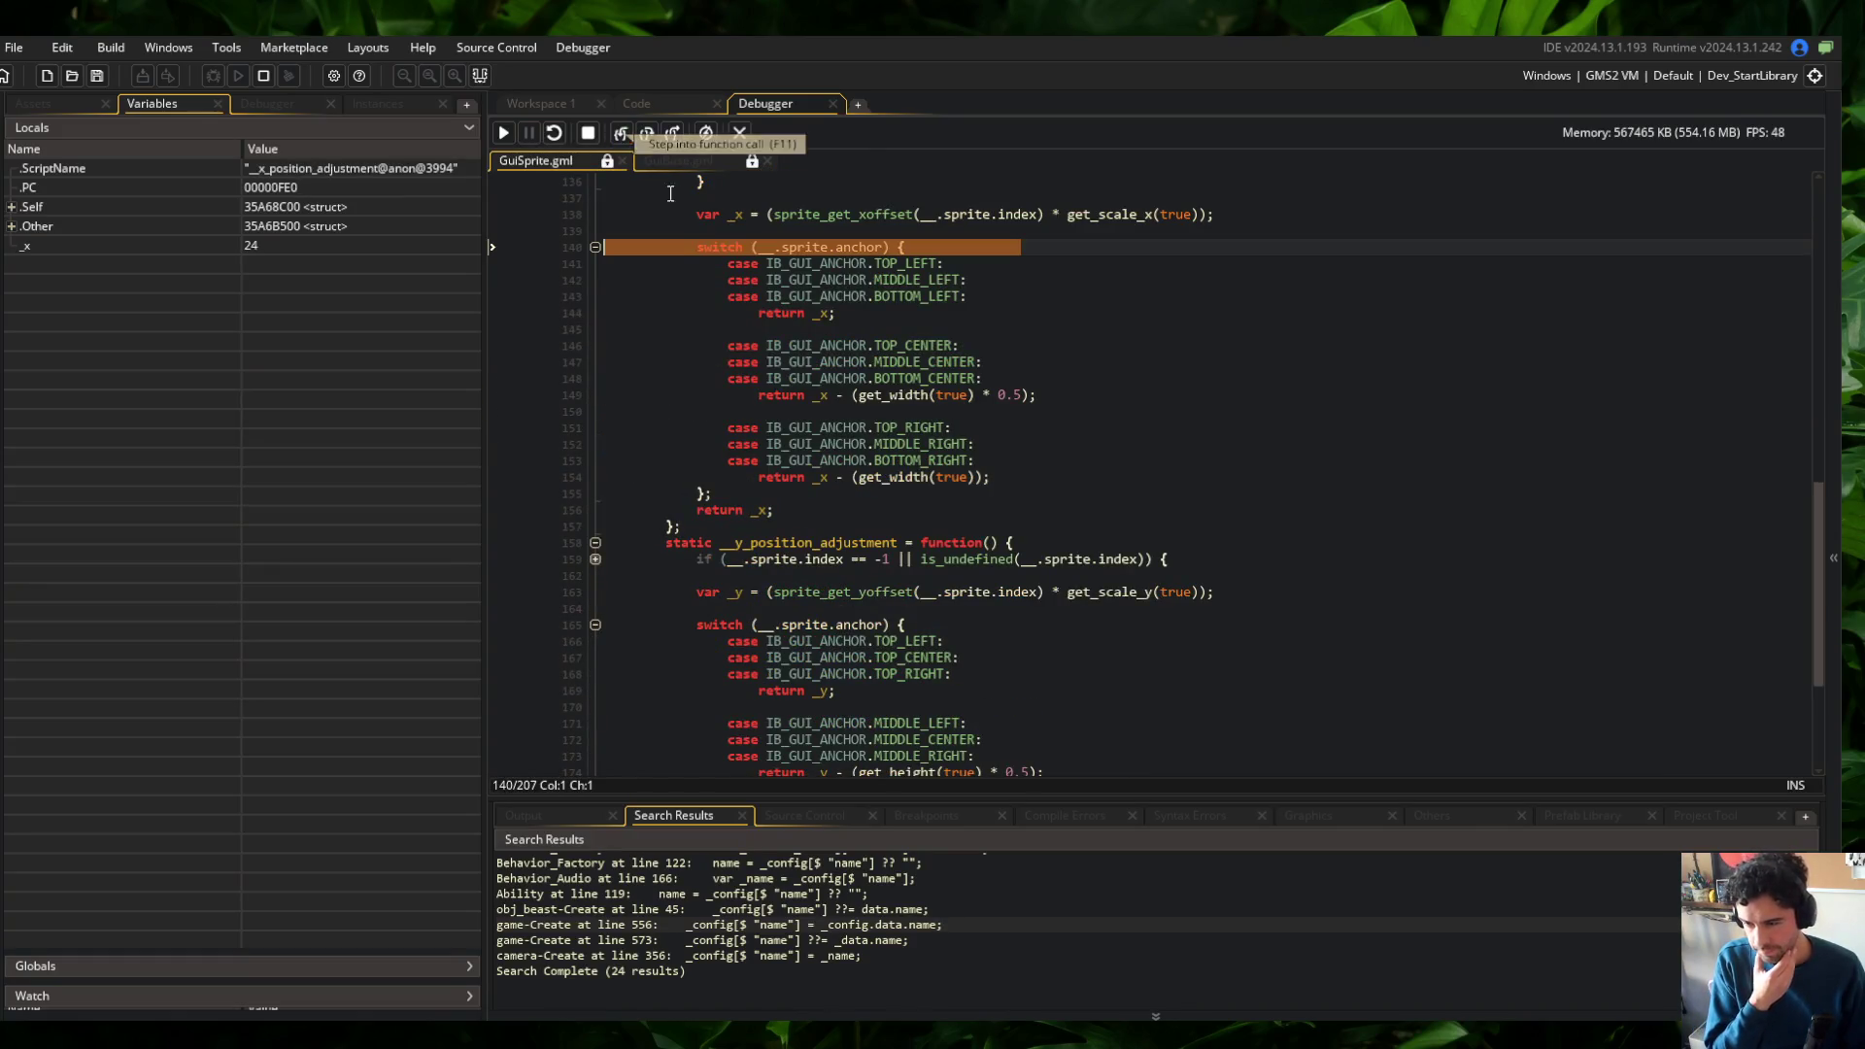
{"action": "left_click", "coordinate": [621, 134]}
{"action": "left_click", "coordinate": [621, 134]}
{"action": "left_click", "coordinate": [621, 134]}
{"action": "left_click", "coordinate": [621, 134]}
{"action": "left_click", "coordinate": [621, 134]}
{"action": "left_click", "coordinate": [620, 134]}
Step through get_width (returning _width 48), then into GuiBase's debug function
{"action": "left_click", "coordinate": [621, 134]}
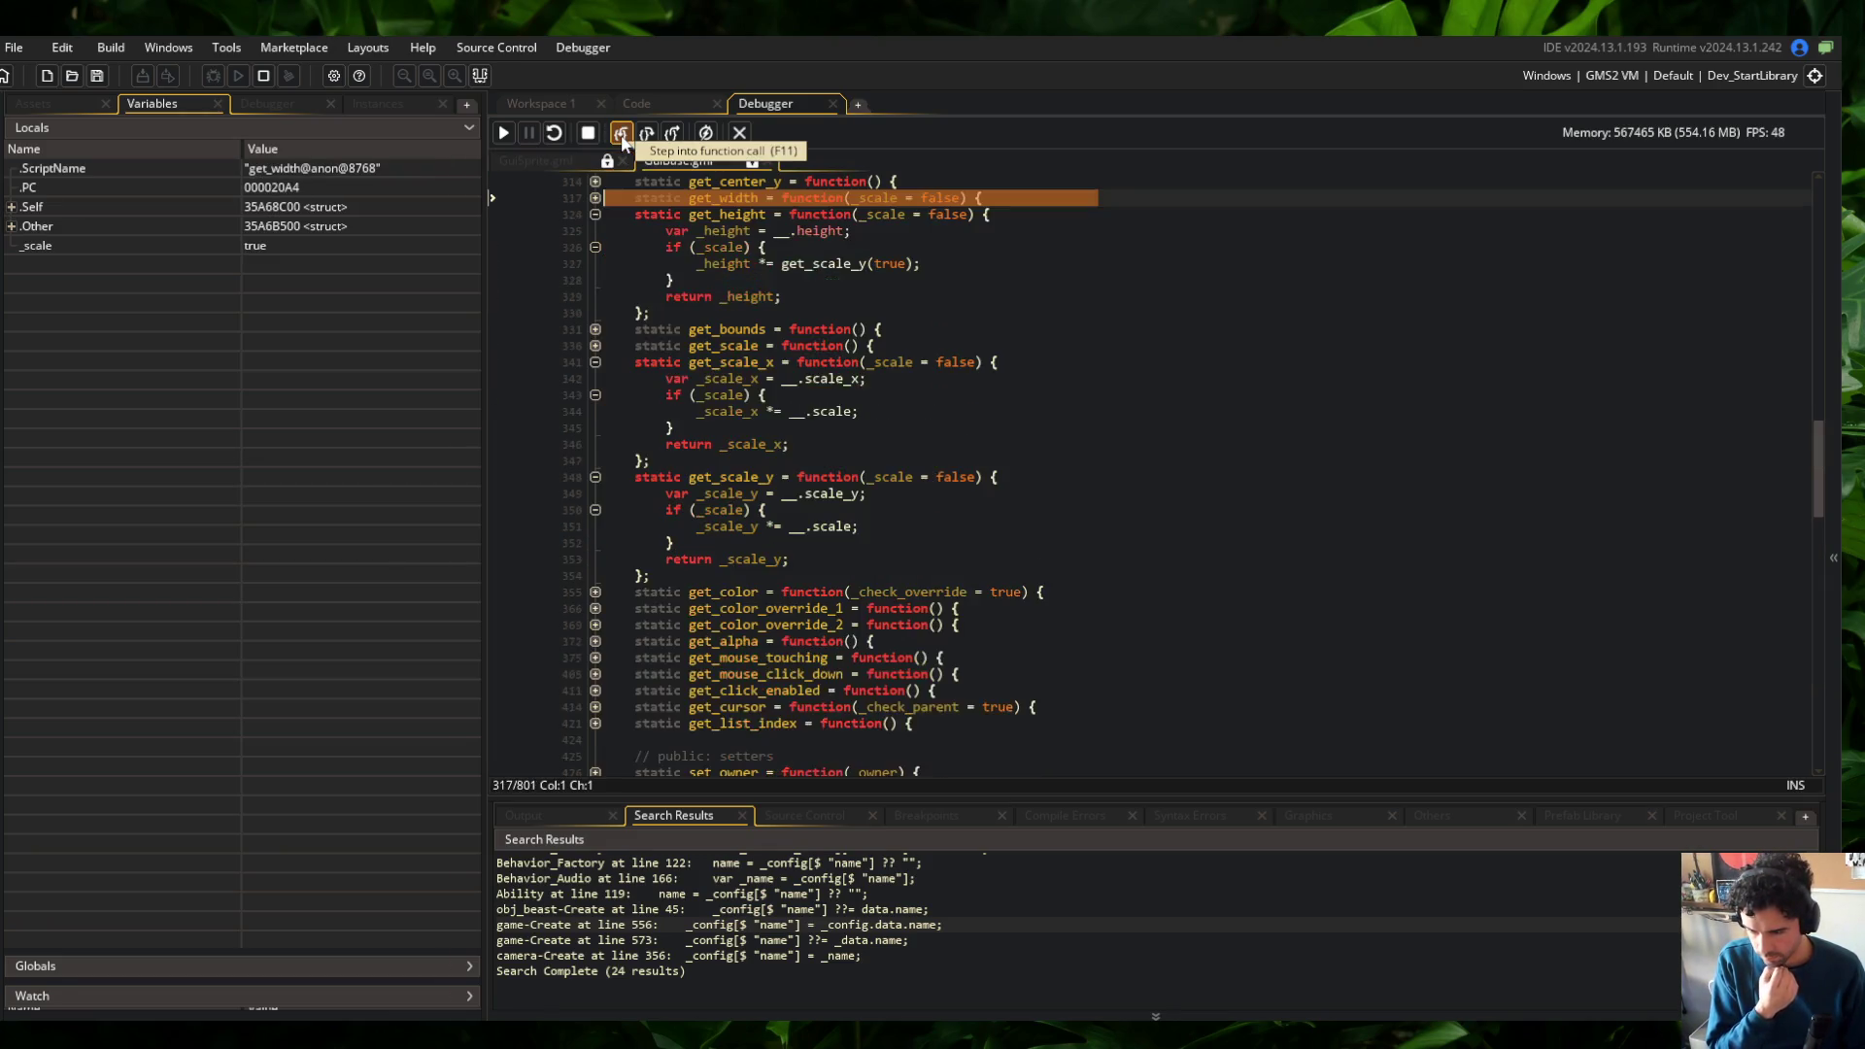
{"action": "left_click", "coordinate": [621, 134]}
{"action": "left_click", "coordinate": [620, 134]}
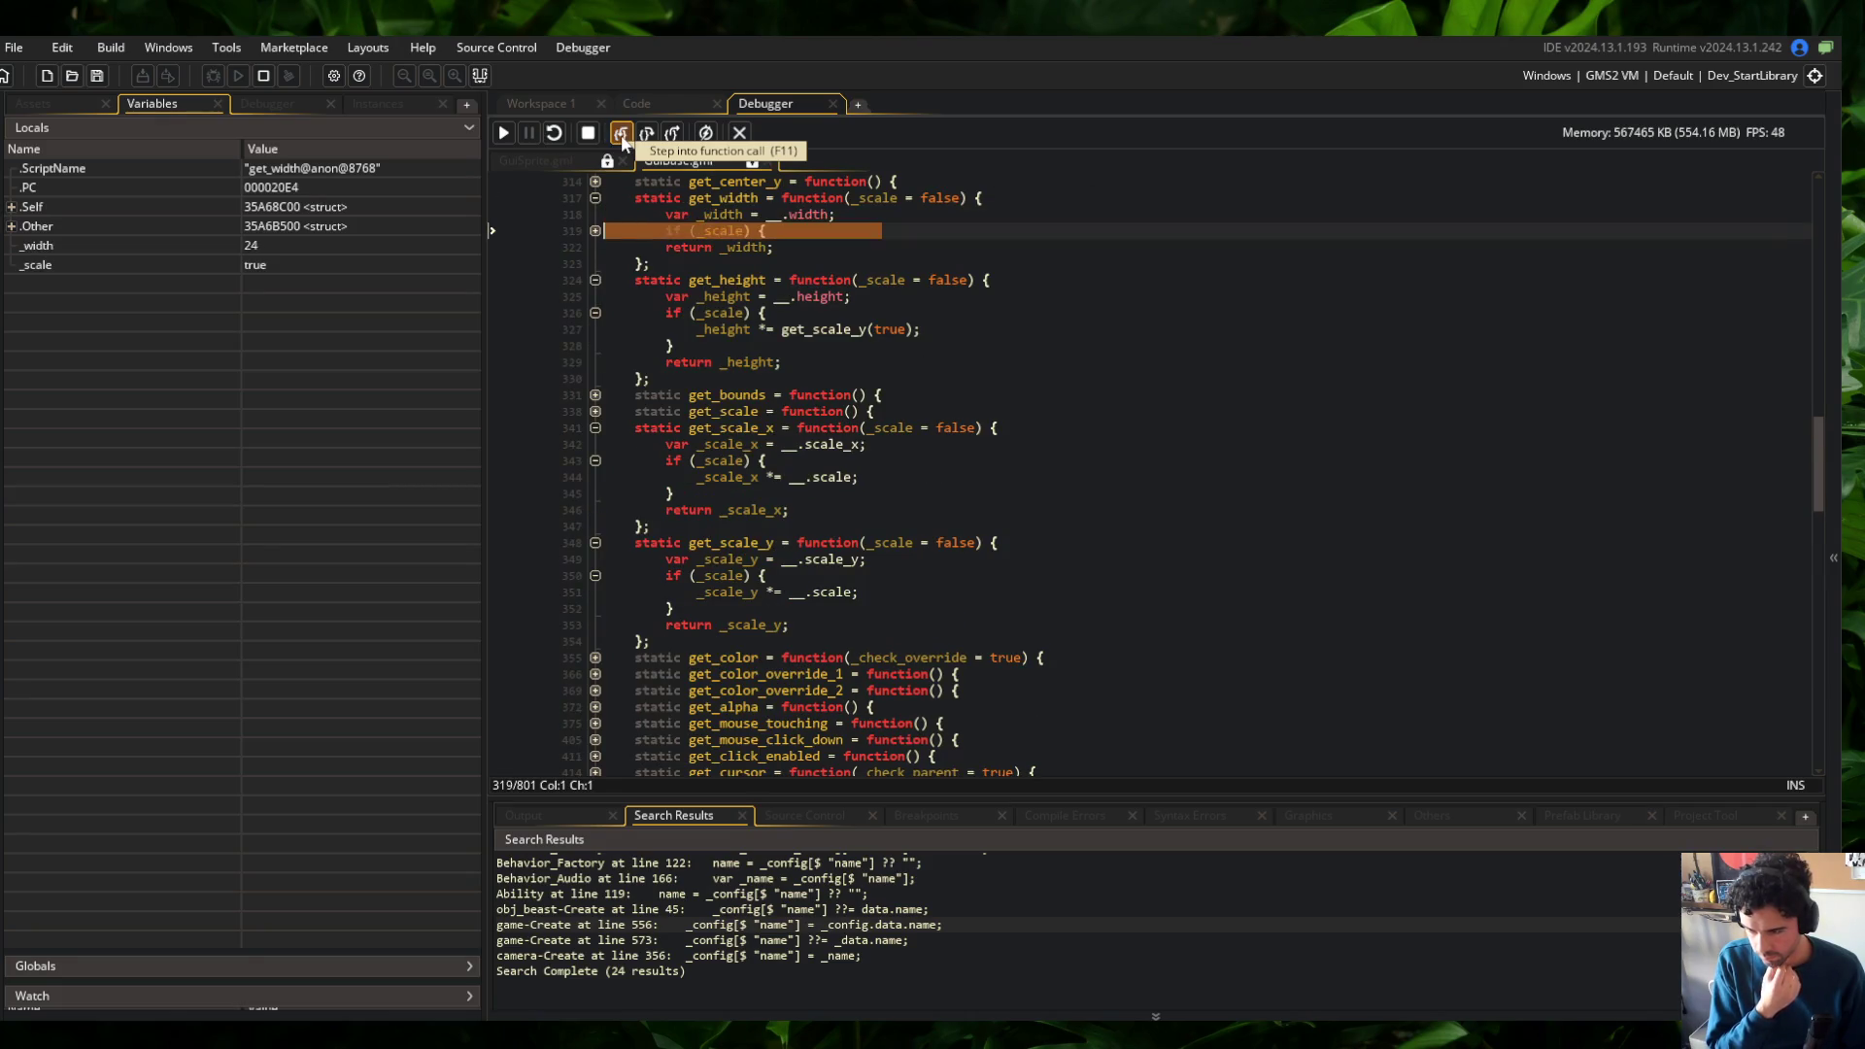
{"action": "left_click", "coordinate": [621, 134]}
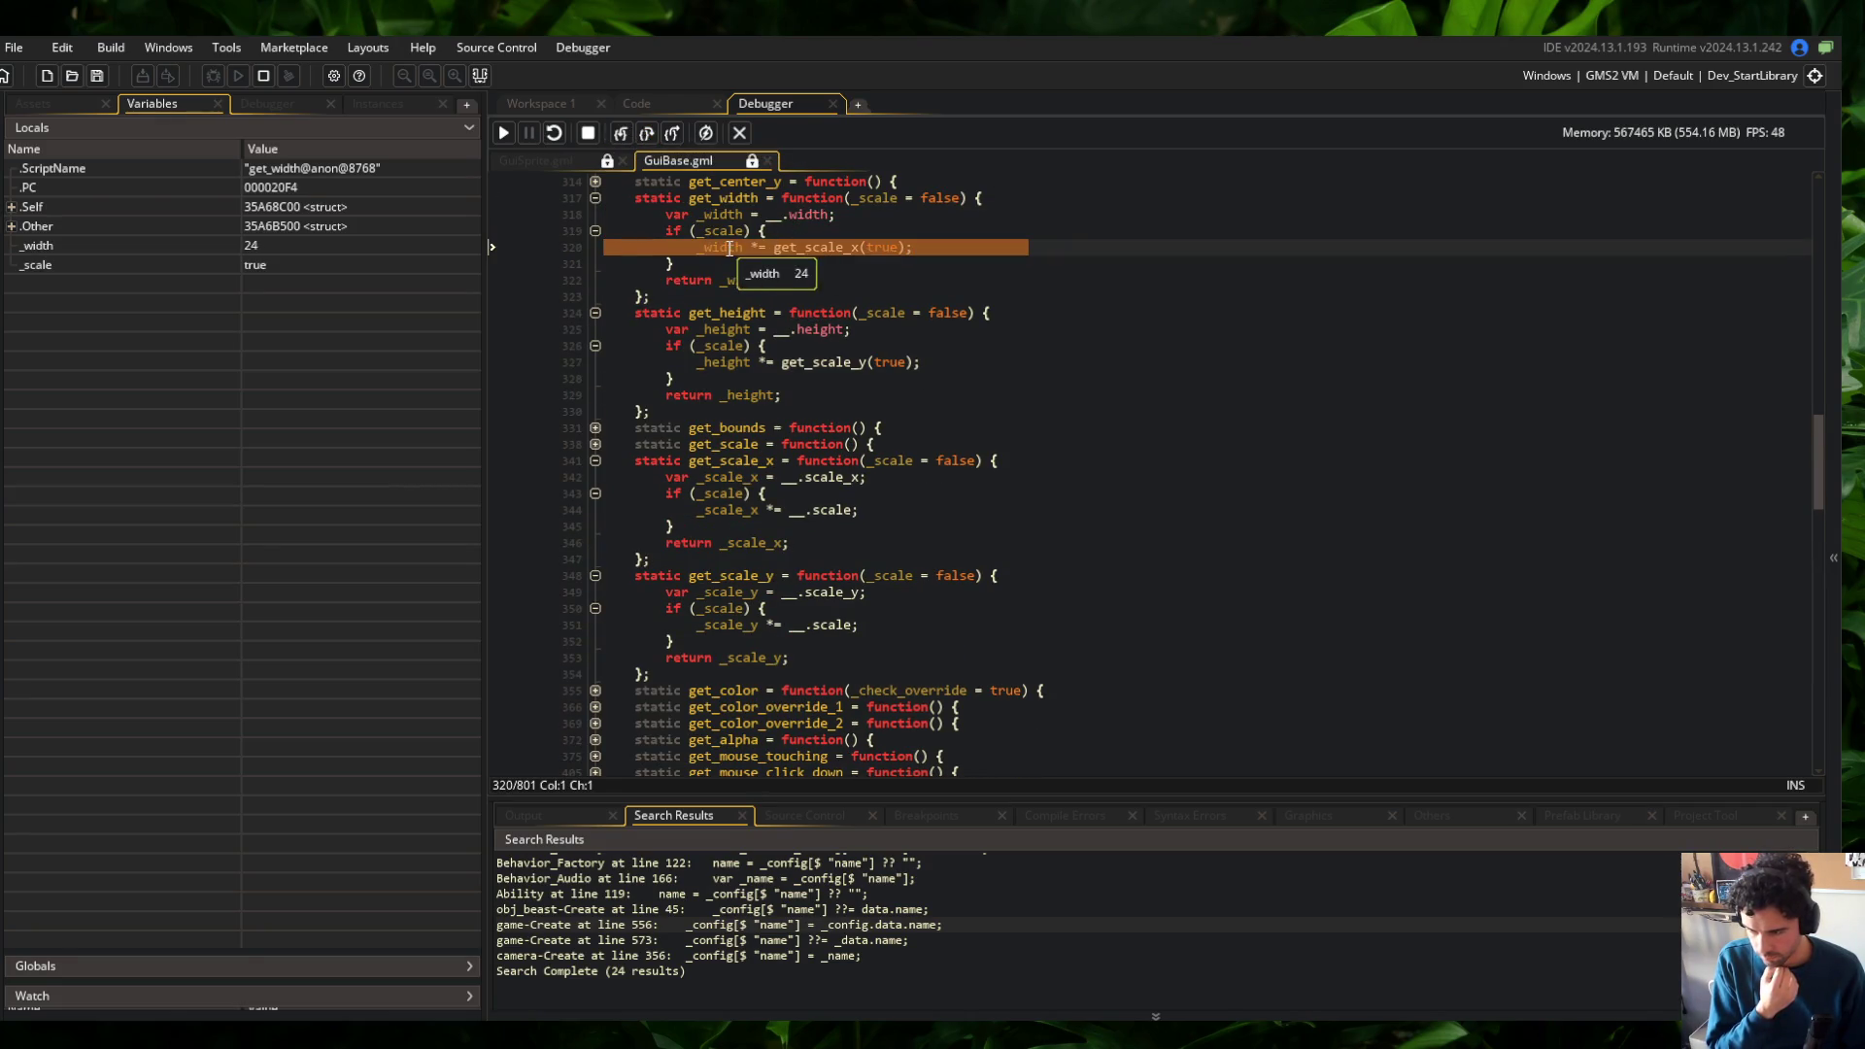
{"action": "left_click", "coordinate": [622, 134]}
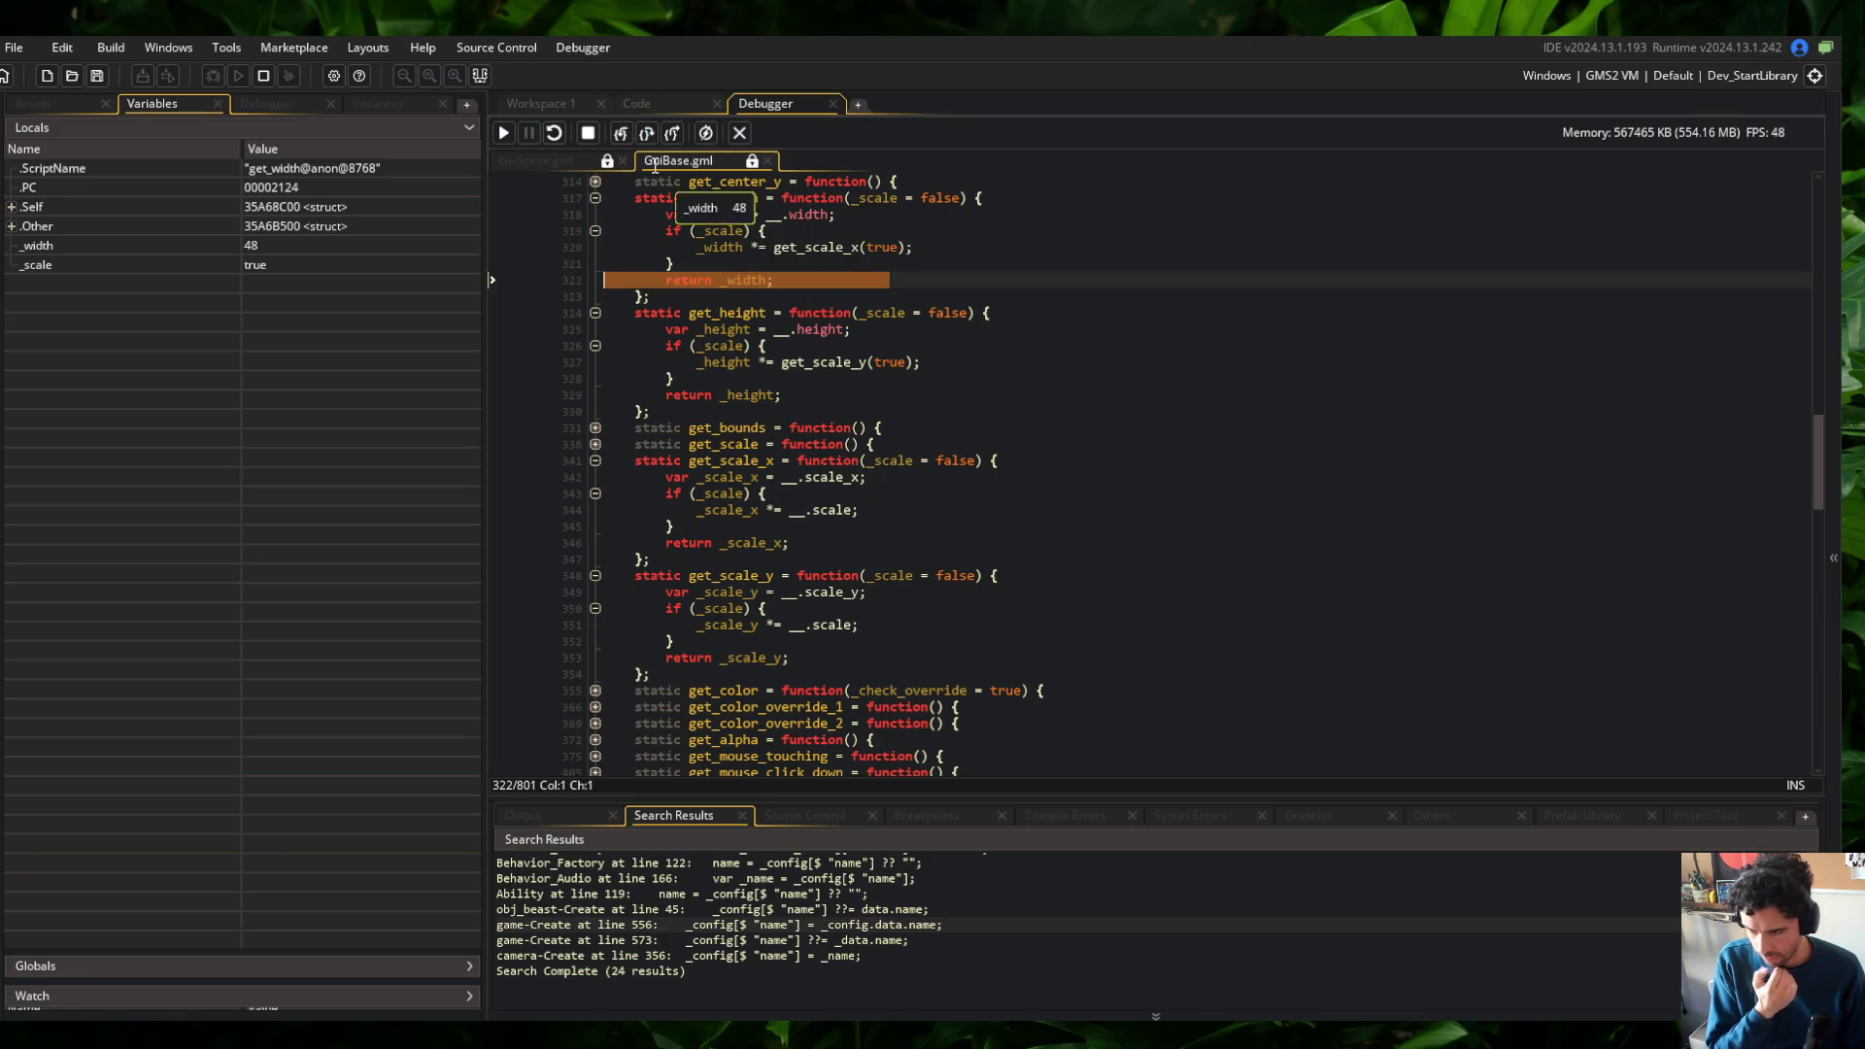
{"action": "left_click", "coordinate": [625, 138]}
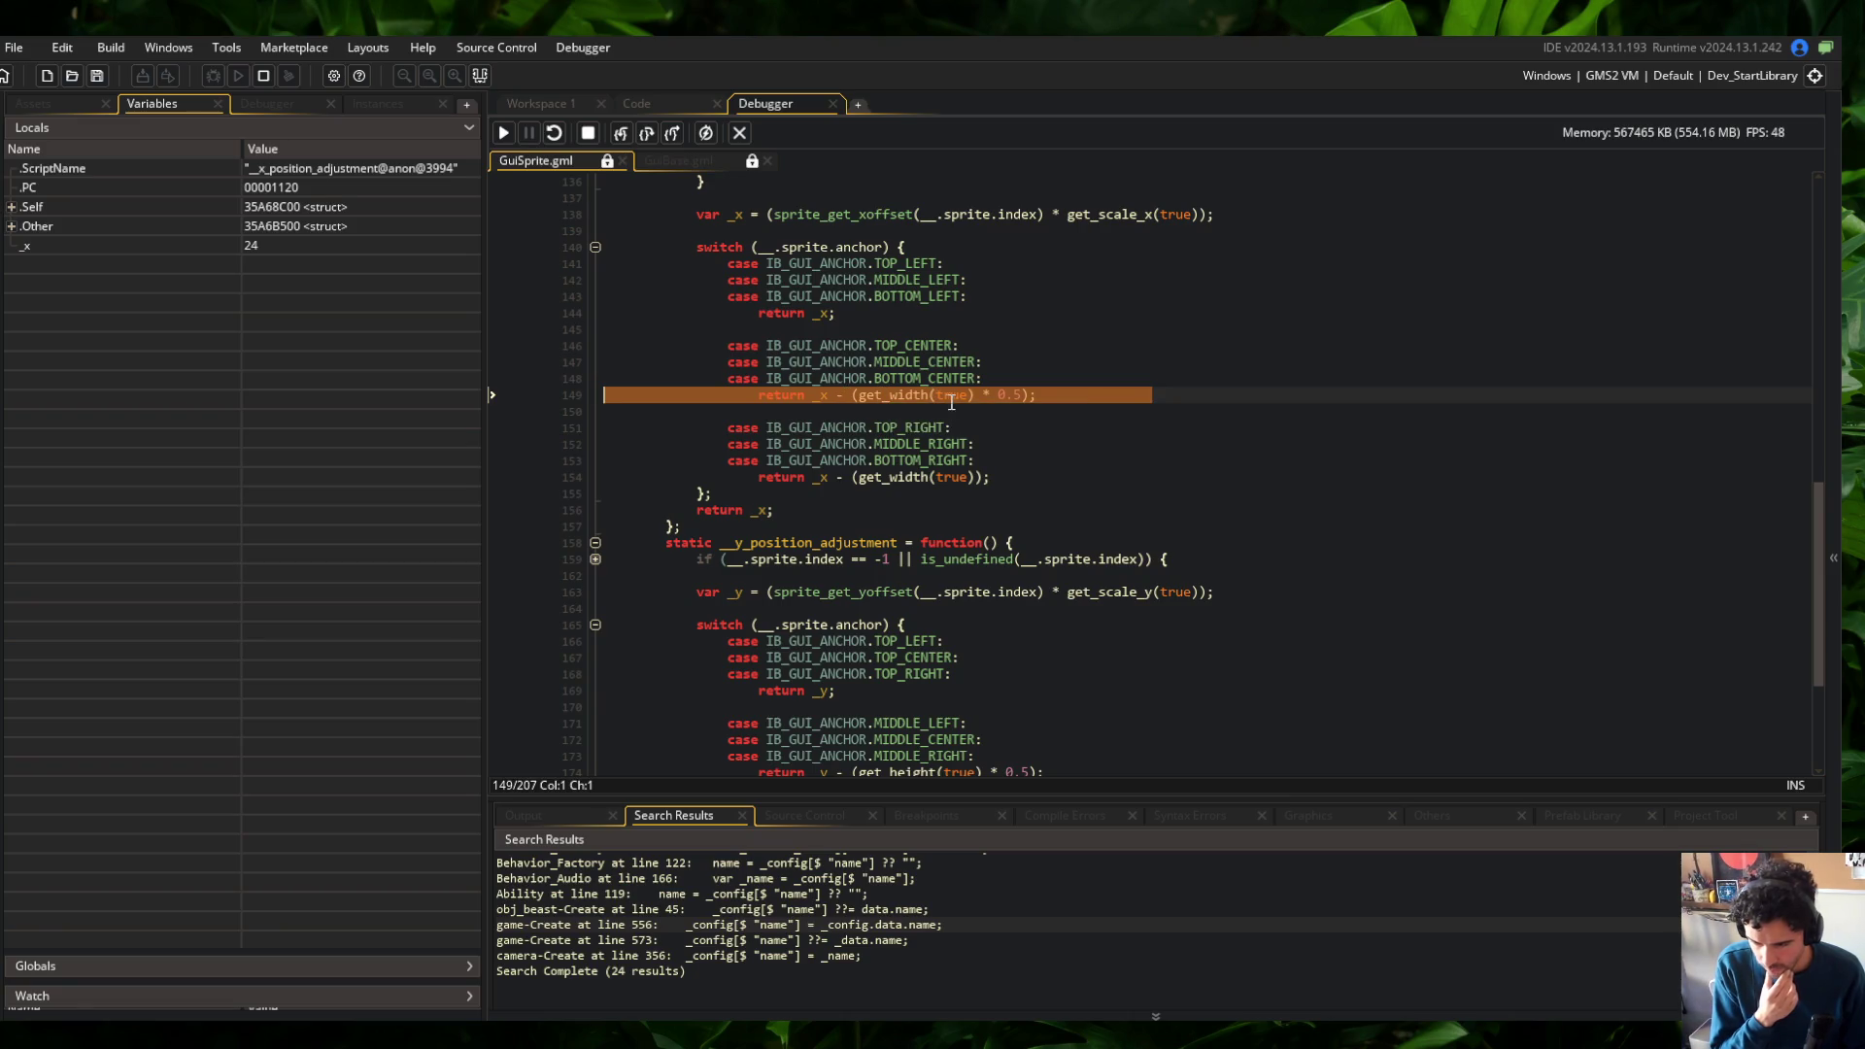
{"action": "left_click", "coordinate": [620, 136]}
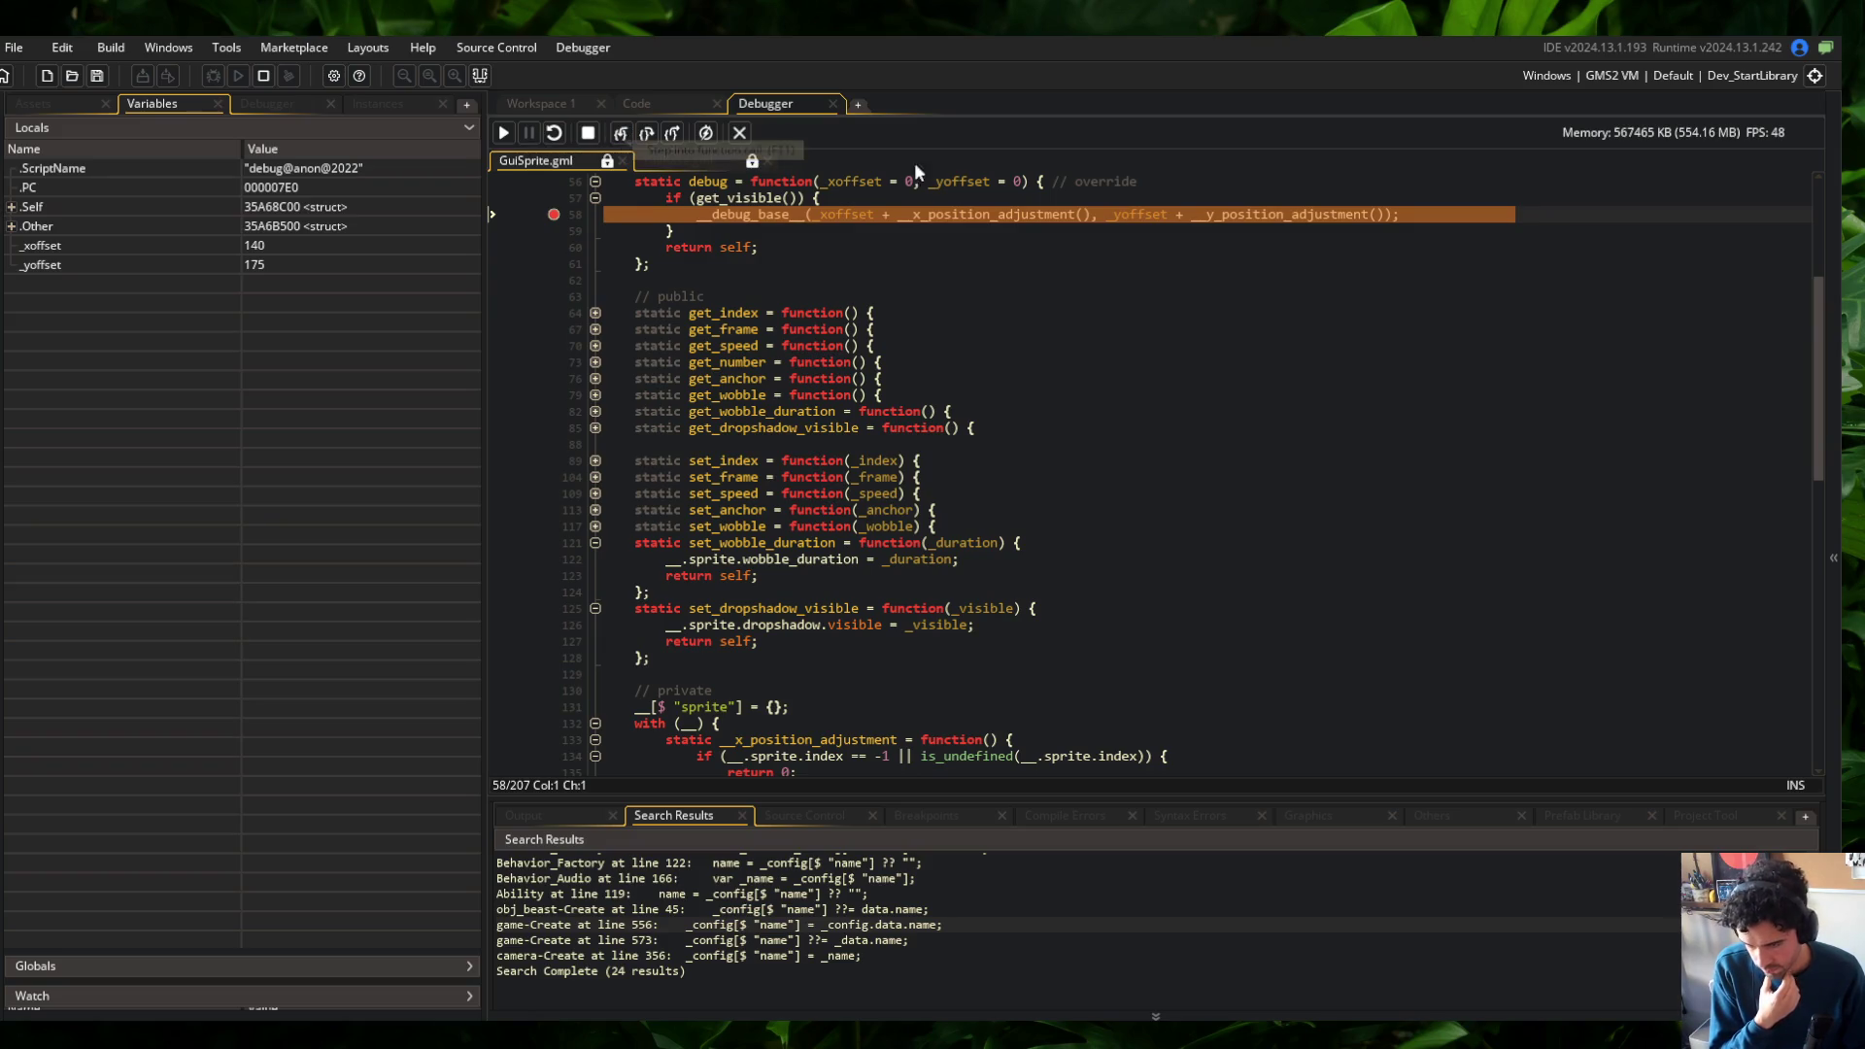
{"action": "mouse_move", "coordinate": [1142, 217]}
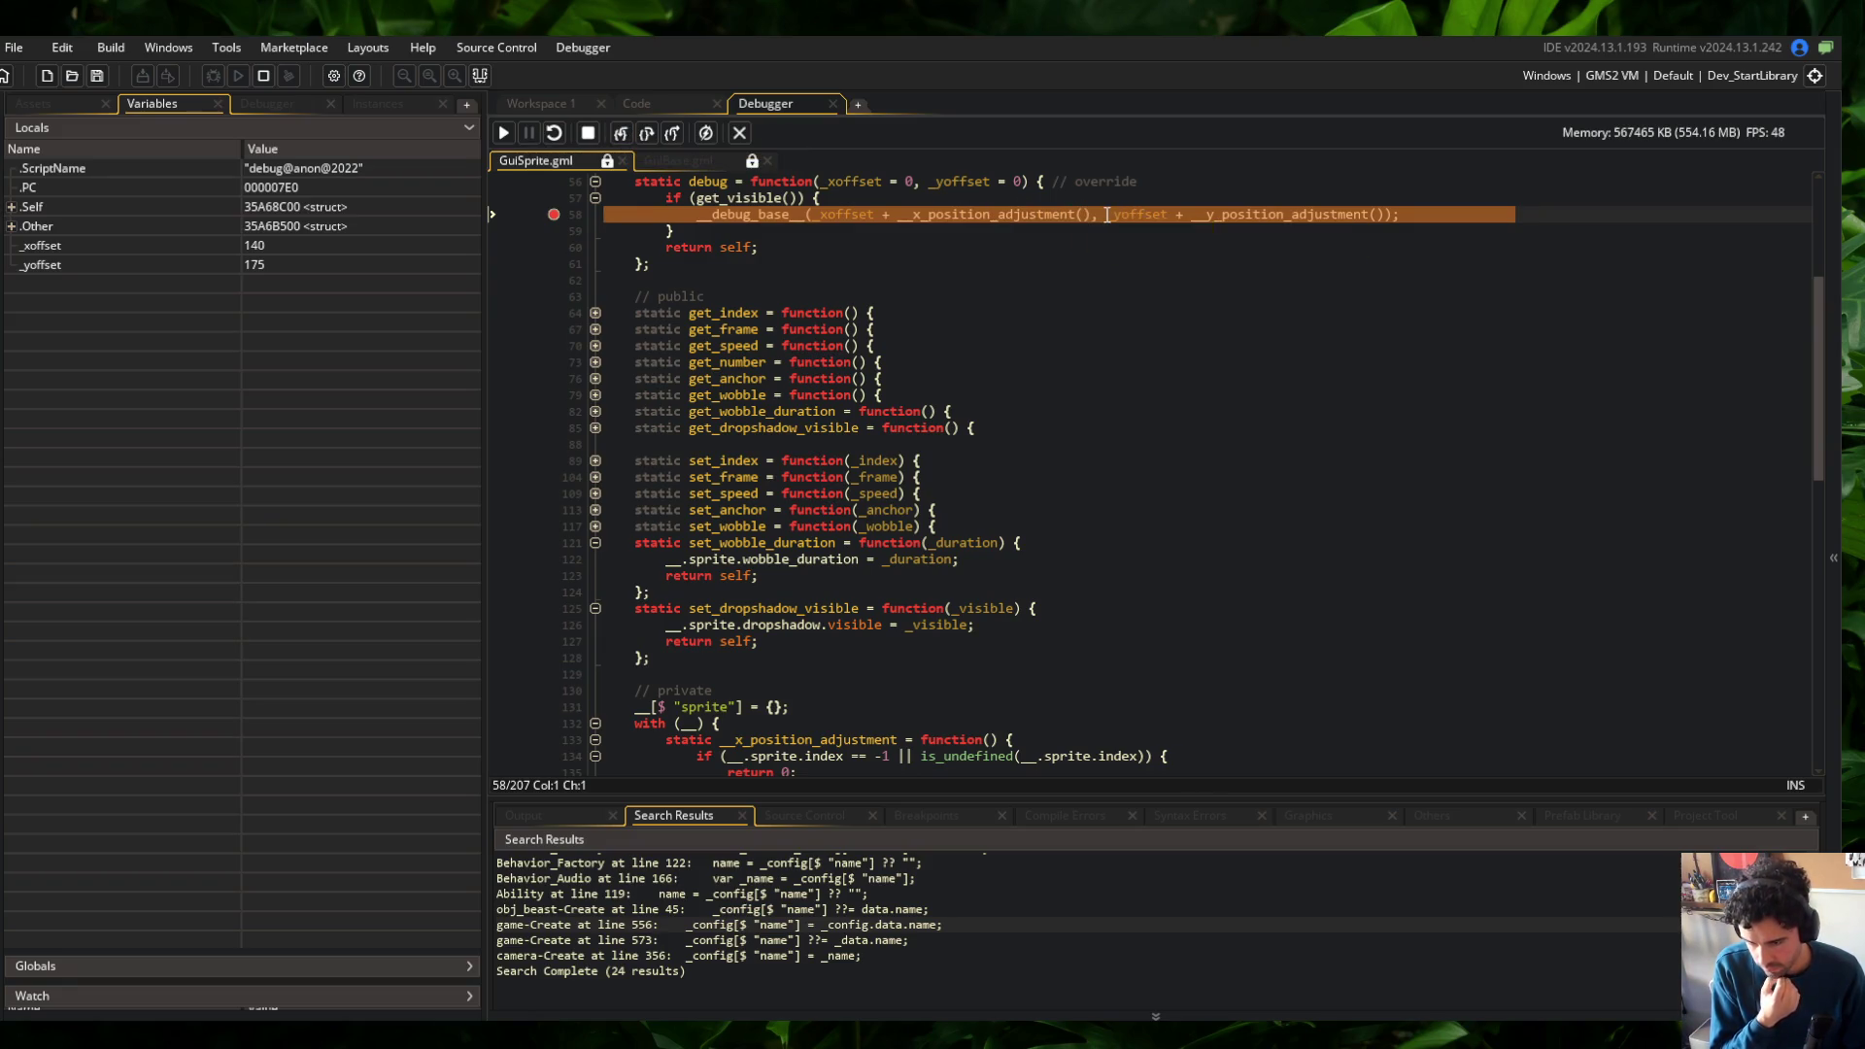
{"action": "left_click", "coordinate": [620, 136]}
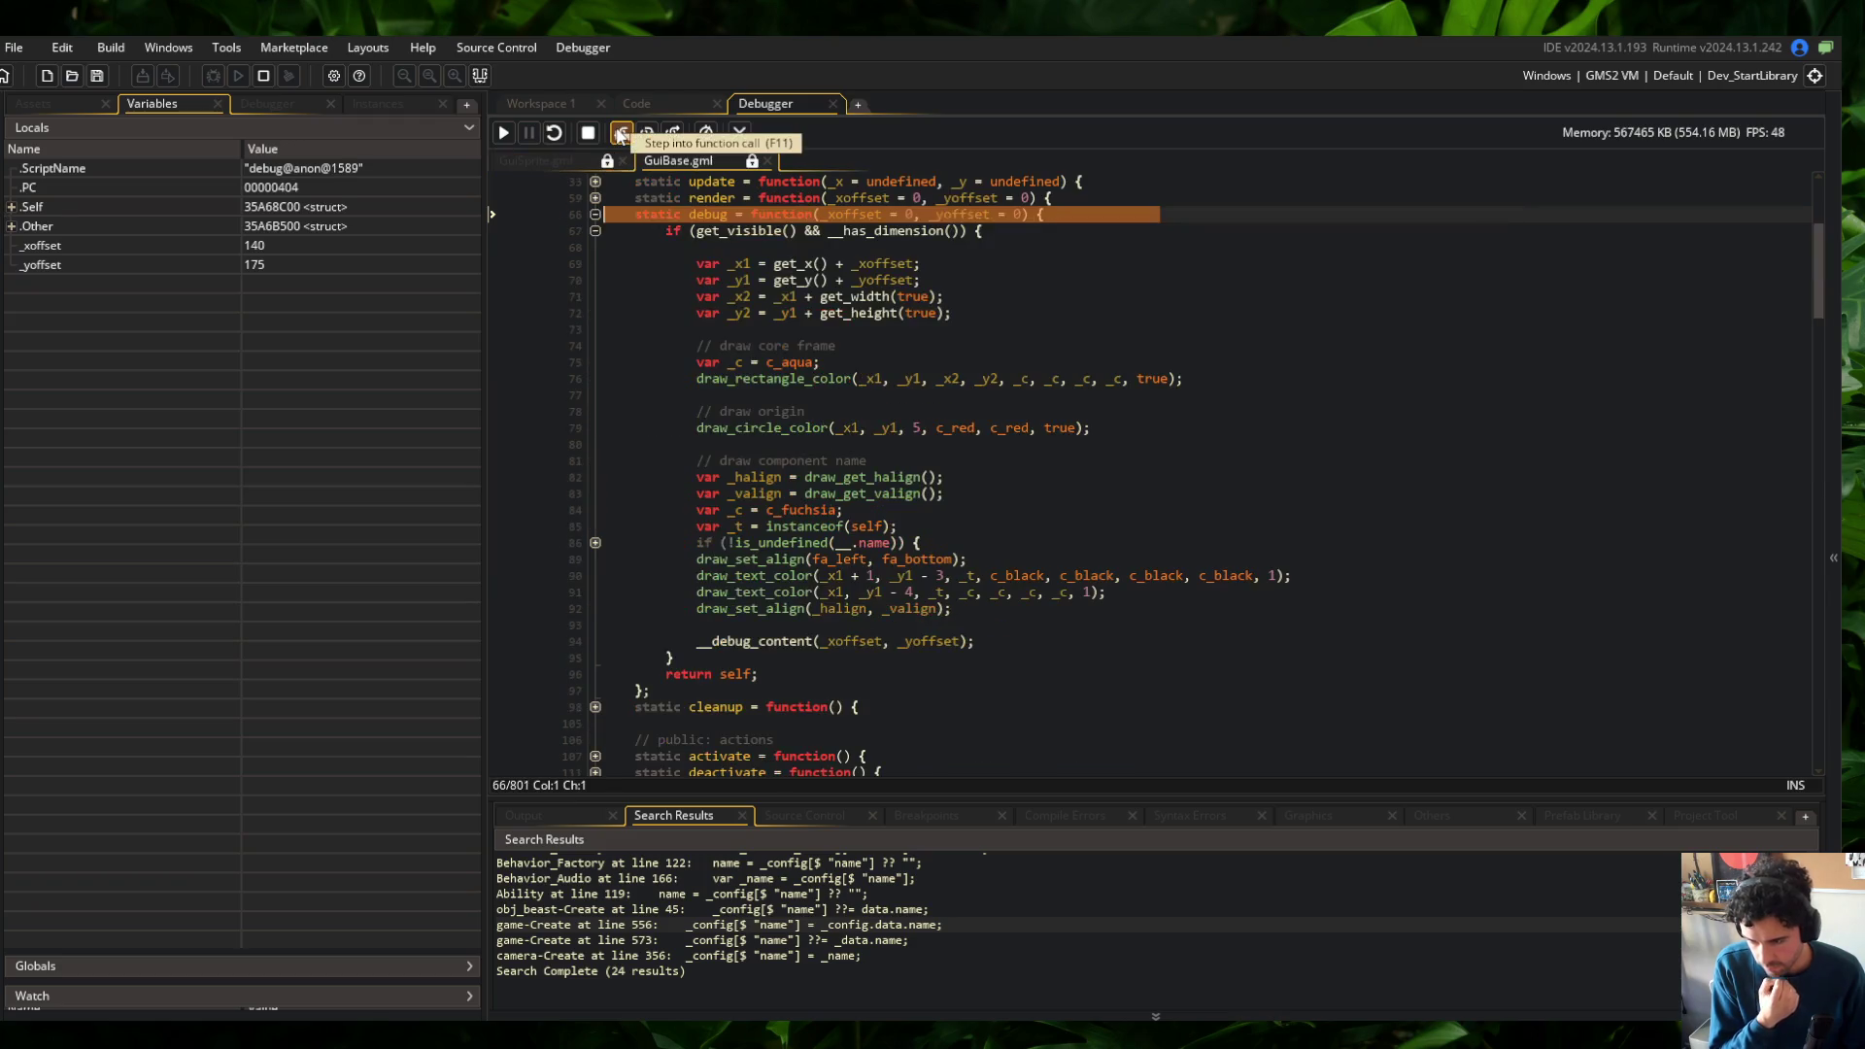
Advance GuiBase debug to line 69, confirming _xoffset 140 and _yoffset 175, then step into get_x
{"action": "left_click", "coordinate": [621, 136]}
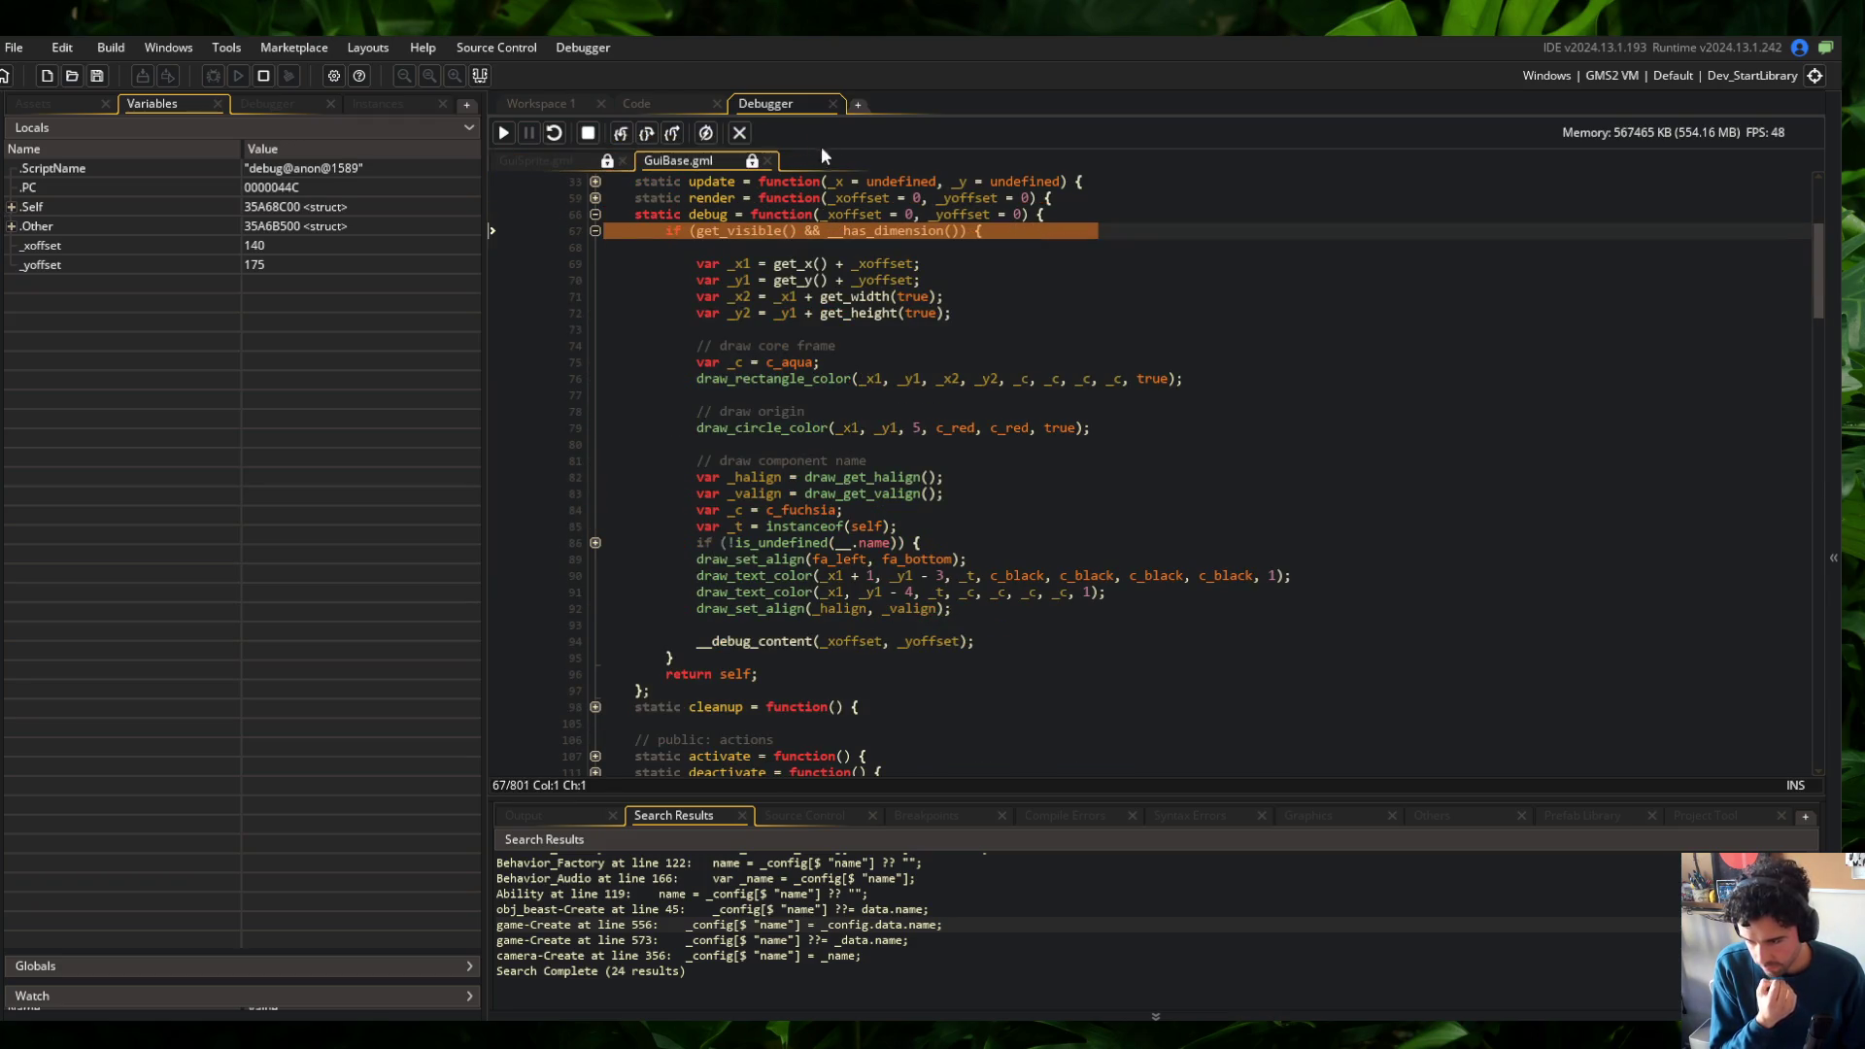
{"action": "mouse_move", "coordinate": [978, 221]}
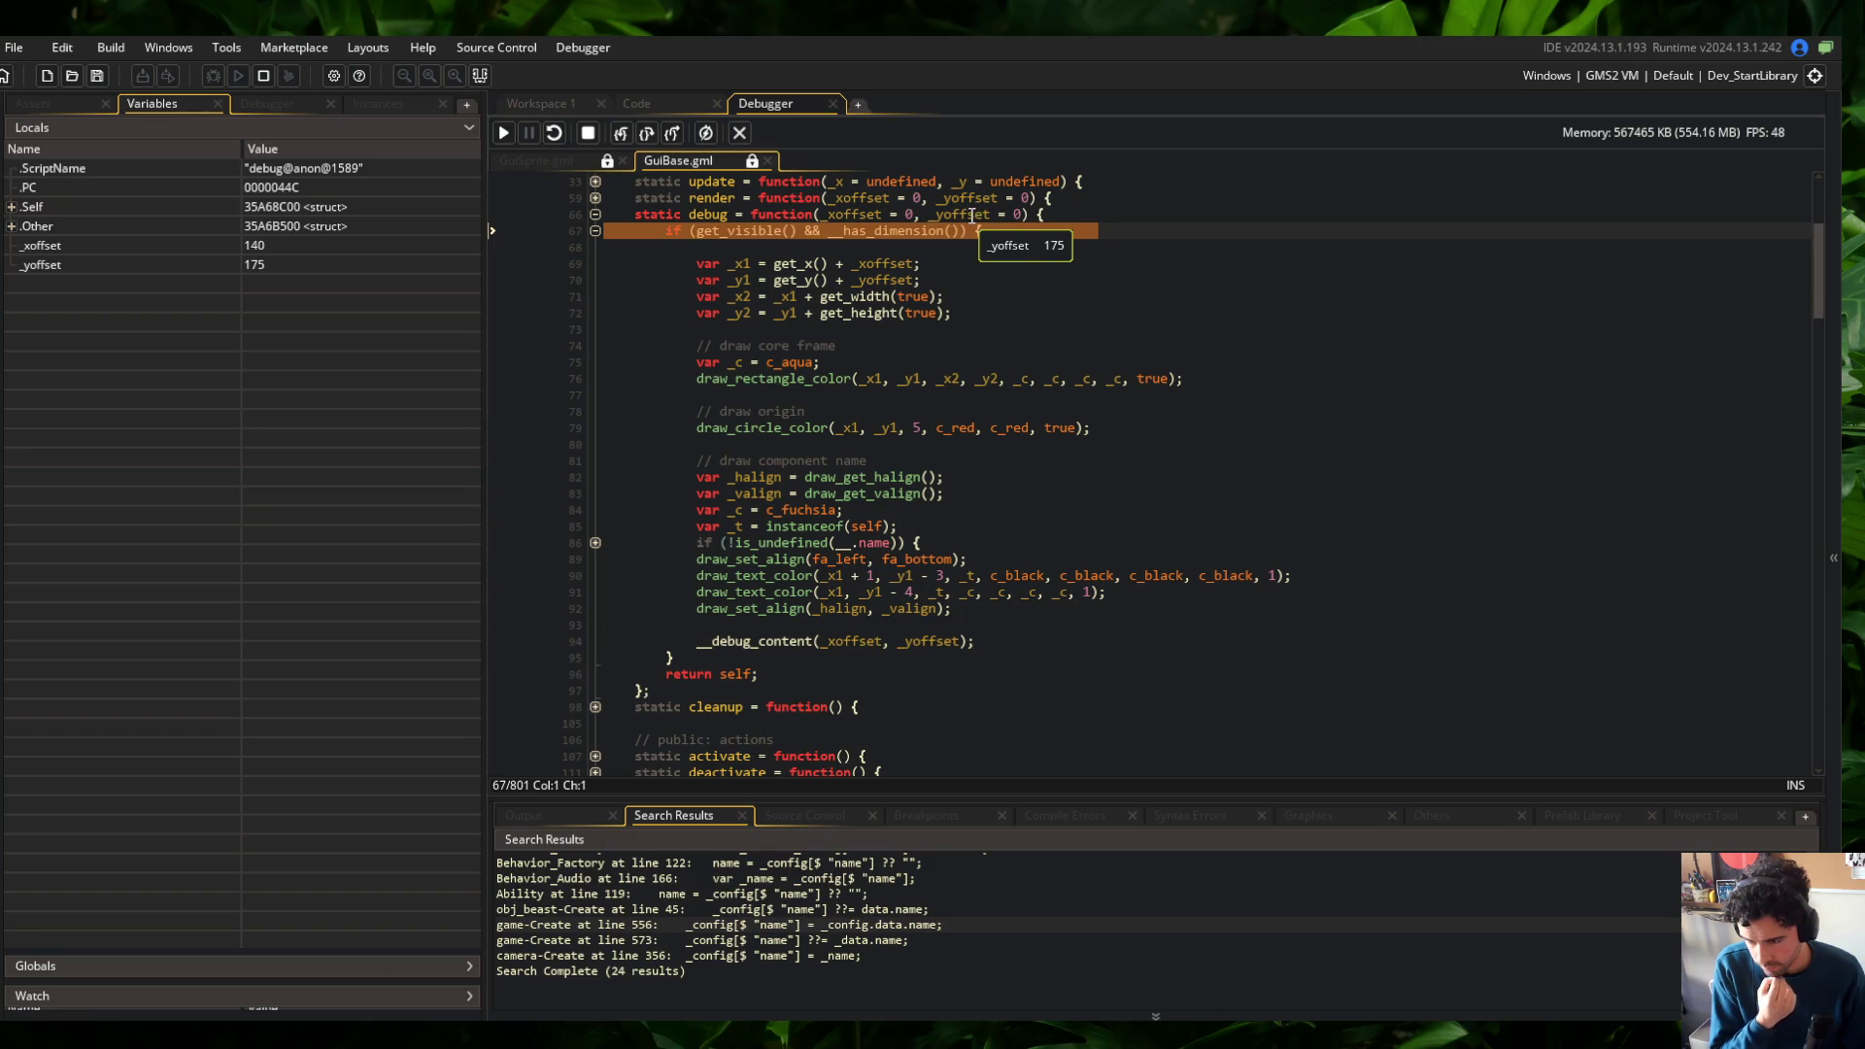
{"action": "left_click", "coordinate": [629, 134]}
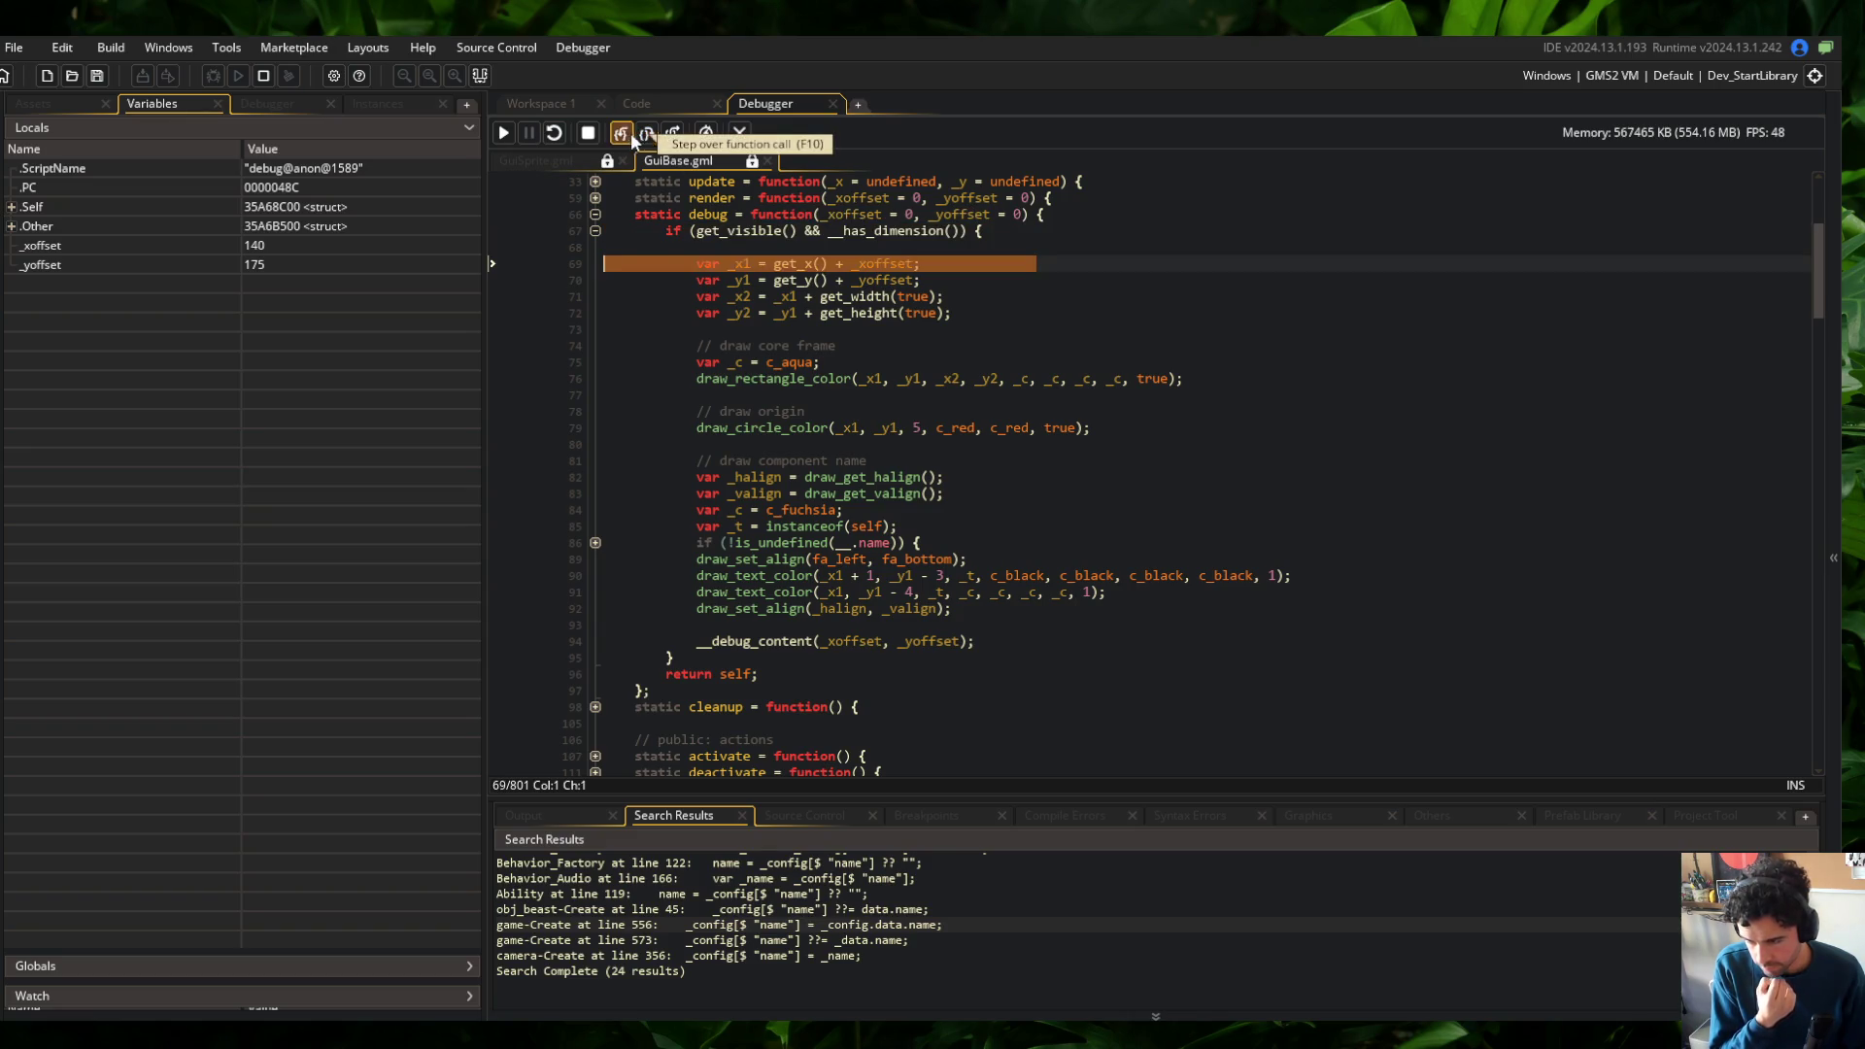
{"action": "mouse_move", "coordinate": [874, 259]}
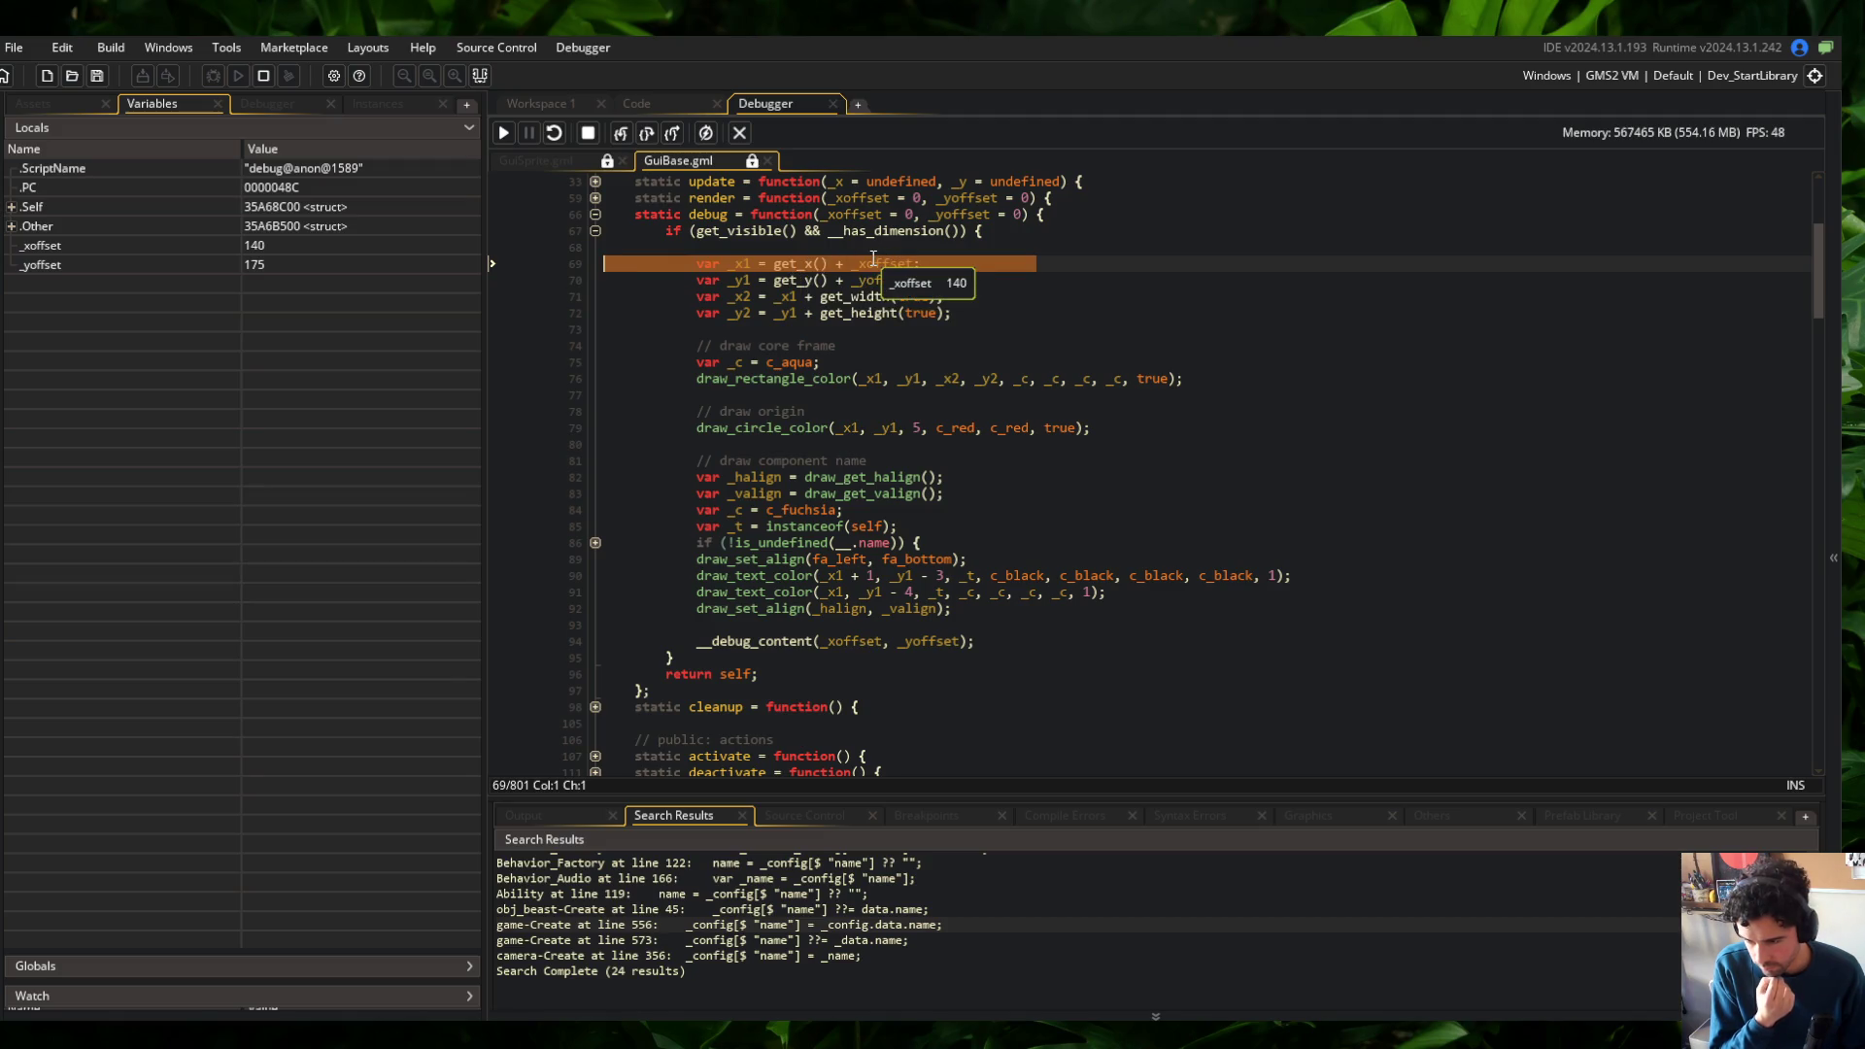
{"action": "left_click", "coordinate": [620, 134]}
{"action": "left_click", "coordinate": [621, 134]}
Follow get_x through the x position adjustment and get_scale_x to the anchor switch, with _x 24
{"action": "left_click", "coordinate": [620, 134]}
{"action": "left_click", "coordinate": [621, 134]}
{"action": "left_click", "coordinate": [621, 134]}
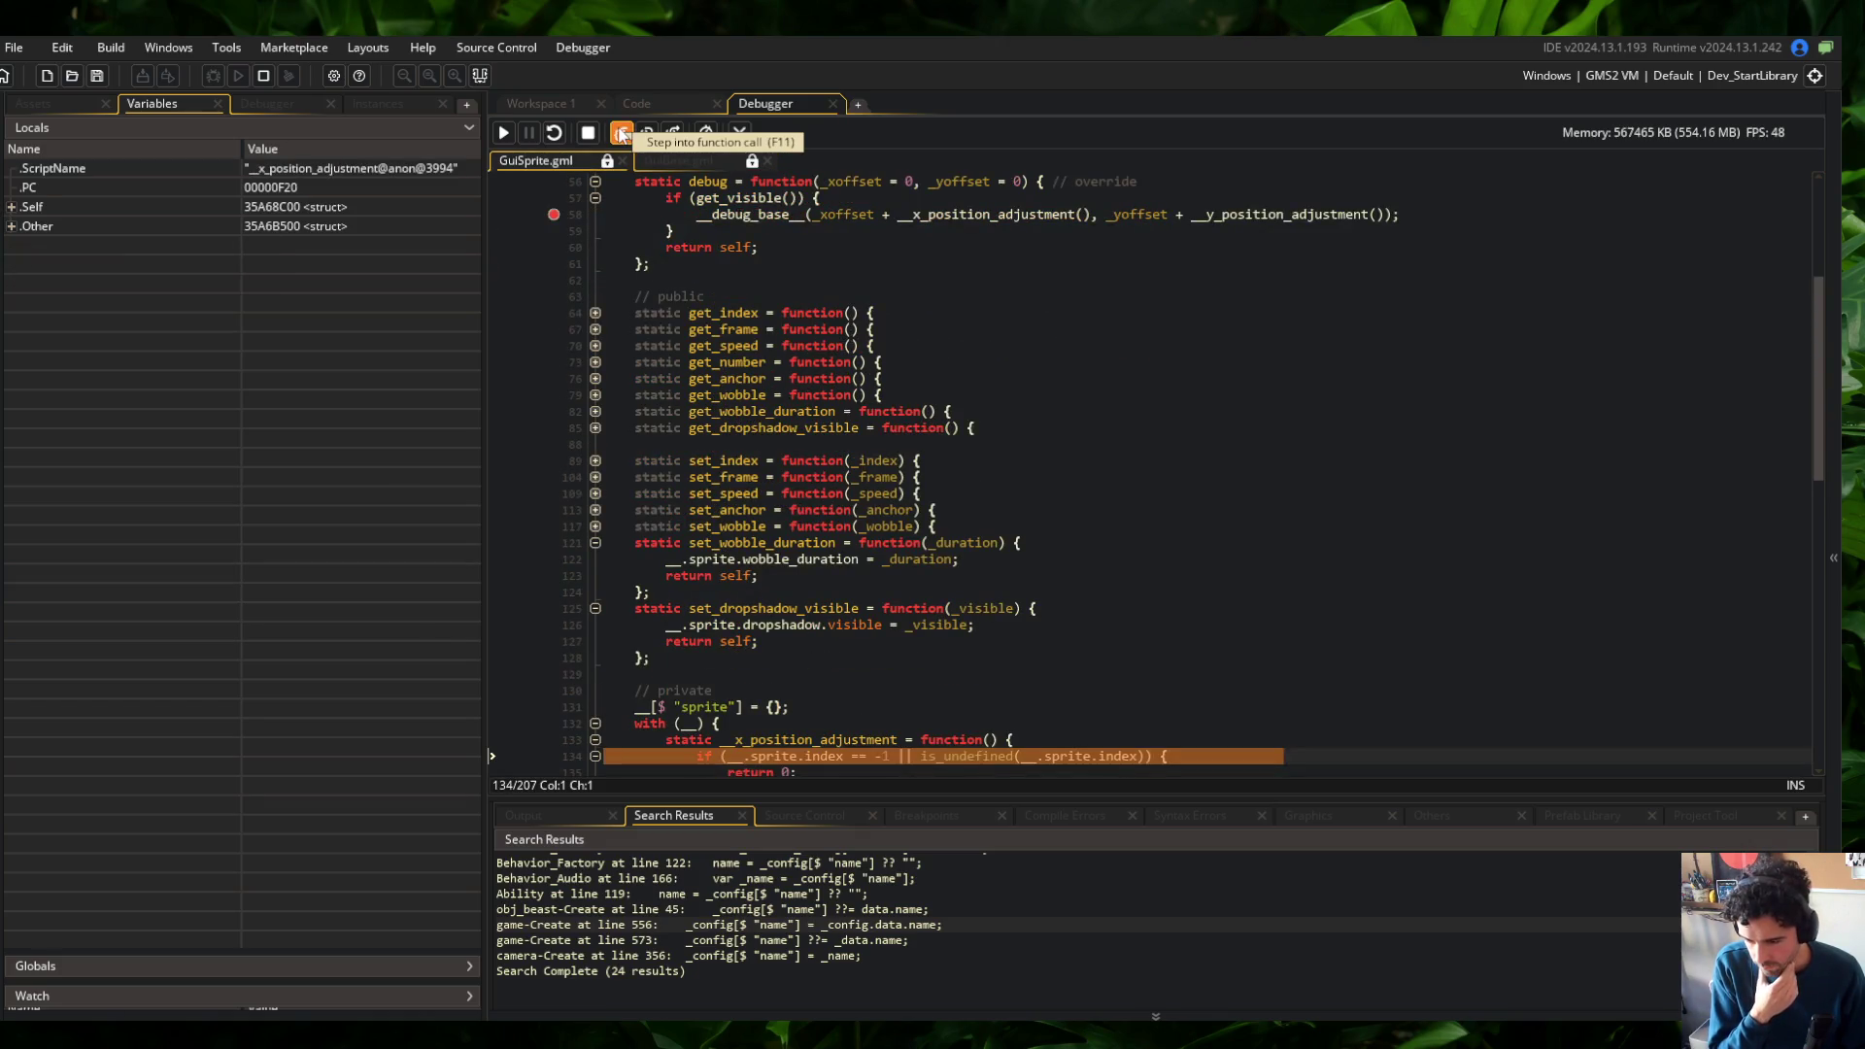
{"action": "left_click", "coordinate": [620, 134]}
{"action": "left_click", "coordinate": [621, 134]}
{"action": "left_click", "coordinate": [620, 134]}
{"action": "left_click", "coordinate": [621, 134]}
{"action": "left_click", "coordinate": [621, 134]}
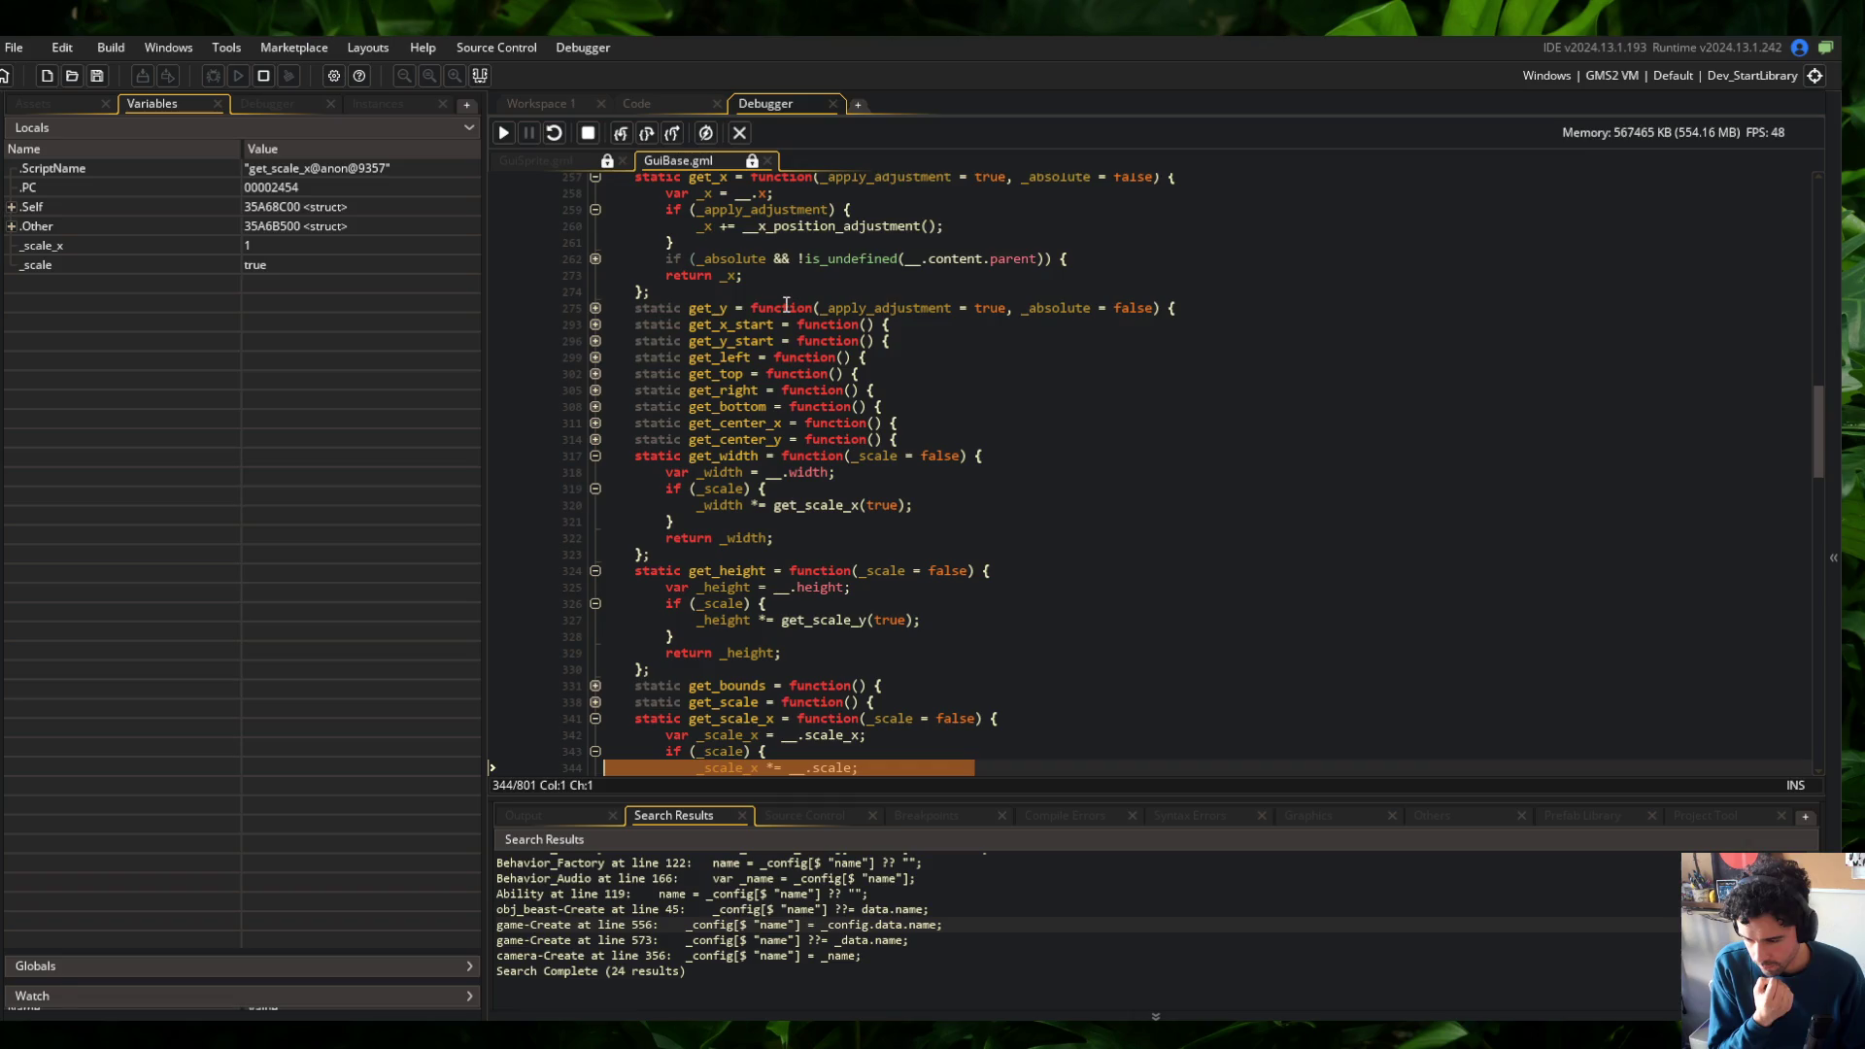
{"action": "left_click", "coordinate": [622, 134]}
{"action": "left_click", "coordinate": [622, 134]}
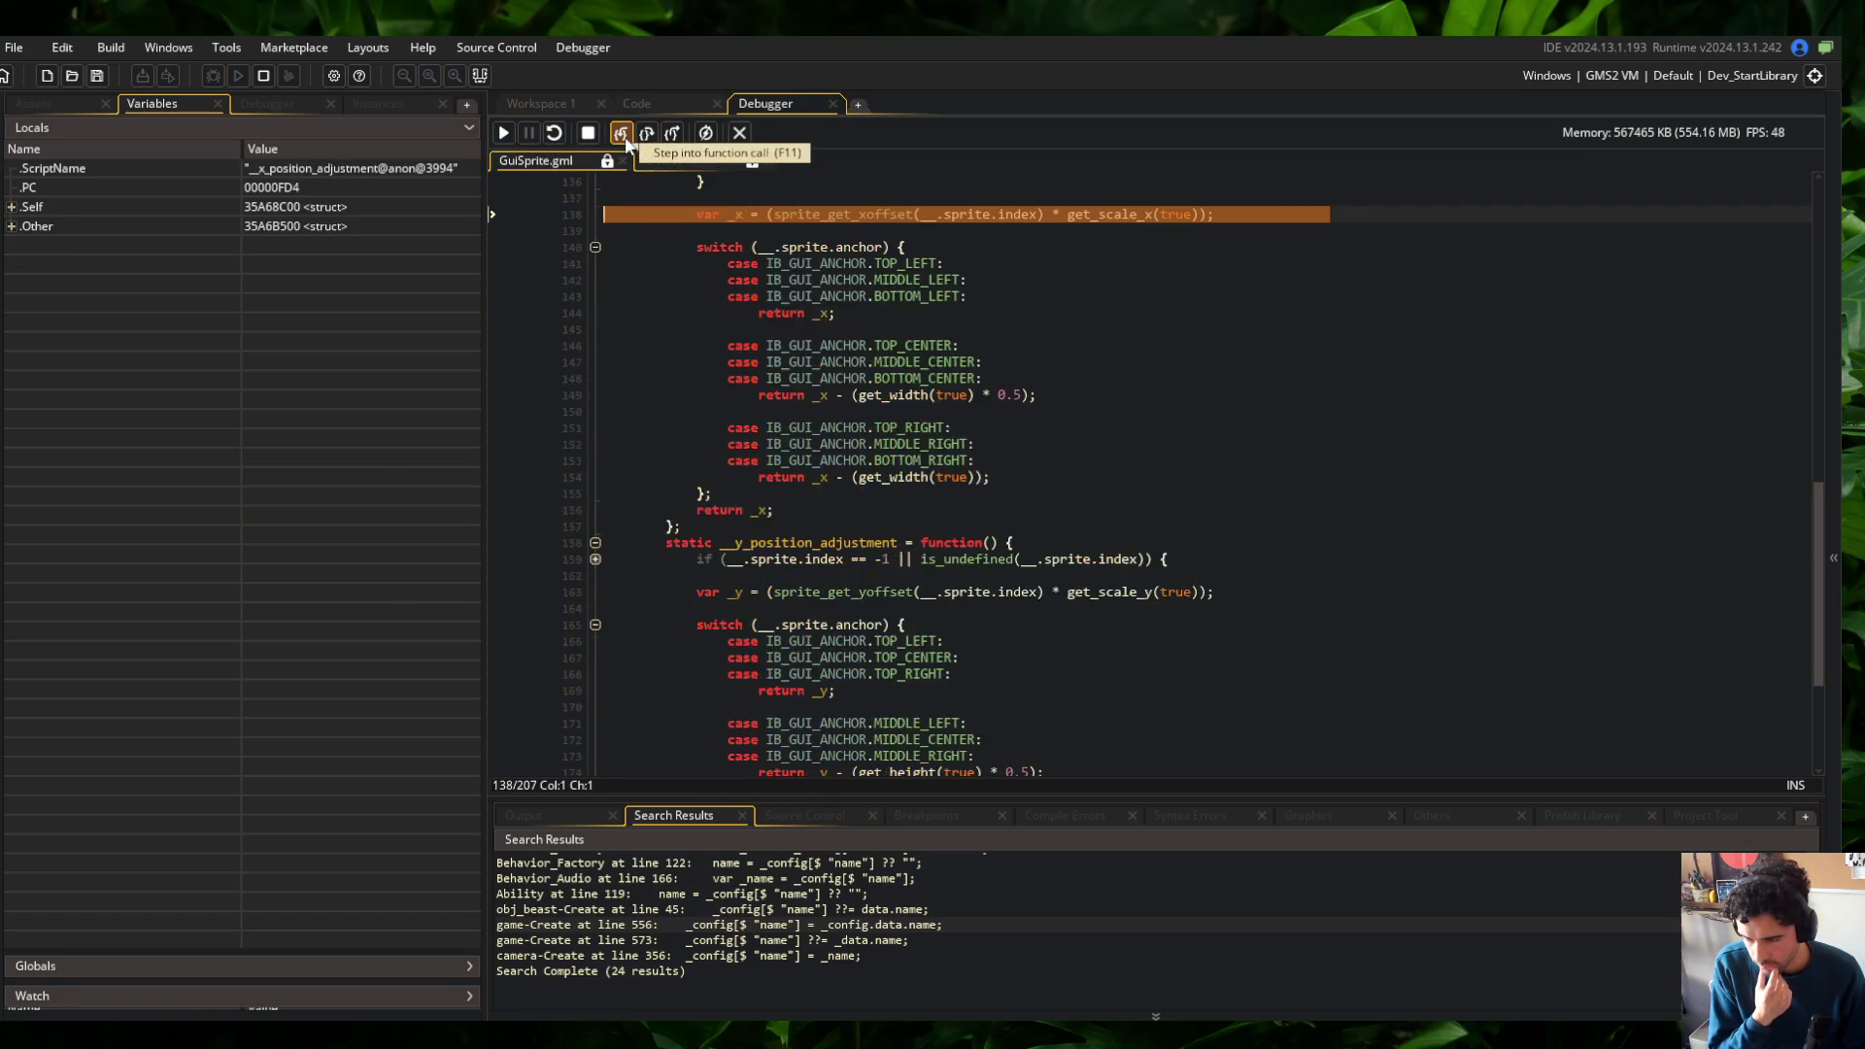
{"action": "left_click", "coordinate": [622, 136]}
Step through the anchor cases into get_width until _width is 48
{"action": "mouse_move", "coordinate": [744, 217]}
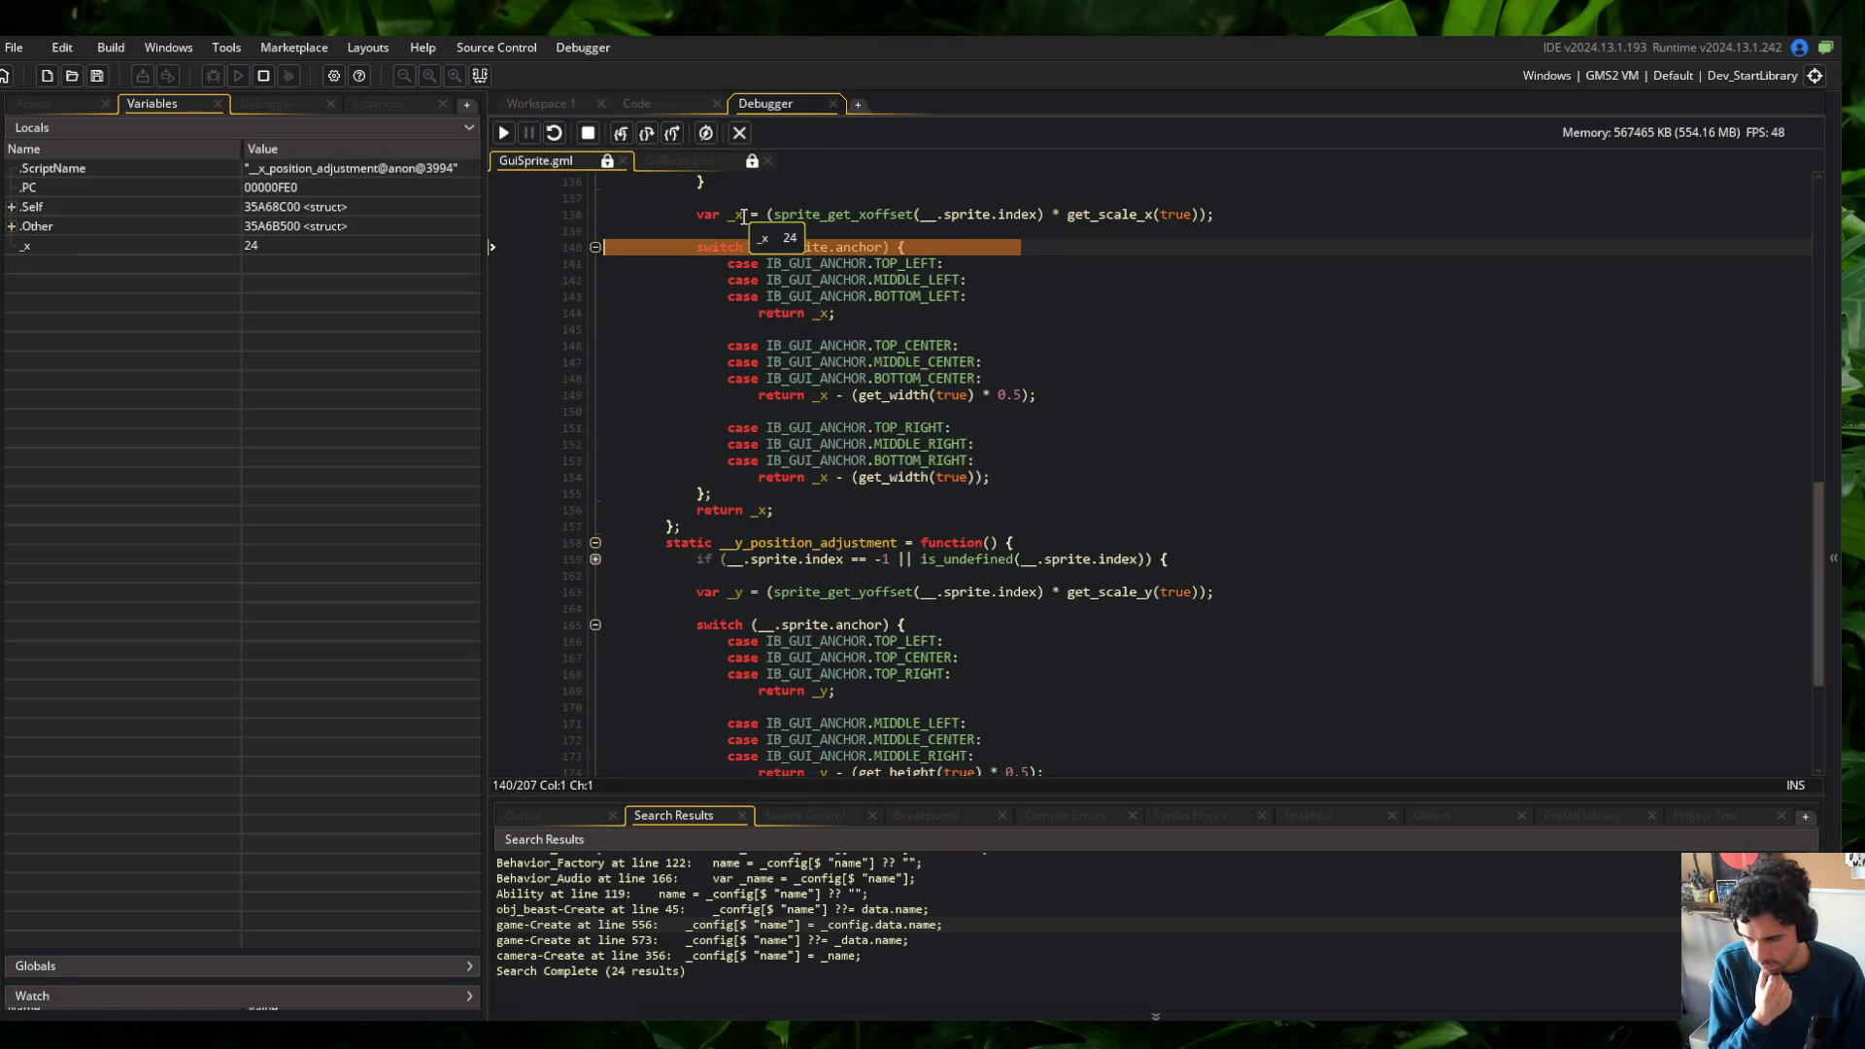
{"action": "left_click", "coordinate": [620, 134]}
{"action": "left_click", "coordinate": [621, 134]}
{"action": "left_click", "coordinate": [620, 136]}
{"action": "left_click", "coordinate": [621, 136]}
{"action": "left_click", "coordinate": [621, 136]}
{"action": "left_click", "coordinate": [620, 136]}
{"action": "left_click", "coordinate": [620, 136]}
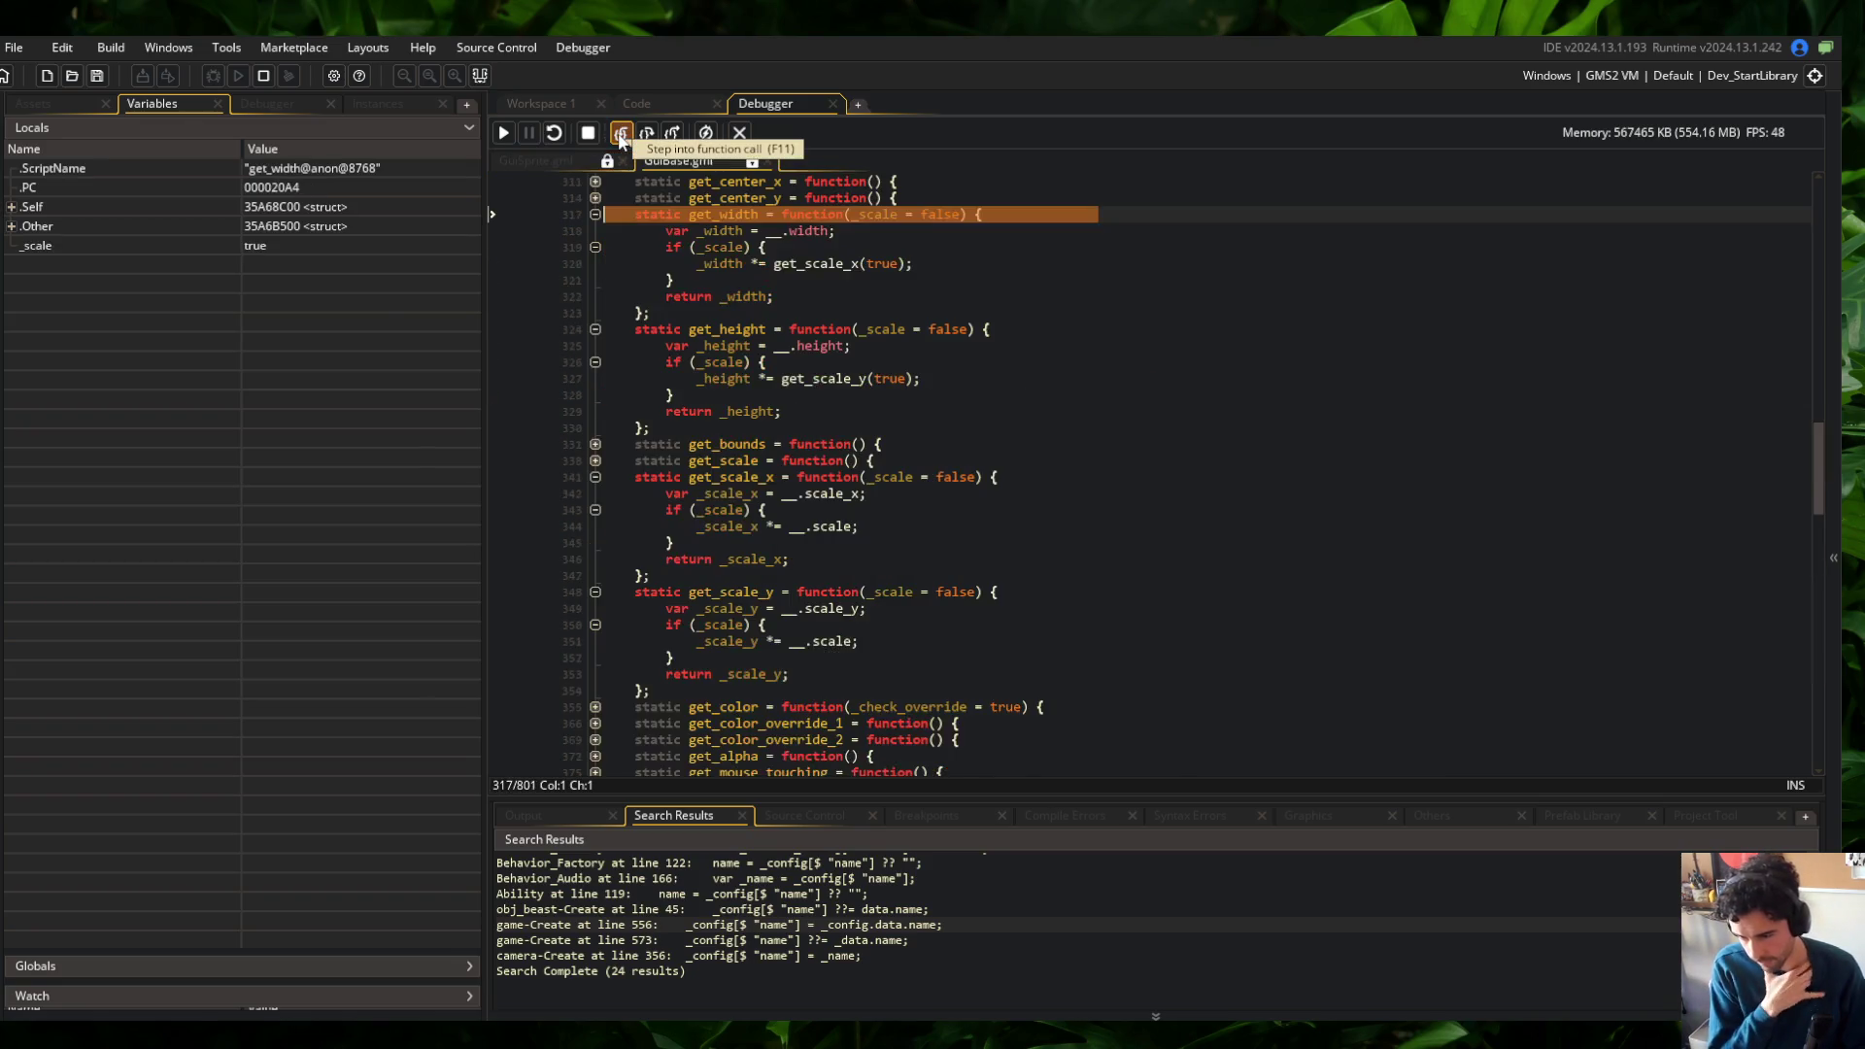
{"action": "left_click", "coordinate": [620, 133]}
{"action": "left_click", "coordinate": [646, 133]}
{"action": "left_click", "coordinate": [646, 133]}
{"action": "left_click", "coordinate": [646, 133]}
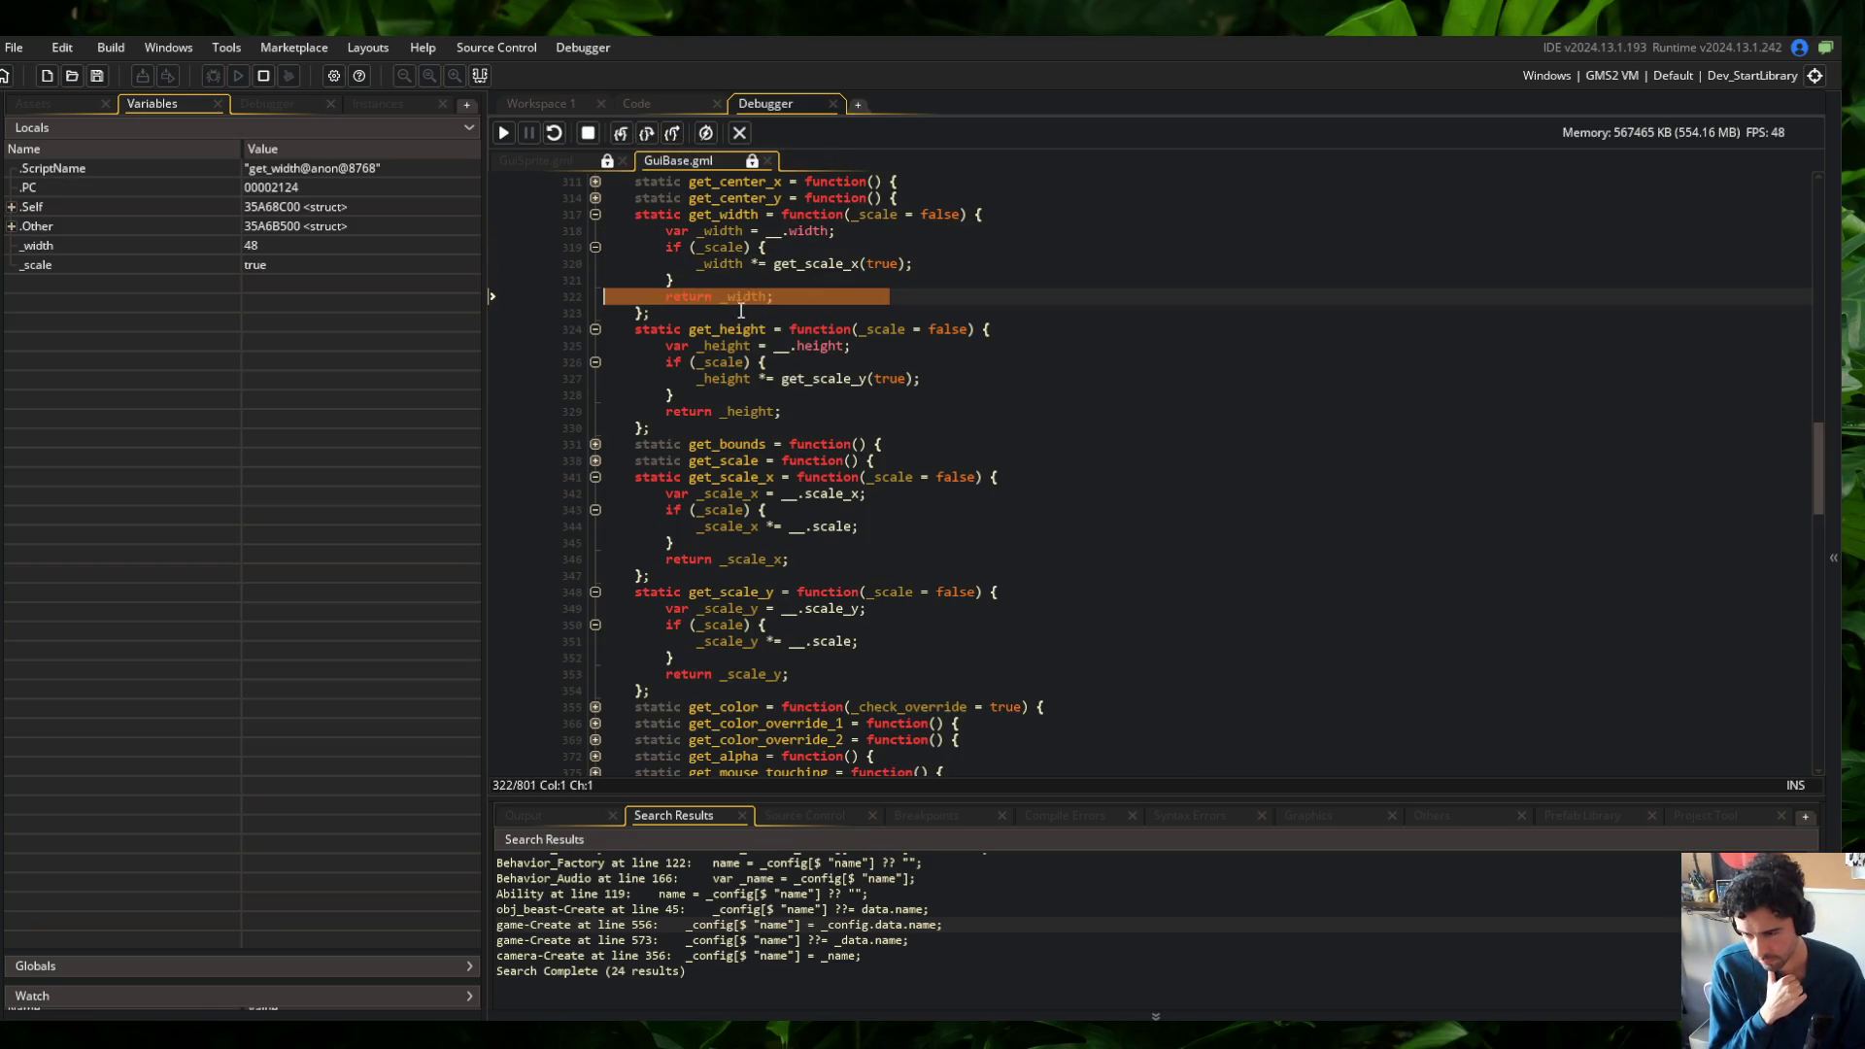
Return through GuiSprite to get_x line 262, then end the debugging session
{"action": "left_click", "coordinate": [627, 132]}
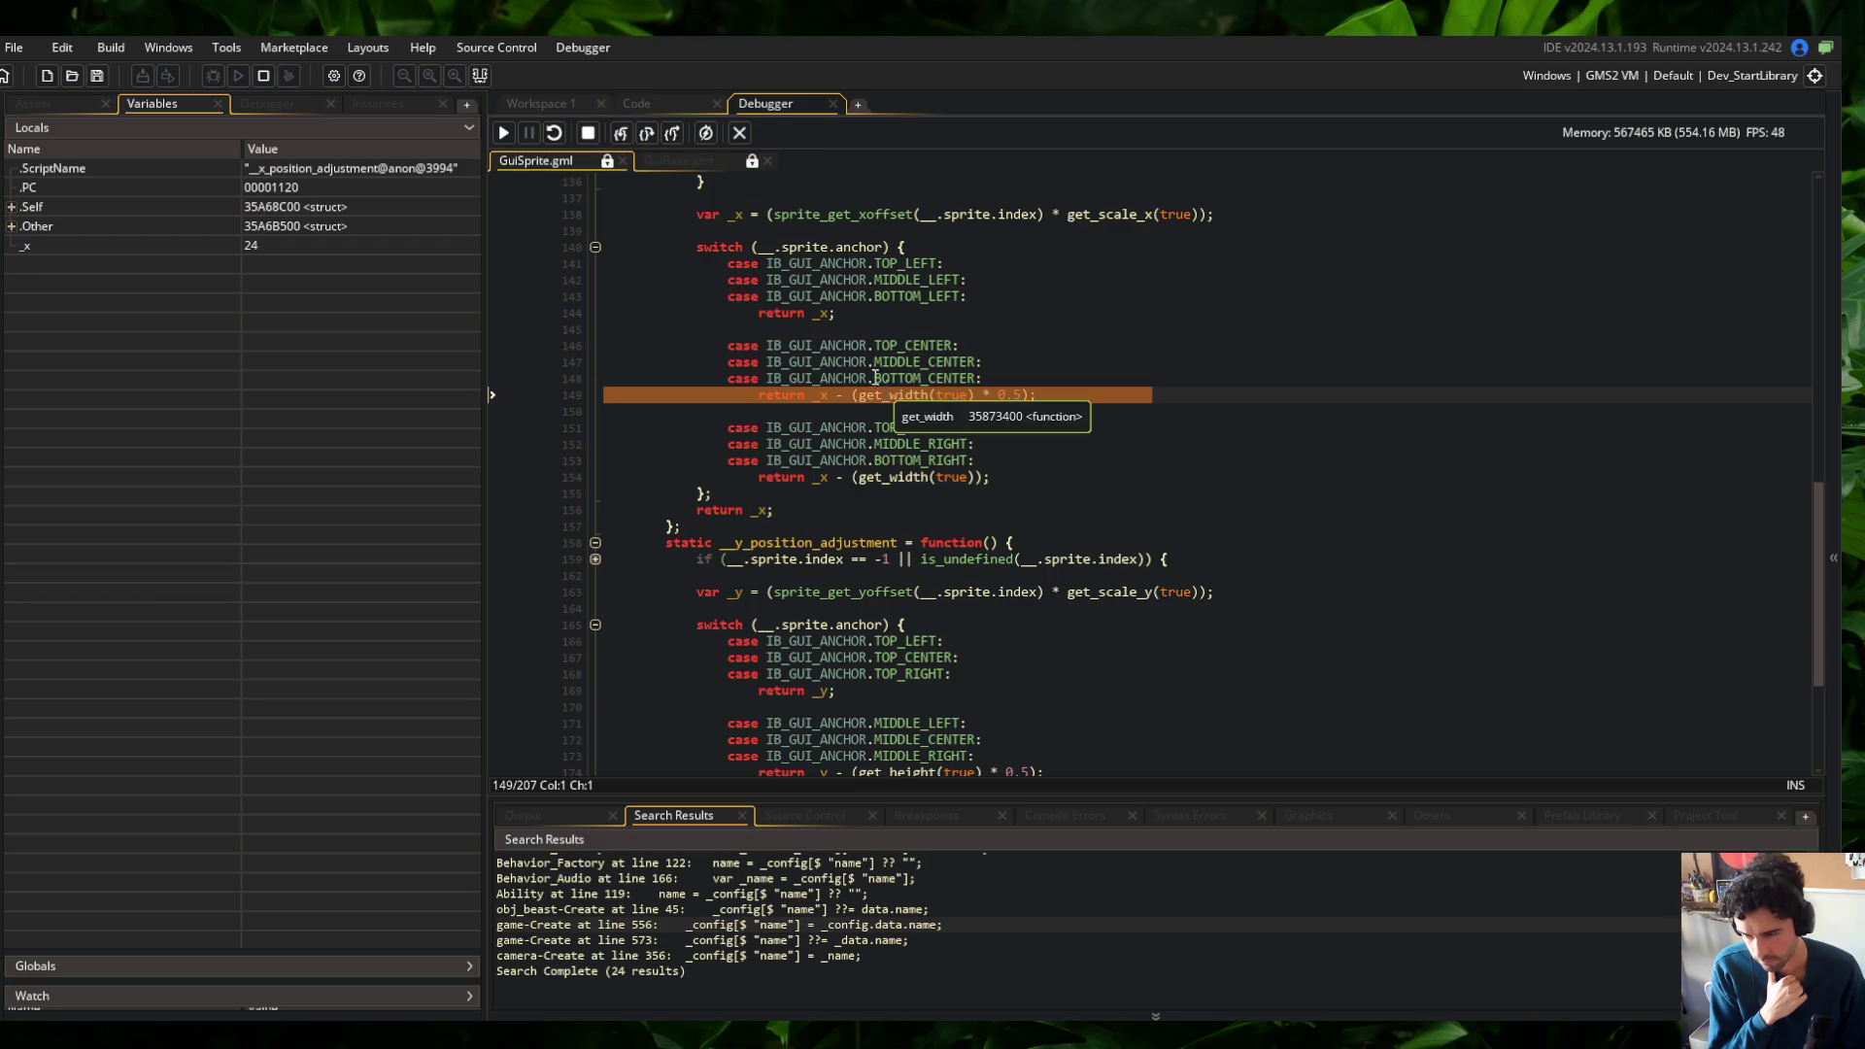
{"action": "left_click", "coordinate": [619, 141]}
{"action": "left_click", "coordinate": [619, 136]}
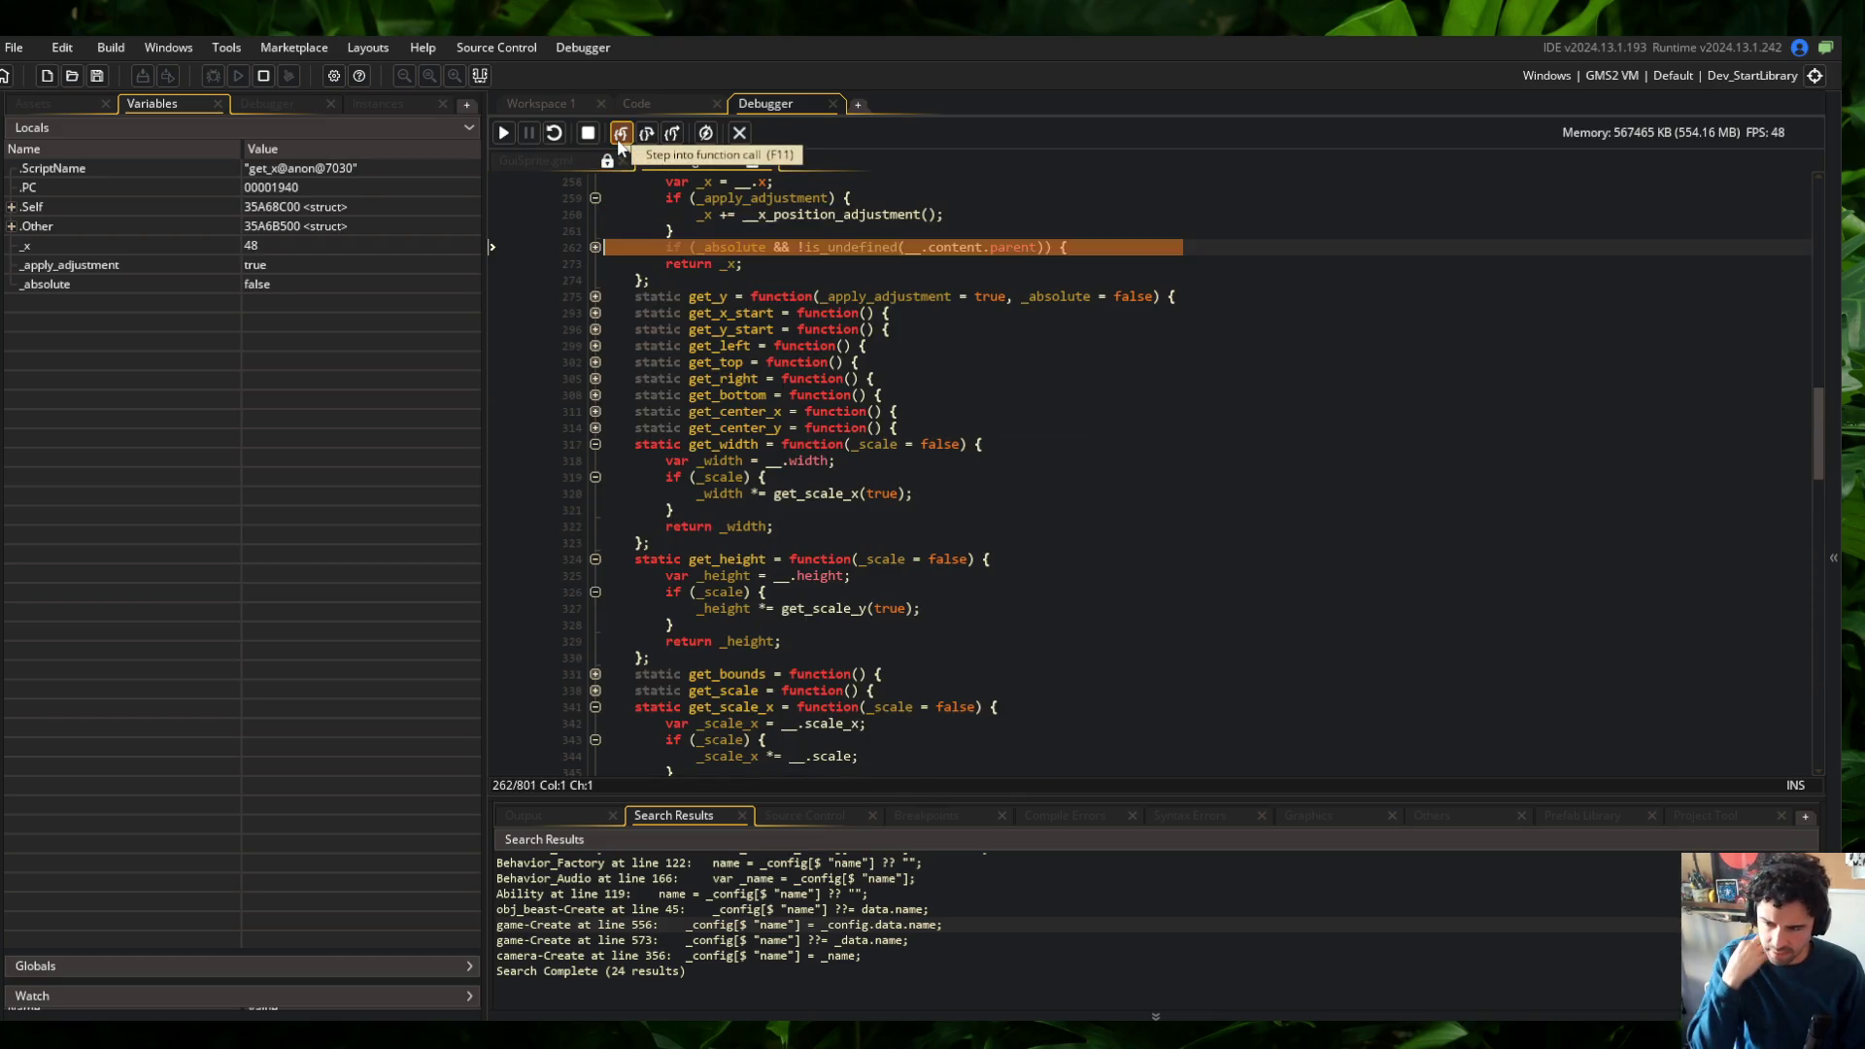
{"action": "left_click", "coordinate": [738, 136]}
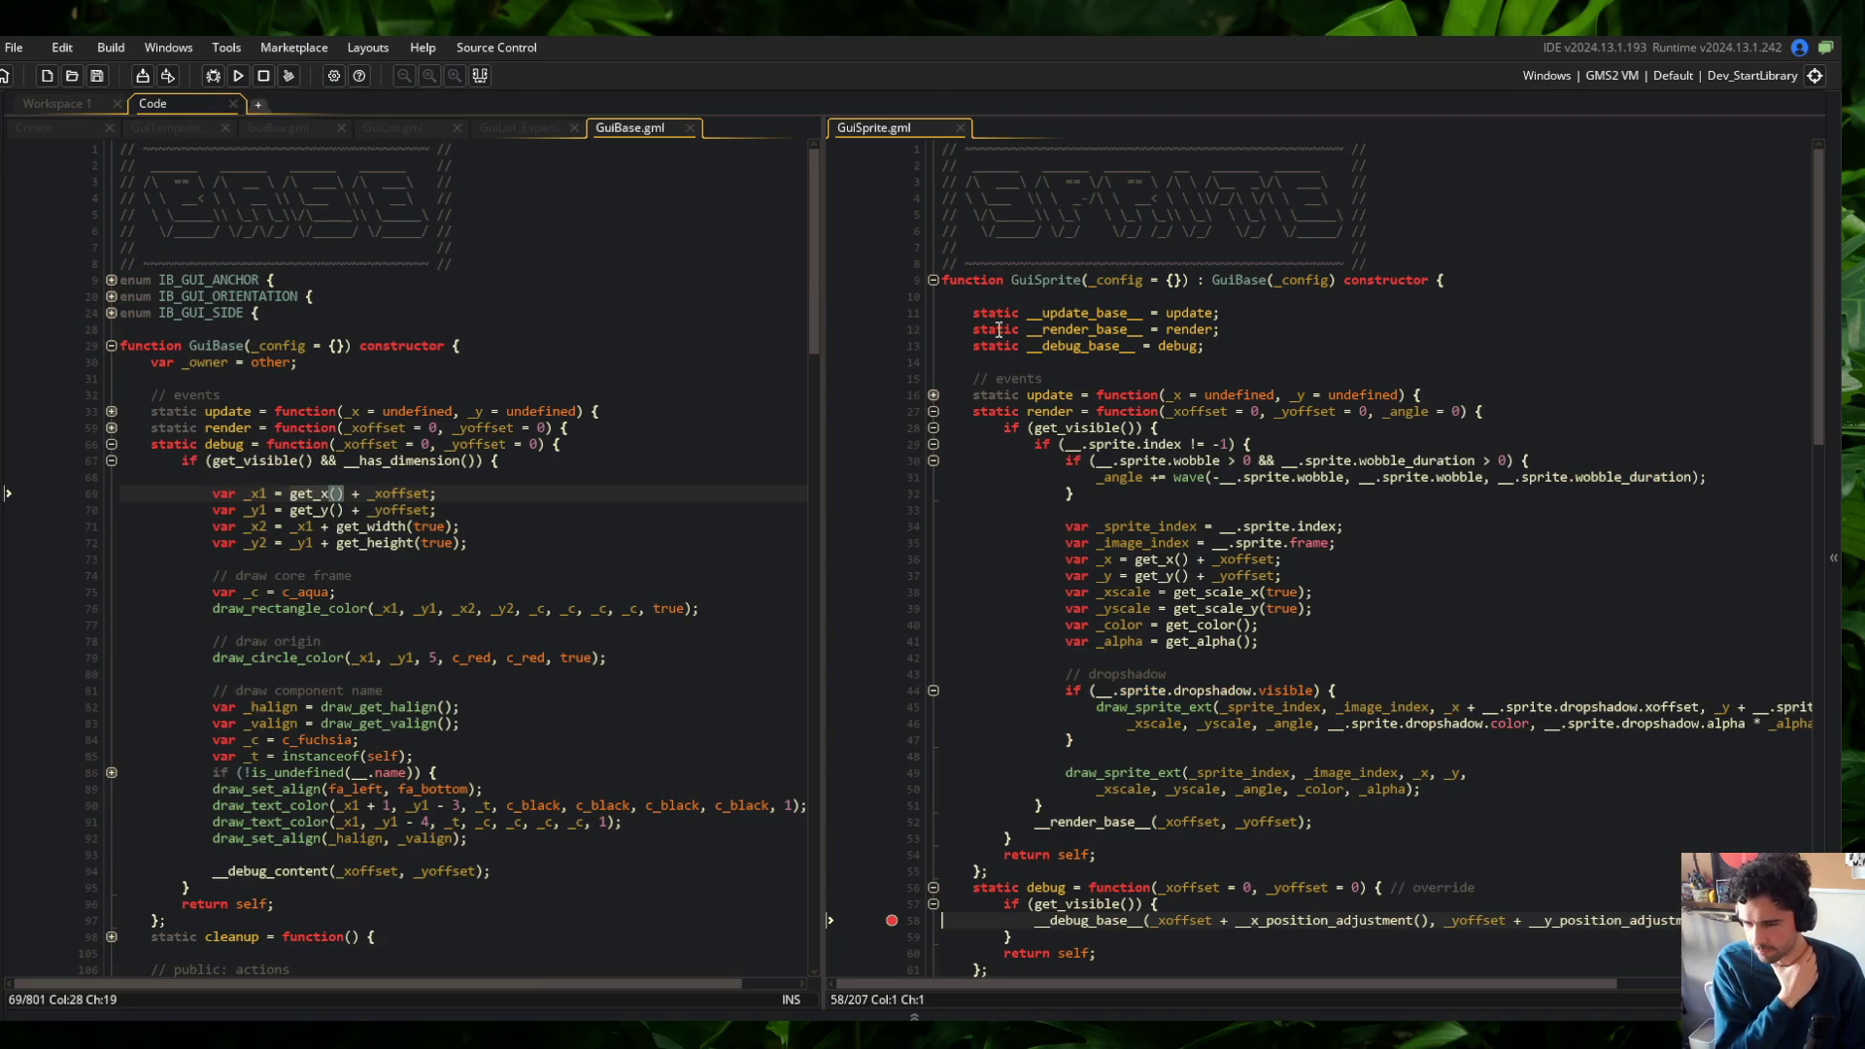
Reduce GuiSprite line 58 to __debug_base__(_xoffset, _yoffset) and save GuiSprite.gml
{"action": "left_click", "coordinate": [1196, 413]}
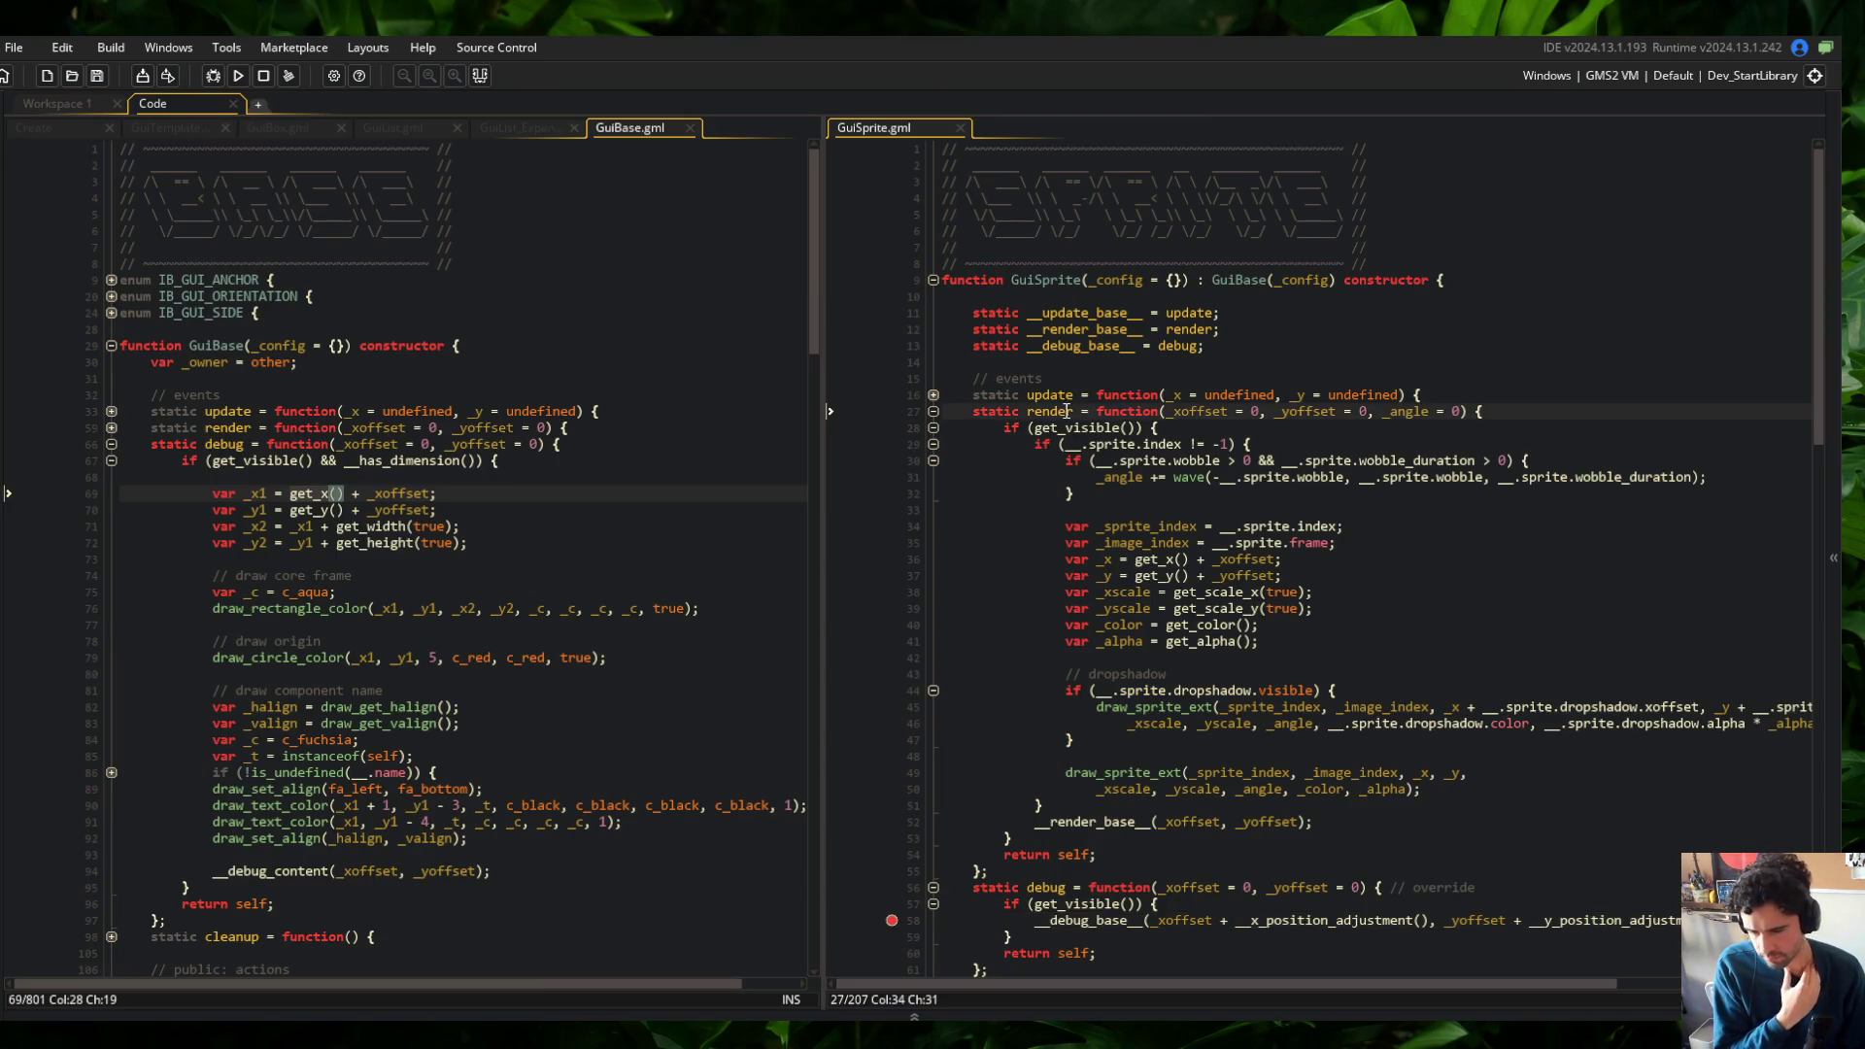
{"action": "scroll", "coordinate": [1301, 679], "scroll_direction": "down", "scroll_amount": 4}
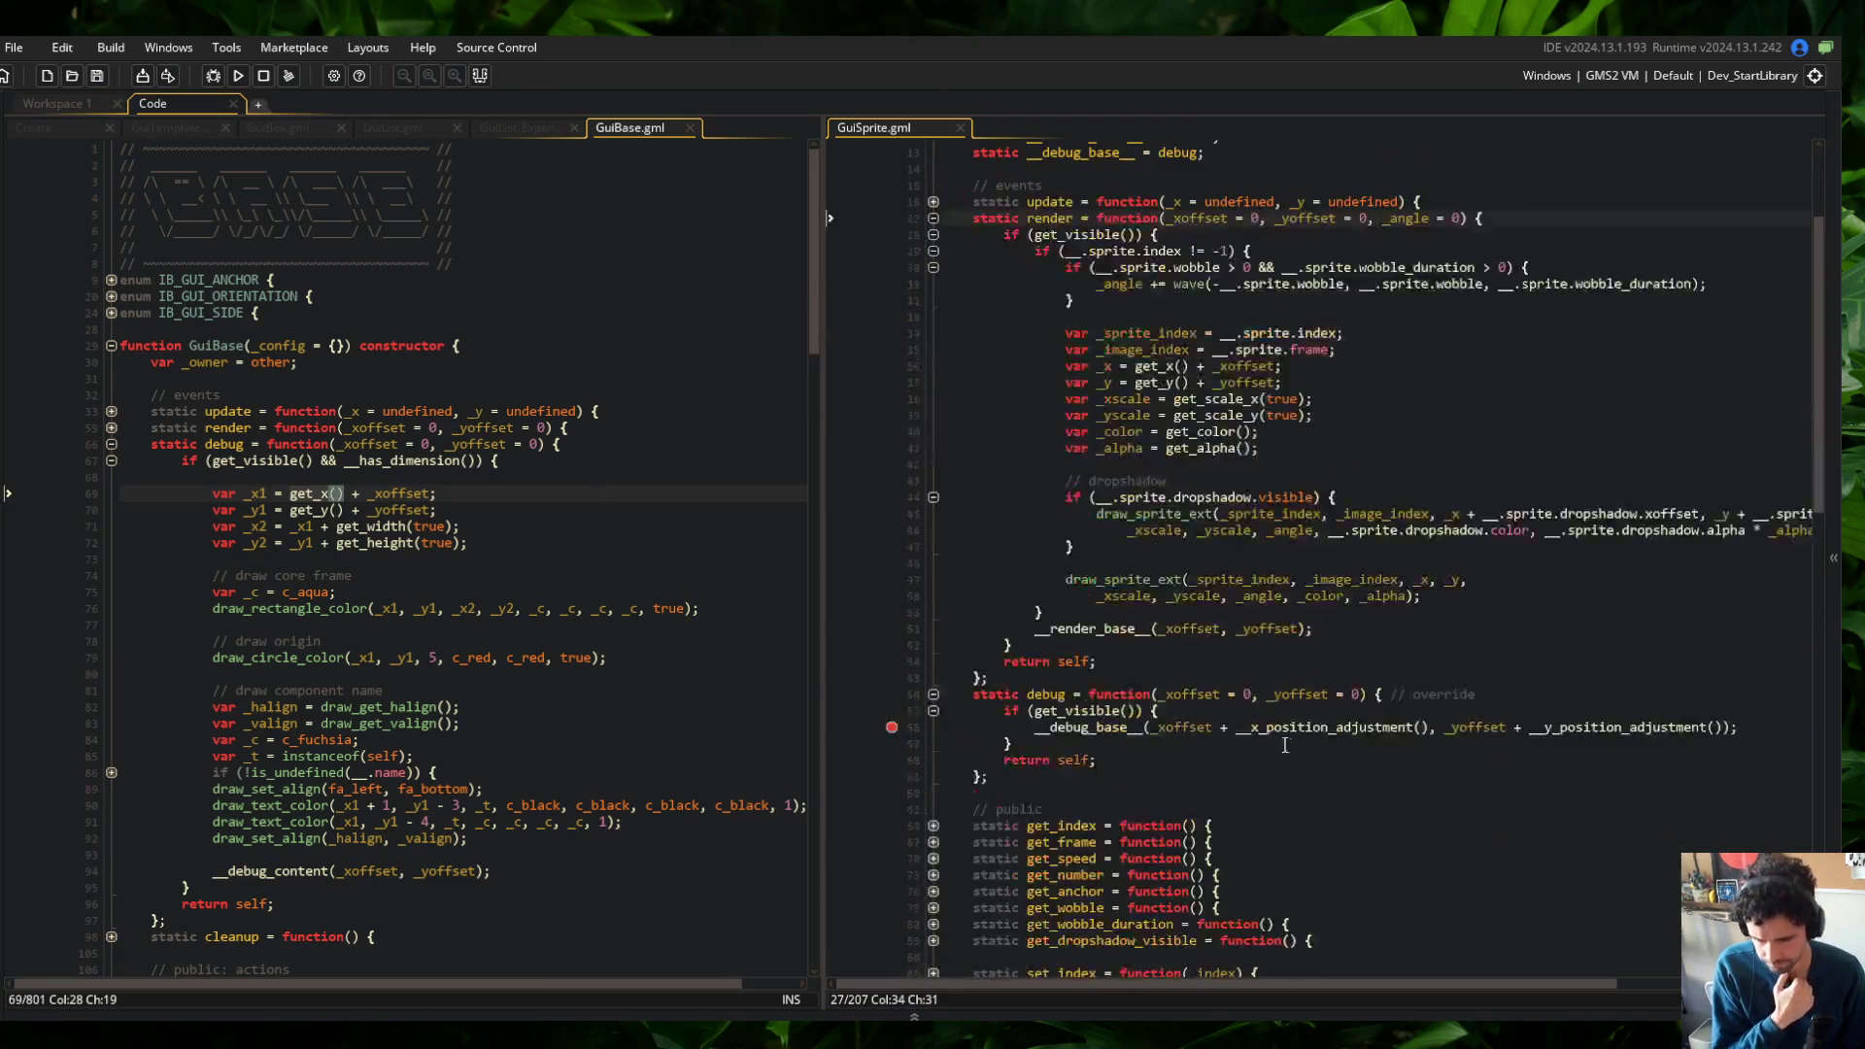
{"action": "left_click", "coordinate": [1157, 727]}
{"action": "key", "text": "End"}
{"action": "key", "text": "ctrl+BackSpace"}
{"action": "key", "text": "ctrl+BackSpace"}
{"action": "key", "text": "ctrl+BackSpace"}
{"action": "type", "text": ", _yoffset"}
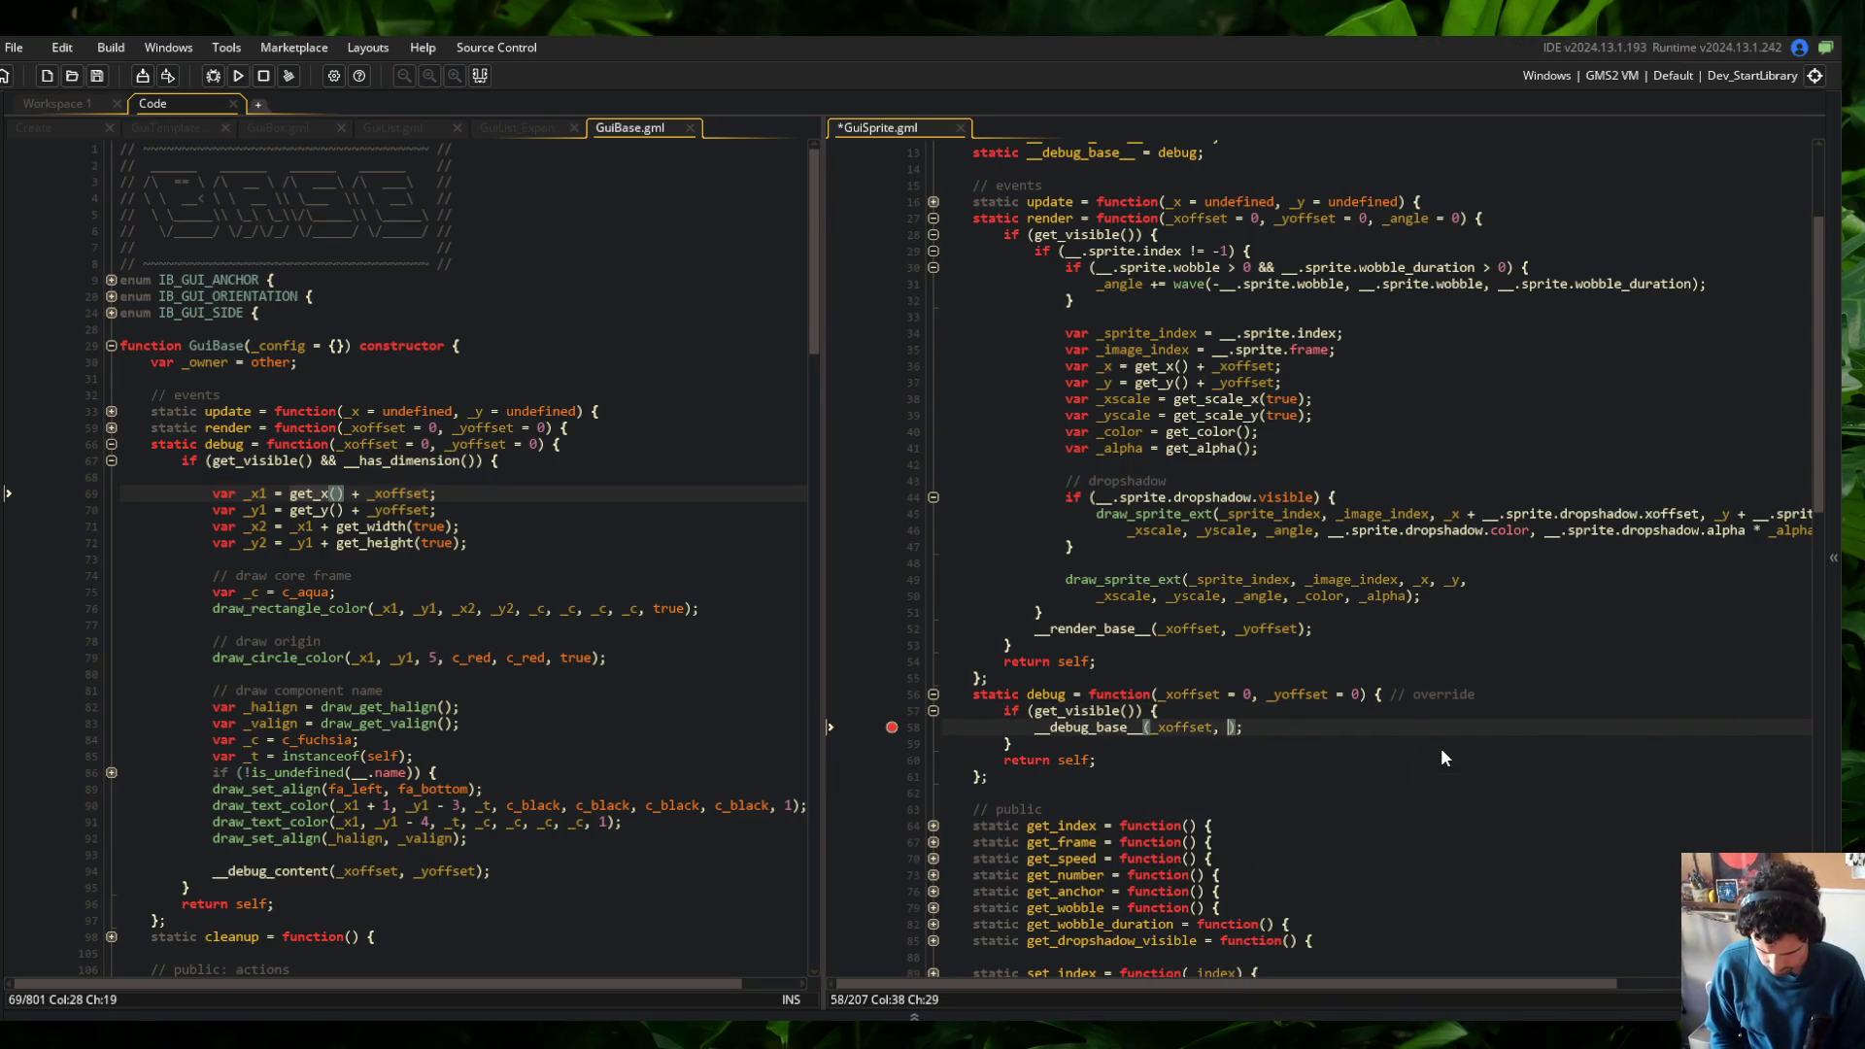
{"action": "key", "text": "ctrl+s"}
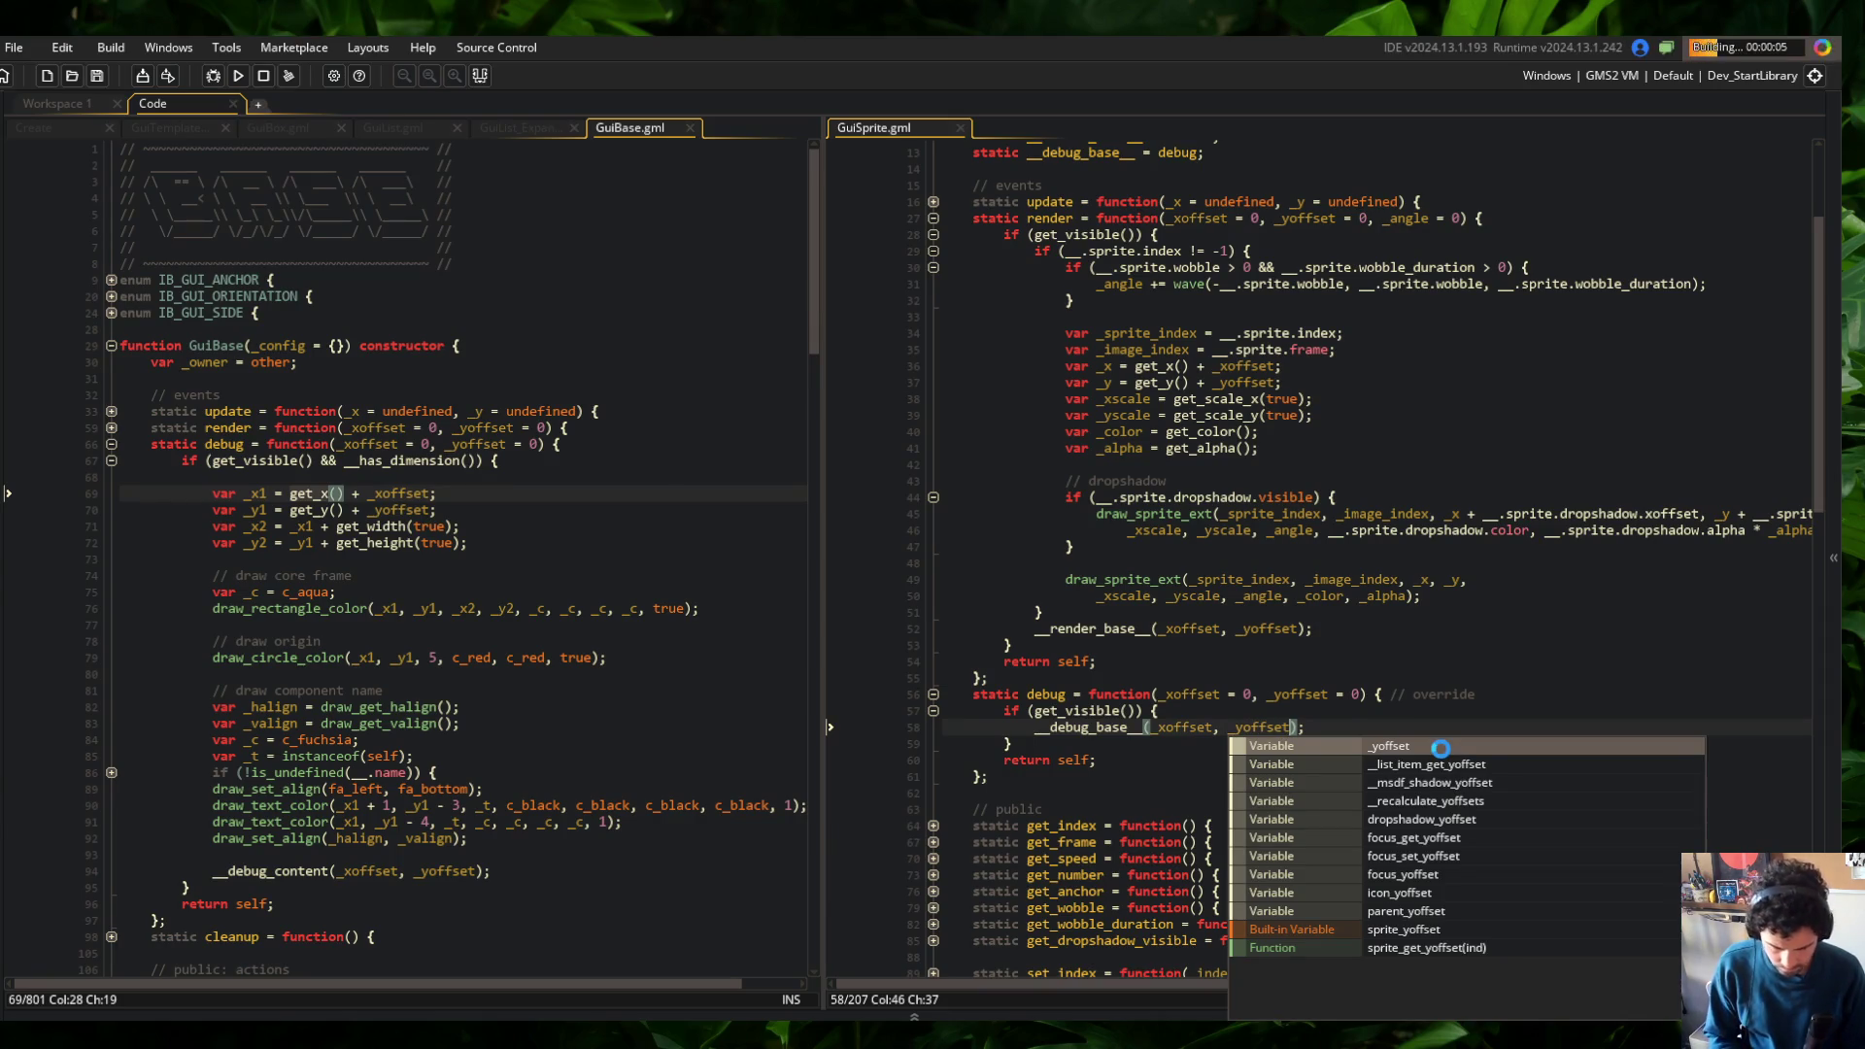
{"action": "left_click", "coordinate": [1405, 448]}
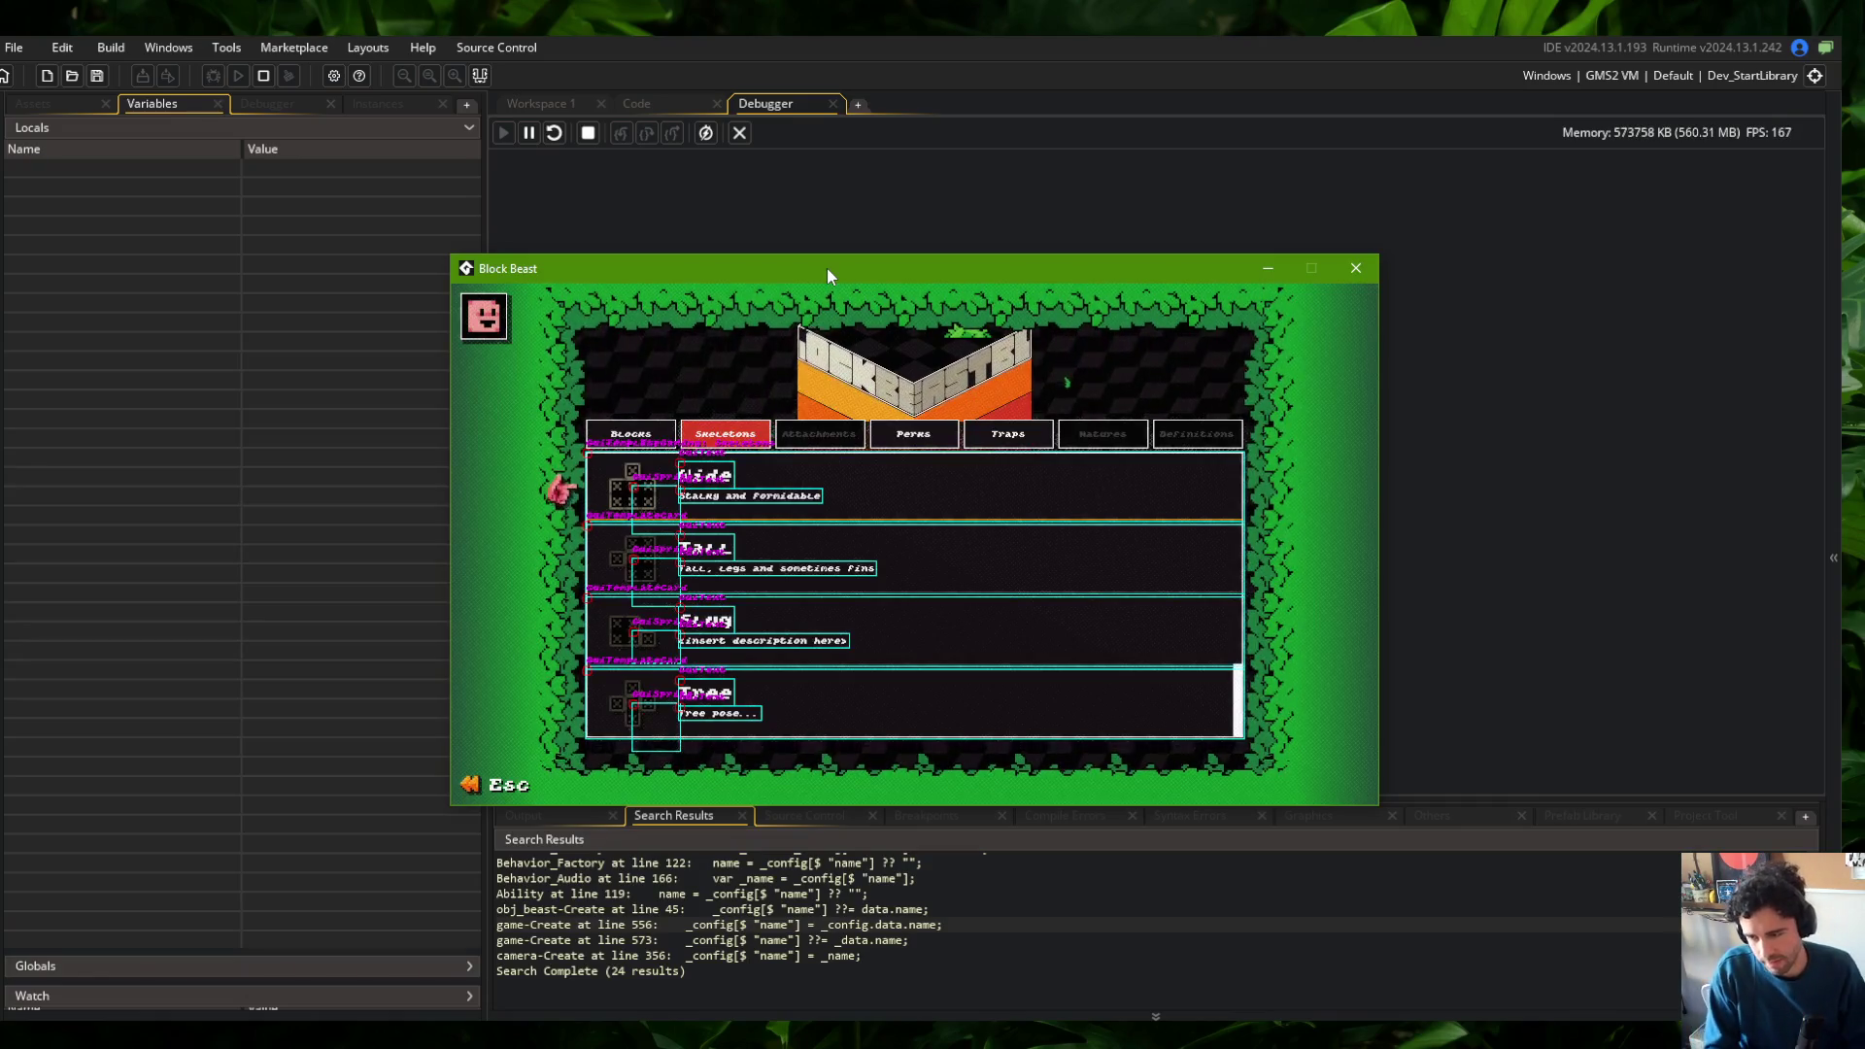
Open the Wide skeleton's detail view in the running game, then return to the GuiBase and GuiSprite code
{"action": "left_click", "coordinate": [854, 490]}
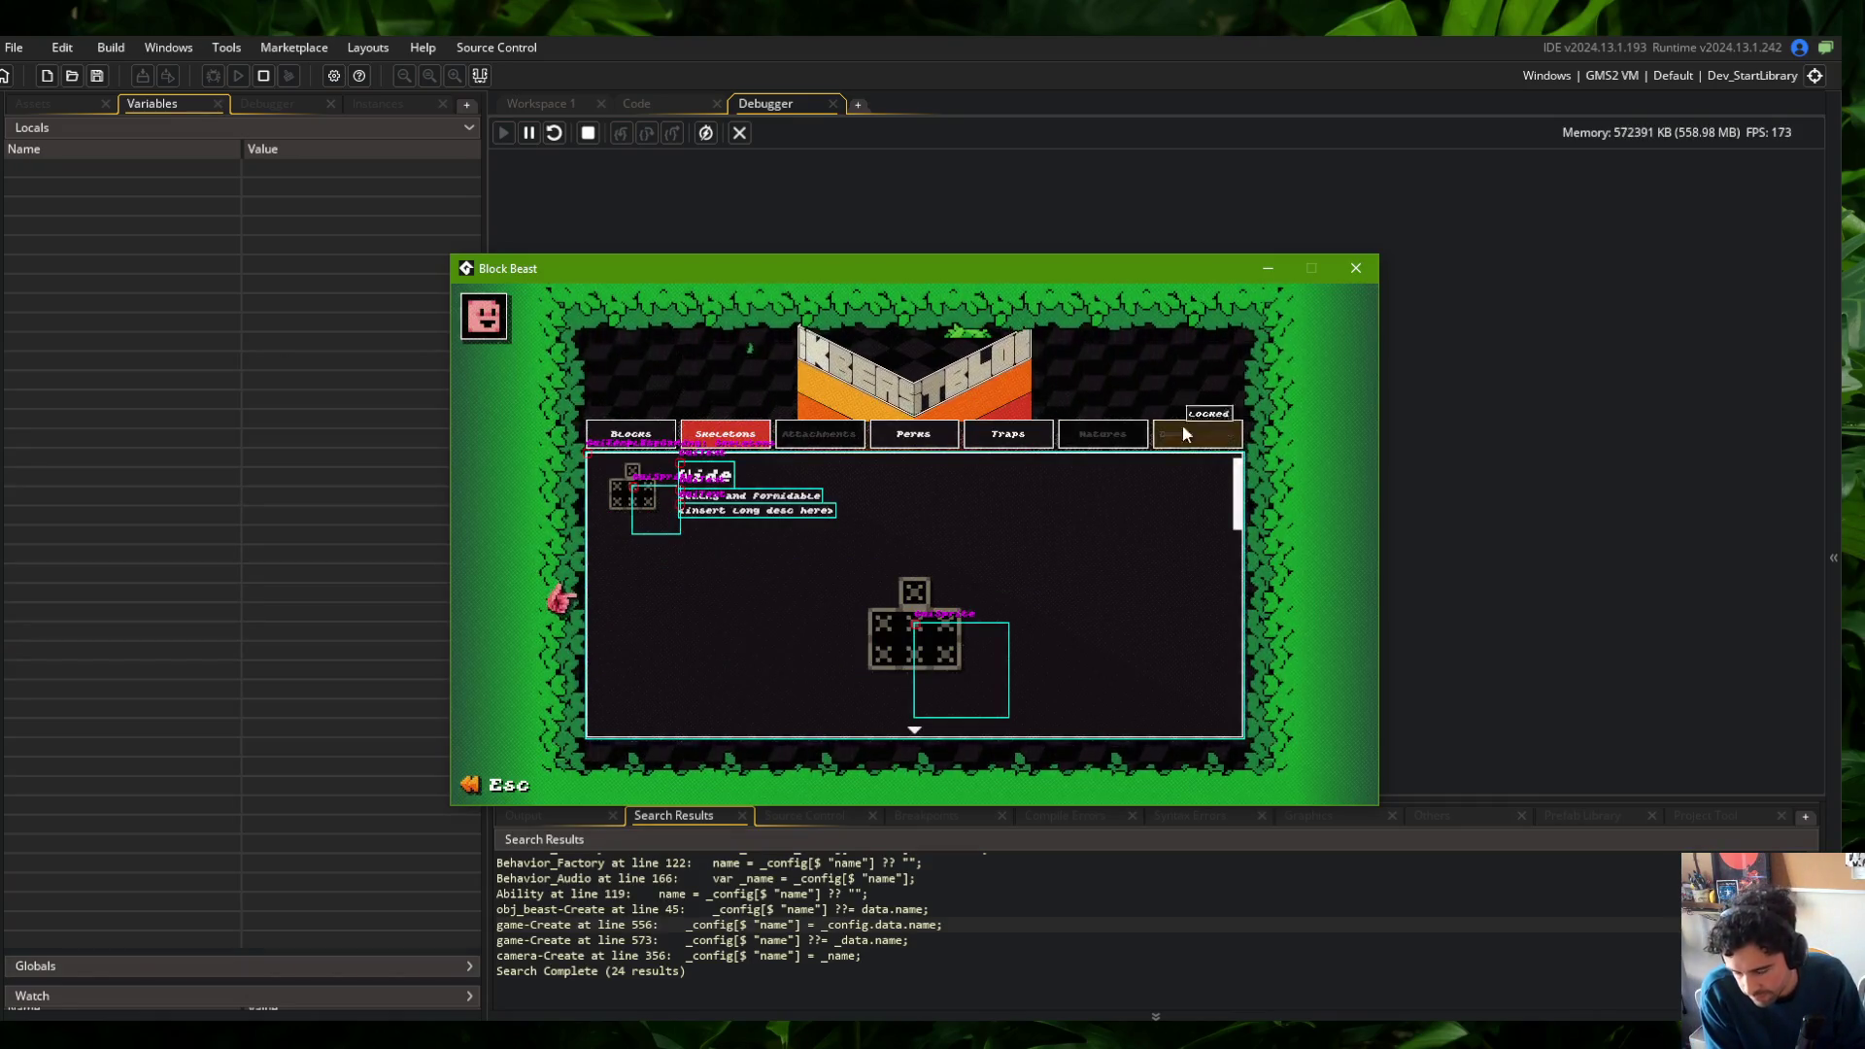
{"action": "mouse_move", "coordinate": [972, 270]}
{"action": "left_mouse_down"}
{"action": "mouse_move", "coordinate": [1428, 221]}
{"action": "mouse_move", "coordinate": [1180, 255]}
{"action": "left_mouse_up"}
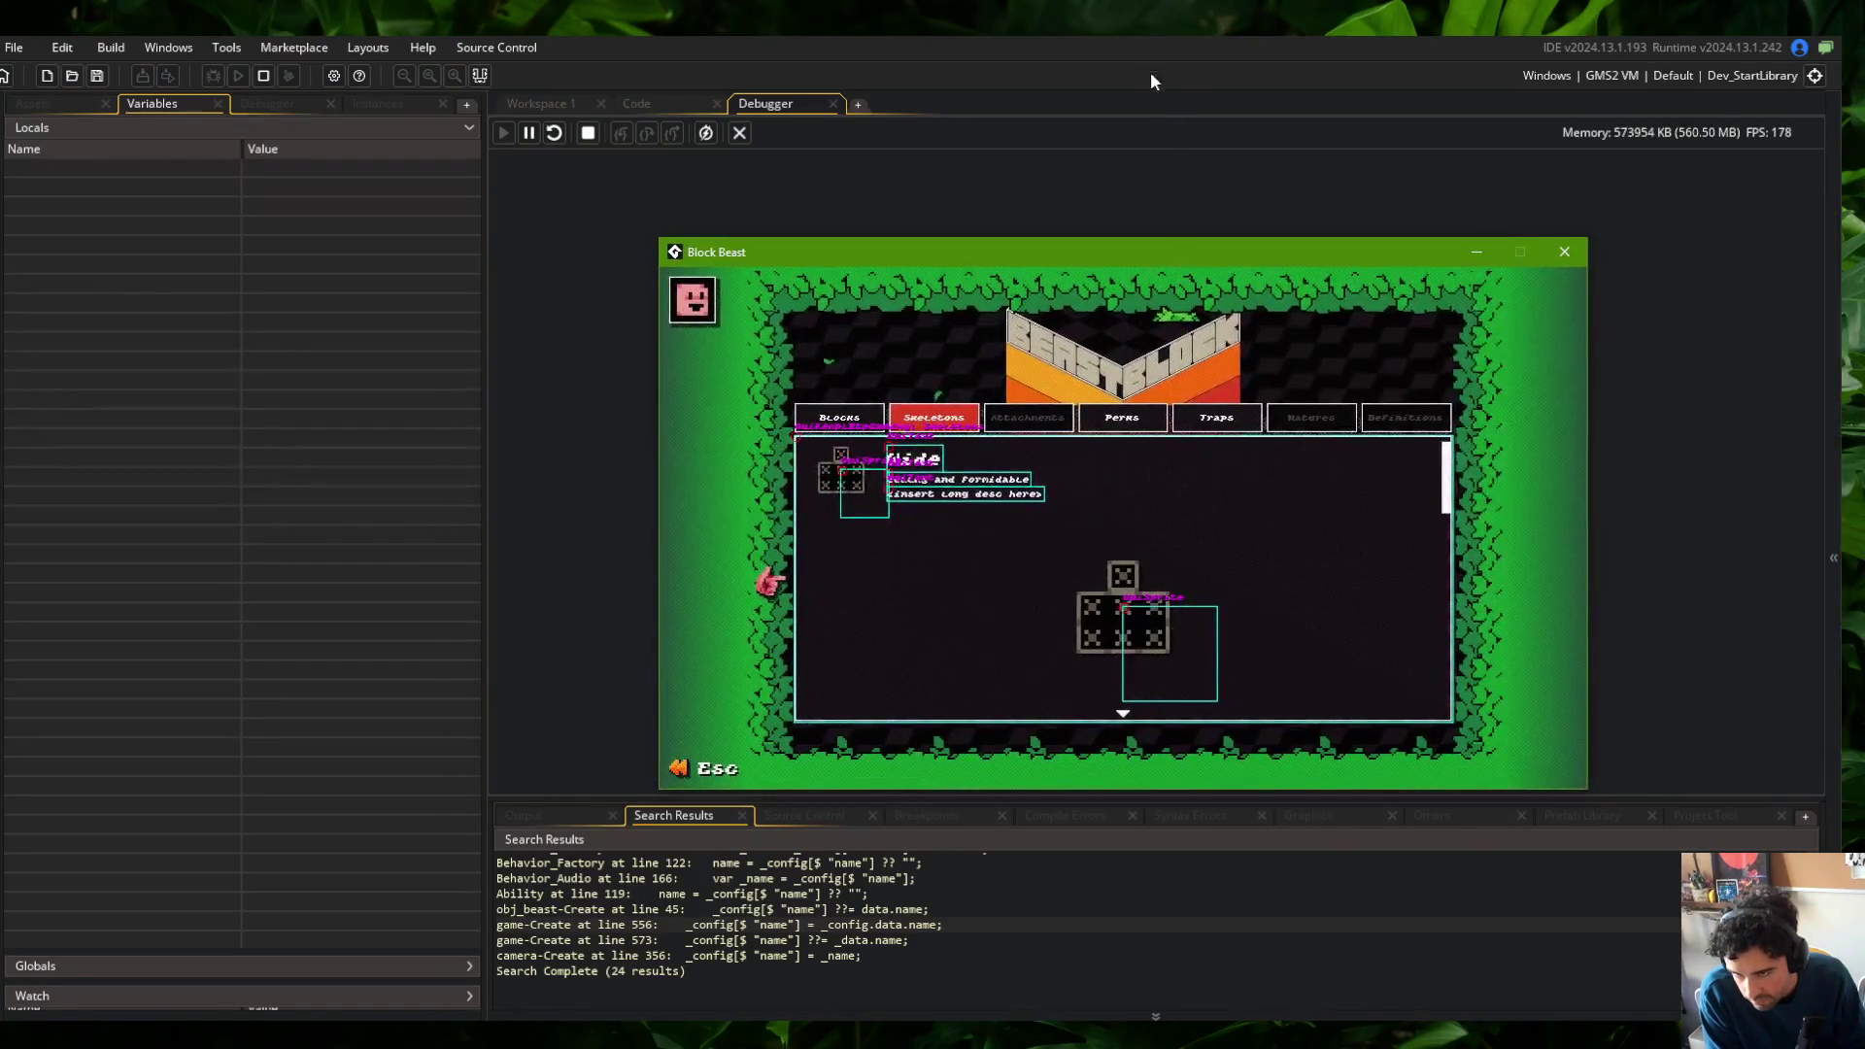
{"action": "left_click", "coordinate": [641, 103]}
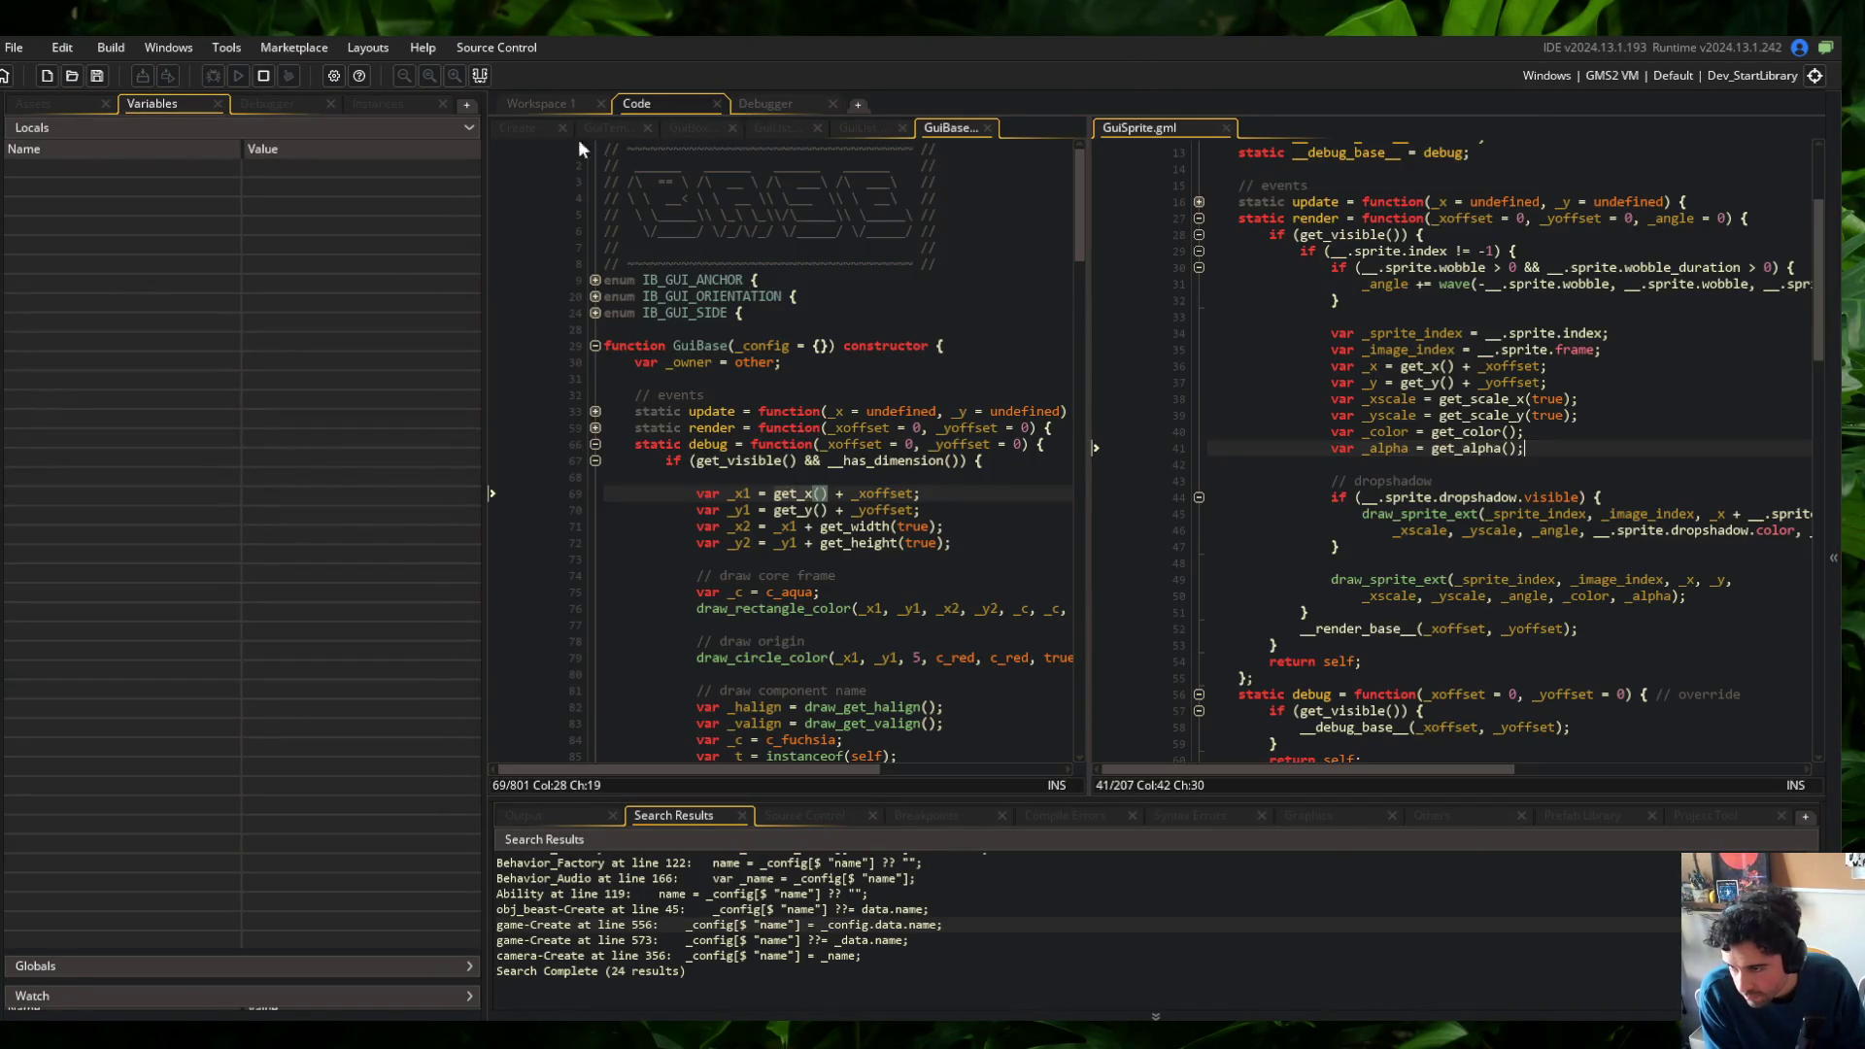
Set a breakpoint on GuiSprite line 58 in the debugger and step into the base debug function
{"action": "left_click", "coordinate": [766, 103]}
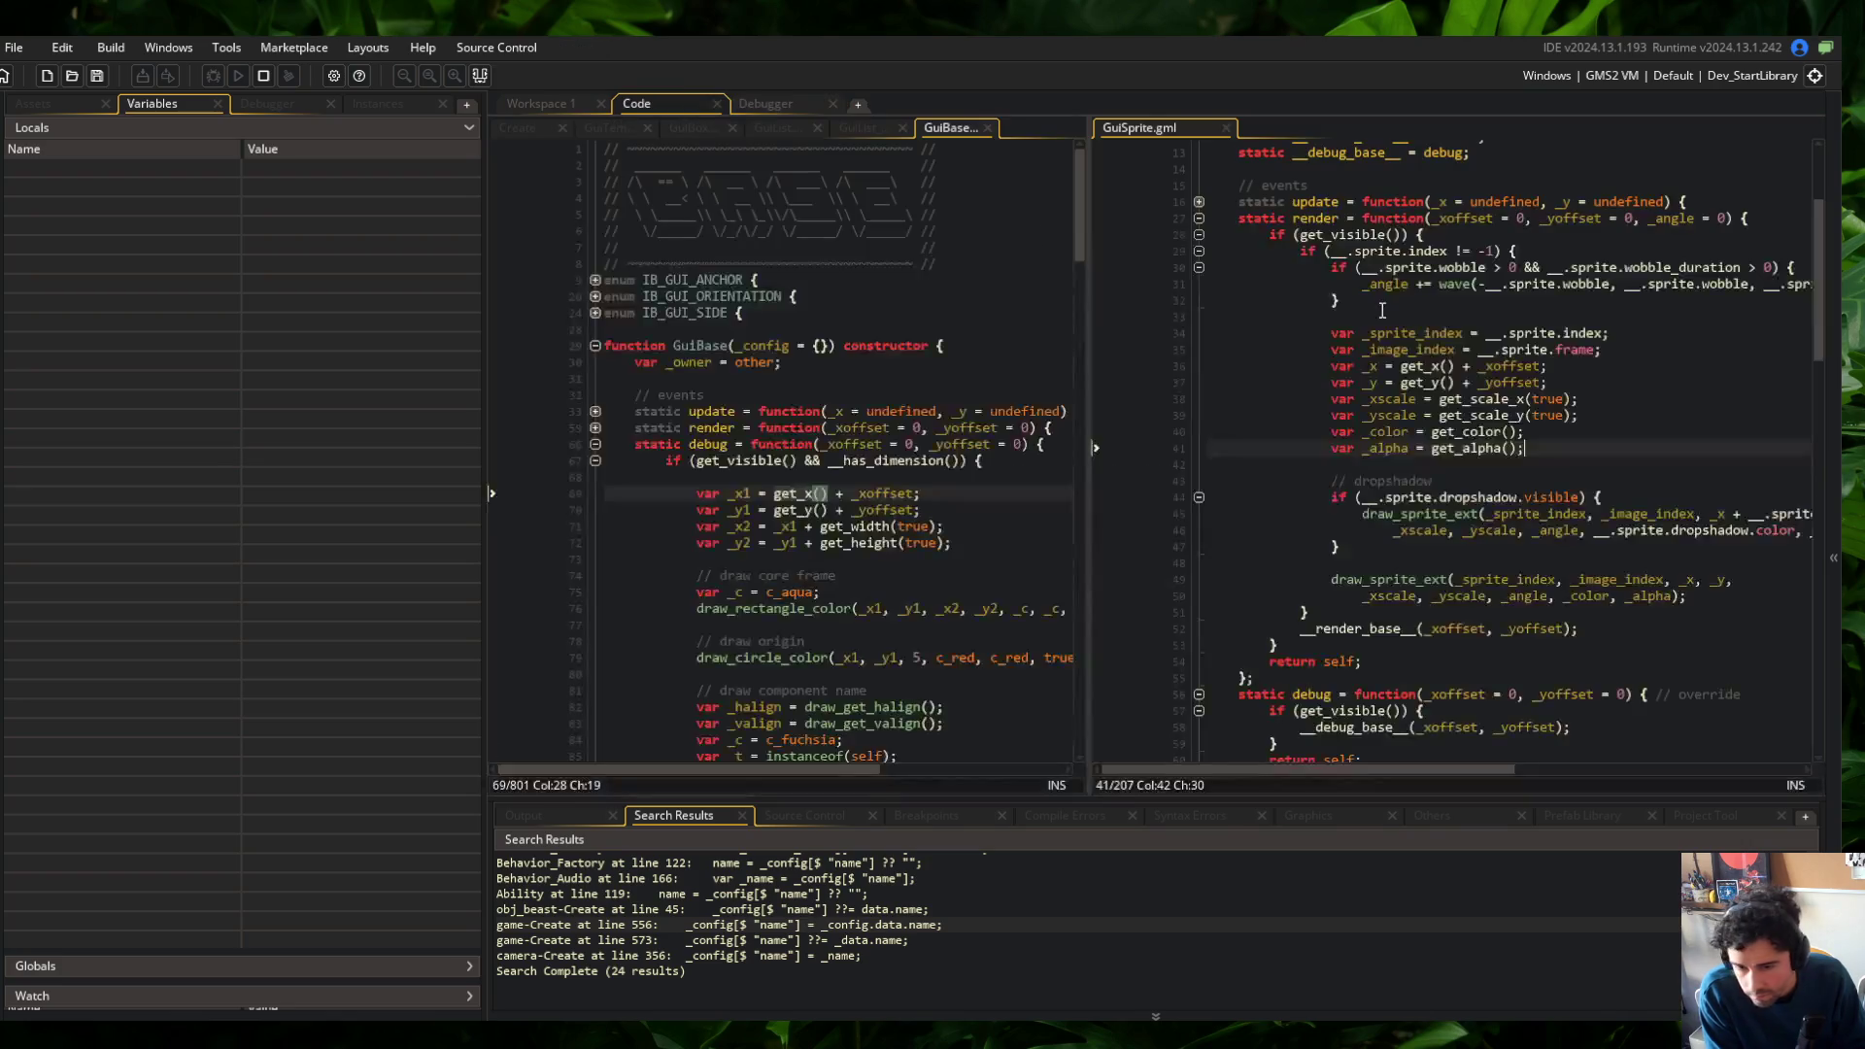
{"action": "scroll", "coordinate": [1243, 291], "scroll_direction": "up", "scroll_amount": 4}
{"action": "scroll", "coordinate": [1292, 369], "scroll_direction": "down", "scroll_amount": 8}
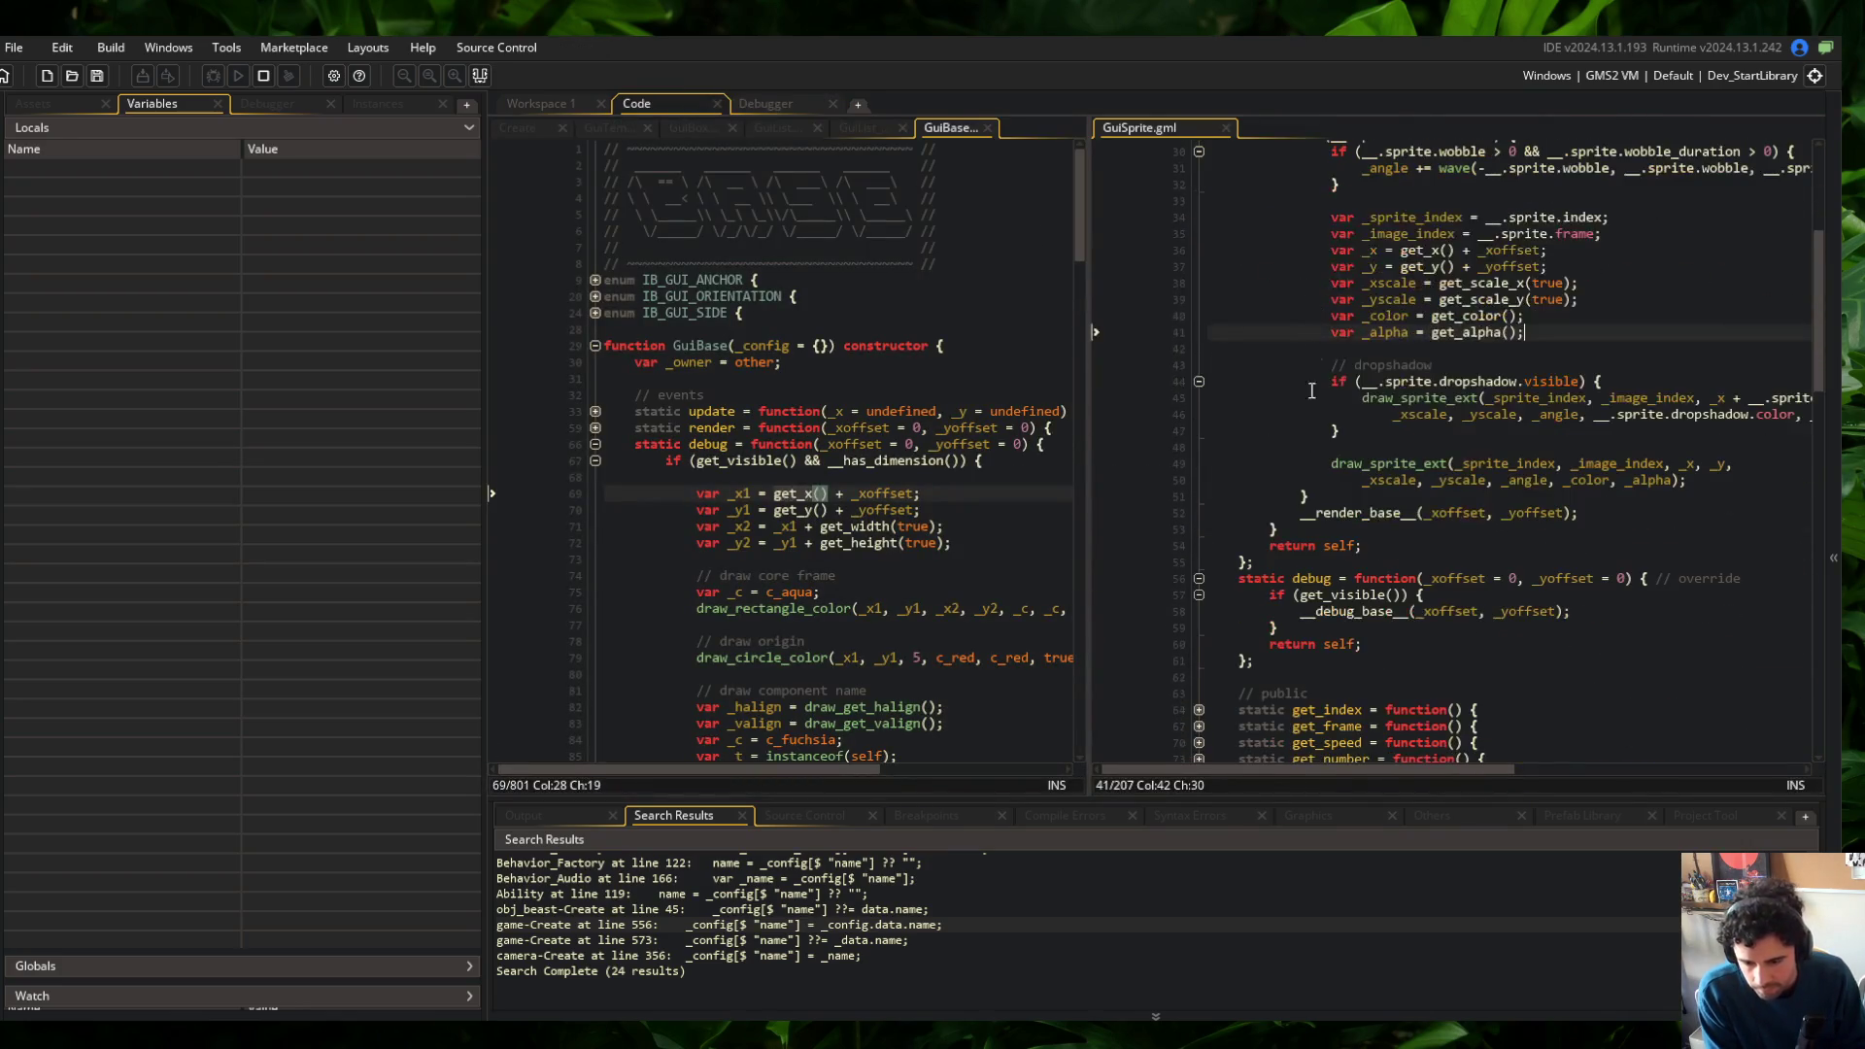
{"action": "left_click", "coordinate": [1159, 608]}
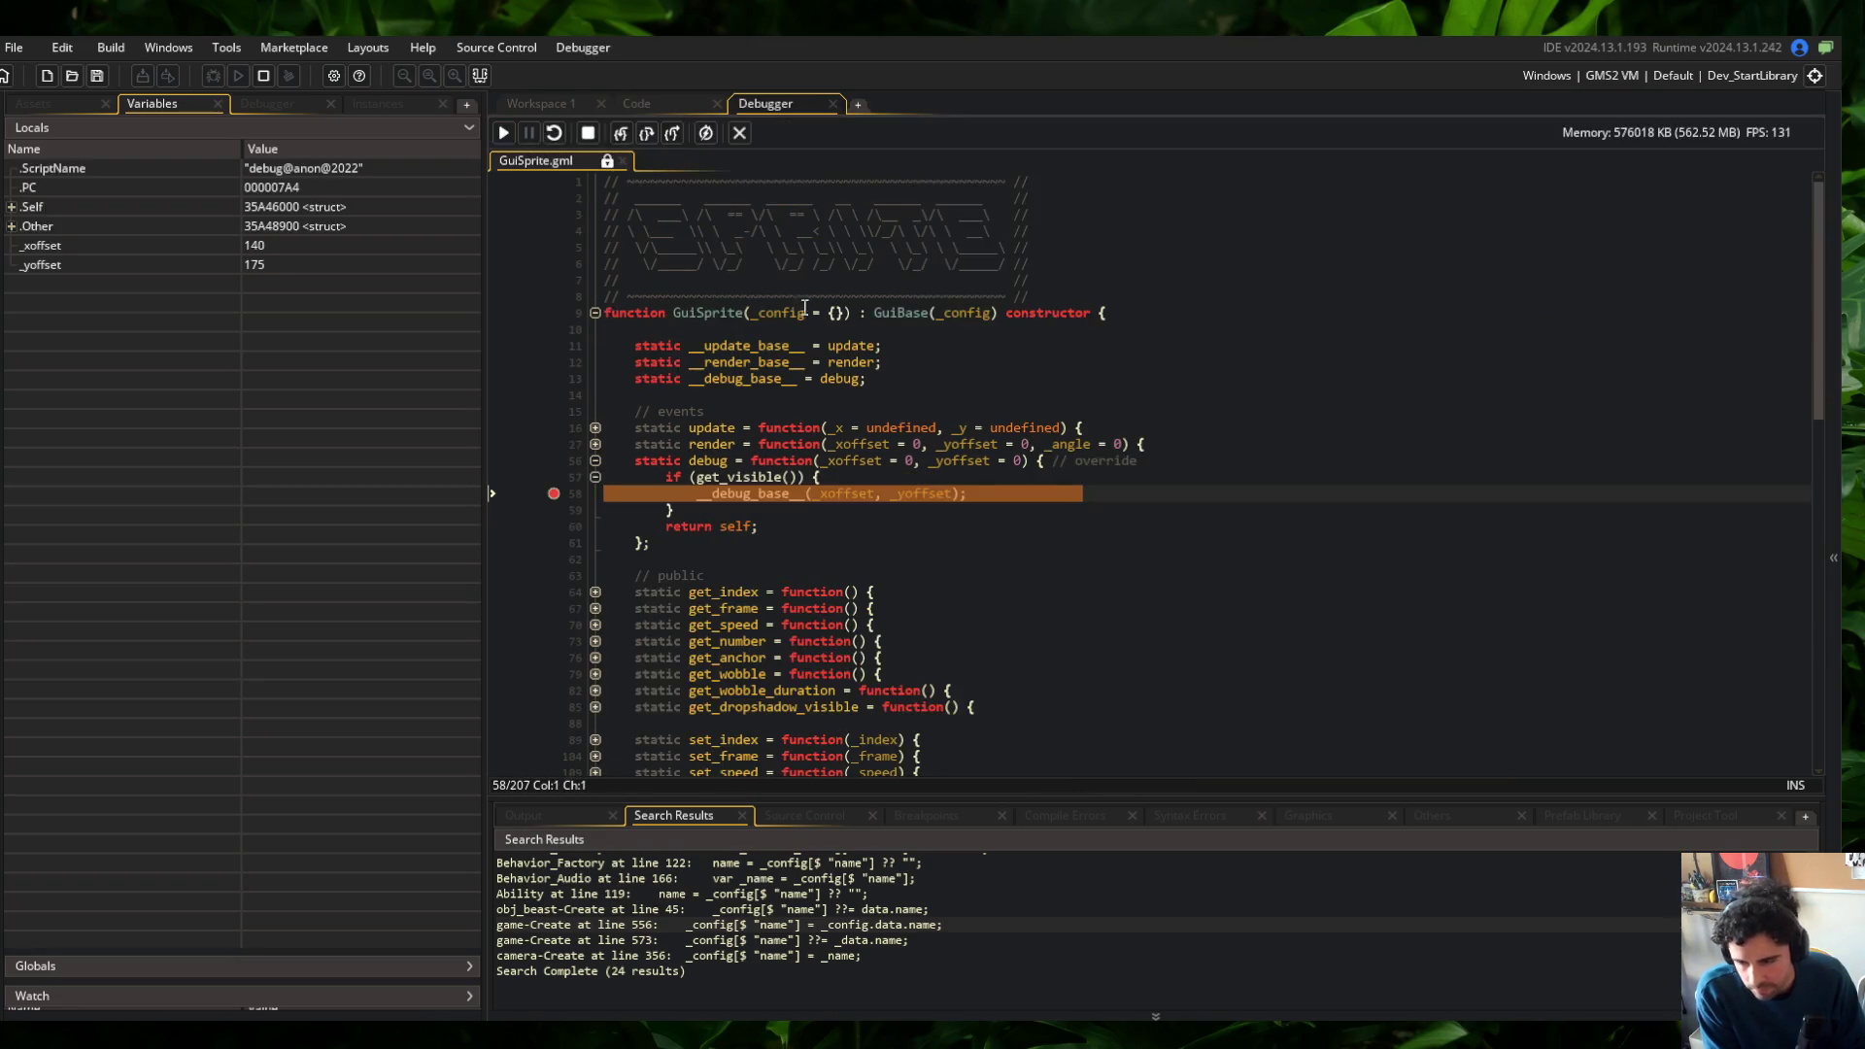
{"action": "mouse_move", "coordinate": [935, 495]}
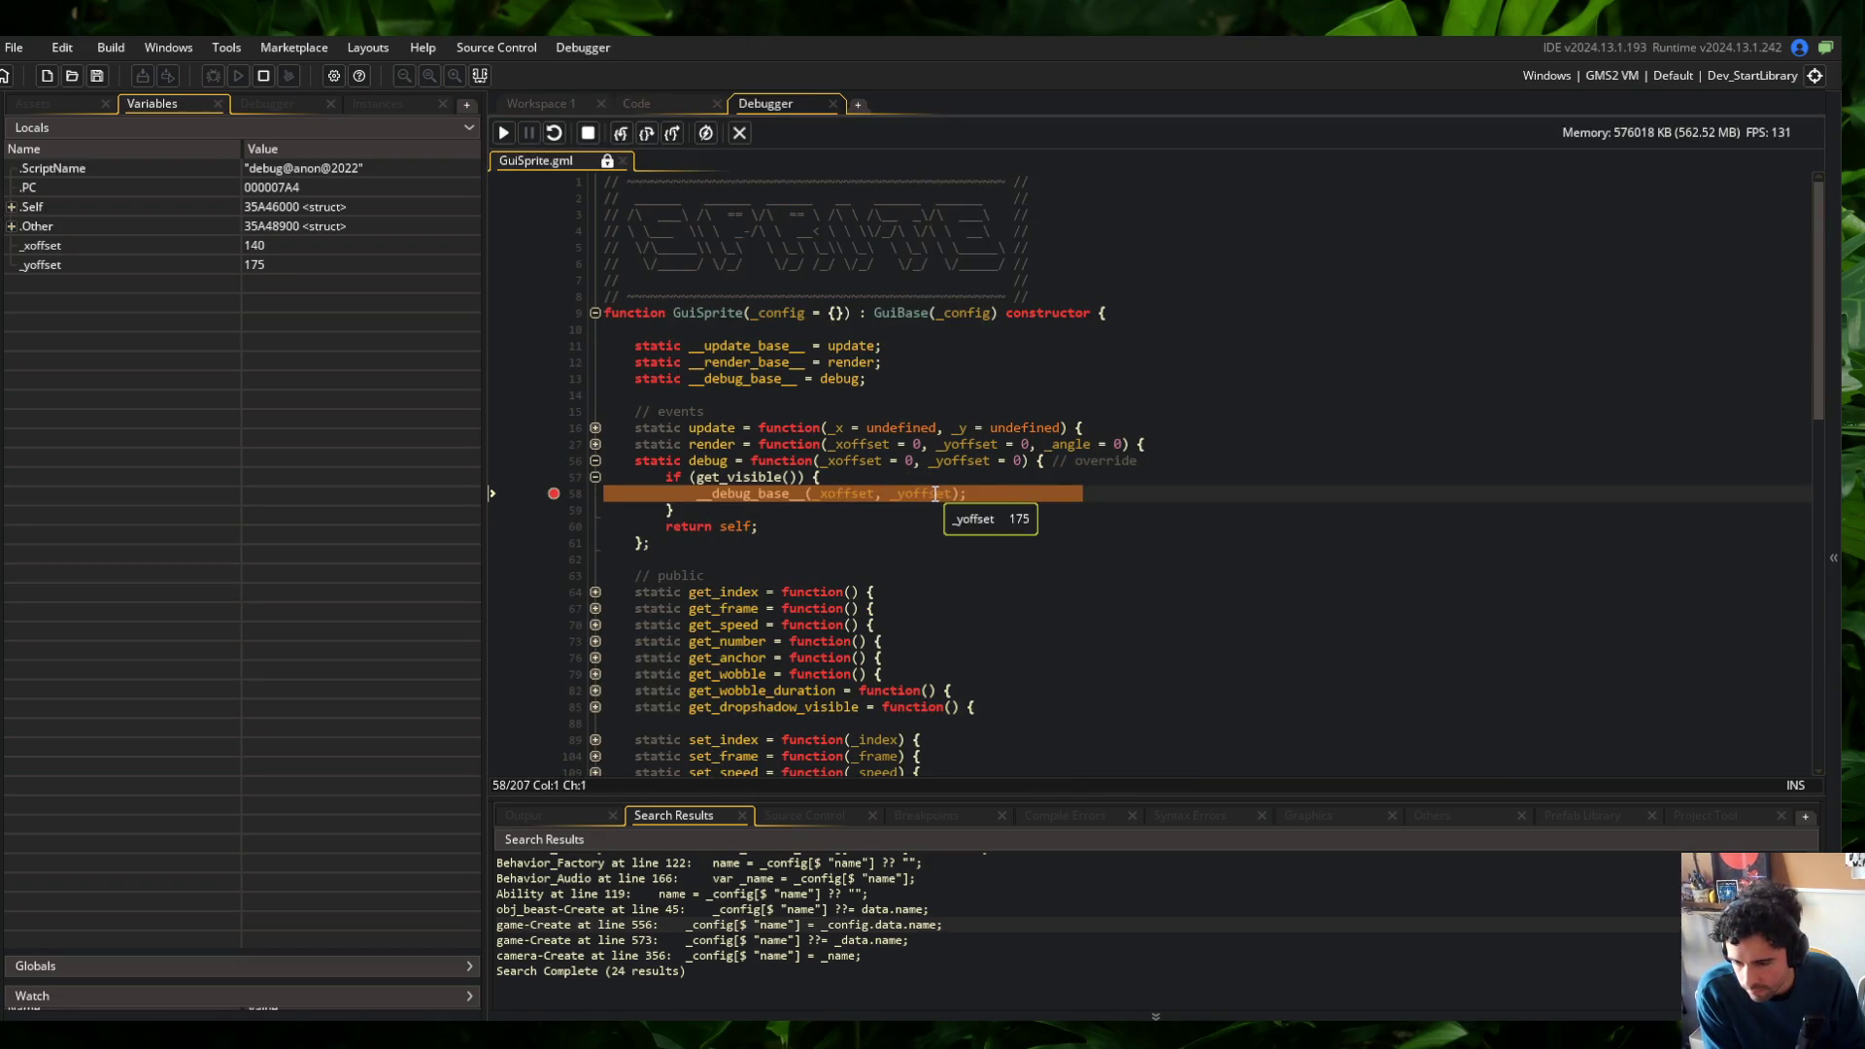
{"action": "left_click", "coordinate": [621, 132]}
Step through the debug drawing, inspecting _y1 and the corner values, back to the GuiSprite override
{"action": "left_click", "coordinate": [637, 135]}
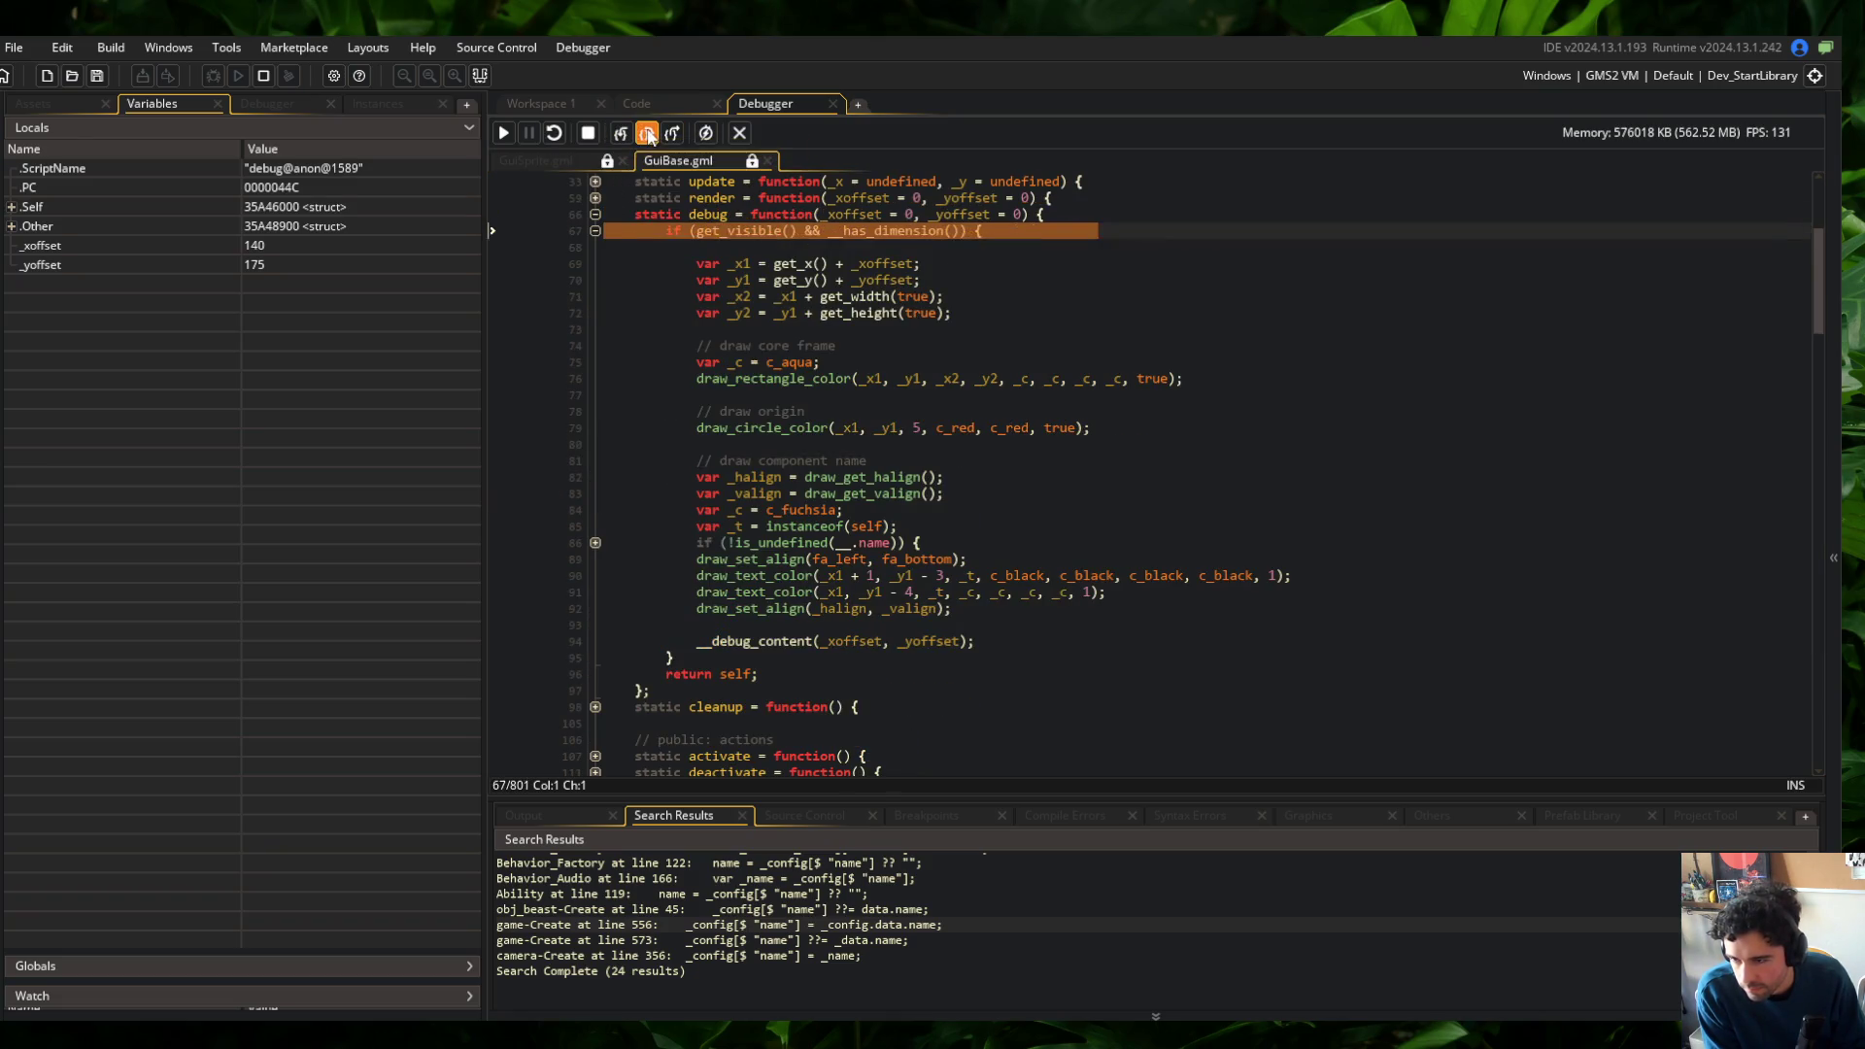
{"action": "left_click", "coordinate": [637, 135]}
{"action": "left_click", "coordinate": [637, 135]}
{"action": "mouse_move", "coordinate": [741, 264]}
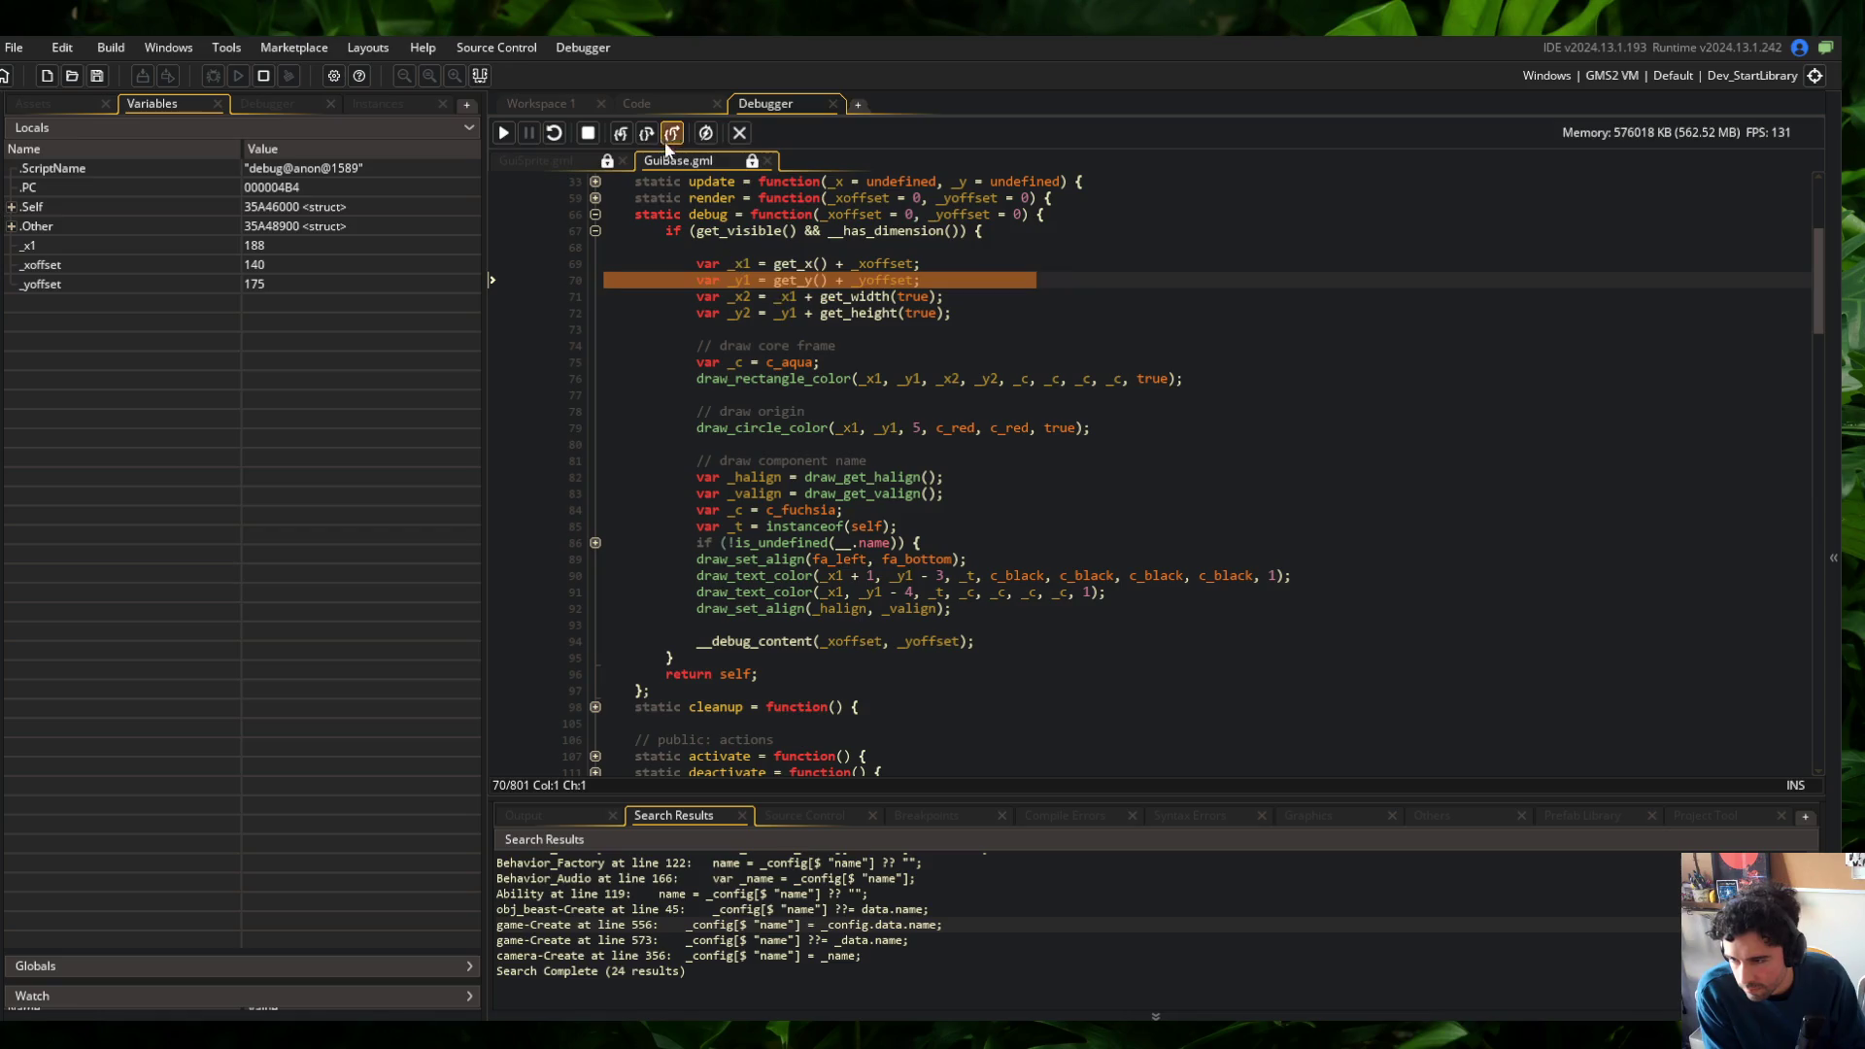
{"action": "key", "text": "F10"}
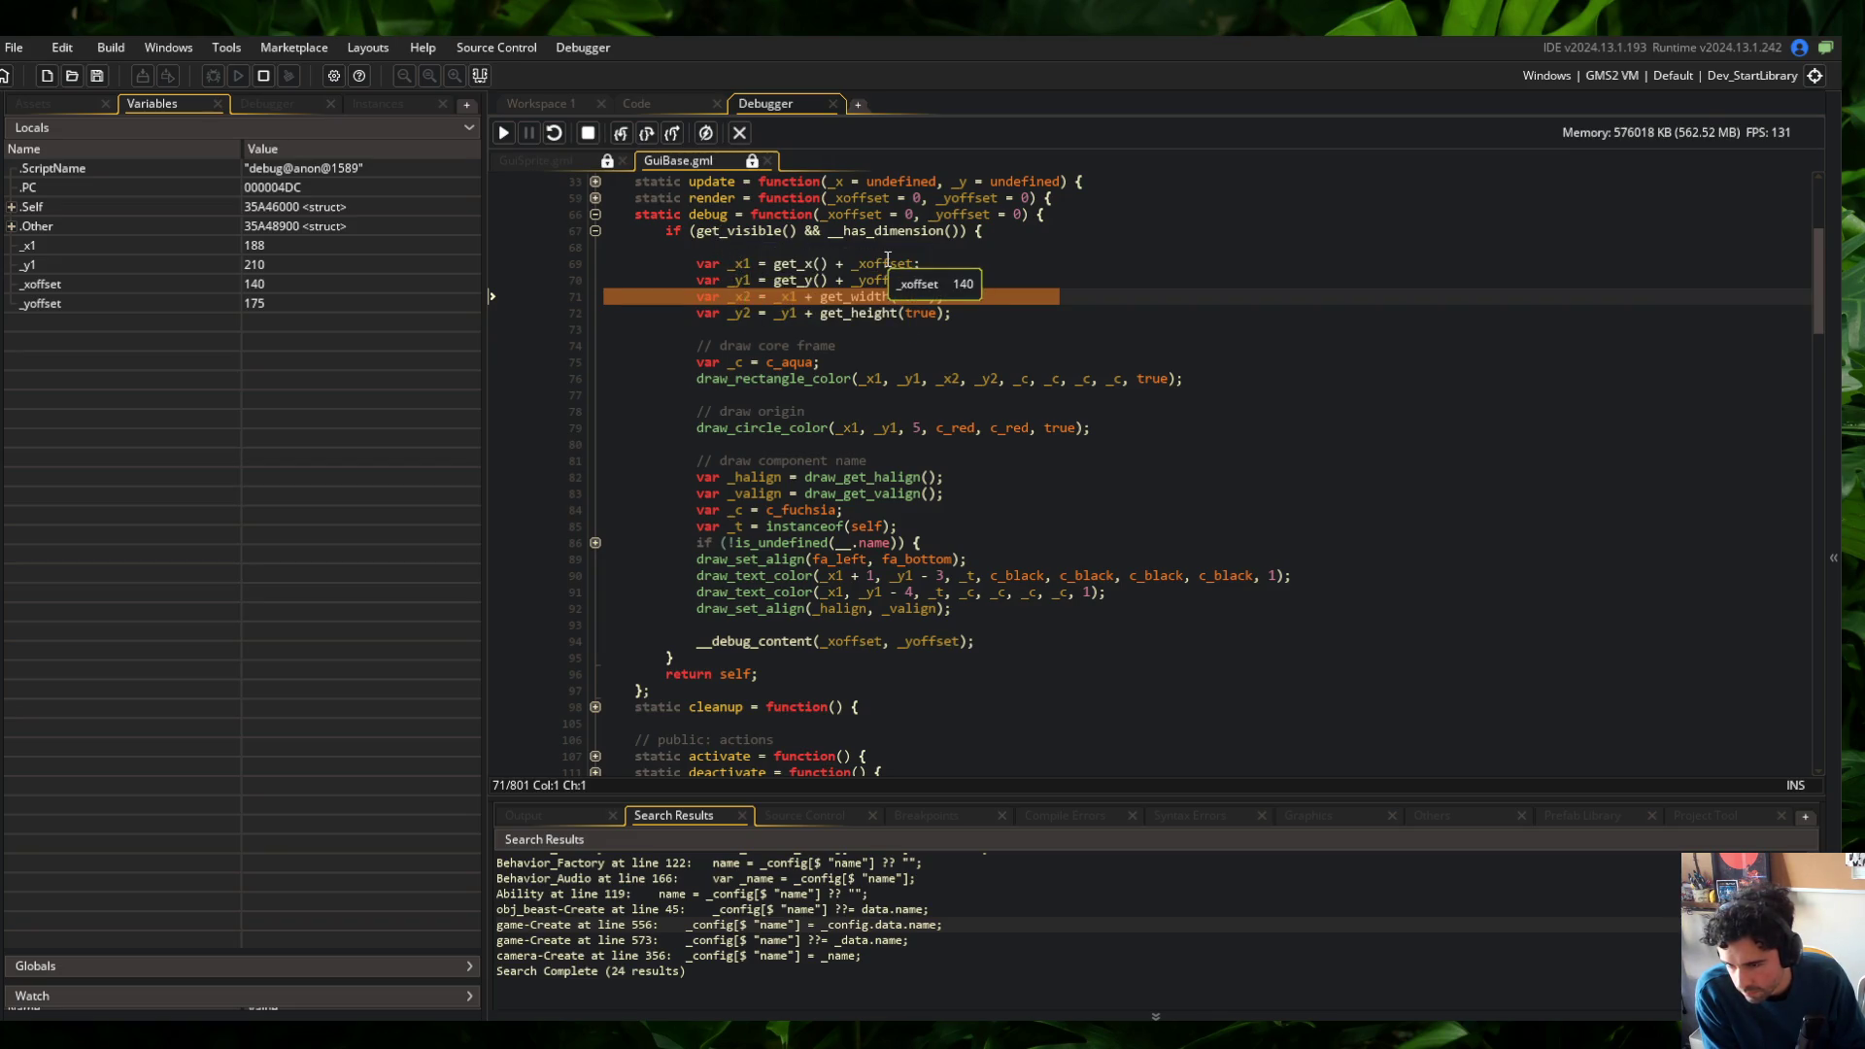
{"action": "mouse_move", "coordinate": [853, 257]}
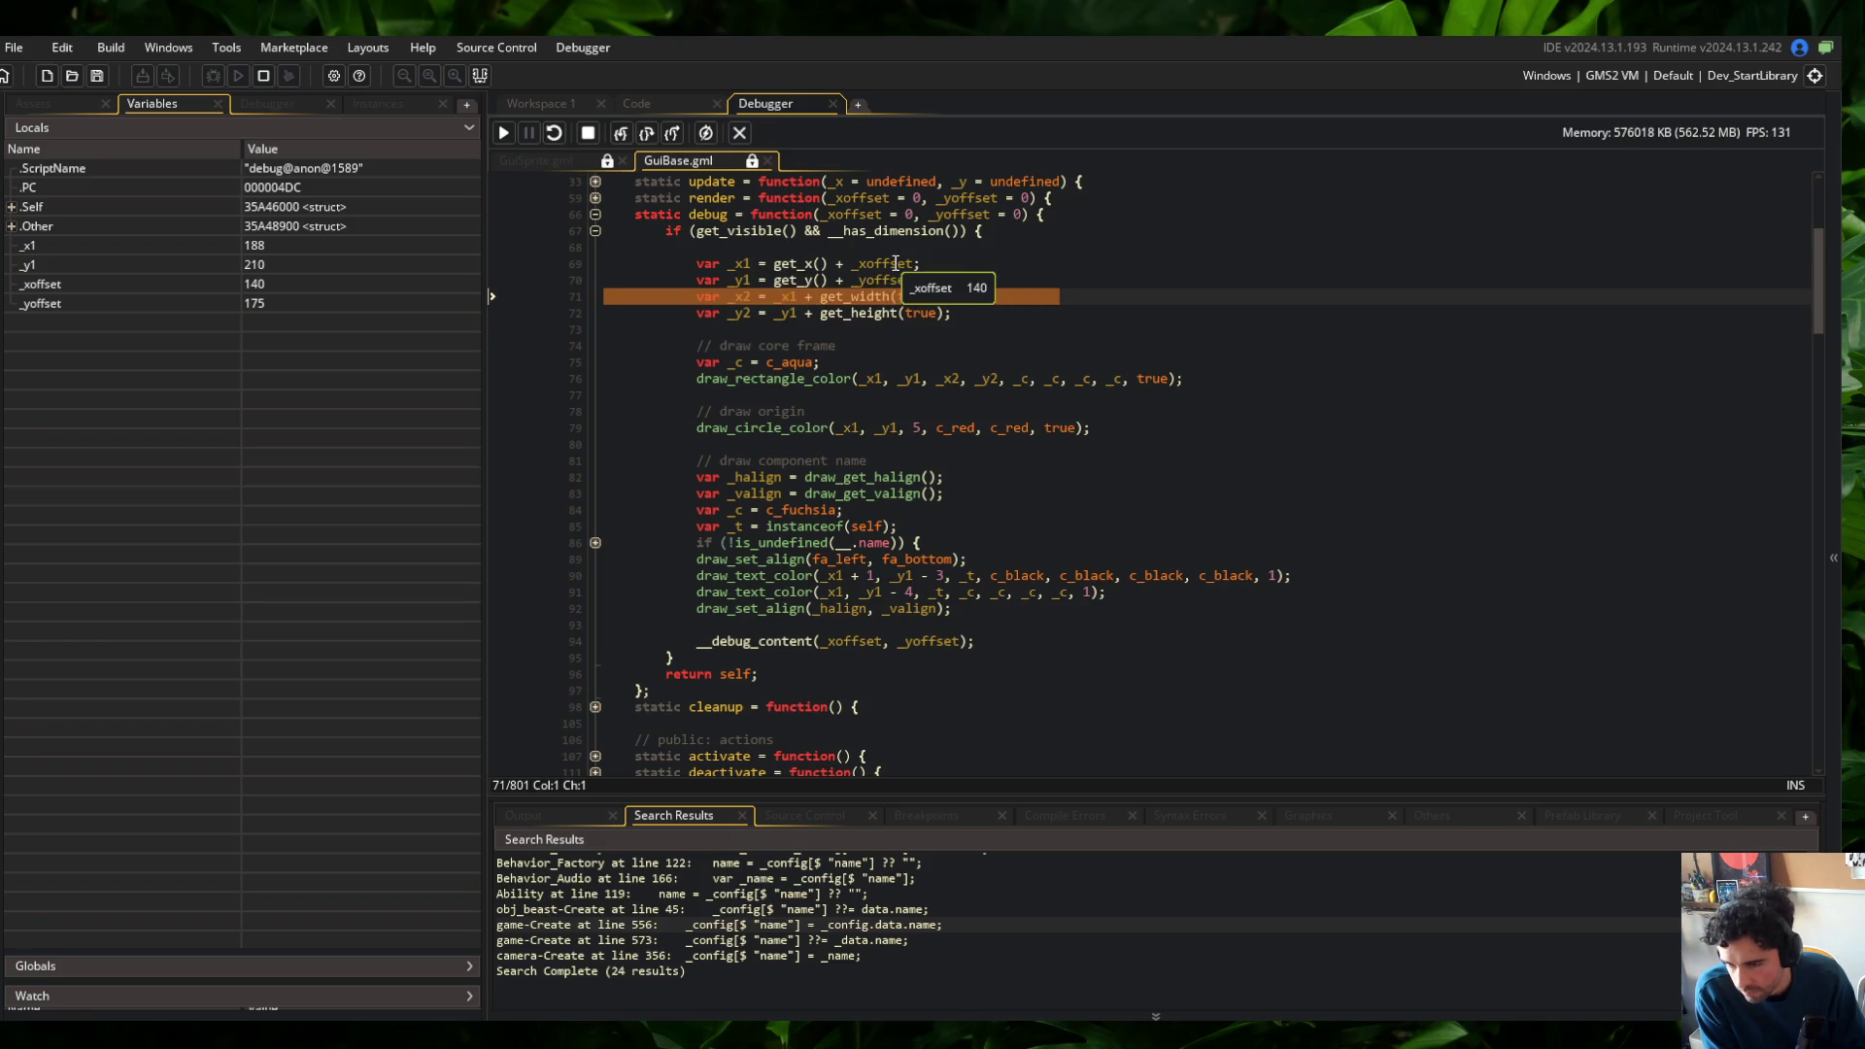
{"action": "left_click", "coordinate": [621, 133]}
{"action": "left_click", "coordinate": [622, 133]}
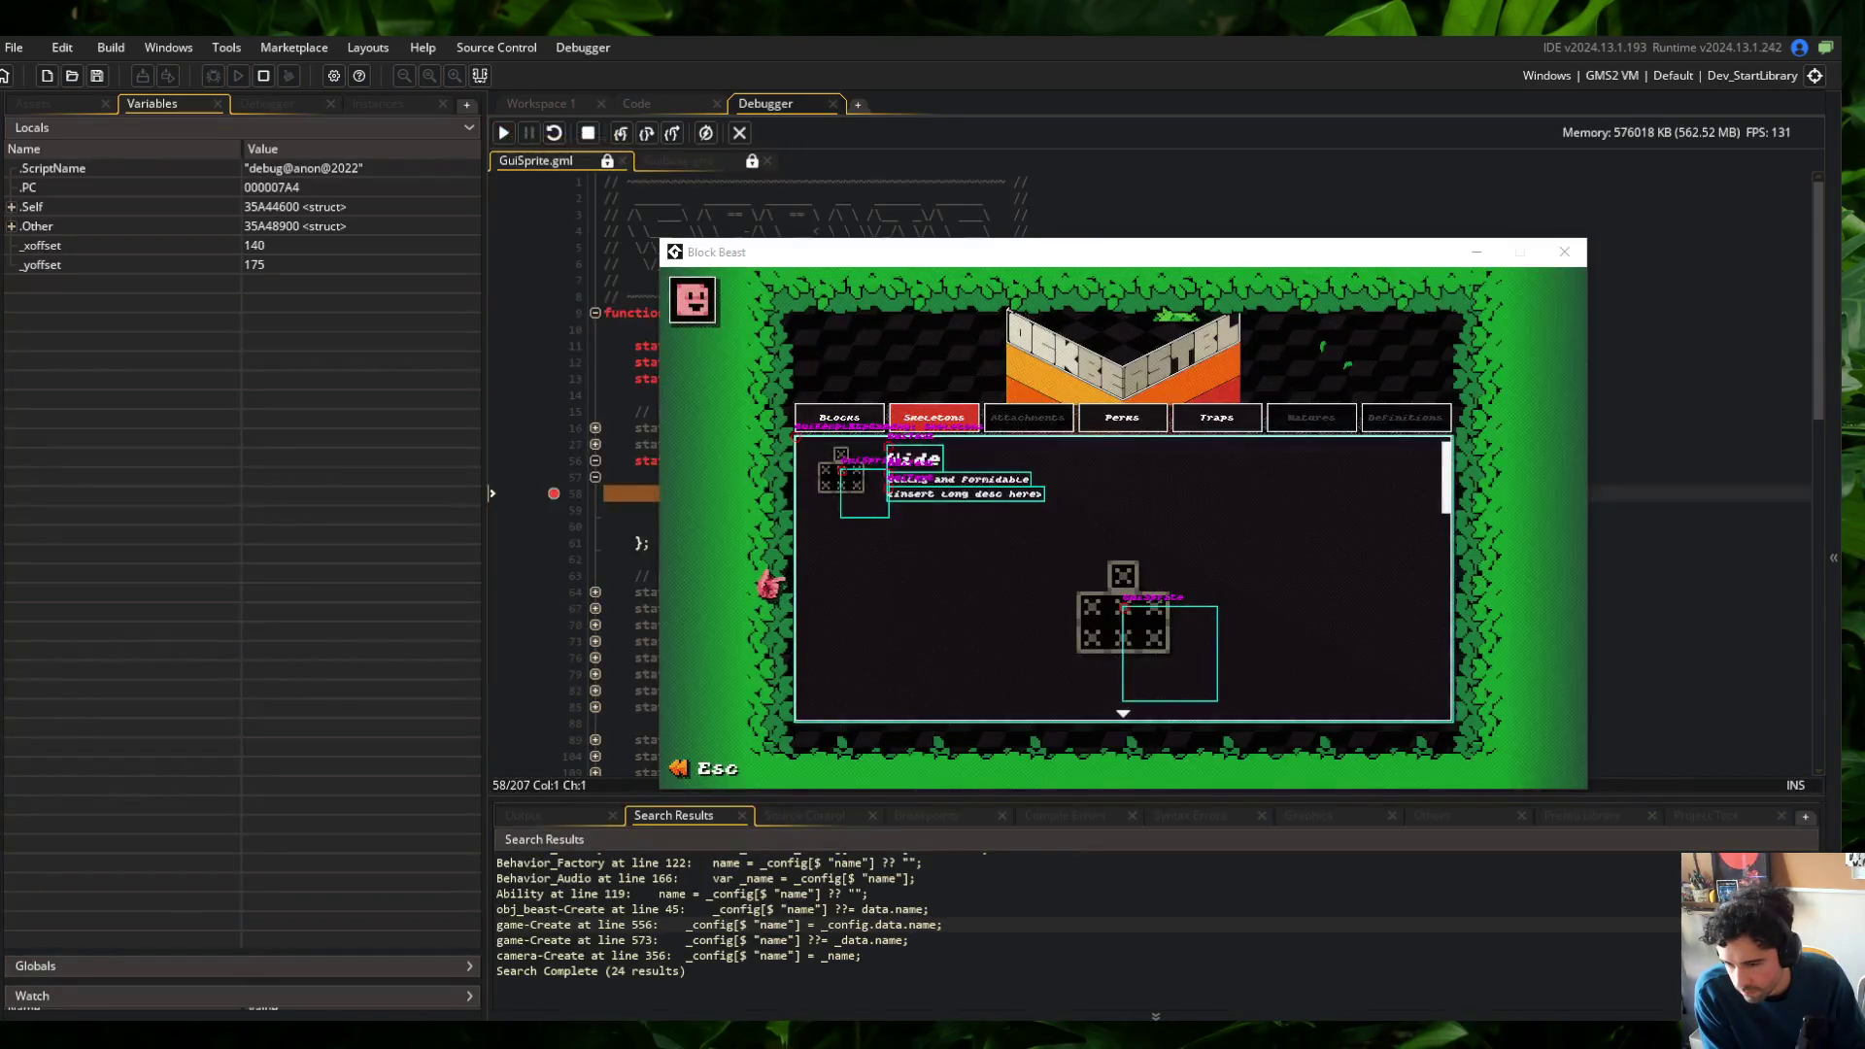
Resume the game and review the GuiBase and GuiSprite code
{"action": "left_click", "coordinate": [597, 500]}
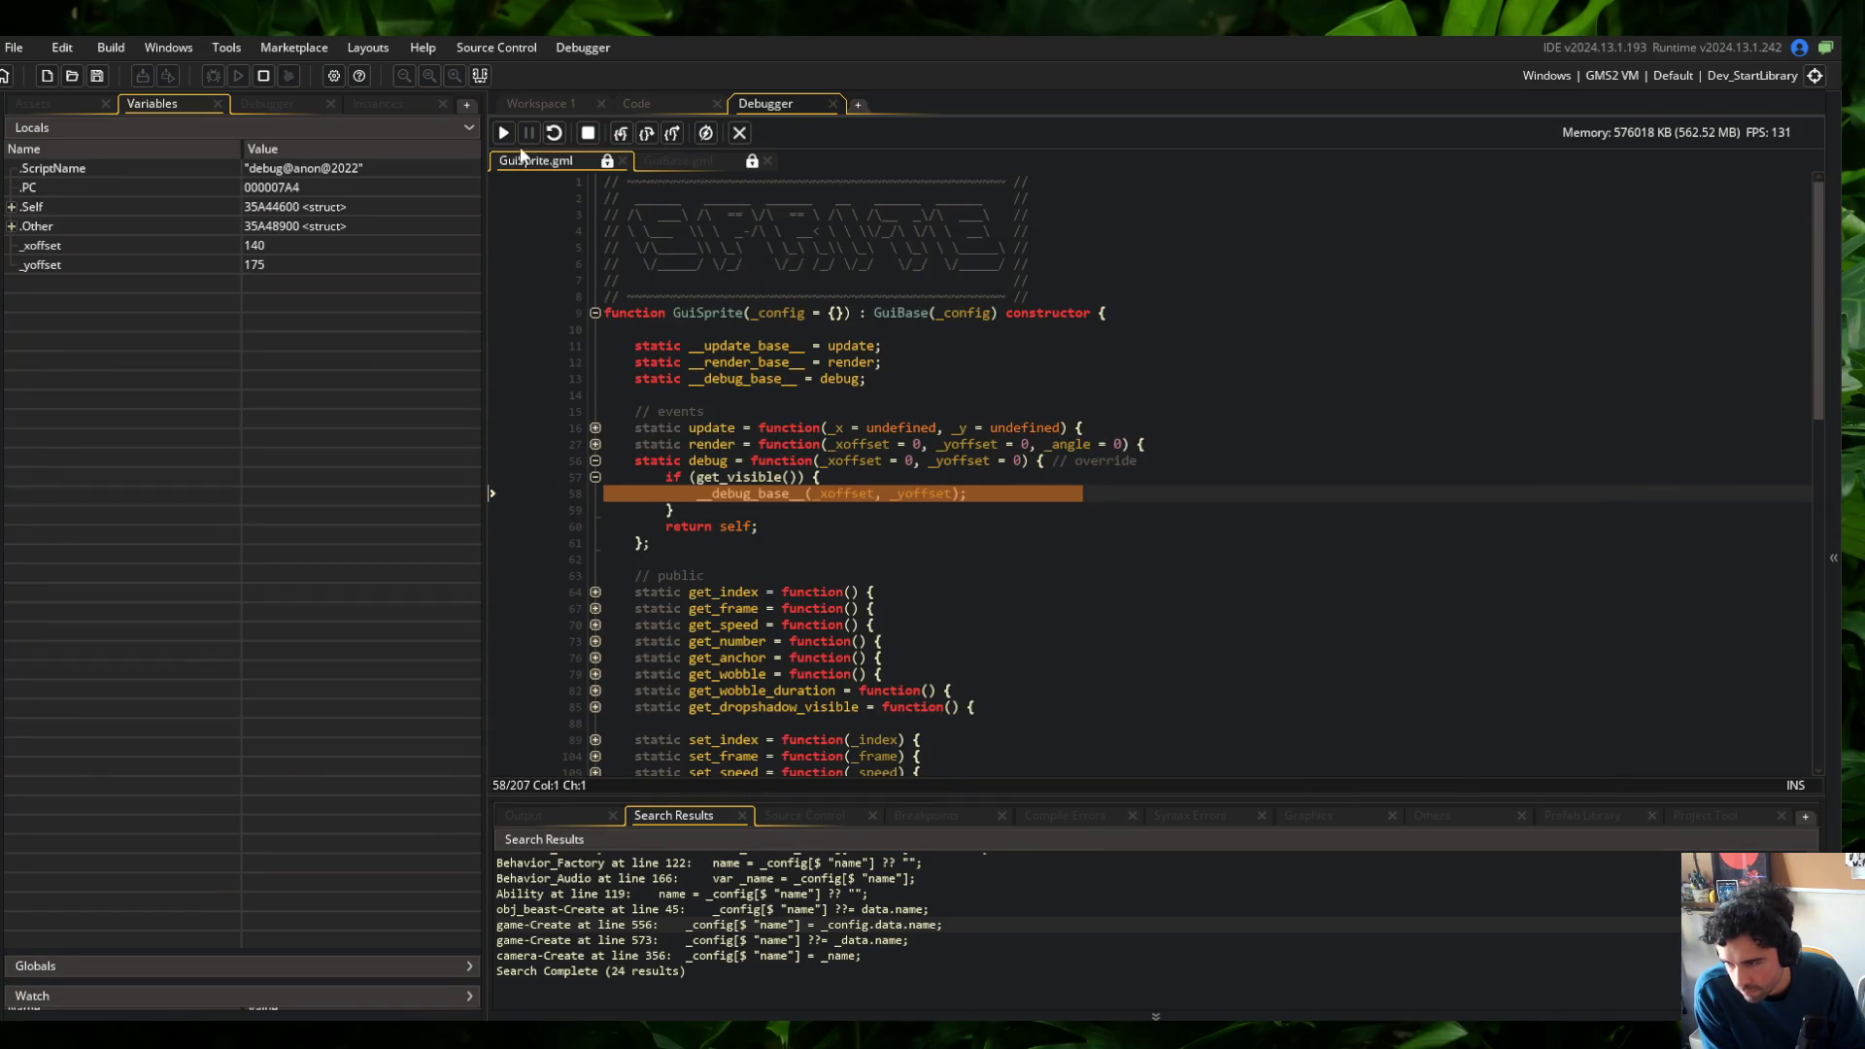
{"action": "left_click", "coordinate": [503, 133]}
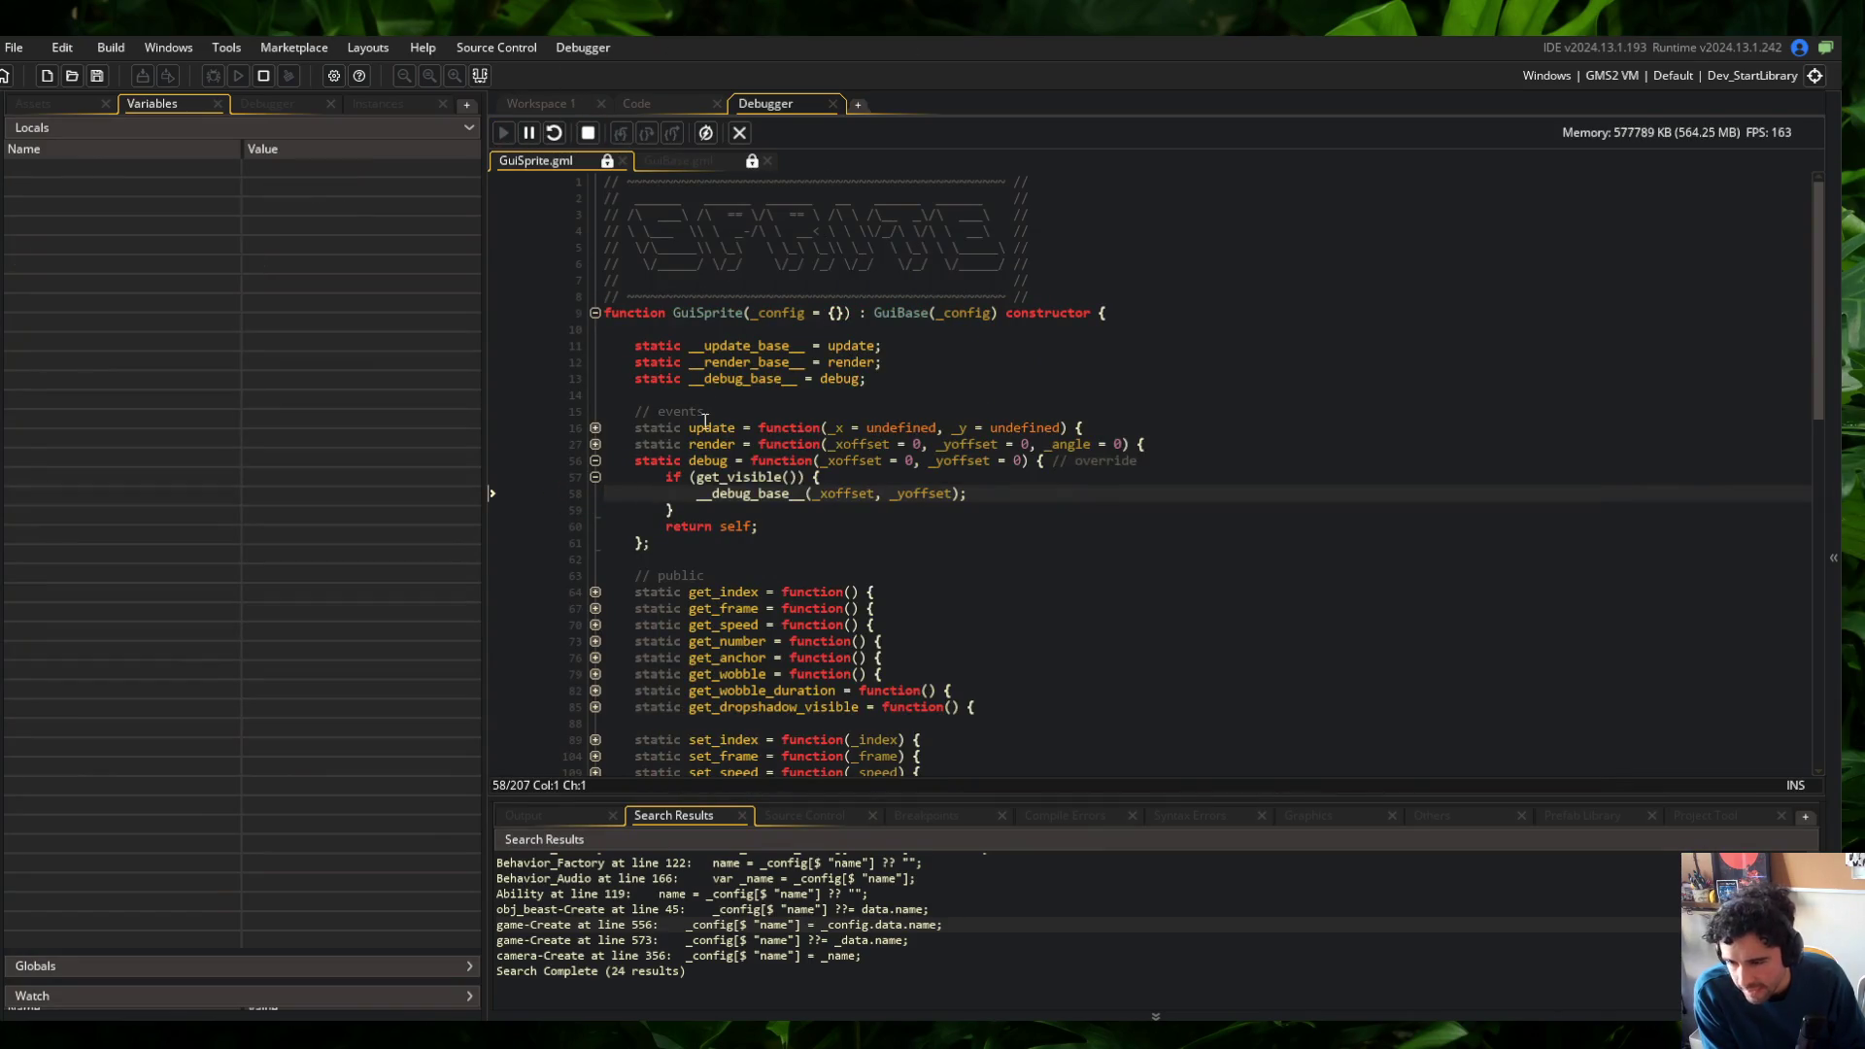
{"action": "left_click", "coordinate": [661, 161]}
{"action": "scroll", "coordinate": [696, 259], "scroll_direction": "down", "scroll_amount": 5}
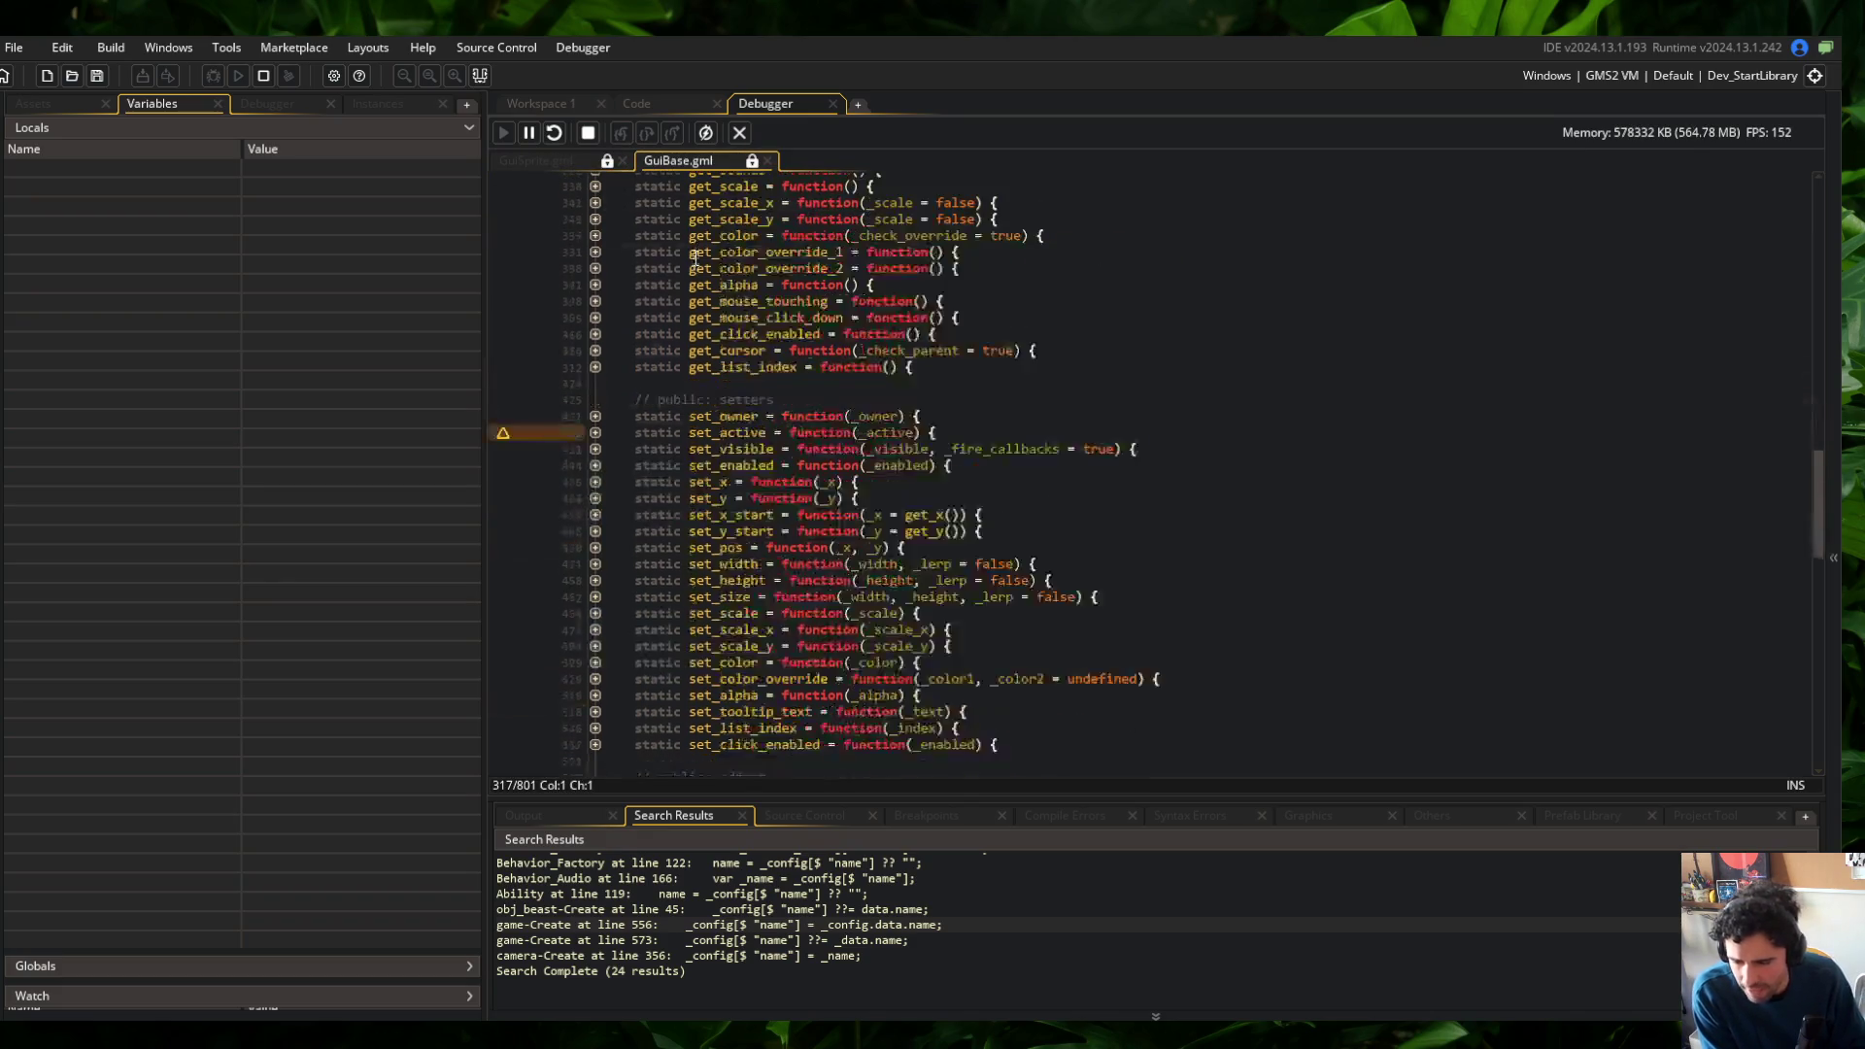
{"action": "scroll", "coordinate": [695, 258], "scroll_direction": "up", "scroll_amount": 5}
{"action": "left_click", "coordinate": [558, 163]}
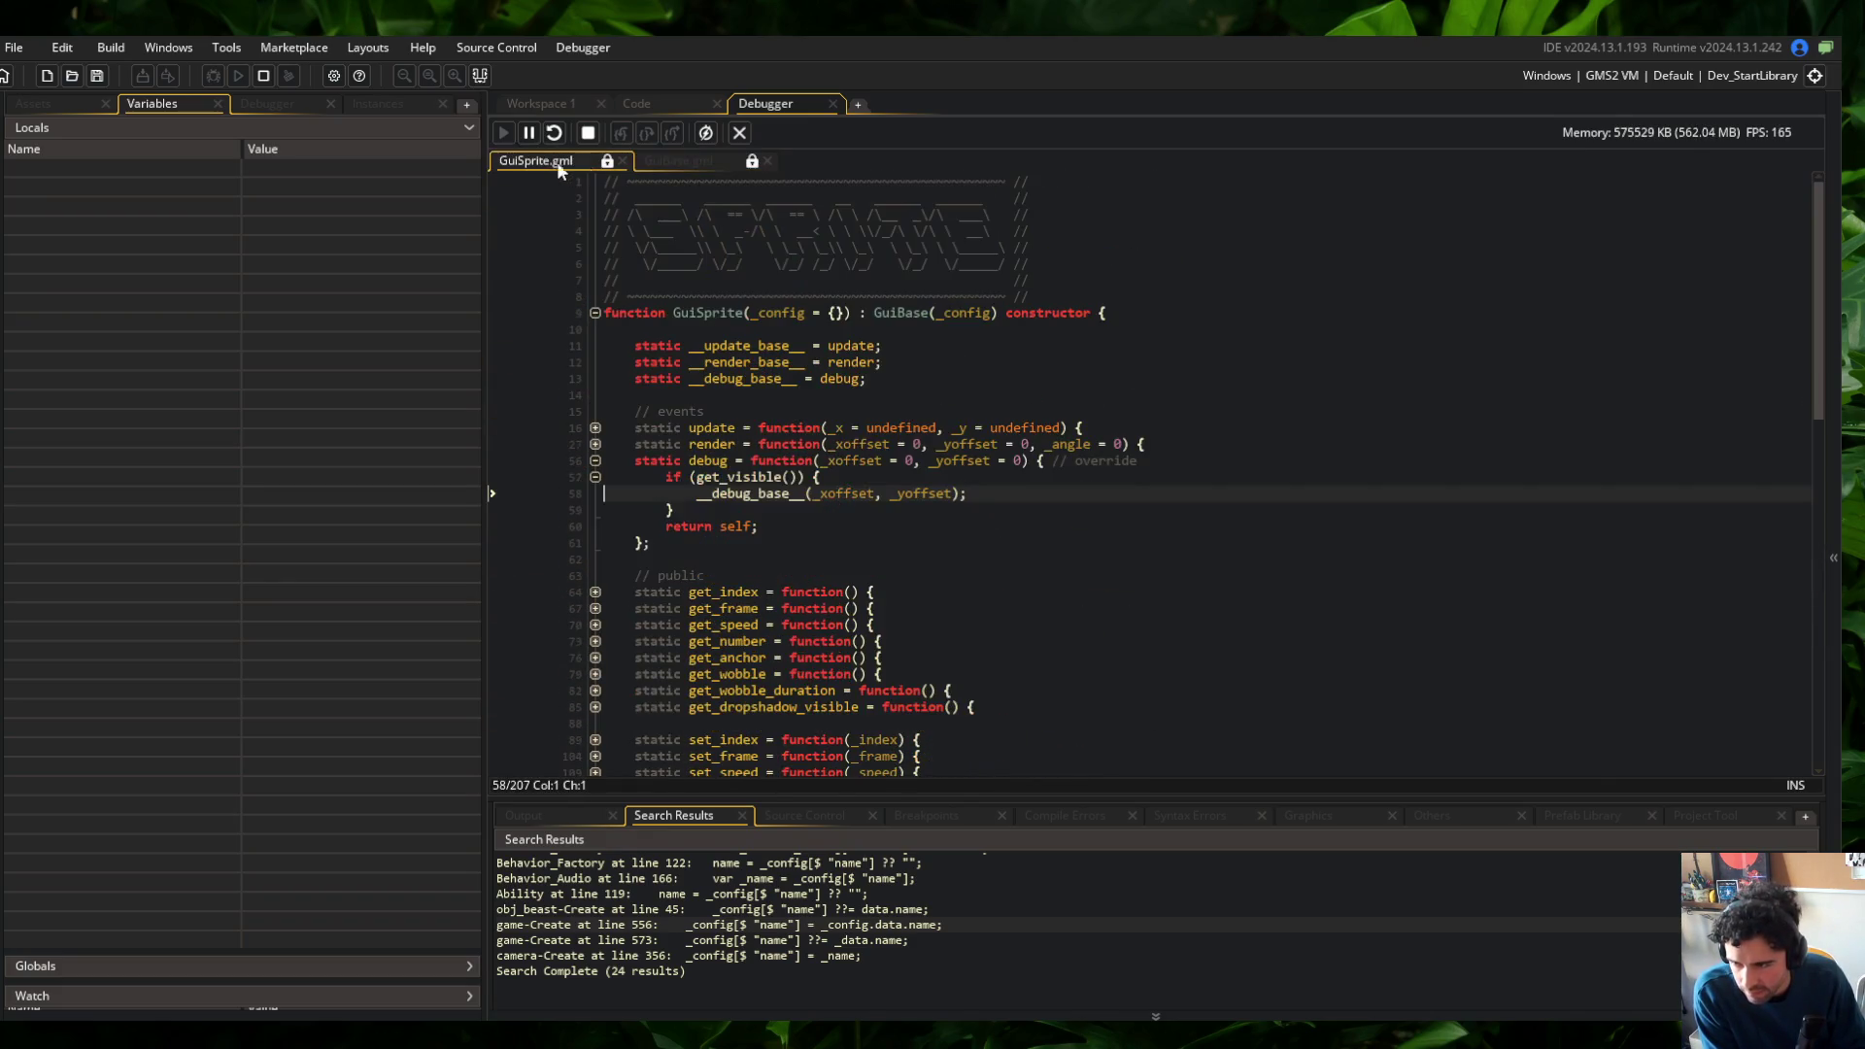
Stop debugging, set line 58 to __debug_base__(-100, -100), run the game to check the box, then close it
{"action": "left_click", "coordinate": [738, 134]}
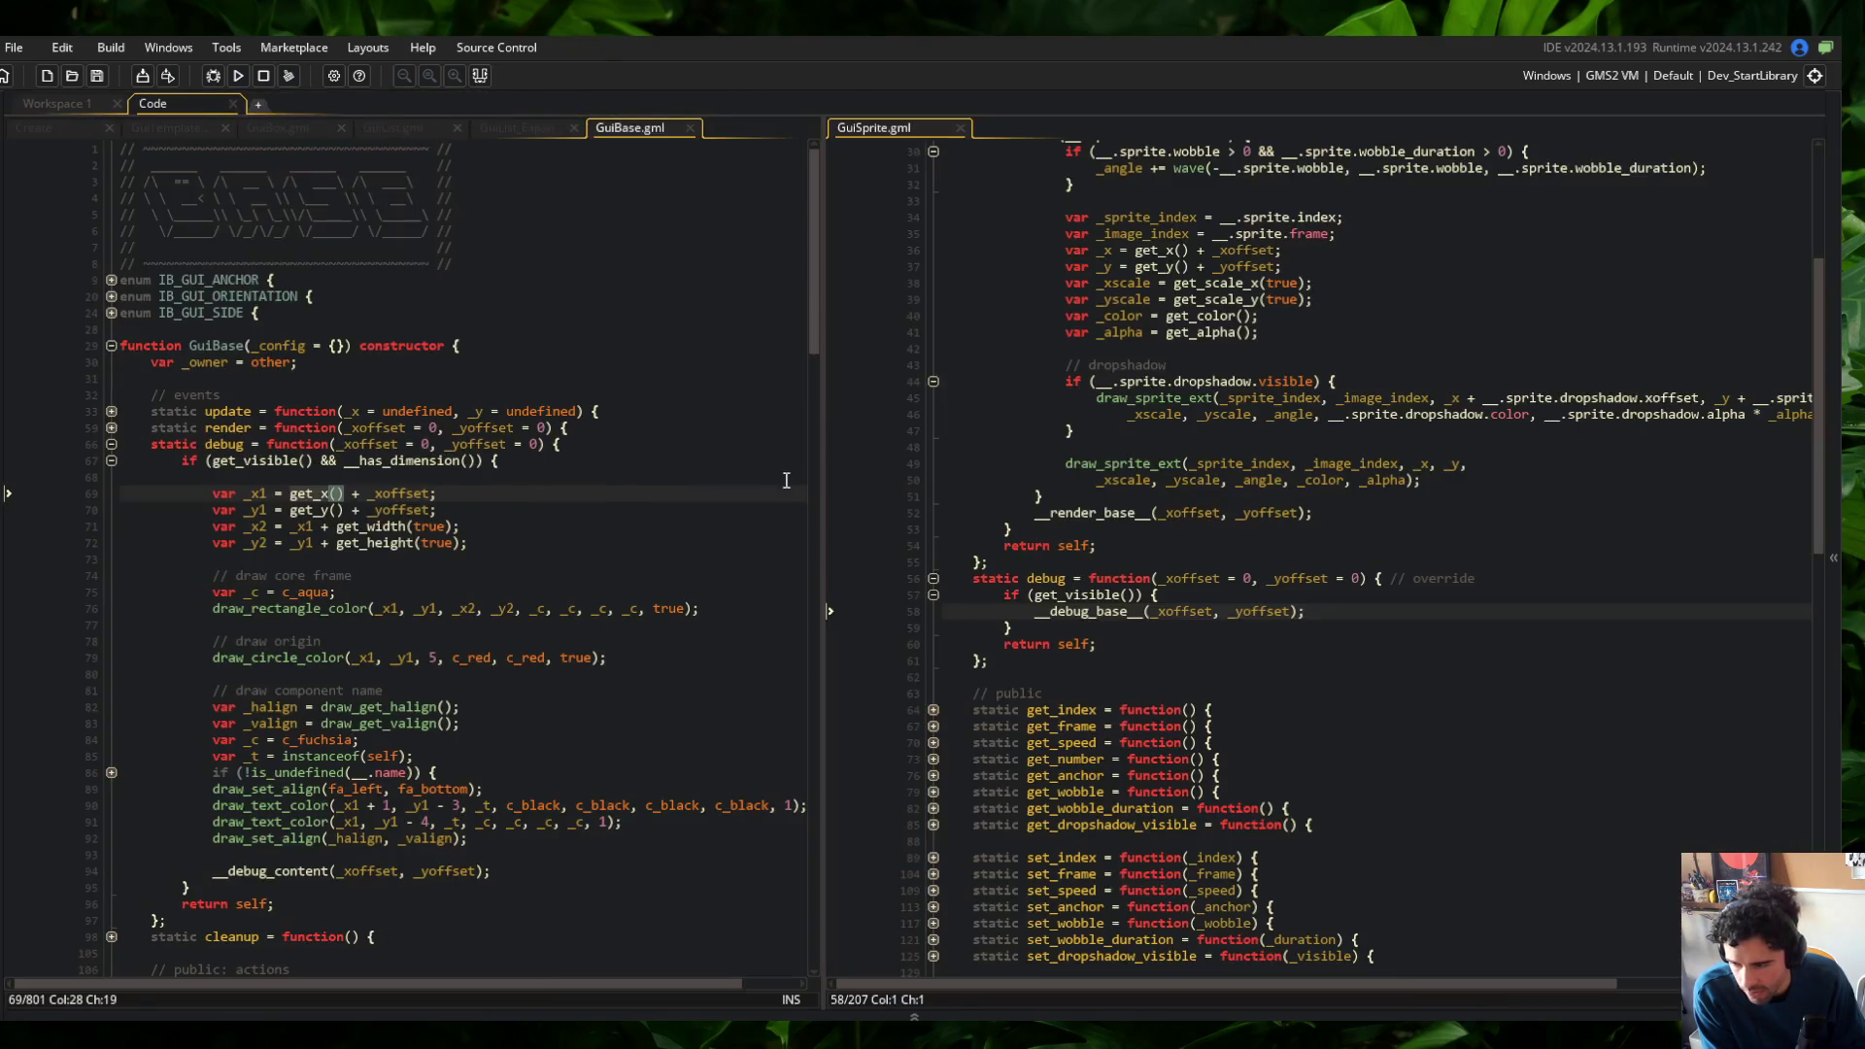
{"action": "left_click", "coordinate": [1148, 611]}
{"action": "type", "text": "-100"}
{"action": "key", "text": "ctrl+shift+Right"}
{"action": "type", "text": "-0"}
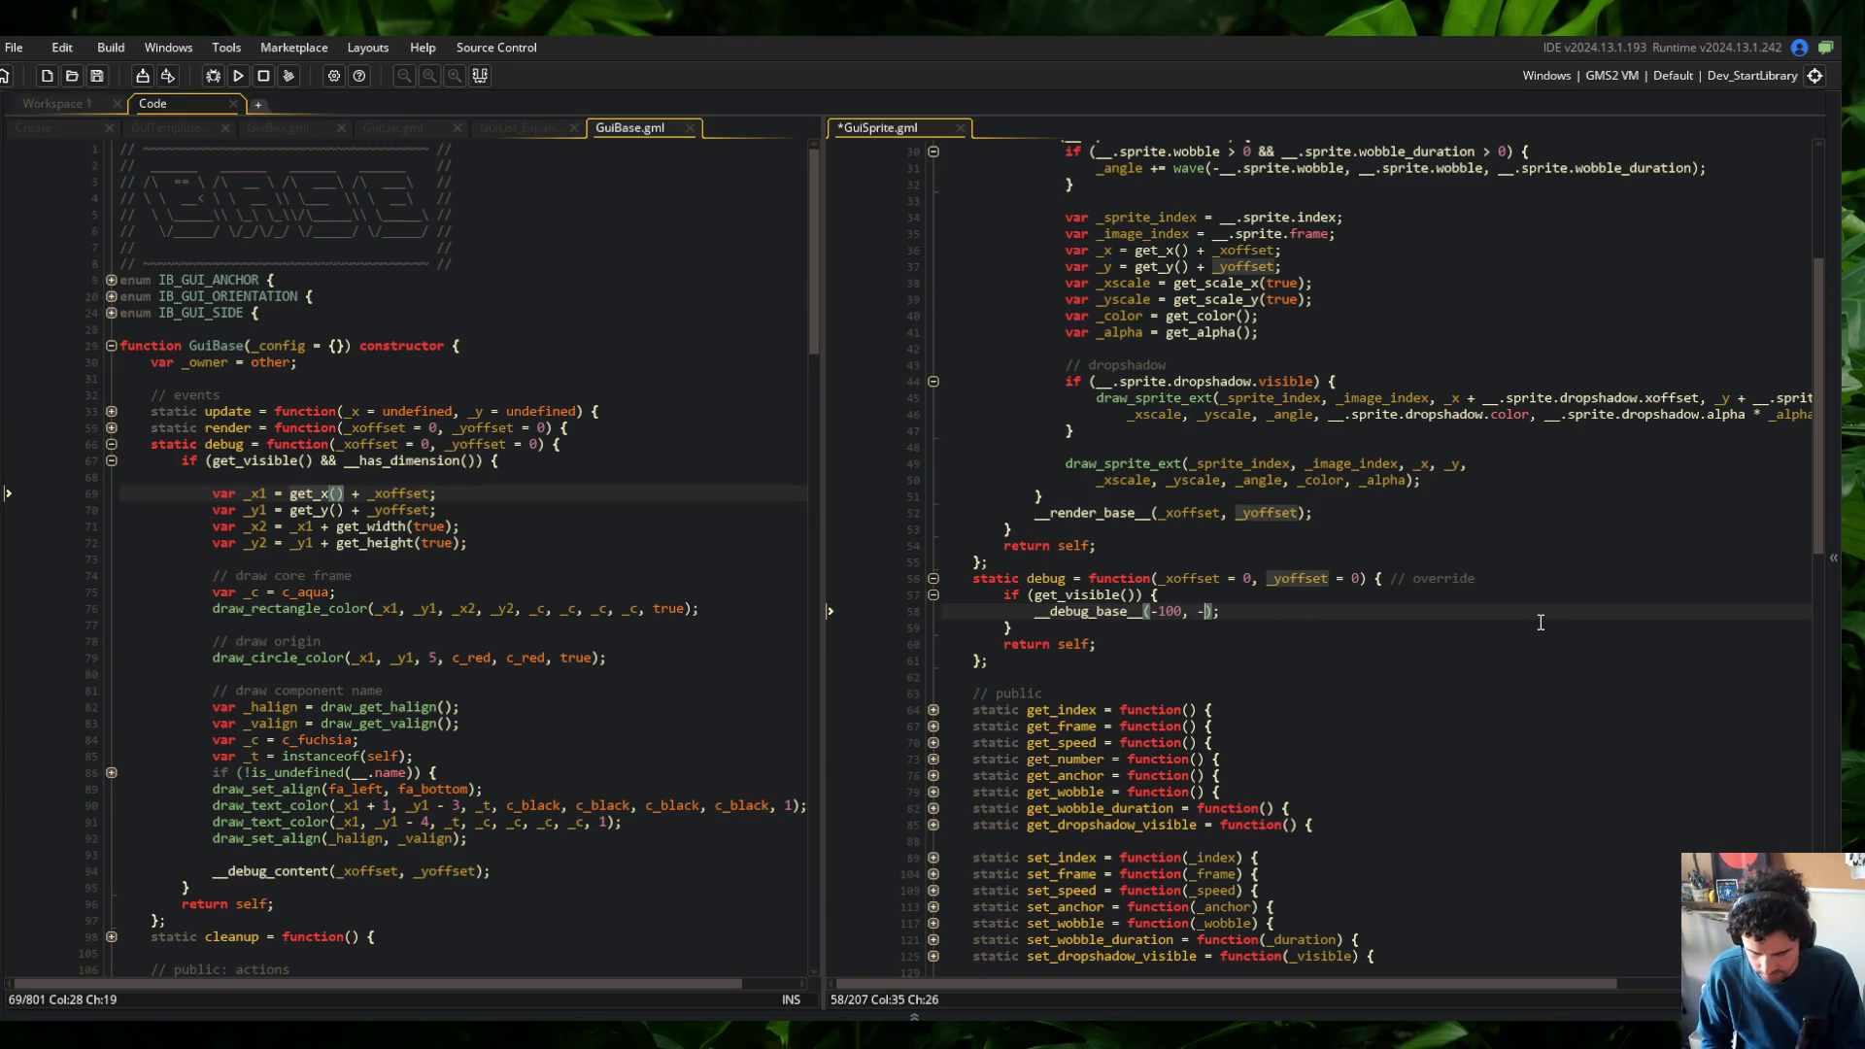
{"action": "key", "text": "F5"}
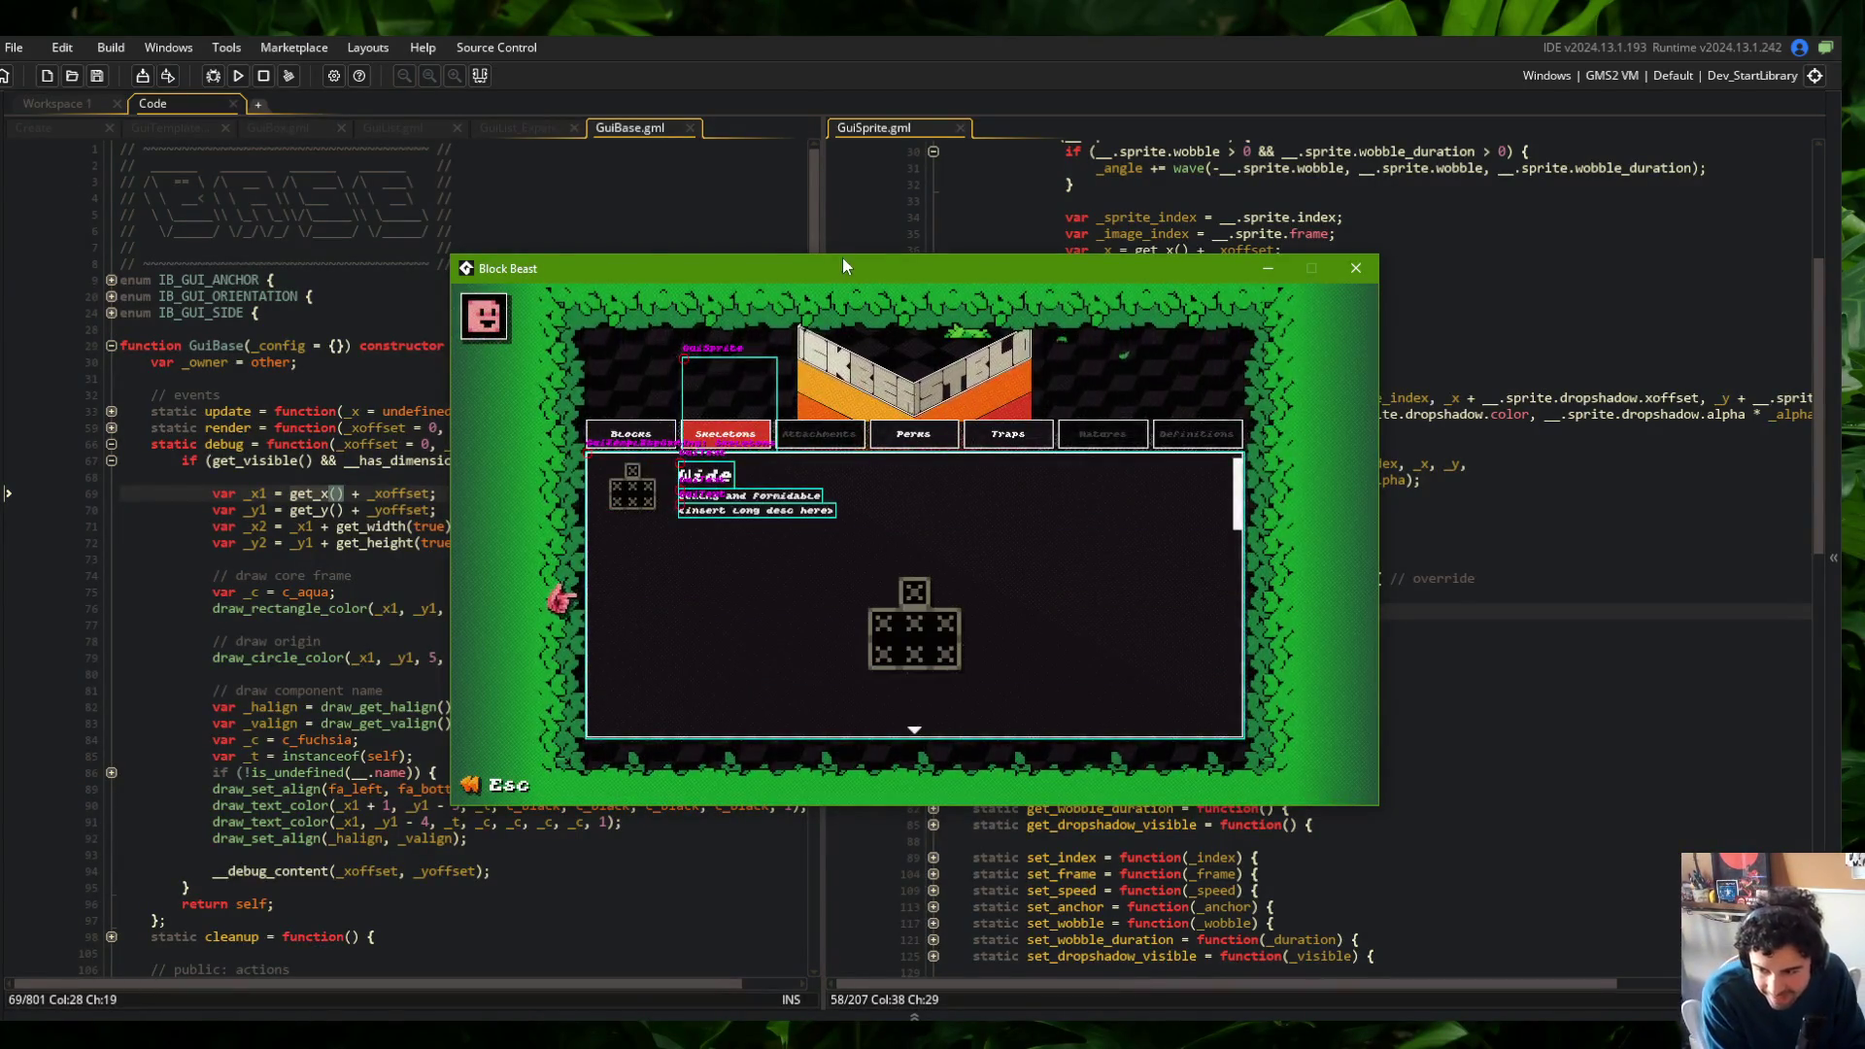
{"action": "left_click", "coordinate": [1355, 268]}
{"action": "left_click", "coordinate": [1296, 614]}
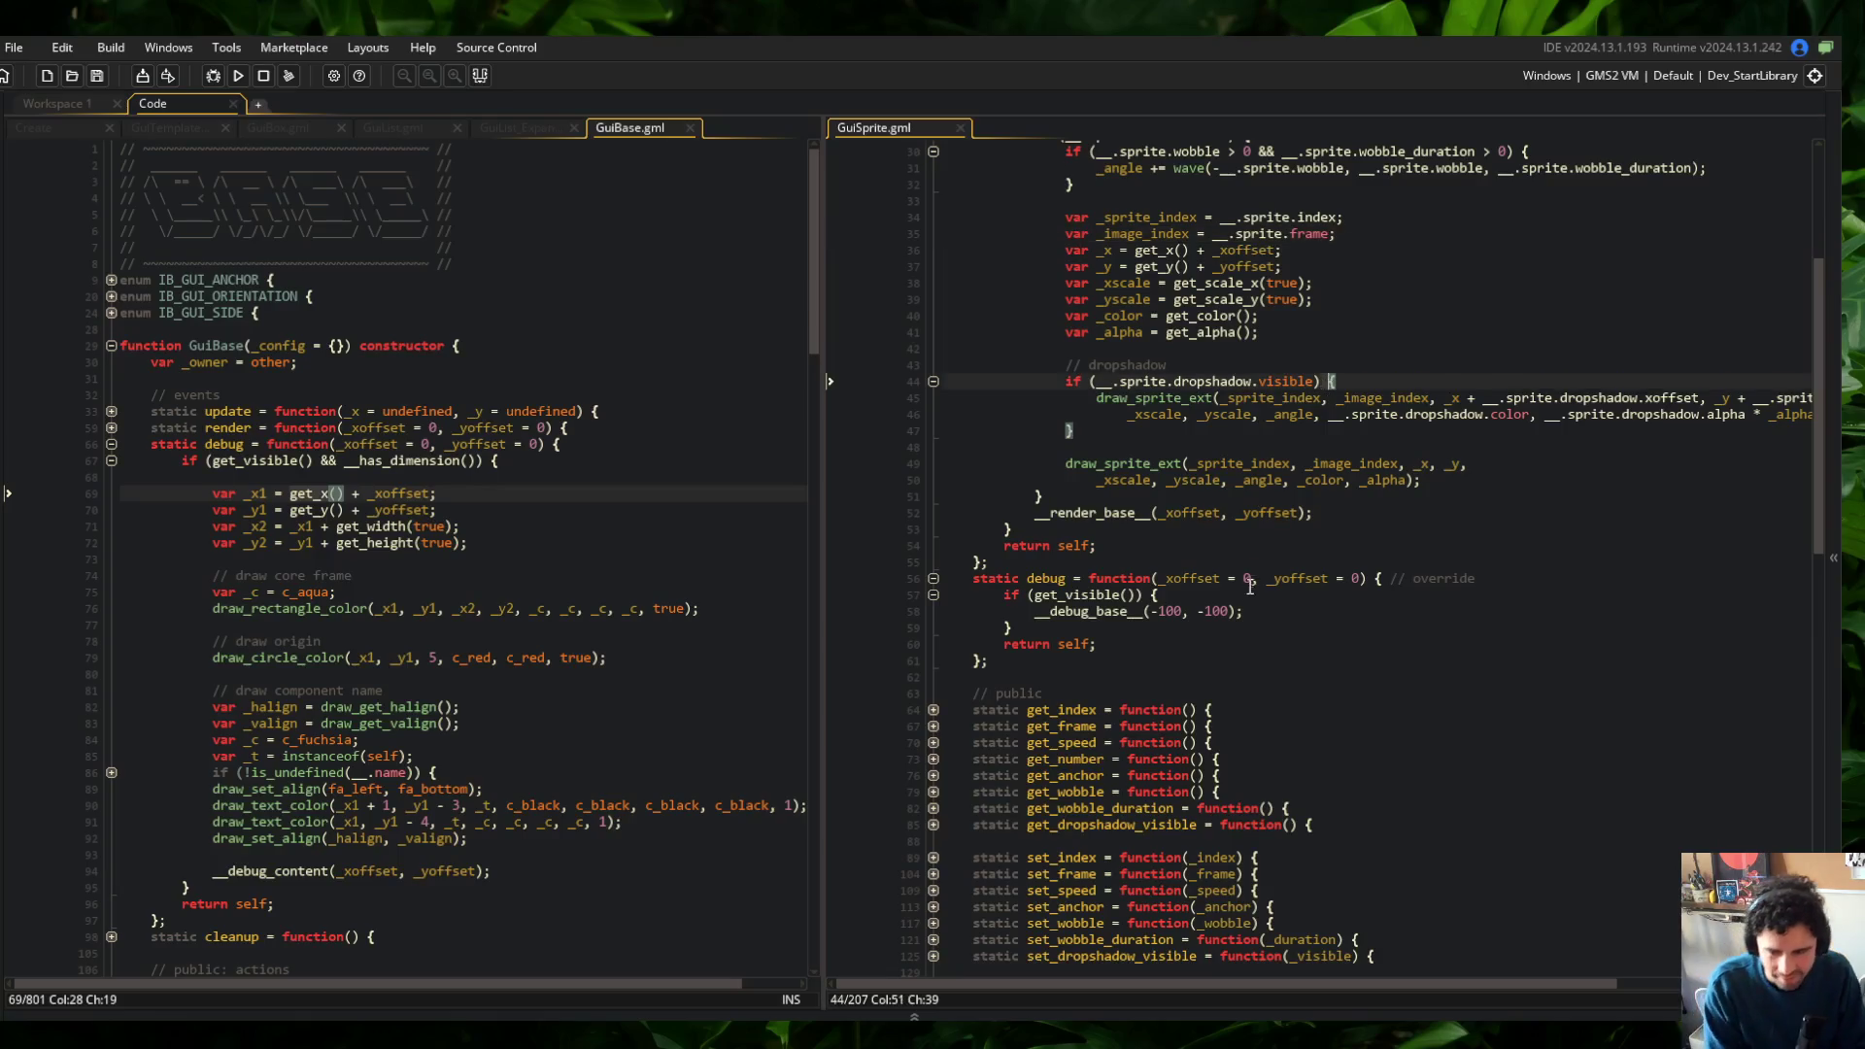
Restore the original offsets and subtract __x_position_adjustment() from _xoffset on line 58, then save
{"action": "key", "text": "Left"}
{"action": "key", "text": "Left"}
{"action": "key", "text": "BackSpace"}
{"action": "key", "text": "BackSpace"}
{"action": "key", "text": "BackSpace"}
{"action": "key", "text": "ctrl+z"}
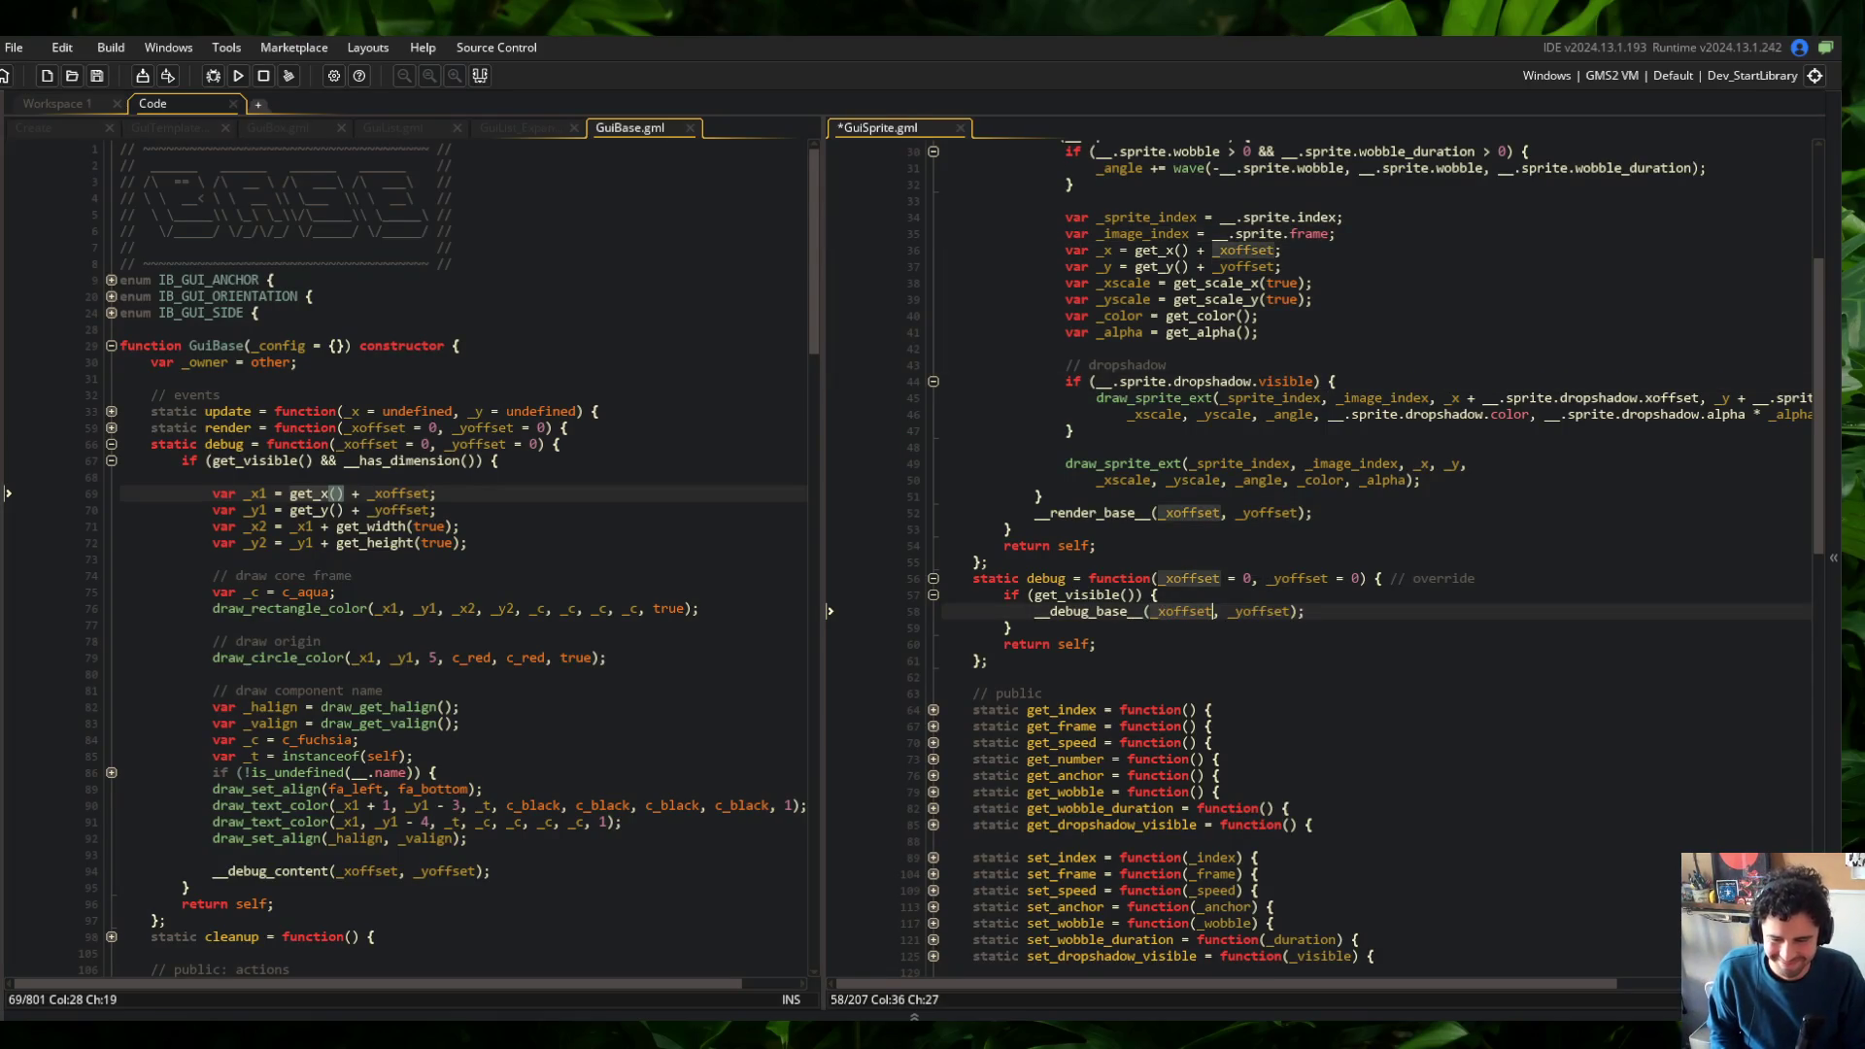
{"action": "type", "text": "- "}
{"action": "type", "text": "__get_x"}
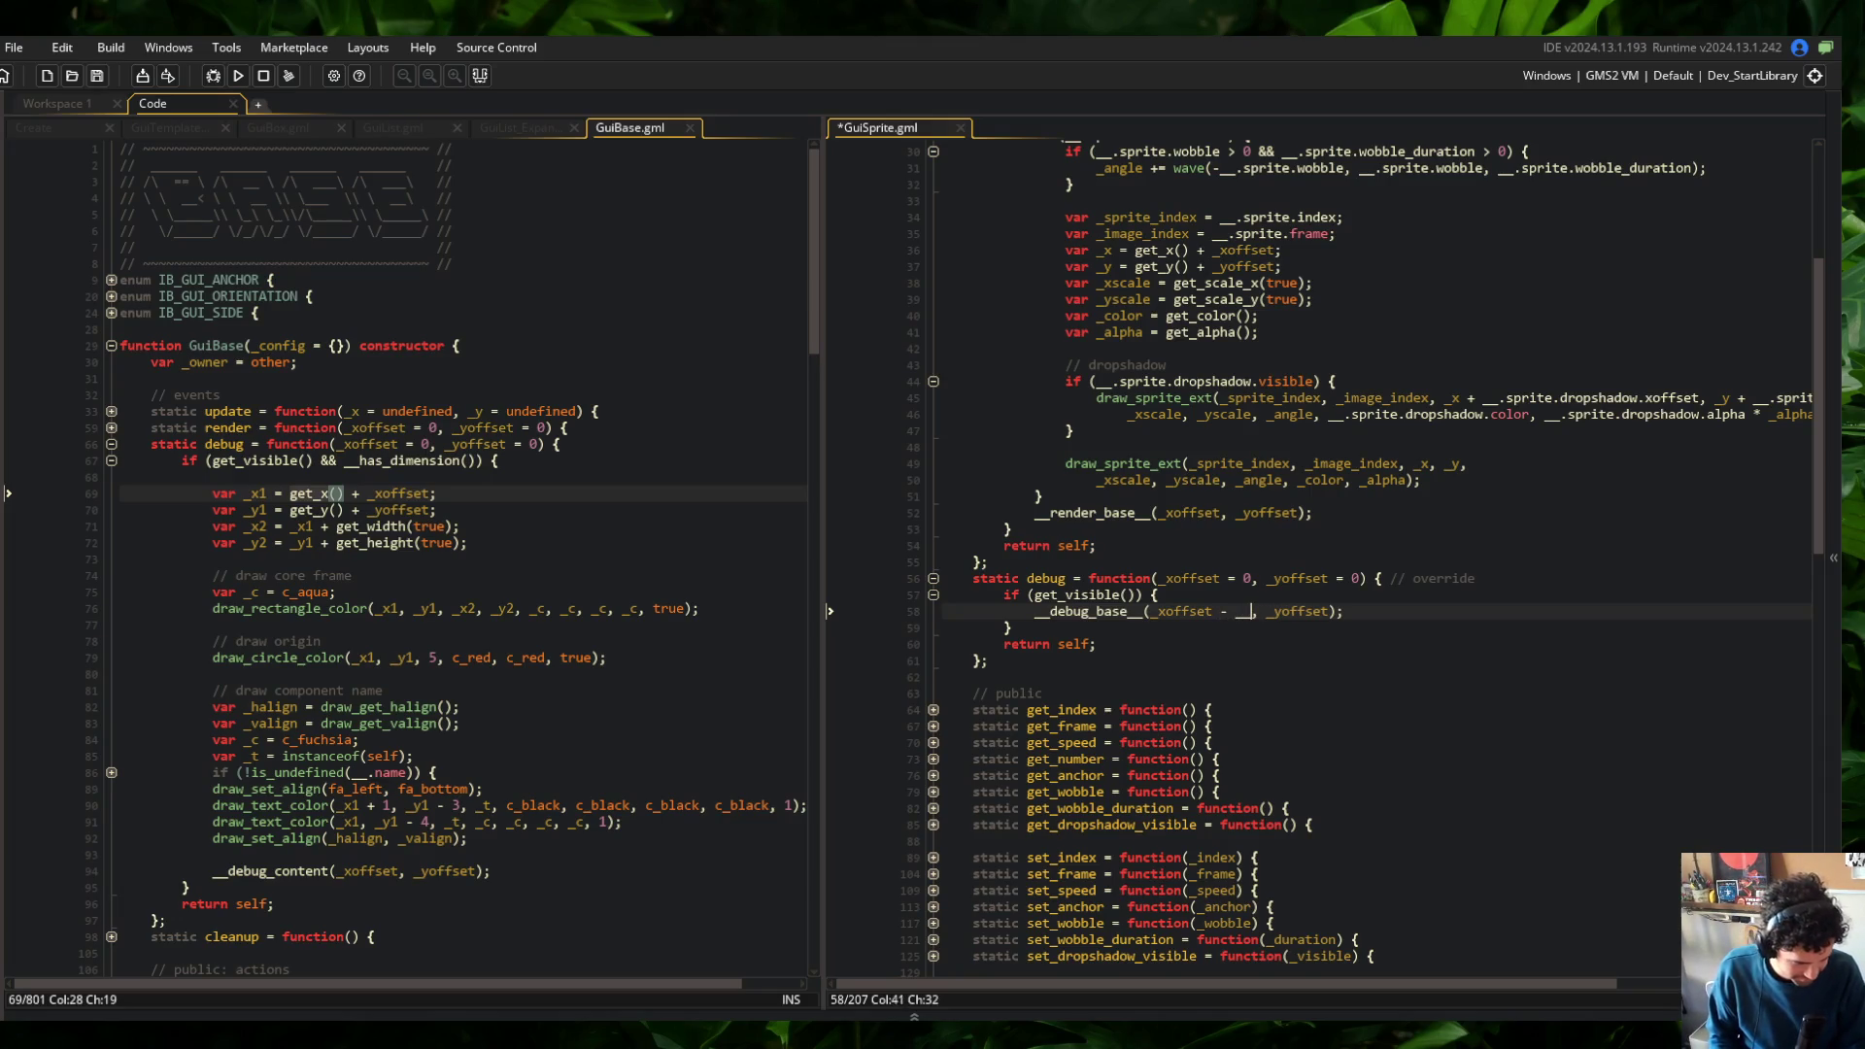
{"action": "key", "text": "BackSpace"}
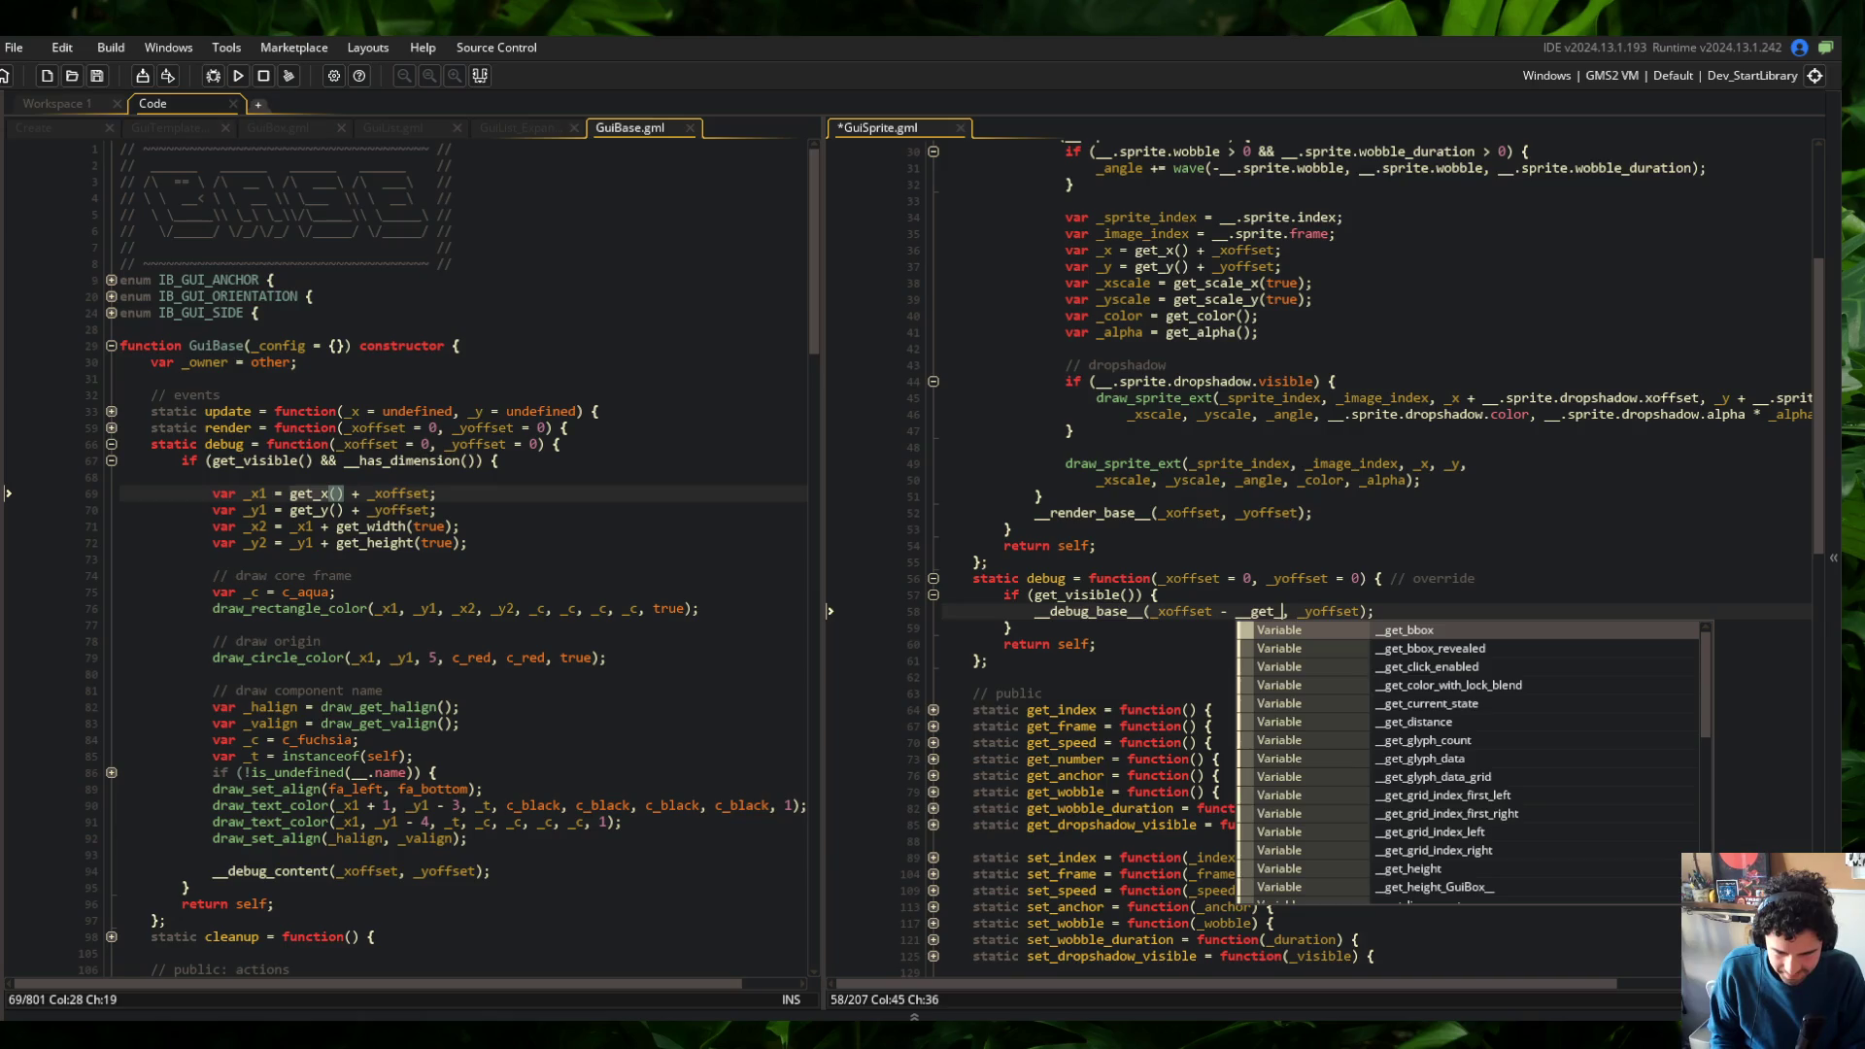
{"action": "key", "text": "BackSpace"}
{"action": "key", "text": "BackSpace"}
{"action": "key", "text": "BackSpace"}
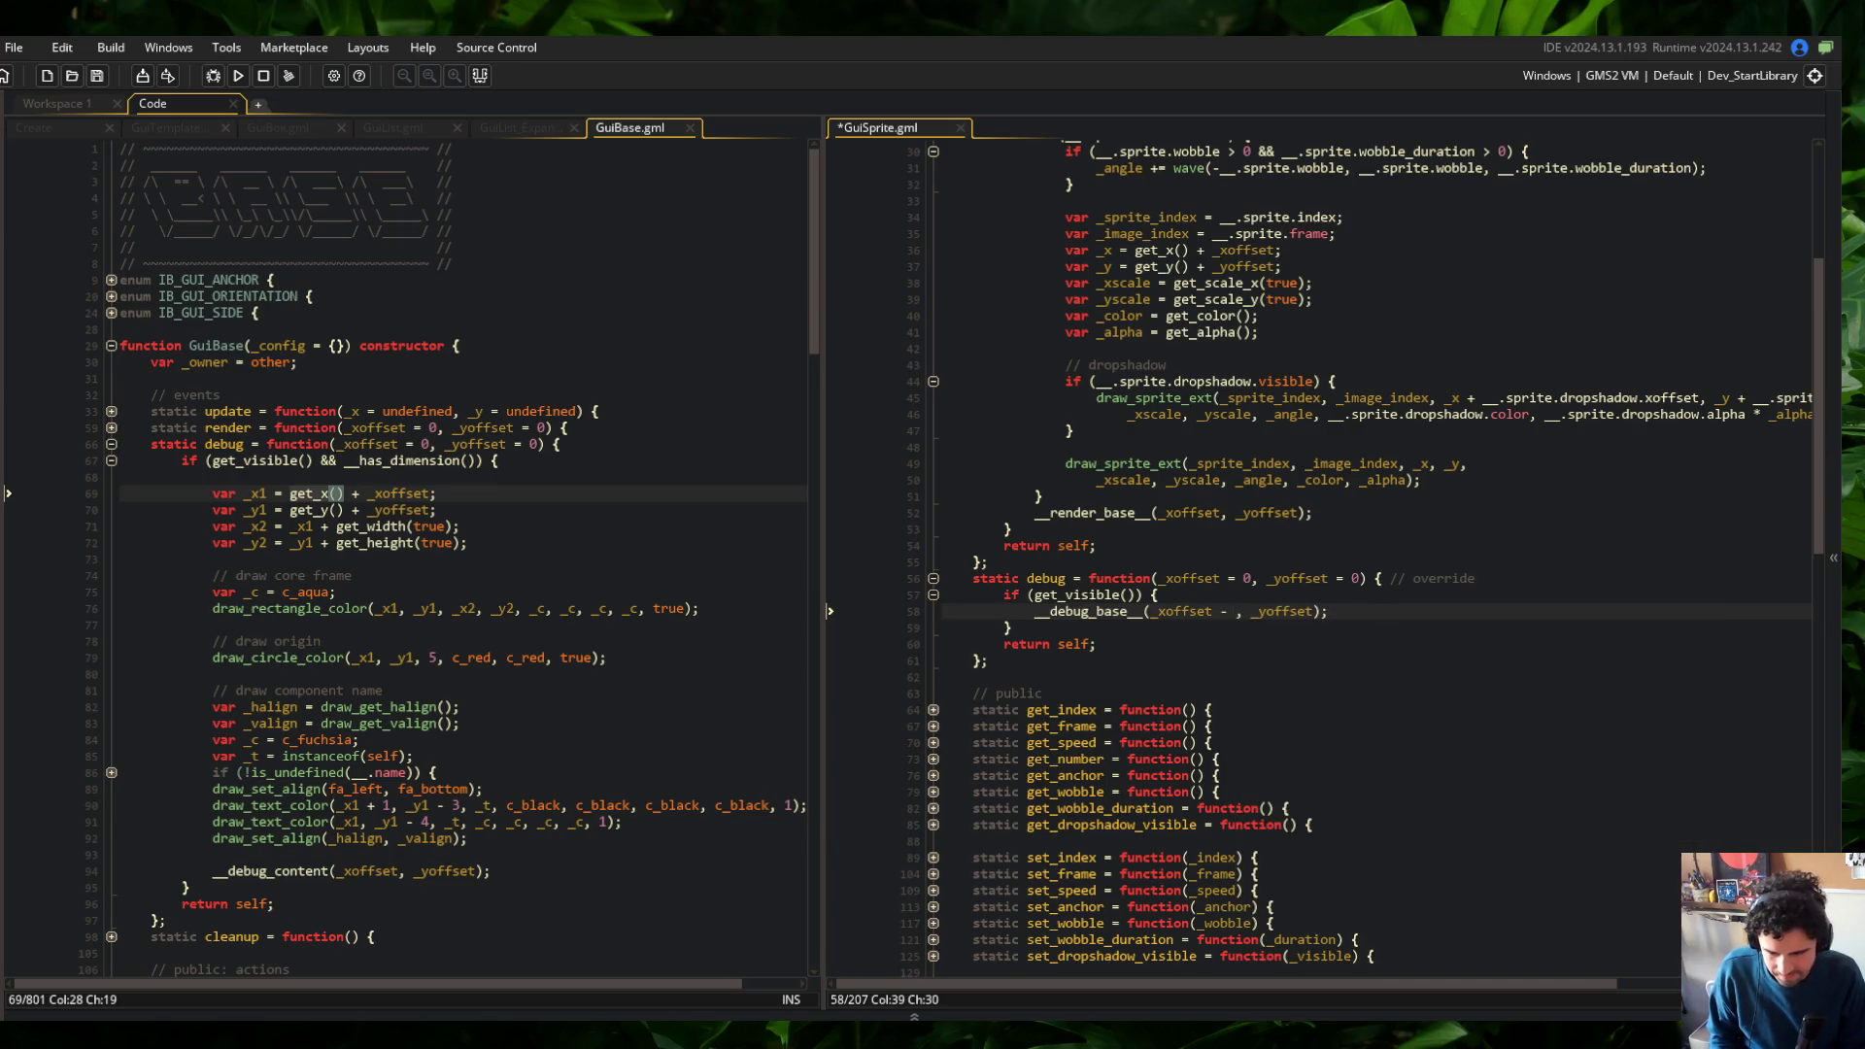
{"action": "scroll", "coordinate": [408, 563], "scroll_direction": "down", "scroll_amount": 4}
{"action": "scroll", "coordinate": [901, 664], "scroll_direction": "down", "scroll_amount": 9}
{"action": "scroll", "coordinate": [901, 664], "scroll_direction": "up", "scroll_amount": 7}
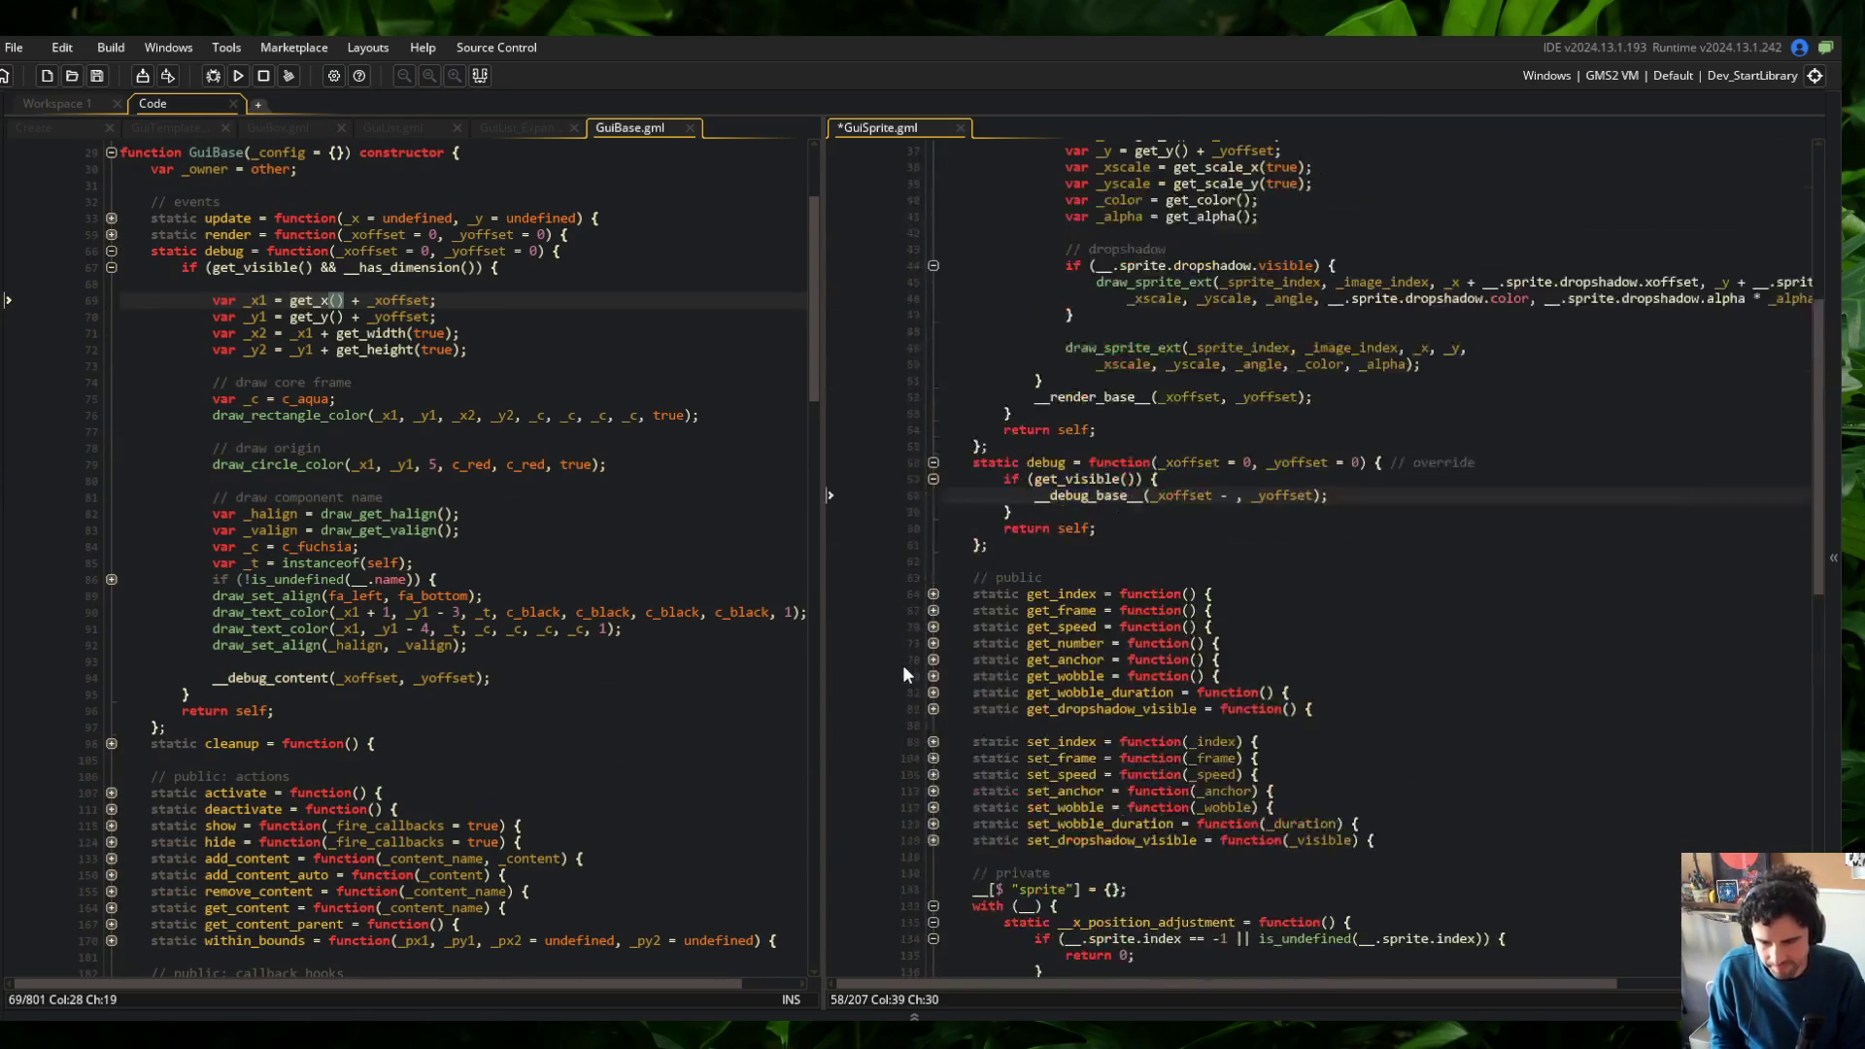
{"action": "type", "text": "__x_po"}
{"action": "key", "text": "Return"}
{"action": "type", "text": "()"}
{"action": "key", "text": "ctrl+s"}
Subtract __y_position_adjustment() * 2 from _yoffset, double the x adjustment too, and start a build
{"action": "key", "text": "End"}
{"action": "key", "text": "Left"}
{"action": "key", "text": "Left"}
{"action": "type", "text": "- "}
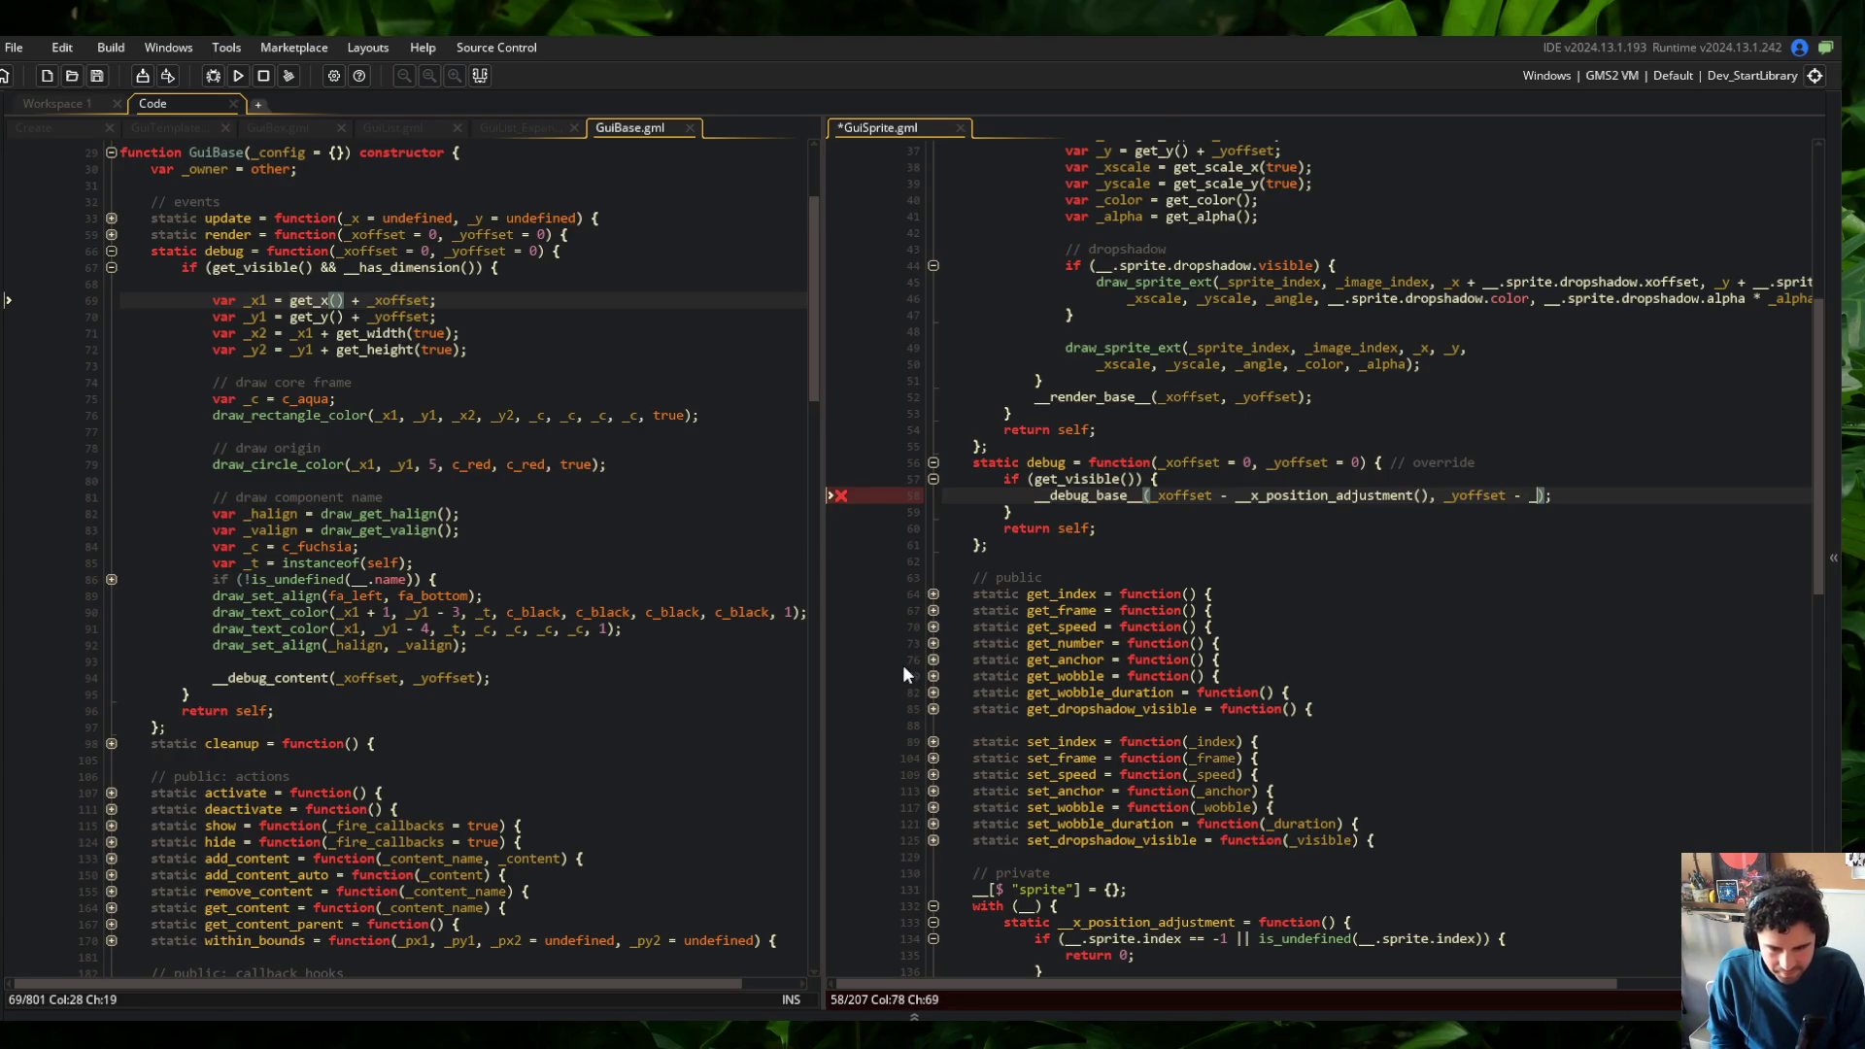
{"action": "type", "text": "__y_pos"}
{"action": "key", "text": "Return"}
{"action": "type", "text": "()"}
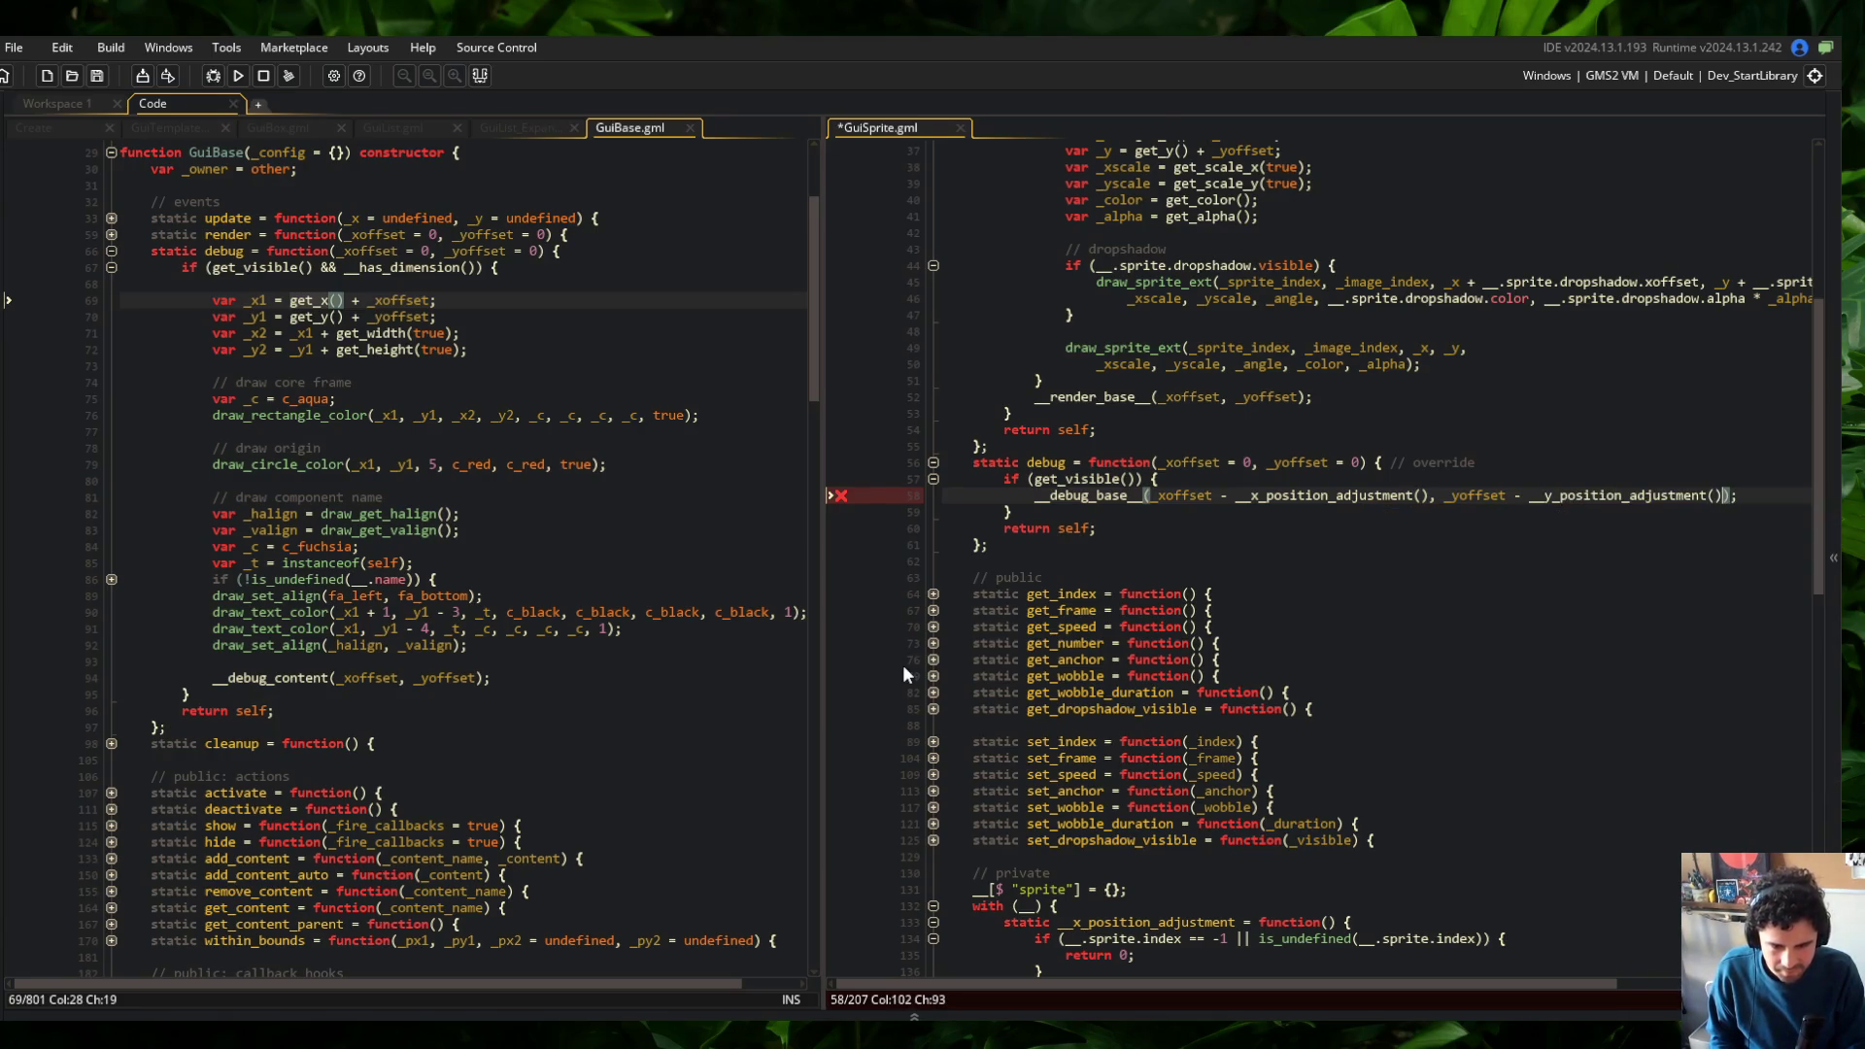
{"action": "type", "text": " * 2"}
{"action": "key", "text": "ctrl+Left"}
{"action": "key", "text": "ctrl+Left"}
{"action": "key", "text": "ctrl+Left"}
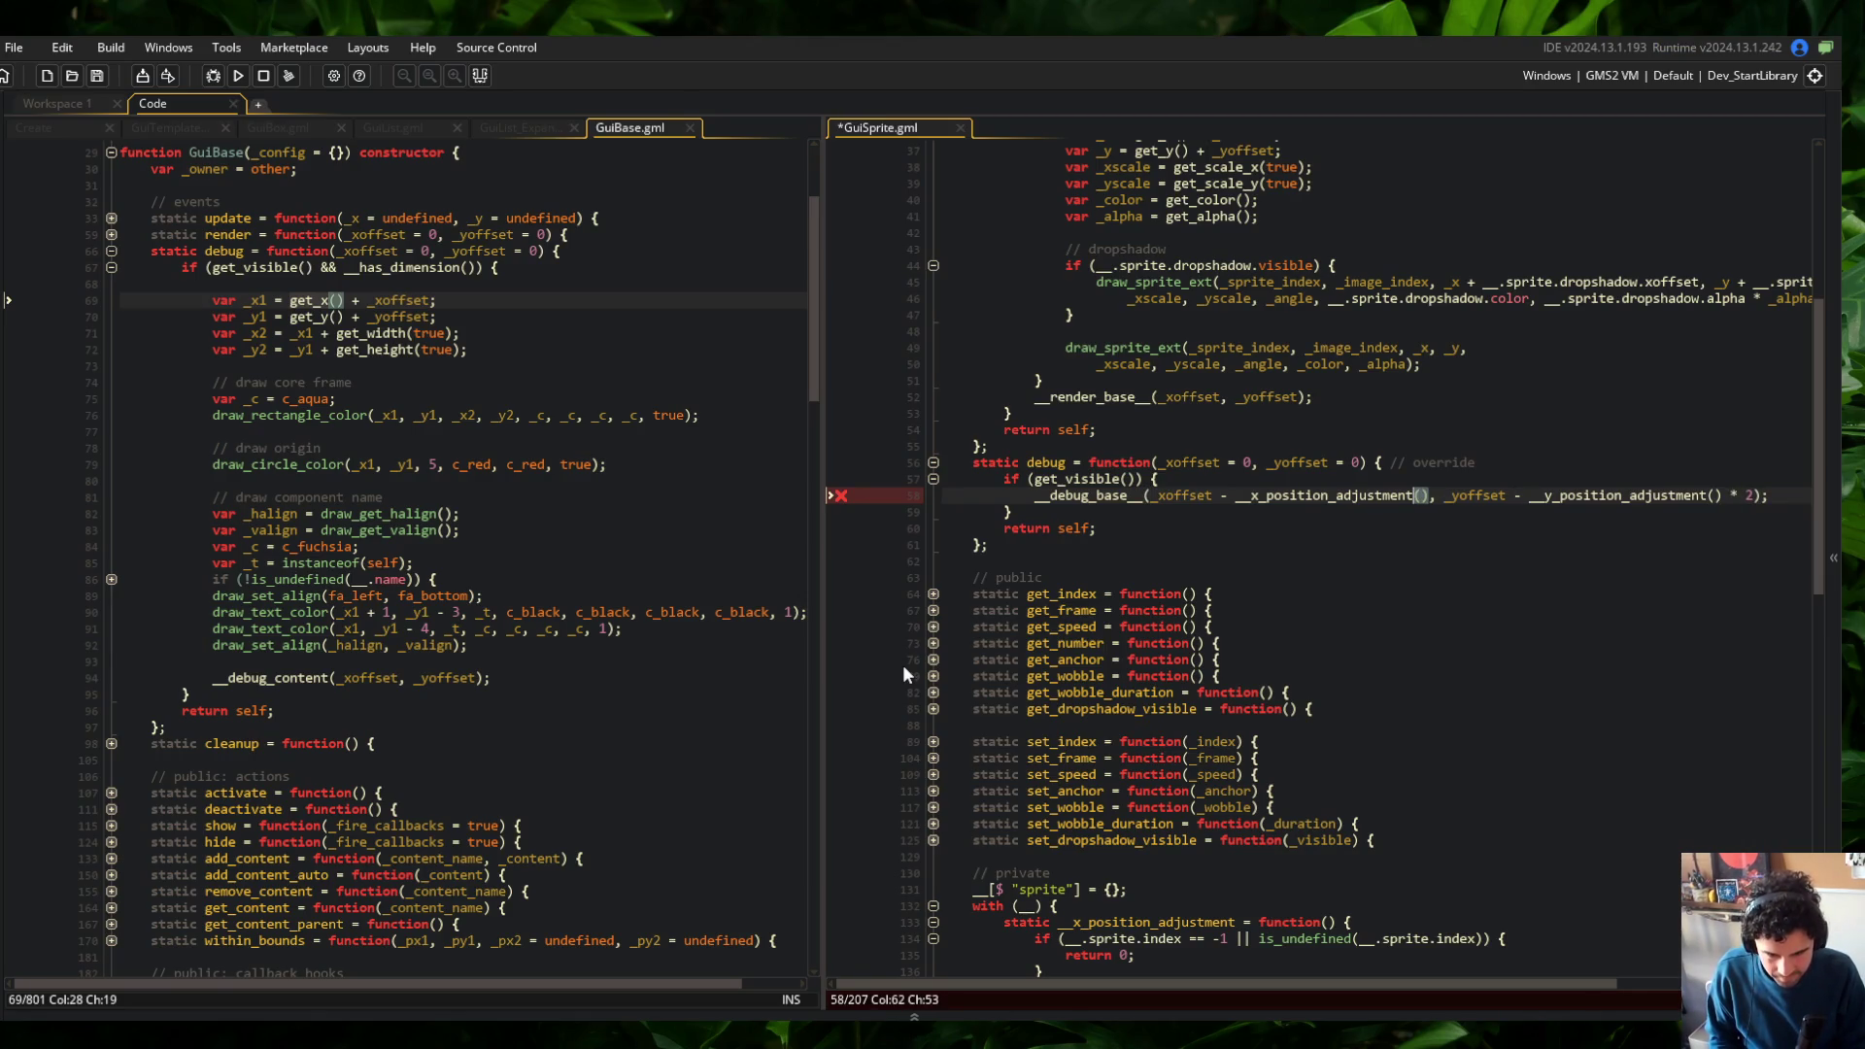
{"action": "key", "text": "Right"}
{"action": "type", "text": "* 2"}
{"action": "key", "text": "F5"}
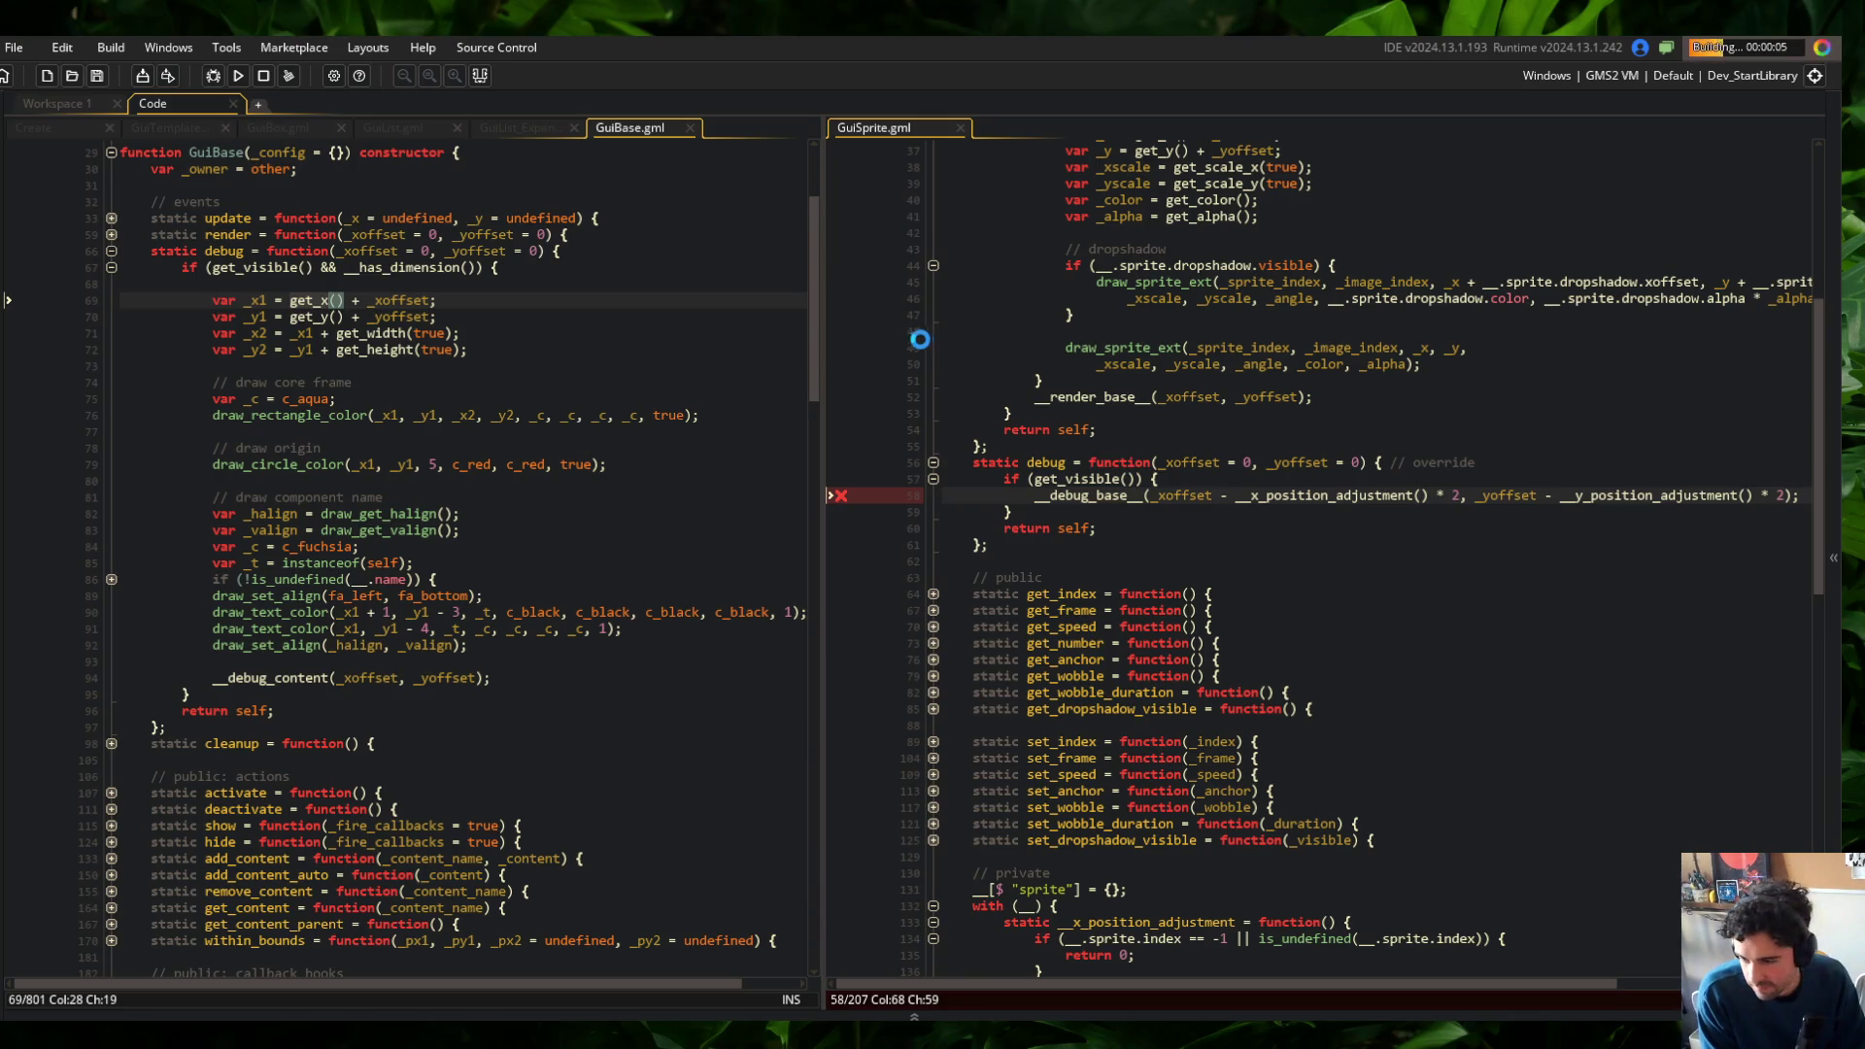
Widen the GuiSprite code pane and bring the code back in front of the game
{"action": "left_click_drag", "start_coordinate": [814, 275], "coordinate": [644, 272]}
{"action": "left_click", "coordinate": [529, 287]}
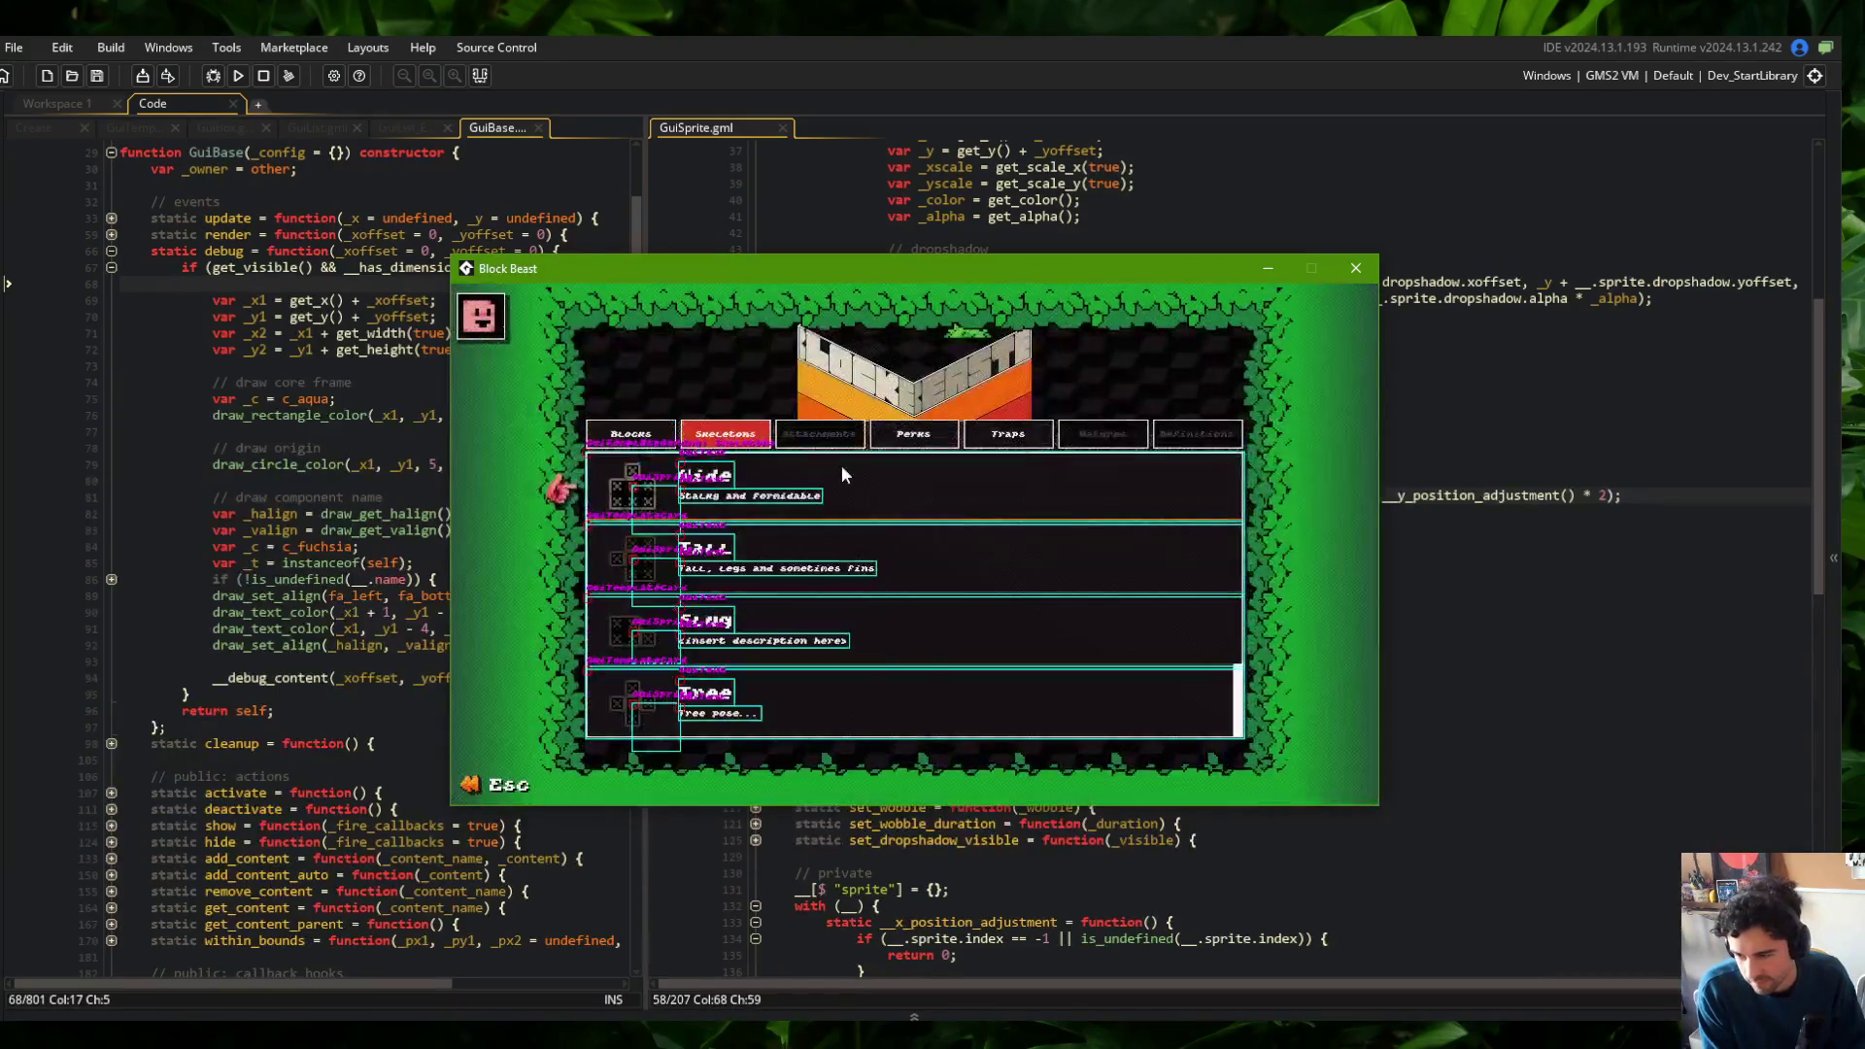
{"action": "left_click", "coordinate": [1437, 429]}
Change the minus before the y adjustment on line 58 to plus and rebuild the game
{"action": "left_click", "coordinate": [1050, 496]}
{"action": "key", "text": "End"}
{"action": "key", "text": "Left"}
{"action": "key", "text": "Left"}
{"action": "key", "text": "Left"}
{"action": "key", "text": "ctrl+Left"}
{"action": "key", "text": "ctrl+Left"}
{"action": "key", "text": "ctrl+Left"}
{"action": "key", "text": "Delete"}
{"action": "type", "text": "+"}
{"action": "key", "text": "F5"}
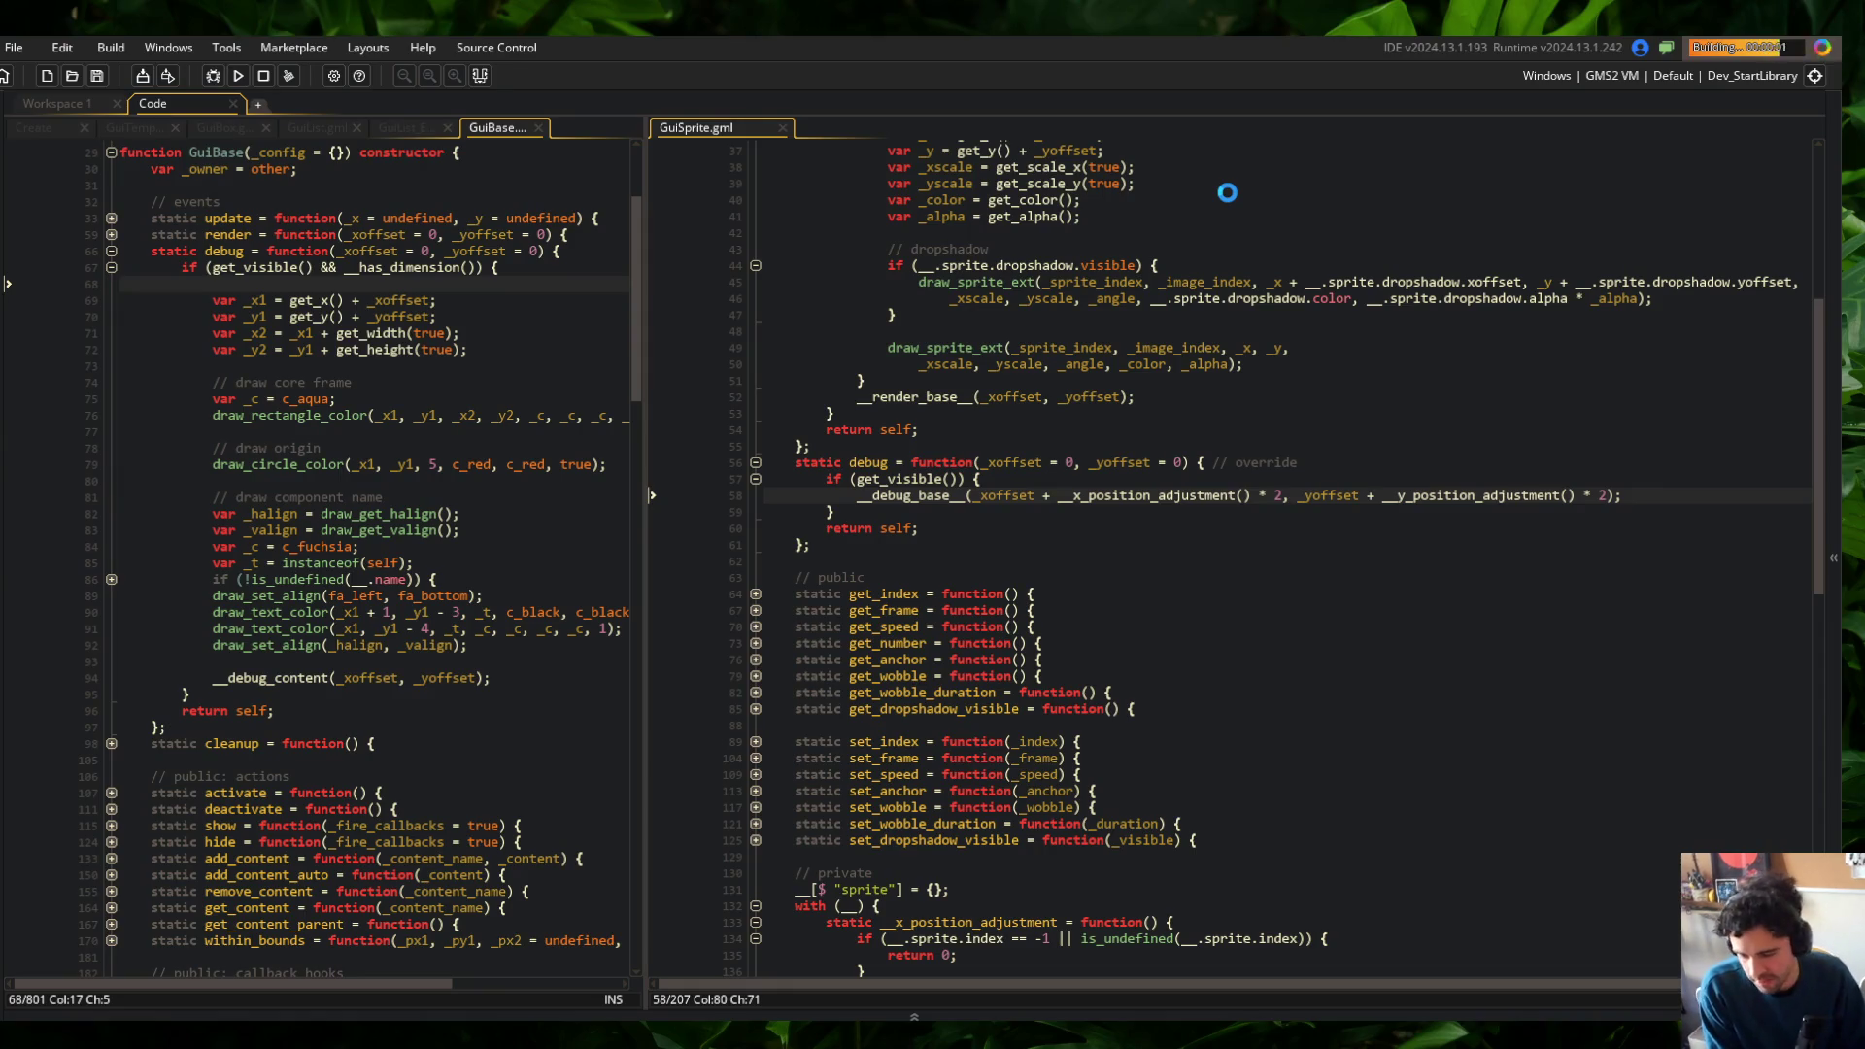
{"action": "key", "text": "alt+Tab"}
Launch Claude Code in the Command Prompt, move its window aside, and close the Block Beast game
{"action": "left_click", "coordinate": [491, 582]}
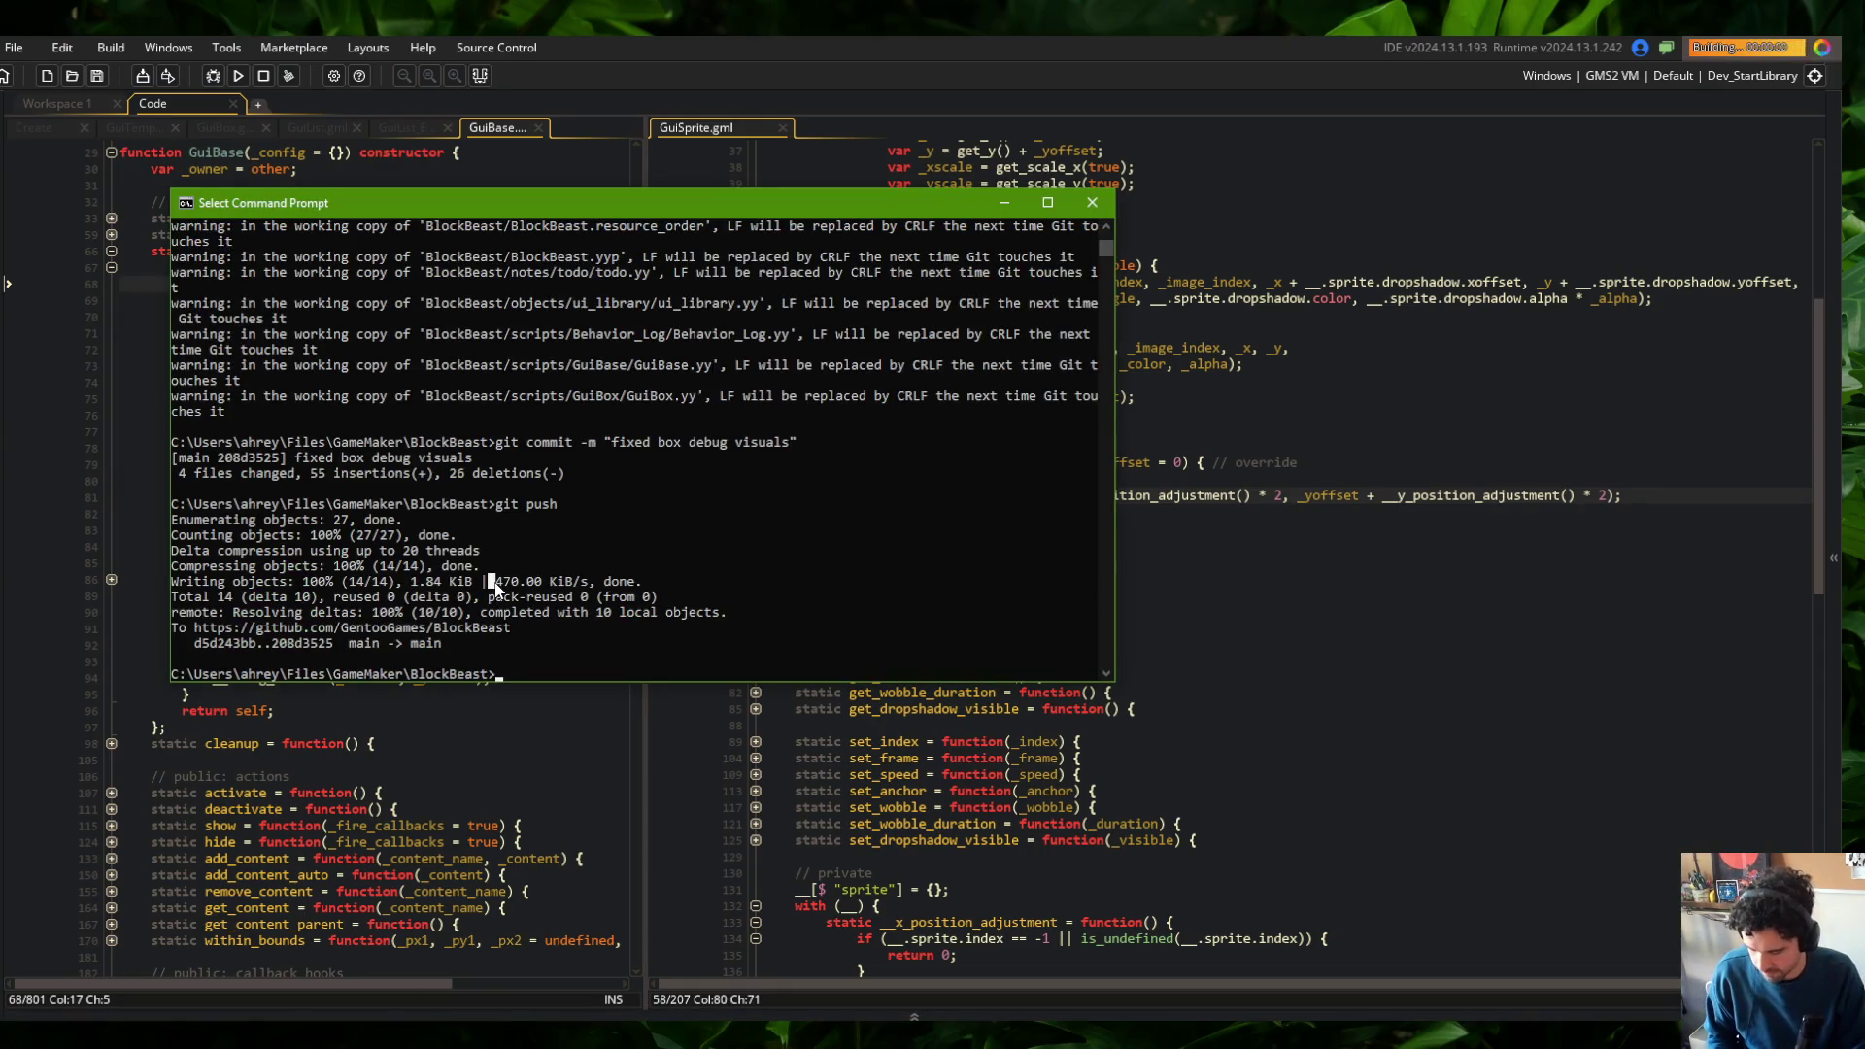
{"action": "type", "text": "claude"}
{"action": "key", "text": "Return"}
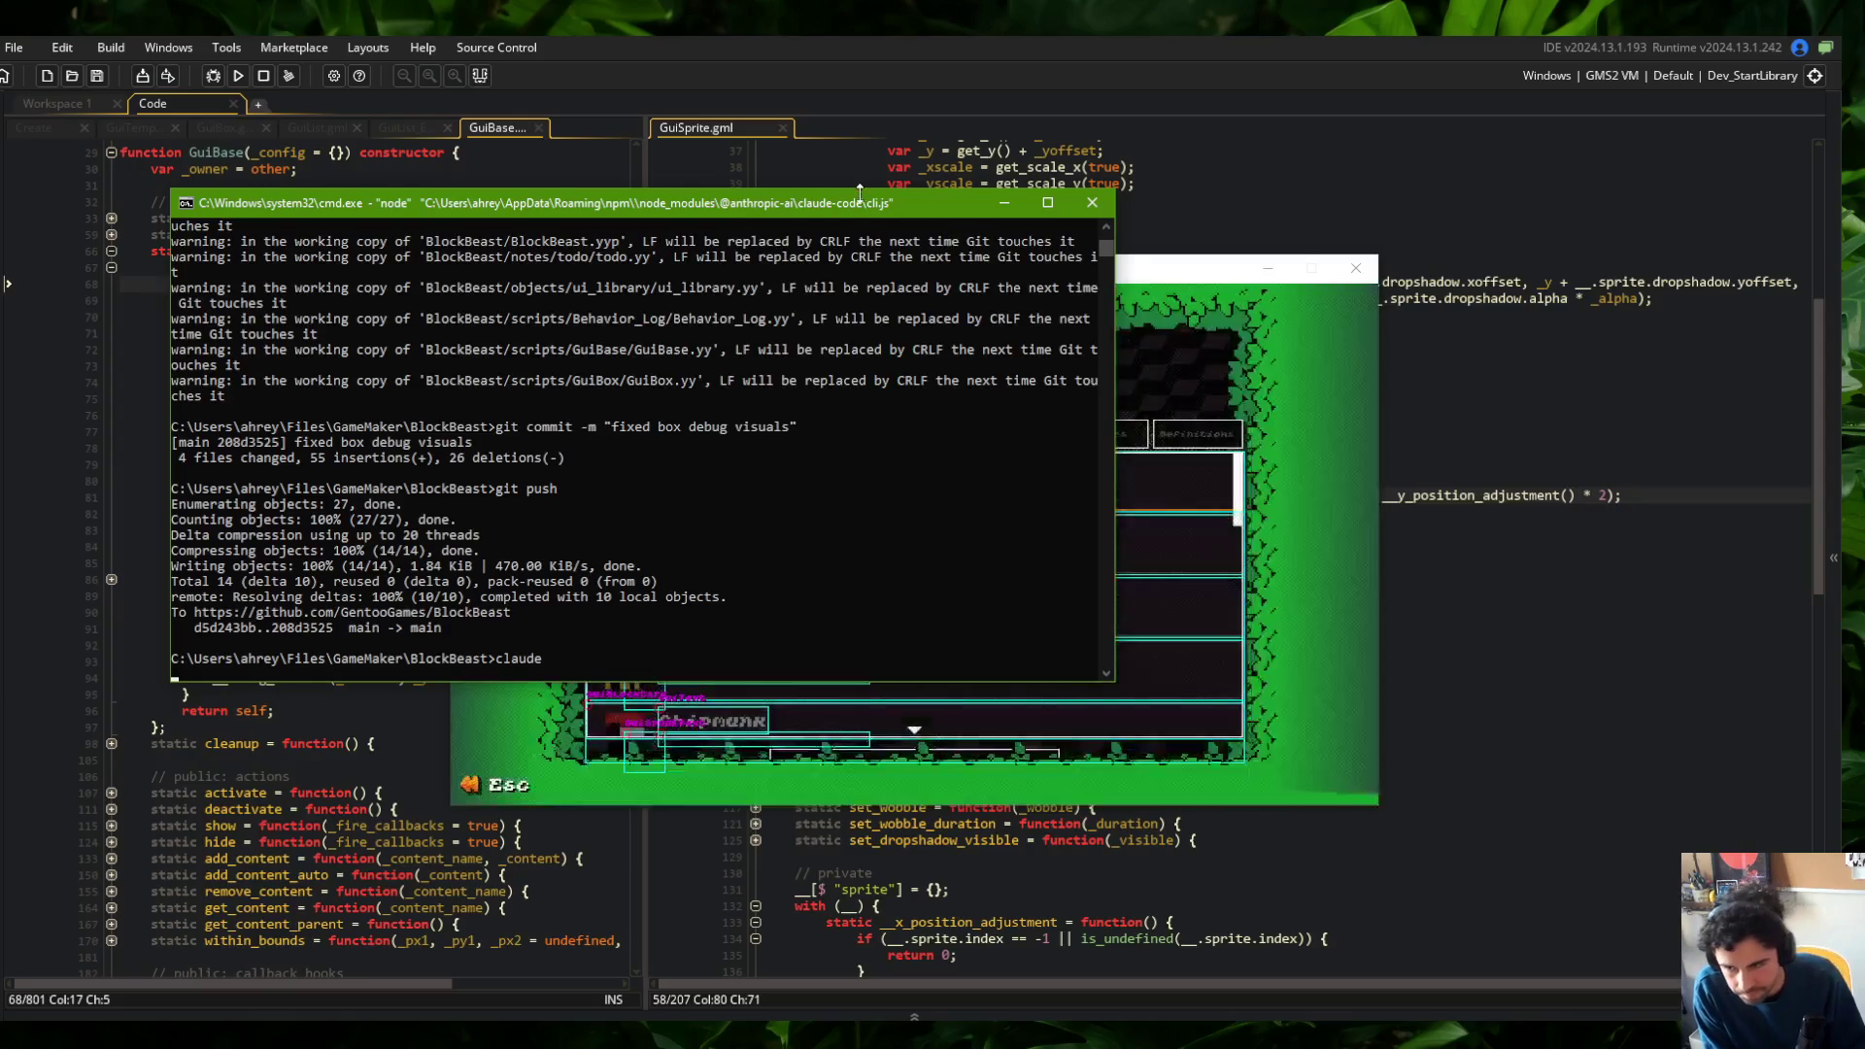
{"action": "left_click_drag", "start_coordinate": [858, 194], "coordinate": [655, 83]}
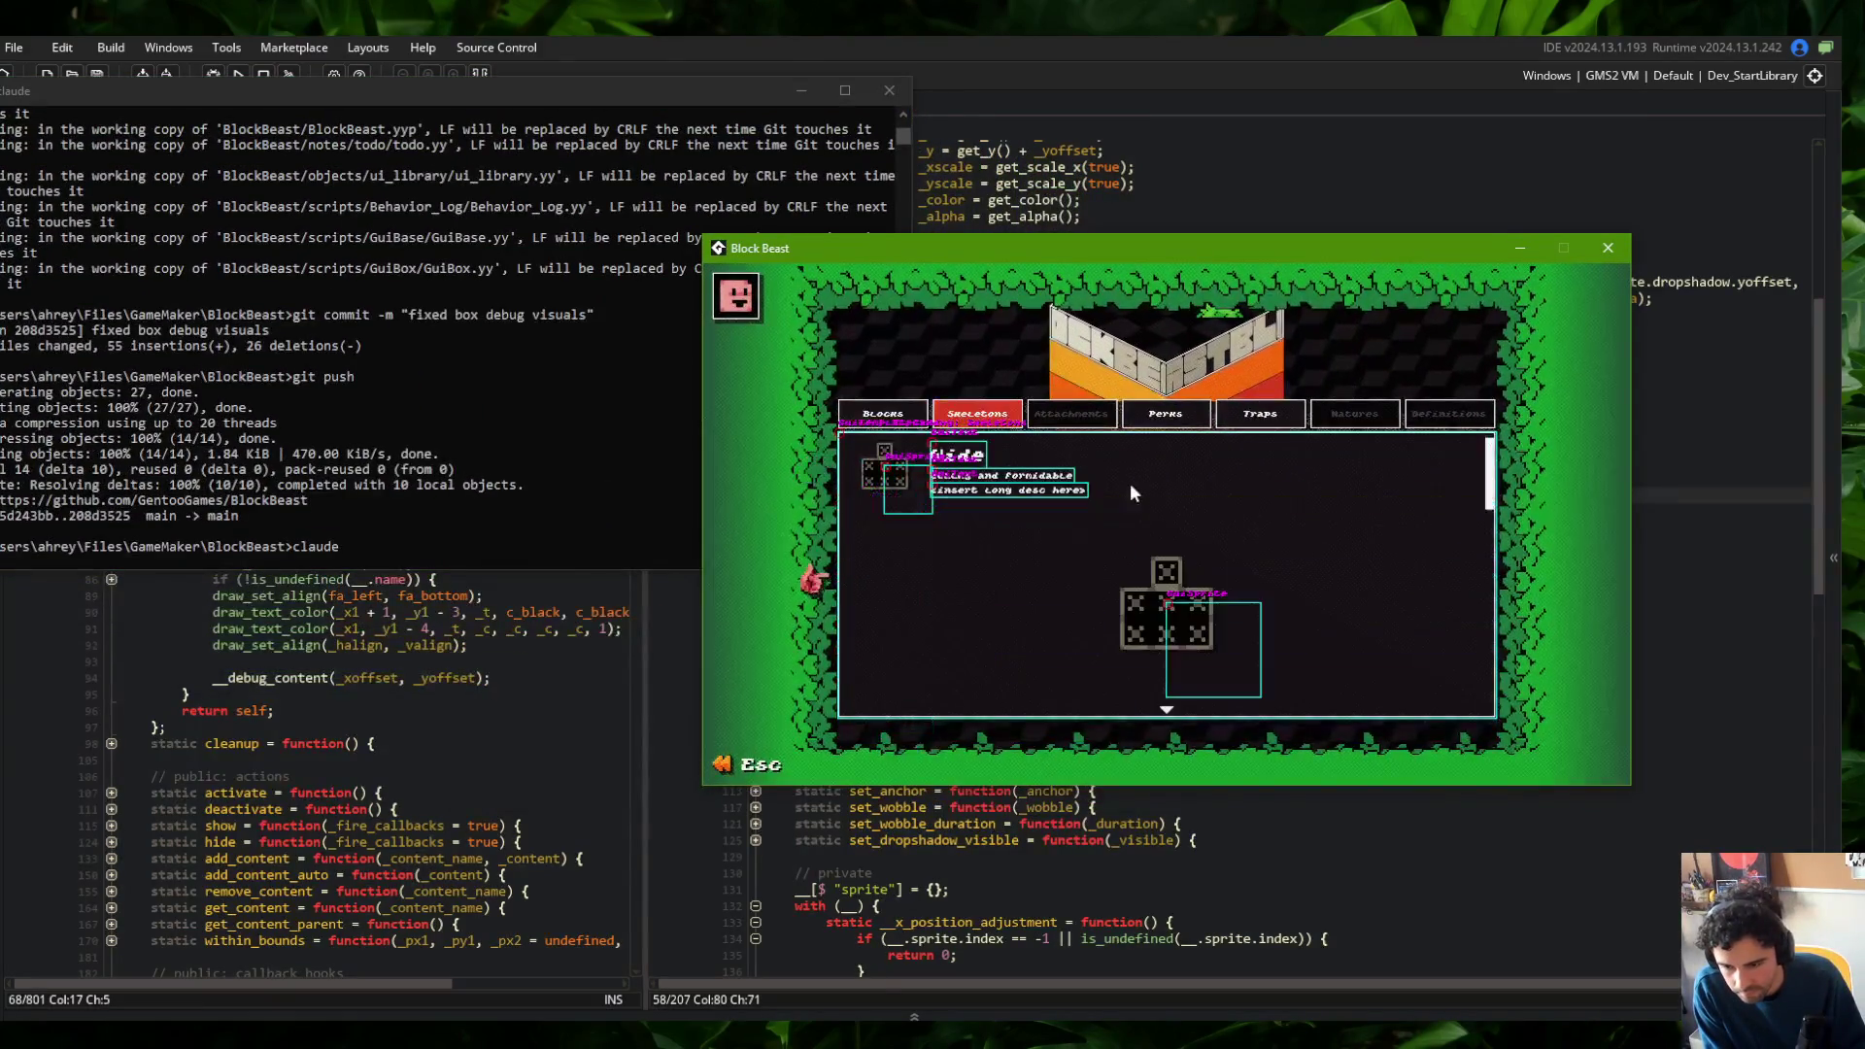
{"action": "left_click", "coordinate": [1607, 248]}
Delete the first three lines of GuiSprite's debug function, then start describing the debug bug to Claude Code
{"action": "left_click", "coordinate": [1278, 395]}
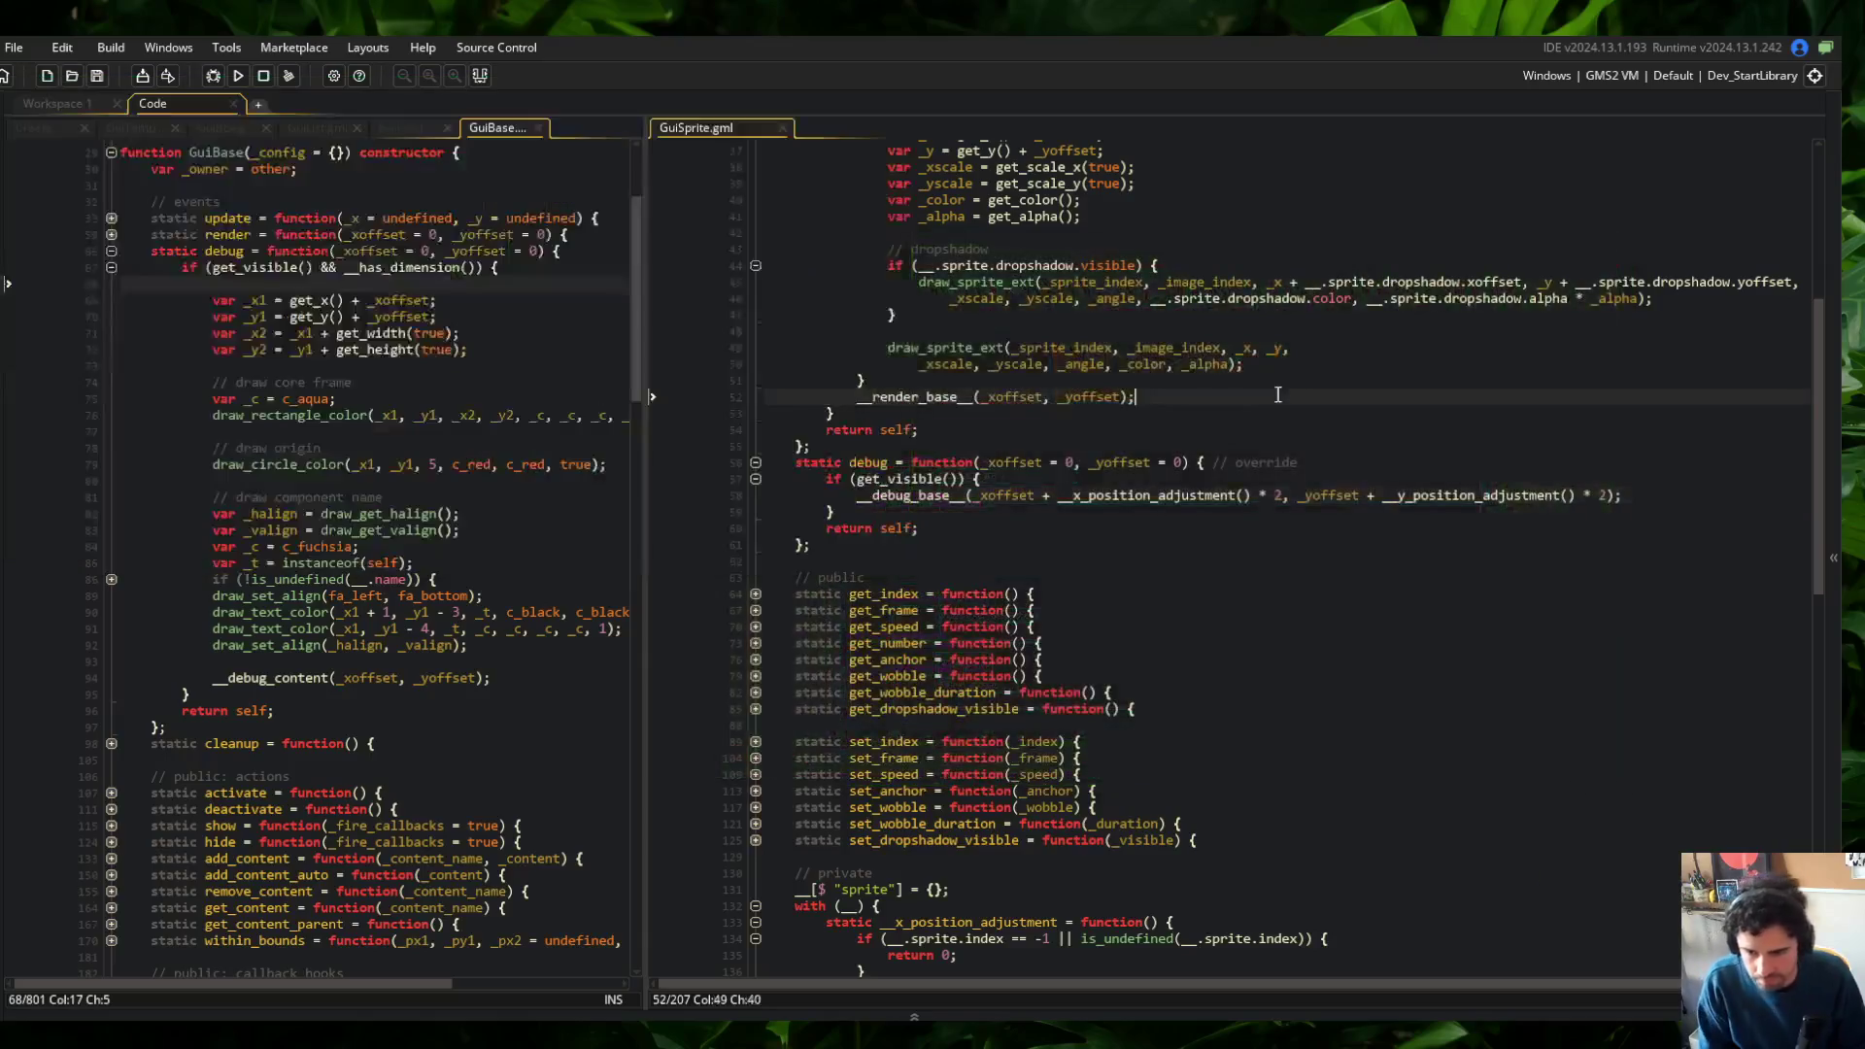
{"action": "left_click", "coordinate": [986, 462]}
{"action": "scroll", "coordinate": [971, 466], "scroll_direction": "up", "scroll_amount": 3}
{"action": "key", "text": "ctrl+d"}
{"action": "key", "text": "ctrl+d"}
{"action": "key", "text": "ctrl+d"}
{"action": "key", "text": "ctrl+d"}
{"action": "key", "text": "ctrl+d"}
{"action": "key", "text": "ctrl+d"}
{"action": "key", "text": "alt+Tab"}
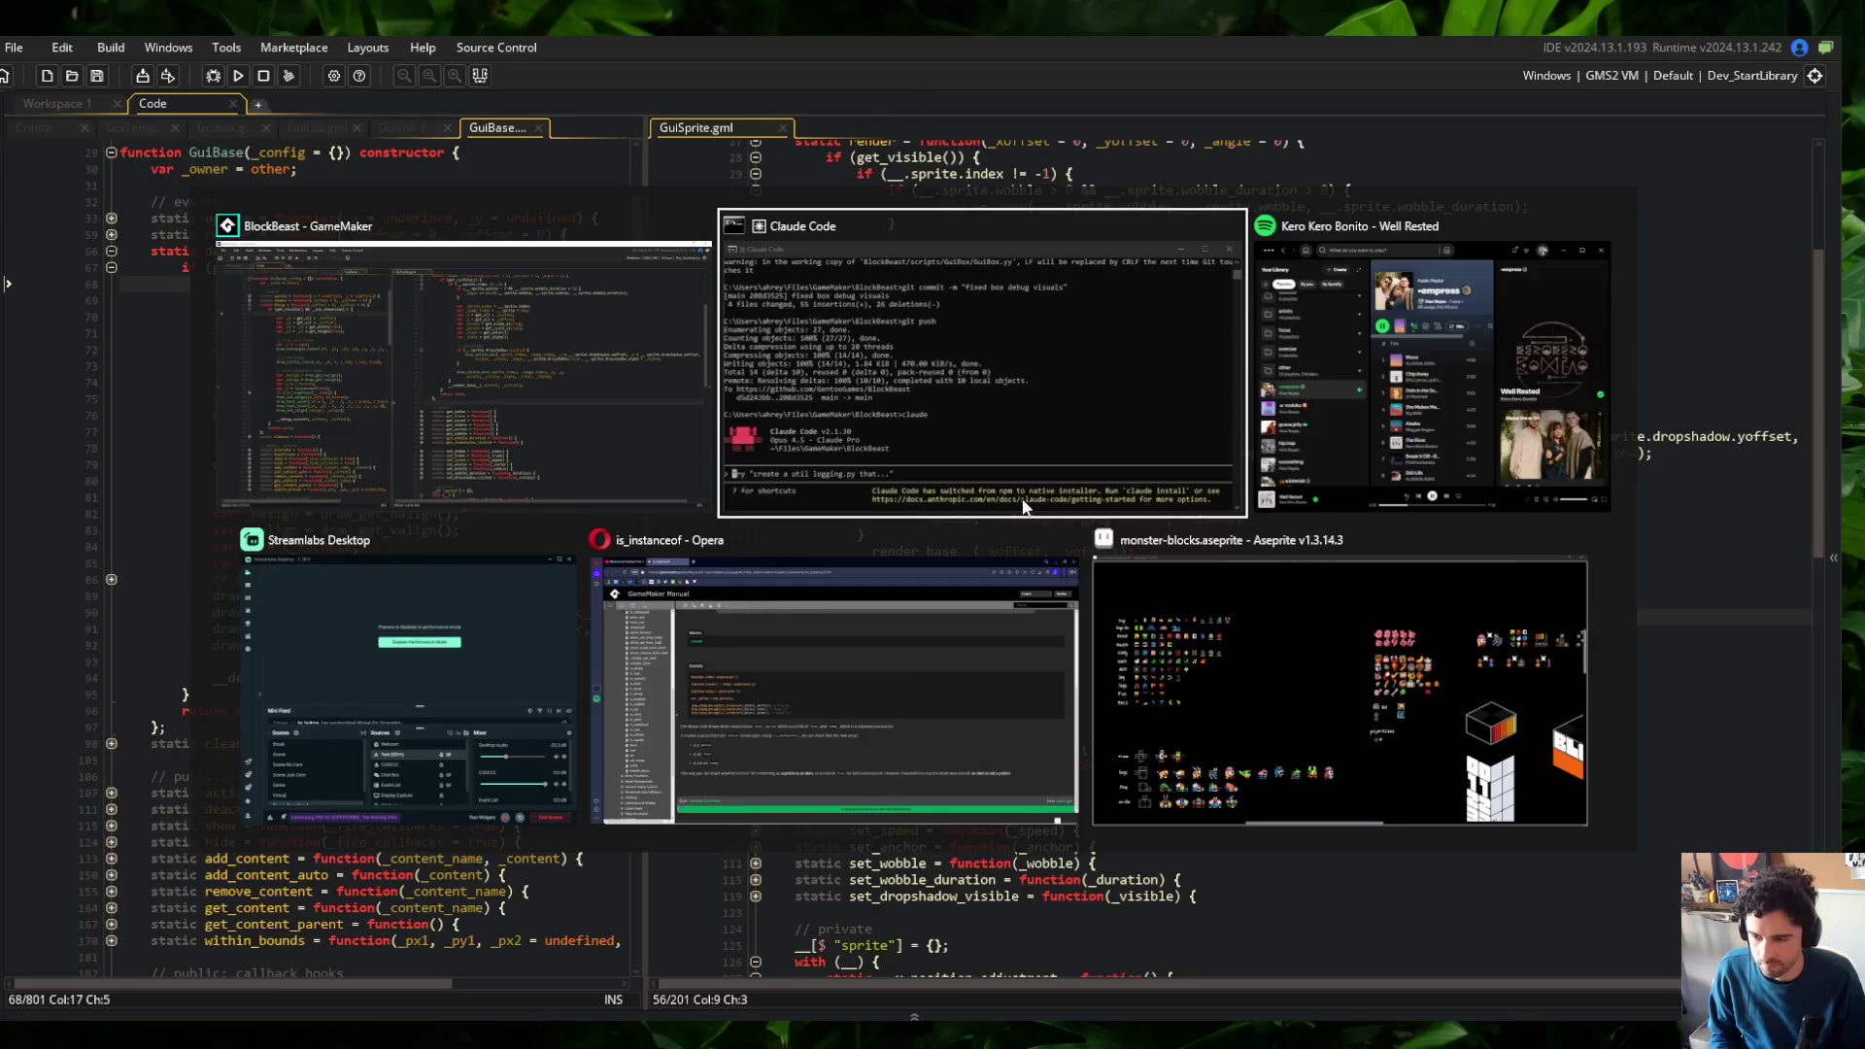
{"action": "type", "text": "for some reason, "}
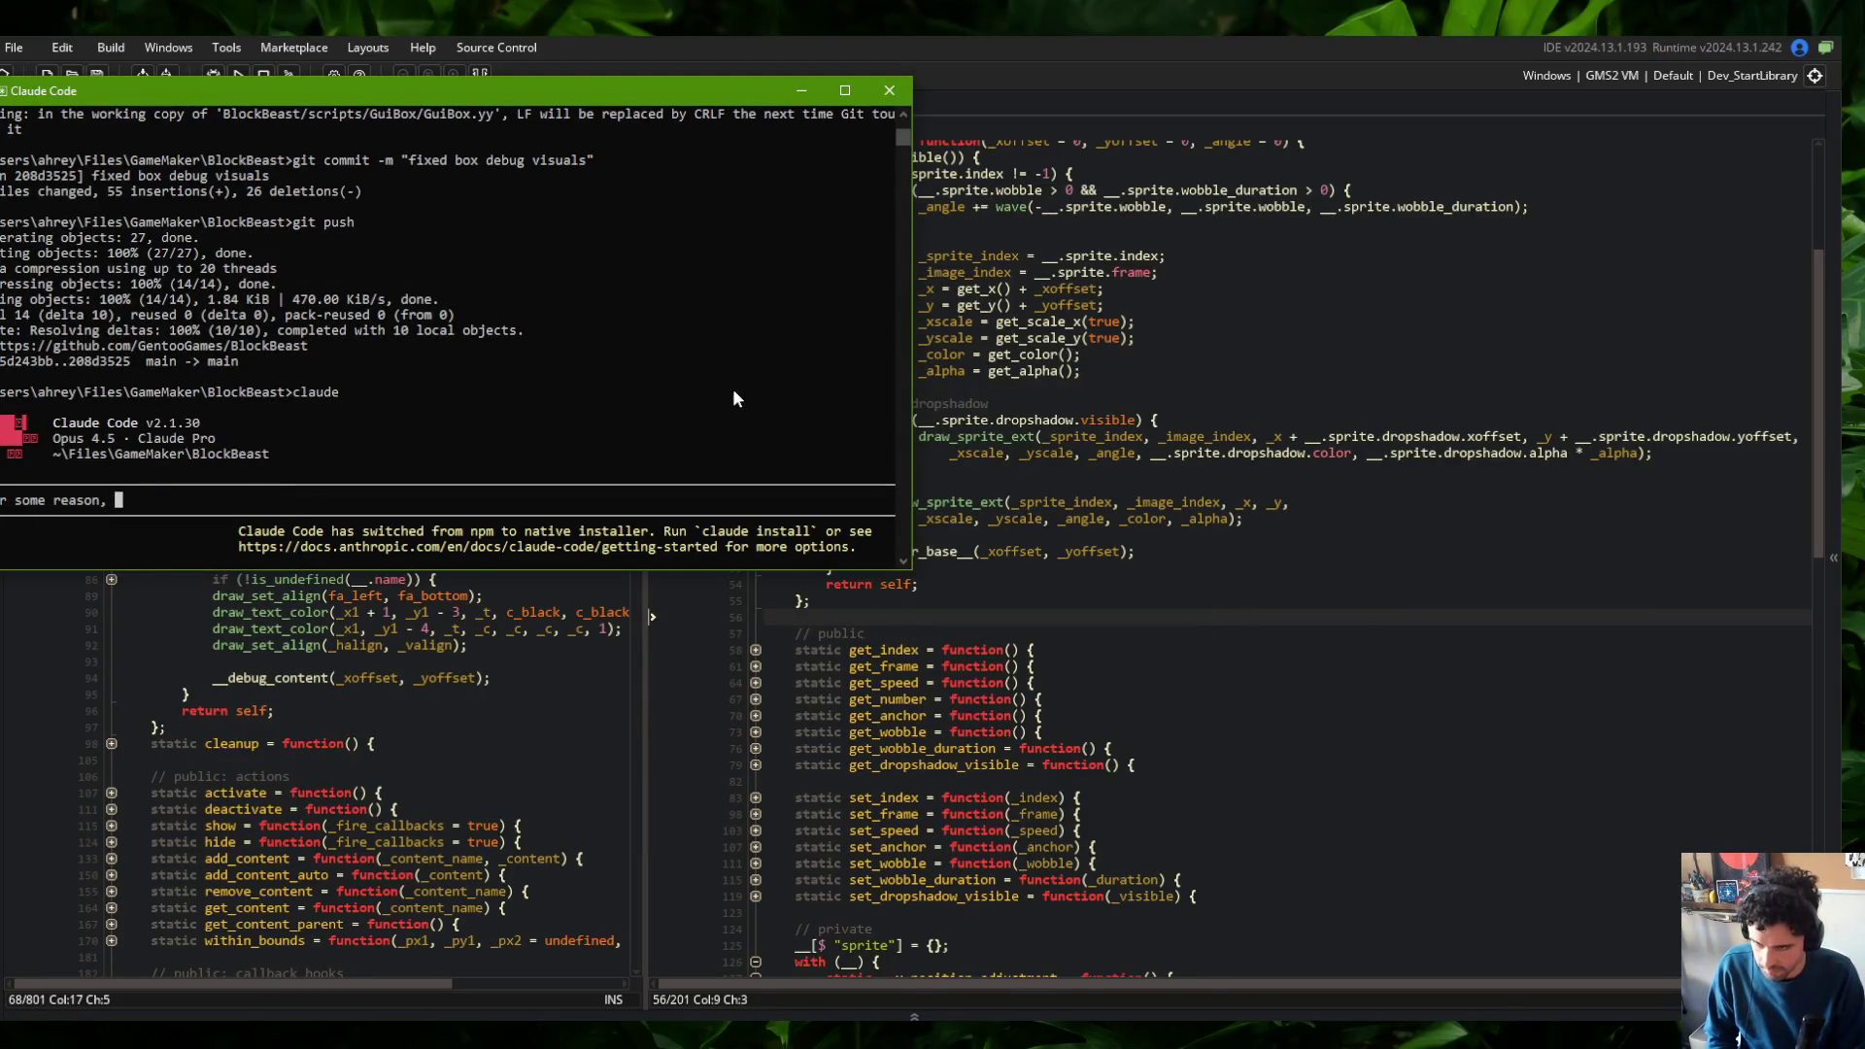
{"action": "type", "text": "my G"}
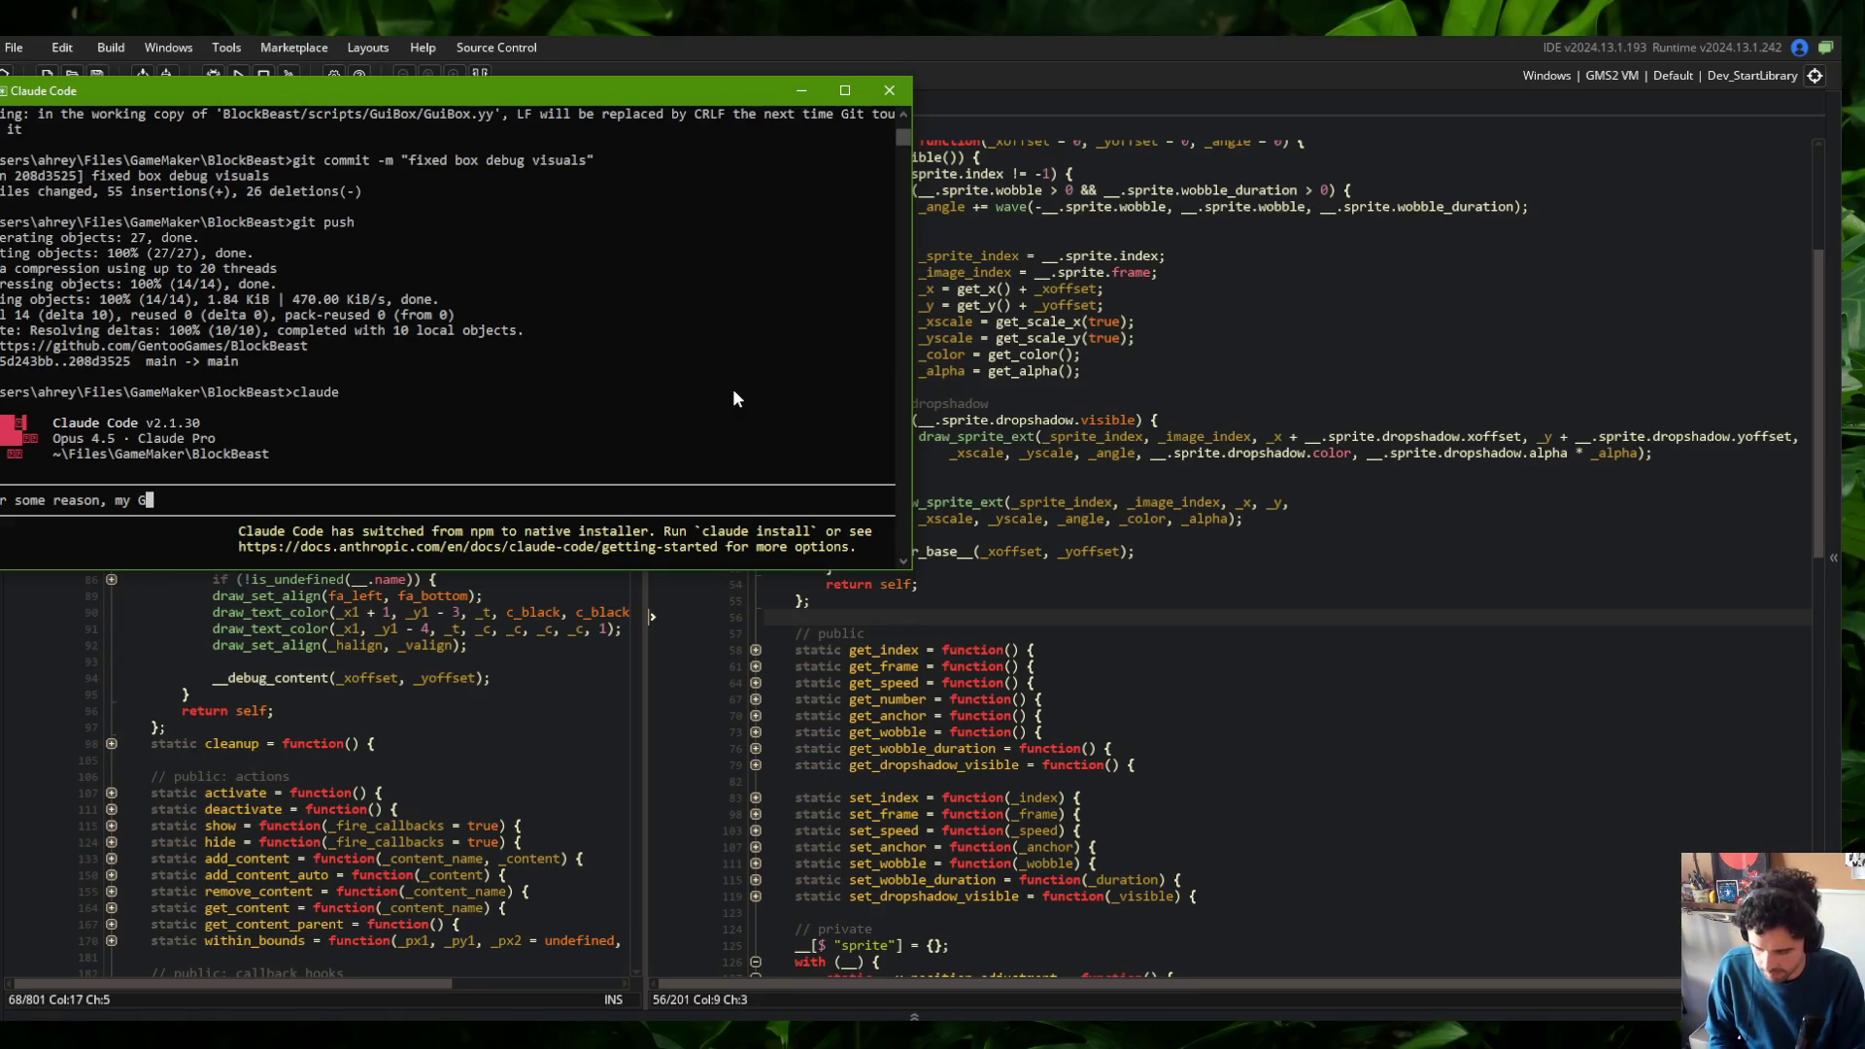
{"action": "type", "text": "uiSprite.debug"}
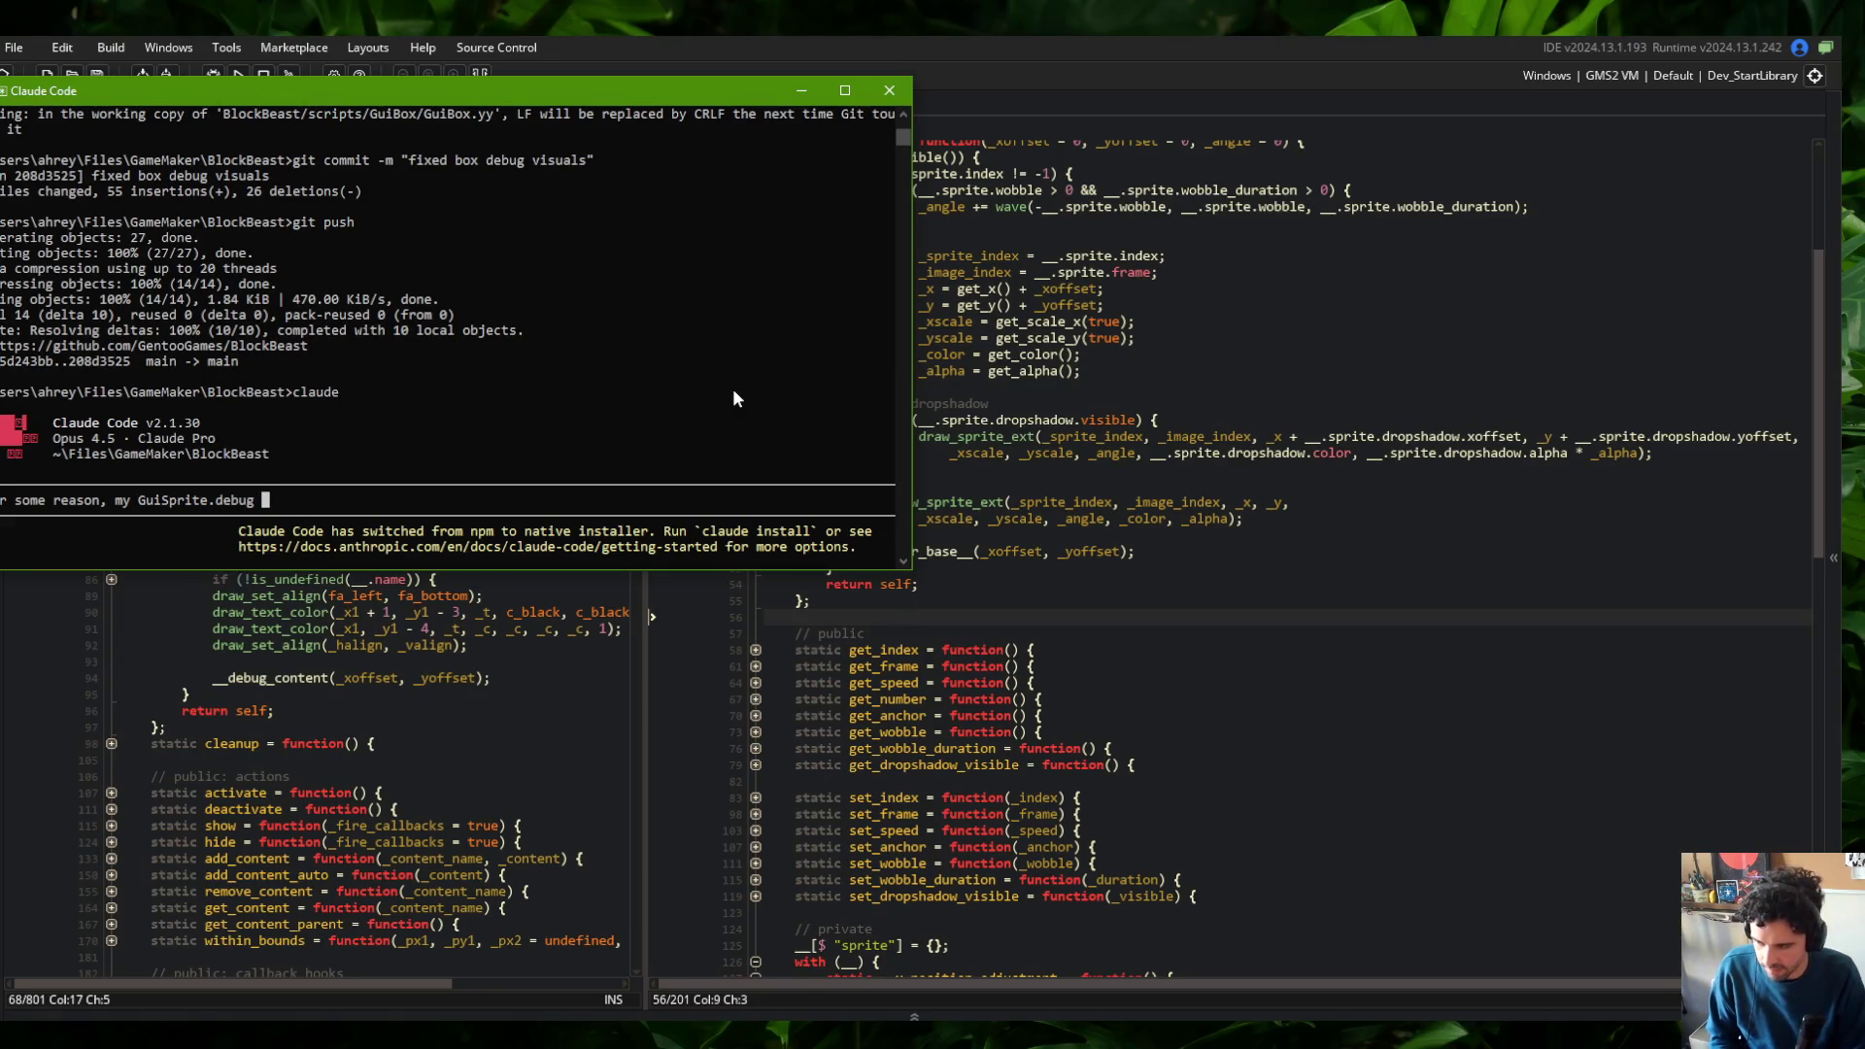
{"action": "type", "text": "() metho"}
{"action": "type", "text": " is not drawing ou"}
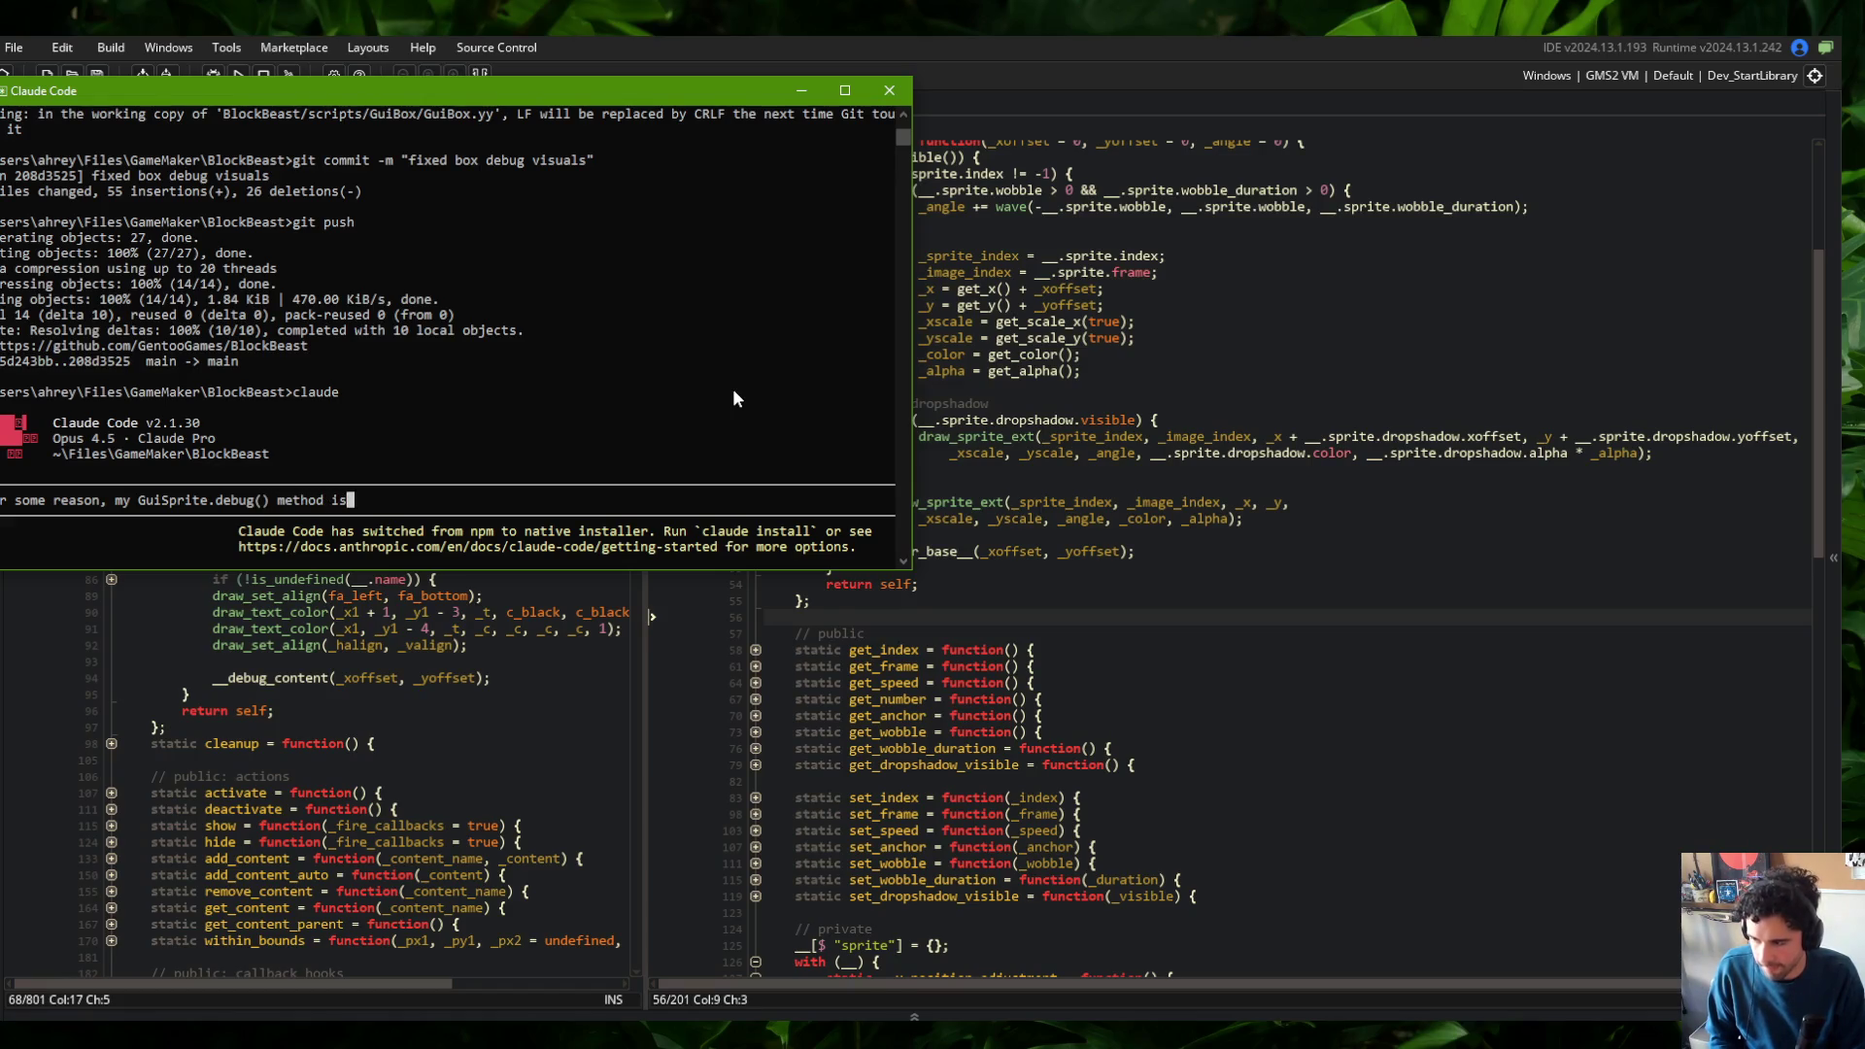
Explain that the outline rectangle is misplaced and seems tied to the GuiSprite.anchor parameter
{"action": "key", "text": "BackSpace"}
{"action": "key", "text": "BackSpace"}
{"action": "type", "text": "the outline rectangle in"}
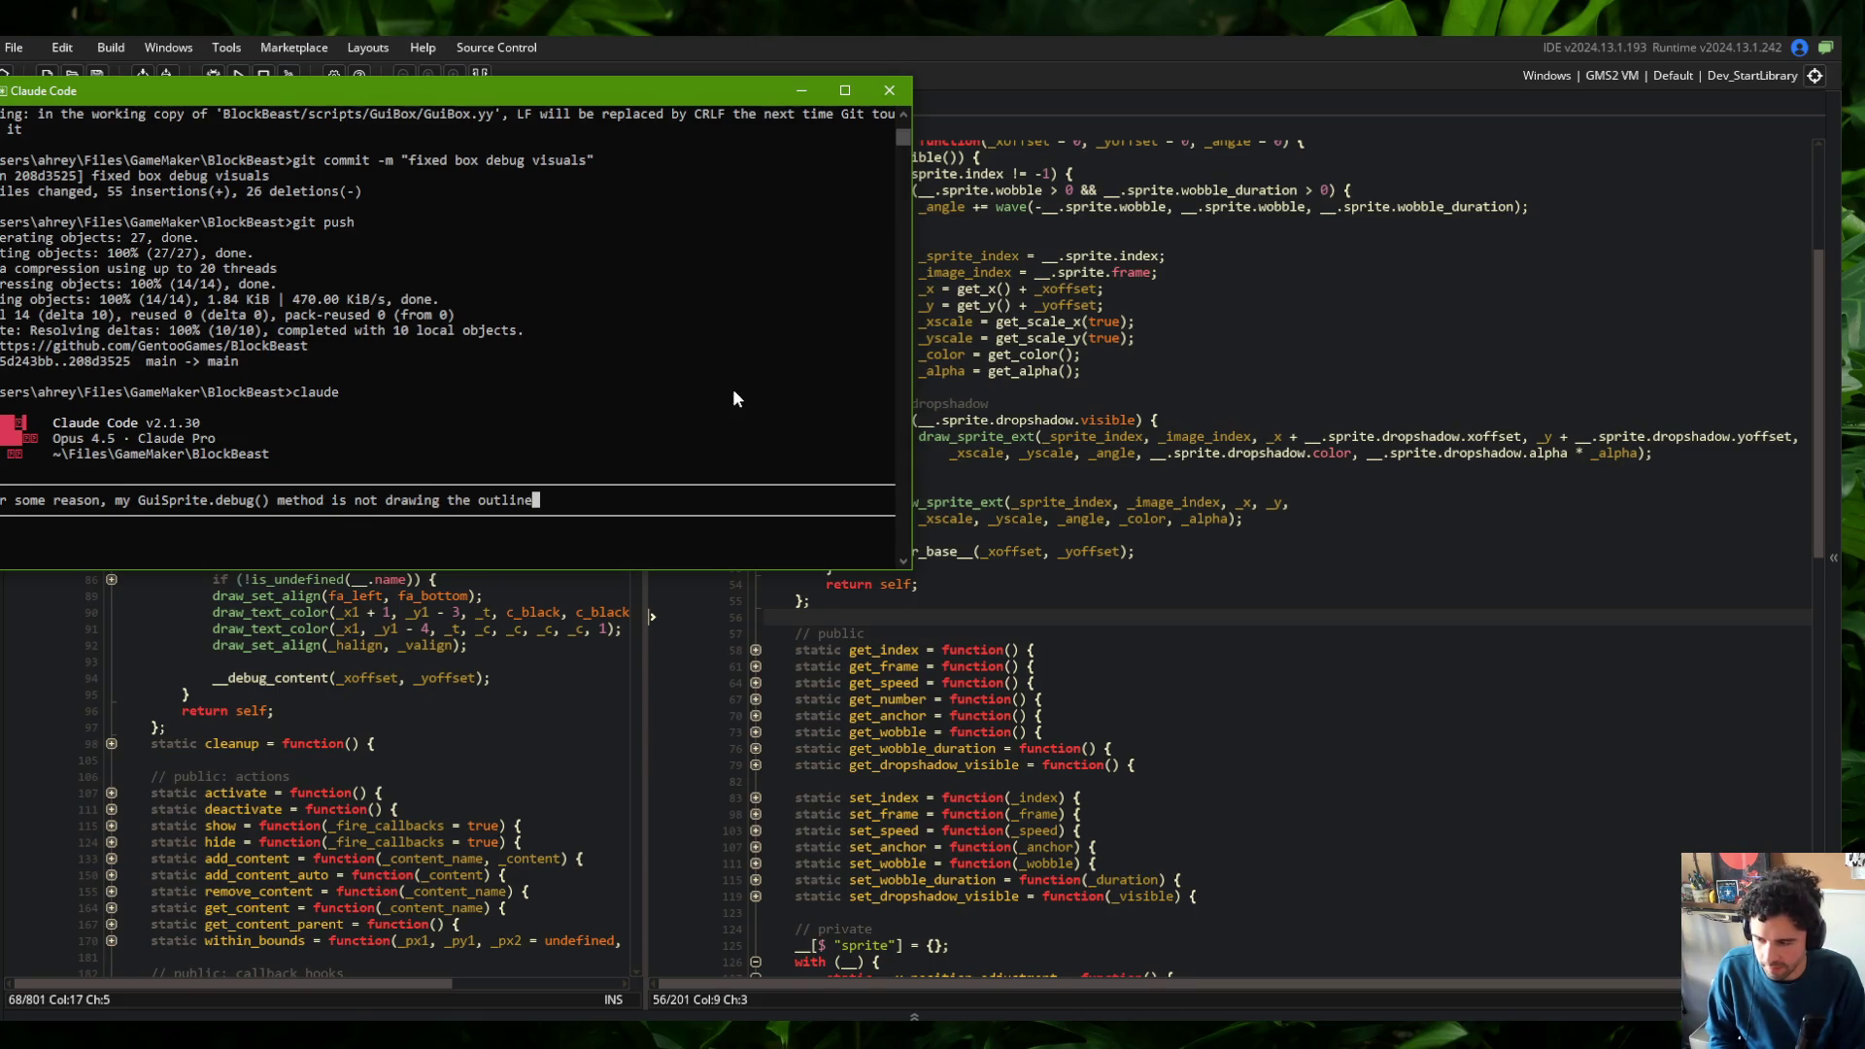
{"action": "type", "text": " the co"}
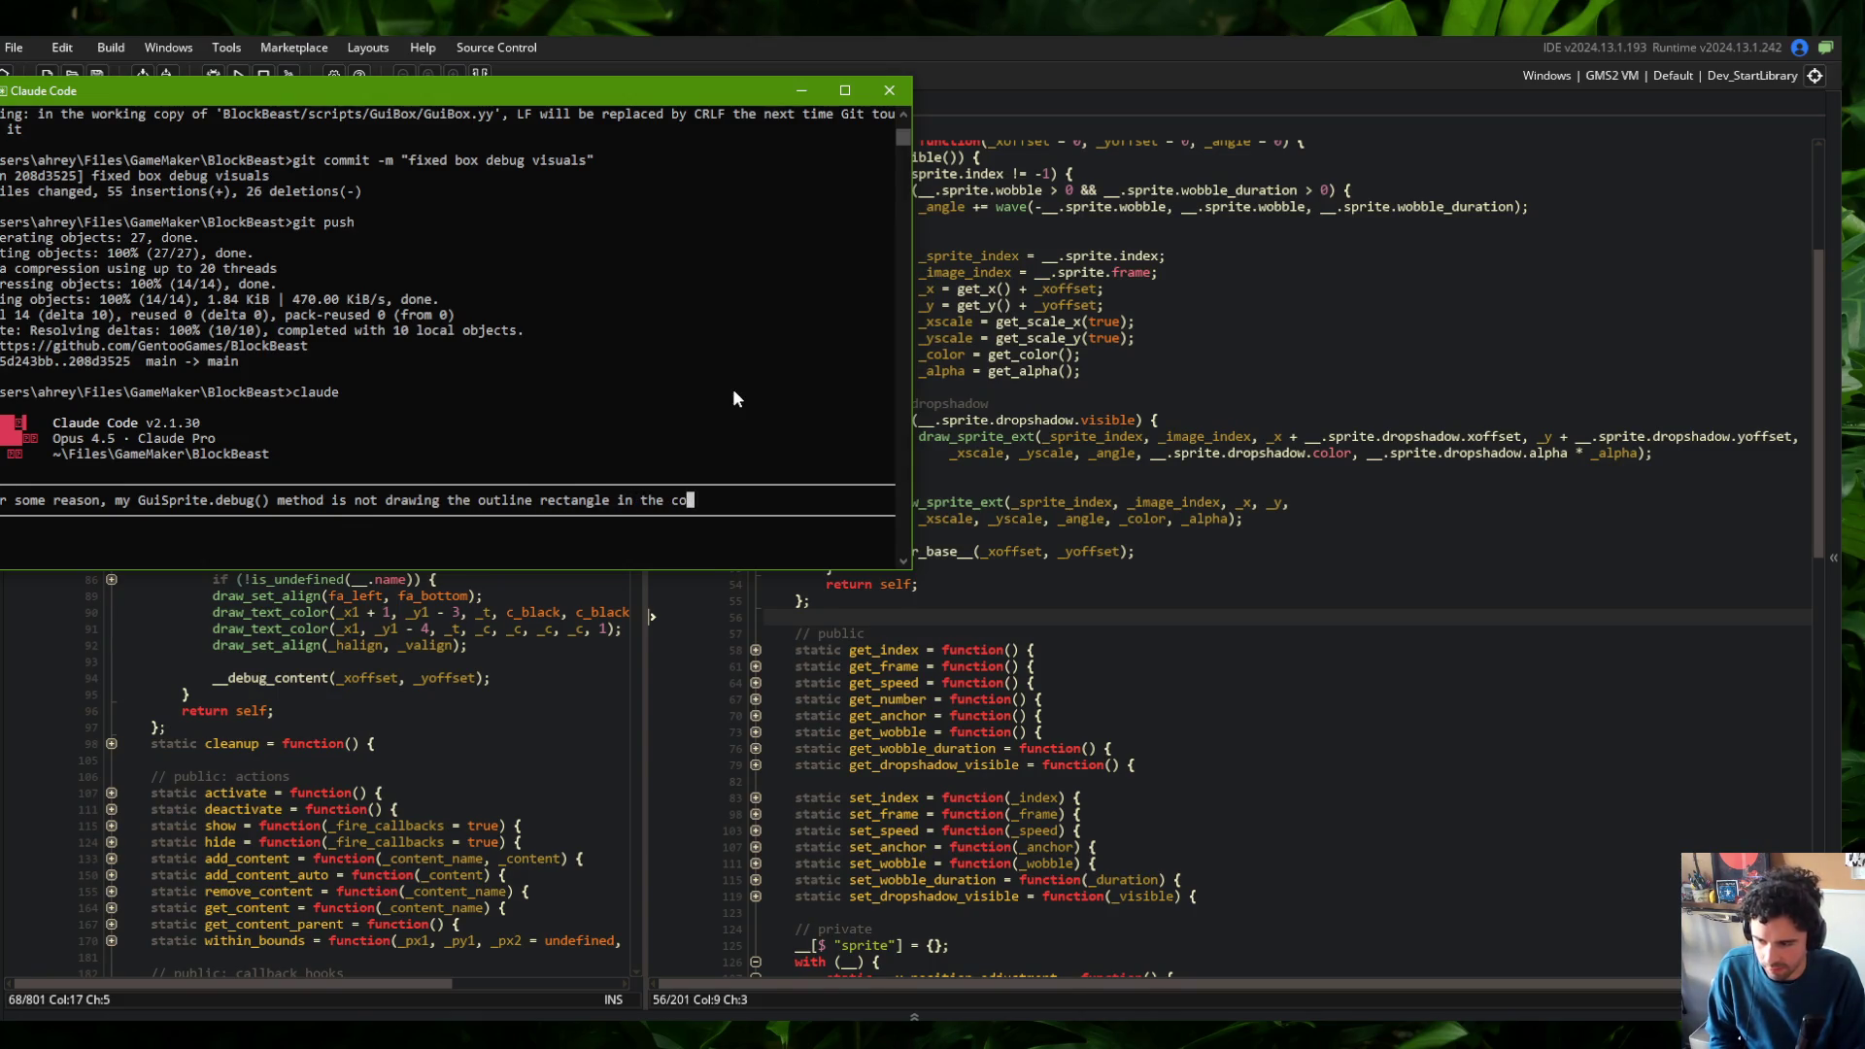
{"action": "type", "text": "rrect place. in face"}
{"action": "key", "text": "BackSpace"}
{"action": "type", "text": "t, "}
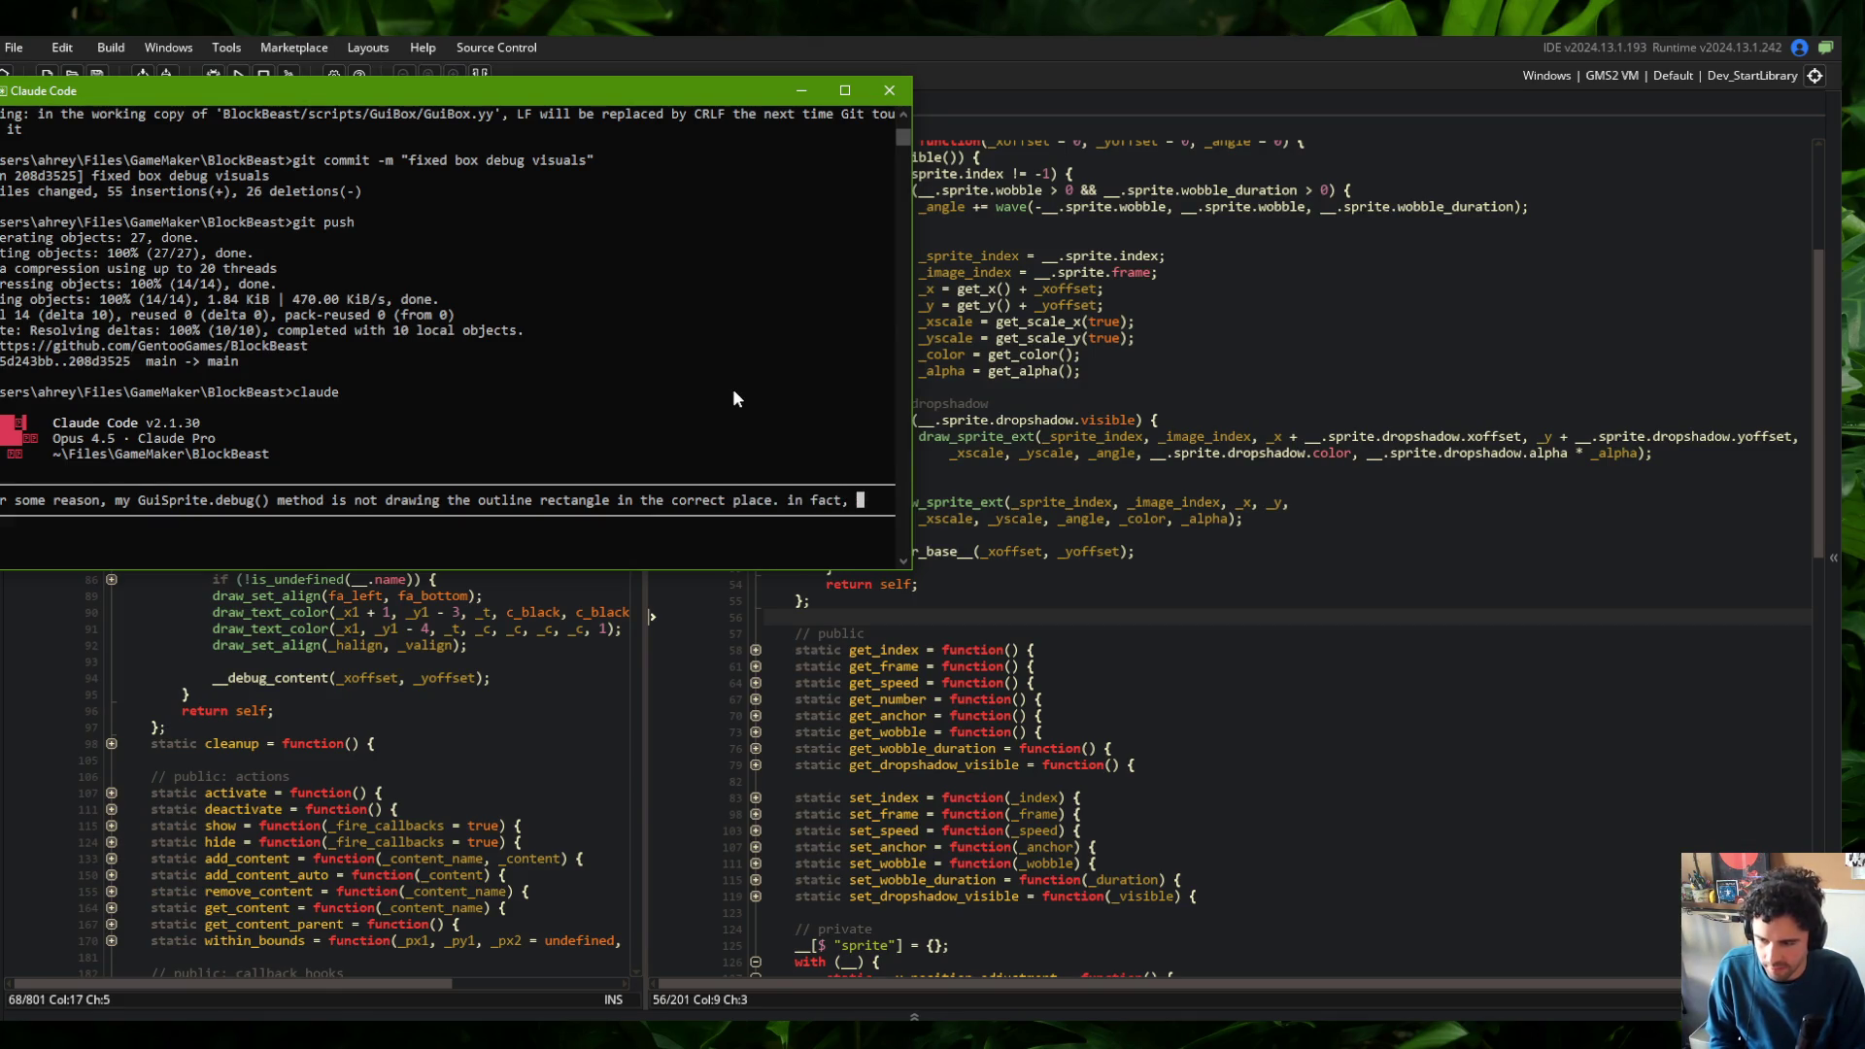
{"action": "type", "text": "it seems to be dir"}
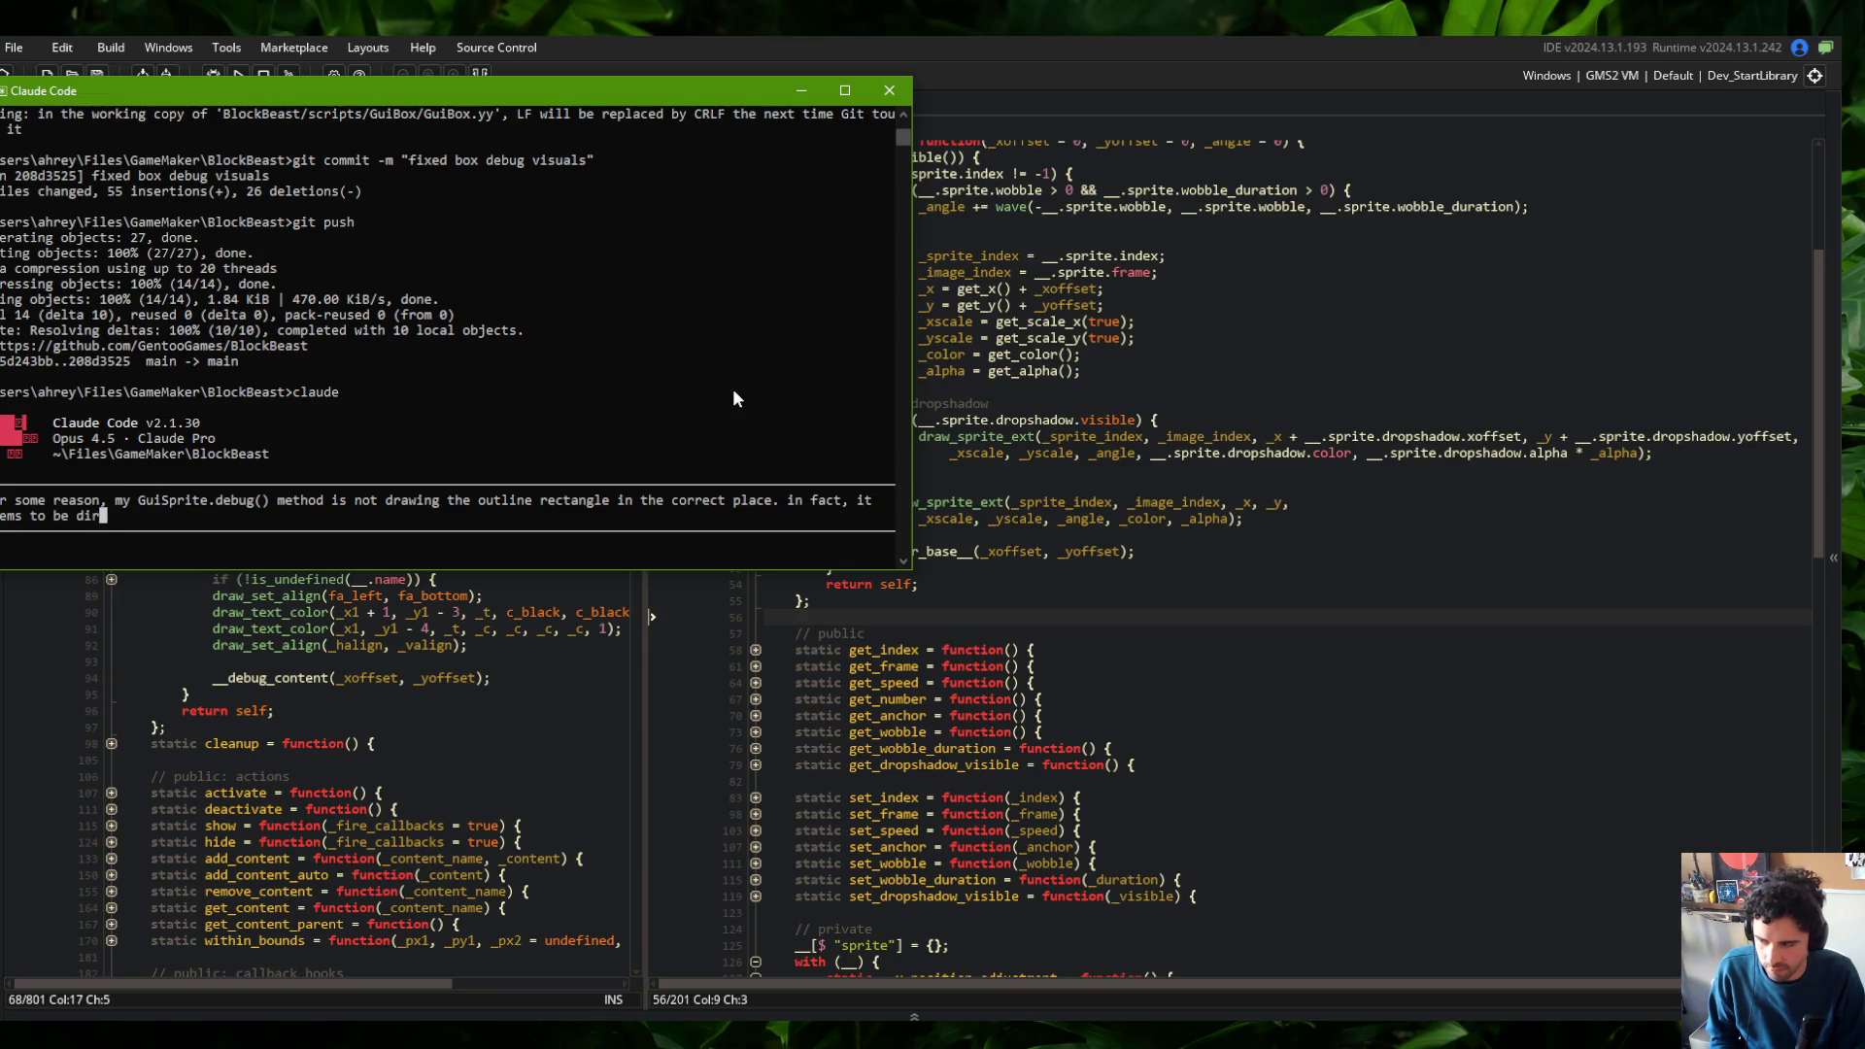
{"action": "type", "text": "ectly correlated to t"}
{"action": "type", "text": "he "}
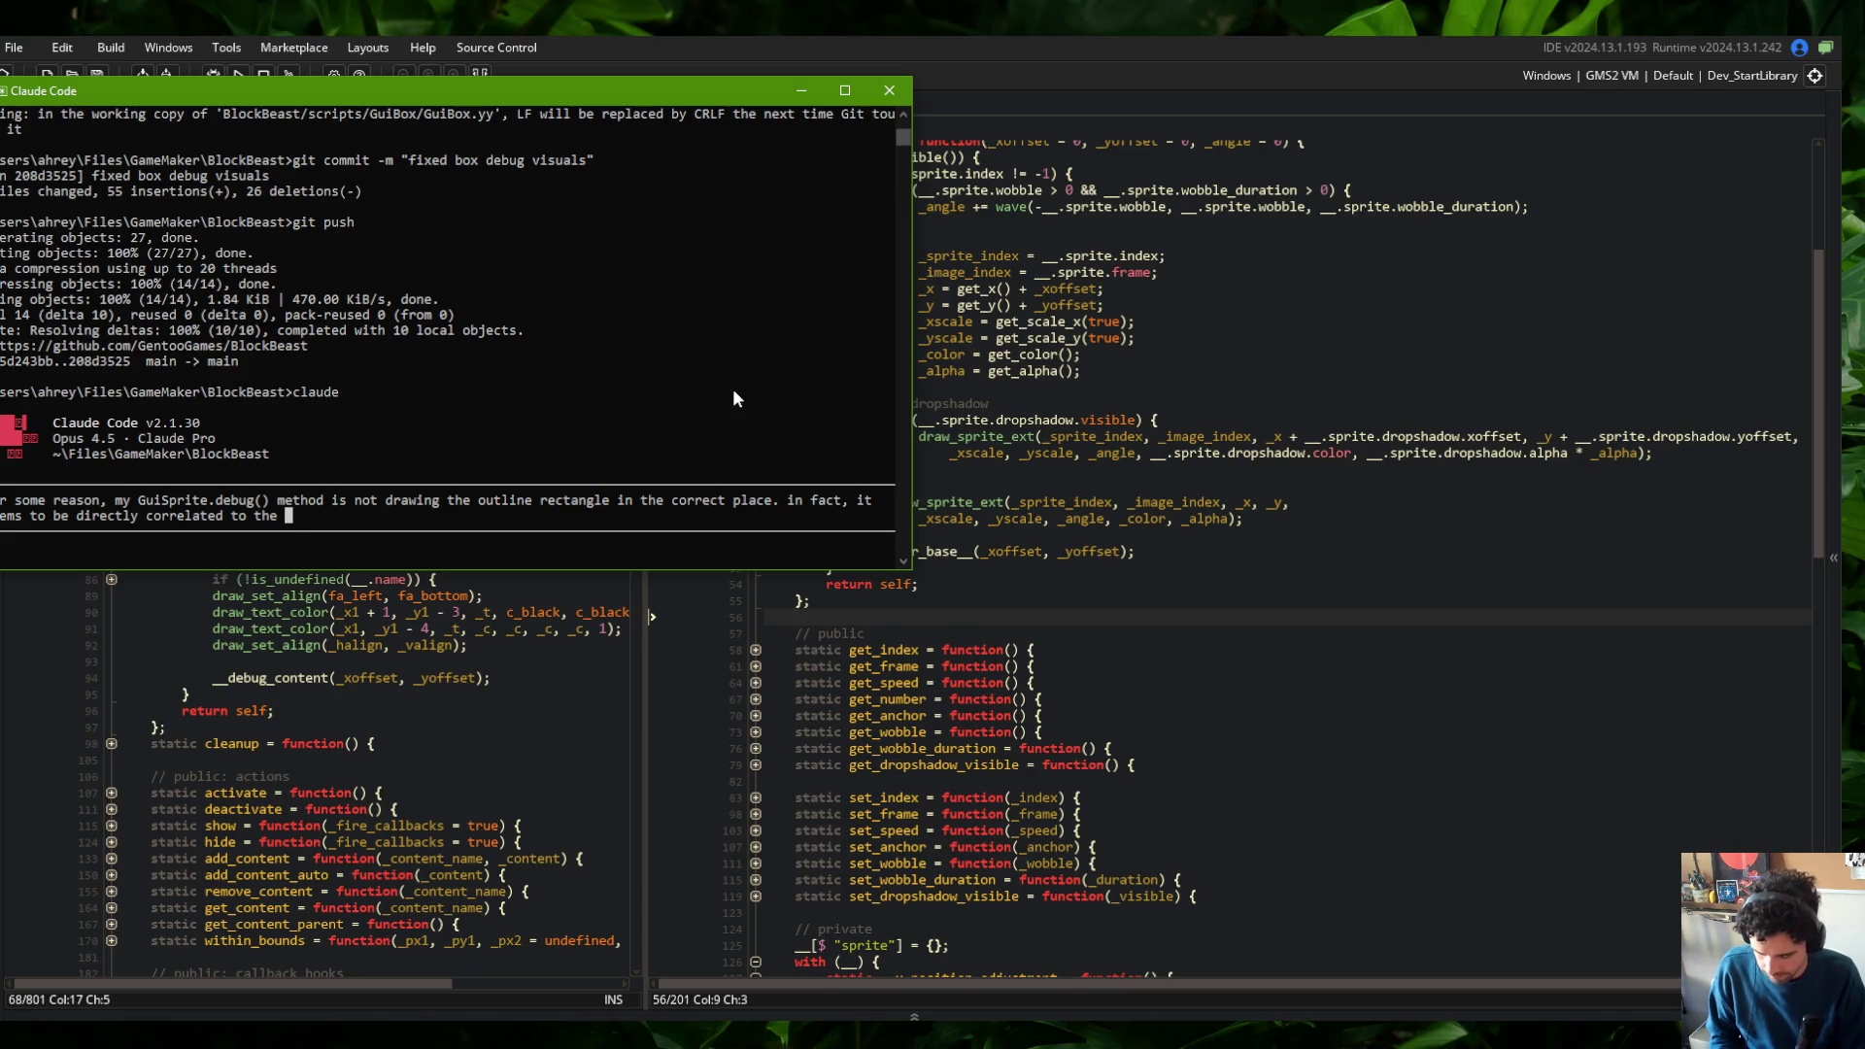
{"action": "type", "text": "prote"}
{"action": "type", "text": "ite"}
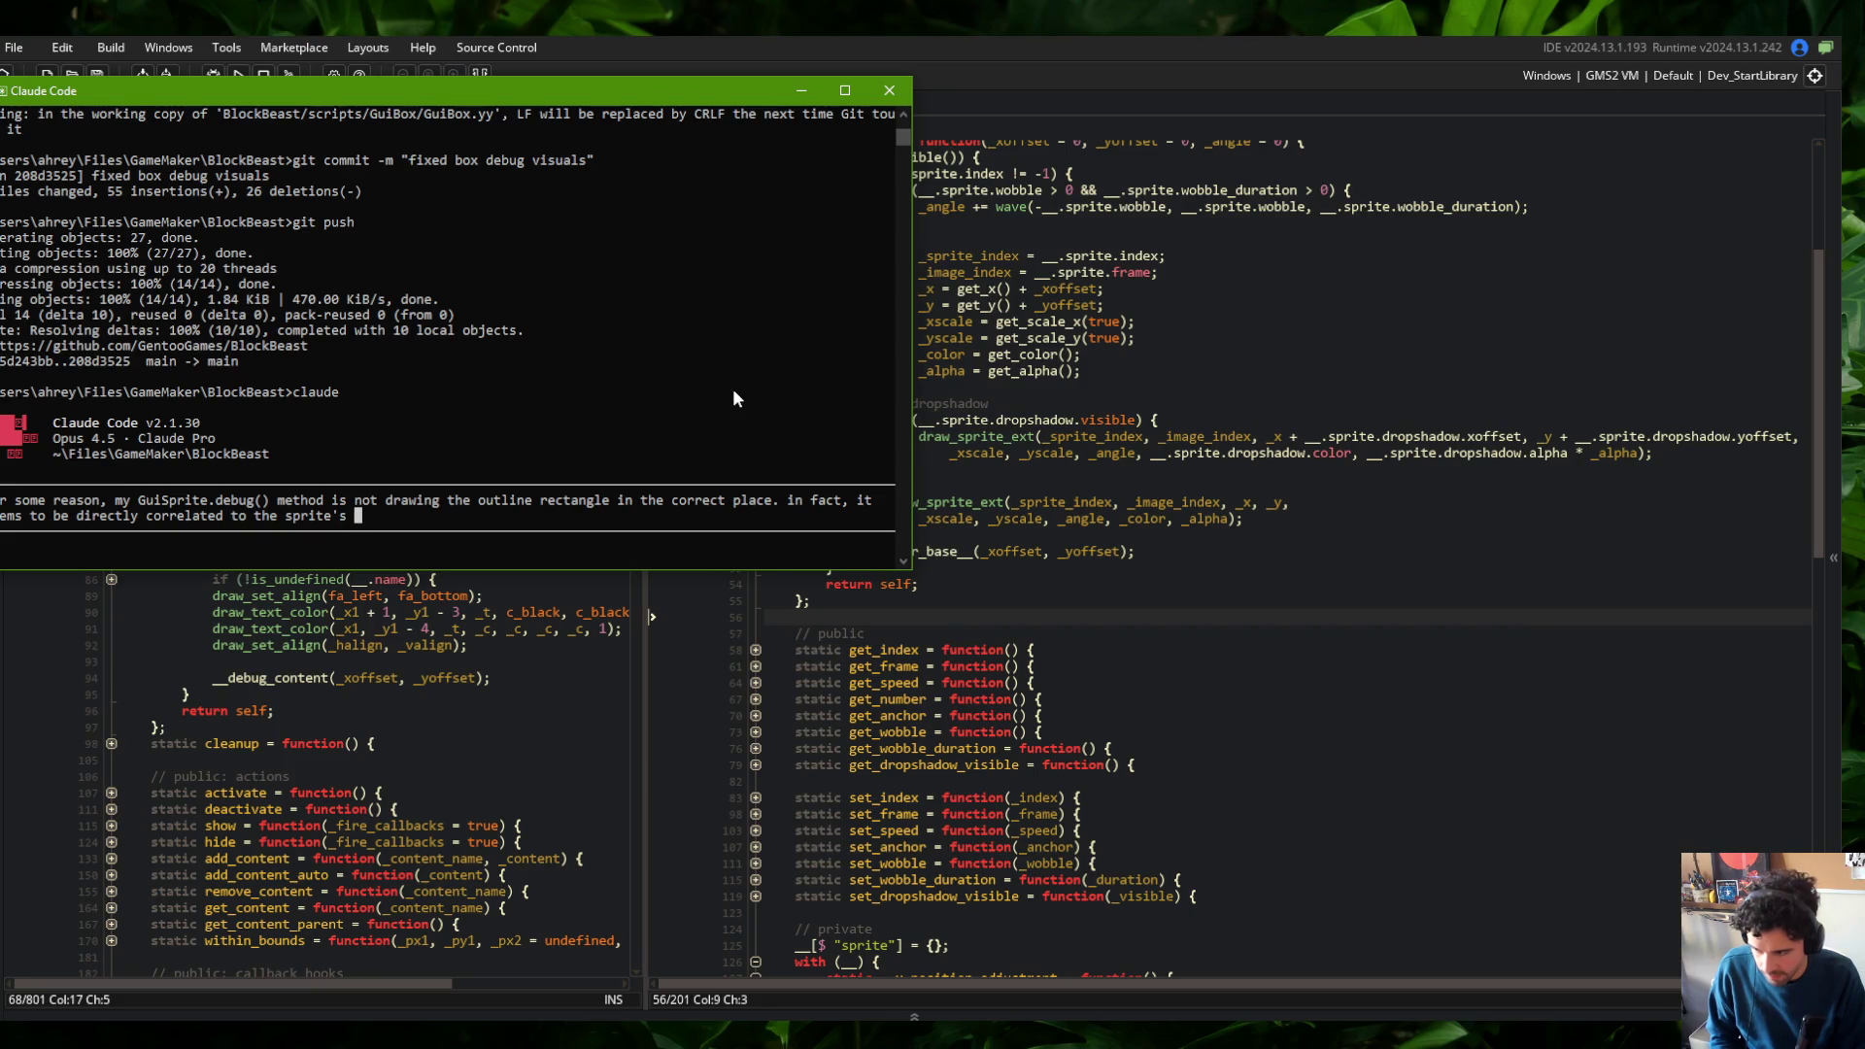
{"action": "key", "text": "BackSpace"}
{"action": "key", "text": "BackSpace"}
{"action": "key", "text": "BackSpace"}
{"action": "type", "text": "Gui"}
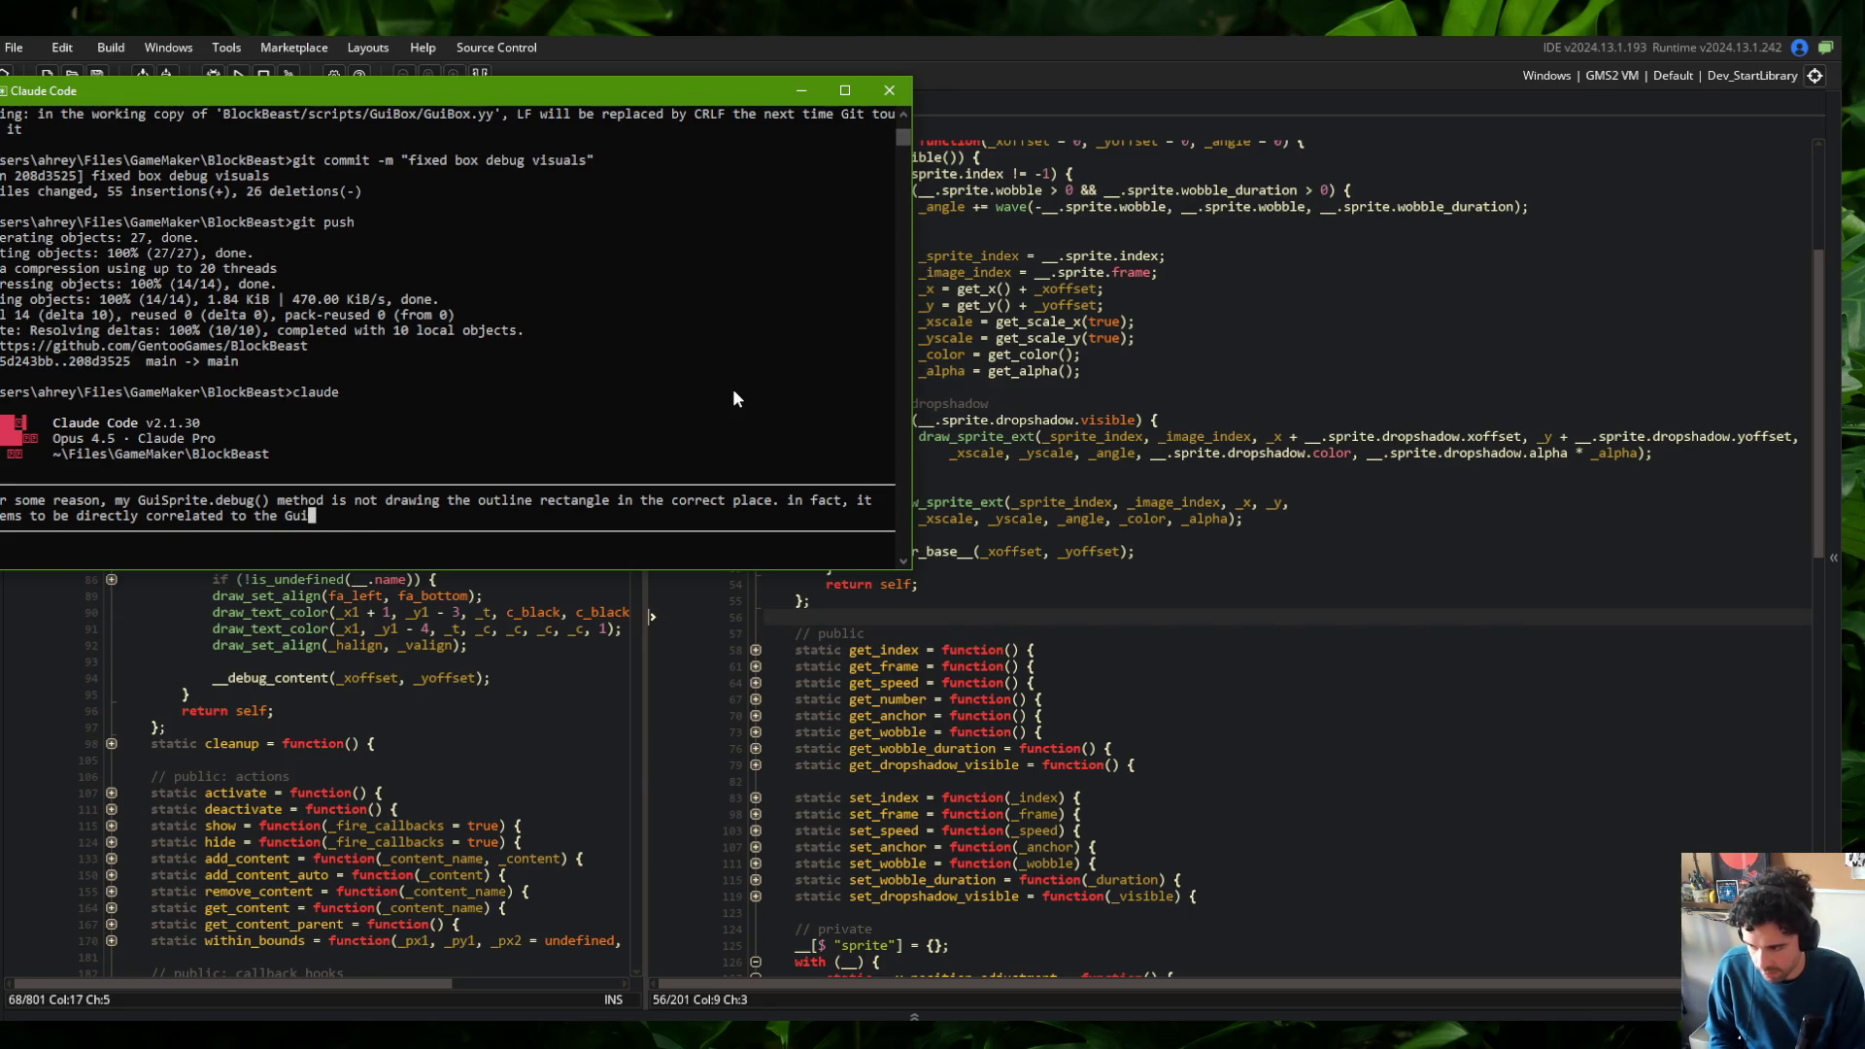
{"action": "type", "text": "Sprite.anchor "}
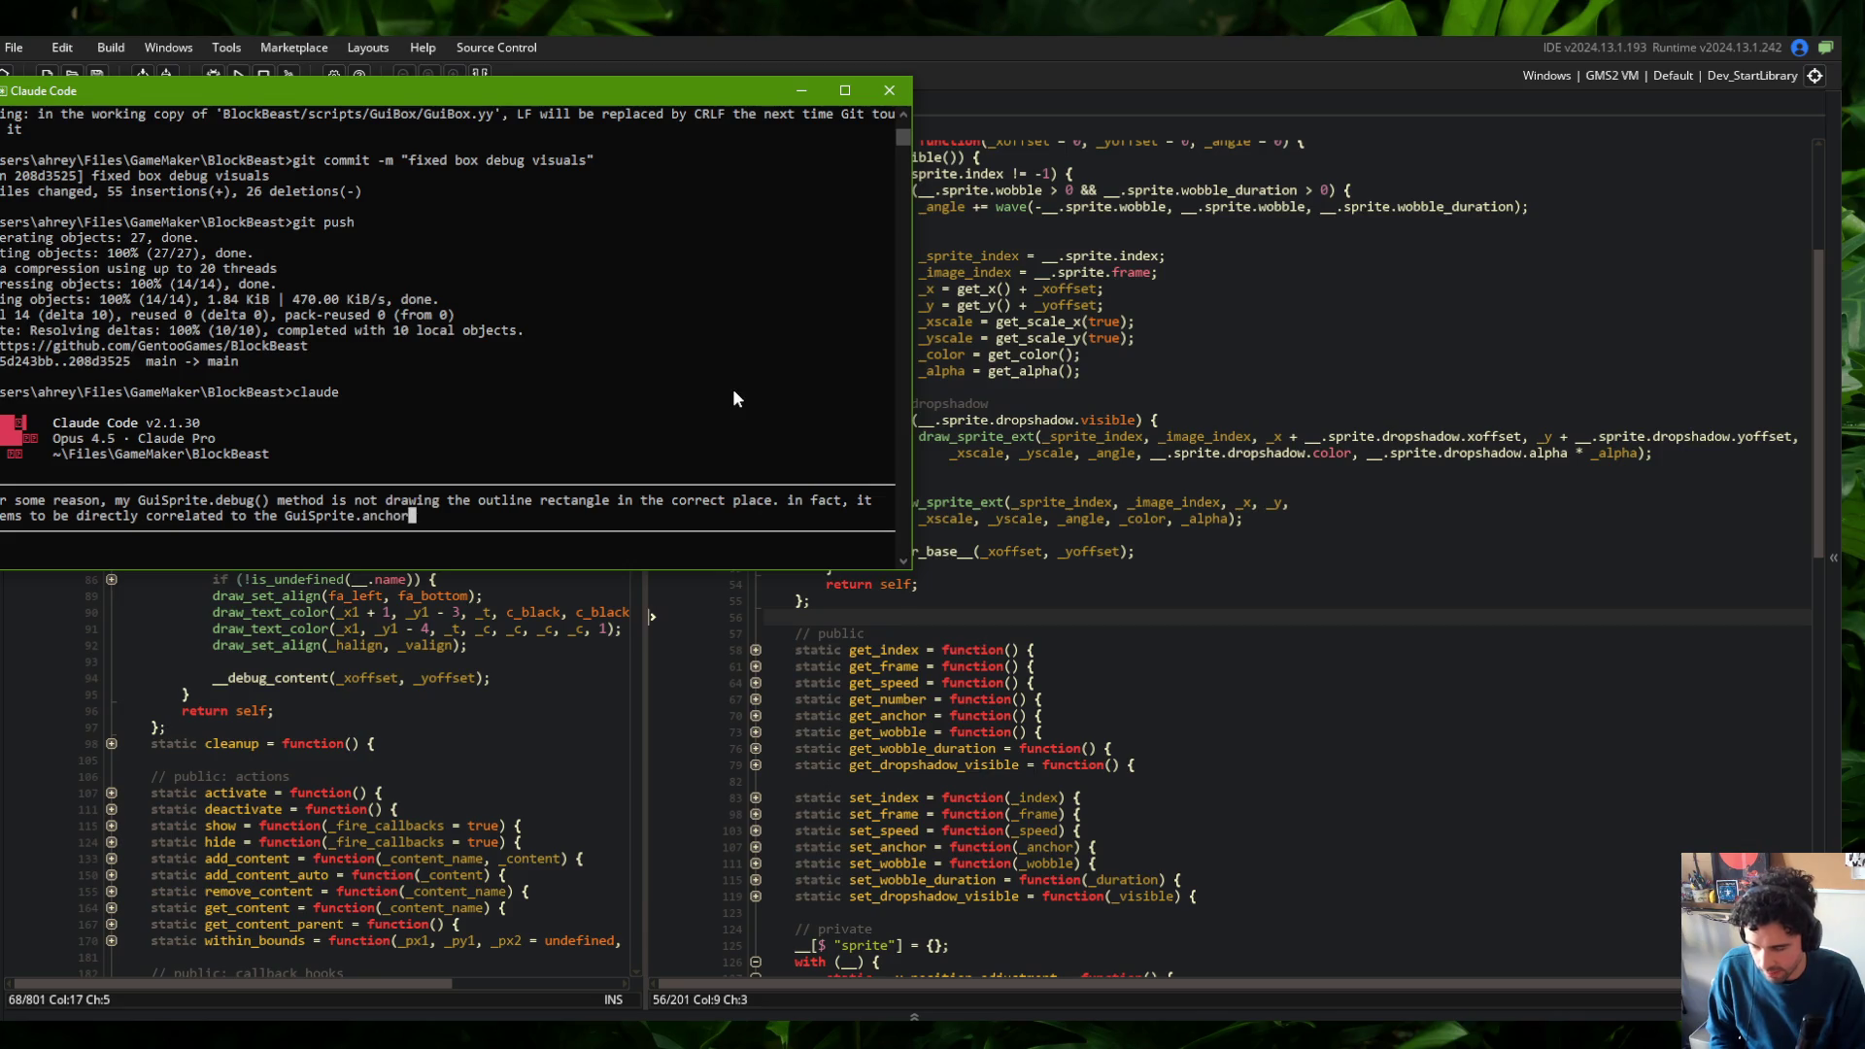
{"action": "type", "text": "parameter."}
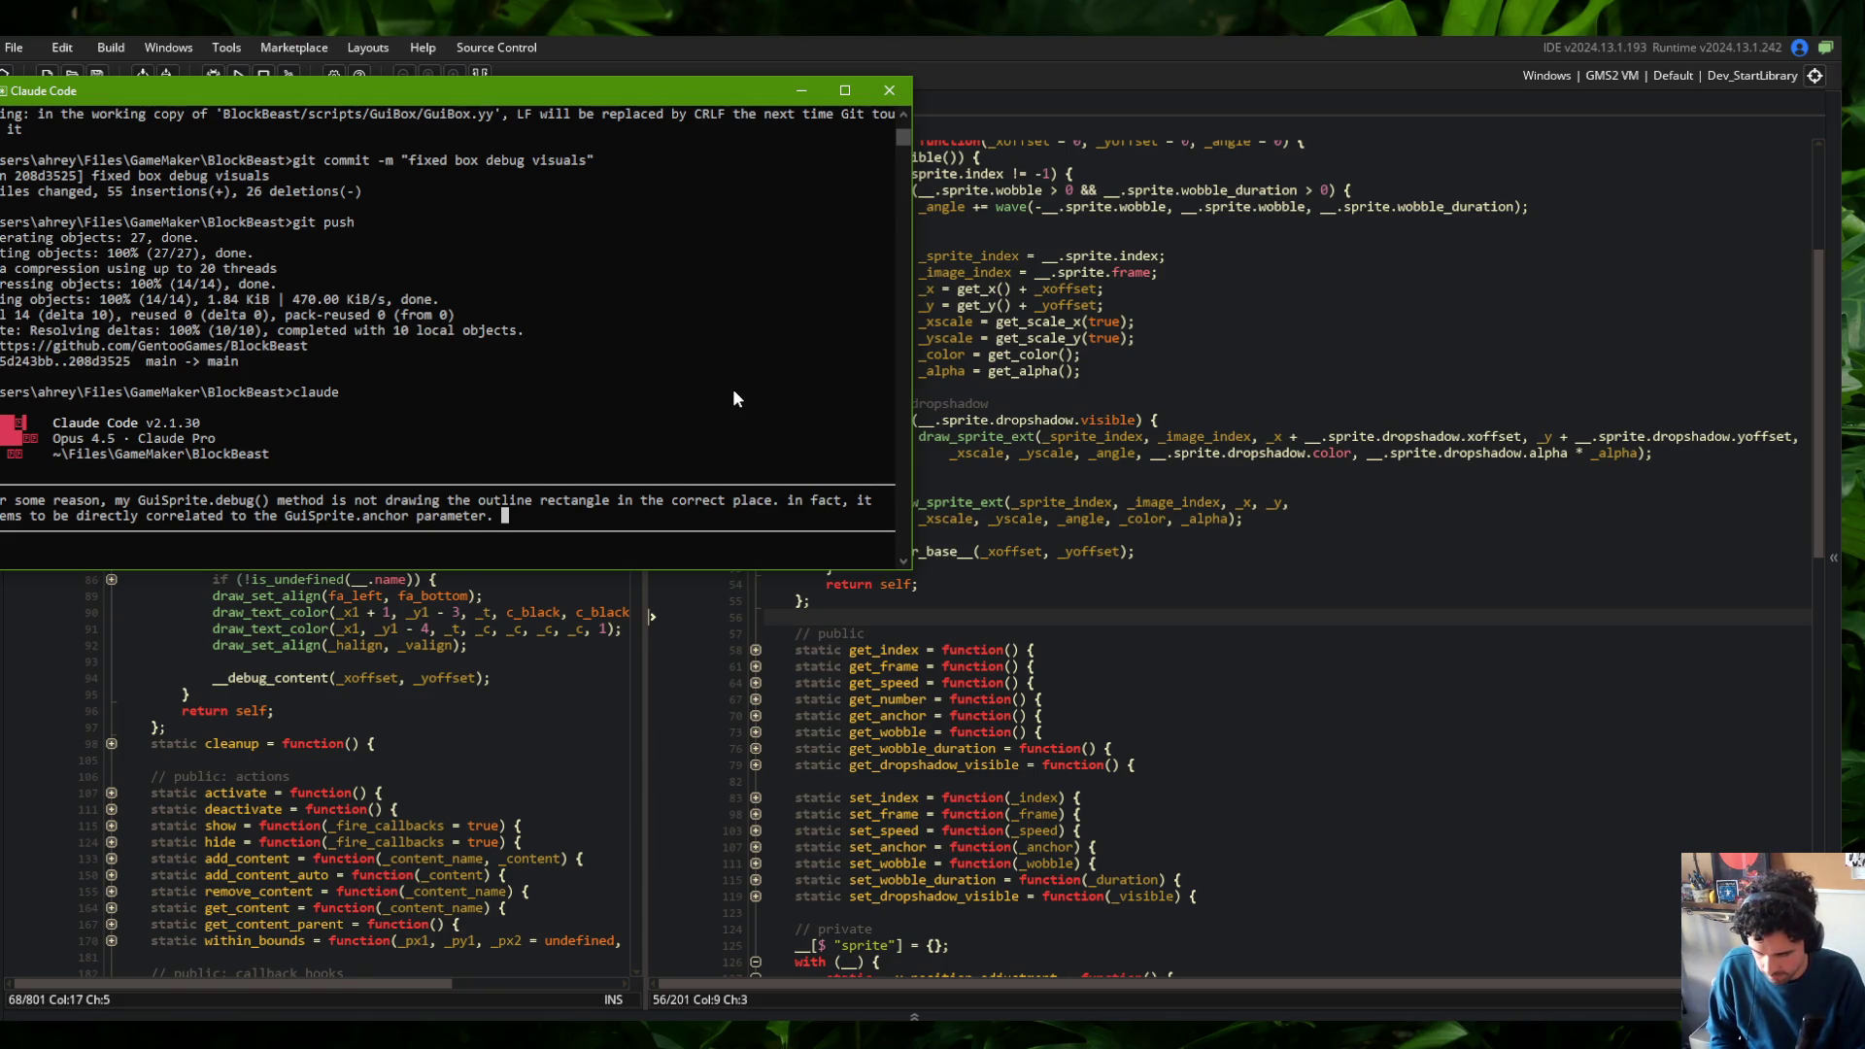
{"action": "key", "text": "BackSpace"}
{"action": "key", "text": "BackSpace"}
{"action": "type", "text": "and the"}
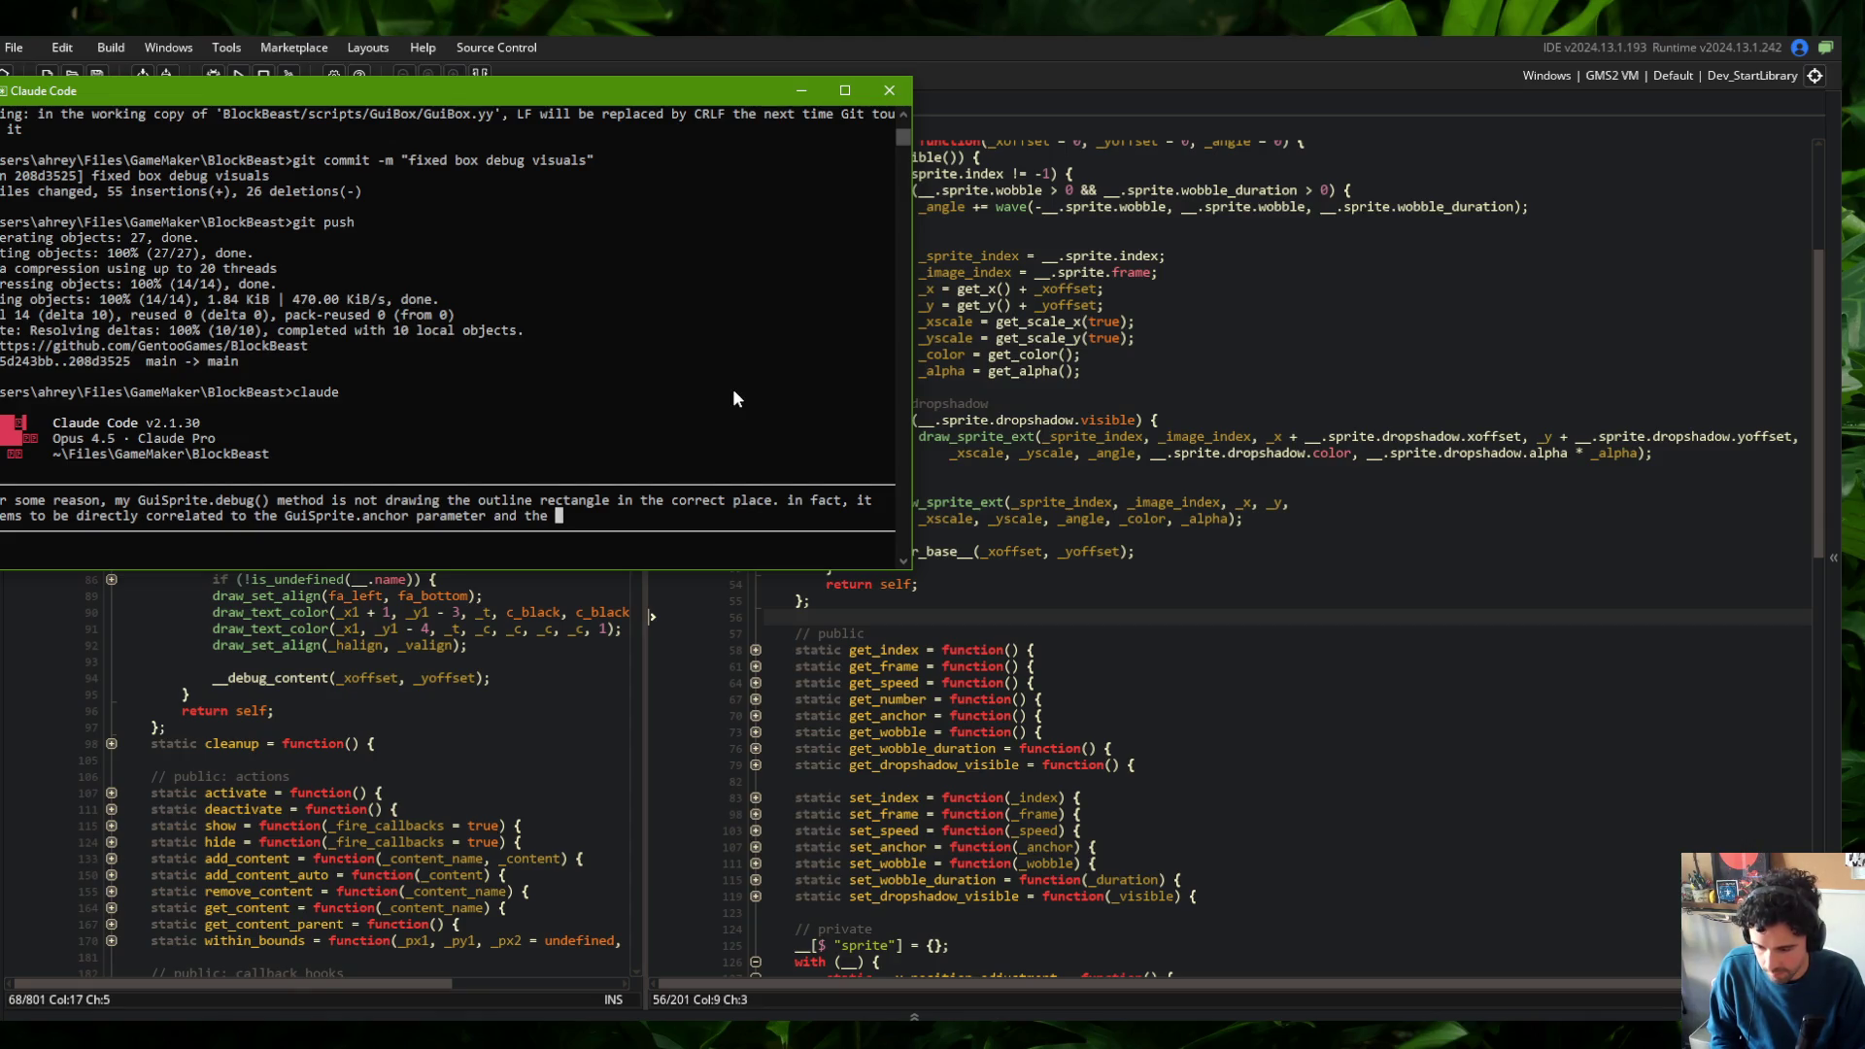
Mention the __x/__y_position_adjustment calculations, ask to compare with GuiBase.debug(), and submit the question
{"action": "scroll", "coordinate": [1080, 451], "scroll_direction": "down", "scroll_amount": 2}
{"action": "left_click", "coordinate": [652, 453]}
{"action": "type", "text": "__x_positio"}
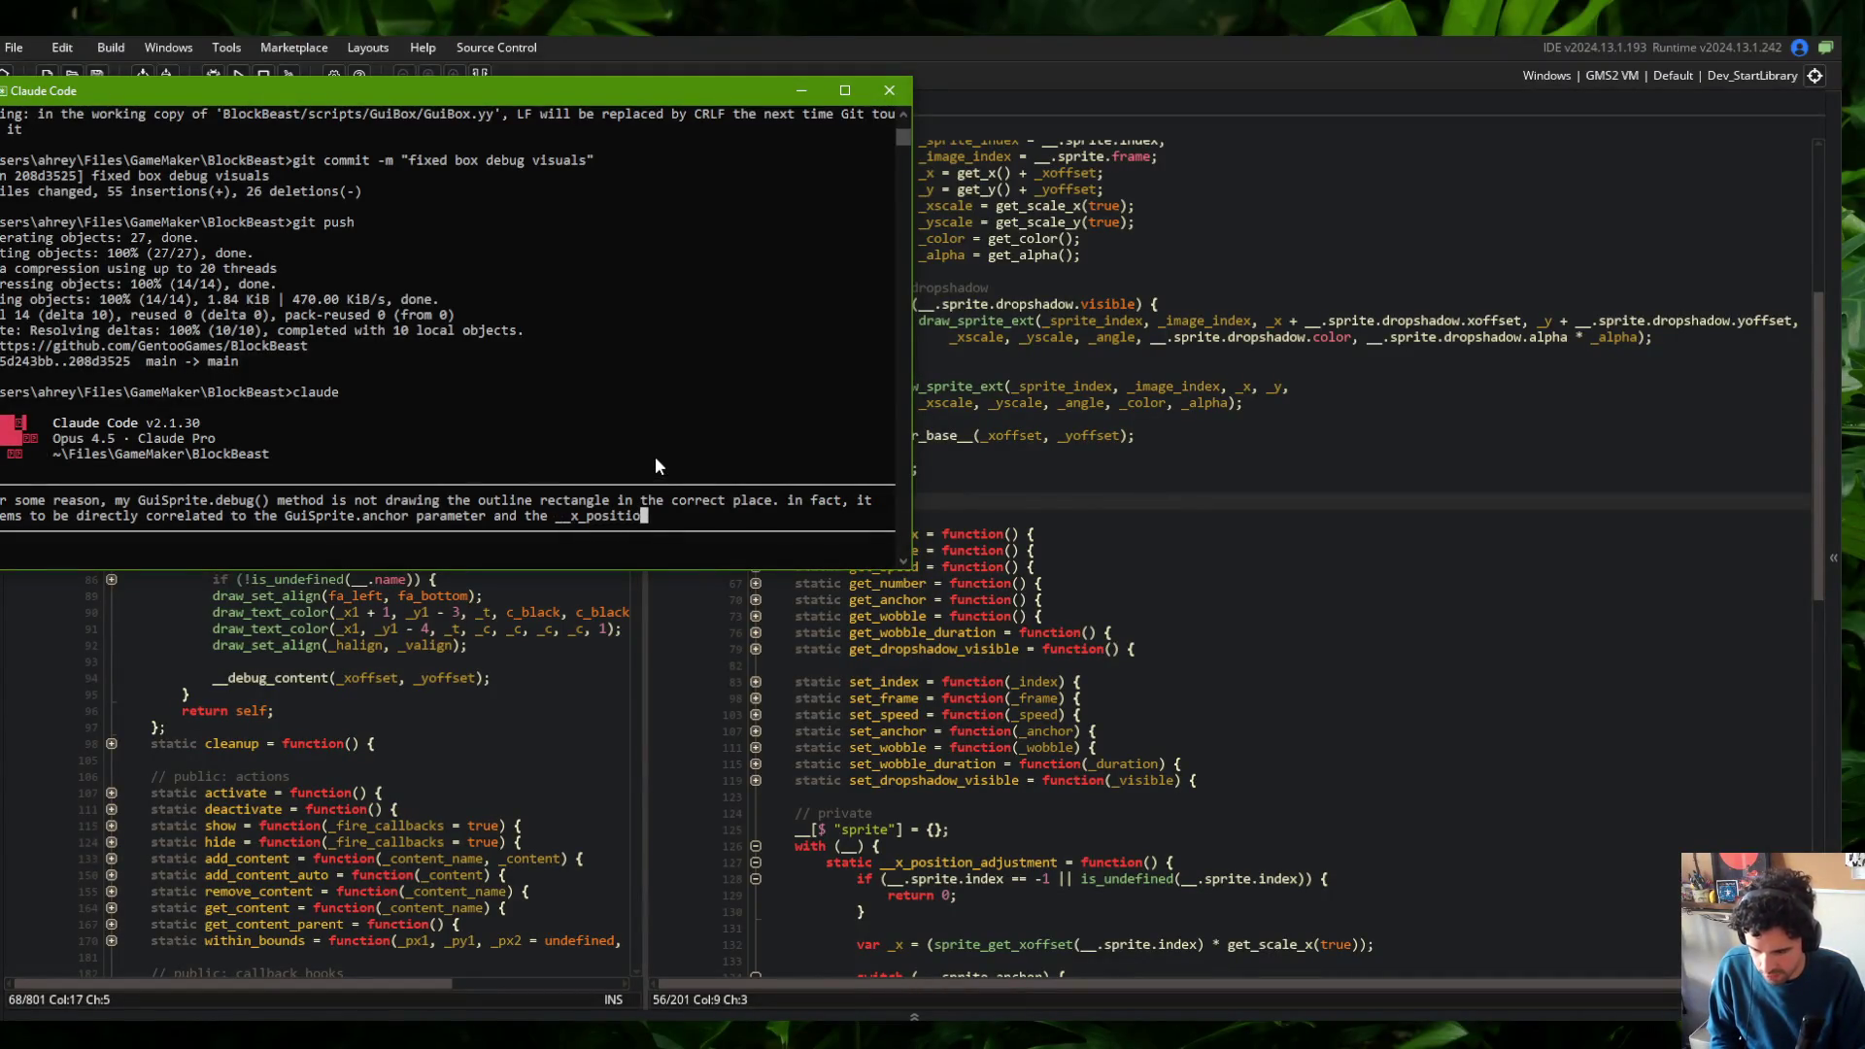
{"action": "type", "text": "n_adjustmen"}
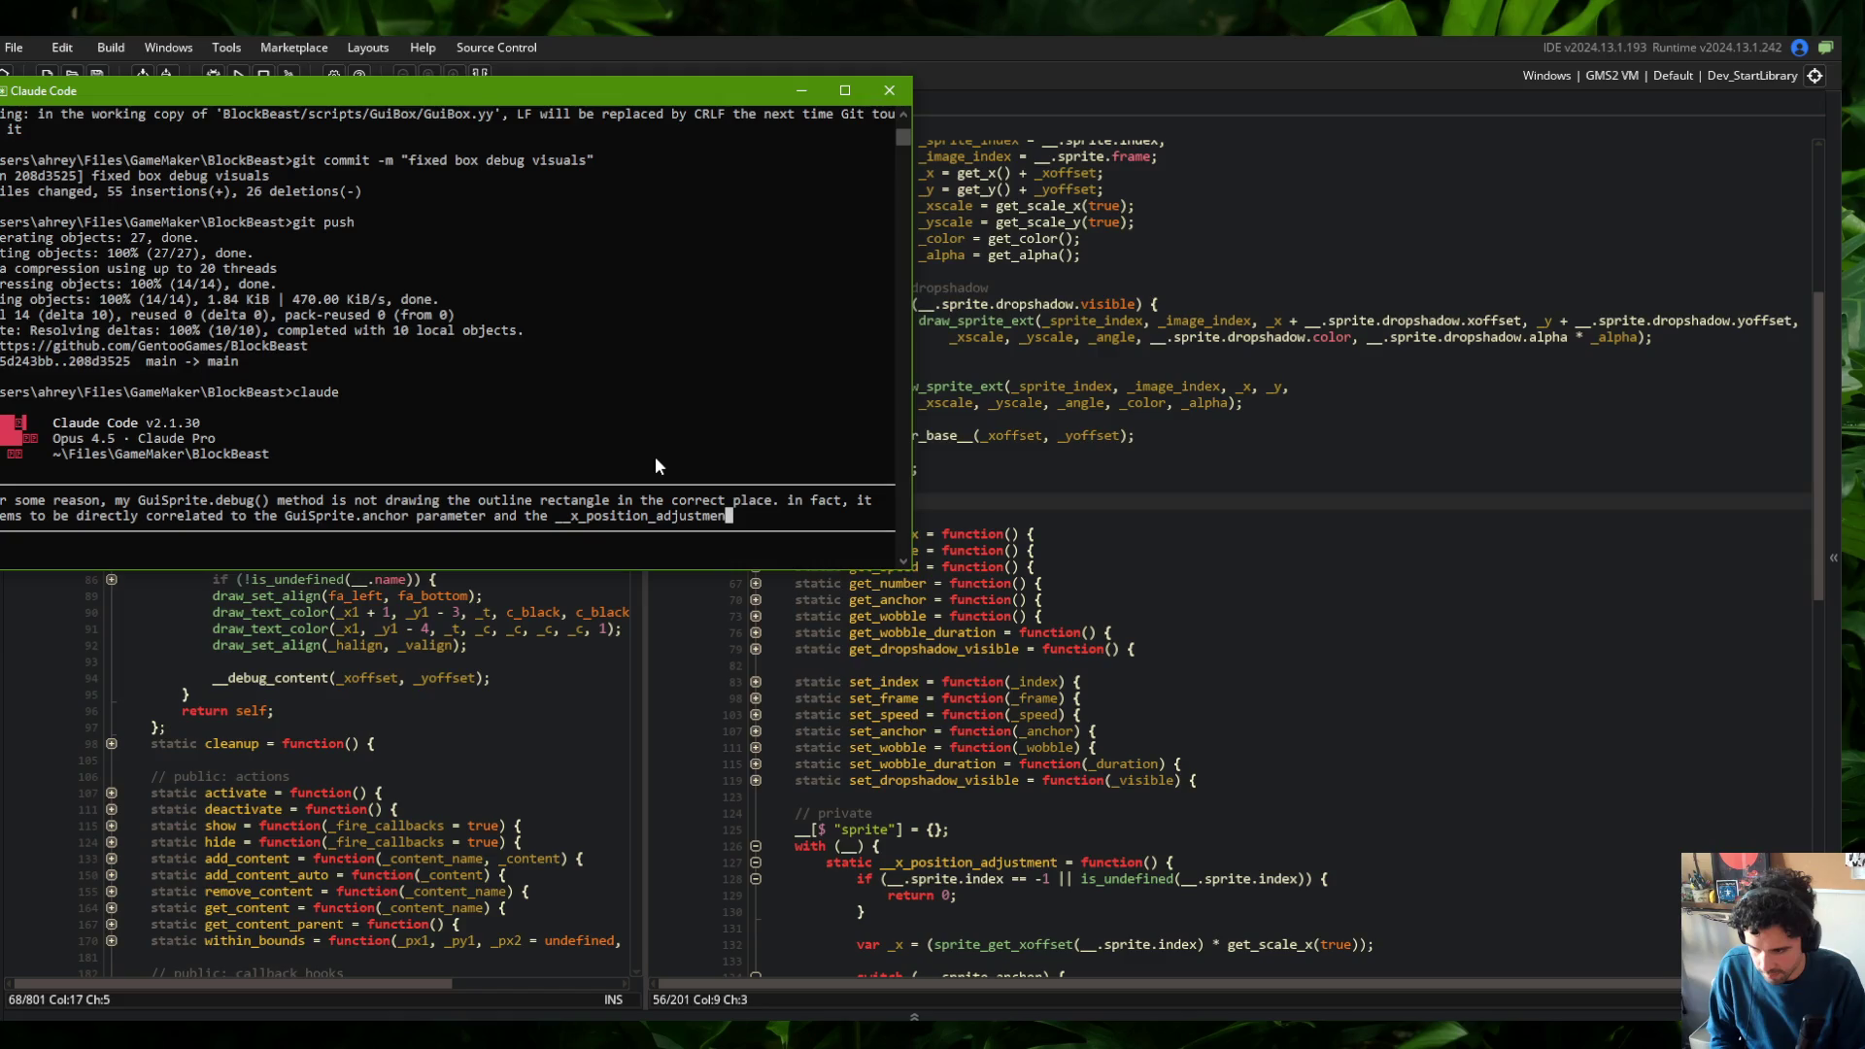
{"action": "type", "text": "t "}
{"action": "type", "text": "__y_position_a"}
{"action": "type", "text": "djustment c"}
{"action": "type", "text": "alculations"}
{"action": "type", "text": "heck t"}
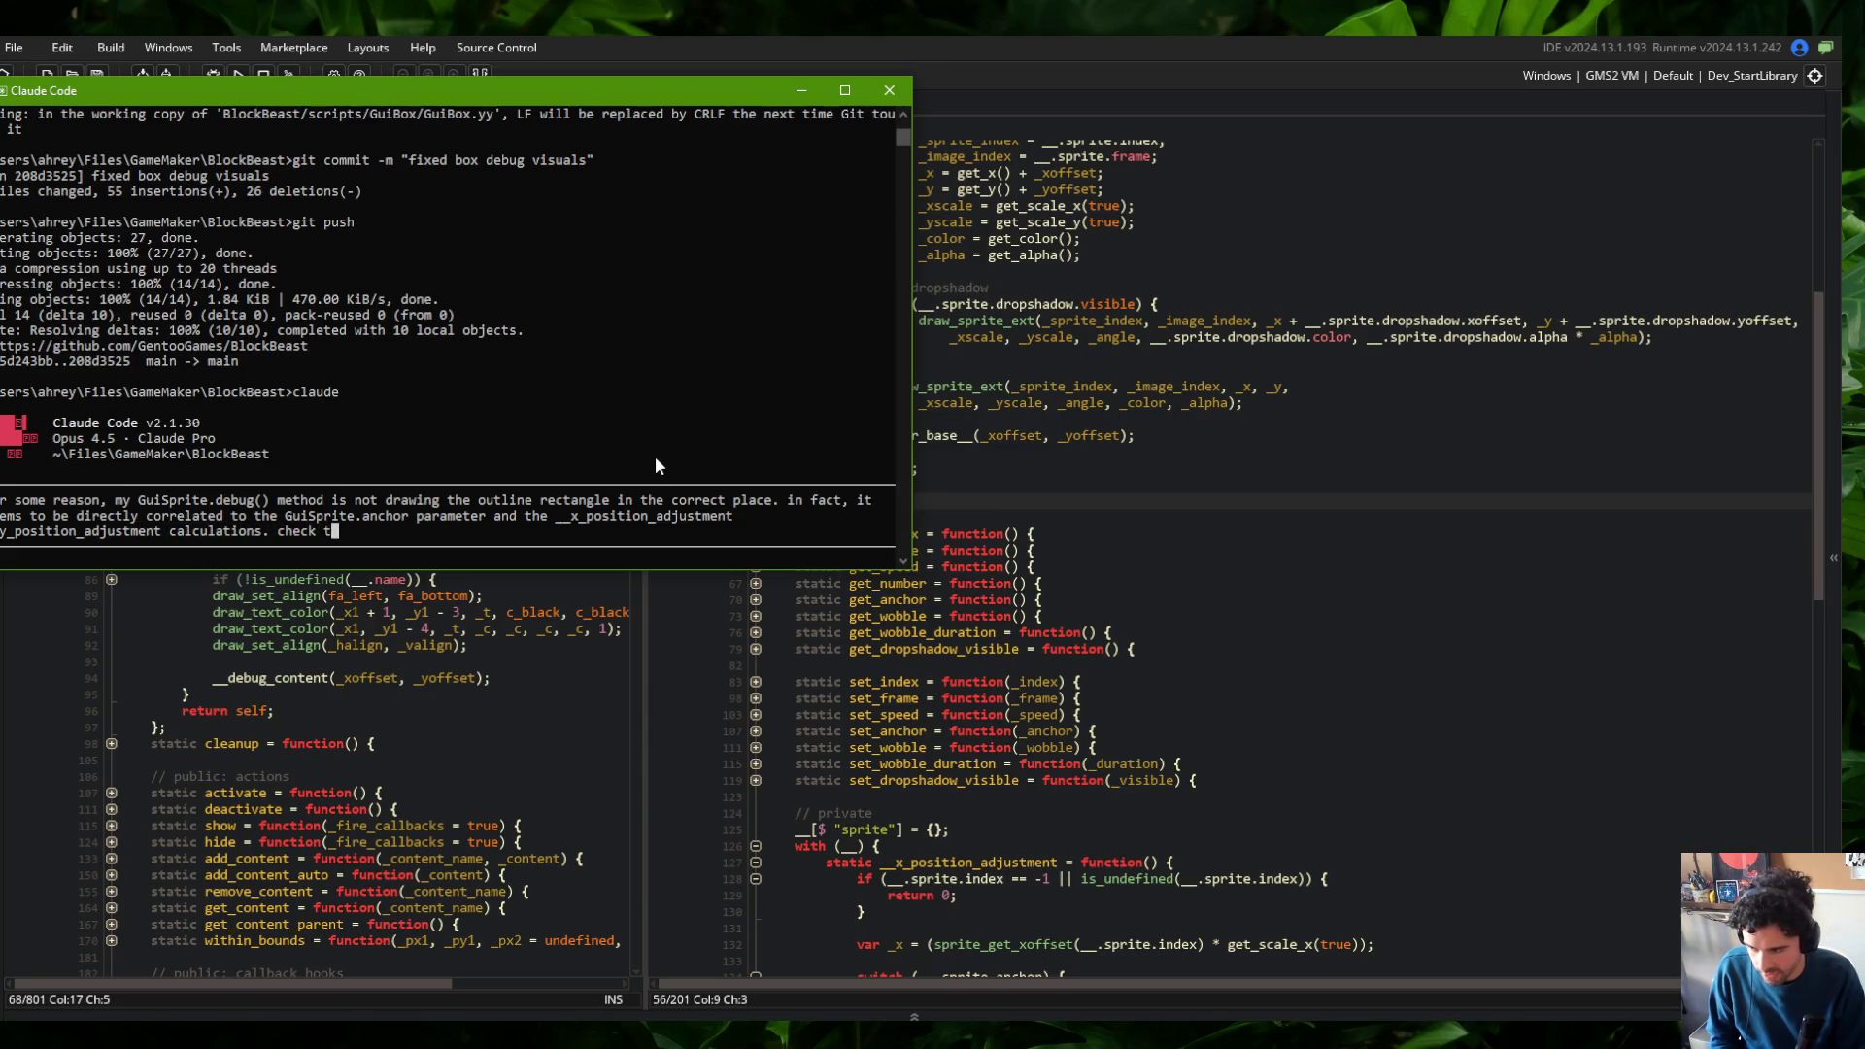
{"action": "type", "text": "he GuiBase.debug() method to com"}
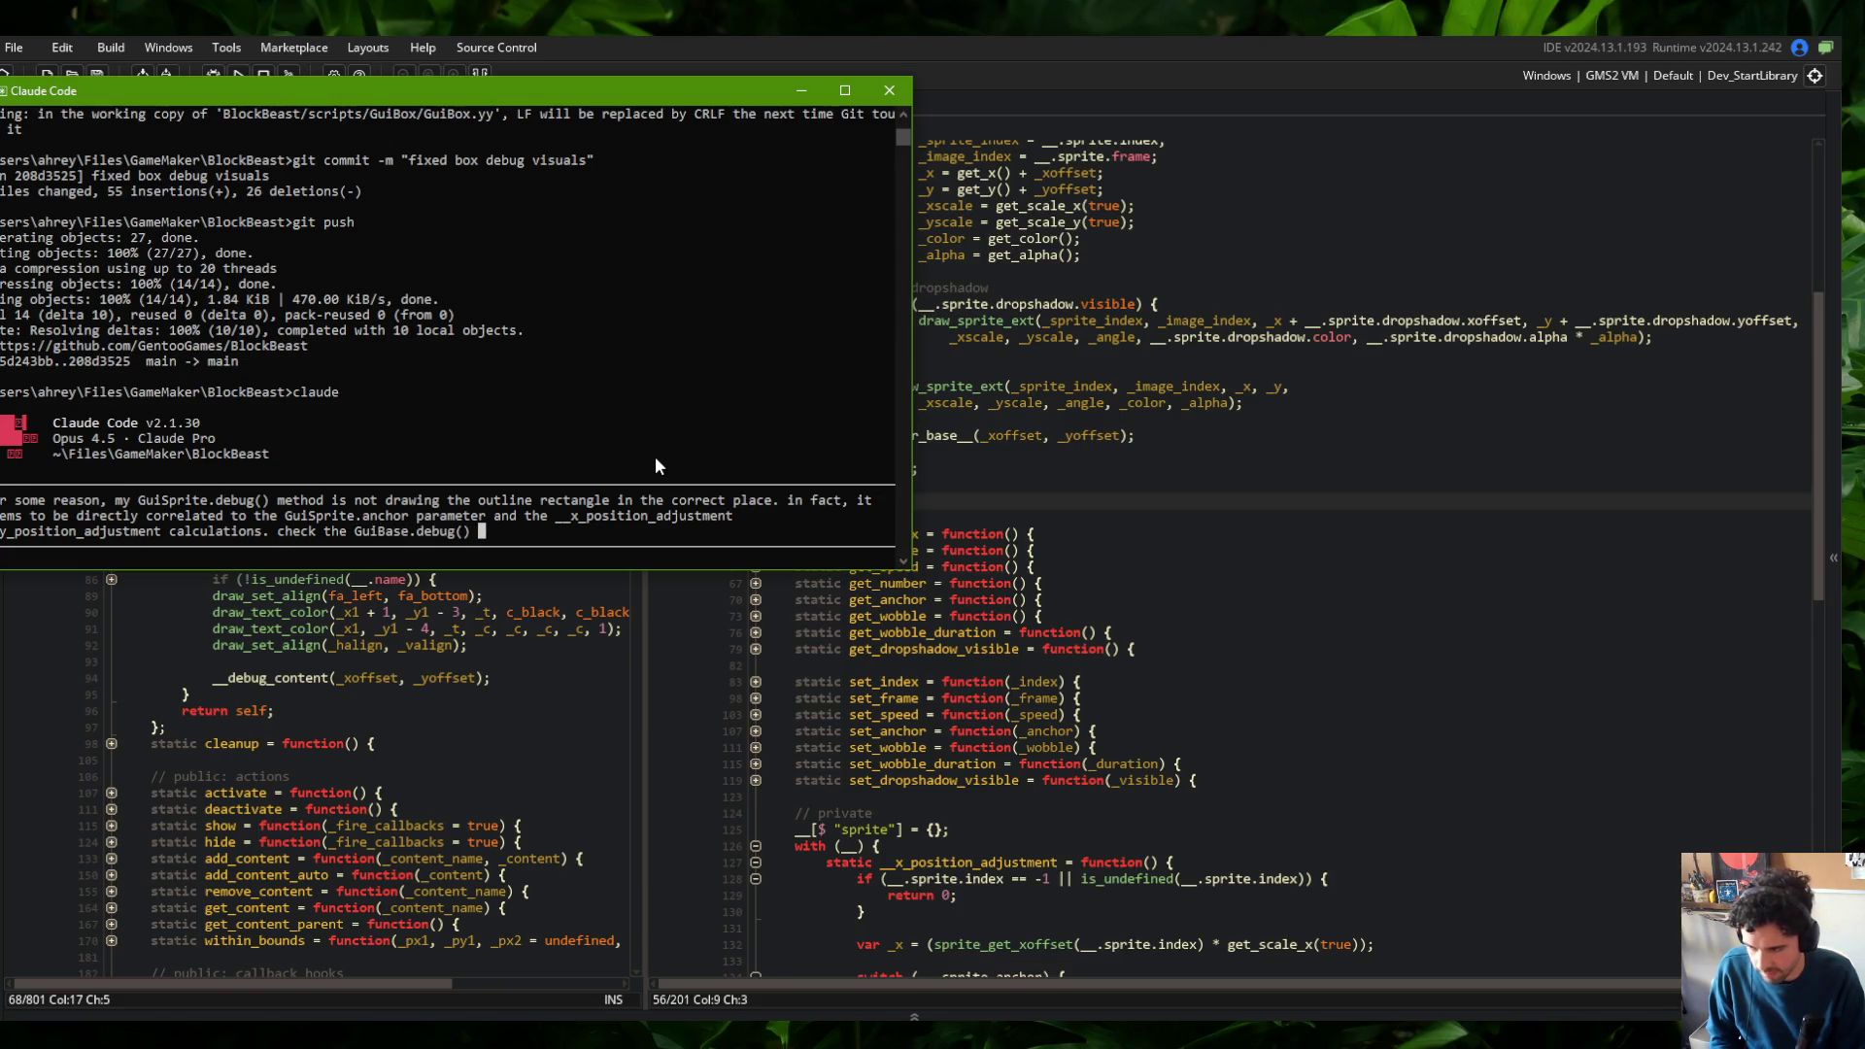
{"action": "type", "text": "pare the default be"}
{"action": "type", "text": "havior"}
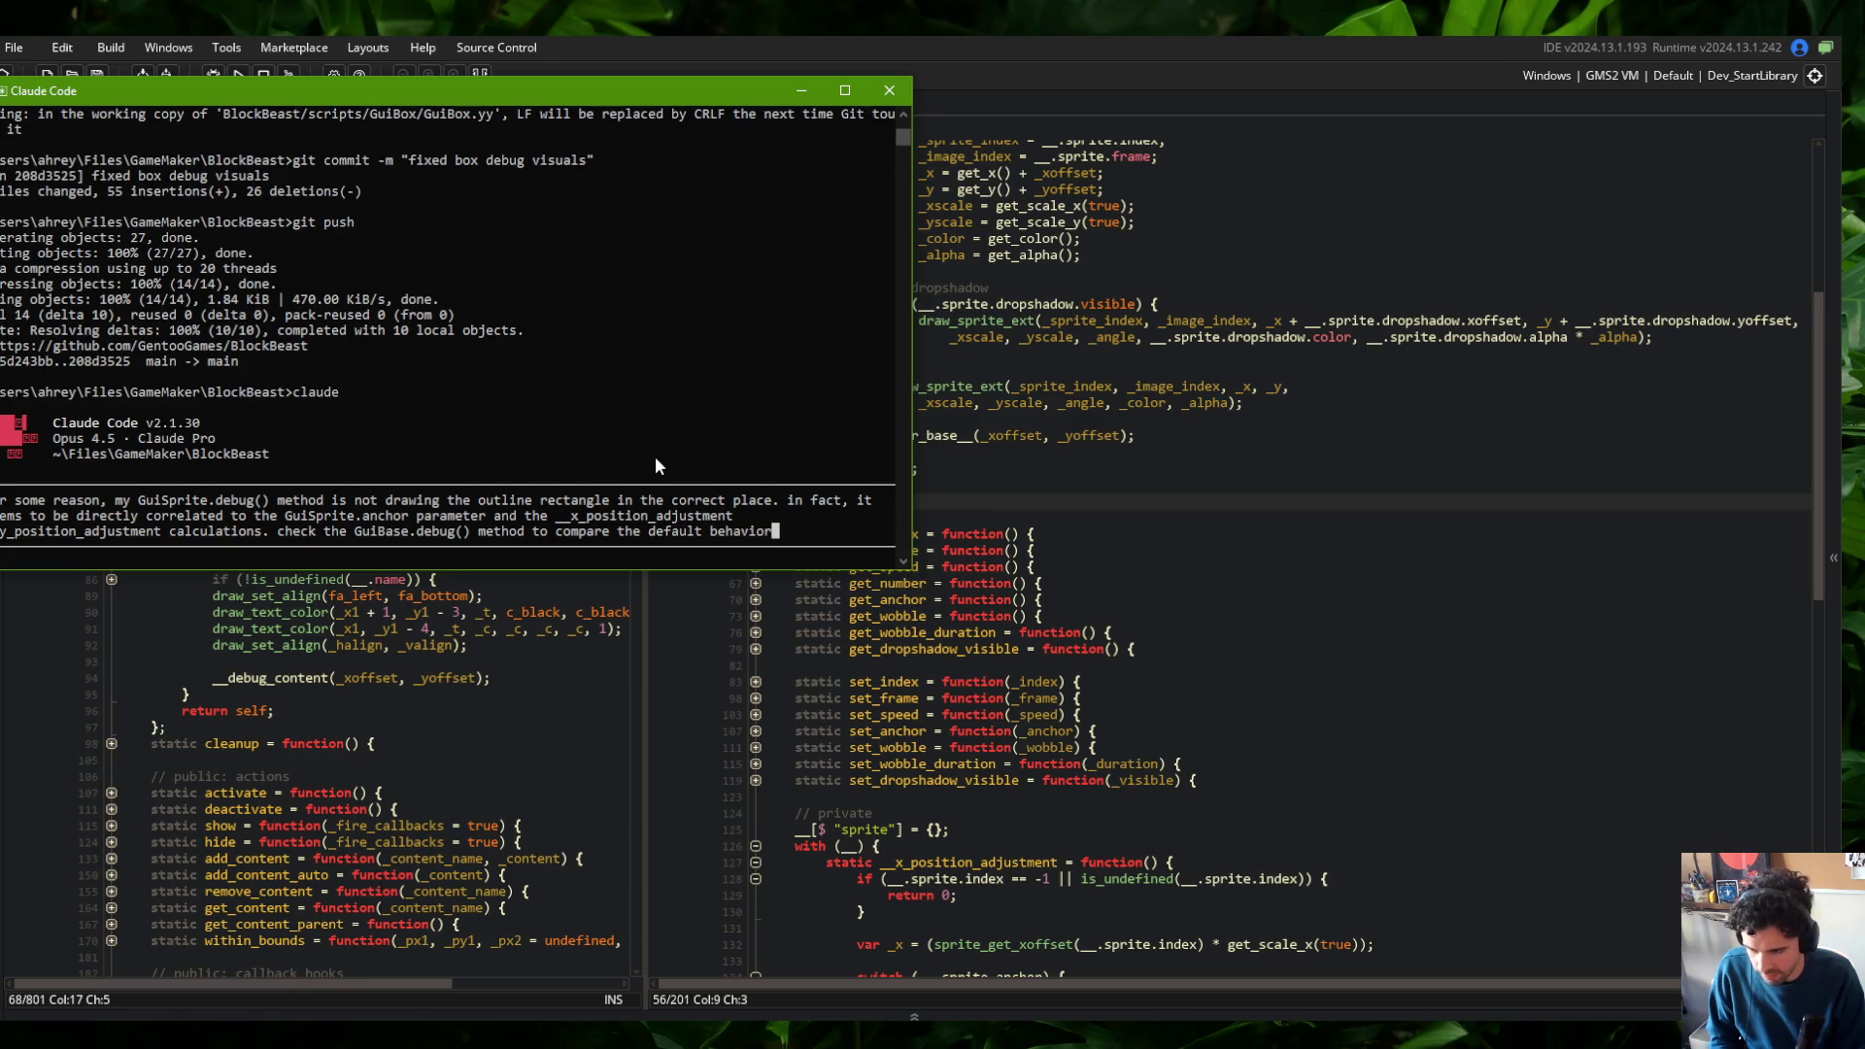
{"action": "type", "text": ", and understand that "}
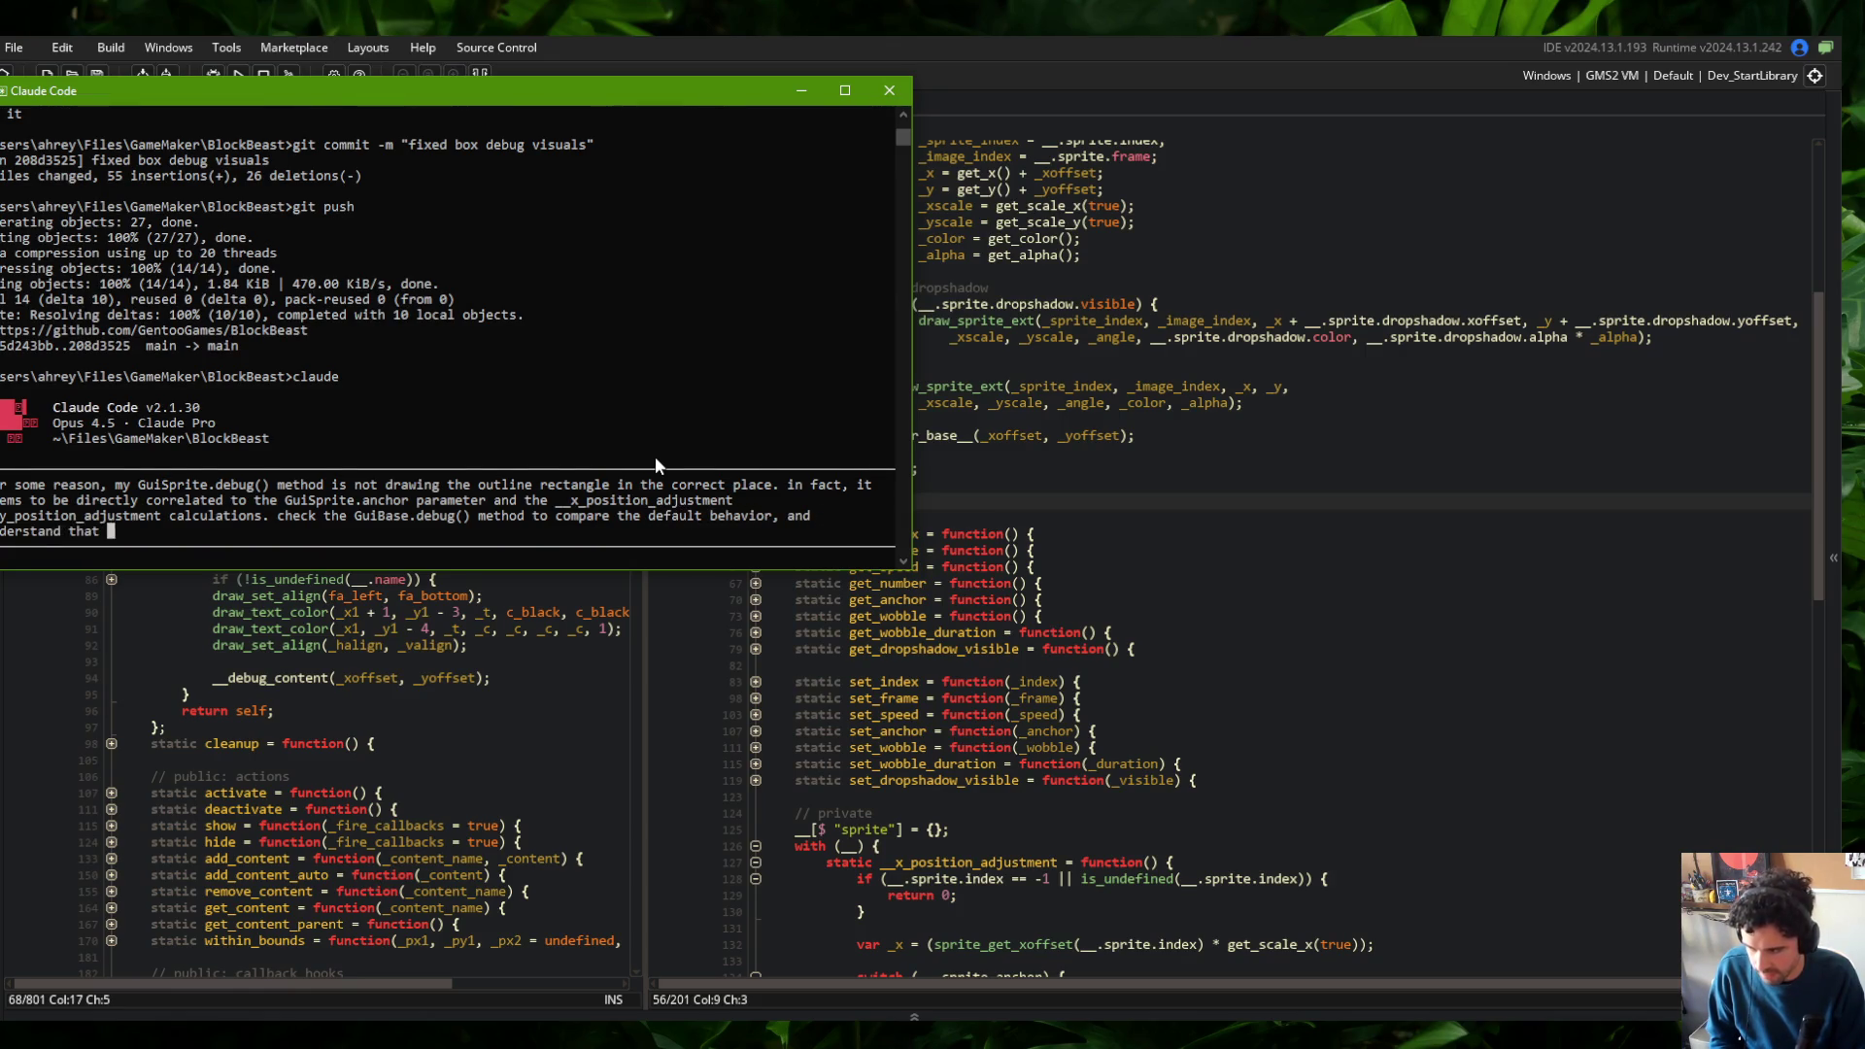
{"action": "type", "text": "thisdefua"}
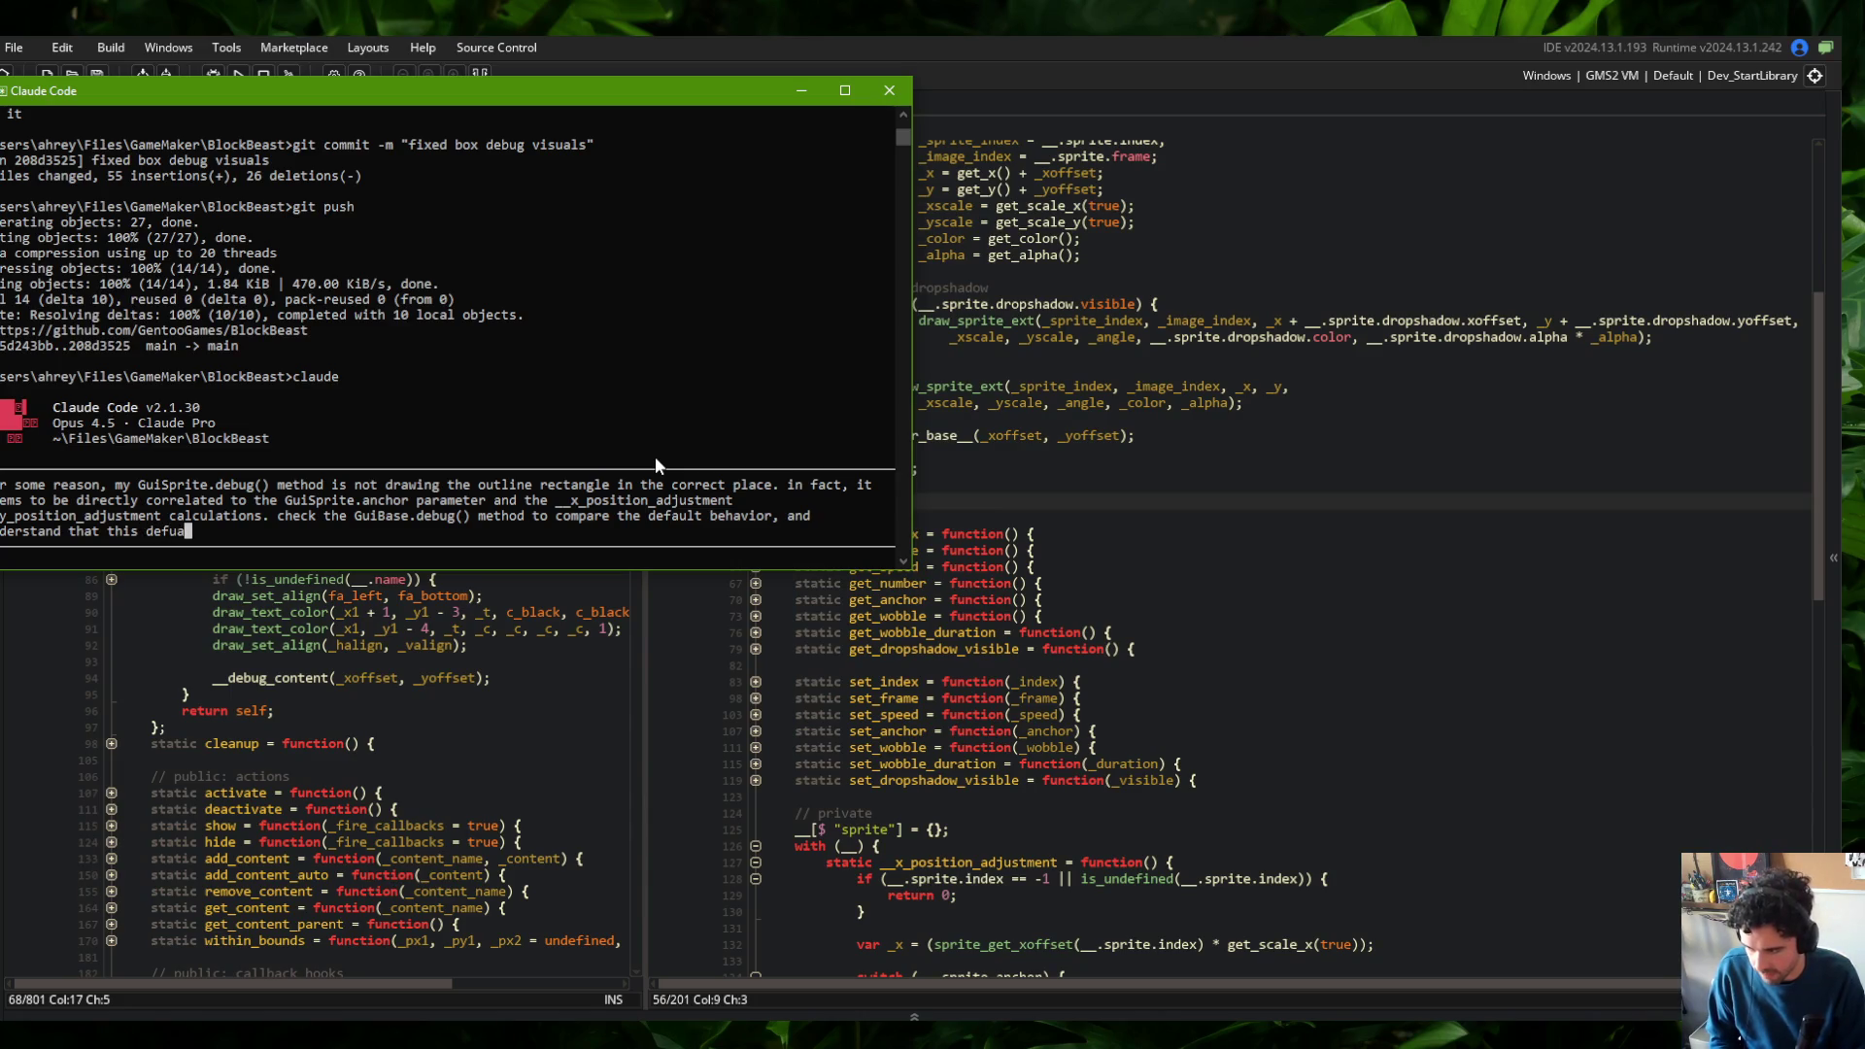
{"action": "key", "text": "BackSpace"}
{"action": "key", "text": "BackSpace"}
{"action": "type", "text": "ault behav"}
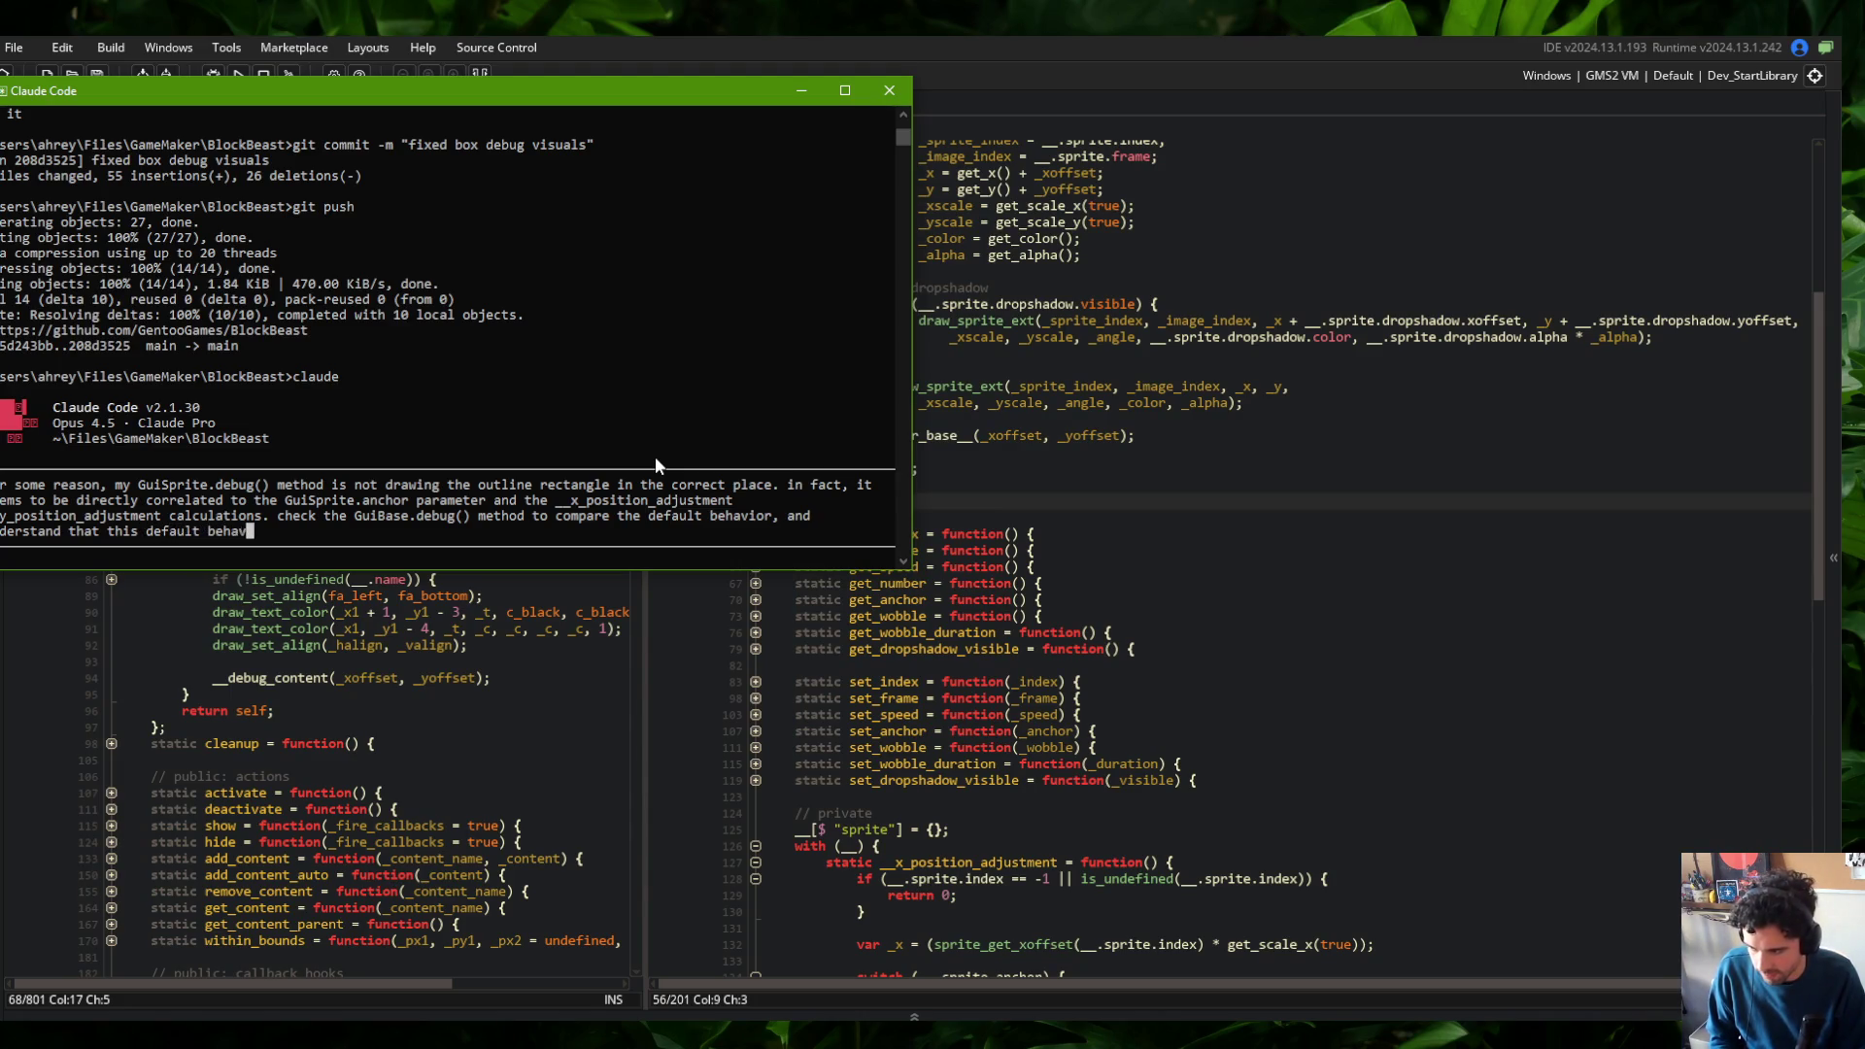
{"action": "type", "text": "ior is inherited"}
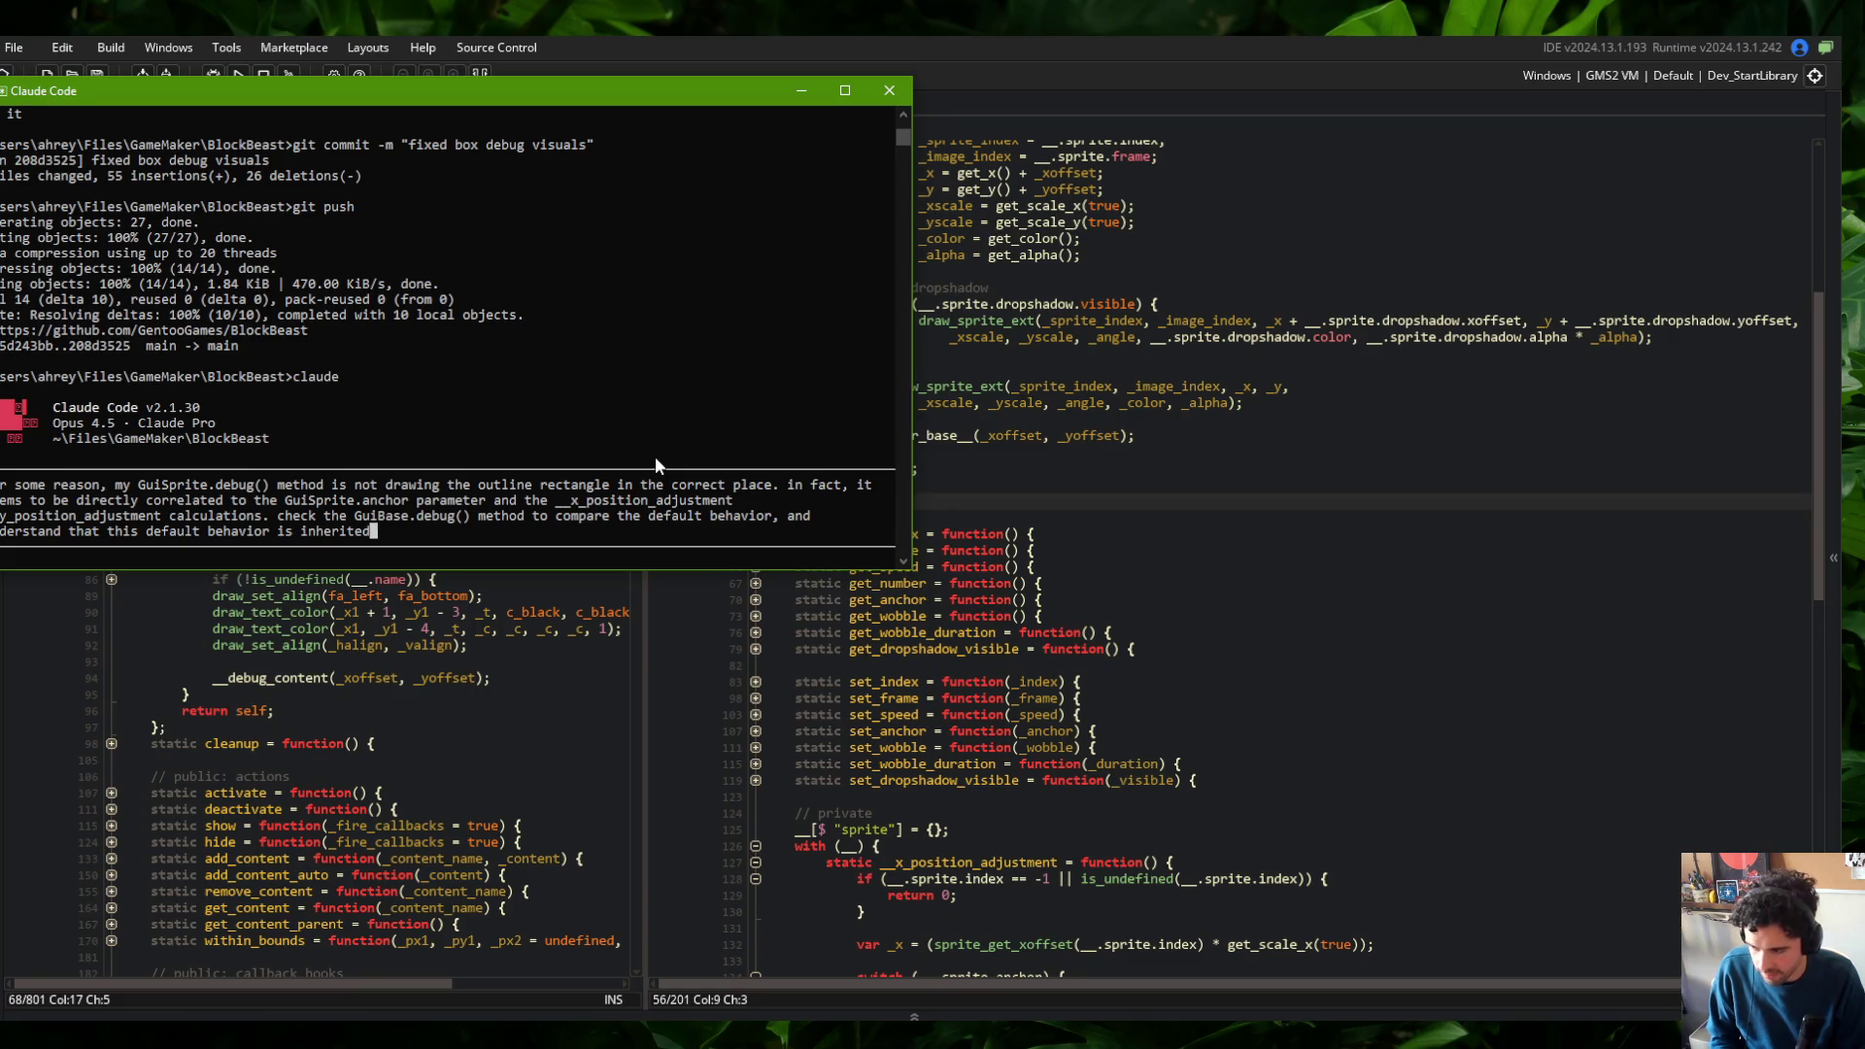
{"action": "type", "text": " into the GuiSprite cons"}
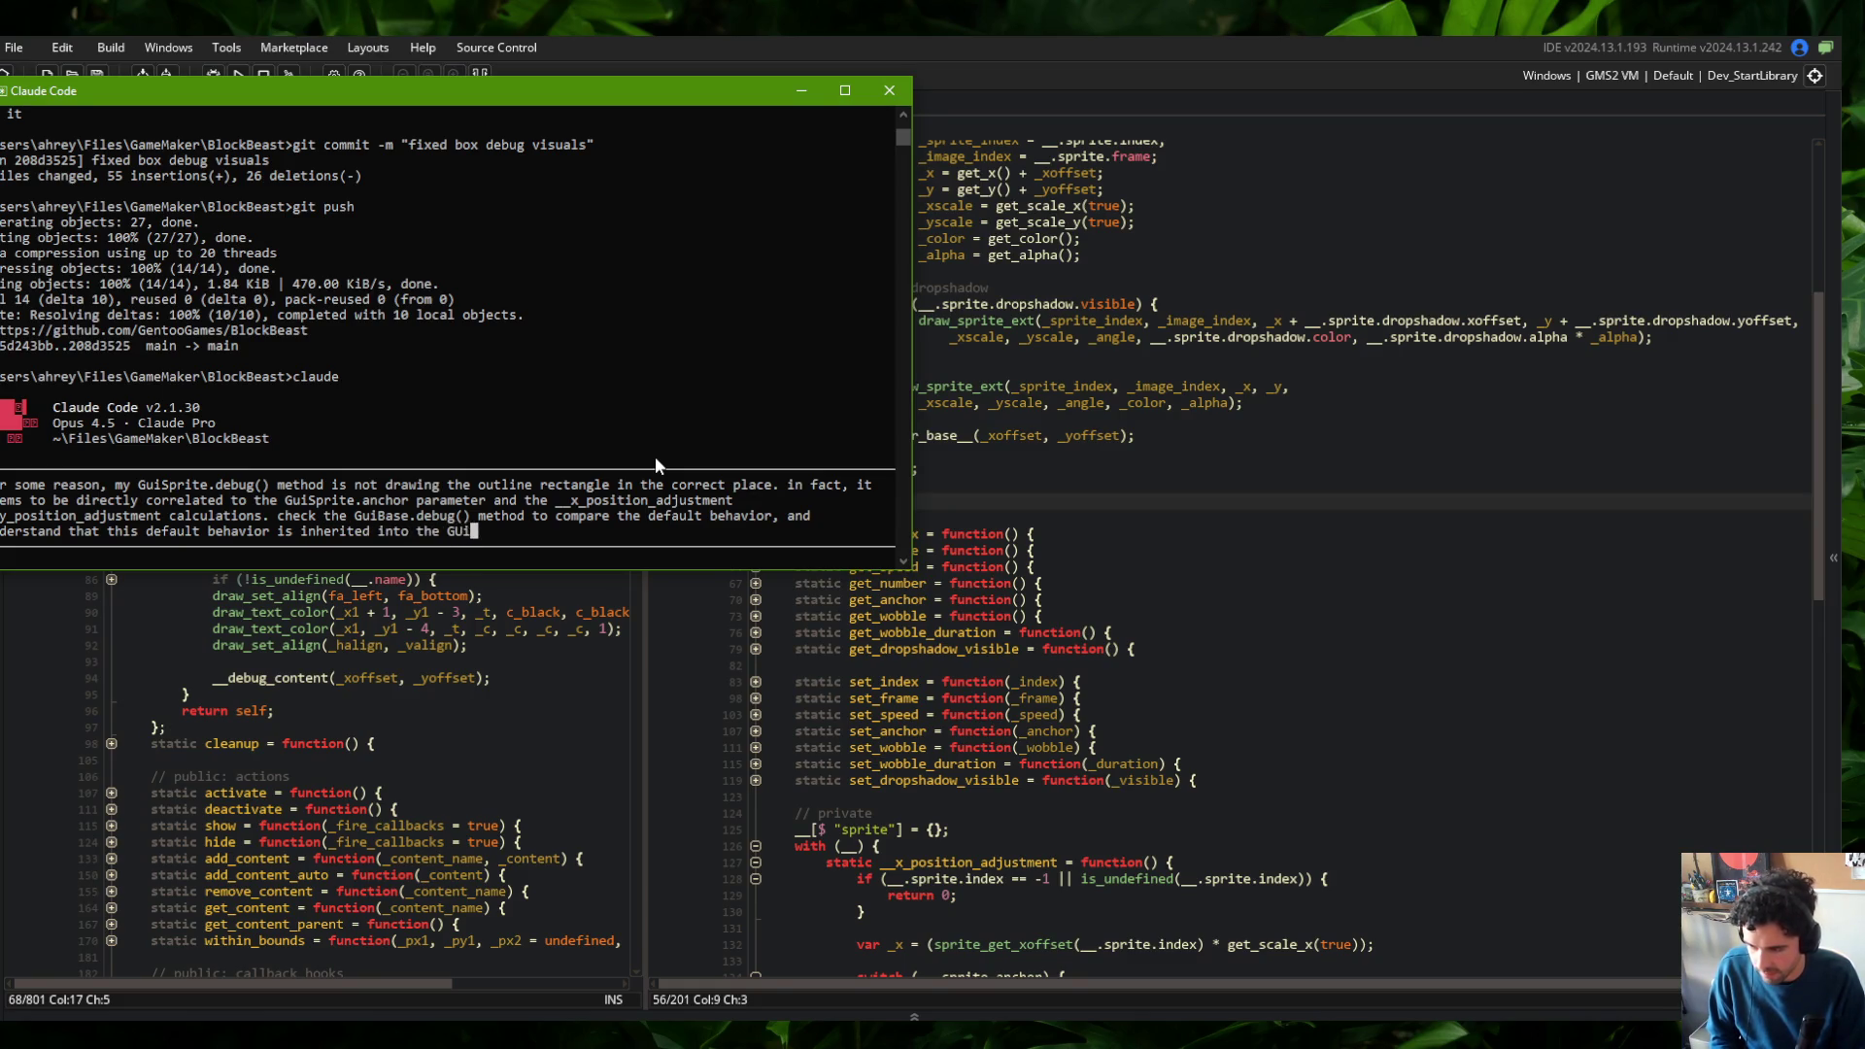
{"action": "type", "text": "tr"}
{"action": "key", "text": "BackSpace"}
{"action": "key", "text": "BackSpace"}
{"action": "key", "text": "BackSpace"}
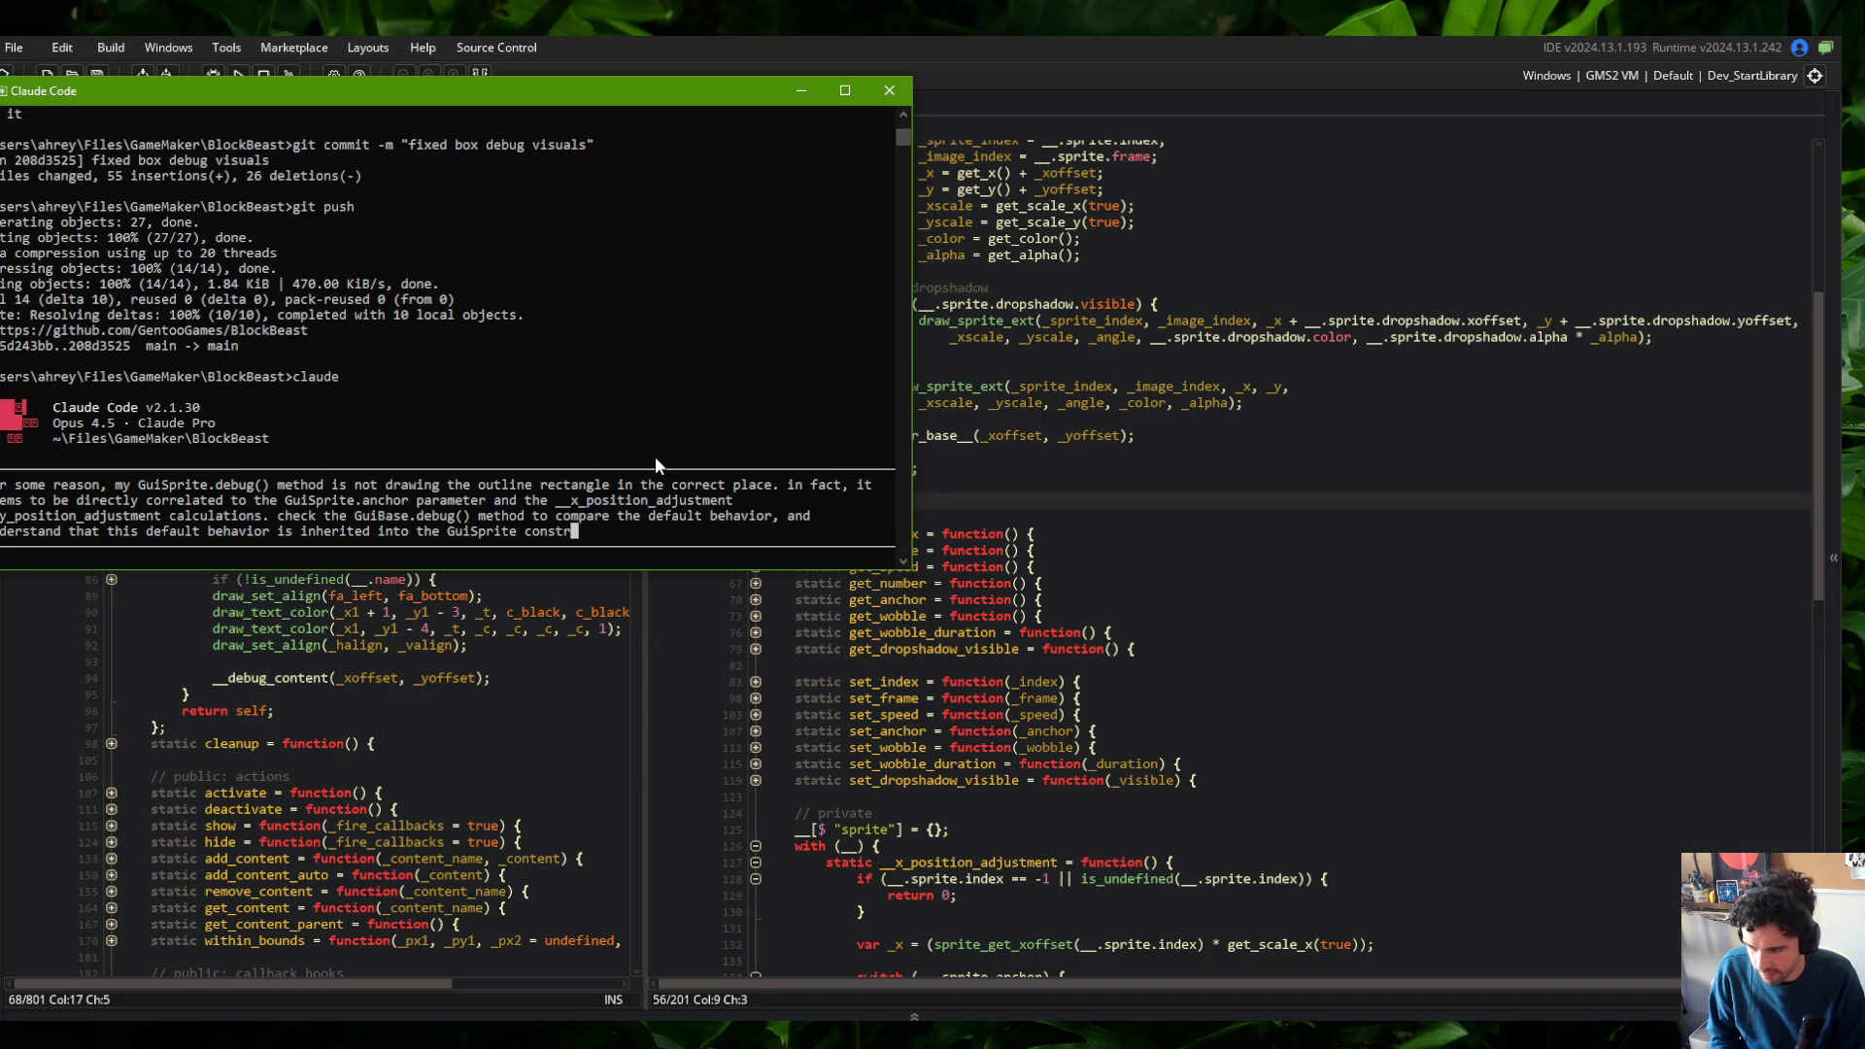
{"action": "type", "text": "mponent."}
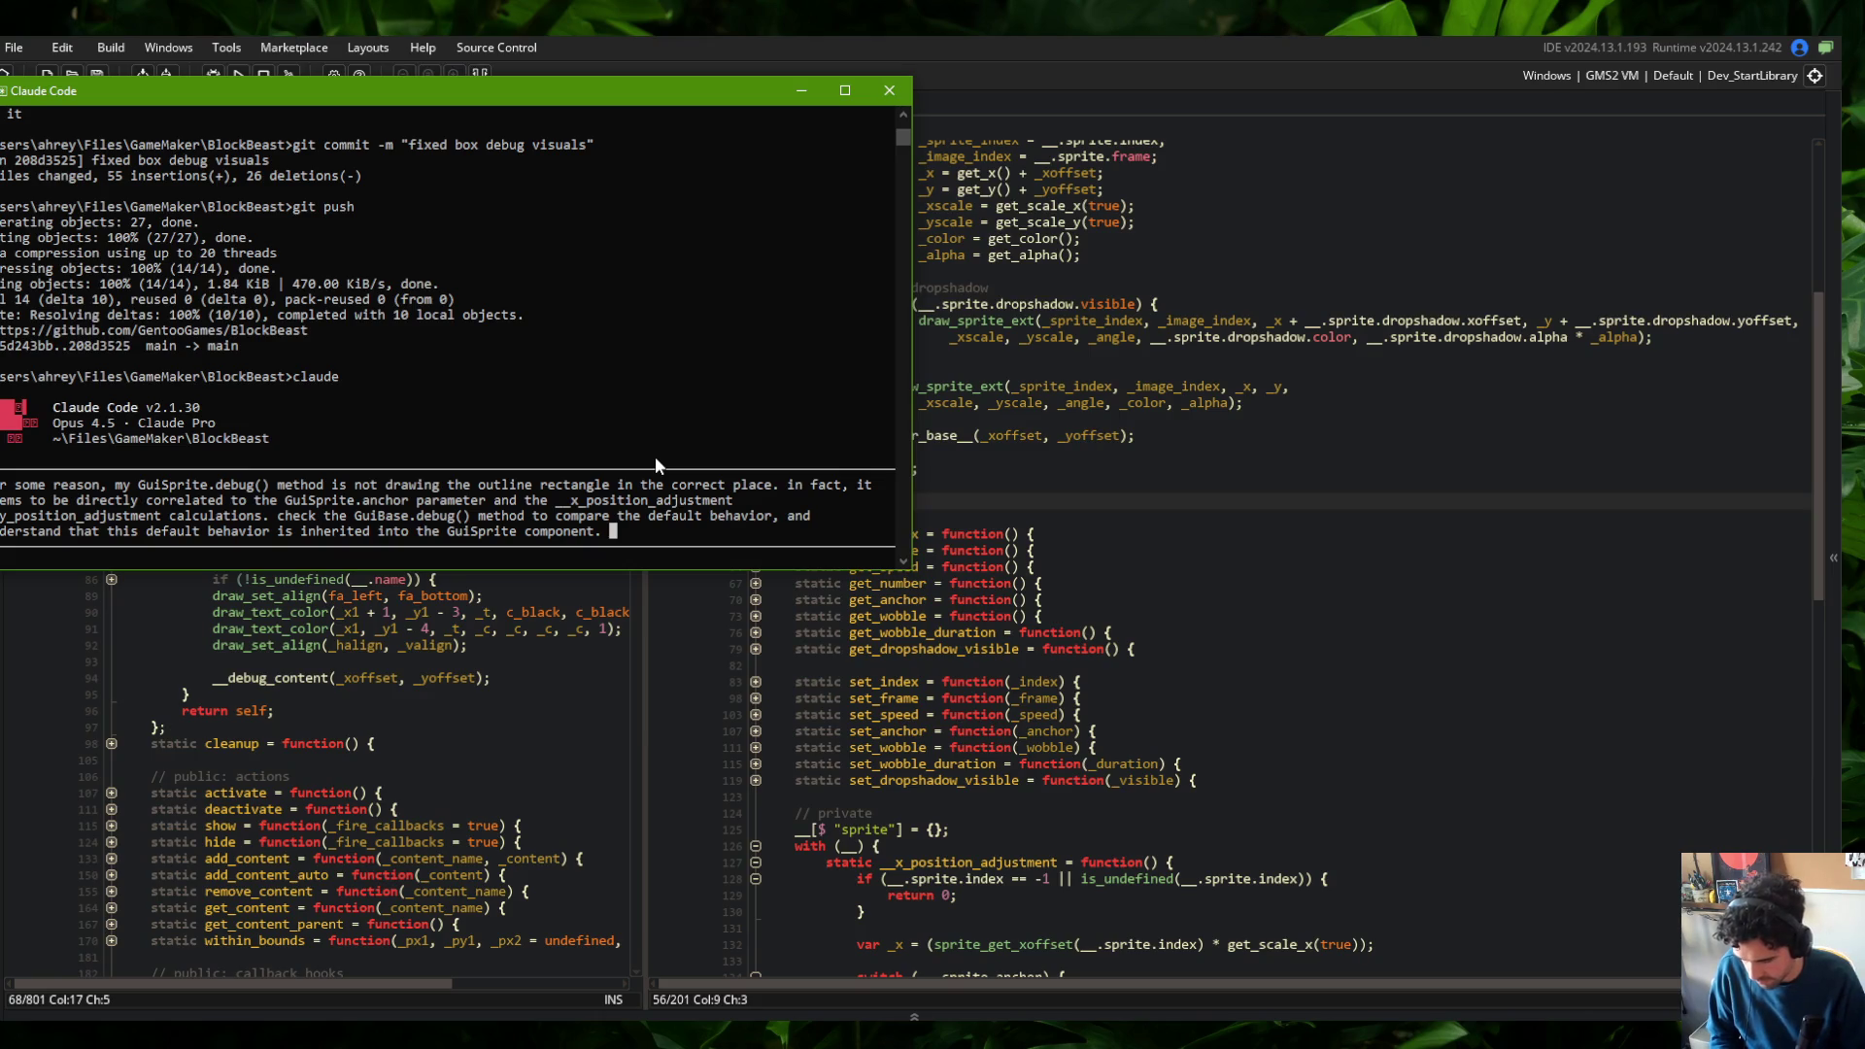
{"action": "key", "text": "Return"}
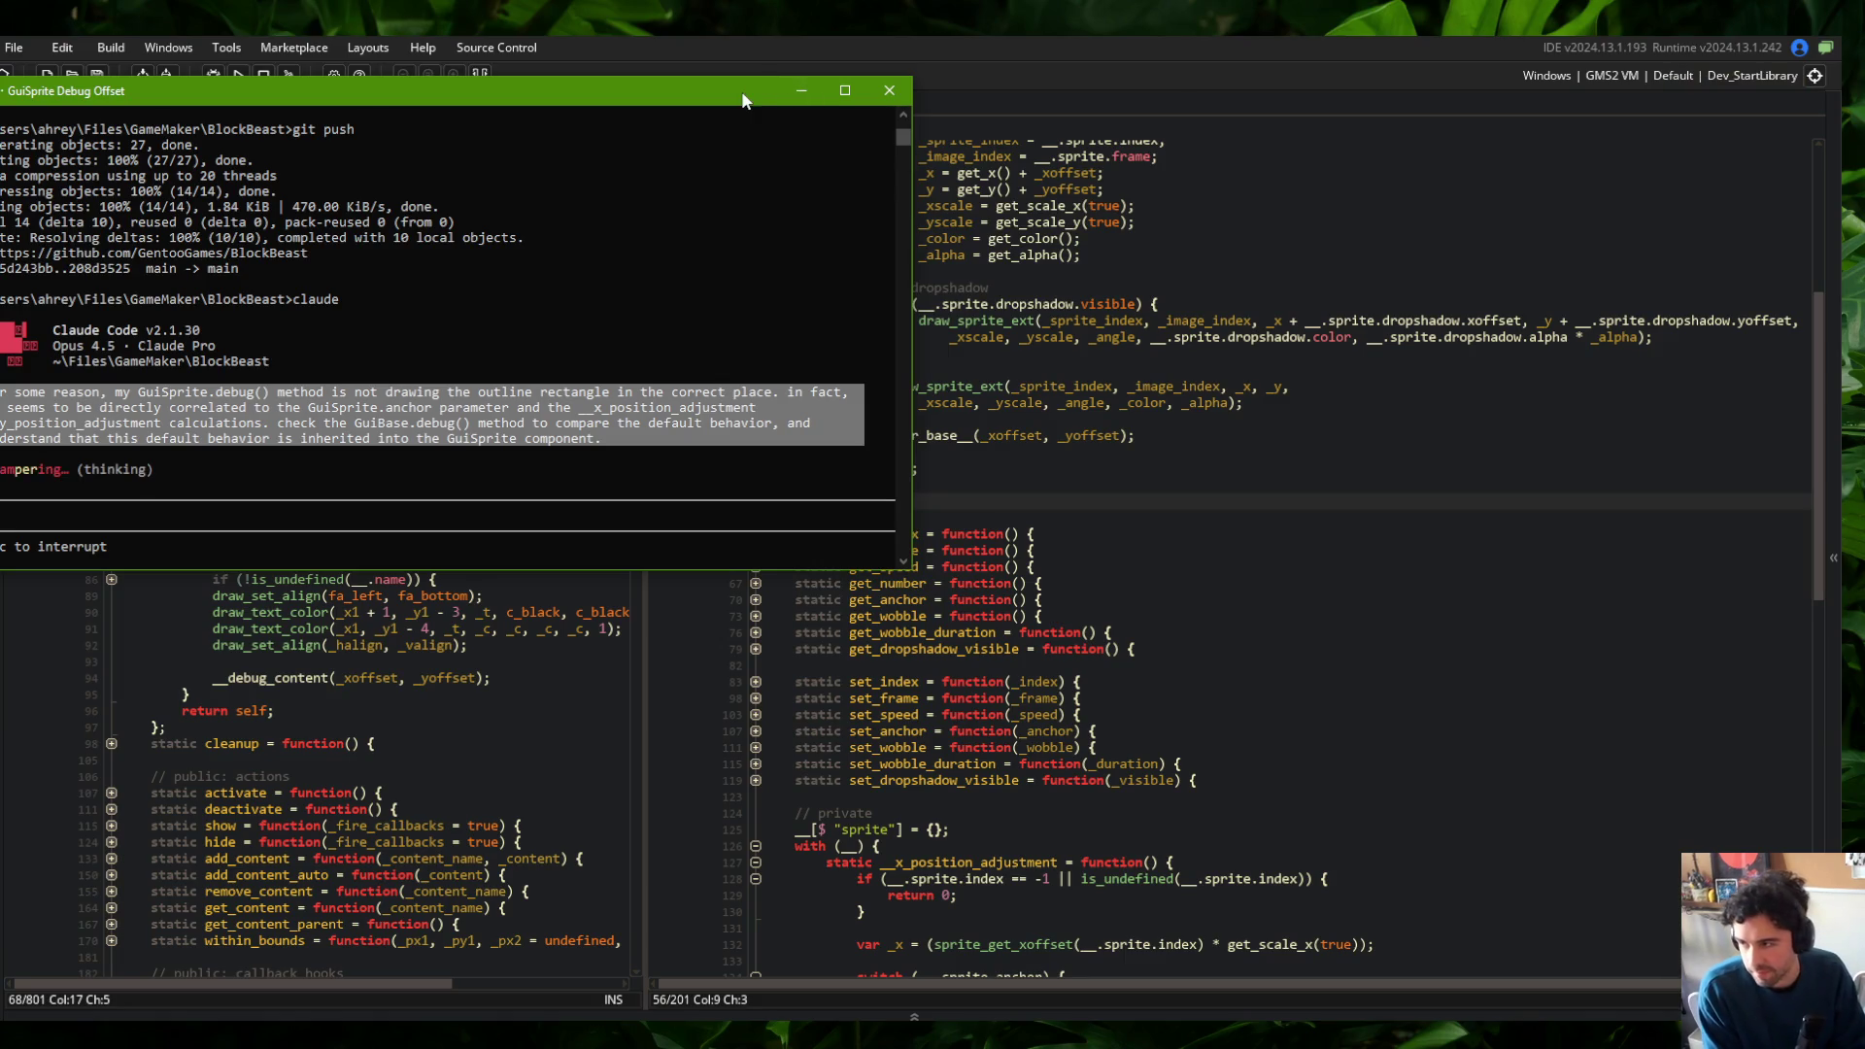
Snap the terminal left, merge the split editor into one view, and bring up GuiTemplateCard.gml
{"action": "key", "text": "super+Left"}
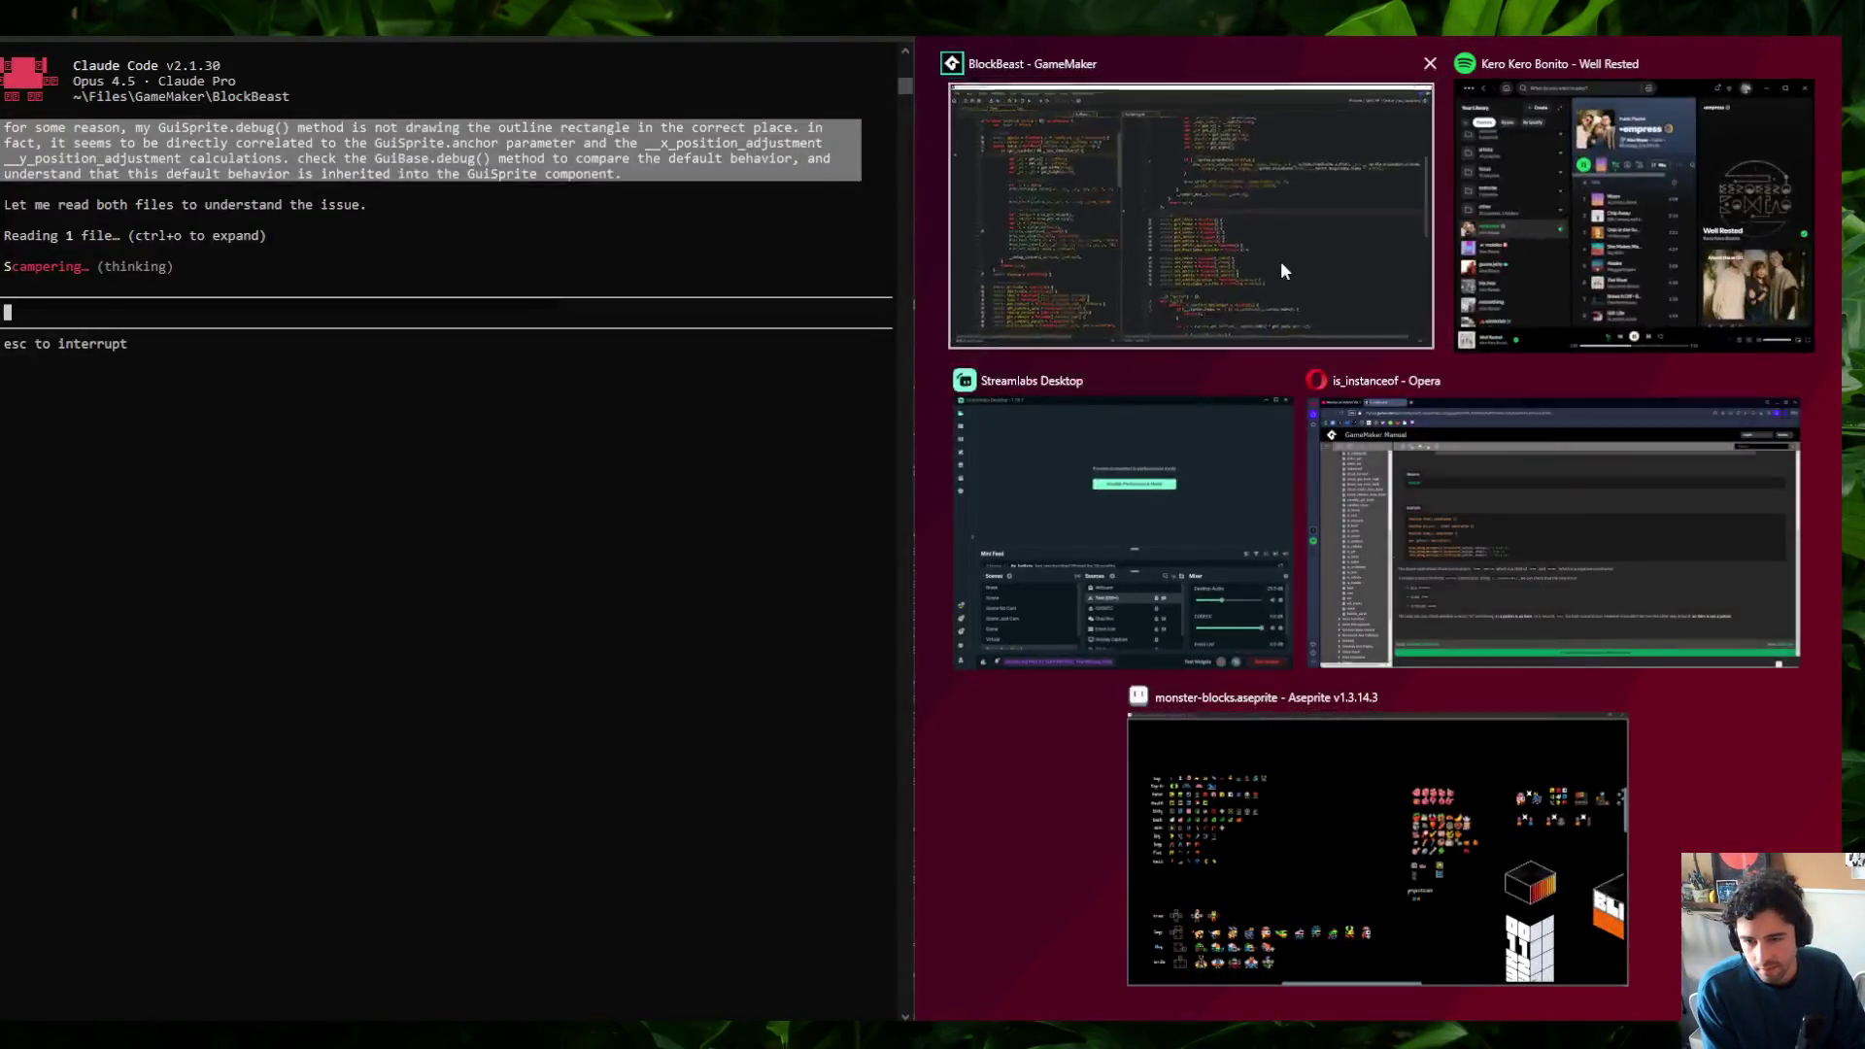
{"action": "left_click", "coordinate": [1280, 261]}
{"action": "right_click", "coordinate": [1542, 321]}
{"action": "left_click", "coordinate": [1603, 626]}
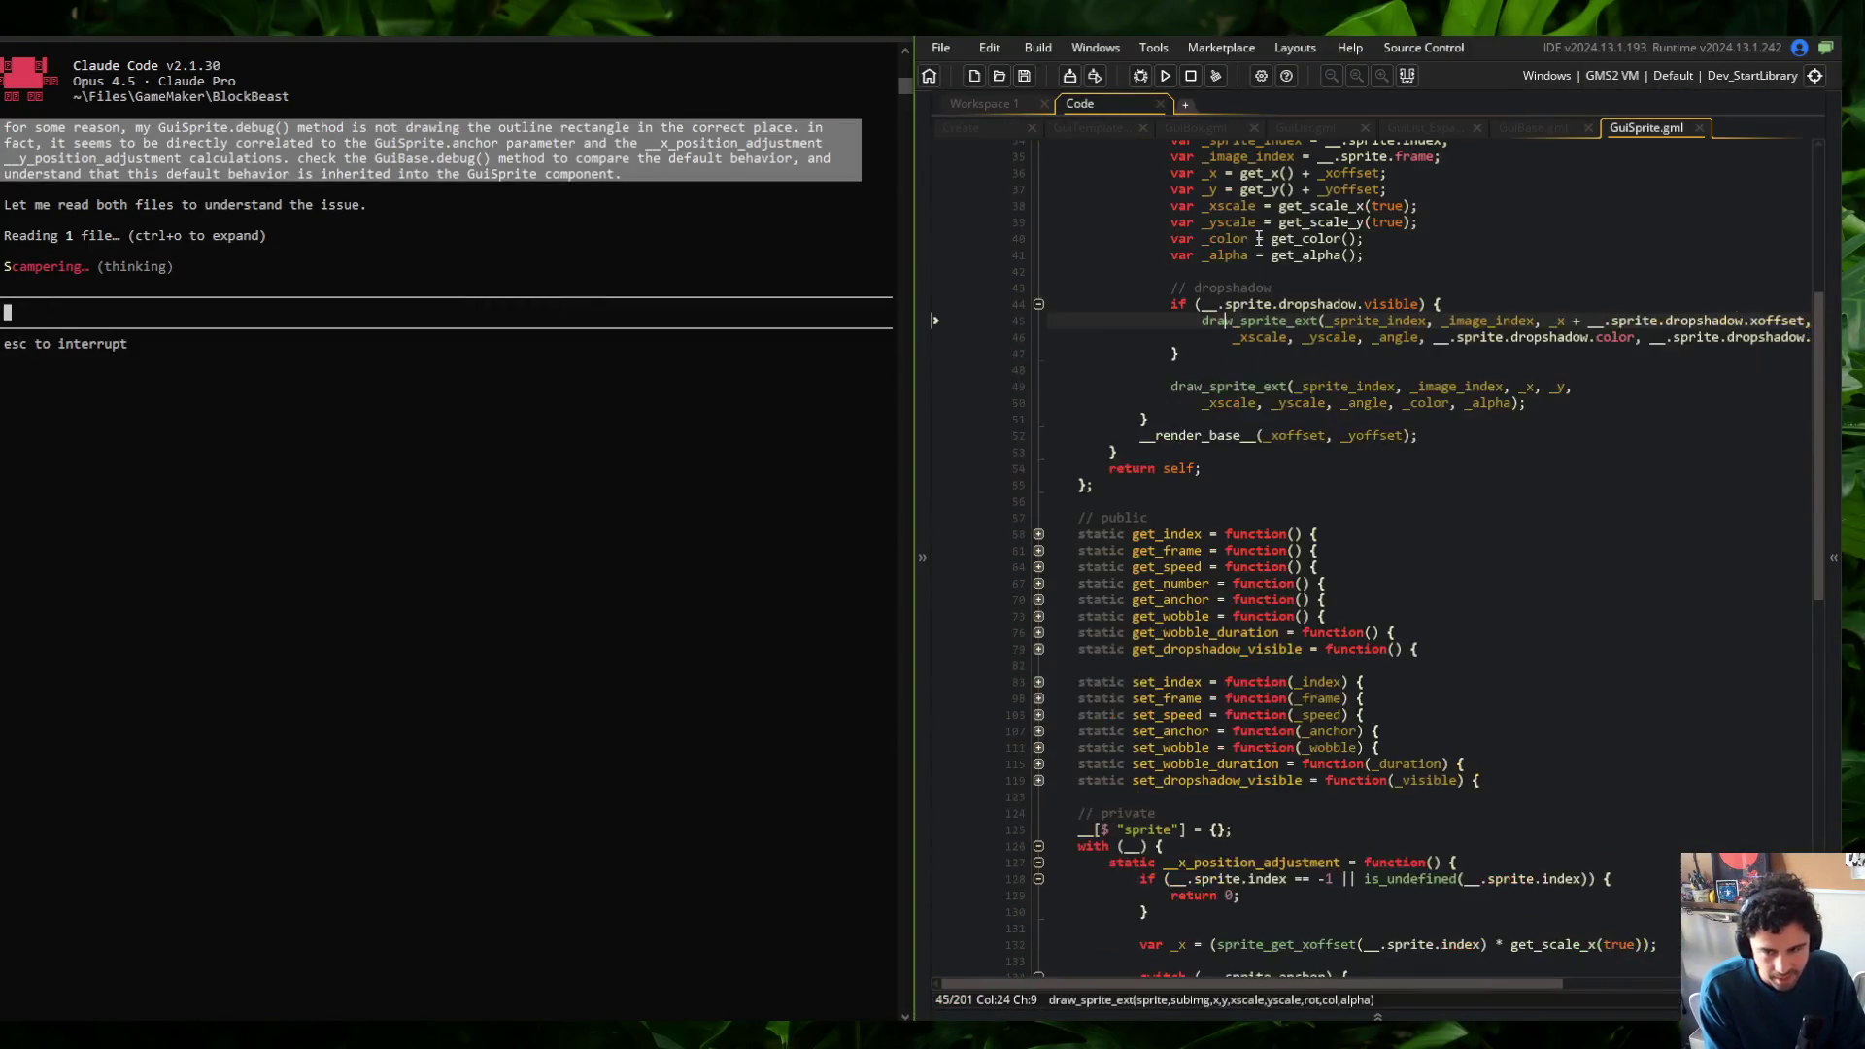
{"action": "left_click", "coordinate": [969, 127]}
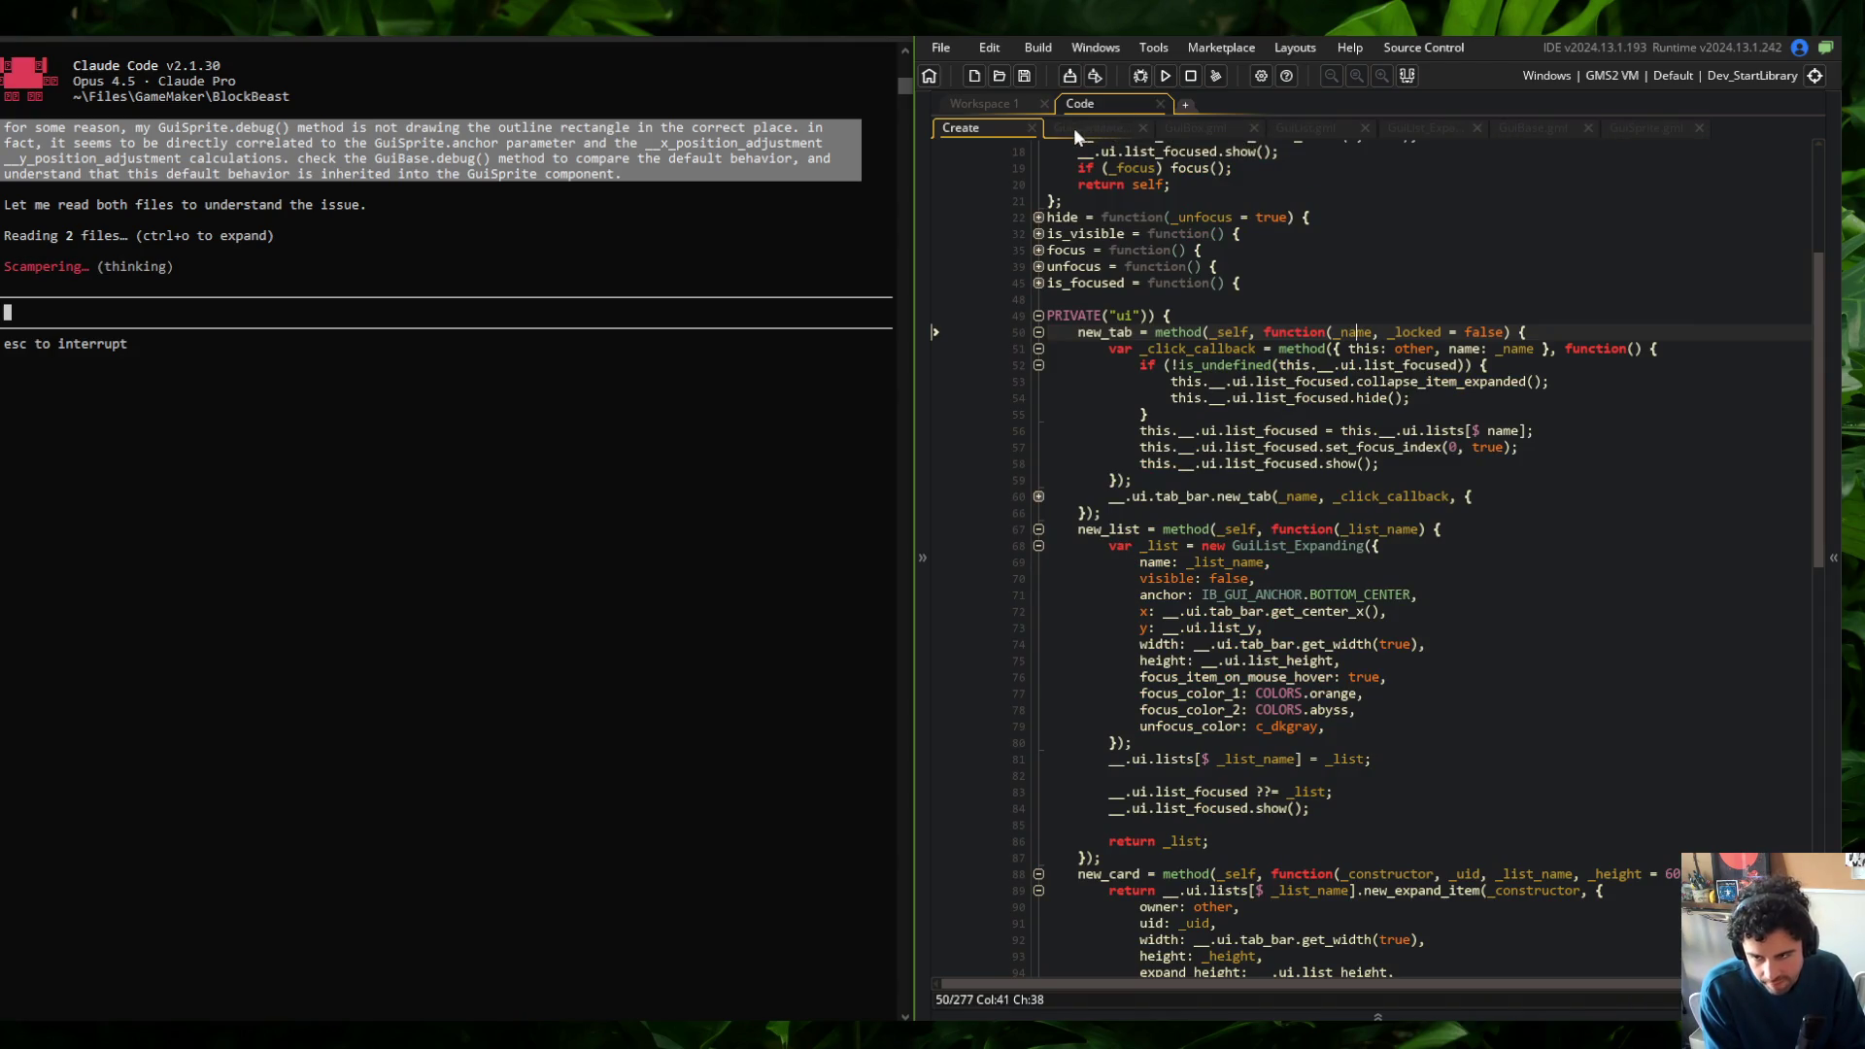
{"action": "left_click", "coordinate": [1031, 127]}
{"action": "left_click", "coordinate": [995, 127]}
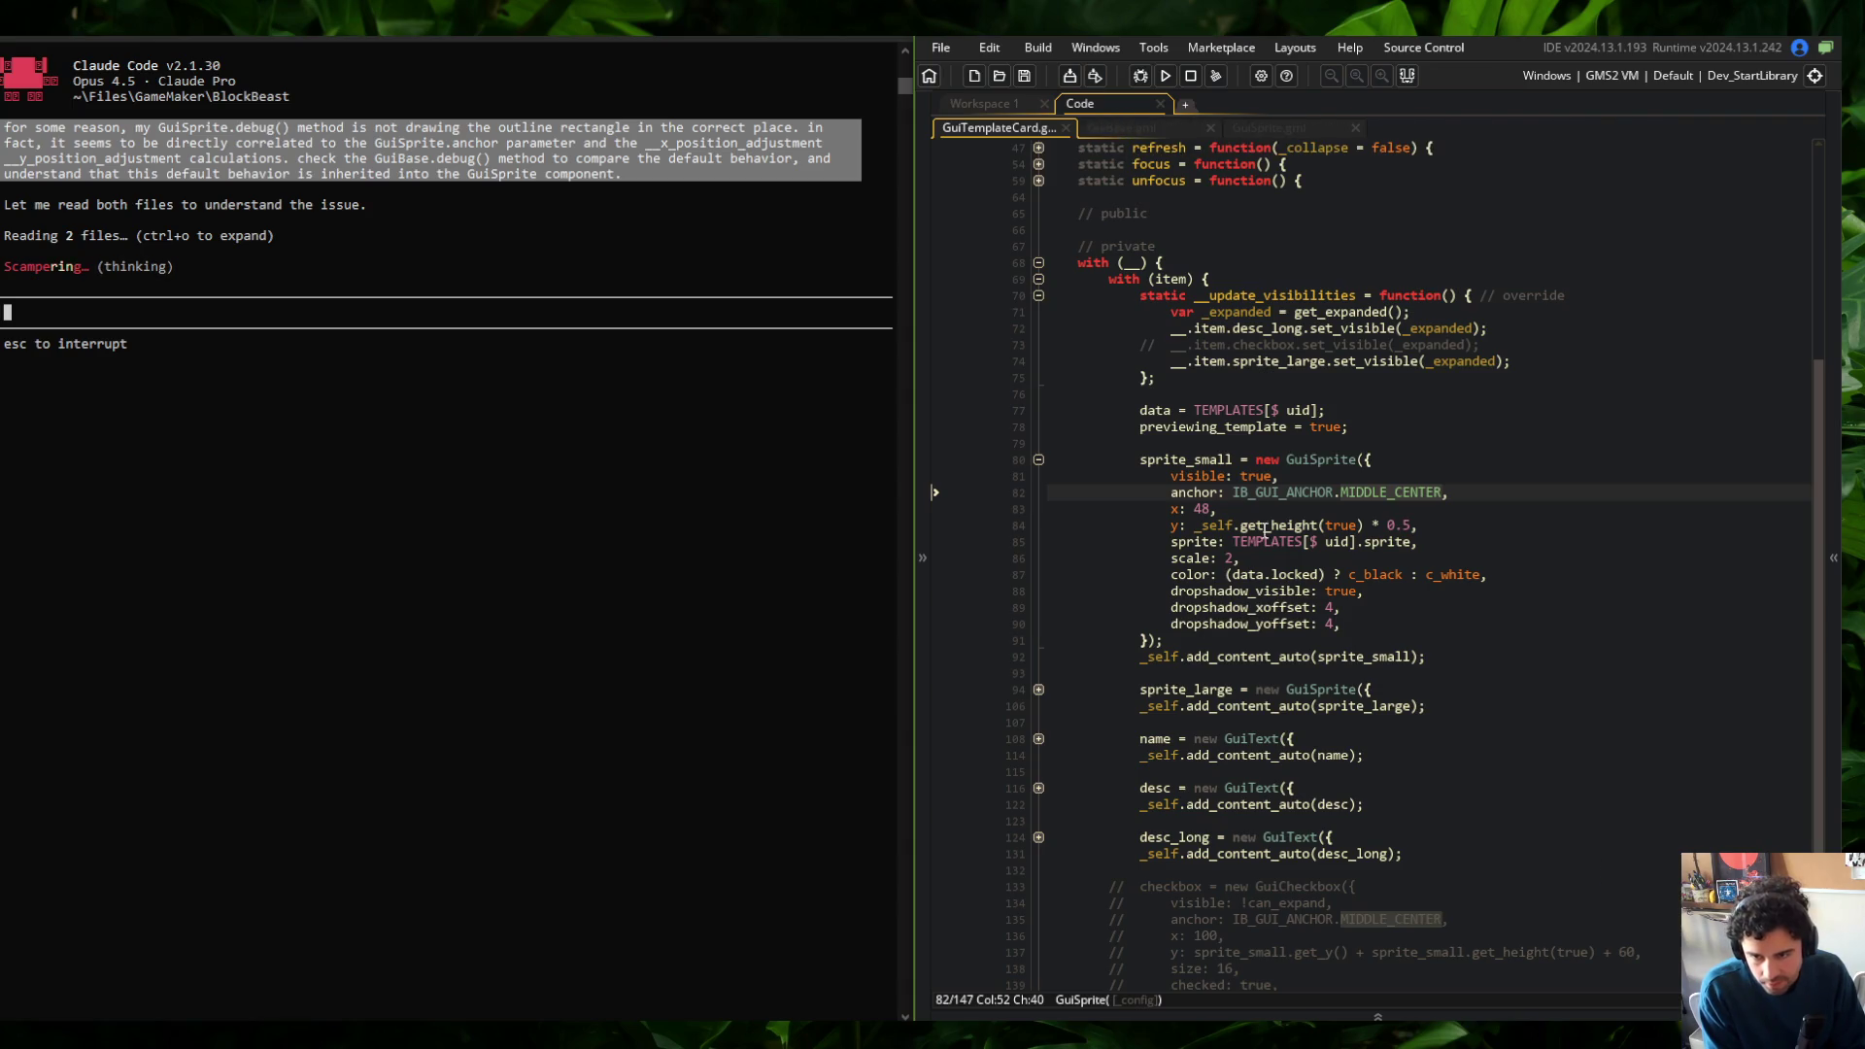
Change sprite_small's anchor from MIDDLE_CENTER to TOP_LEFT and run the game with F5
{"action": "left_click", "coordinate": [1262, 640]}
{"action": "scroll", "coordinate": [1049, 634], "scroll_direction": "down", "scroll_amount": 3}
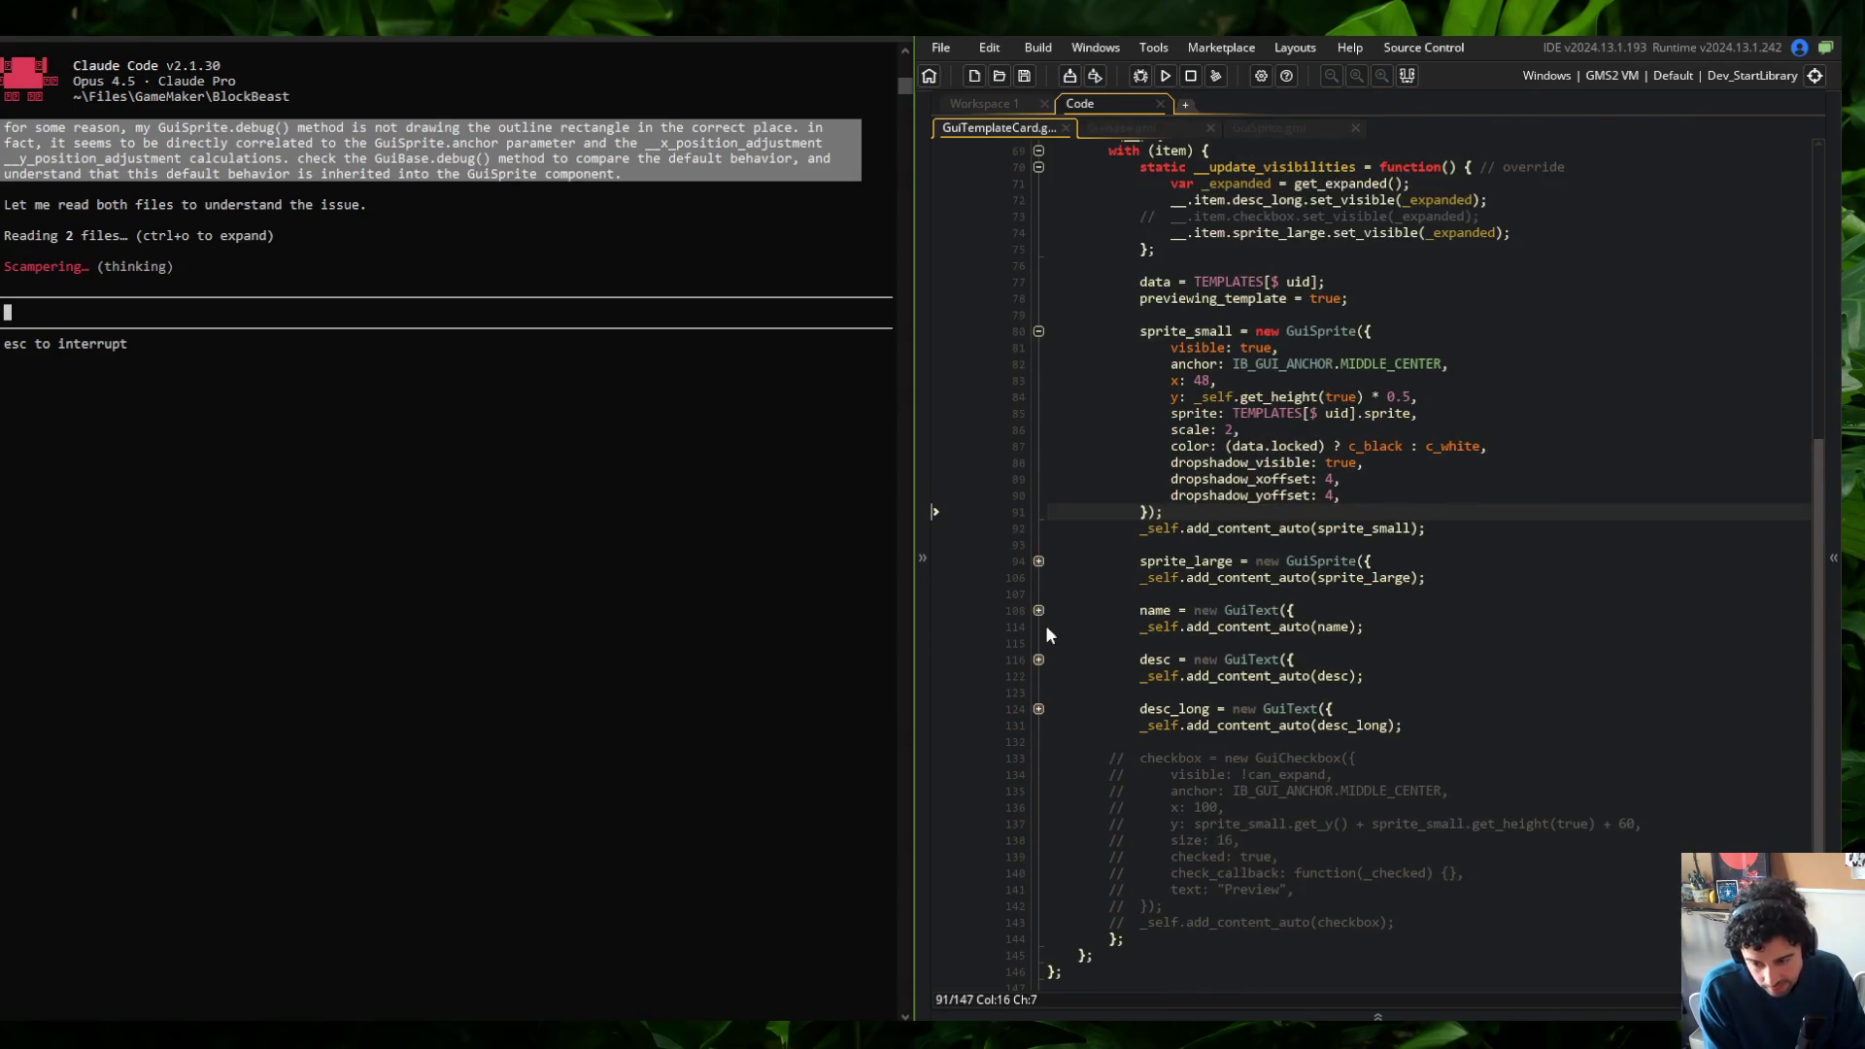
{"action": "double_click", "coordinate": [1408, 363]}
{"action": "type", "text": "TOP_LEFT"}
{"action": "key", "text": "F5"}
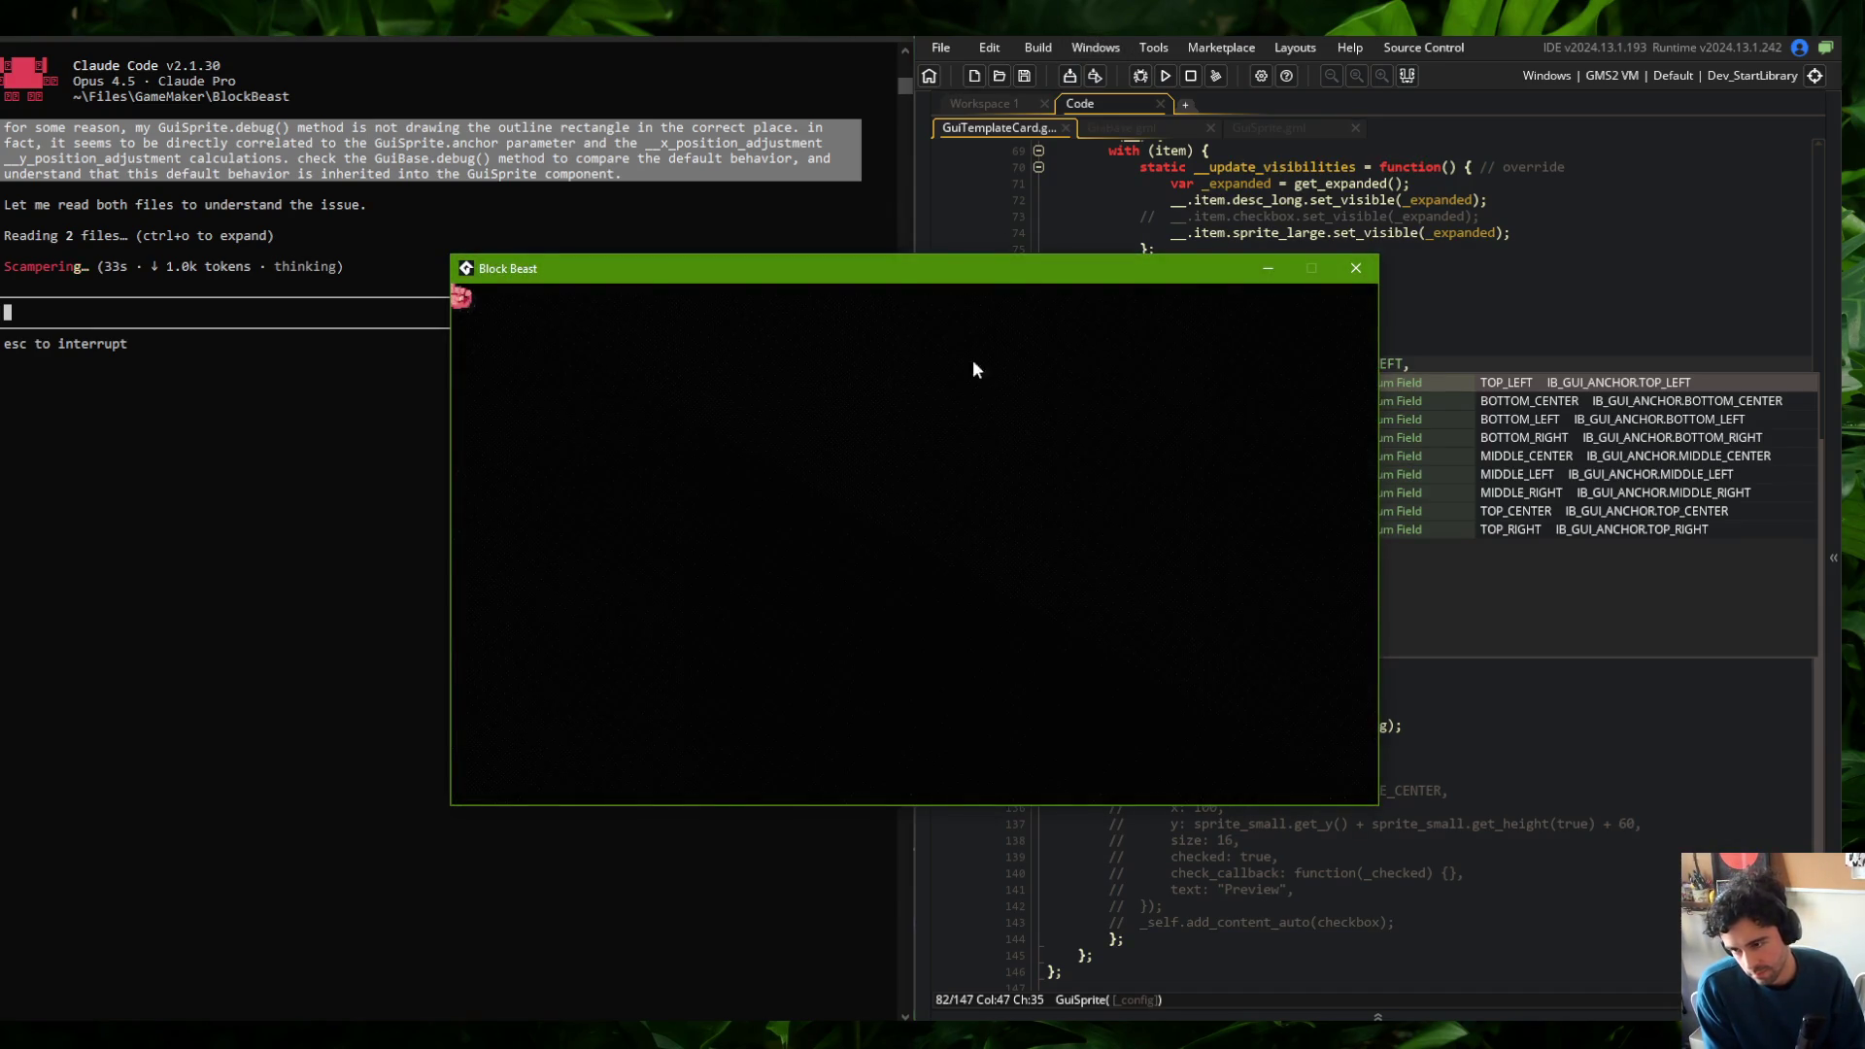
View the game's Skeletons page and bring GuiBase.gml's debug function up in the editor
{"action": "left_click", "coordinate": [749, 430]}
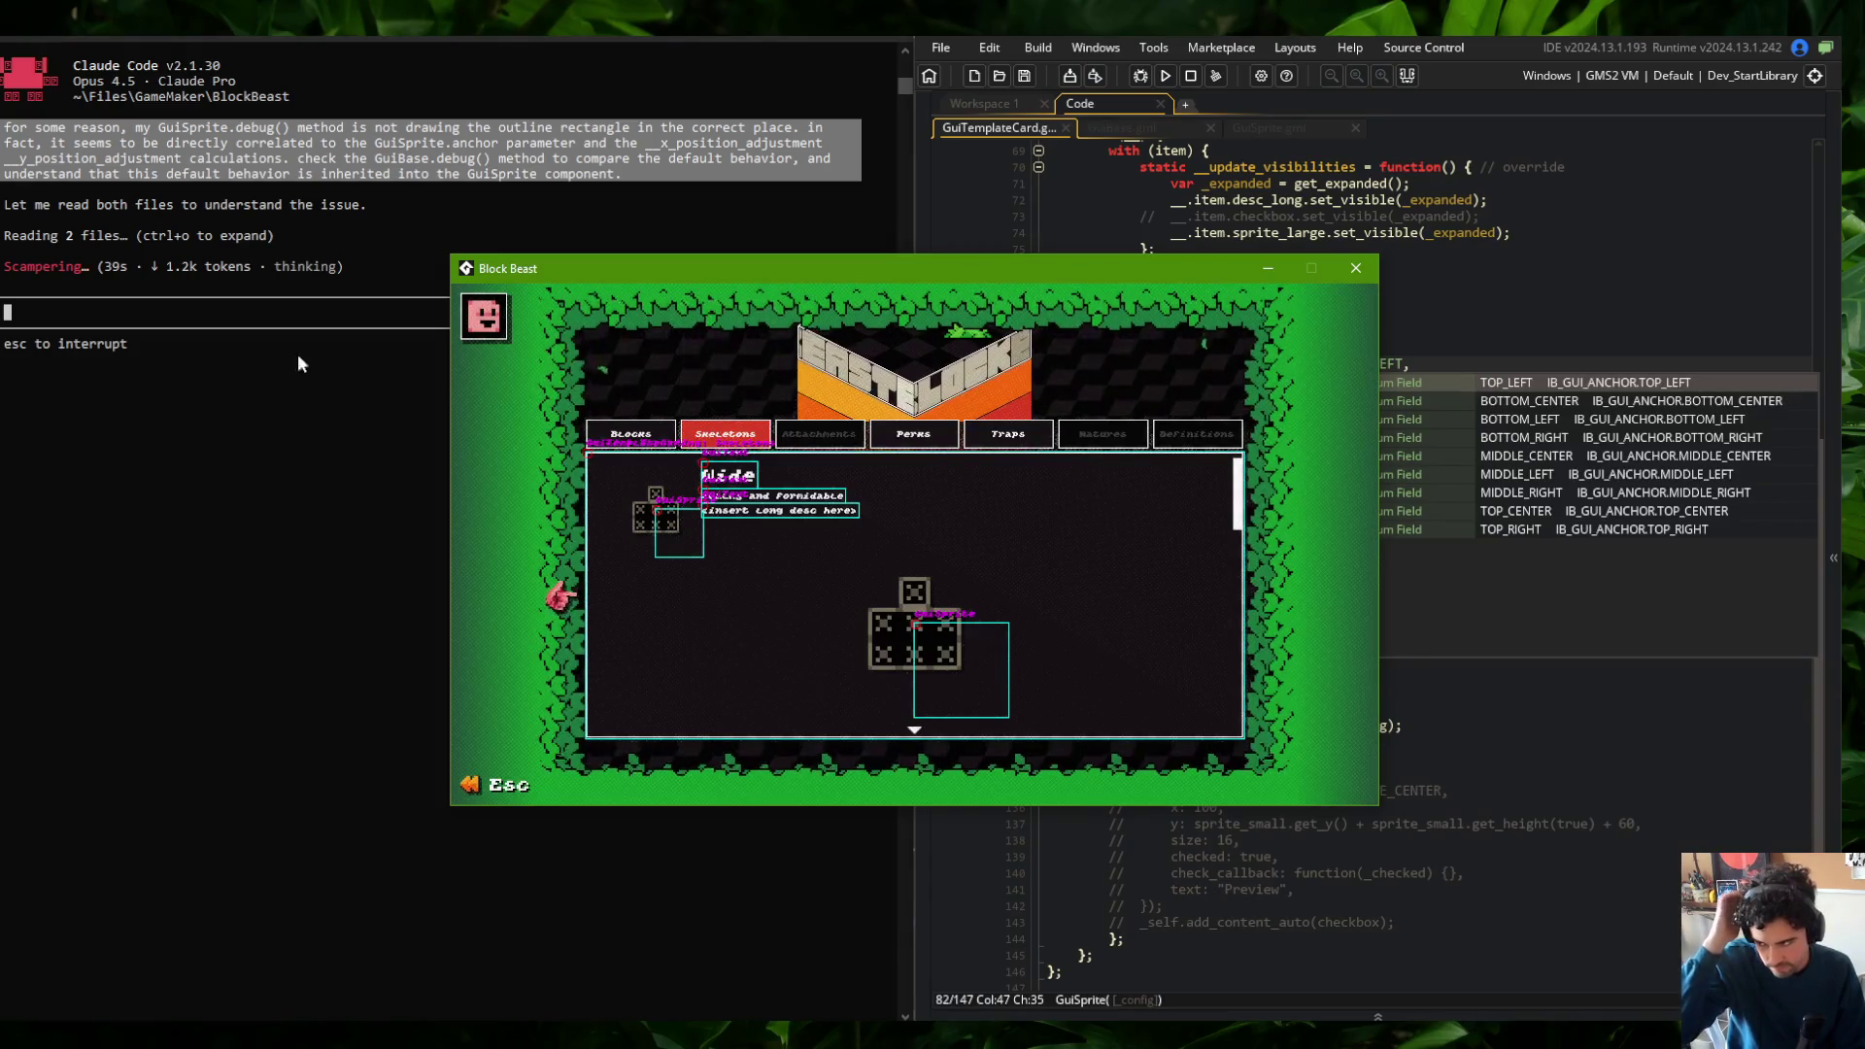
{"action": "left_click", "coordinate": [262, 321]}
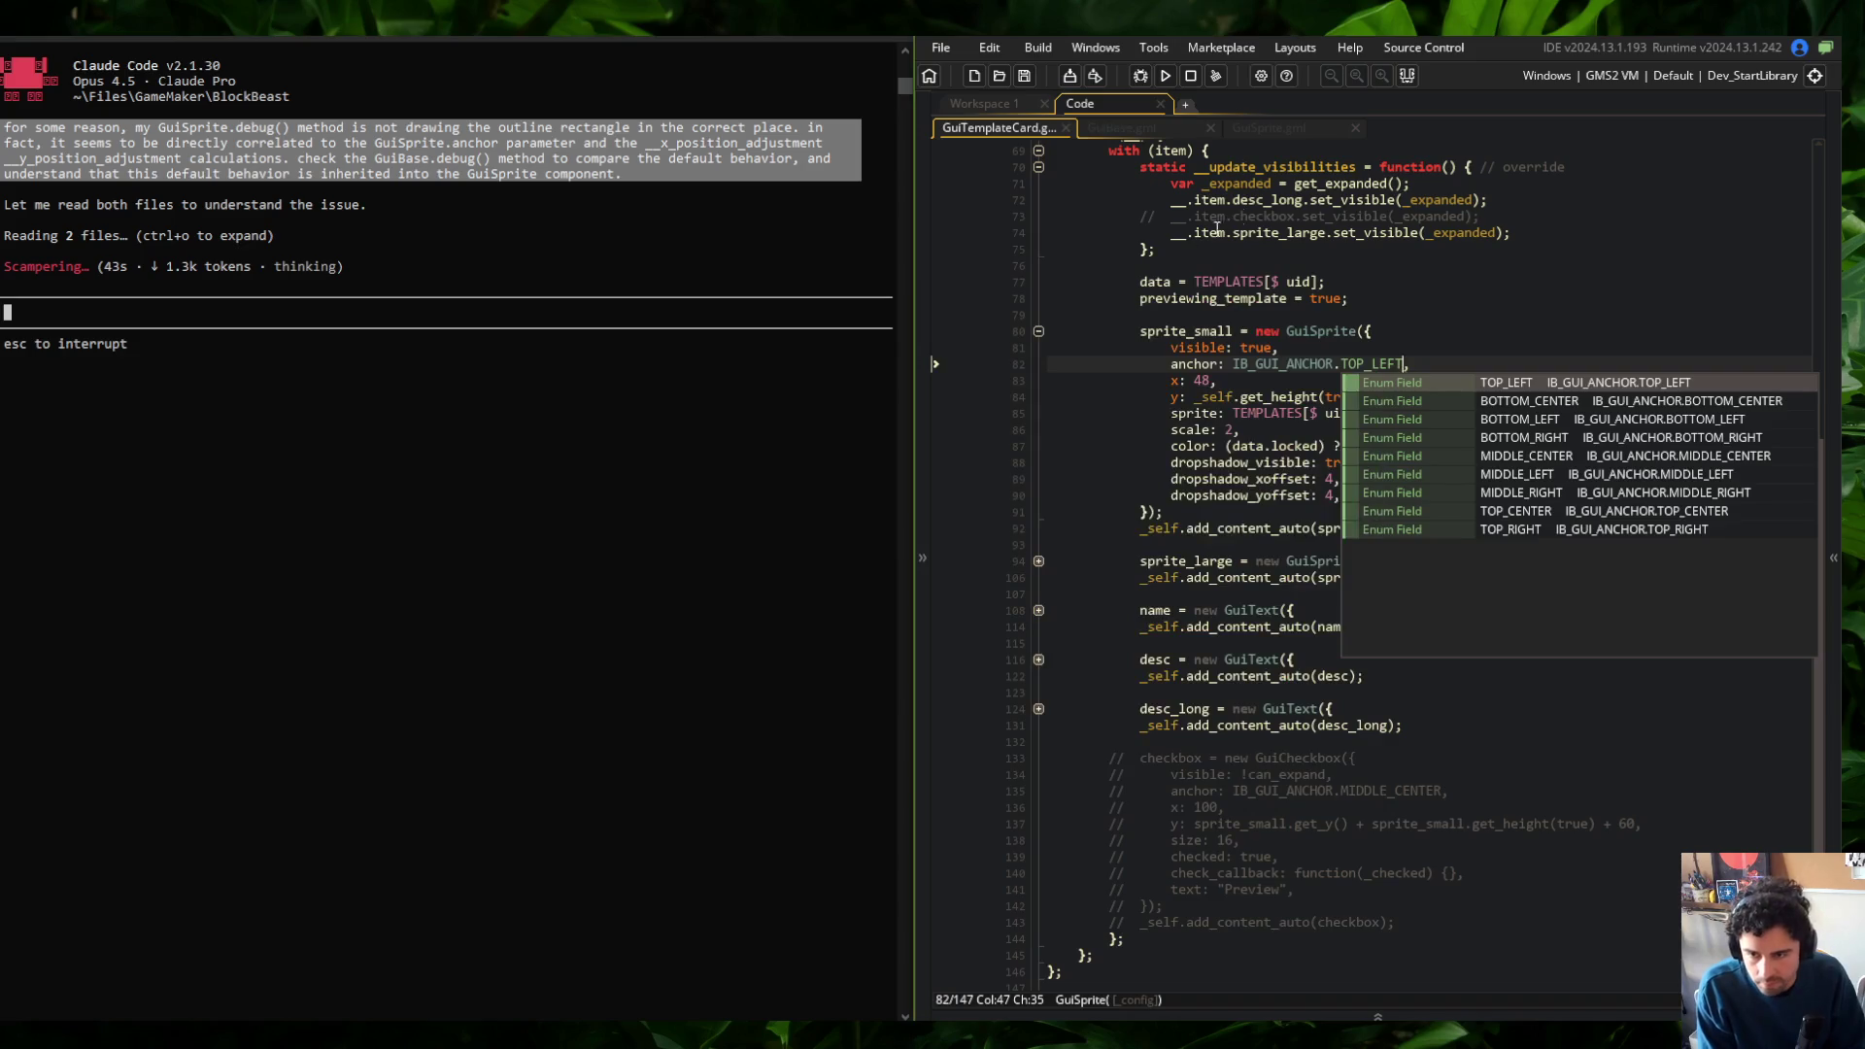
{"action": "left_click", "coordinate": [1148, 127]}
{"action": "key", "text": "alt+Tab"}
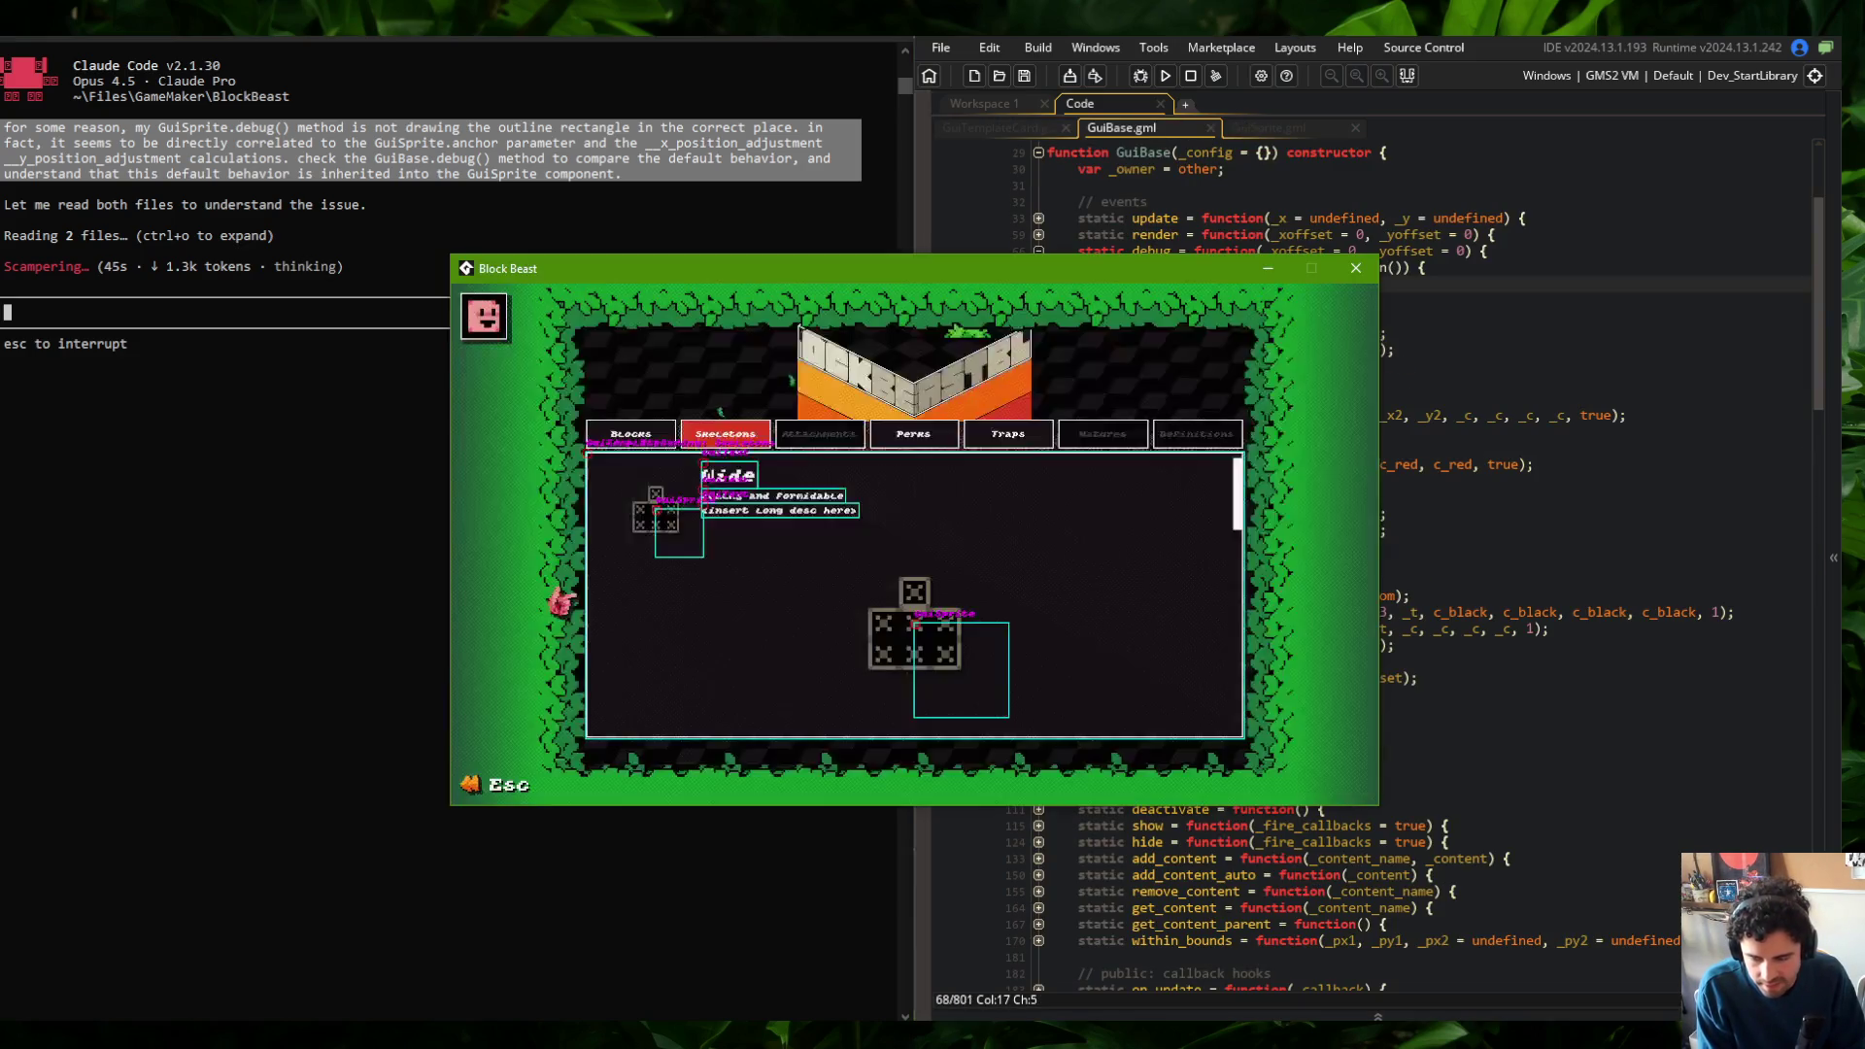
{"action": "left_click", "coordinate": [1587, 318]}
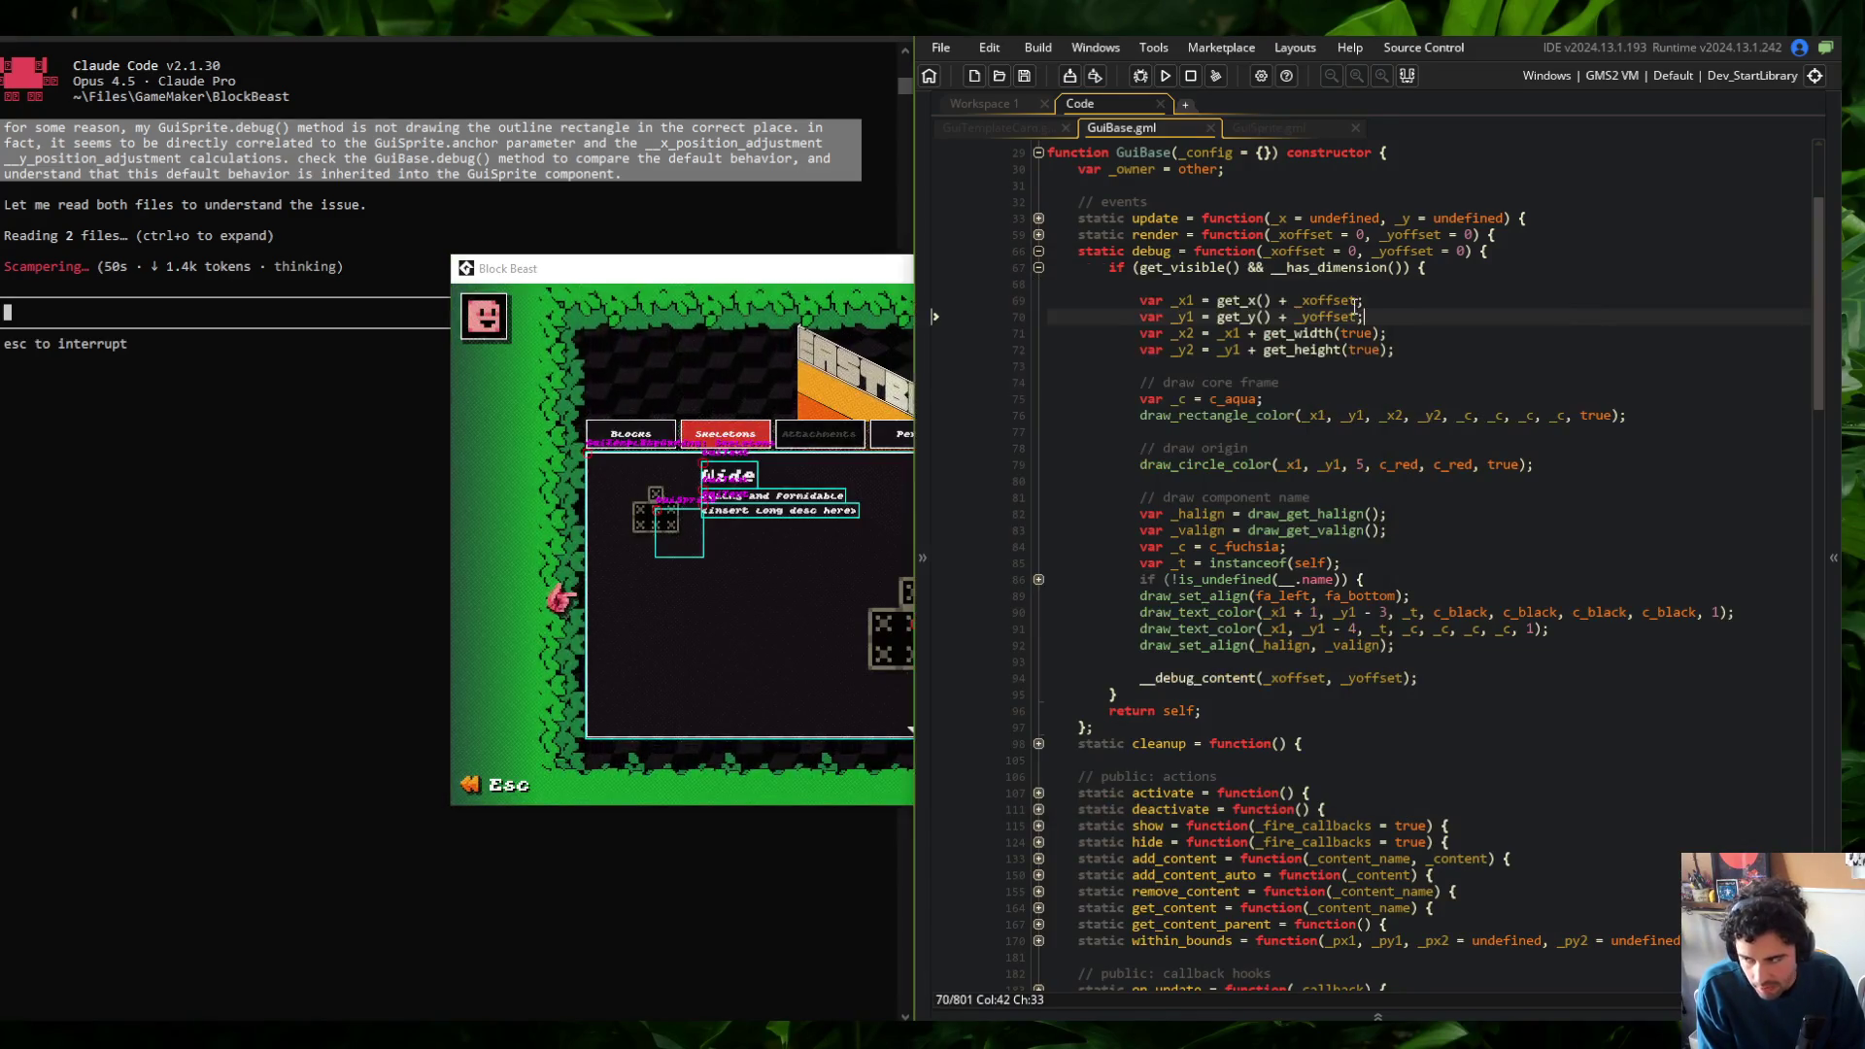
Compare GuiSprite.gml against GuiBase.gml's debug code and fold GuiSprite's render function
{"action": "left_click", "coordinate": [994, 127]}
{"action": "left_click", "coordinate": [1232, 126]}
{"action": "left_click", "coordinate": [1178, 129]}
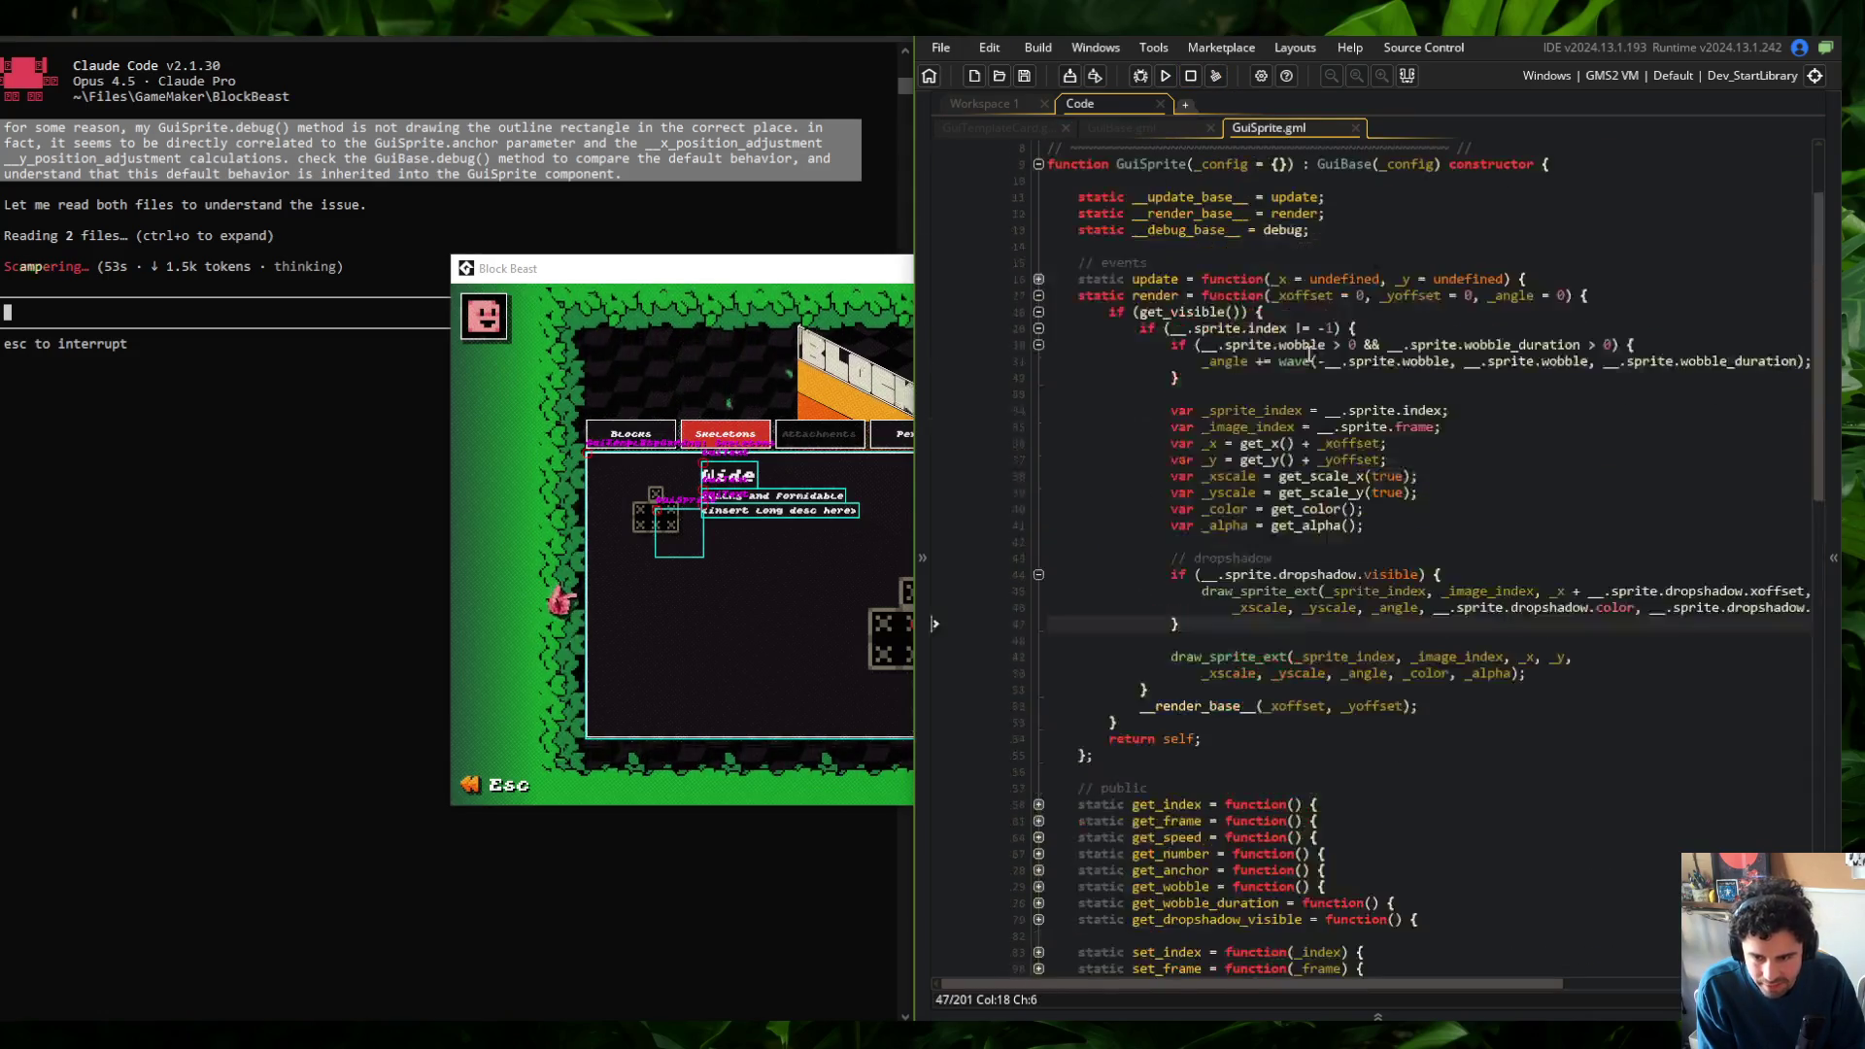
{"action": "left_click", "coordinate": [1268, 128]}
{"action": "scroll", "coordinate": [1033, 419], "scroll_direction": "up", "scroll_amount": 2}
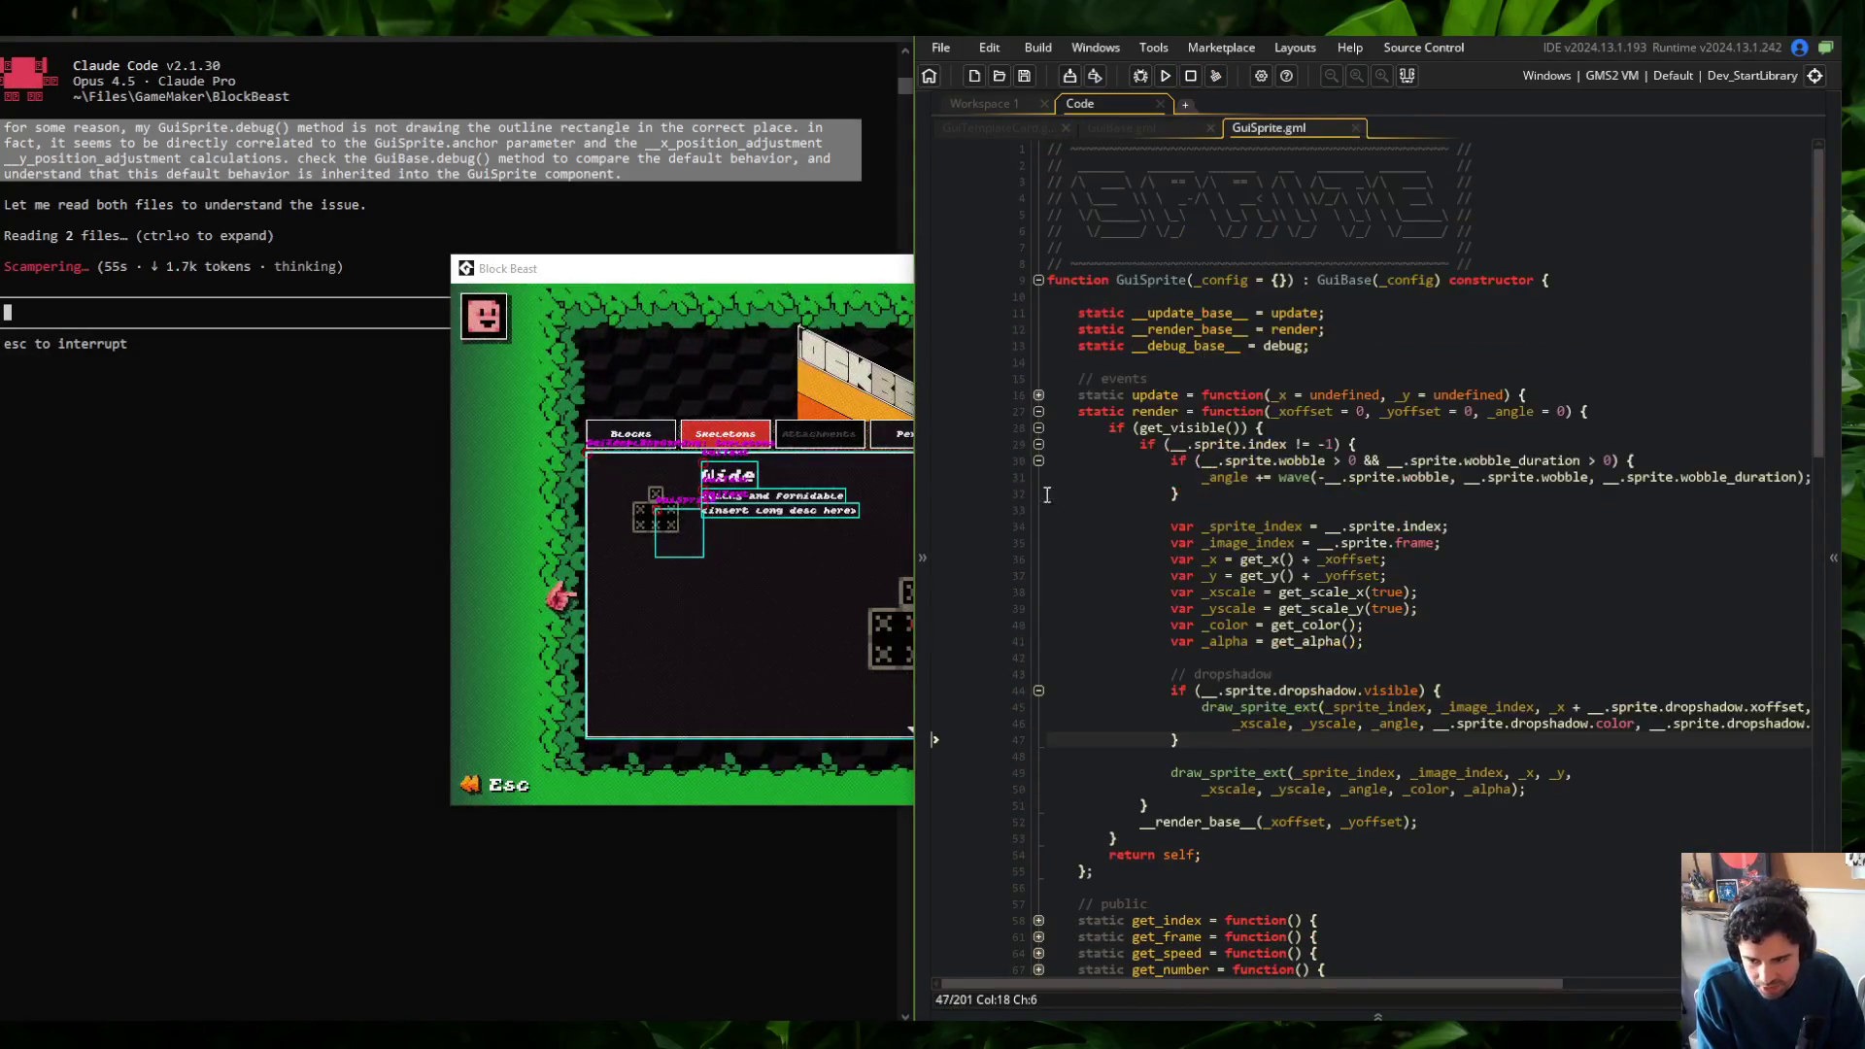
{"action": "left_click", "coordinate": [1038, 411]}
{"action": "scroll", "coordinate": [1166, 389], "scroll_direction": "down", "scroll_amount": 1}
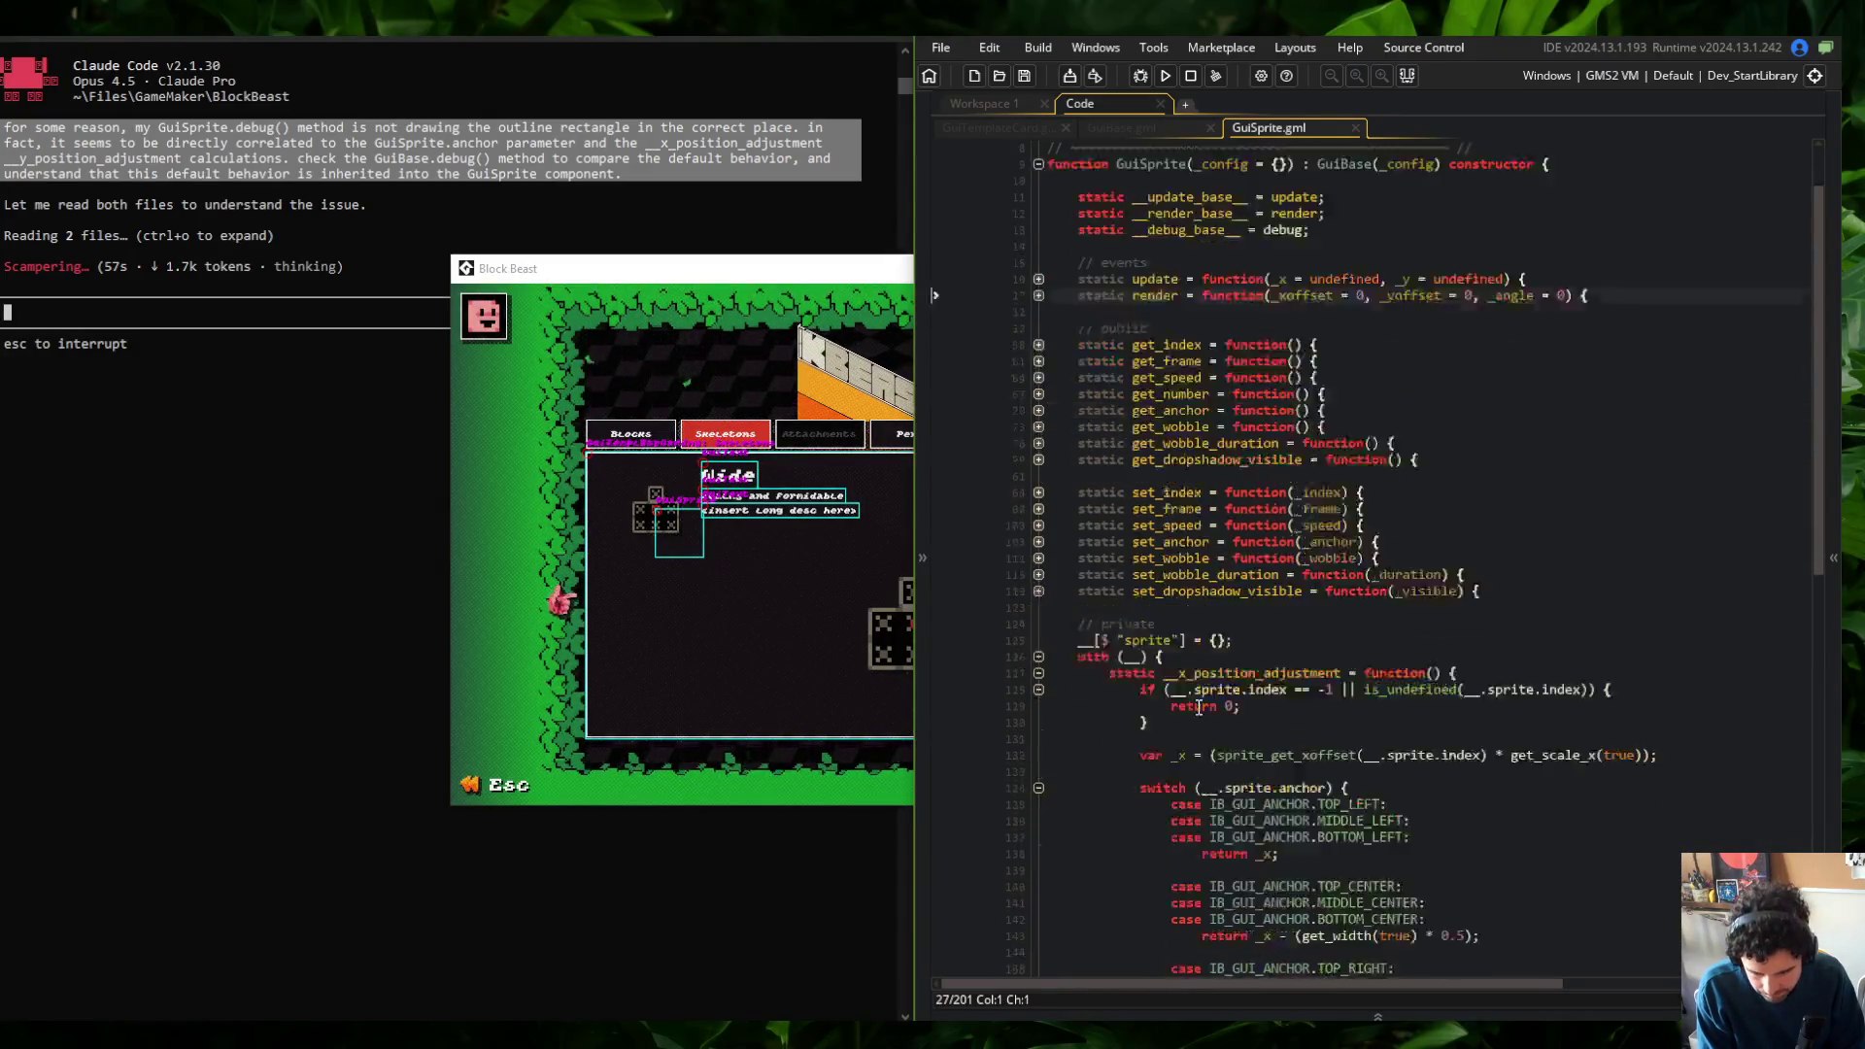
Maximize the GameMaker window, reopen GuiSprite.gml, and add a new line below render()
{"action": "mouse_move", "coordinate": [1323, 41]}
{"action": "left_mouse_down"}
{"action": "mouse_move", "coordinate": [1059, 89]}
{"action": "mouse_move", "coordinate": [562, 97]}
{"action": "mouse_move", "coordinate": [619, 31]}
{"action": "left_mouse_up"}
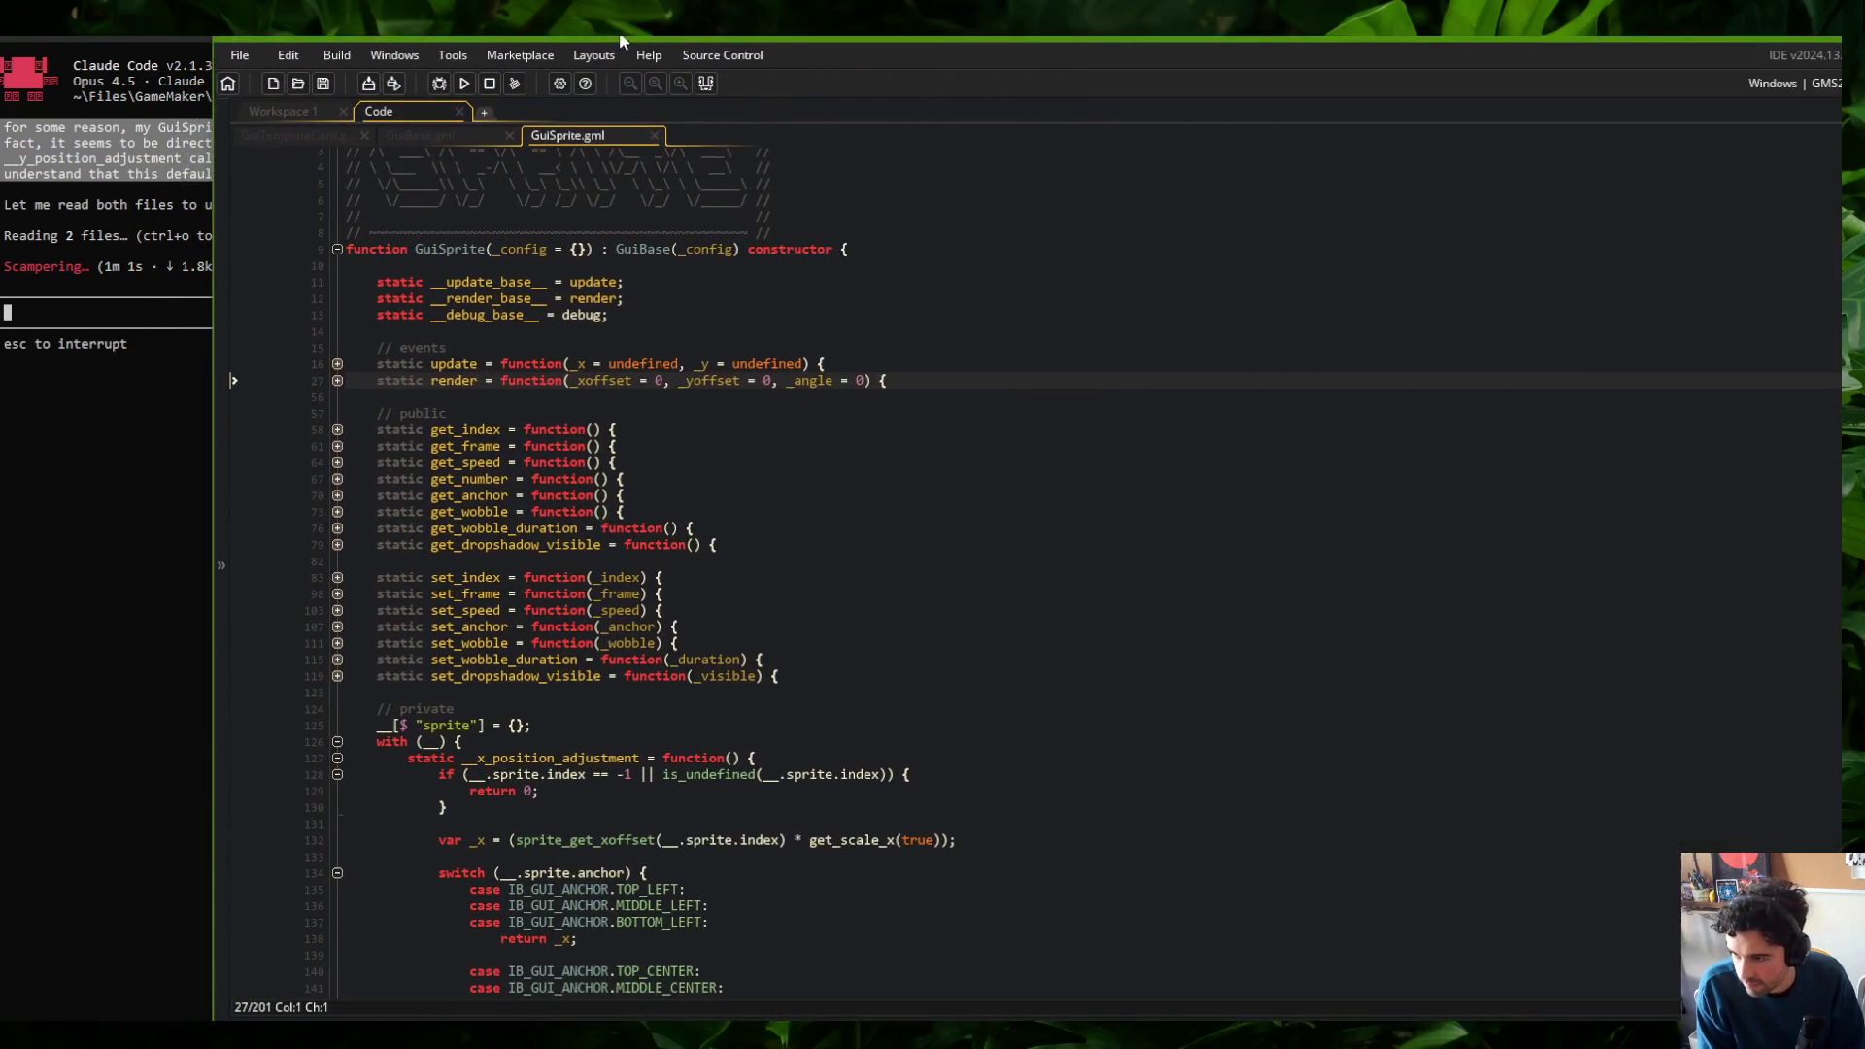
{"action": "left_click", "coordinate": [475, 124]}
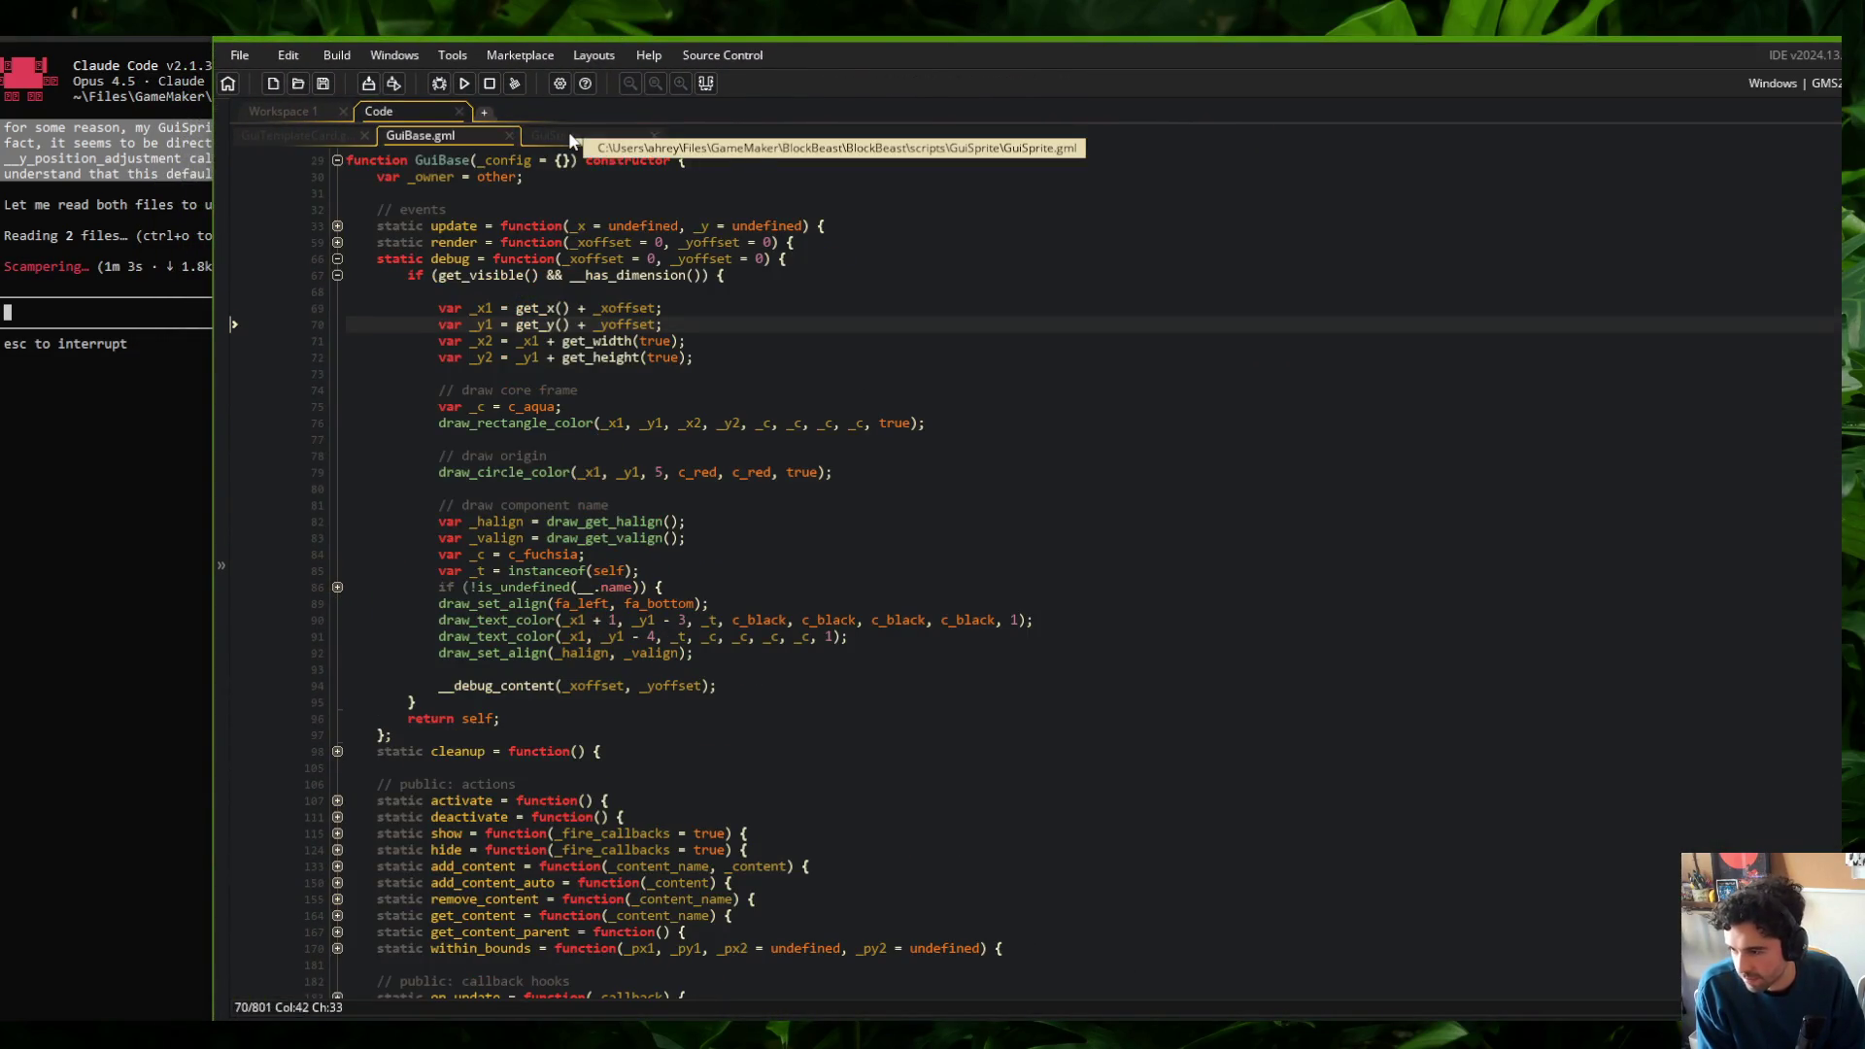
{"action": "left_click", "coordinate": [569, 134]}
{"action": "left_click", "coordinate": [881, 449]}
{"action": "left_click", "coordinate": [910, 419]}
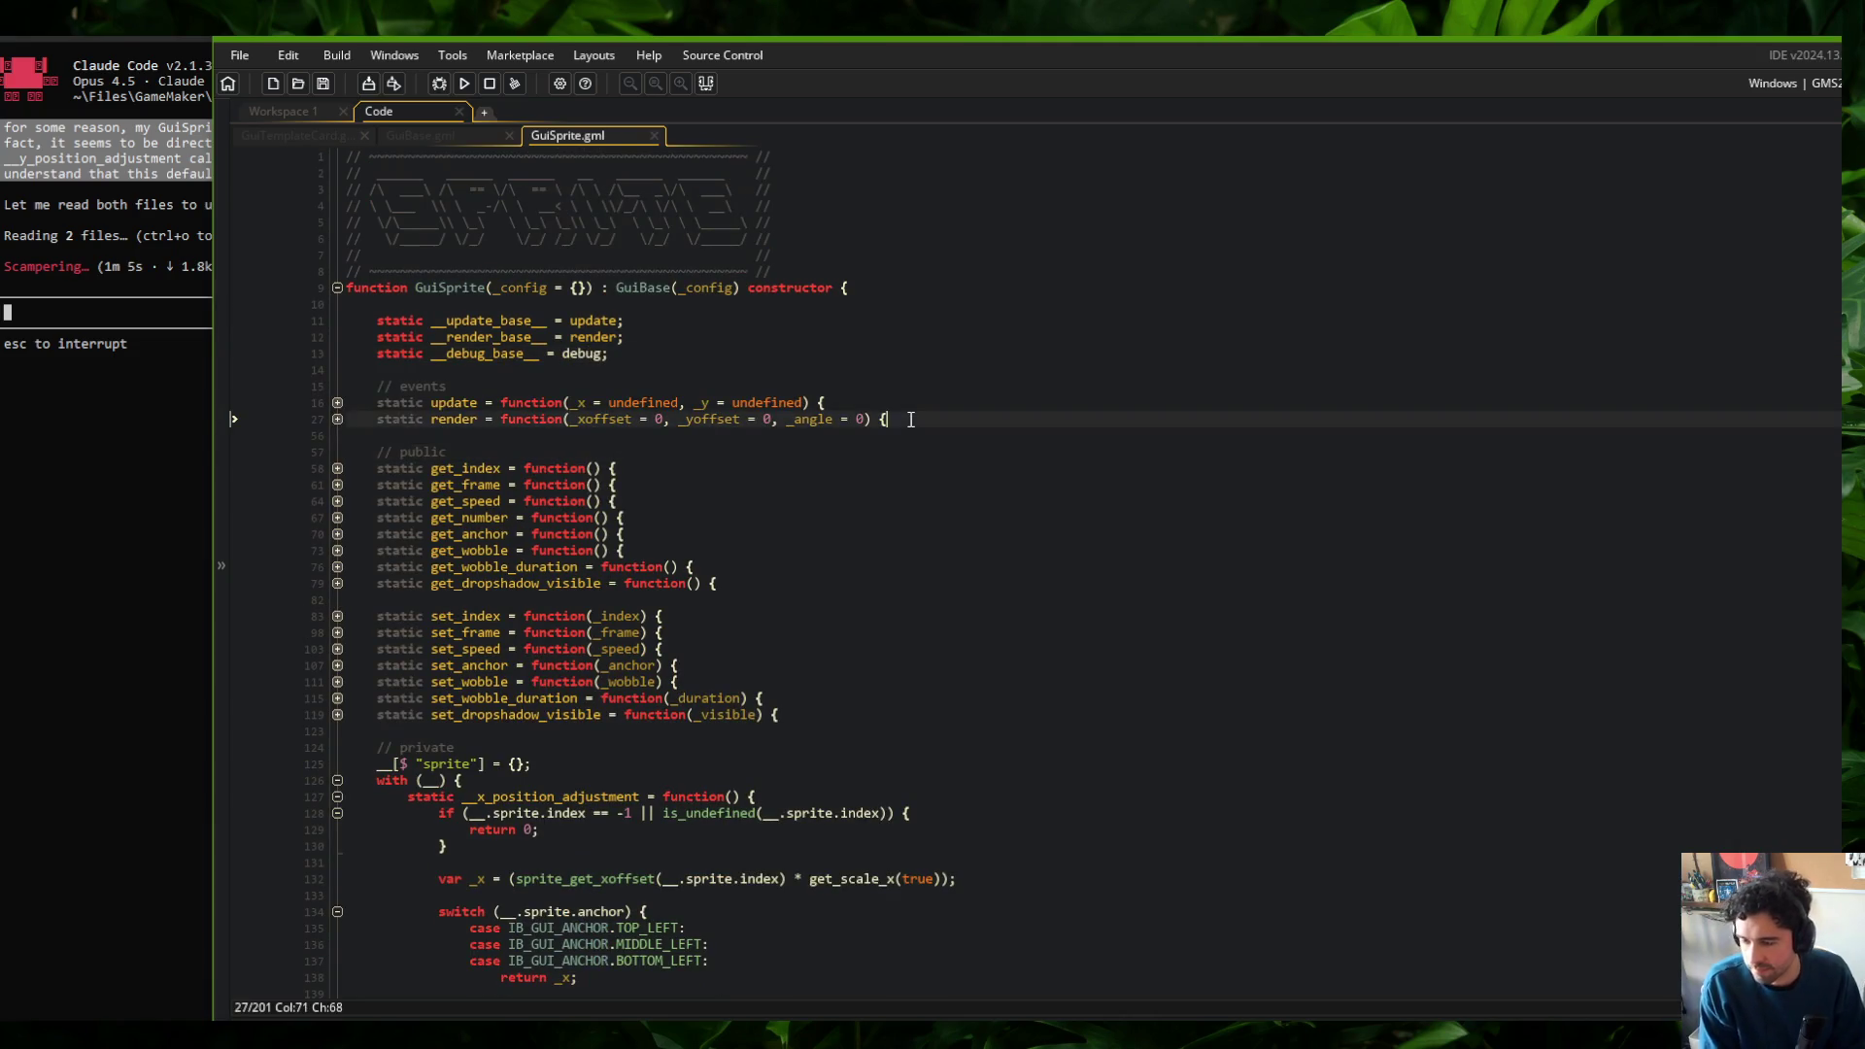
{"action": "key", "text": "Return"}
Add a static debug(_xoffset = 0, _yoffset = 0) override that returns self when not visible
{"action": "type", "text": "static"}
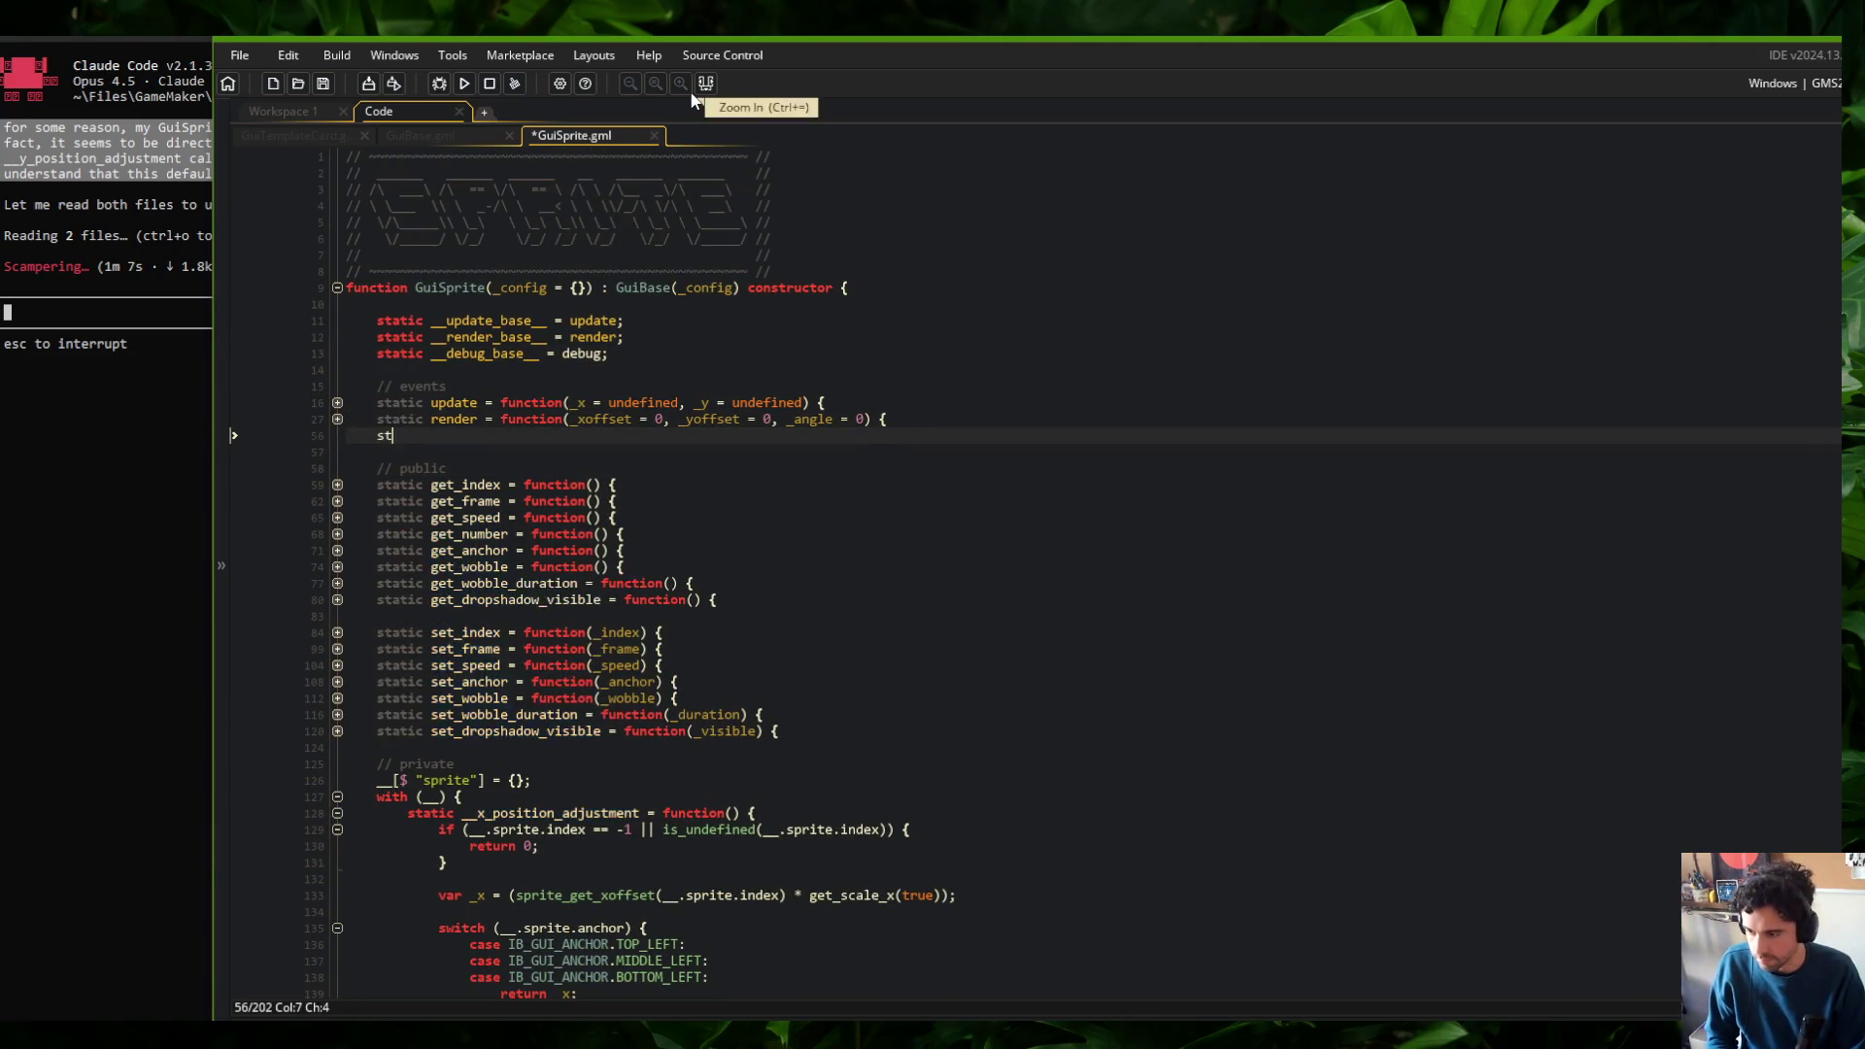
{"action": "key", "text": "BackSpace"}
{"action": "key", "text": "BackSpace"}
{"action": "type", "text": "de"}
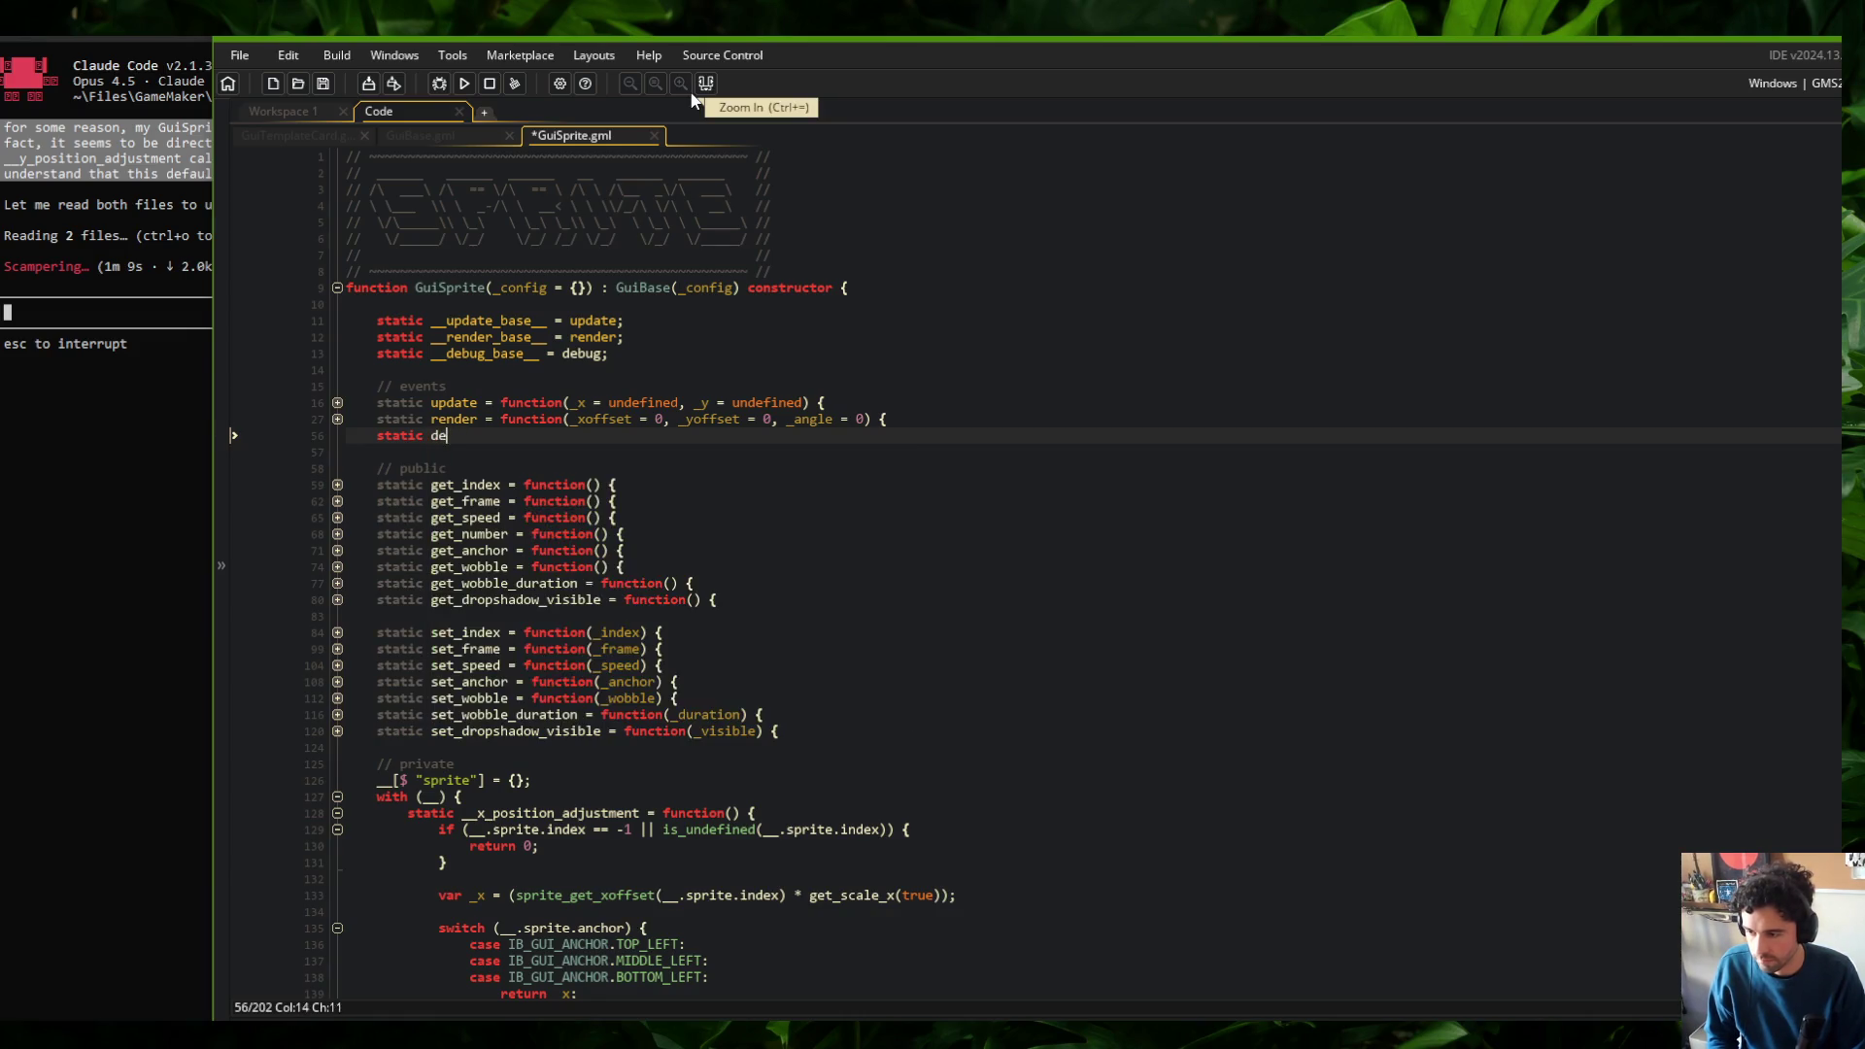
{"action": "type", "text": "bug = function(_xof"}
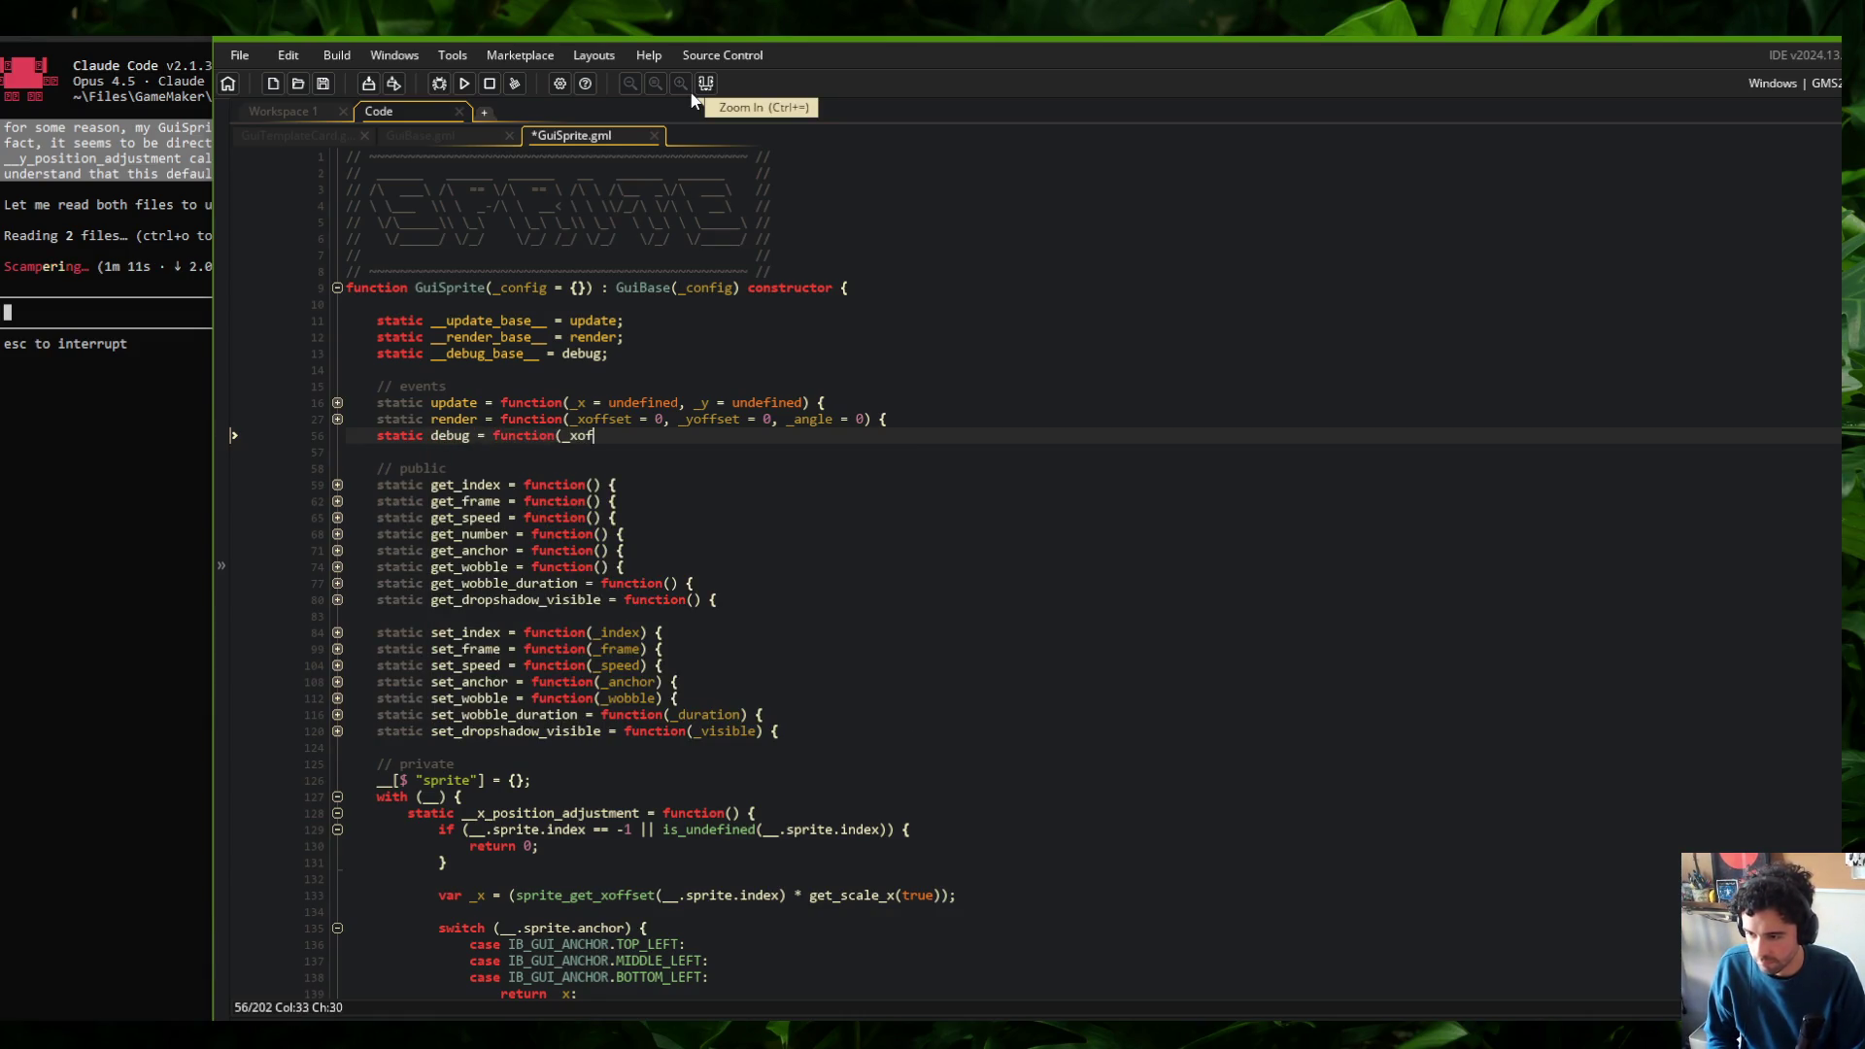
{"action": "type", "text": "fset = 0, _yoffset = 0) "}
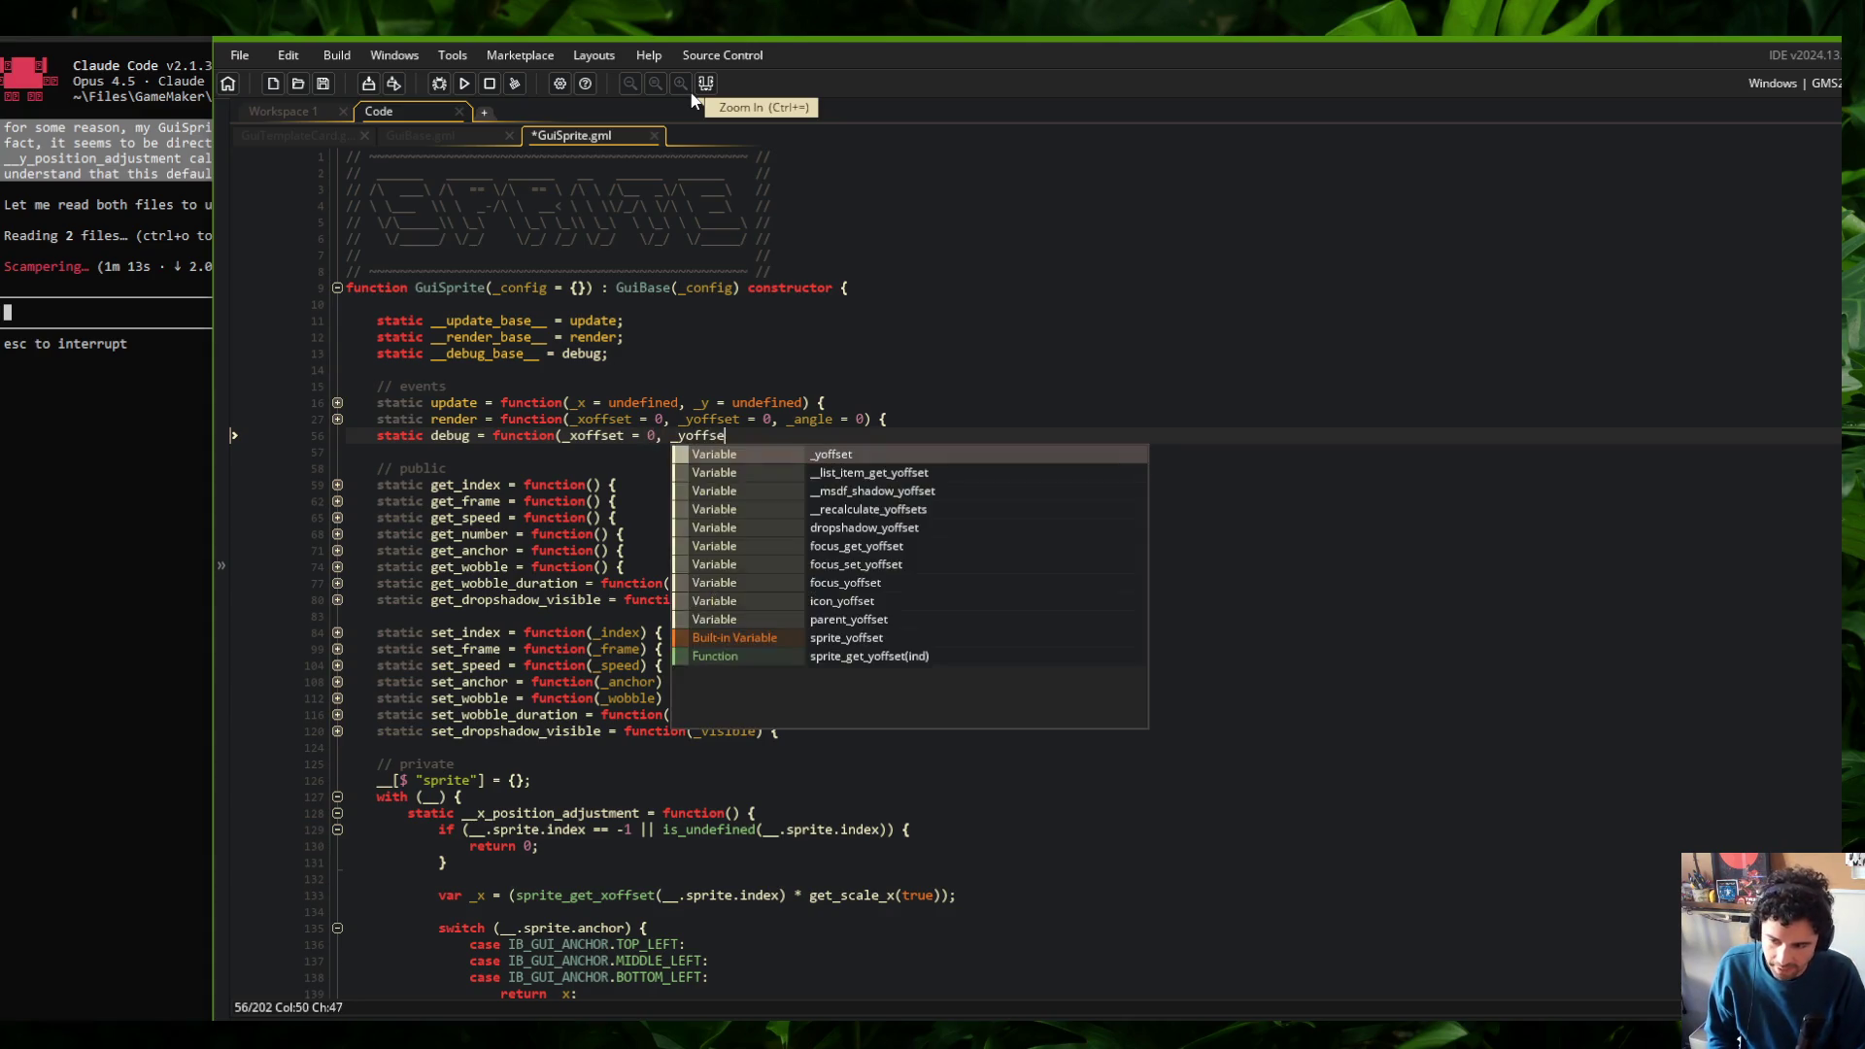
{"action": "type", "text": "{"}
{"action": "key", "text": "Return"}
{"action": "key", "text": "Up"}
{"action": "type", "text": "et_visible()) {"}
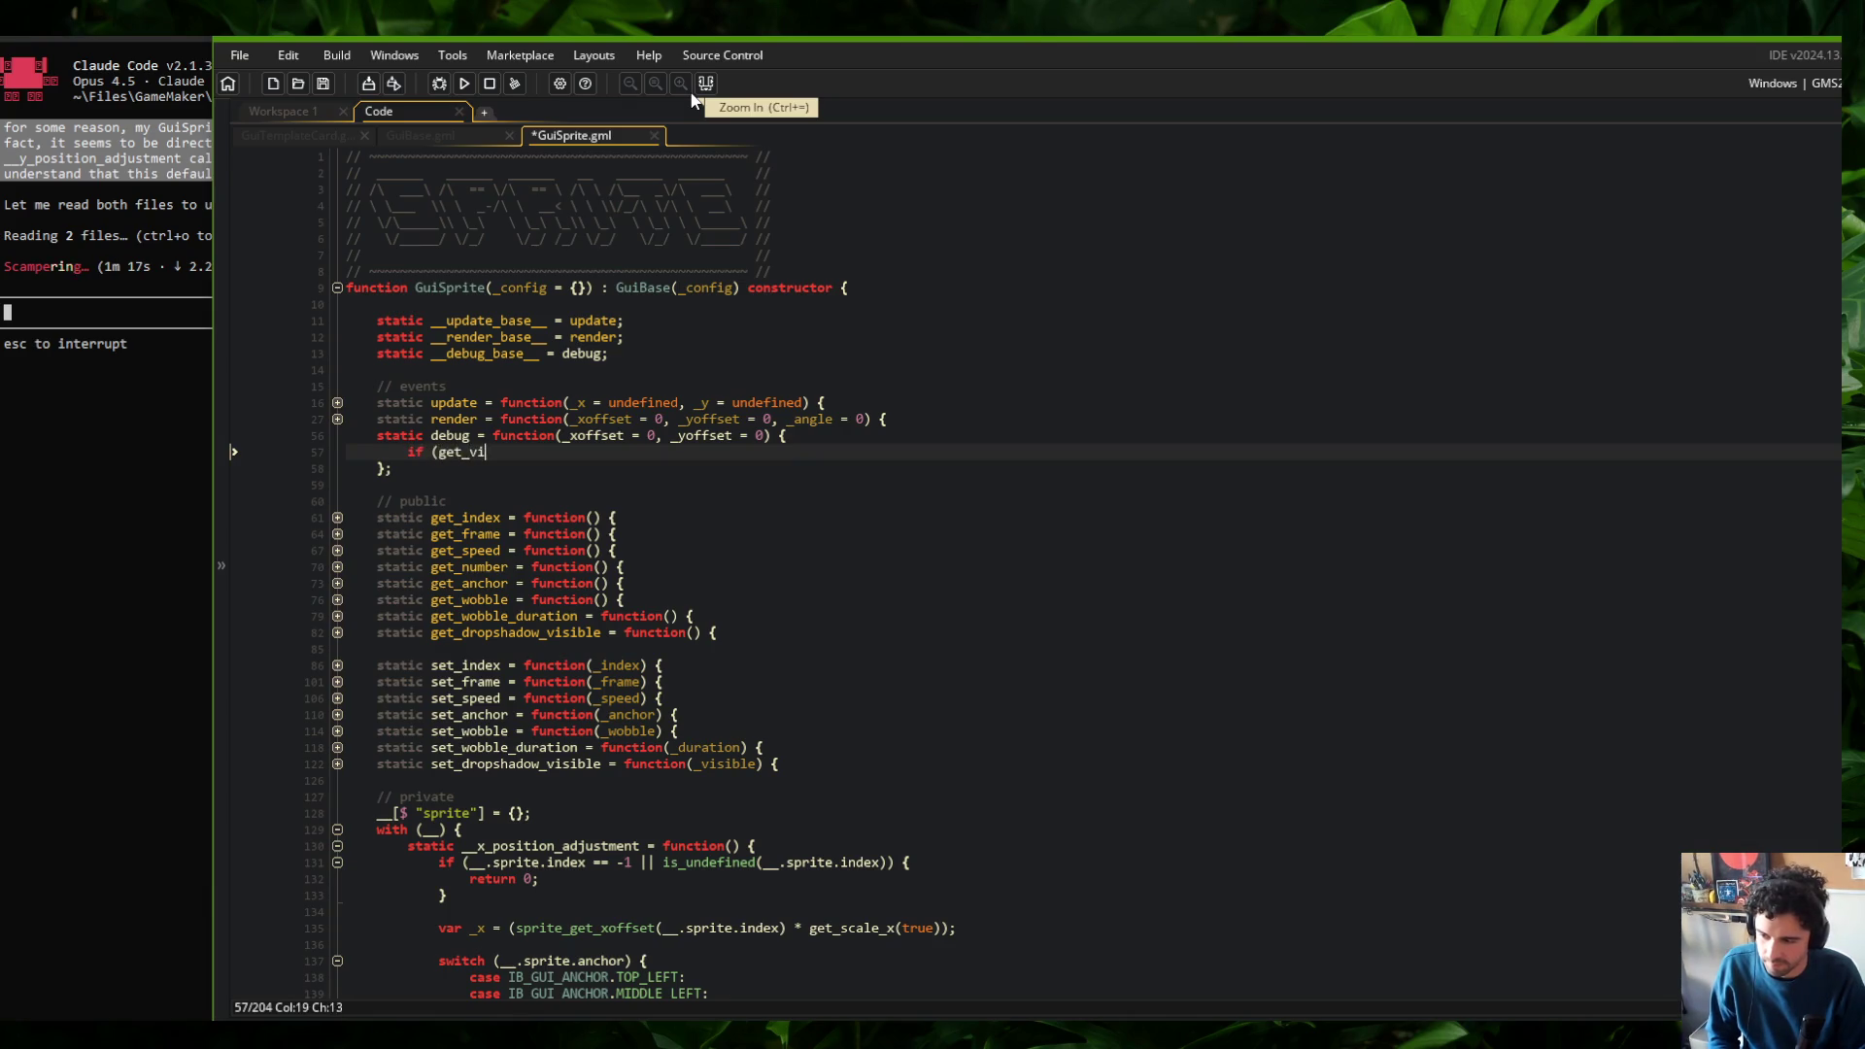
{"action": "key", "text": "Return"}
{"action": "key", "text": "Return"}
{"action": "type", "text": "return self;"}
{"action": "key", "text": "ctrl+s"}
{"action": "key", "text": "Up"}
{"action": "key", "text": "Up"}
Call __debug_base__ with _xoffset inside the override and open a blank line above it
{"action": "type", "text": "__debug_base("}
{"action": "key", "text": "BackSpace"}
{"action": "type", "text": "__(_xoffset,"}
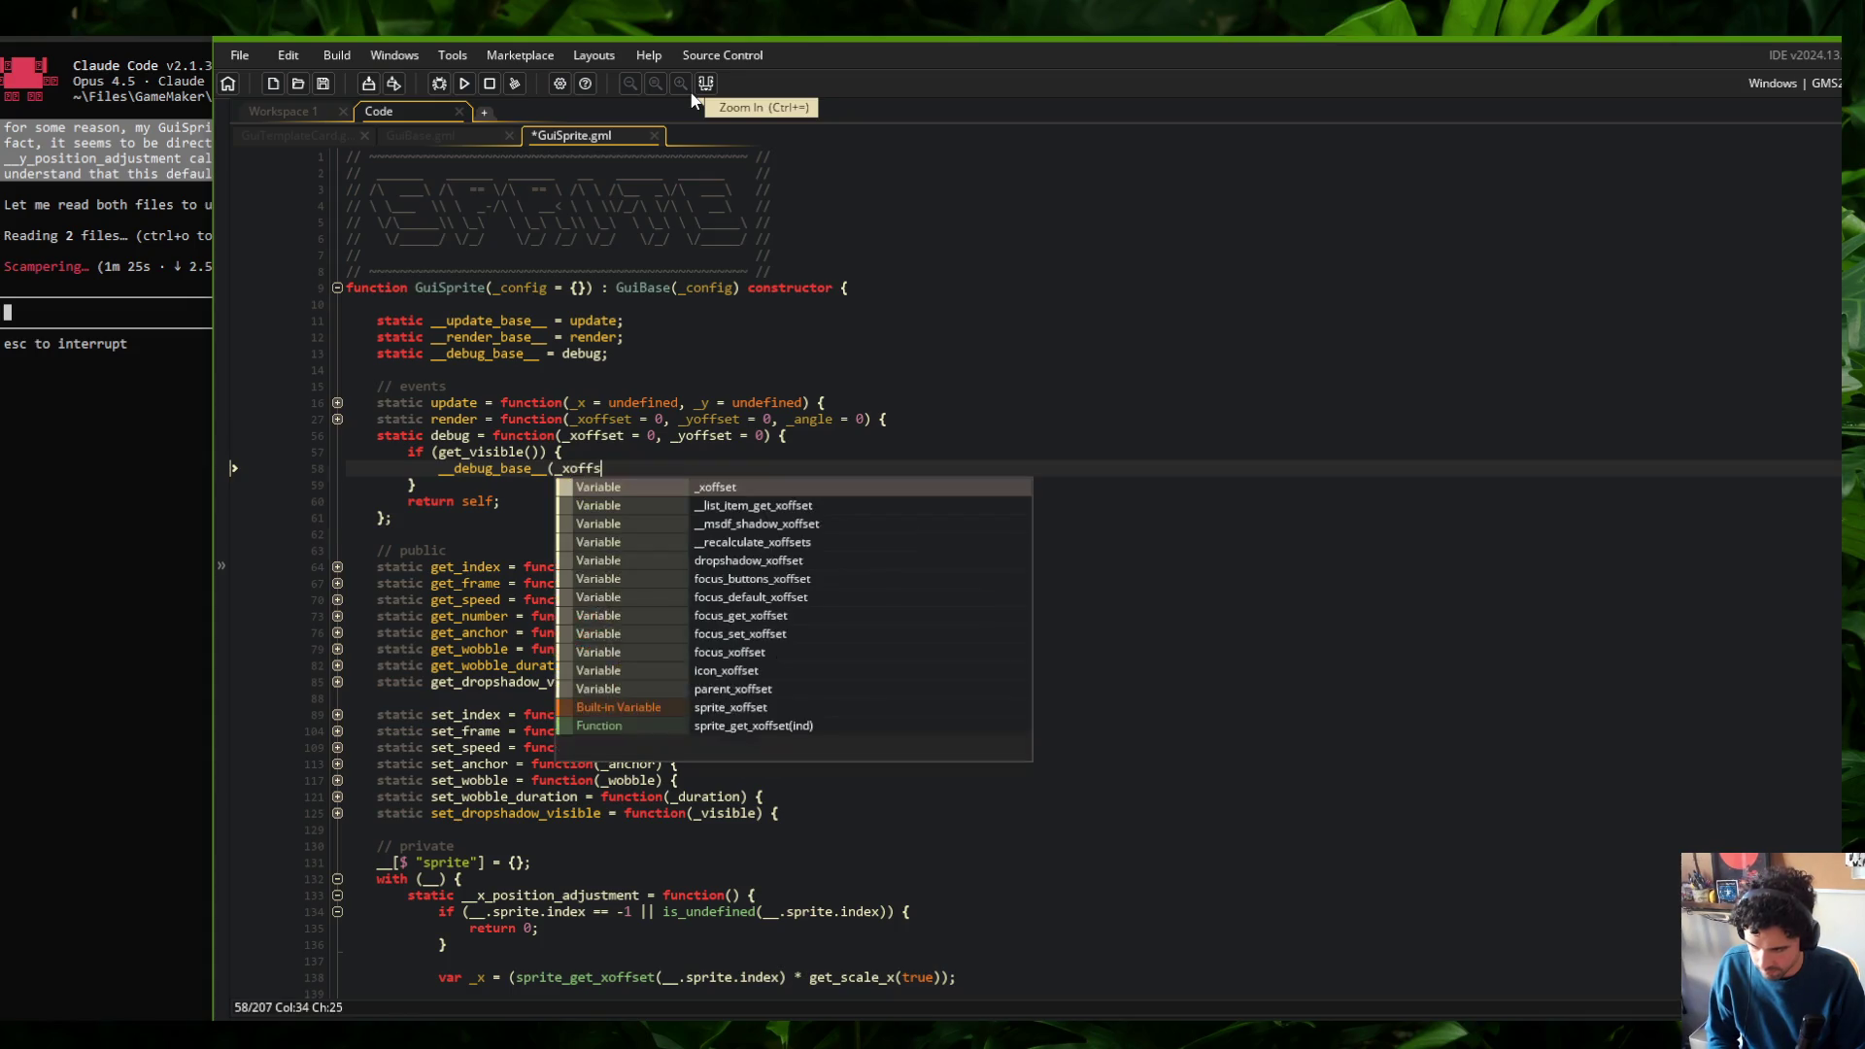
{"action": "key", "text": "Home"}
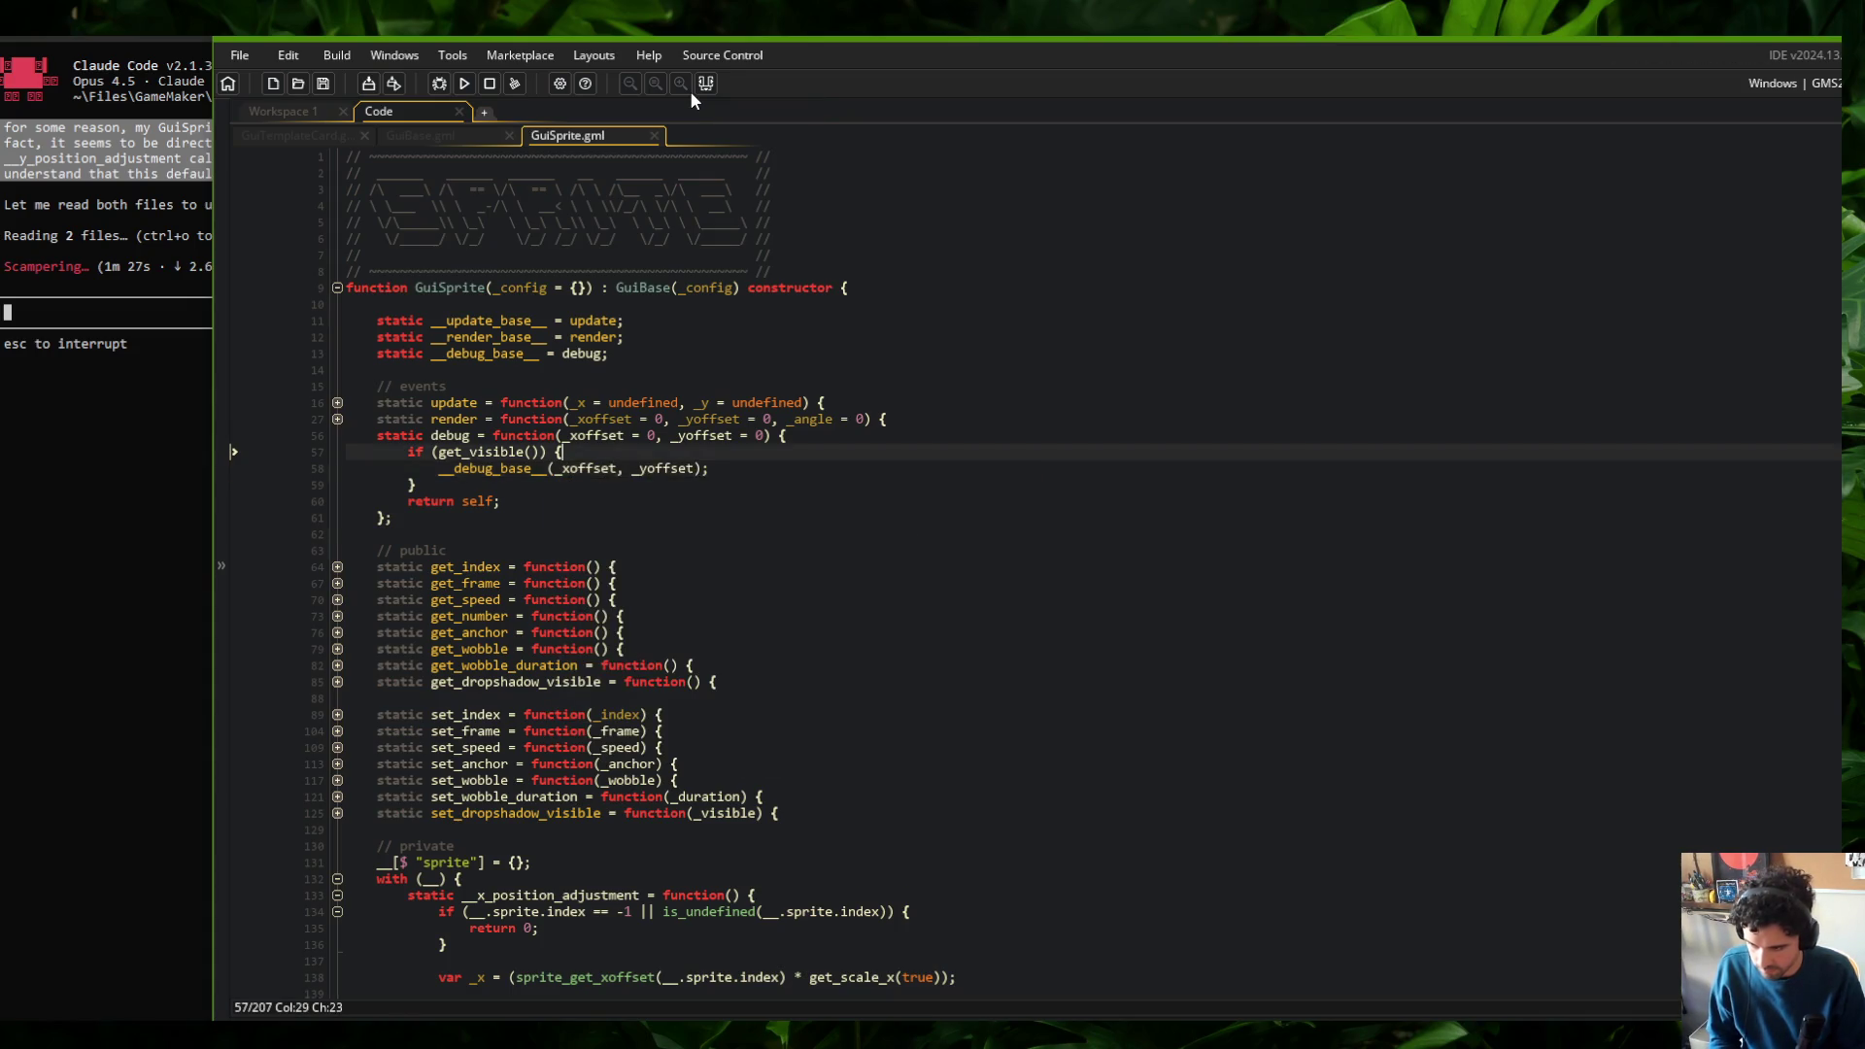
{"action": "key", "text": "Return"}
{"action": "key", "text": "Up"}
Add the scaled sprite x/y origin offsets to _xoffset and _yoffset, save, and narrow the IDE
{"action": "type", "text": "_xoffset"}
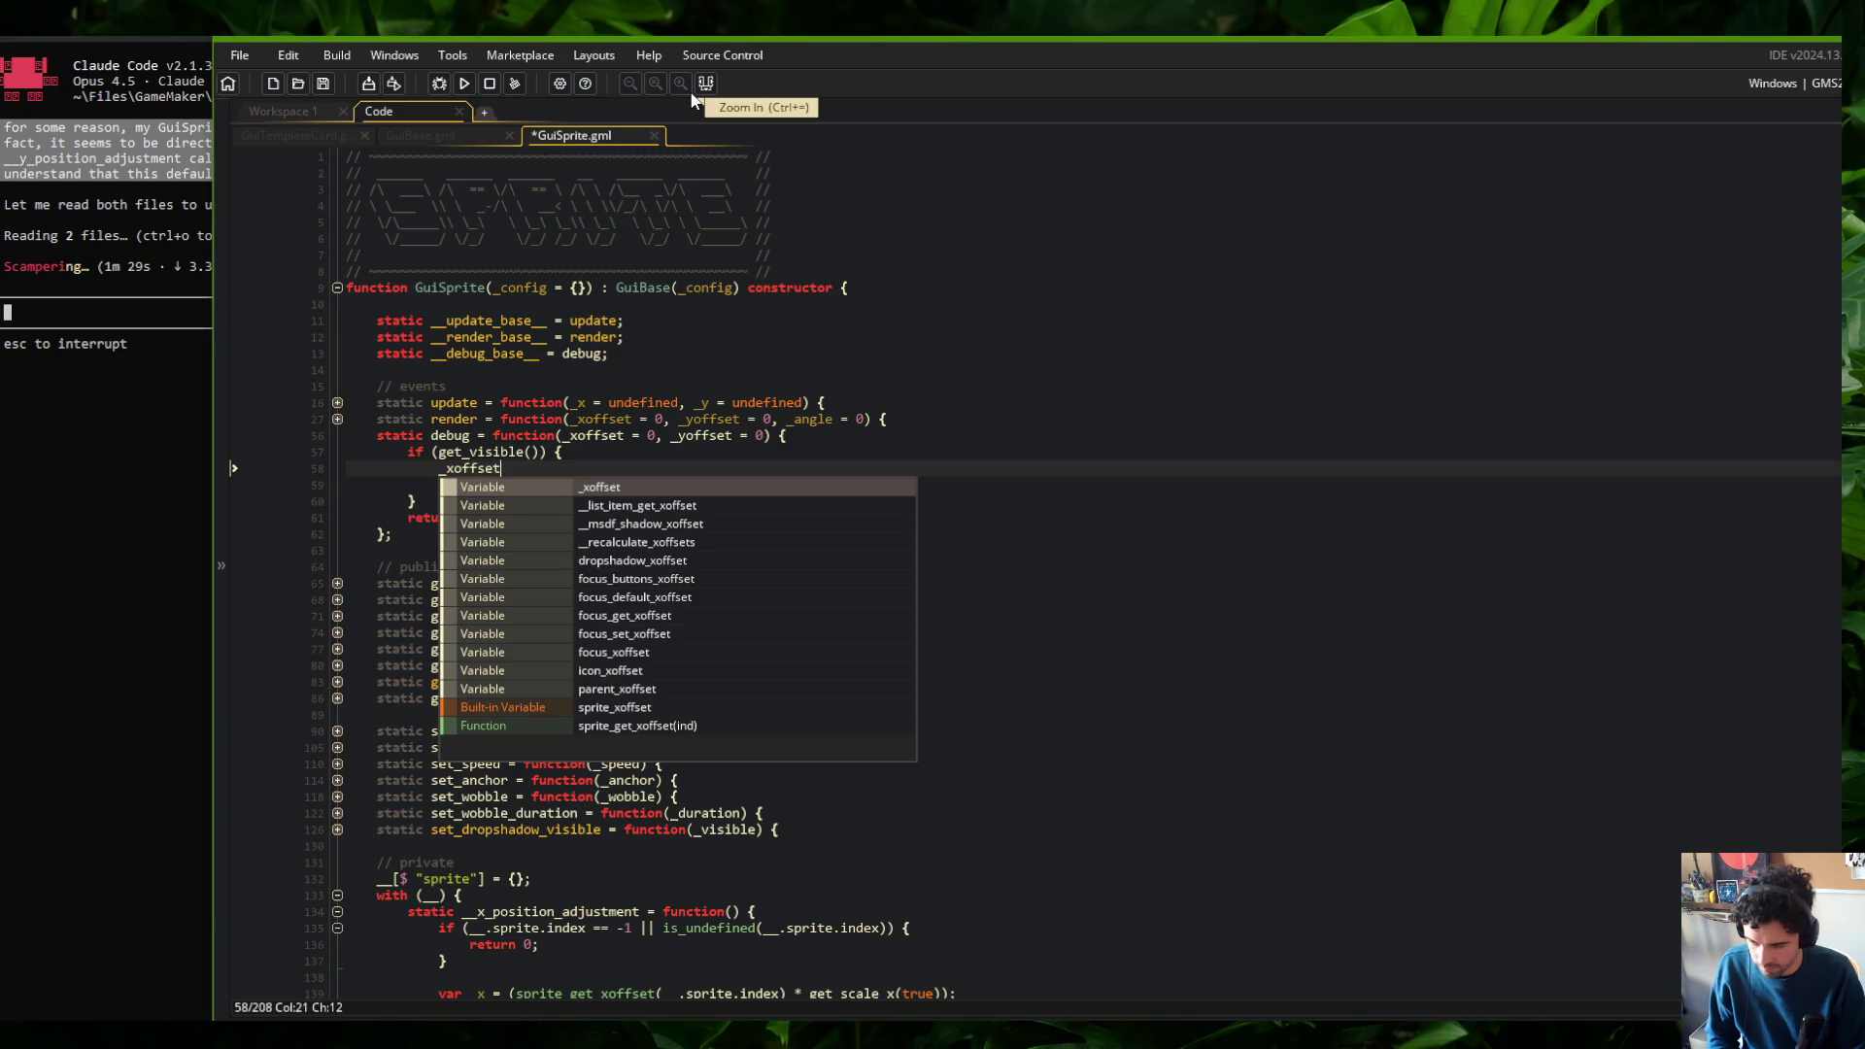
{"action": "type", "text": " += sprite_get_xo"}
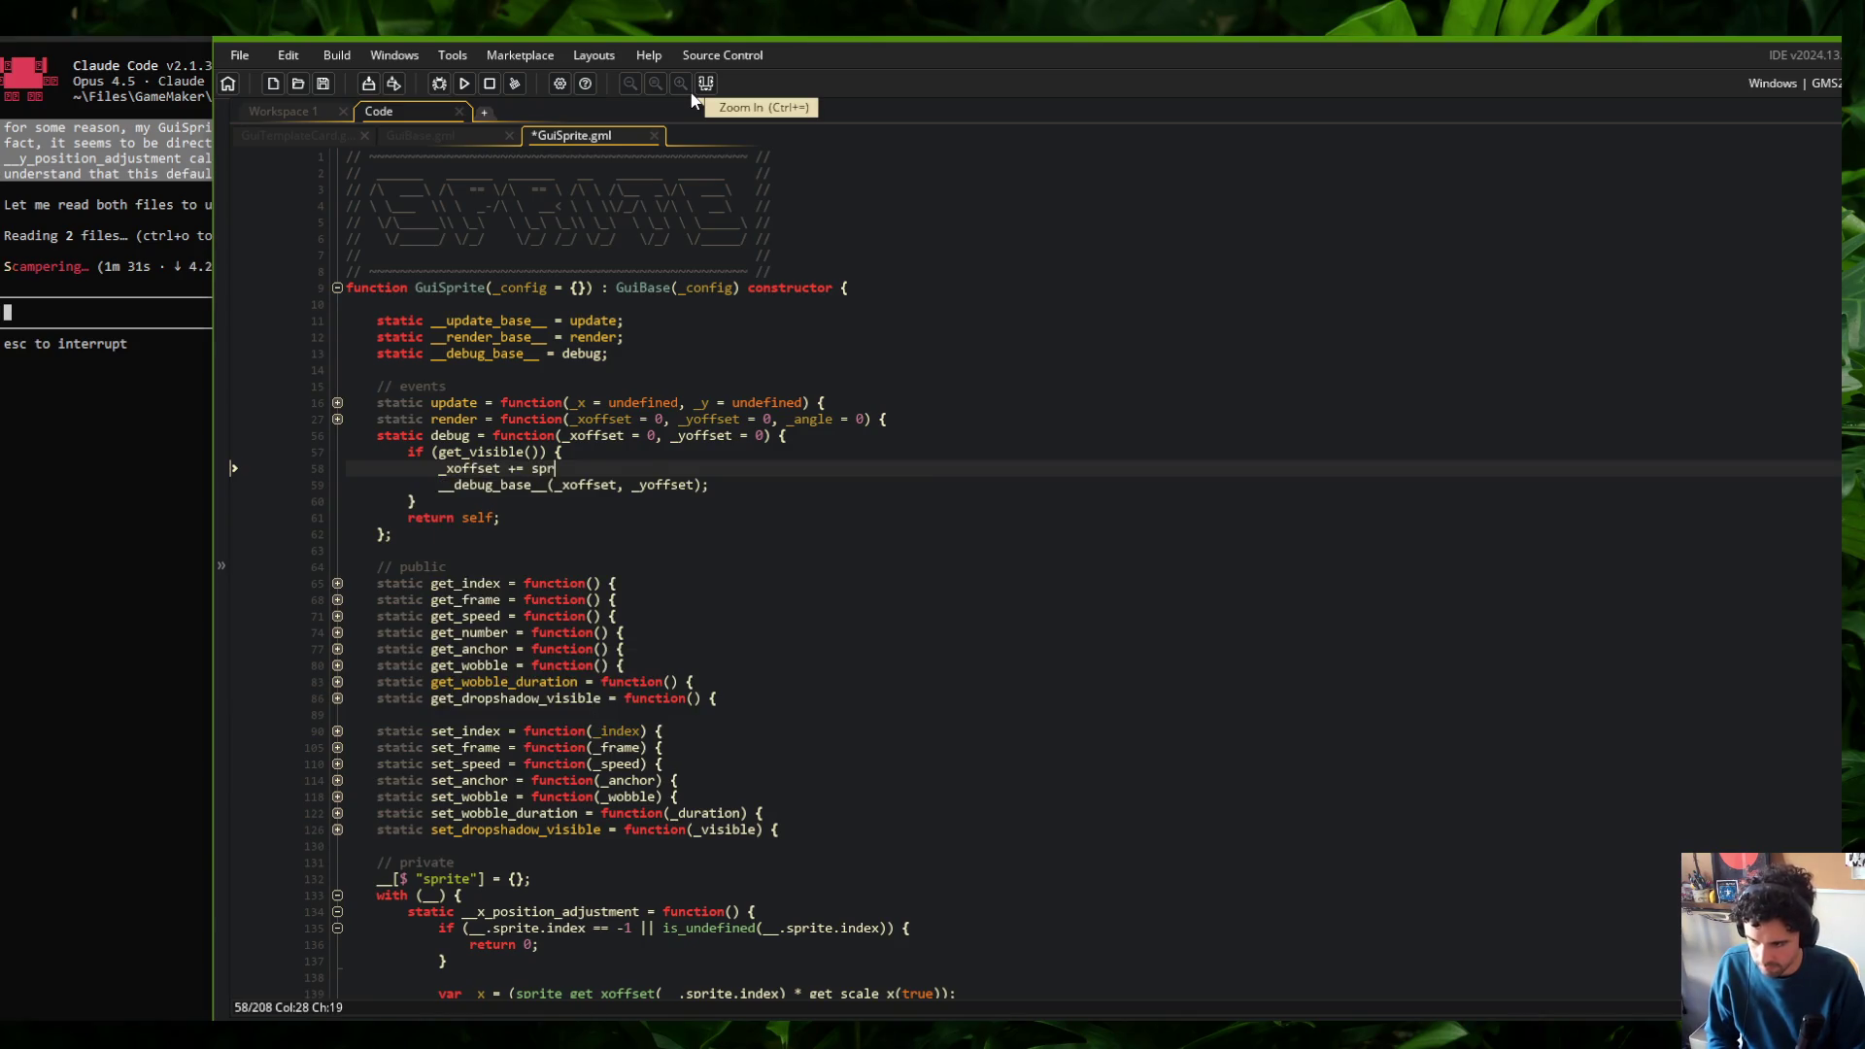
{"action": "type", "text": "ffset(__"}
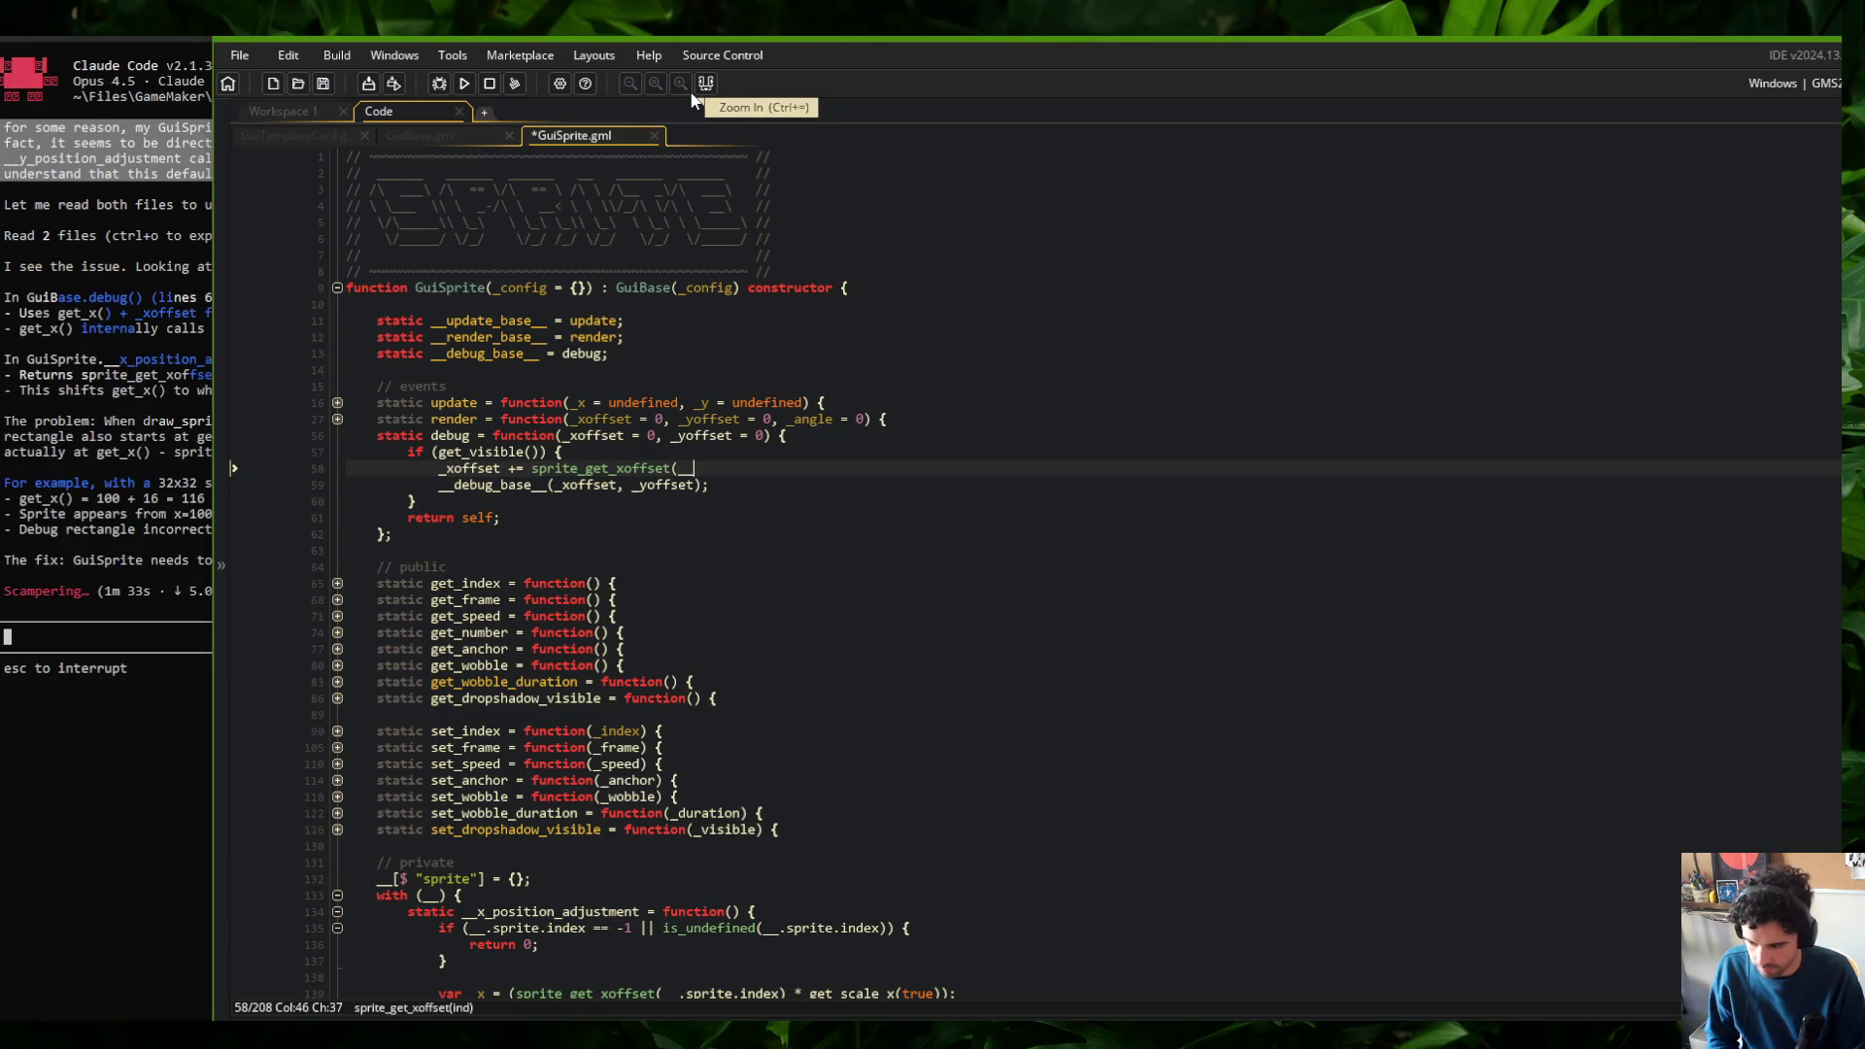
{"action": "type", "text": ".sprite.index) * __."}
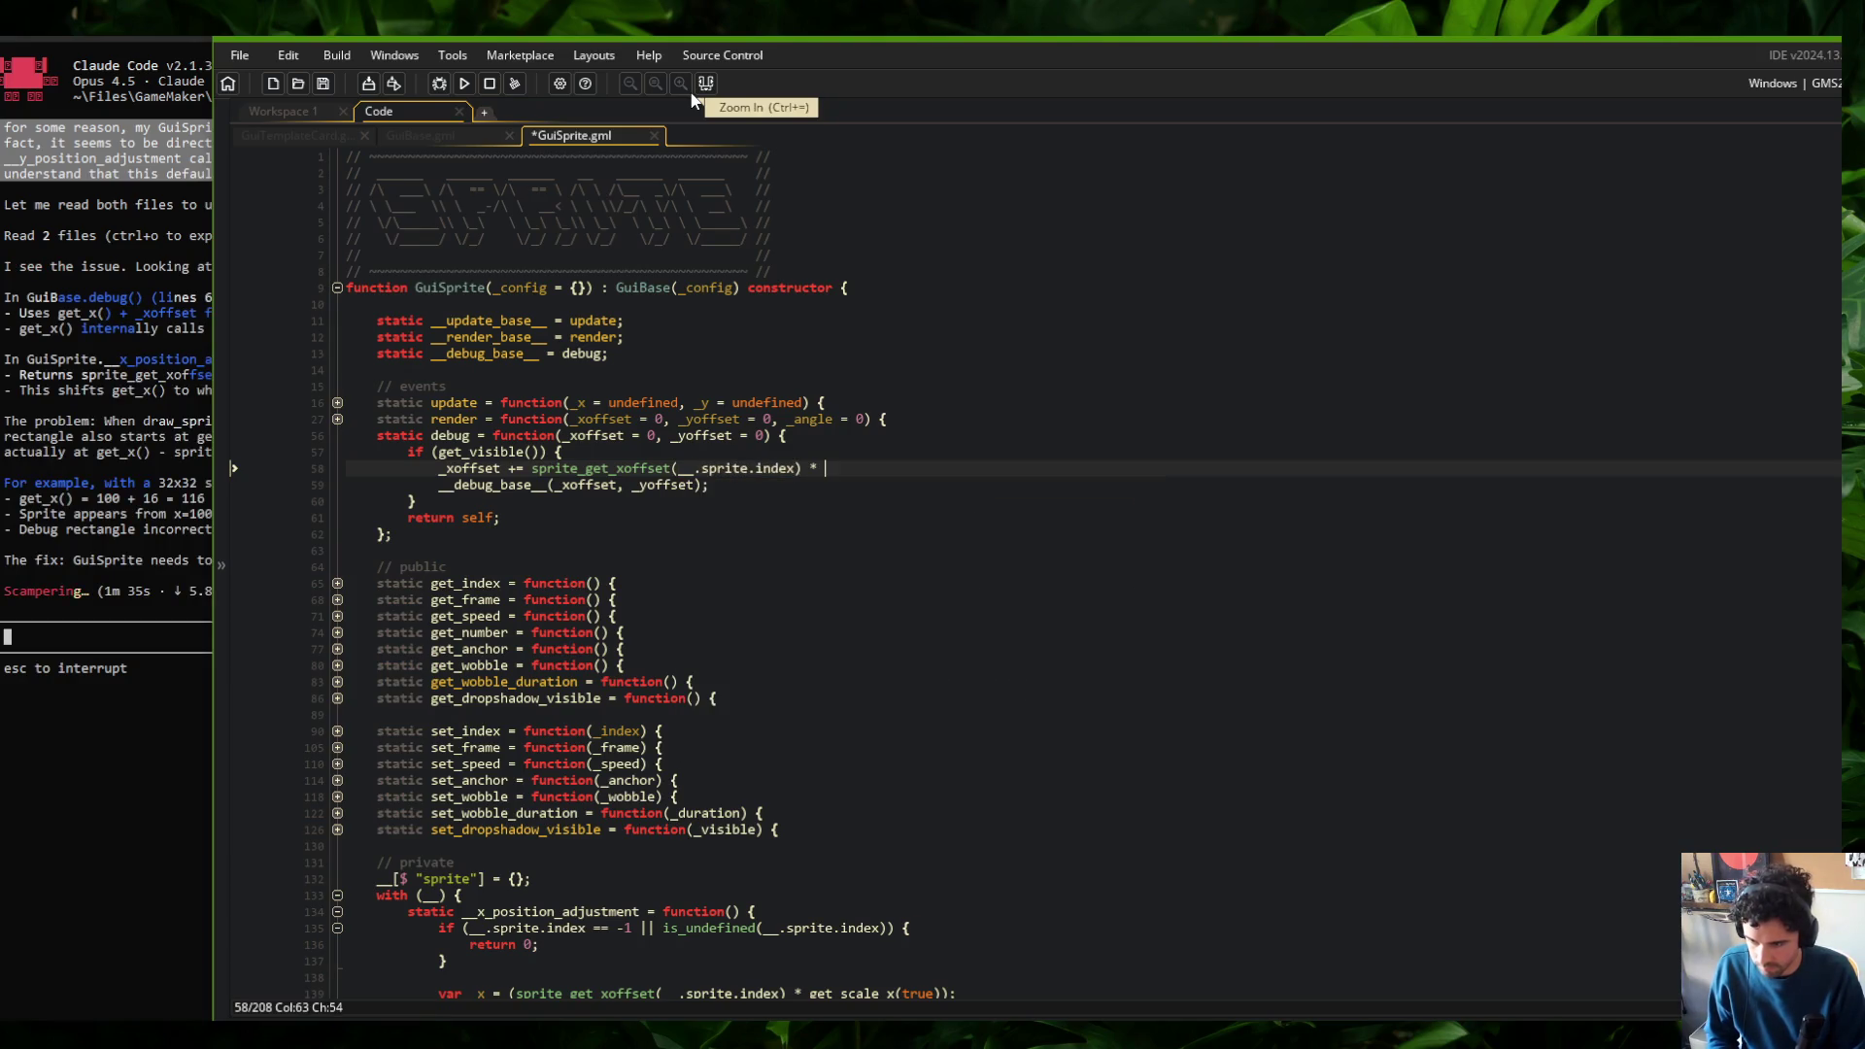
{"action": "key", "text": "BackSpace"}
{"action": "key", "text": "BackSpace"}
{"action": "key", "text": "BackSpace"}
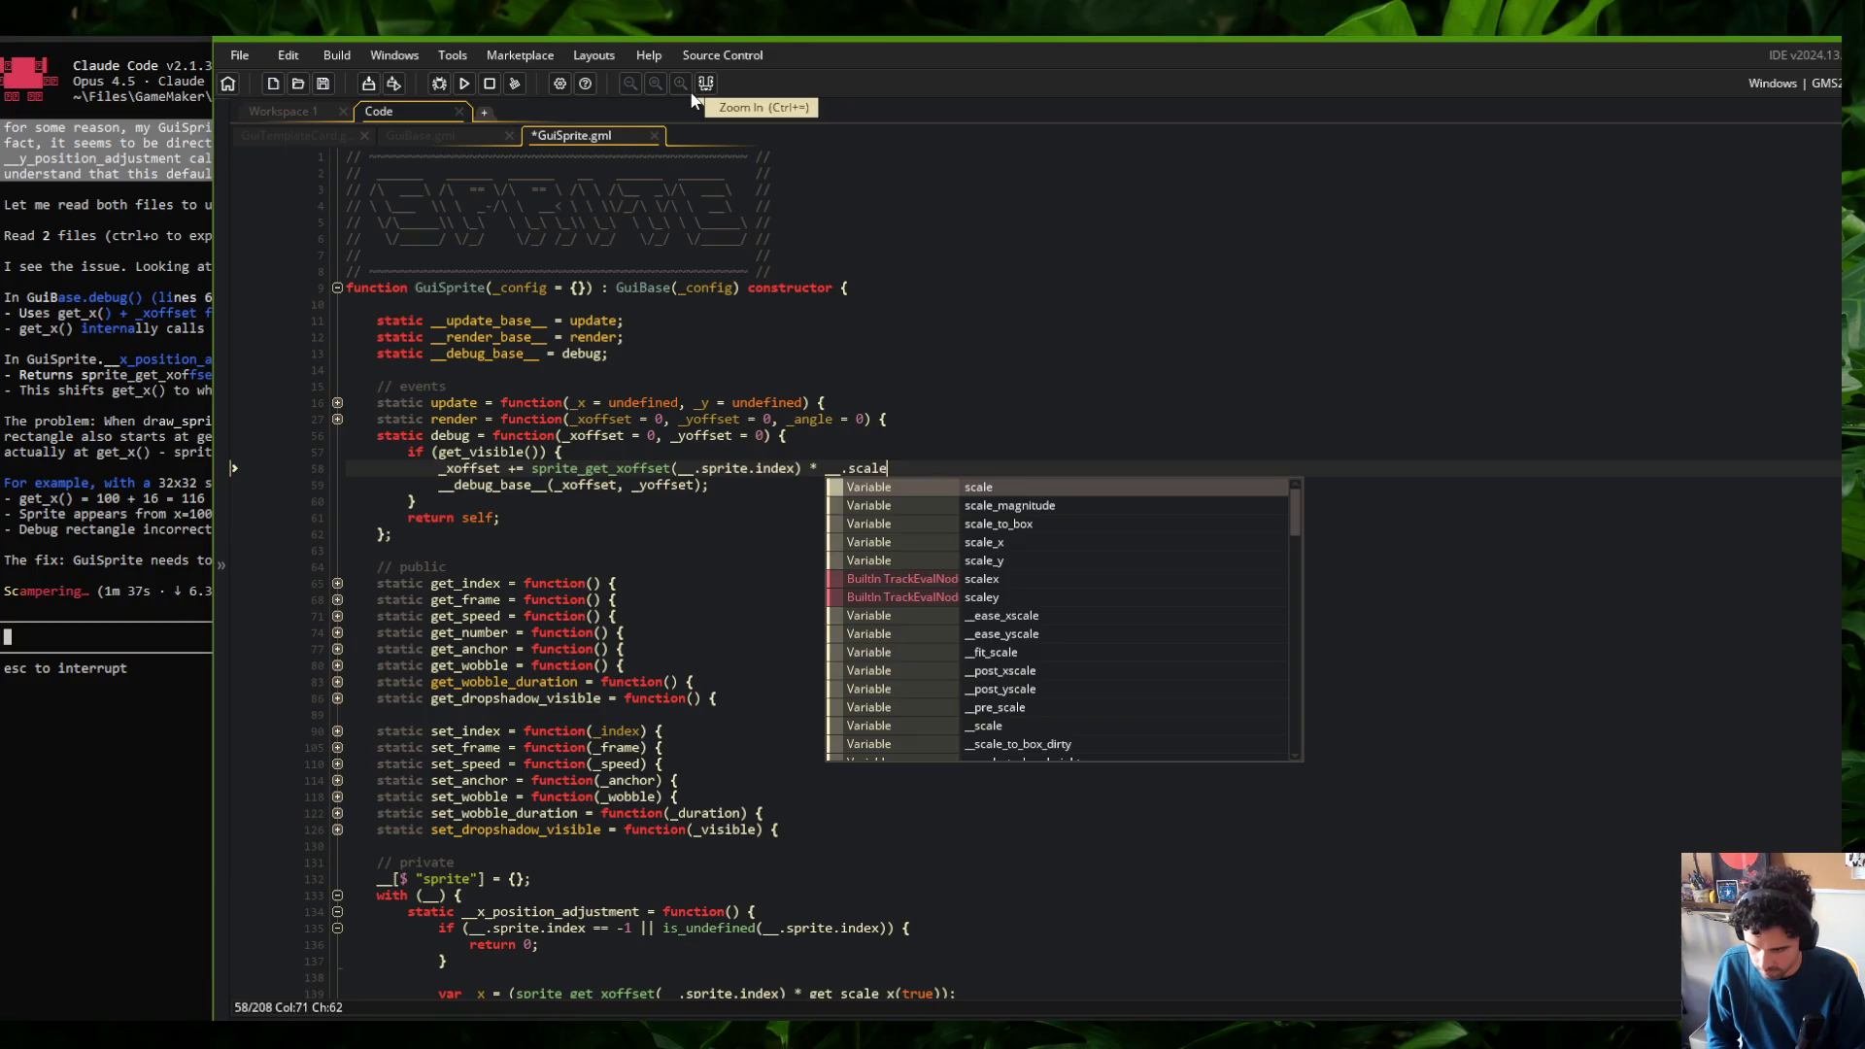
{"action": "type", "text": "get_scale_x"}
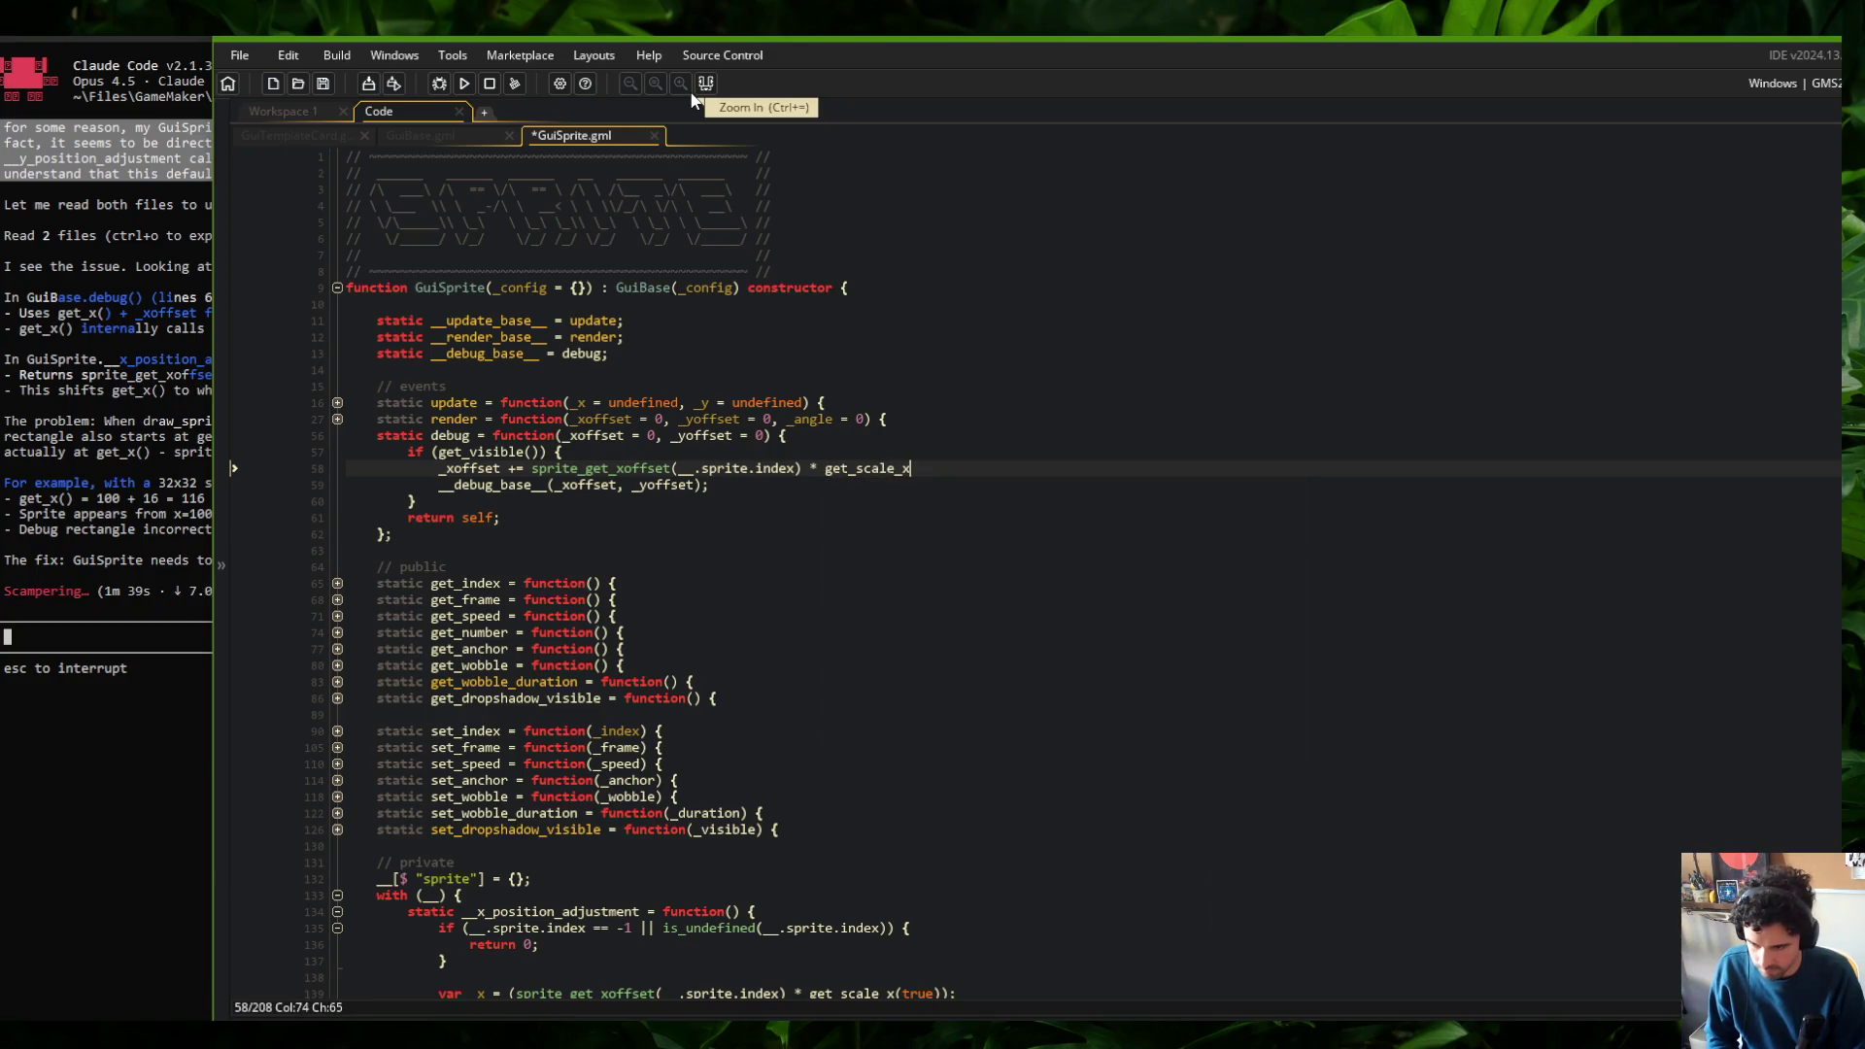
{"action": "type", "text": "(true);"}
{"action": "key", "text": "Return"}
{"action": "type", "text": "_yoffset +"}
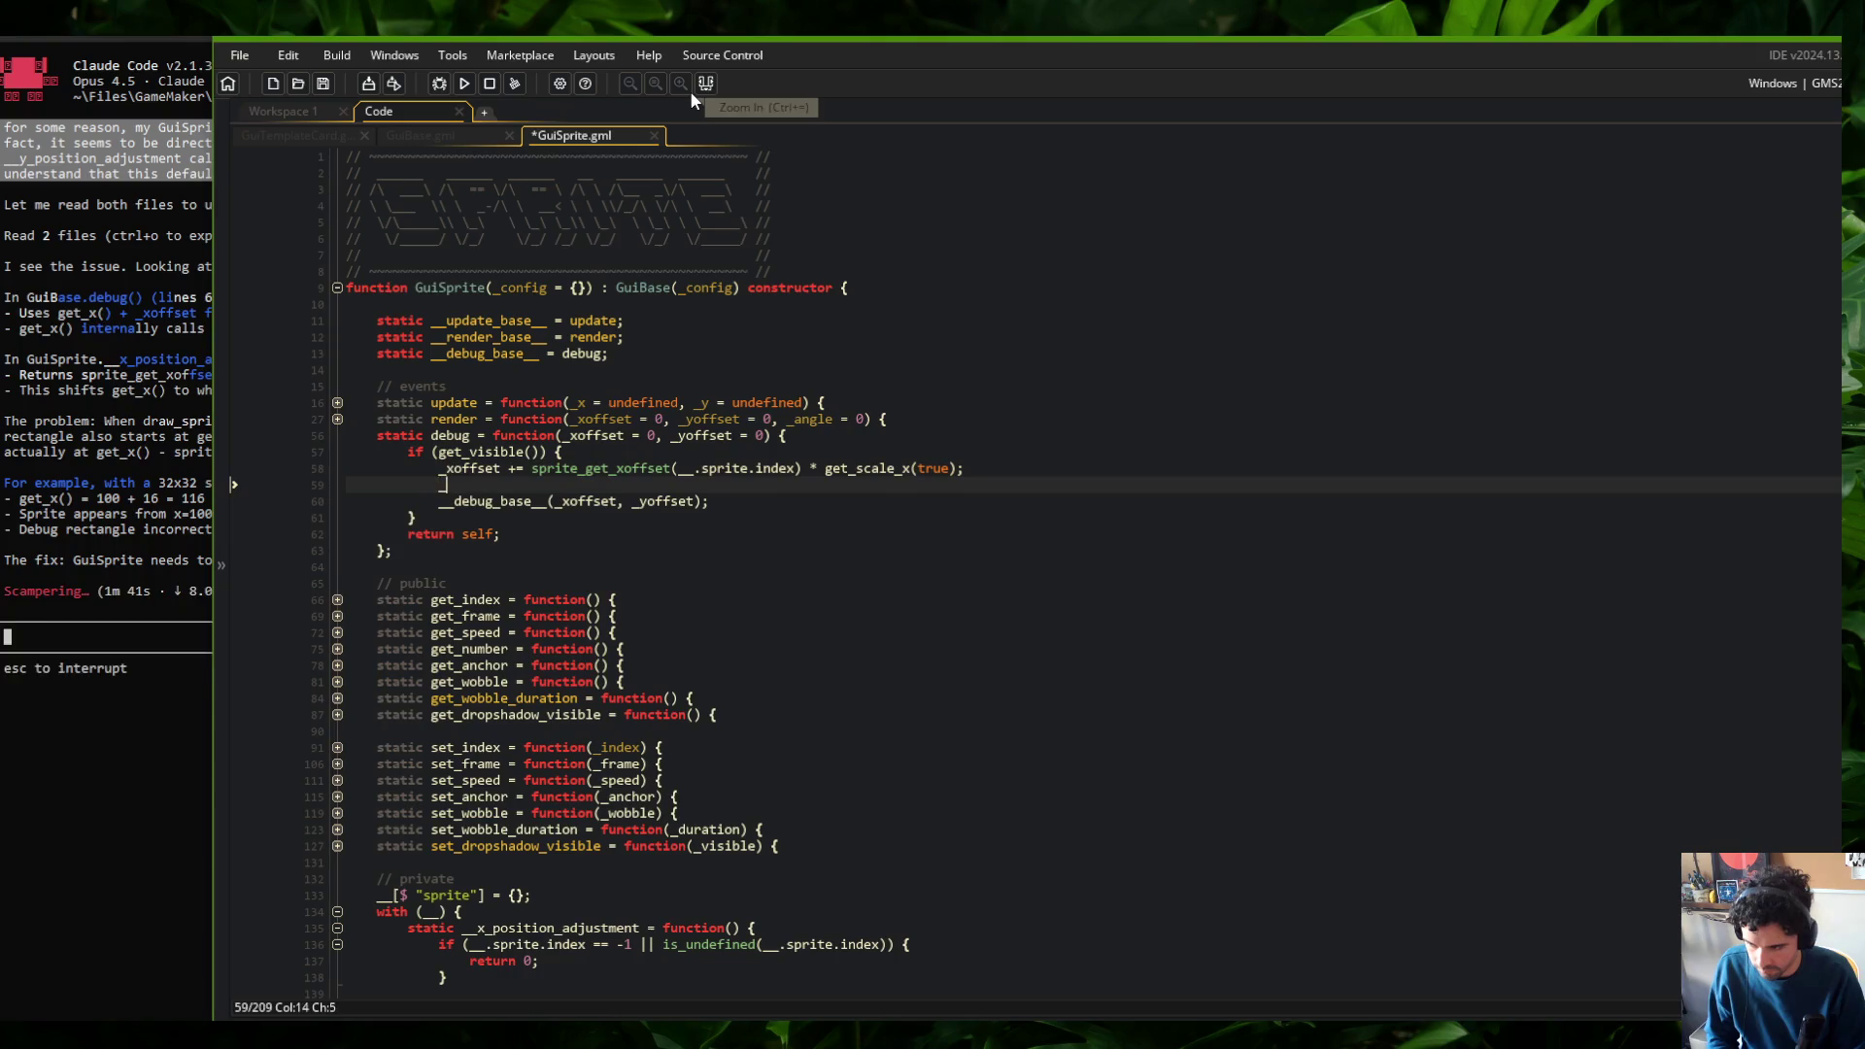
{"action": "type", "text": "rite_g"}
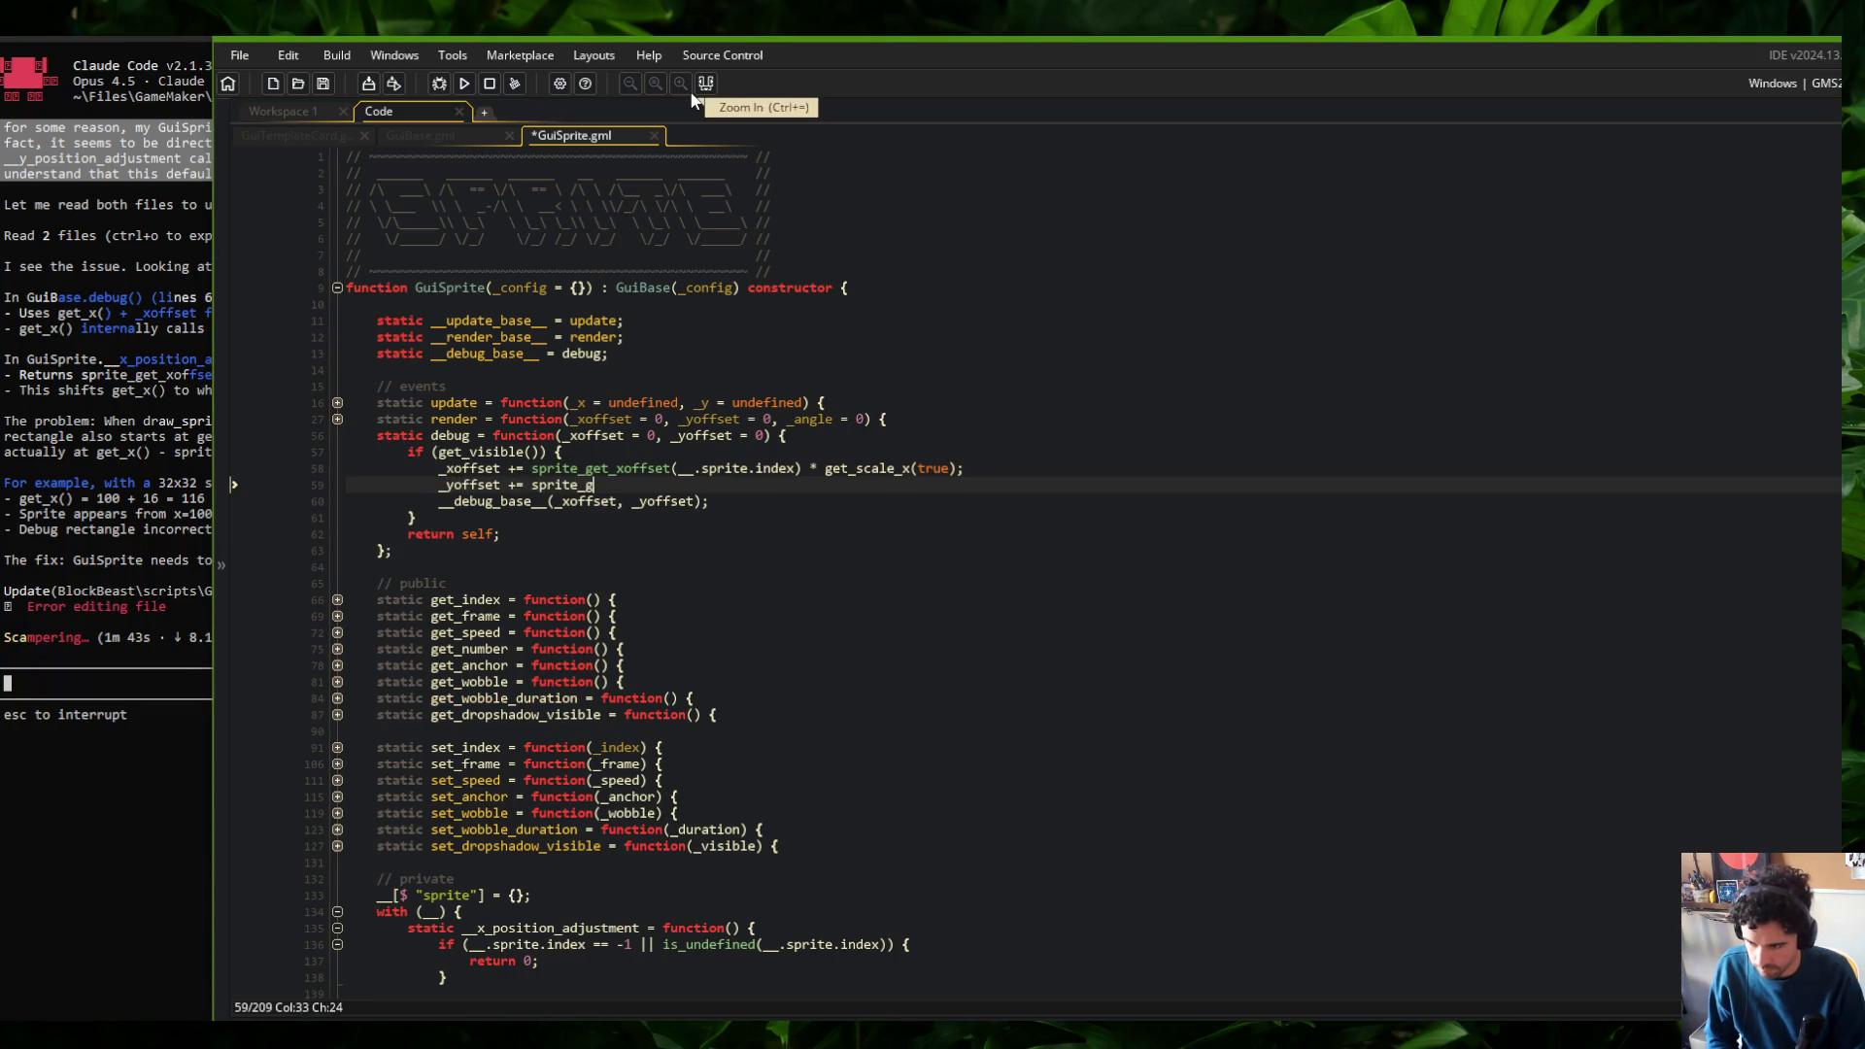
{"action": "type", "text": "et_yofsset(__.sprite.ind"}
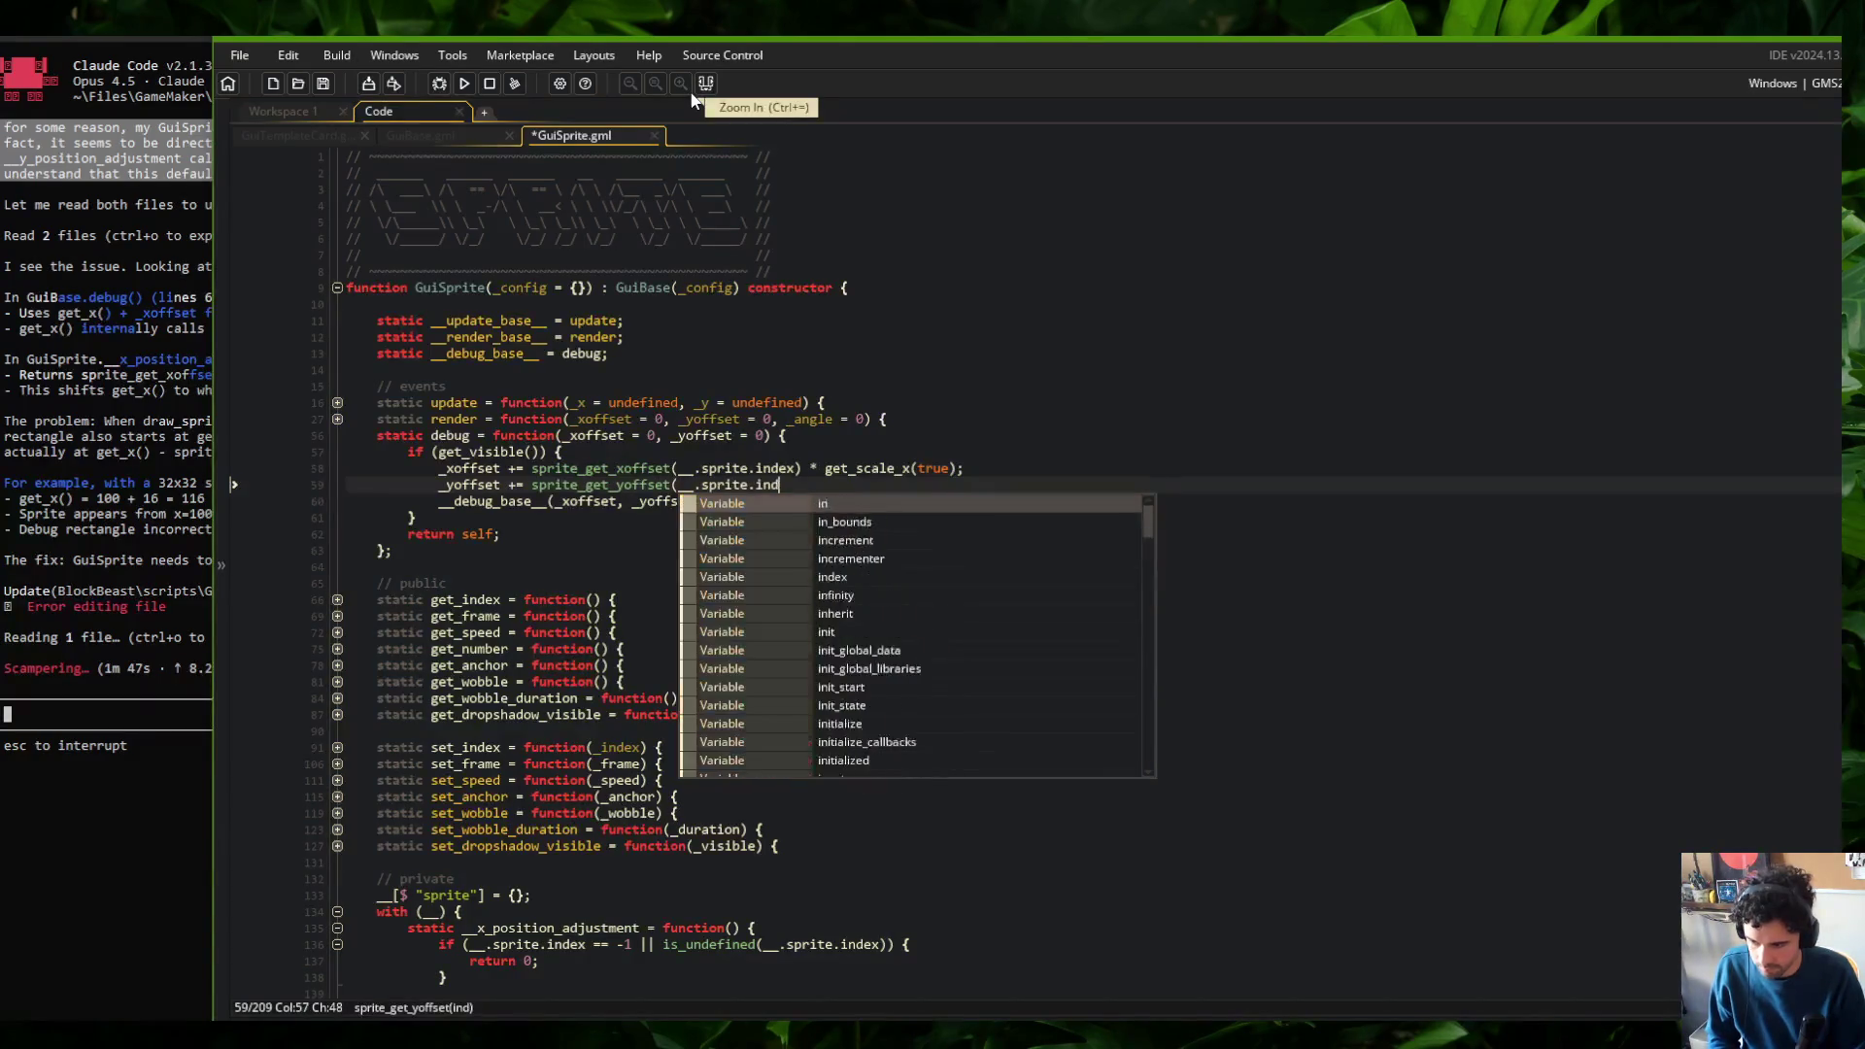
{"action": "type", "text": "ex) * get_scale"}
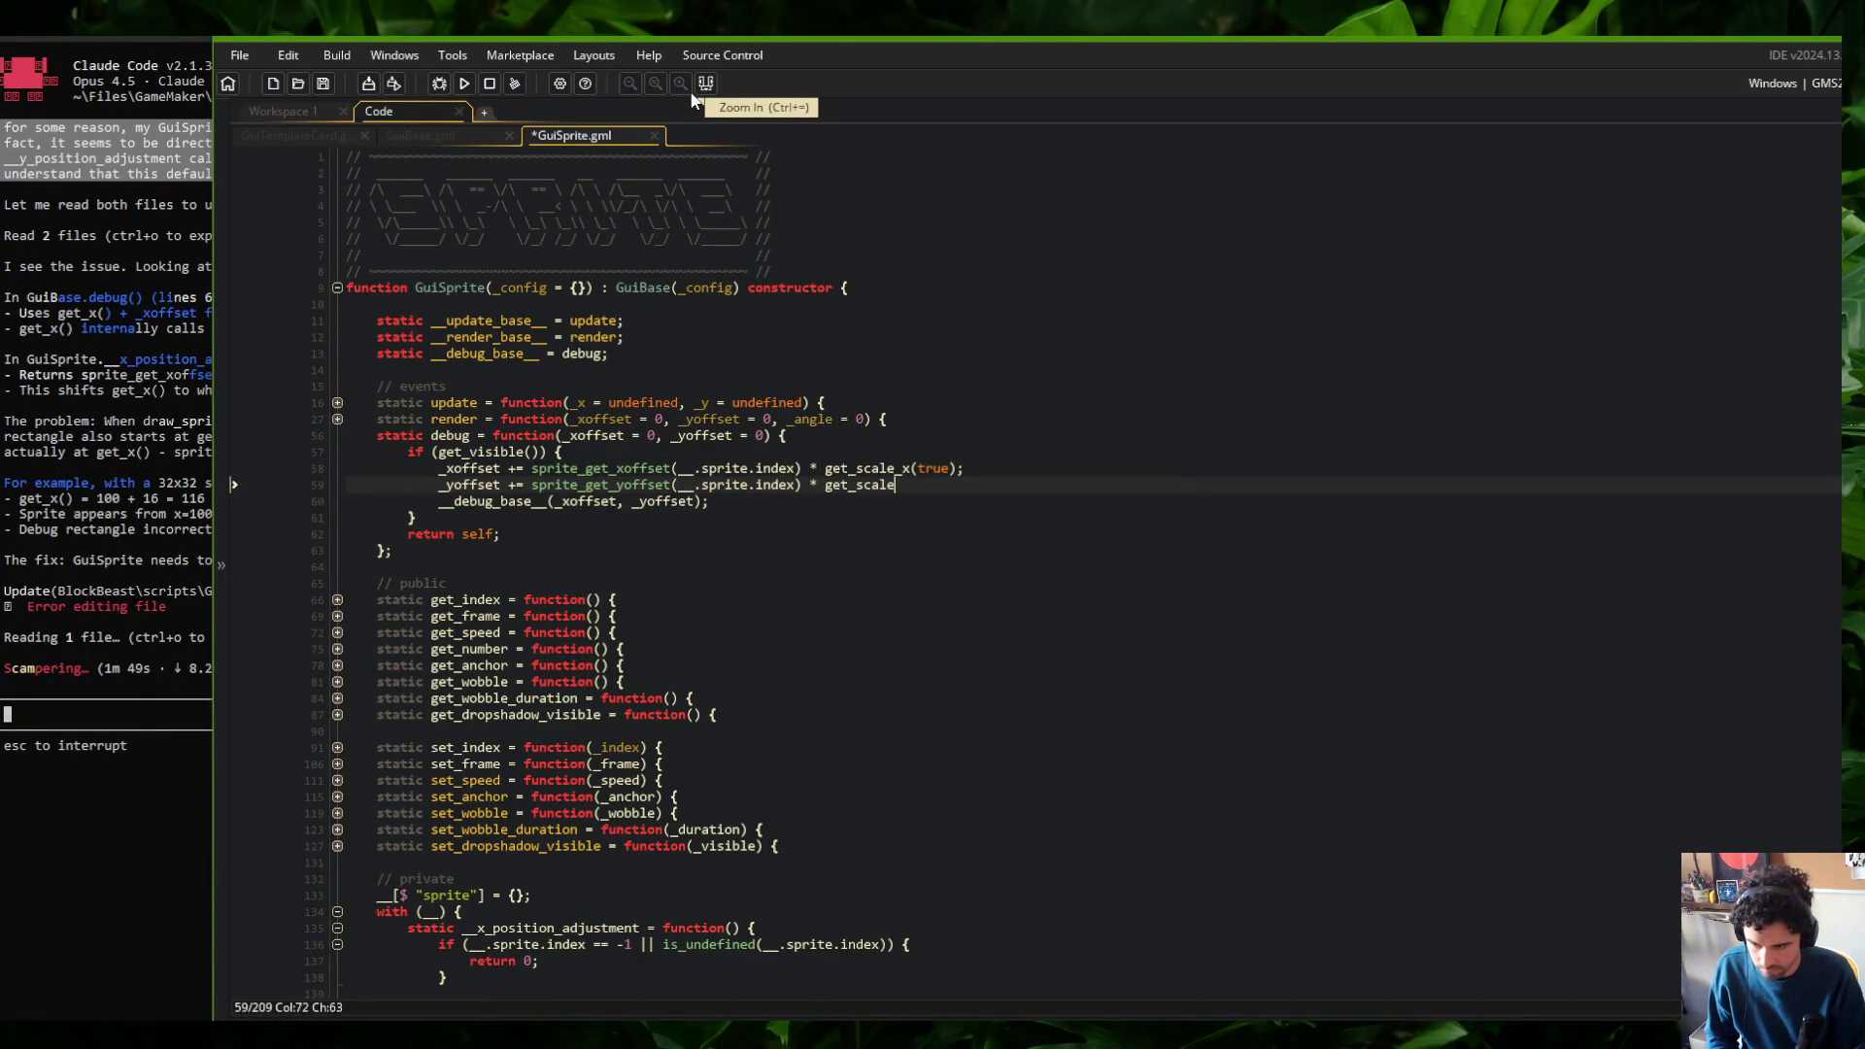
{"action": "type", "text": "rue);"}
{"action": "key", "text": "ctrl+s"}
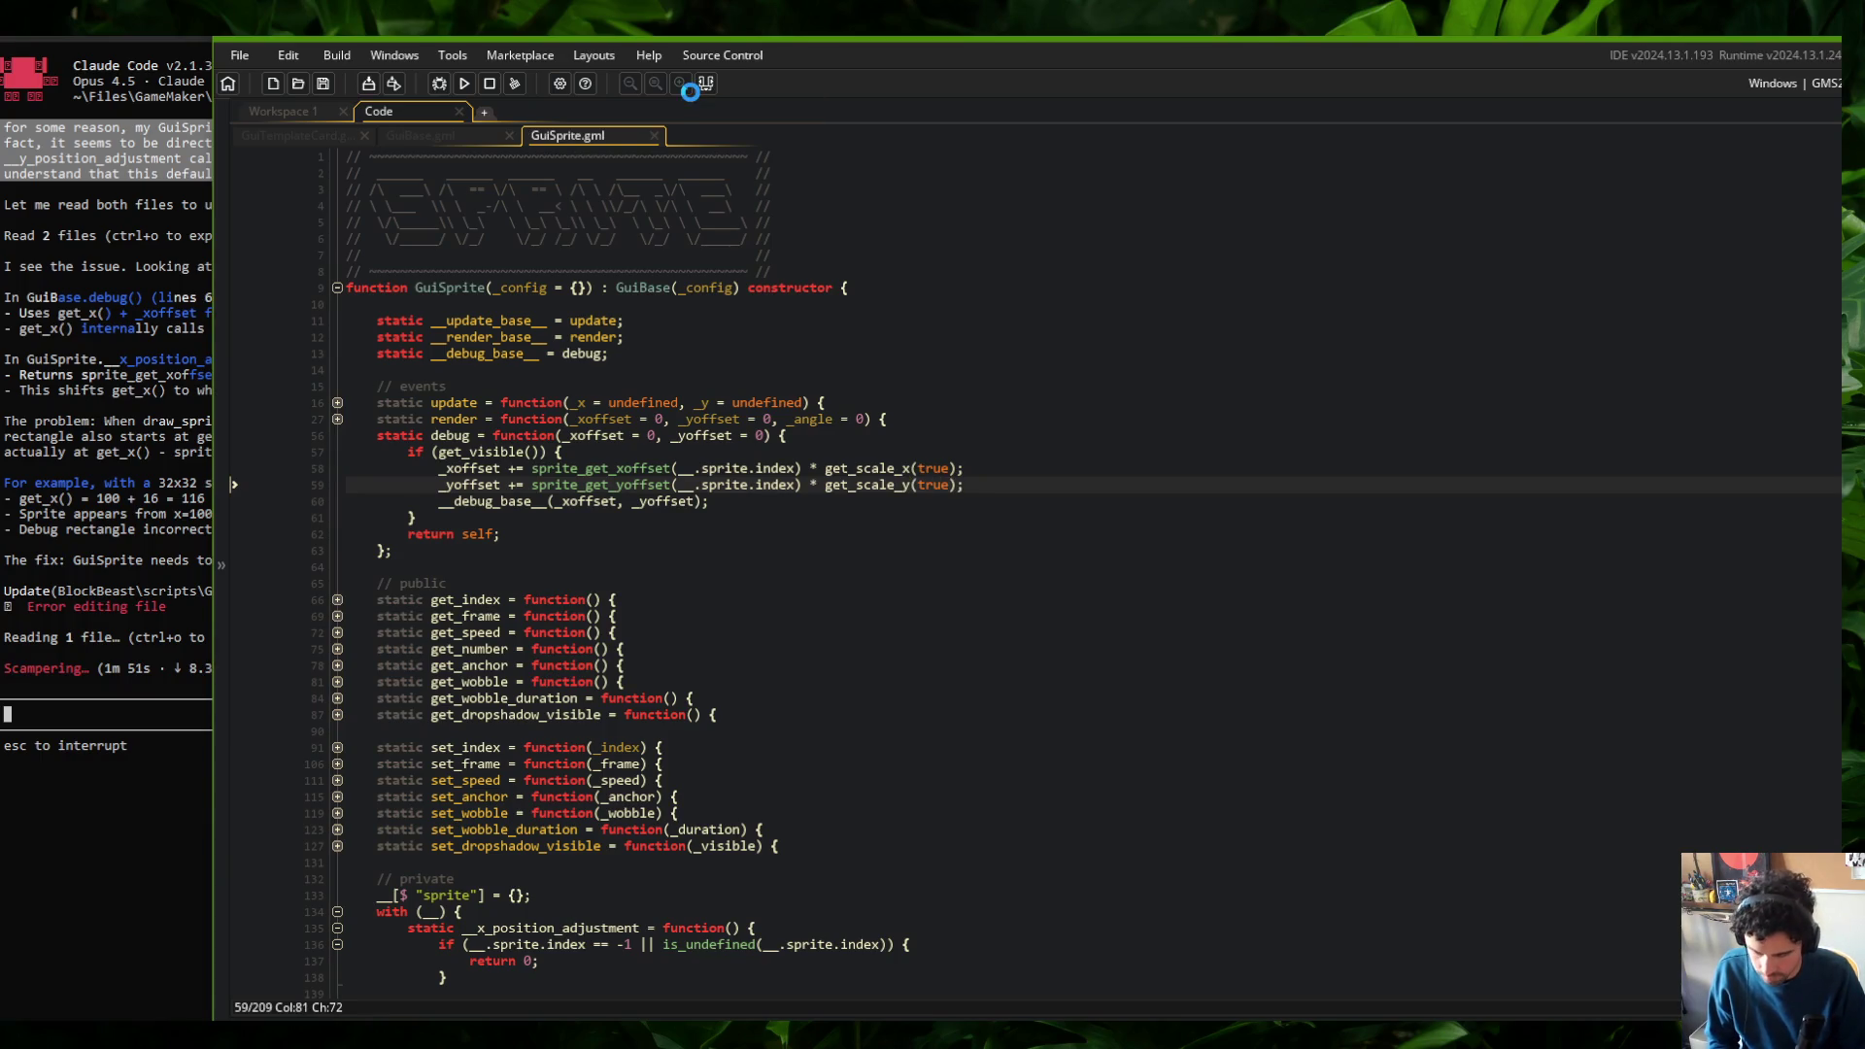
{"action": "left_click_drag", "start_coordinate": [214, 157], "coordinate": [583, 157]}
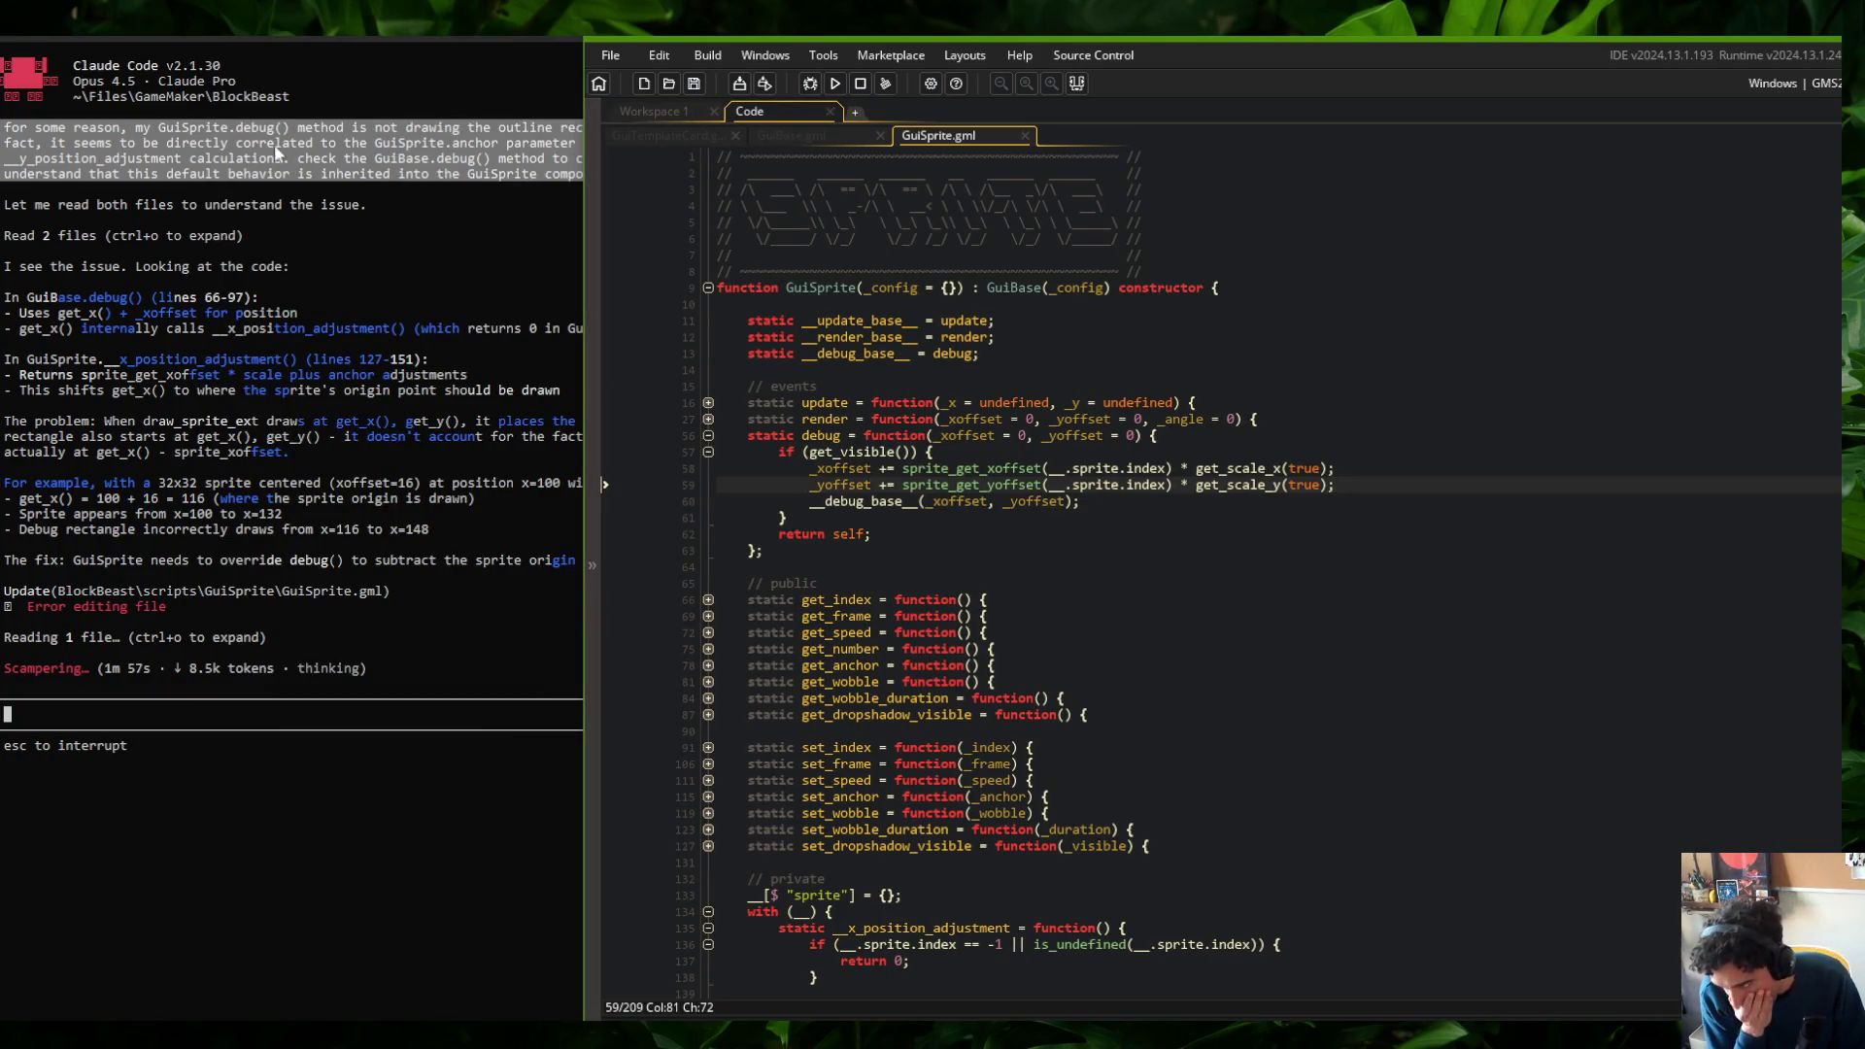
Move the game window aside and show its Skeletons category
{"action": "left_click", "coordinate": [460, 41]}
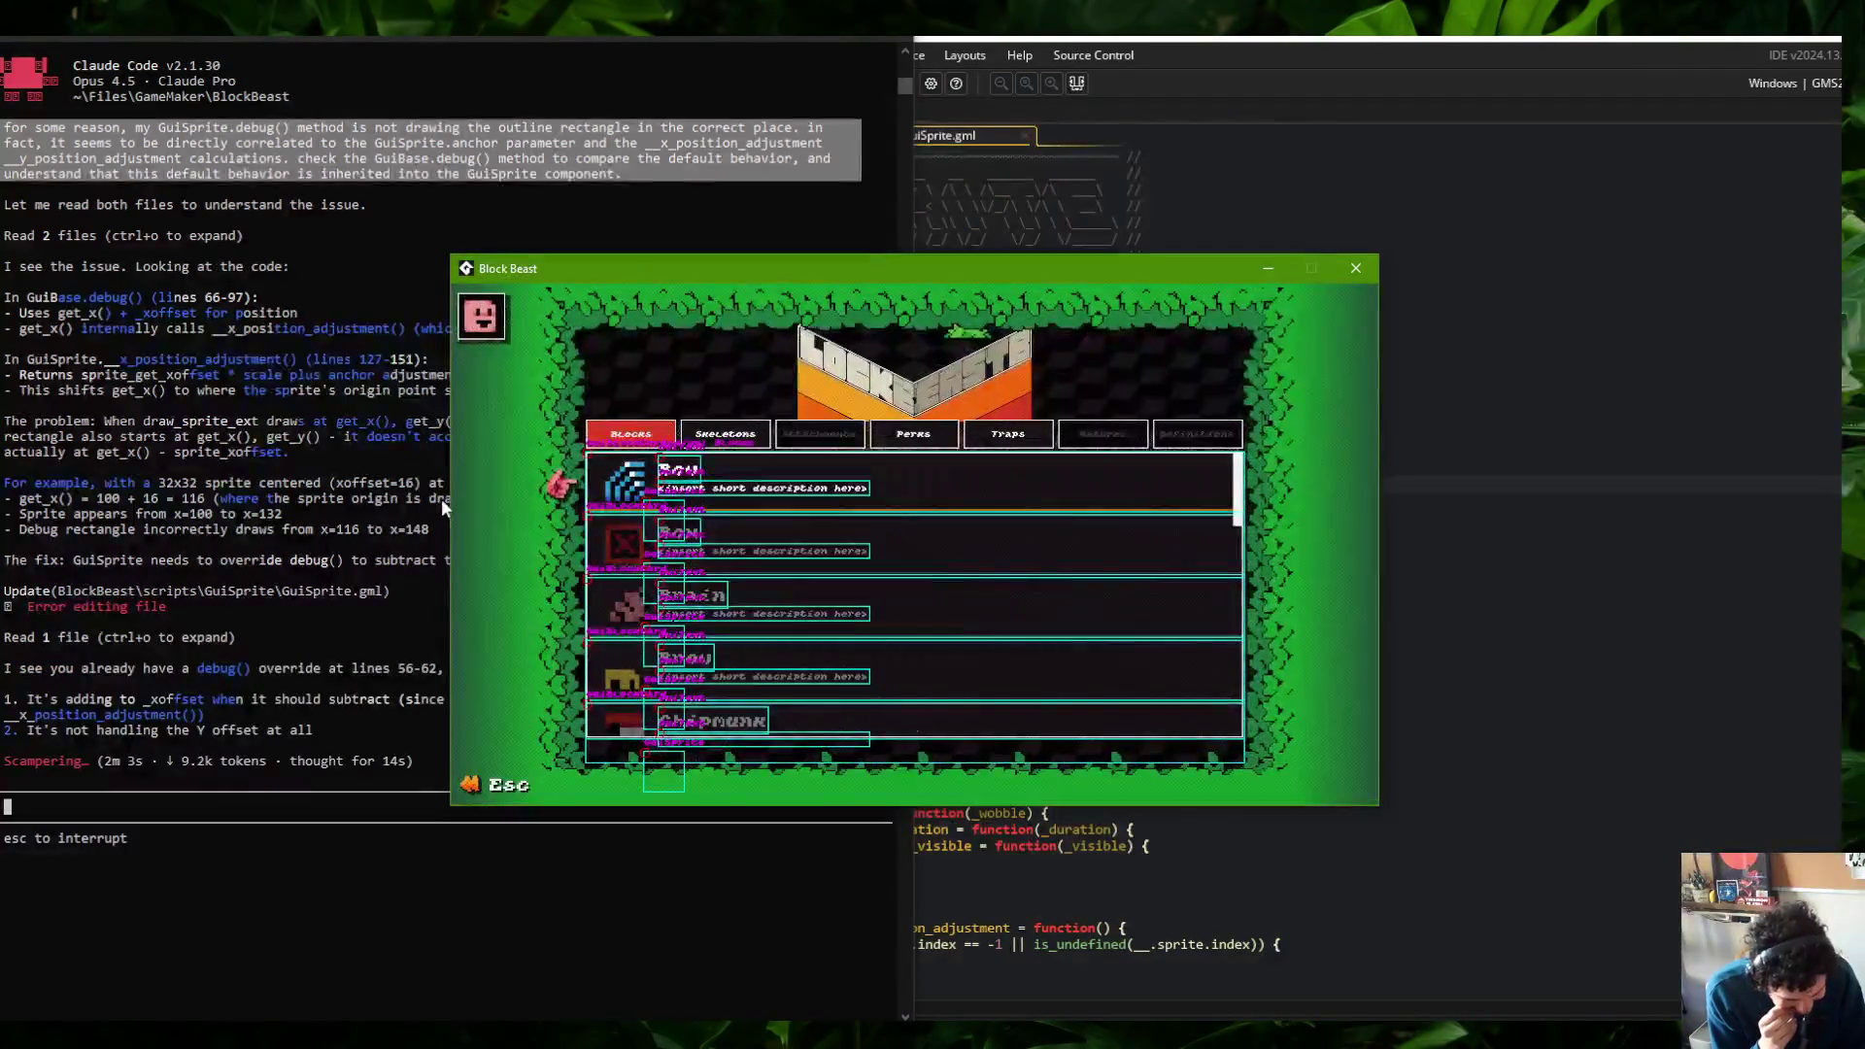
{"action": "left_click_drag", "start_coordinate": [711, 285], "coordinate": [1078, 282]}
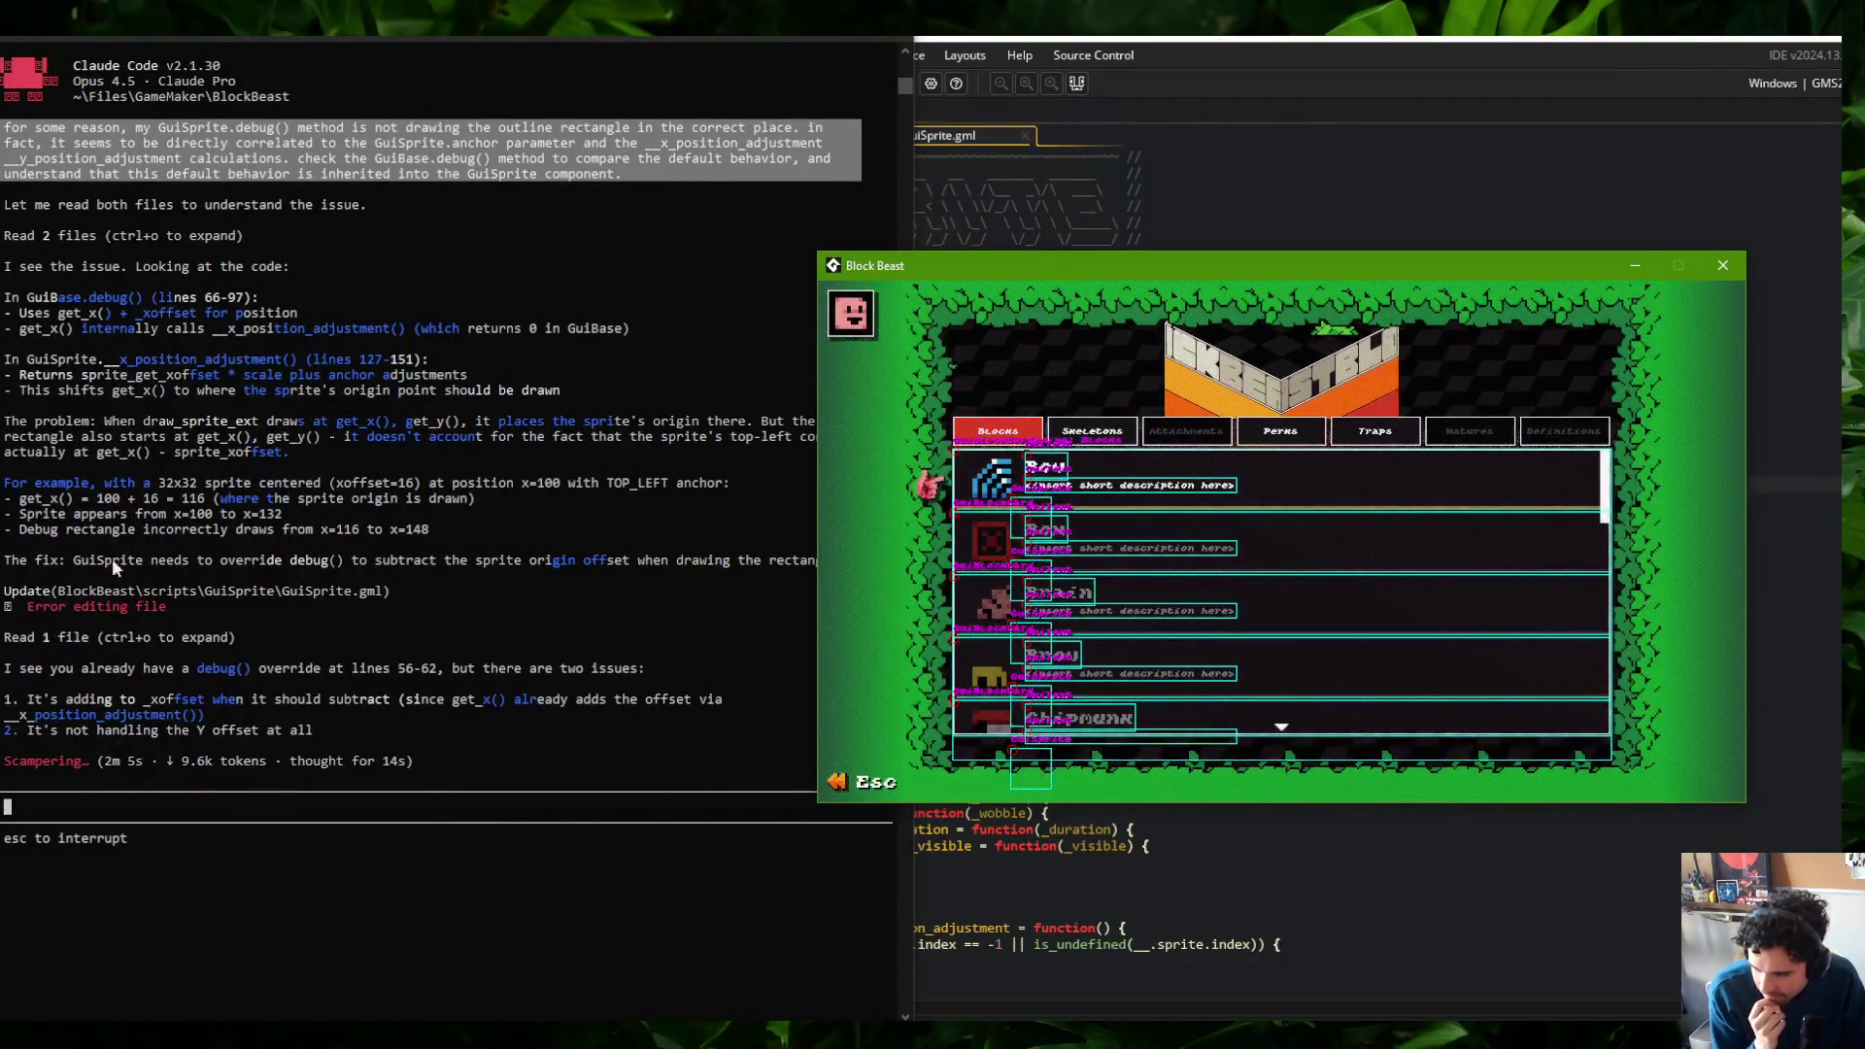
{"action": "left_click", "coordinate": [1240, 491]}
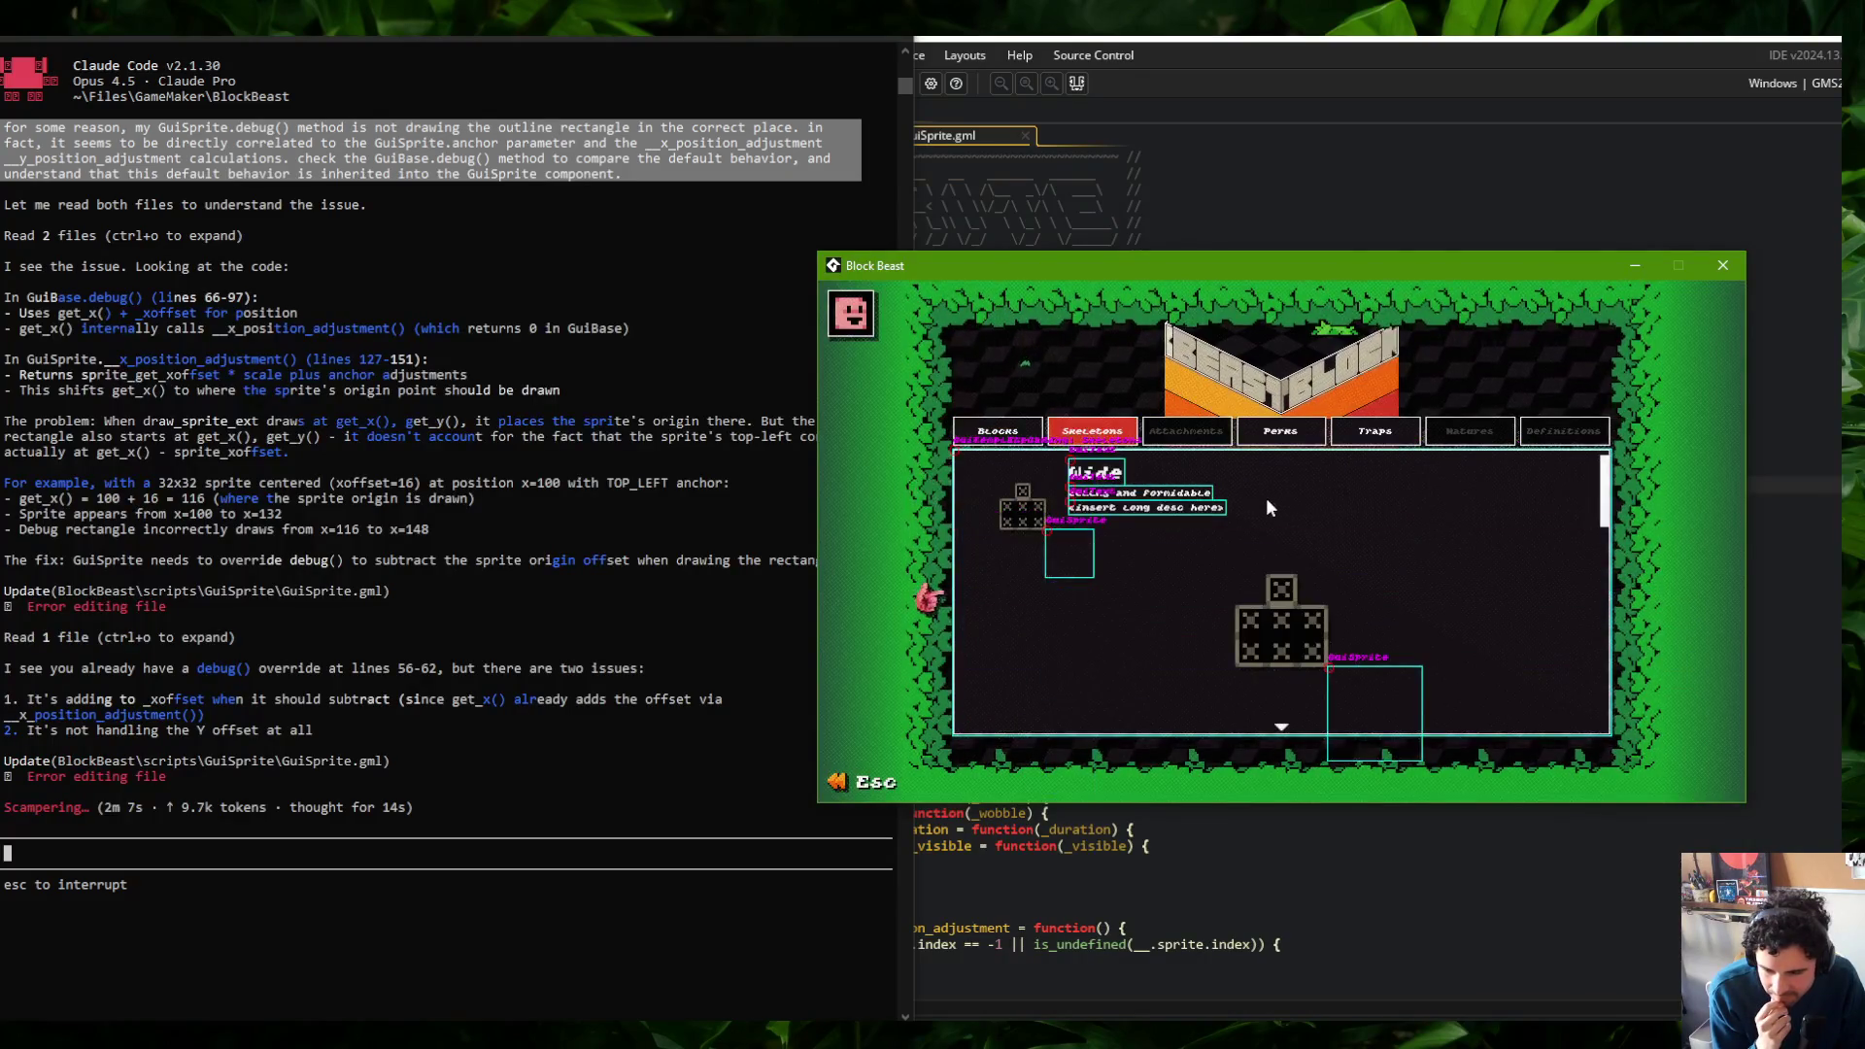
Change both sprite offset lines in GuiSprite's debug override from += to -=
{"action": "key", "text": "alt+Tab"}
{"action": "left_click", "coordinate": [880, 468]}
{"action": "key", "text": "Delete"}
{"action": "type", "text": "-"}
{"action": "key", "text": "Down"}
{"action": "key", "text": "BackSpace"}
{"action": "type", "text": "-"}
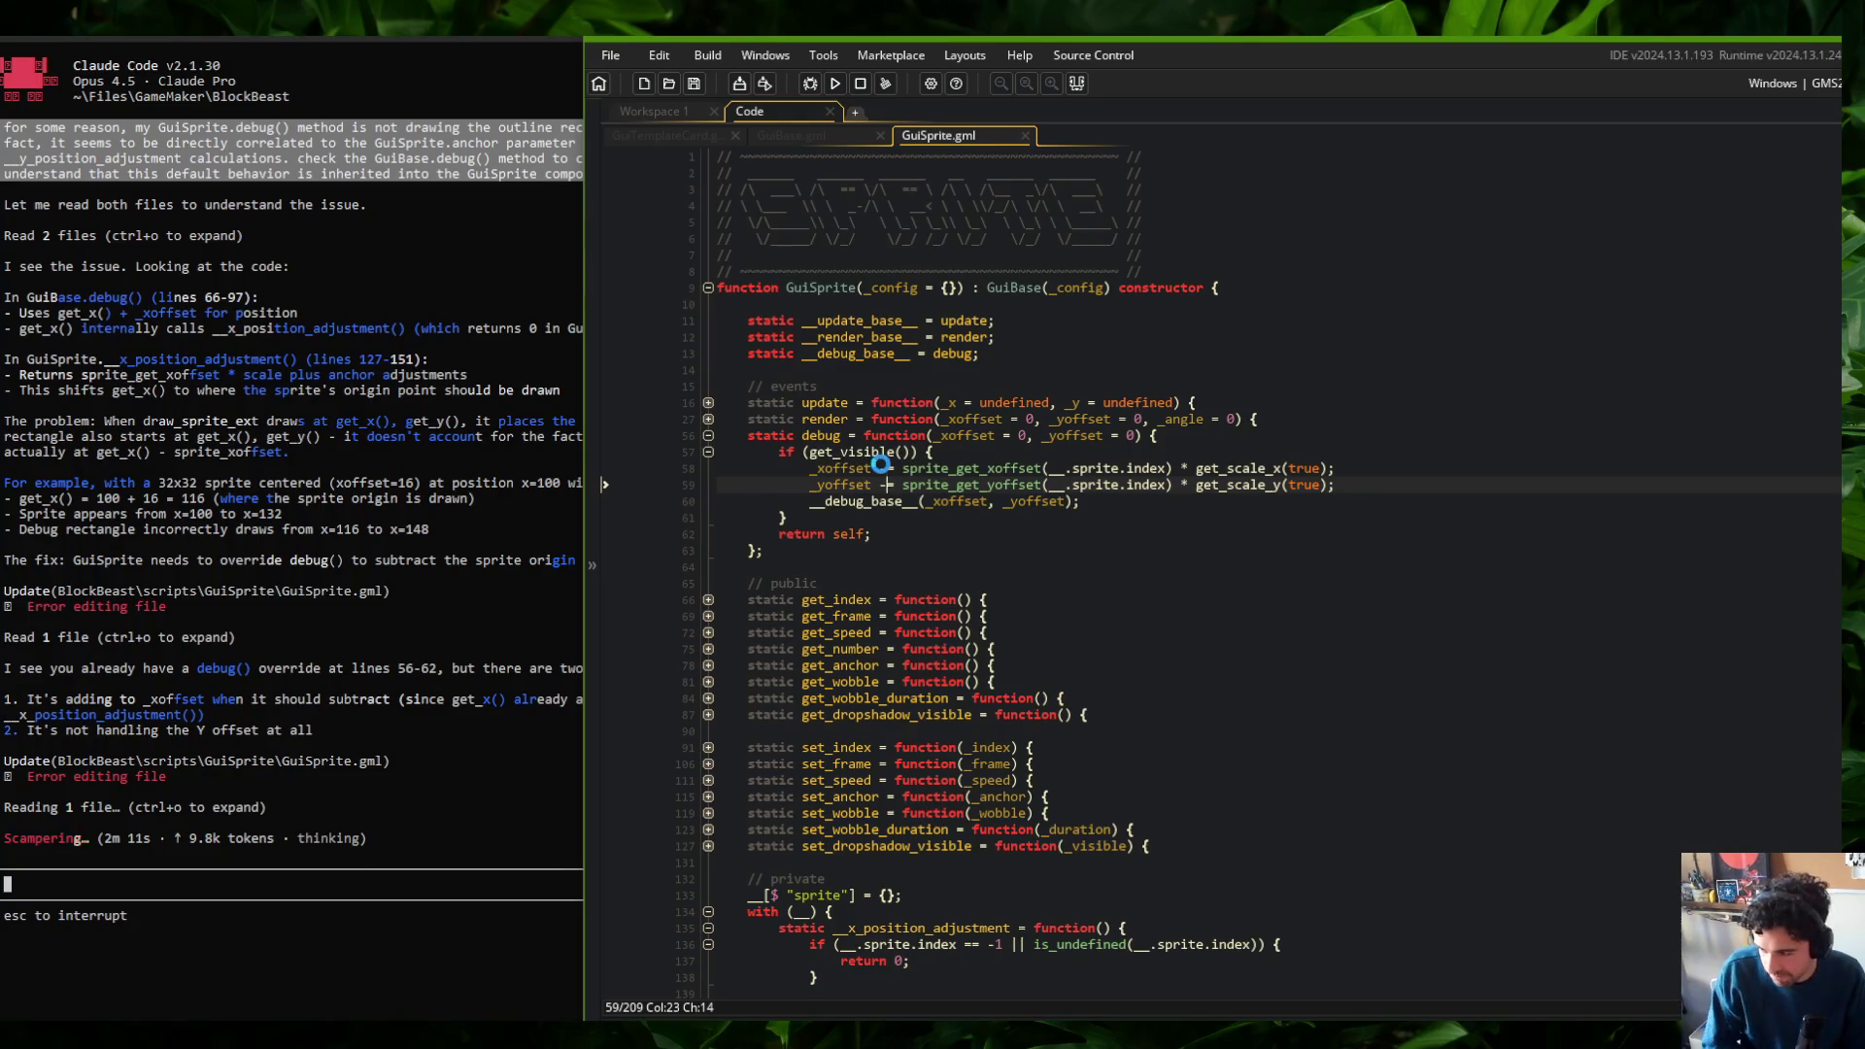
Check the Skeletons outlines in the game and Claude Code's reply, then return to the editor
{"action": "left_click", "coordinate": [184, 531]}
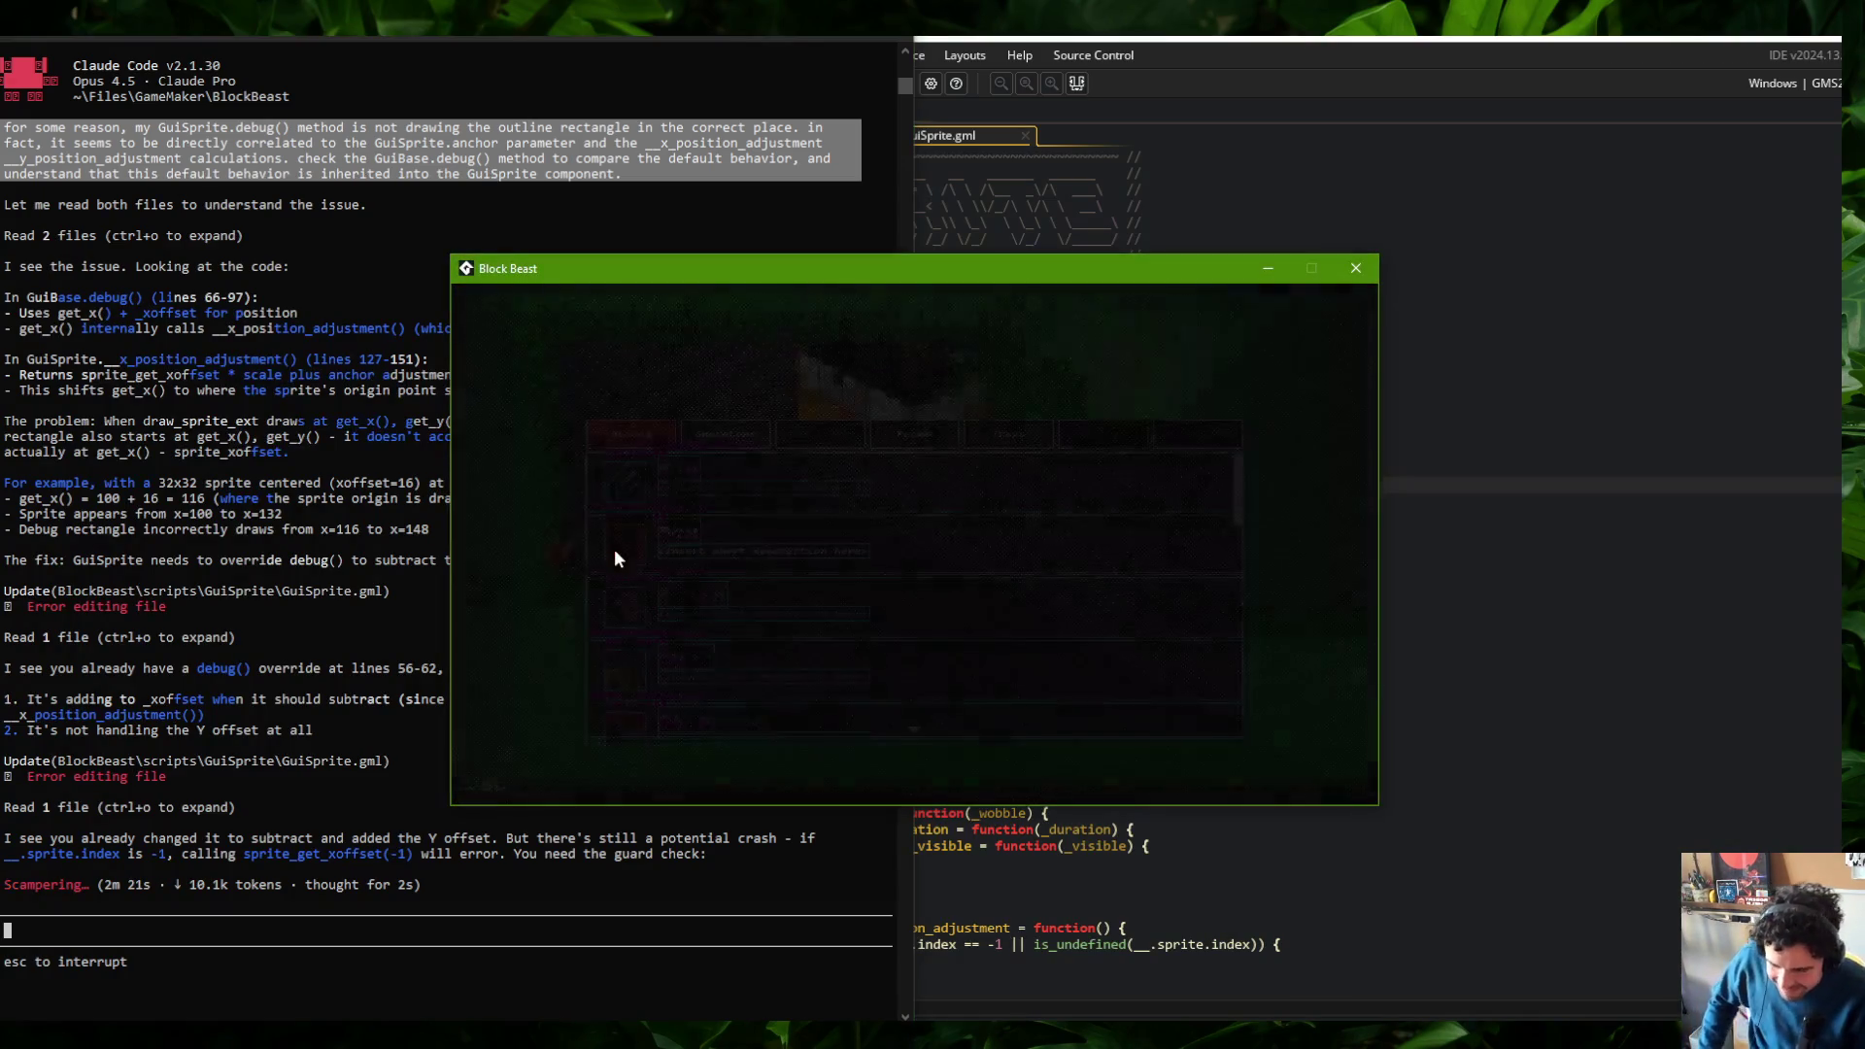
{"action": "key", "text": "Right"}
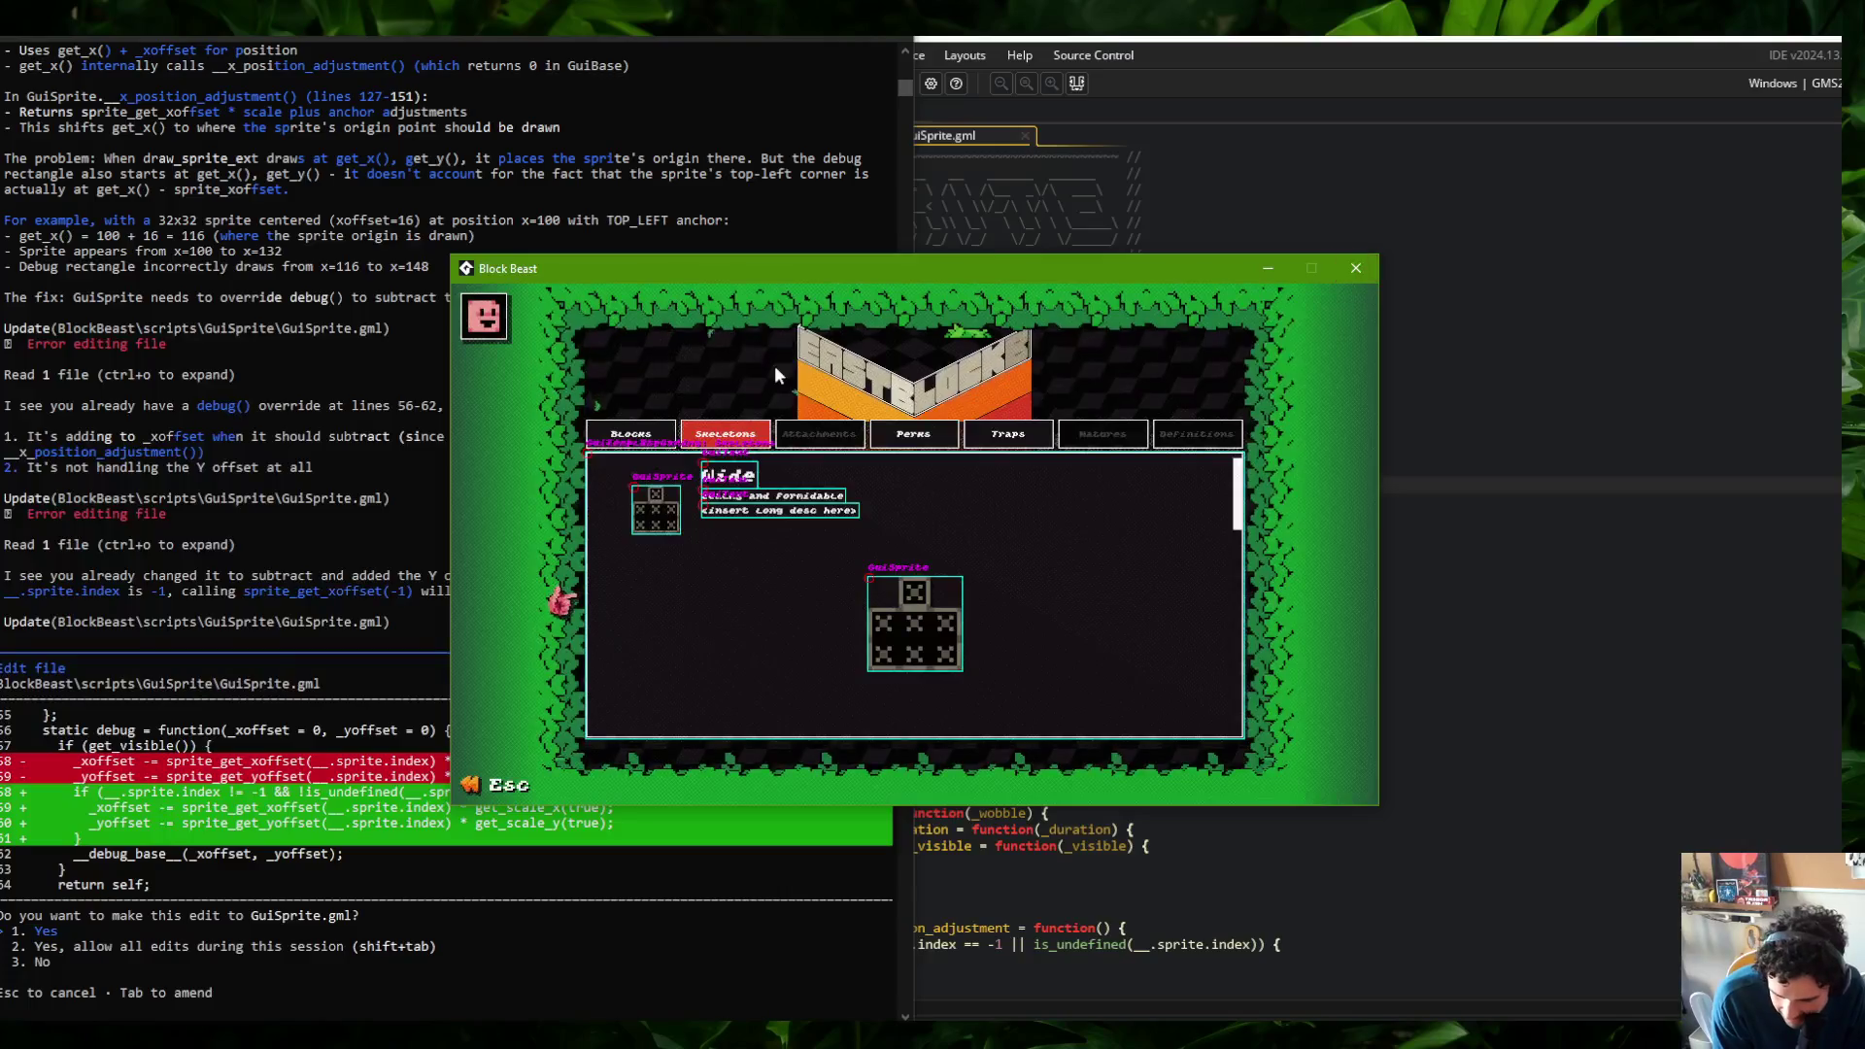
{"action": "left_click", "coordinate": [77, 778]}
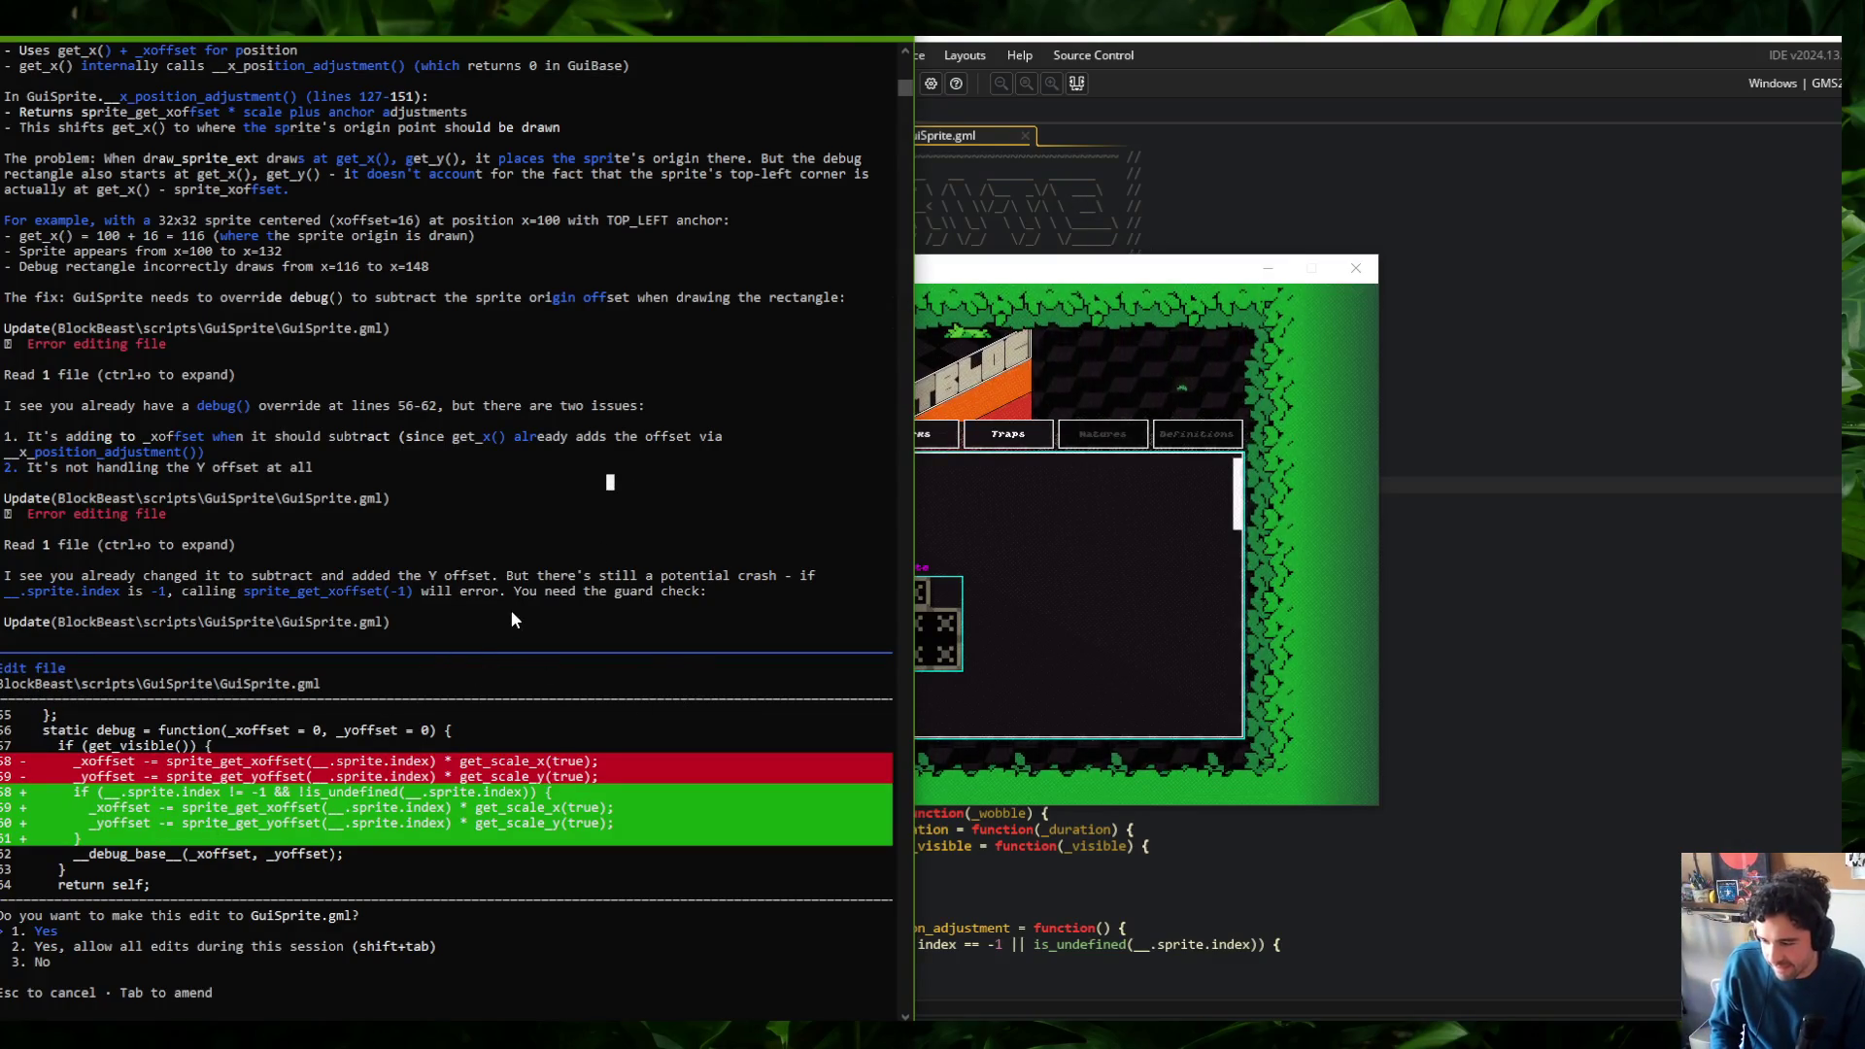
{"action": "left_click", "coordinate": [1174, 185]}
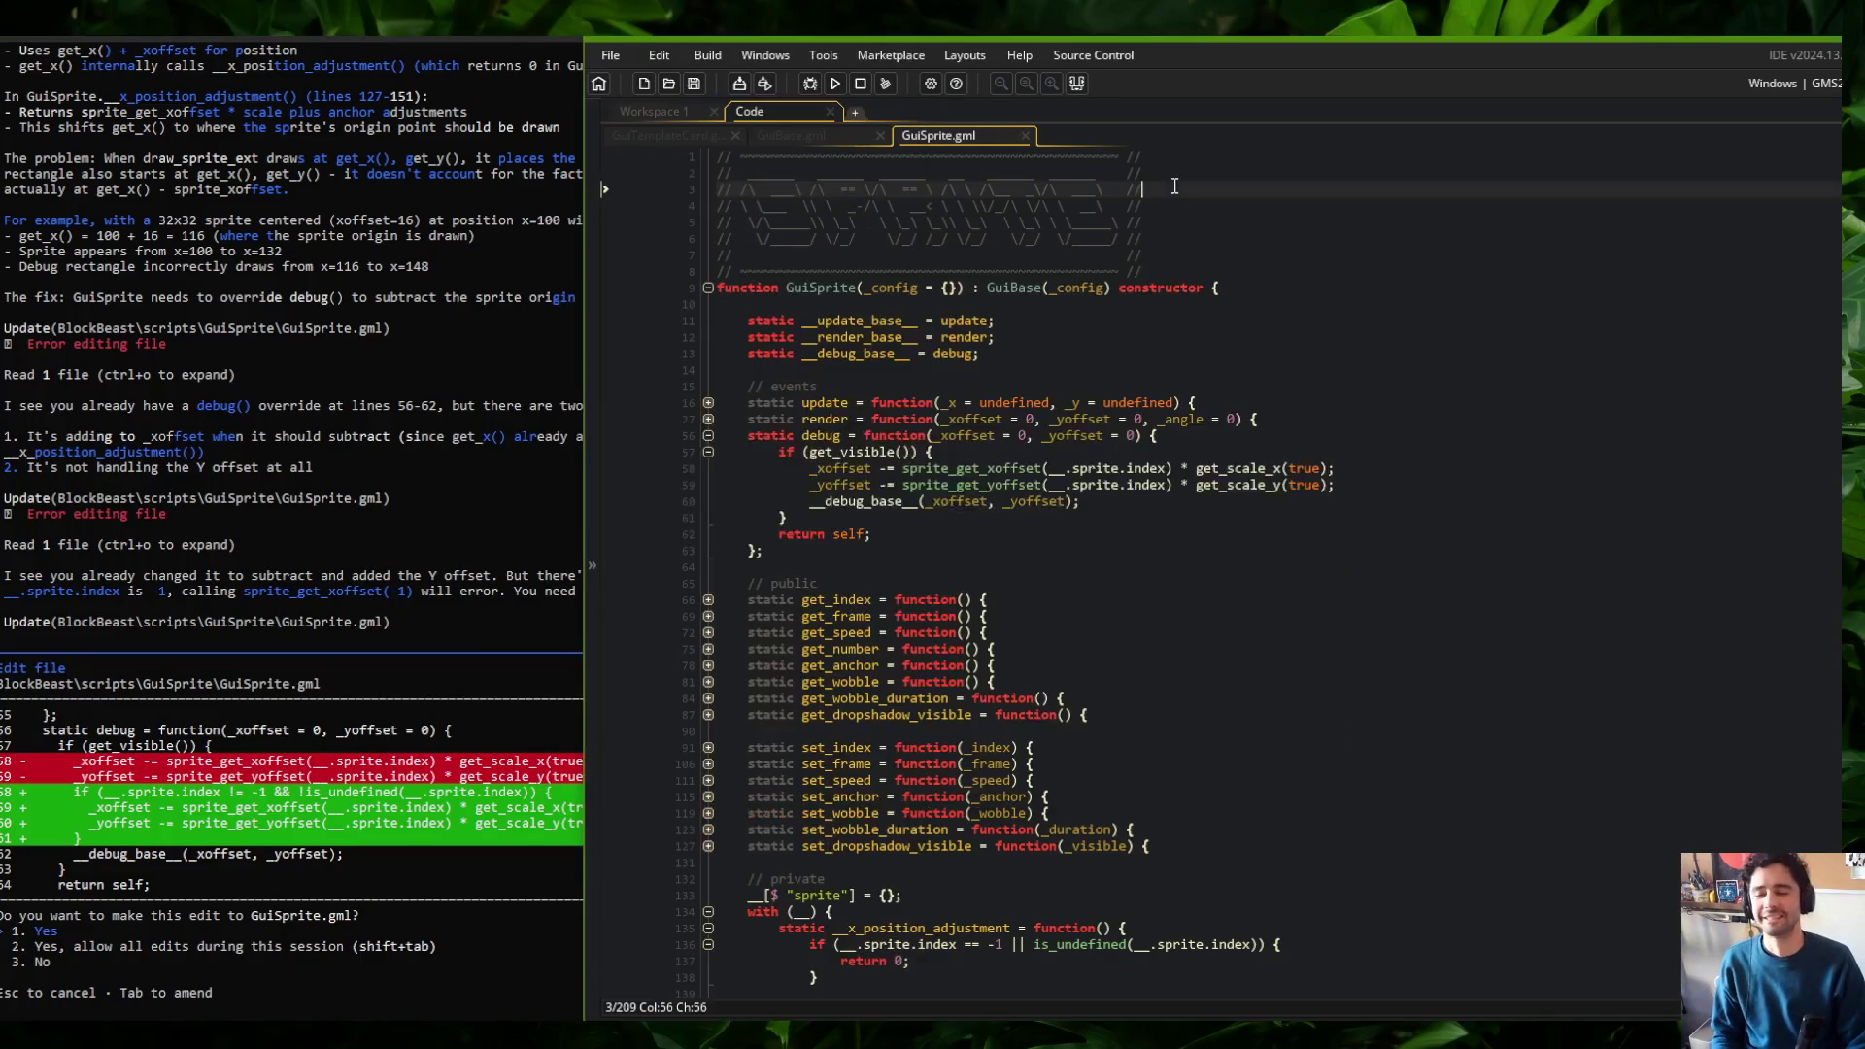
Extend line 57's check with && __.sprite.index != -1 && !is_undefined(__.sprite.index) and save
{"action": "left_click", "coordinate": [1095, 454]}
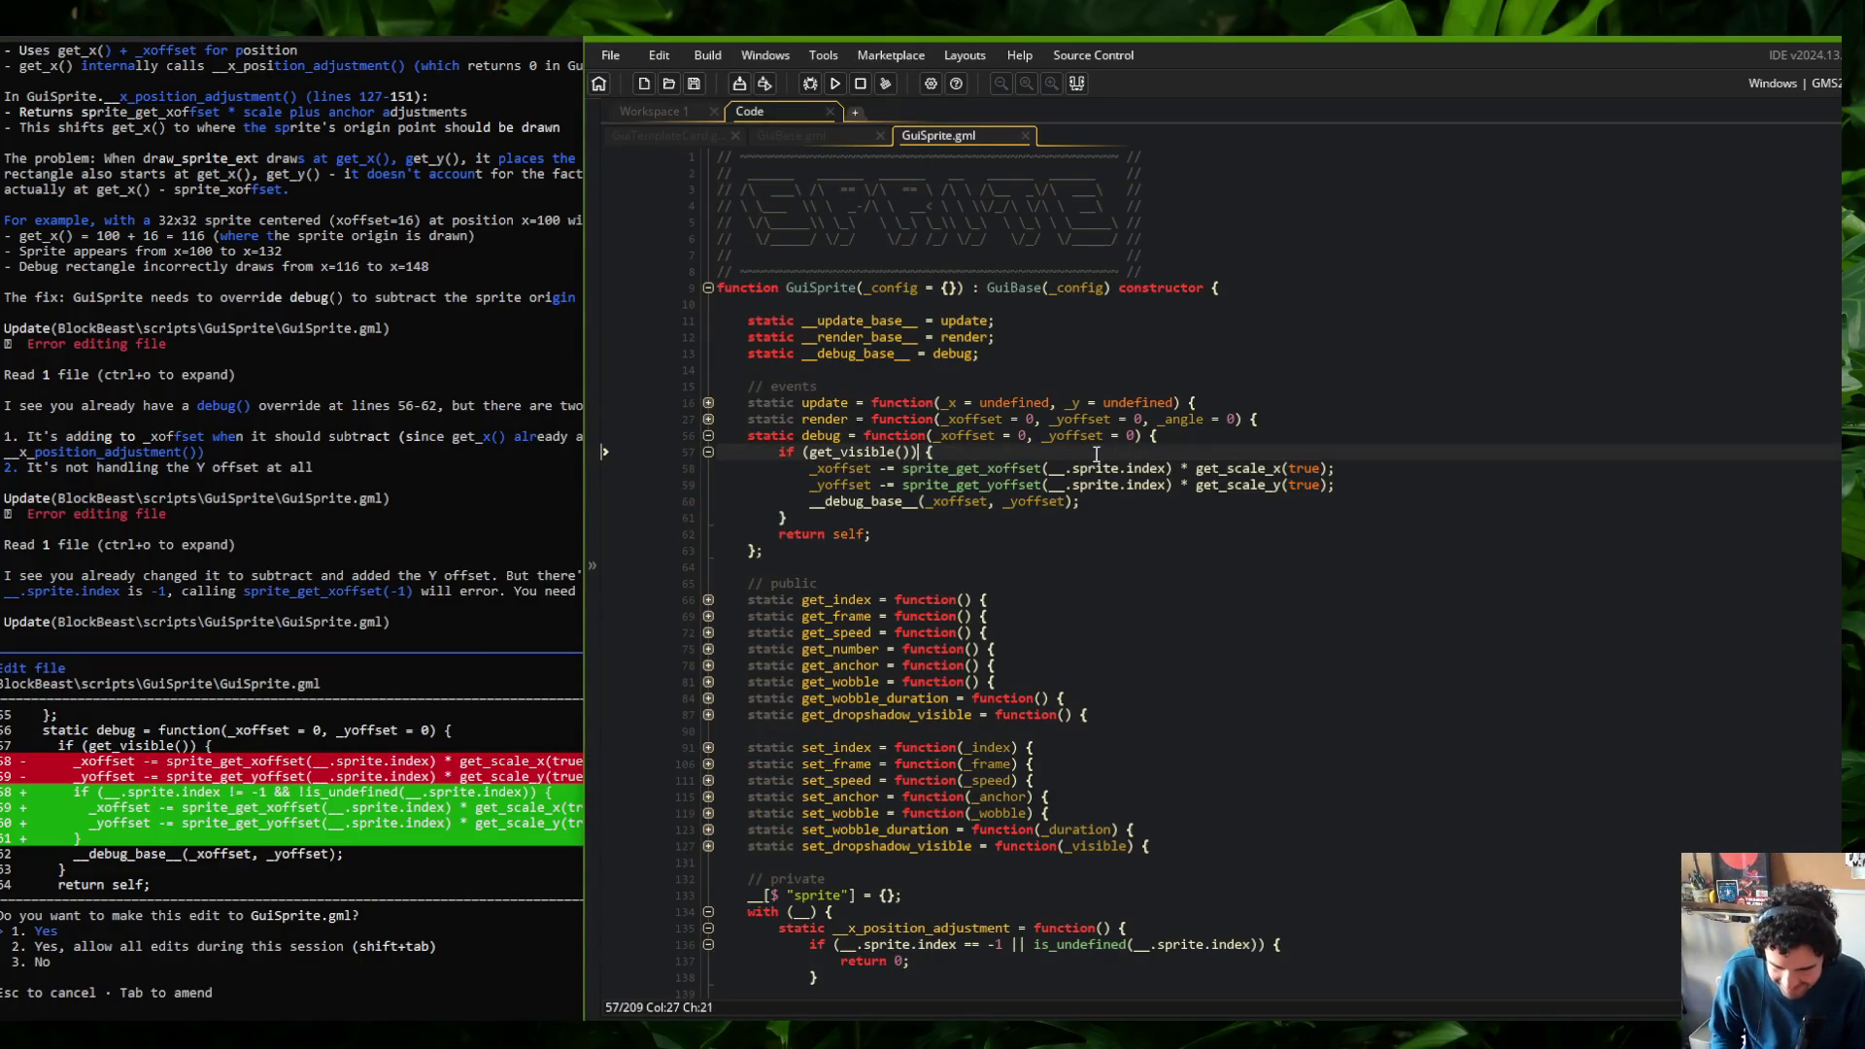
{"action": "type", "text": "&& "}
{"action": "type", "text": "__.sprite.index "}
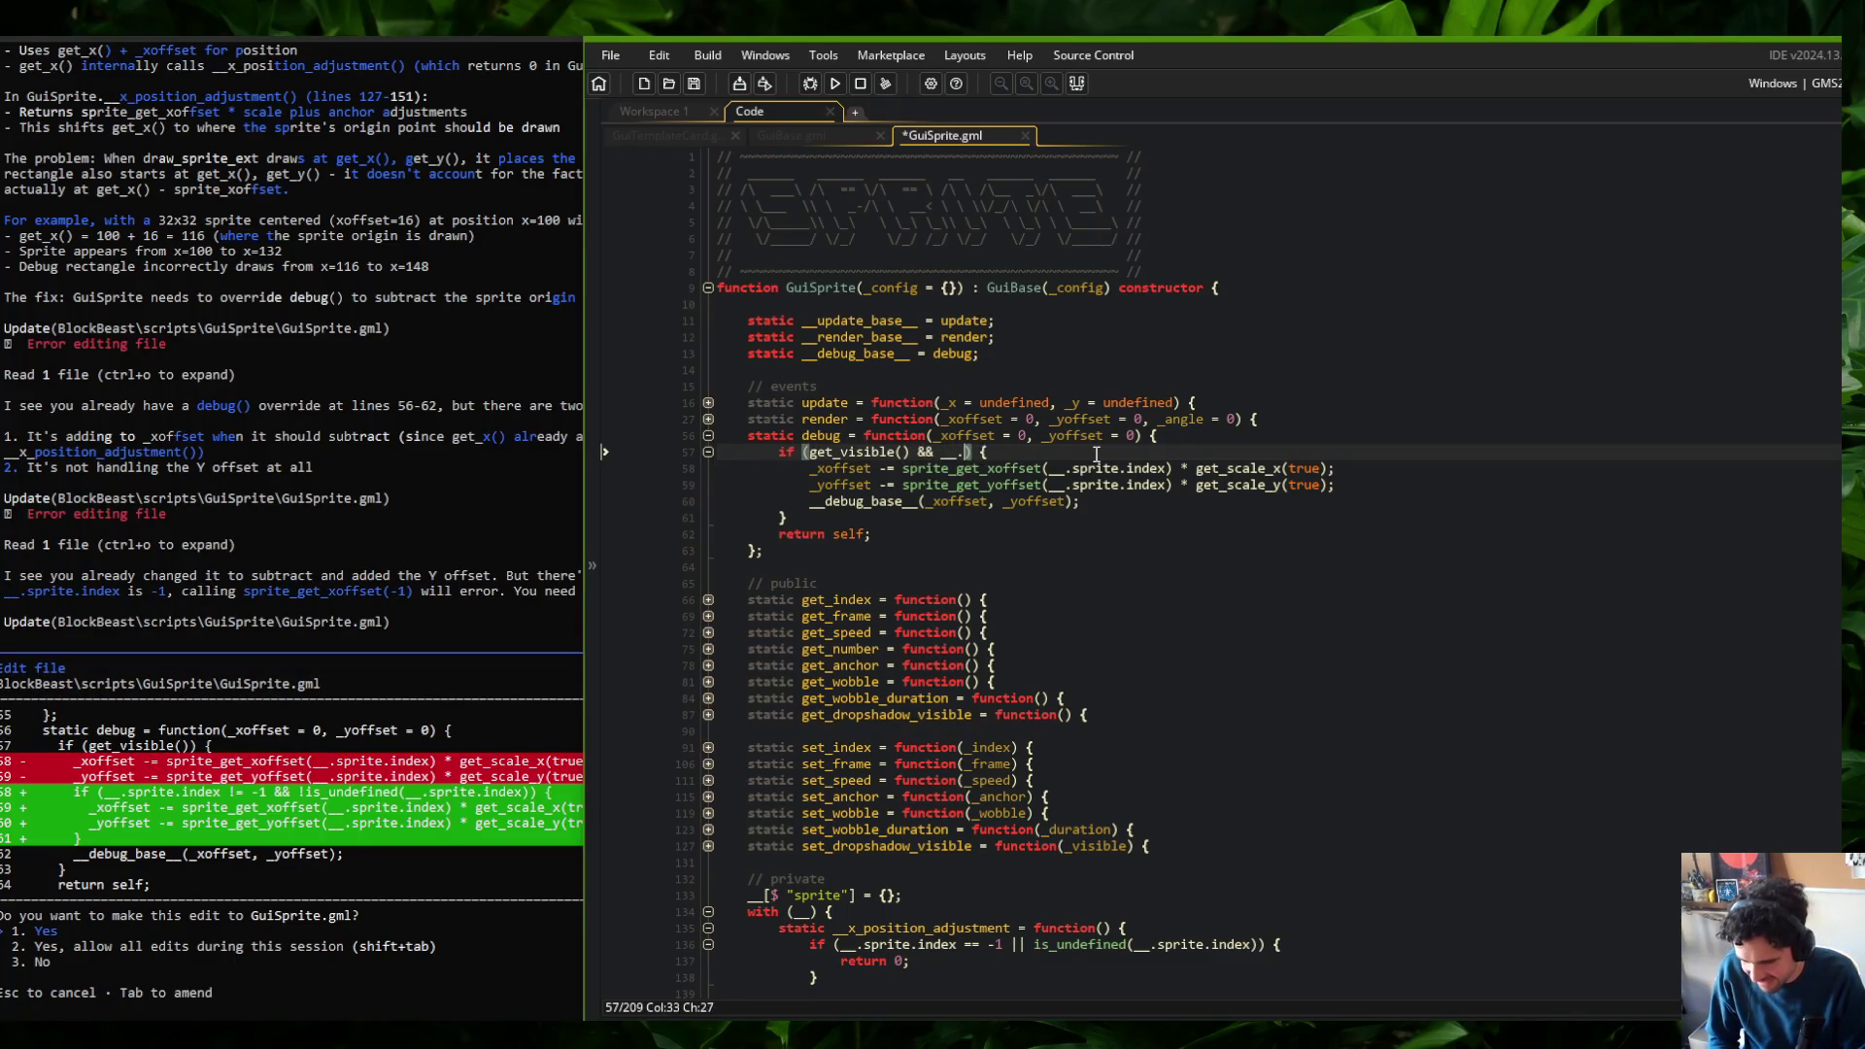
{"action": "type", "text": "!= -1 && !"}
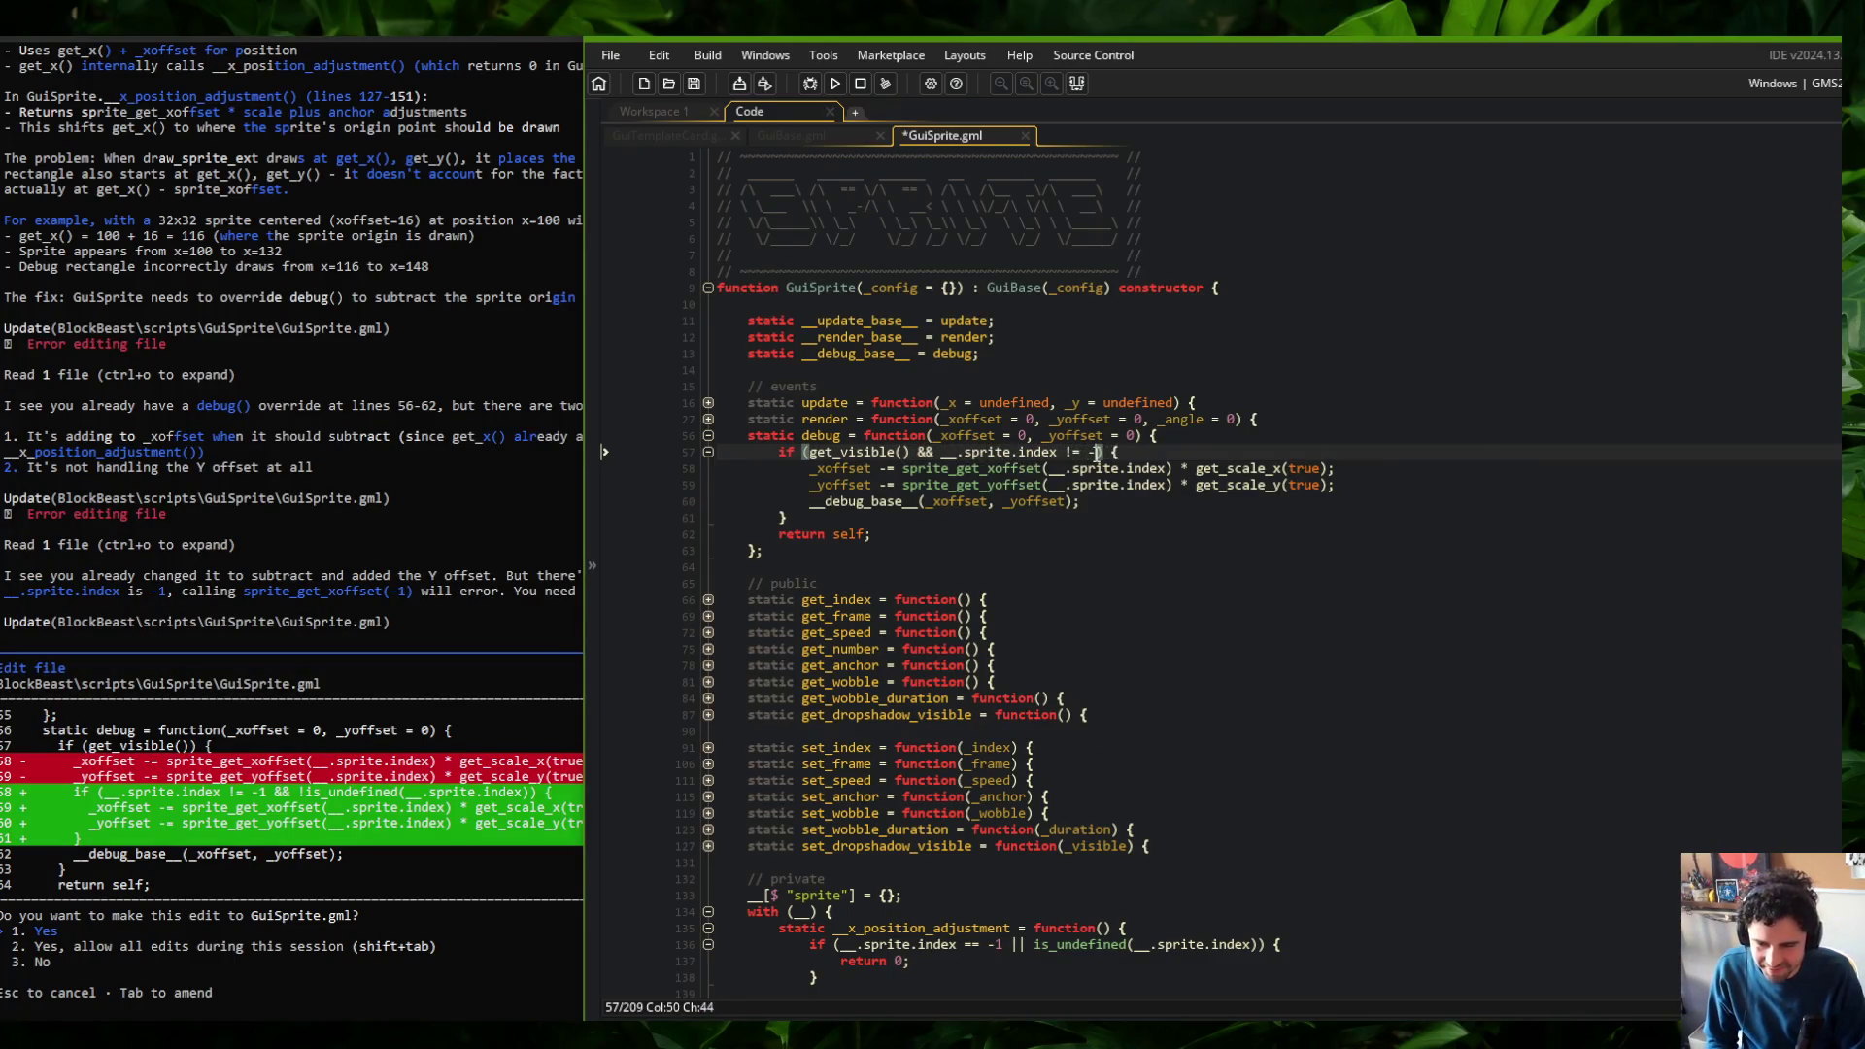
{"action": "type", "text": "is_undefined(__.s"}
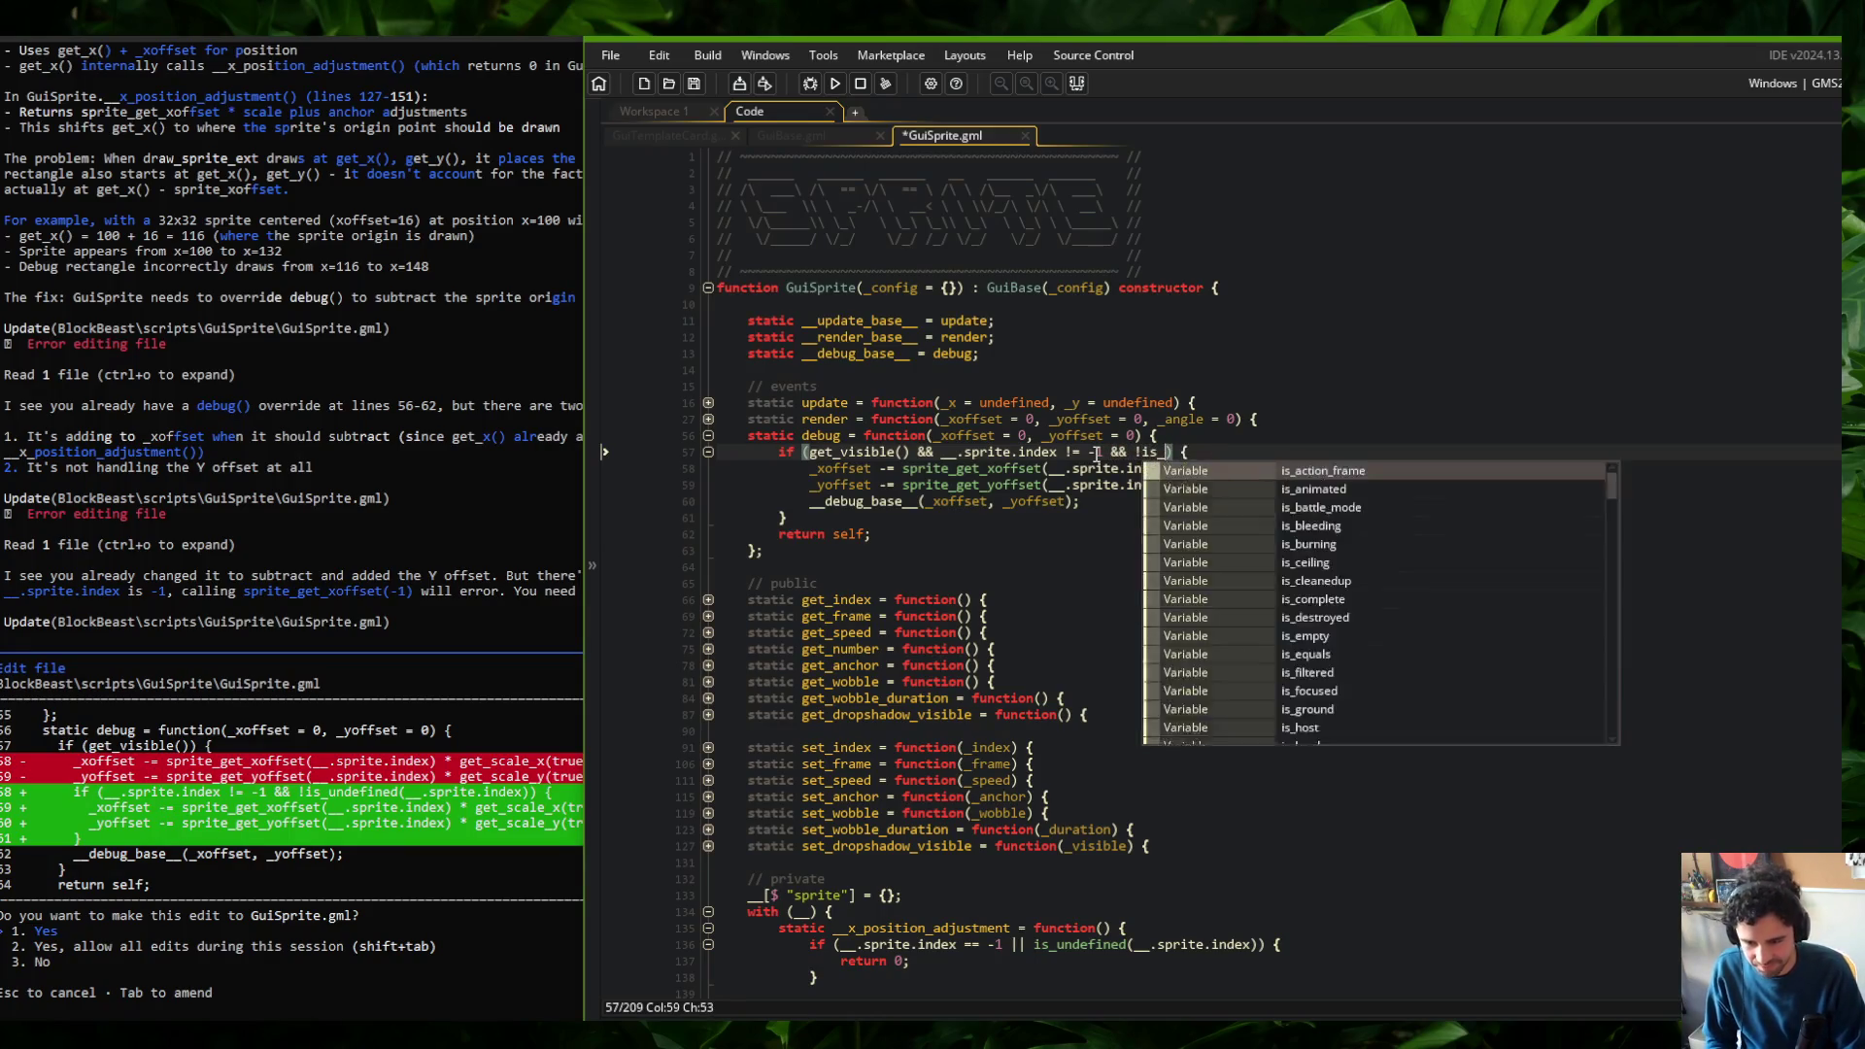
{"action": "type", "text": "prite.index)"}
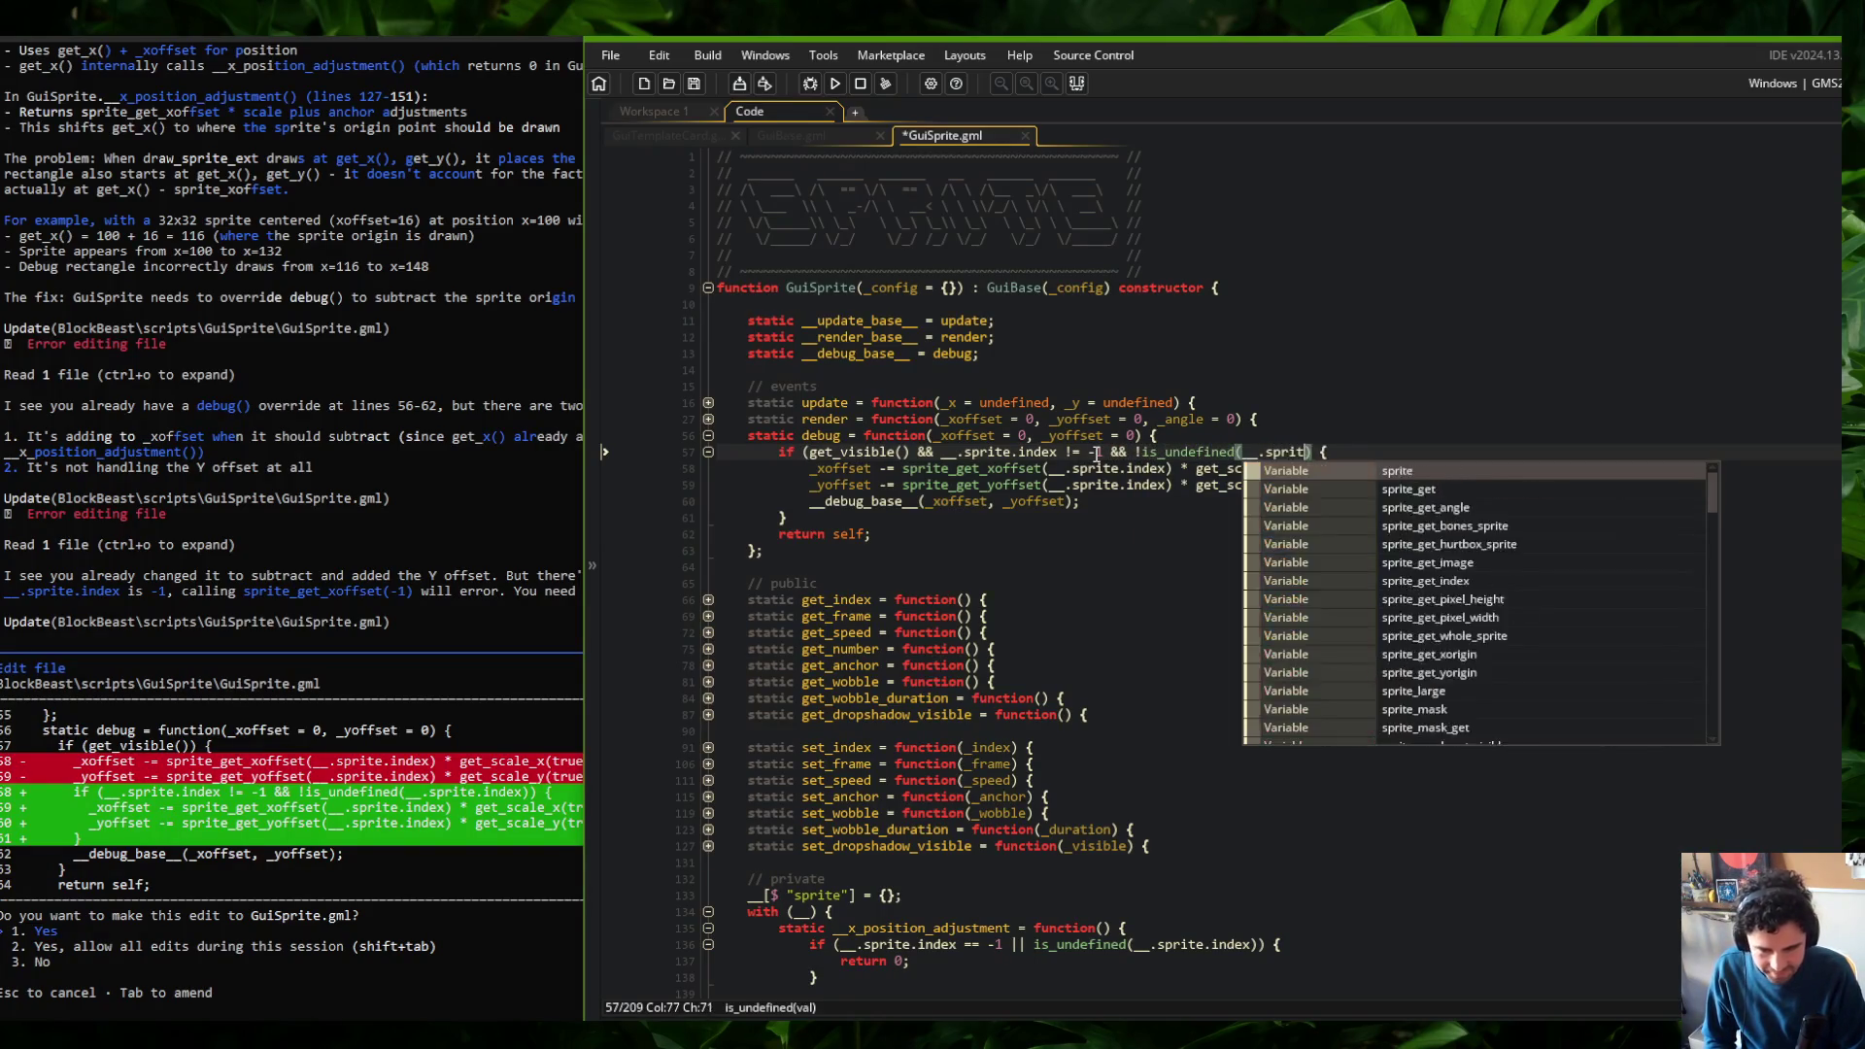
{"action": "key", "text": "ctrl+s"}
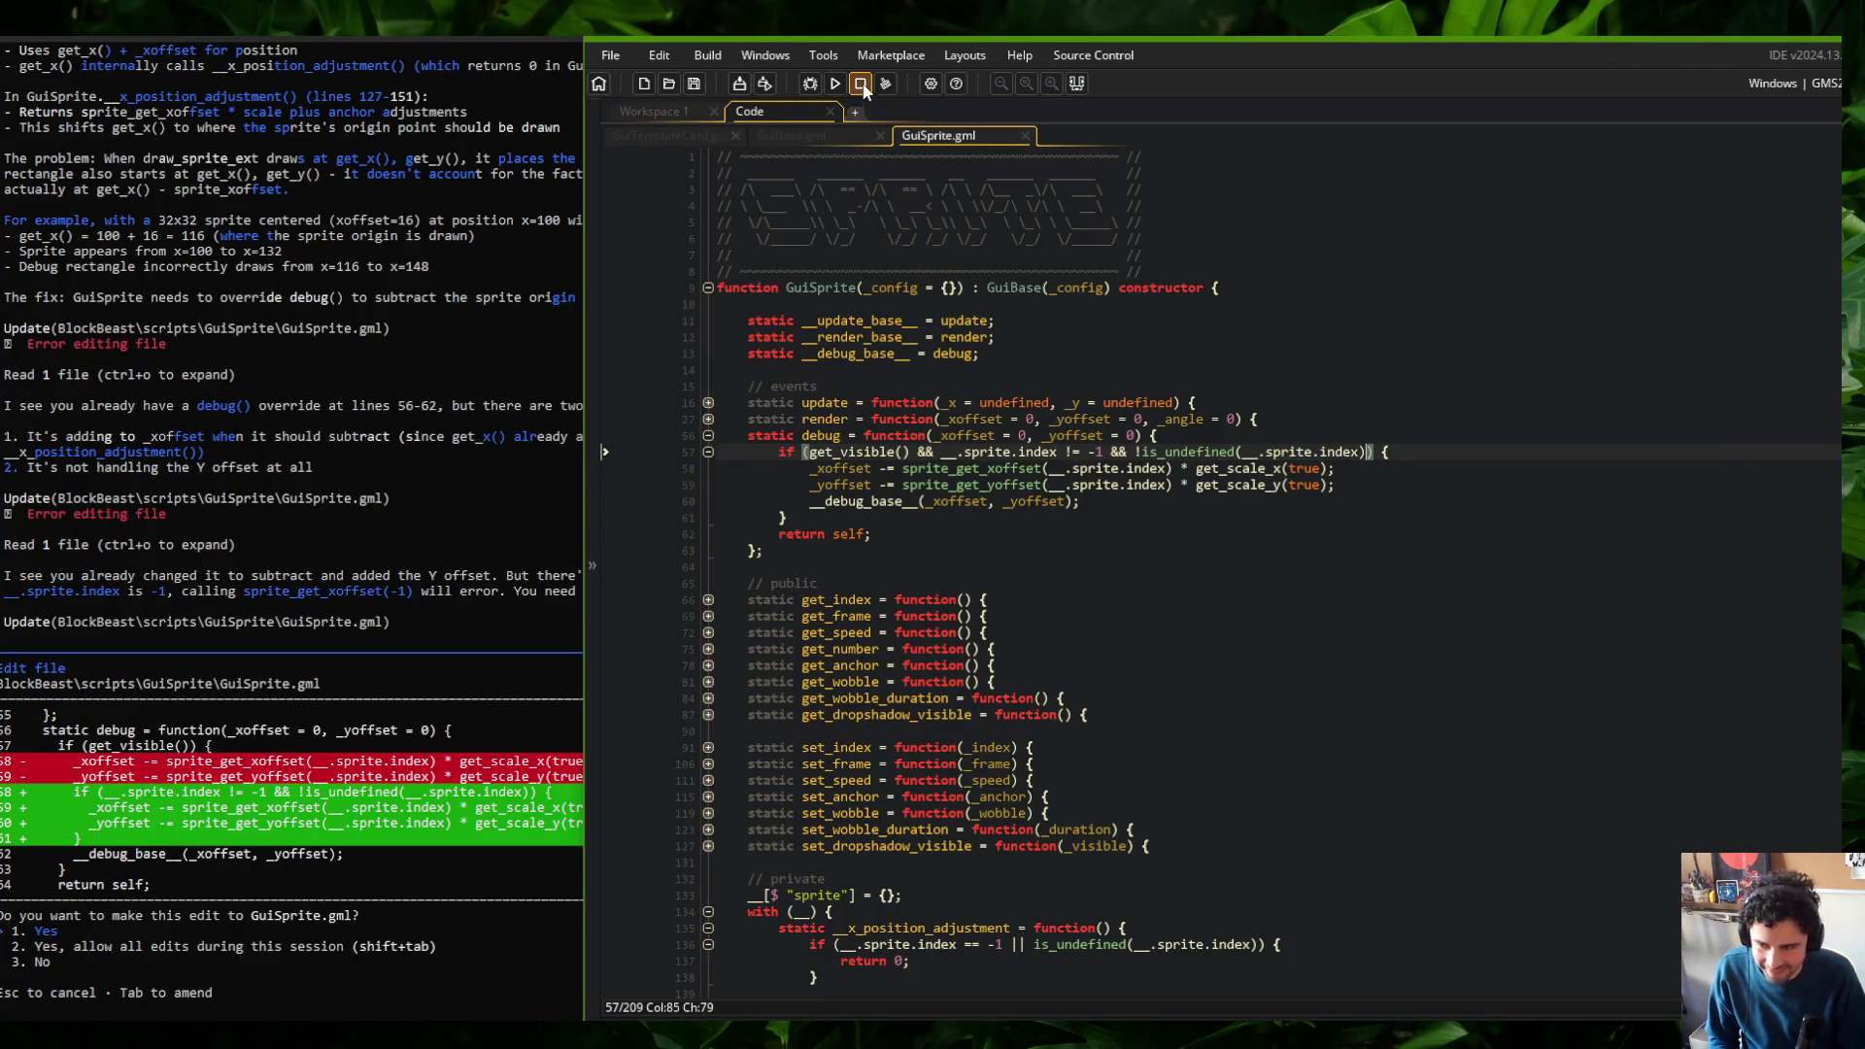
Cancel Claude Code's pending edit, clear the terminal with cls, and move the terminal aside
{"action": "left_click", "coordinate": [468, 313]}
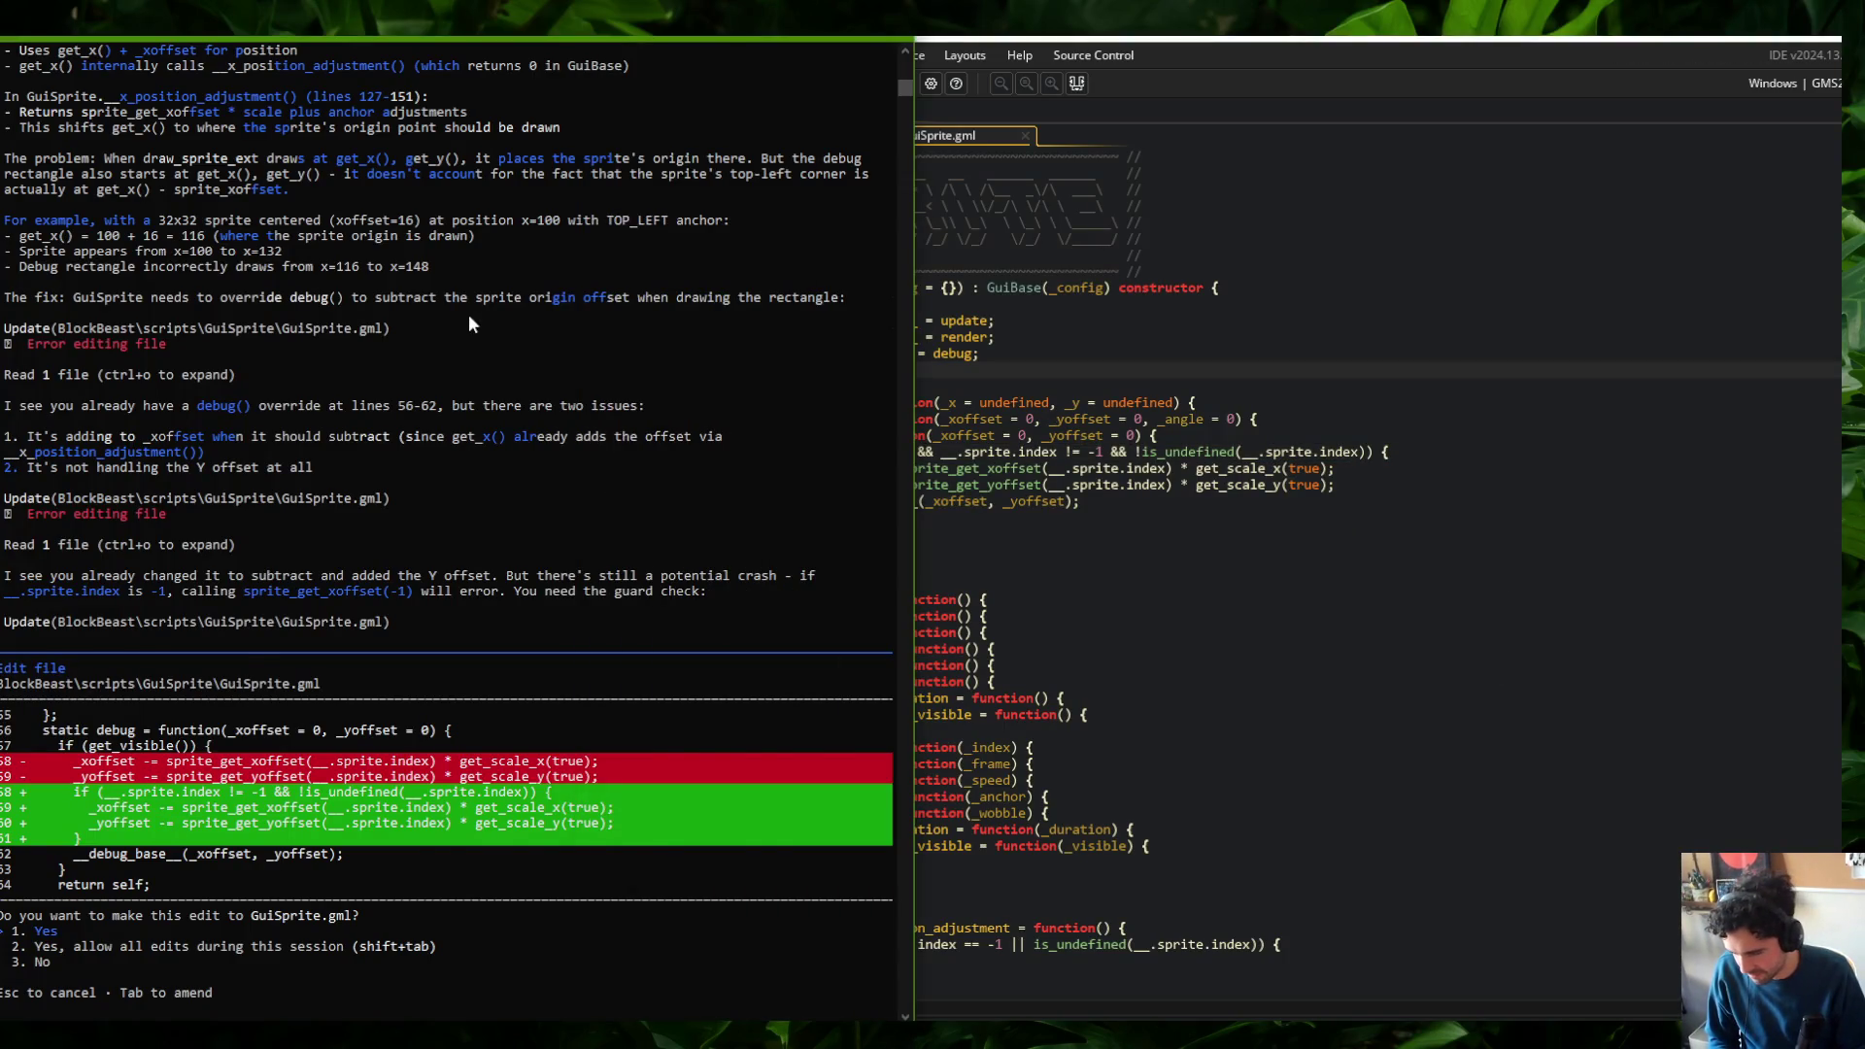
{"action": "key", "text": "ctrl+c"}
{"action": "key", "text": "ctrl+c"}
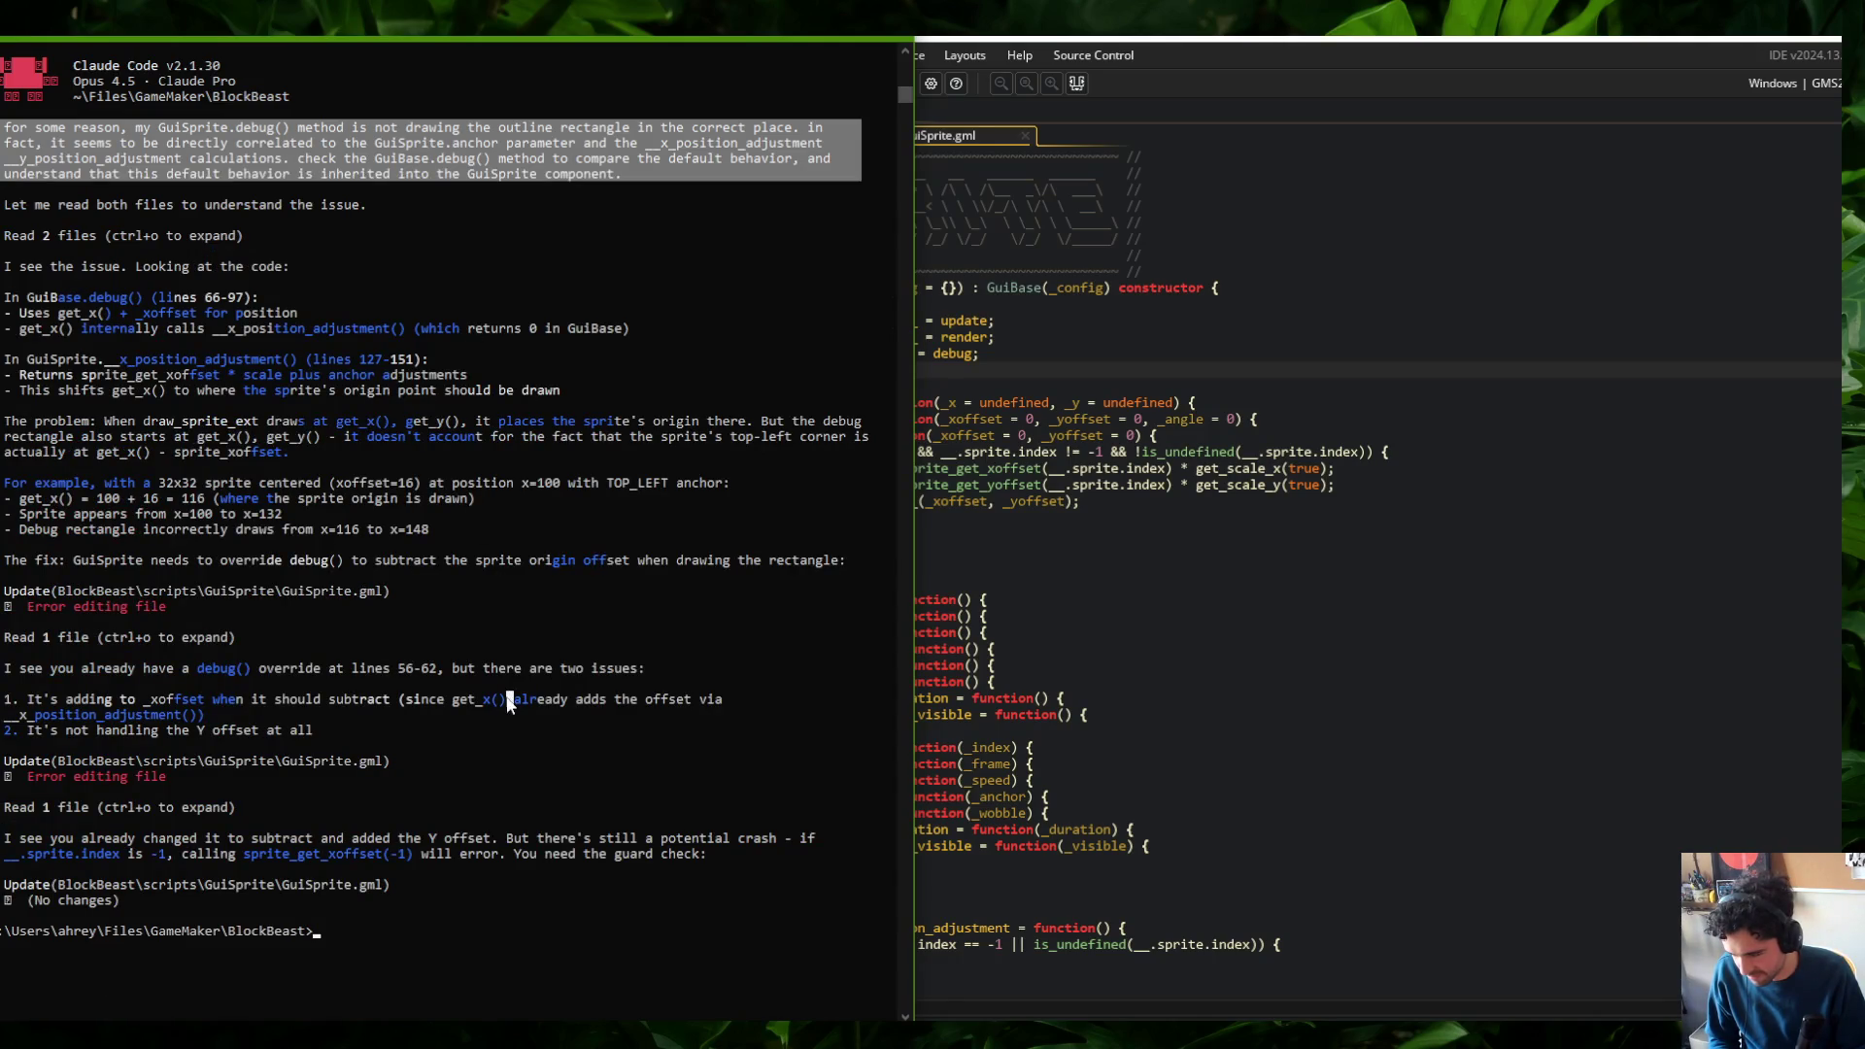
{"action": "type", "text": "cls'"}
{"action": "key", "text": "Return"}
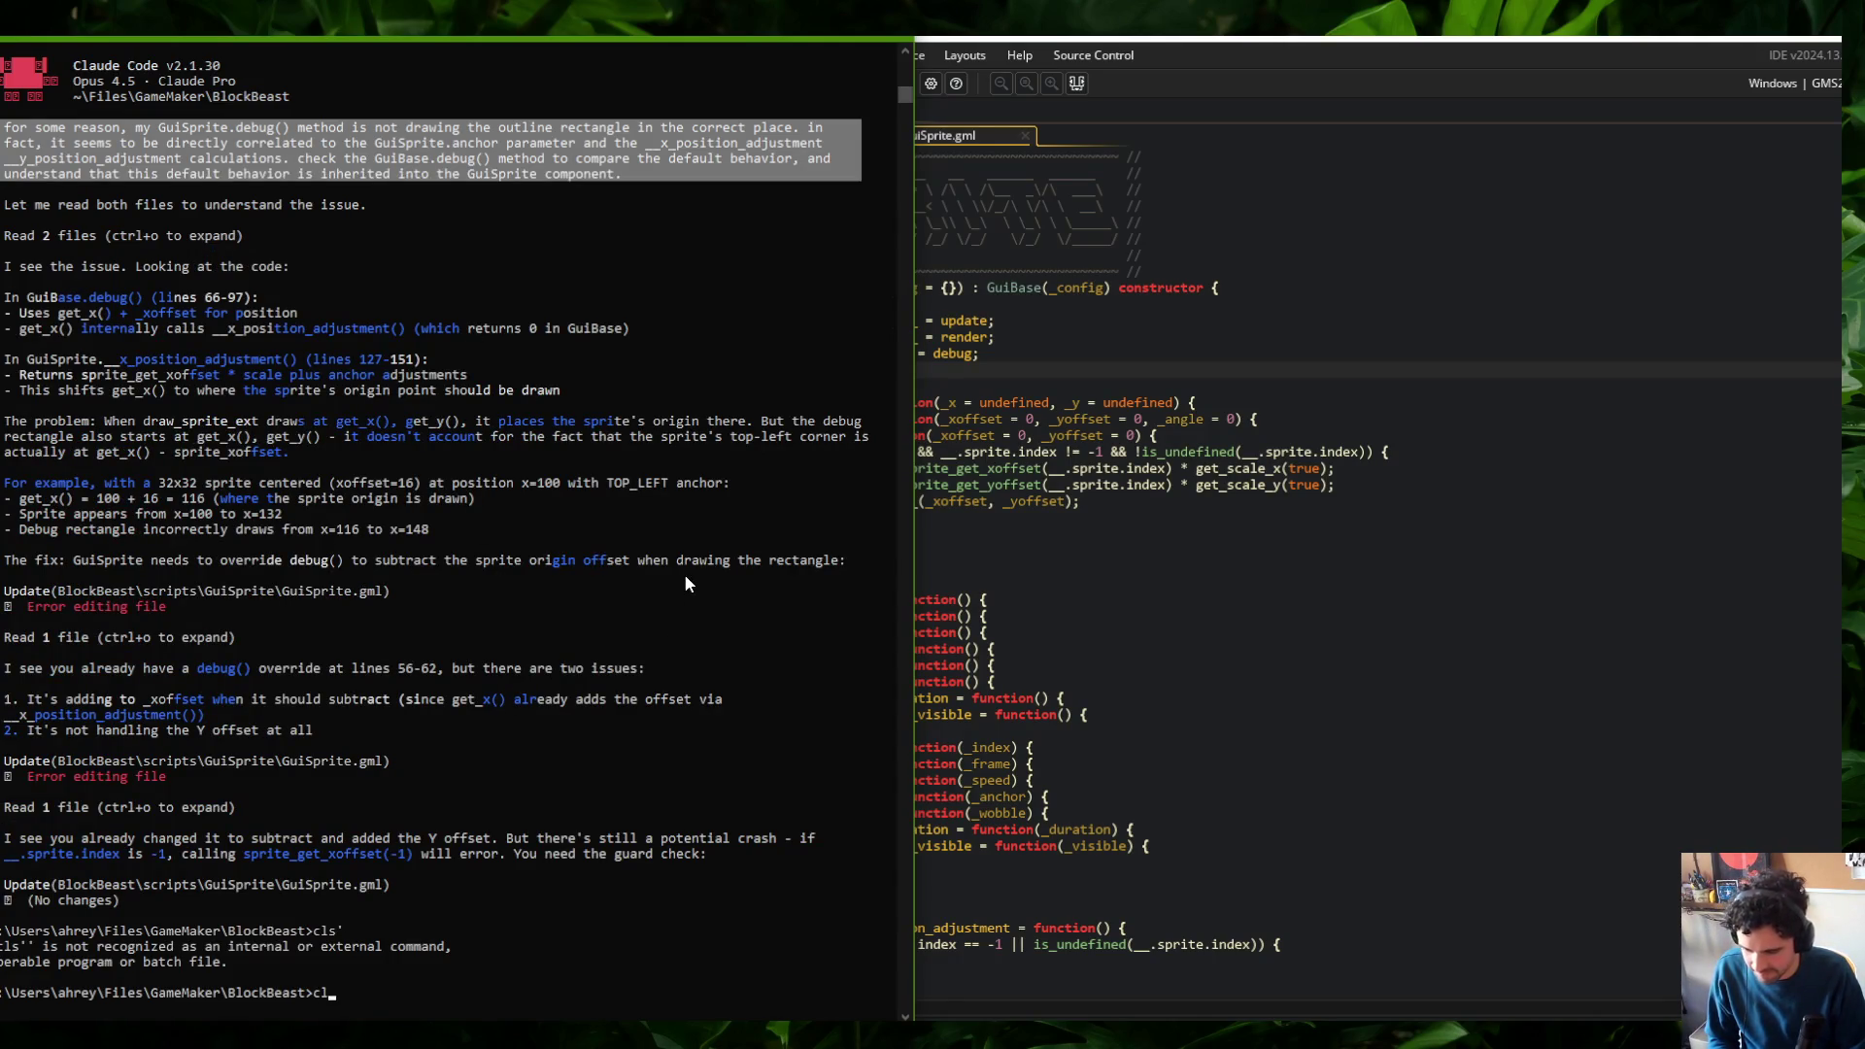
{"action": "type", "text": "ear"}
{"action": "key", "text": "Return"}
{"action": "type", "text": "cls"}
{"action": "key", "text": "Return"}
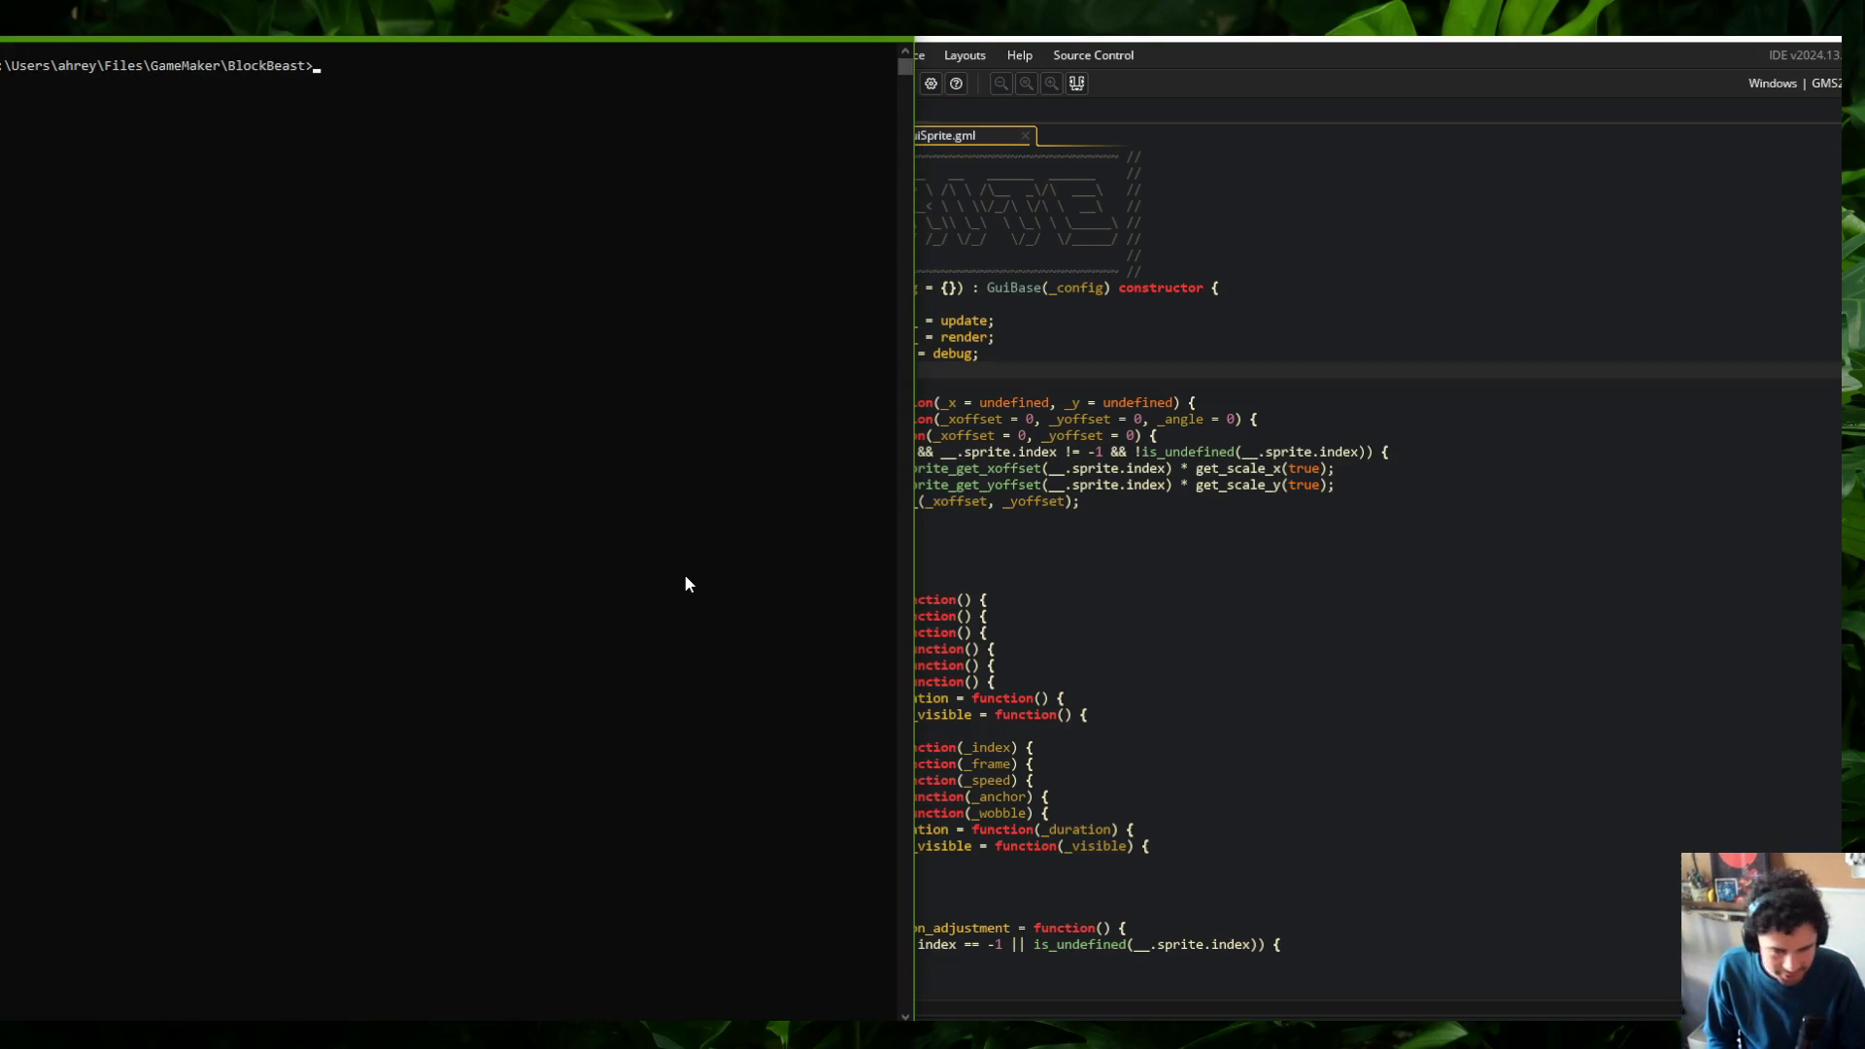
{"action": "key", "text": "alt+Tab"}
{"action": "mouse_move", "coordinate": [457, 49]}
{"action": "left_mouse_down"}
{"action": "mouse_move", "coordinate": [456, 121]}
{"action": "mouse_move", "coordinate": [947, 167]}
{"action": "mouse_move", "coordinate": [677, 324]}
{"action": "left_mouse_up"}
Maximize the IDE and fold GuiSprite's debug function
{"action": "left_click", "coordinate": [910, 189]}
{"action": "double_click", "coordinate": [972, 36]}
{"action": "left_click", "coordinate": [1158, 569]}
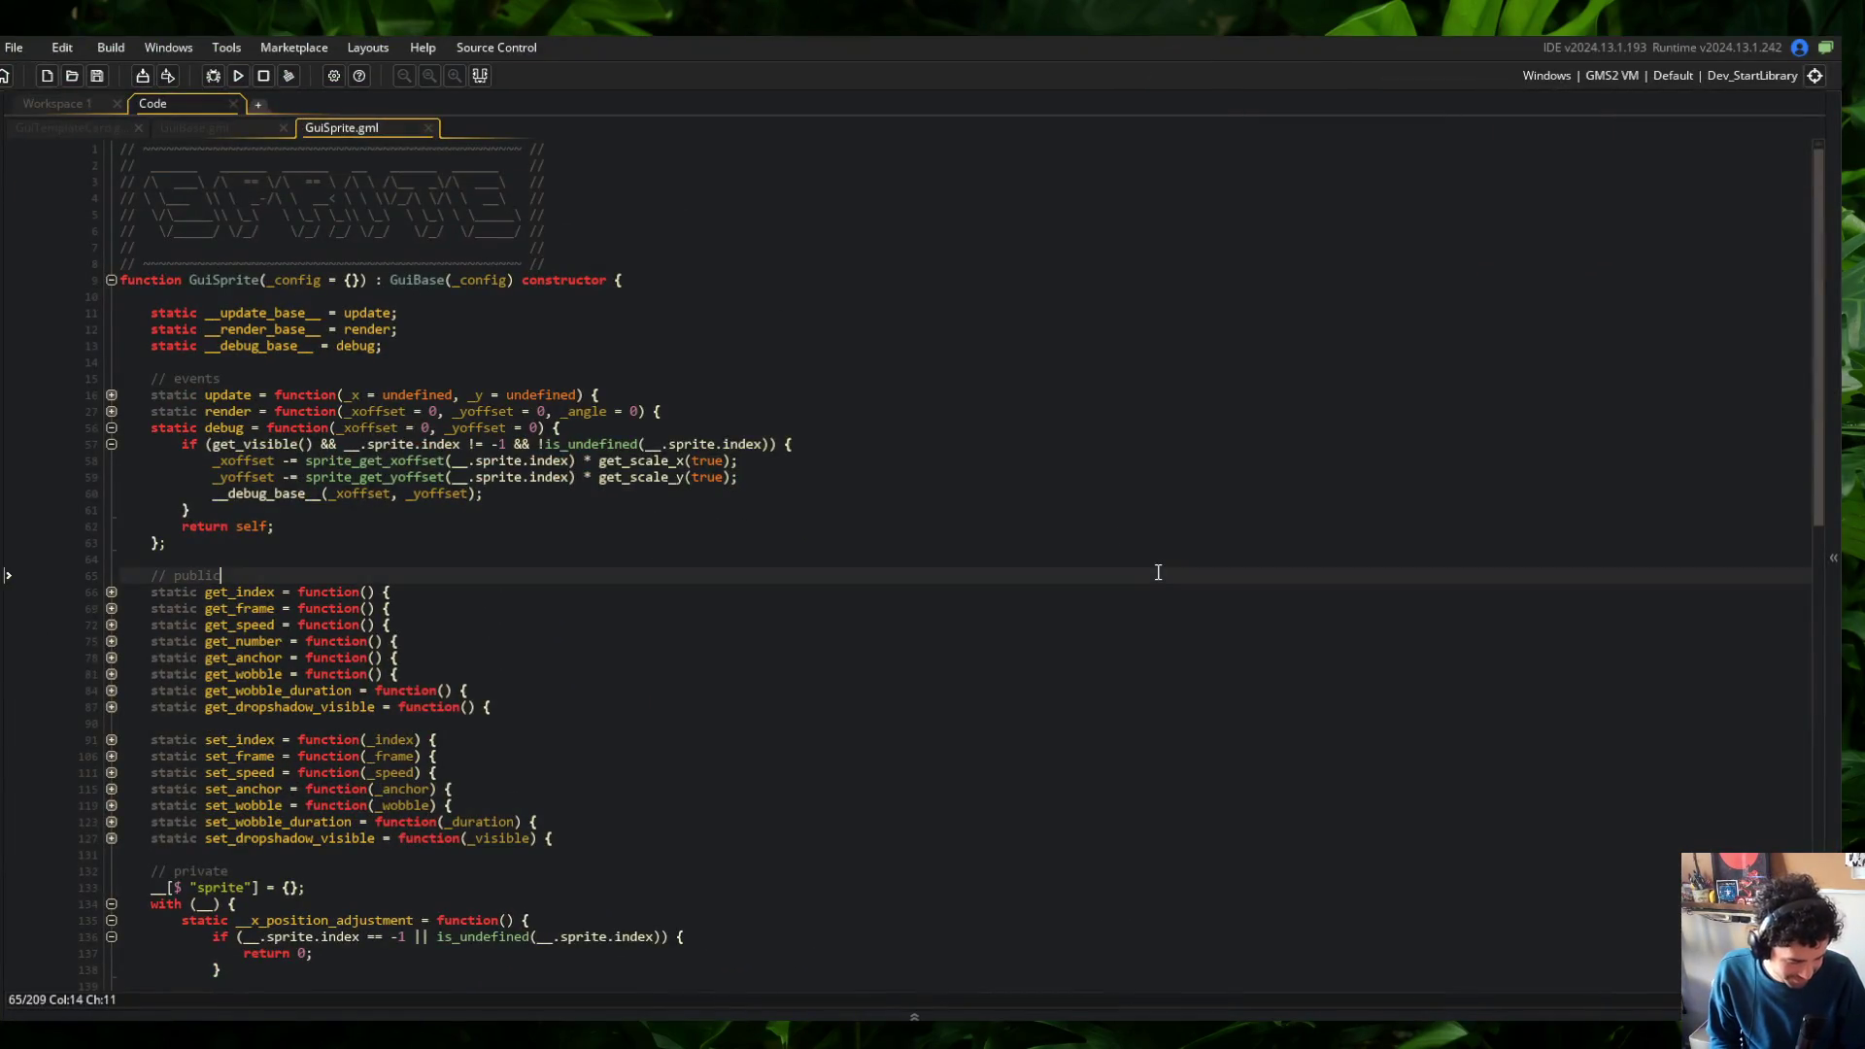
{"action": "scroll", "coordinate": [810, 553], "scroll_direction": "down", "scroll_amount": 2}
{"action": "left_click", "coordinate": [529, 366]}
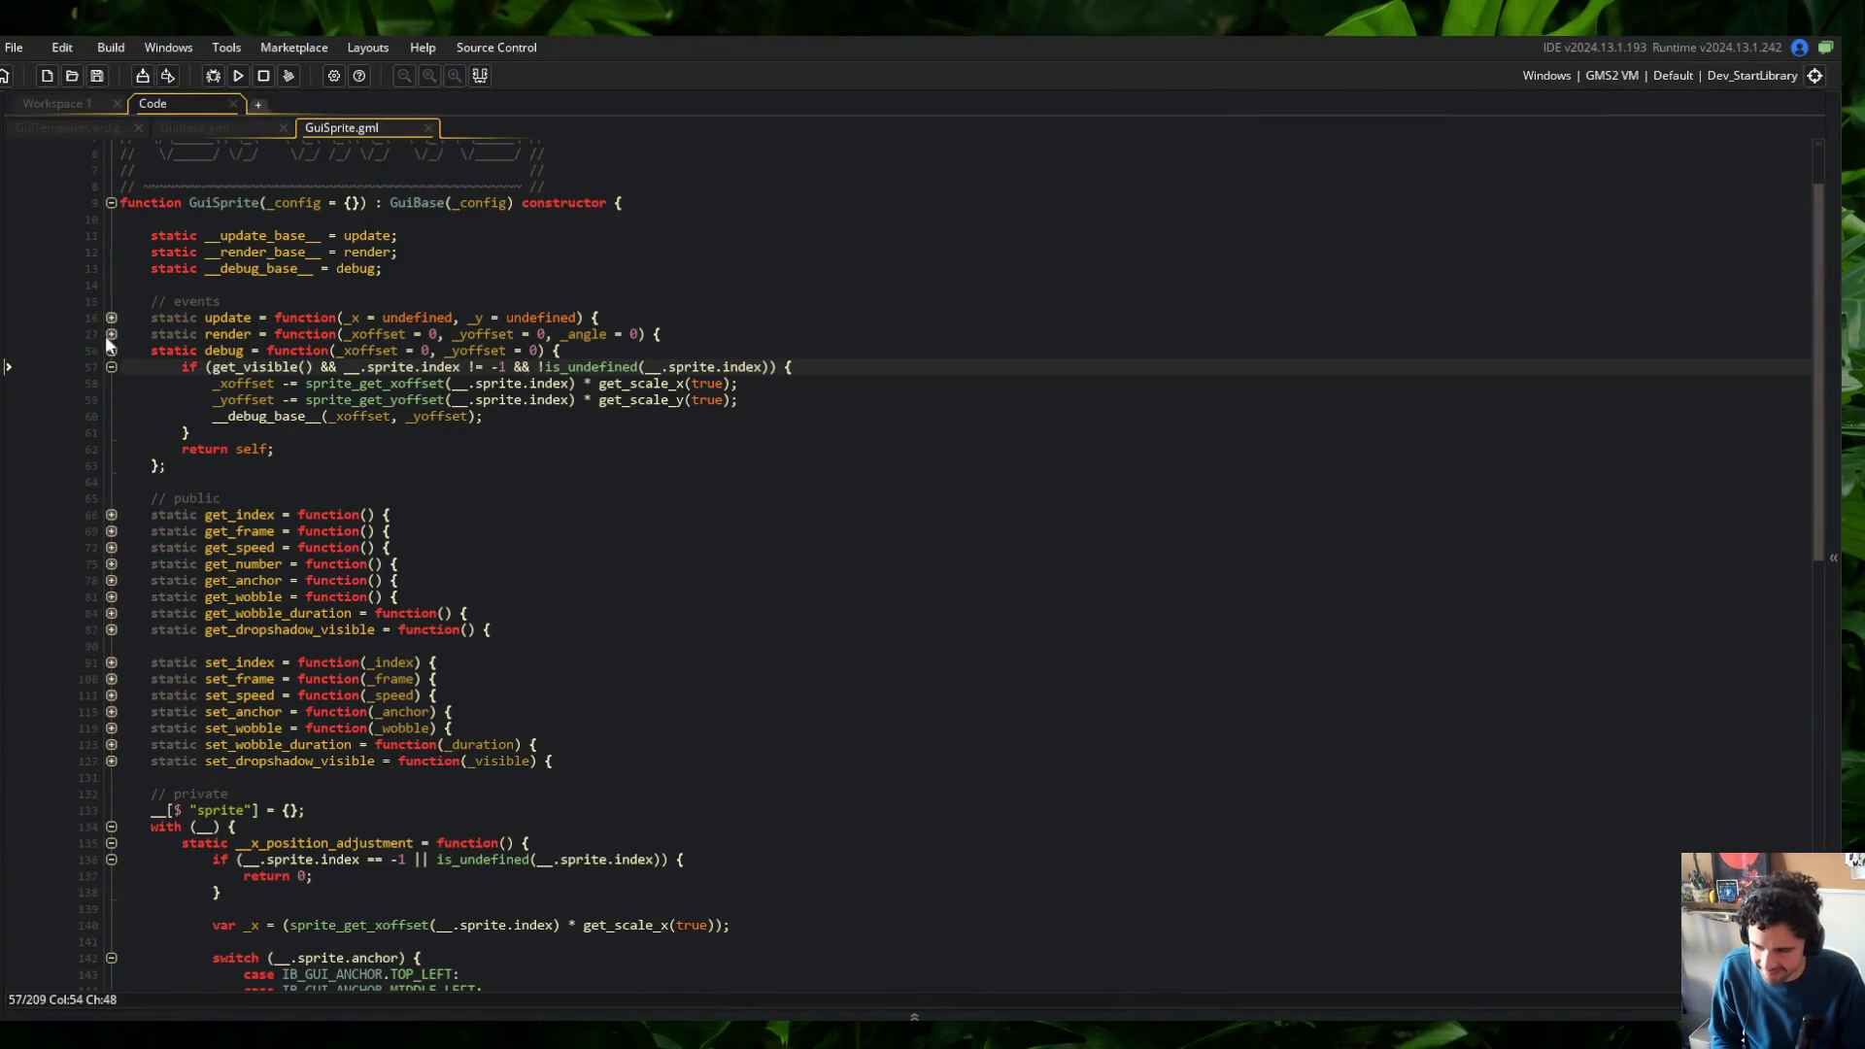
{"action": "left_click", "coordinate": [110, 348]}
{"action": "left_click", "coordinate": [496, 268]}
Run the game, close the GuiSprite and GuiBase scripts, check the Skeletons page, and close the game
{"action": "left_click", "coordinate": [236, 82]}
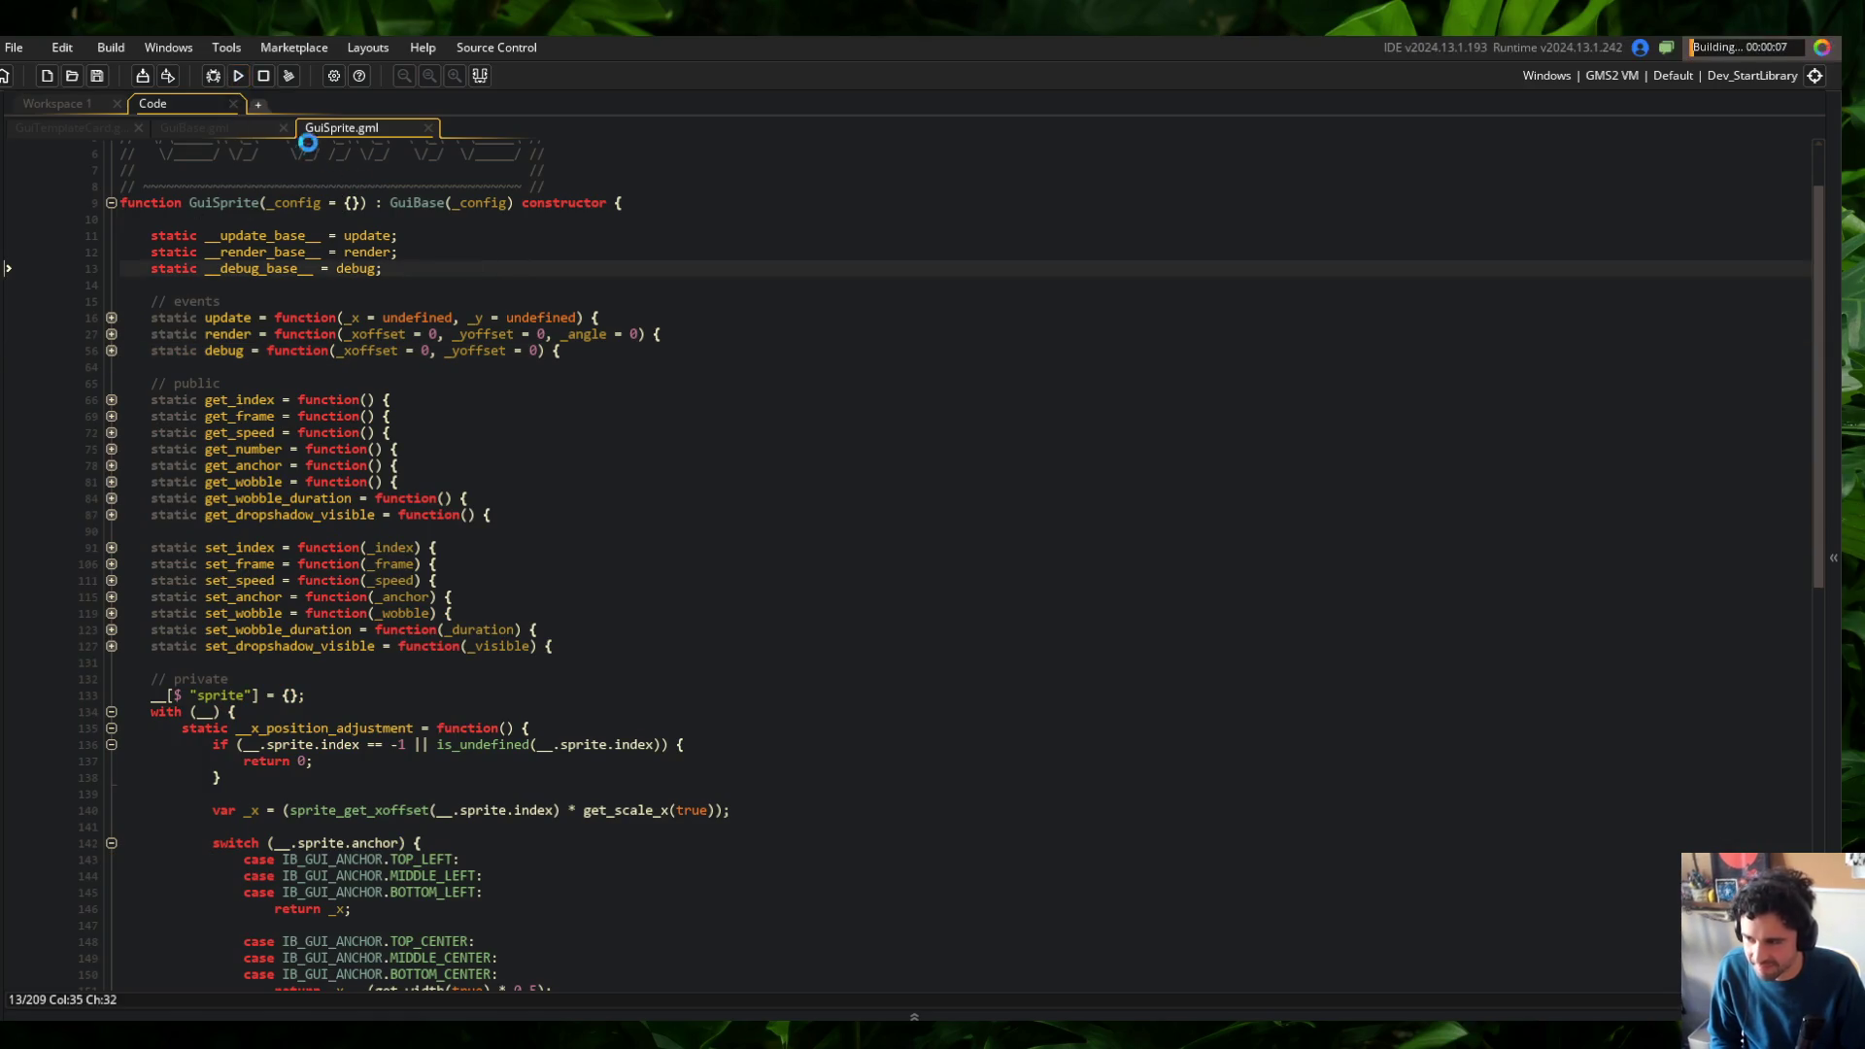
{"action": "middle_click", "coordinate": [345, 130]}
{"action": "middle_click", "coordinate": [159, 125]}
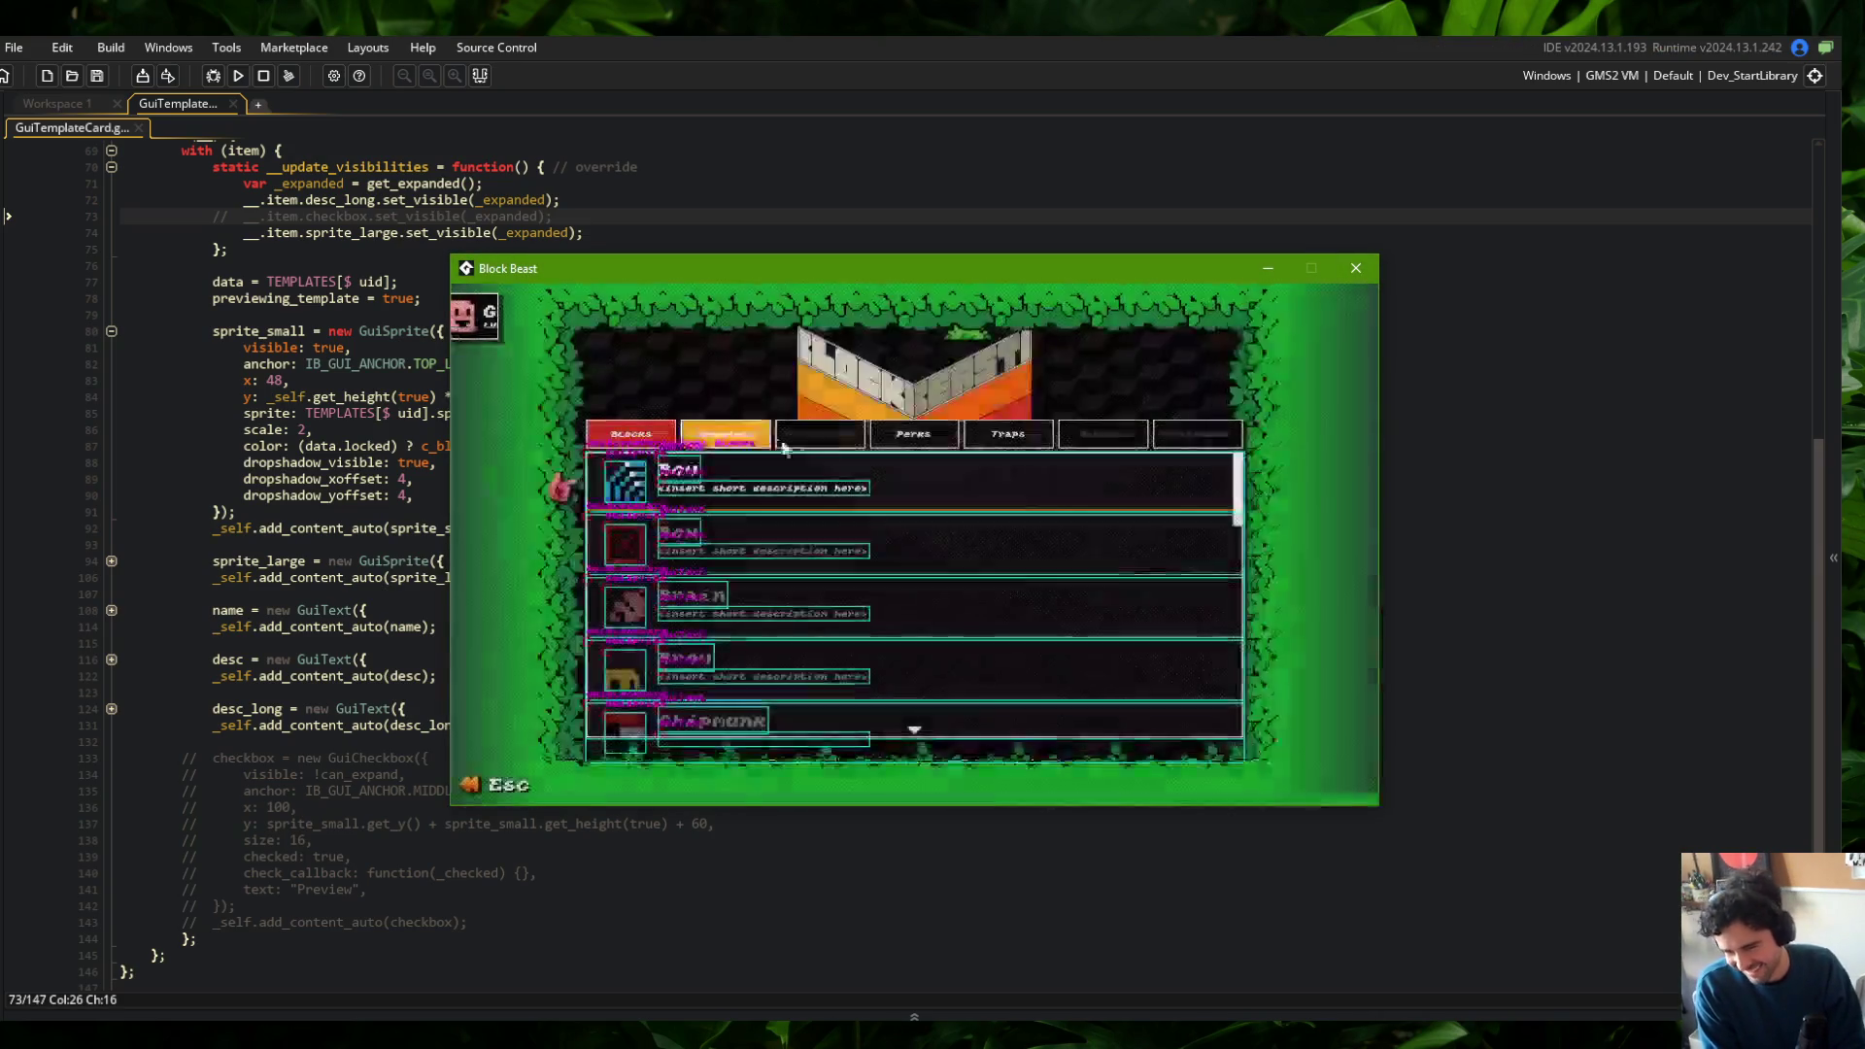
{"action": "left_click", "coordinate": [830, 464]}
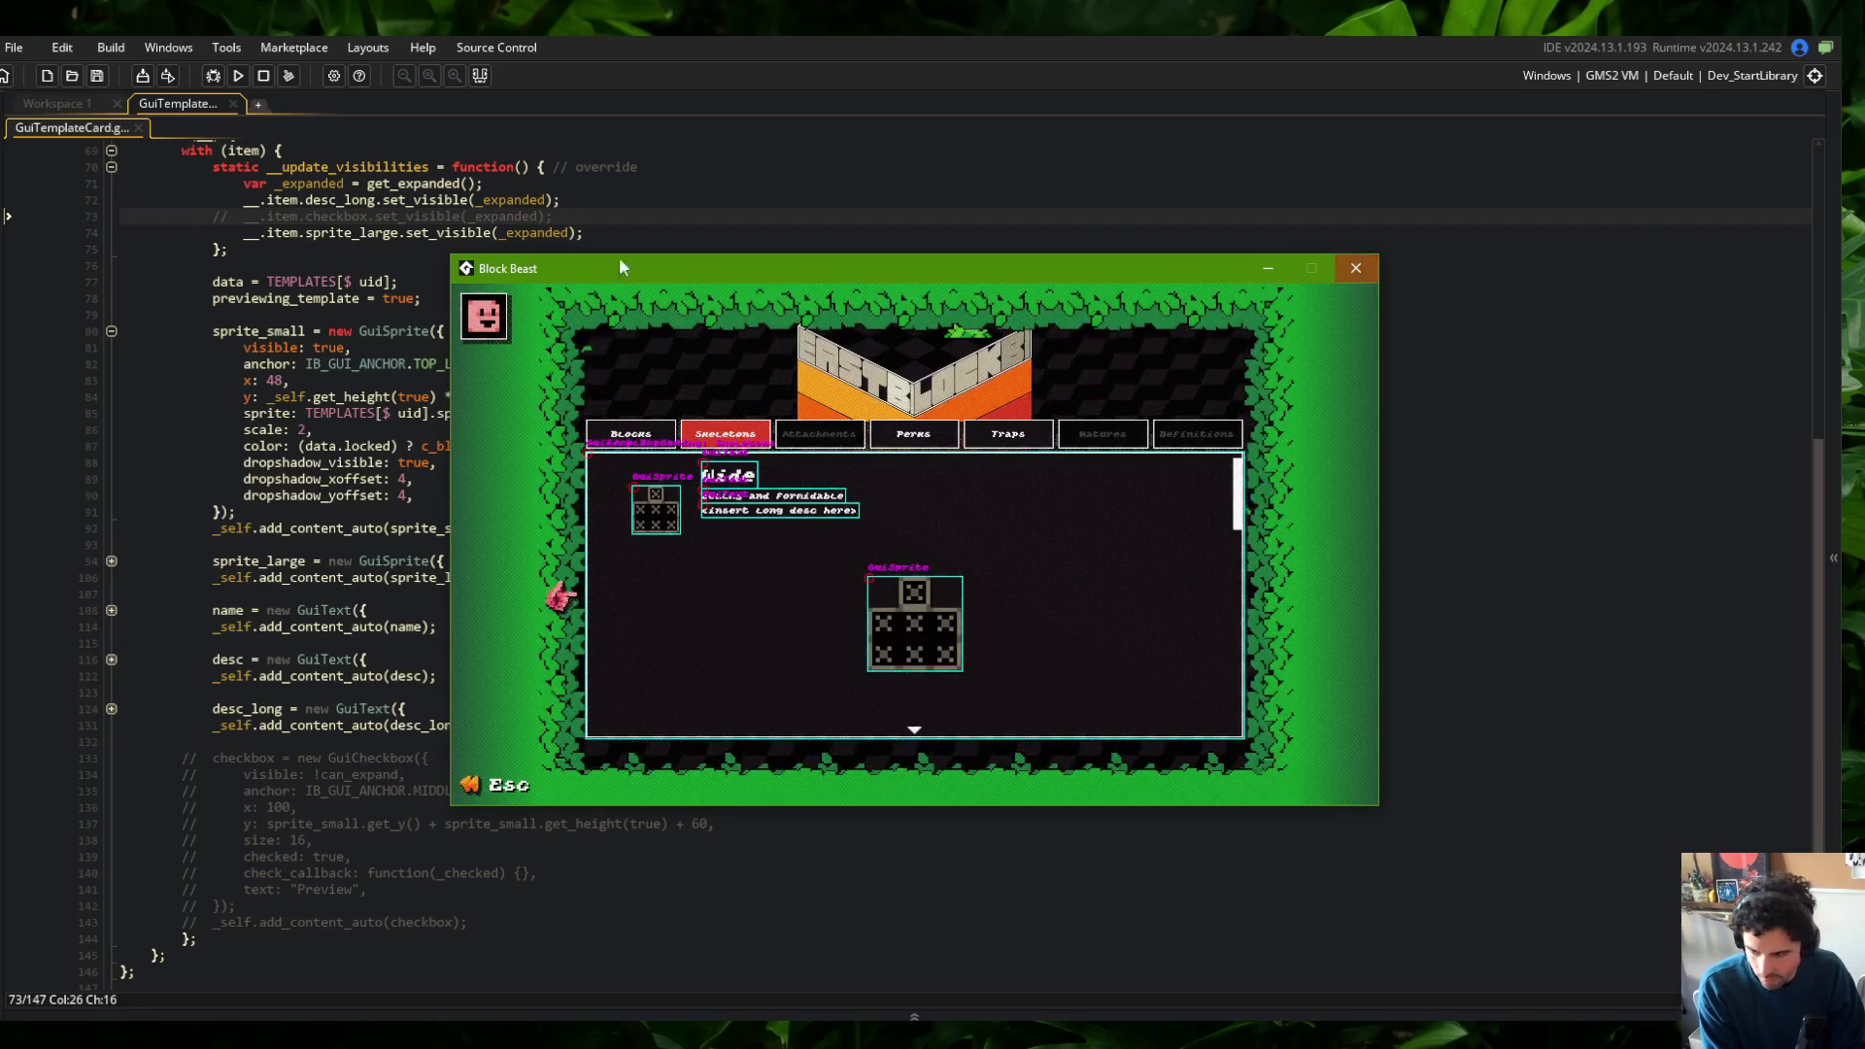
{"action": "left_click", "coordinate": [1357, 269]}
Open the GuiBase script through the asset search
{"action": "left_click", "coordinate": [460, 183]}
{"action": "left_click", "coordinate": [528, 299]}
{"action": "key", "text": "ctrl+t"}
{"action": "type", "text": "ase"}
{"action": "key", "text": "Return"}
Add a '// draws' coordinates comment after the name-drawing block, move the alignment reset below it, and save
{"action": "left_click", "coordinate": [442, 586]}
{"action": "left_click", "coordinate": [670, 683]}
{"action": "key", "text": "Return"}
{"action": "key", "text": "Return"}
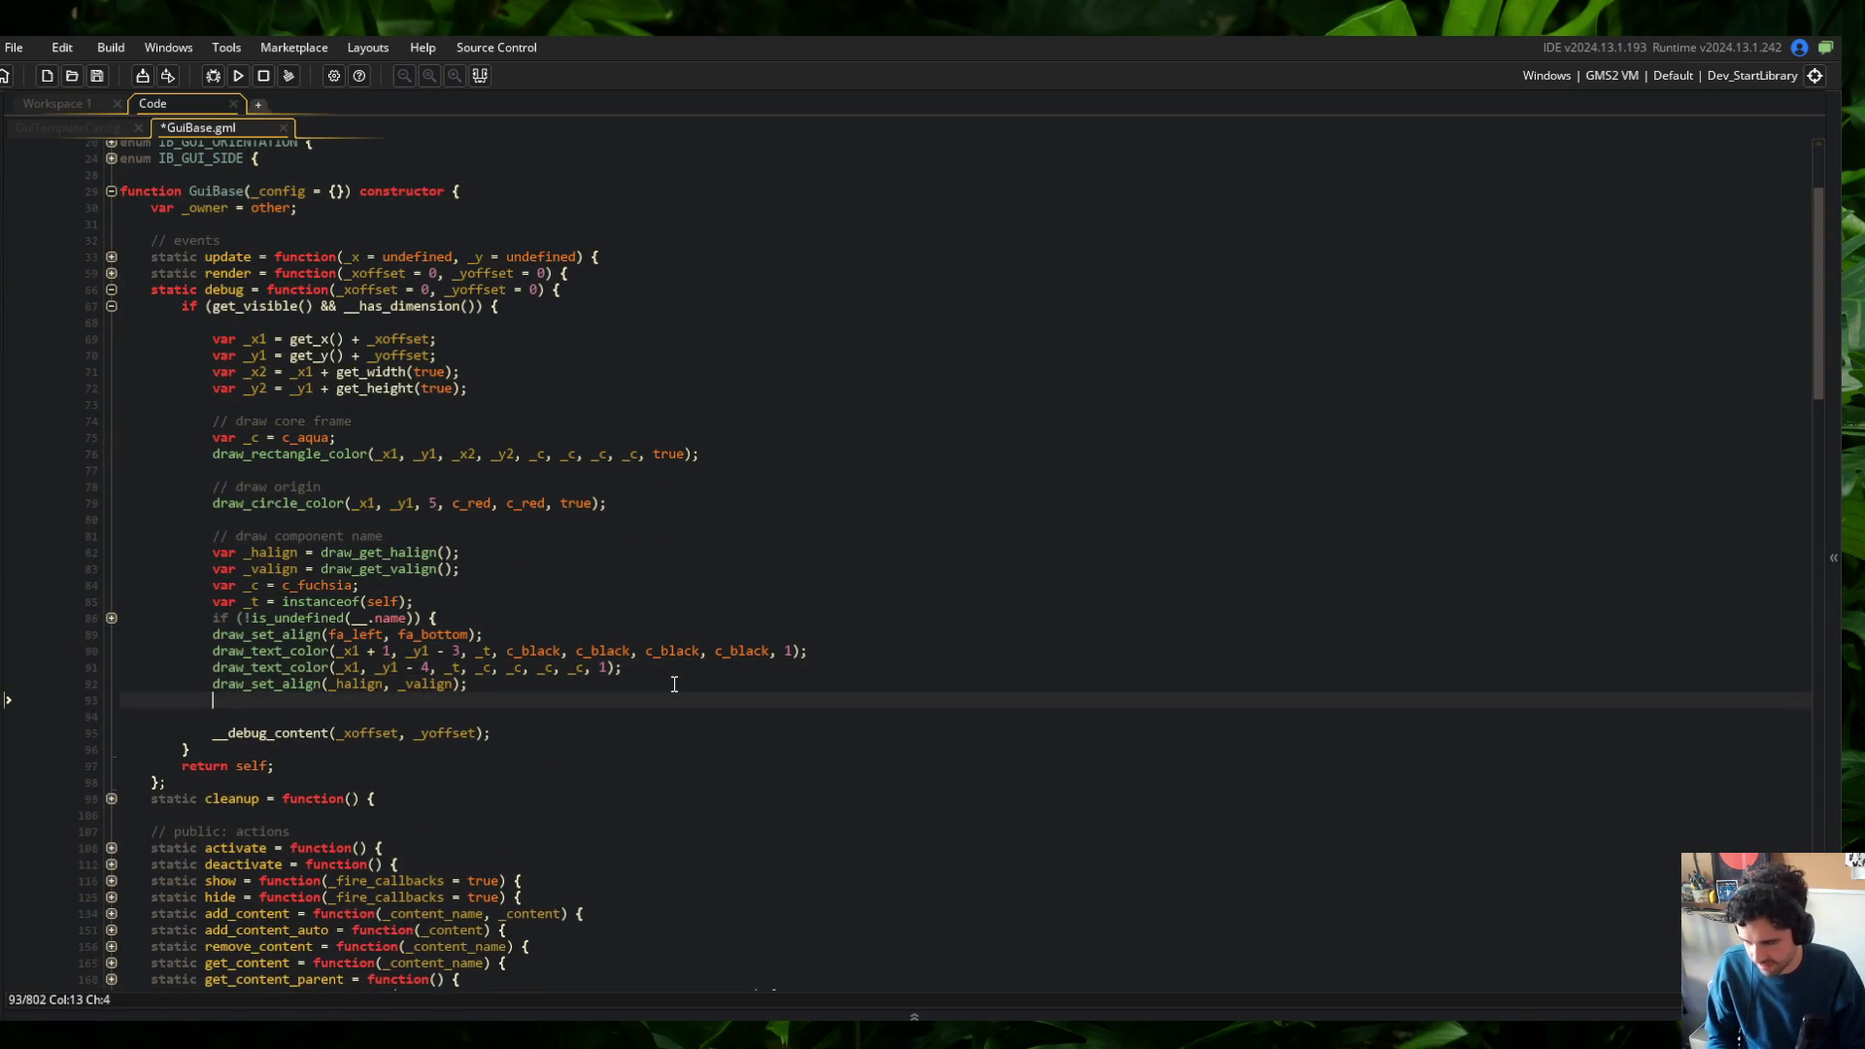
{"action": "type", "text": "// draw com"}
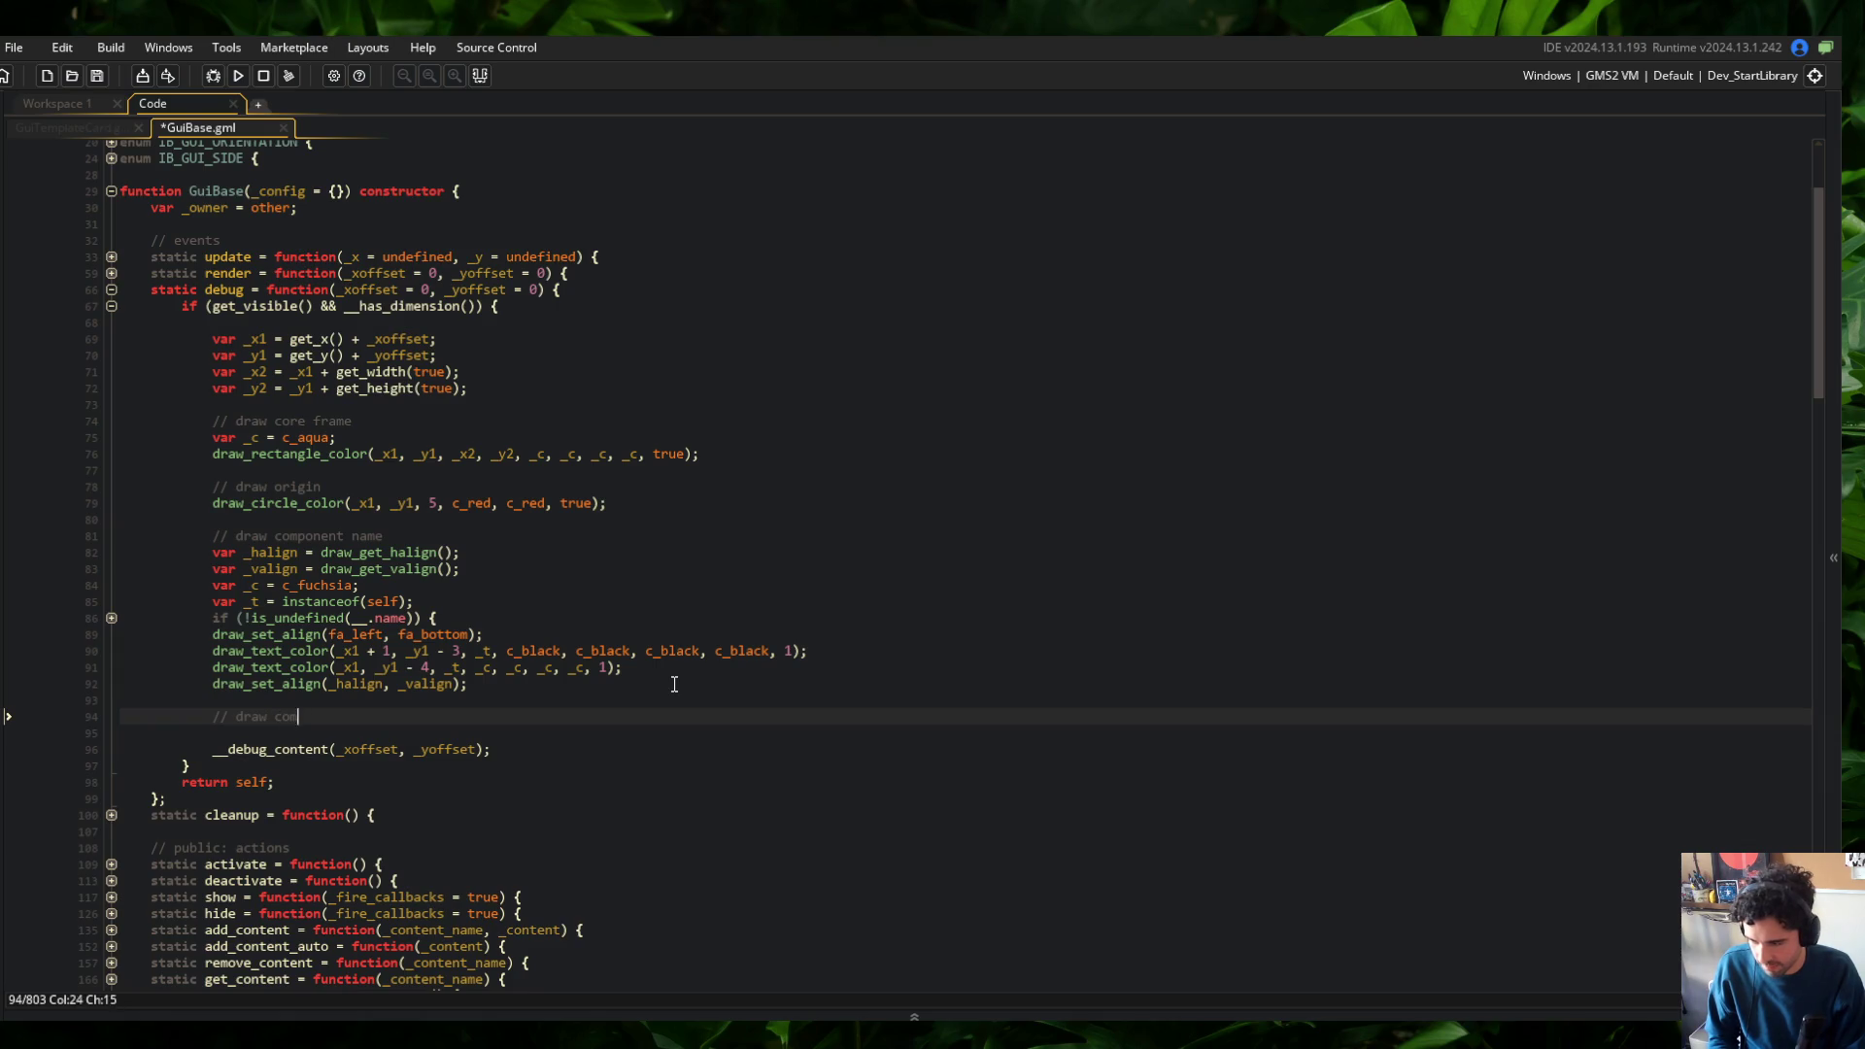
{"action": "type", "text": "s"}
{"action": "left_click", "coordinate": [674, 683]}
{"action": "key", "text": "ctrl+x"}
{"action": "key", "text": "Return"}
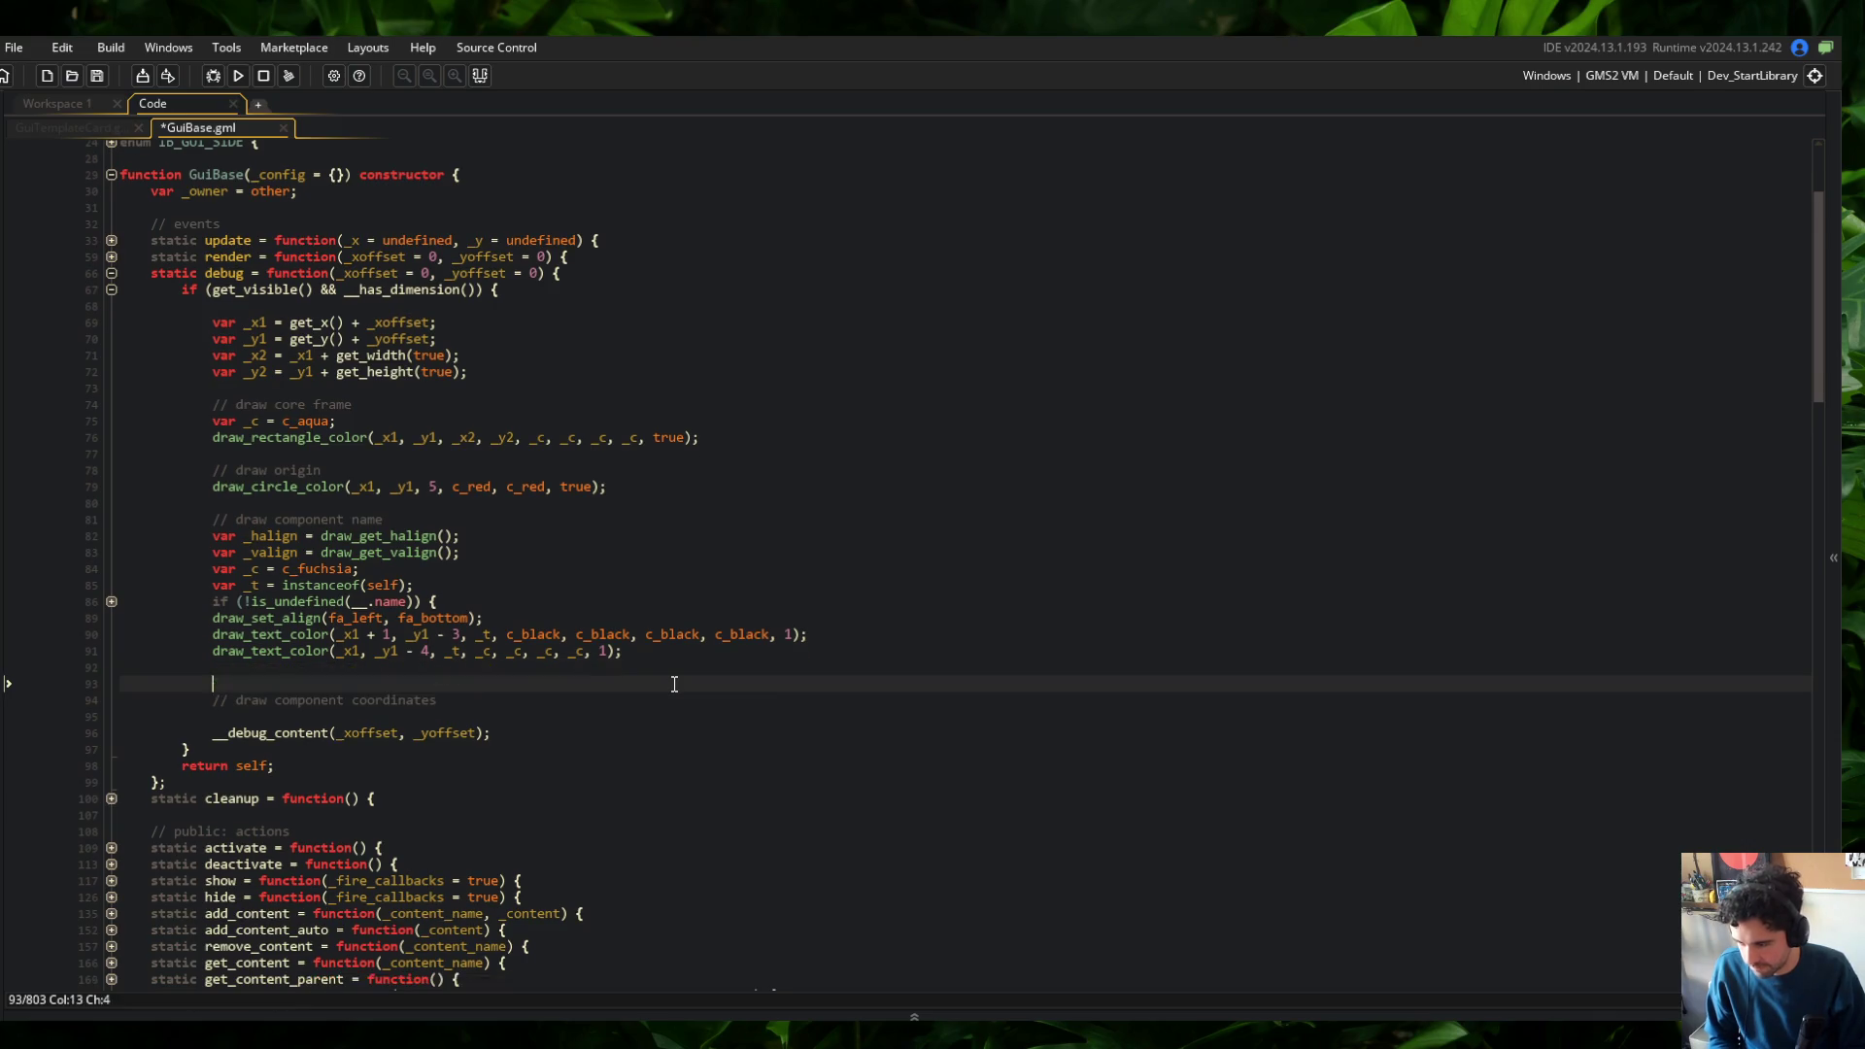
{"action": "key", "text": "Return"}
{"action": "key", "text": "Return"}
{"action": "key", "text": "ctrl+v"}
{"action": "key", "text": "Up"}
{"action": "key", "text": "Up"}
{"action": "key", "text": "BackSpace"}
{"action": "key", "text": "ctrl+s"}
Copy the two name text-drawing lines into the coordinates section and save
{"action": "key", "text": "shift+Up"}
{"action": "key", "text": "shift+Up"}
{"action": "key", "text": "ctrl+c"}
{"action": "key", "text": "Down"}
{"action": "key", "text": "Down"}
{"action": "key", "text": "Down"}
{"action": "key", "text": "End"}
{"action": "key", "text": "Return"}
{"action": "key", "text": "ctrl+v"}
{"action": "key", "text": "ctrl+s"}
Add the label line var _t = $"x:{_x1}, y: {_y1}" above the copied draw calls and save
{"action": "key", "text": "Up"}
{"action": "key", "text": "Up"}
{"action": "key", "text": "Down"}
{"action": "key", "text": "Home"}
{"action": "key", "text": "ctrl+Right"}
{"action": "key", "text": "ctrl+Right"}
{"action": "key", "text": "Up"}
{"action": "key", "text": "End"}
{"action": "key", "text": "Return"}
{"action": "type", "text": "var _t = $\""}
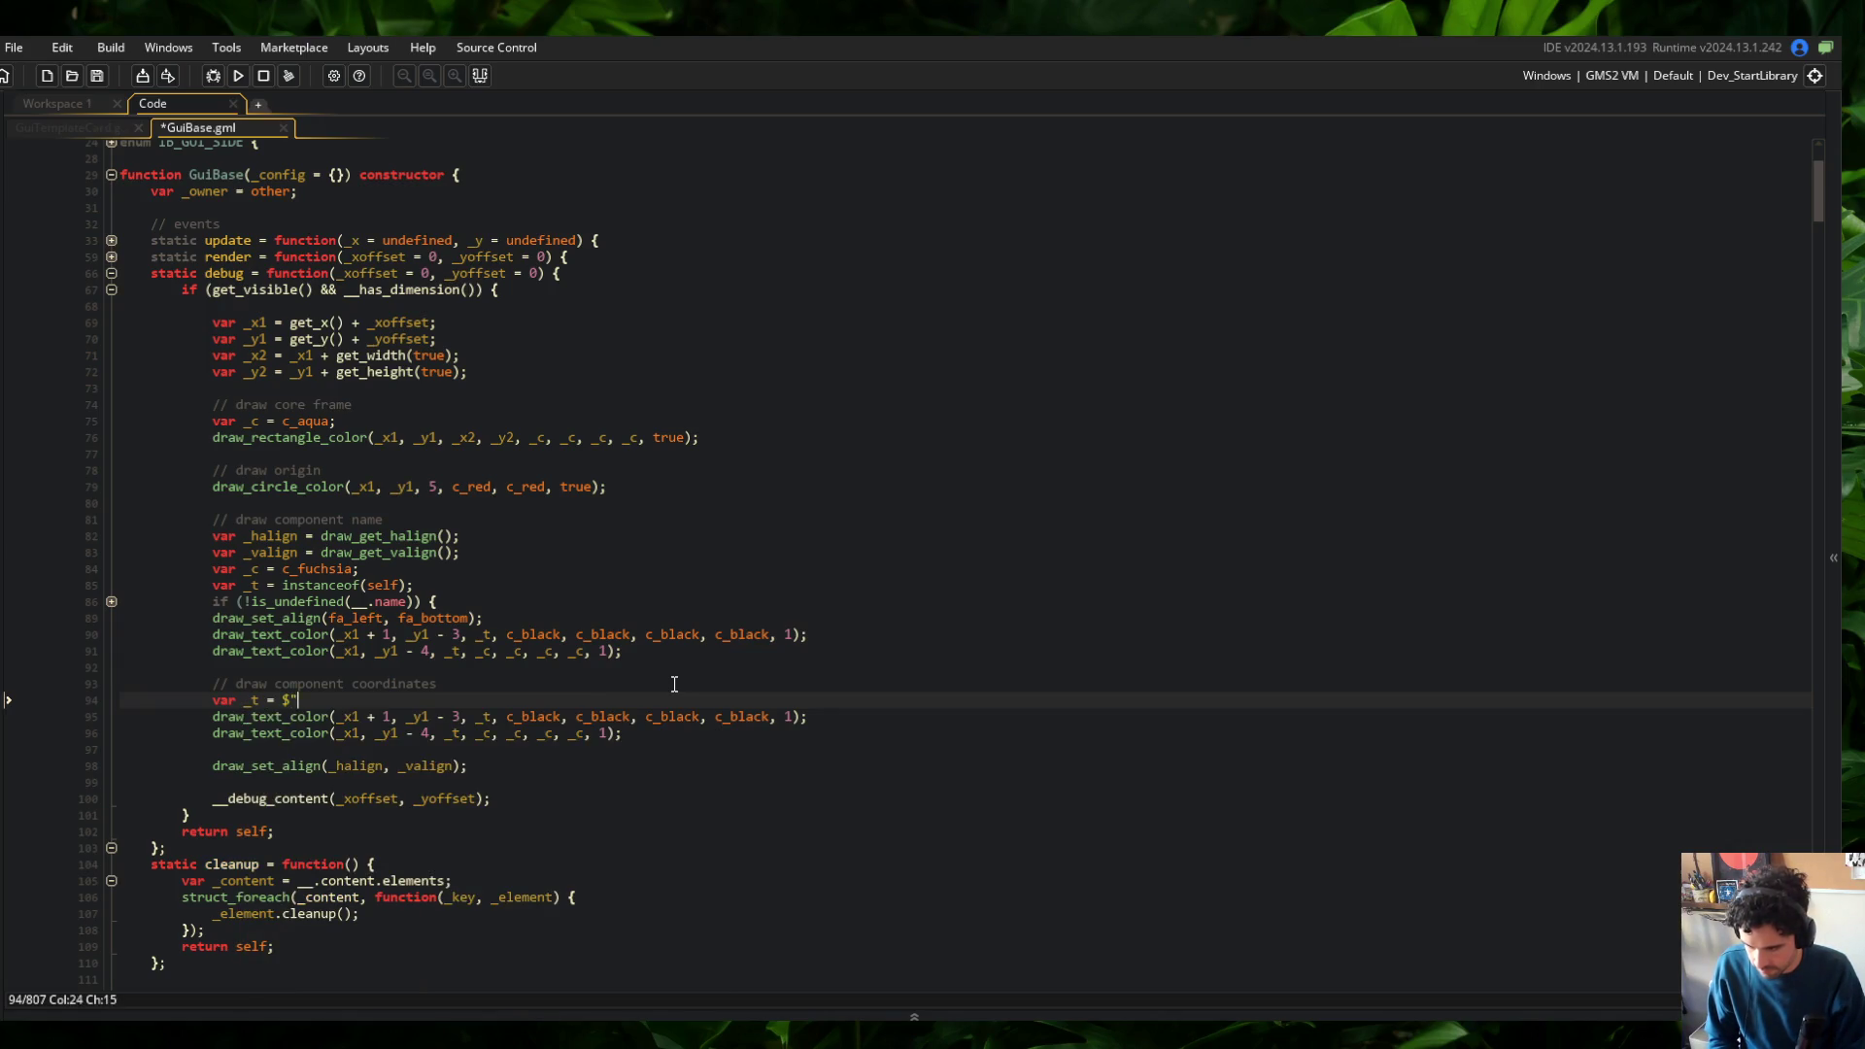
{"action": "type", "text": "x:{_x"}
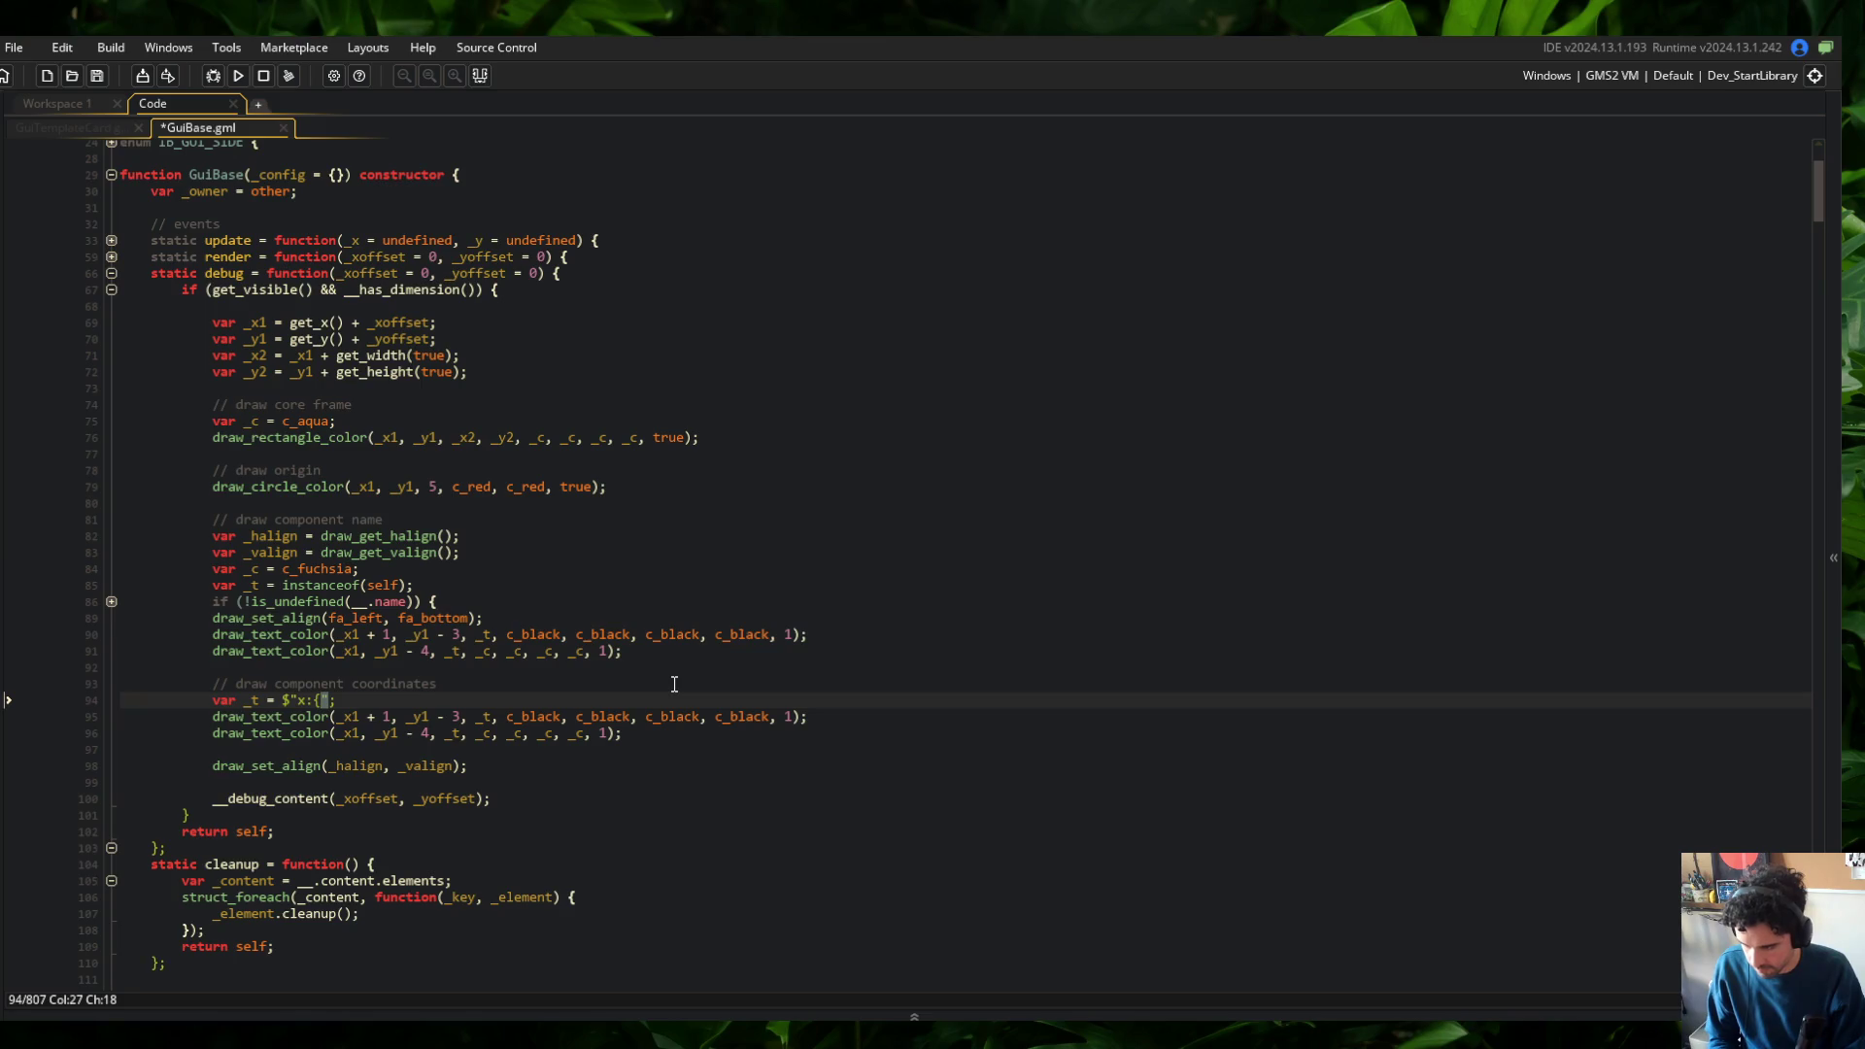
{"action": "type", "text": "1,"}
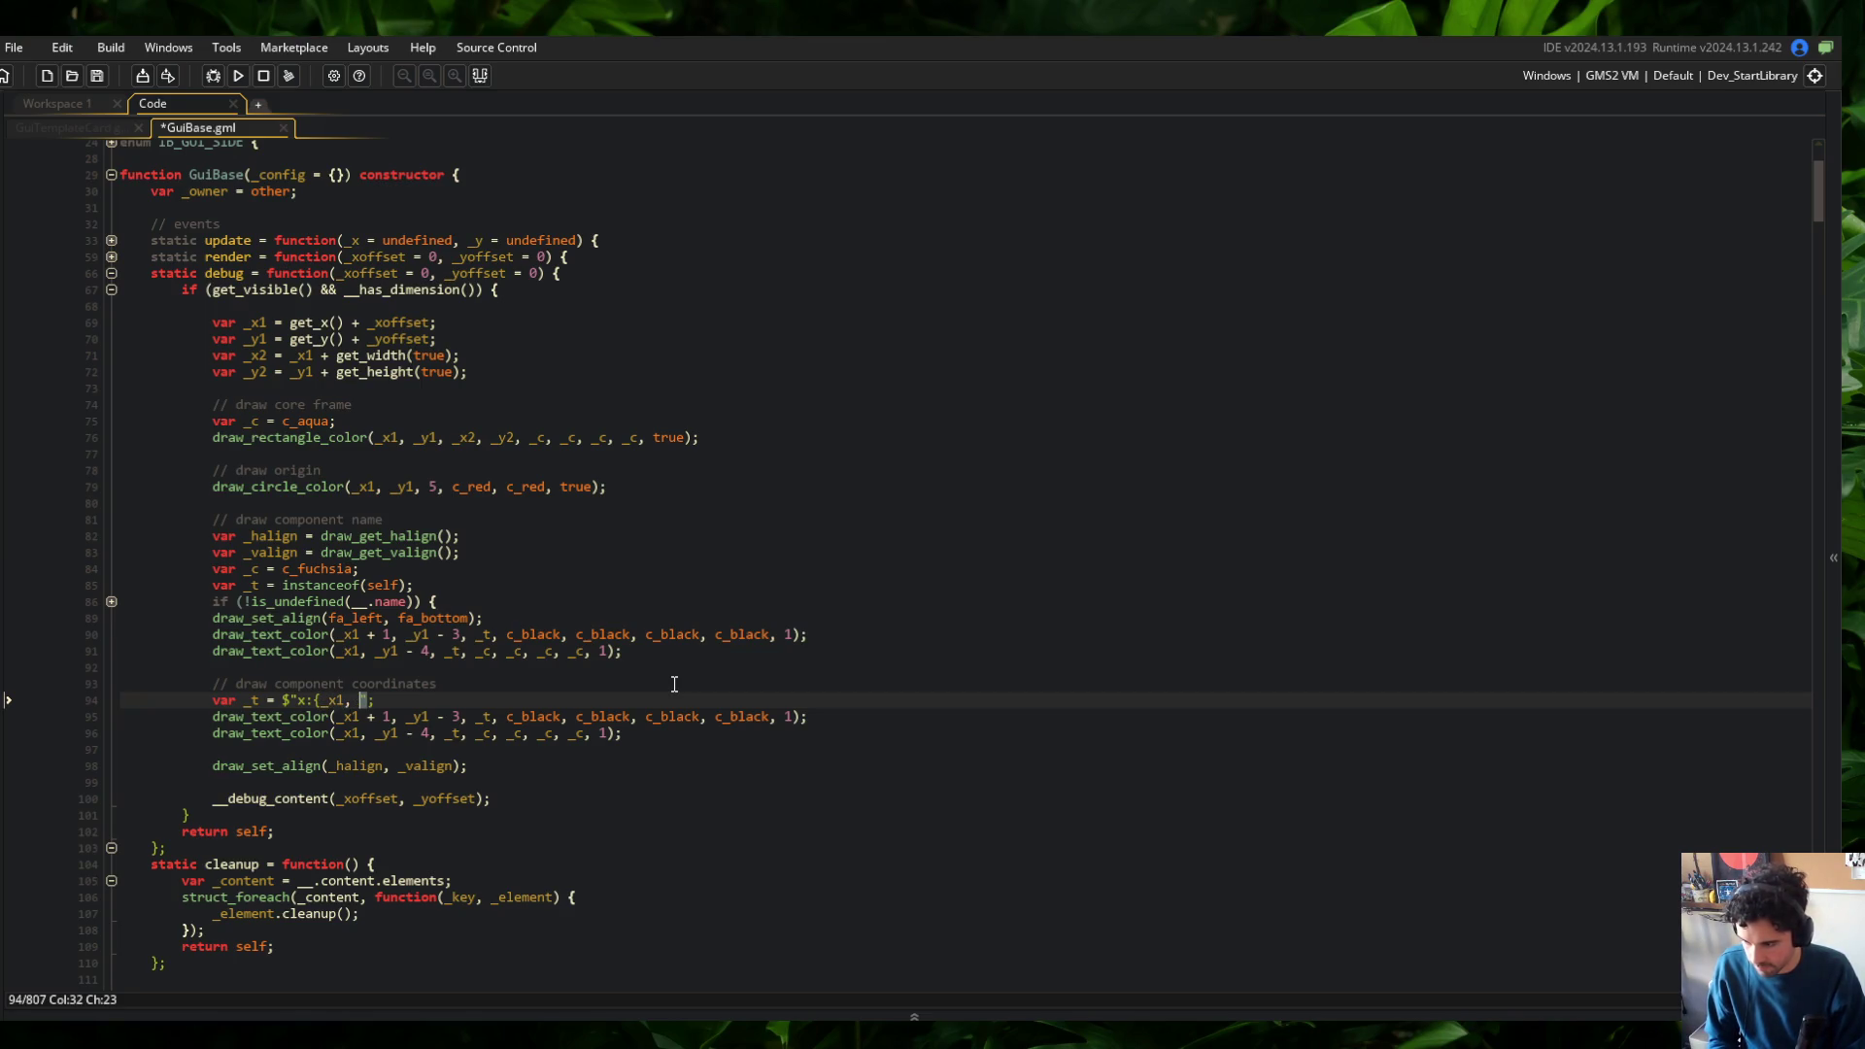
{"action": "key", "text": "BackSpace"}
{"action": "type", "text": "}, y: {"}
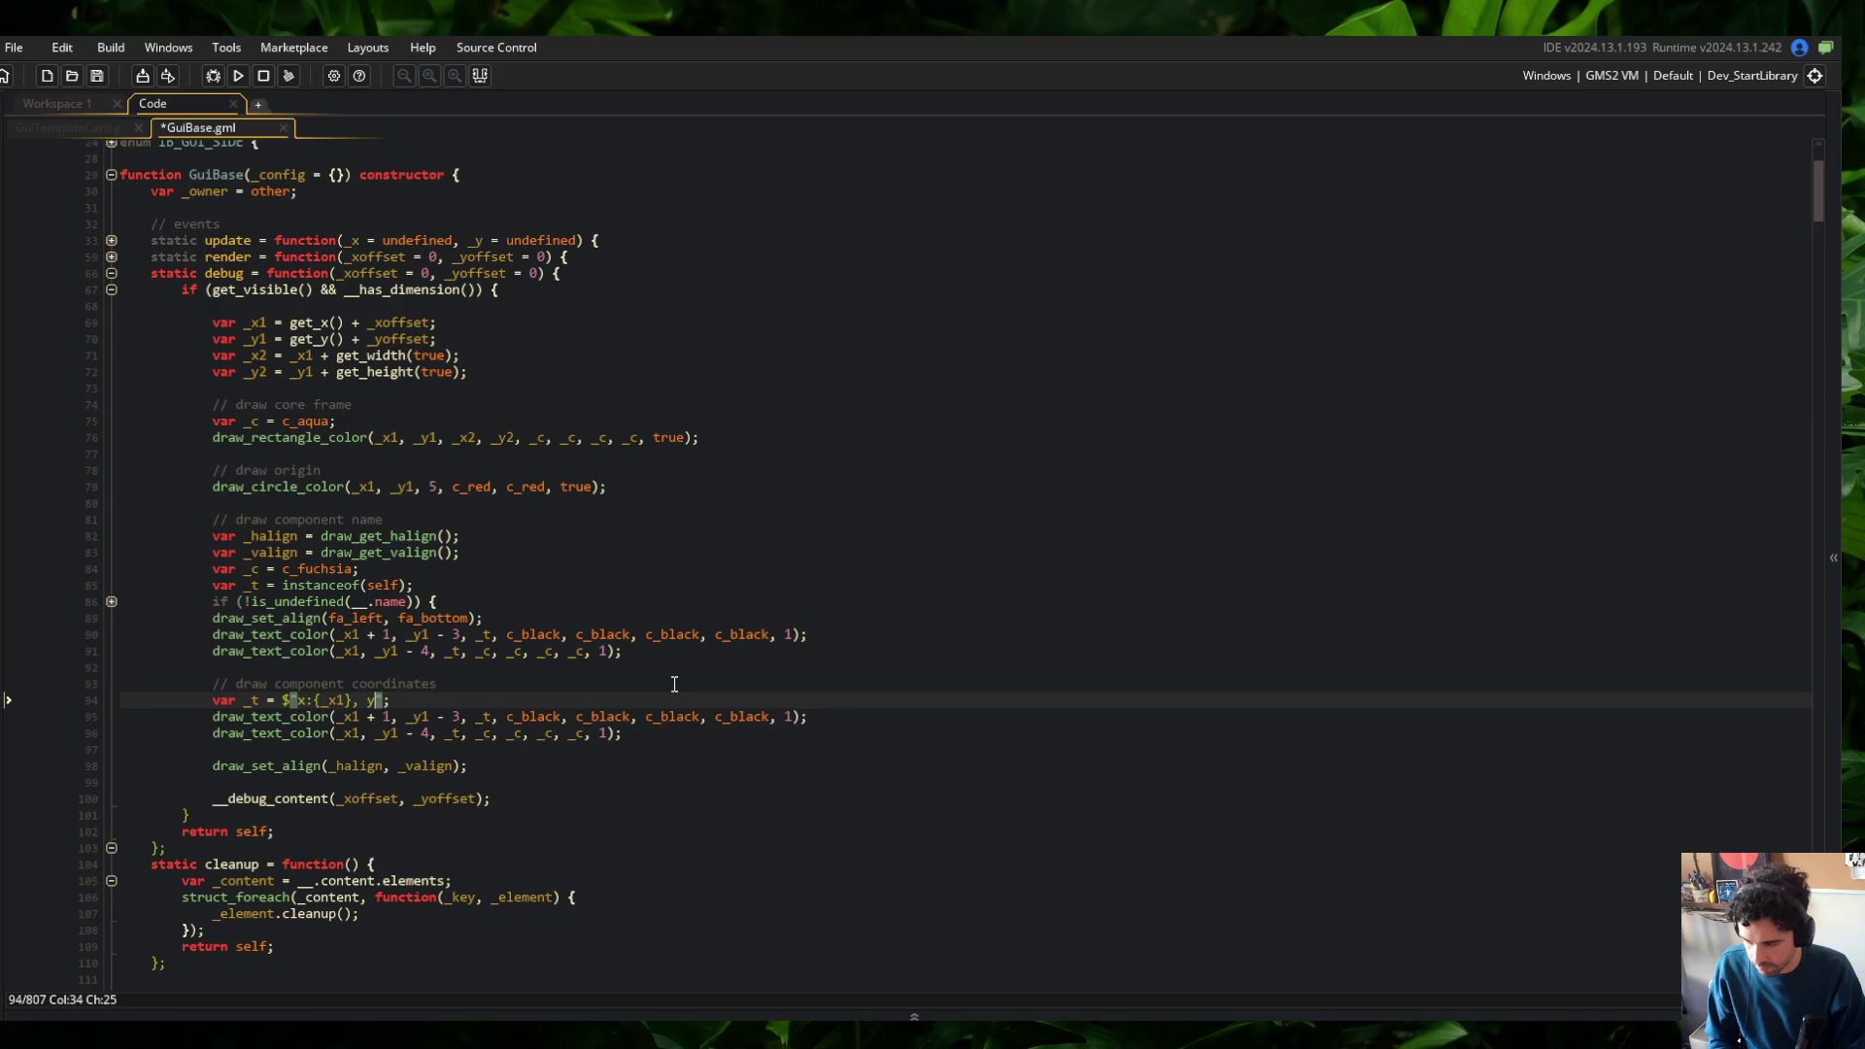
{"action": "type", "text": "_y1"}
{"action": "key", "text": "ctrl+s"}
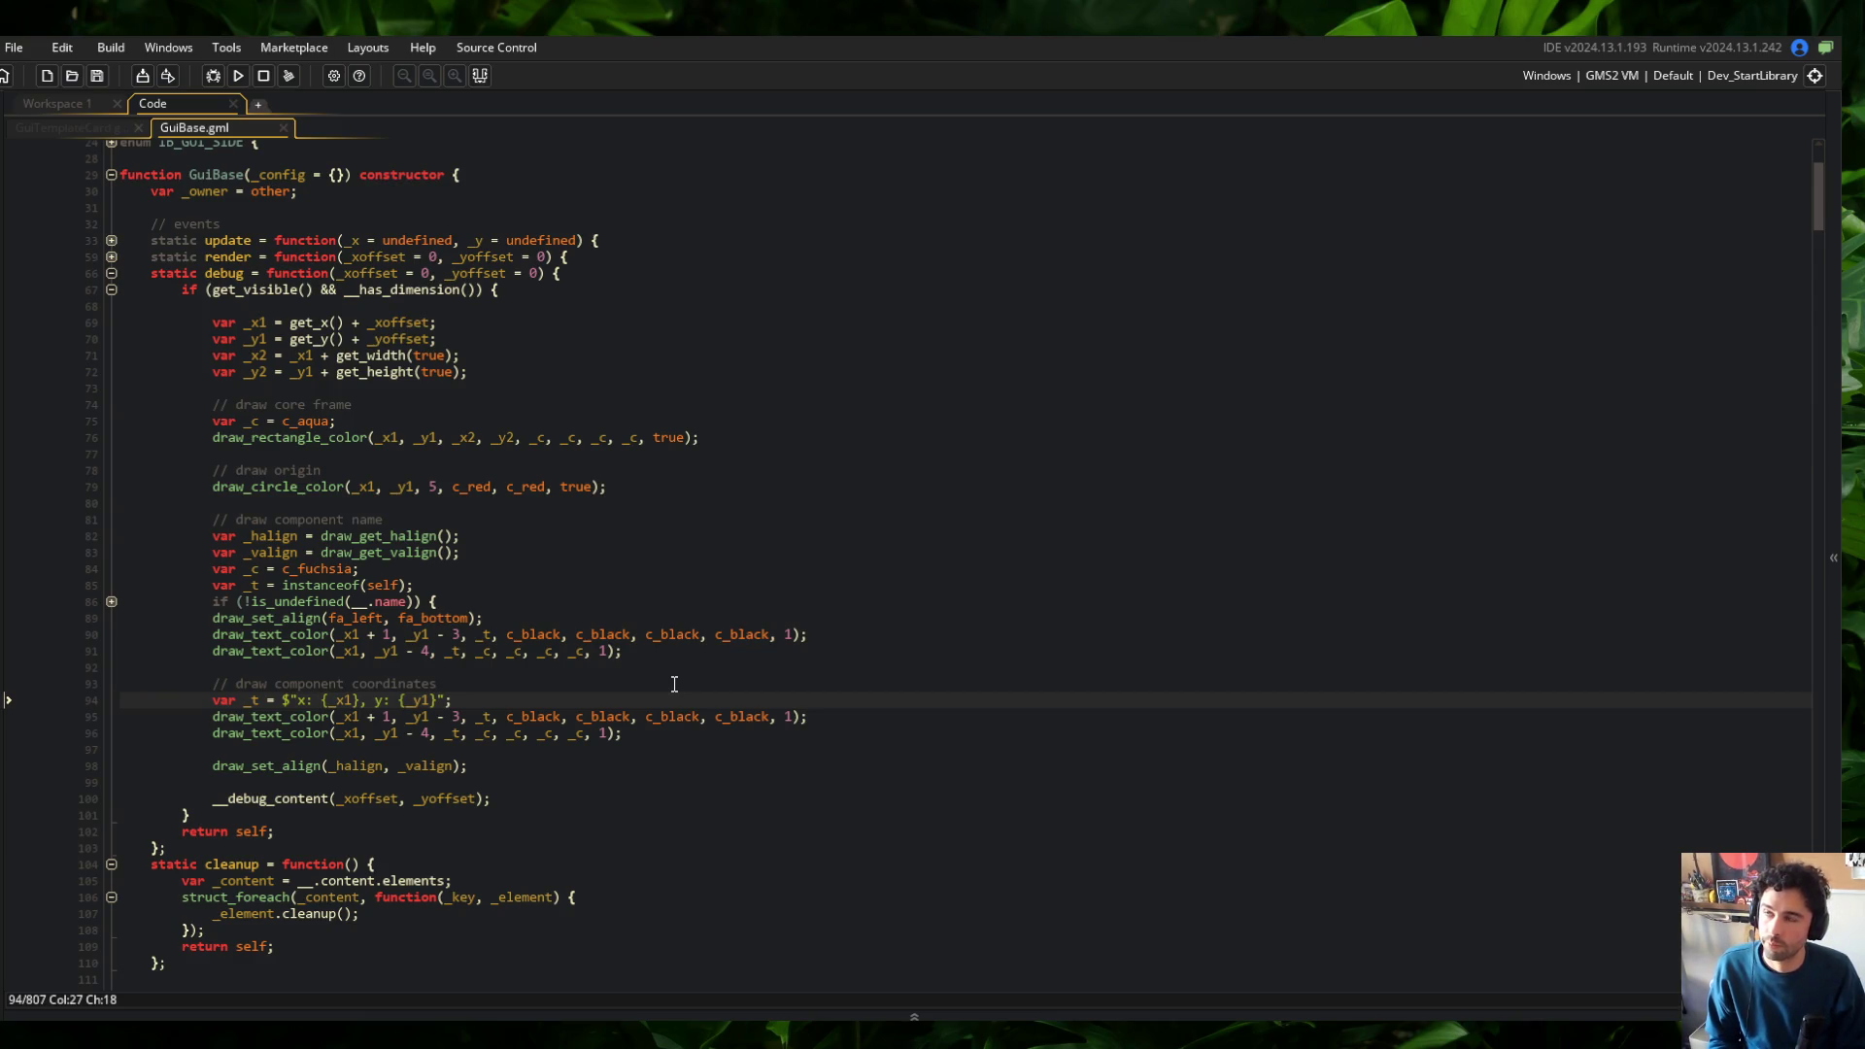
Change the vertical offsets on lines 95 and 96 to + 1 and save
{"action": "key", "text": "Up"}
{"action": "key", "text": "Up"}
{"action": "key", "text": "Down"}
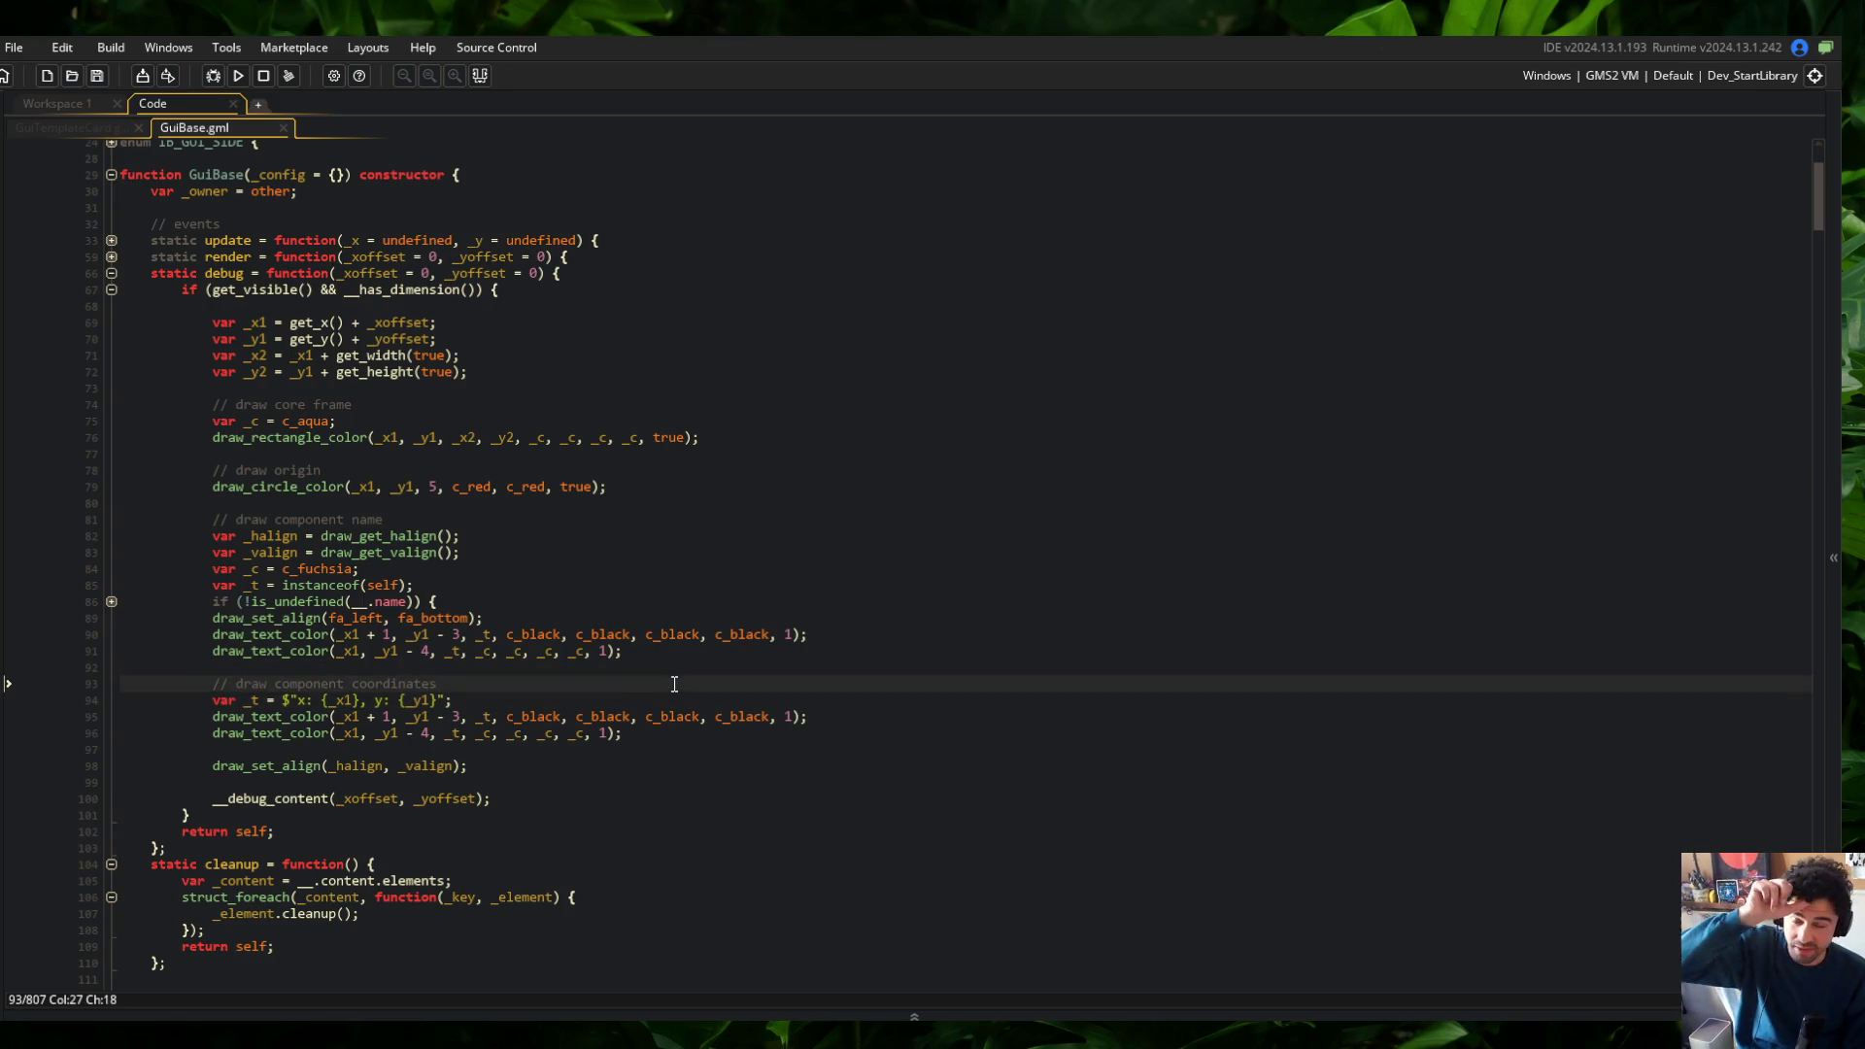
{"action": "key", "text": "Up"}
{"action": "key", "text": "Up"}
{"action": "key", "text": "Up"}
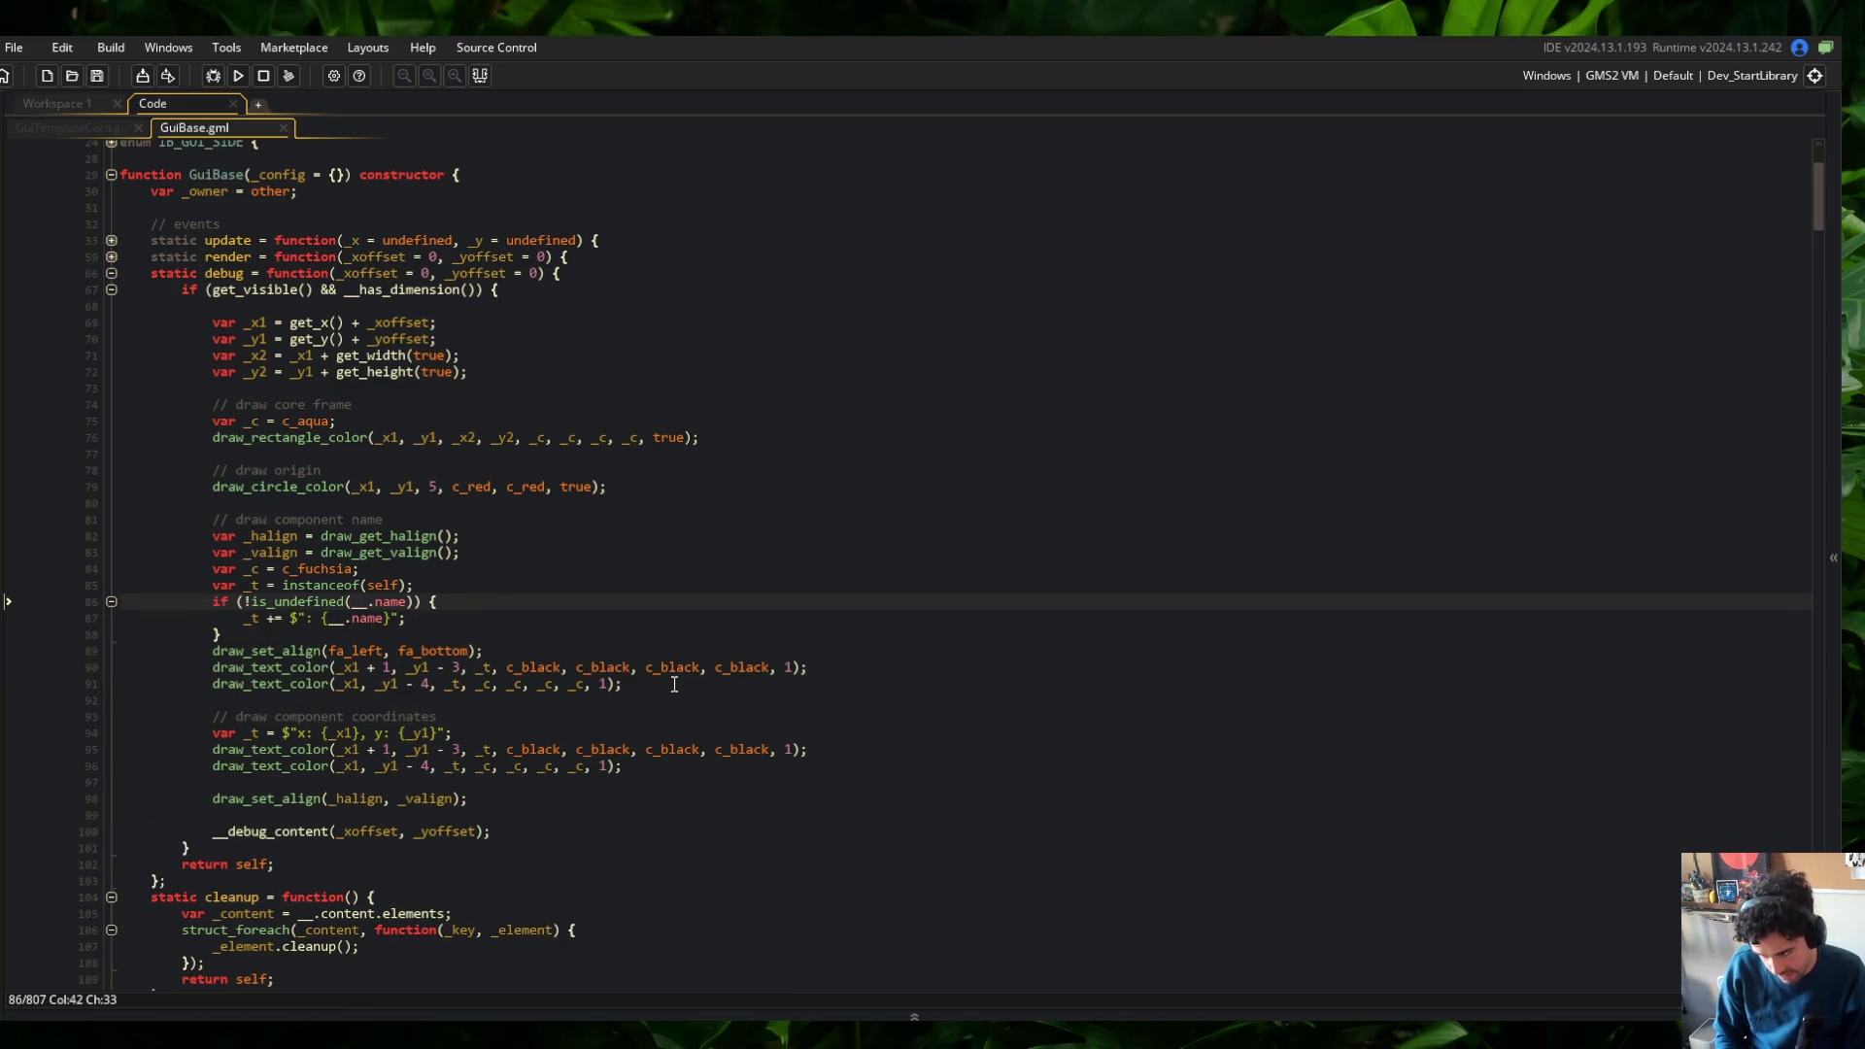
{"action": "key", "text": "Down"}
{"action": "key", "text": "Down"}
{"action": "key", "text": "Down"}
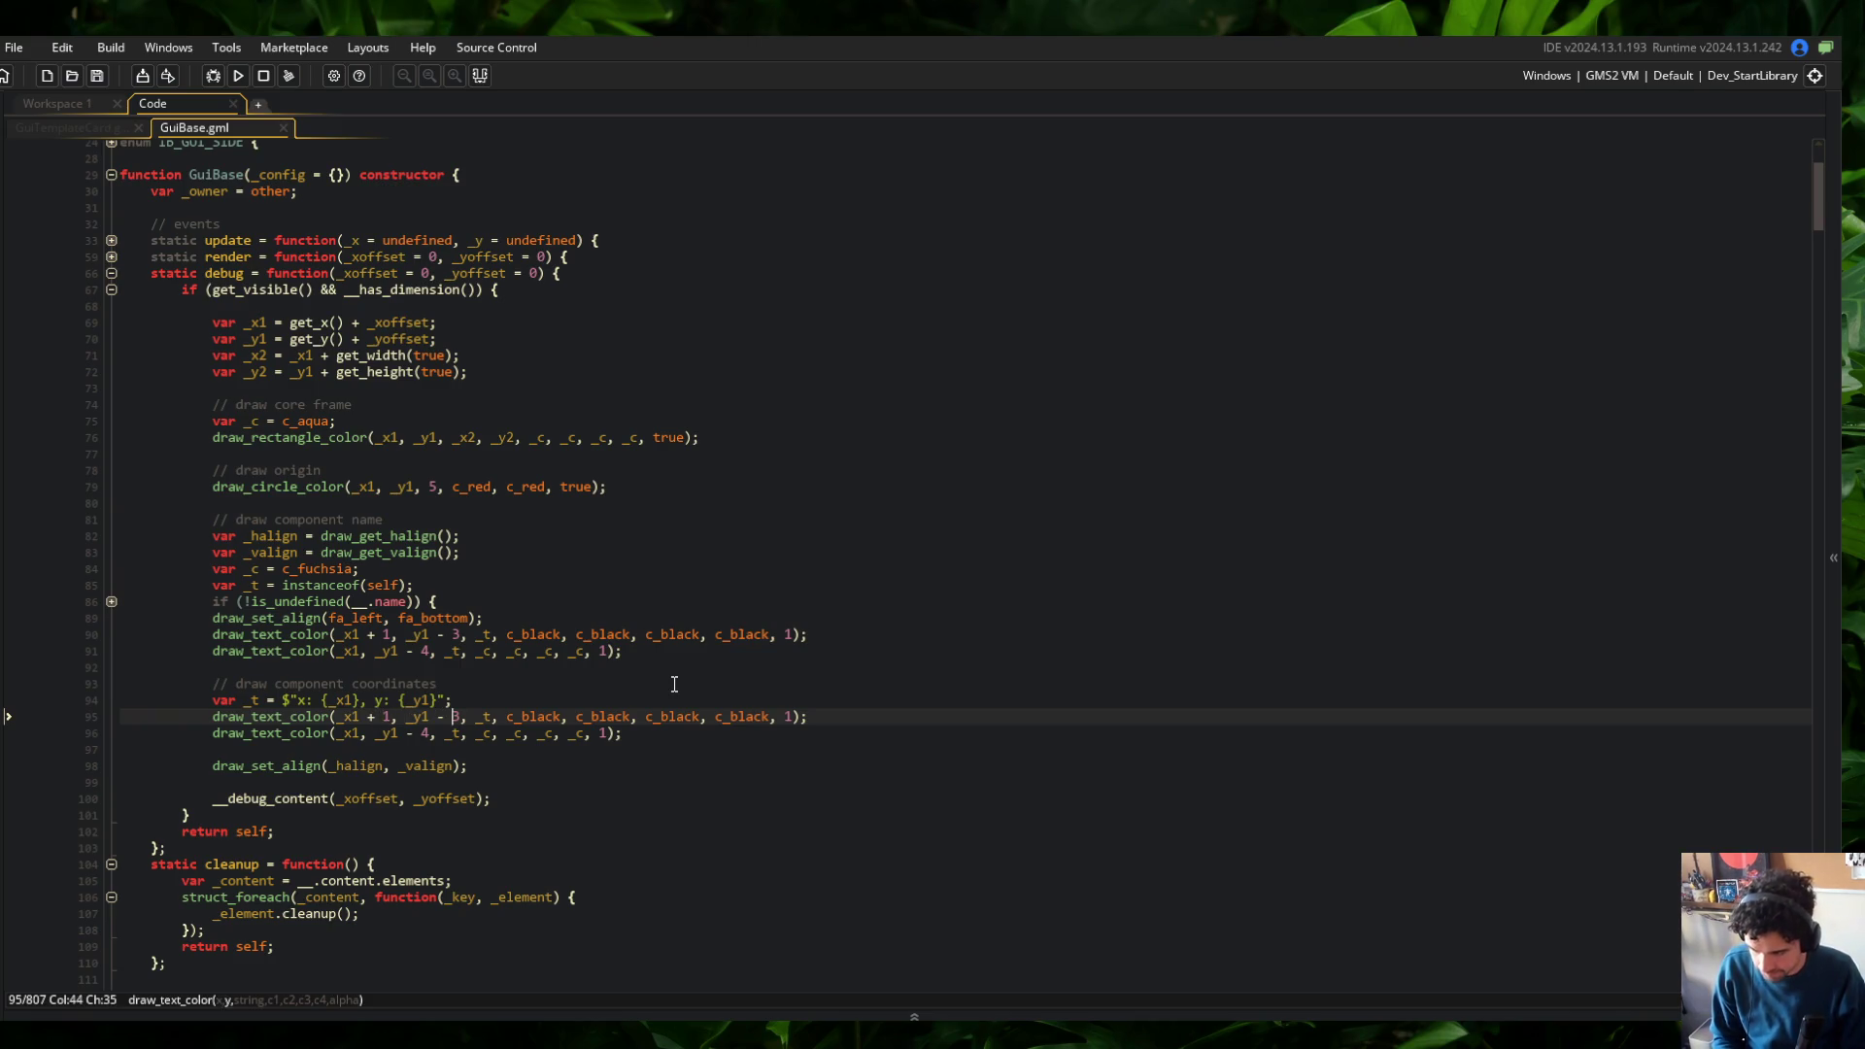
{"action": "key", "text": "BackSpace"}
{"action": "key", "text": "BackSpace"}
{"action": "key", "text": "BackSpace"}
{"action": "type", "text": "+ 1"}
{"action": "key", "text": "Down"}
{"action": "key", "text": "BackSpace"}
{"action": "key", "text": "BackSpace"}
{"action": "key", "text": "BackSpace"}
{"action": "type", "text": "+ 1"}
{"action": "key", "text": "ctrl+s"}
Set the horizontal offsets to - 50 and - 49, save, and run the game with F5
{"action": "key", "text": "Up"}
{"action": "key", "text": "BackSpace"}
{"action": "key", "text": "BackSpace"}
{"action": "key", "text": "BackSpace"}
{"action": "type", "text": "- "}
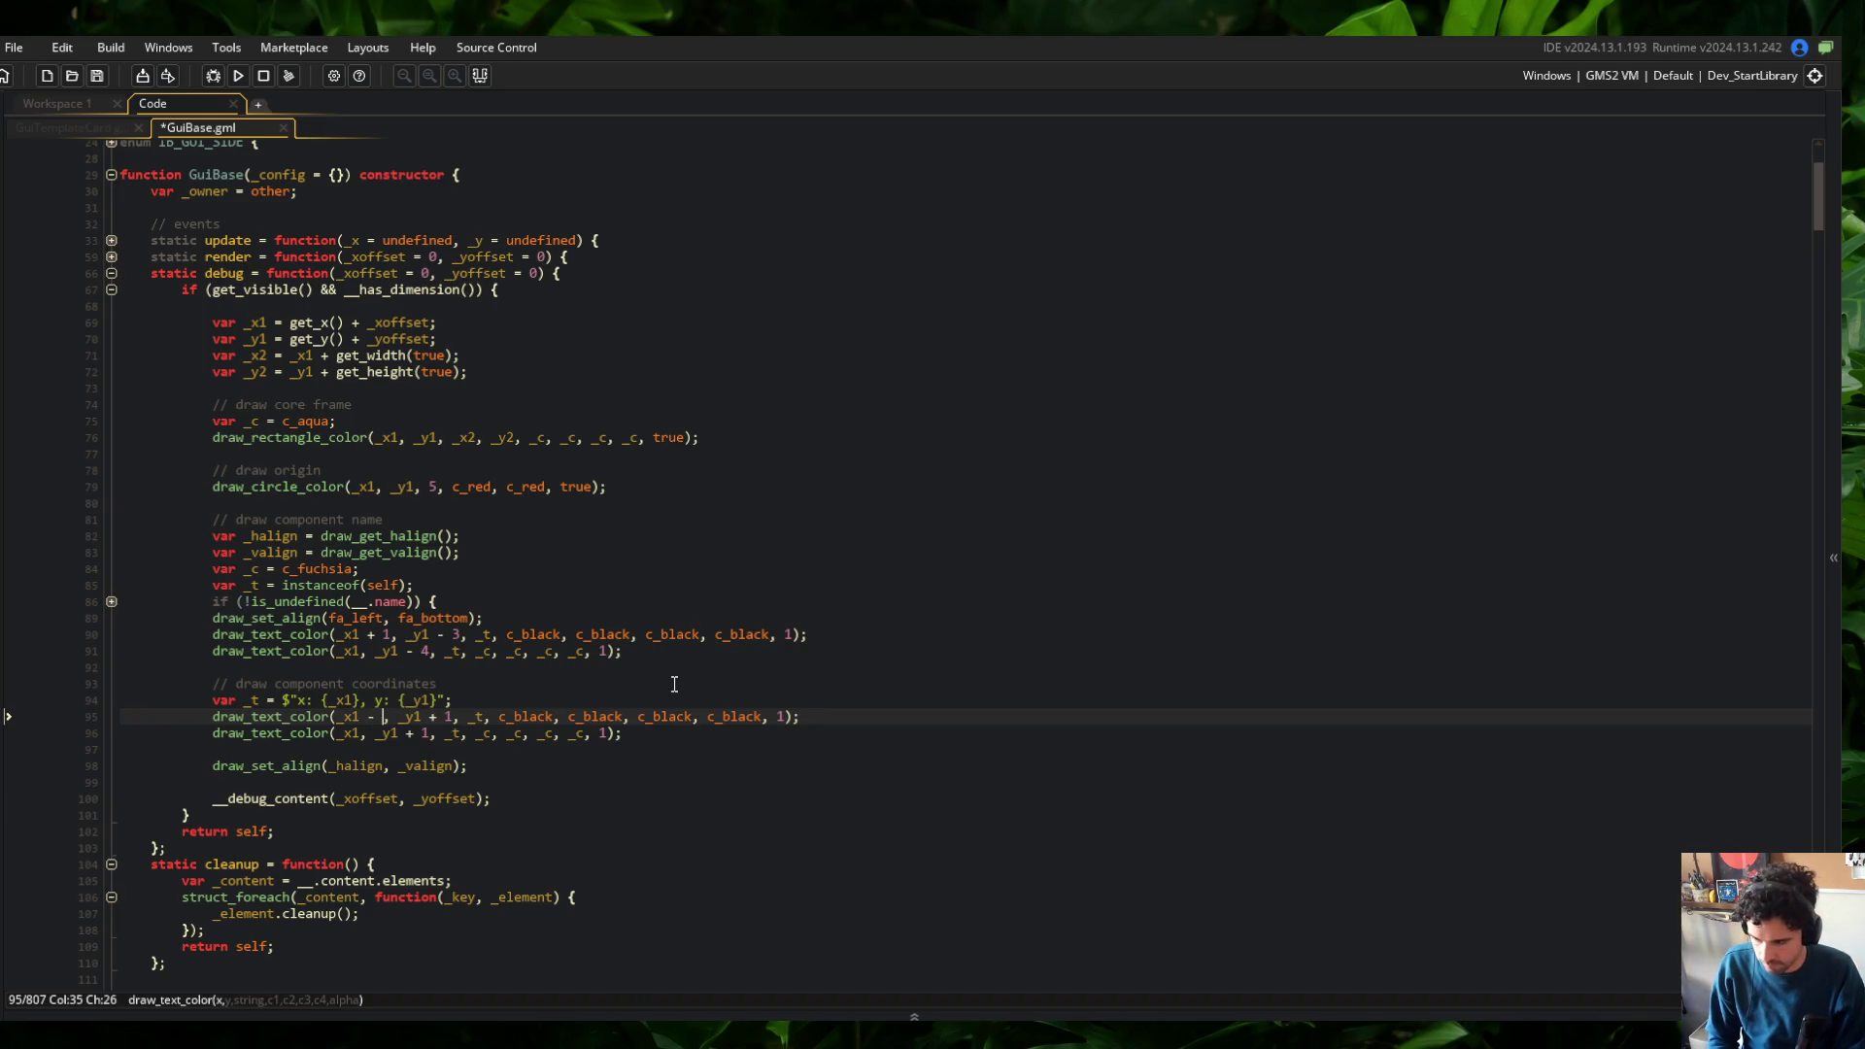
{"action": "type", "text": "50"}
{"action": "key", "text": "ctrl+s"}
{"action": "key", "text": "Down"}
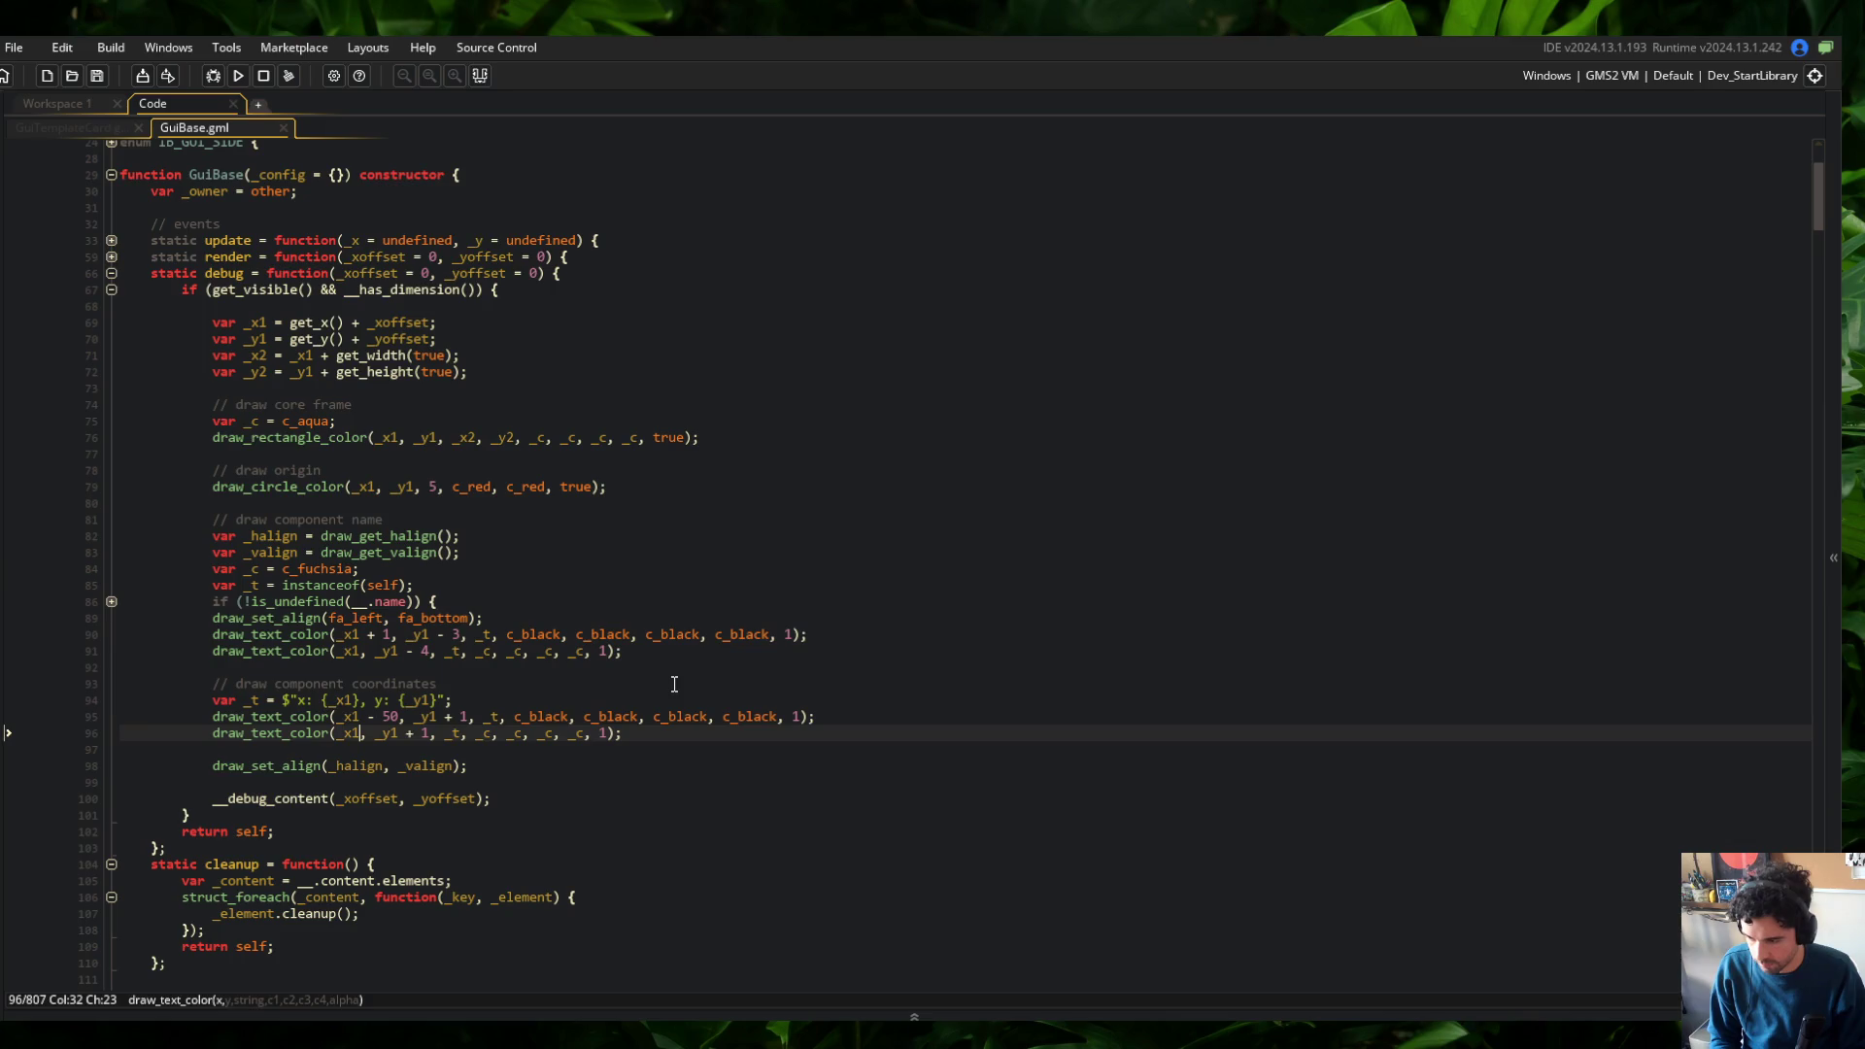
{"action": "type", "text": "- 49"}
{"action": "key", "text": "ctrl+s"}
{"action": "key", "text": "F5"}
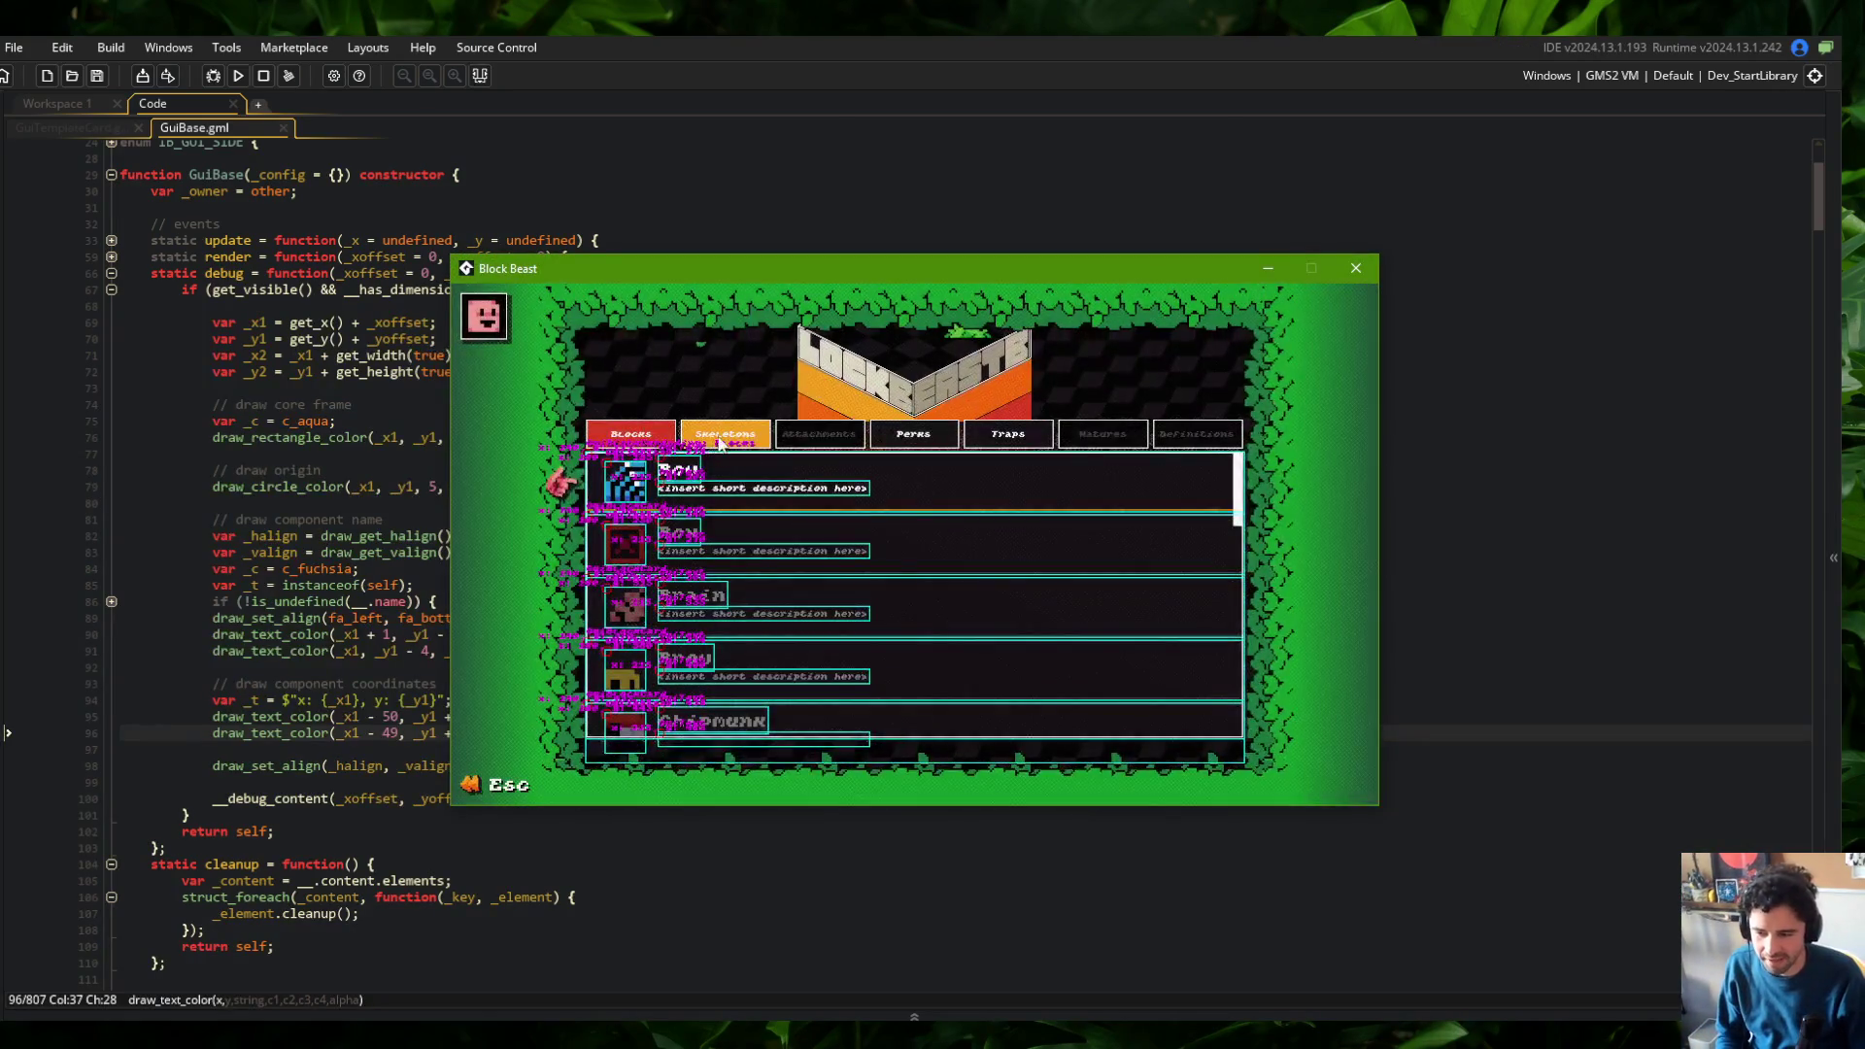
Check the Skeletons list, then split the label into "x:{_x1}\ny:{_y1}" and rerun the game
{"action": "left_click", "coordinate": [718, 441]}
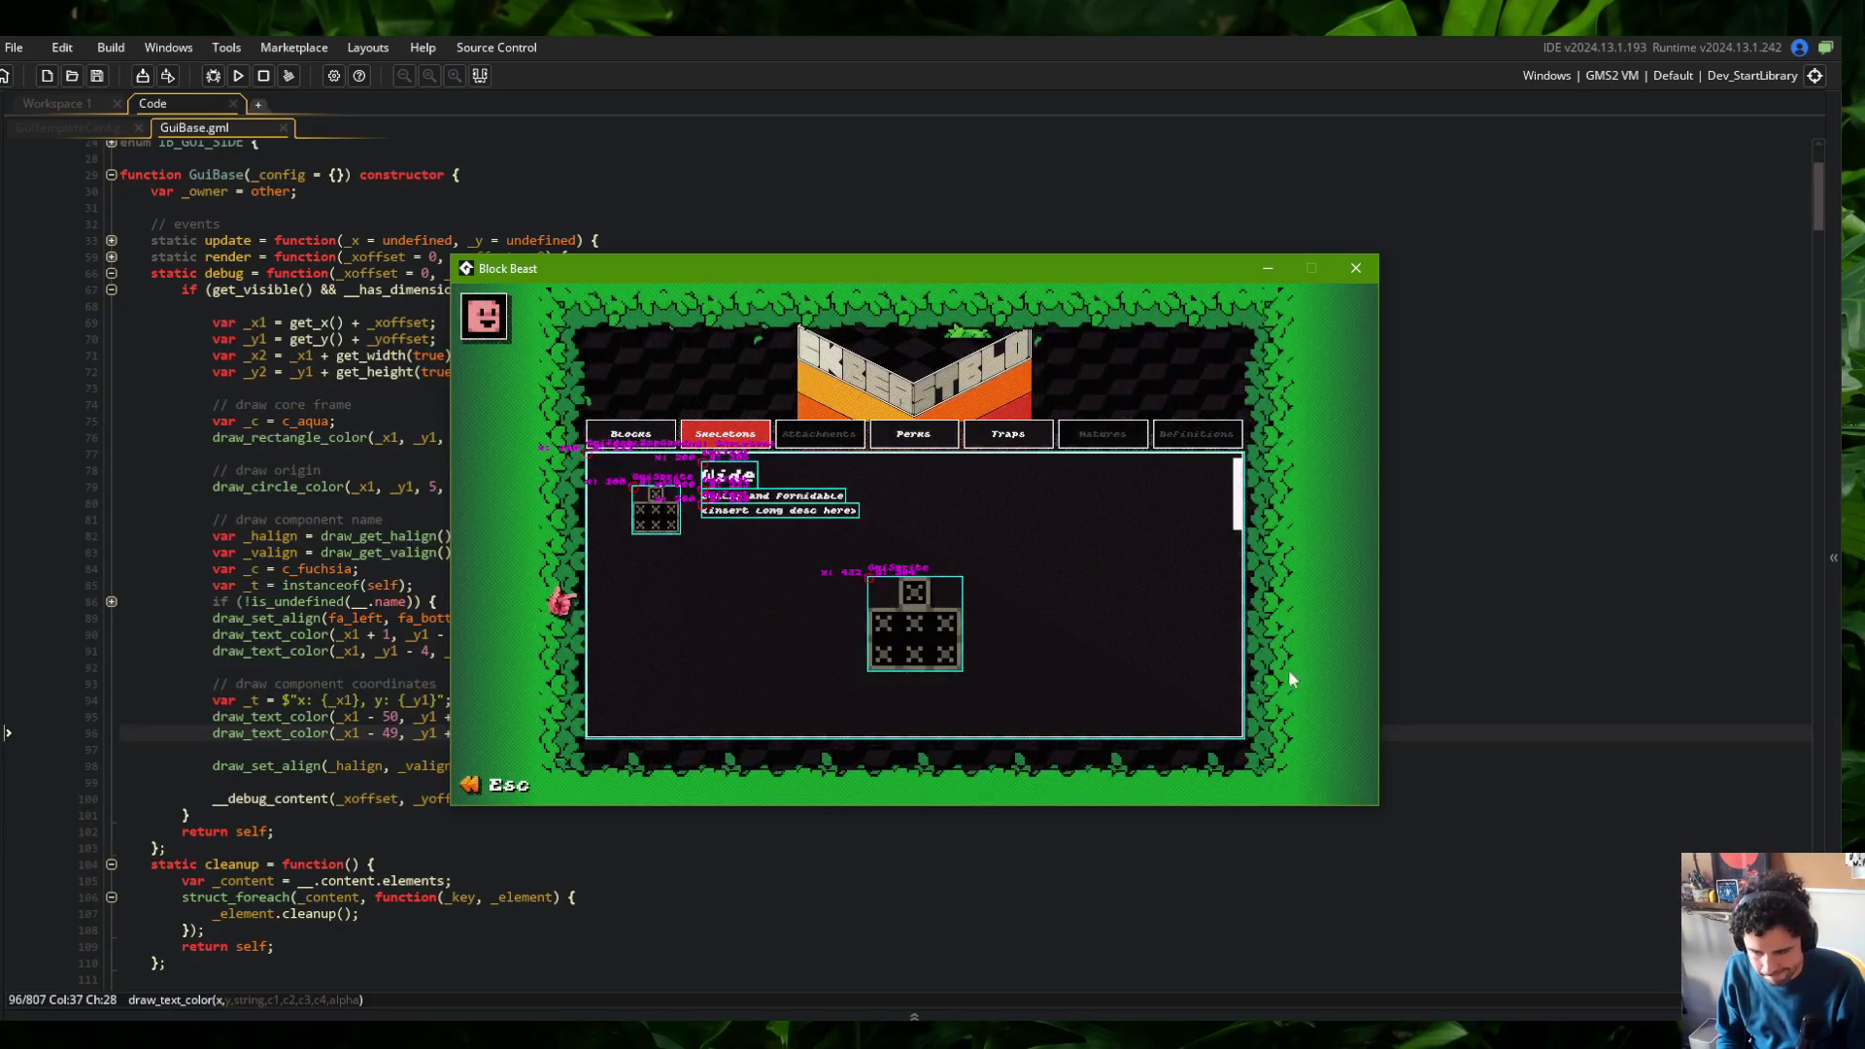
{"action": "left_click", "coordinate": [854, 189]}
{"action": "left_click", "coordinate": [322, 701]}
{"action": "key", "text": "BackSpace"}
{"action": "key", "text": "Right"}
{"action": "key", "text": "Right"}
{"action": "key", "text": "BackSpace"}
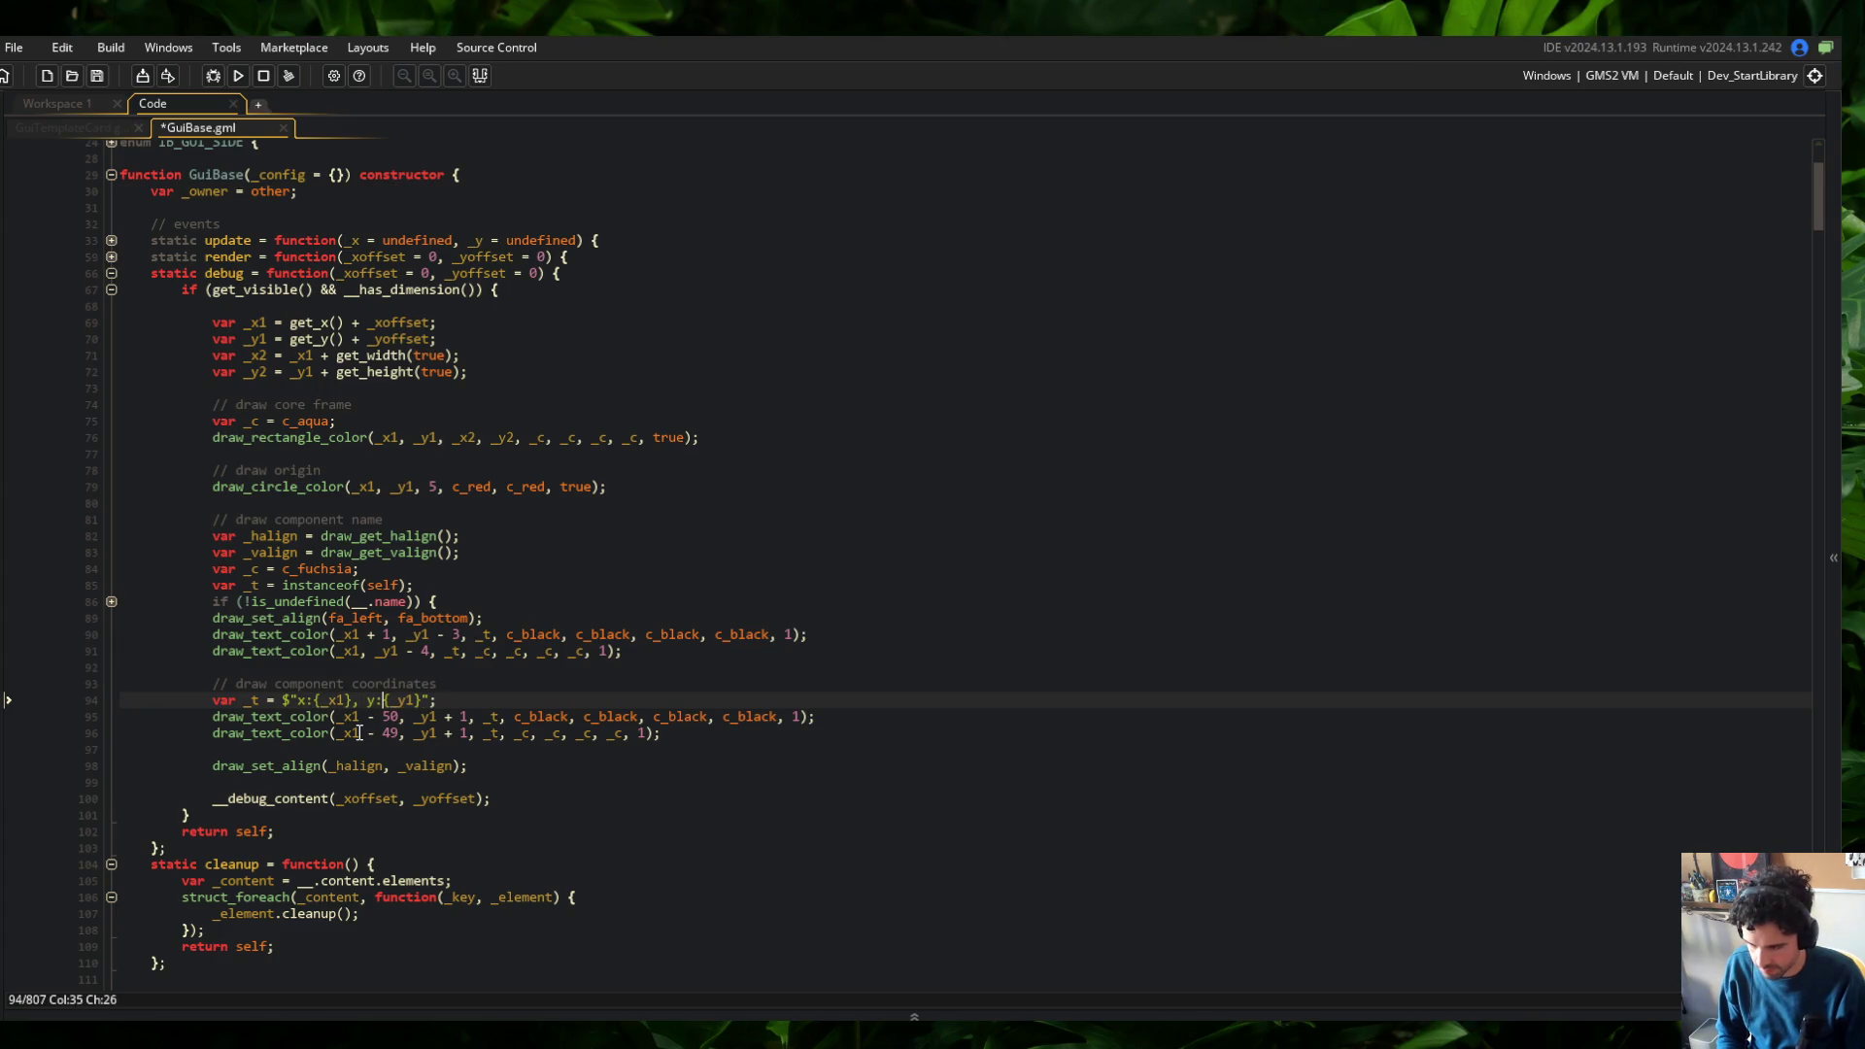
{"action": "type", "text": "\\n"}
{"action": "key", "text": "F5"}
Inspect the coordinate labels on the Wide skeleton's details in the running game
{"action": "left_click", "coordinate": [402, 646]}
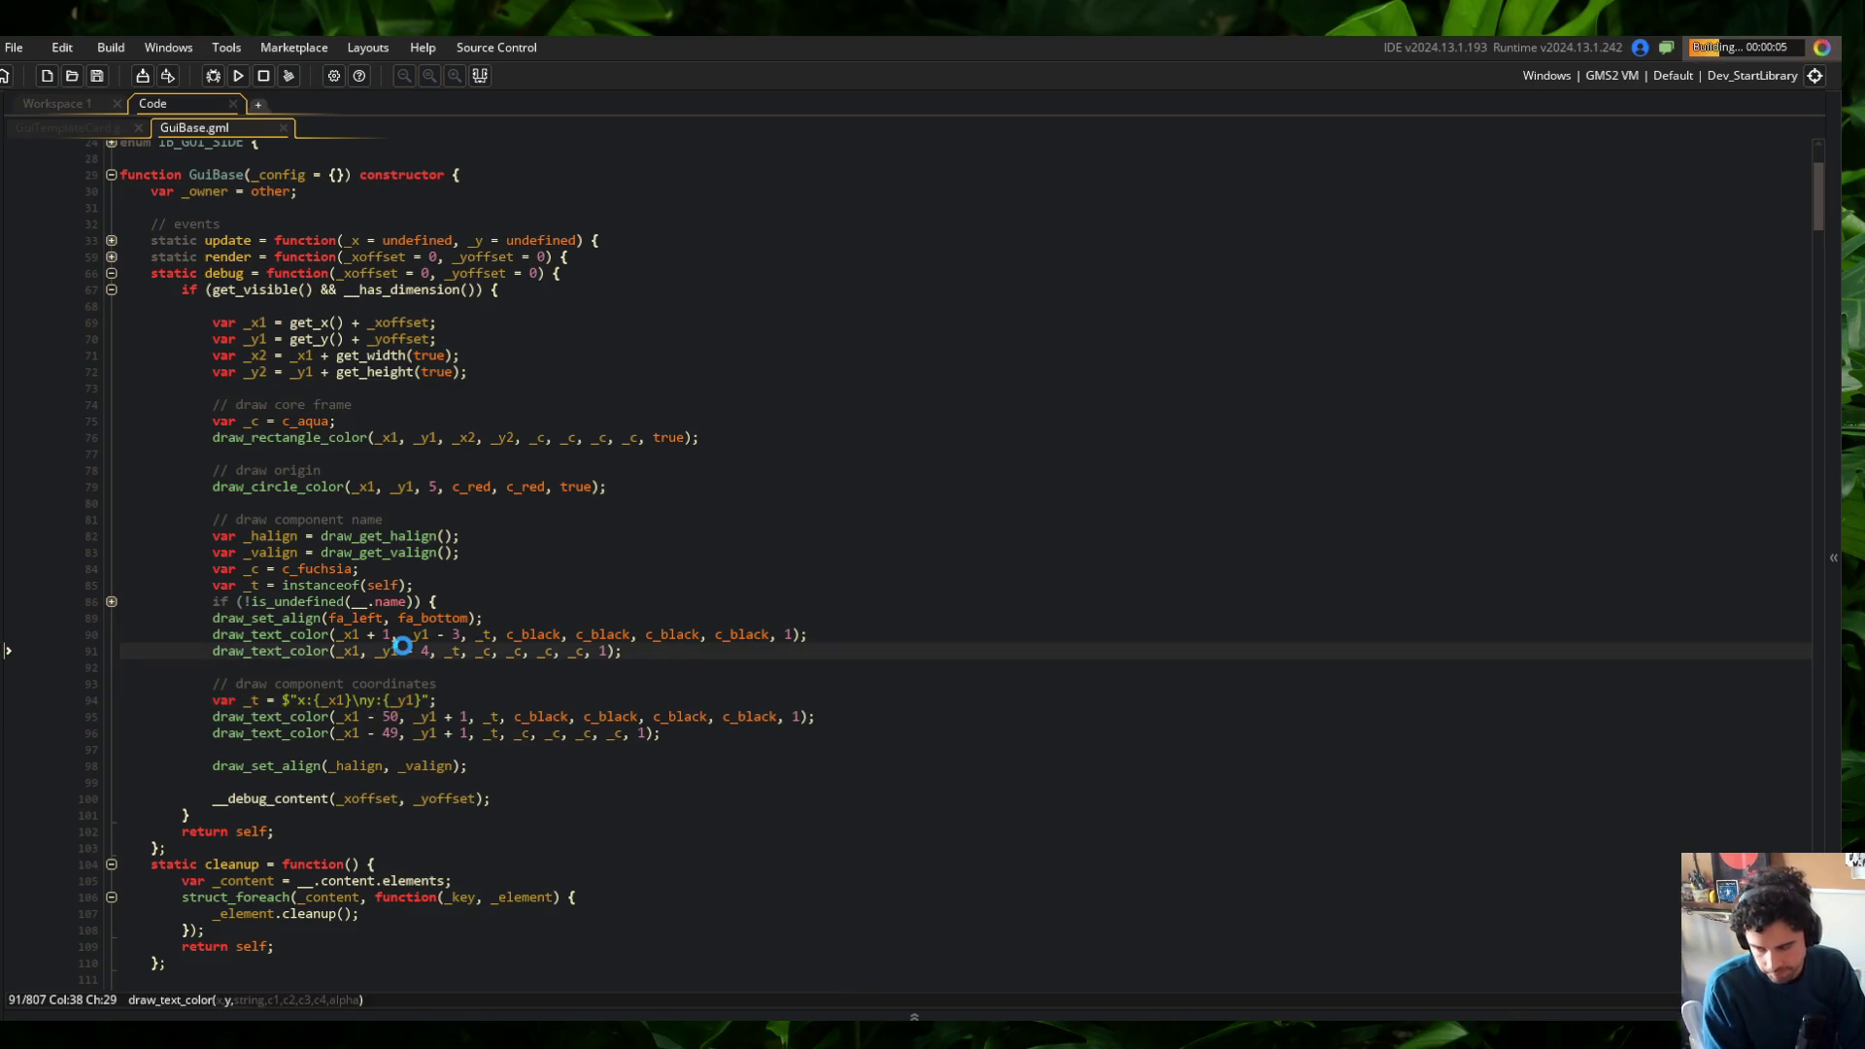
{"action": "left_click", "coordinate": [483, 582]}
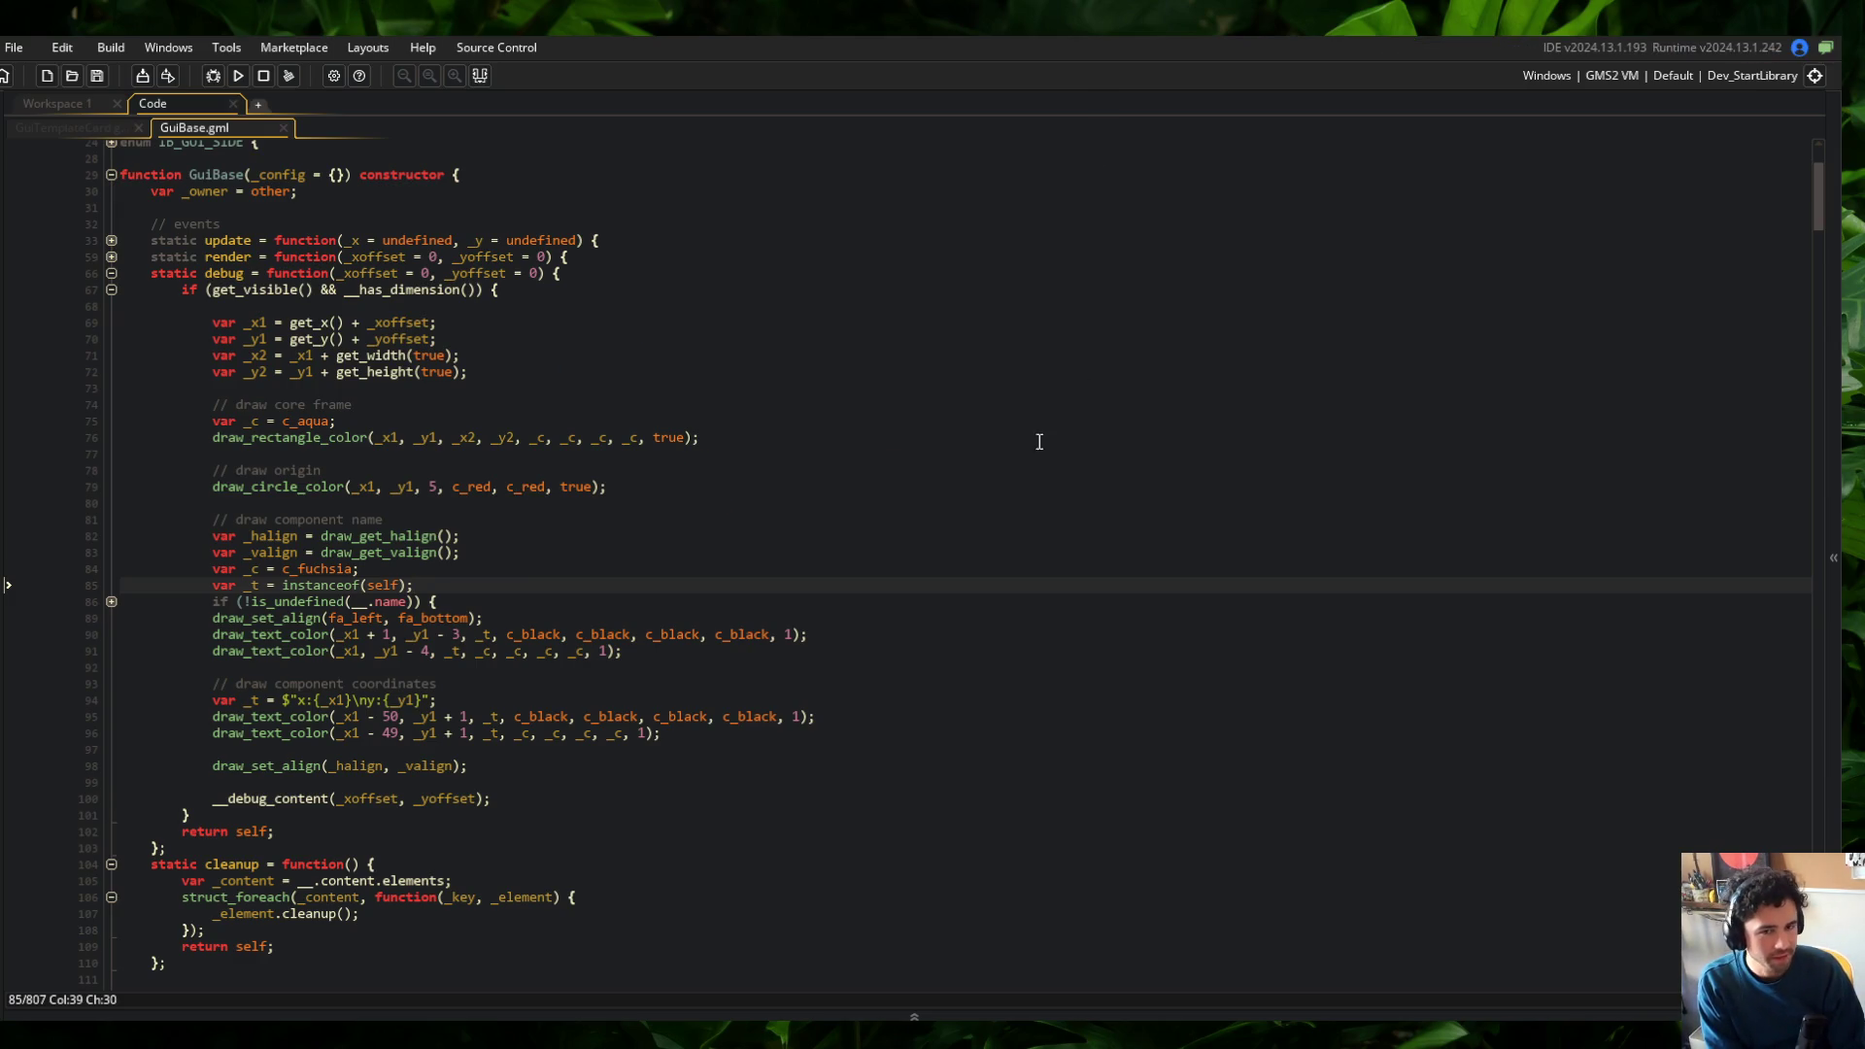
{"action": "left_click", "coordinate": [721, 442]}
{"action": "left_click", "coordinate": [720, 454]}
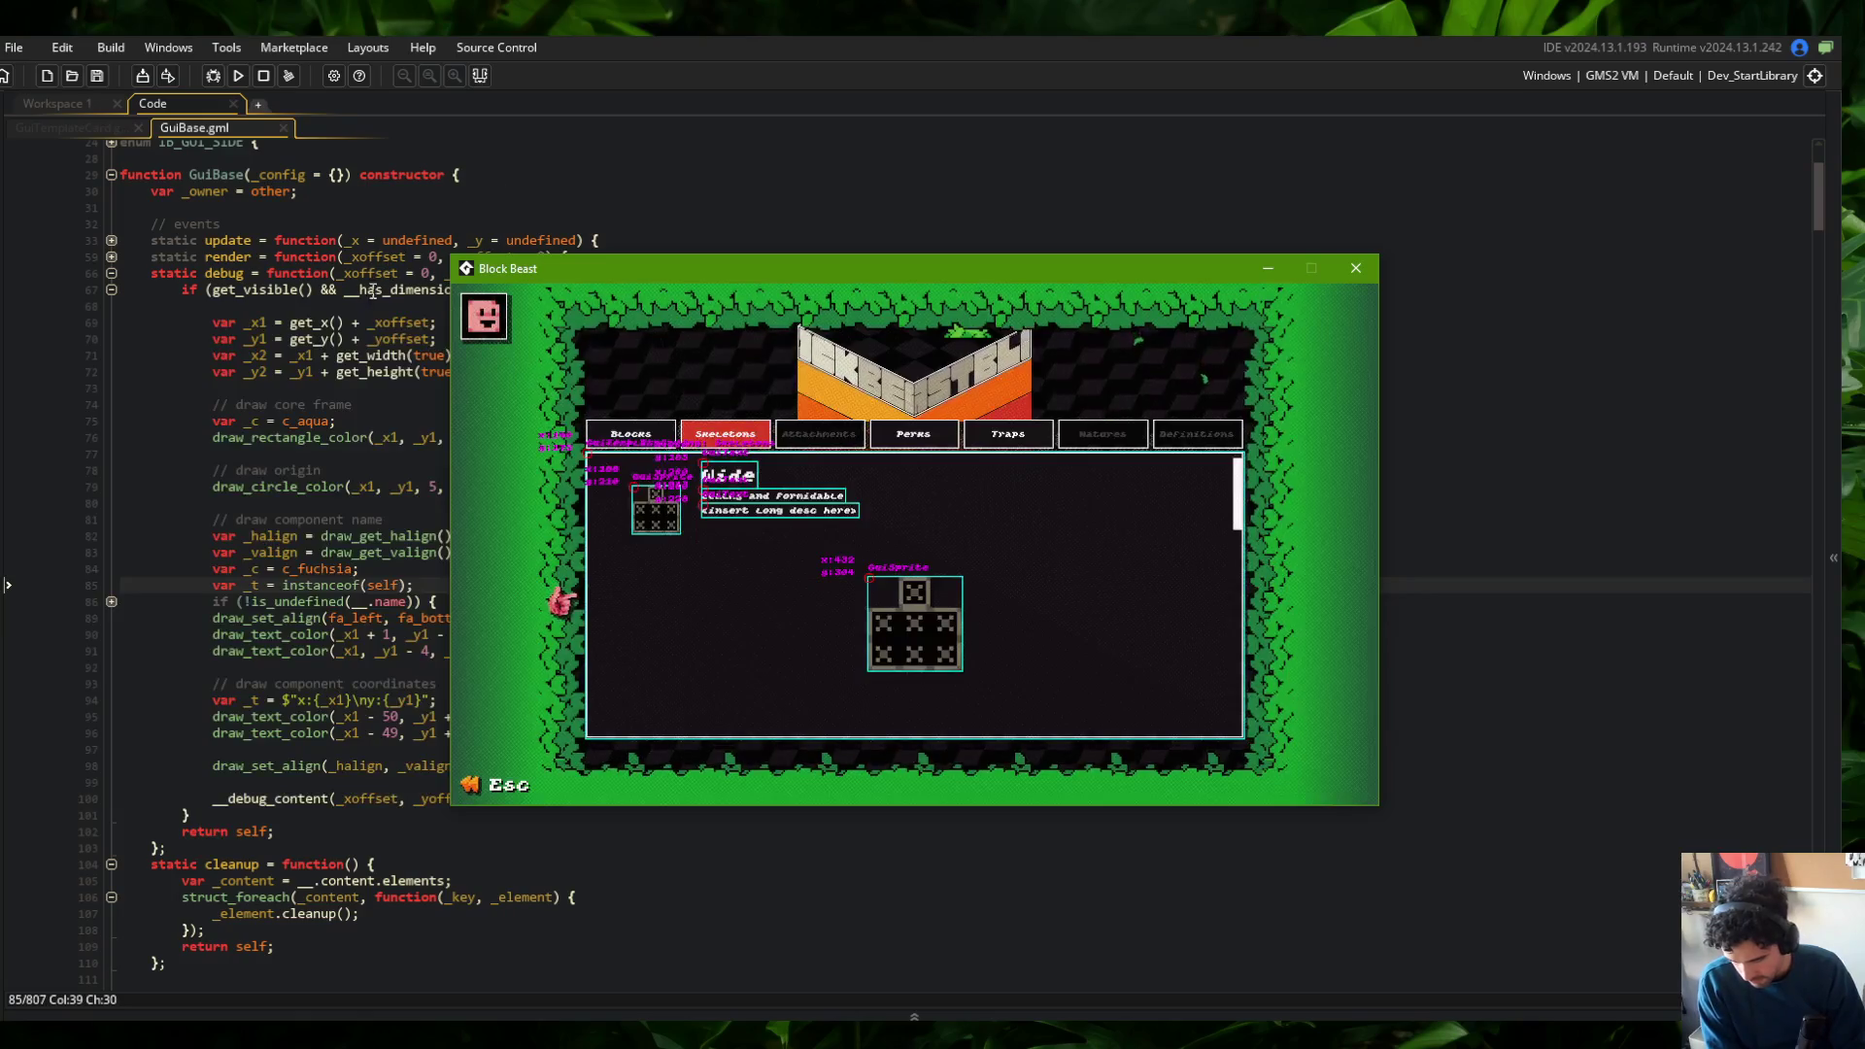
{"action": "left_click", "coordinate": [337, 733]}
Replace the + 1 vertical offsets on lines 95–96 with + 20 and run the game
{"action": "left_click", "coordinate": [464, 716]}
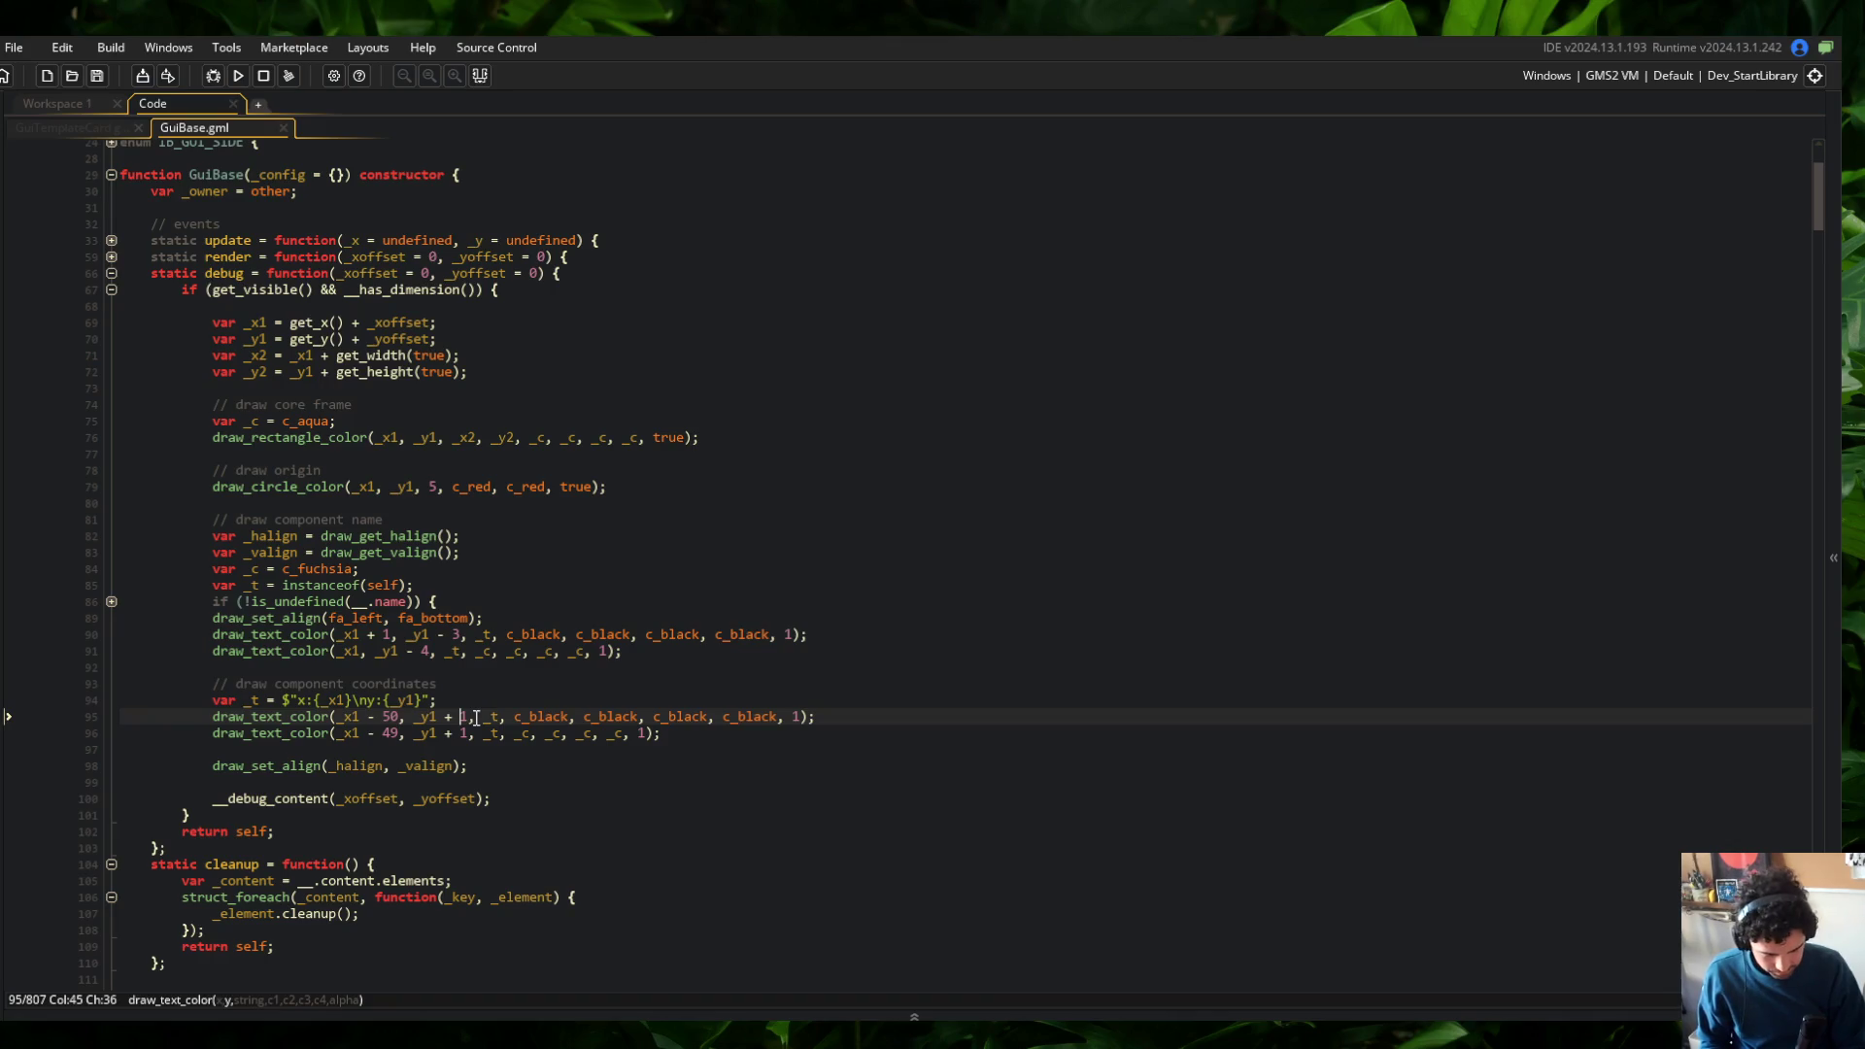
{"action": "key", "text": "alt+shift+Down"}
{"action": "type", "text": "20 +"}
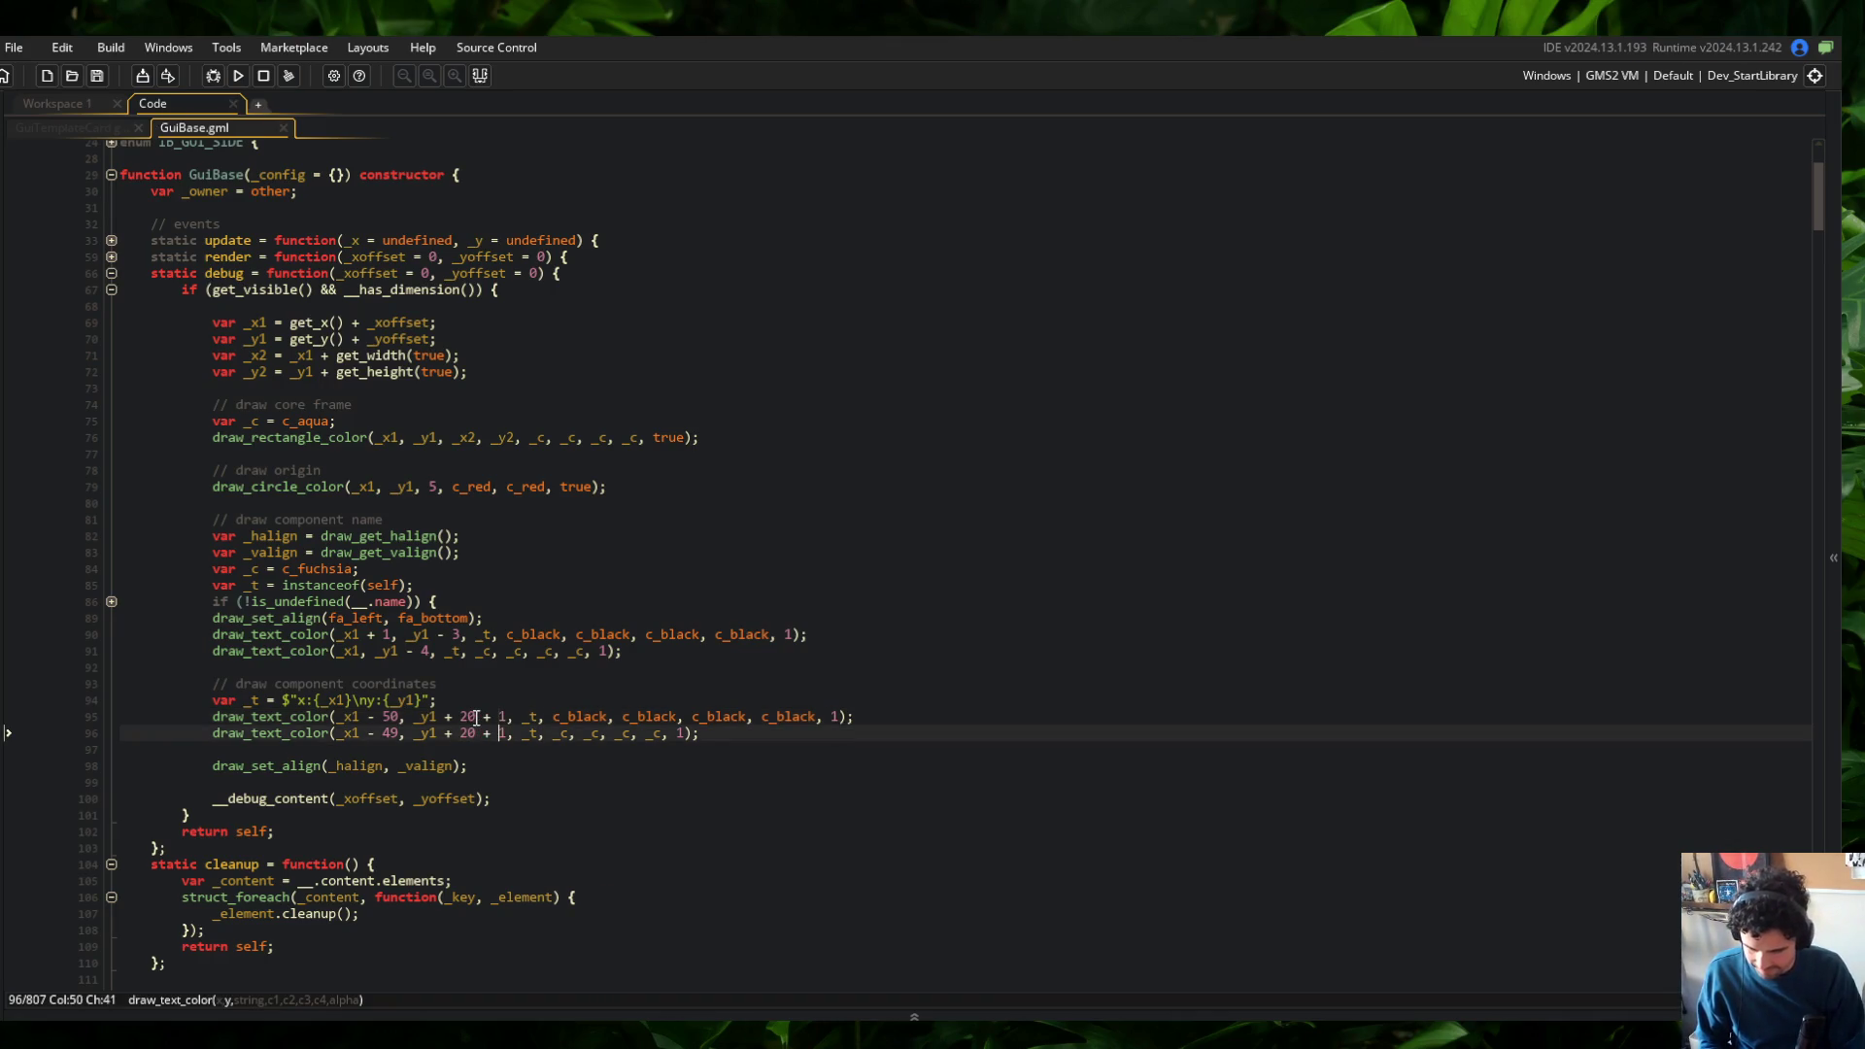
{"action": "key", "text": "F5"}
{"action": "key", "text": "alt+shift+Up"}
{"action": "key", "text": "Delete"}
{"action": "key", "text": "BackSpace"}
{"action": "key", "text": "BackSpace"}
{"action": "key", "text": "BackSpace"}
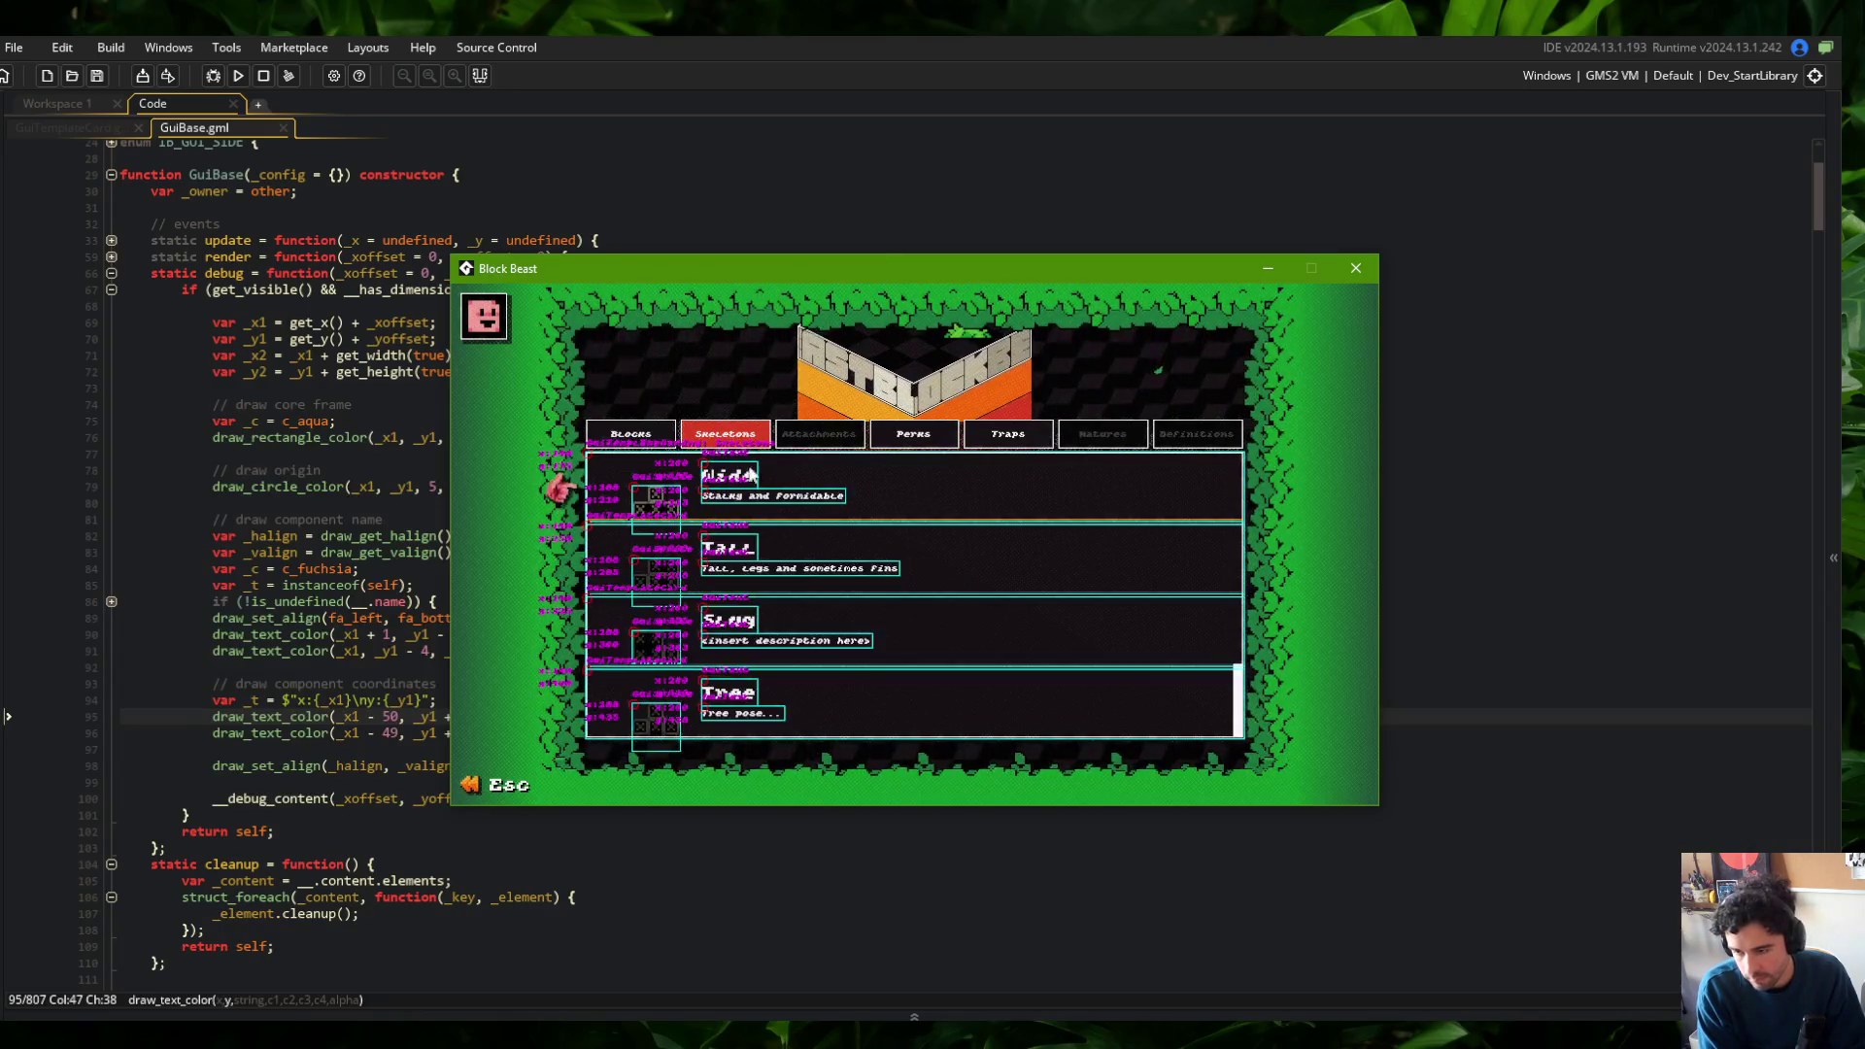
Recheck the Wide skeleton's details in the Skeletons menu, then return to line 95
{"action": "left_click", "coordinate": [630, 433]}
{"action": "left_click", "coordinate": [748, 439]}
{"action": "left_click", "coordinate": [783, 470]}
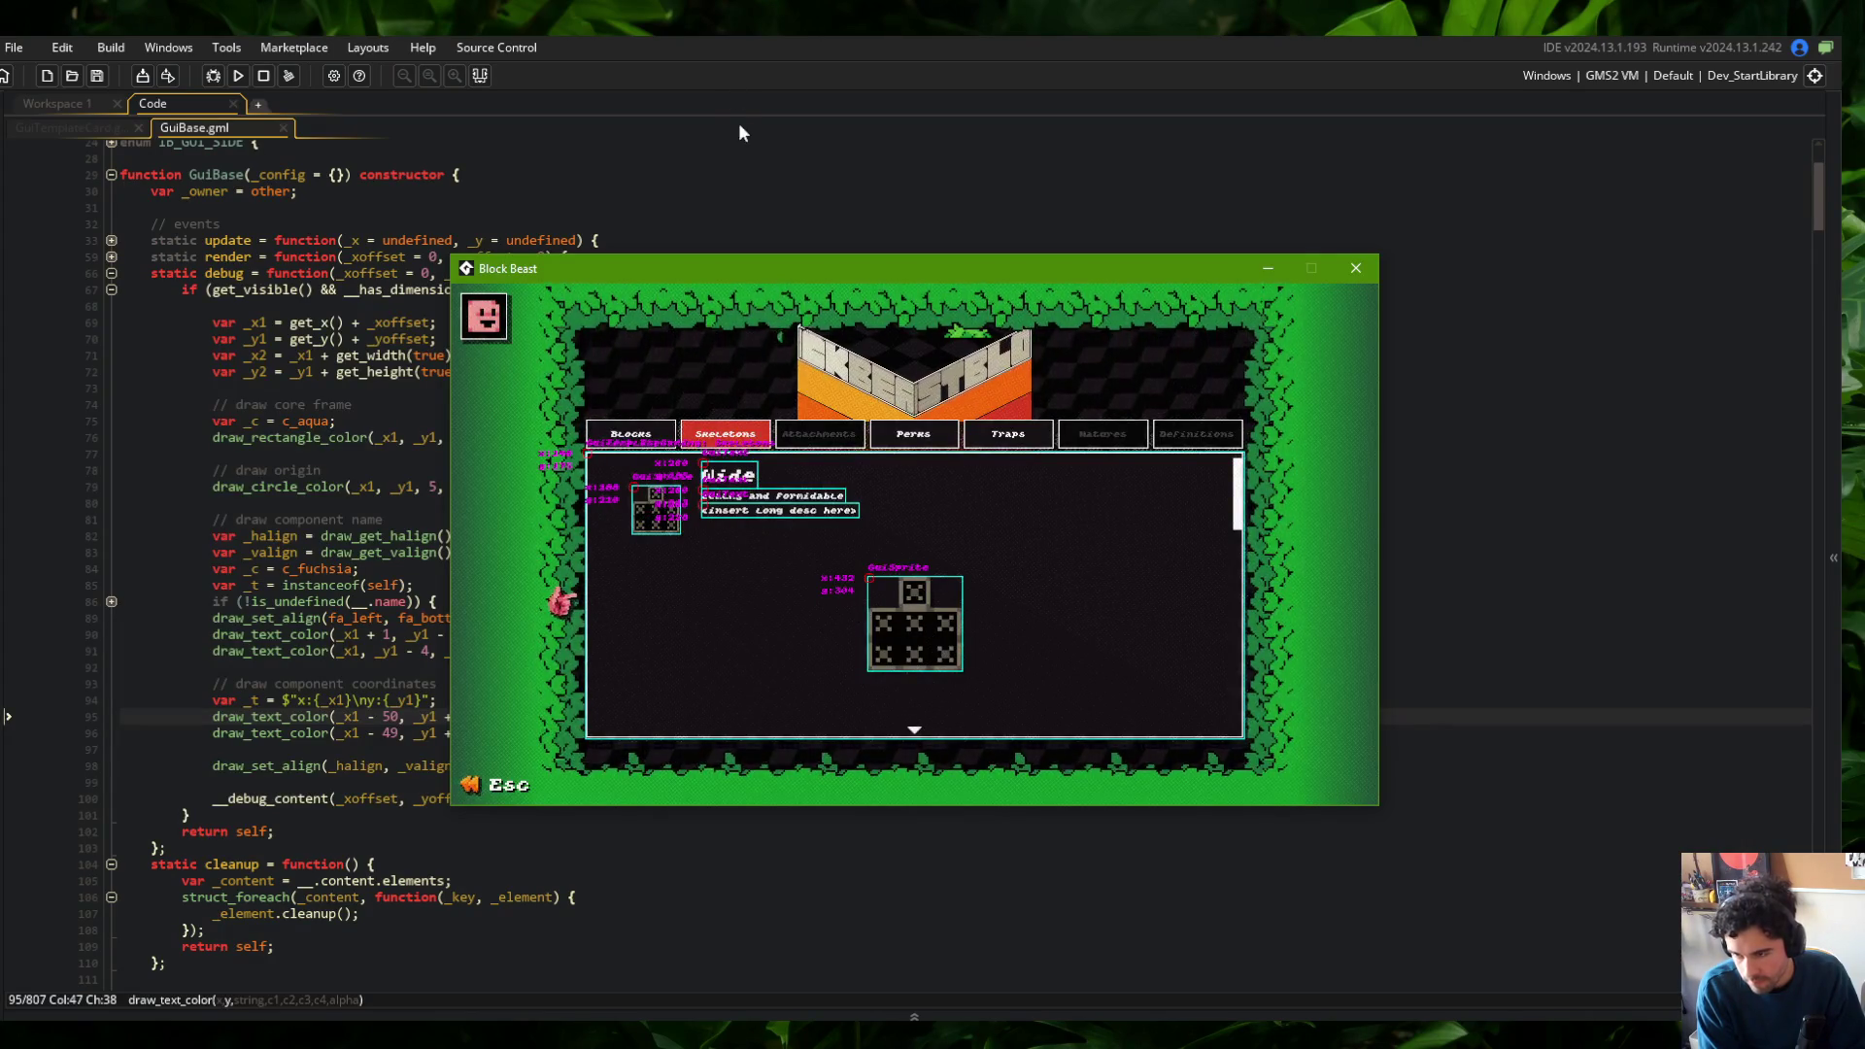
{"action": "left_click", "coordinate": [719, 157]}
{"action": "left_click", "coordinate": [413, 715]}
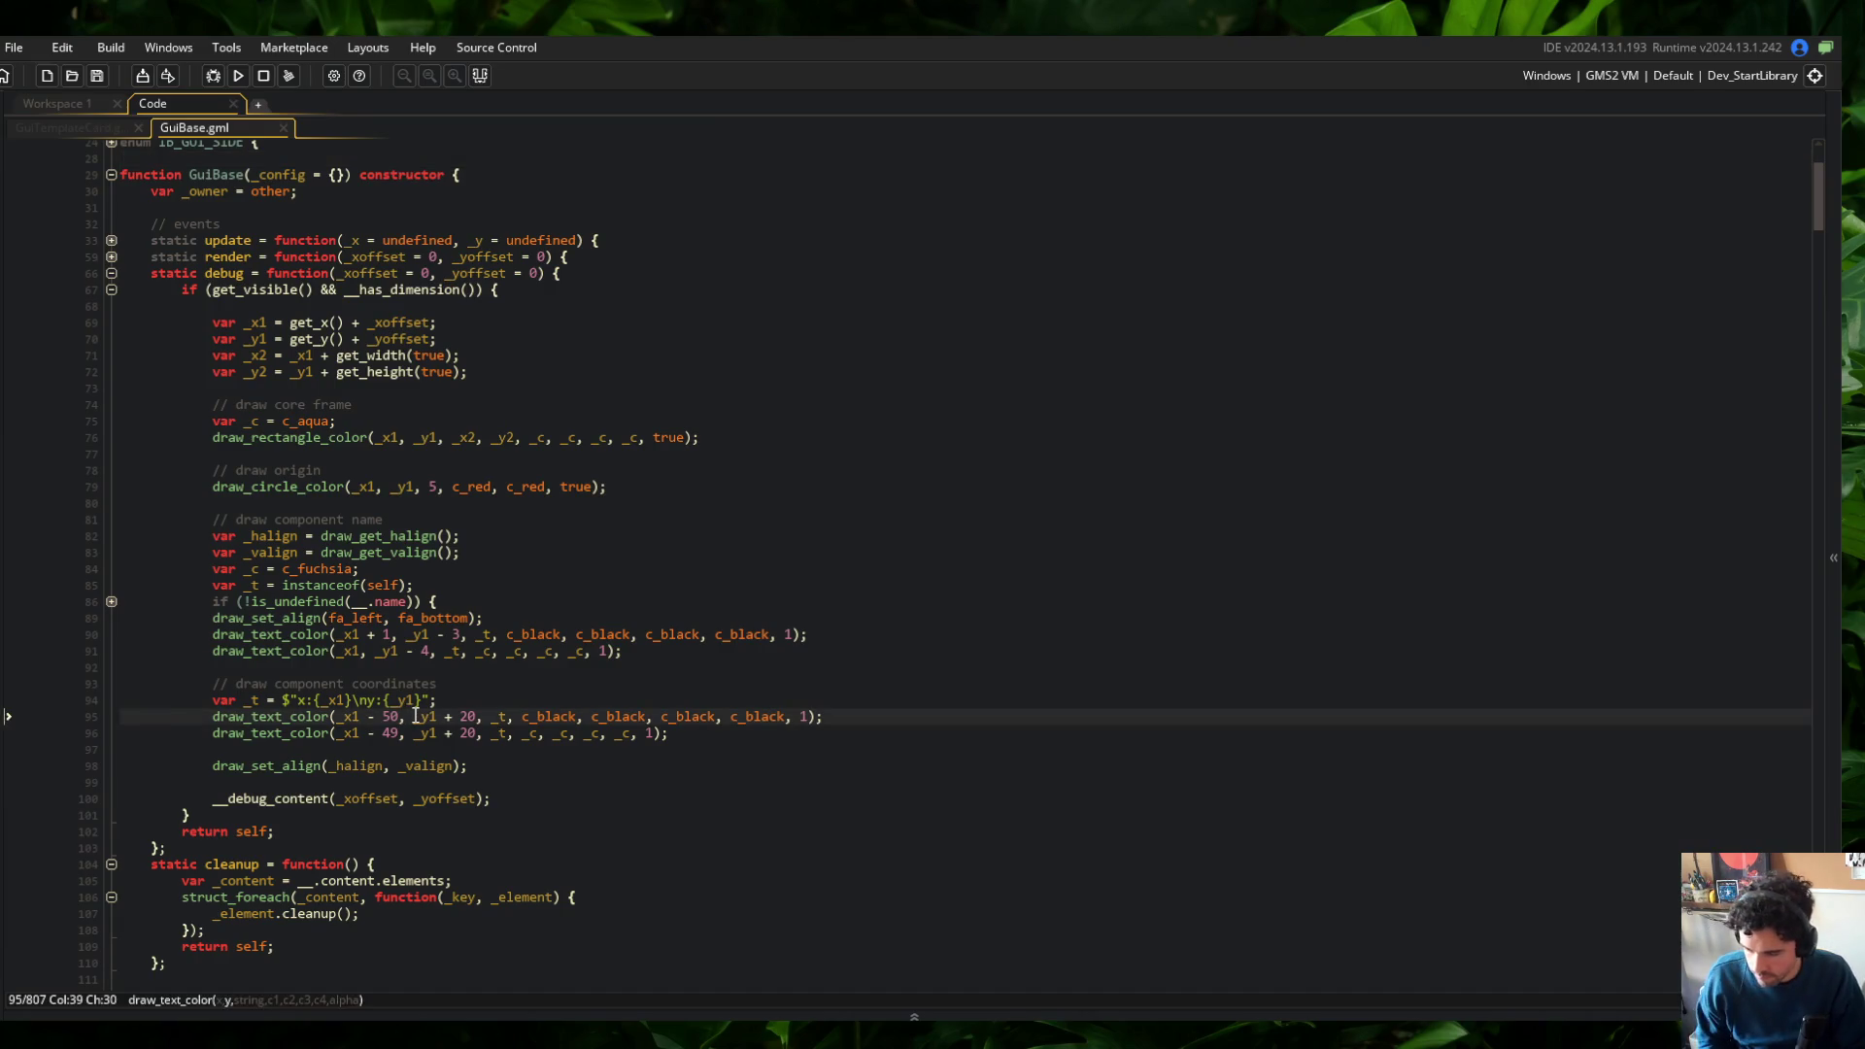
Change the horizontal offsets to - 46 and - 45, then save and run the game
{"action": "key", "text": "BackSpace"}
{"action": "key", "text": "BackSpace"}
{"action": "type", "text": "46"}
{"action": "key", "text": "Down"}
{"action": "key", "text": "BackSpace"}
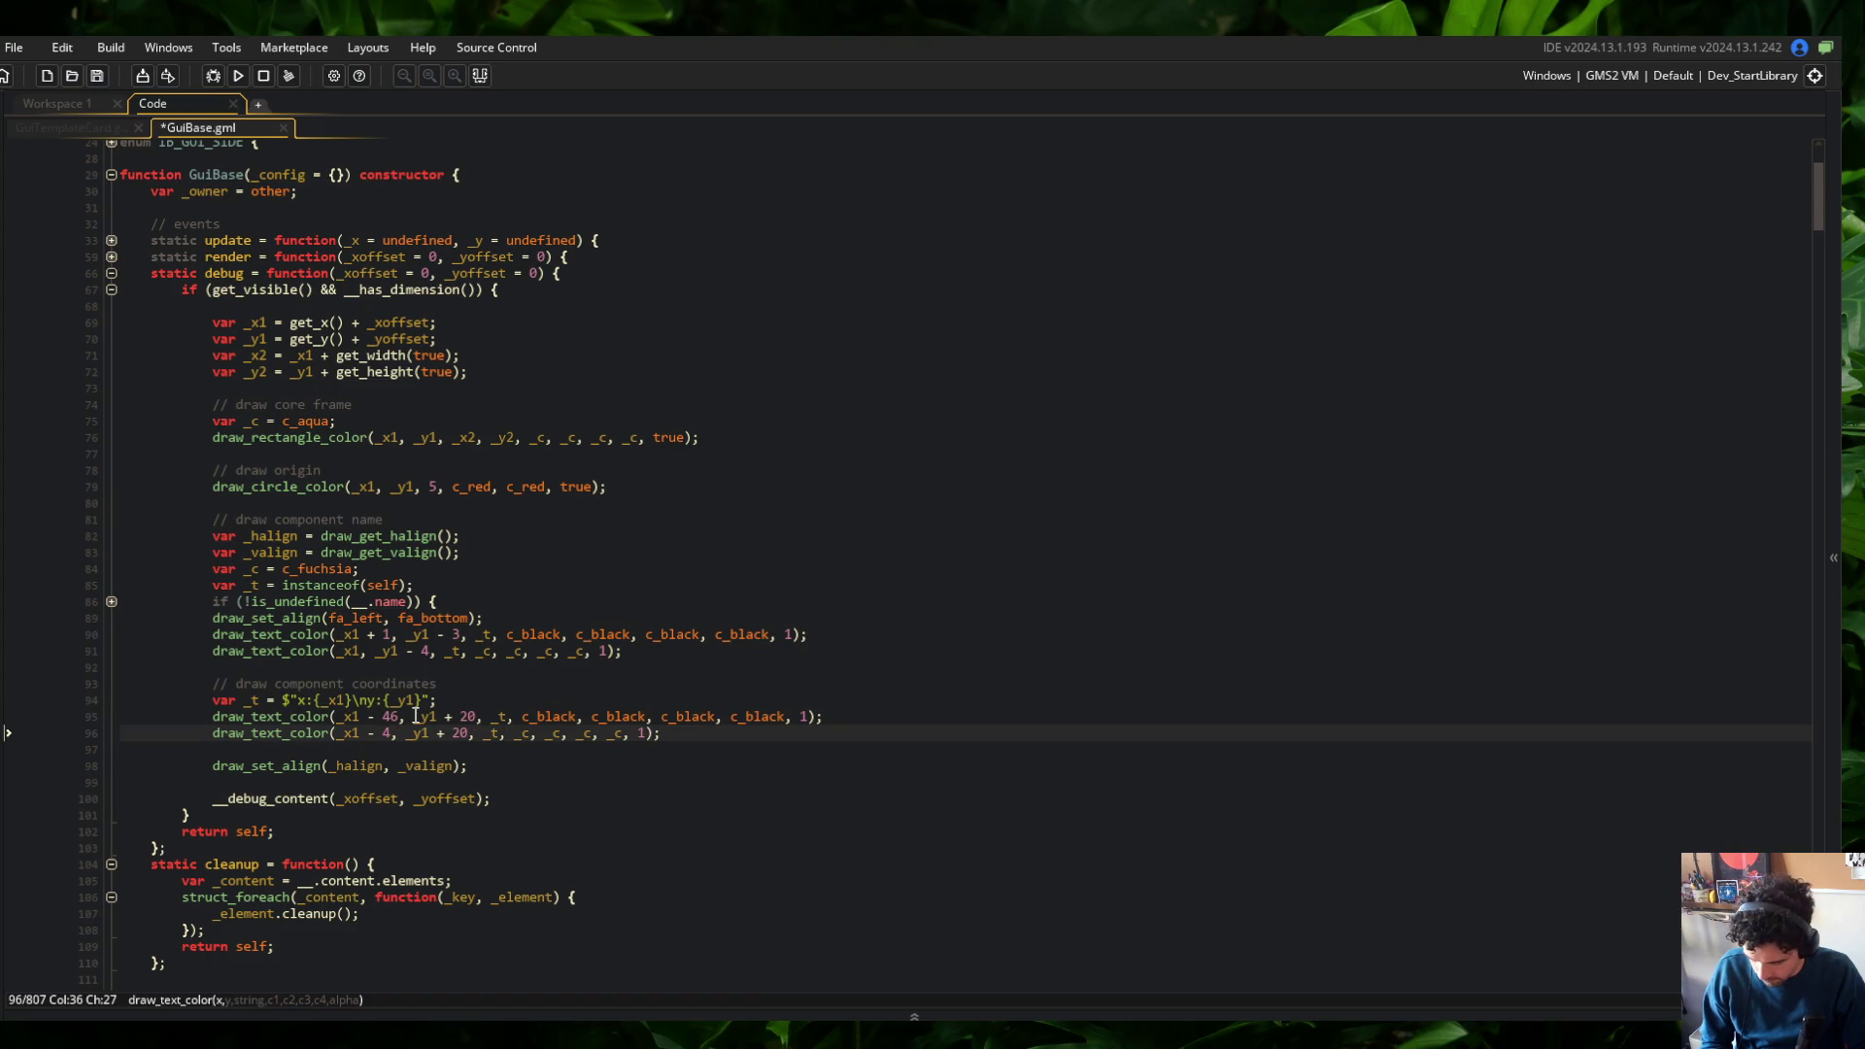
{"action": "type", "text": "5"}
{"action": "key", "text": "F5"}
Check the Wide skeleton in the Skeletons tab, then close the game
{"action": "left_click", "coordinate": [562, 319]}
{"action": "left_click", "coordinate": [563, 296]}
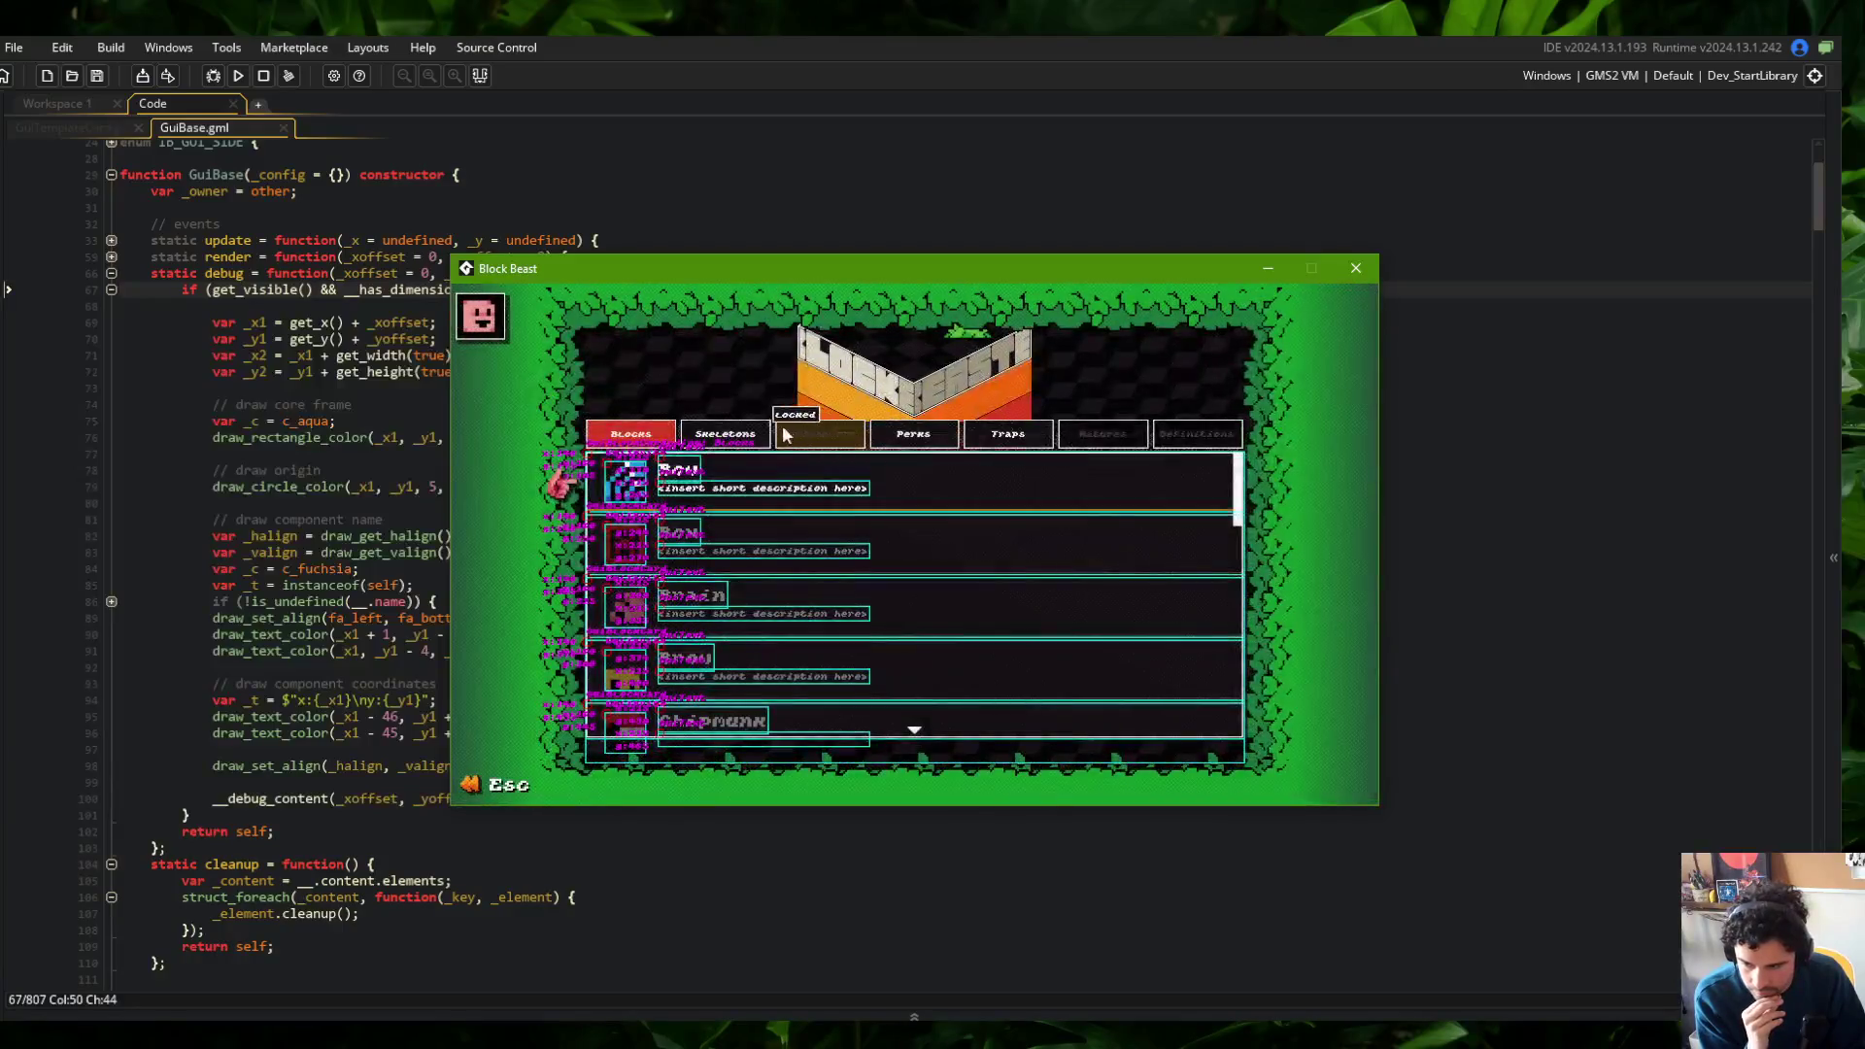
{"action": "key", "text": "Right"}
{"action": "left_click", "coordinate": [923, 505]}
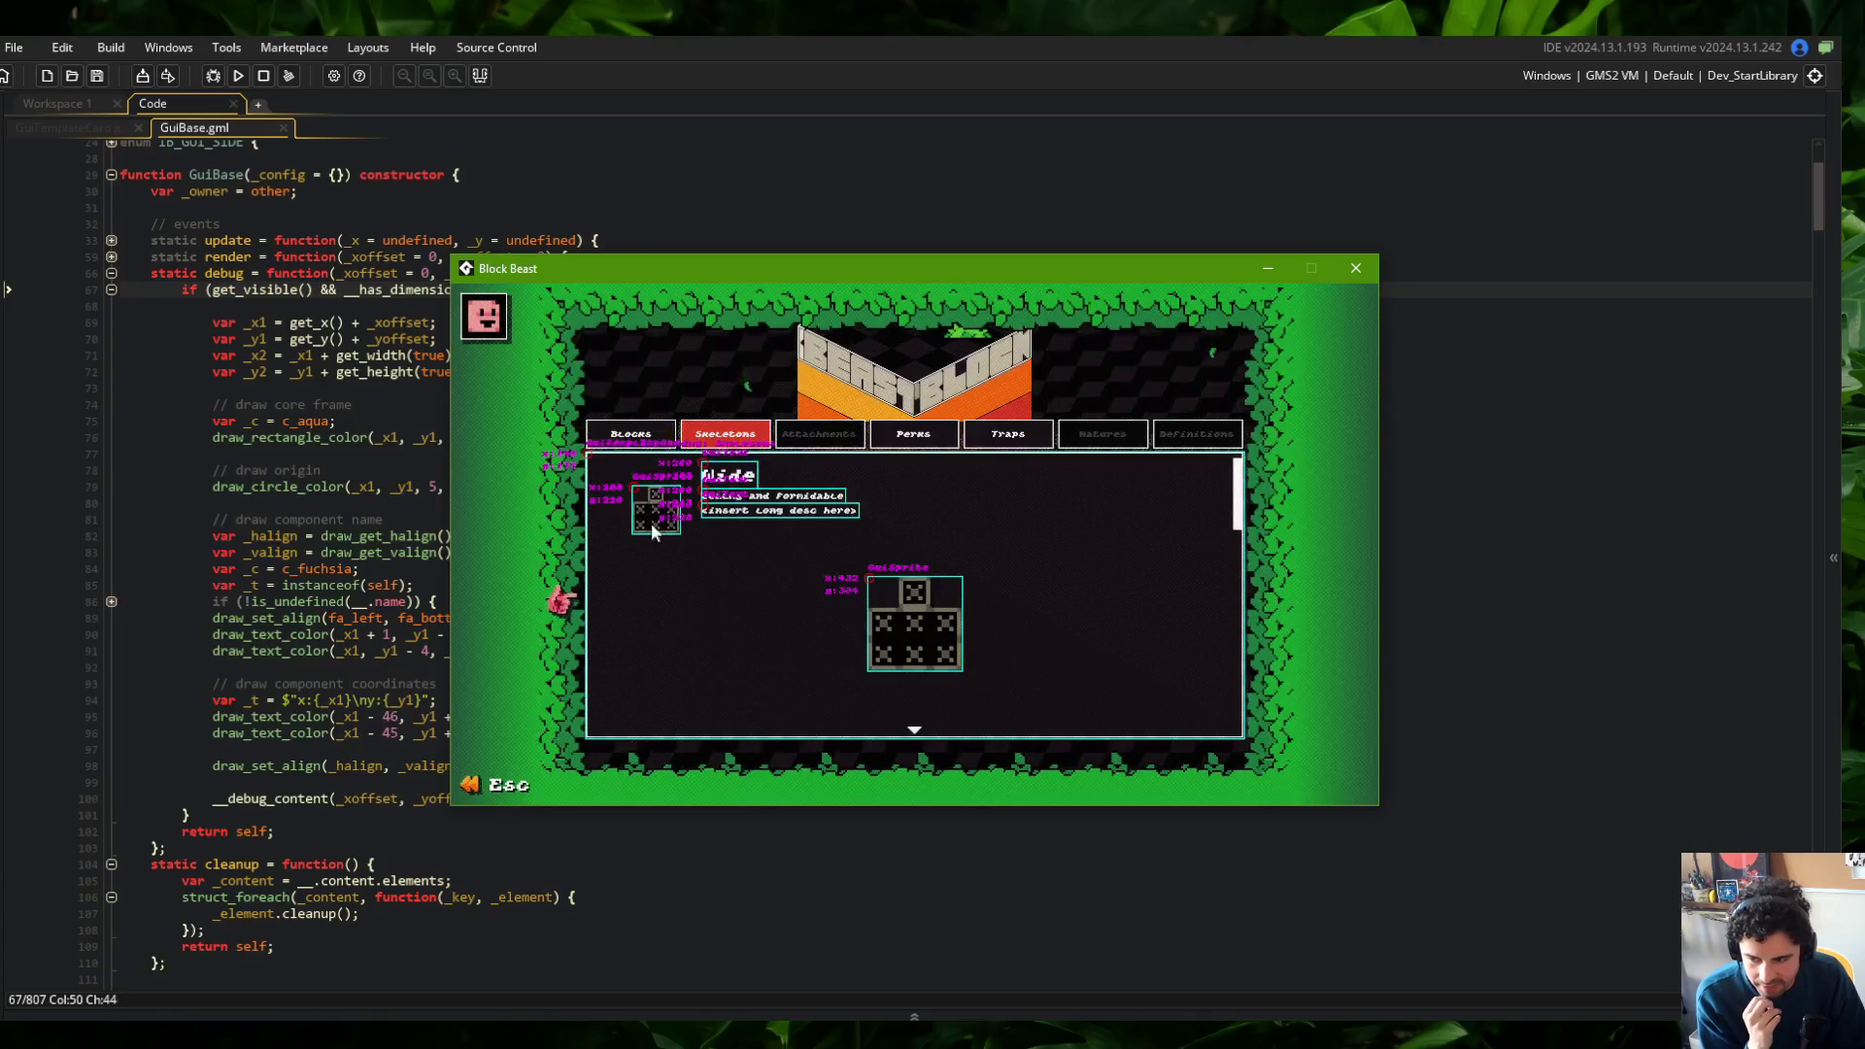
{"action": "key", "text": "Escape"}
{"action": "left_click", "coordinate": [483, 290]}
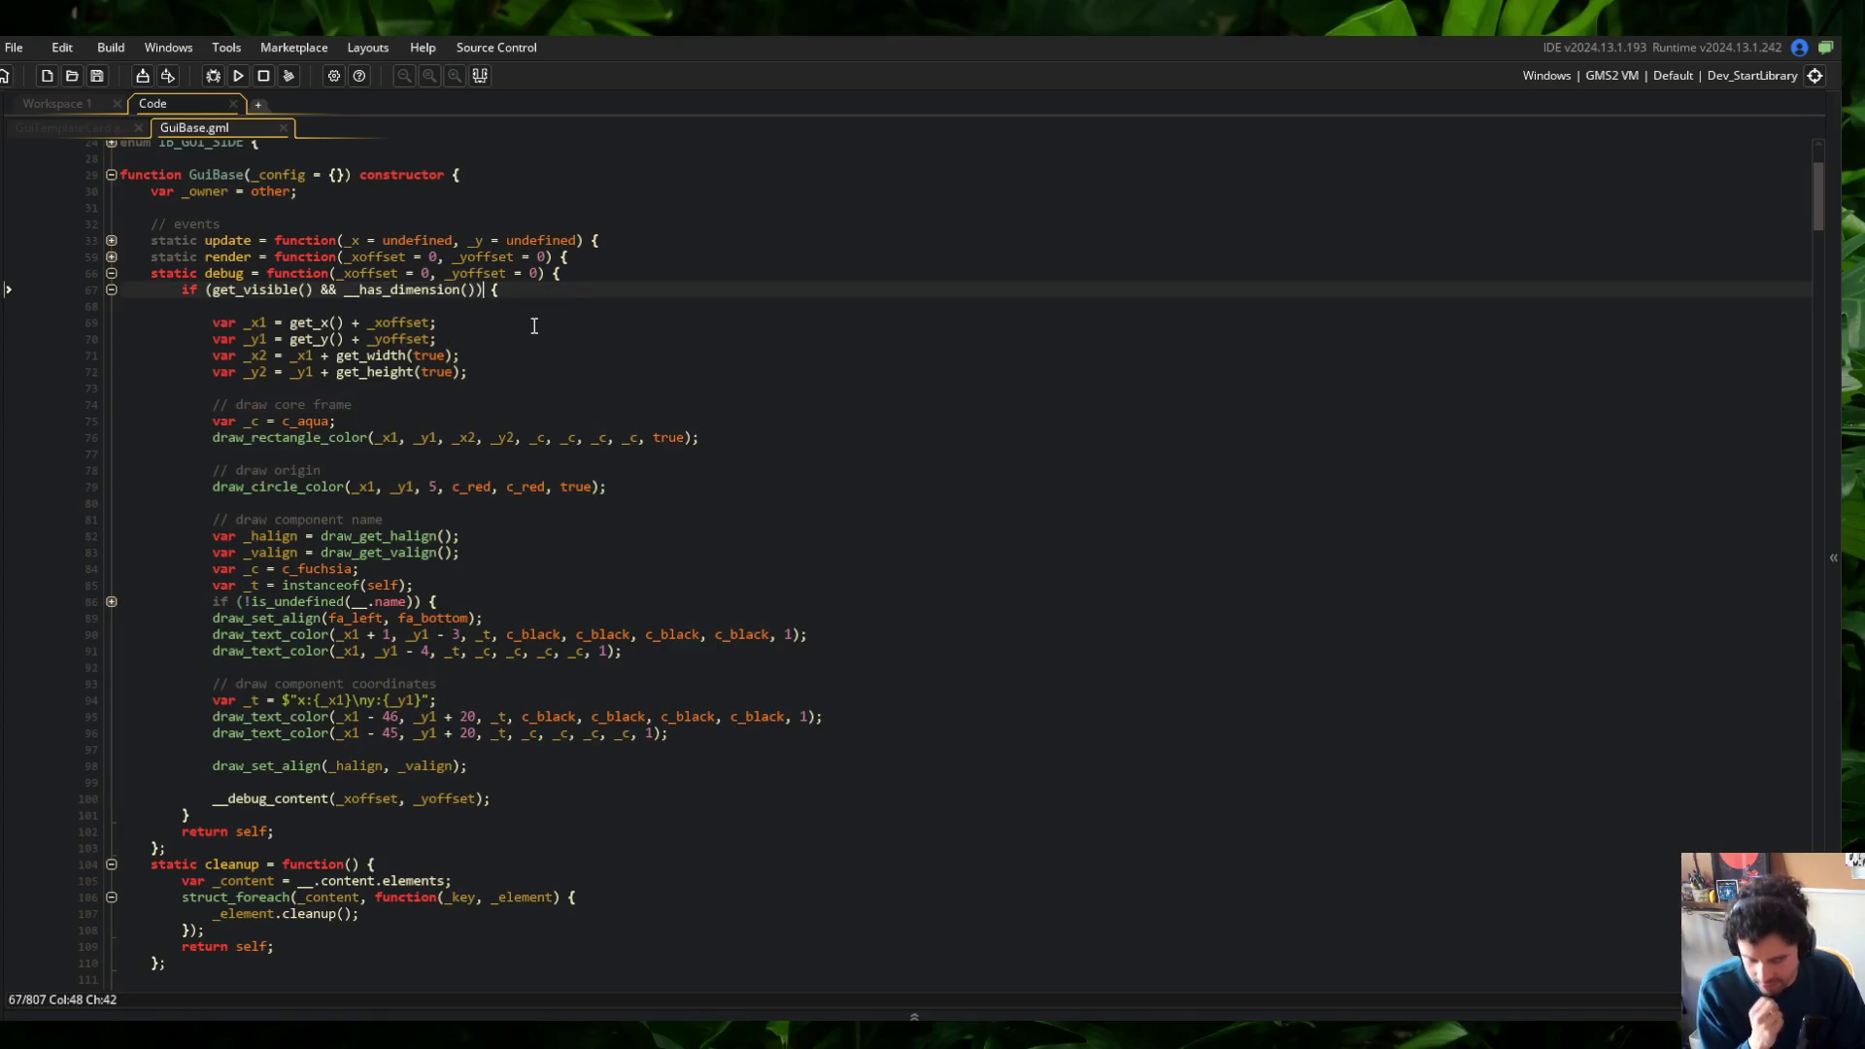
Append && get_mouse_touching() to the line 67 condition, then save and run
{"action": "type", "text": "&"}
{"action": "type", "text": "_mou"}
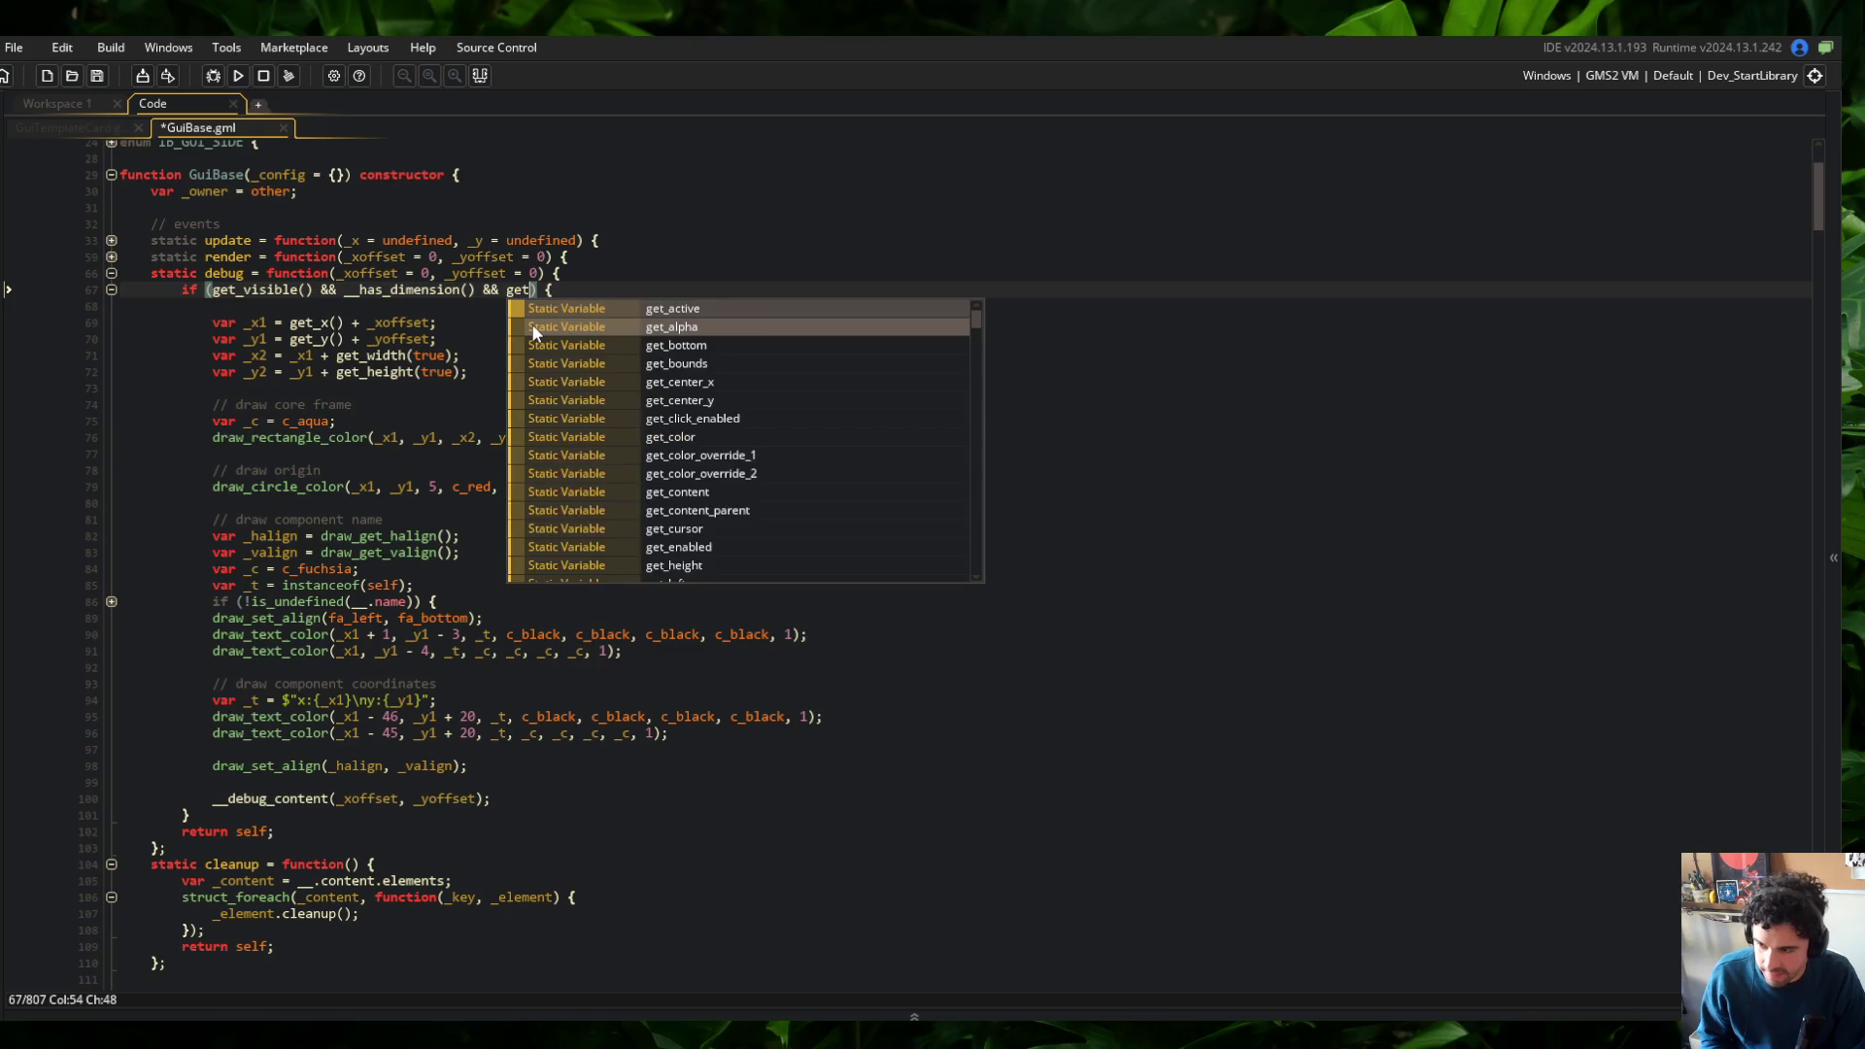
{"action": "type", "text": "t"}
{"action": "key", "text": "Return"}
{"action": "type", "text": "()"}
{"action": "key", "text": "F5"}
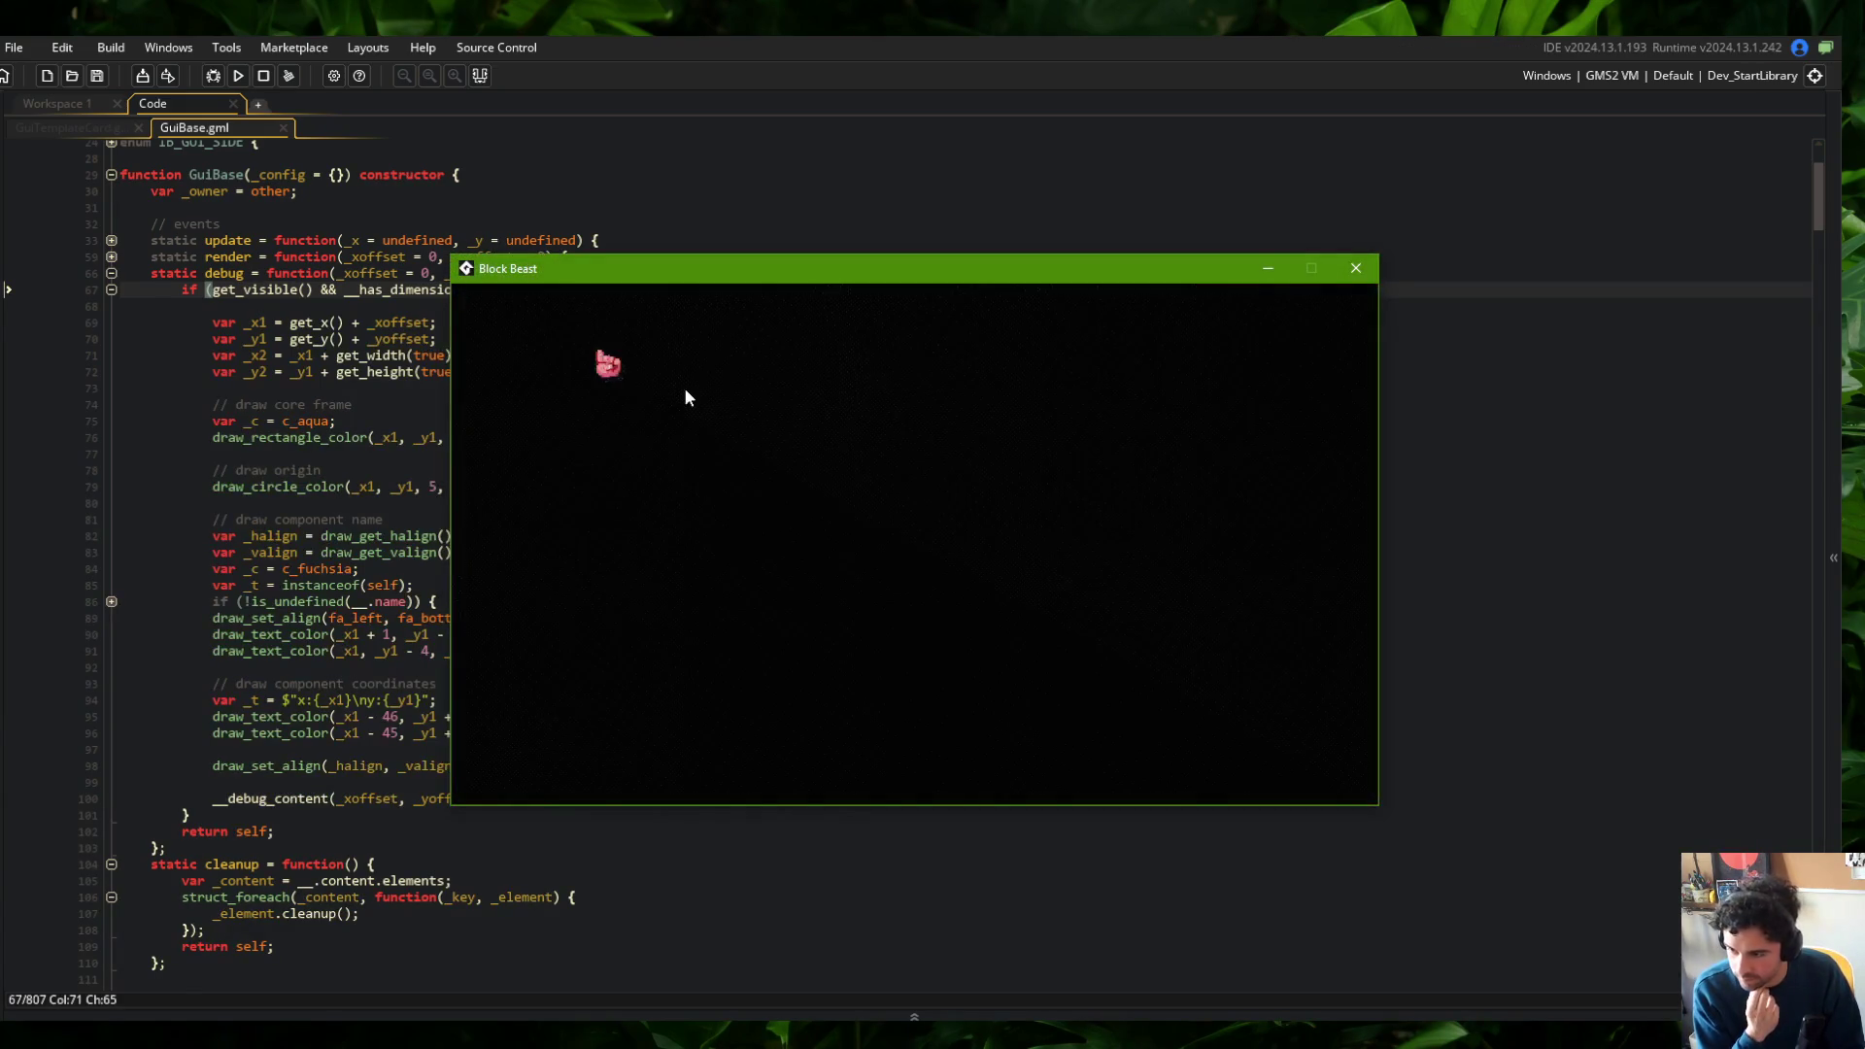
Confirm the overlay appears only under the mouse on the Wide skeleton, close the game, switch to Command Prompt
{"action": "left_click", "coordinate": [725, 433]}
{"action": "left_click", "coordinate": [771, 471]}
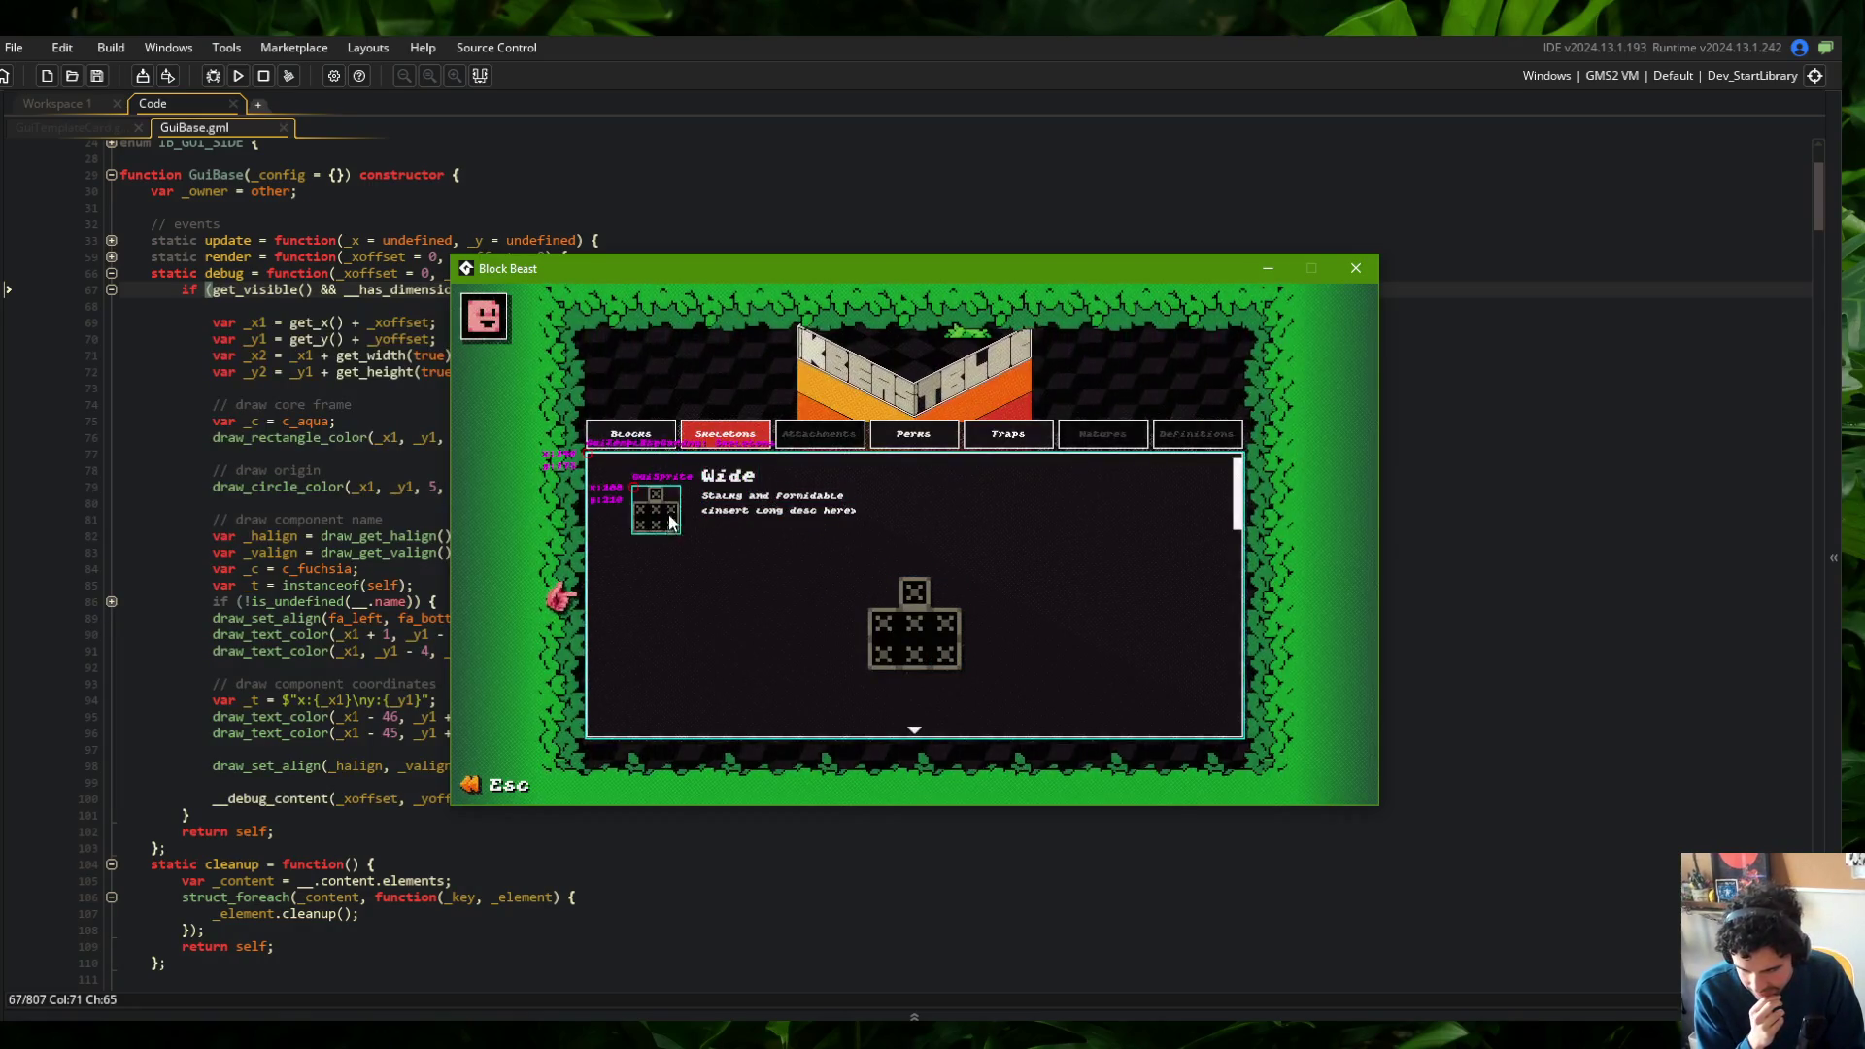
{"action": "left_click", "coordinate": [1345, 270]}
{"action": "key", "text": "Down"}
{"action": "key", "text": "Down"}
{"action": "key", "text": "Down"}
{"action": "key", "text": "alt+Tab"}
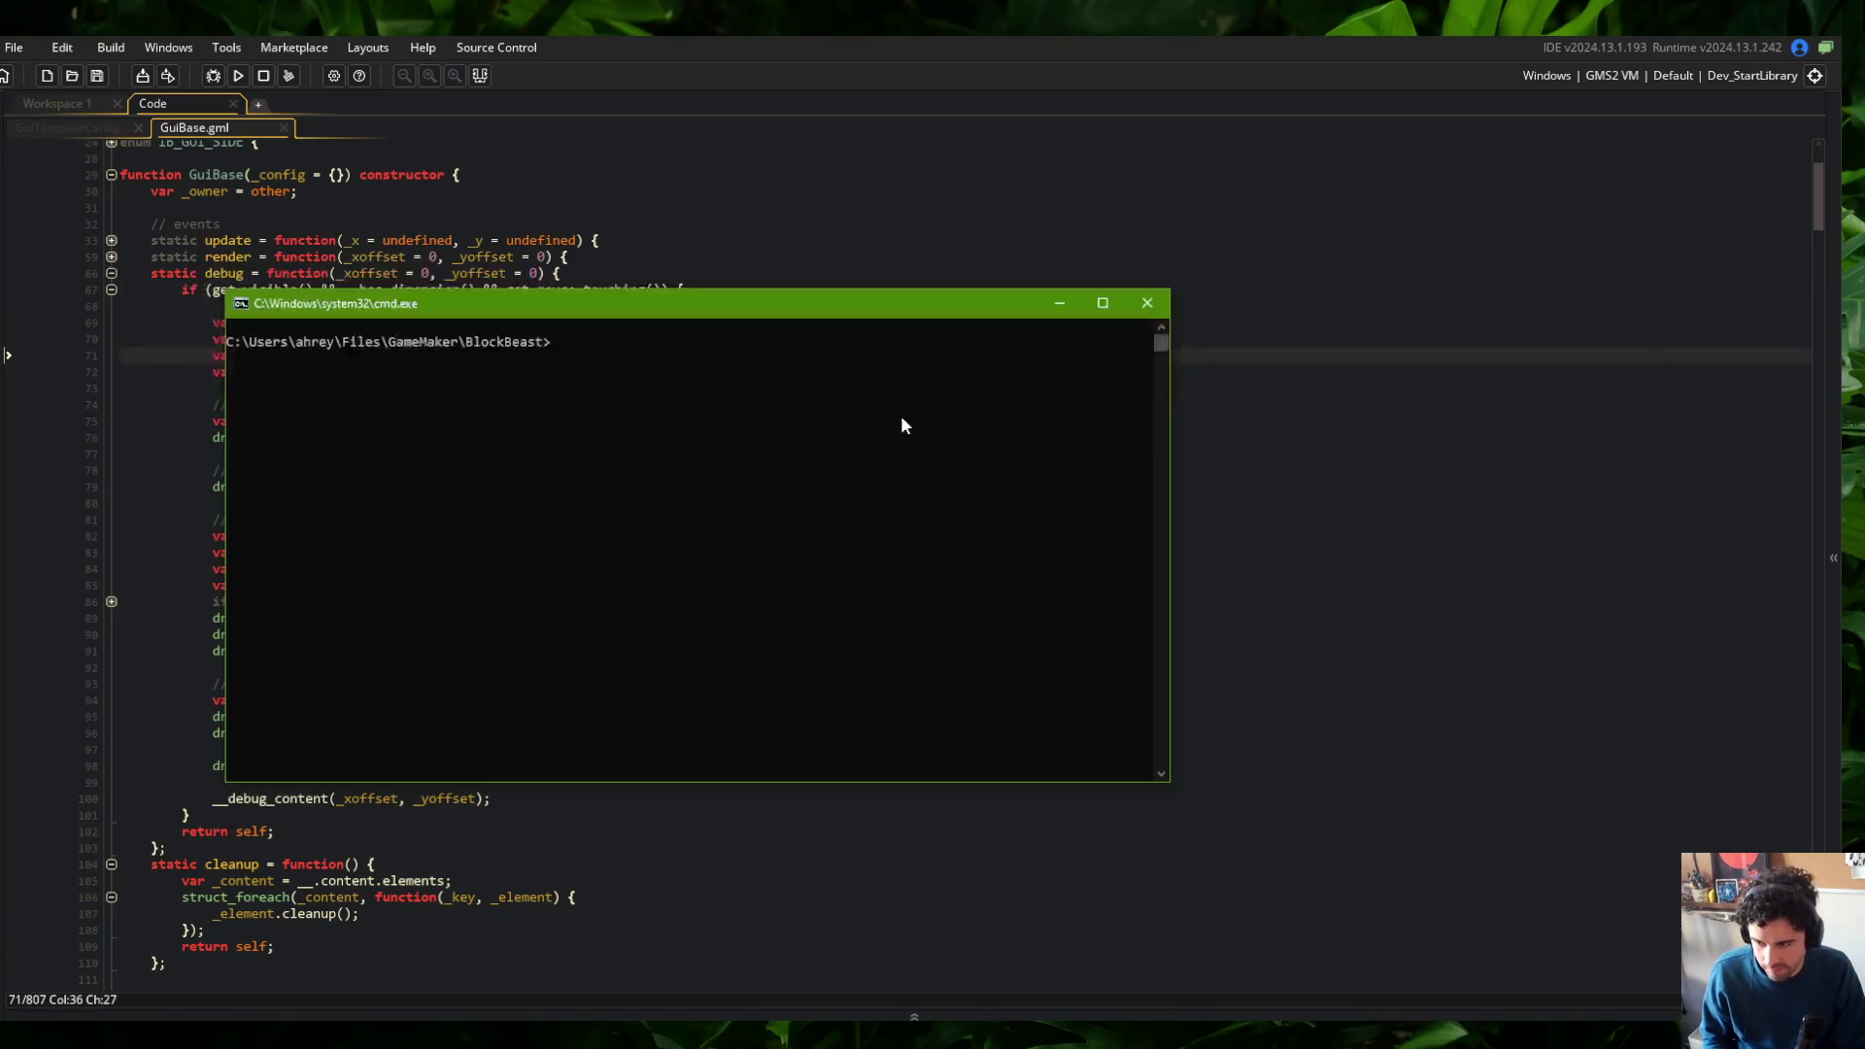
Stage all changes and commit them as "show GUI debug coordinates. only show if mouse touching"
{"action": "type", "text": "git add ."}
{"action": "key", "text": "Return"}
{"action": "type", "text": "git commit -m \"on"}
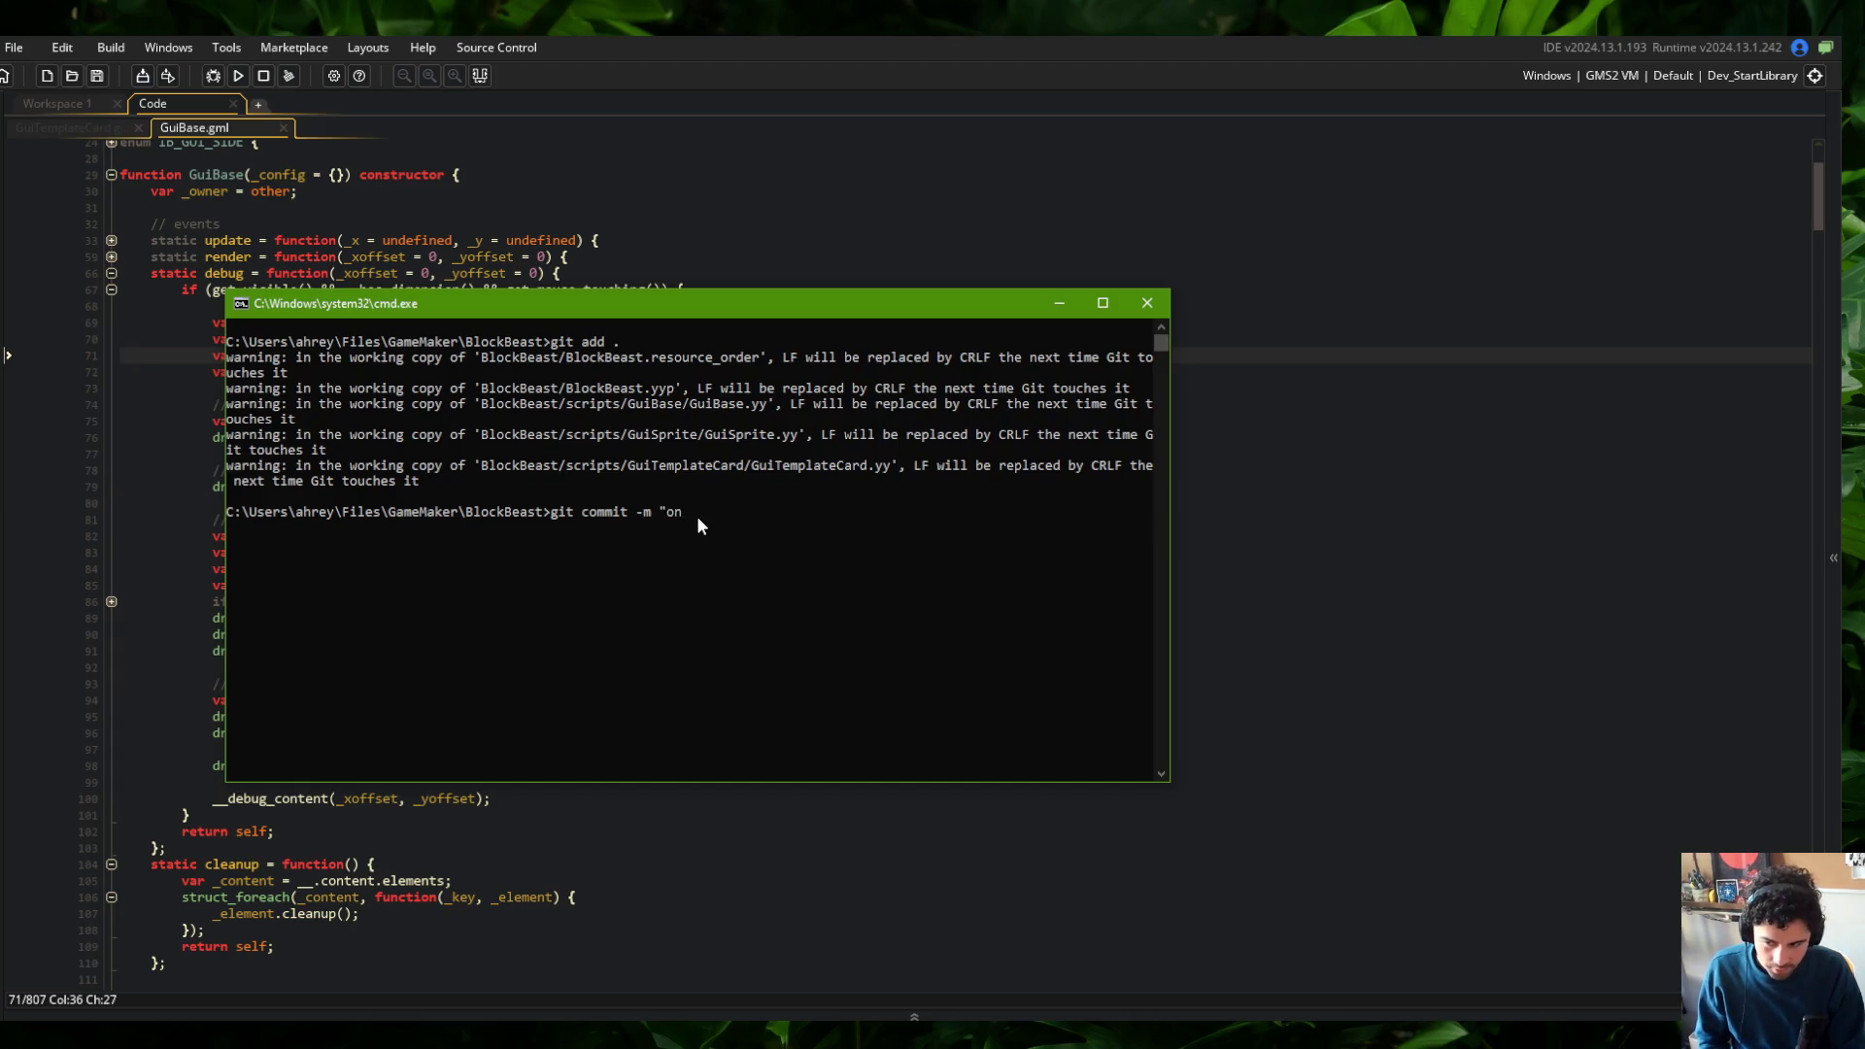
{"action": "type", "text": "debug coordinates. only show if mouse touchtgin"}
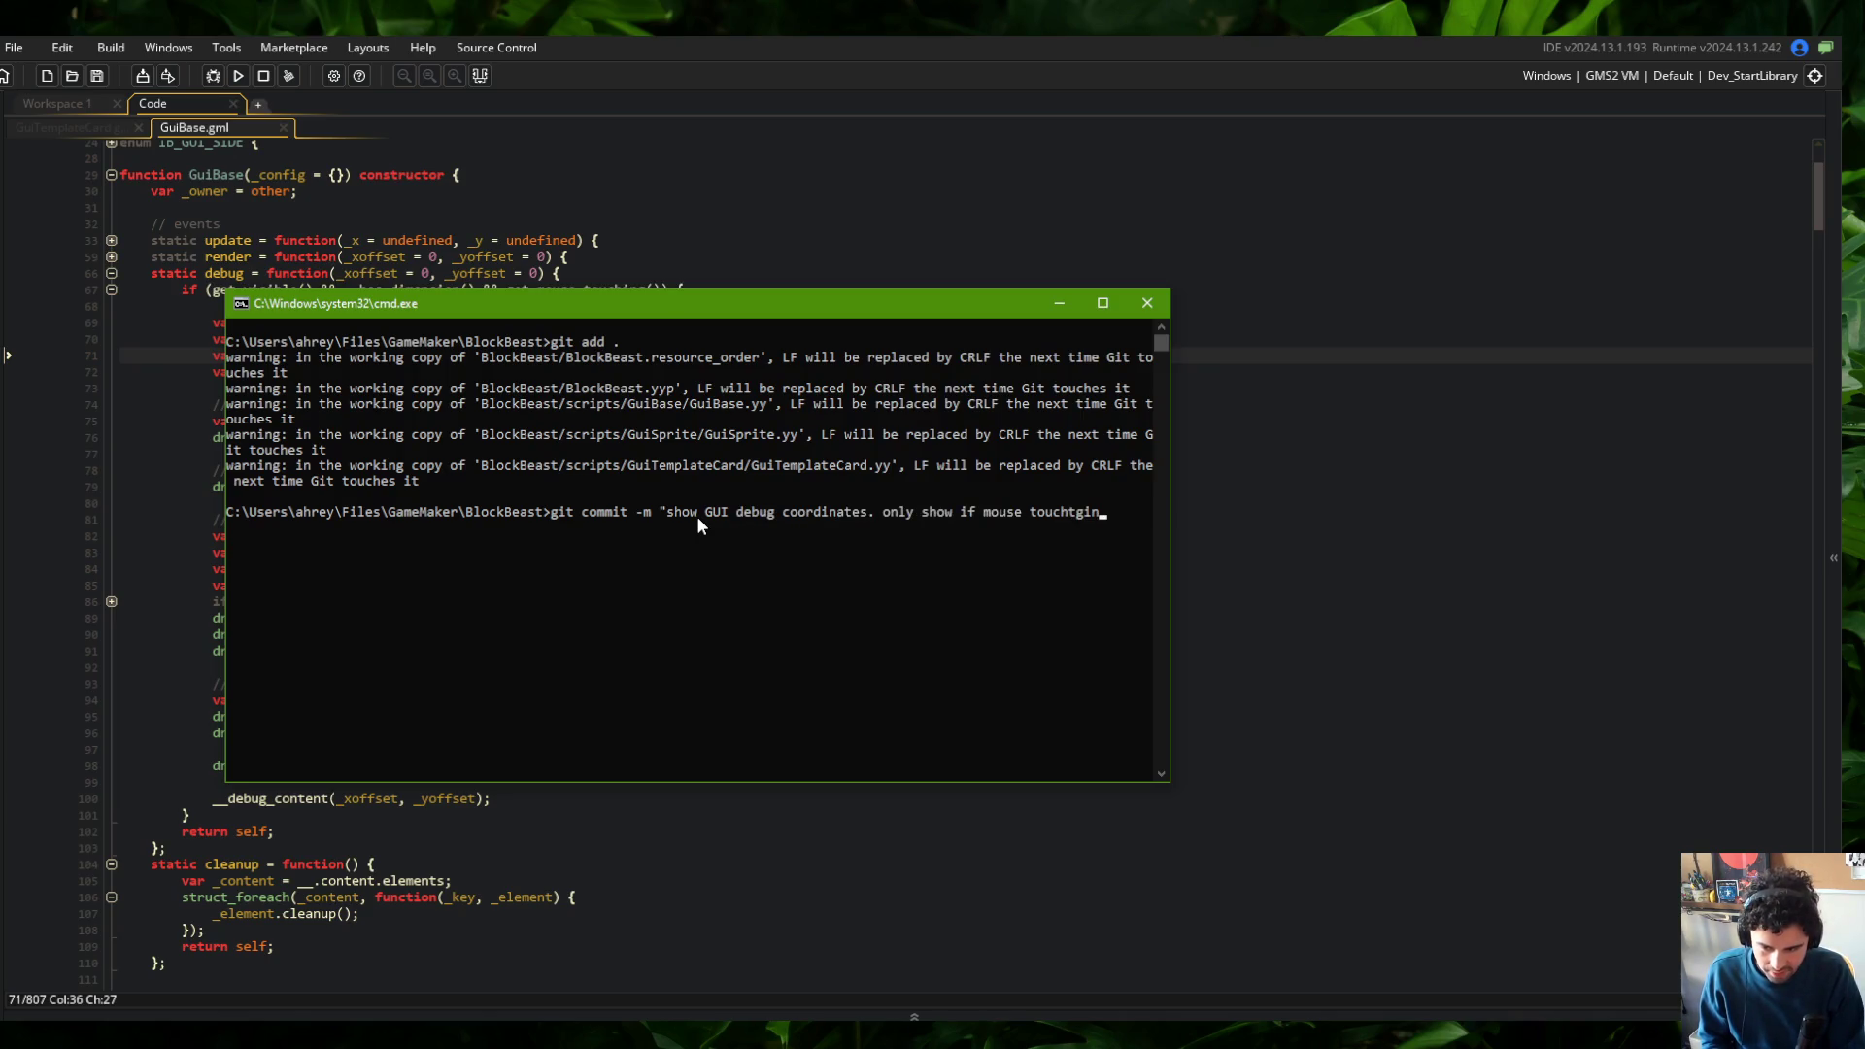
{"action": "key", "text": "BackSpace"}
{"action": "key", "text": "BackSpace"}
{"action": "key", "text": "BackSpace"}
{"action": "key", "text": "BackSpace"}
{"action": "type", "text": "ing\""}
{"action": "key", "text": "Return"}
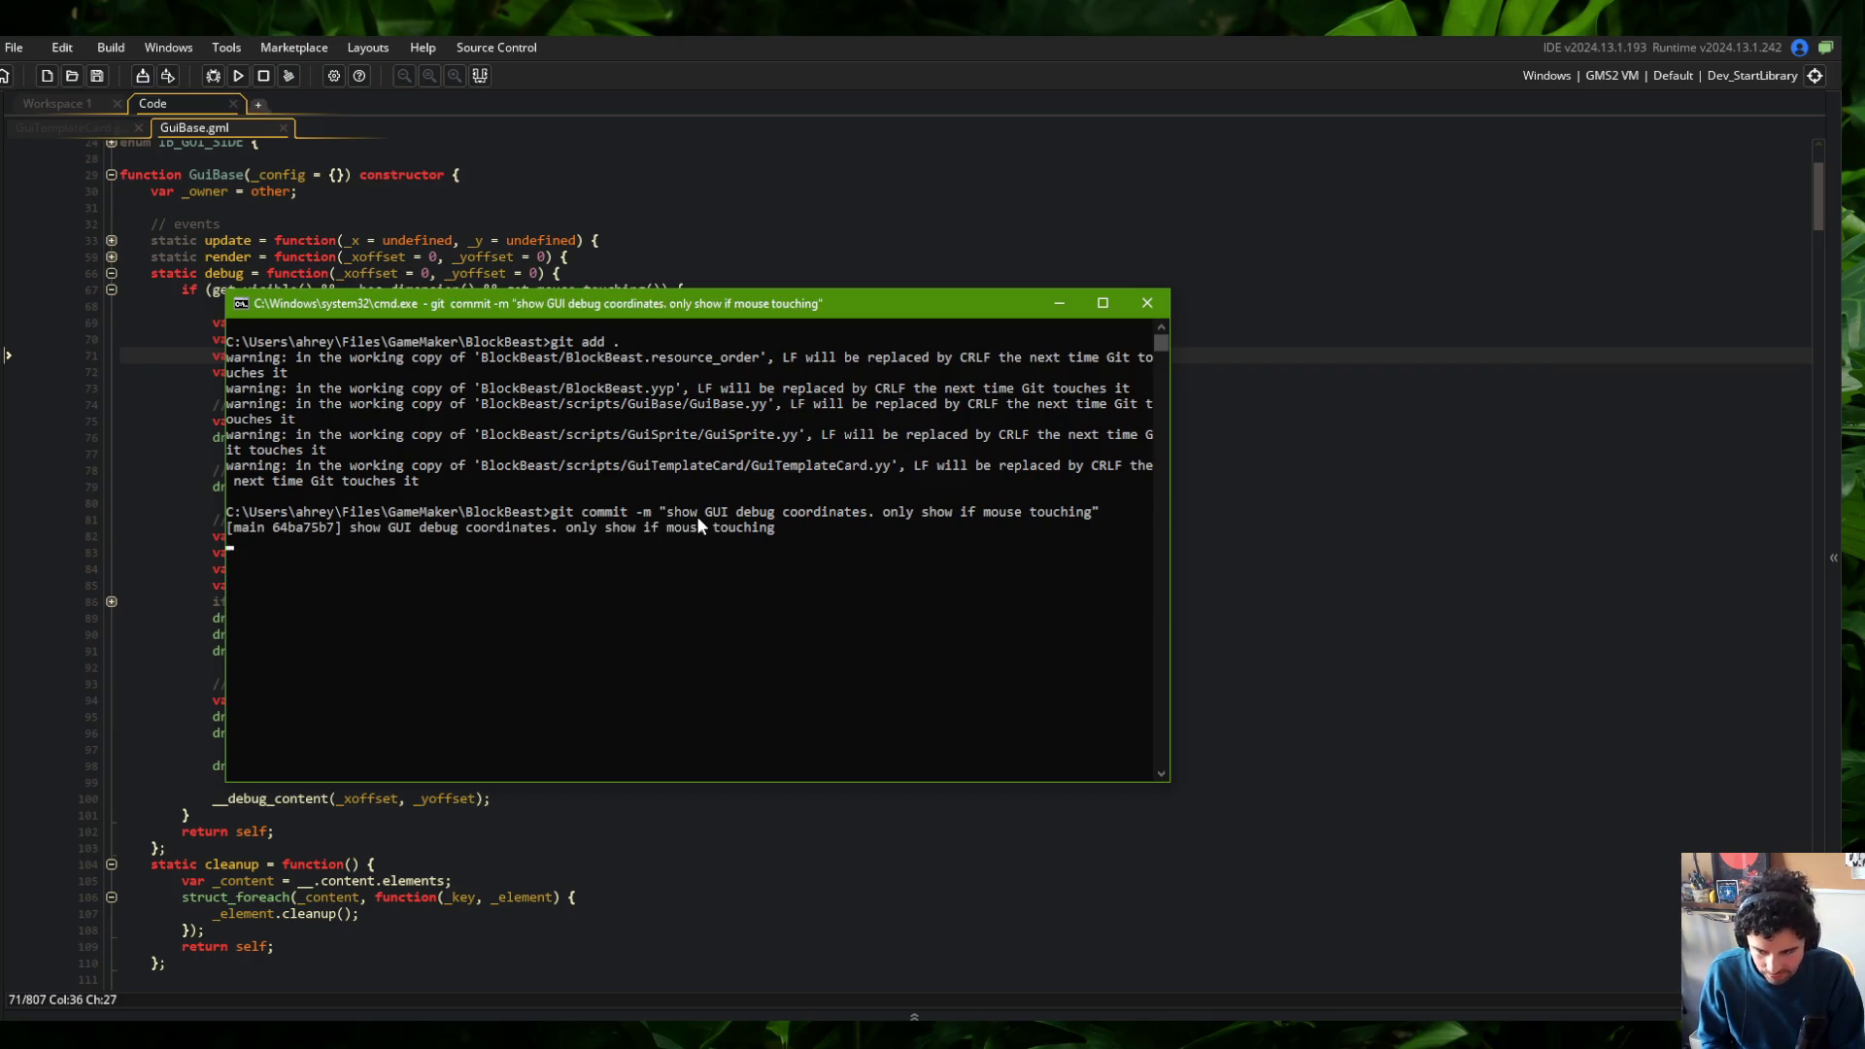
Push the commit to the remote and return to the GameMaker editor
{"action": "type", "text": "git push"}
{"action": "key", "text": "Return"}
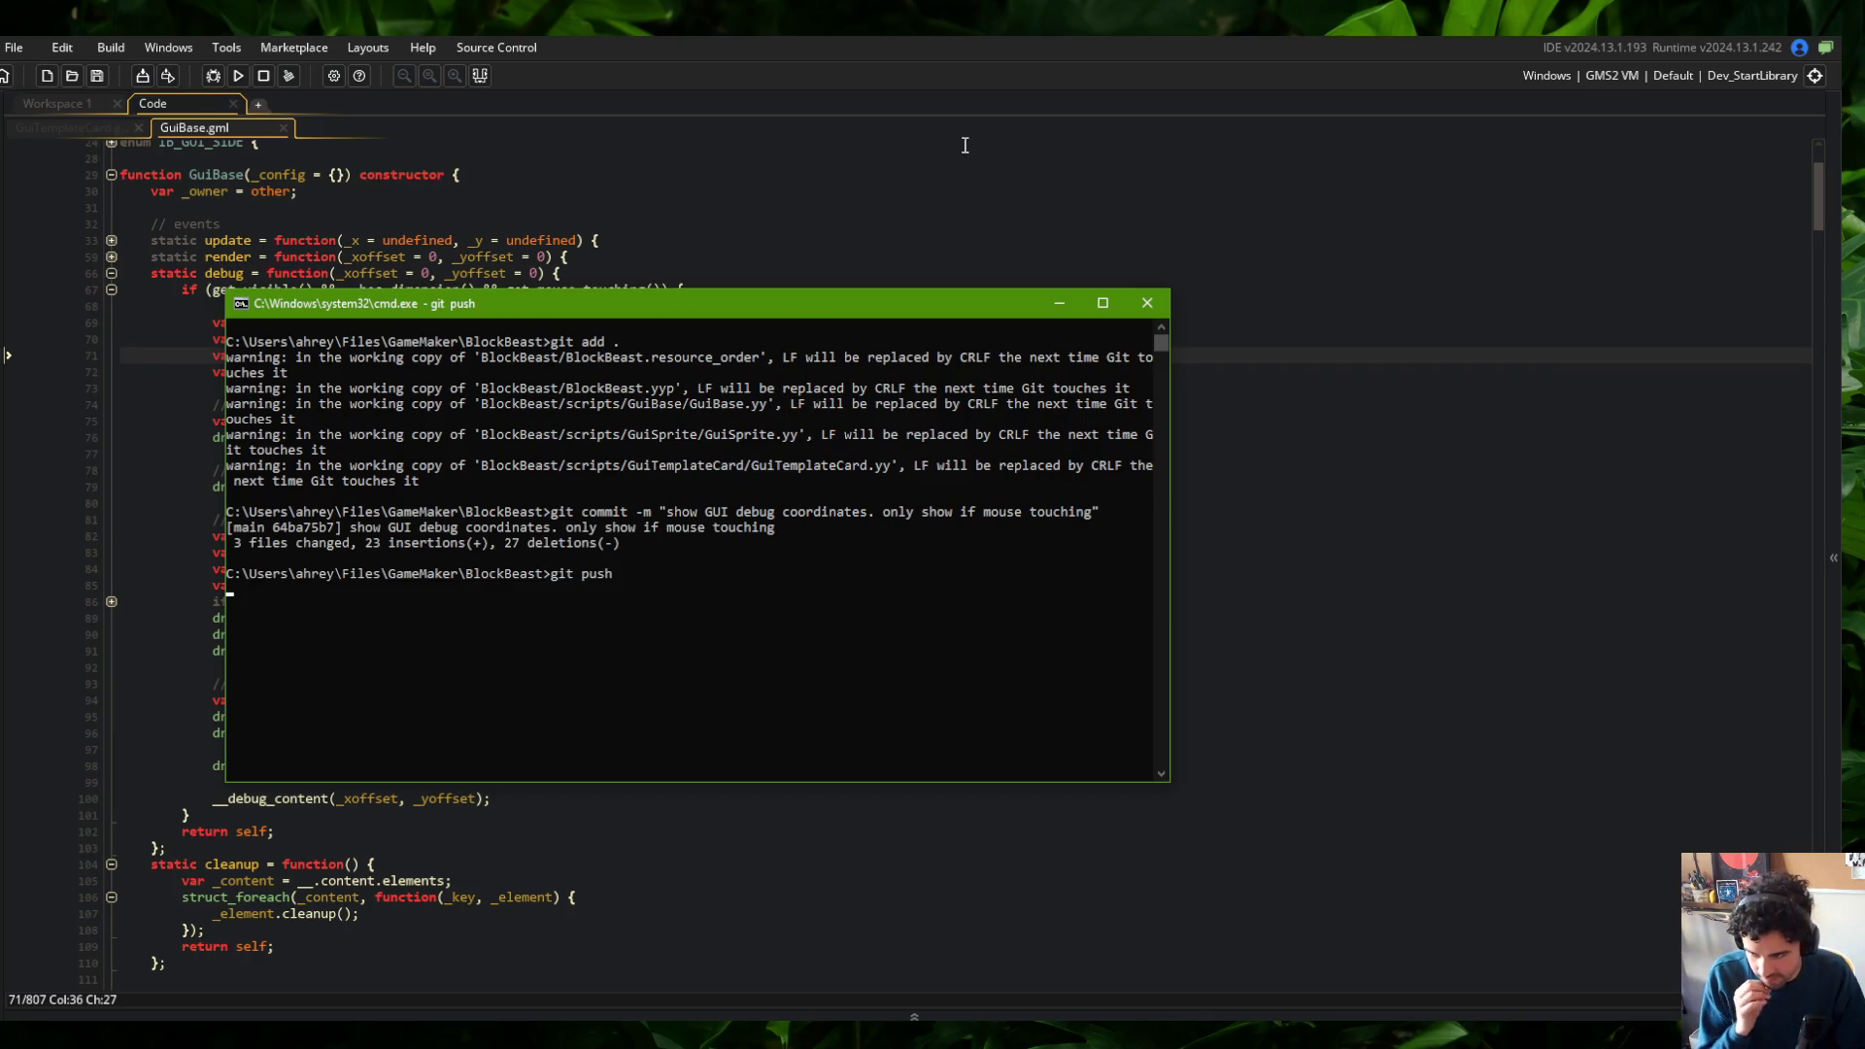
{"action": "left_click", "coordinate": [965, 151]}
{"action": "left_click", "coordinate": [846, 240]}
{"action": "left_click", "coordinate": [819, 395]}
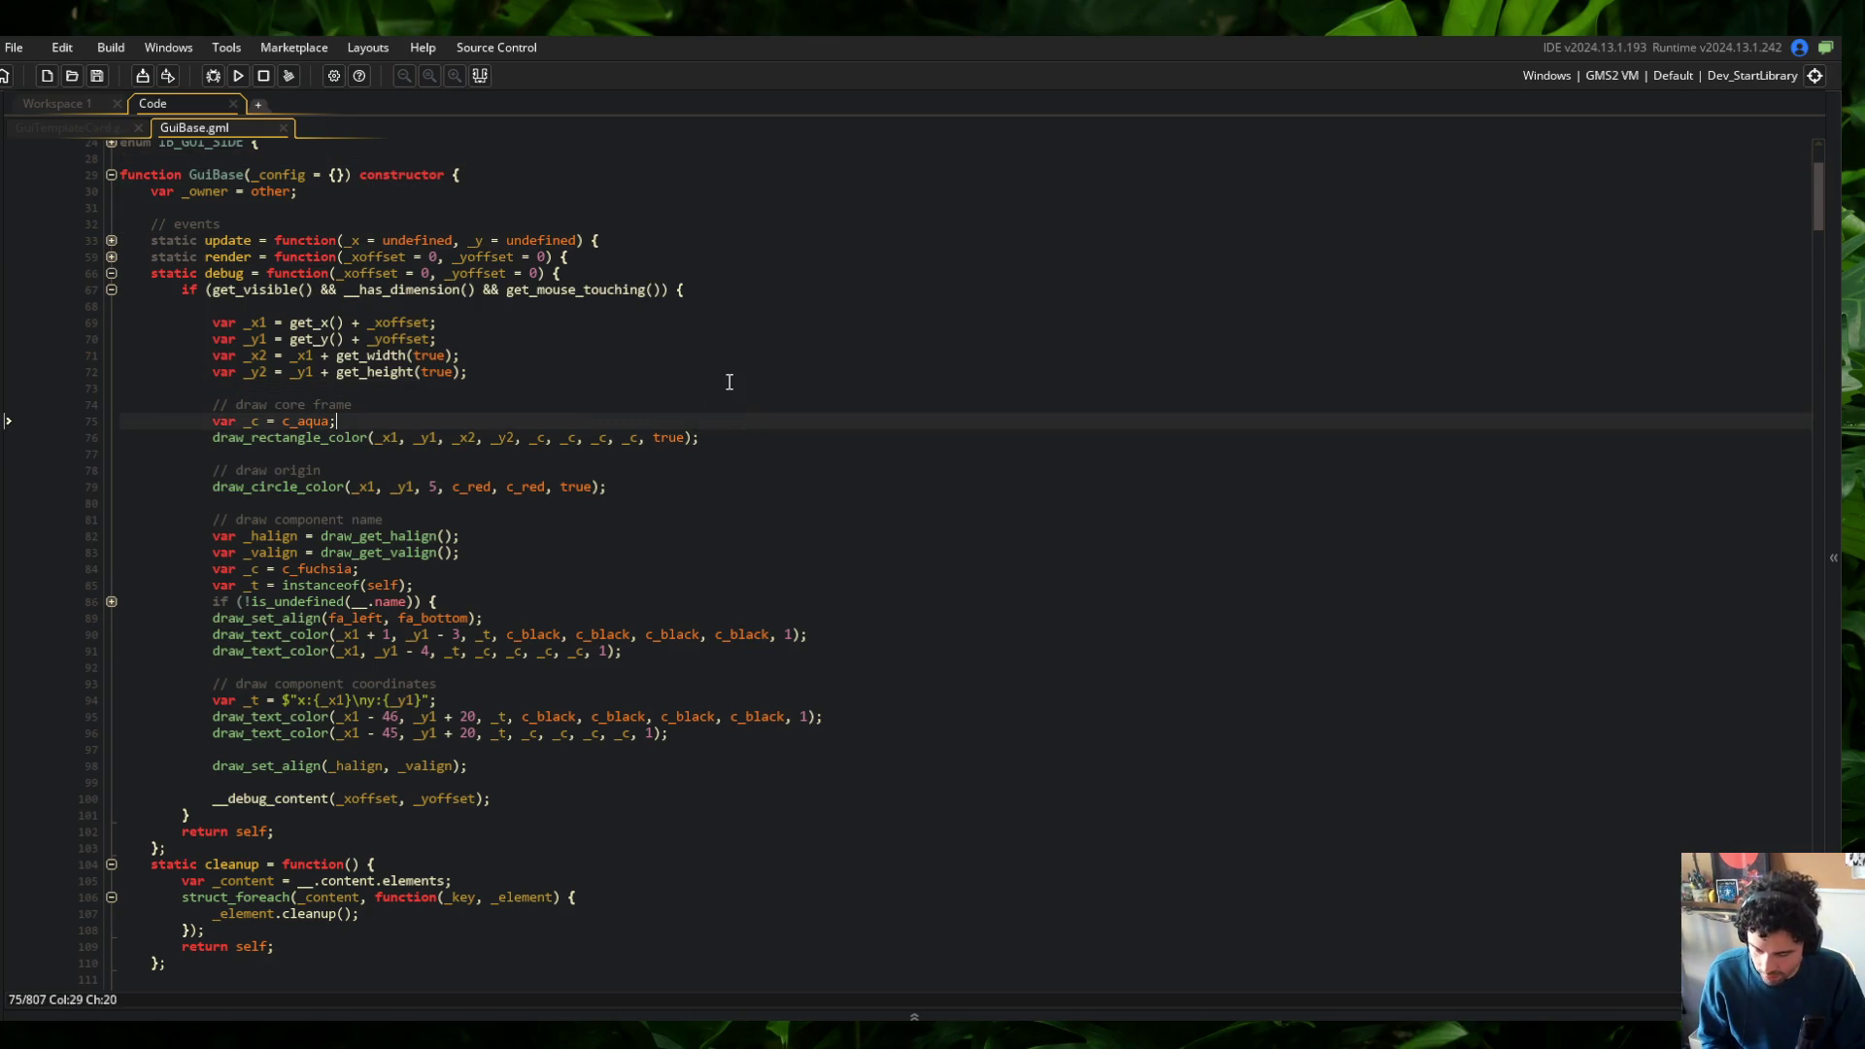
Fold the debug function in GuiBase.gml and look over the GuiTemplateCard script
{"action": "key", "text": "ctrl+t"}
{"action": "key", "text": "Escape"}
{"action": "left_click", "coordinate": [586, 207]}
{"action": "scroll", "coordinate": [585, 399], "scroll_direction": "up", "scroll_amount": 3}
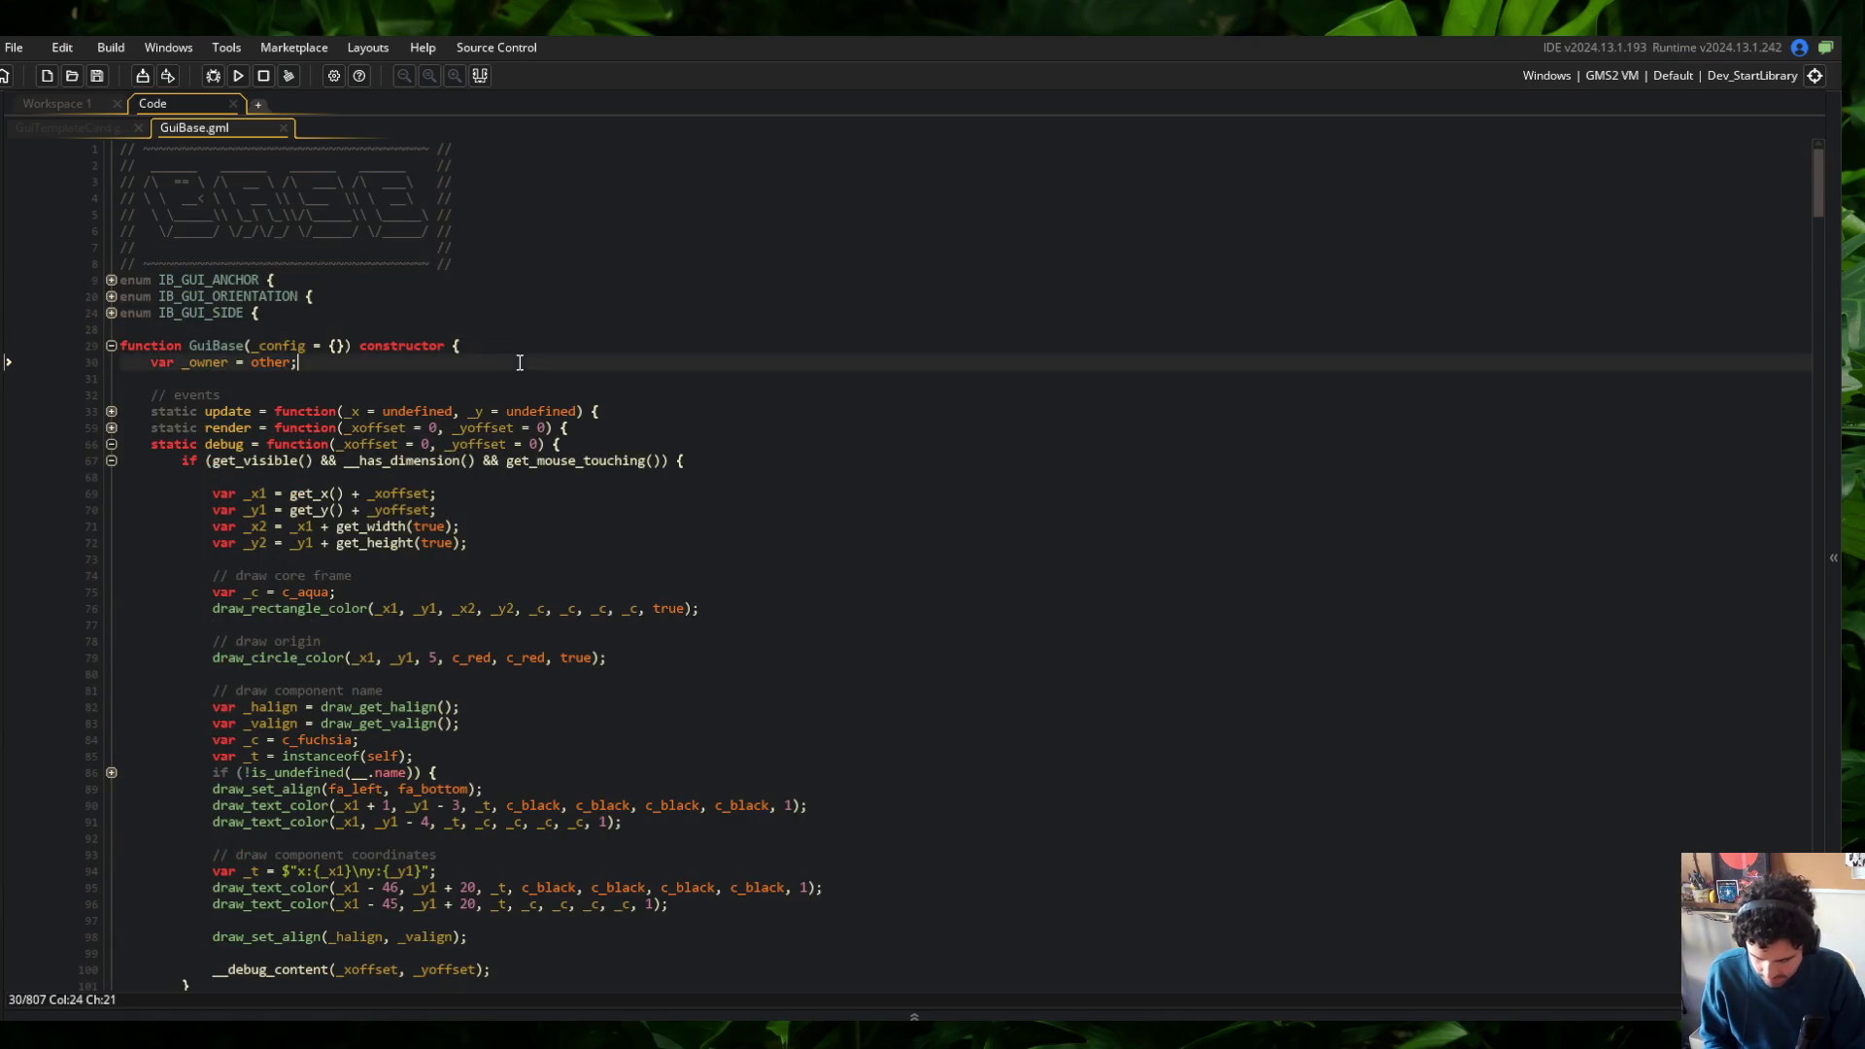
{"action": "left_click", "coordinate": [461, 346]}
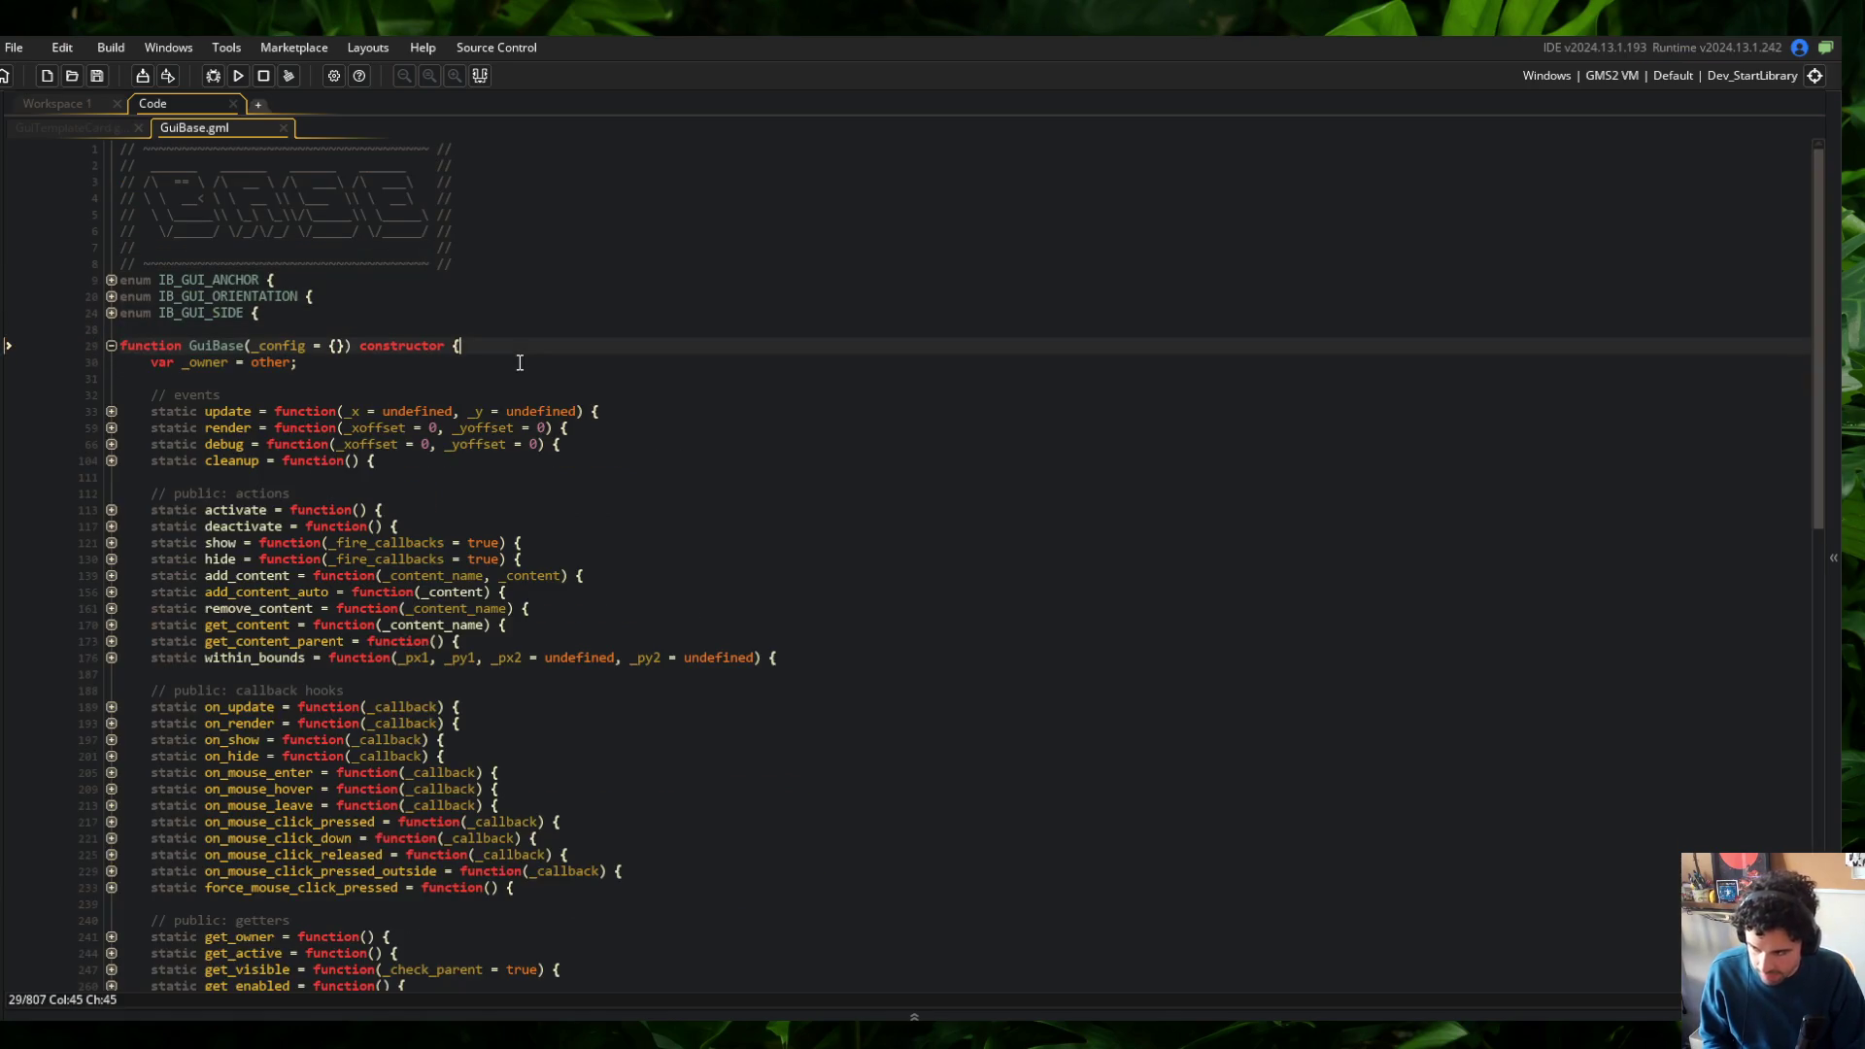
{"action": "left_click", "coordinate": [124, 130]}
{"action": "key", "text": "Down"}
{"action": "key", "text": "Down"}
{"action": "key", "text": "Down"}
{"action": "scroll", "coordinate": [427, 496], "scroll_direction": "up", "scroll_amount": 6}
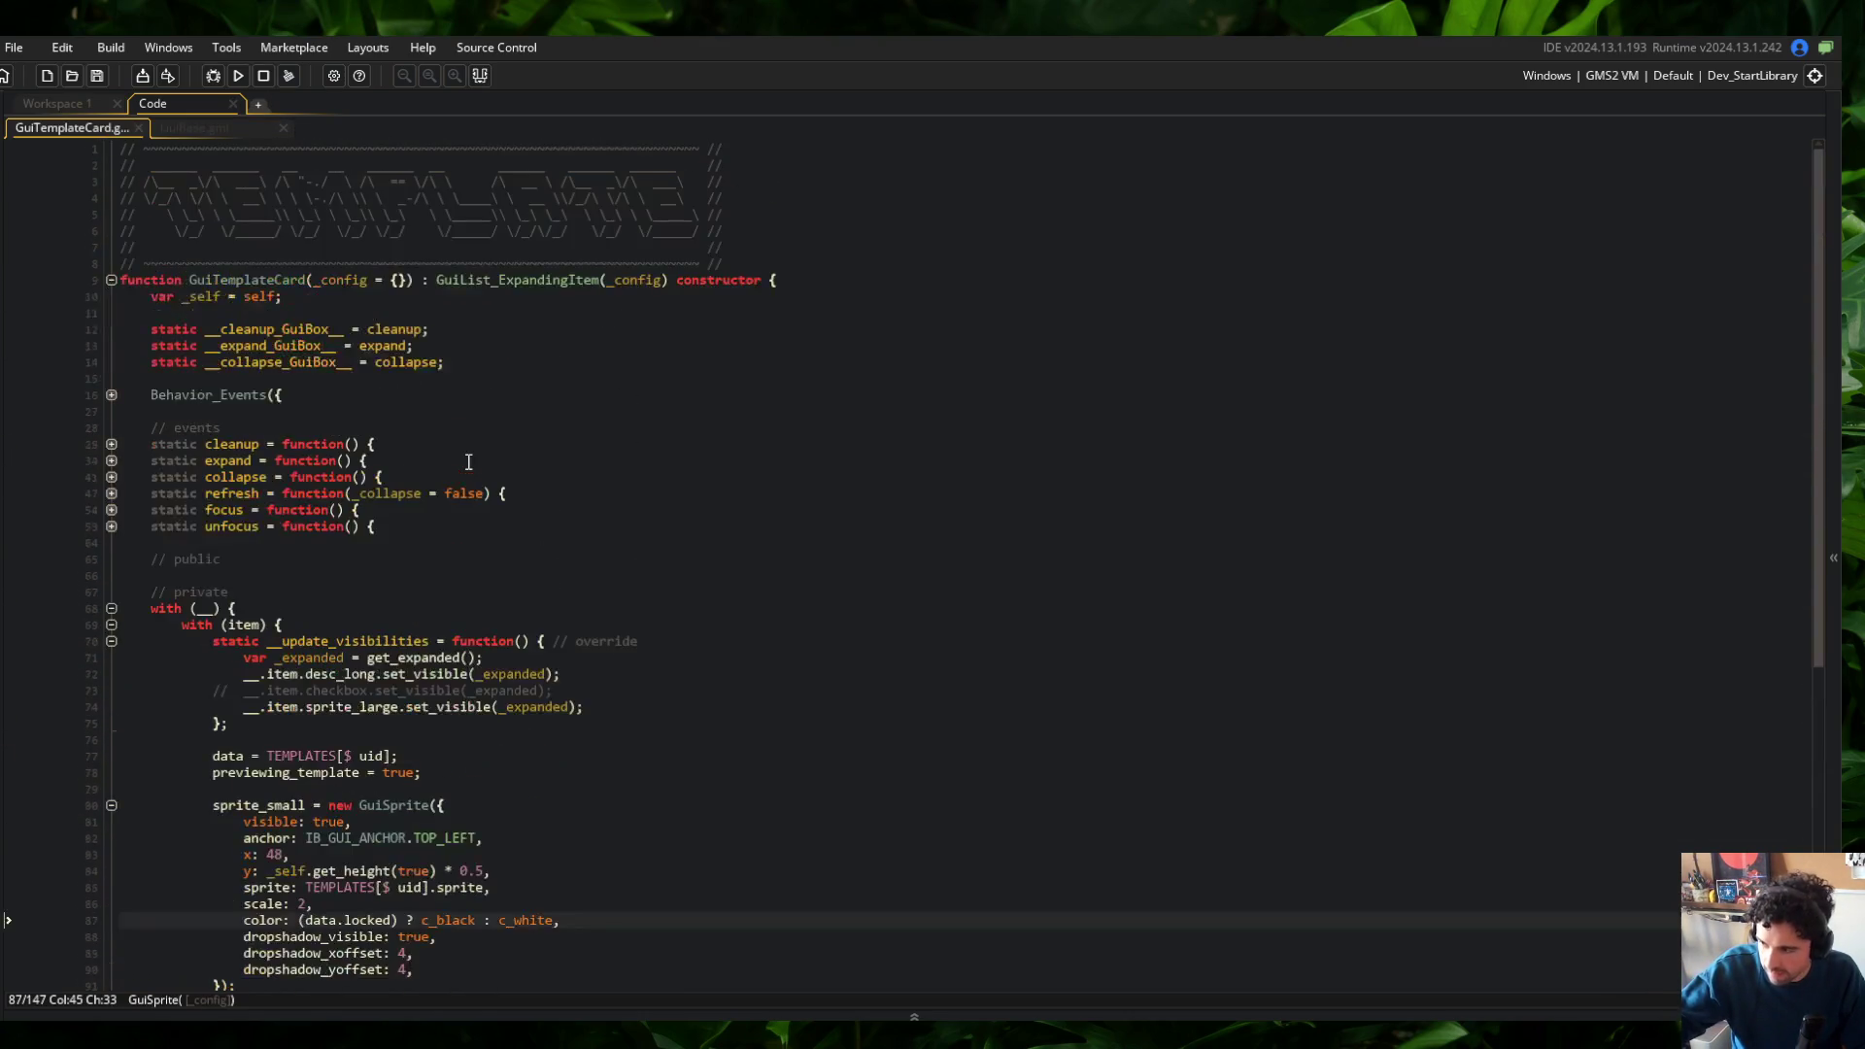
{"action": "scroll", "coordinate": [299, 186], "scroll_direction": "down", "scroll_amount": 5}
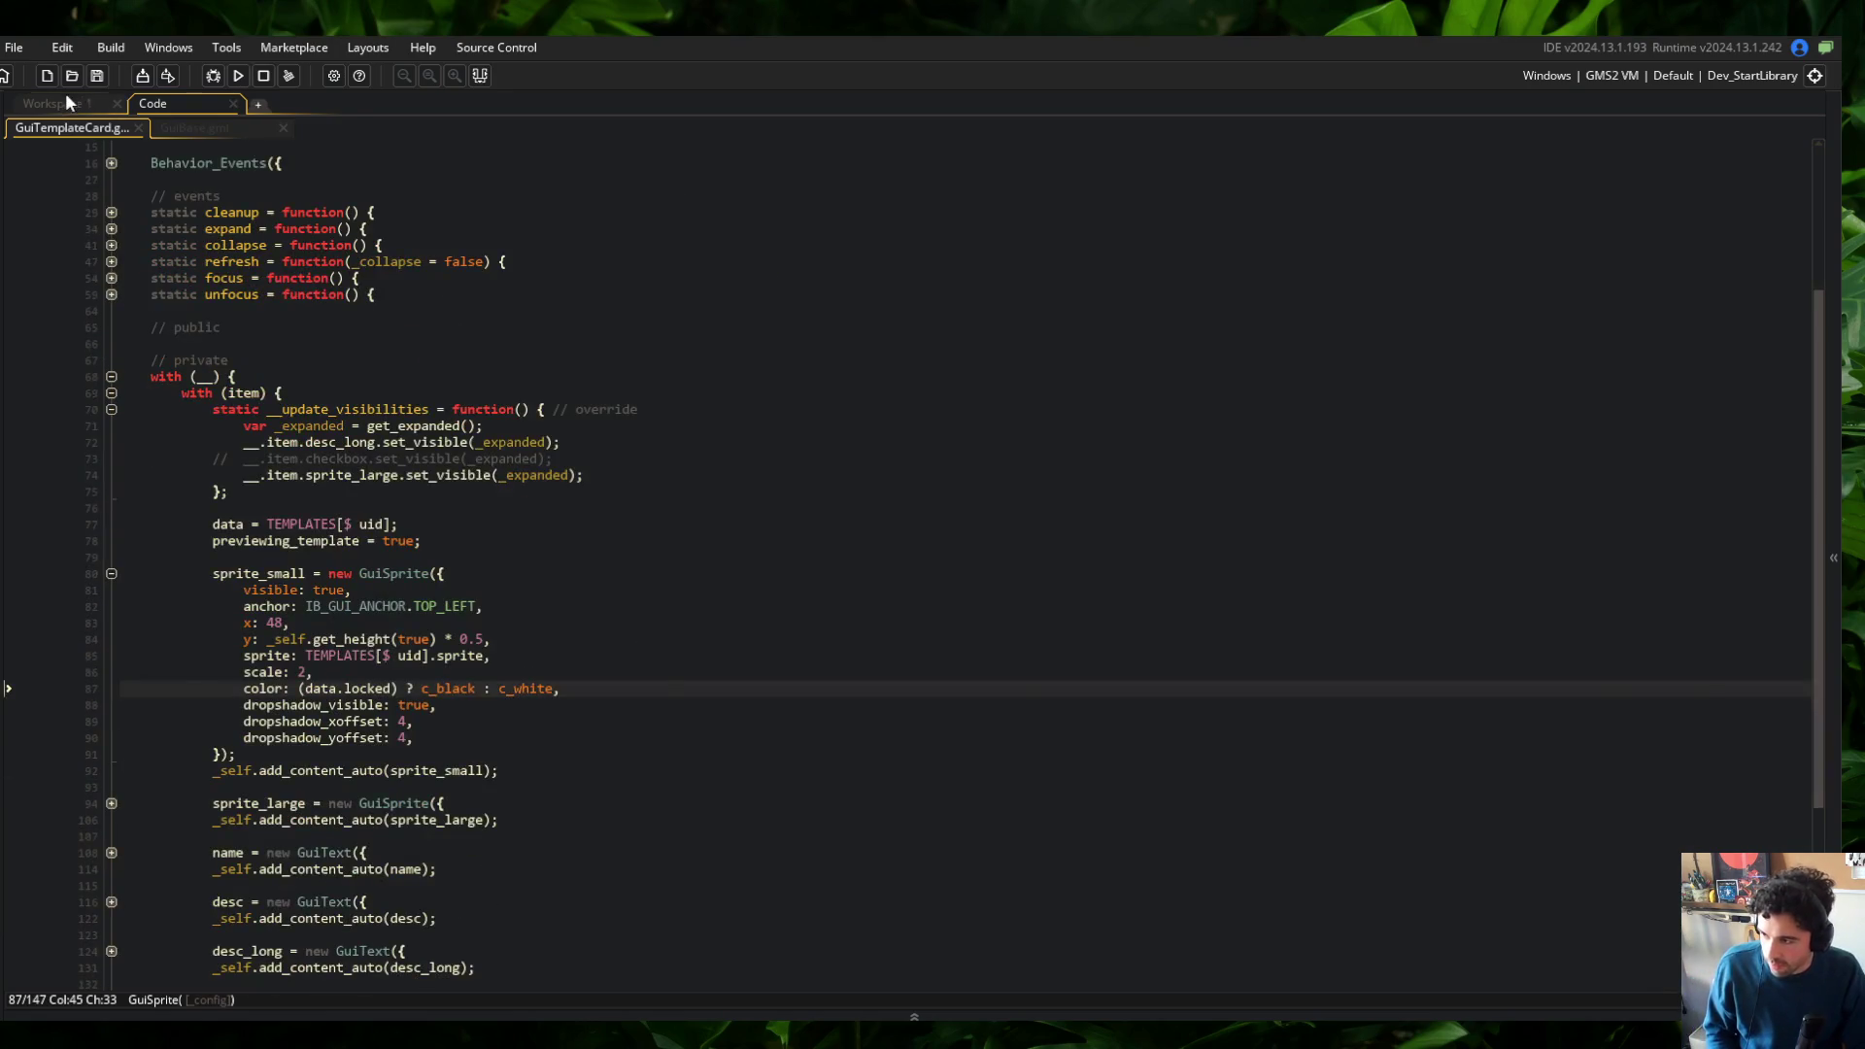
Find ui_library via search, open its Create event, and dock it in the Code workspace
{"action": "left_click", "coordinate": [63, 101]}
{"action": "key", "text": "ctrl+t"}
{"action": "type", "text": "ui_lib"}
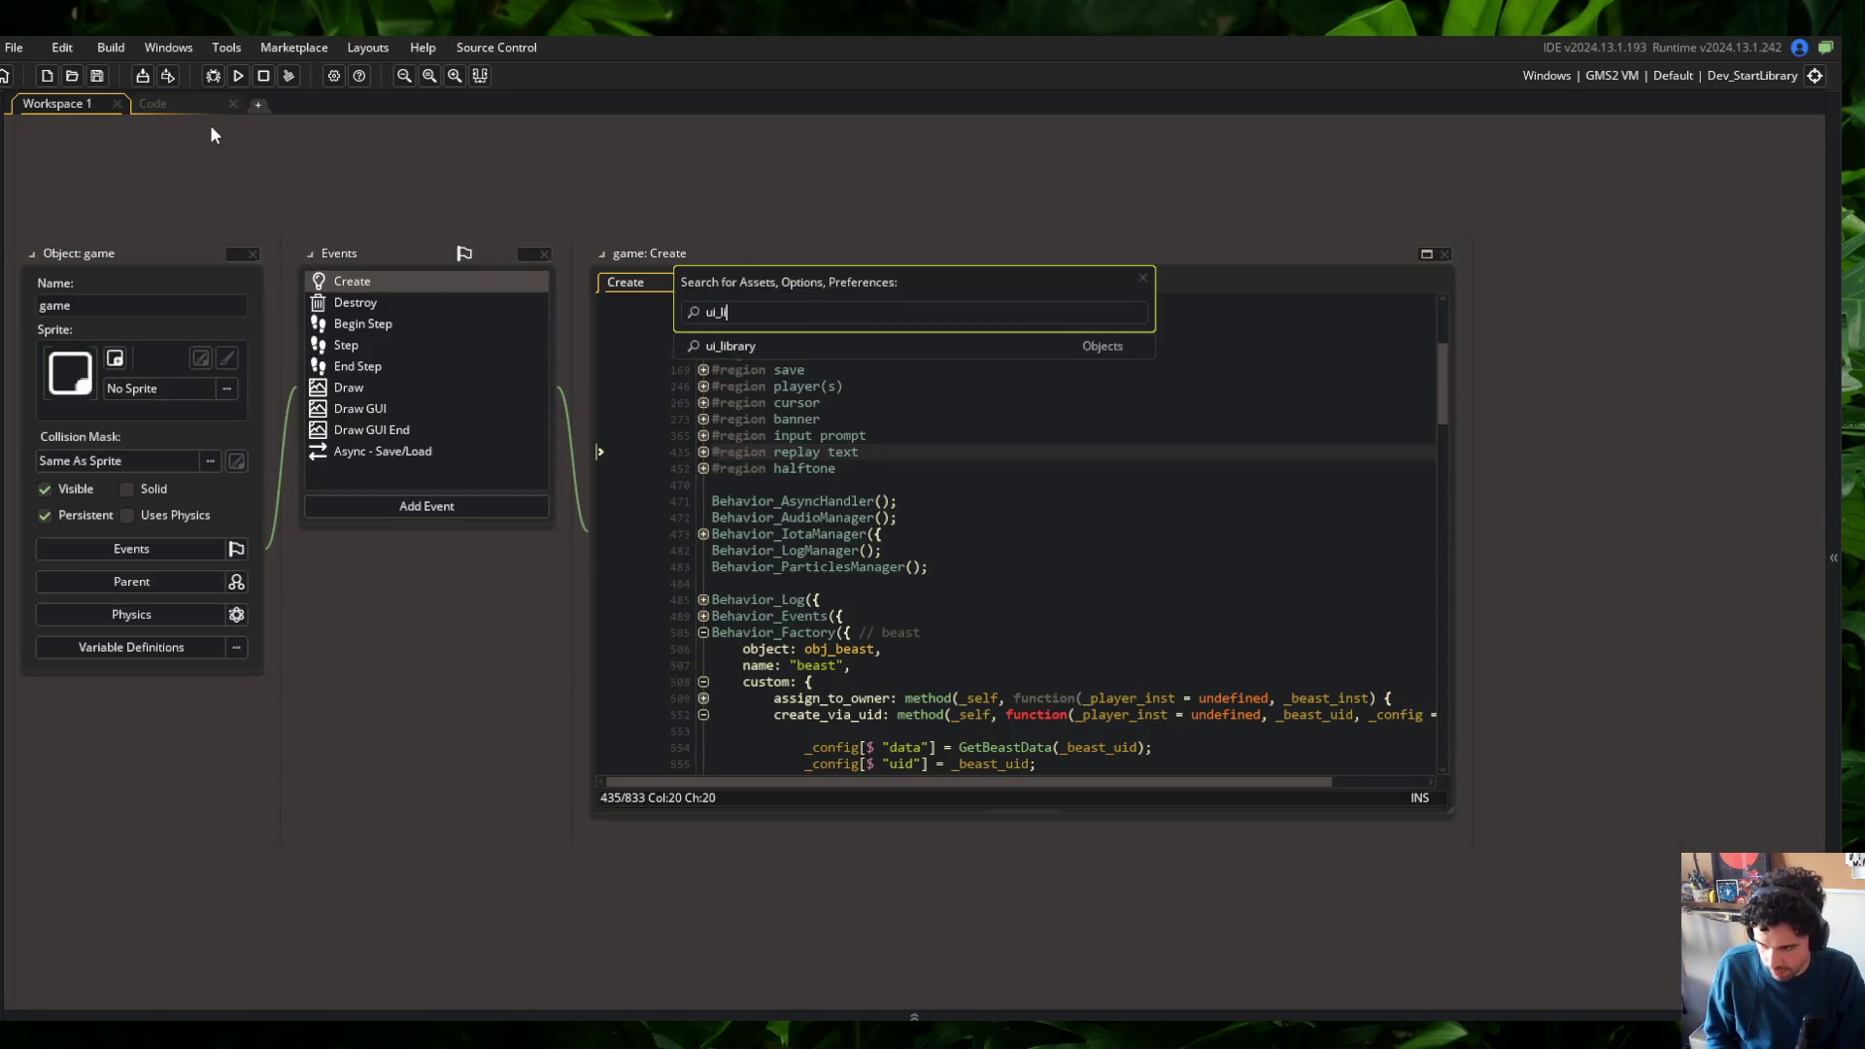
{"action": "key", "text": "Return"}
{"action": "double_click", "coordinate": [331, 348]}
{"action": "mouse_move", "coordinate": [631, 379]}
{"action": "left_mouse_down"}
{"action": "mouse_move", "coordinate": [166, 130]}
{"action": "mouse_move", "coordinate": [186, 134]}
{"action": "mouse_move", "coordinate": [58, 129]}
{"action": "left_mouse_up"}
{"action": "left_click", "coordinate": [342, 609]}
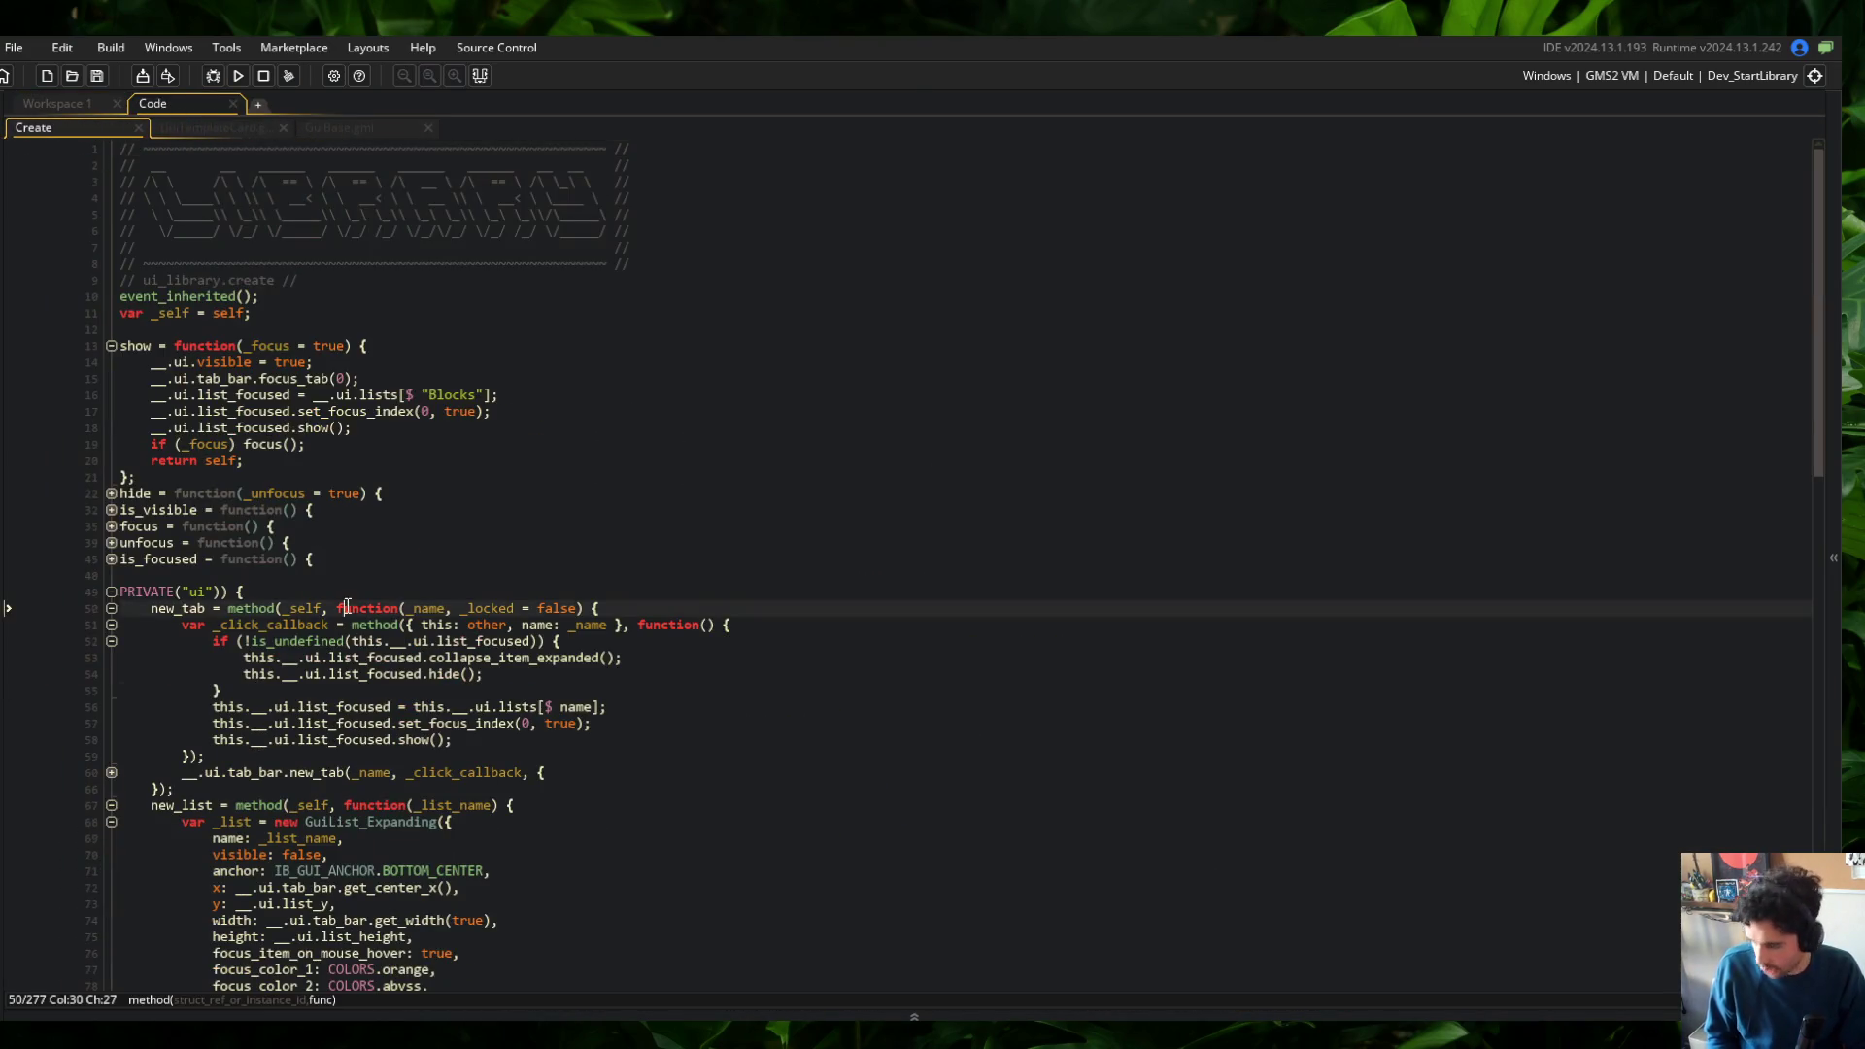
{"action": "scroll", "coordinate": [395, 797], "scroll_direction": "down", "scroll_amount": 10}
{"action": "scroll", "coordinate": [395, 798], "scroll_direction": "down", "scroll_amount": 13}
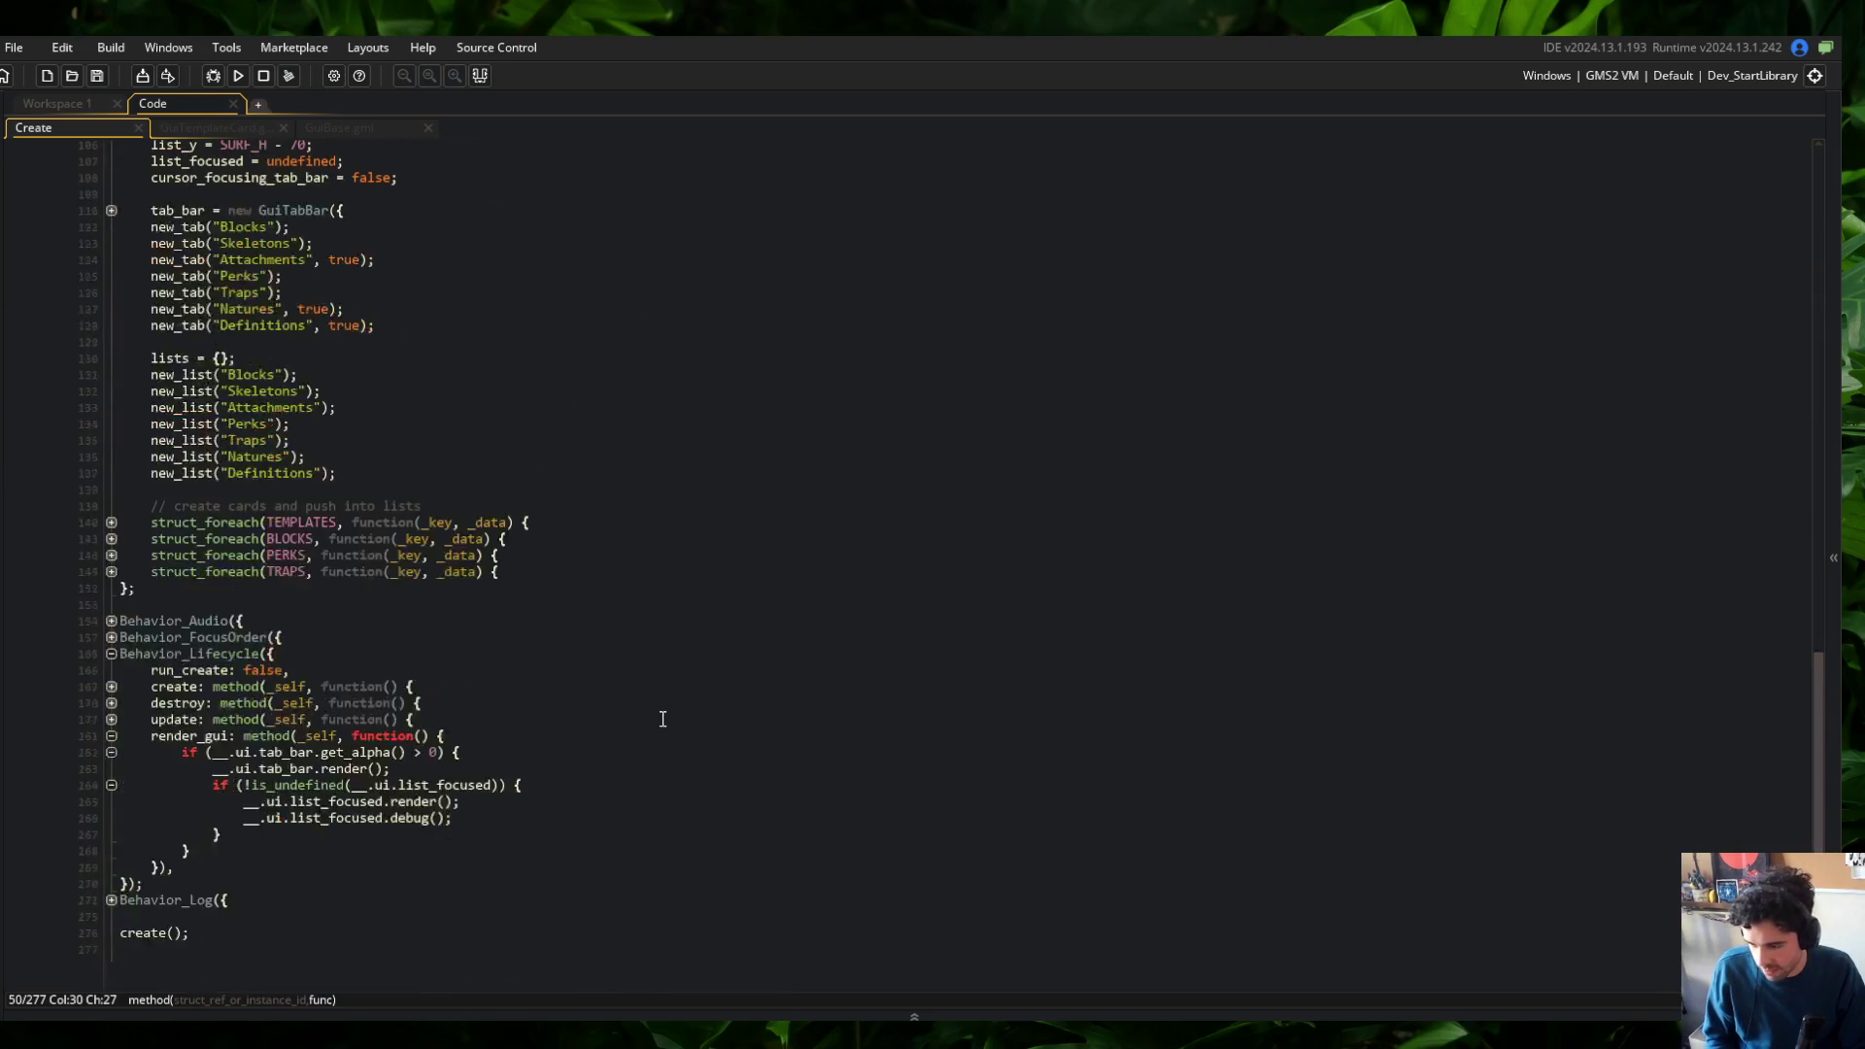
Delete the list_focused.debug() line from the Create event
{"action": "left_click", "coordinate": [480, 824]}
{"action": "key", "text": "ctrl+d"}
{"action": "left_click", "coordinate": [660, 589]}
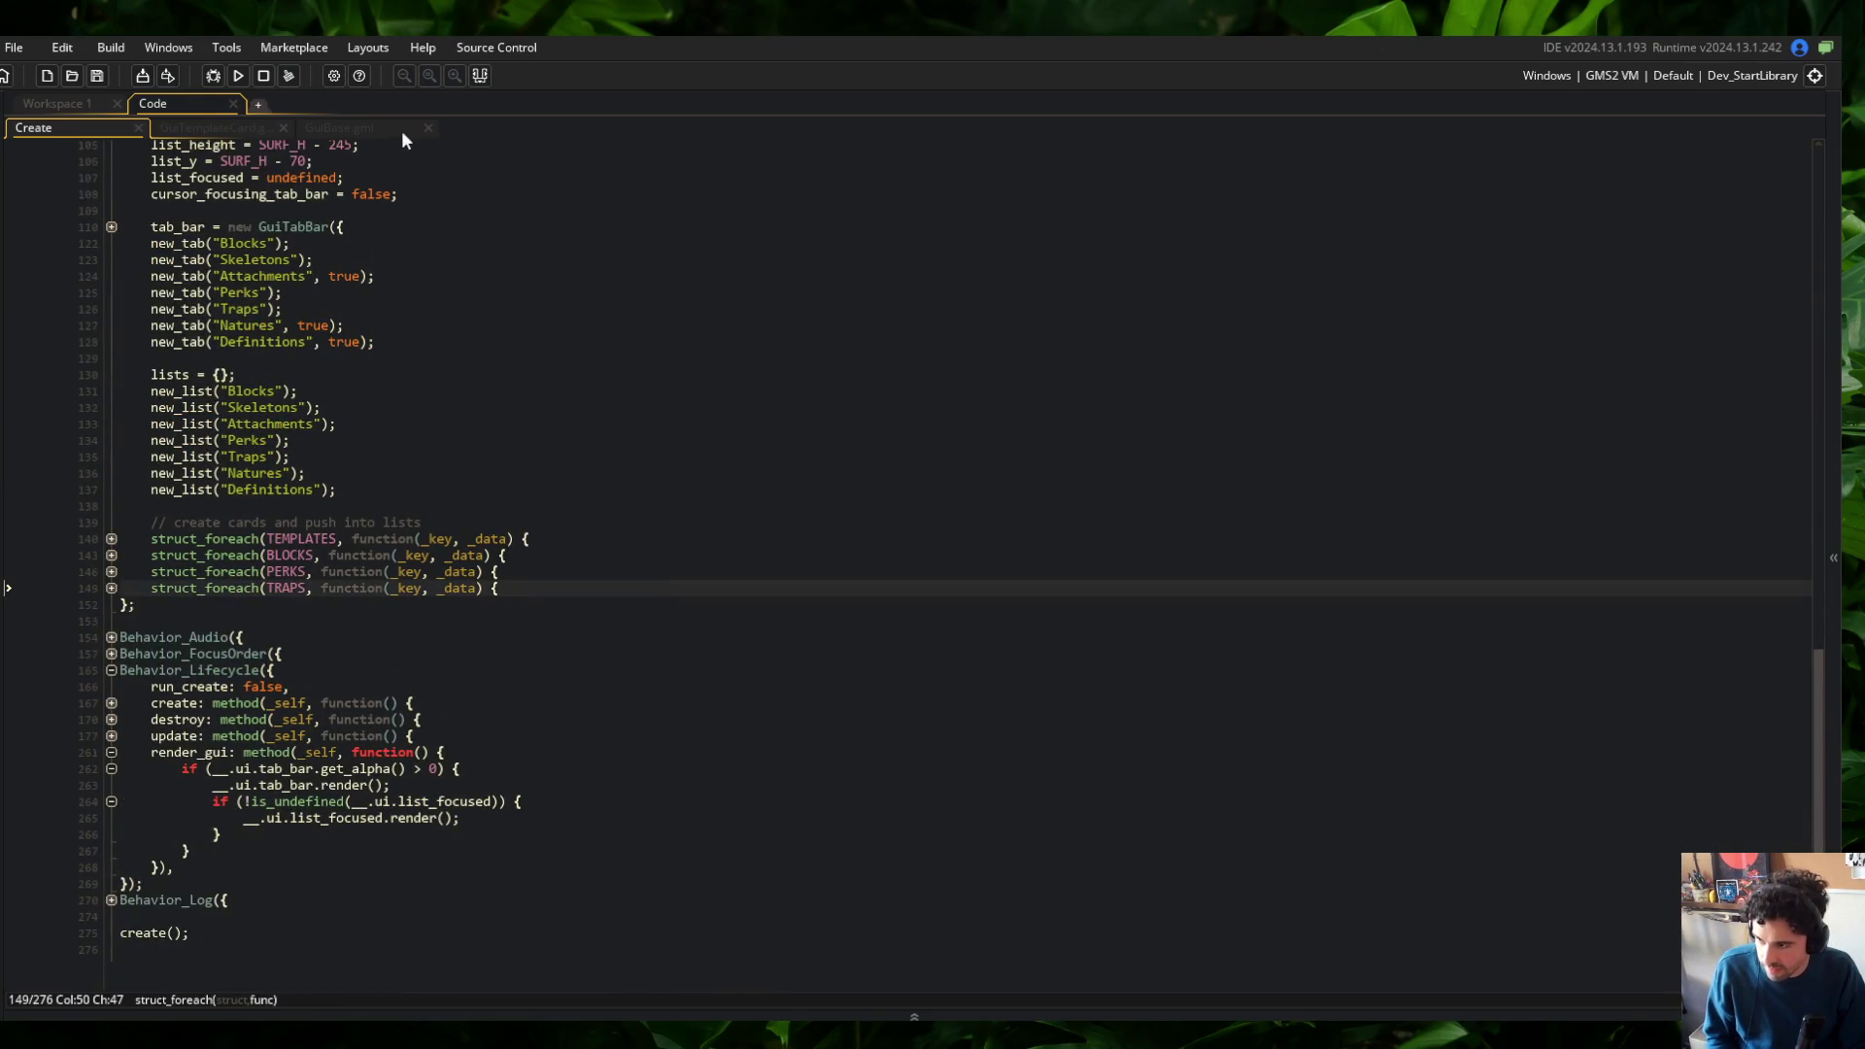
In GuiBase.gml, insert a blank line between the last enum and the GuiBase constructor
{"action": "left_click", "coordinate": [399, 128]}
{"action": "left_click", "coordinate": [478, 312]}
{"action": "key", "text": "Down"}
{"action": "key", "text": "Return"}
{"action": "key", "text": "Return"}
{"action": "key", "text": "Up"}
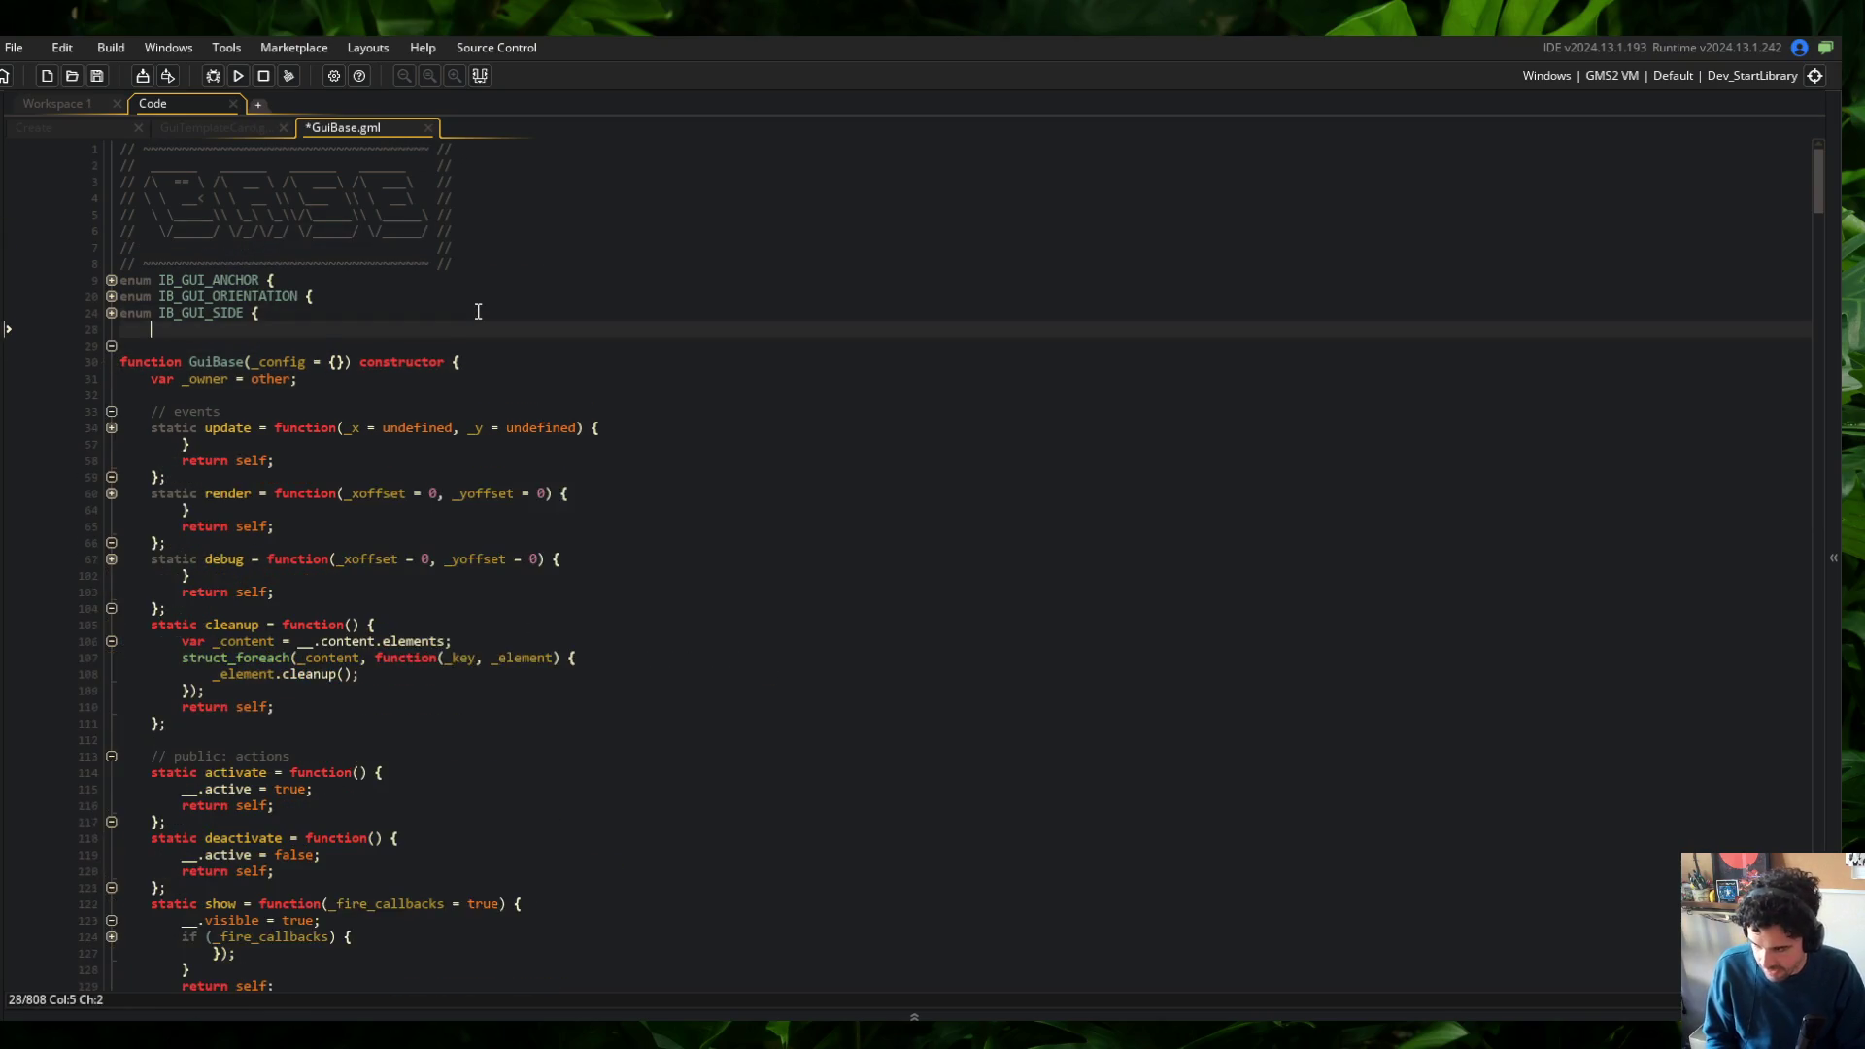
Add 'global.__IB_GuiComponents = {};' above function GuiBase, save, and fold the constructor's members
{"action": "type", "text": "global.__IB_G"}
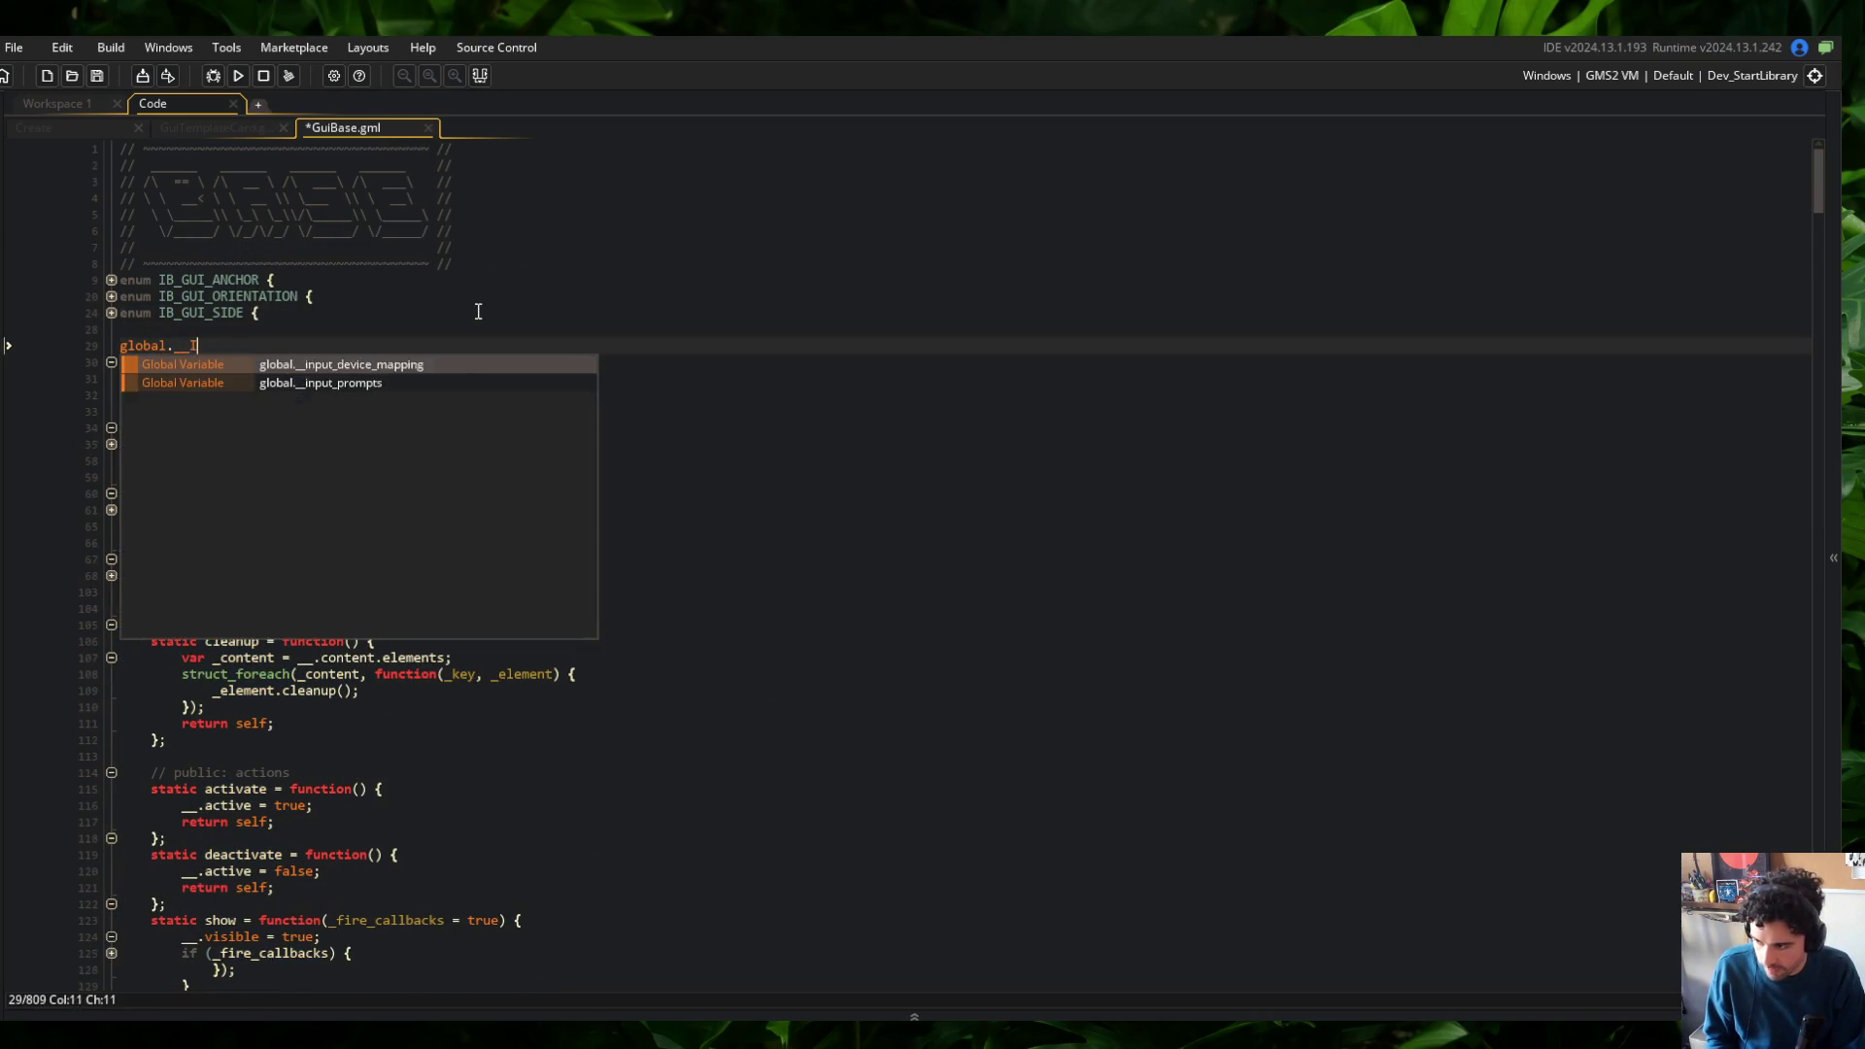
{"action": "type", "text": "uiCom"}
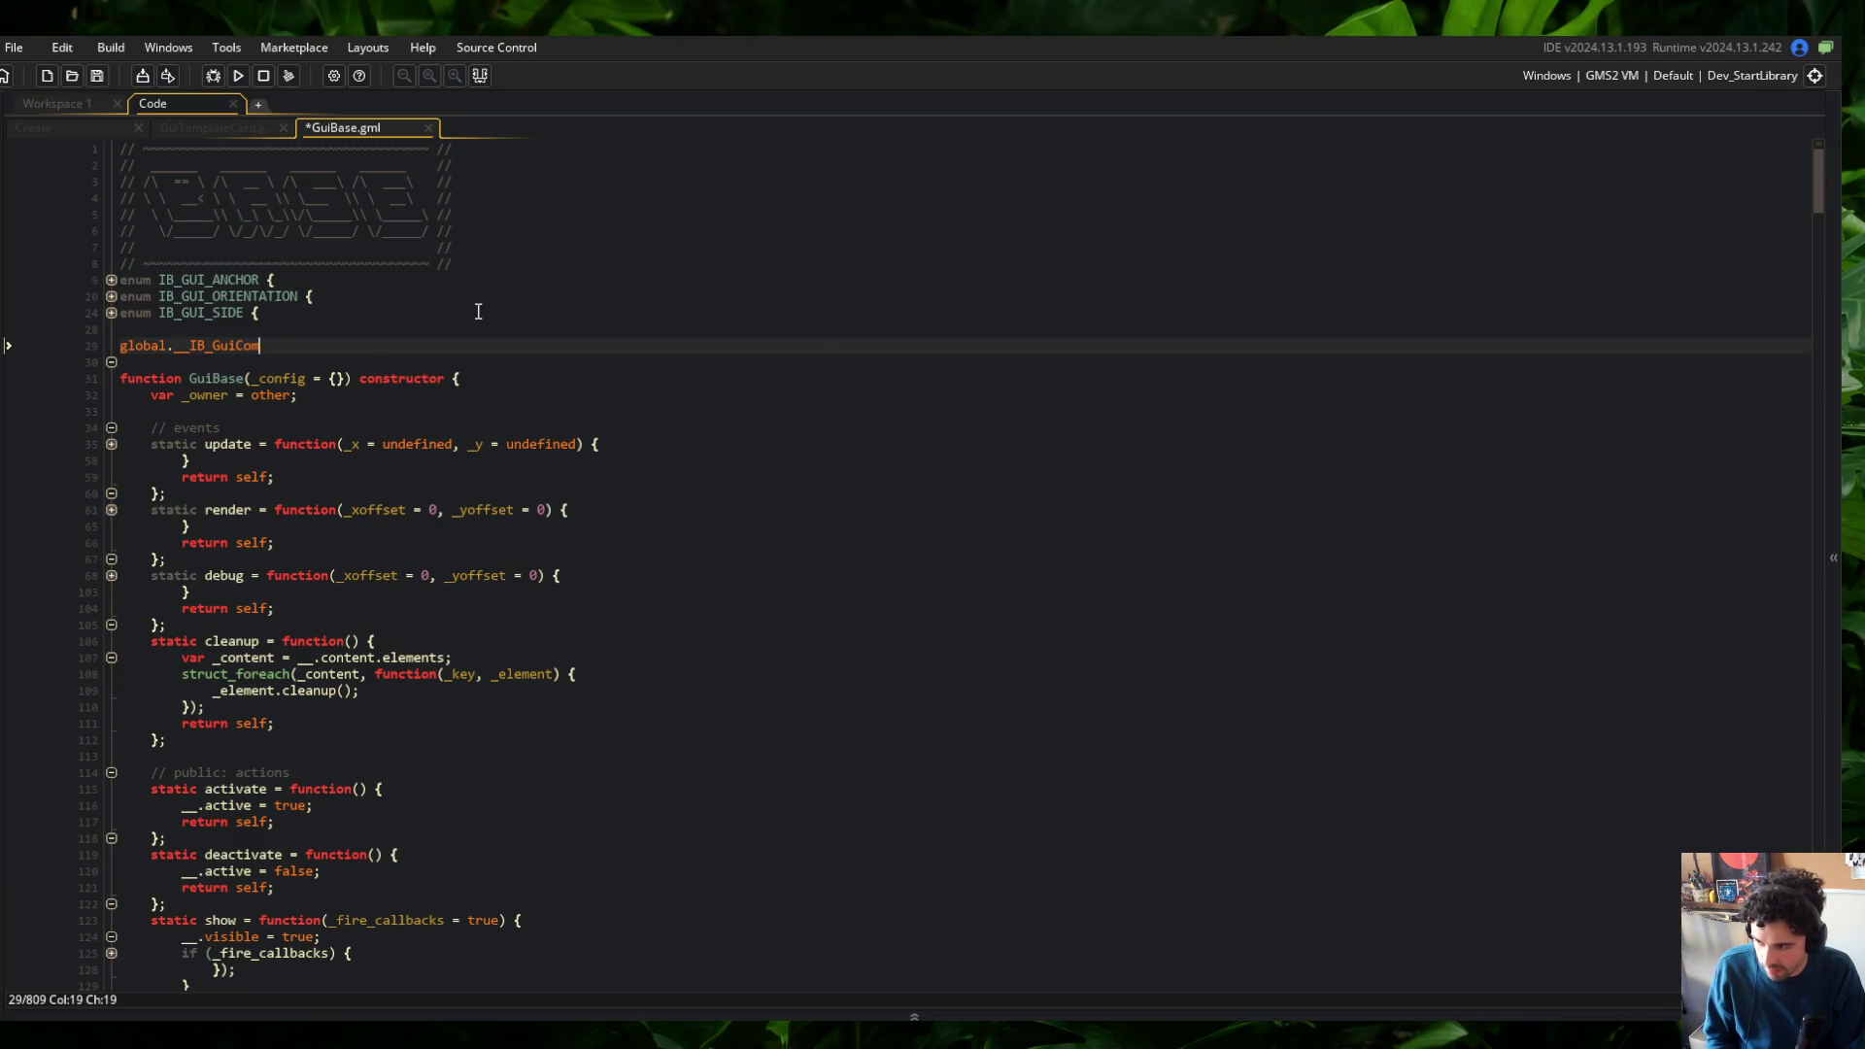
{"action": "type", "text": "ponents = {};"}
{"action": "key", "text": "ctrl+s"}
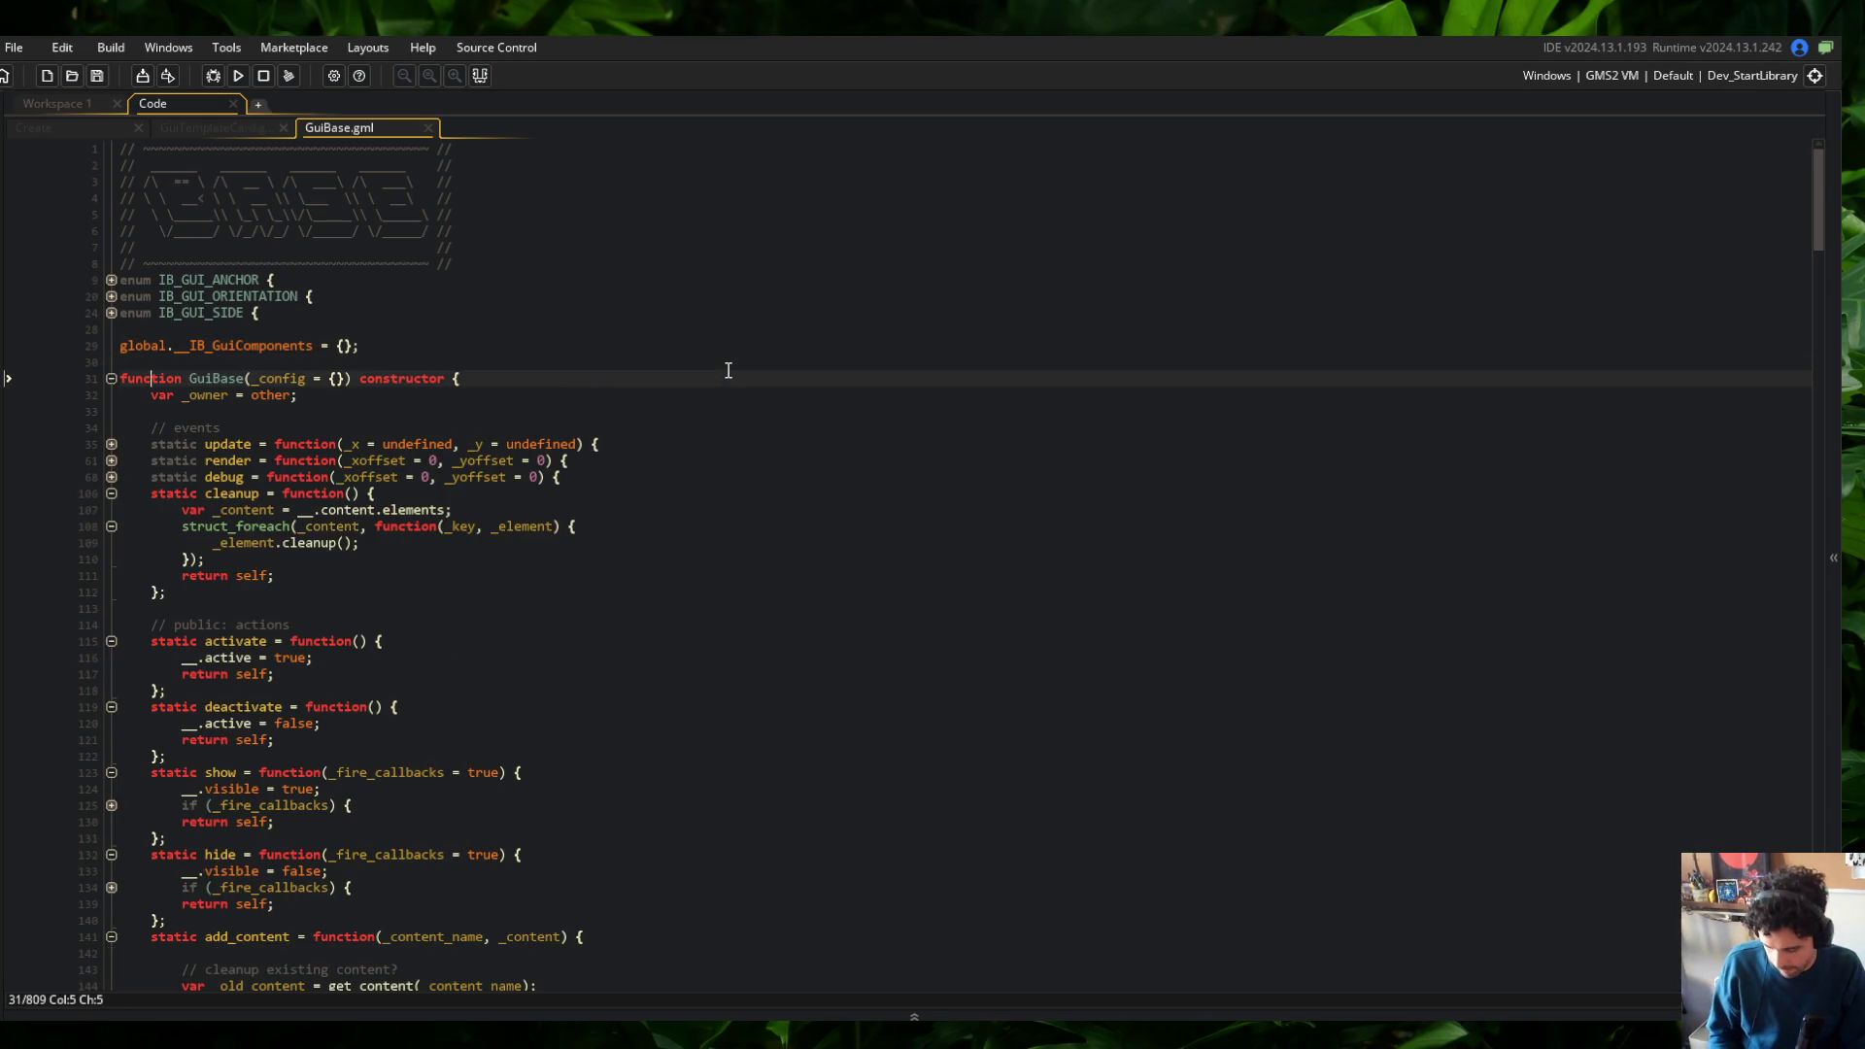
{"action": "key", "text": "ctrl+shift+bracketleft"}
{"action": "key", "text": "ctrl+shift+bracketright"}
{"action": "scroll", "coordinate": [718, 407], "scroll_direction": "down", "scroll_amount": 10}
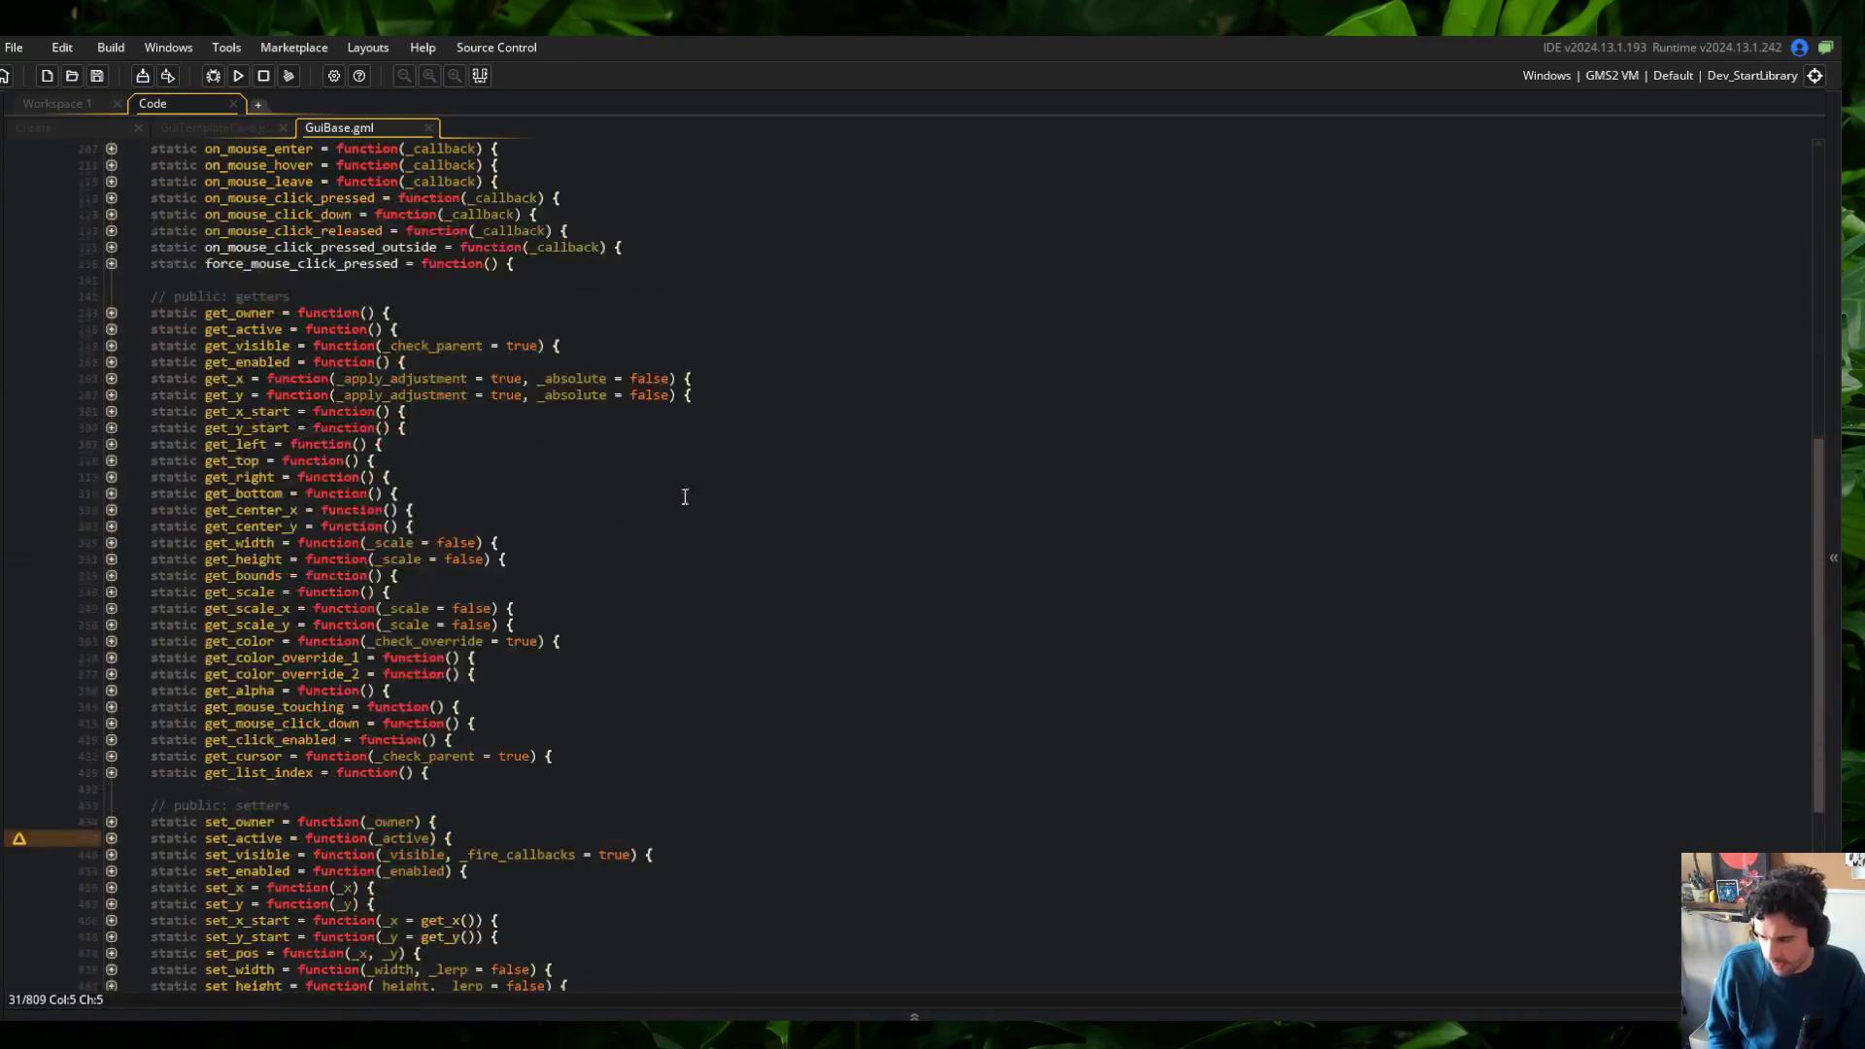
Add blank lines inside the private block and unfold it to reach the name line
{"action": "scroll", "coordinate": [685, 496], "scroll_direction": "down", "scroll_amount": 8}
{"action": "left_click", "coordinate": [315, 901]}
{"action": "key", "text": "Return"}
{"action": "key", "text": "Return"}
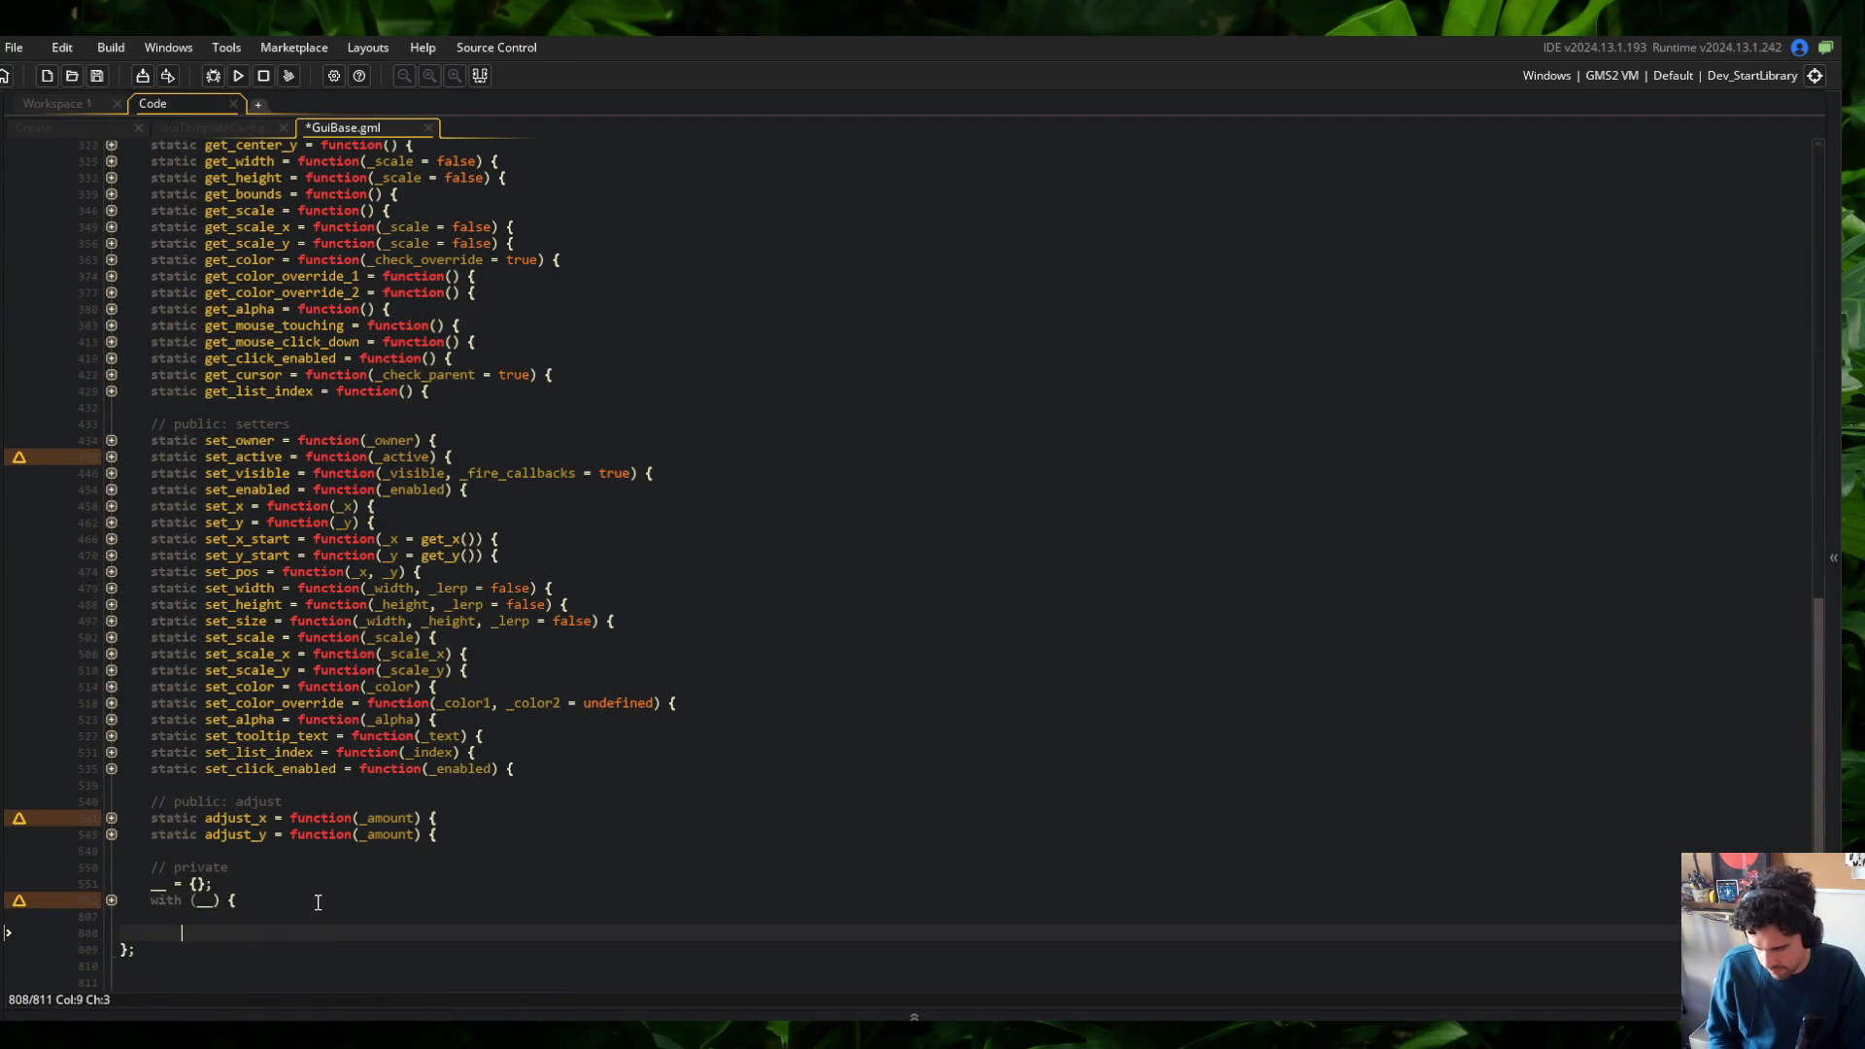
{"action": "left_click", "coordinate": [112, 901]}
{"action": "left_click", "coordinate": [112, 900]}
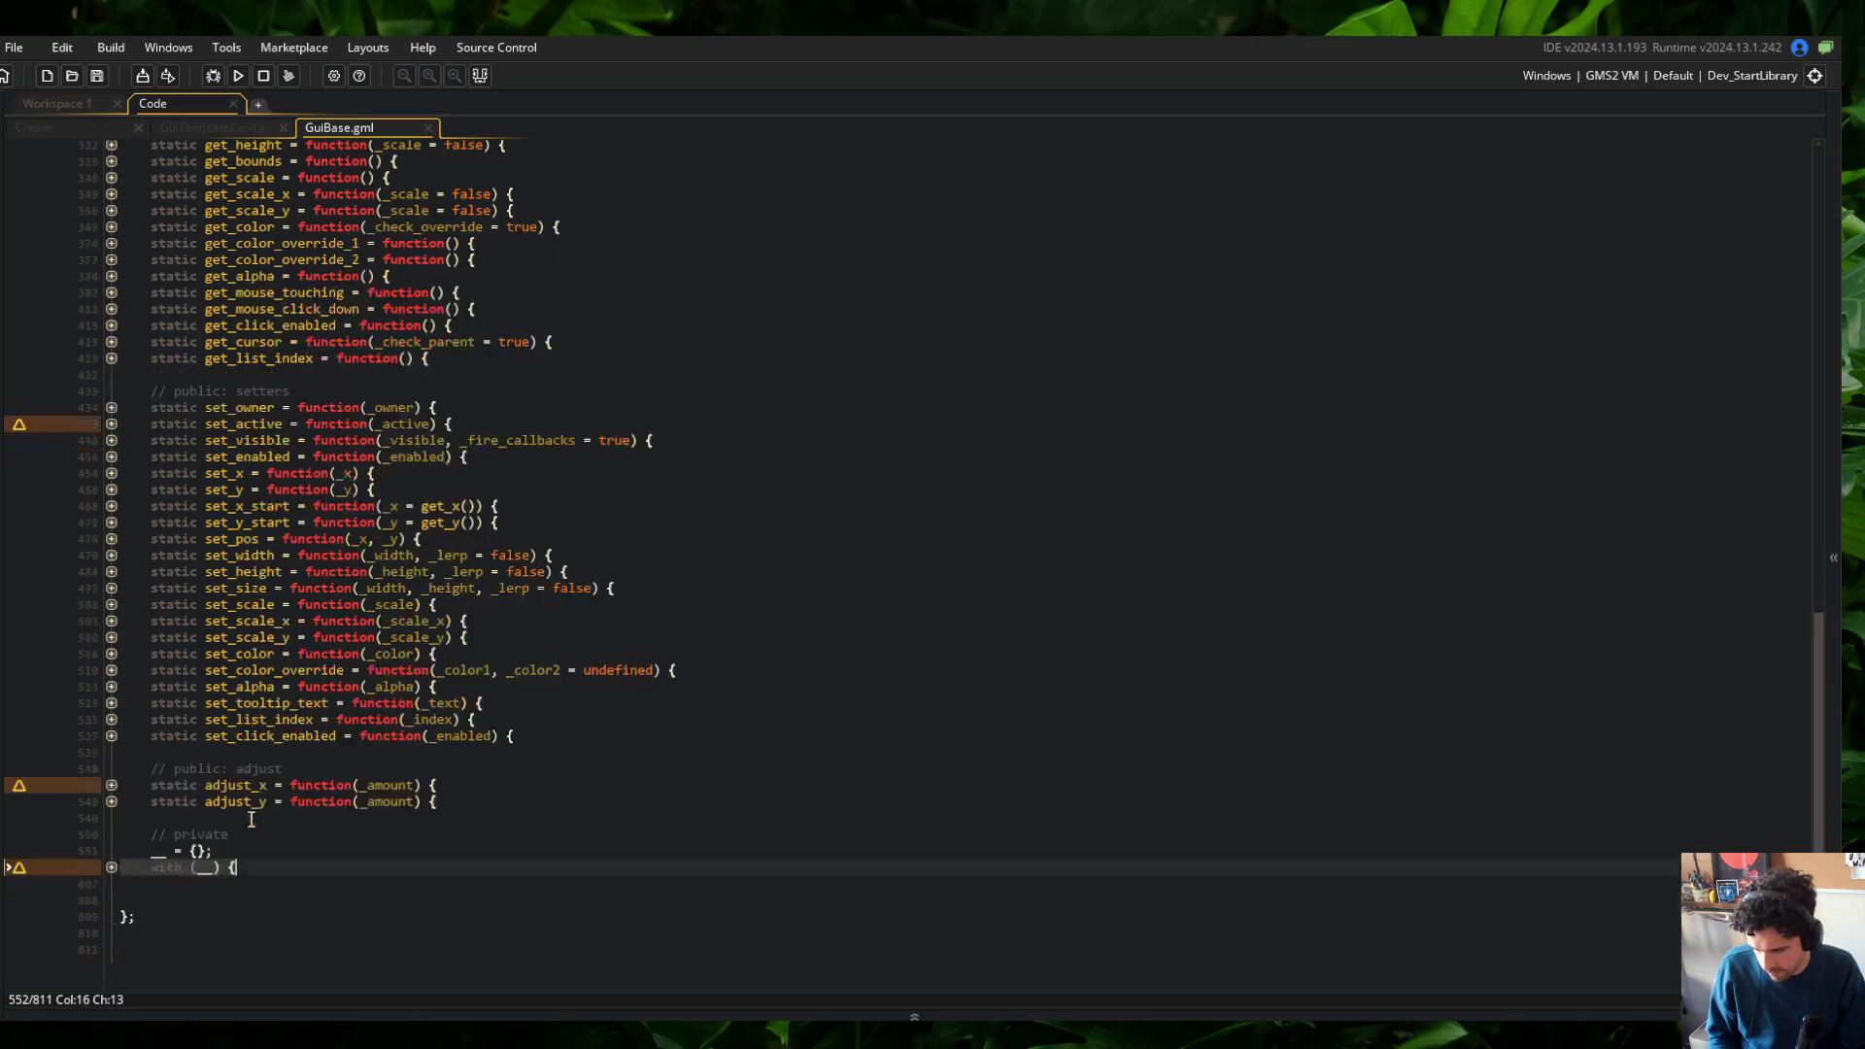
{"action": "left_click", "coordinate": [109, 865]}
{"action": "scroll", "coordinate": [152, 851], "scroll_direction": "down", "scroll_amount": 6}
{"action": "scroll", "coordinate": [152, 851], "scroll_direction": "down", "scroll_amount": 14}
Make the name default to PrngUUID() via '_config[$ "name"] ?? PrngUUID();' and save
{"action": "left_click", "coordinate": [554, 408]}
{"action": "left_click", "coordinate": [551, 392]}
{"action": "key", "text": "BackSpace"}
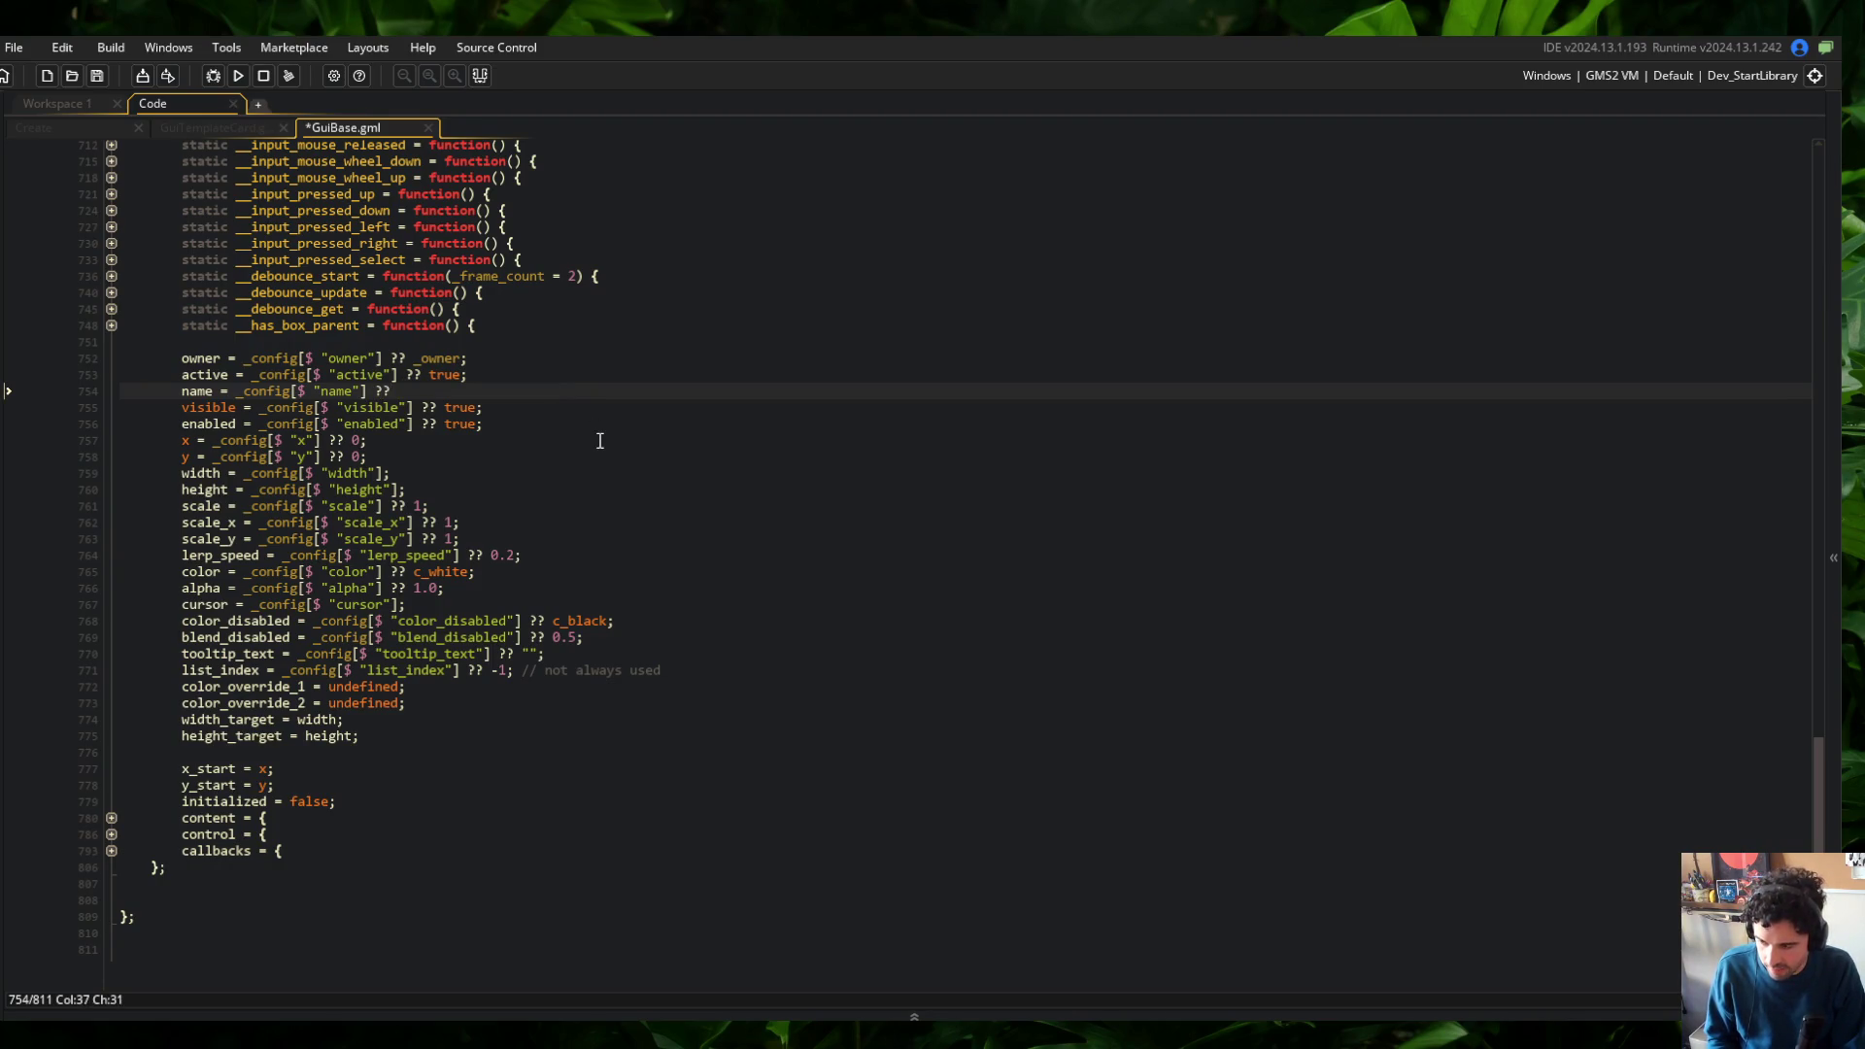
{"action": "type", "text": "Prng"}
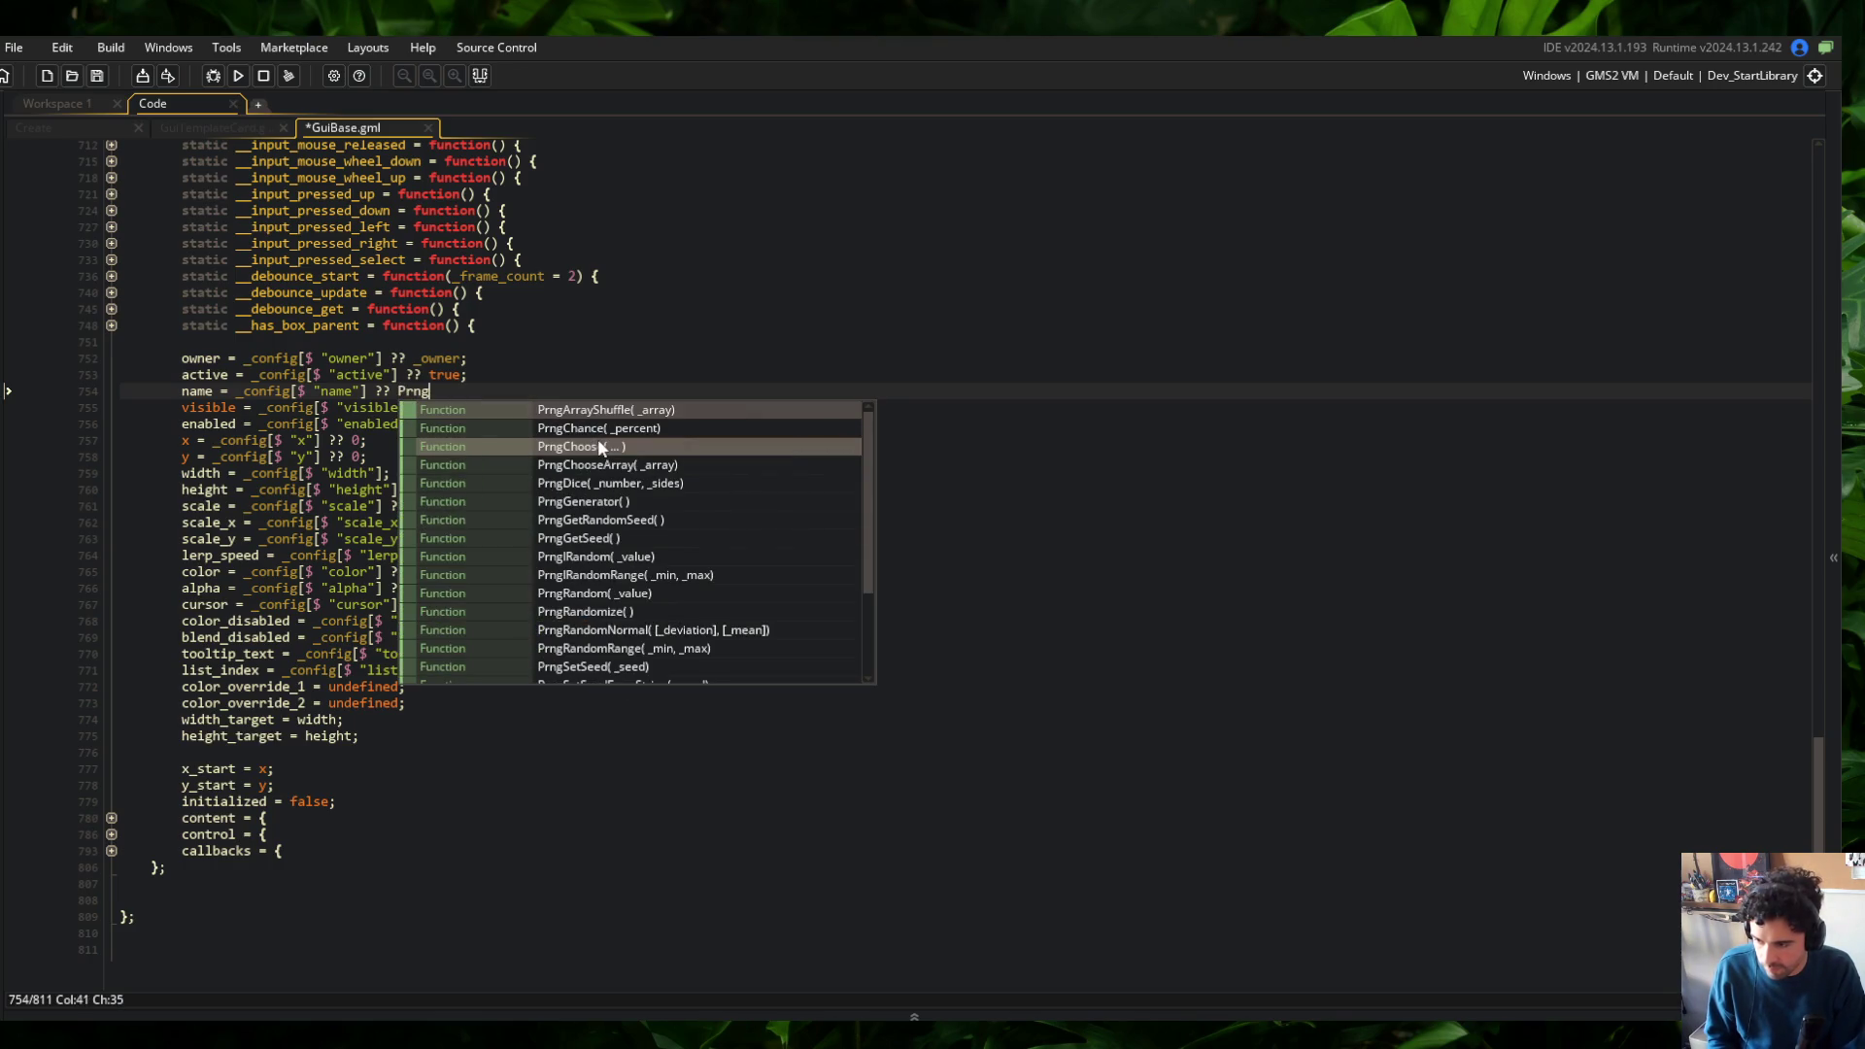
{"action": "type", "text": "UU"}
{"action": "key", "text": "Return"}
{"action": "type", "text": ";"}
{"action": "key", "text": "ctrl+s"}
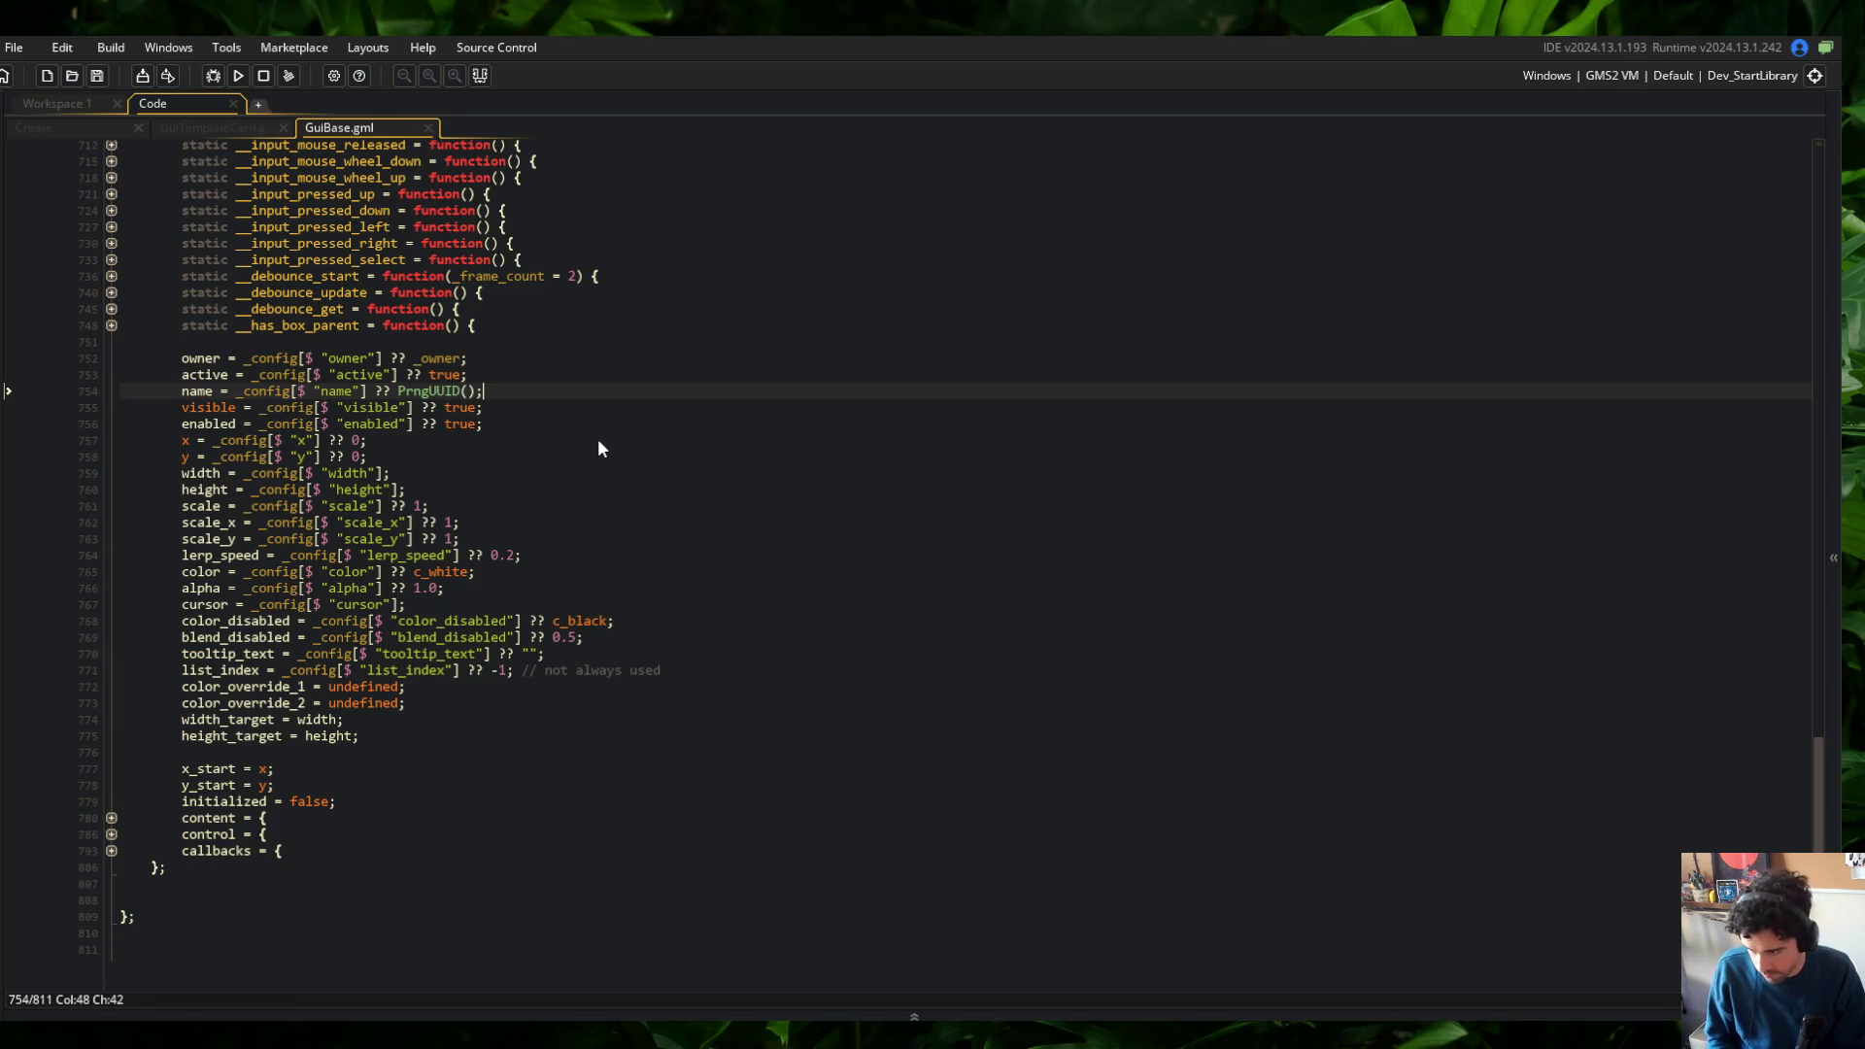
{"action": "left_click", "coordinate": [397, 391]}
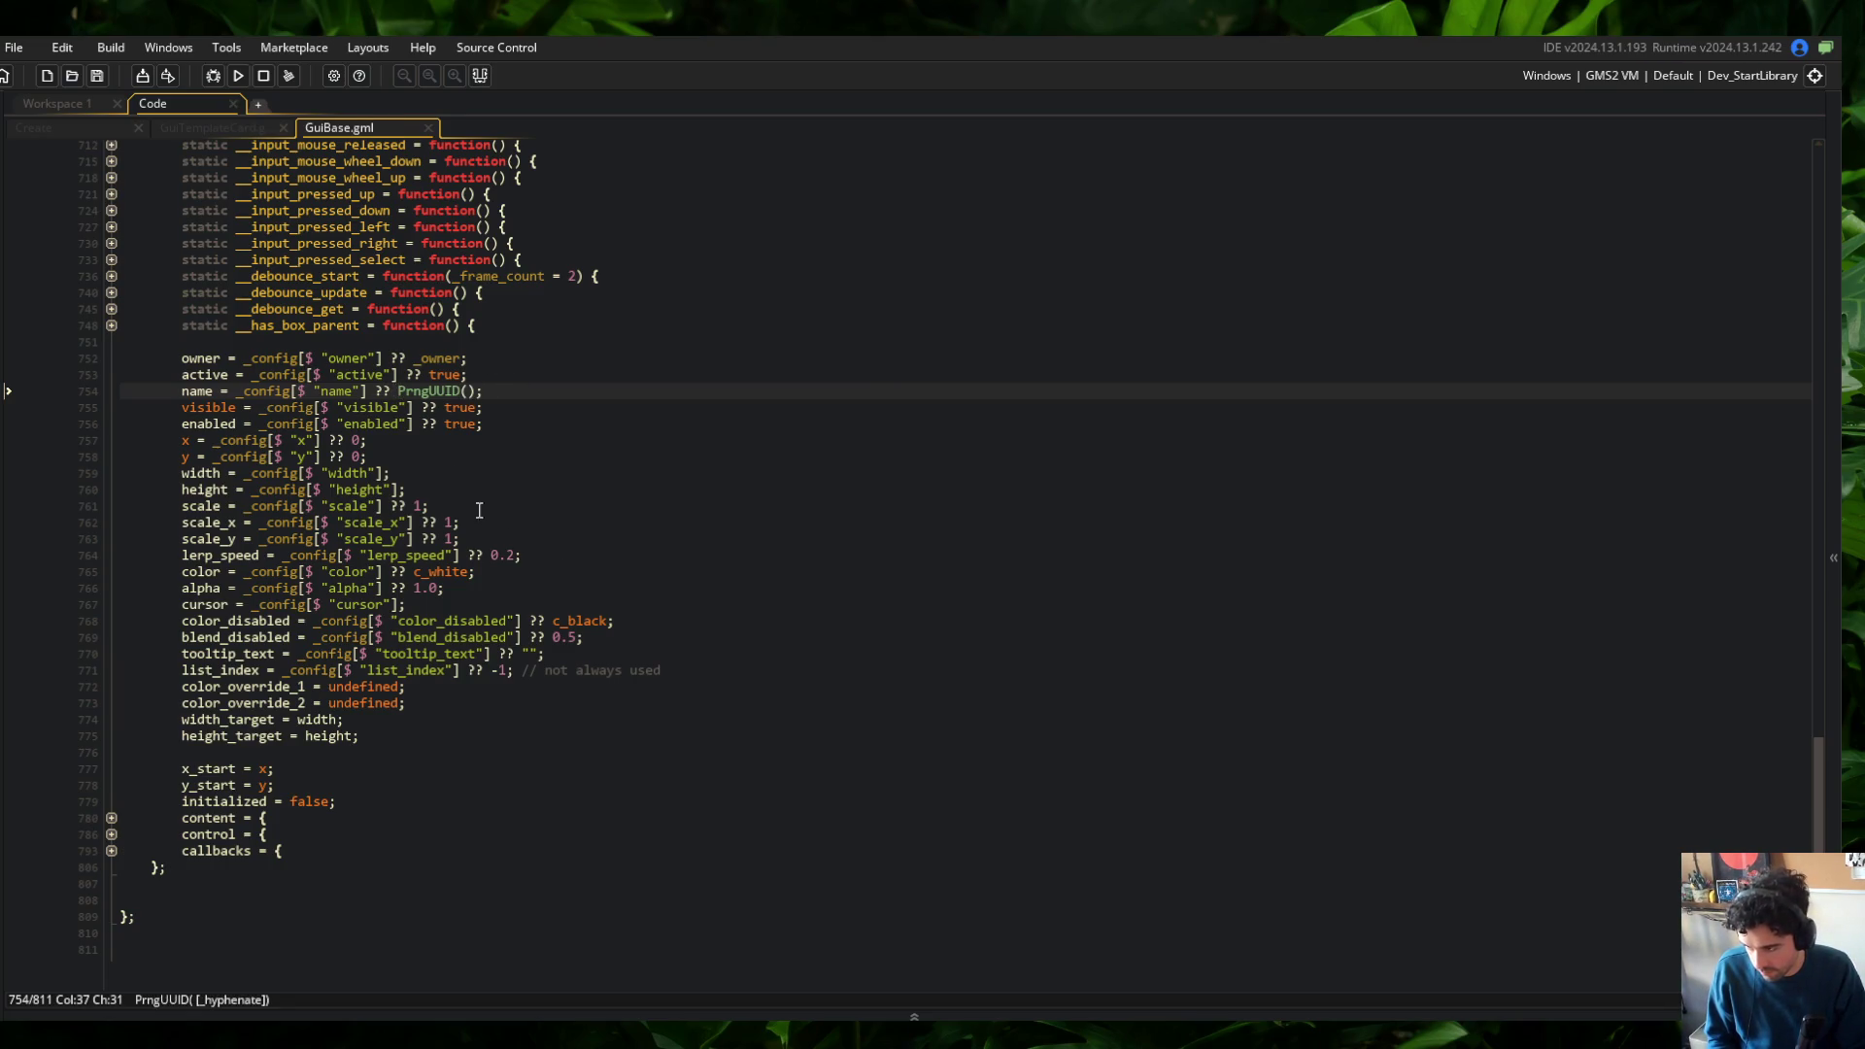
Add 'has_name: !is_undefined(_config[$ "name"]),' to the control settings and save
{"action": "left_click", "coordinate": [389, 850]}
{"action": "key", "text": "Up"}
{"action": "key", "text": "Down"}
{"action": "key", "text": "Down"}
{"action": "key", "text": "Down"}
{"action": "key", "text": "End"}
{"action": "key", "text": "Return"}
{"action": "type", "text": "_name: "}
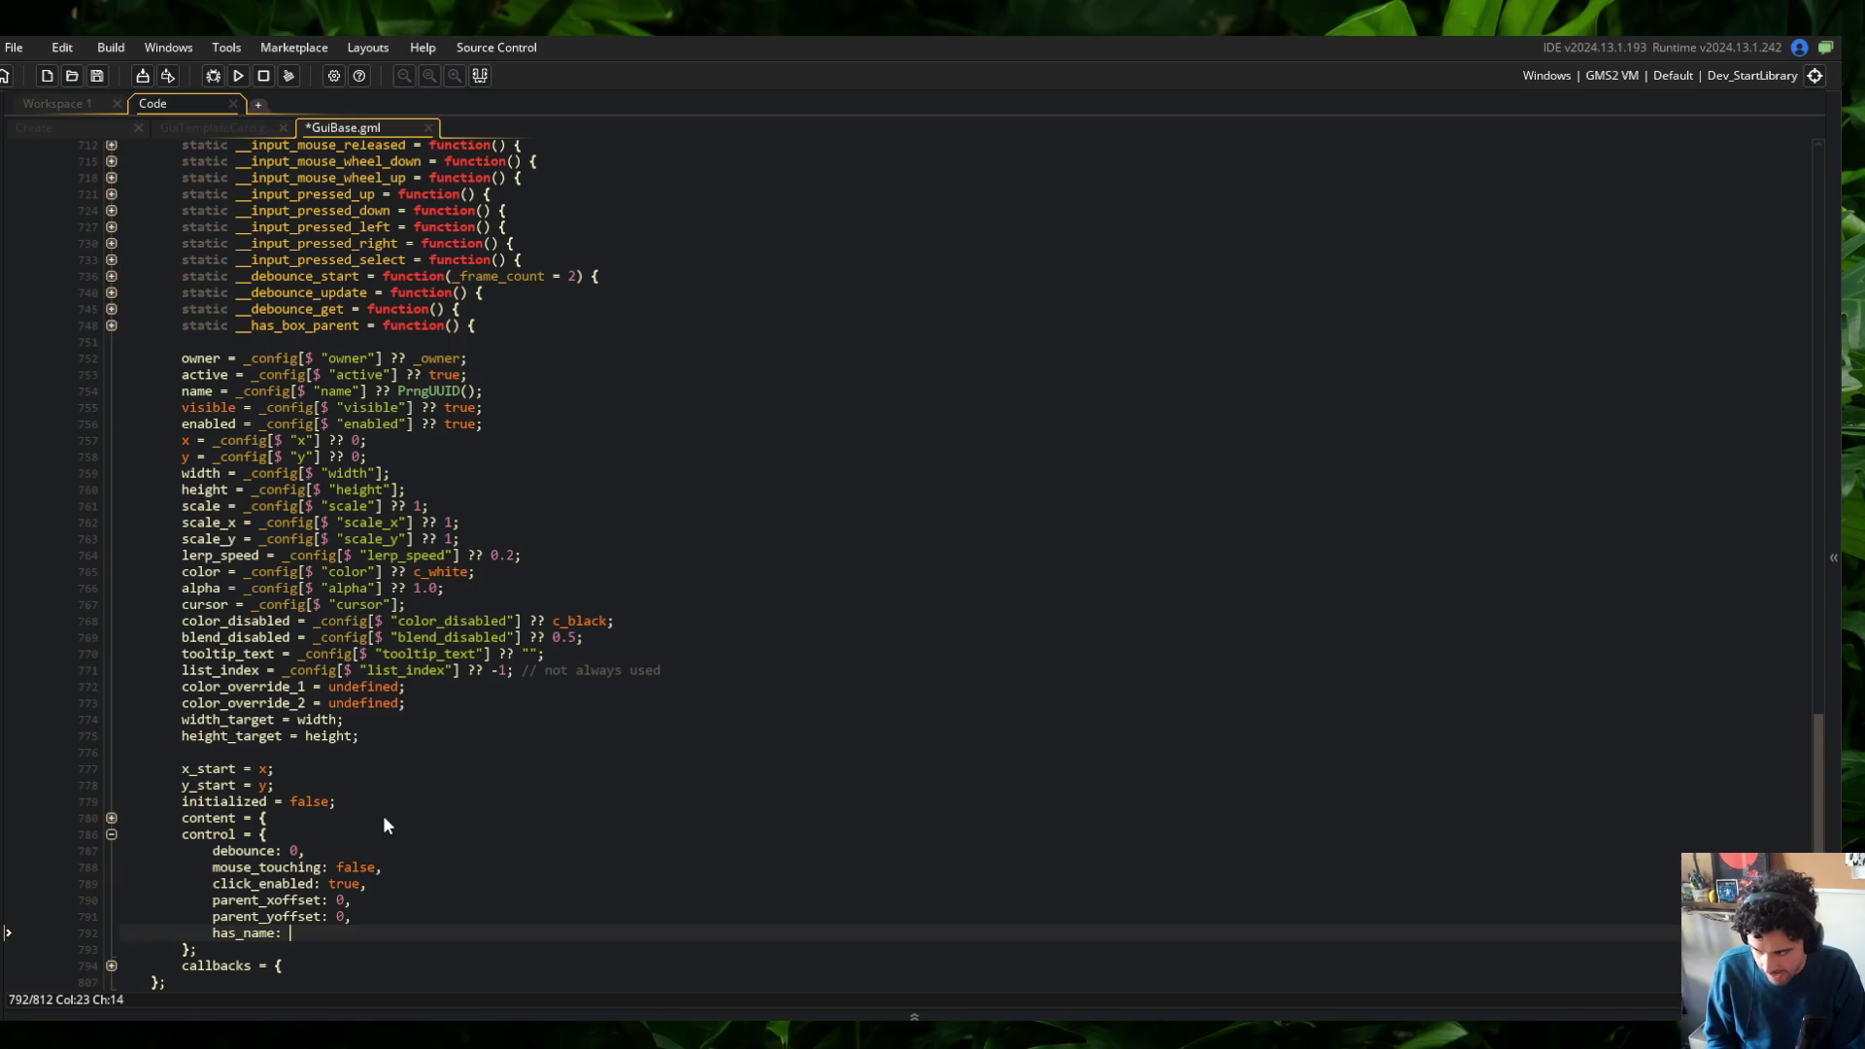
{"action": "type", "text": "!is_undefi"}
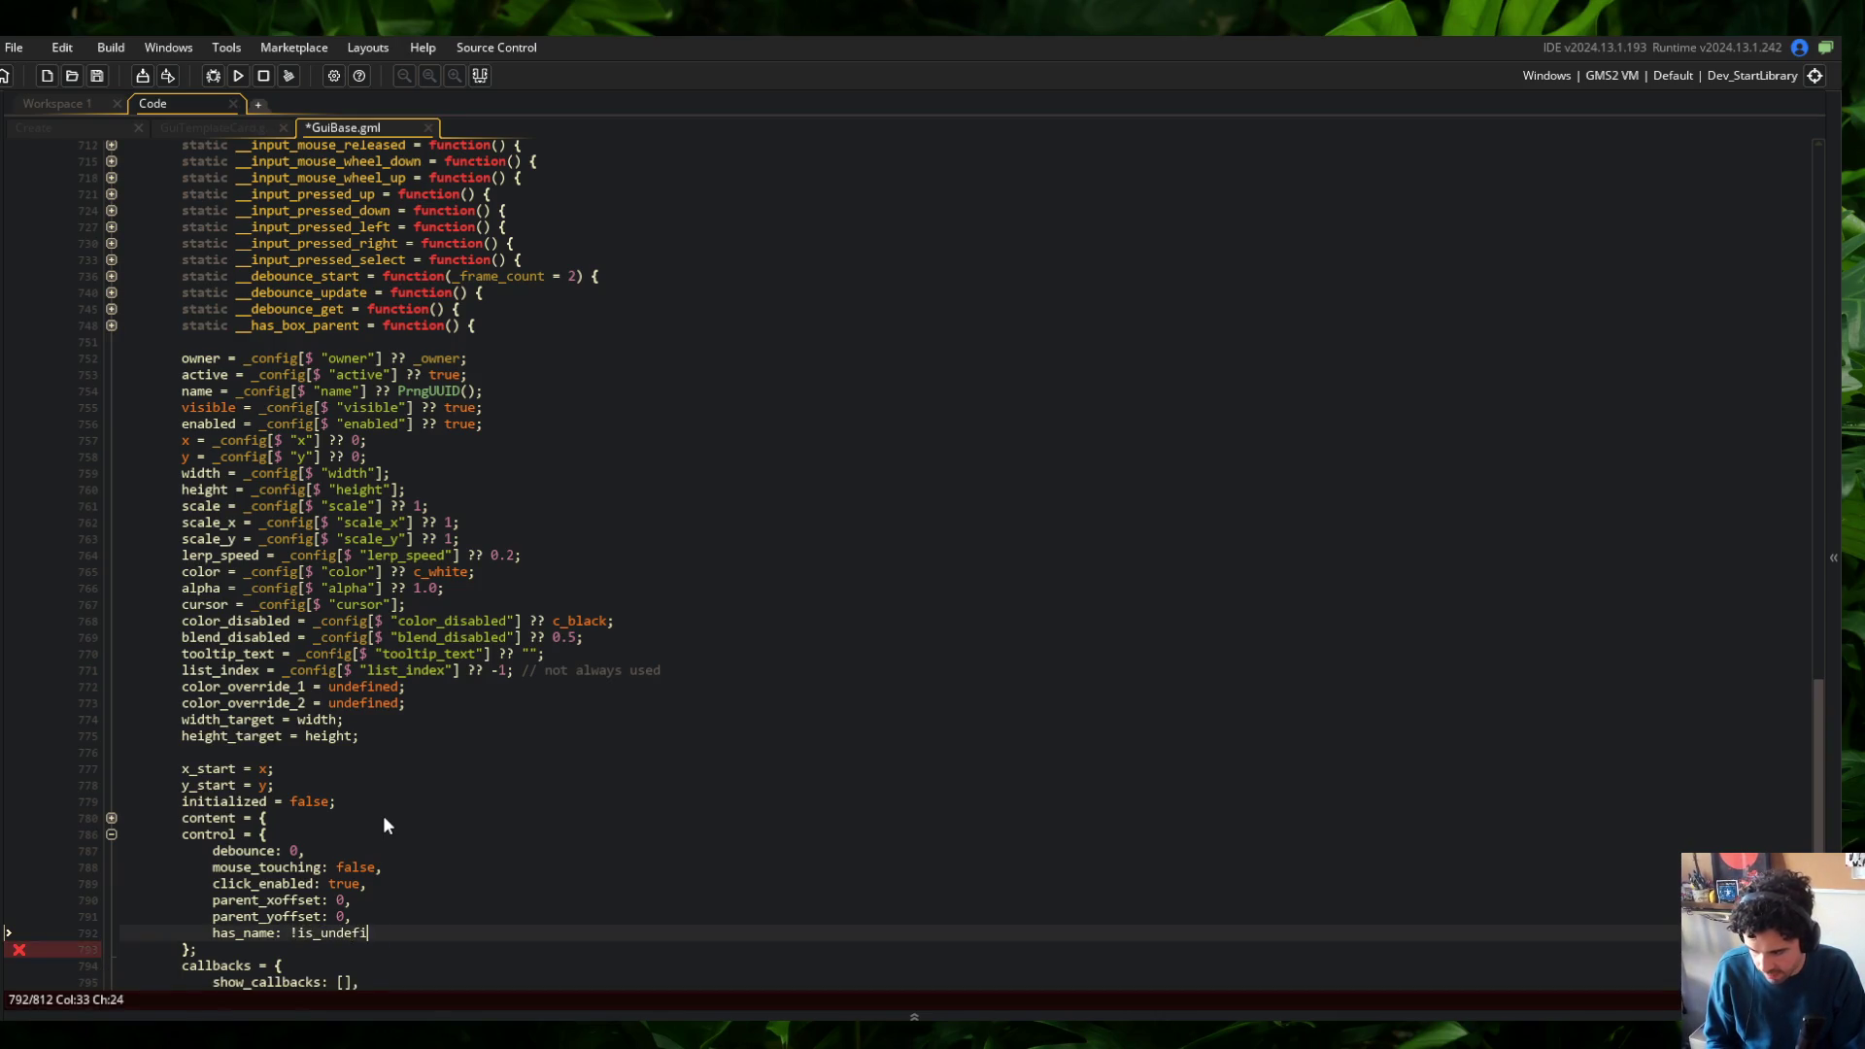
{"action": "type", "text": "ned(_config"}
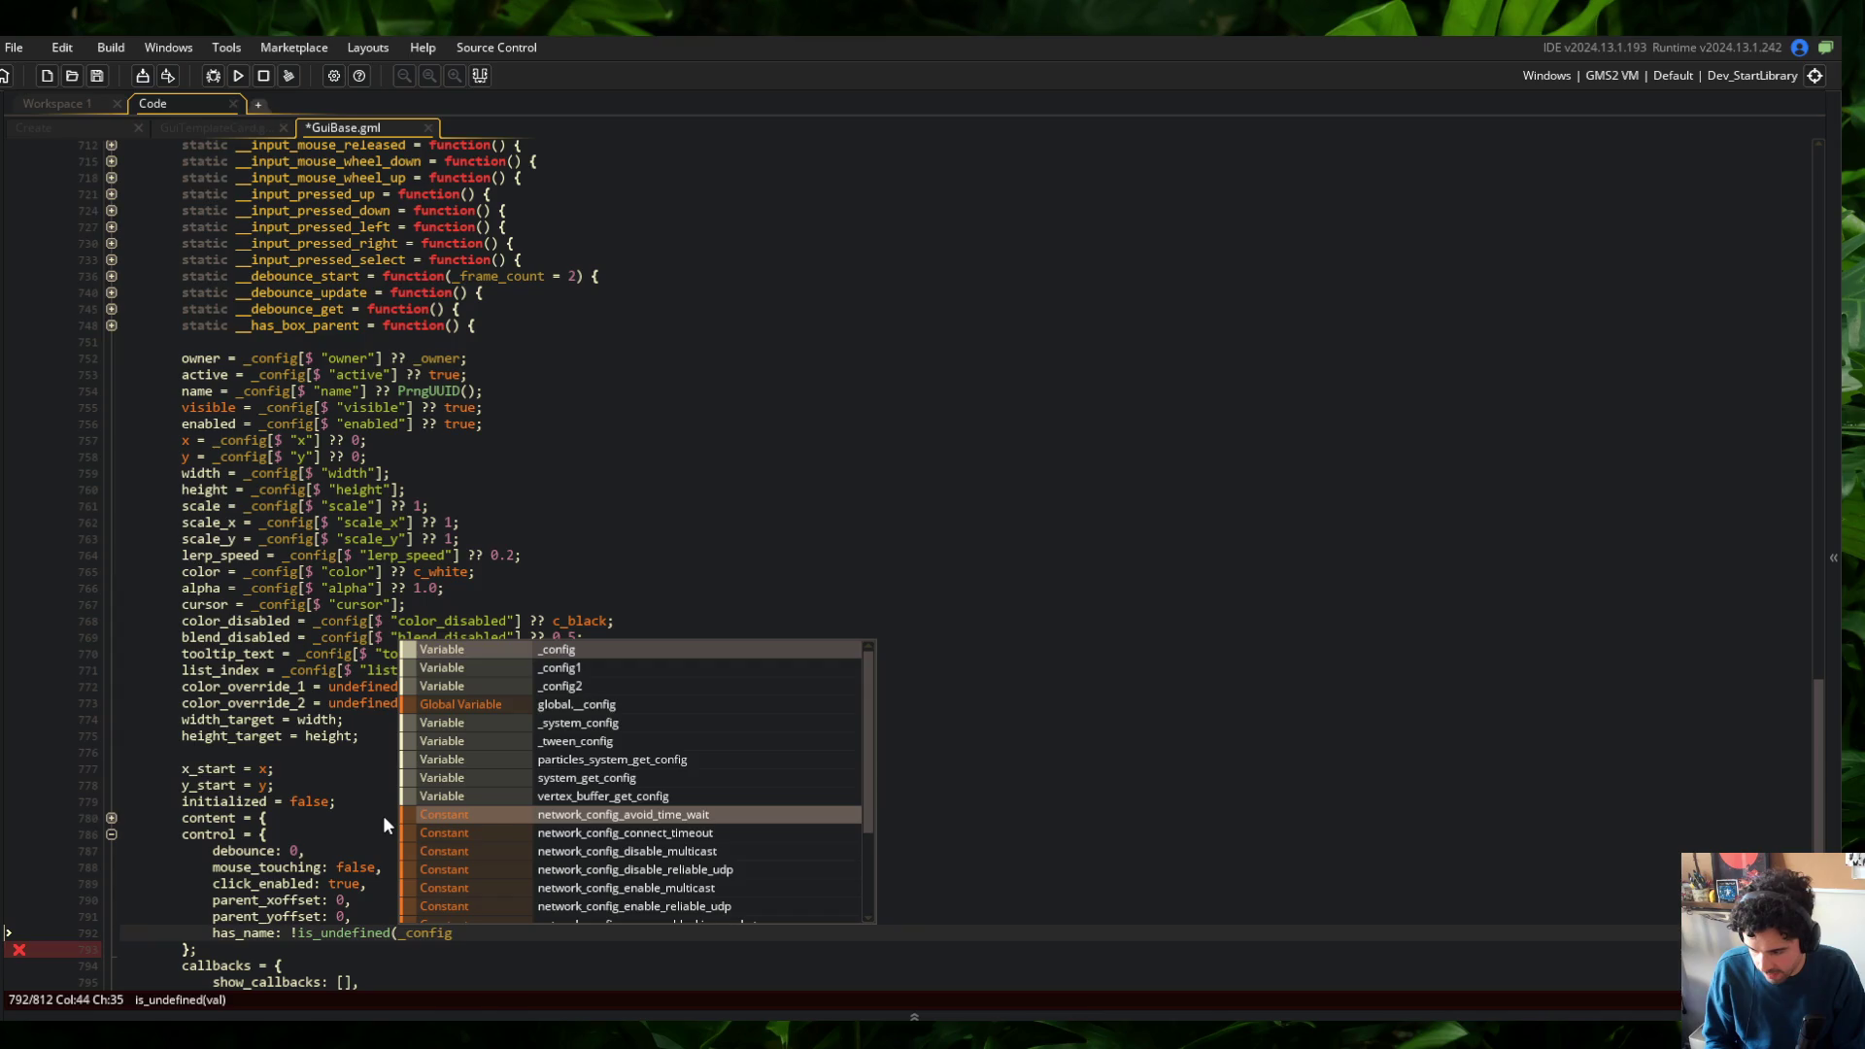
{"action": "type", "text": "[$ \"name\"]"}
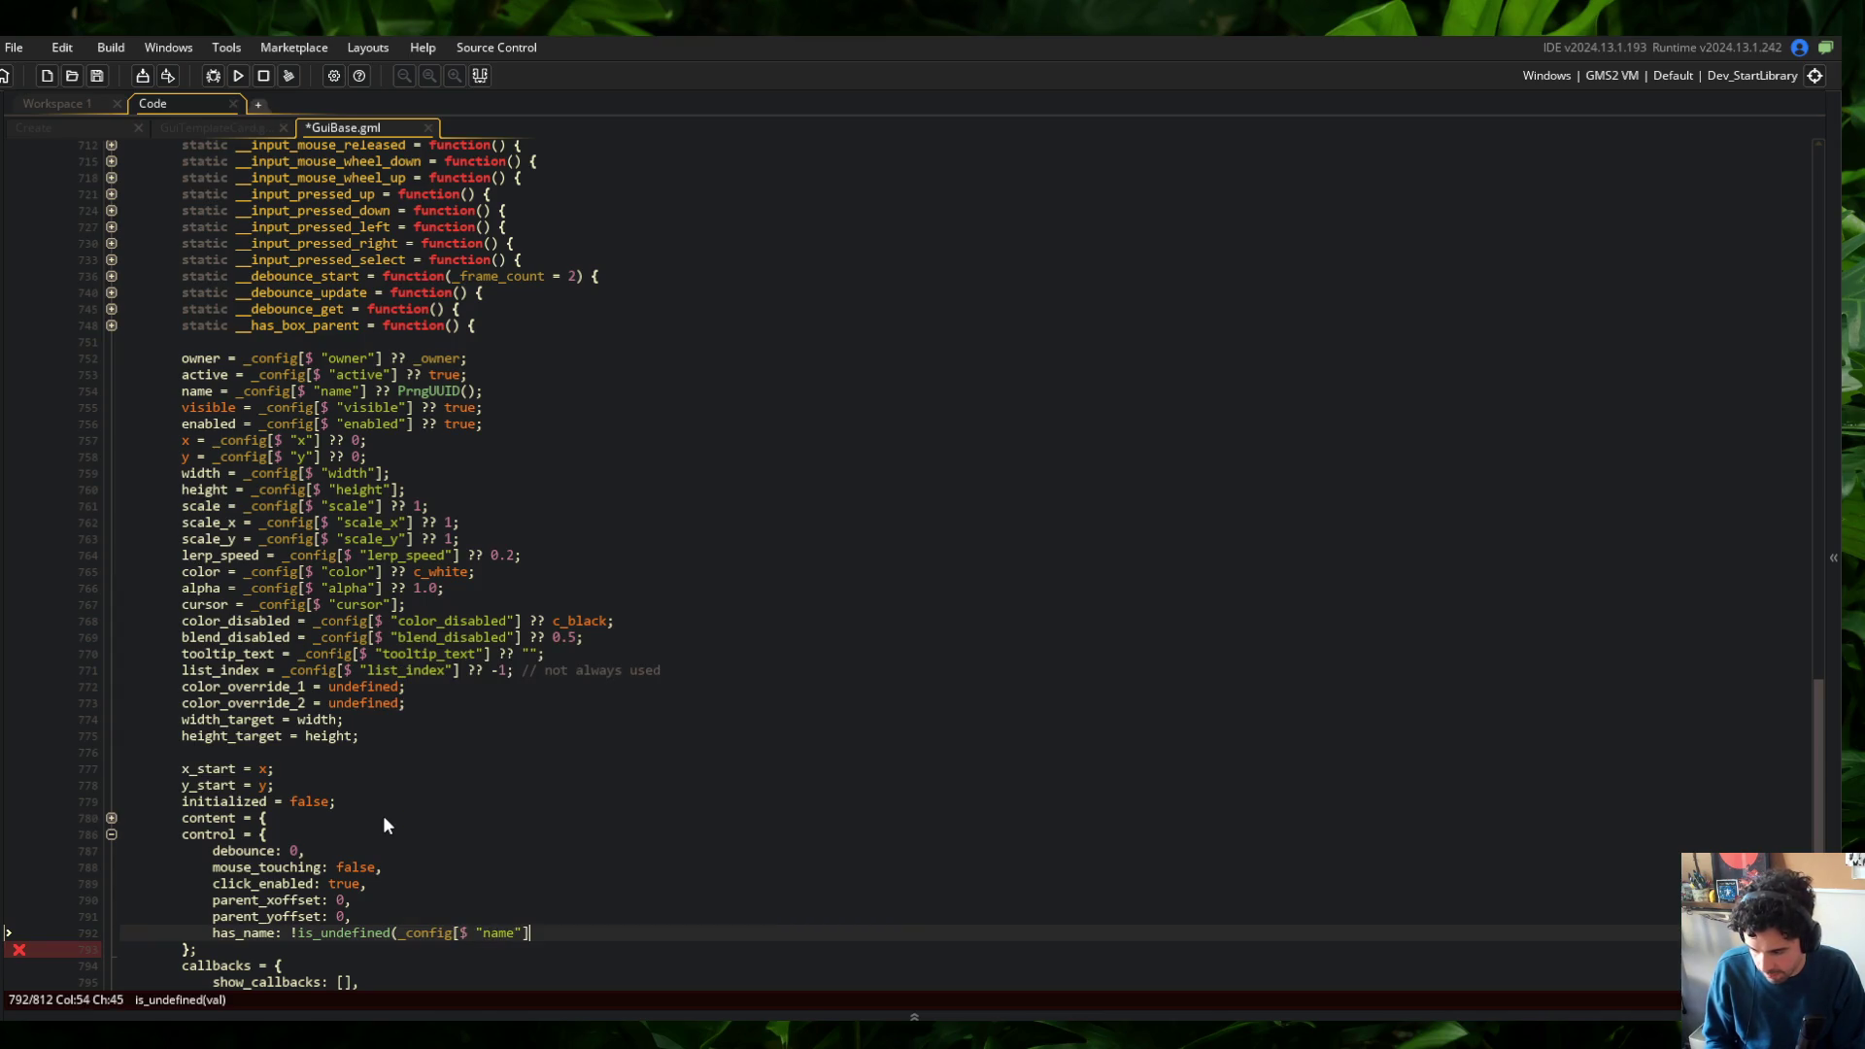
{"action": "type", "text": "),"}
{"action": "key", "text": "ctrl+s"}
Review the config lines from the name default through has_name, then switch to GuiTemplateCard
{"action": "left_click", "coordinate": [483, 687]}
{"action": "scroll", "coordinate": [483, 681], "scroll_direction": "down", "scroll_amount": 4}
{"action": "key", "text": "Down"}
{"action": "key", "text": "Down"}
{"action": "key", "text": "Down"}
{"action": "left_click", "coordinate": [485, 198]}
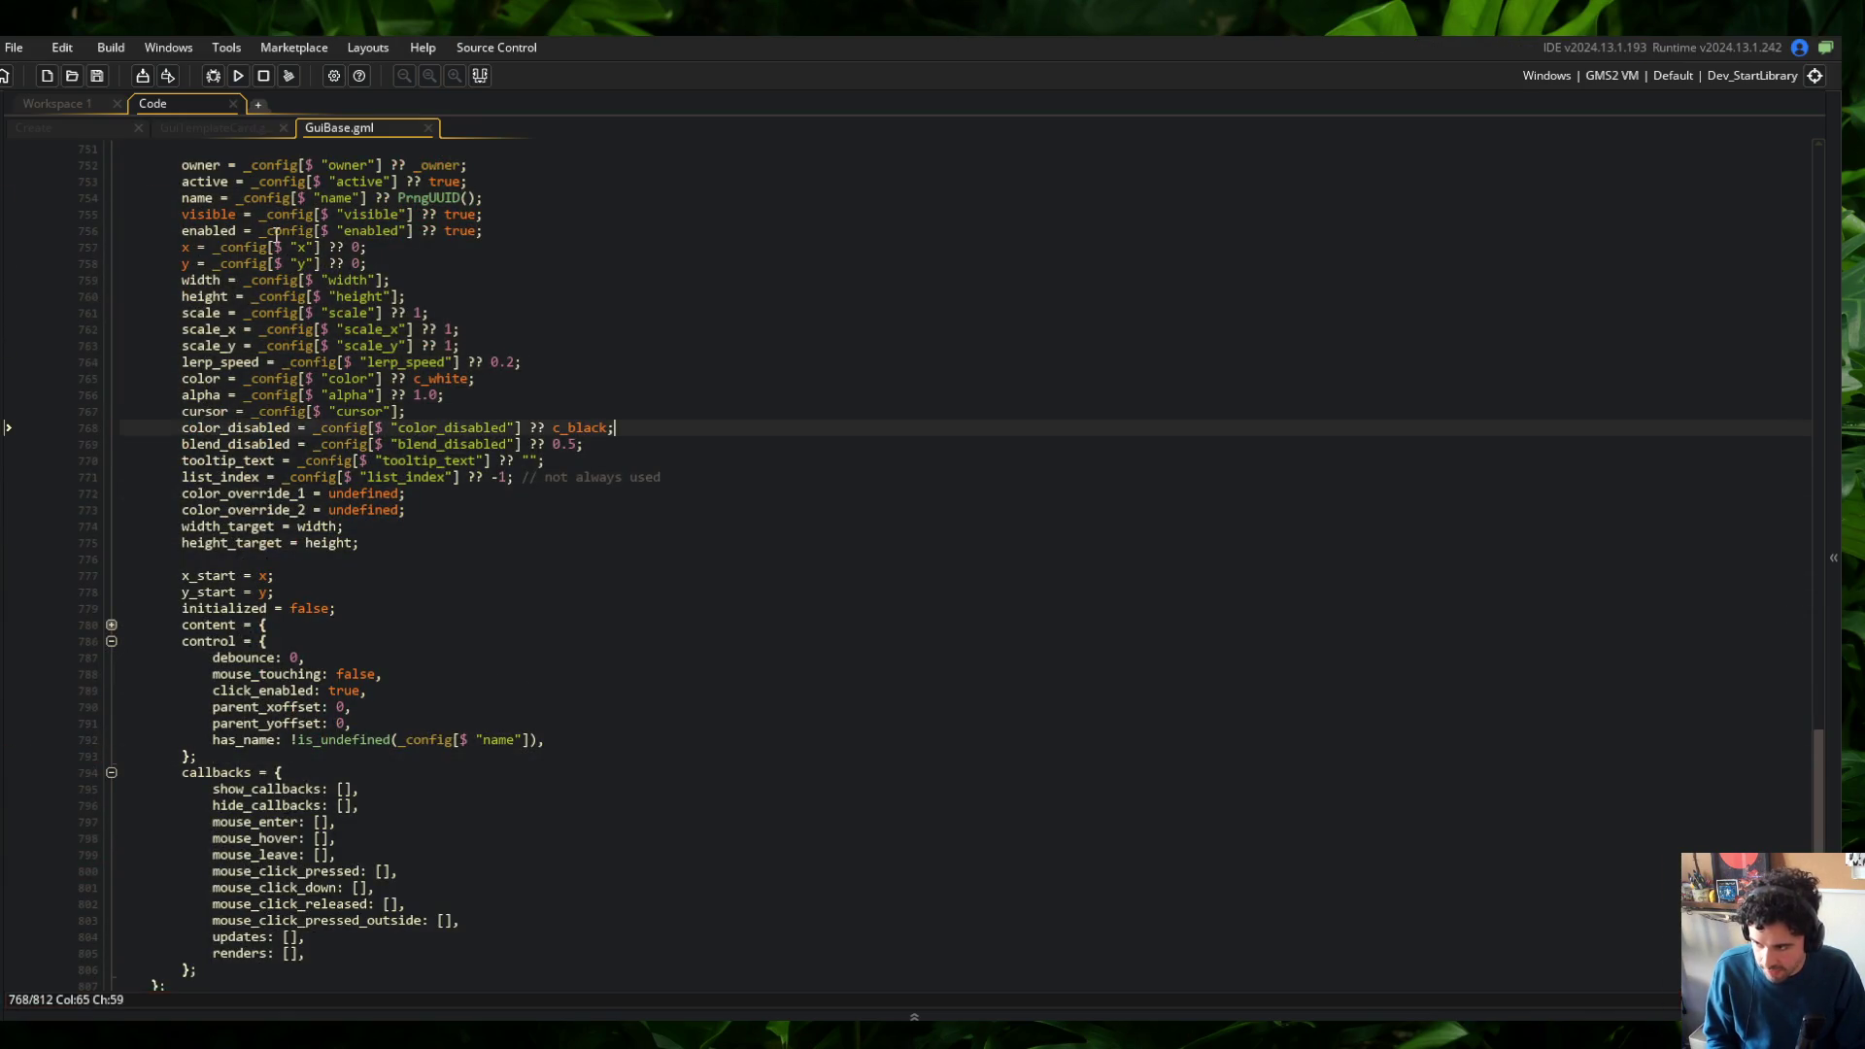
{"action": "left_click_drag", "start_coordinate": [482, 198], "coordinate": [594, 740]}
{"action": "left_click", "coordinate": [544, 740]}
{"action": "left_click", "coordinate": [189, 773]}
{"action": "left_click", "coordinate": [622, 740]}
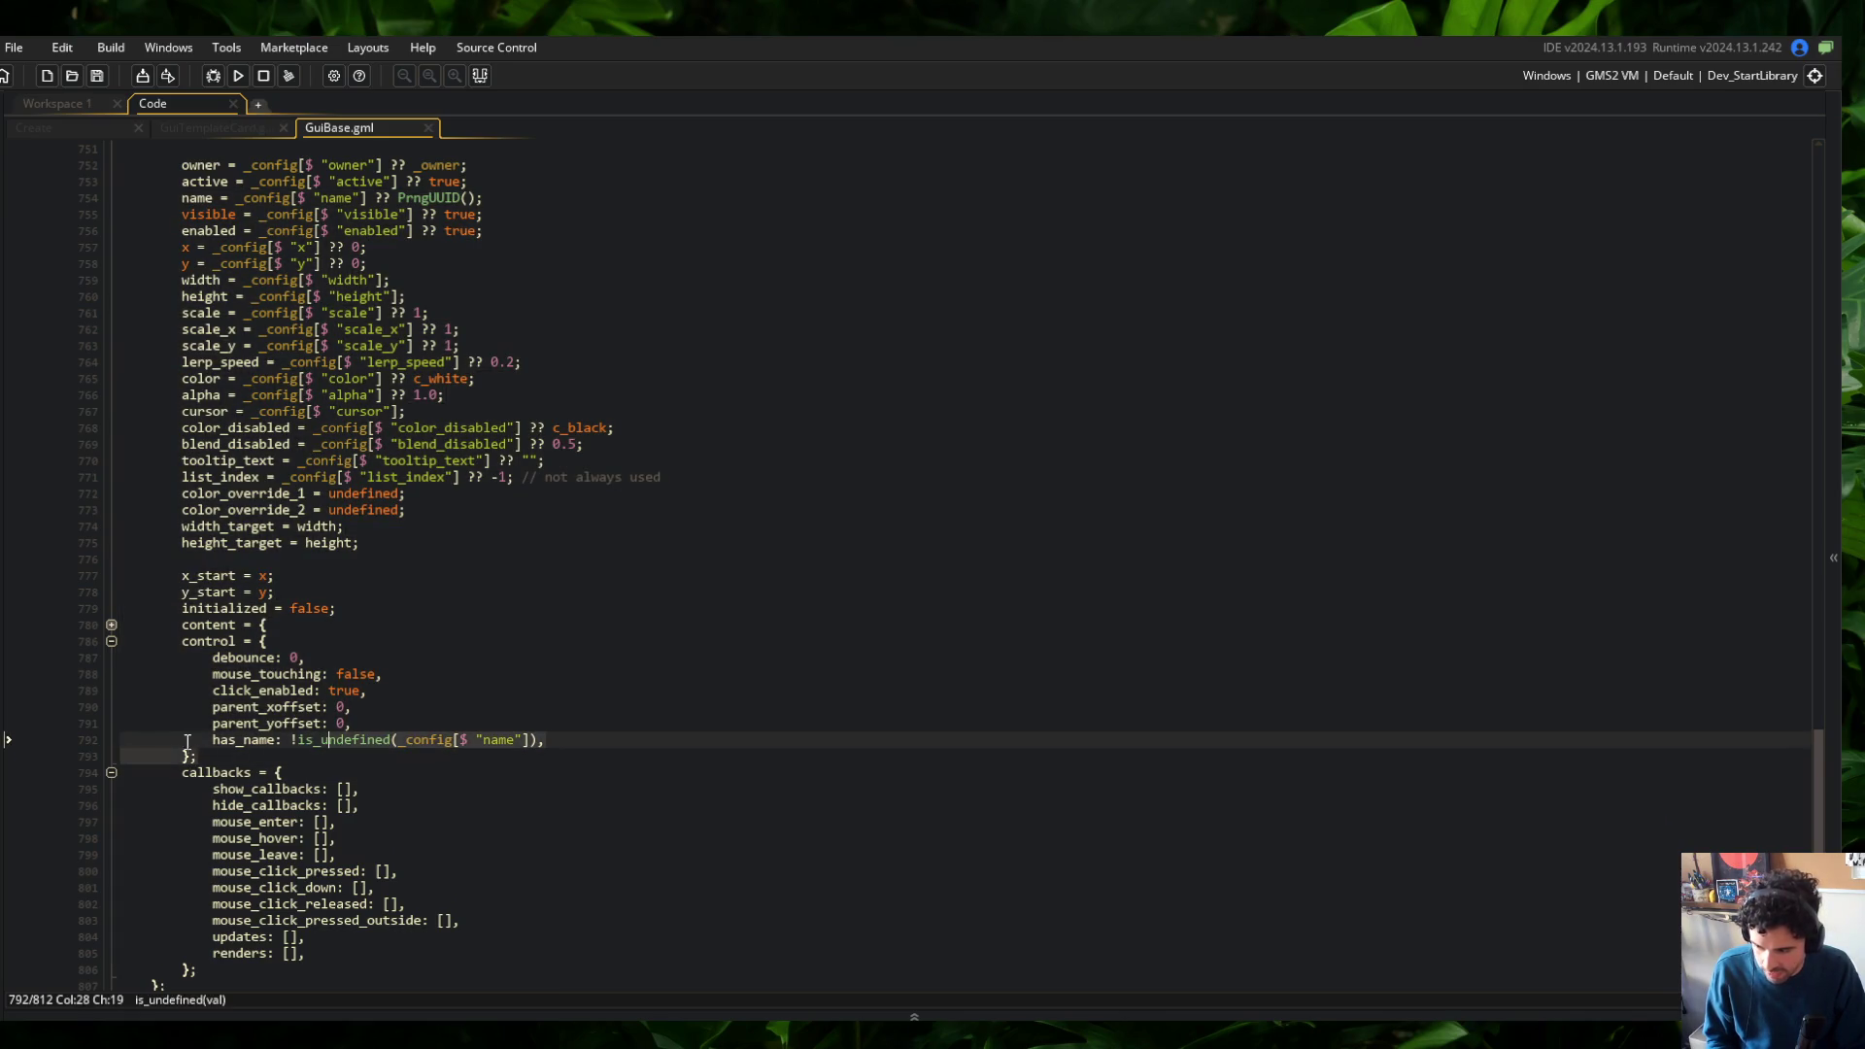
{"action": "left_click", "coordinate": [230, 126]}
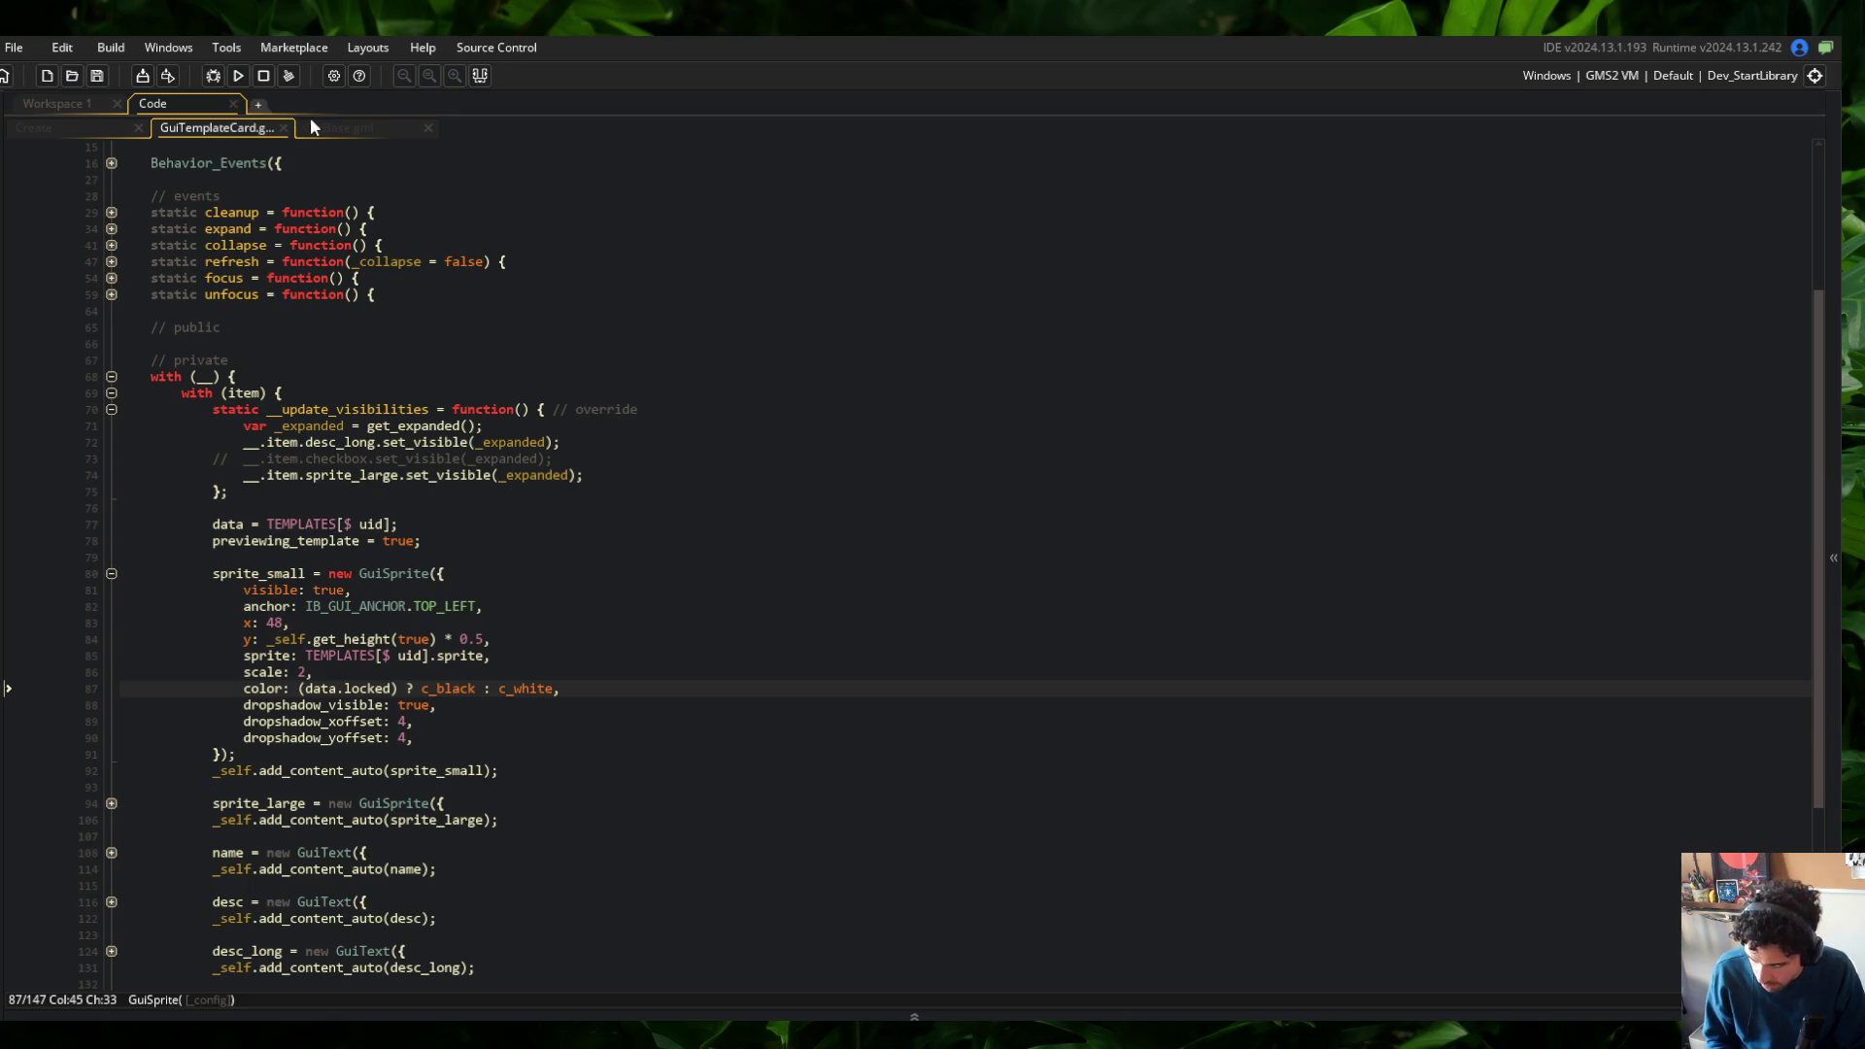
Back in GuiBase.gml, unfold the debug function's block that appends the component name
{"action": "left_click", "coordinate": [321, 127]}
{"action": "scroll", "coordinate": [359, 394], "scroll_direction": "up", "scroll_amount": 20}
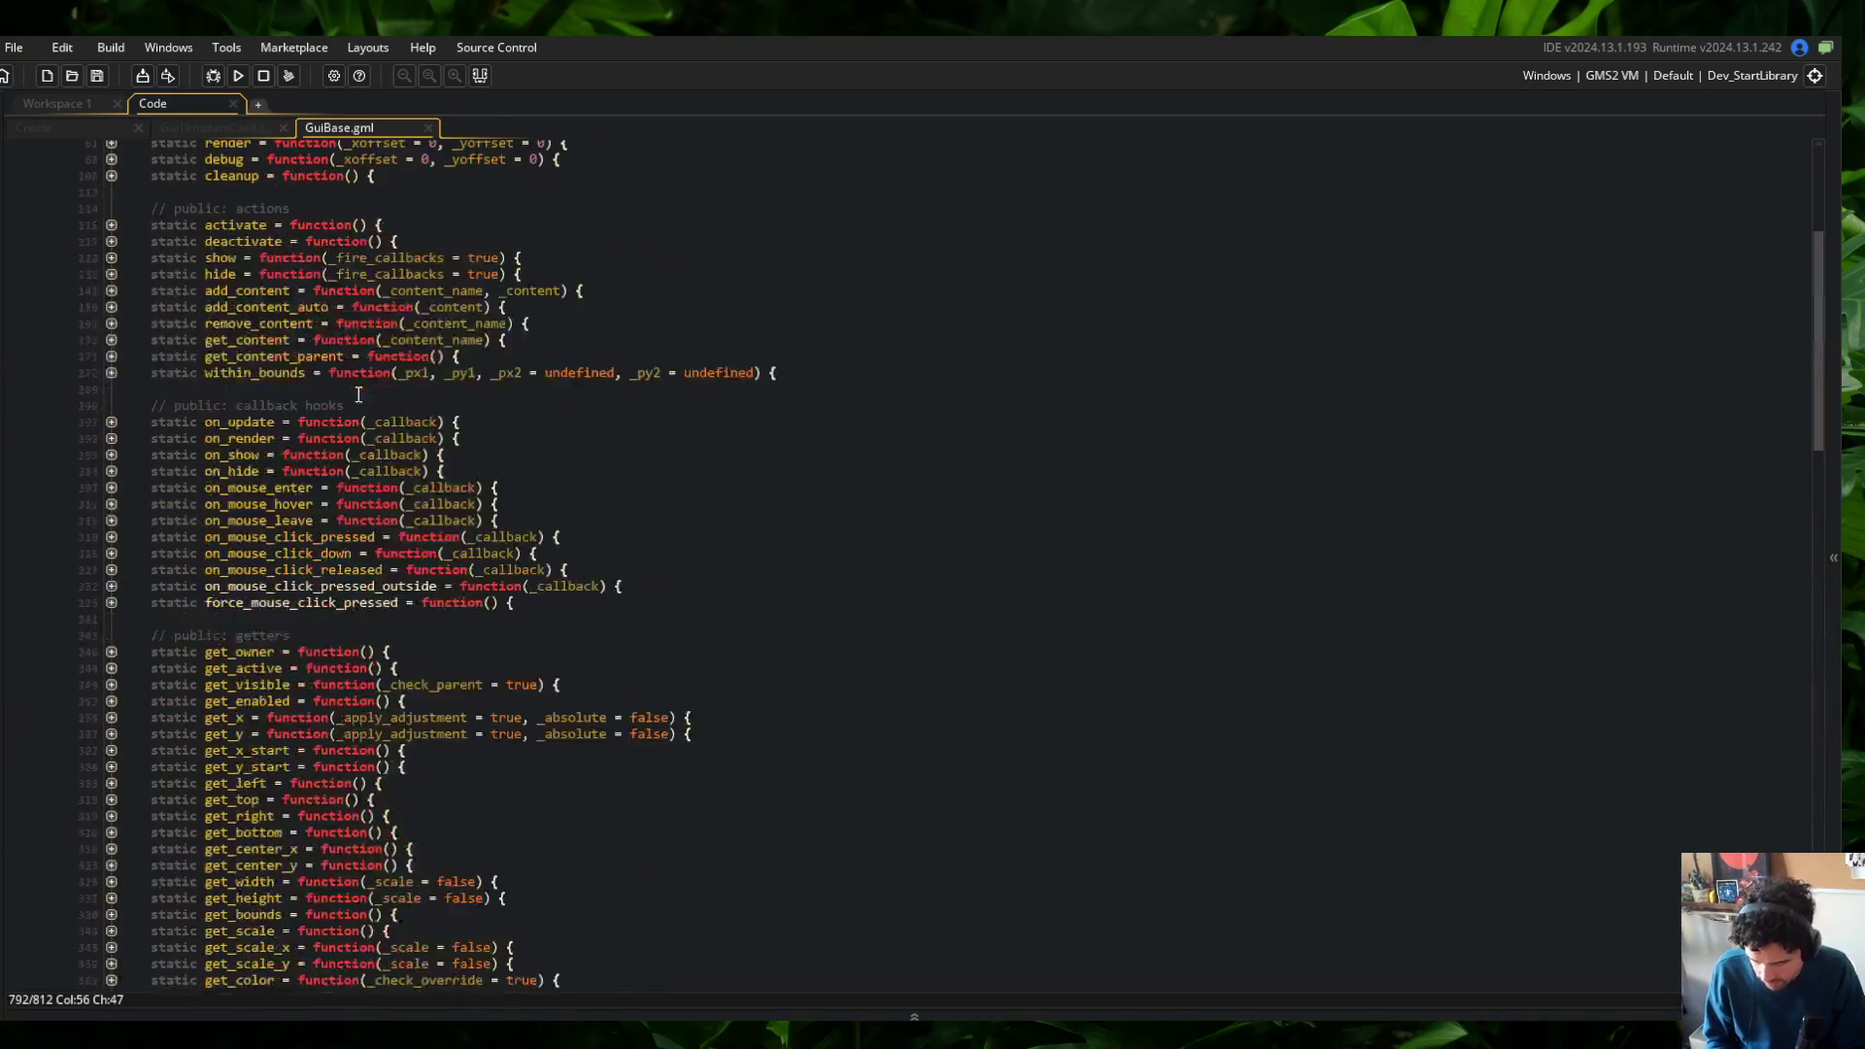
{"action": "scroll", "coordinate": [359, 394], "scroll_direction": "up", "scroll_amount": 5}
{"action": "left_click", "coordinate": [111, 553]}
{"action": "left_click", "coordinate": [111, 413]}
{"action": "left_click", "coordinate": [111, 412]}
{"action": "left_click", "coordinate": [113, 415]}
{"action": "left_click", "coordinate": [113, 414]}
{"action": "left_click", "coordinate": [112, 429]}
{"action": "scroll", "coordinate": [117, 340], "scroll_direction": "down", "scroll_amount": 4}
{"action": "left_click", "coordinate": [111, 252]}
{"action": "left_click", "coordinate": [417, 714]}
{"action": "left_click", "coordinate": [111, 566]}
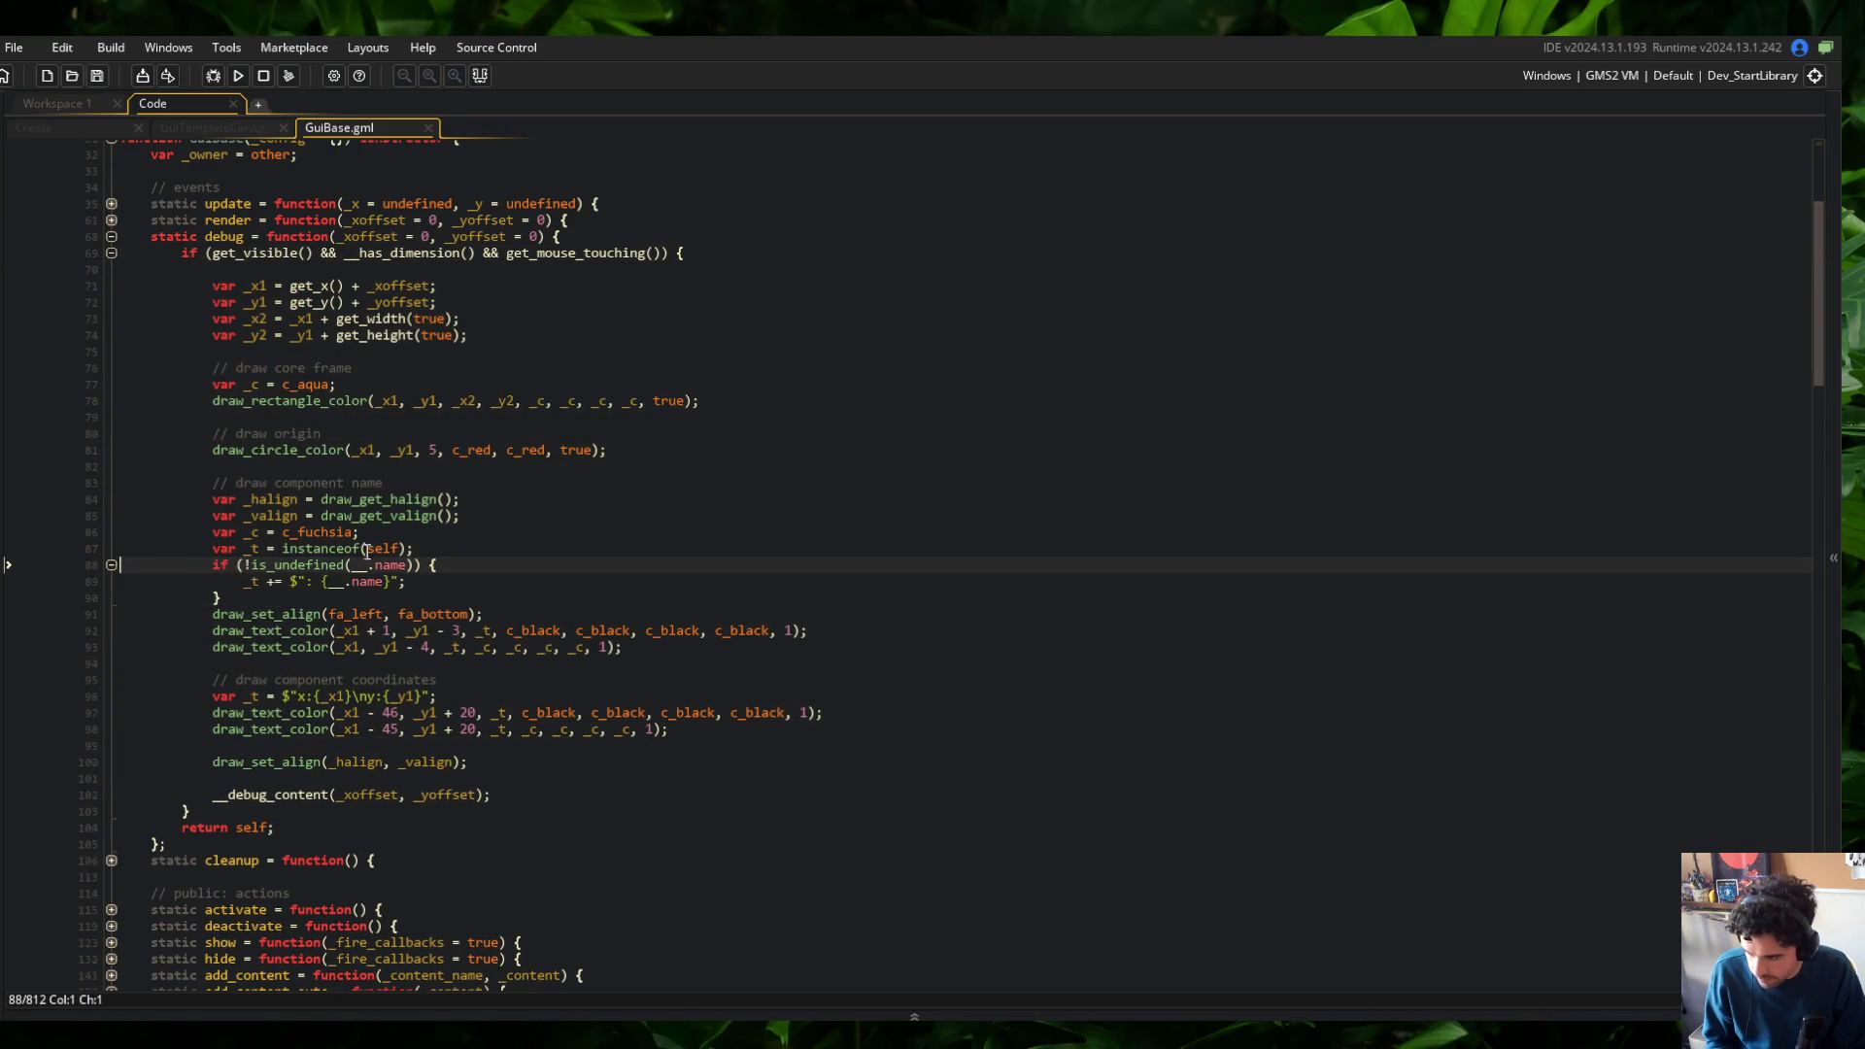
Replace the '!is_undefined(__.name)' check with '__.control.has_name' and save
{"action": "left_click", "coordinate": [412, 566]}
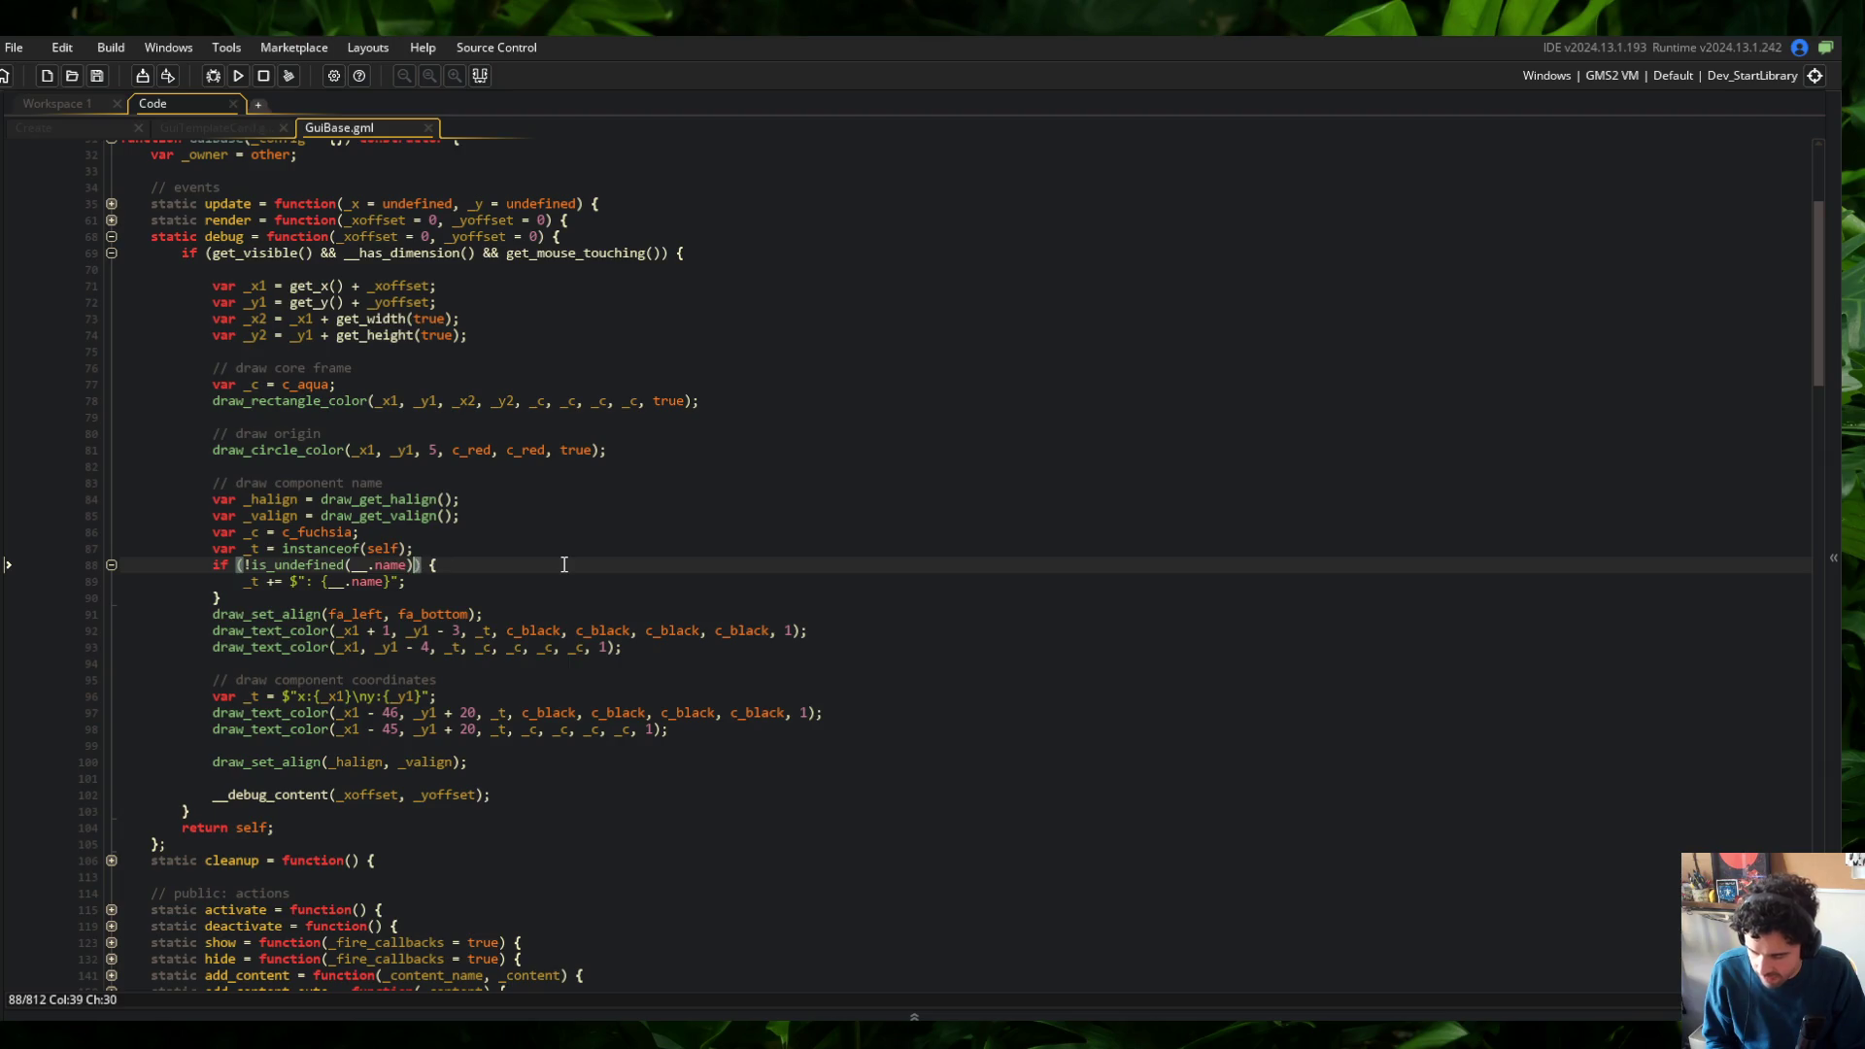
{"action": "key", "text": "ctrl+Left"}
{"action": "key", "text": "ctrl+Left"}
{"action": "key", "text": "ctrl+Left"}
{"action": "key", "text": "BackSpace"}
{"action": "key", "text": "ctrl+Delete"}
{"action": "key", "text": "ctrl+Delete"}
{"action": "key", "text": "ctrl+Delete"}
{"action": "type", "text": "__.contro"}
{"action": "type", "text": "l.has_name"}
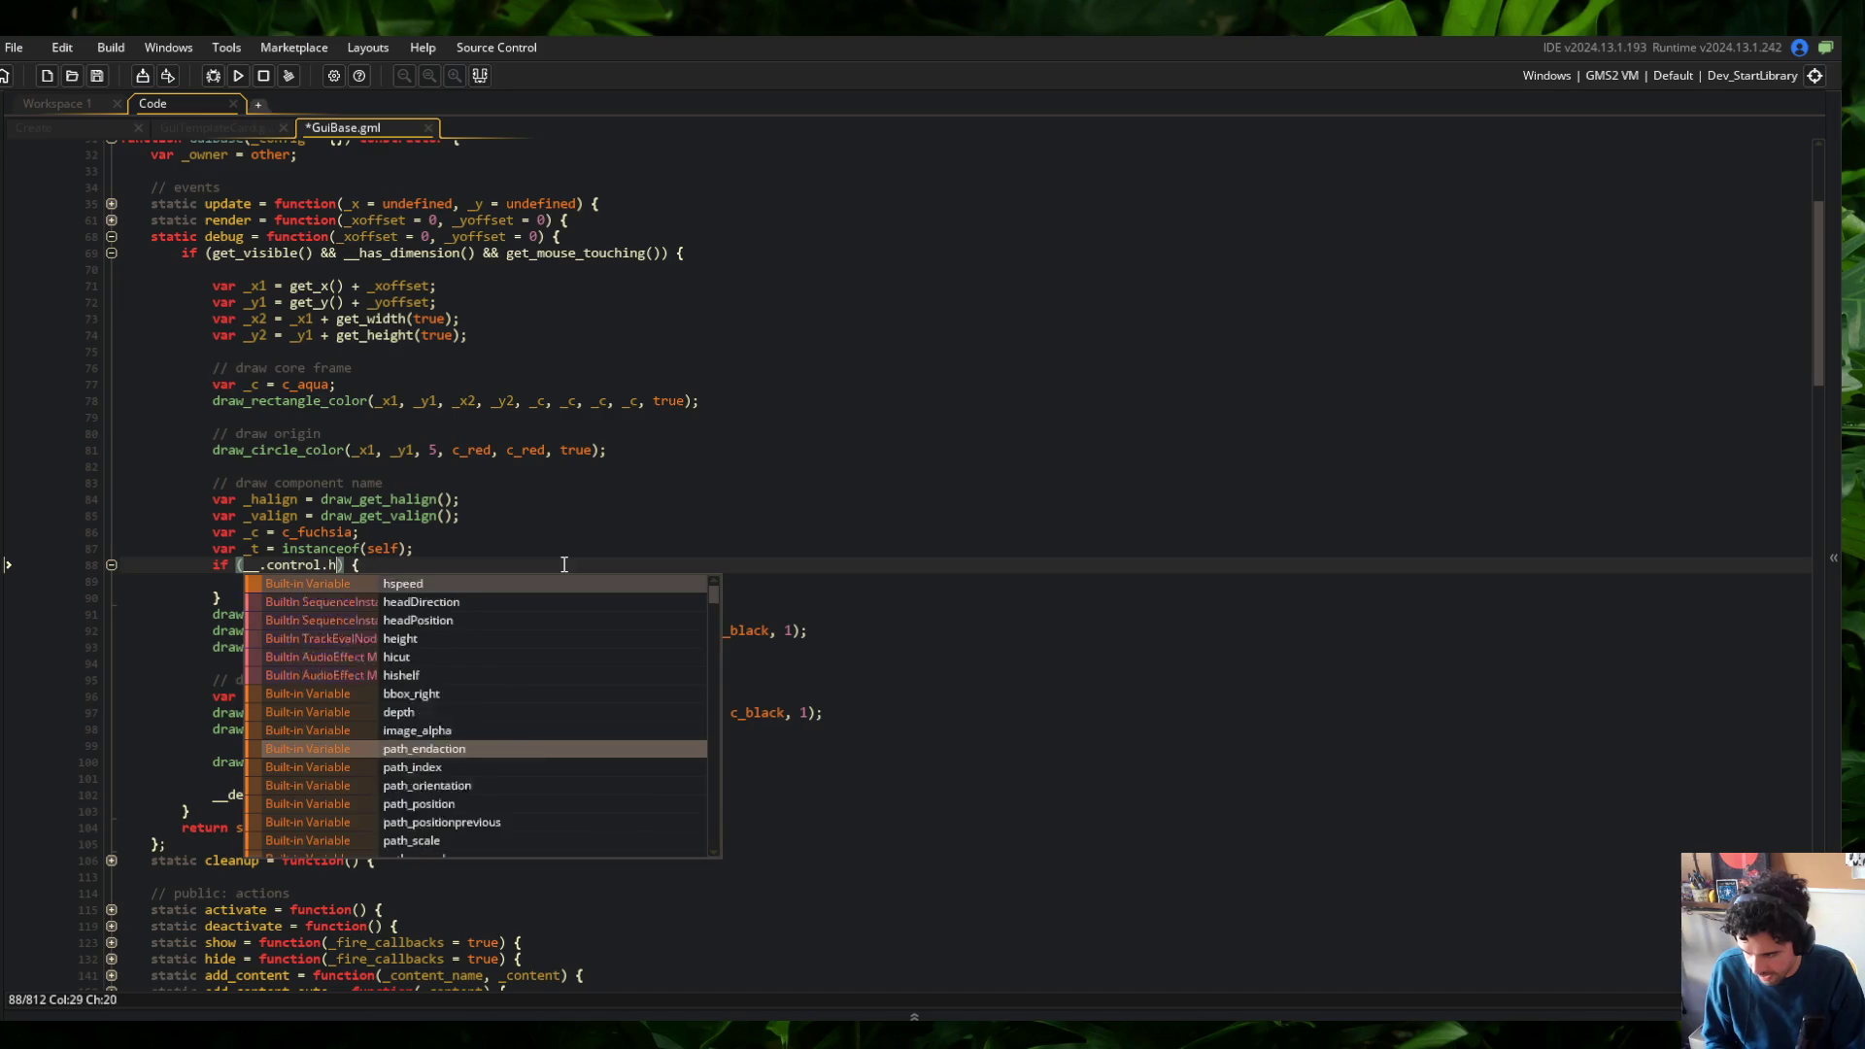
{"action": "key", "text": "ctrl+s"}
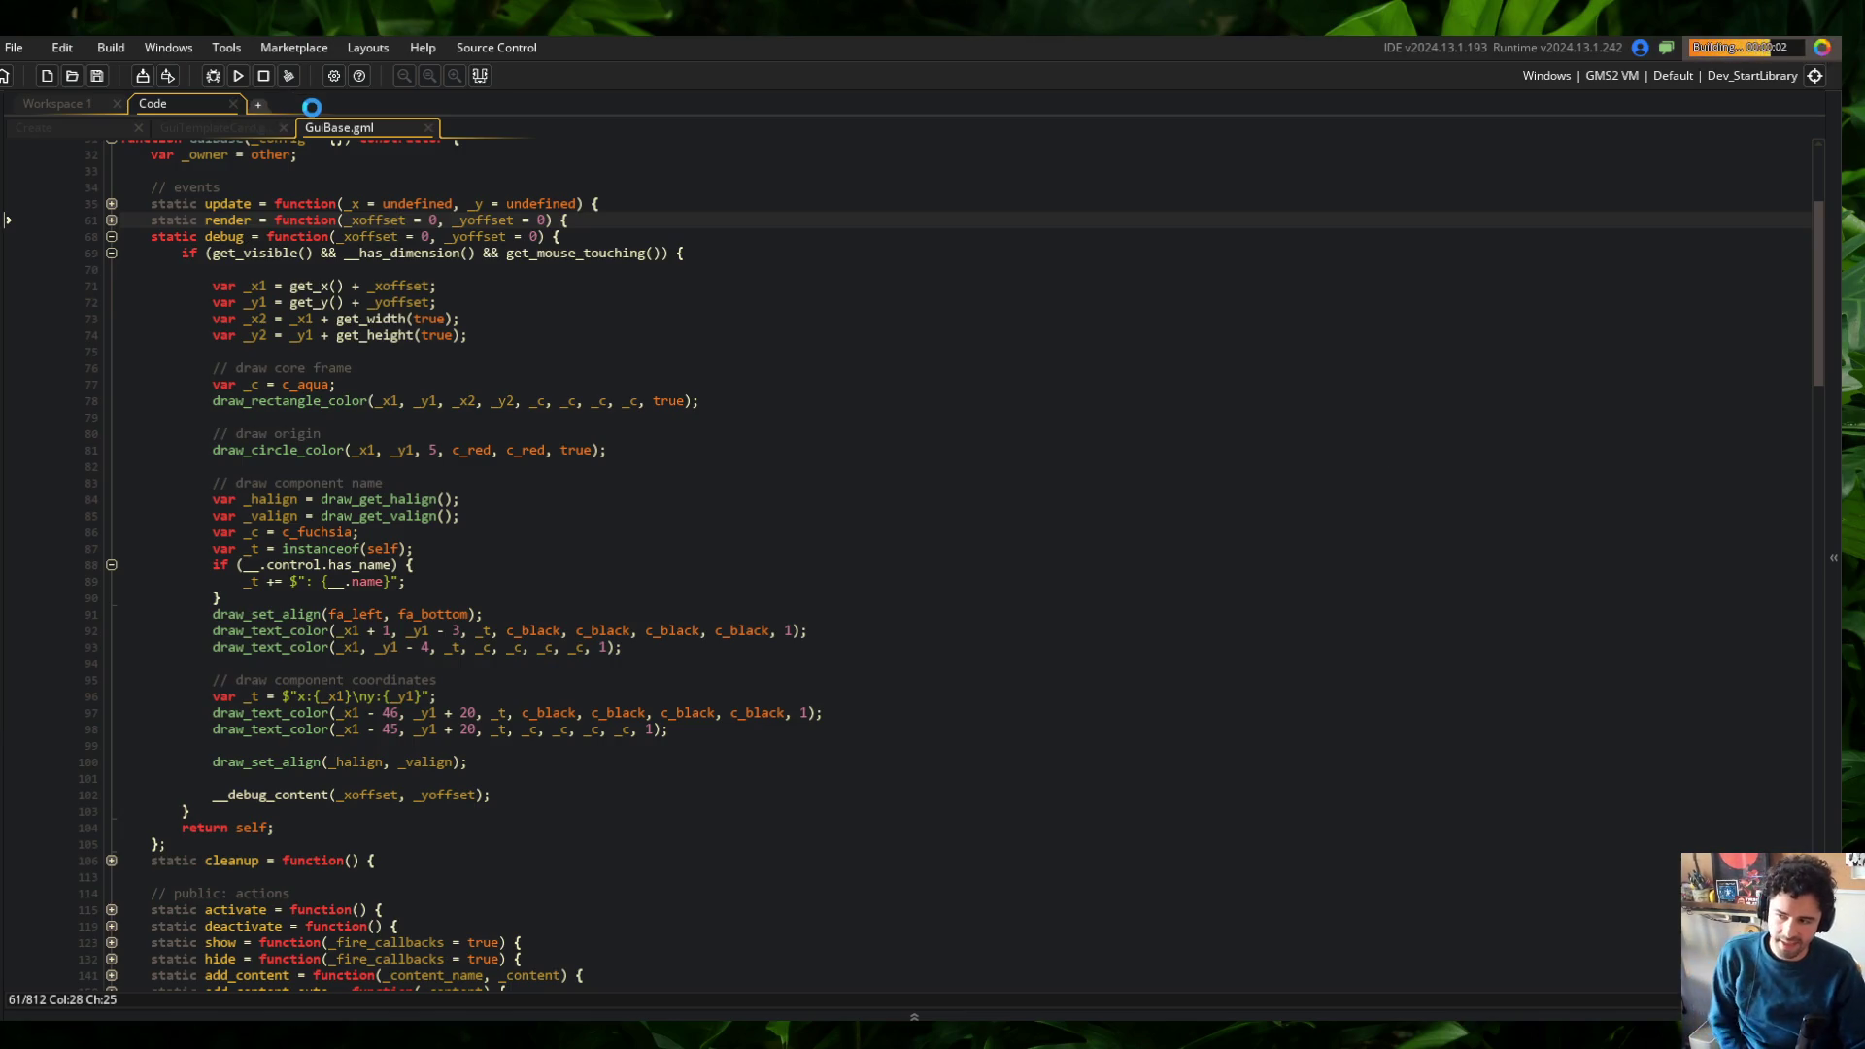
{"action": "scroll", "coordinate": [747, 546], "scroll_direction": "down", "scroll_amount": 5}
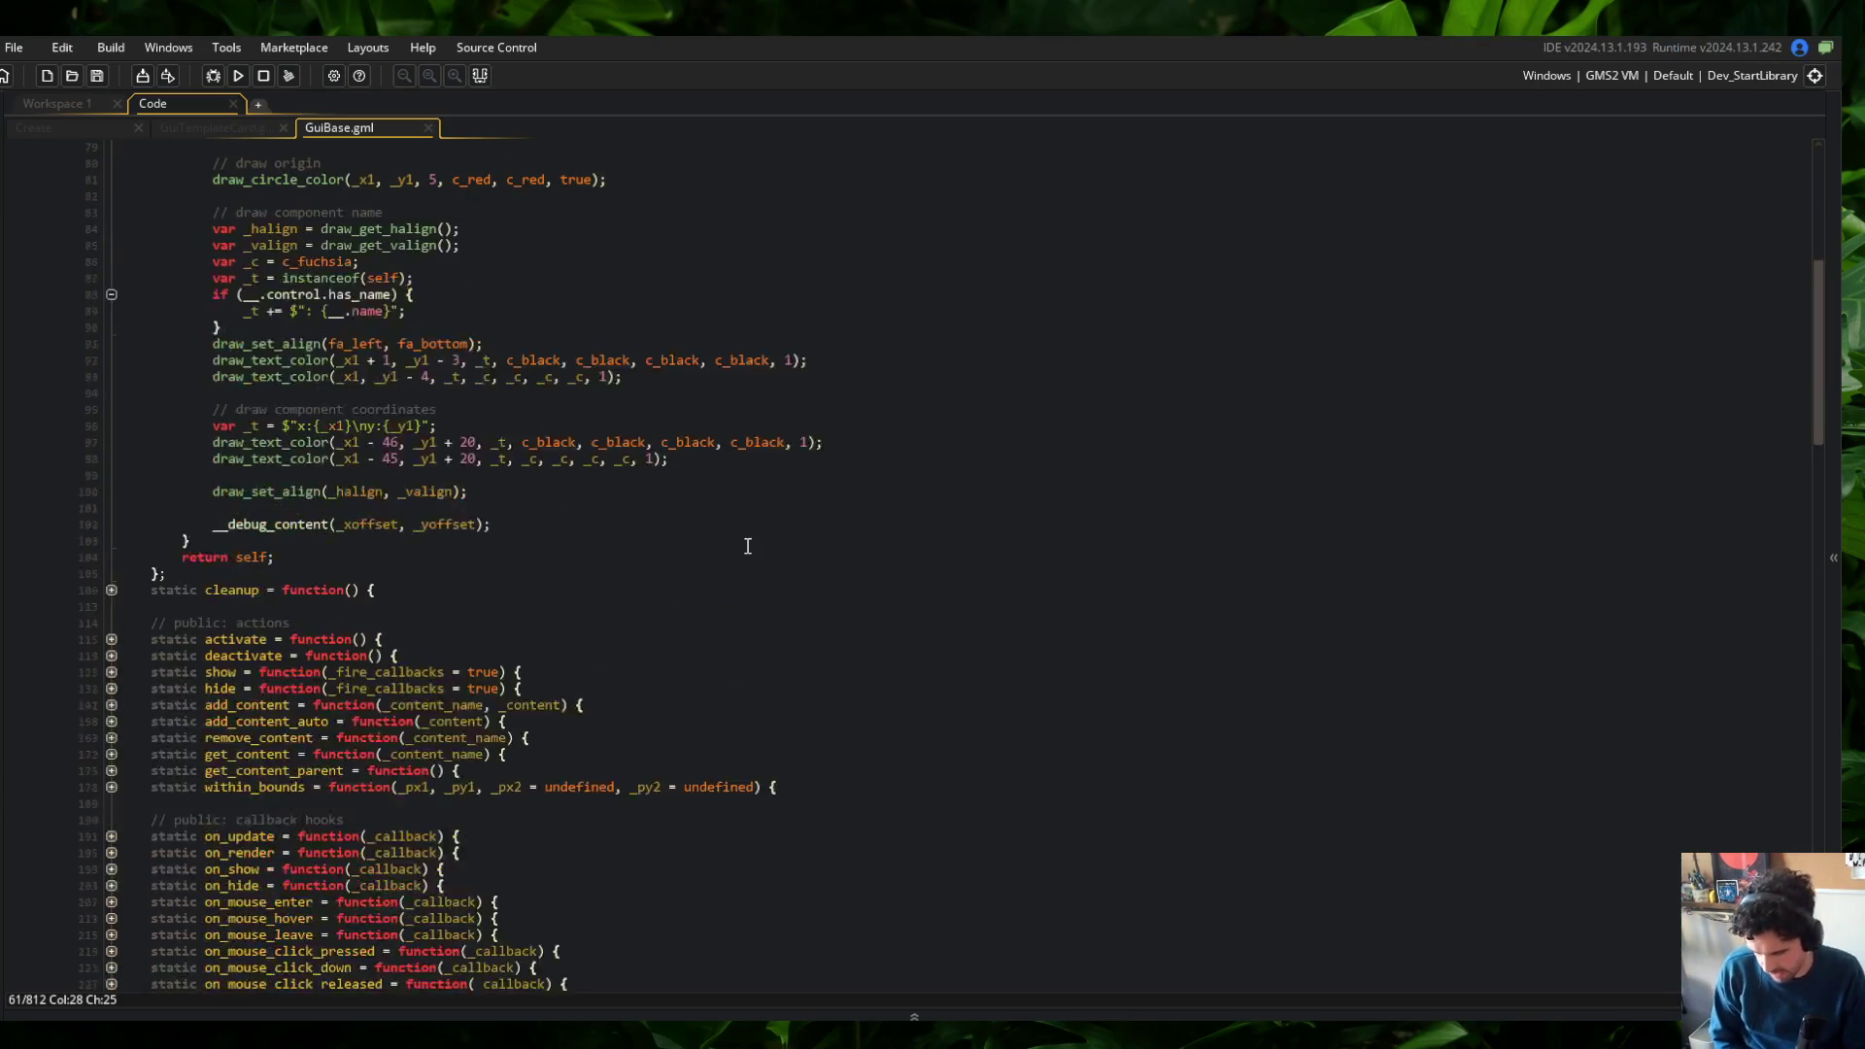
In the running game, open the Skeletons list and view the Wide skeleton's details
{"action": "left_click", "coordinate": [702, 437]}
{"action": "left_click", "coordinate": [701, 485]}
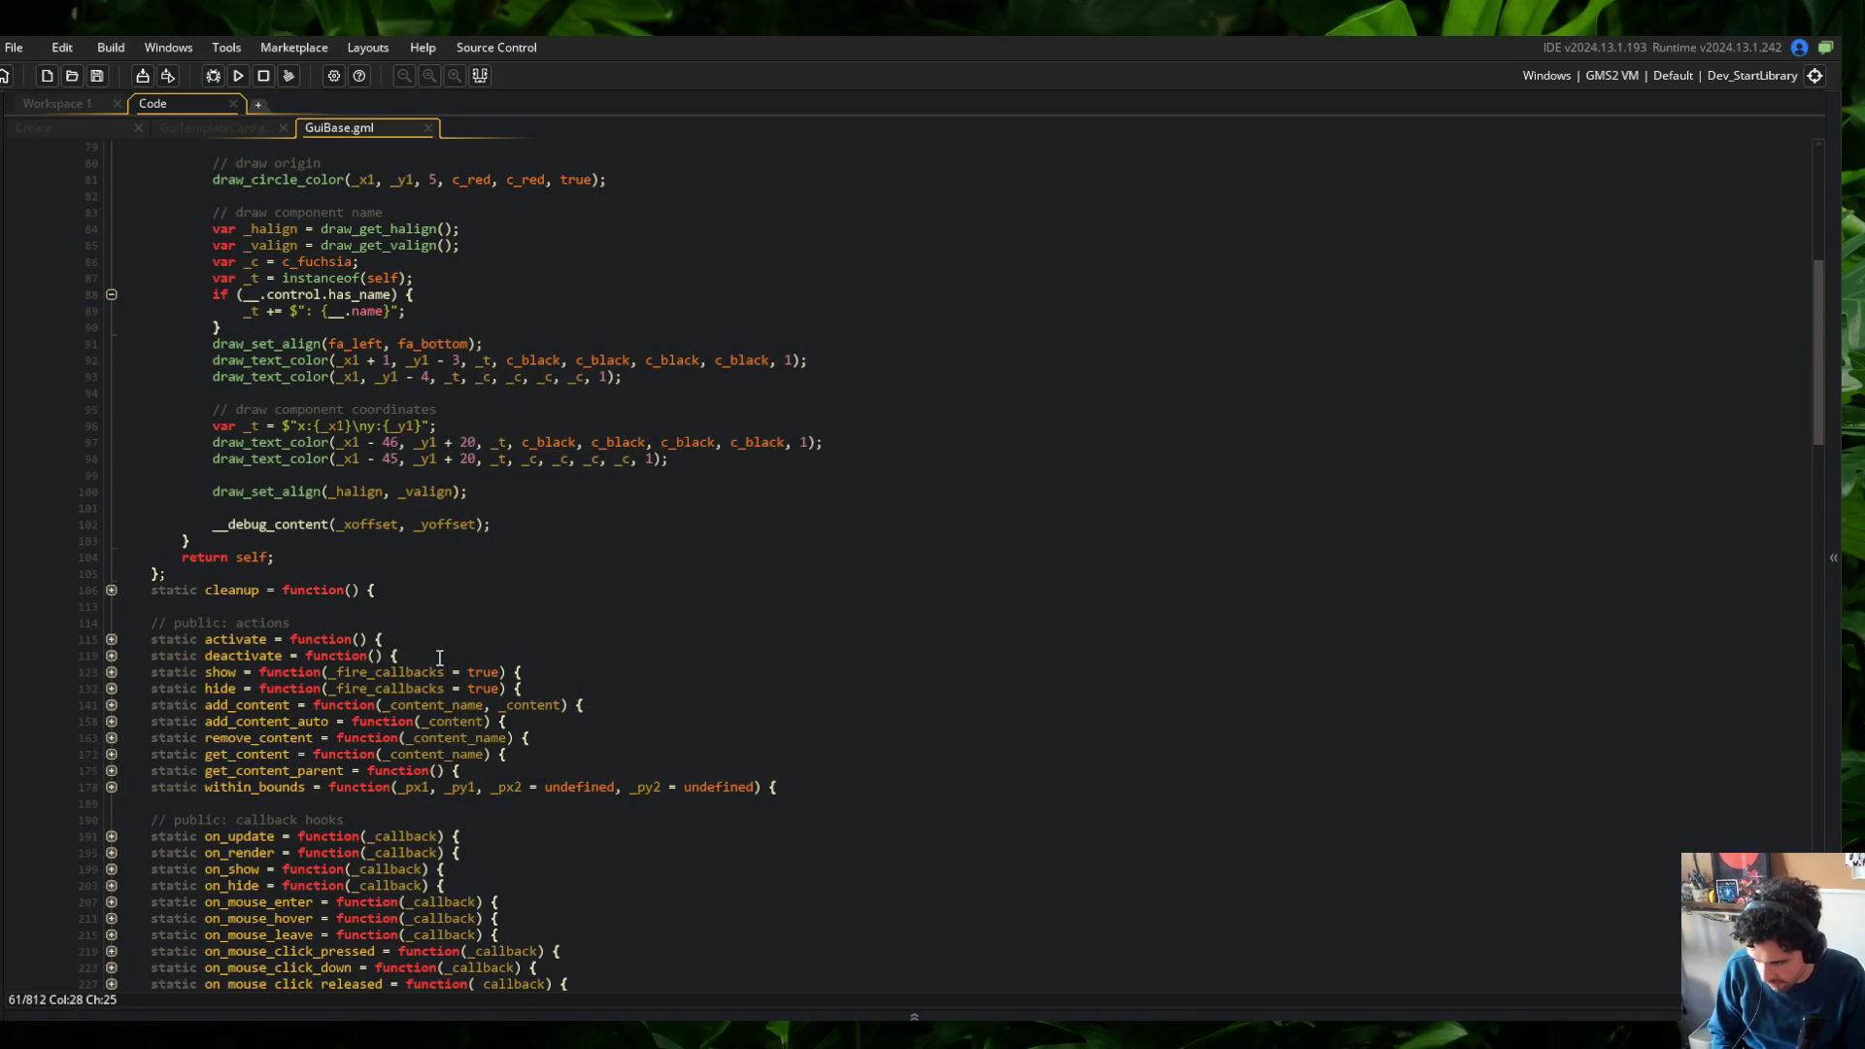
{"action": "scroll", "coordinate": [910, 373], "scroll_direction": "down", "scroll_amount": 20}
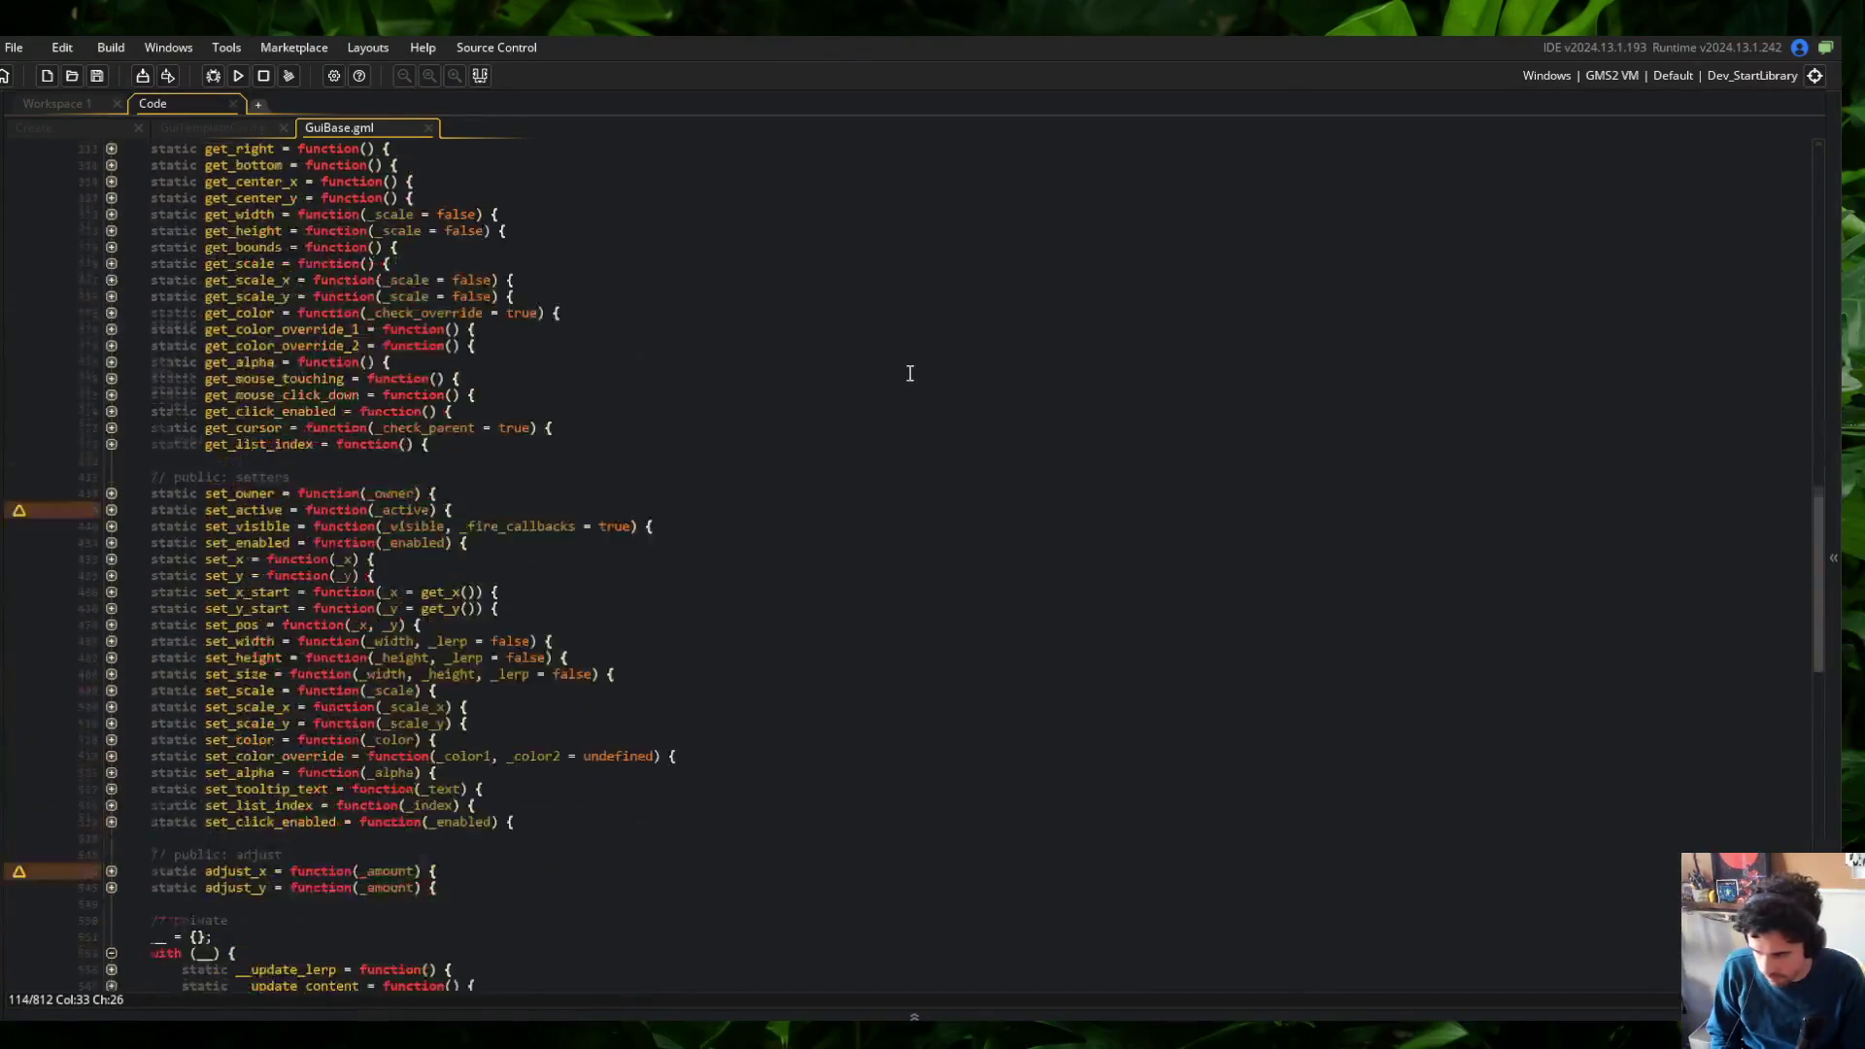
{"action": "scroll", "coordinate": [825, 553], "scroll_direction": "up", "scroll_amount": 15}
Add a get_name getter below get_owner that returns __.name, and save
{"action": "left_click", "coordinate": [452, 485]}
{"action": "key", "text": "Return"}
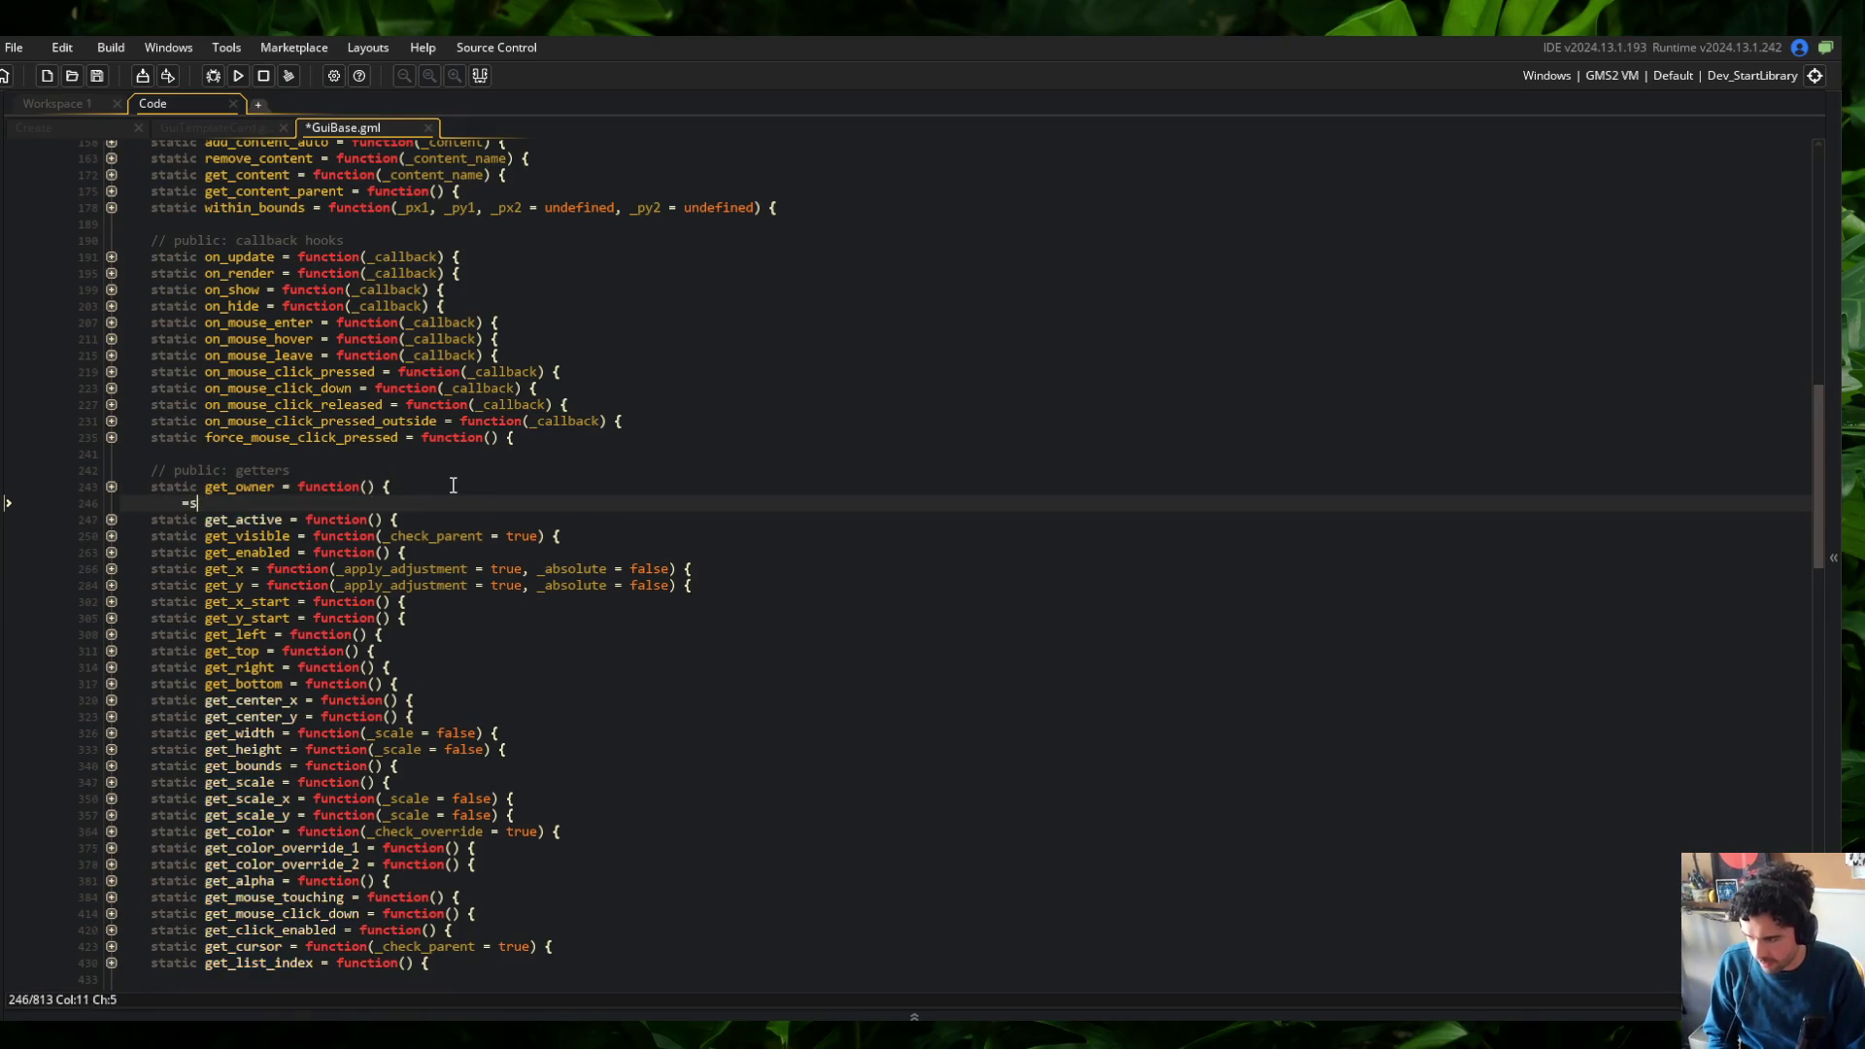
{"action": "type", "text": "static get_name ="}
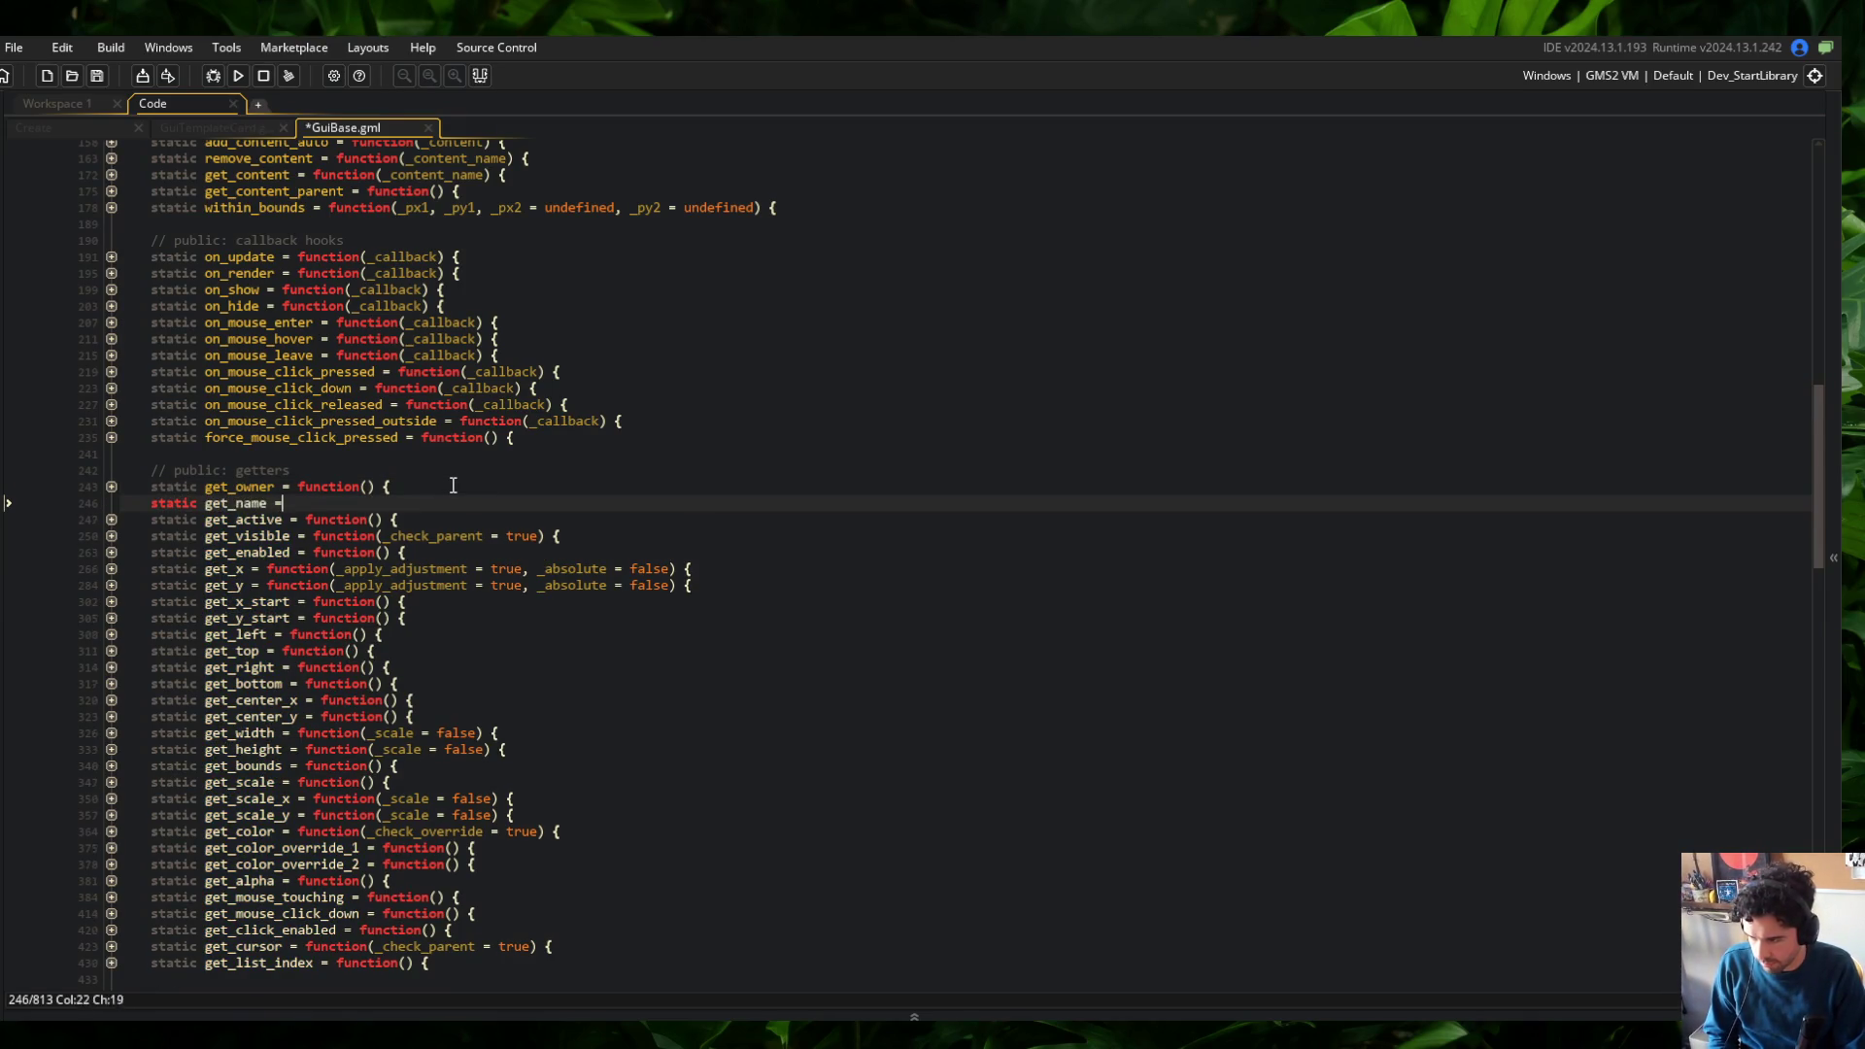
{"action": "type", "text": " function() {"}
{"action": "key", "text": "Return"}
{"action": "key", "text": "ctrl+z"}
{"action": "key", "text": "ctrl+z"}
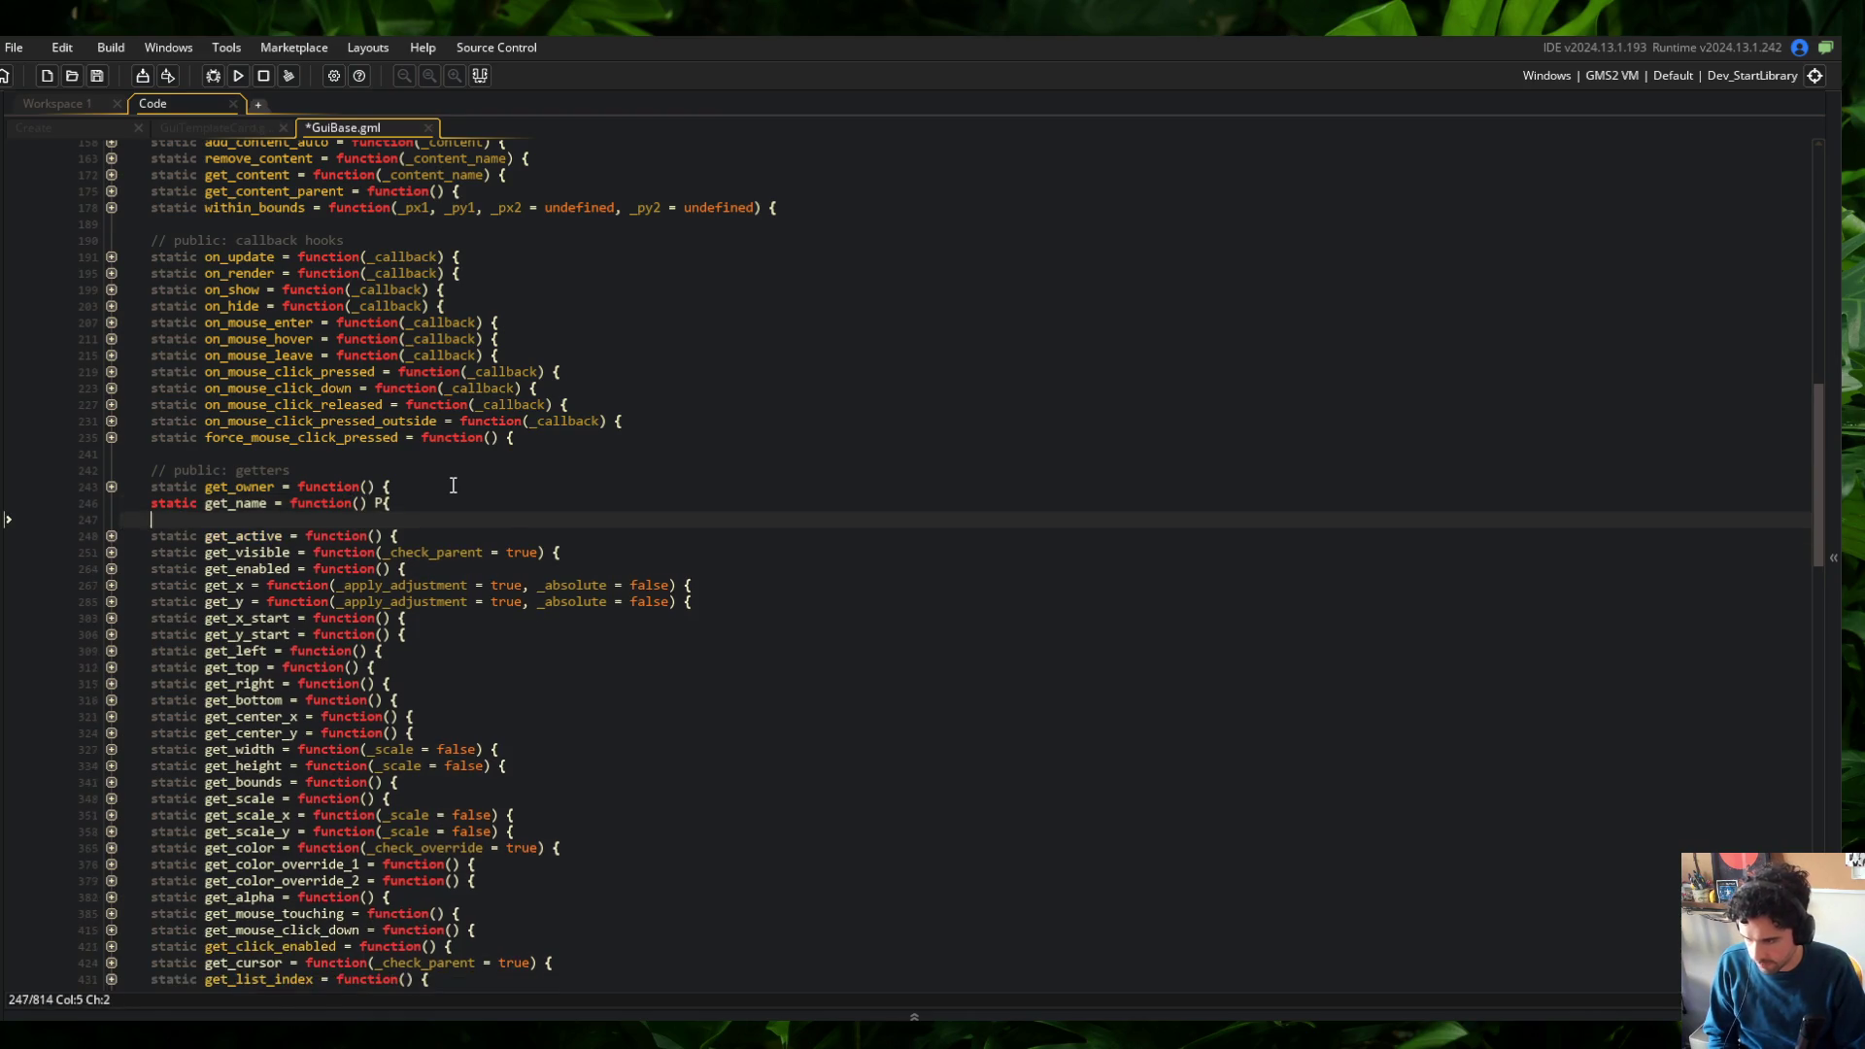
{"action": "key", "text": "Return"}
{"action": "type", "text": "return __.c"}
{"action": "key", "text": "BackSpace"}
{"action": "type", "text": "name;"}
{"action": "key", "text": "ctrl+s"}
Add a set_name(_name) setter below set_owner that stores the name, sets has_name true, returns self
{"action": "scroll", "coordinate": [544, 478], "scroll_direction": "down", "scroll_amount": 9}
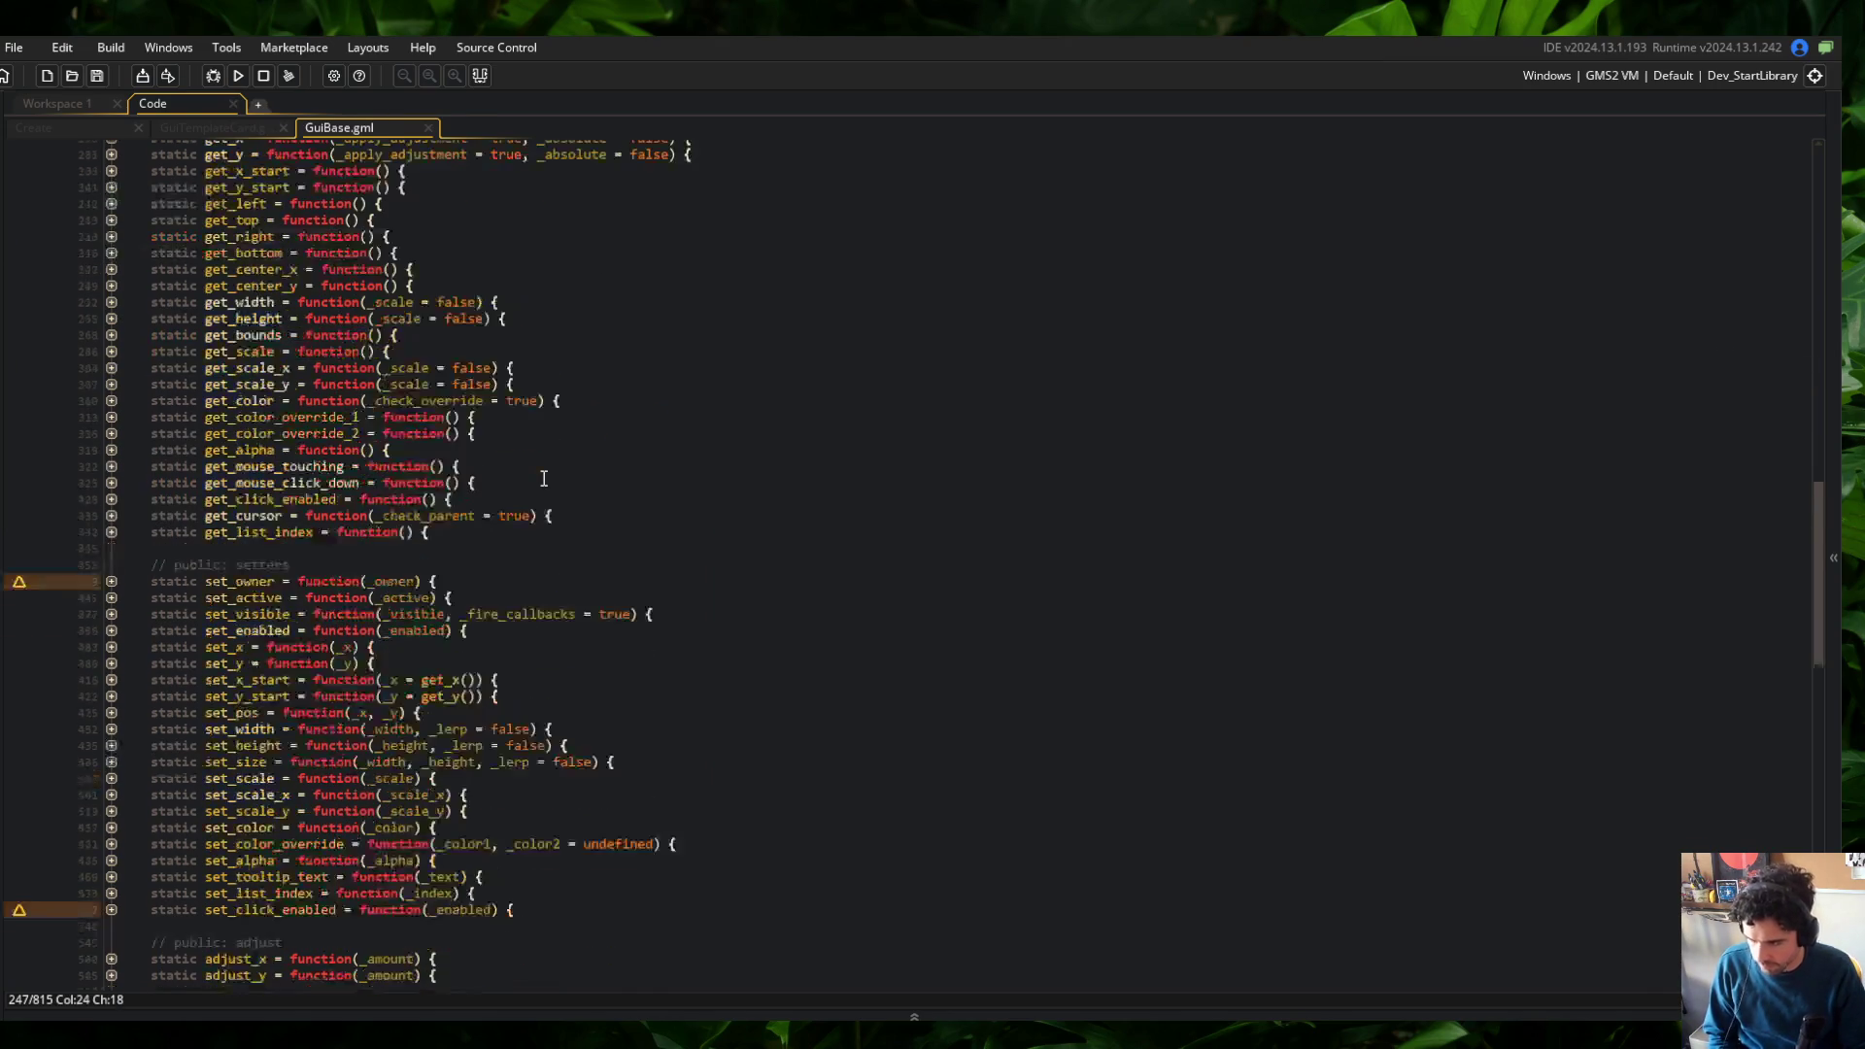
{"action": "left_click", "coordinate": [486, 586]}
{"action": "key", "text": "Return"}
{"action": "type", "text": "static set_name = func"}
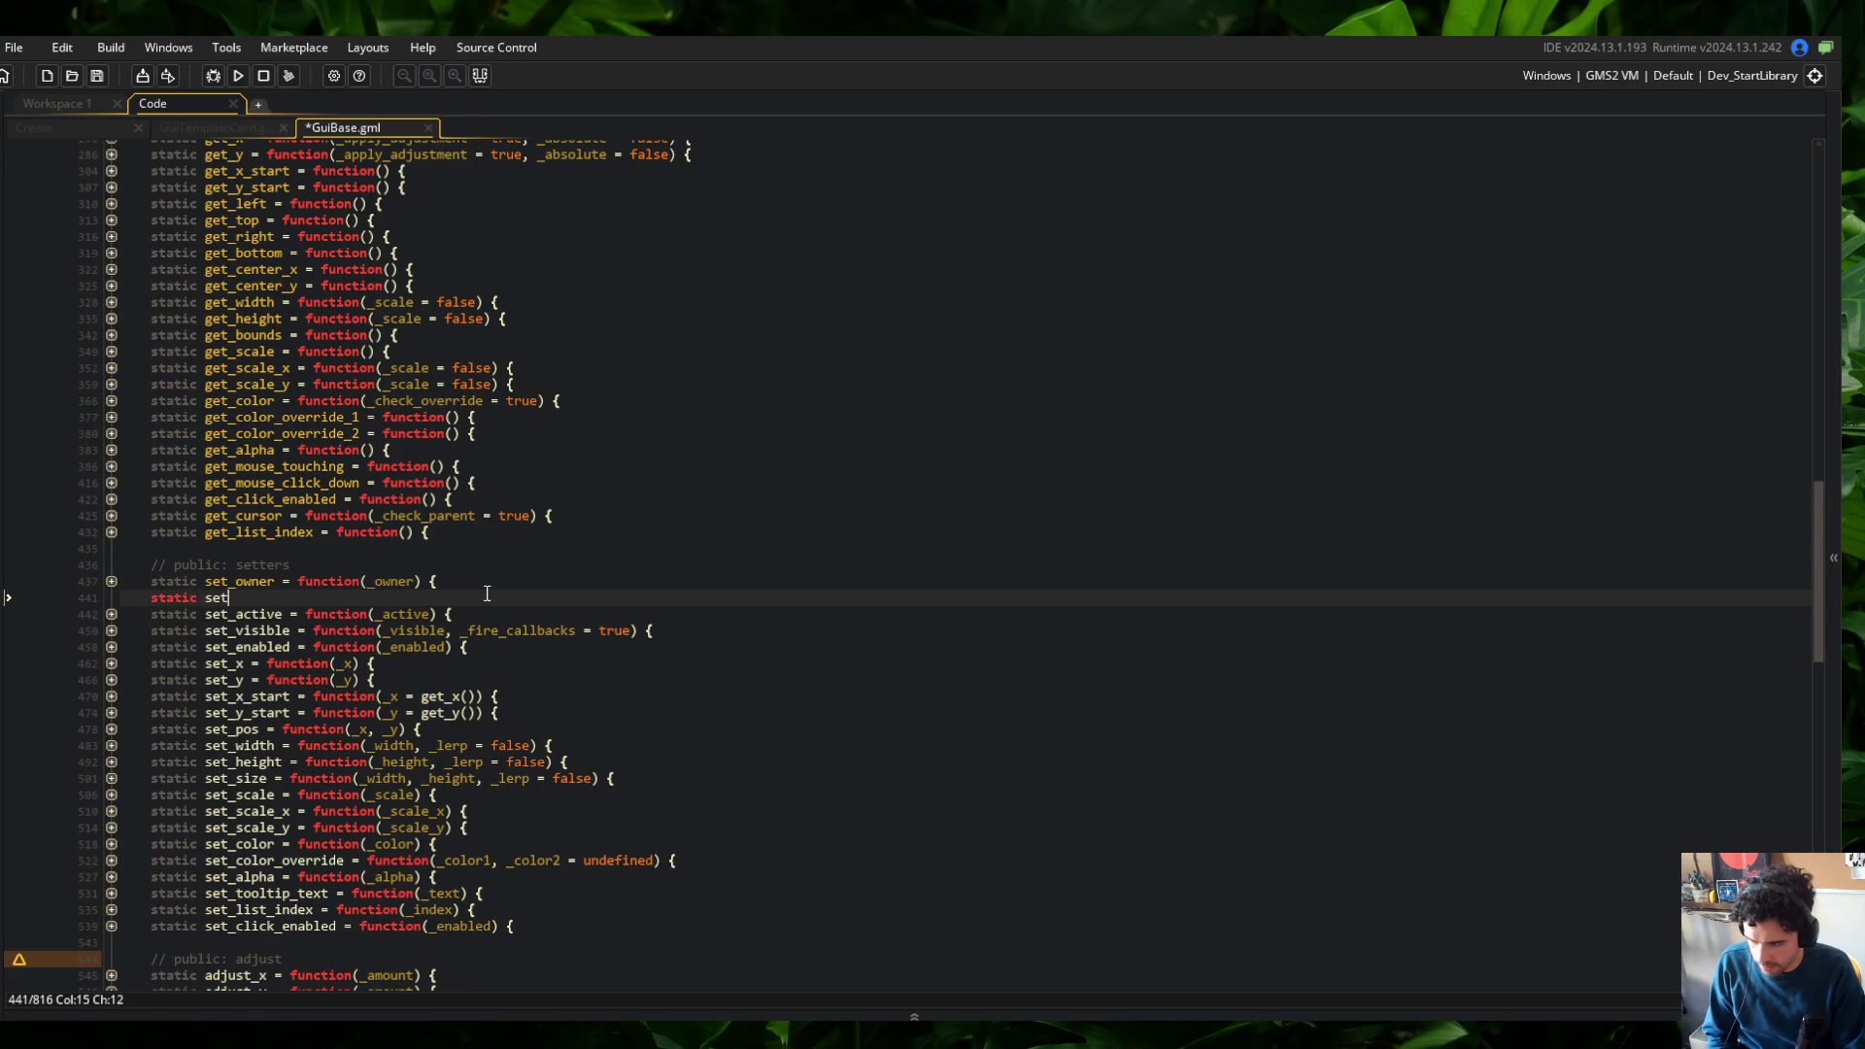
{"action": "type", "text": "tion(_name) {"}
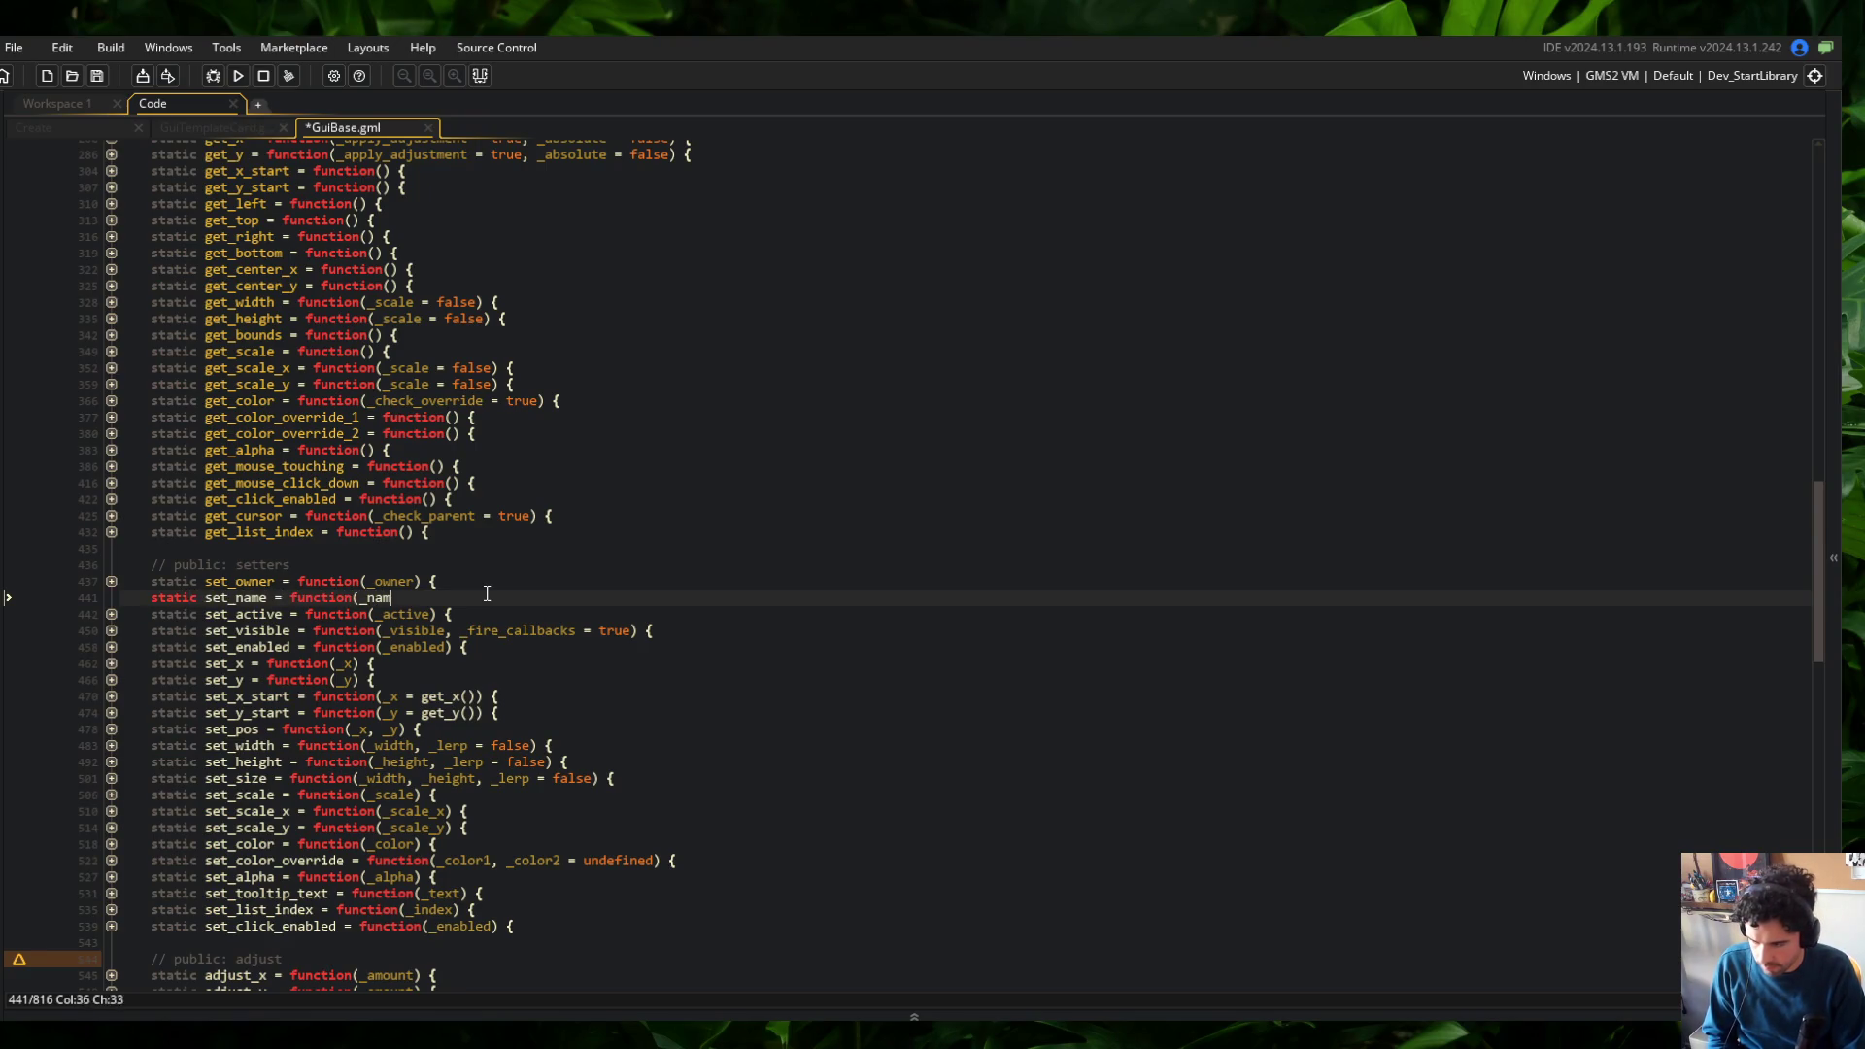
{"action": "key", "text": "Return"}
{"action": "key", "text": "Return"}
{"action": "type", "text": "};"}
{"action": "key", "text": "Up"}
{"action": "type", "text": "_.name = _name;"}
{"action": "key", "text": "Return"}
{"action": "type", "text": "__.control.has_name = true;"}
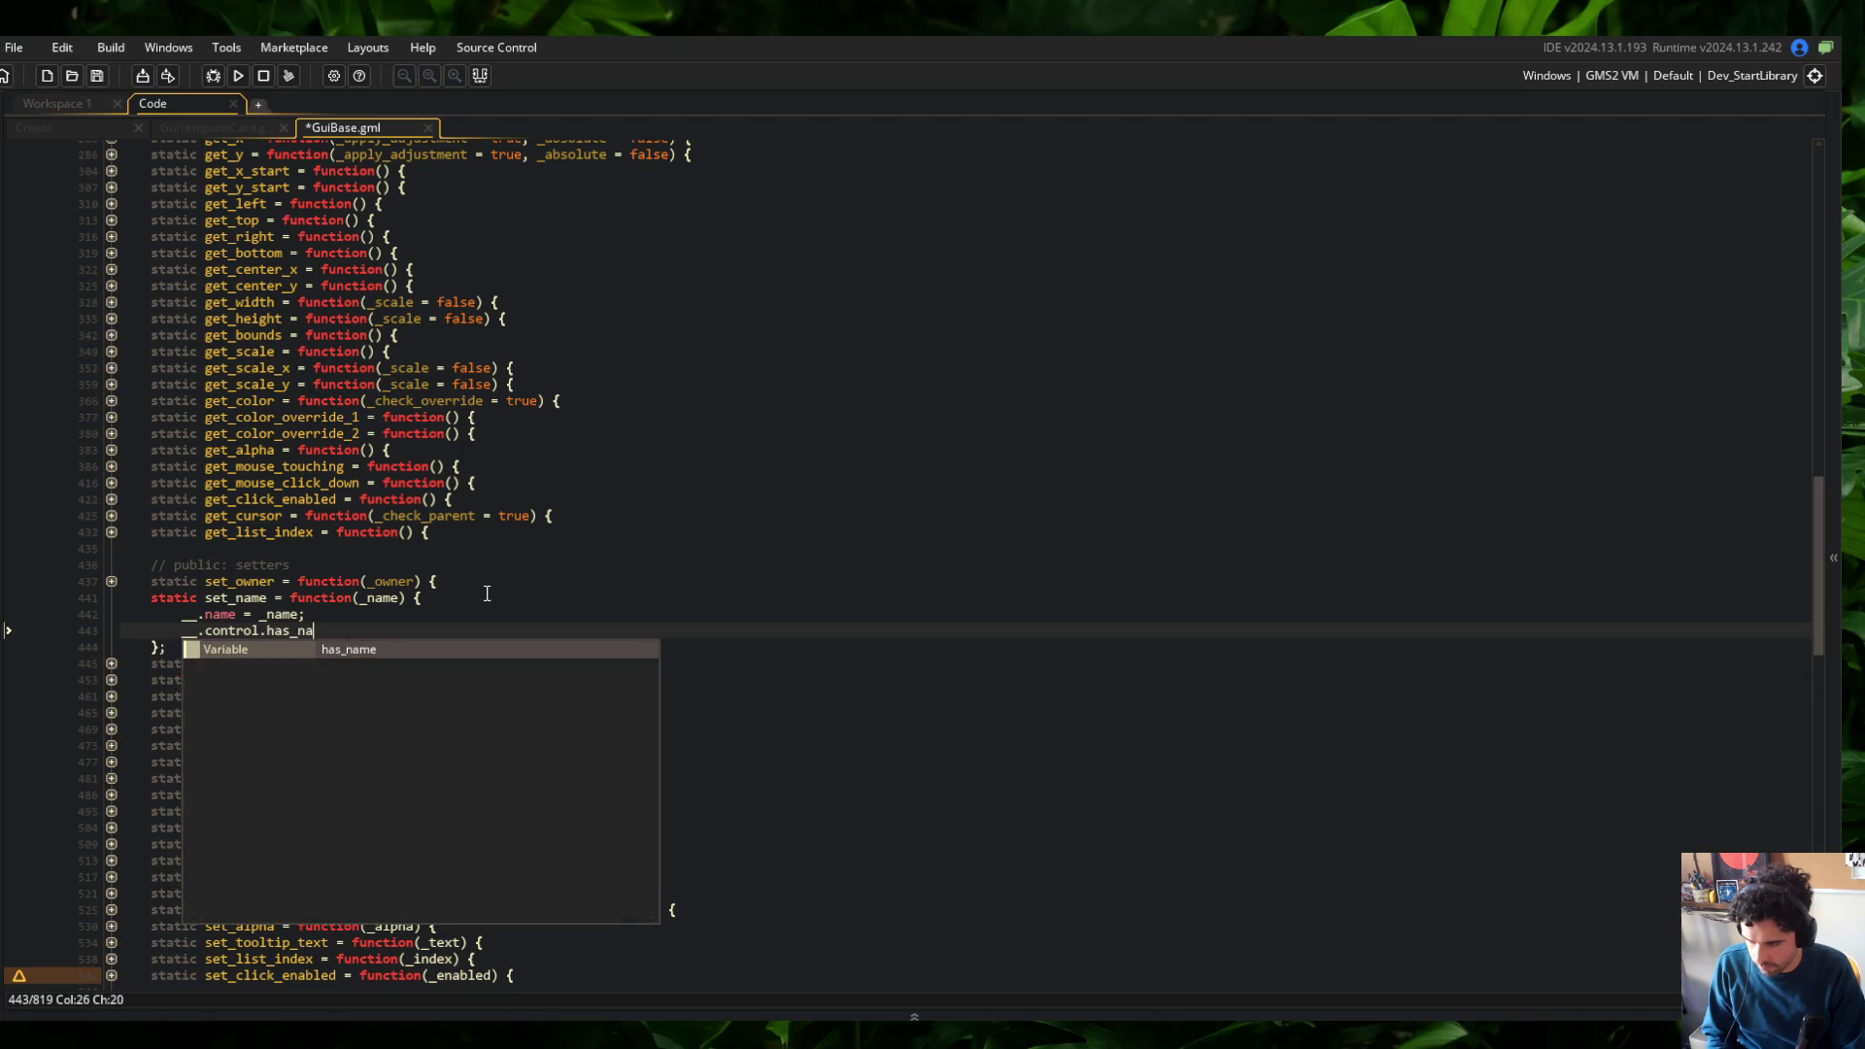
{"action": "key", "text": "Return"}
{"action": "type", "text": "return self;"}
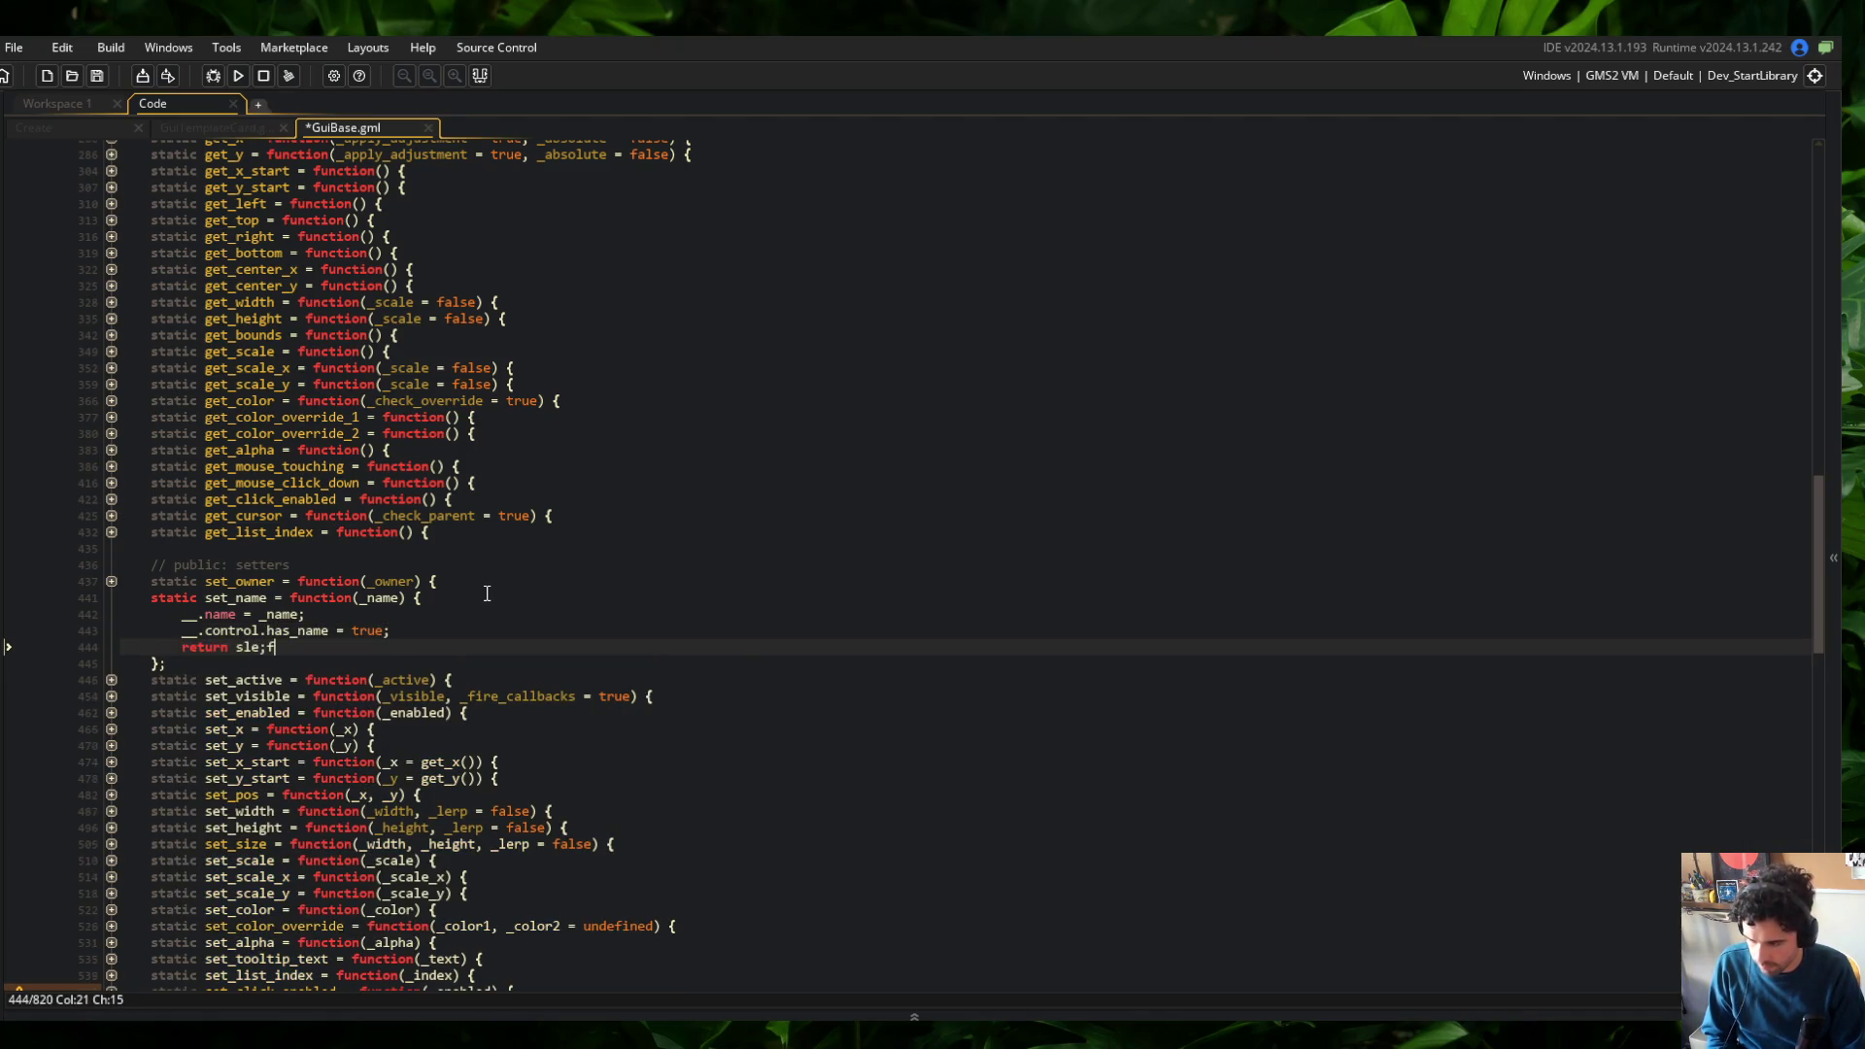
{"action": "key", "text": "ctrl+s"}
{"action": "left_click", "coordinate": [486, 548]}
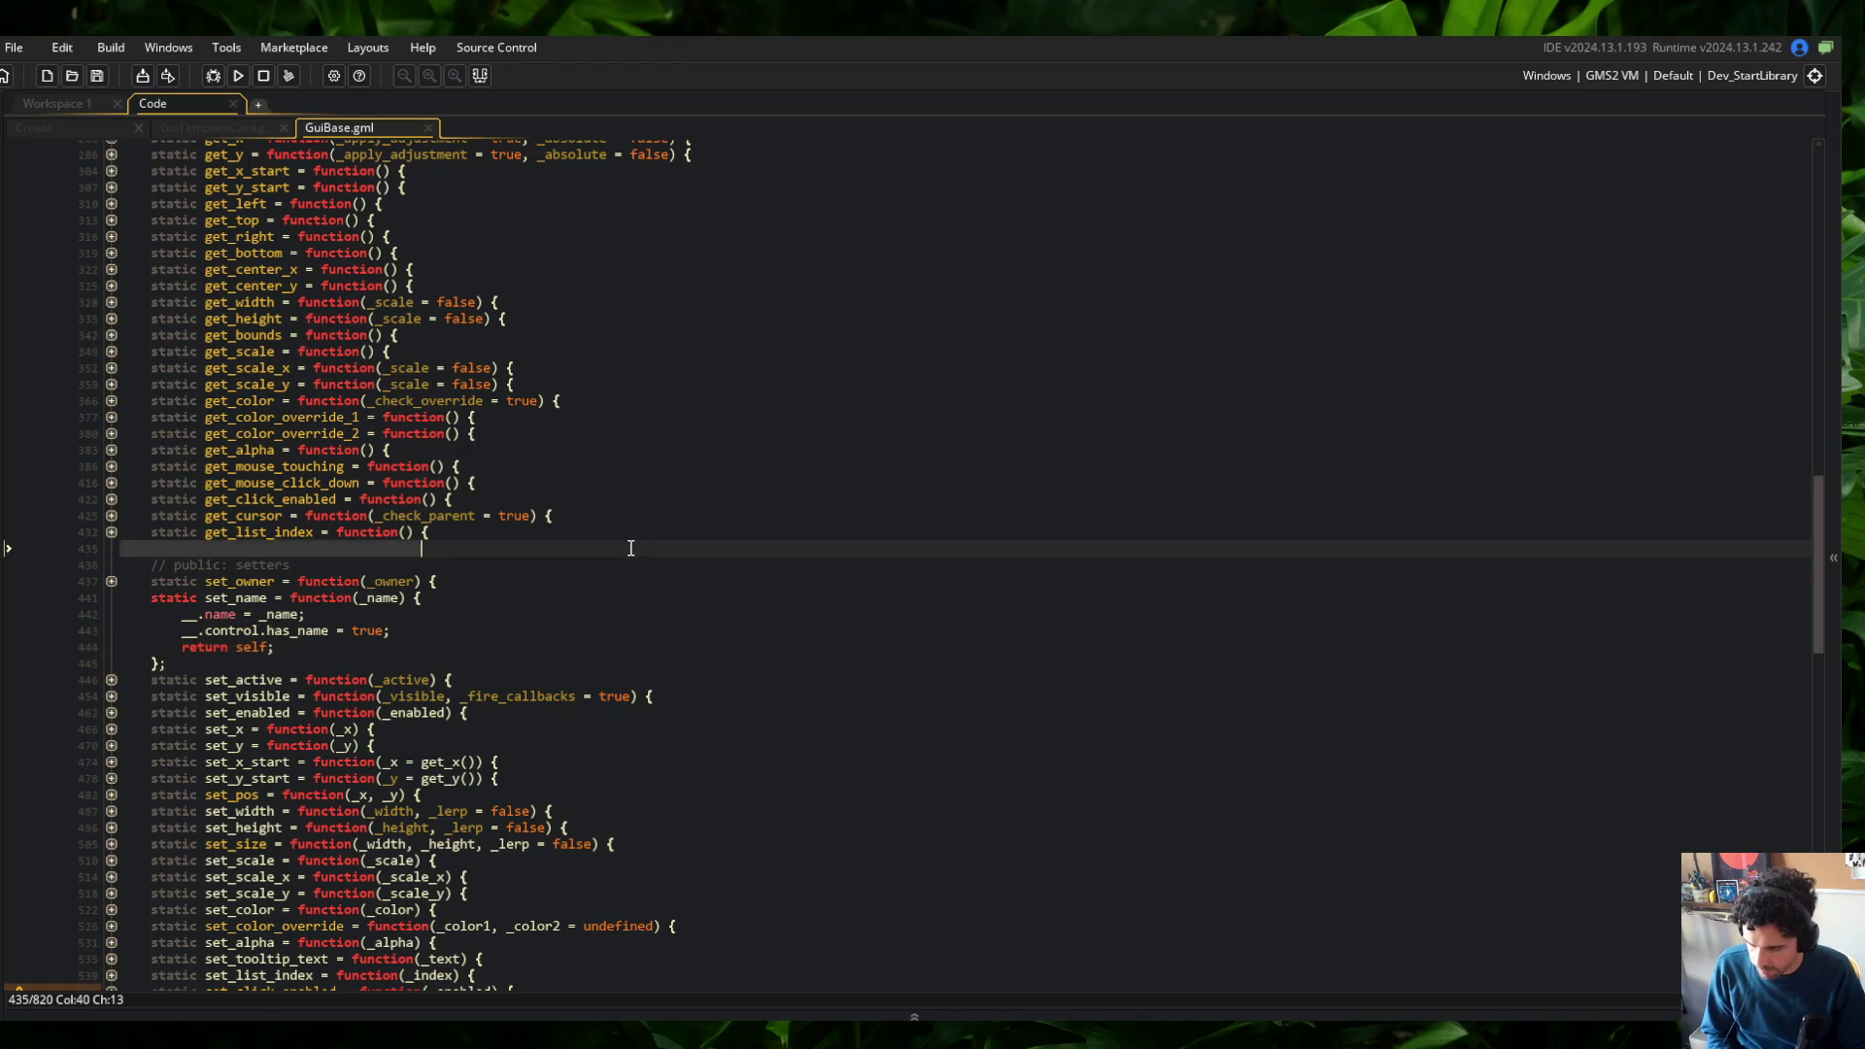
Fold the get_name and set_name bodies plus the content, control and callbacks blocks
{"action": "scroll", "coordinate": [486, 547], "scroll_direction": "down", "scroll_amount": 4}
{"action": "left_click", "coordinate": [381, 437]}
{"action": "left_click", "coordinate": [271, 404]}
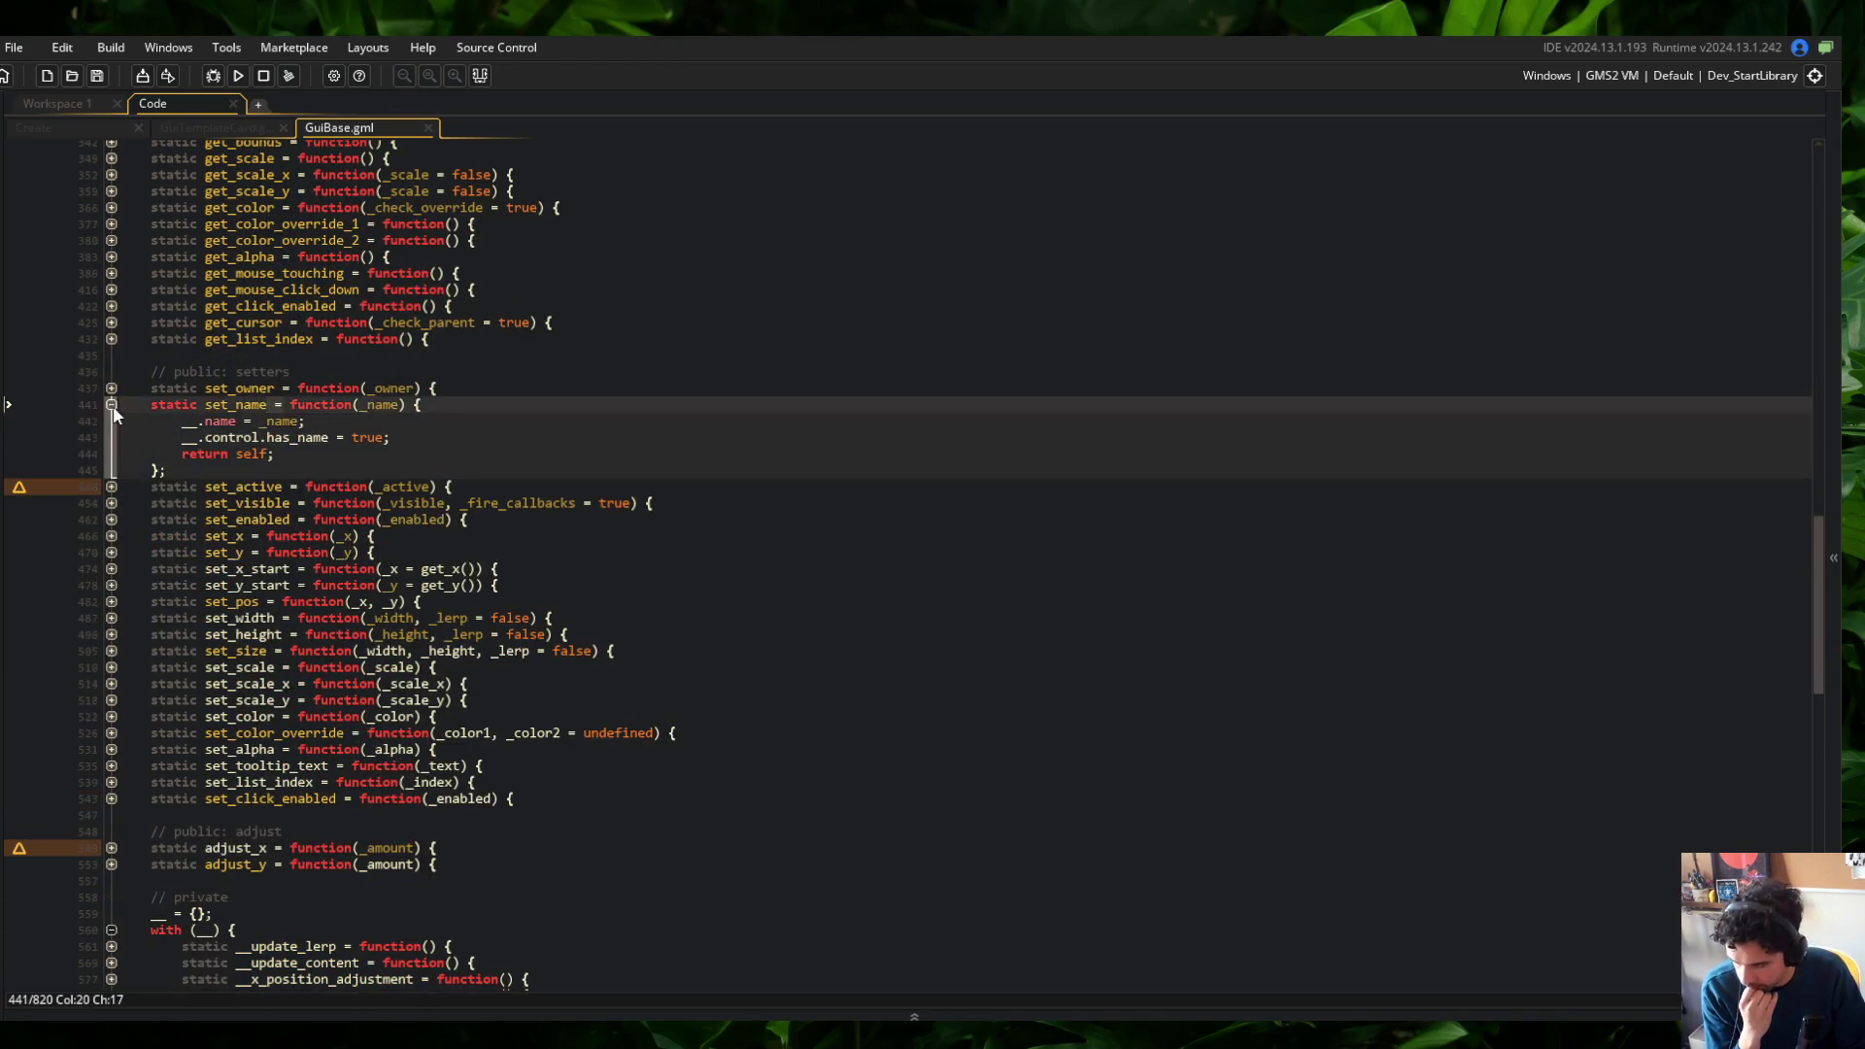
{"action": "left_click", "coordinate": [111, 404]}
{"action": "scroll", "coordinate": [323, 506], "scroll_direction": "up", "scroll_amount": 15}
{"action": "left_click", "coordinate": [126, 580]}
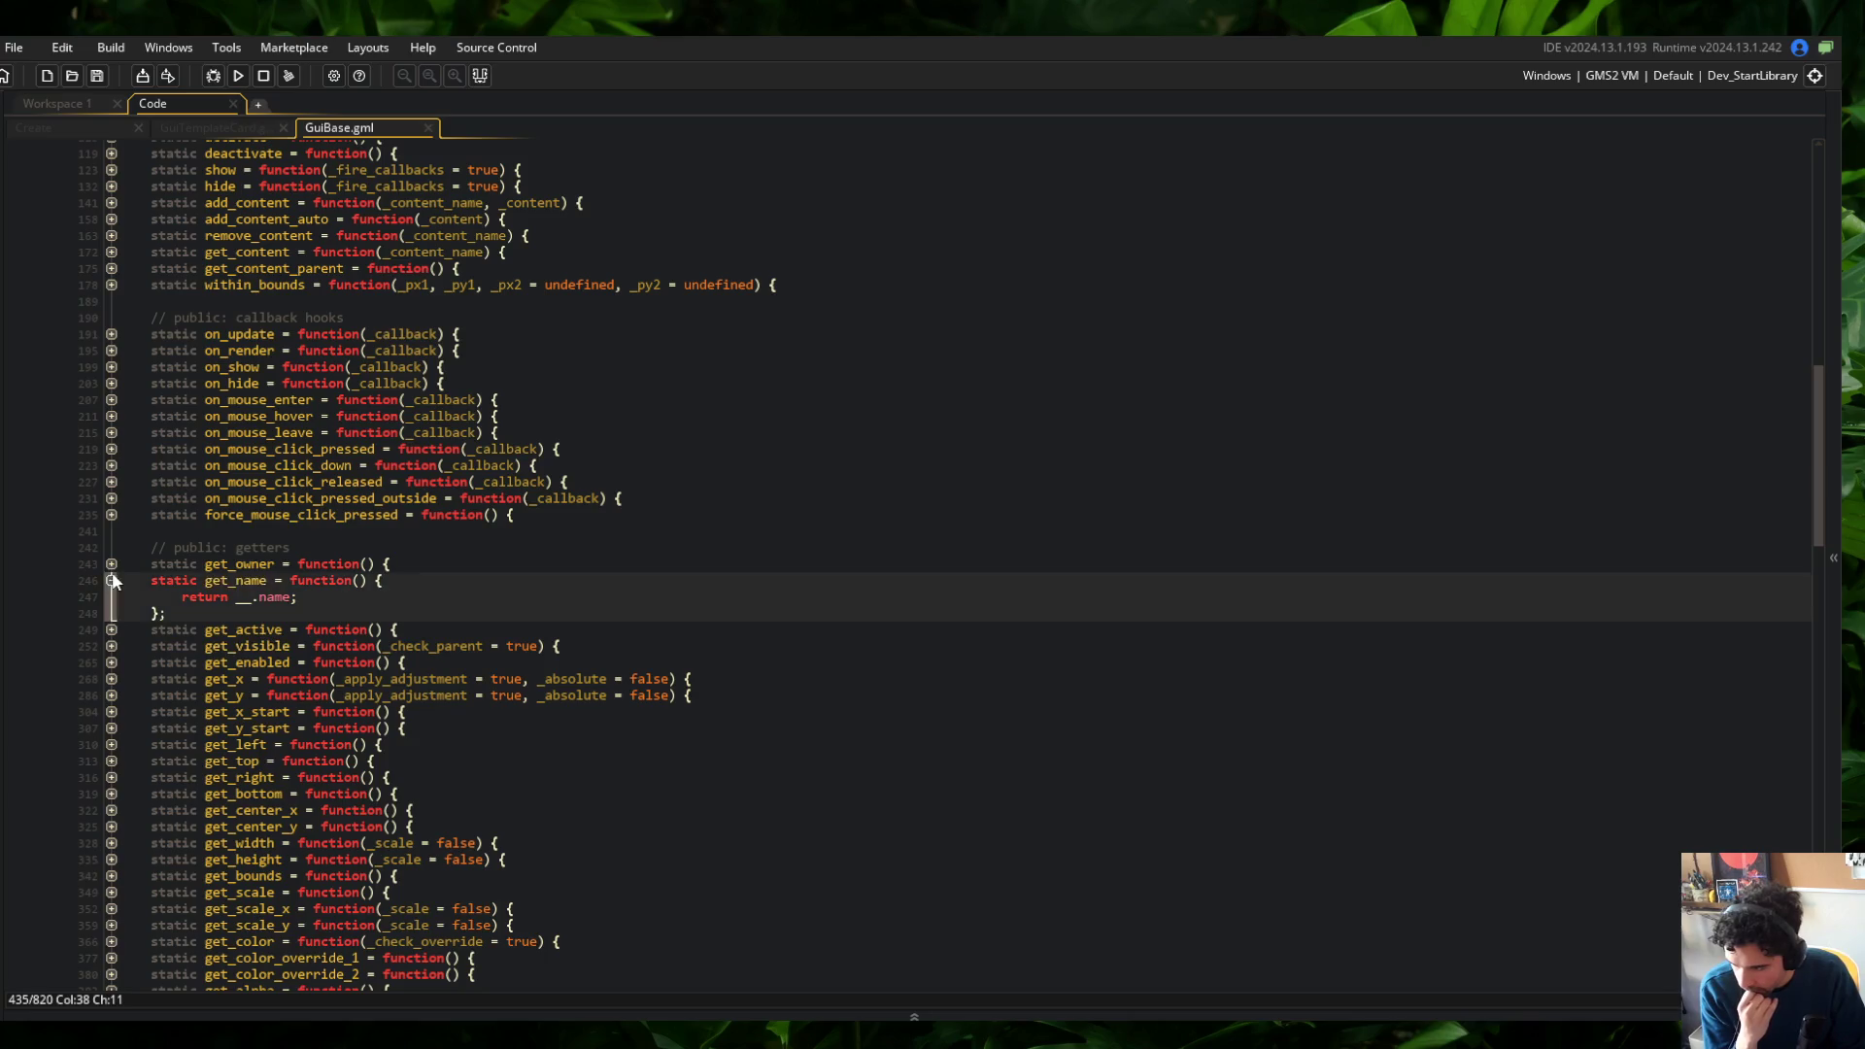
{"action": "scroll", "coordinate": [672, 622], "scroll_direction": "down", "scroll_amount": 20}
{"action": "scroll", "coordinate": [672, 622], "scroll_direction": "down", "scroll_amount": 10}
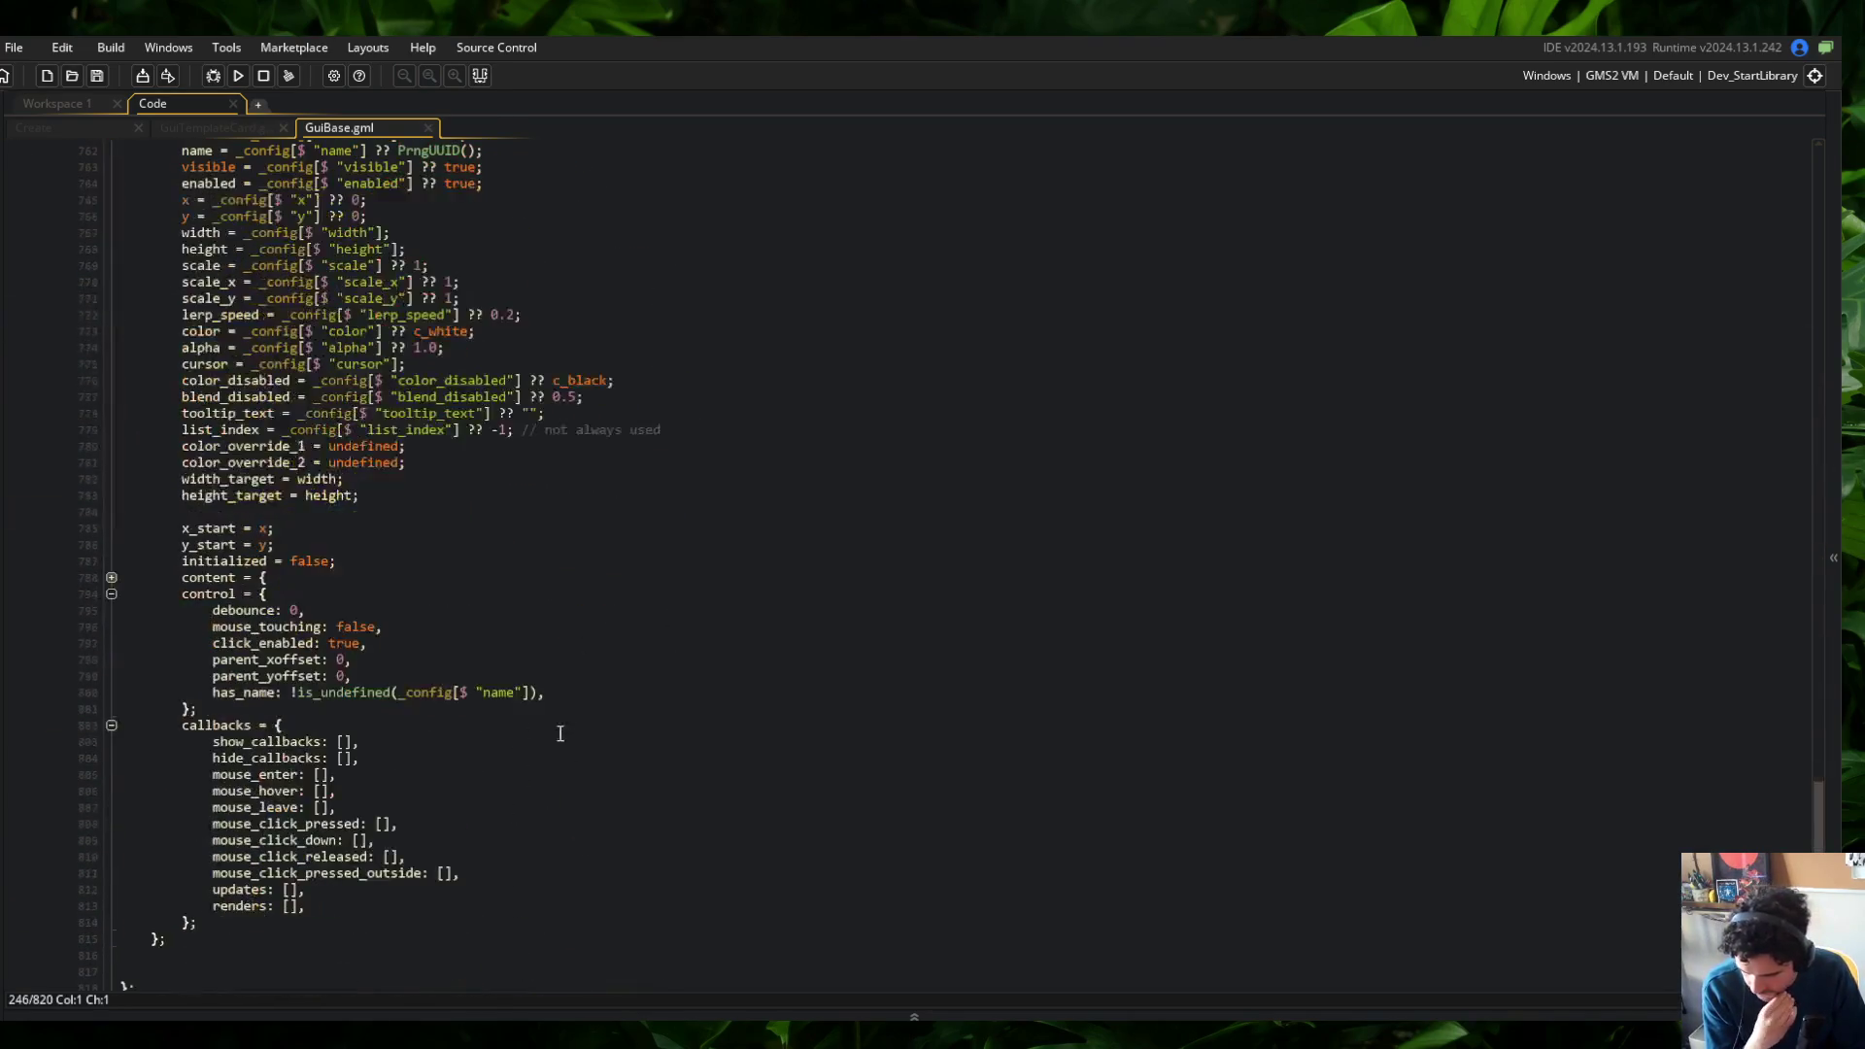
{"action": "left_click", "coordinate": [111, 577]}
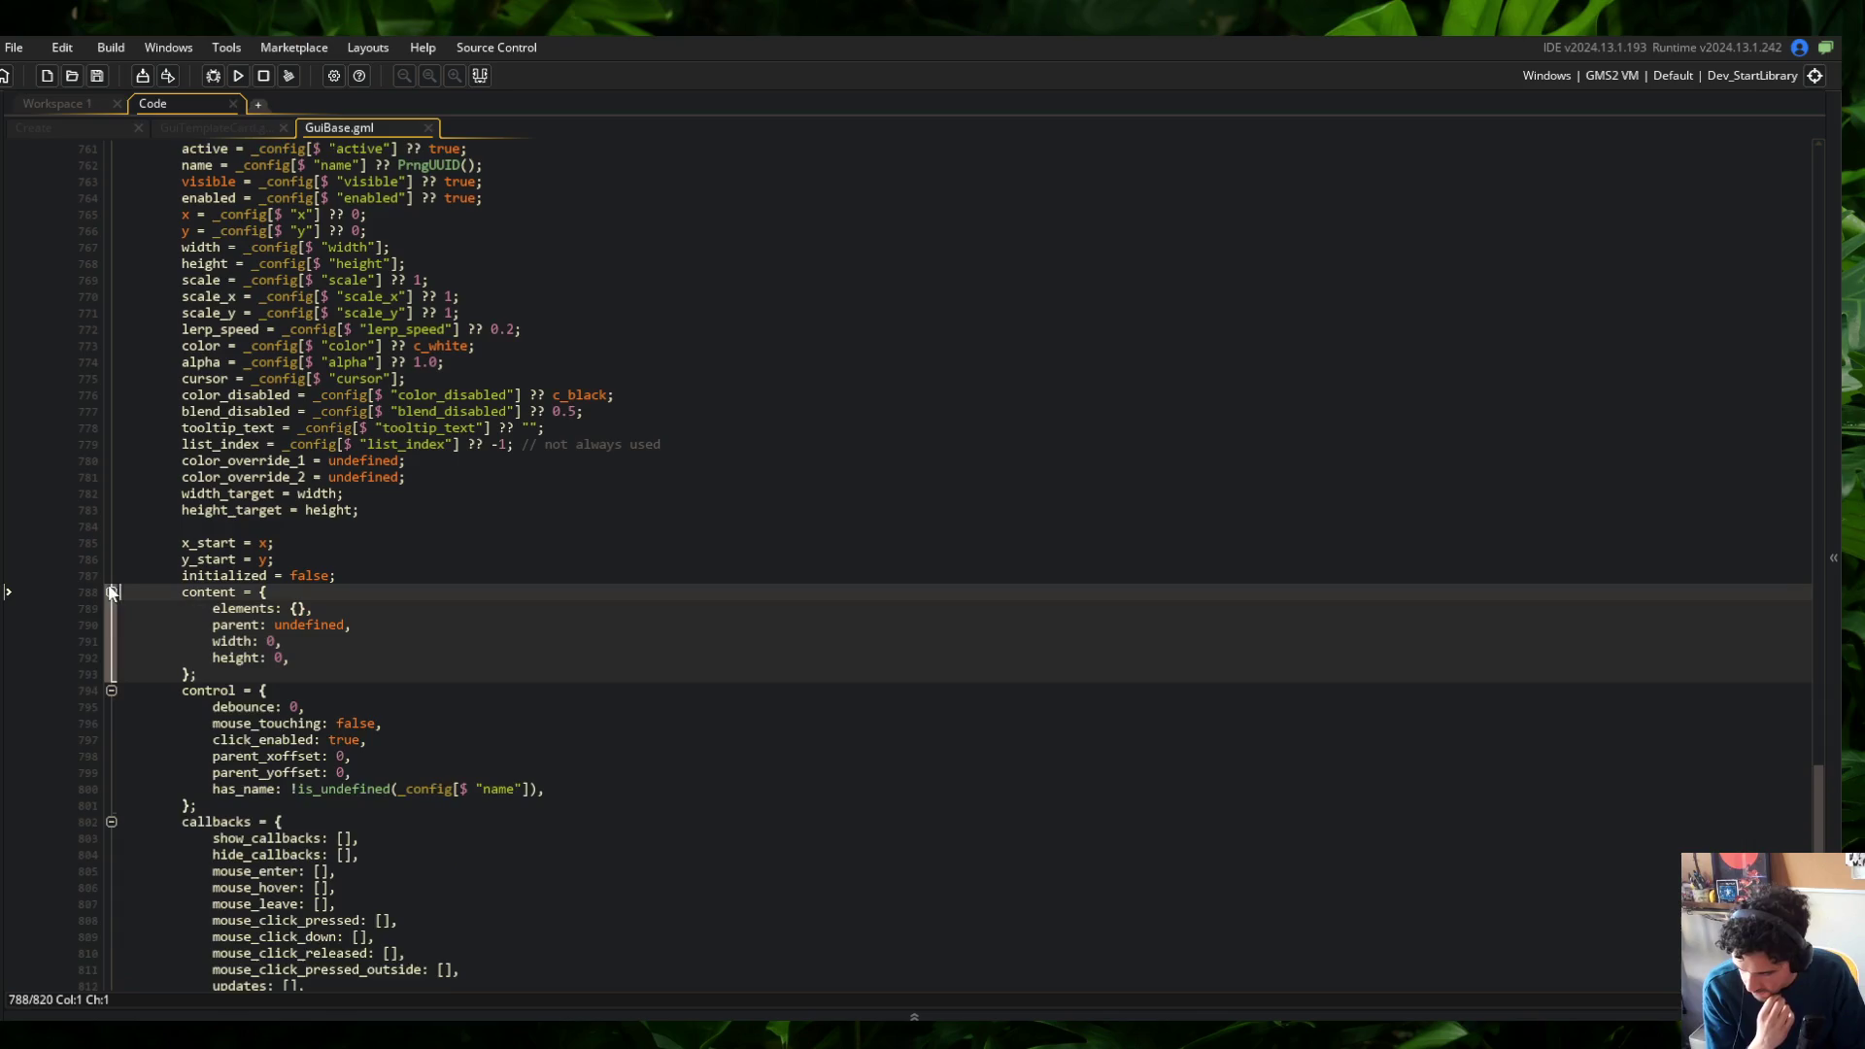
{"action": "left_click", "coordinate": [112, 592]}
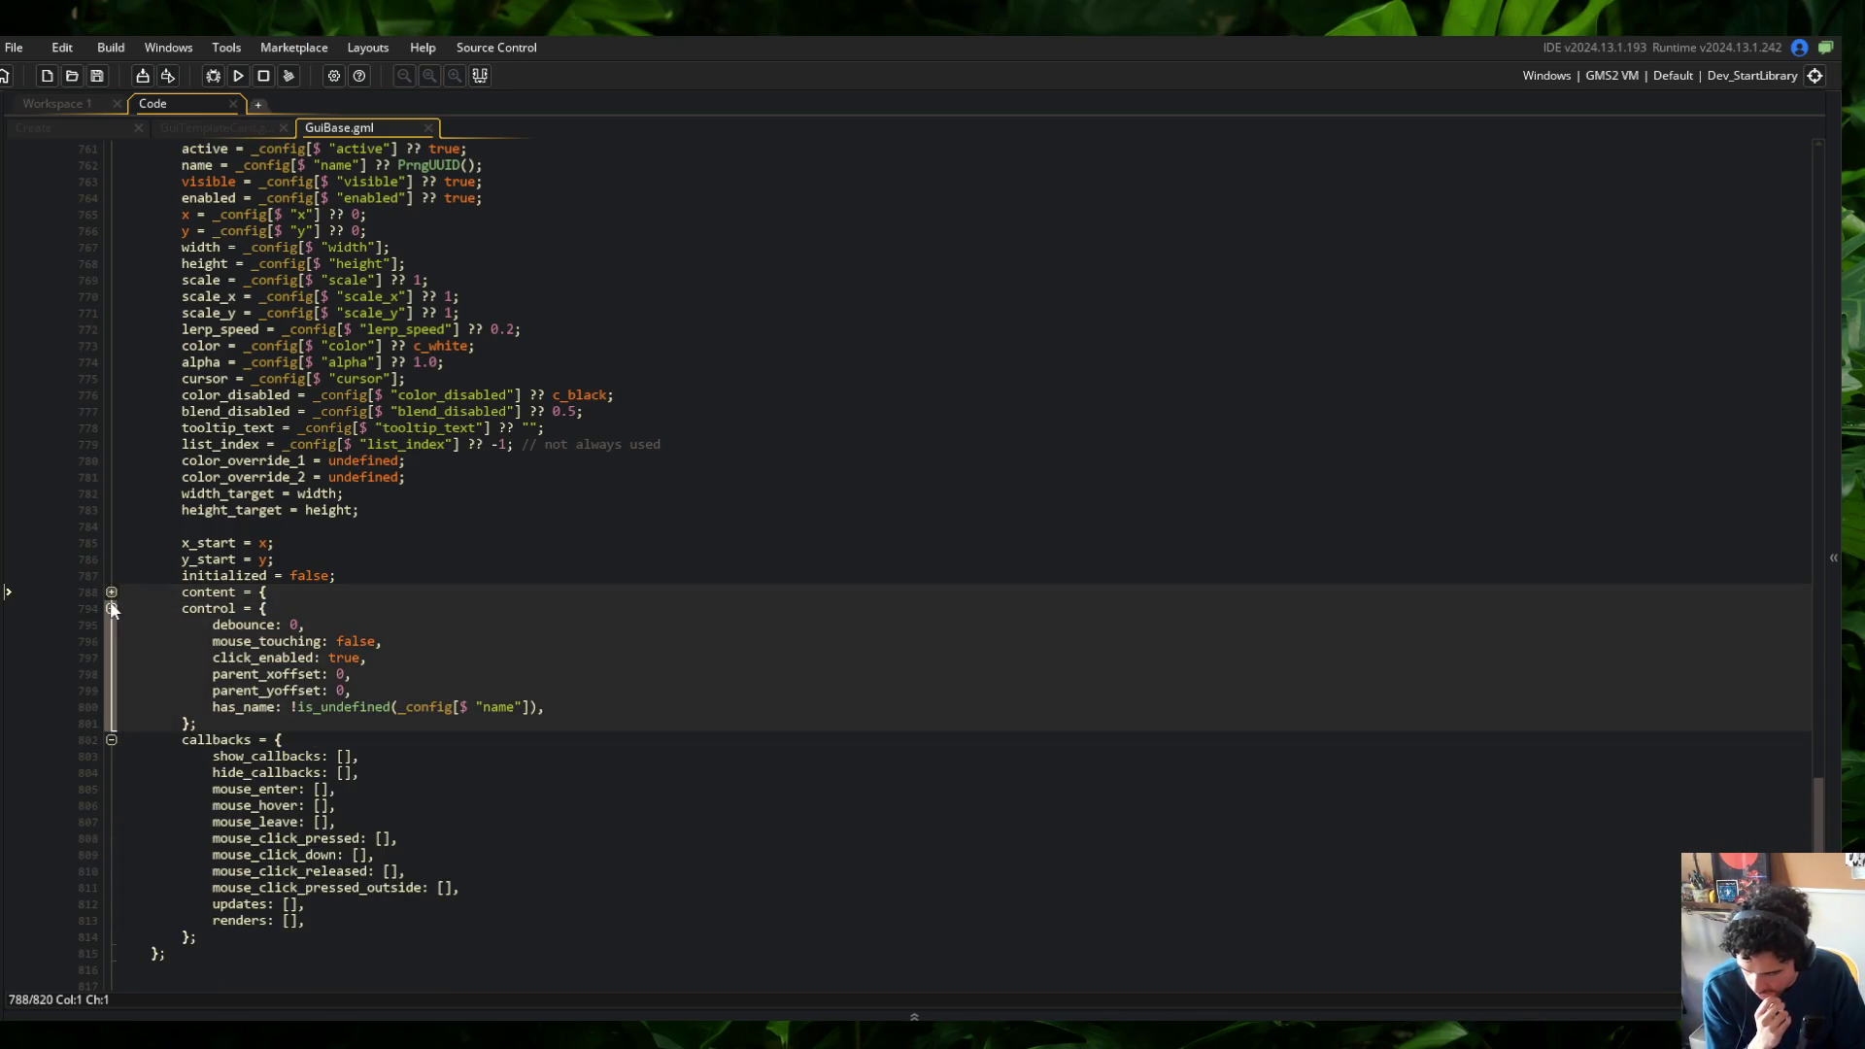
{"action": "left_click", "coordinate": [112, 608]}
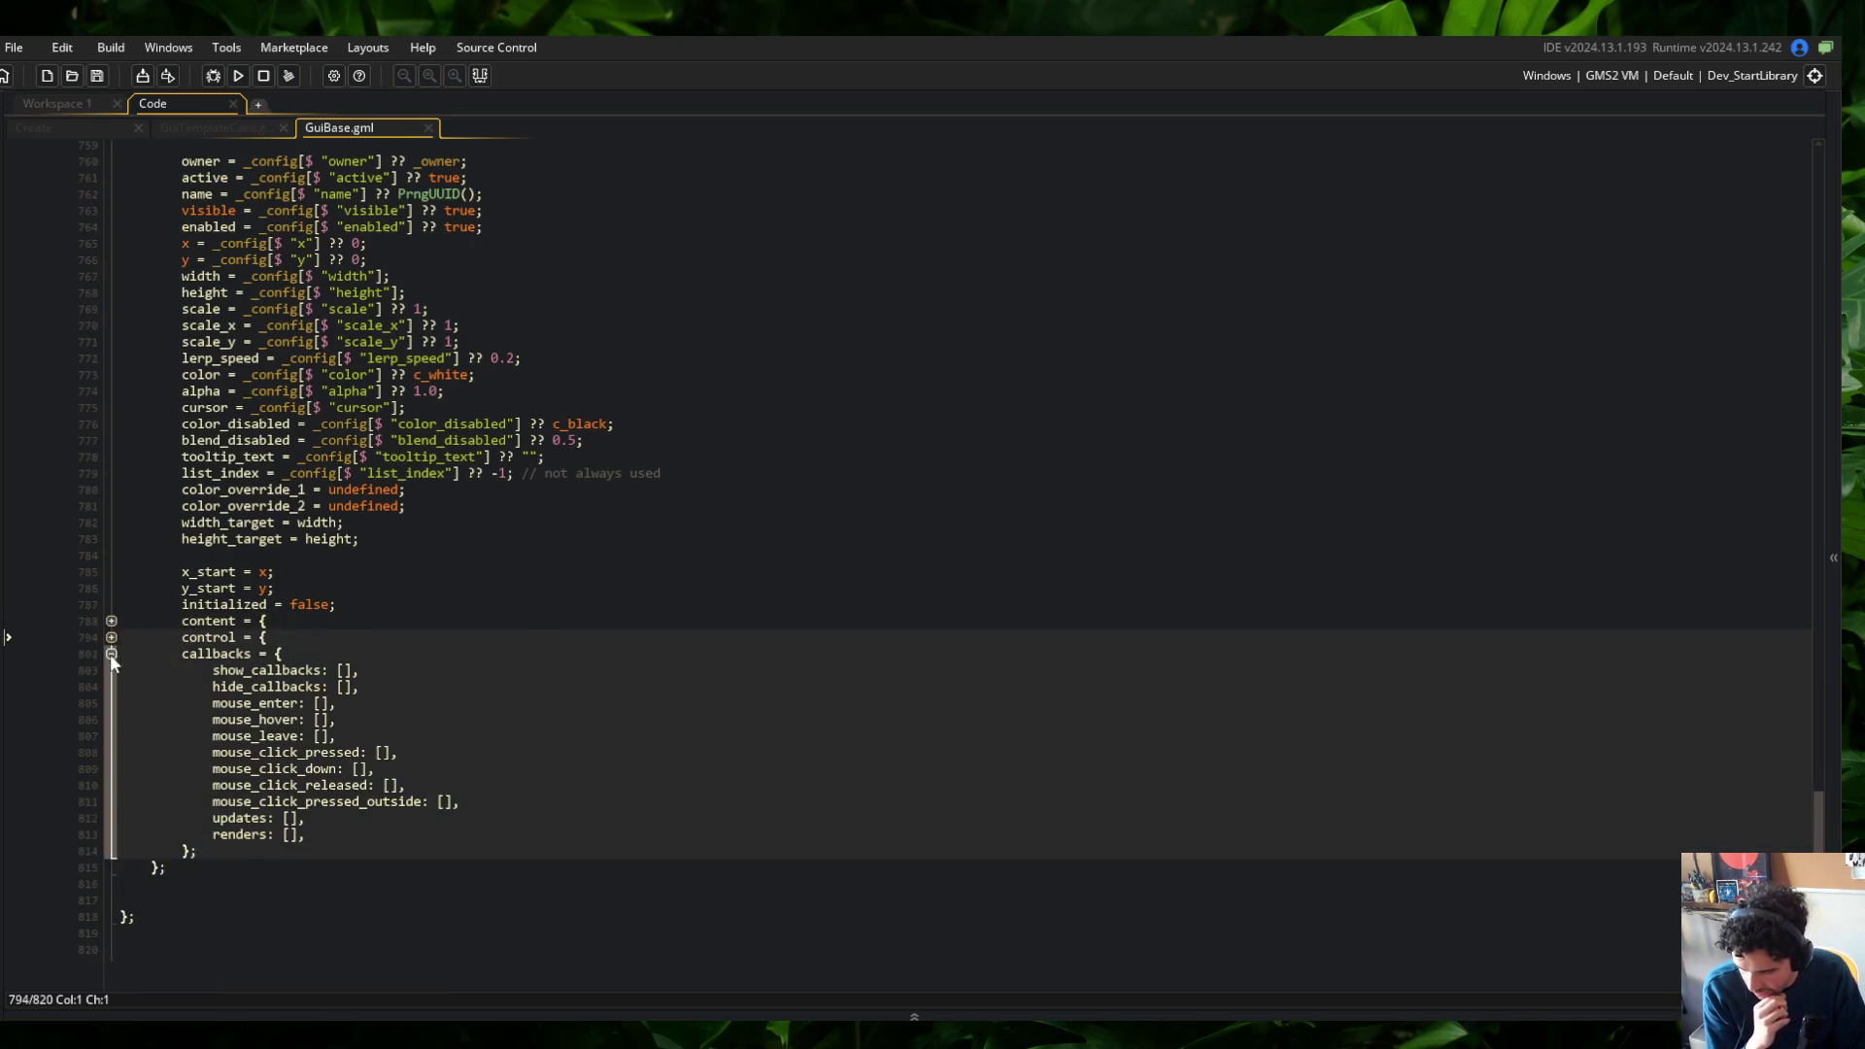
{"action": "left_click", "coordinate": [110, 624]}
Add 'global.__IB_GuiComponents[$ __.name] = self;' at the constructor's end and save
{"action": "left_click", "coordinate": [161, 880]}
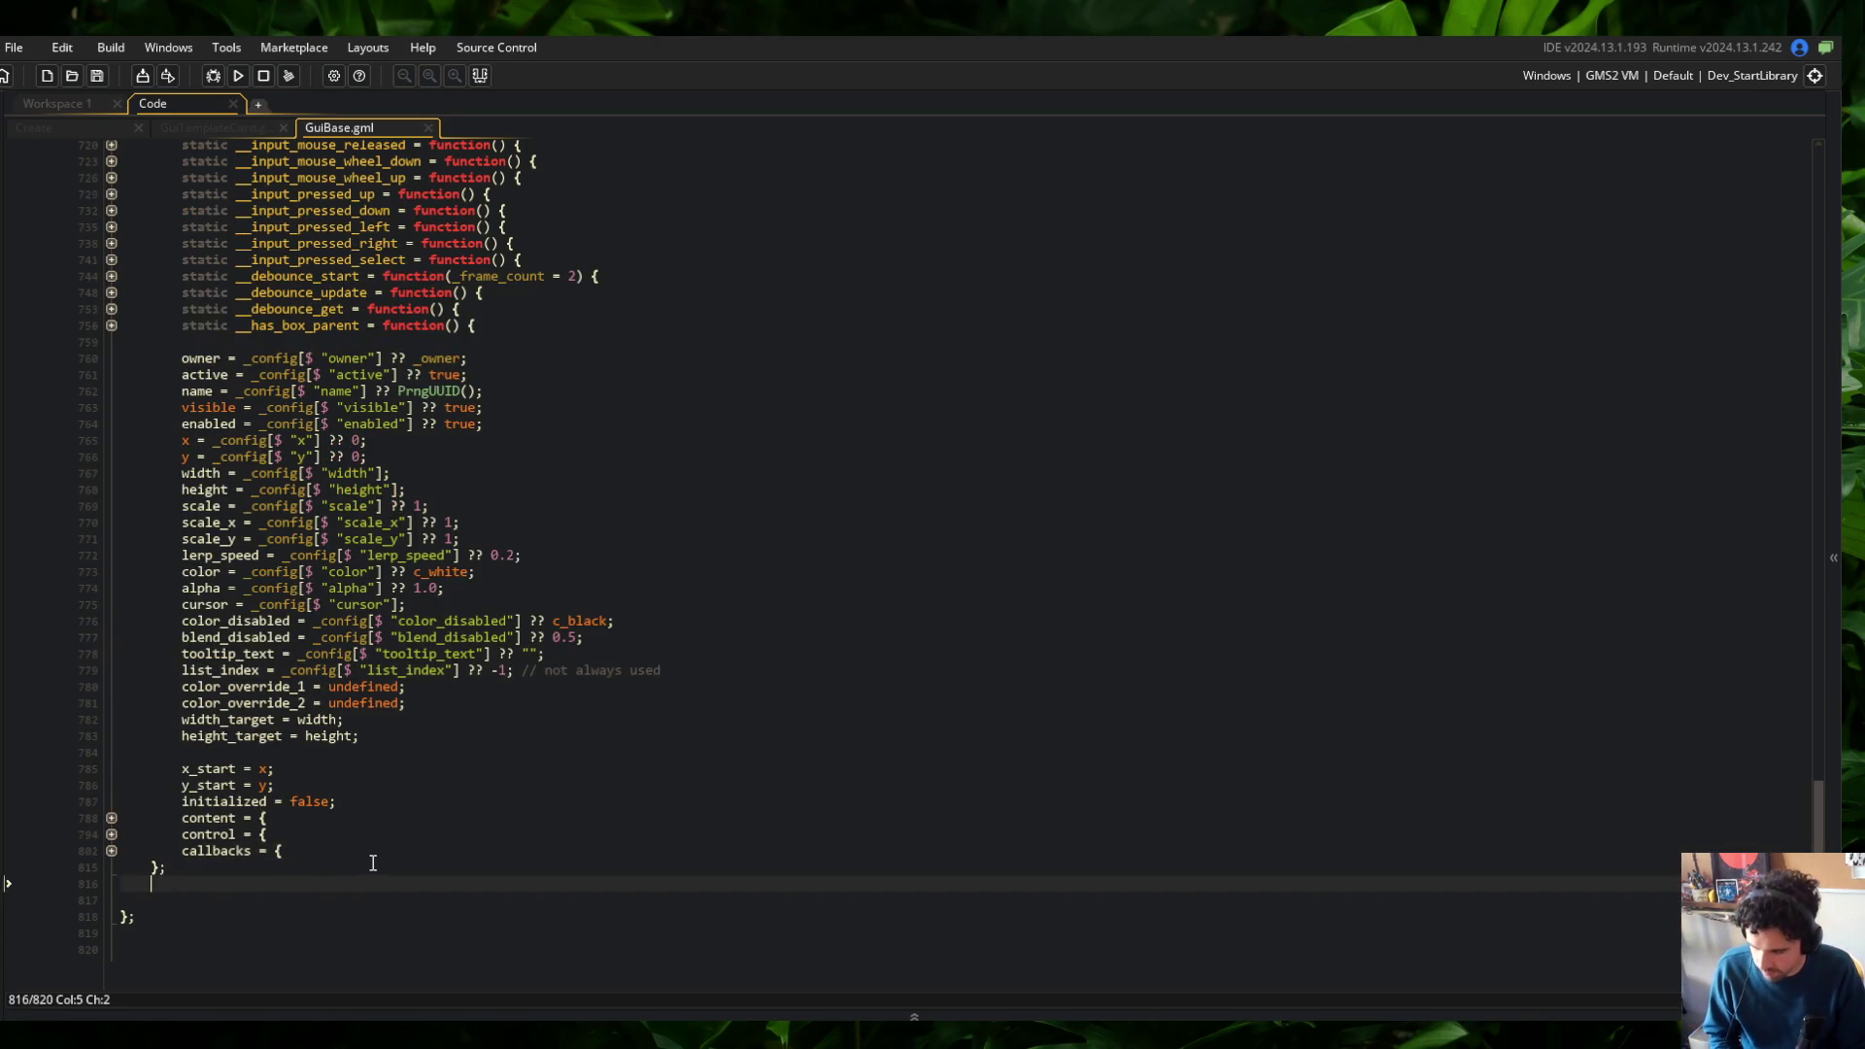
{"action": "key", "text": "Return"}
{"action": "scroll", "coordinate": [365, 570], "scroll_direction": "up", "scroll_amount": 8}
{"action": "scroll", "coordinate": [431, 533], "scroll_direction": "down", "scroll_amount": 8}
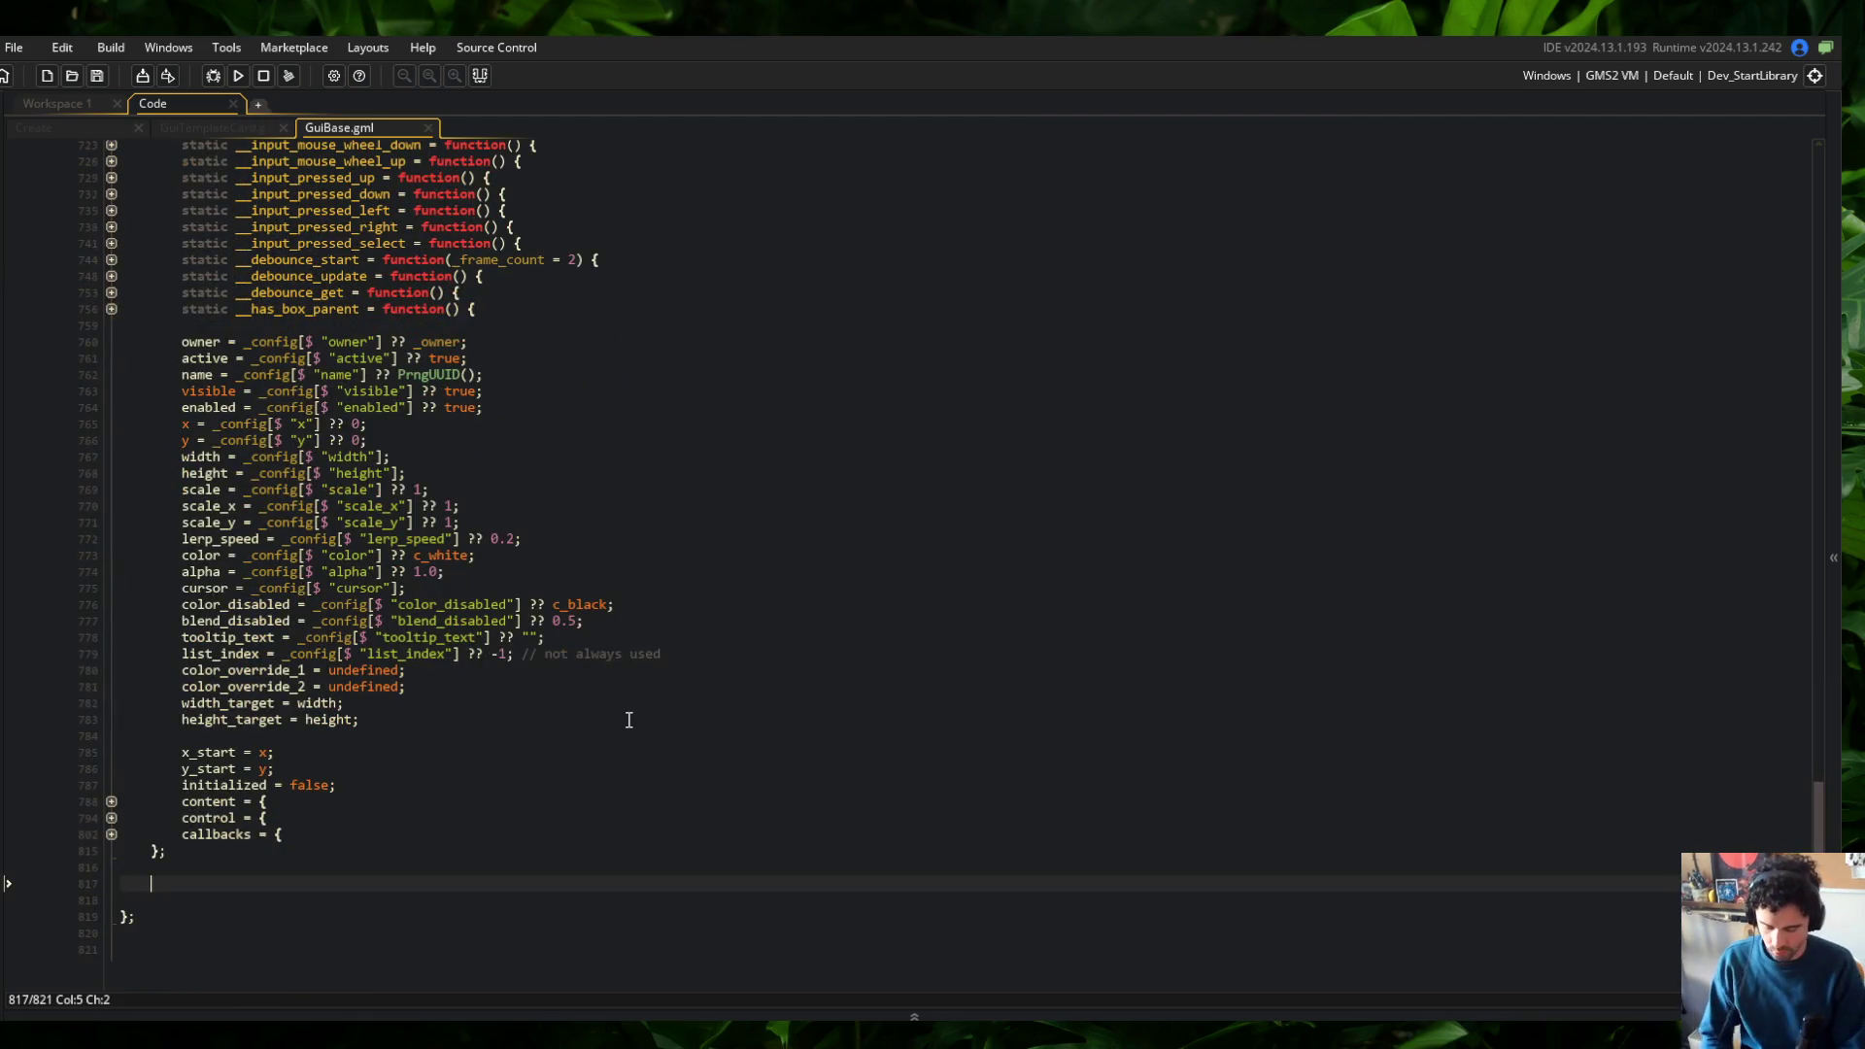
{"action": "type", "text": "global._"}
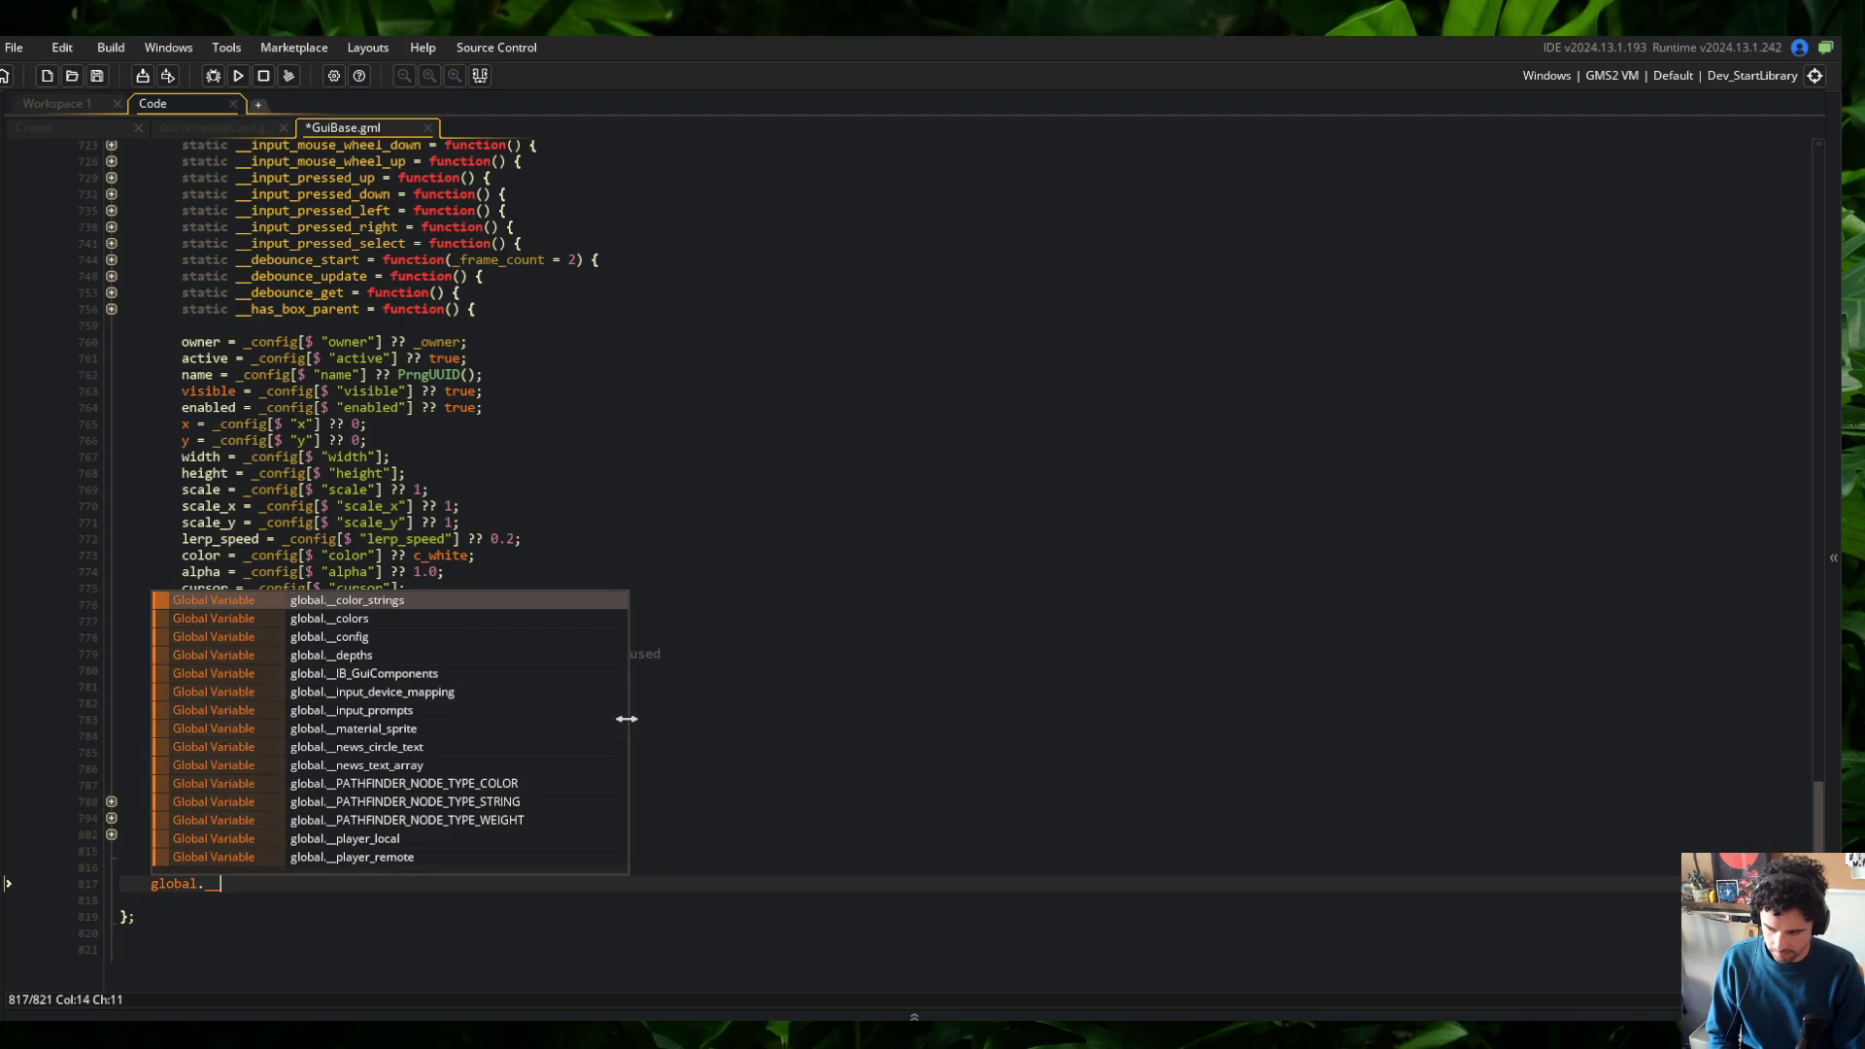
{"action": "type", "text": "_IB_Gui"}
{"action": "key", "text": "Return"}
{"action": "type", "text": "[$"}
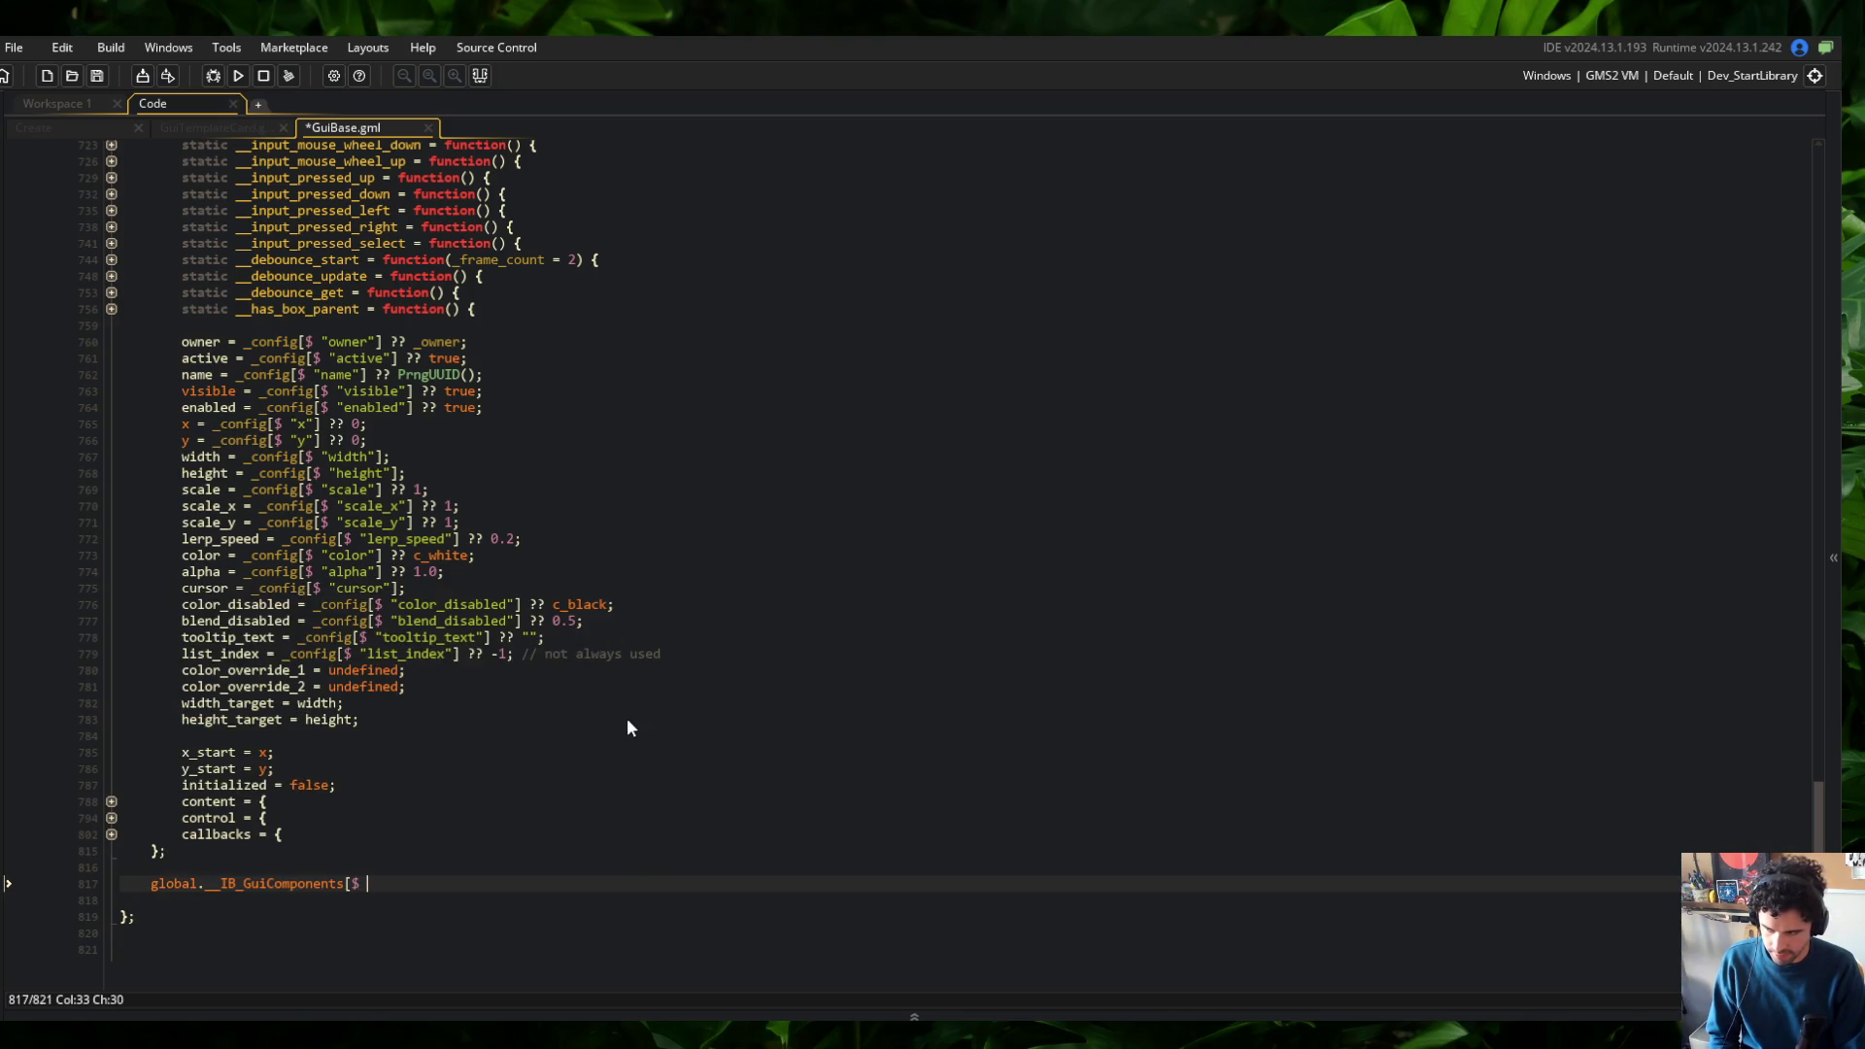
{"action": "type", "text": " __.name"}
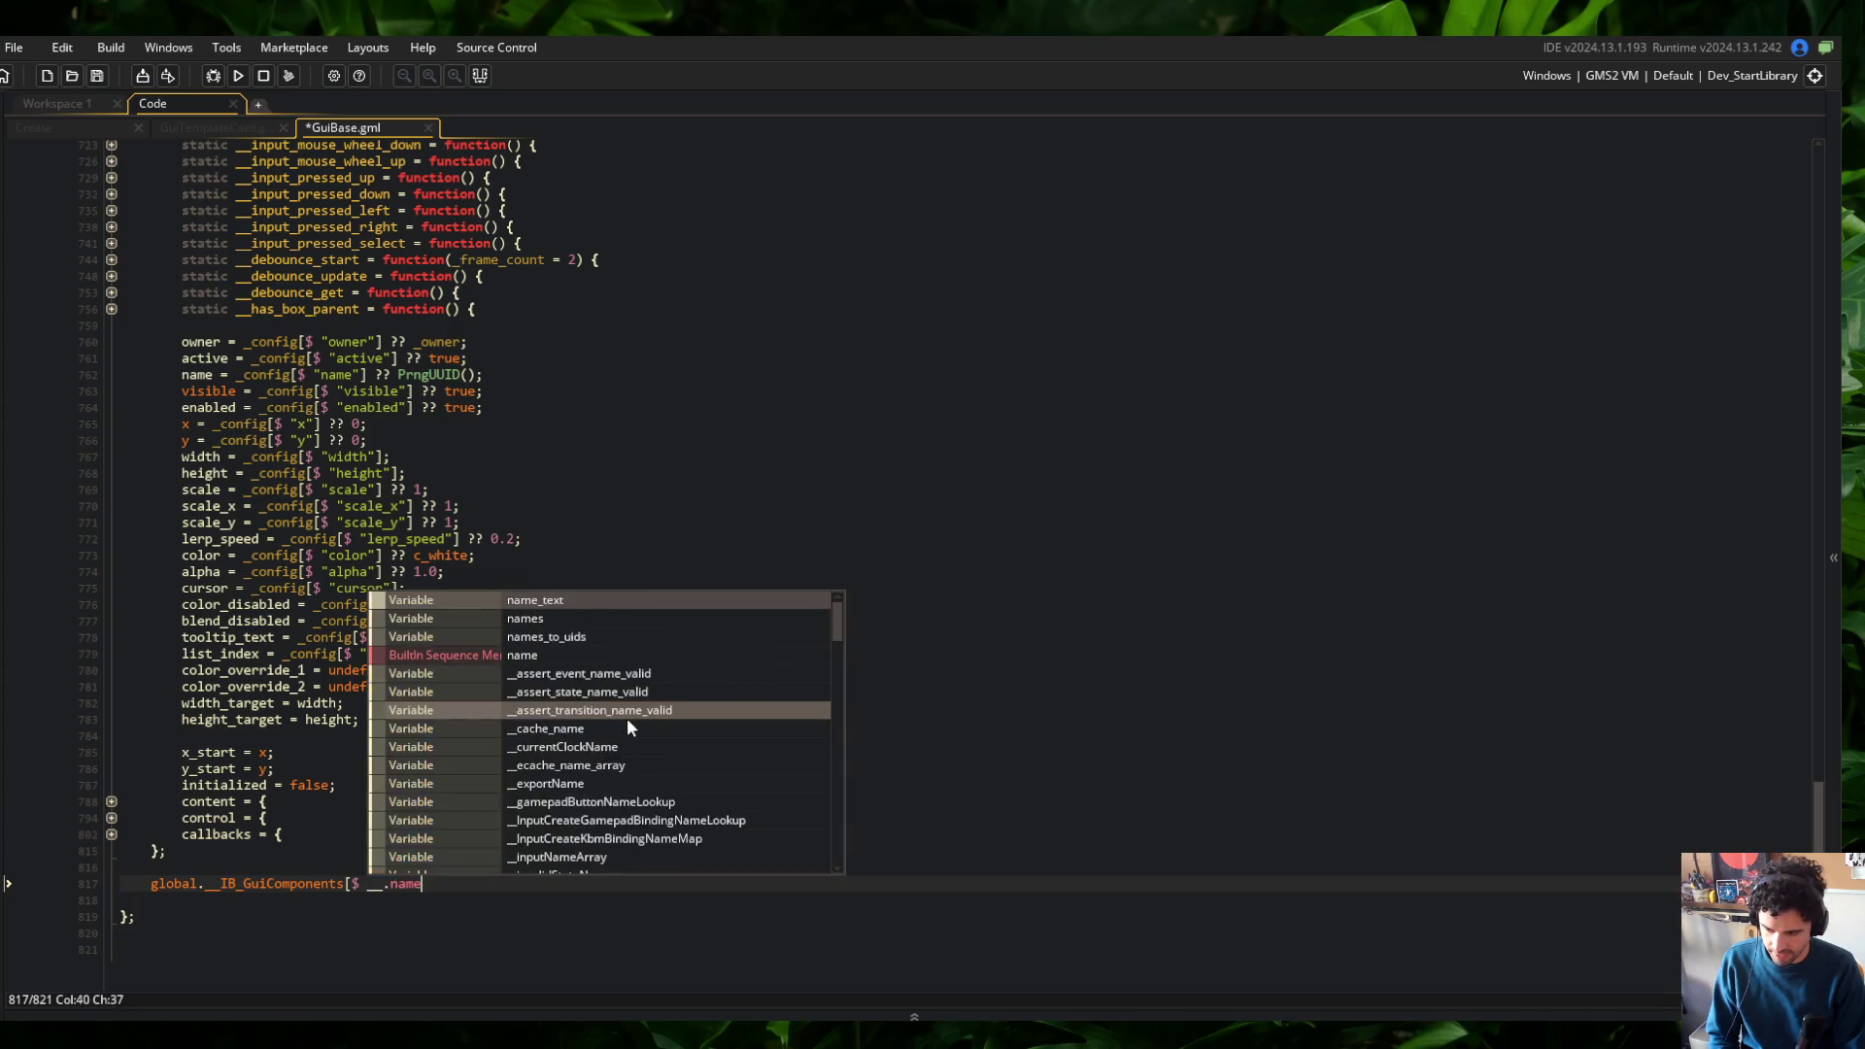
{"action": "type", "text": "] = self;"}
{"action": "key", "text": "ctrl+s"}
Add the comment '// track self in global context' above the registry line and save
{"action": "left_click", "coordinate": [733, 671]}
{"action": "key", "text": "ctrl+minus"}
{"action": "key", "text": "ctrl+plus"}
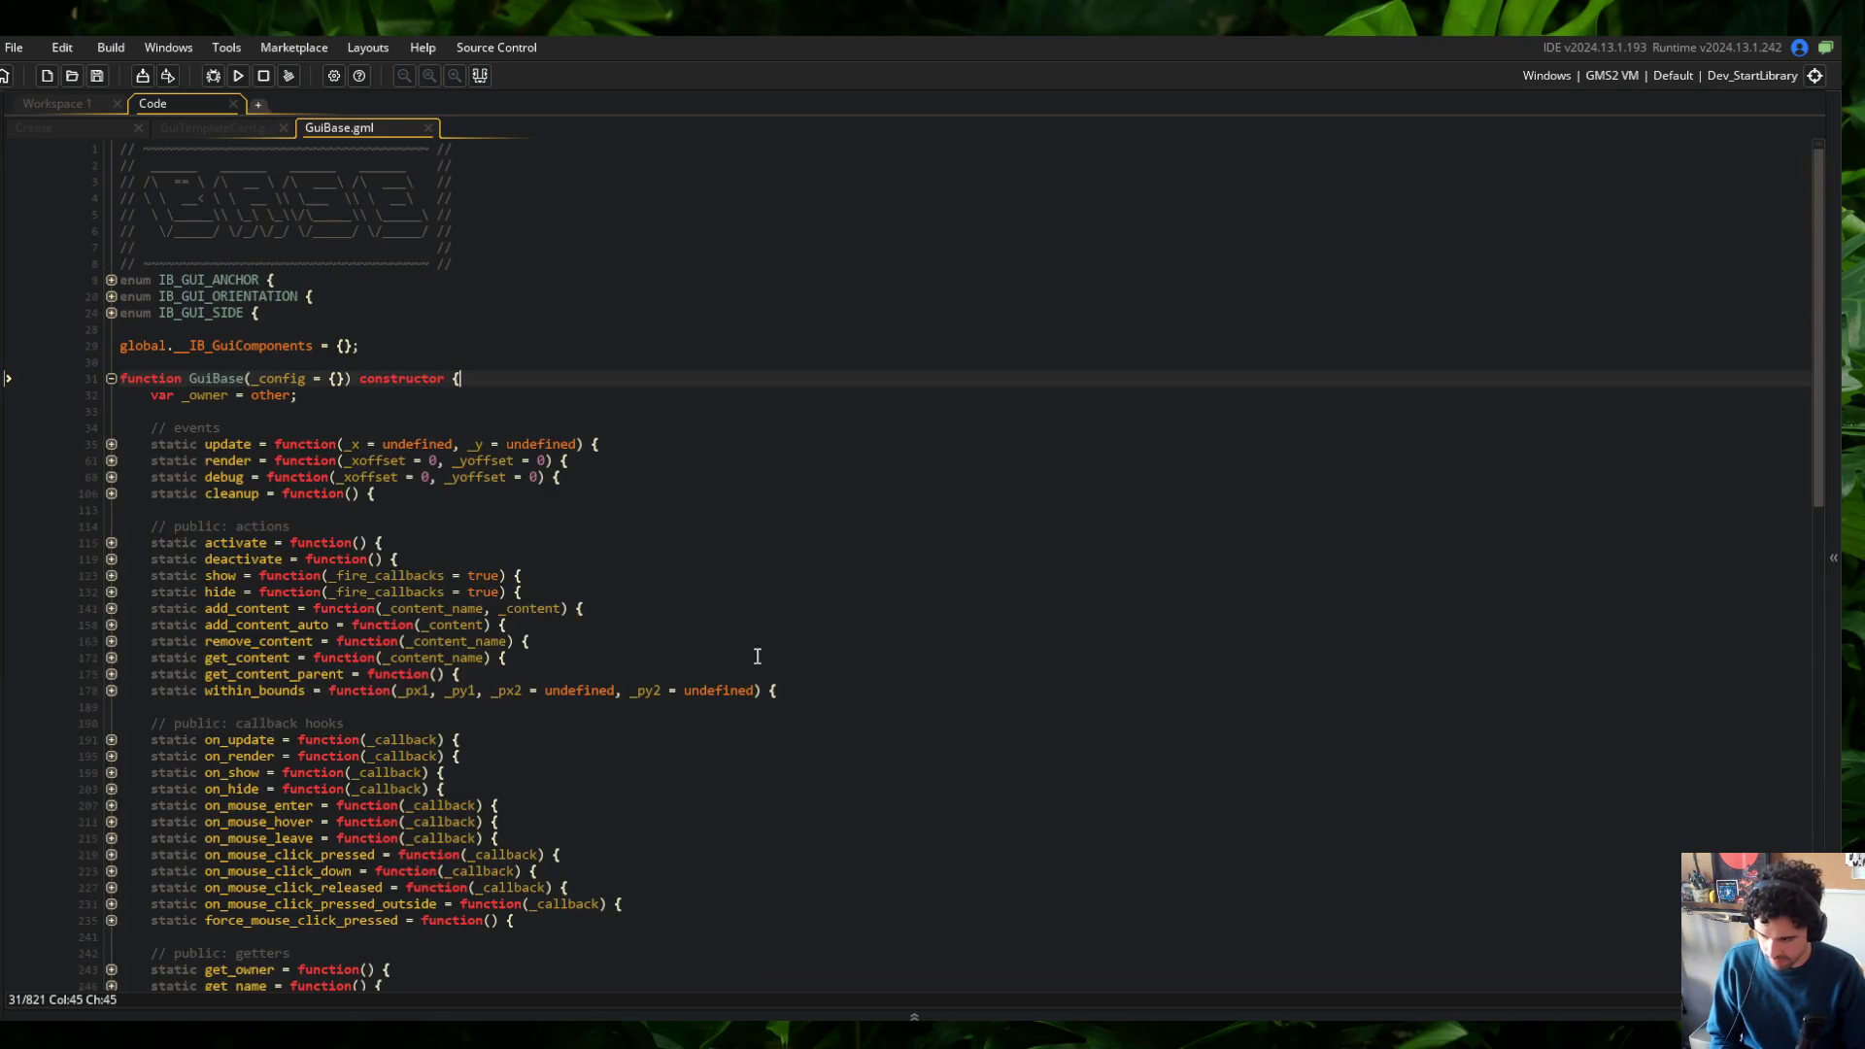
{"action": "scroll", "coordinate": [758, 646], "scroll_direction": "down", "scroll_amount": 10}
{"action": "scroll", "coordinate": [763, 644], "scroll_direction": "down", "scroll_amount": 12}
{"action": "left_click", "coordinate": [633, 792]}
{"action": "left_click", "coordinate": [428, 894]}
{"action": "key", "text": "alt+Up"}
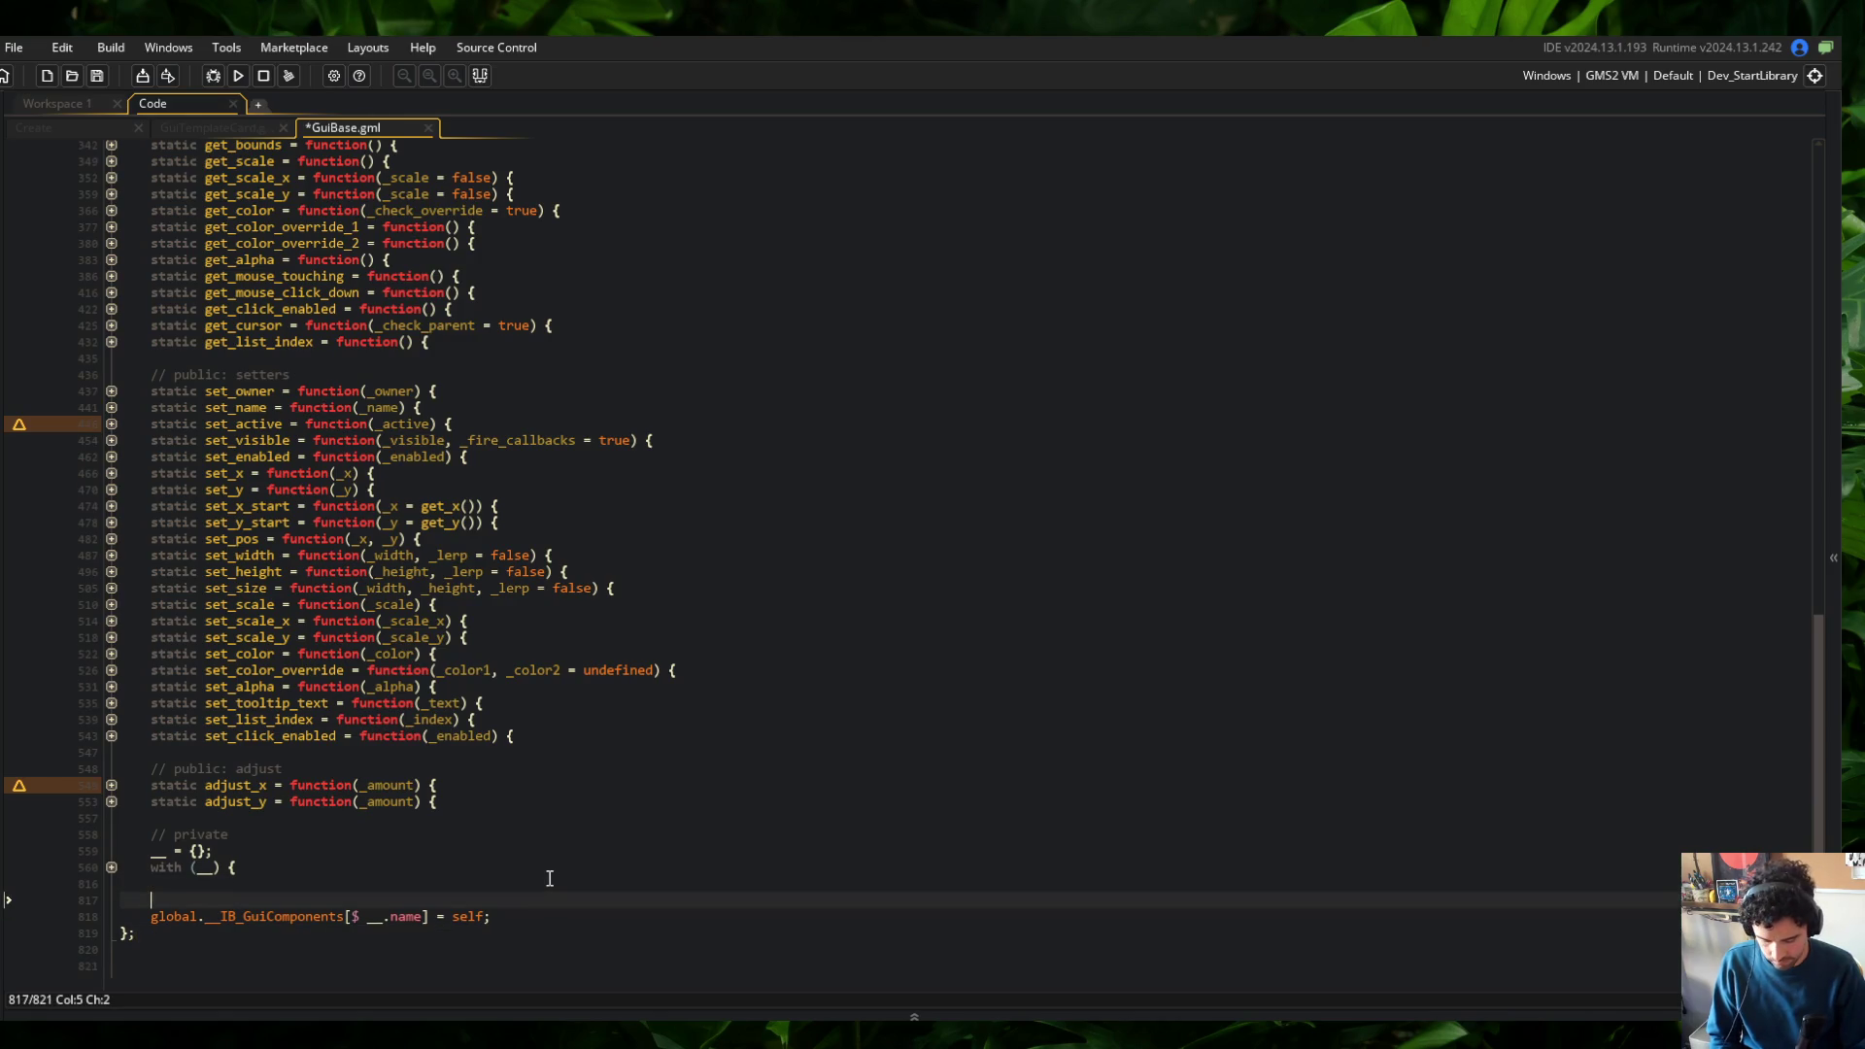
{"action": "type", "text": "// store"}
{"action": "key", "text": "BackSpace"}
{"action": "key", "text": "BackSpace"}
{"action": "key", "text": "BackSpace"}
{"action": "type", "text": "track s"}
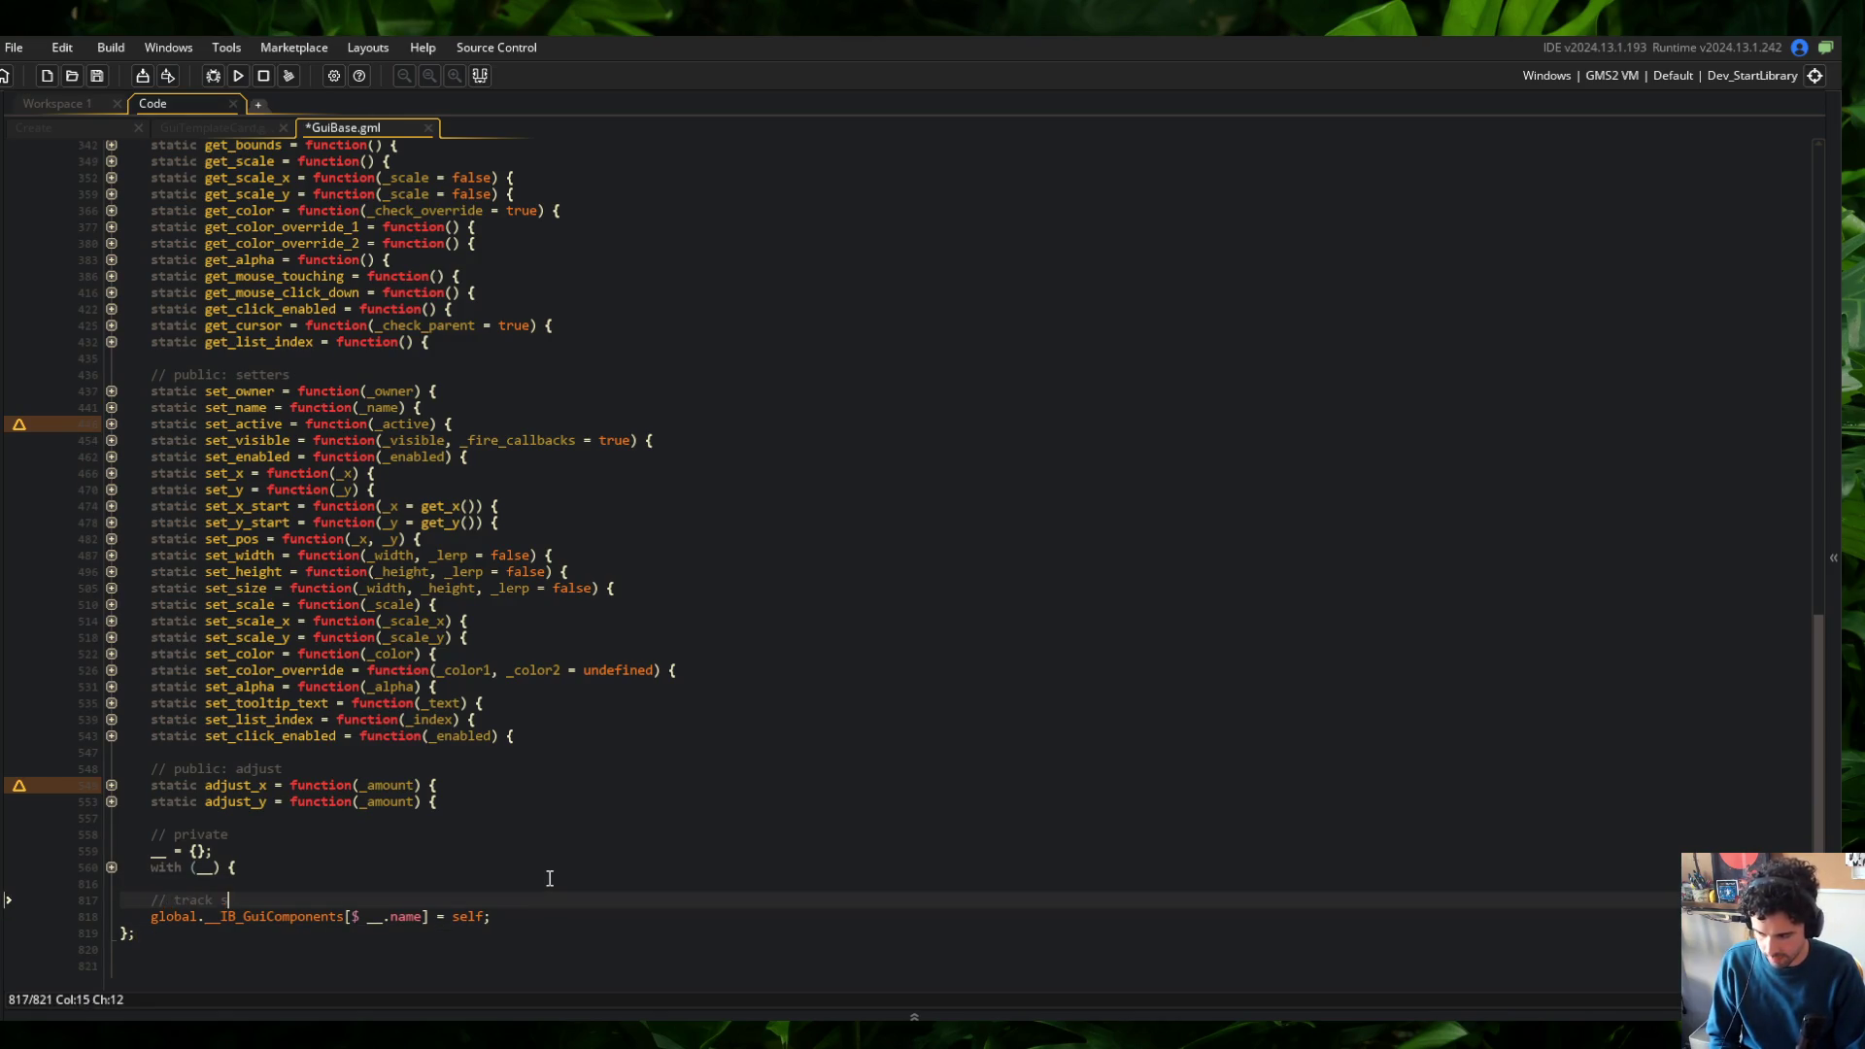
{"action": "type", "text": "lobal conte"}
{"action": "type", "text": "xt"}
{"action": "key", "text": "ctrl+s"}
Select the whole registry line and bring up its edit menu
{"action": "left_click", "coordinate": [478, 916]}
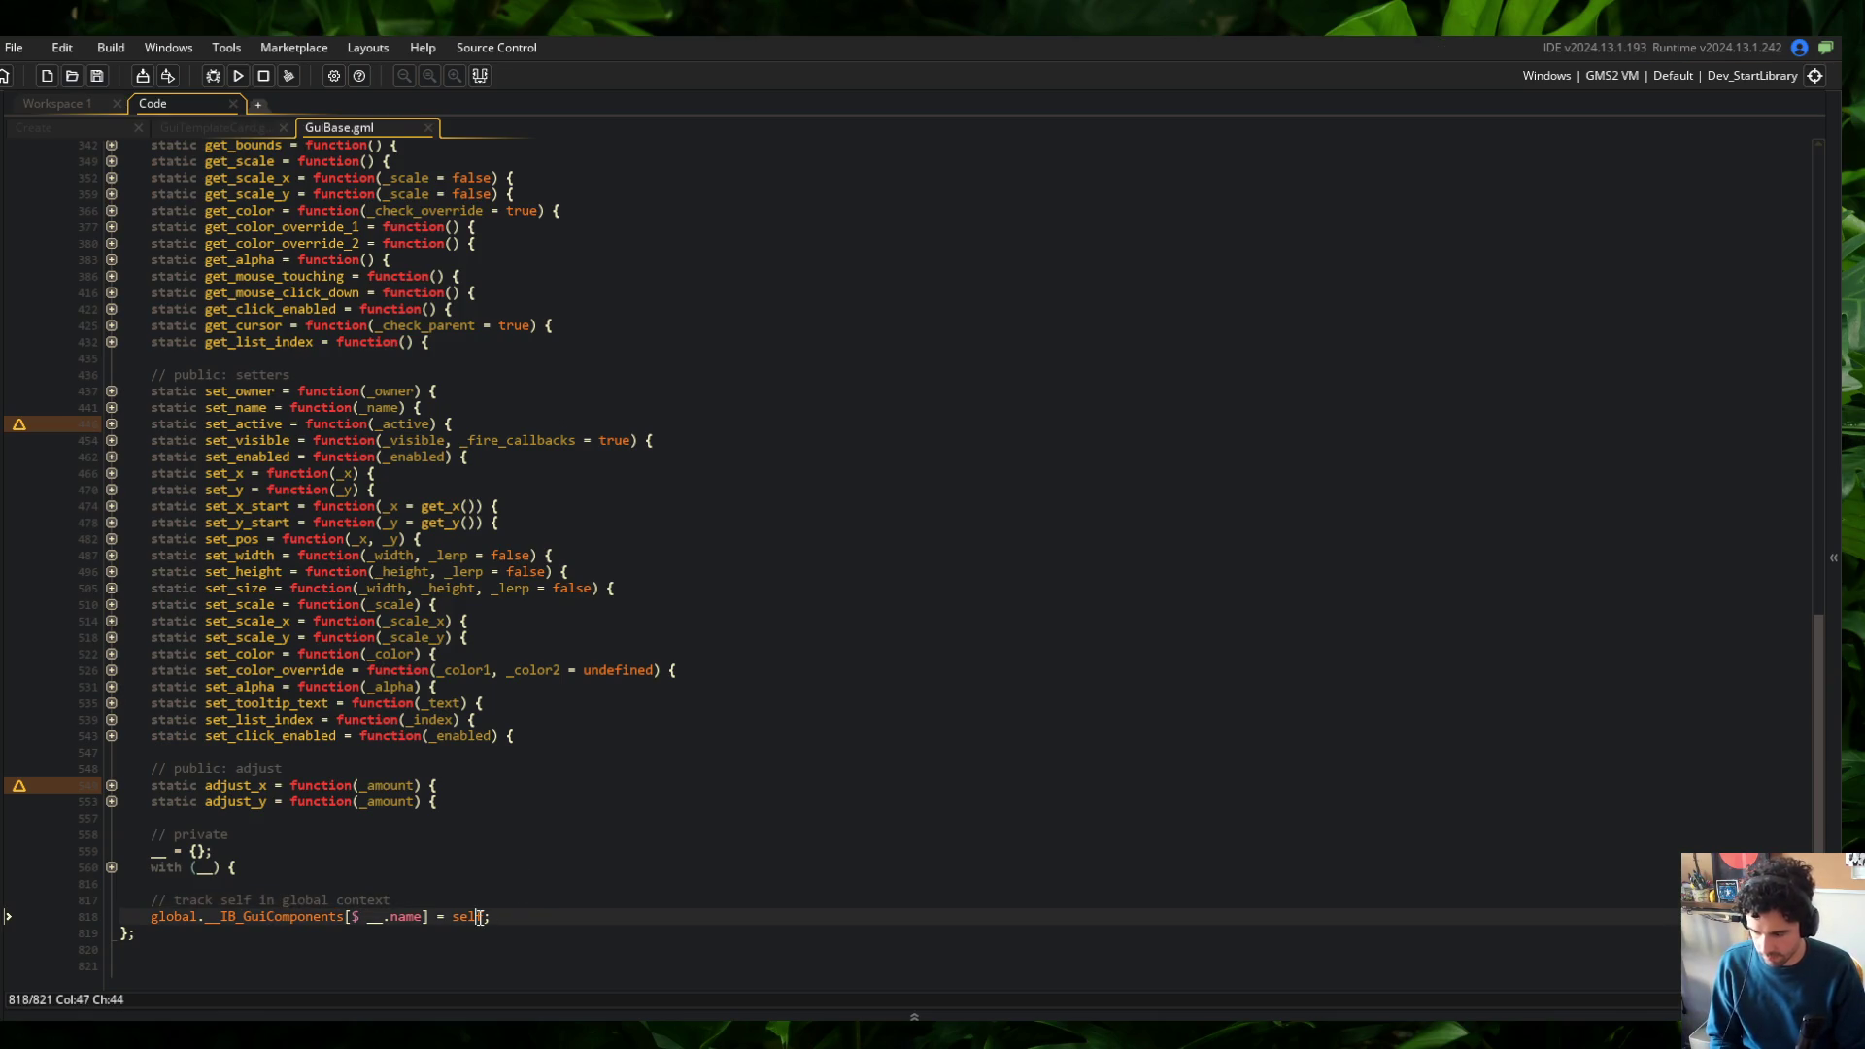
{"action": "triple_click", "coordinate": [480, 916]}
{"action": "key", "text": "ctrl+c"}
{"action": "scroll", "coordinate": [480, 680], "scroll_direction": "up", "scroll_amount": 20}
{"action": "right_click", "coordinate": [685, 191]}
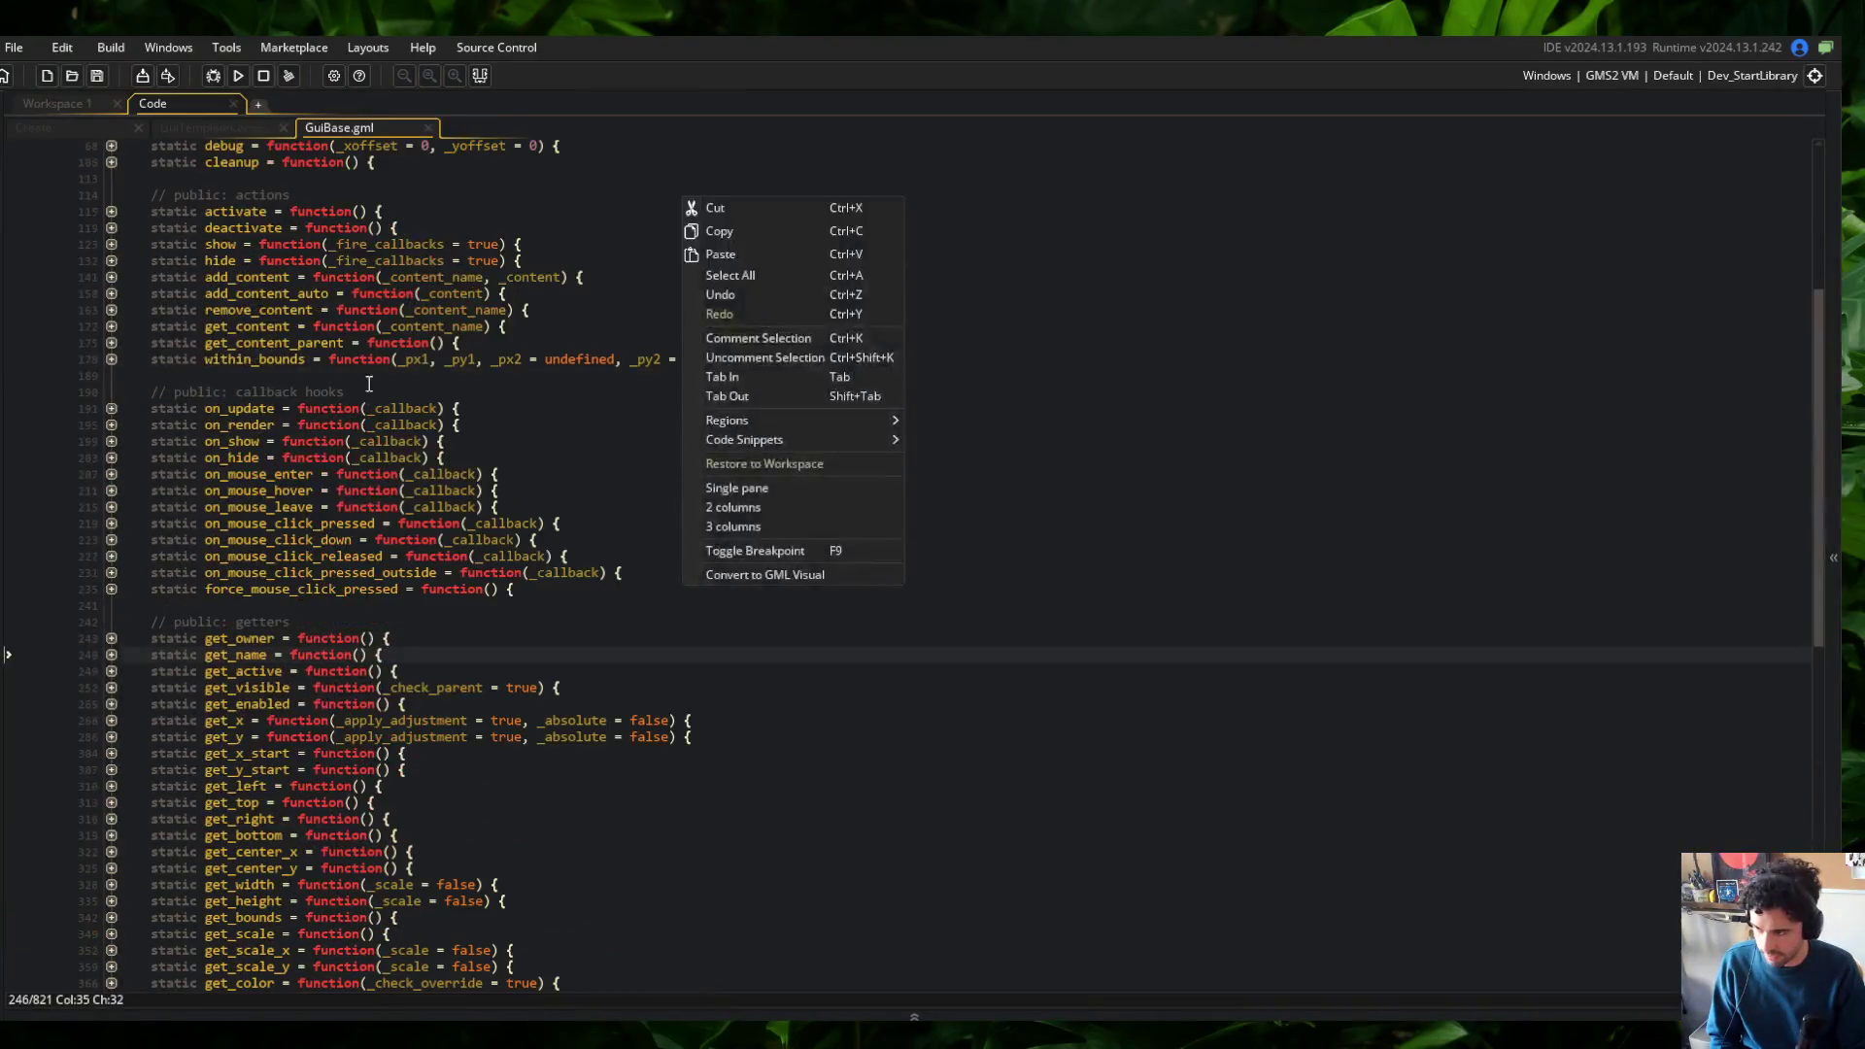
Copy the registry line and paste it into cleanup after the struct_foreach block
{"action": "left_click", "coordinate": [210, 361]}
{"action": "scroll", "coordinate": [211, 361], "scroll_direction": "up", "scroll_amount": 3}
{"action": "left_click", "coordinate": [279, 297]}
{"action": "key", "text": "Down"}
{"action": "key", "text": "Down"}
{"action": "key", "text": "Down"}
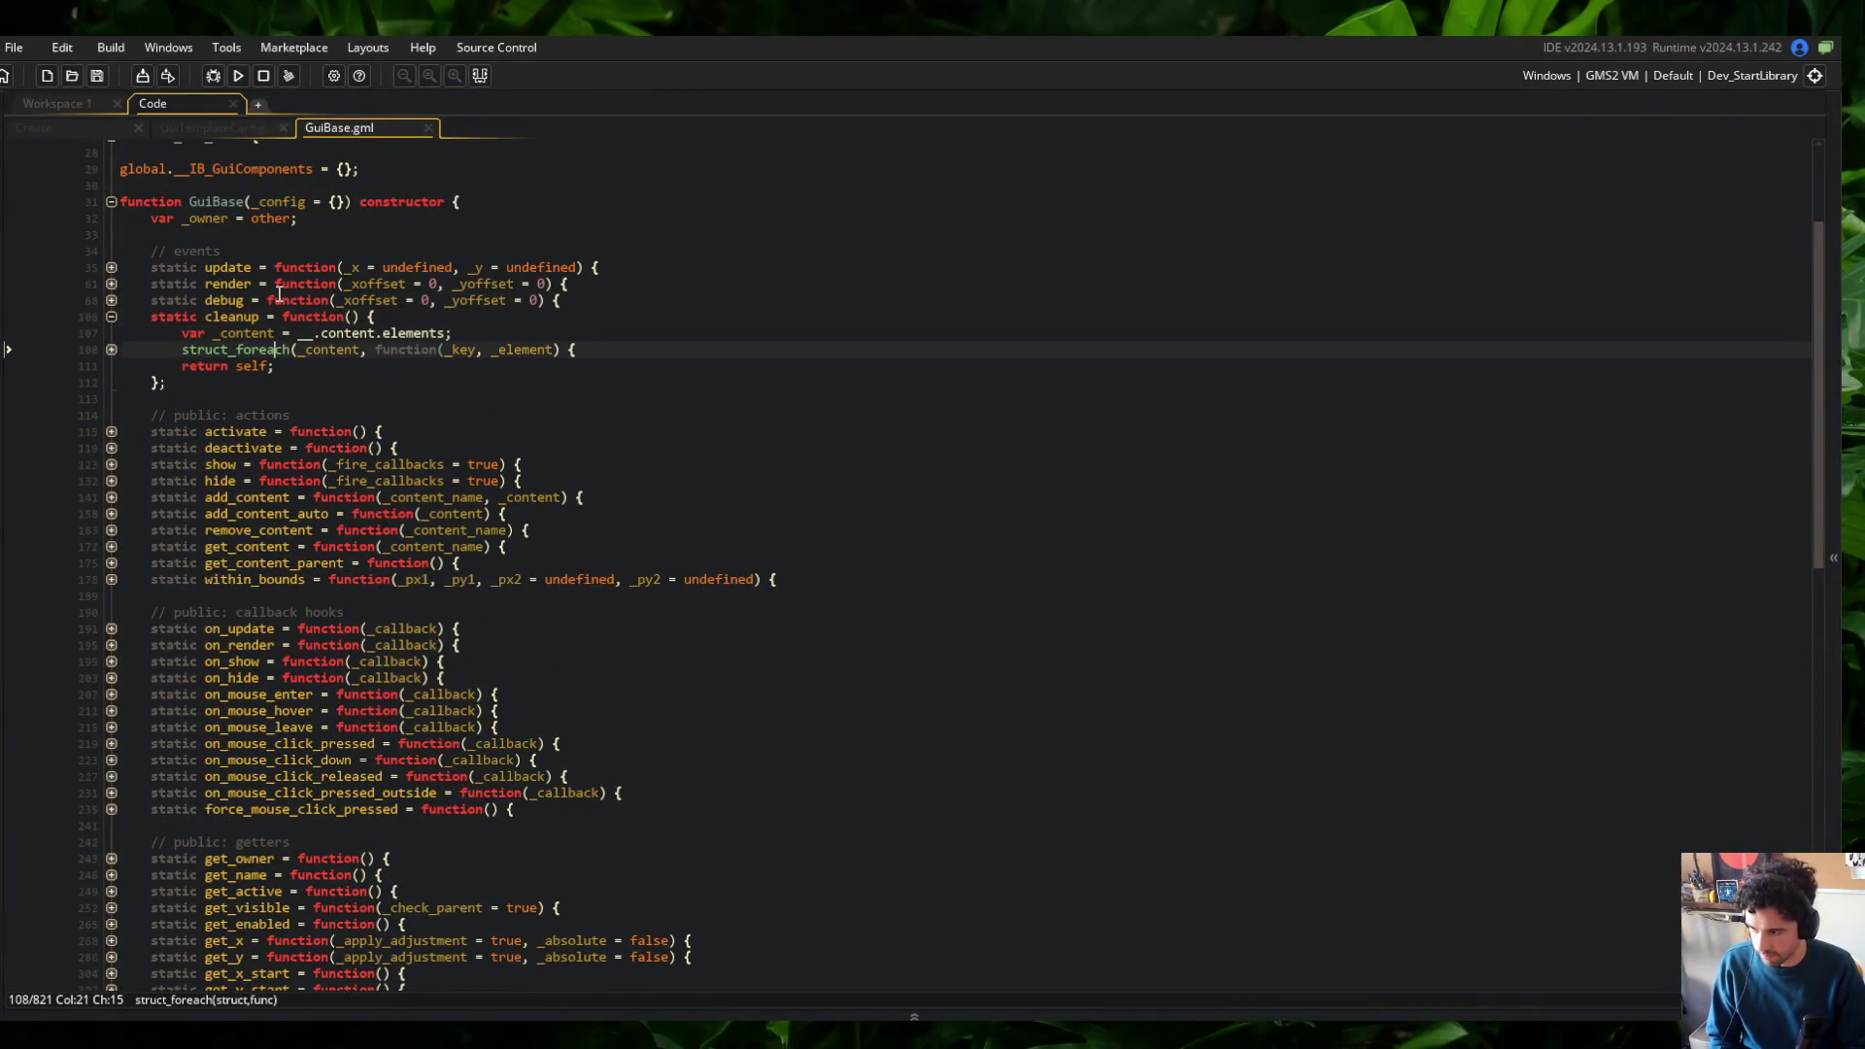
{"action": "key", "text": "Down"}
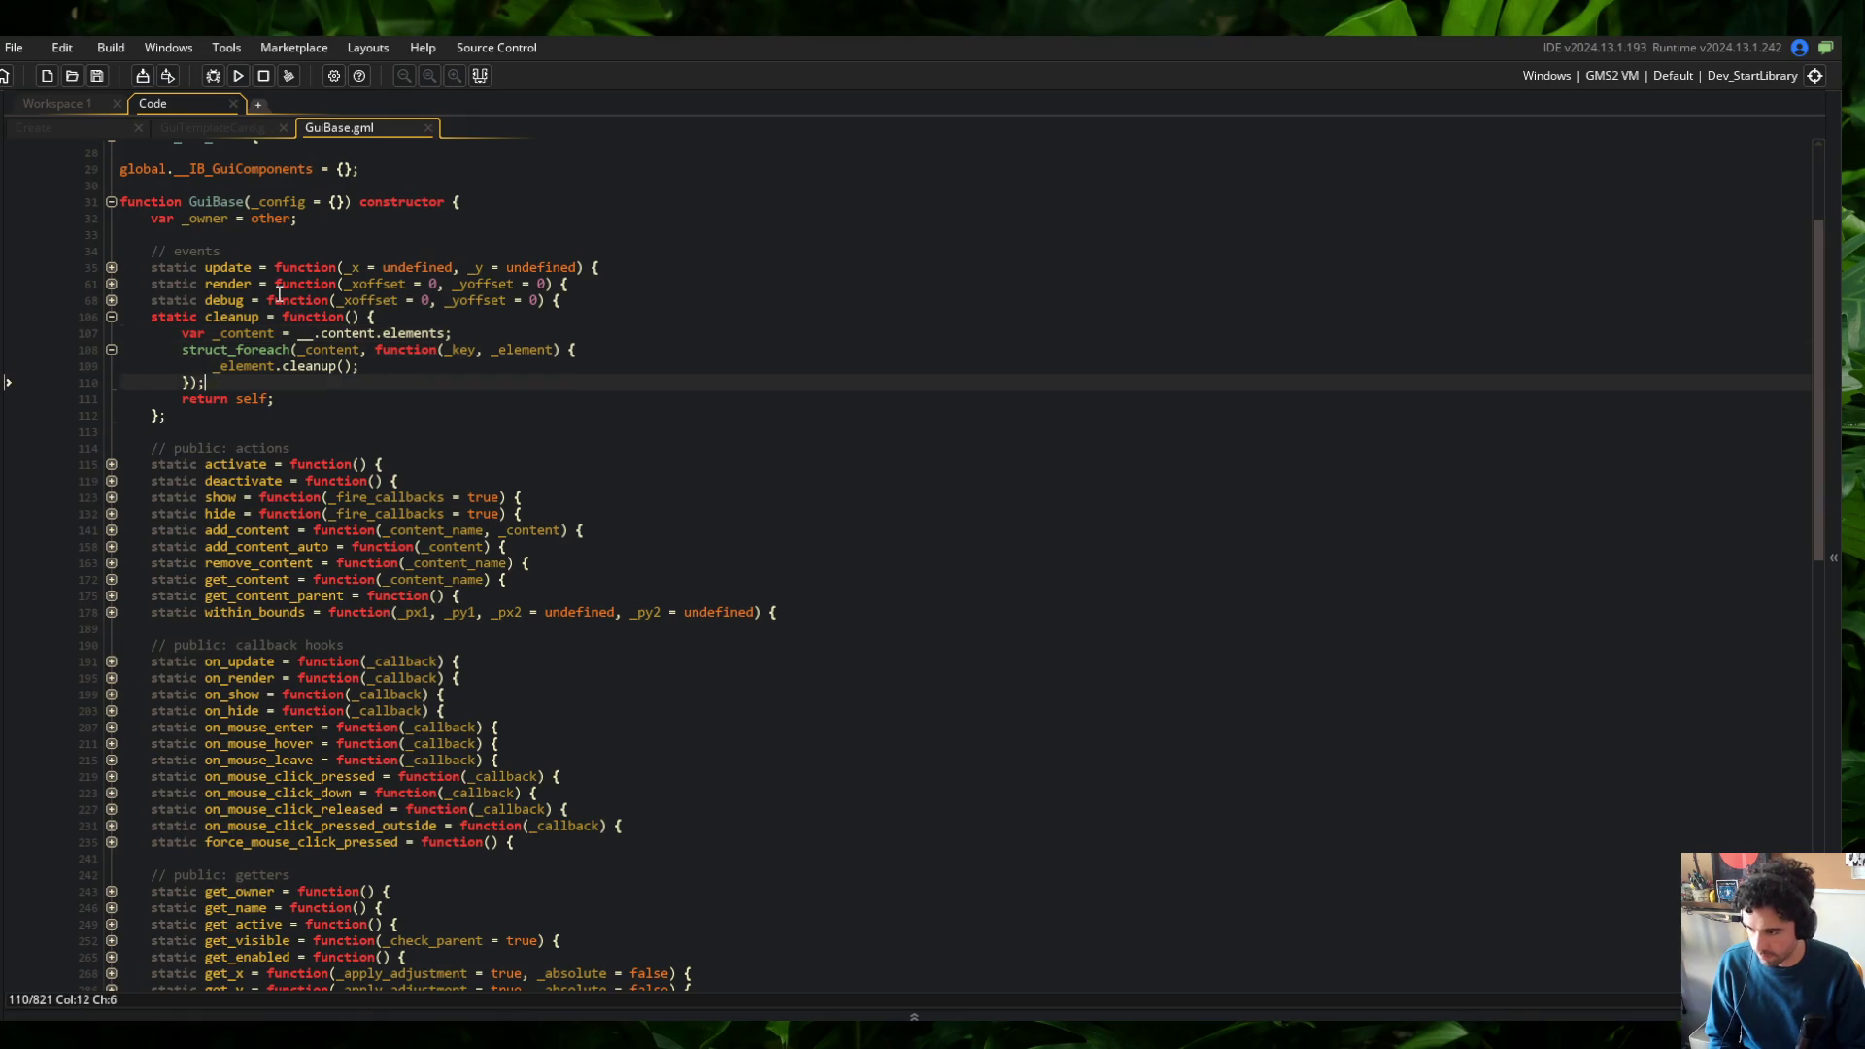
{"action": "key", "text": "End"}
{"action": "key", "text": "Return"}
{"action": "key", "text": "ctrl+v"}
Rewrite the pasted line as 'variable_struct_remove(global.__IB_GuiComponents, __.name);' and save
{"action": "key", "text": "Home"}
{"action": "type", "text": "variable_str"}
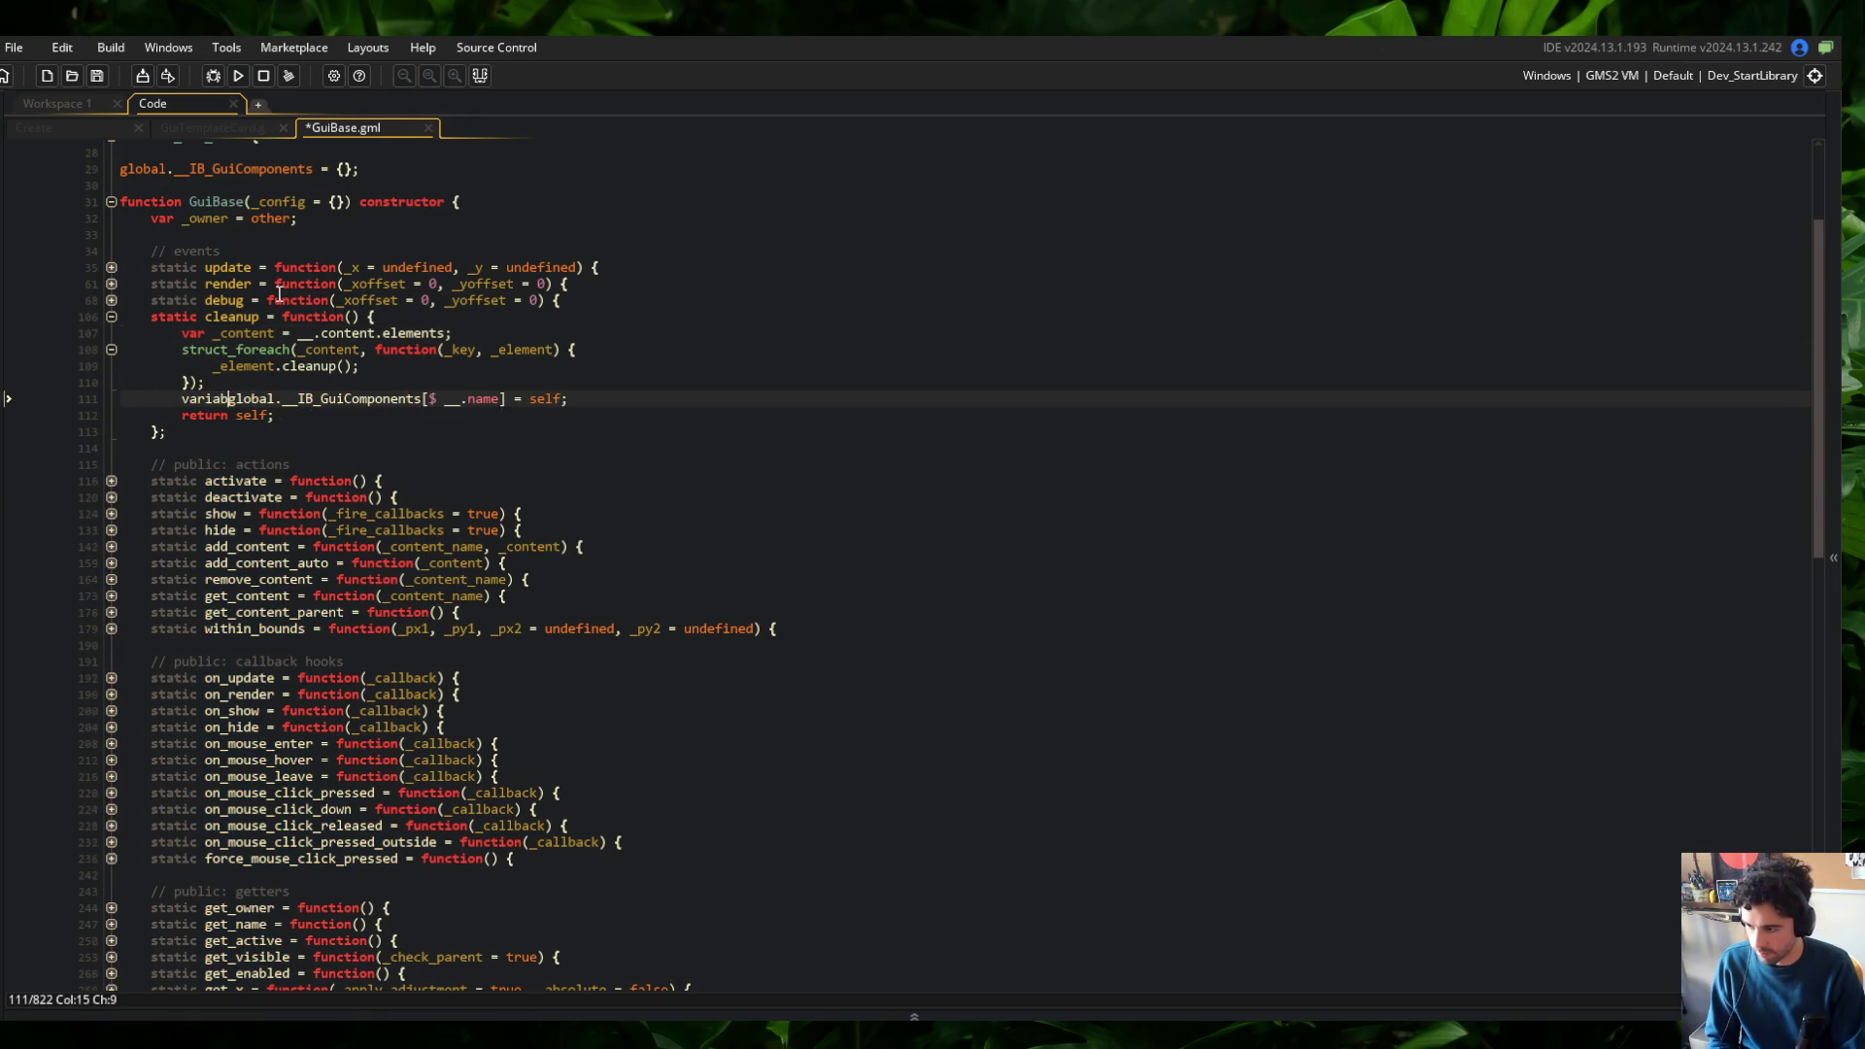
{"action": "type", "text": "uct_remove("}
{"action": "key", "text": "End"}
{"action": "key", "text": "Left"}
{"action": "key", "text": "BackSpace"}
{"action": "key", "text": "BackSpace"}
{"action": "key", "text": "BackSpace"}
{"action": "type", "text": ")"}
{"action": "key", "text": "ctrl+s"}
{"action": "key", "text": "Left"}
{"action": "key", "text": "Left"}
{"action": "key", "text": "Left"}
{"action": "key", "text": "BackSpace"}
{"action": "key", "text": "BackSpace"}
{"action": "key", "text": "BackSpace"}
{"action": "type", "text": ","}
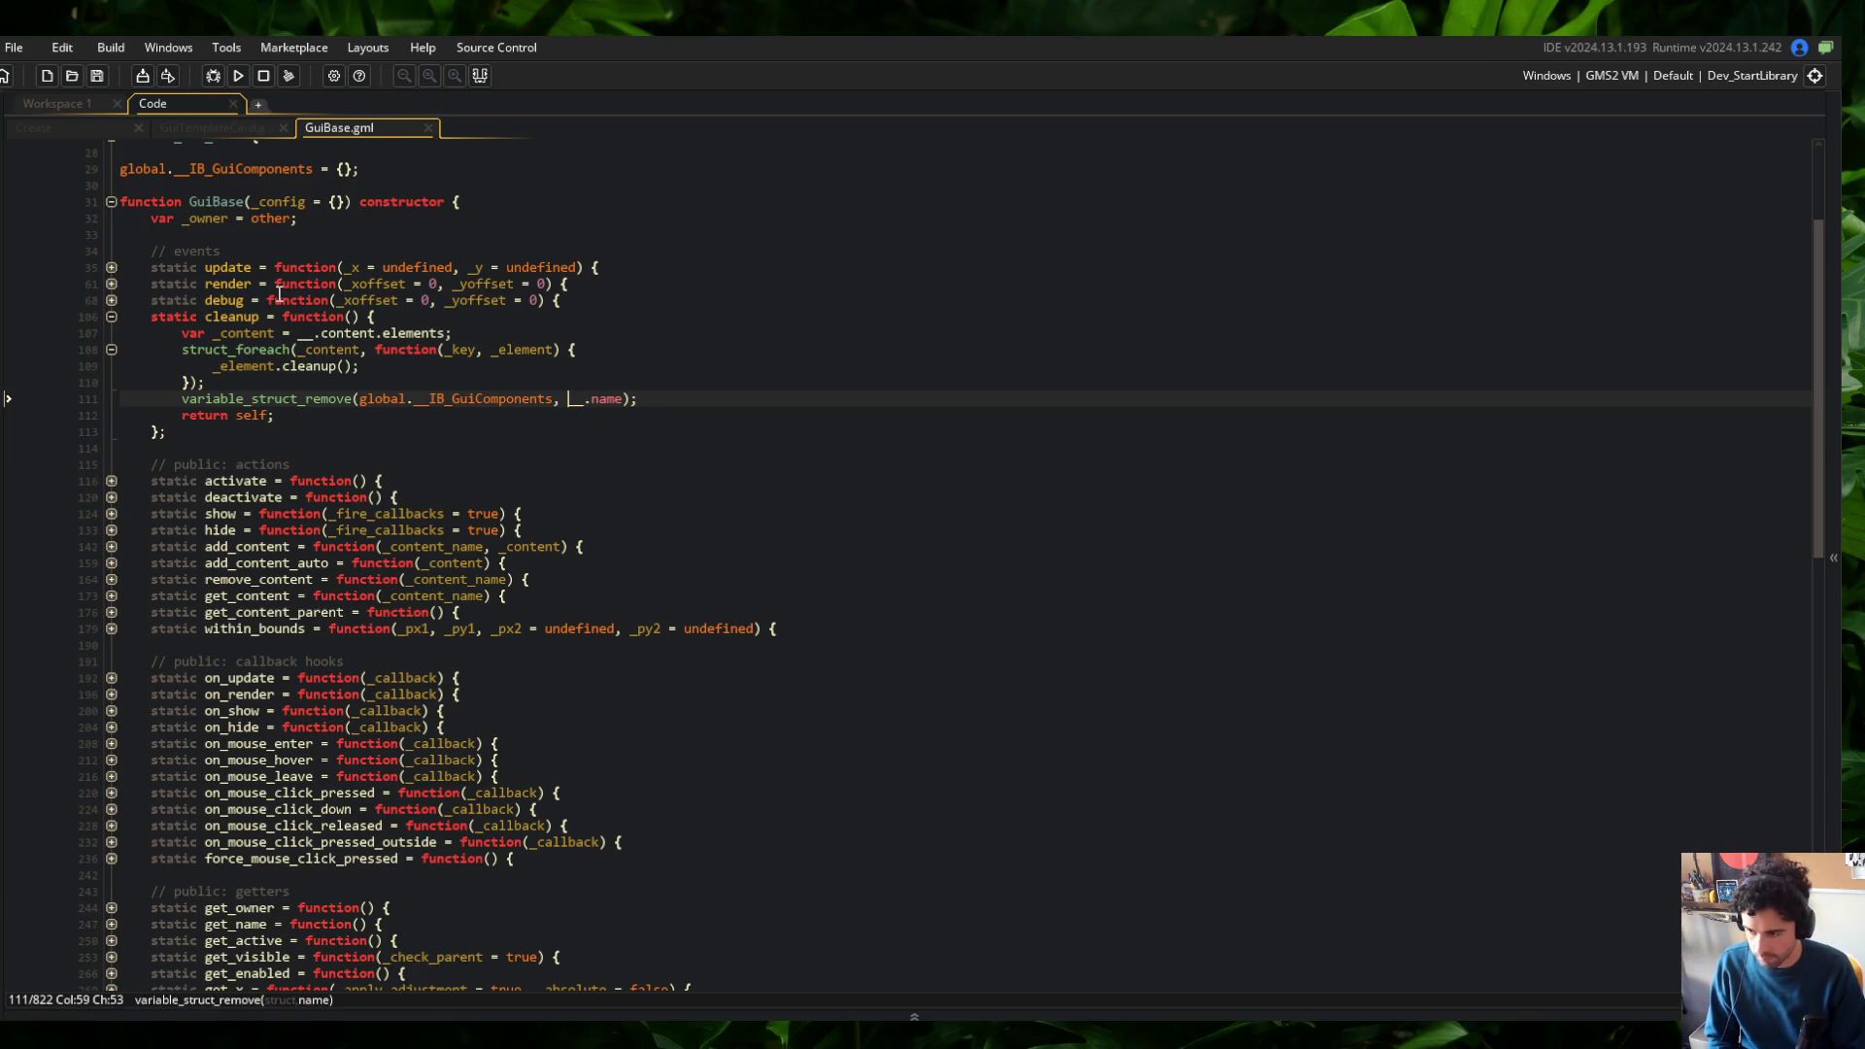
Review the cleanup loop and the struct_foreach parameter hint
{"action": "left_click", "coordinate": [453, 360]}
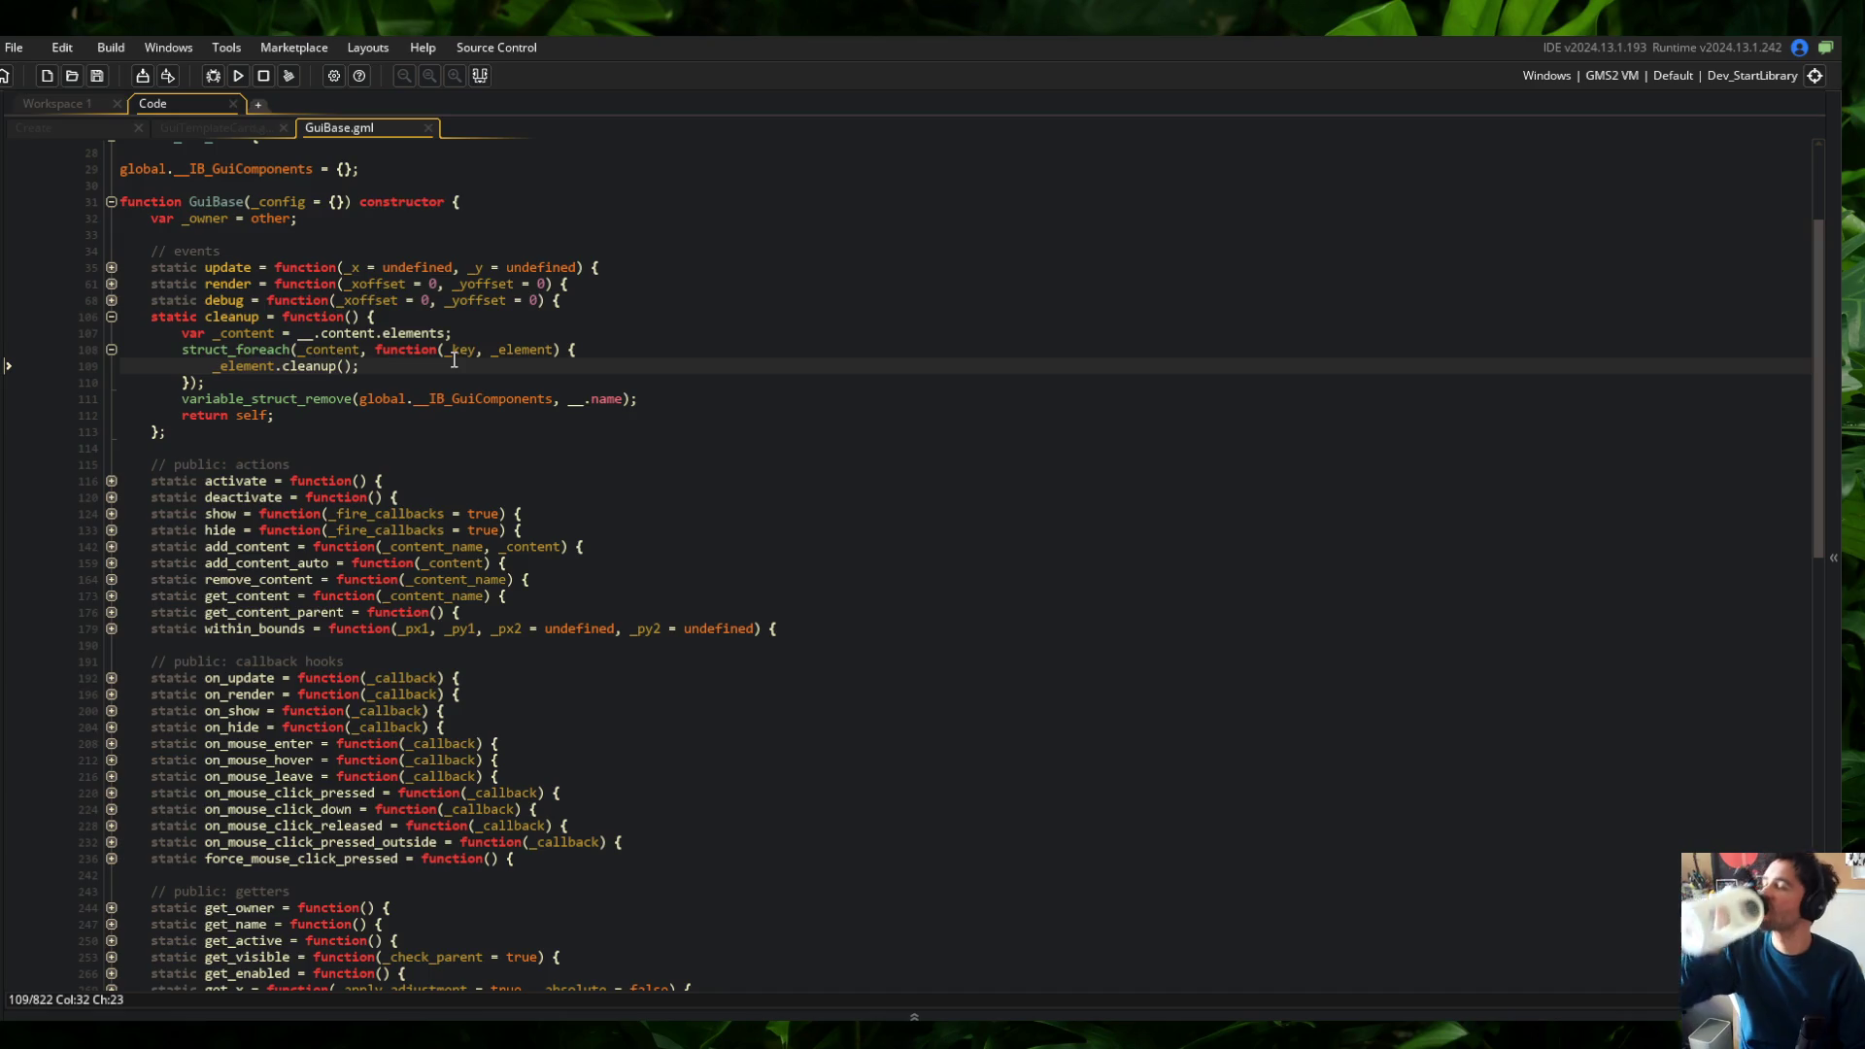
{"action": "left_click", "coordinate": [756, 356]}
{"action": "key", "text": "Down"}
{"action": "key", "text": "Down"}
{"action": "left_click", "coordinate": [304, 348]}
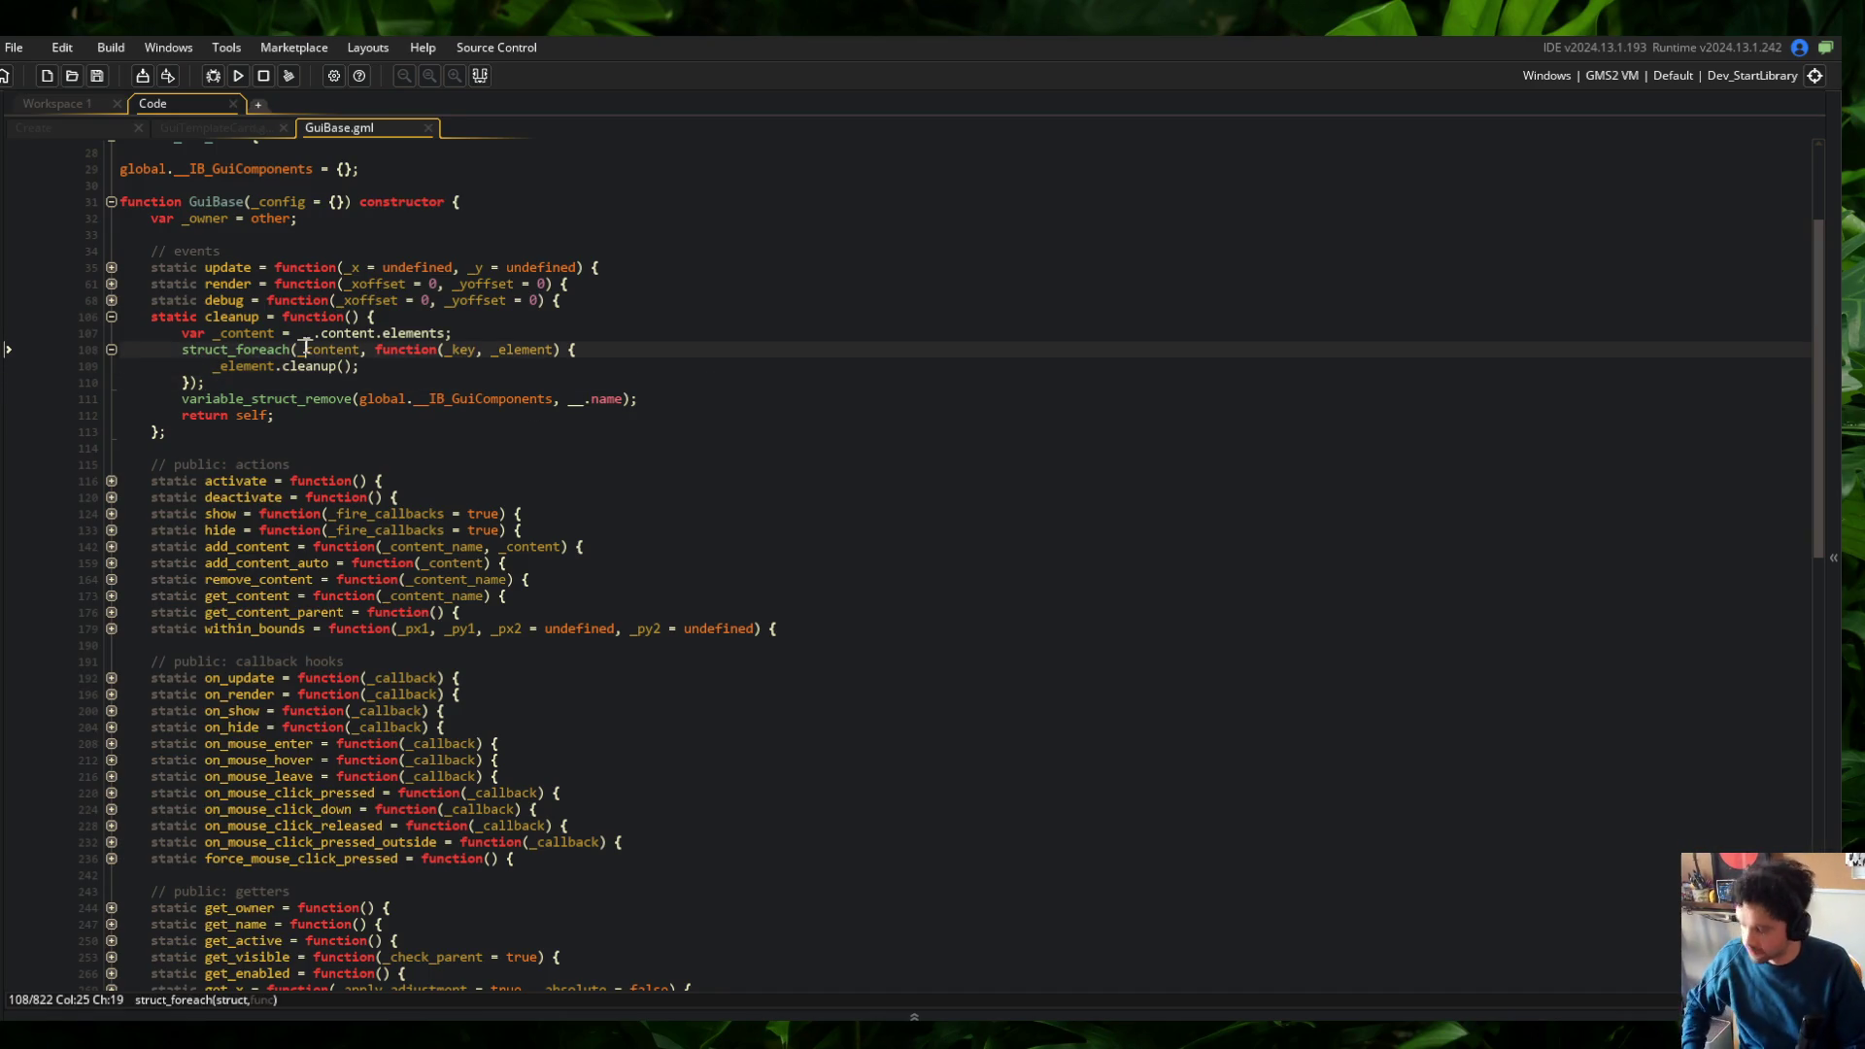
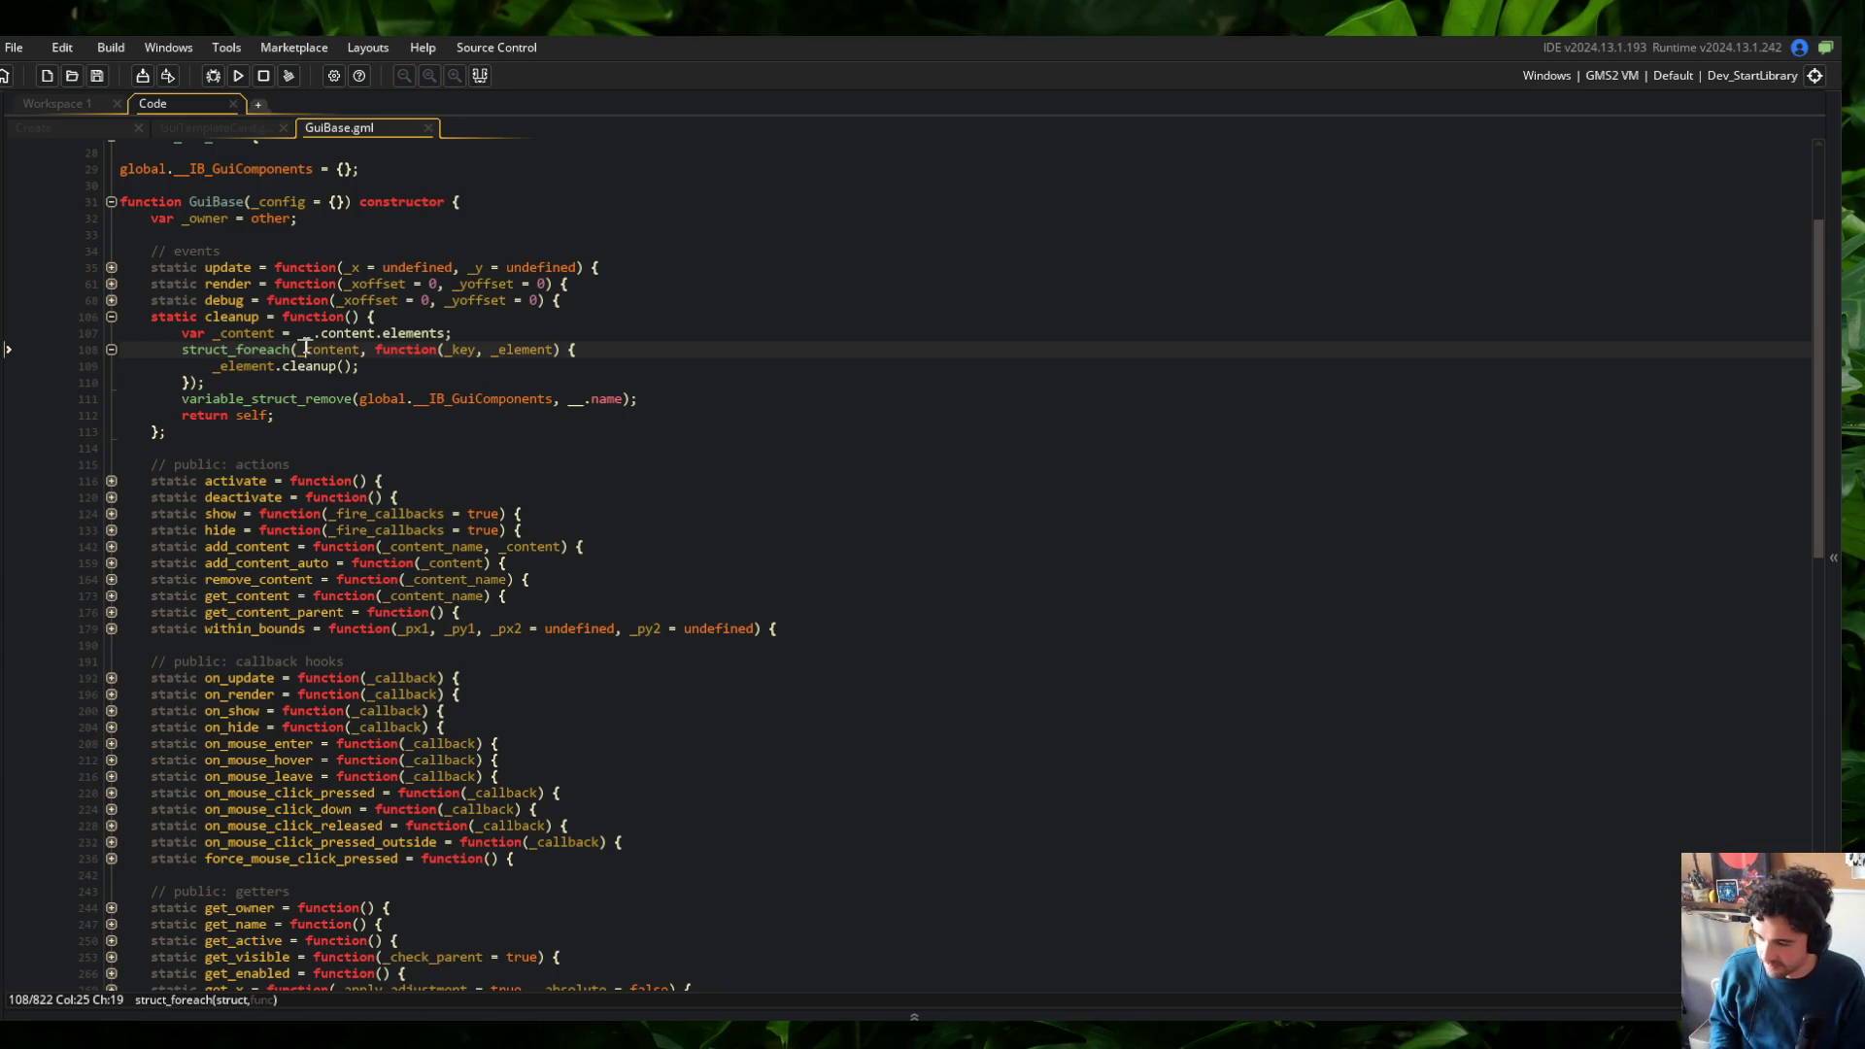
Collapse the cleanup function in GuiBase.gml
{"action": "left_click", "coordinate": [588, 379]}
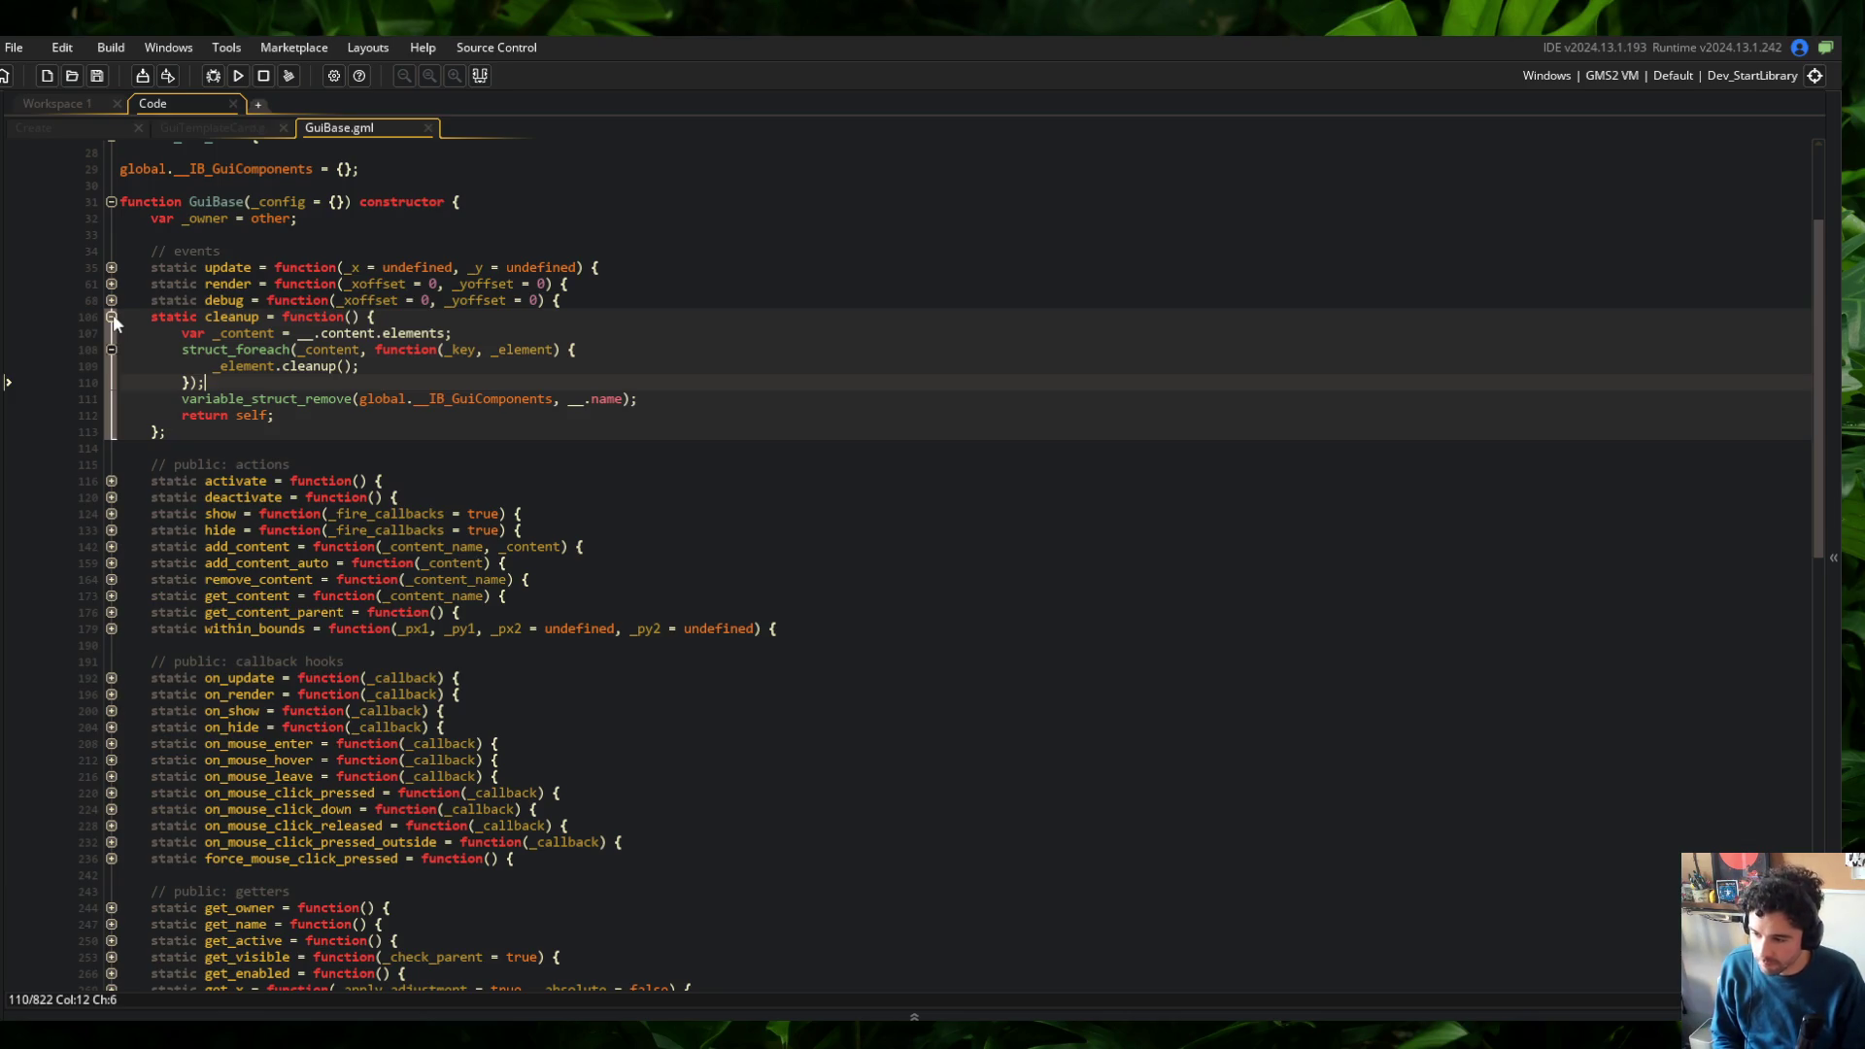
{"action": "left_click", "coordinate": [113, 317]}
{"action": "scroll", "coordinate": [330, 350], "scroll_direction": "down", "scroll_amount": 15}
{"action": "scroll", "coordinate": [593, 525], "scroll_direction": "up", "scroll_amount": 20}
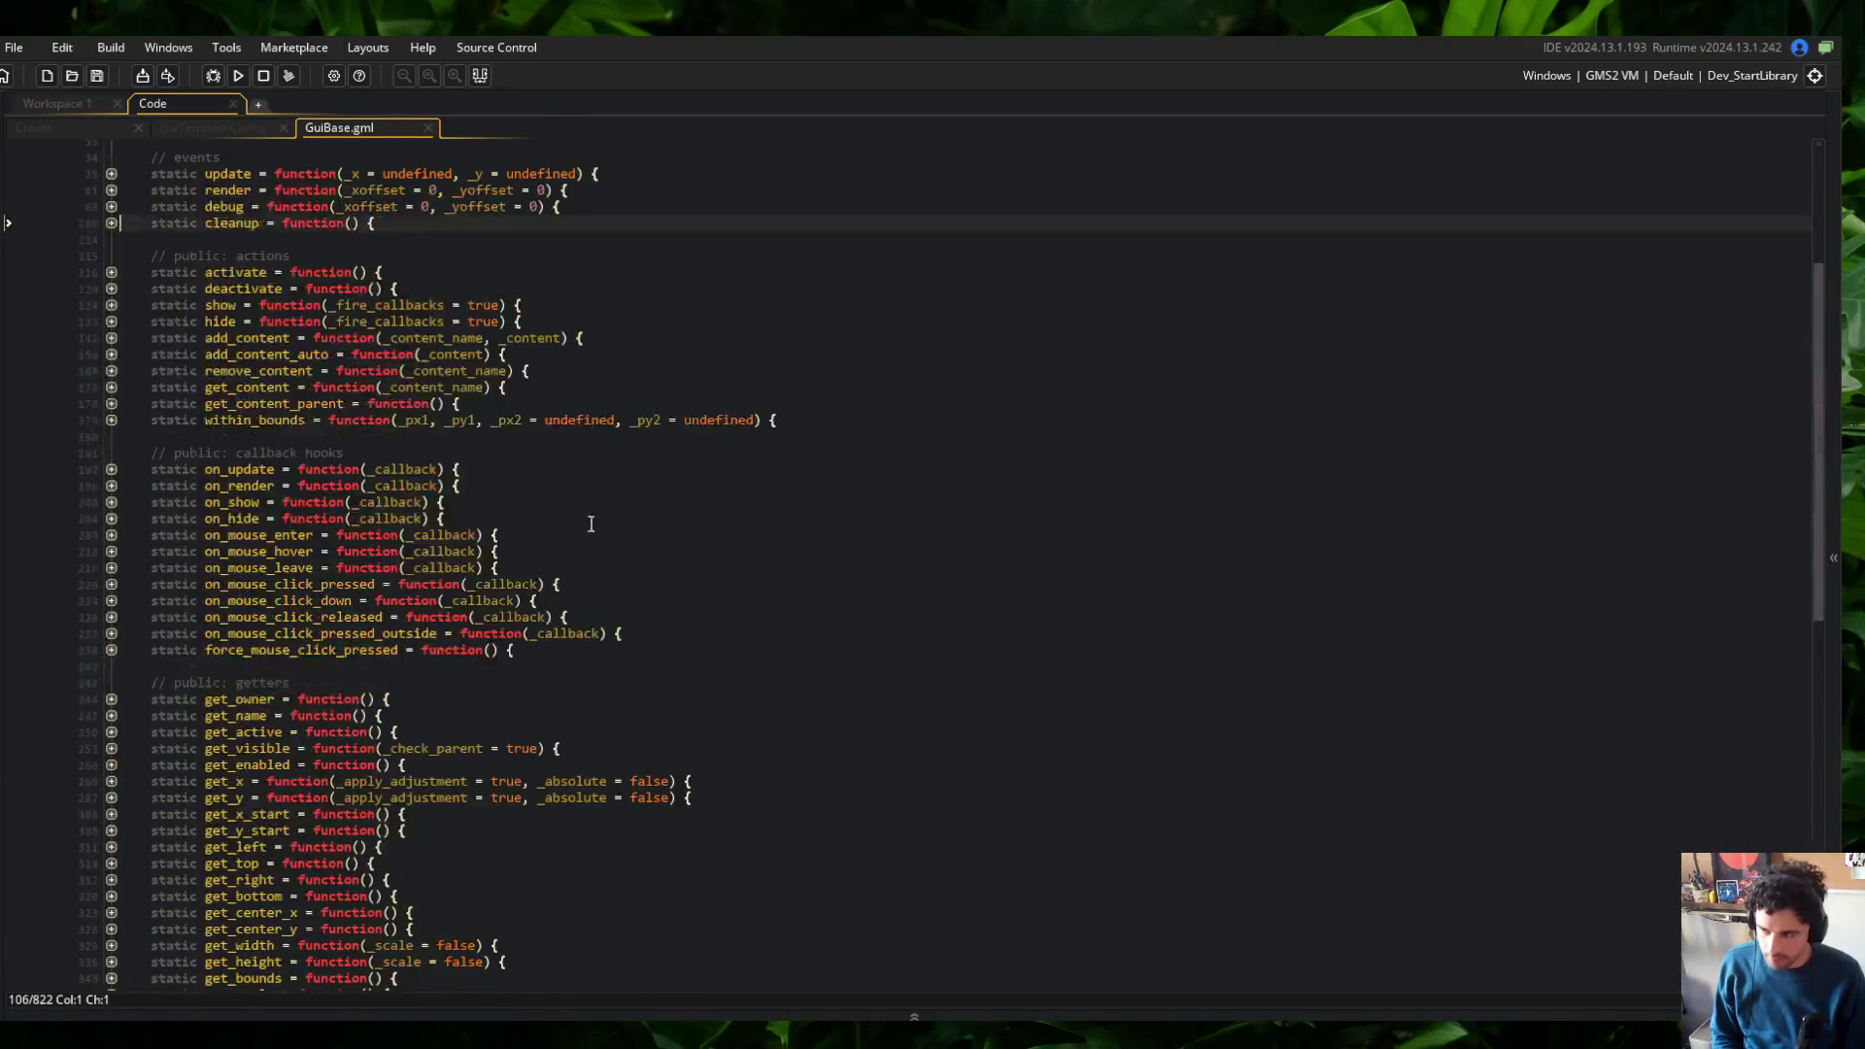
Return to the top of the file and place the caret at the end of line 29, the global __IB_GuiComponents declaration
{"action": "key", "text": "ctrl+minus"}
{"action": "key", "text": "ctrl+plus"}
{"action": "left_click", "coordinate": [570, 312]}
{"action": "left_click", "coordinate": [470, 330]}
{"action": "left_click", "coordinate": [401, 348]}
{"action": "key", "text": "Down"}
{"action": "key", "text": "Down"}
{"action": "key", "text": "Down"}
{"action": "left_click", "coordinate": [502, 347]}
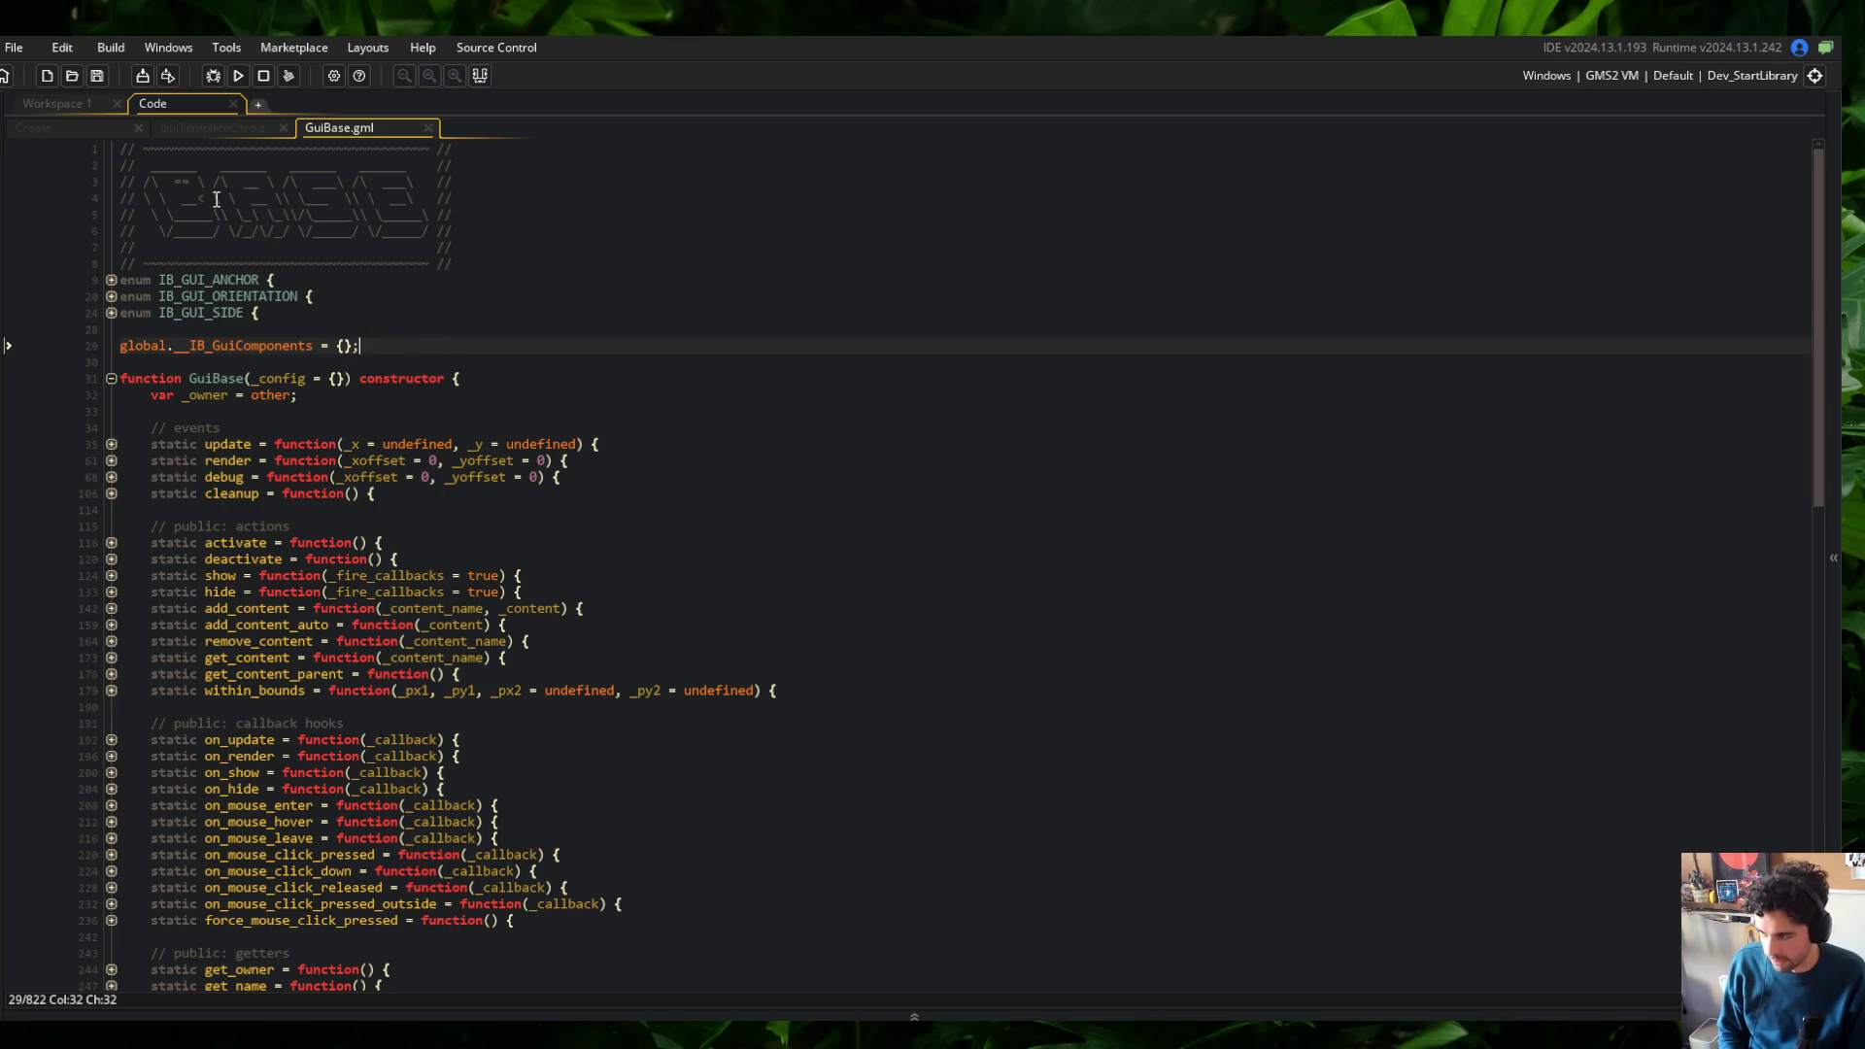
Open the game object's Create event through the asset search for 'game'
{"action": "left_click", "coordinate": [428, 127]}
{"action": "left_click", "coordinate": [72, 105]}
{"action": "key", "text": "ctrl+t"}
{"action": "type", "text": "game"}
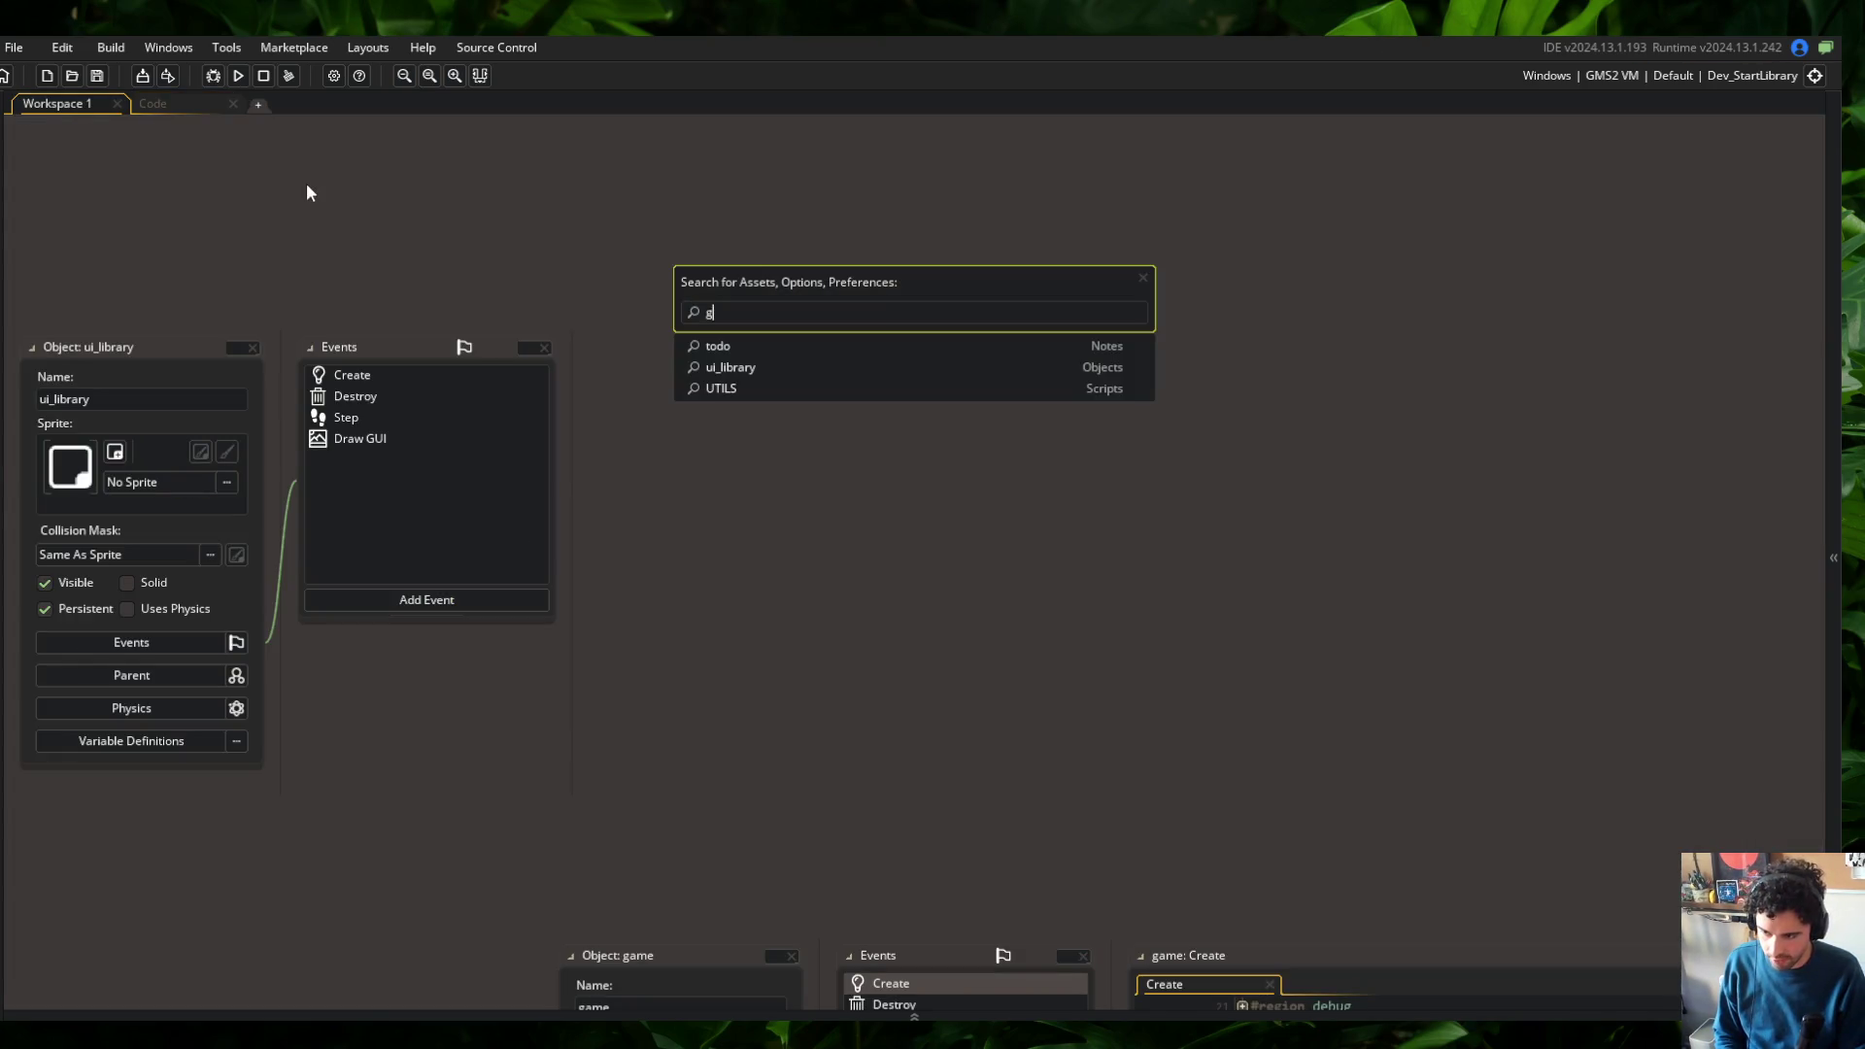
{"action": "key", "text": "Return"}
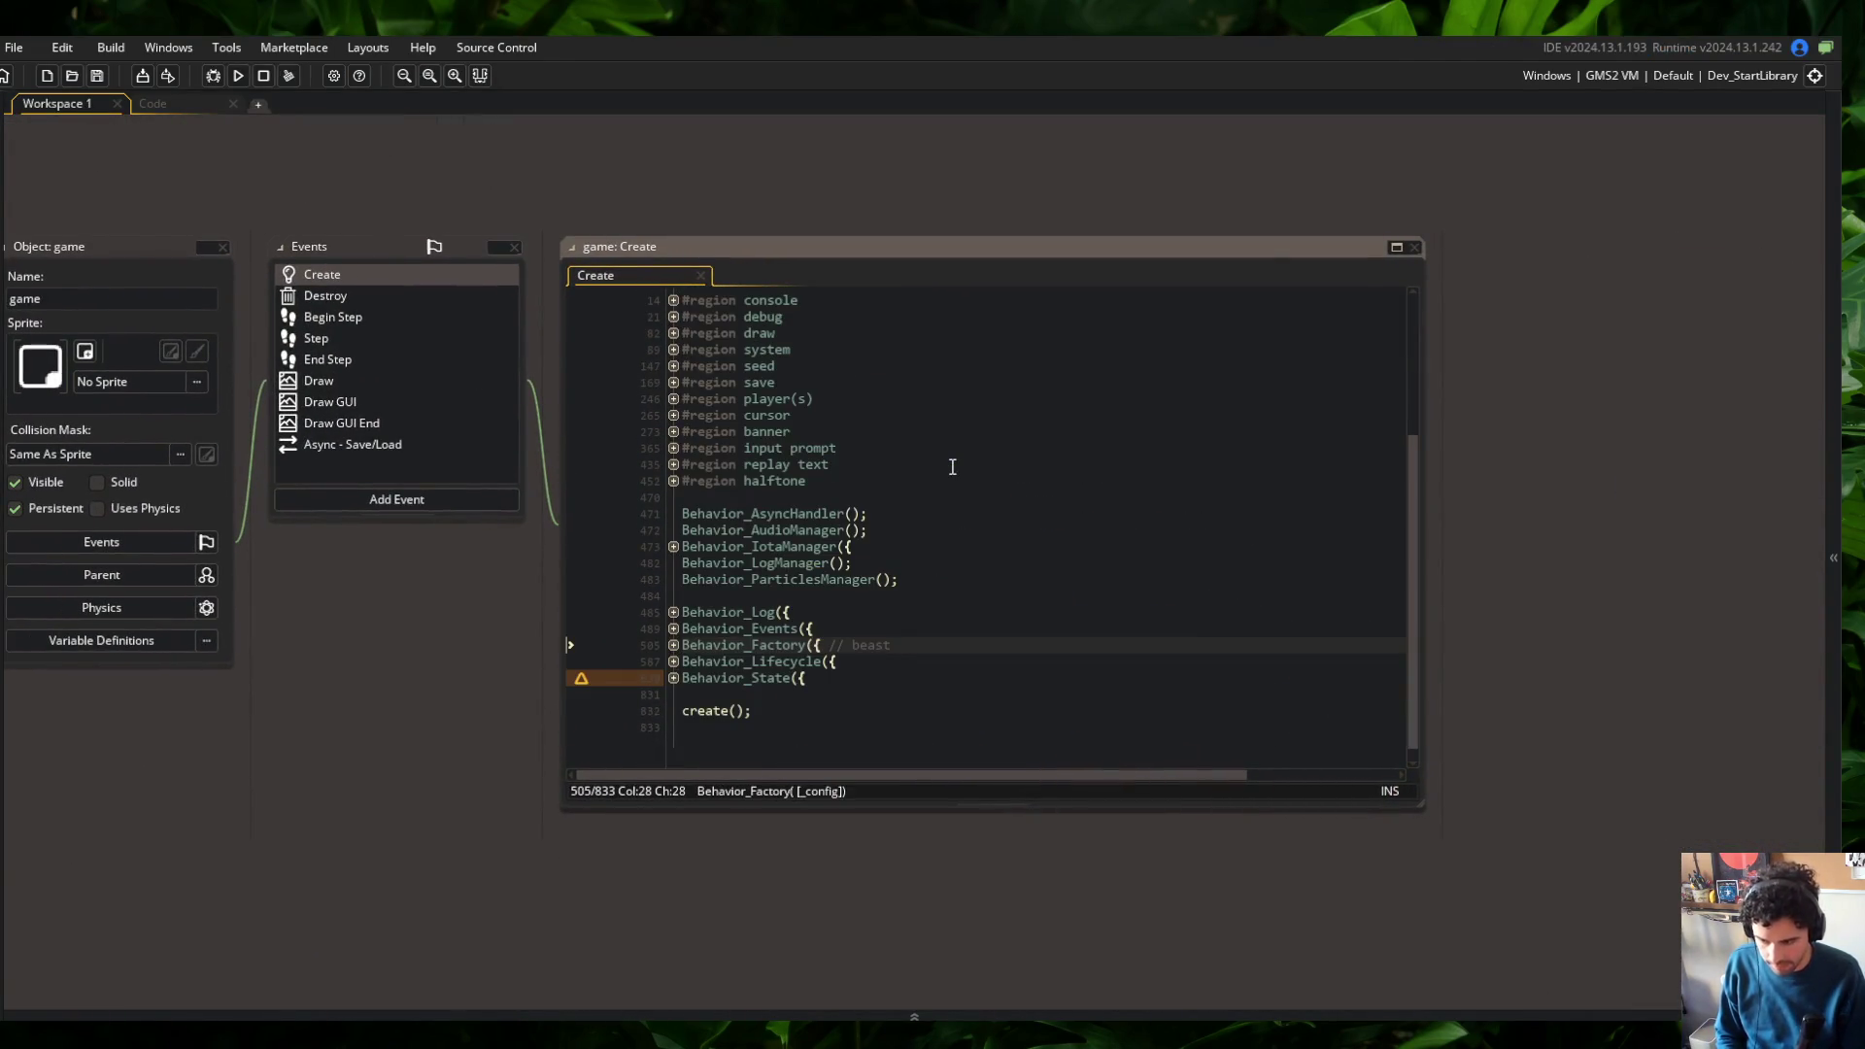
{"action": "left_click", "coordinate": [1395, 247]}
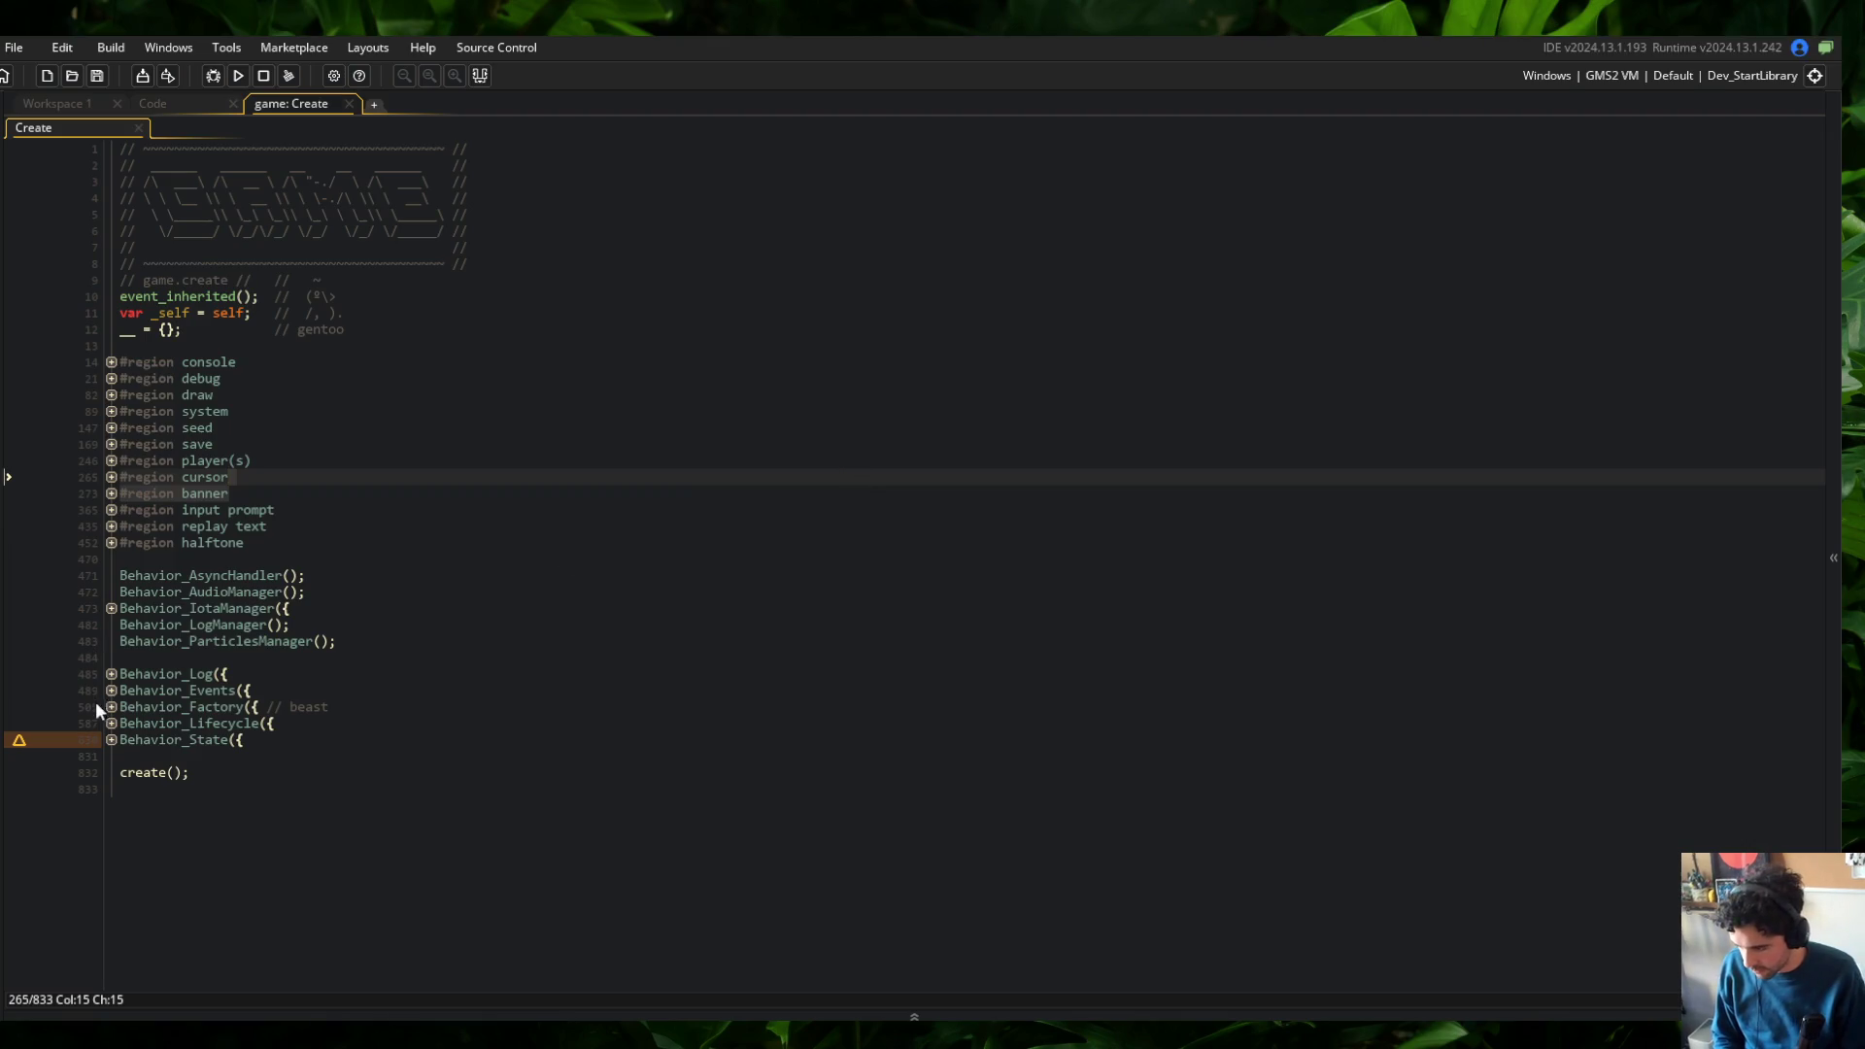
Unfold the Behavior_Lifecycle, update method, IS_DEV and fullscreen shortcut blocks
{"action": "left_click", "coordinate": [111, 722]}
{"action": "left_click", "coordinate": [111, 805]}
{"action": "scroll", "coordinate": [145, 811], "scroll_direction": "down", "scroll_amount": 2}
{"action": "left_click", "coordinate": [111, 801]}
{"action": "scroll", "coordinate": [107, 787], "scroll_direction": "down", "scroll_amount": 1}
{"action": "left_click", "coordinate": [112, 785]}
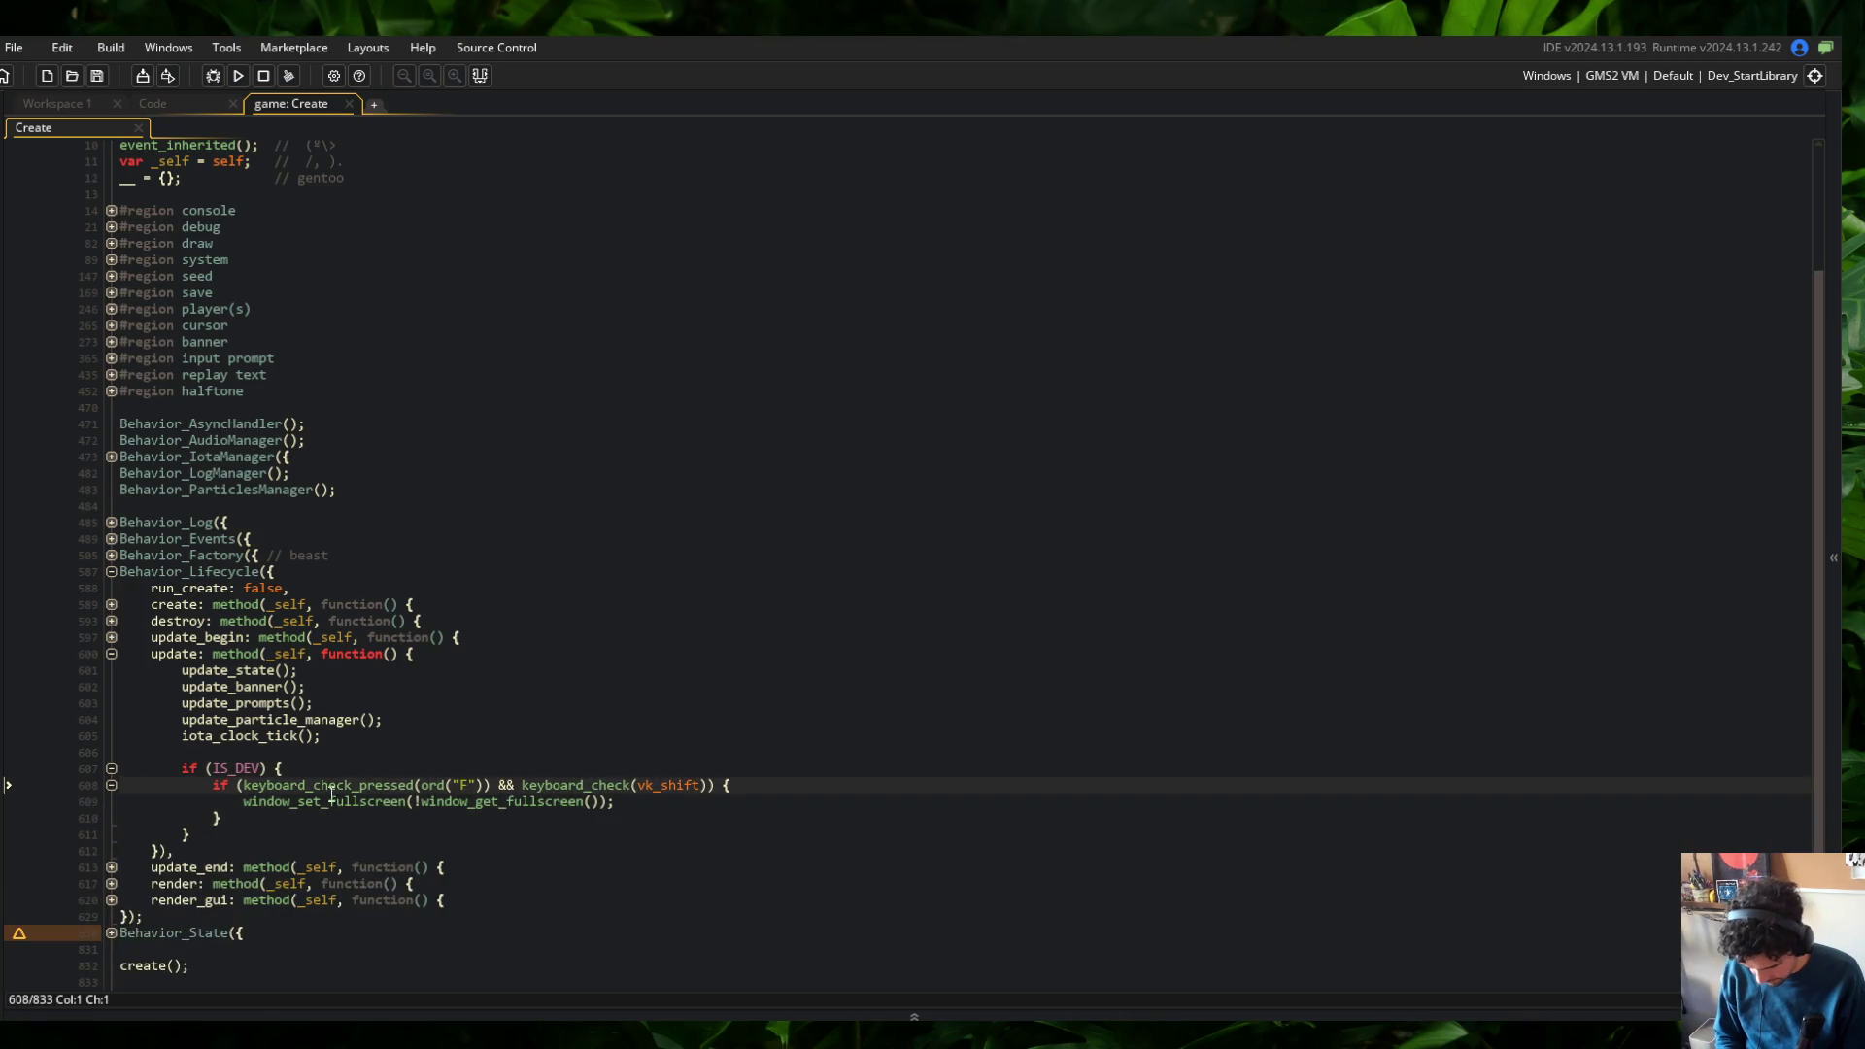
Drop Shift from the fullscreen condition and add an if (keyboard_check(vk_shift)) { line above it
{"action": "key", "text": "End"}
{"action": "key", "text": "Left"}
{"action": "key", "text": "Left"}
{"action": "key", "text": "ctrl+BackSpace"}
{"action": "key", "text": "ctrl+BackSpace"}
{"action": "key", "text": "ctrl+BackSpace"}
{"action": "key", "text": "BackSpace"}
{"action": "key", "text": "BackSpace"}
{"action": "key", "text": "BackSpace"}
{"action": "key", "text": "Home"}
{"action": "key", "text": "Return"}
{"action": "key", "text": "Up"}
{"action": "type", "text": "if (keyboard_check(vk_shift)) {"}
Indent the fullscreen check inside the Shift block, close it with }, and save
{"action": "key", "text": "Down"}
{"action": "key", "text": "shift+Down"}
{"action": "key", "text": "shift+Down"}
{"action": "key", "text": "Tab"}
{"action": "key", "text": "End"}
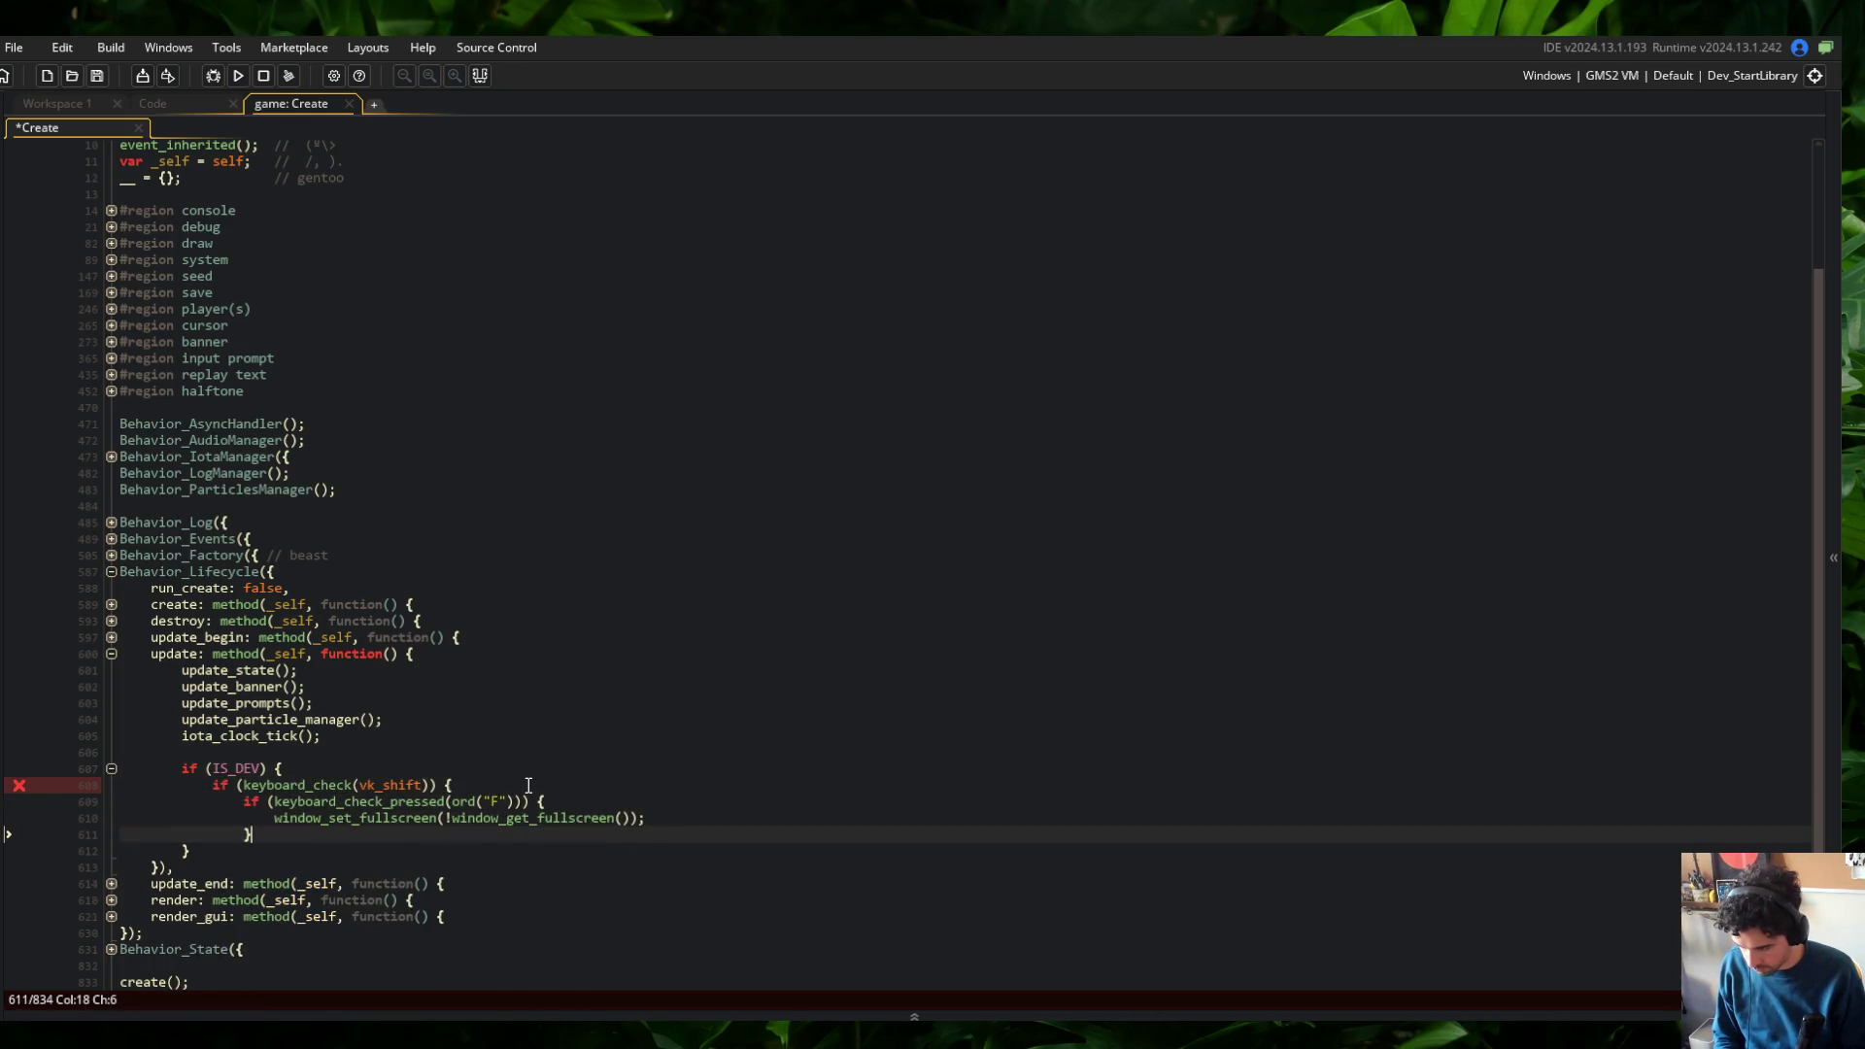
{"action": "key", "text": "Return"}
{"action": "type", "text": "}"}
{"action": "key", "text": "ctrl+s"}
Add a '// toggle fullscreen' comment above the fullscreen check and save
{"action": "key", "text": "Up"}
{"action": "key", "text": "Up"}
{"action": "key", "text": "Up"}
{"action": "key", "text": "Up"}
{"action": "key", "text": "Down"}
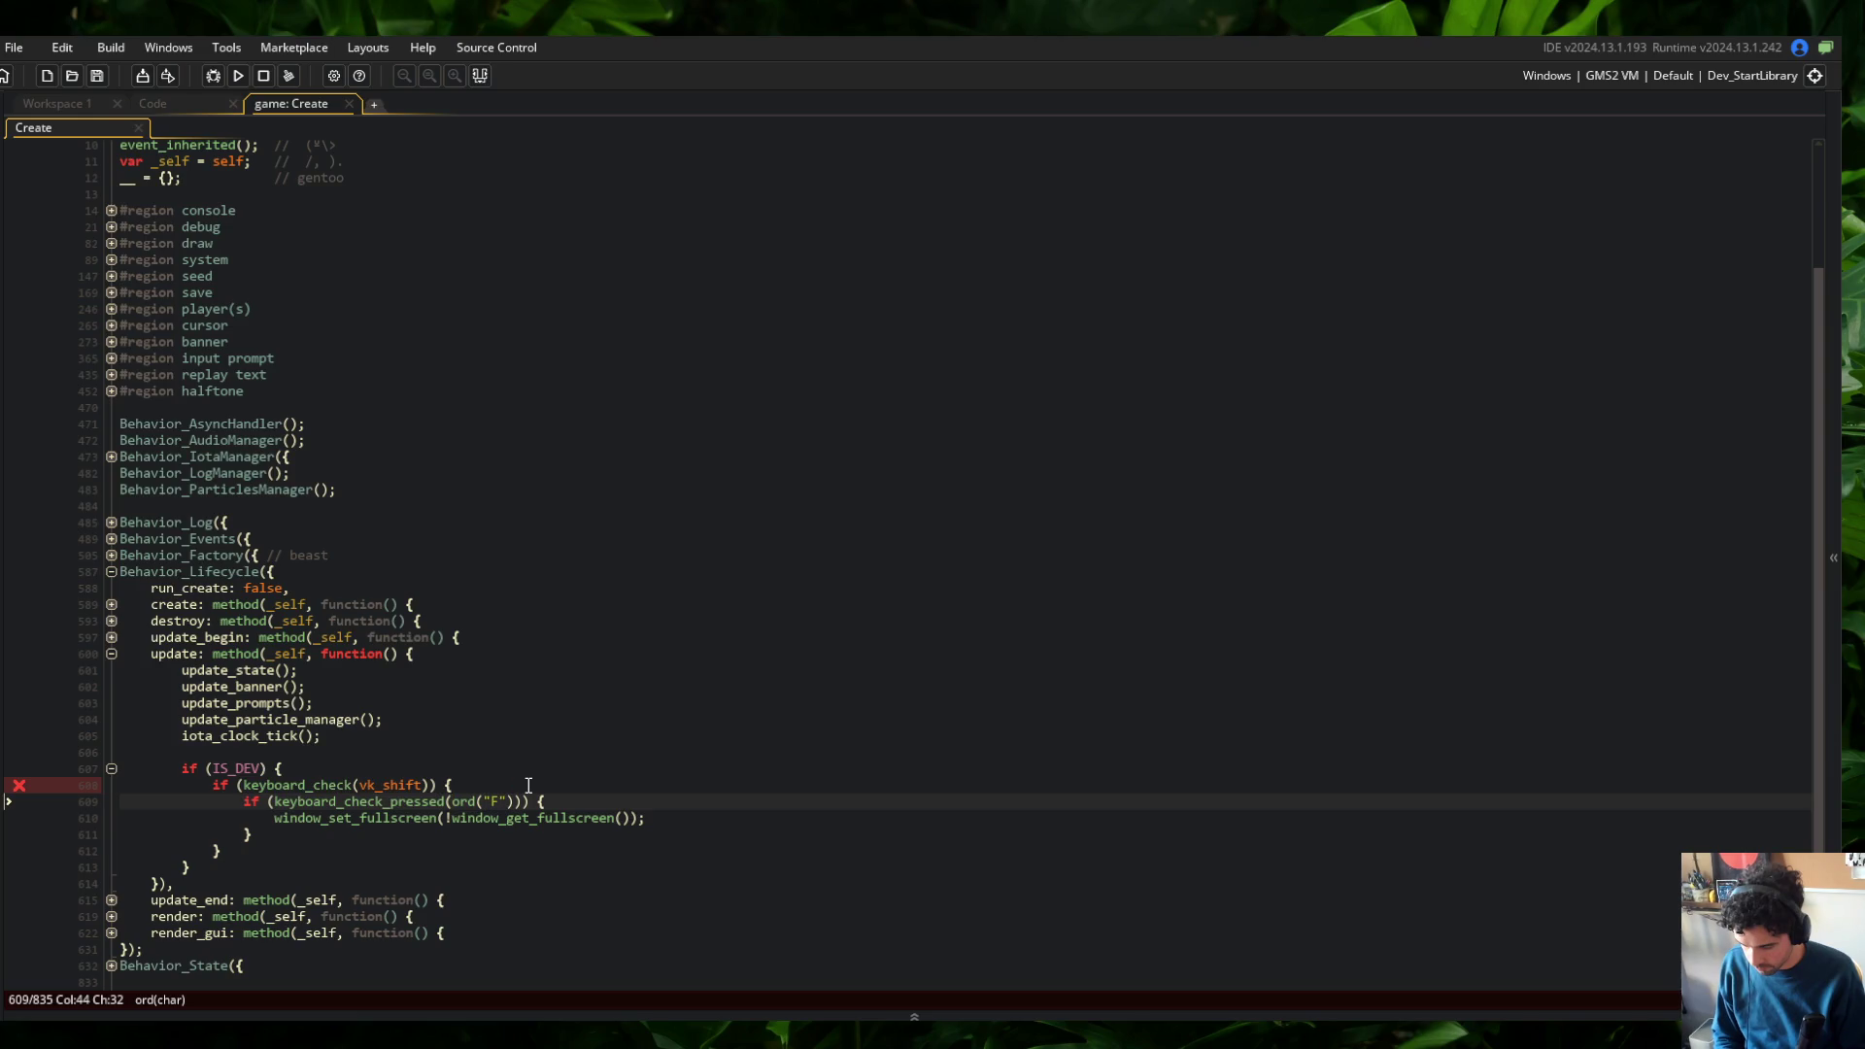
{"action": "key", "text": "Home"}
{"action": "key", "text": "Return"}
{"action": "key", "text": "Up"}
{"action": "type", "text": "// toggle fullscreen"}
{"action": "key", "text": "ctrl+s"}
Add a '// toggle GUI debug' comment below the fullscreen block
{"action": "key", "text": "Down"}
{"action": "key", "text": "Down"}
{"action": "key", "text": "Down"}
{"action": "key", "text": "End"}
{"action": "key", "text": "Return"}
{"action": "key", "text": "Return"}
{"action": "type", "text": "// toggle GUI "}
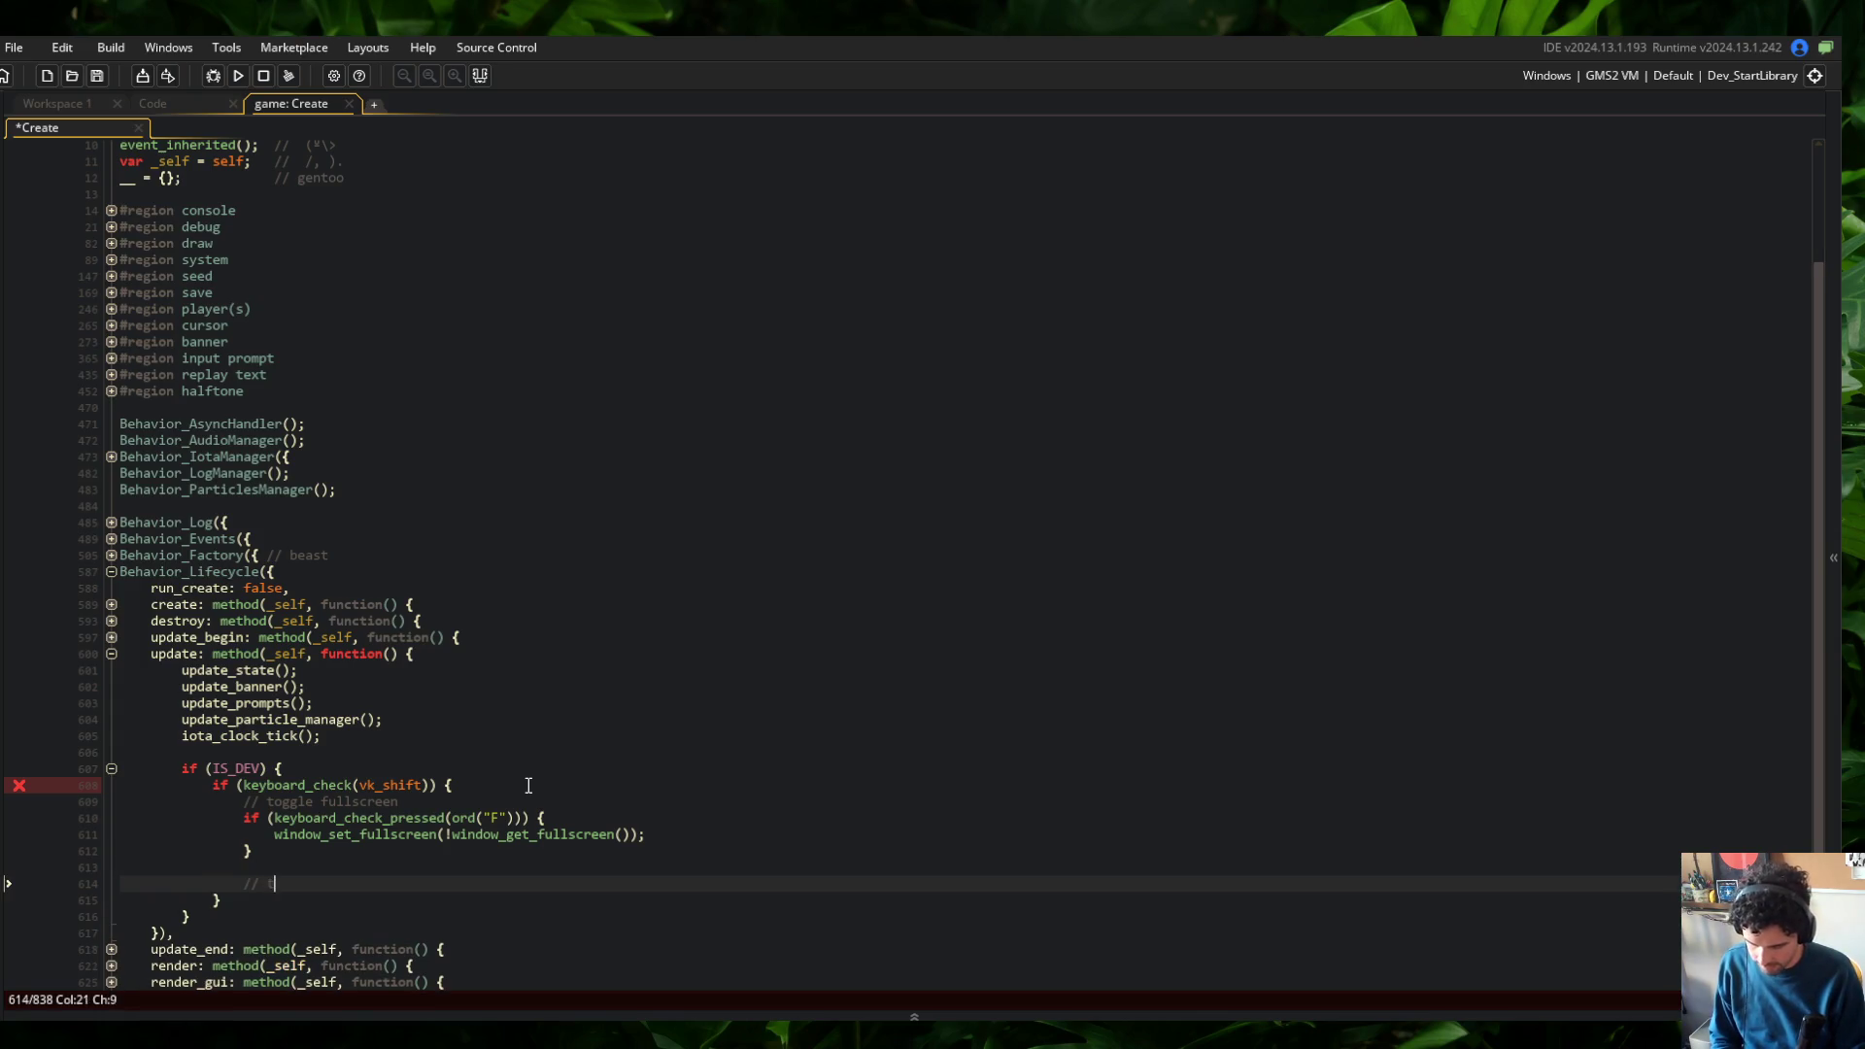
{"action": "type", "text": "debug"}
{"action": "key", "text": "ctrl+s"}
{"action": "key", "text": "Return"}
Add an if (keyboard_check_pressed(ord("G"))) { branch with a struct_foreach call inside, and save
{"action": "type", "text": "fi"}
{"action": "key", "text": "BackSpace"}
{"action": "key", "text": "BackSpace"}
{"action": "type", "text": "if (keyboard_check_pressed(O"}
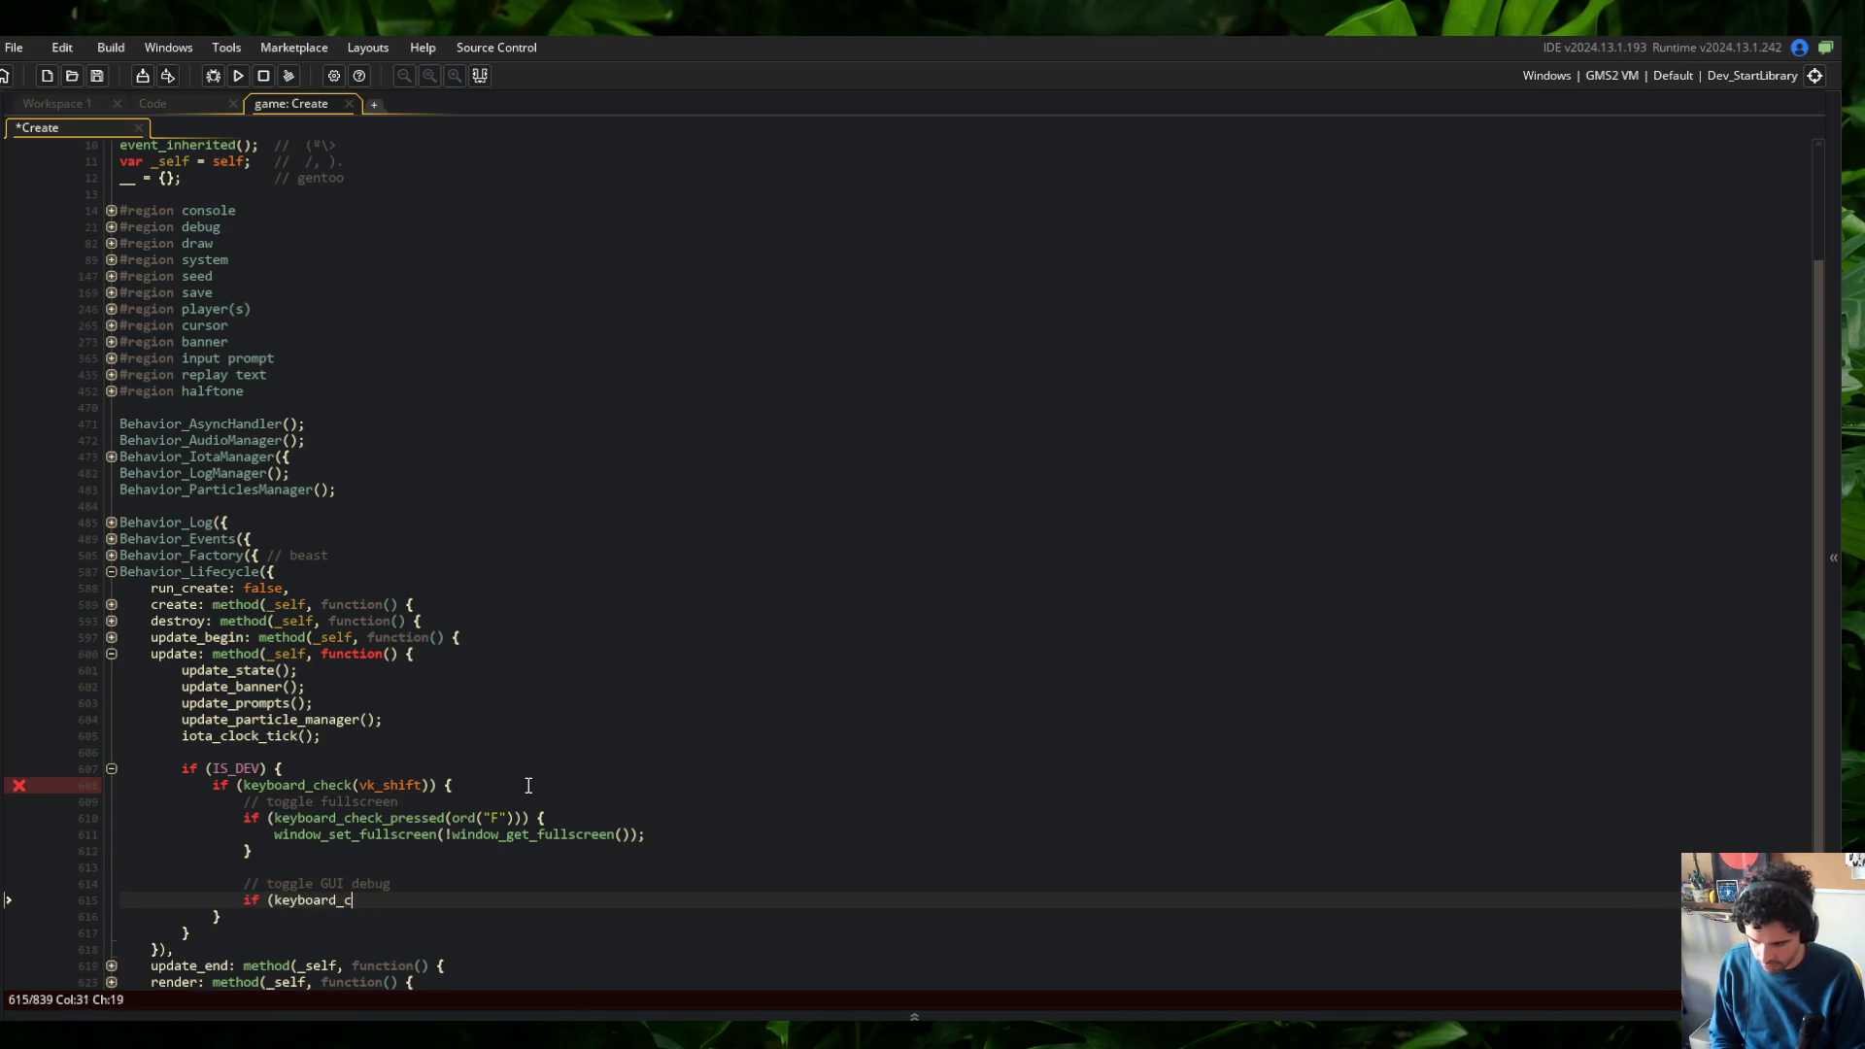
{"action": "key", "text": "BackSpace"}
{"action": "type", "text": "ord(\"G\"))) {"}
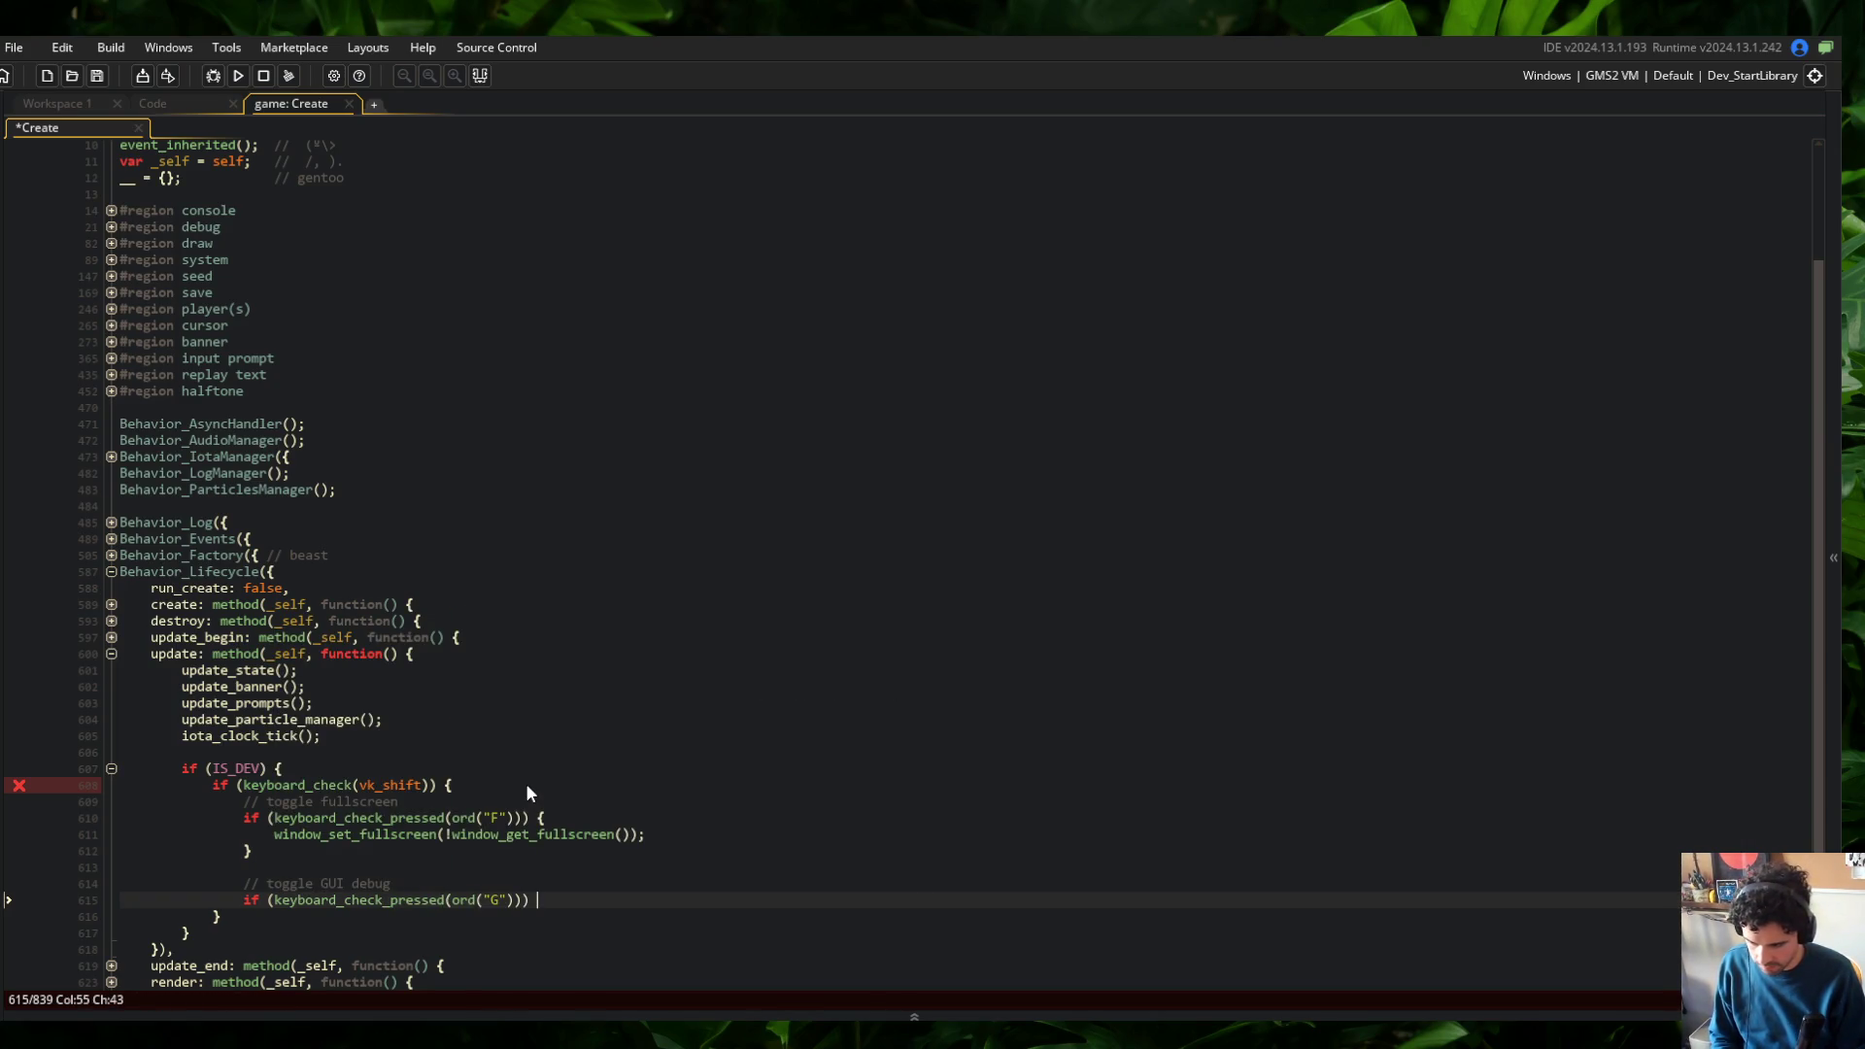
{"action": "key", "text": "Return"}
{"action": "type", "text": "struct_foreach"}
{"action": "key", "text": "Escape"}
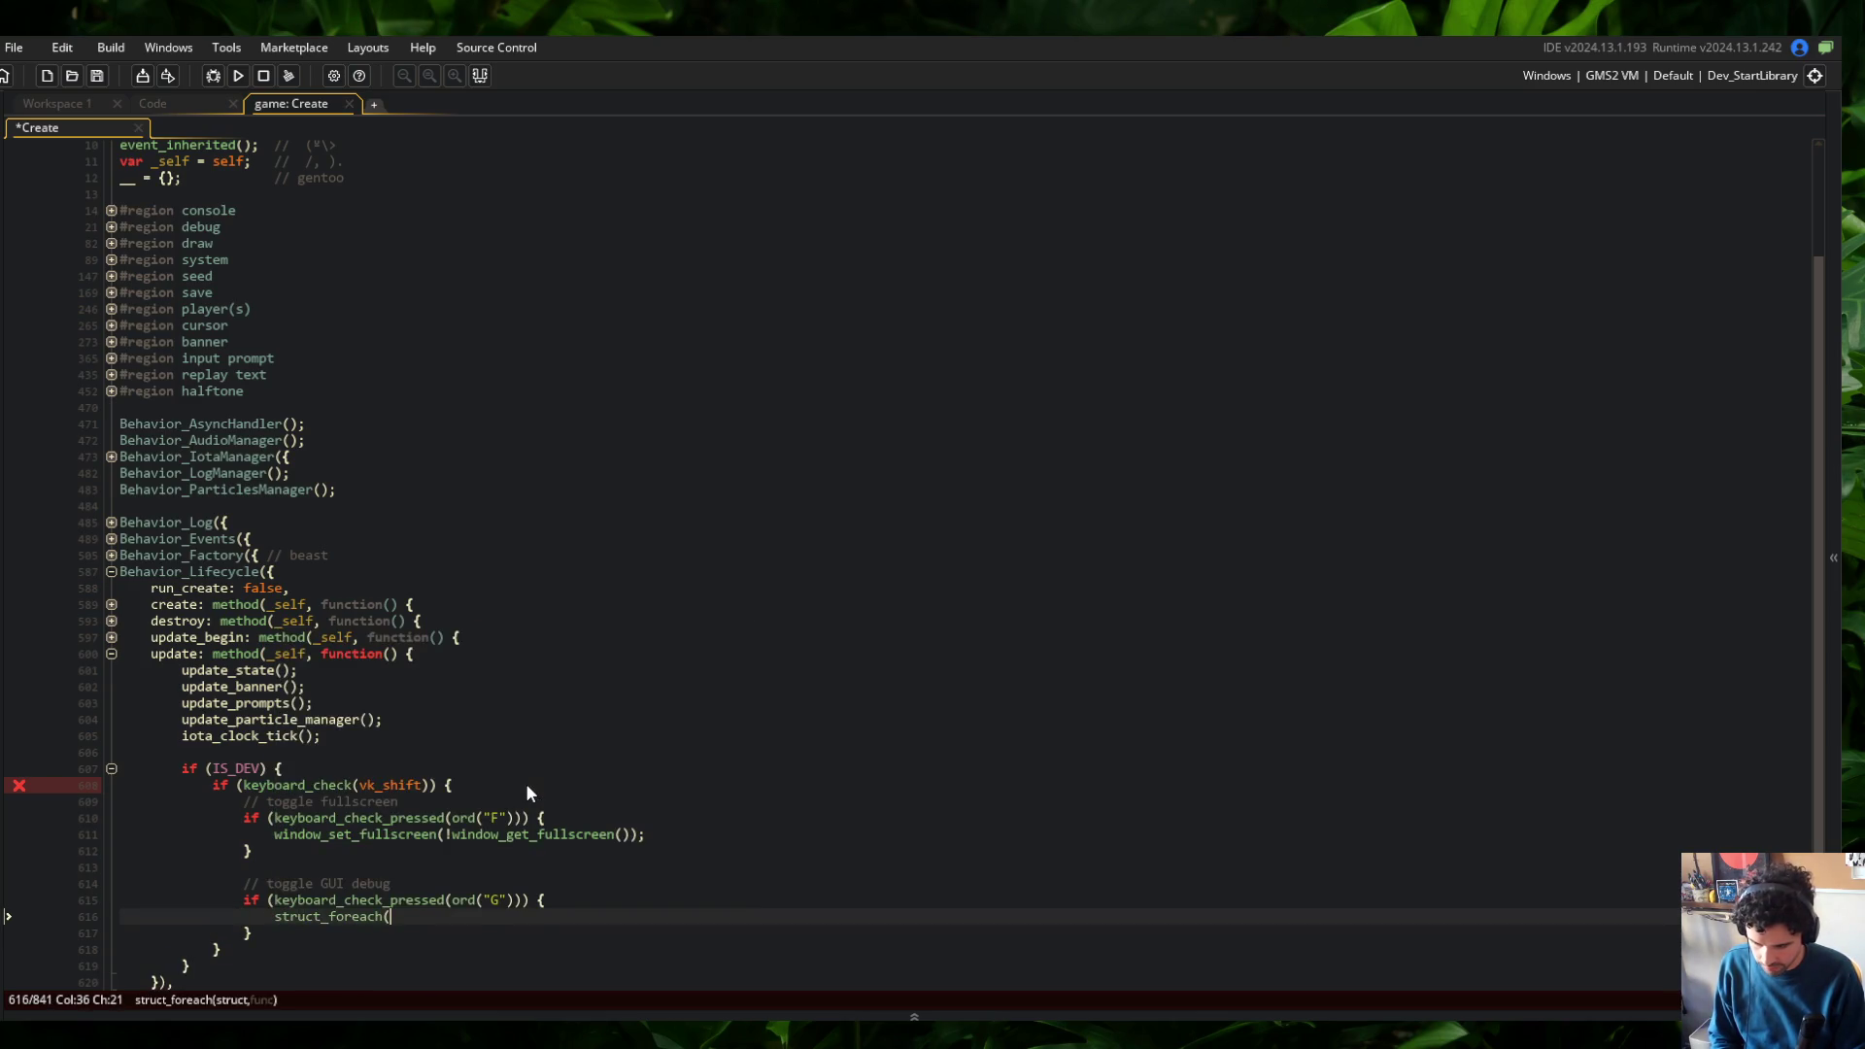
{"action": "key", "text": "ctrl+BackSpace"}
{"action": "key", "text": "ctrl+s"}
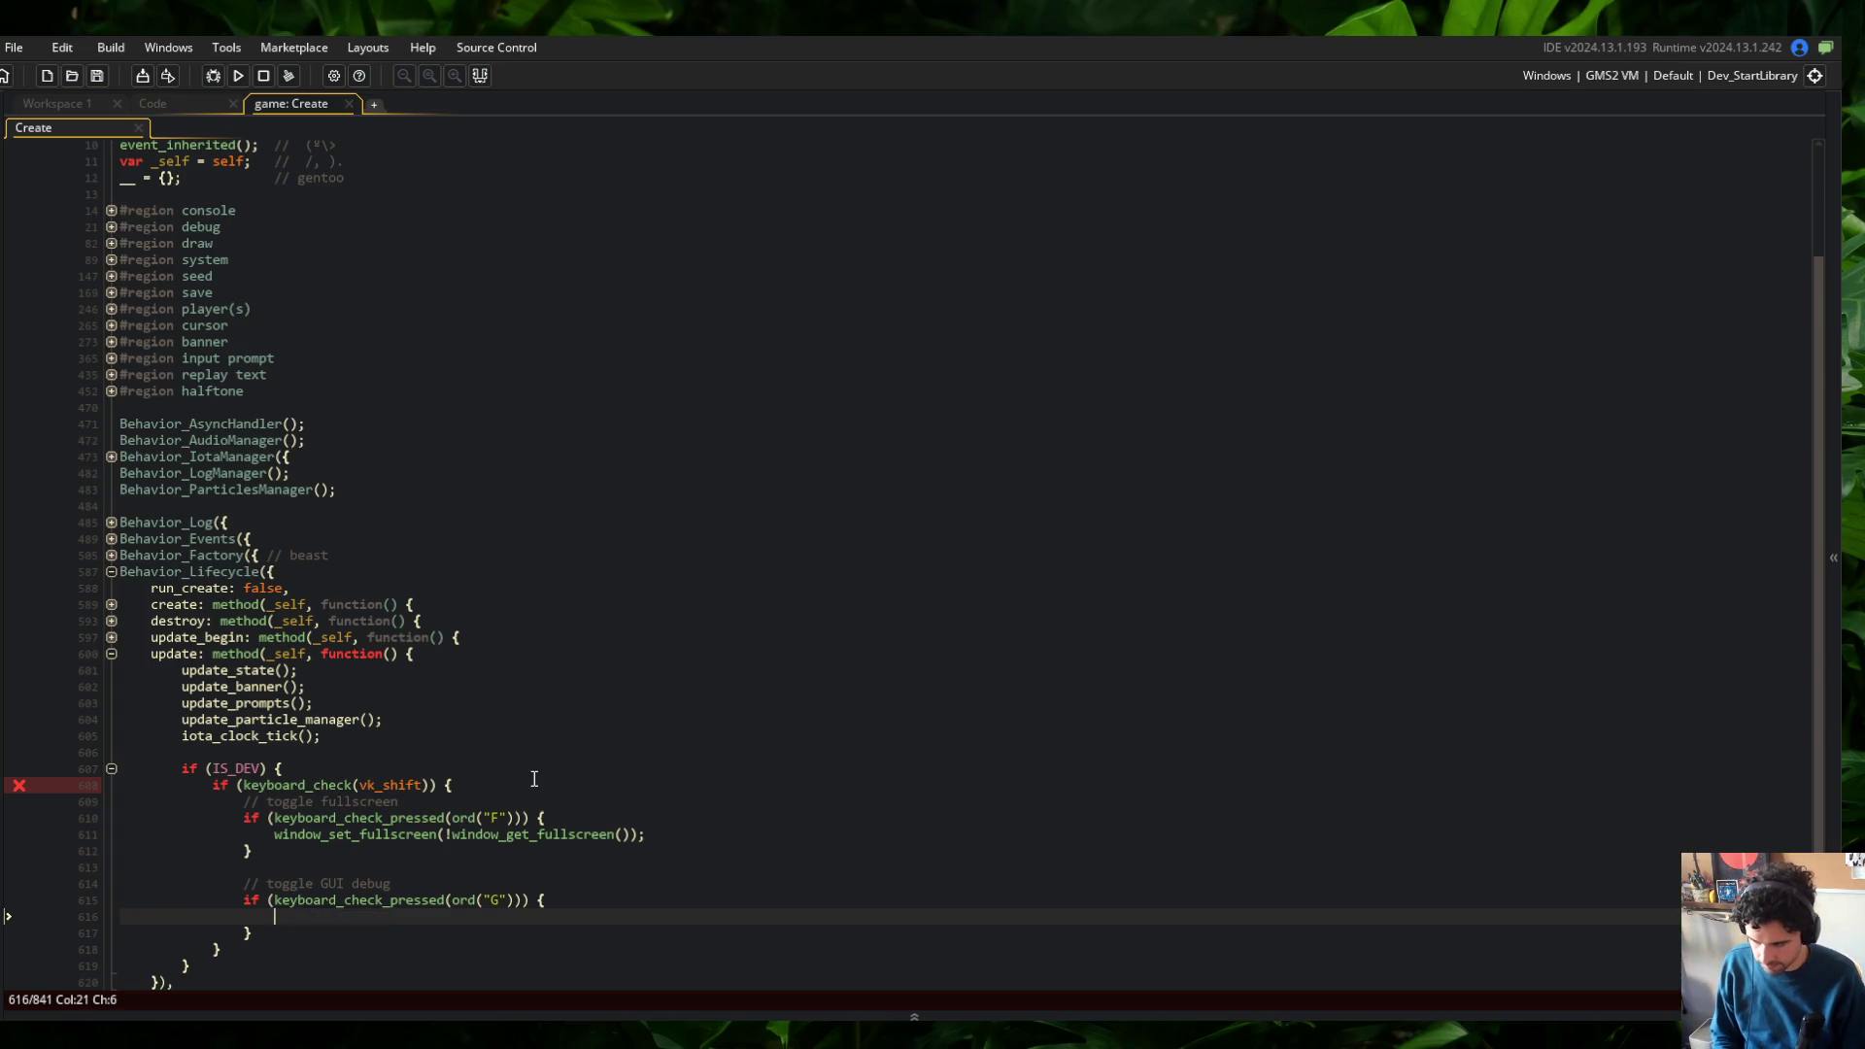
Glance at the other open script tabs and come back to the game Create event
{"action": "scroll", "coordinate": [532, 777], "scroll_direction": "down", "scroll_amount": 3}
{"action": "scroll", "coordinate": [496, 680], "scroll_direction": "up", "scroll_amount": 3}
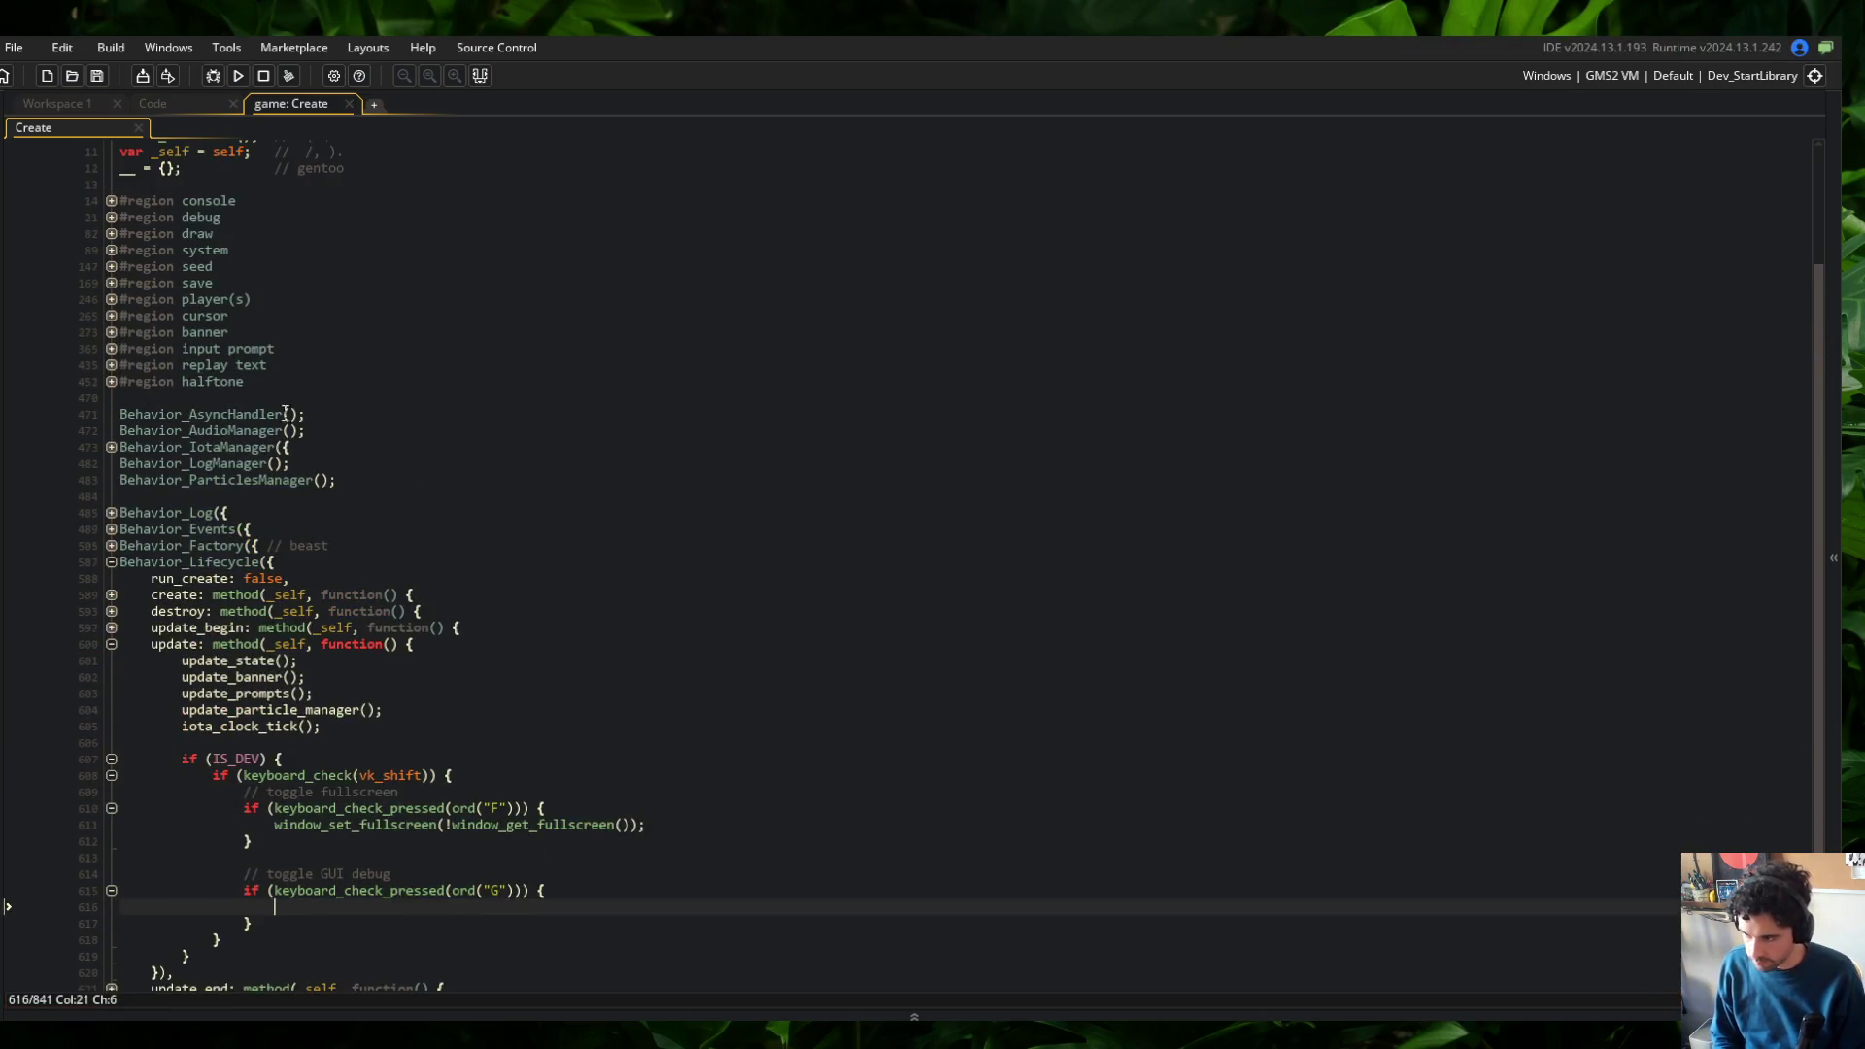
{"action": "left_click", "coordinate": [183, 102]}
{"action": "left_click", "coordinate": [287, 103]}
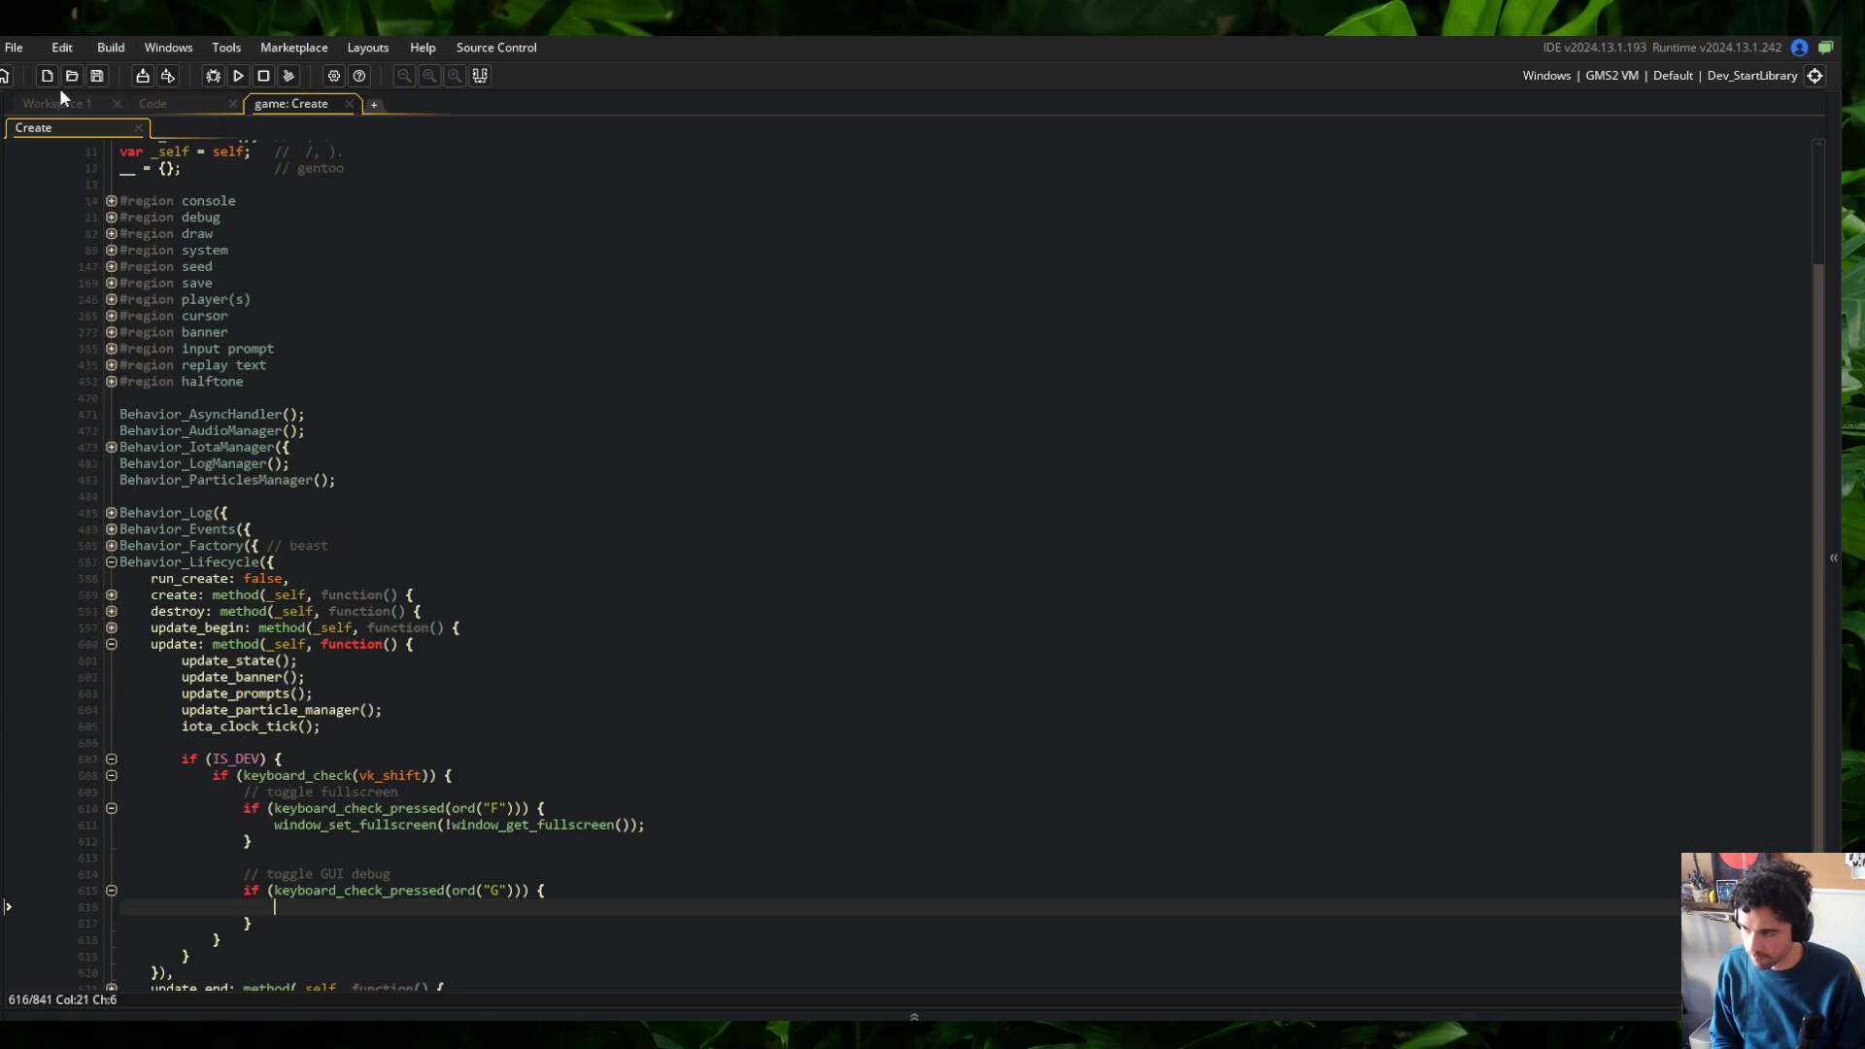
{"action": "left_click", "coordinate": [60, 103]}
{"action": "left_click", "coordinate": [289, 103]}
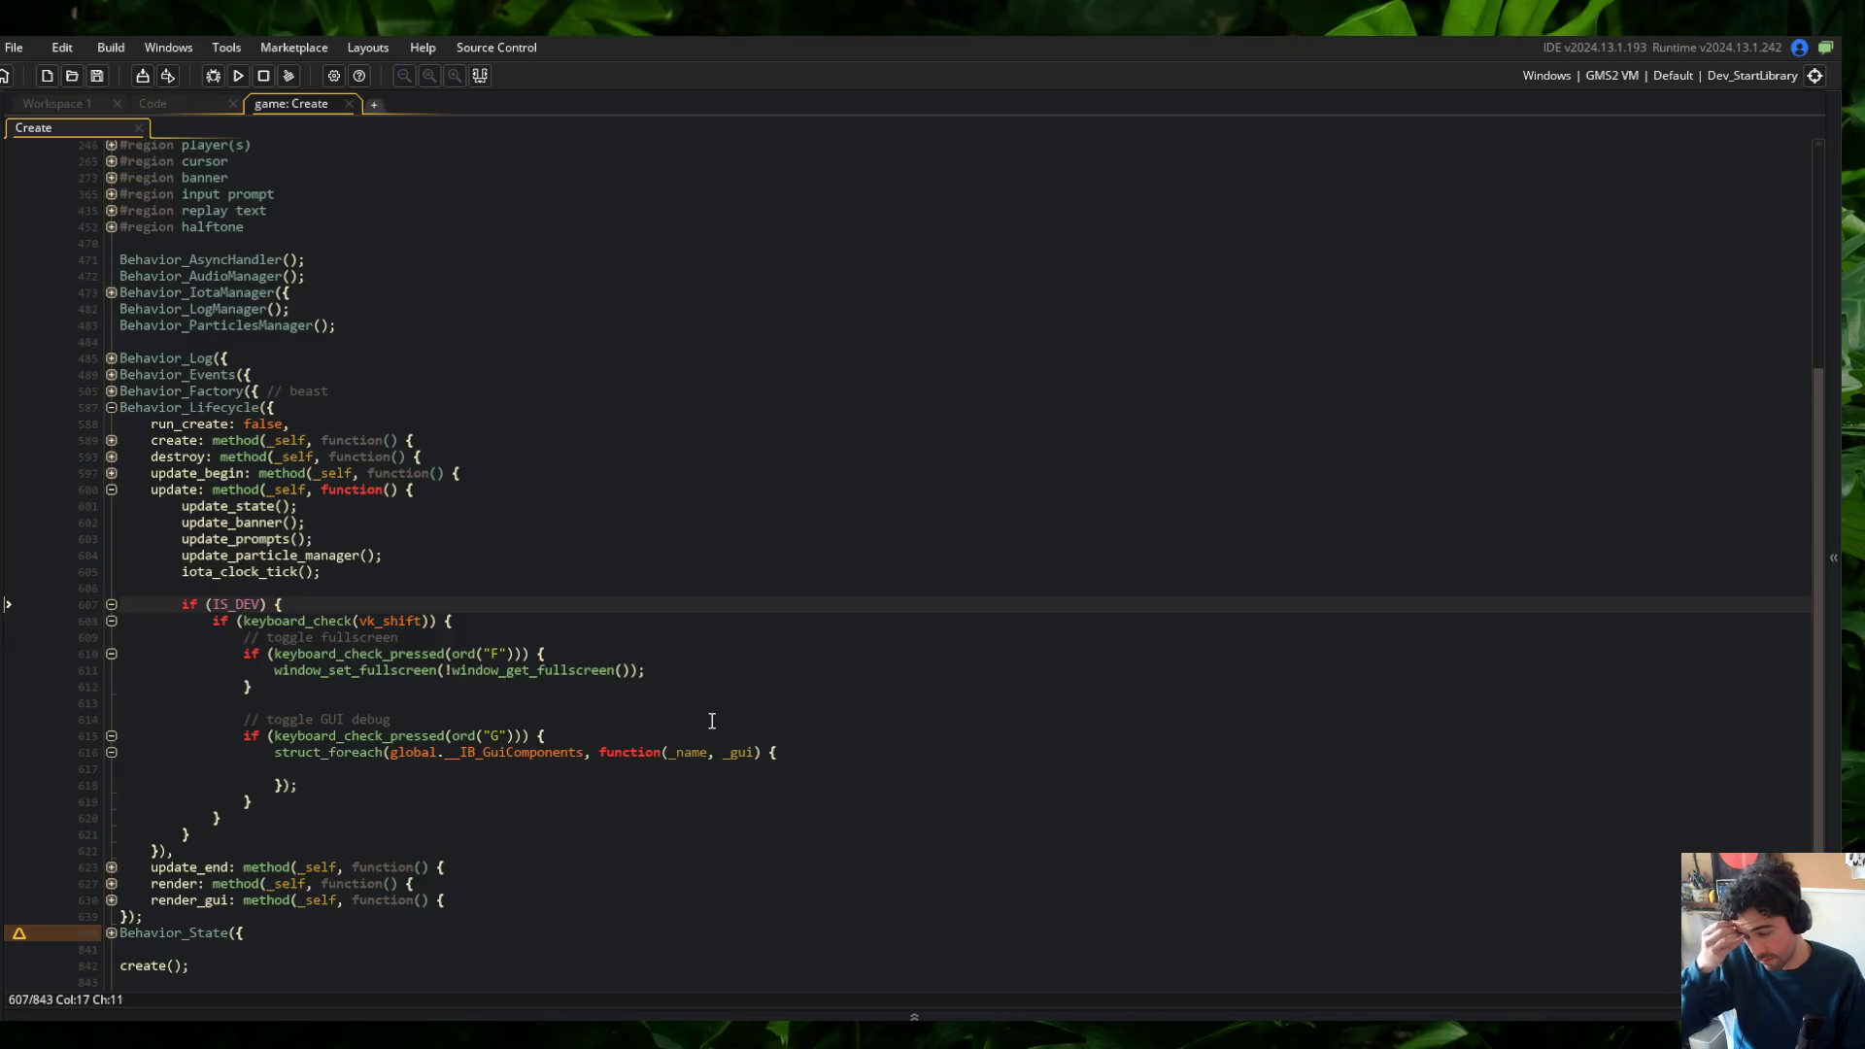
Add global.__IB_GuiComponents_Debug = false; after line 29 in GuiBase.gml and save
{"action": "left_click", "coordinate": [207, 102]}
{"action": "left_click", "coordinate": [321, 127]}
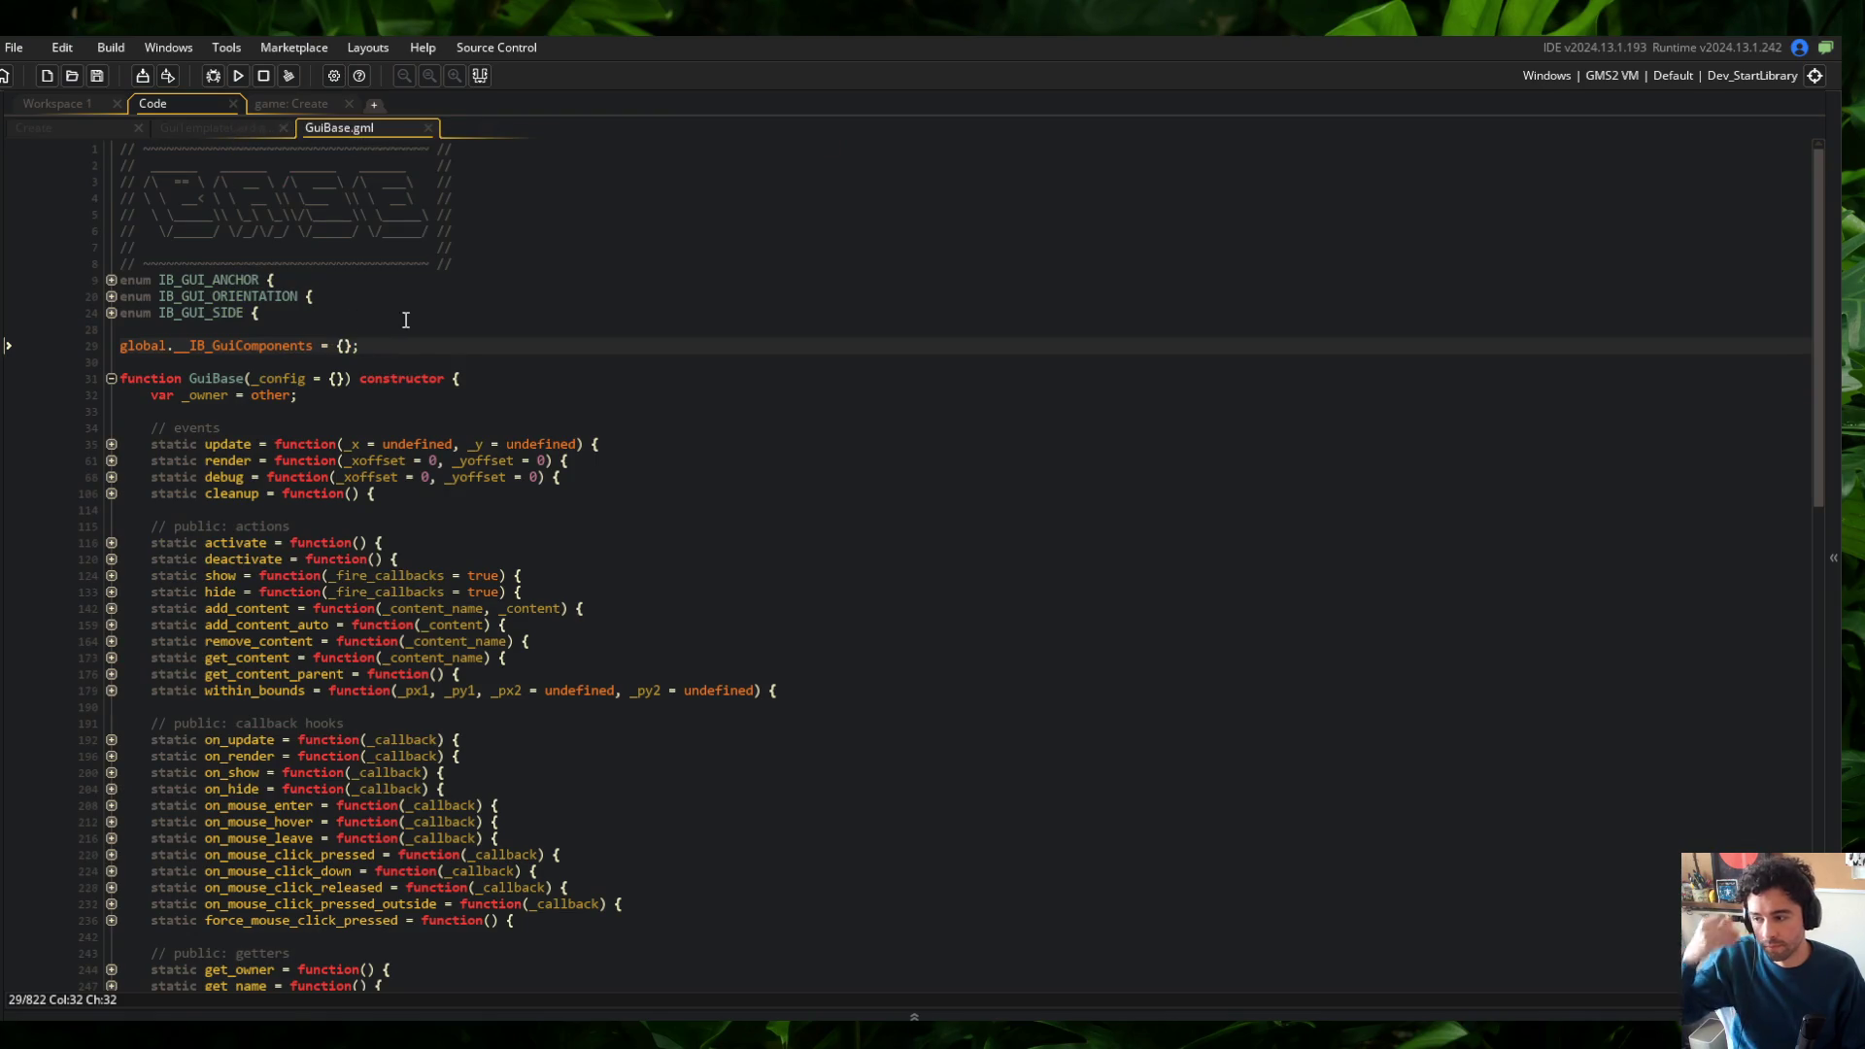
{"action": "left_click", "coordinate": [416, 354]}
{"action": "key", "text": "Return"}
{"action": "type", "text": "global.__IB_GuiComponen"}
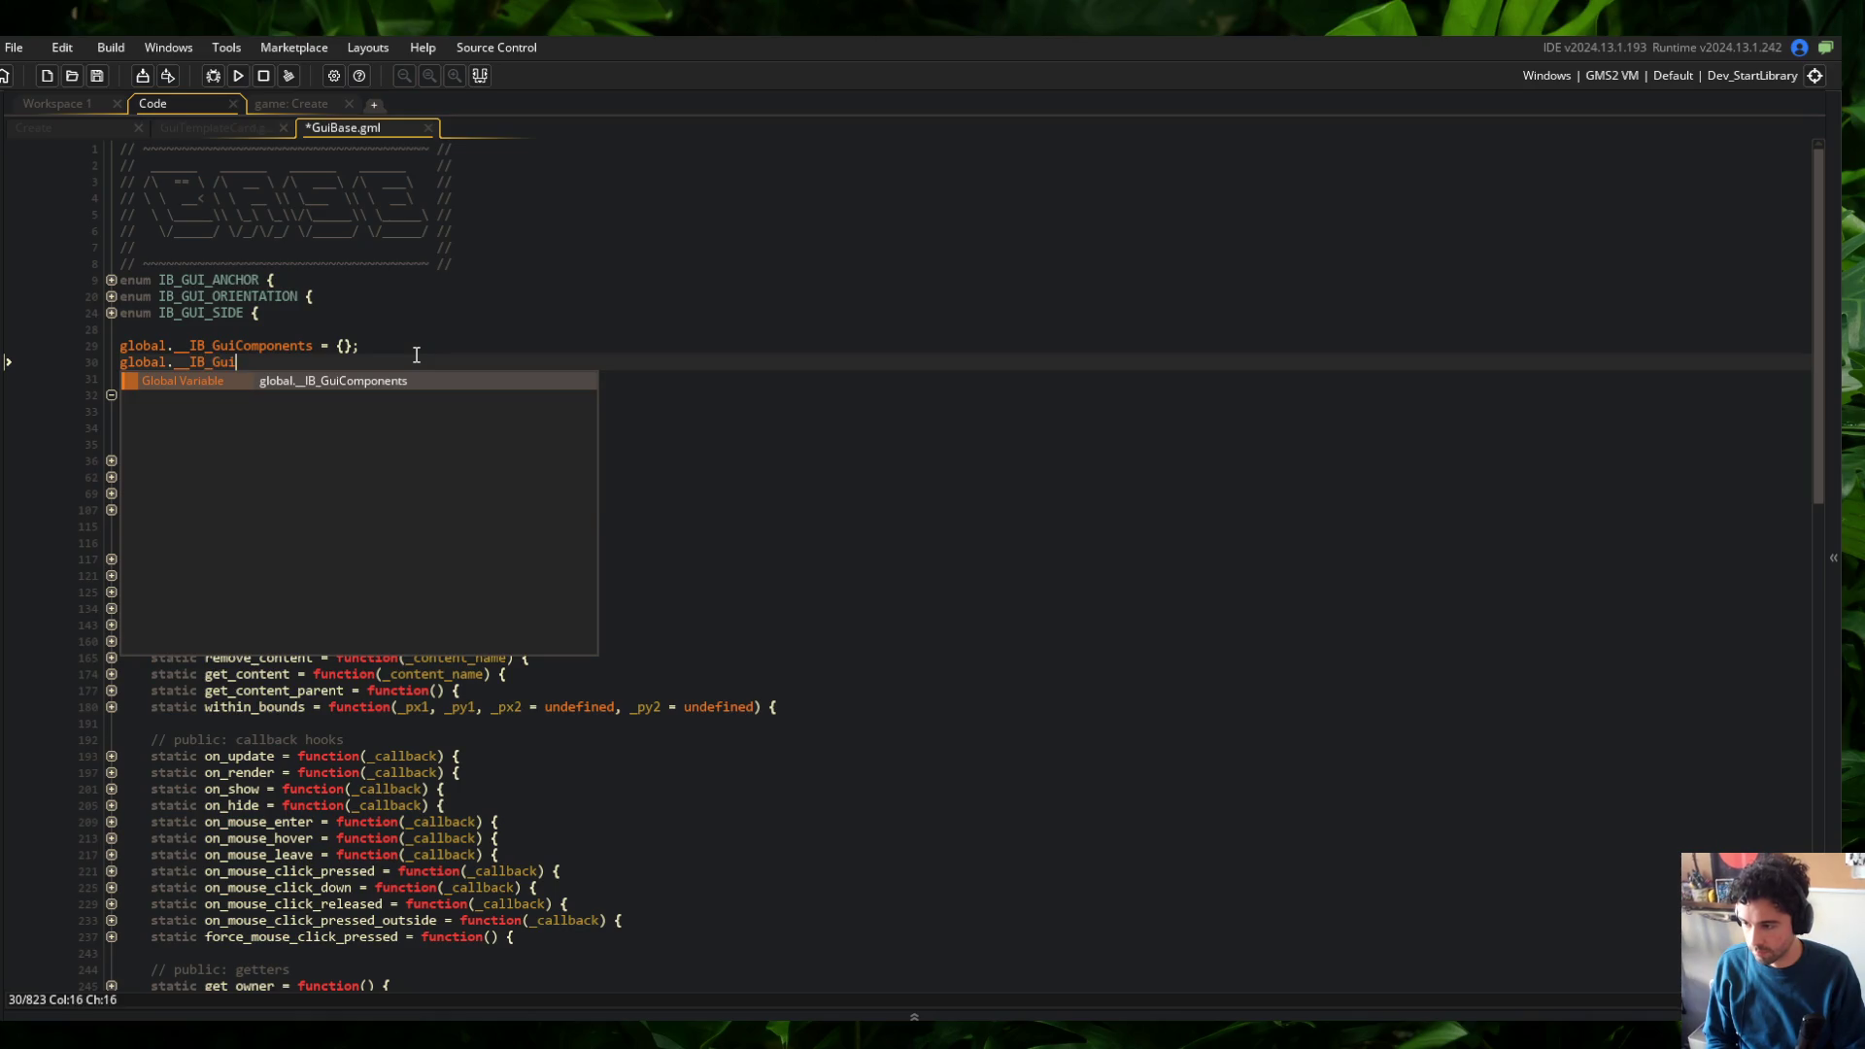
{"action": "type", "text": "ts"}
{"action": "key", "text": "Escape"}
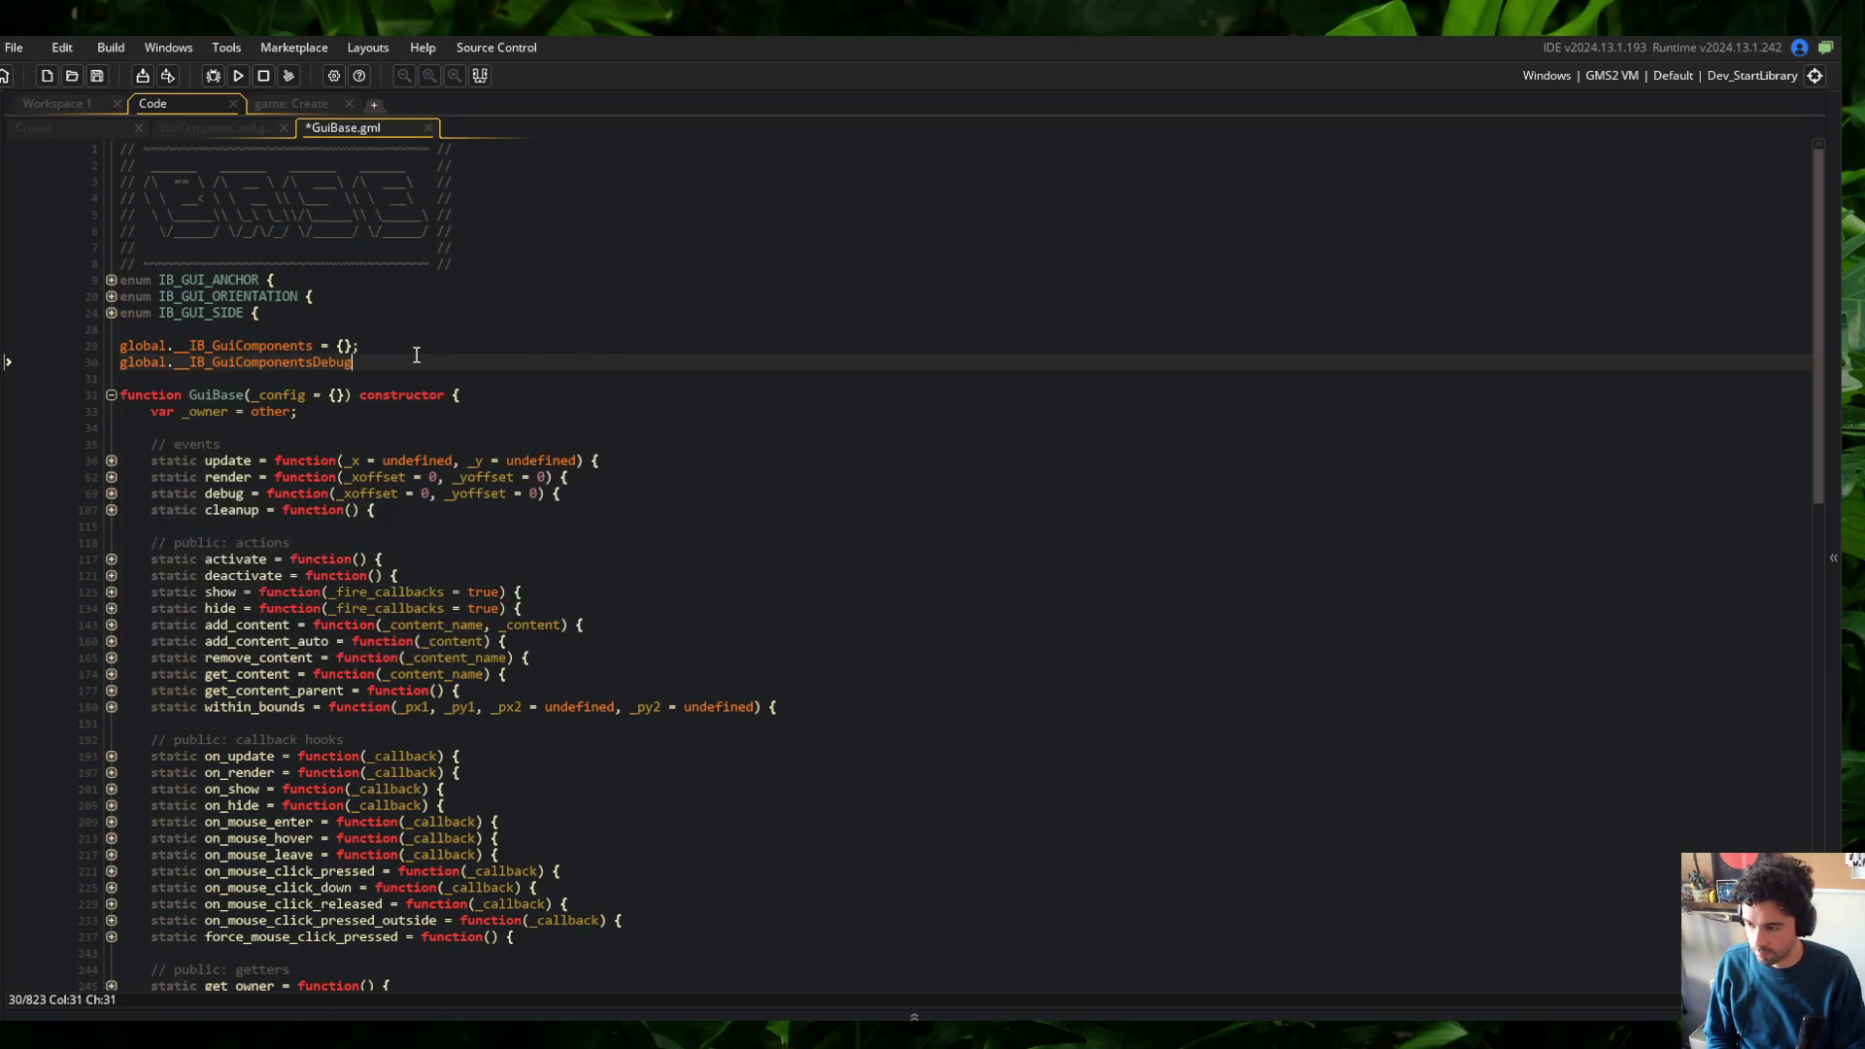
{"action": "type", "text": "_Debu"}
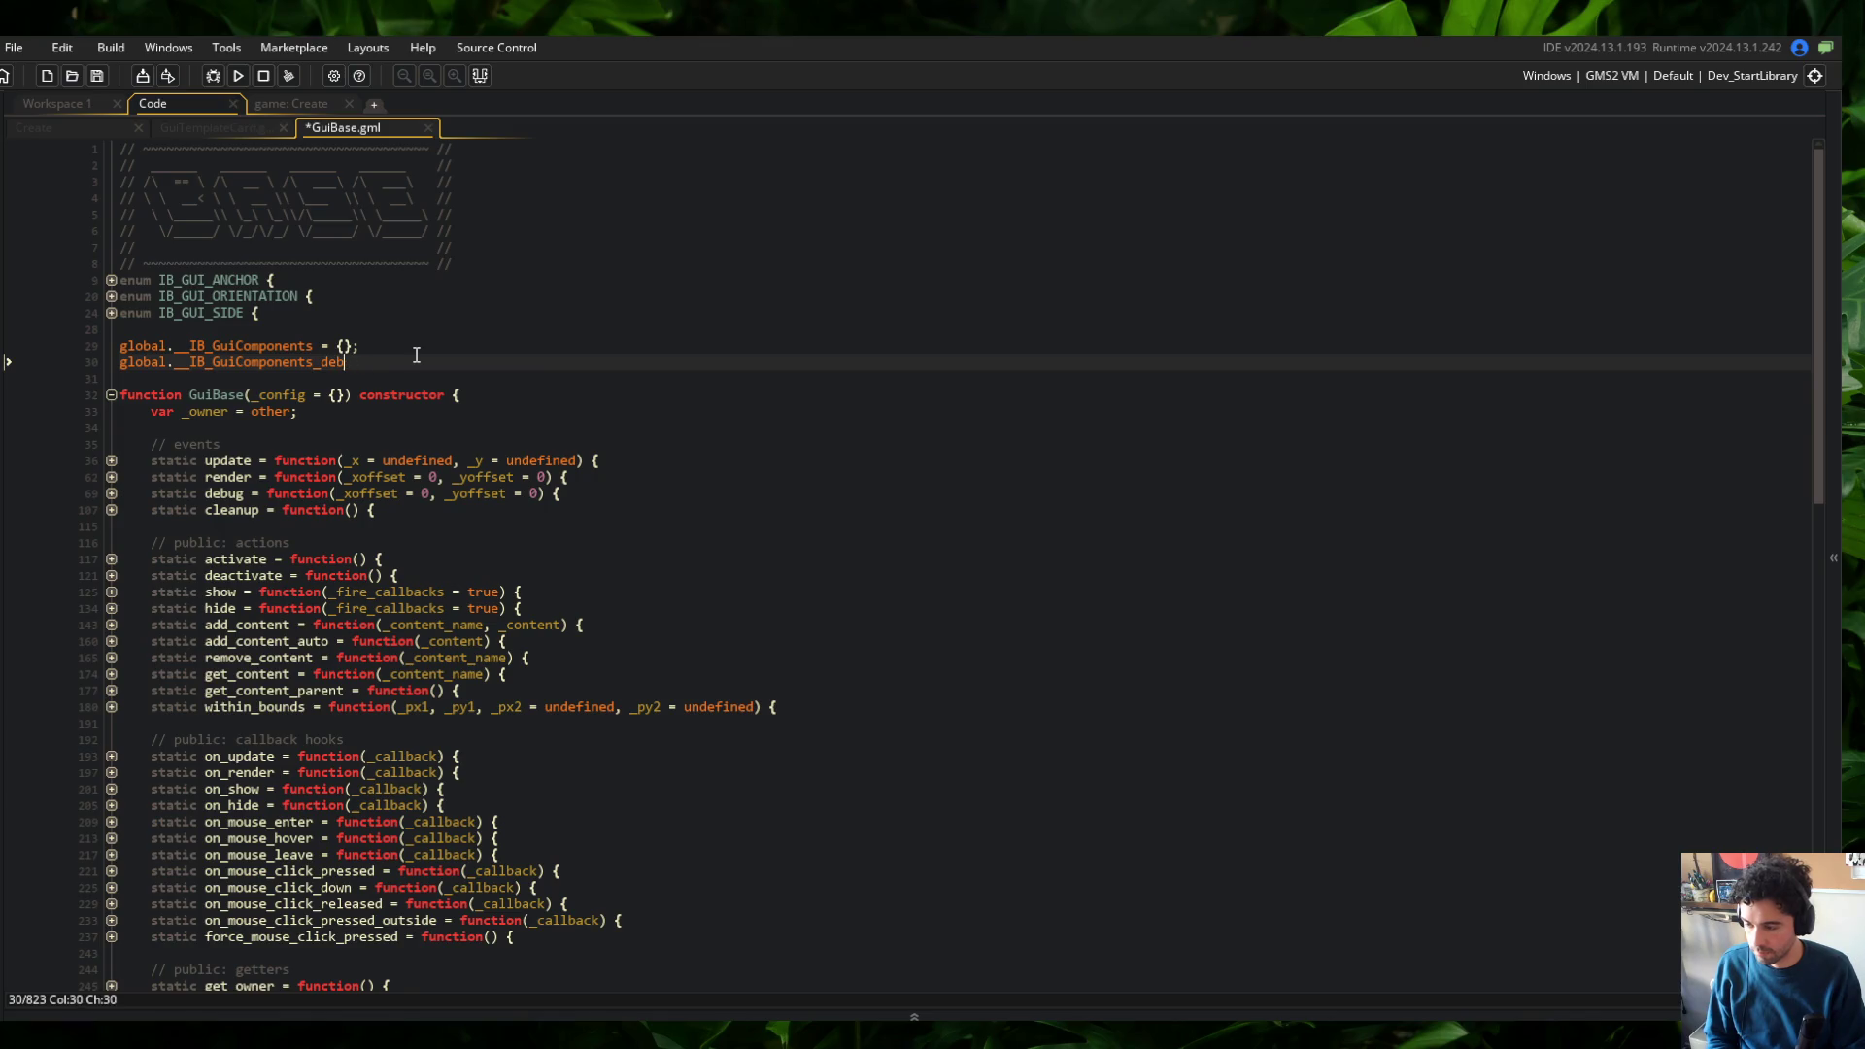
{"action": "type", "text": "g = false;"}
{"action": "key", "text": "ctrl+s"}
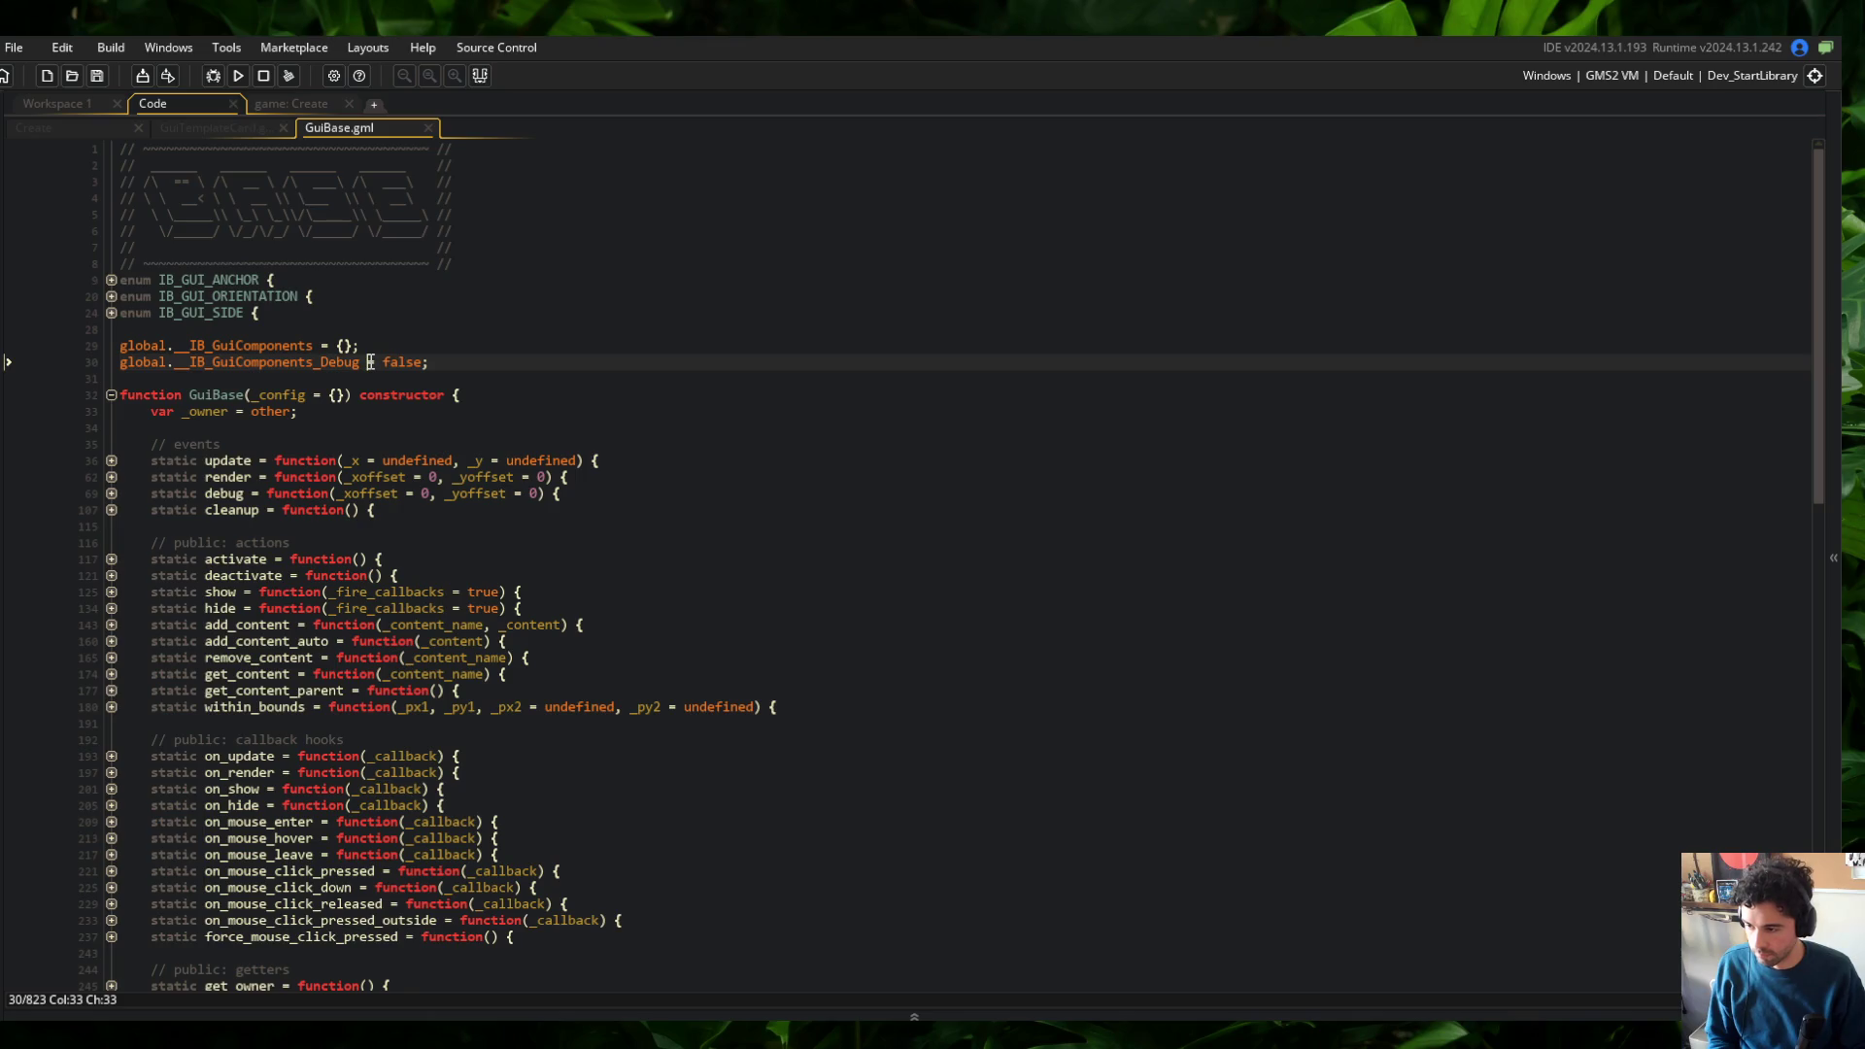
{"action": "key", "text": "Home"}
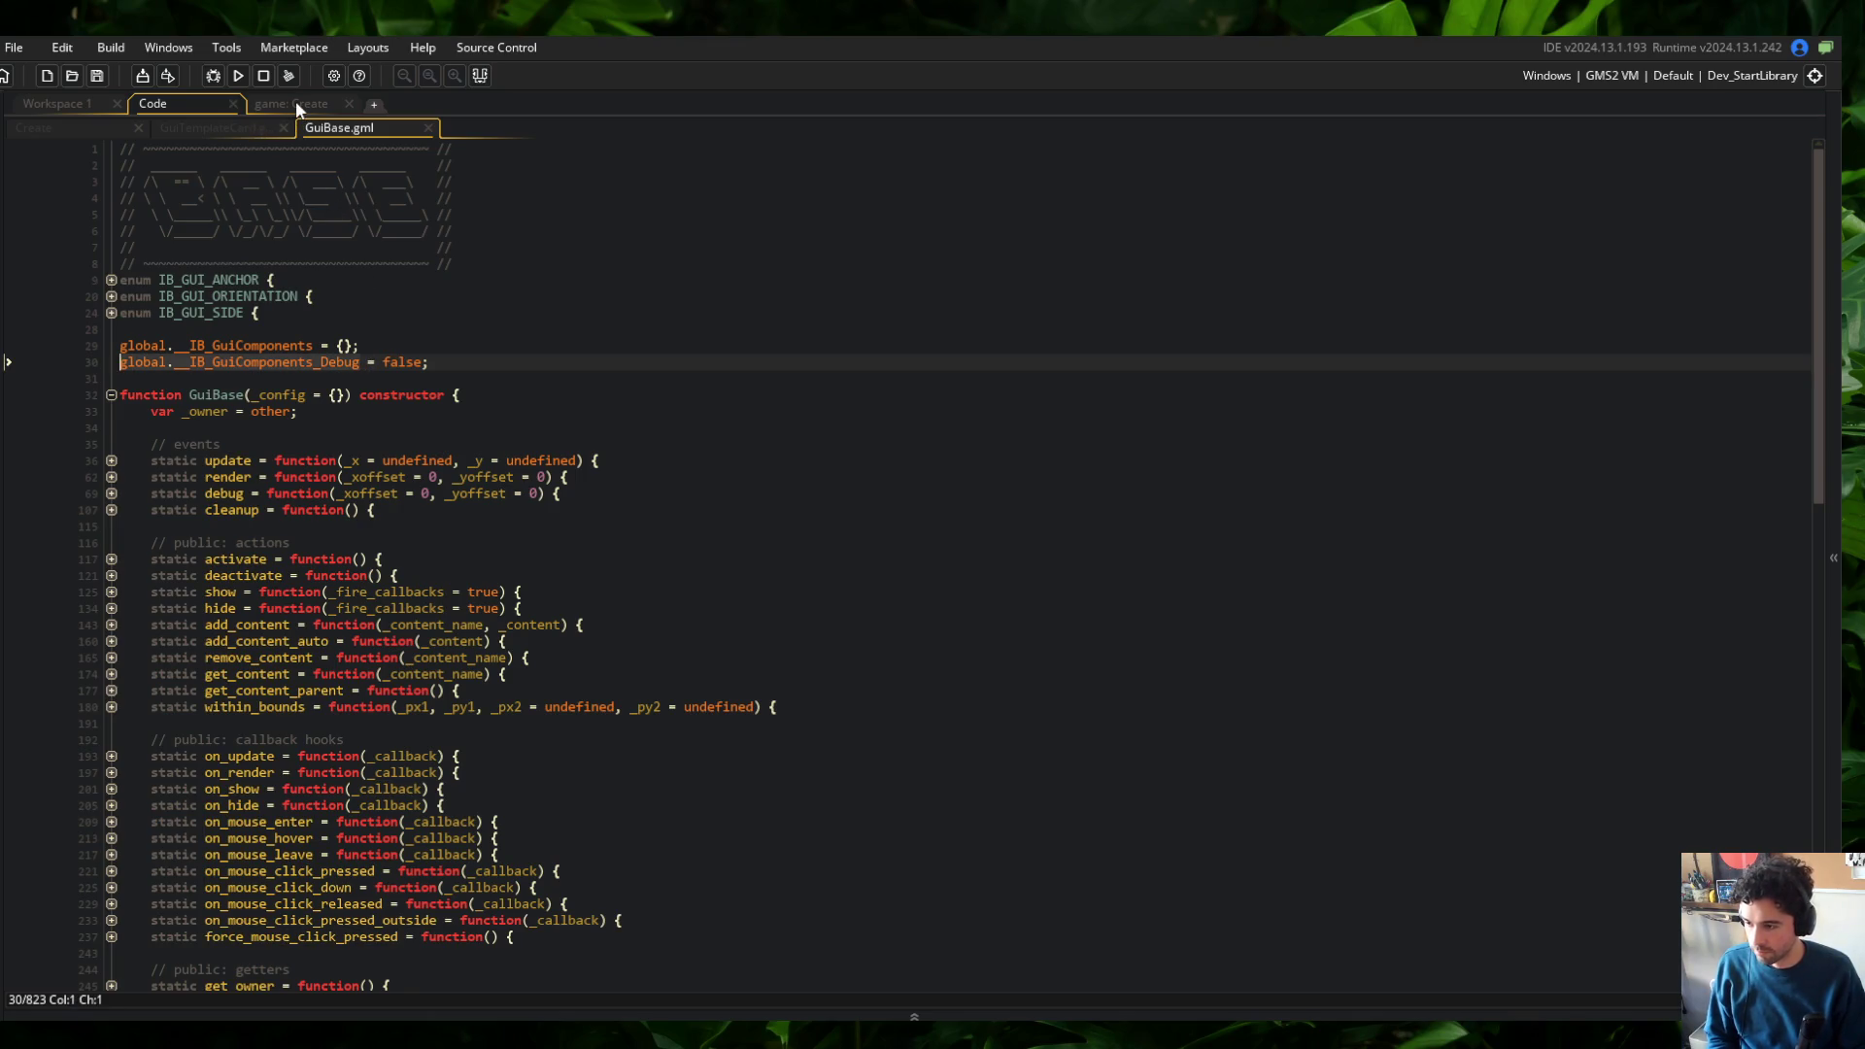
Back in the game Create event, open a new line inside the G branch
{"action": "left_click", "coordinate": [295, 103]}
{"action": "left_click", "coordinate": [563, 748]}
{"action": "left_click", "coordinate": [626, 736]}
{"action": "key", "text": "Return"}
Make the G branch set global.__IB_GuiComponents_Debug = !global.__IB_GuiComponents_Debug;, delete the struct_foreach loop, and save
{"action": "type", "text": "global.__IB_GuiComponents_Debug = !global.__IB_GuiComponents_Debug;"}
{"action": "key", "text": "Down"}
{"action": "key", "text": "shift+End"}
{"action": "key", "text": "shift+Down"}
{"action": "key", "text": "shift+Down"}
{"action": "key", "text": "Delete"}
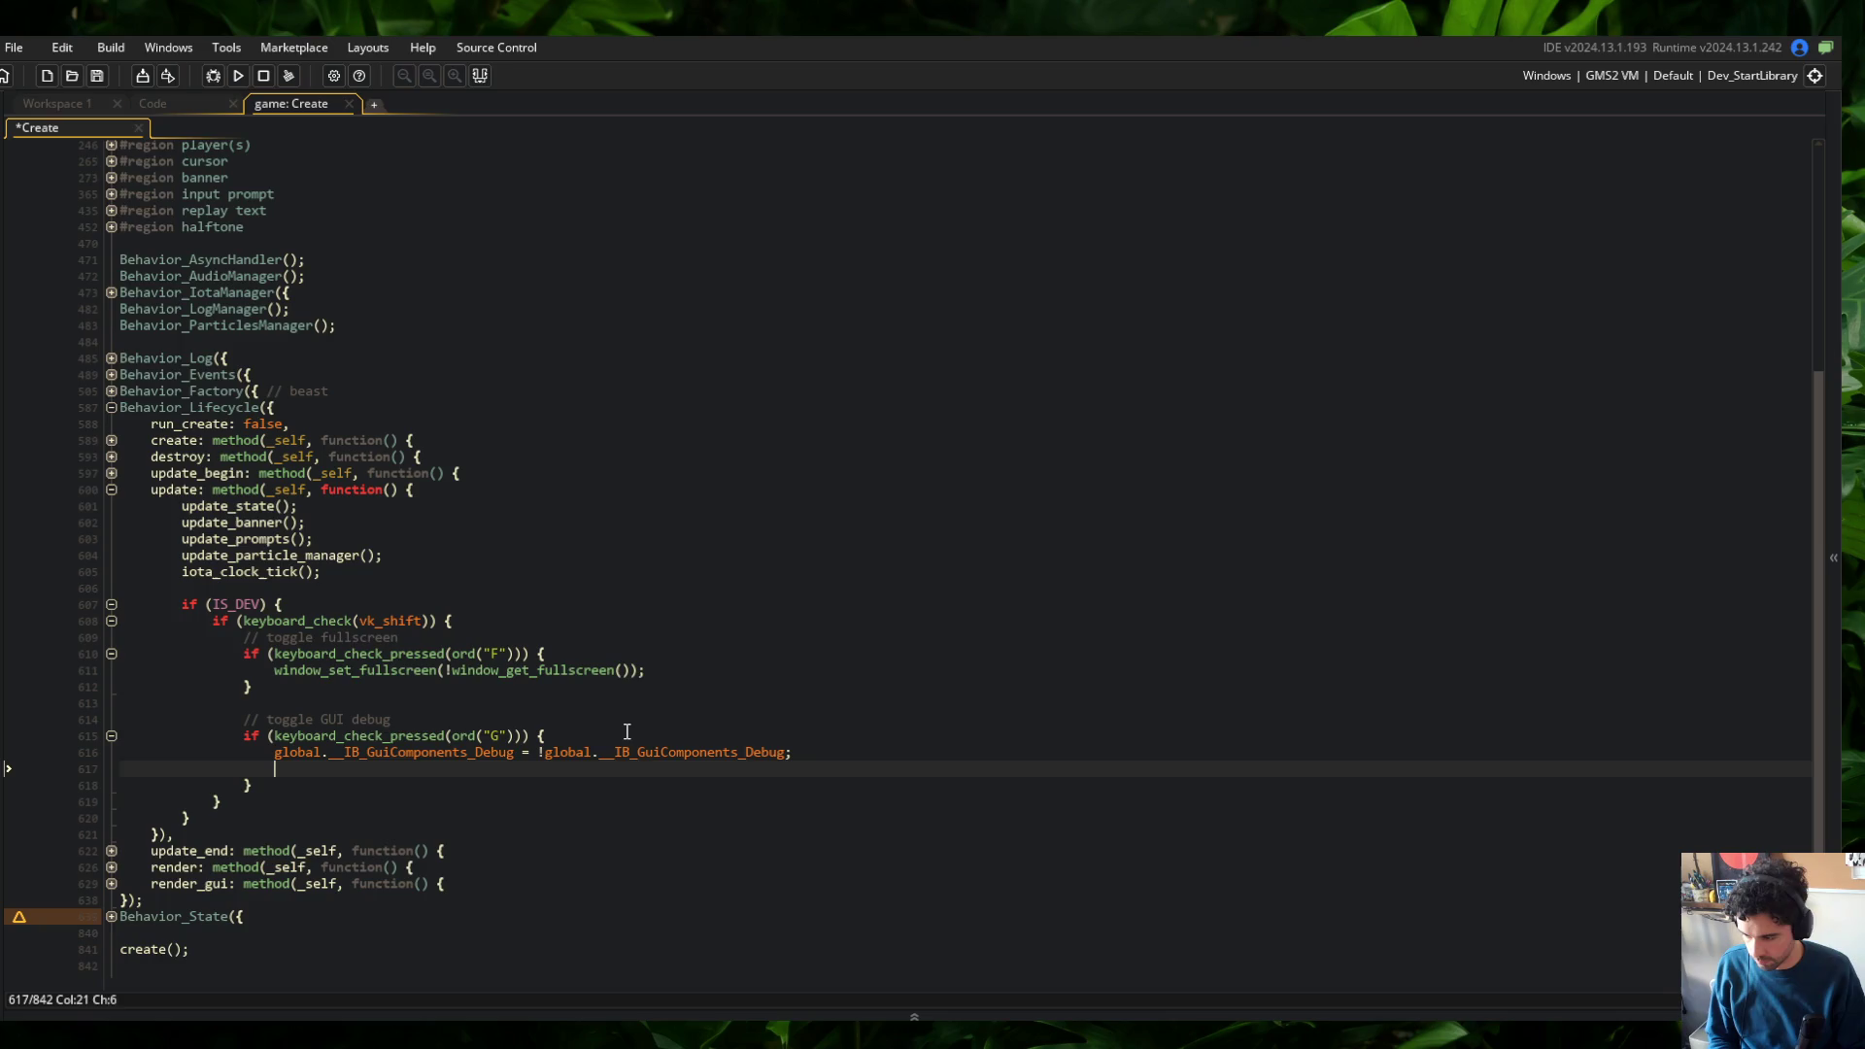
{"action": "key", "text": "BackSpace"}
{"action": "key", "text": "ctrl+s"}
{"action": "left_click", "coordinate": [453, 735]}
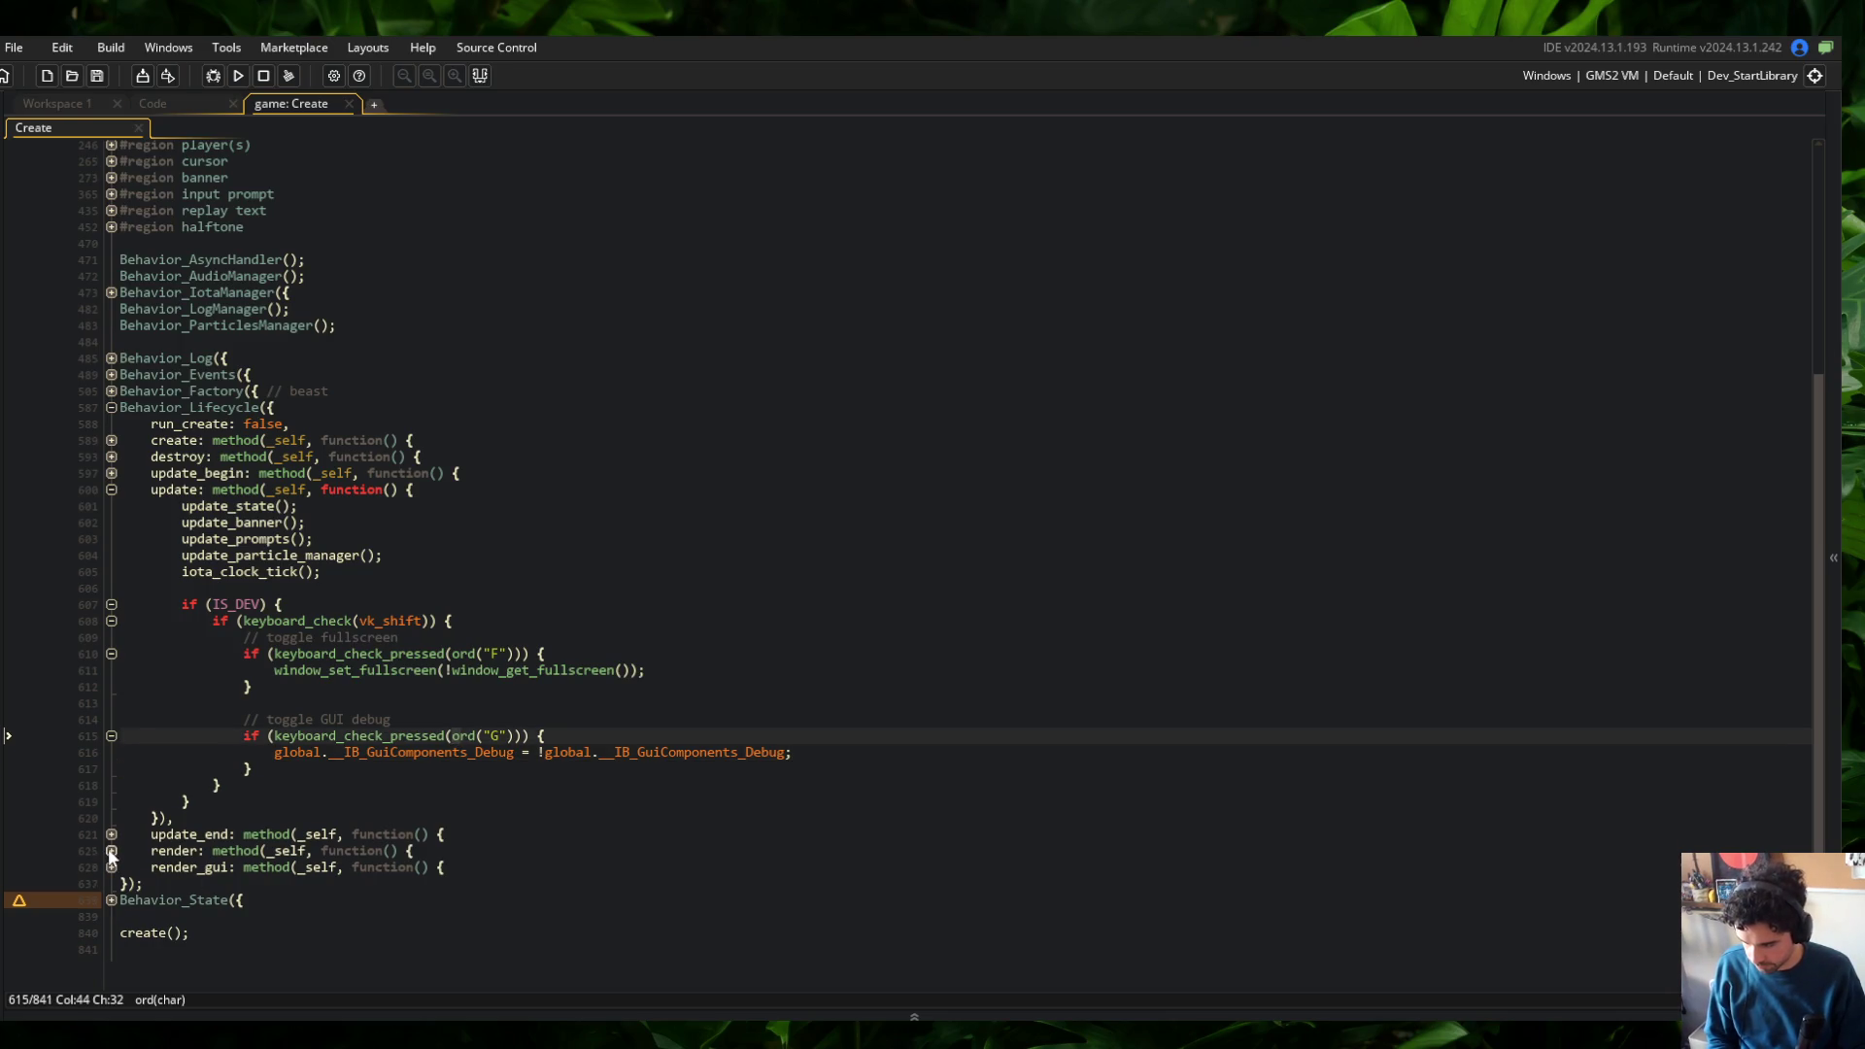
Expand render_gui and its draw-thirds block to review the GUI rendering code
{"action": "left_click", "coordinate": [111, 851]}
{"action": "left_click", "coordinate": [110, 851]}
{"action": "left_click", "coordinate": [111, 868]}
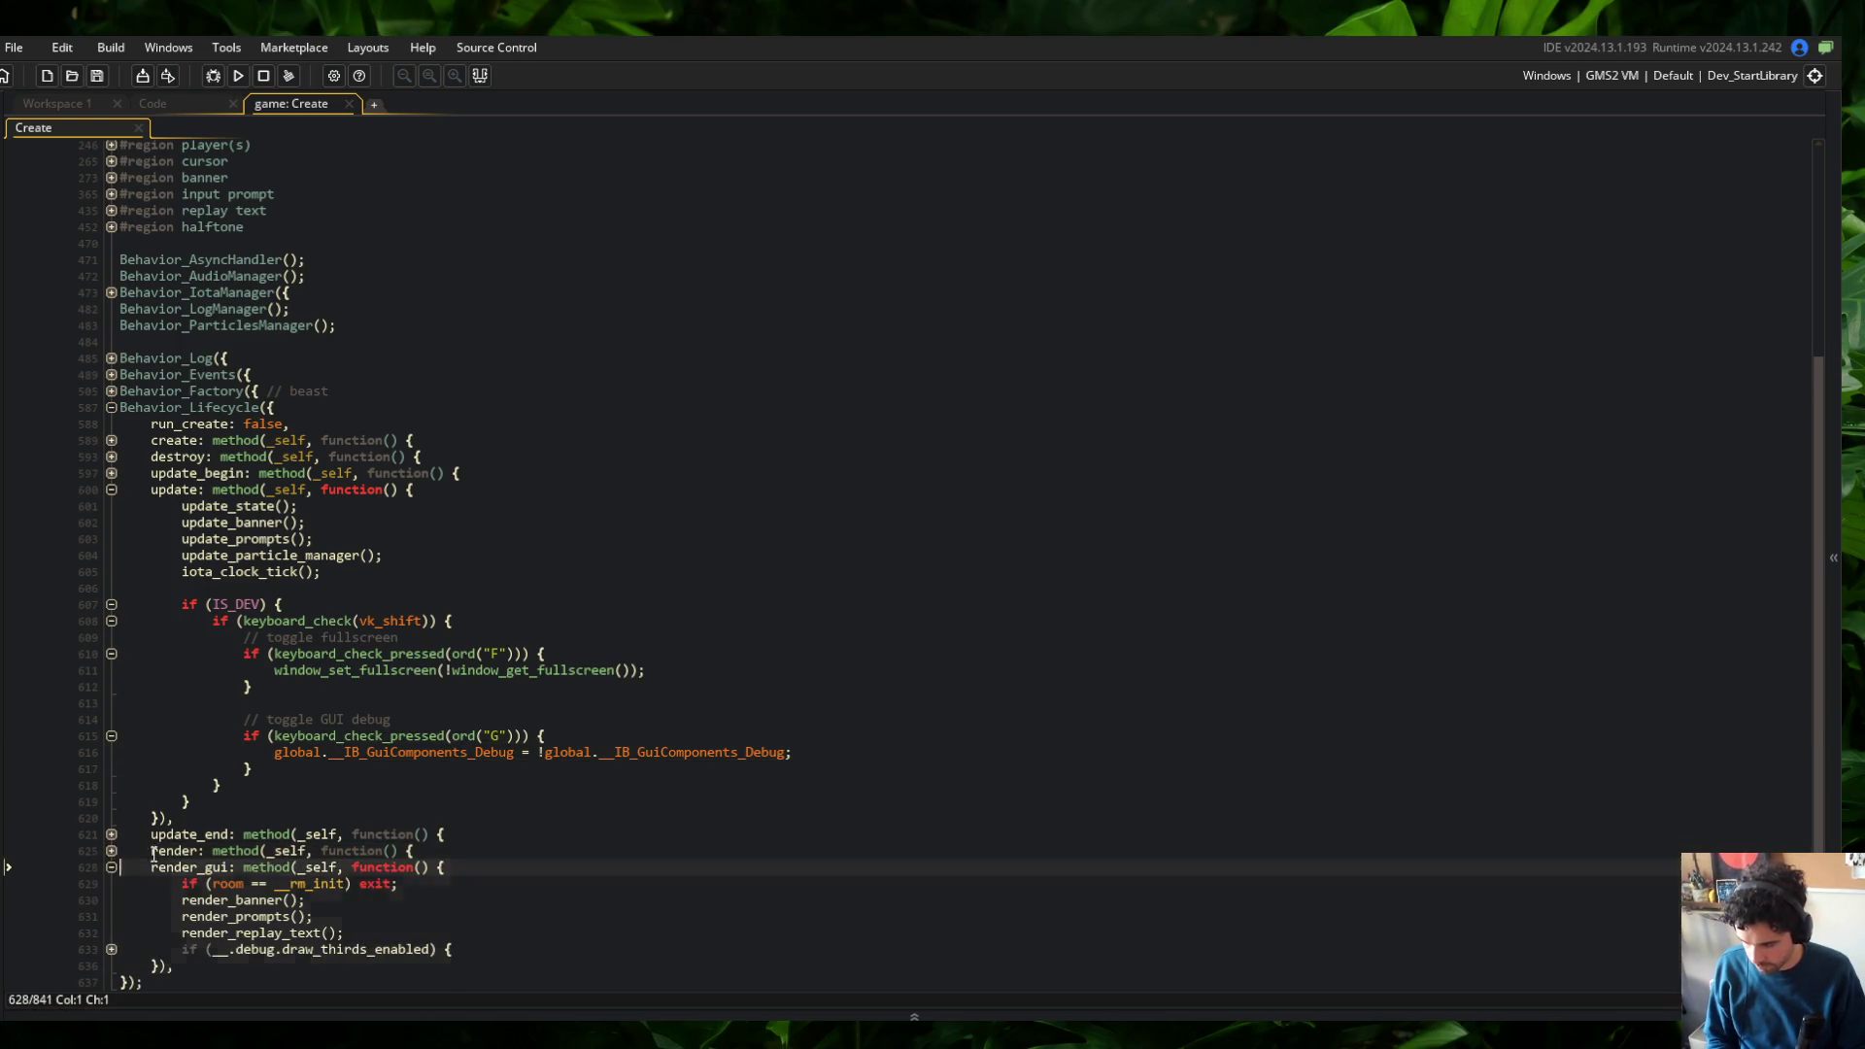
{"action": "scroll", "coordinate": [153, 853], "scroll_direction": "down", "scroll_amount": 2}
{"action": "left_click", "coordinate": [587, 853]}
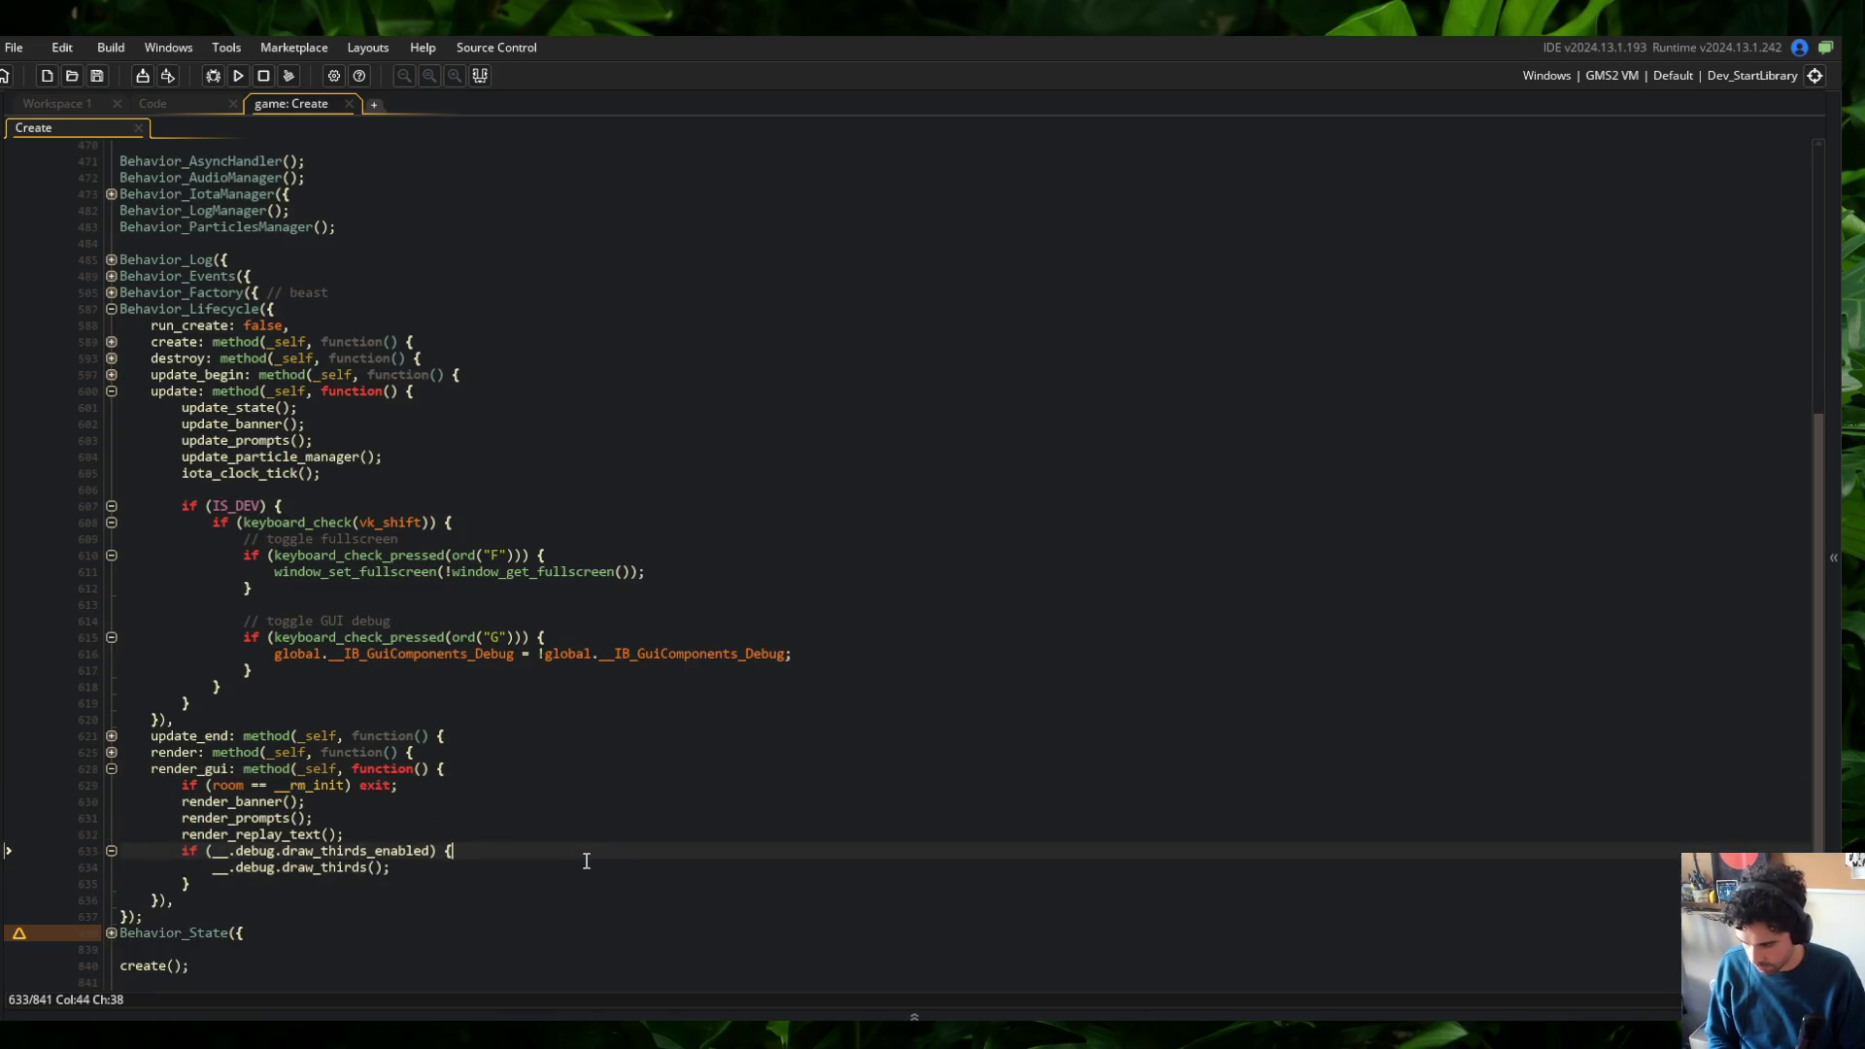
{"action": "key", "text": "ctrl+m"}
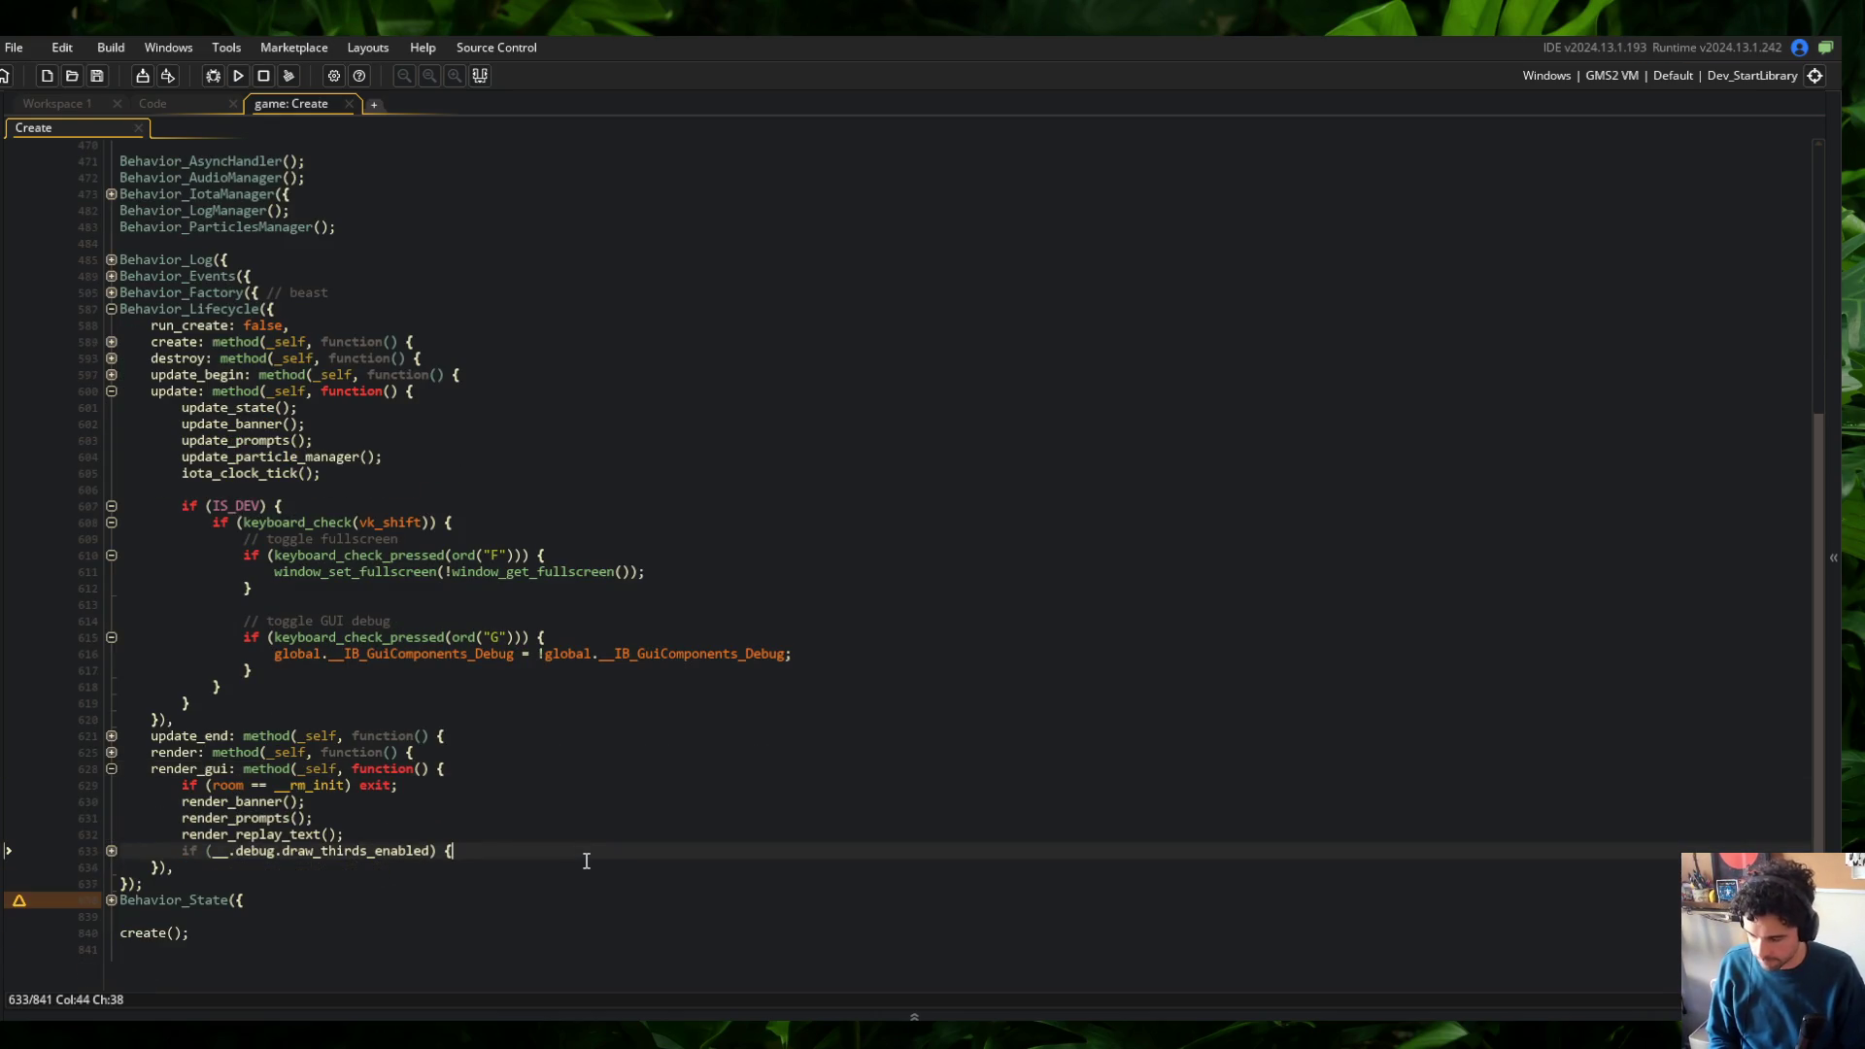
{"action": "key", "text": "ctrl+m"}
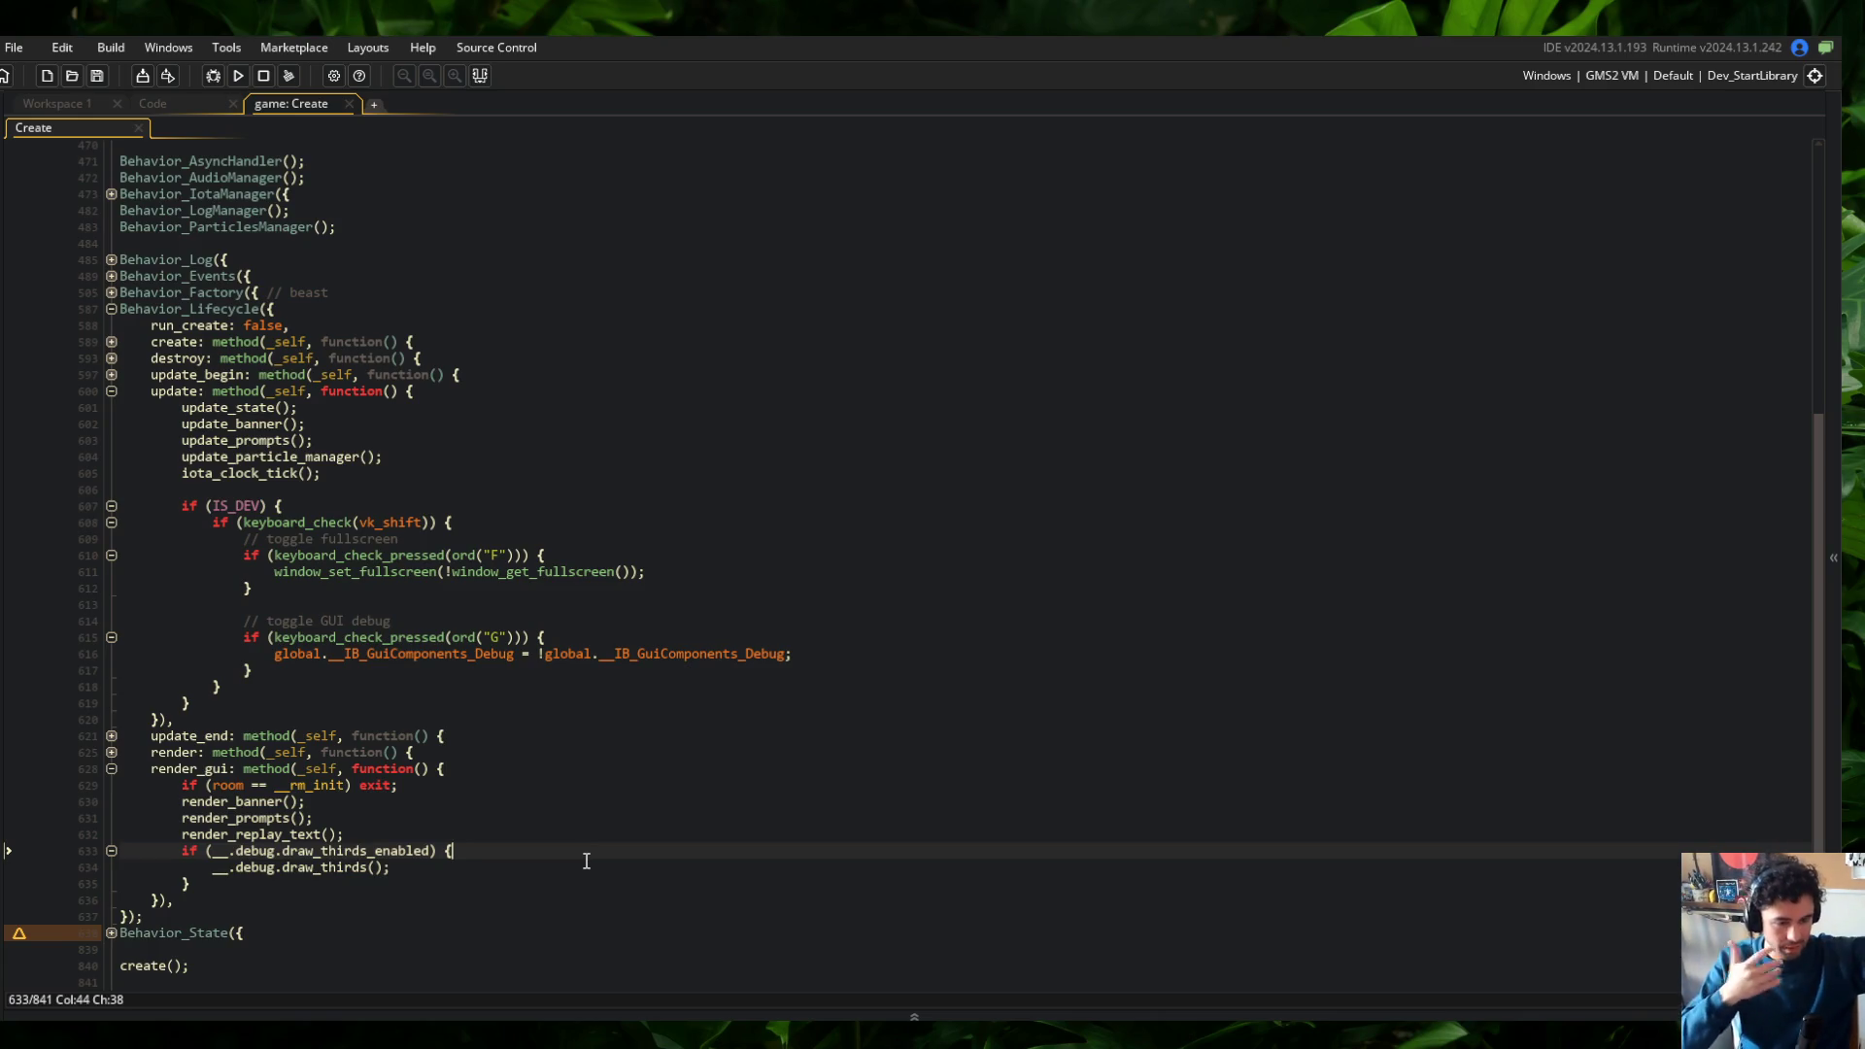
{"action": "left_click", "coordinate": [582, 653]}
{"action": "left_click", "coordinate": [175, 101]}
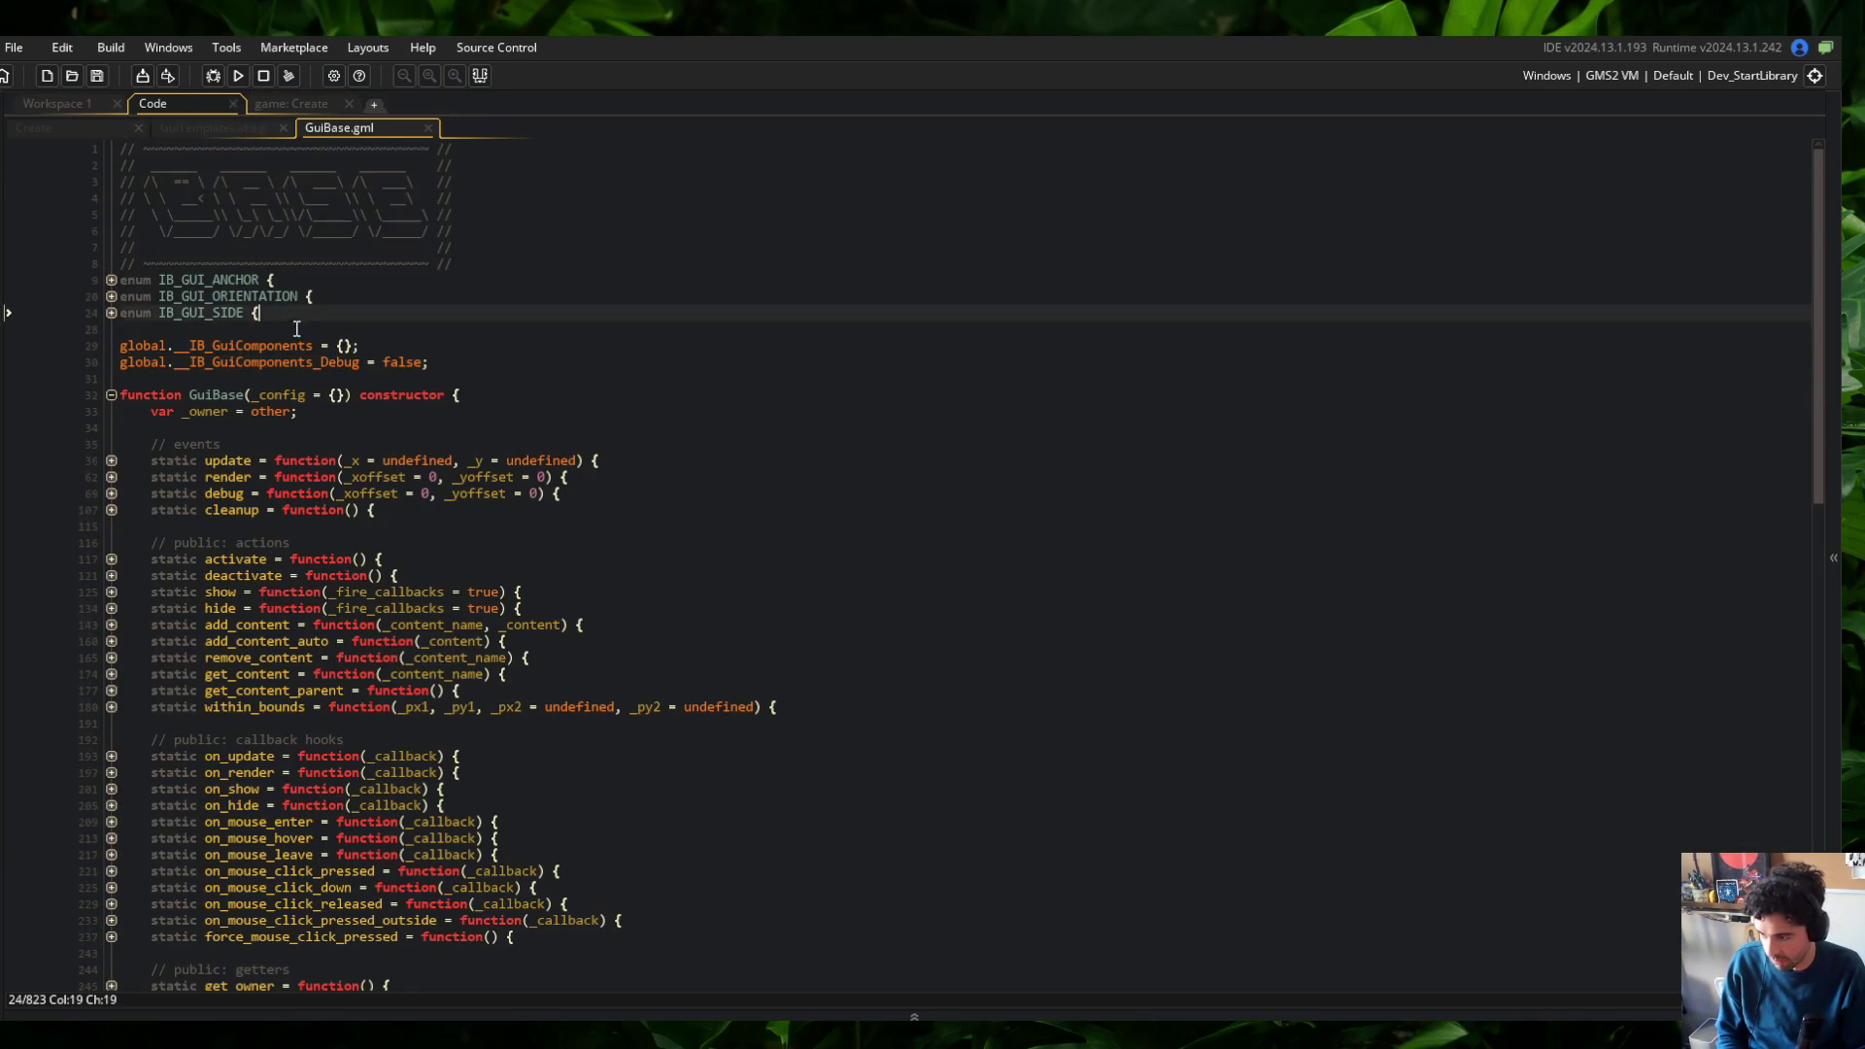
Add debug(_xoffset, _yoffset); after __render_callbacks in GuiBase's render, then save and run with F5
{"action": "scroll", "coordinate": [145, 291], "scroll_direction": "down", "scroll_amount": 4}
{"action": "left_click", "coordinate": [145, 234]}
{"action": "left_click", "coordinate": [111, 284]}
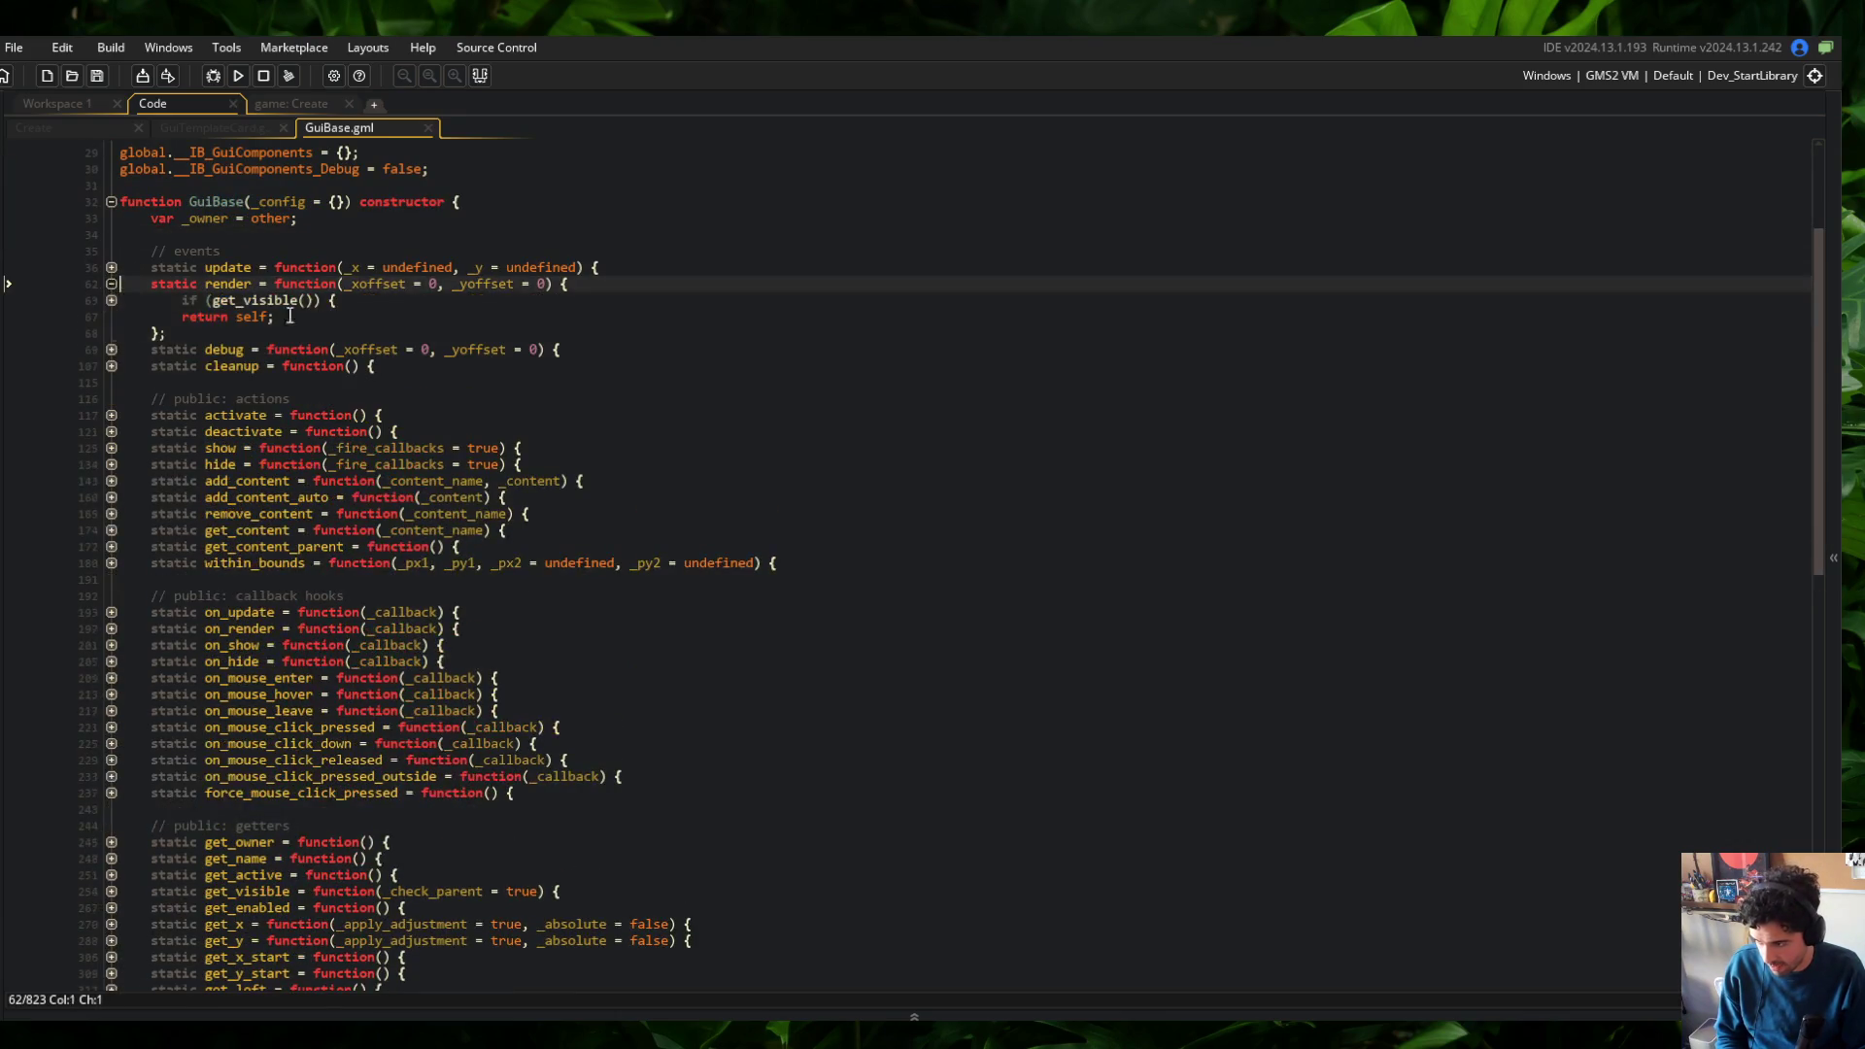
{"action": "left_click", "coordinate": [111, 300]}
{"action": "left_click", "coordinate": [352, 333]}
{"action": "key", "text": "End"}
{"action": "key", "text": "Return"}
{"action": "type", "text": "debug(_xoffset, _yoffs"}
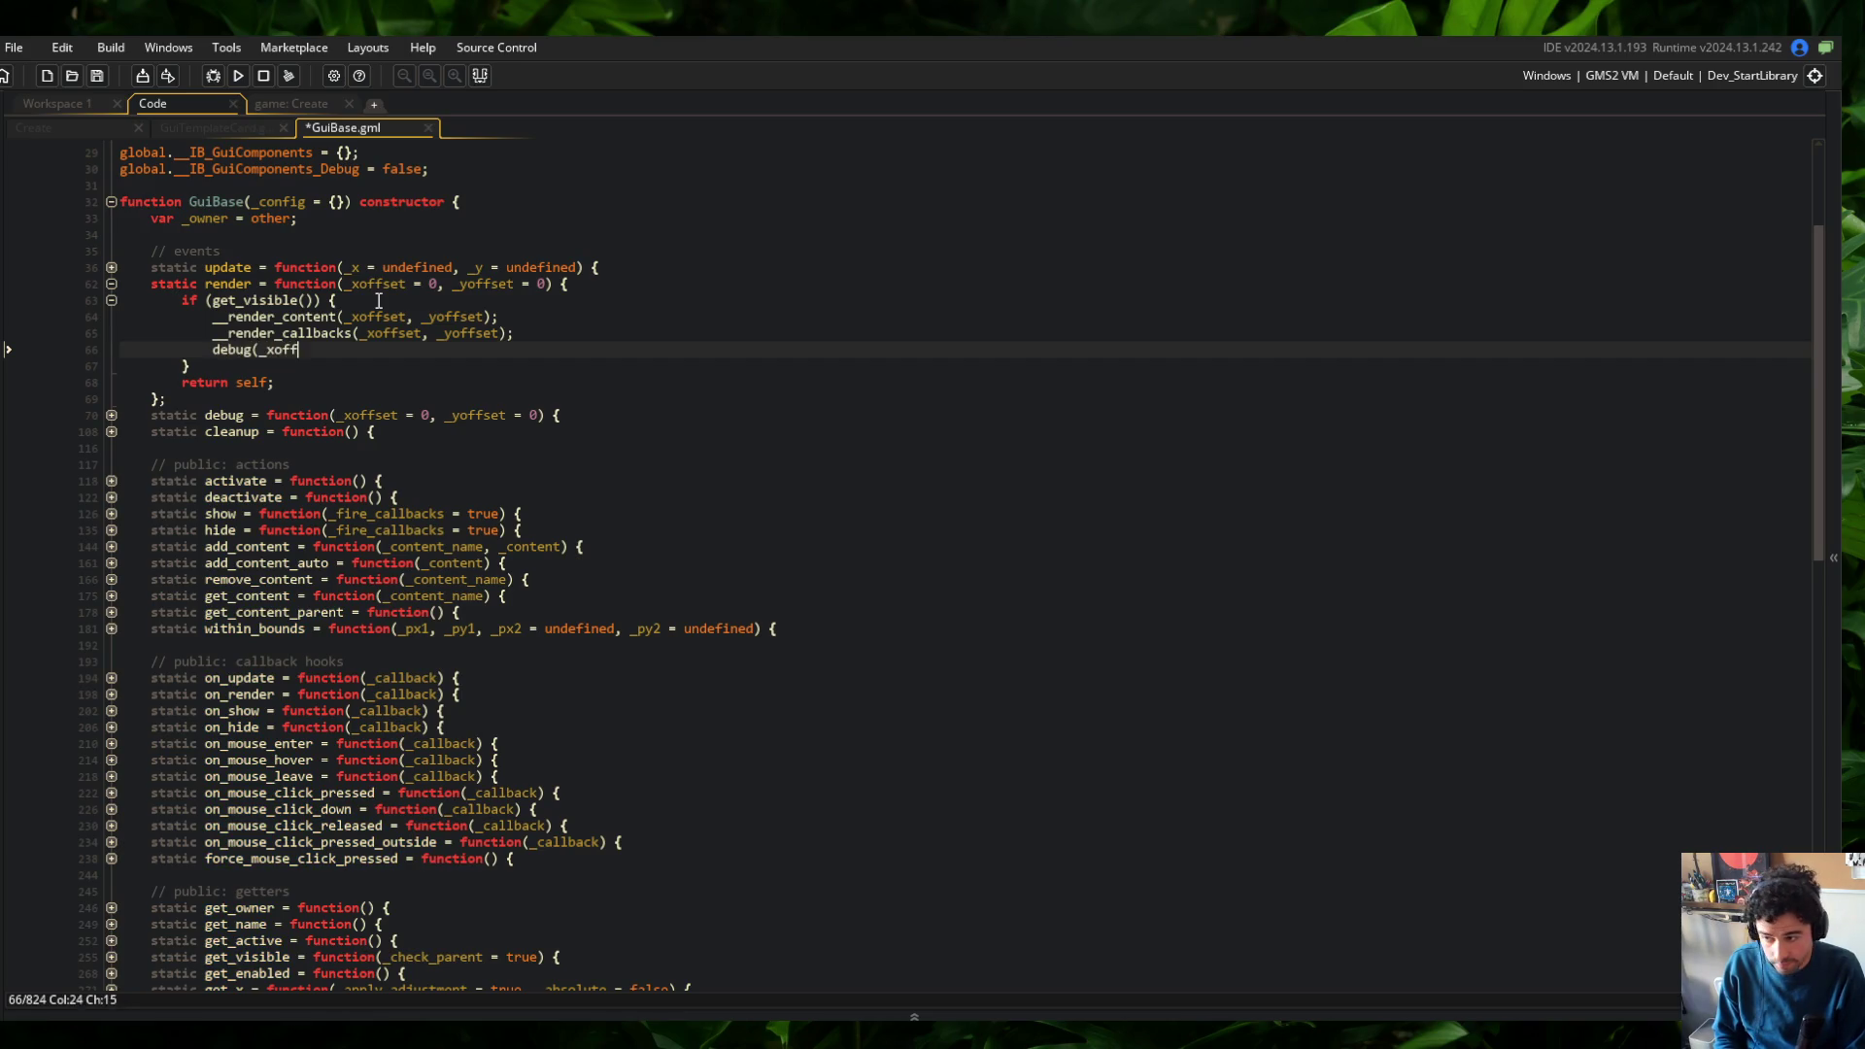
{"action": "type", "text": "et);"}
{"action": "key", "text": "F5"}
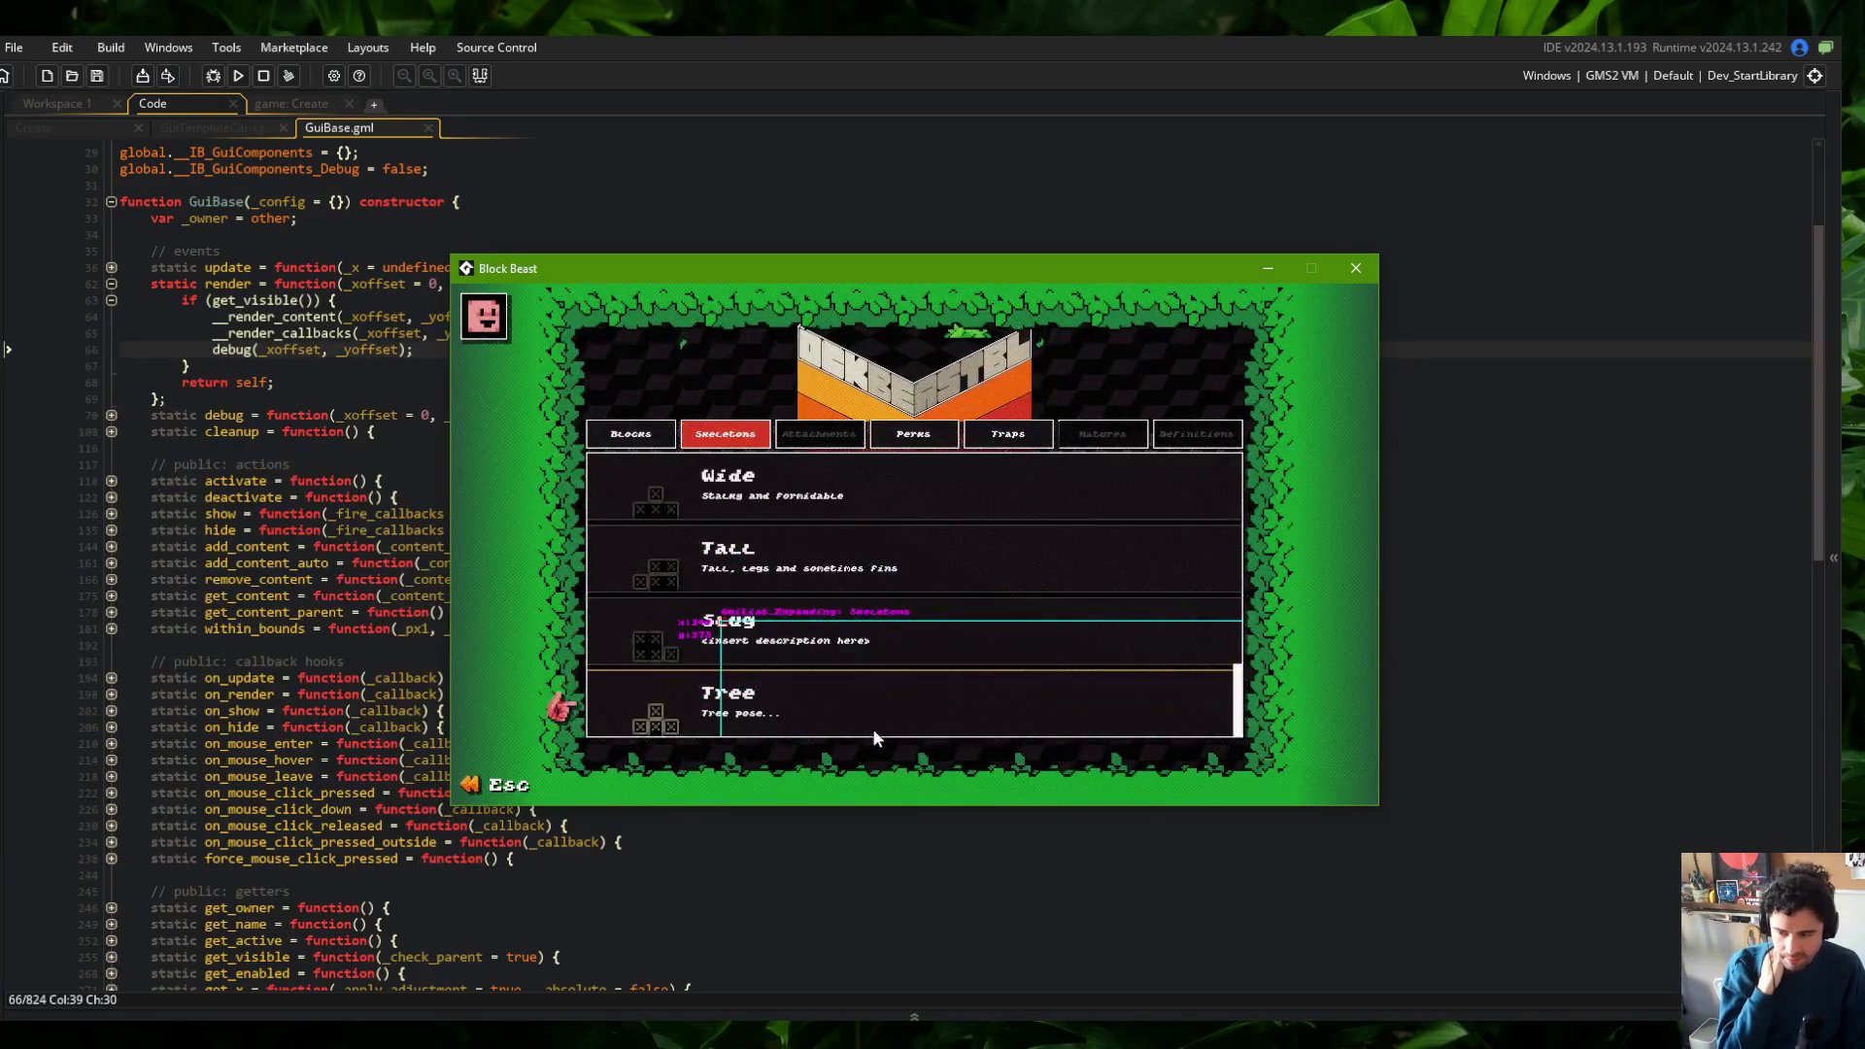
Open the Wide skeleton's detail view in Block Beast to check the debug labels, then return to the editor
{"action": "left_click", "coordinate": [822, 472]}
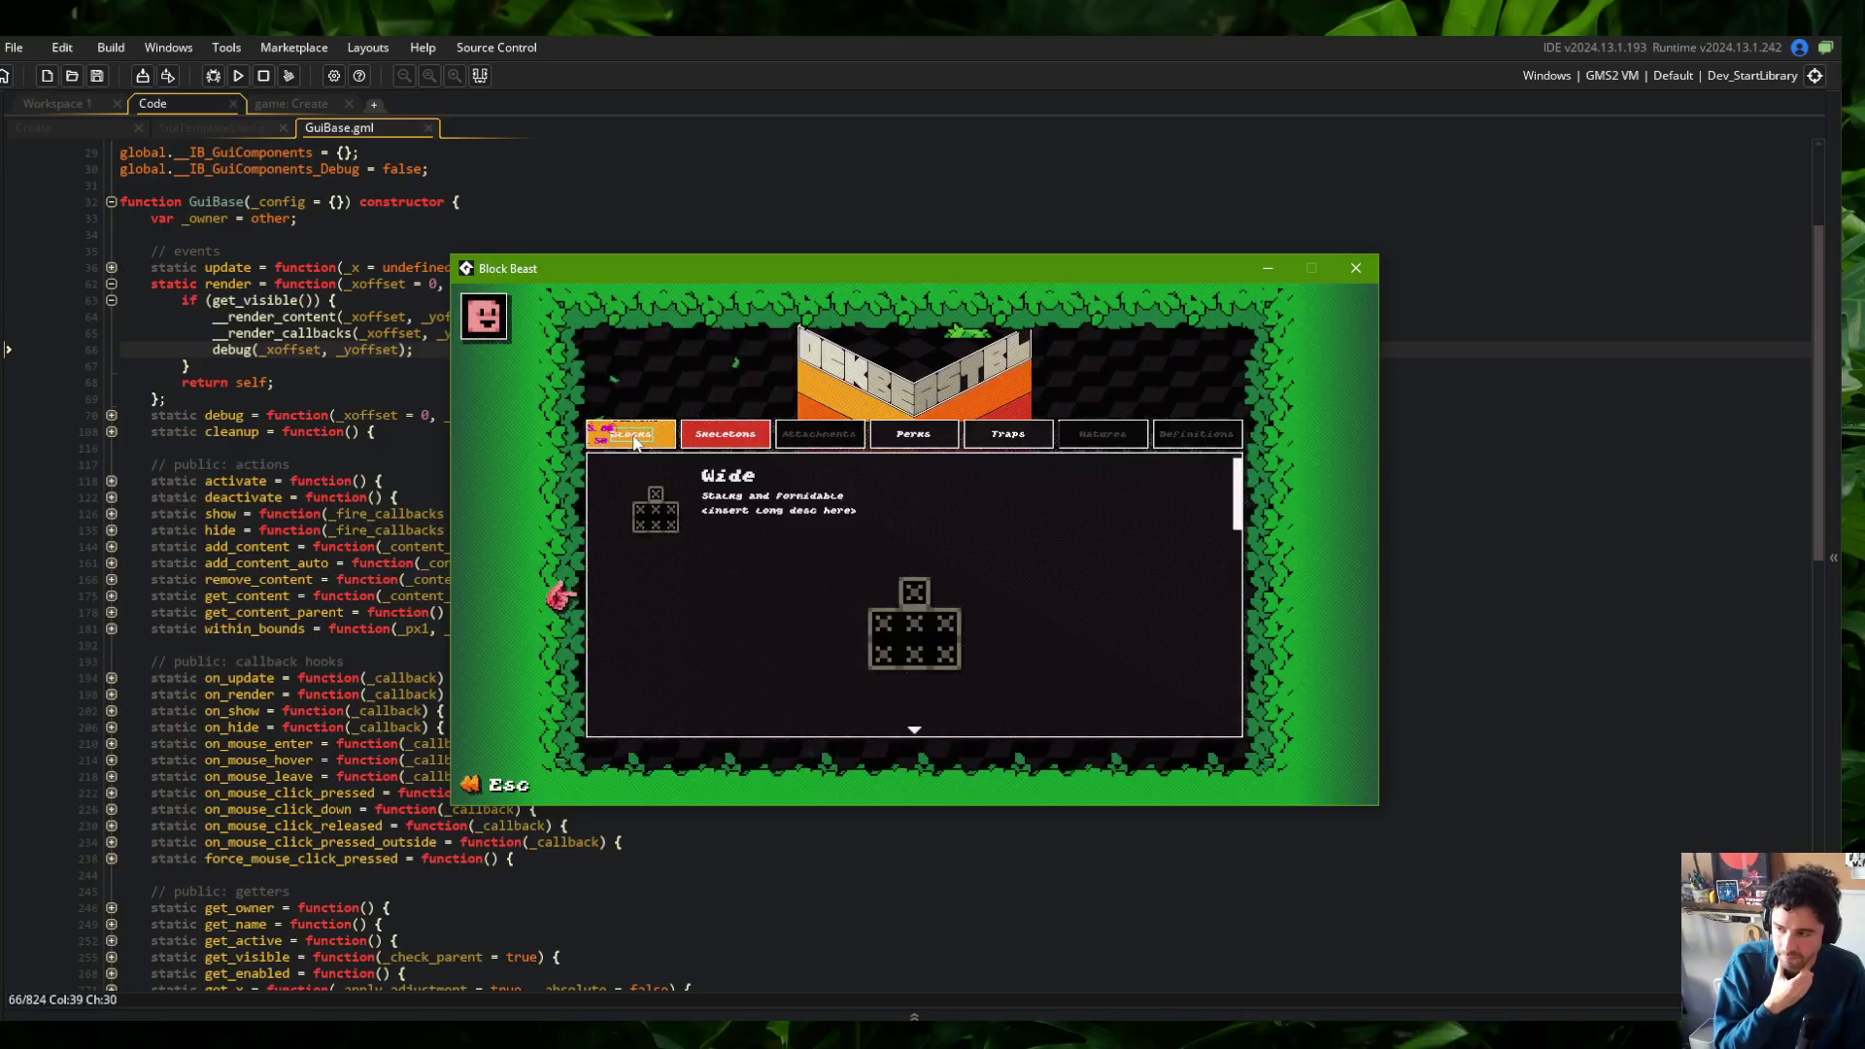
{"action": "left_click", "coordinate": [250, 201]}
Open GuiBox via the 'Box' search and split the editor, with GuiBox on the left and GuiBase on the right
{"action": "left_click", "coordinate": [402, 332]}
{"action": "key", "text": "ctrl+t"}
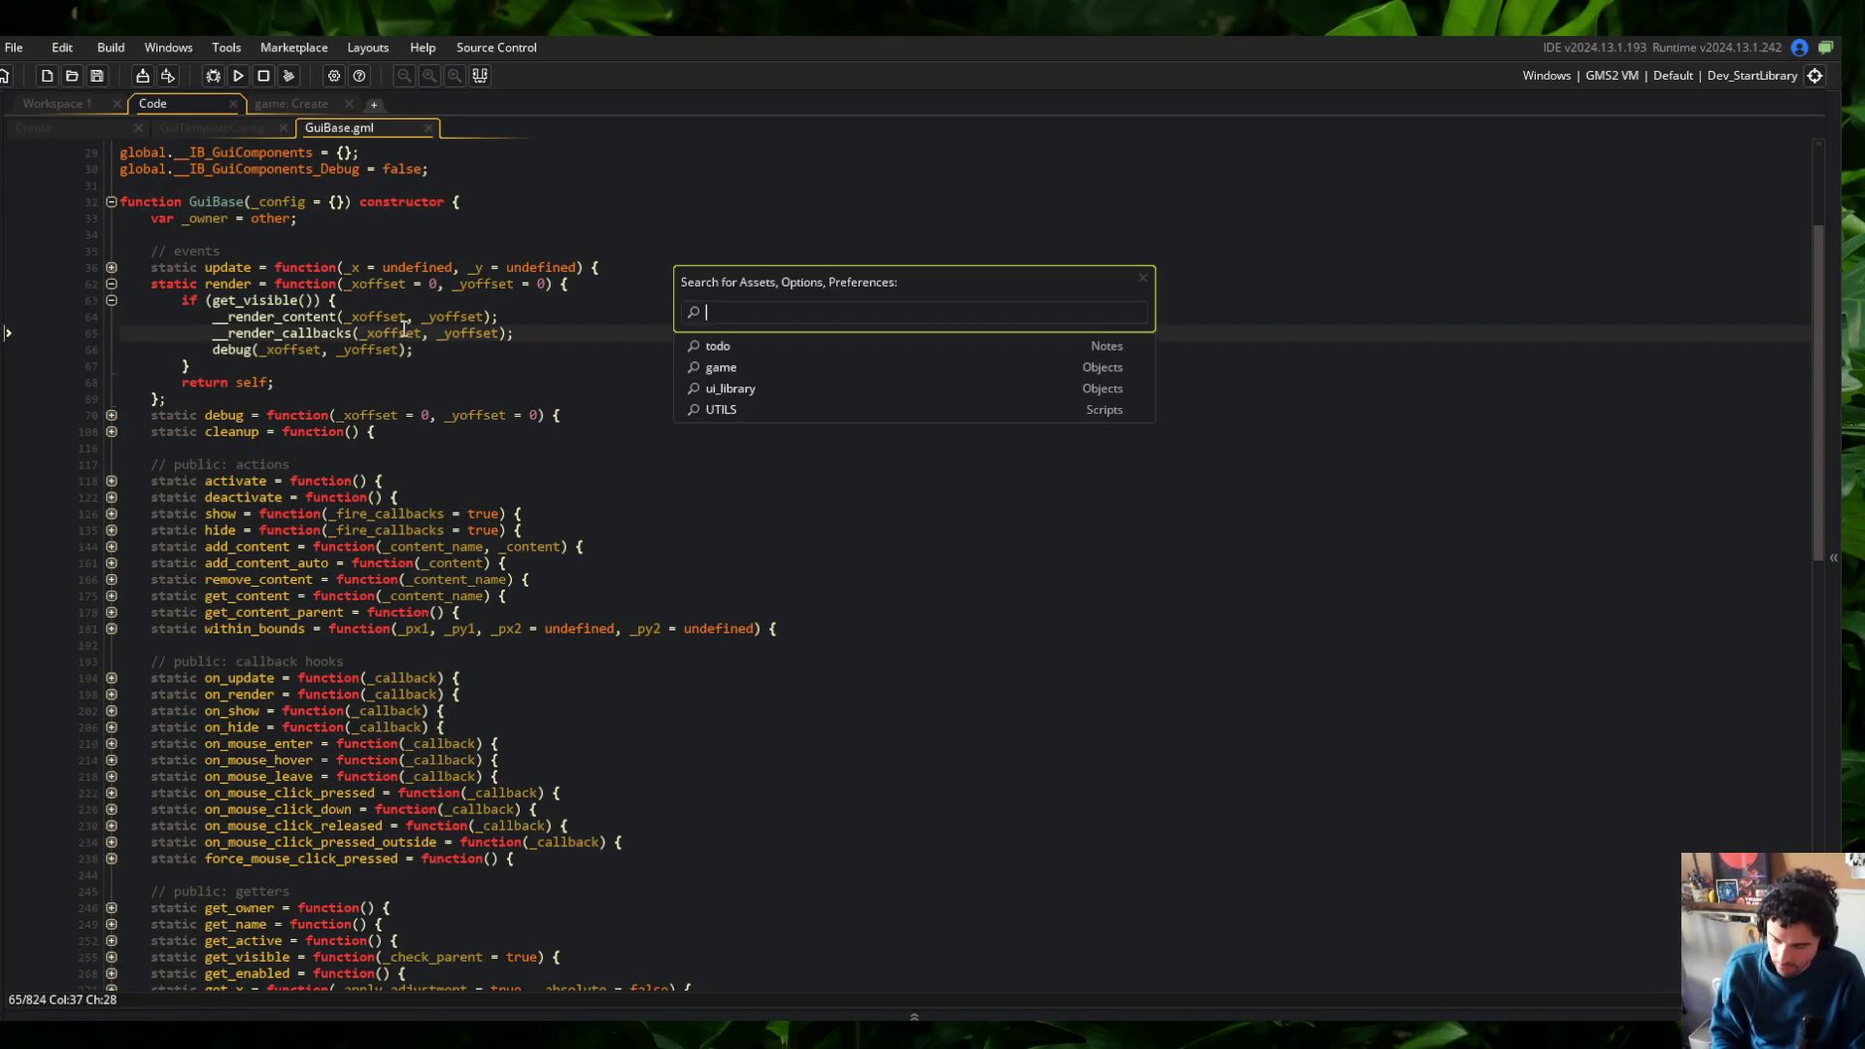
{"action": "type", "text": "GuiBox"}
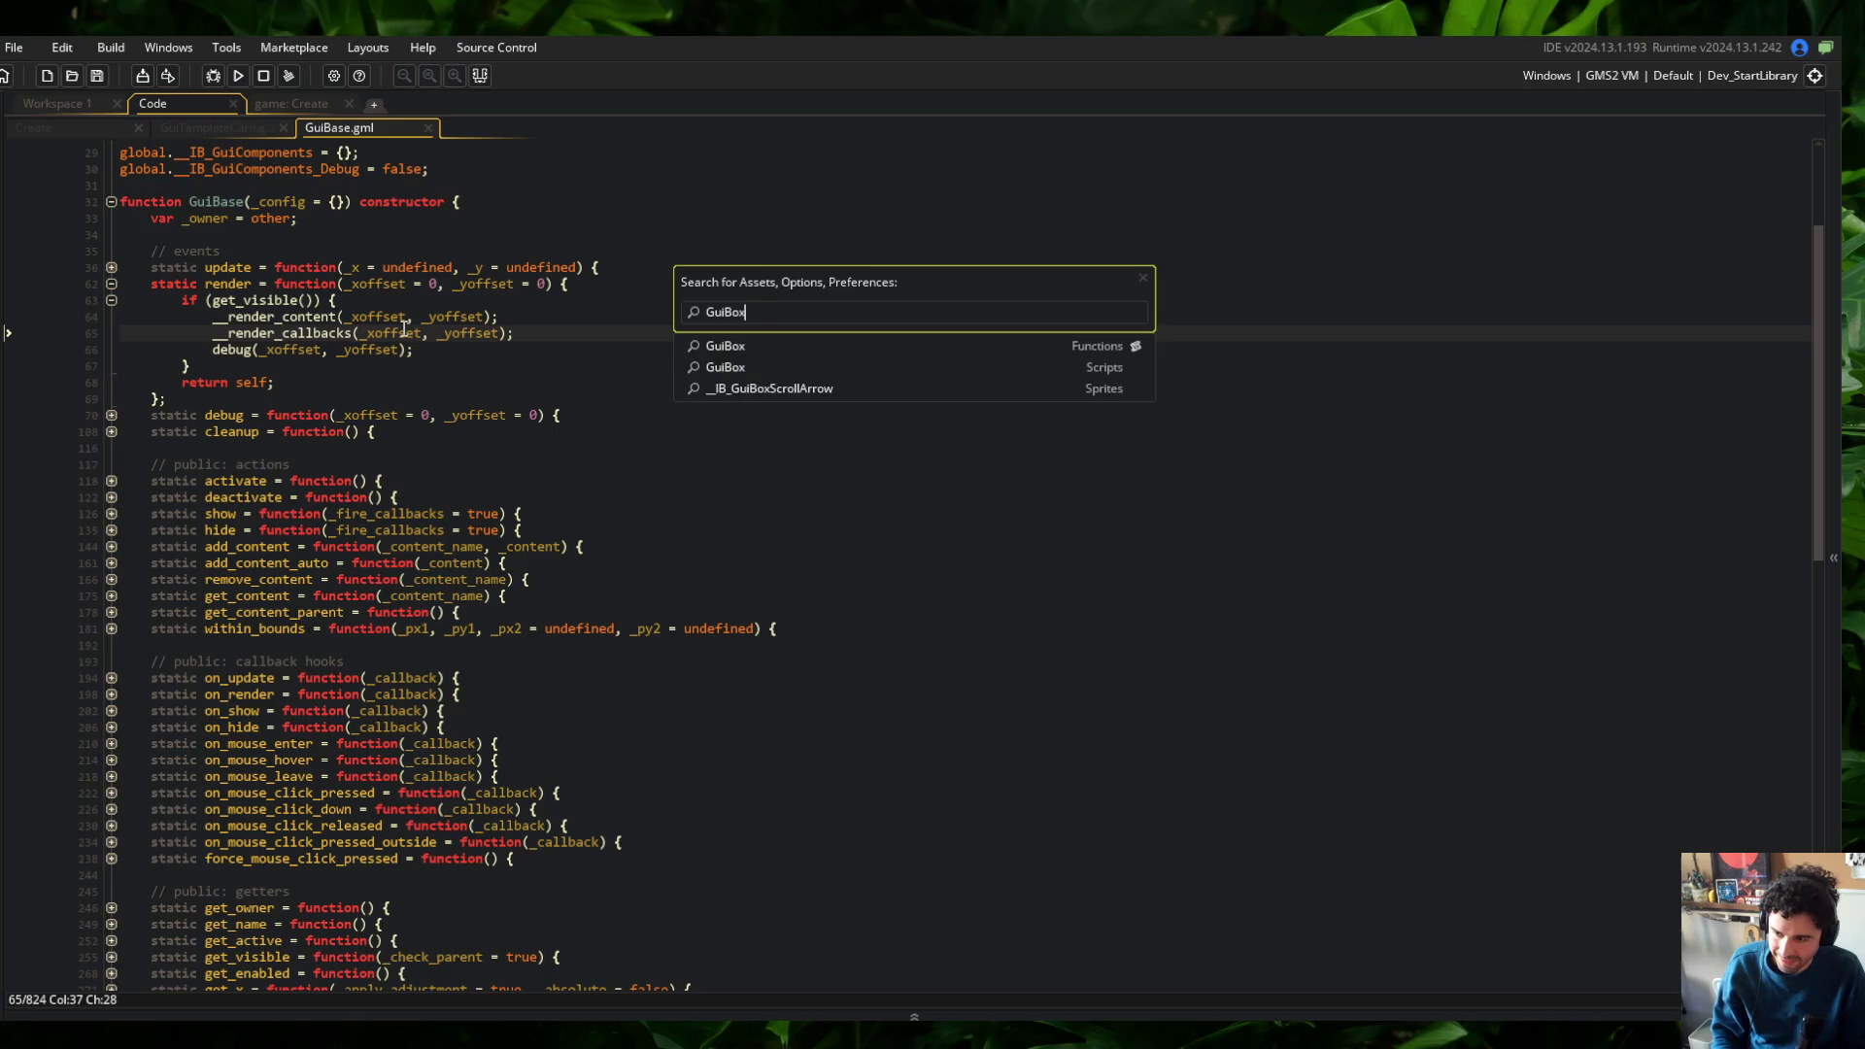
{"action": "key", "text": "Return"}
{"action": "right_click", "coordinate": [507, 406]}
{"action": "left_click", "coordinate": [596, 720]}
{"action": "left_click", "coordinate": [361, 129]}
{"action": "left_click_drag", "start_coordinate": [362, 128], "coordinate": [718, 127]}
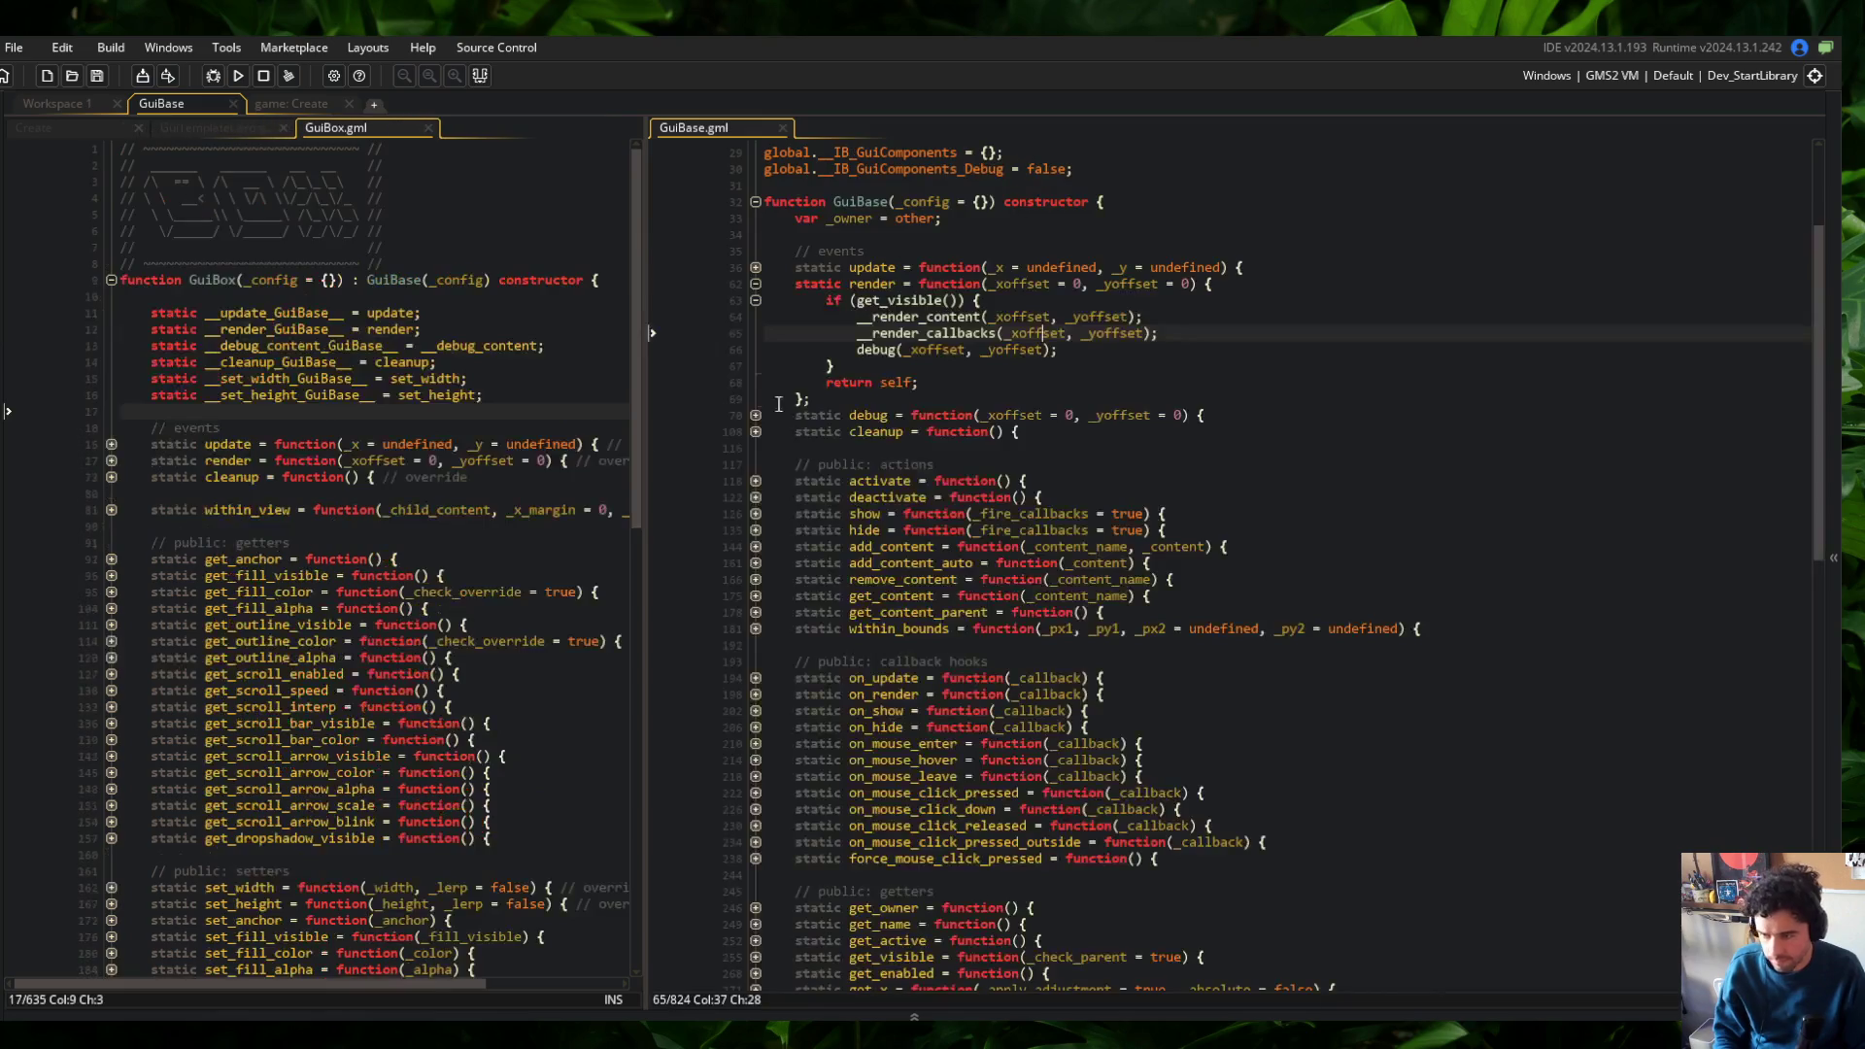
{"action": "left_click", "coordinate": [112, 460]}
{"action": "mouse_move", "coordinate": [655, 229]}
{"action": "left_mouse_down"}
{"action": "mouse_move", "coordinate": [944, 229]}
{"action": "mouse_move", "coordinate": [859, 229]}
{"action": "left_mouse_up"}
Locate GuiBase's debug call and review the surface drawing block in GuiBox's render
{"action": "left_click", "coordinate": [1146, 409]}
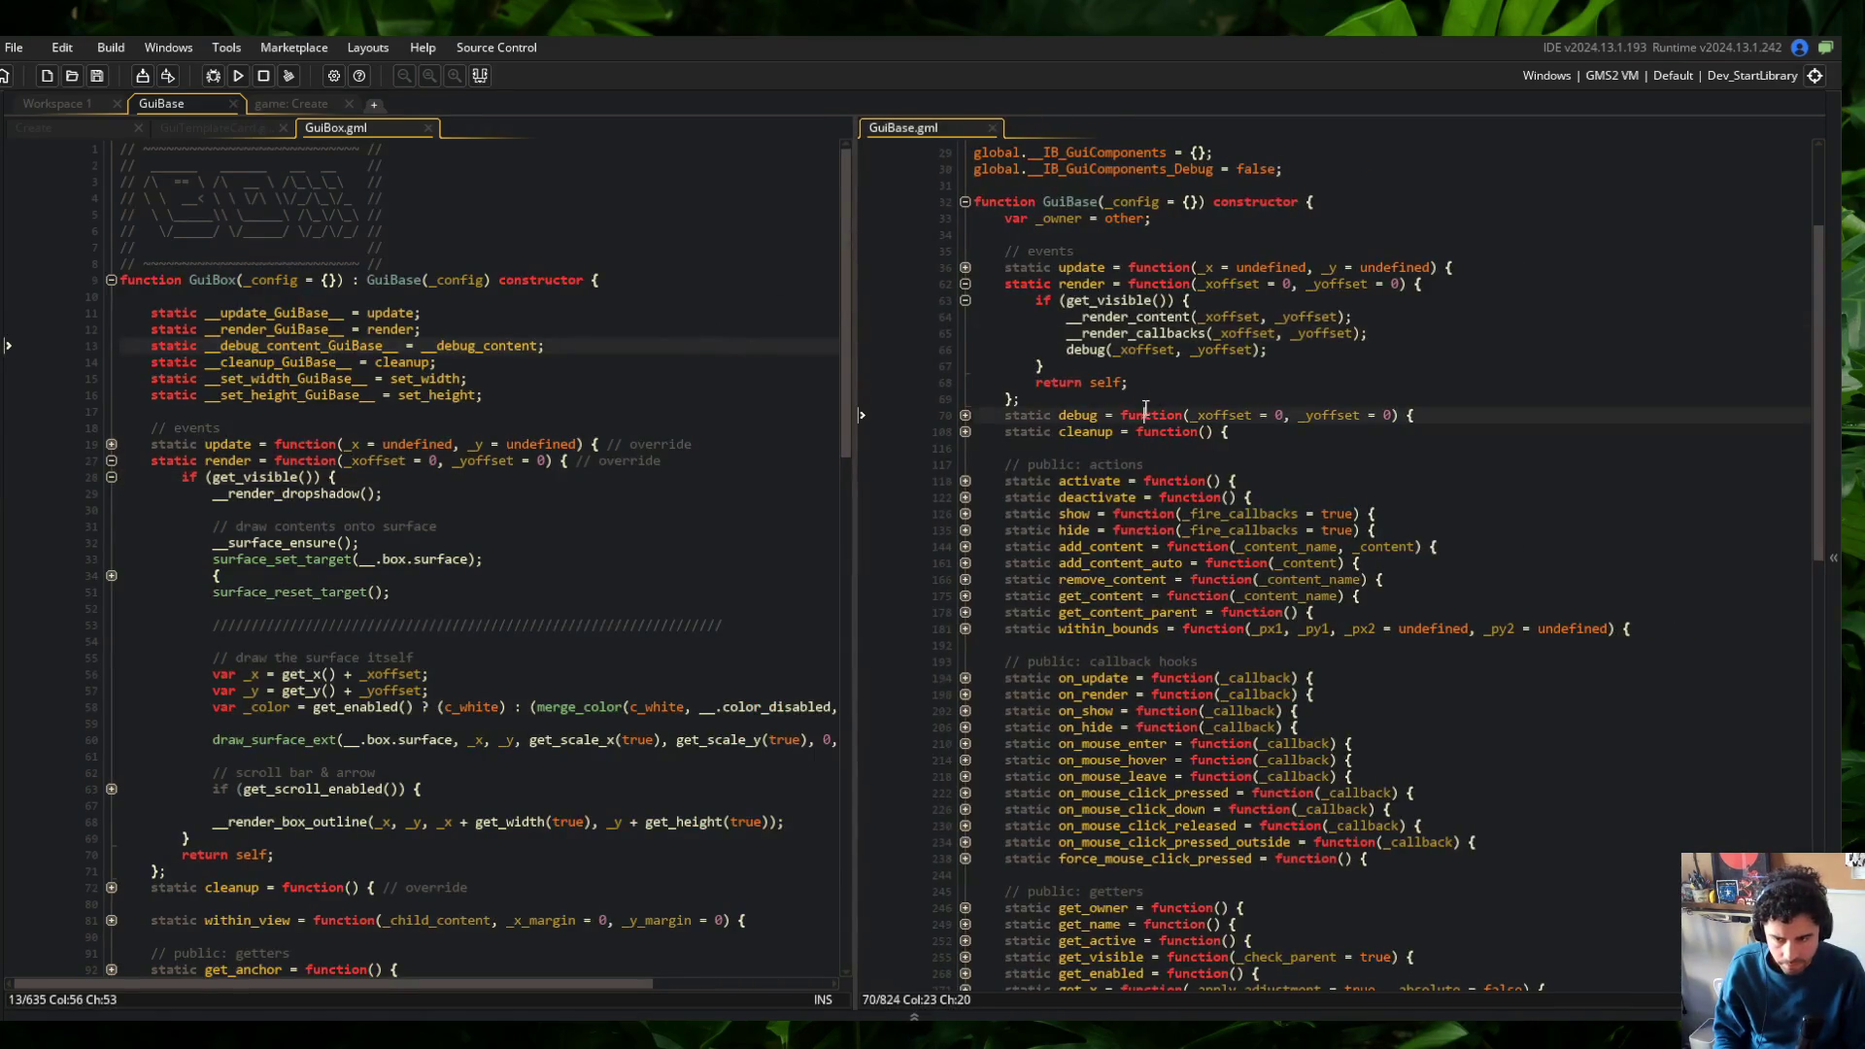
{"action": "left_click", "coordinate": [1367, 348]}
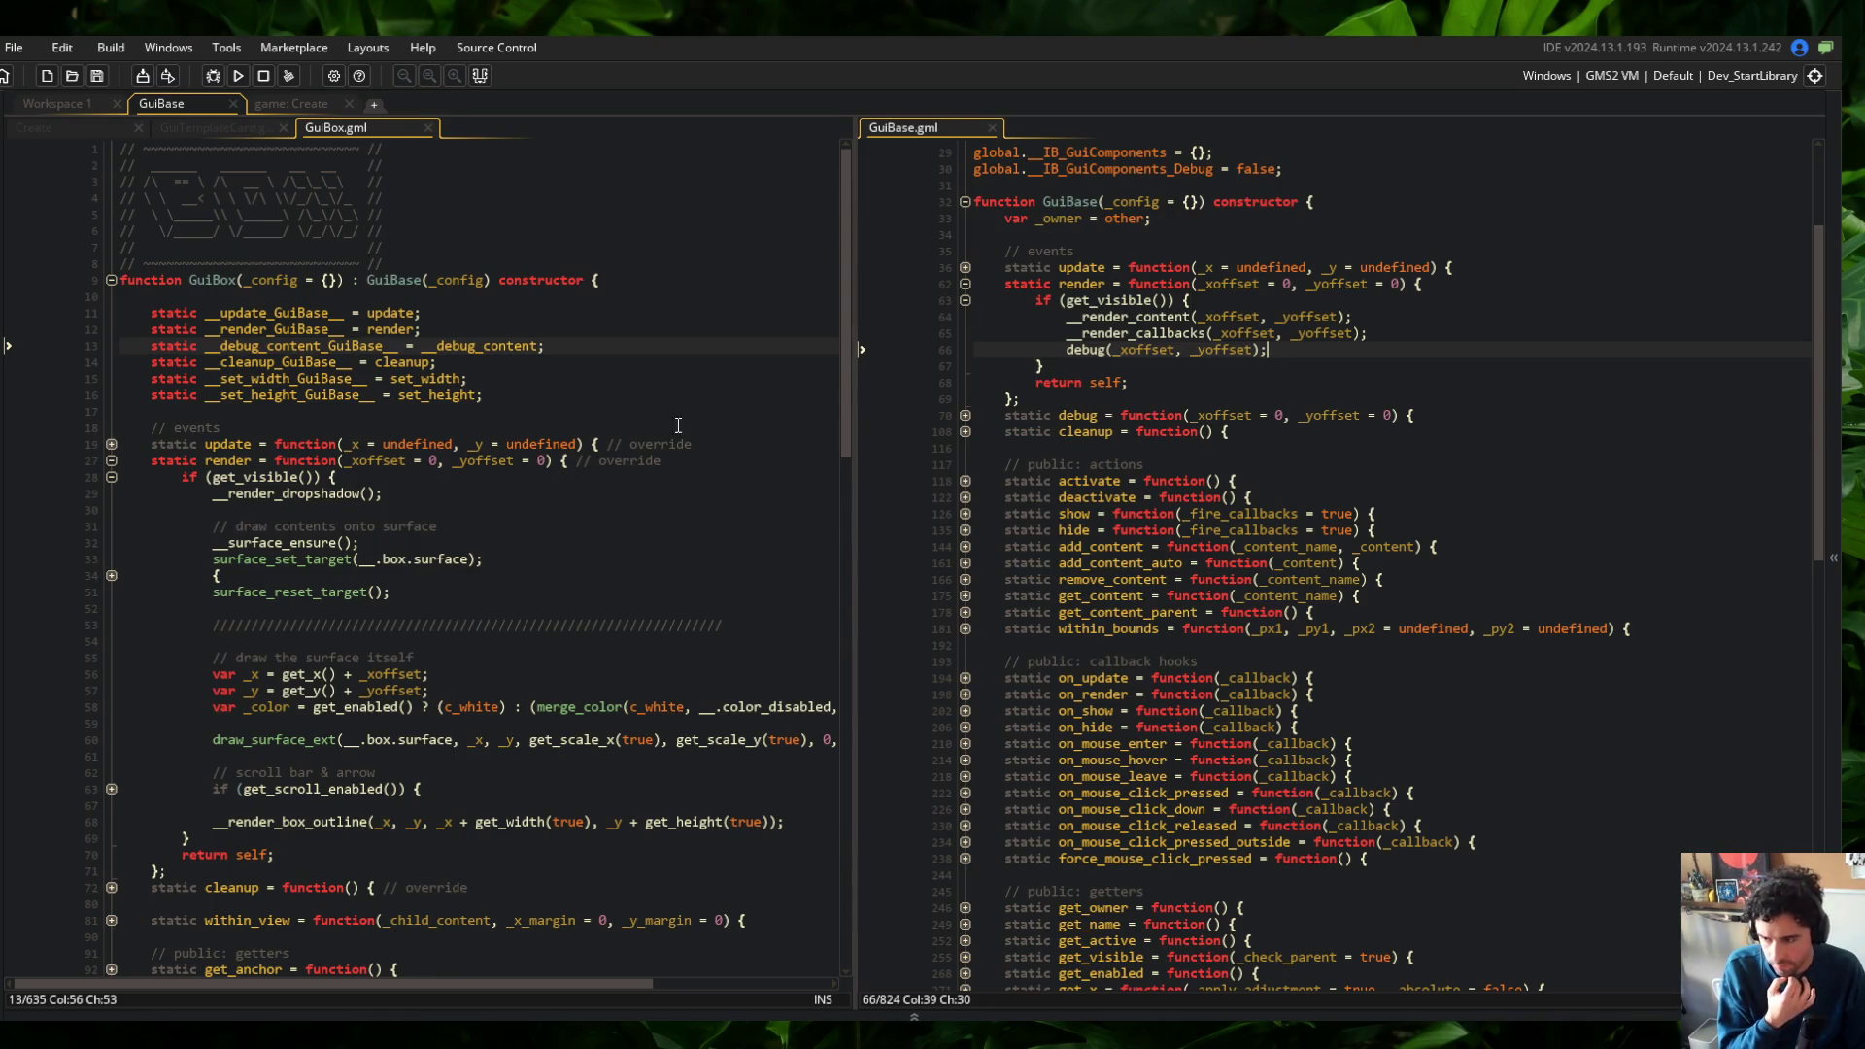
{"action": "left_click", "coordinate": [291, 476]}
{"action": "left_click", "coordinate": [111, 575]}
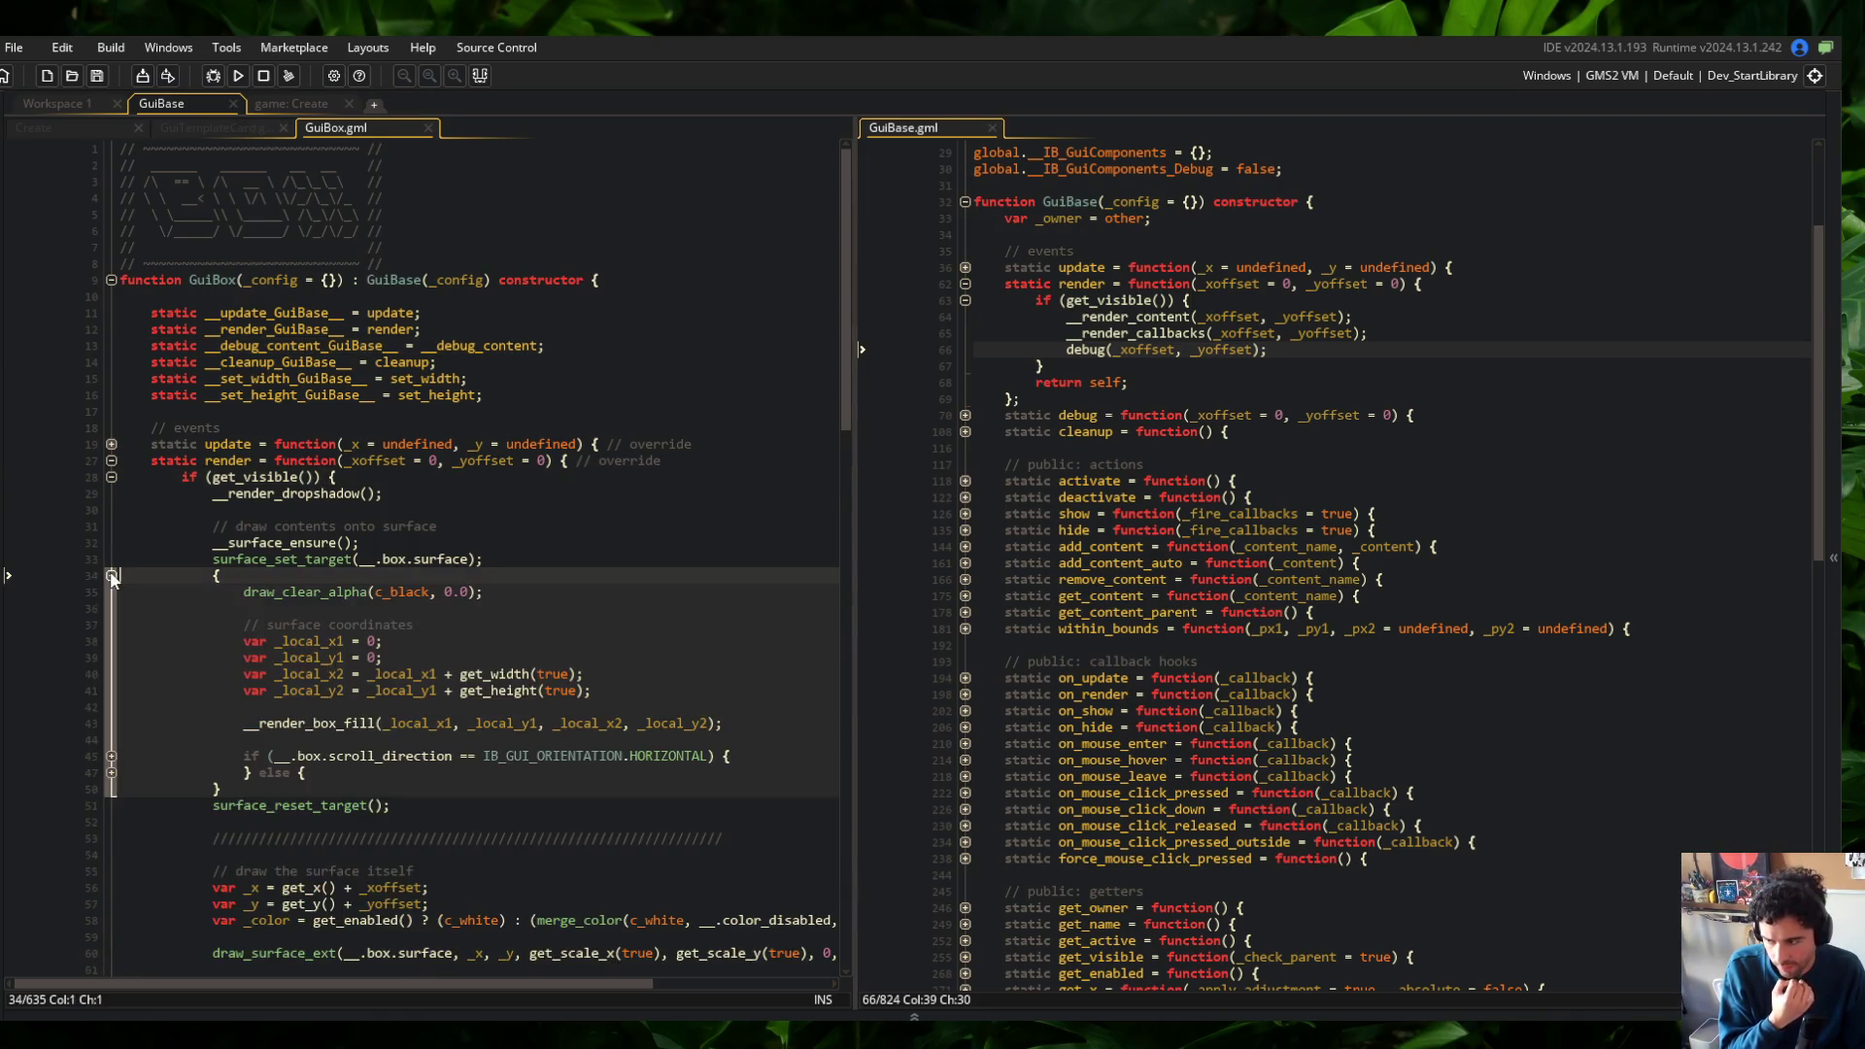
{"action": "left_click", "coordinate": [111, 575]}
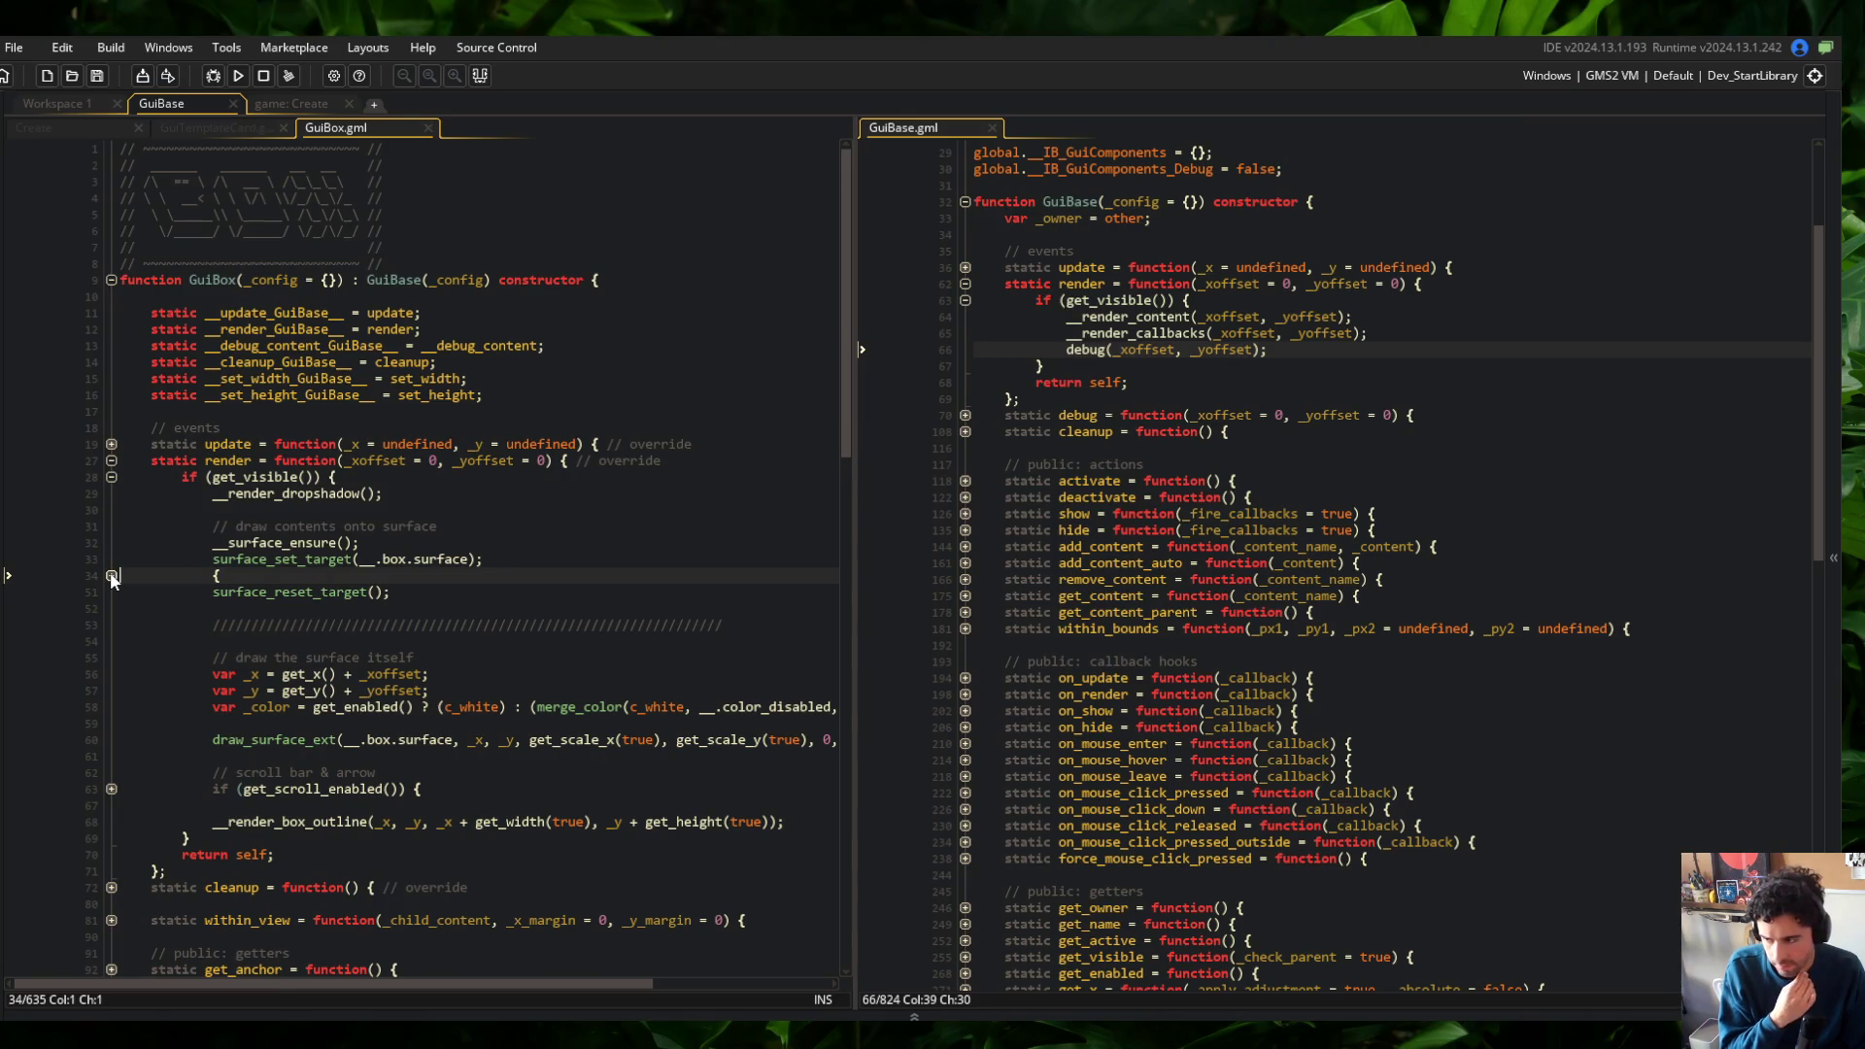
{"action": "left_click", "coordinate": [112, 575]}
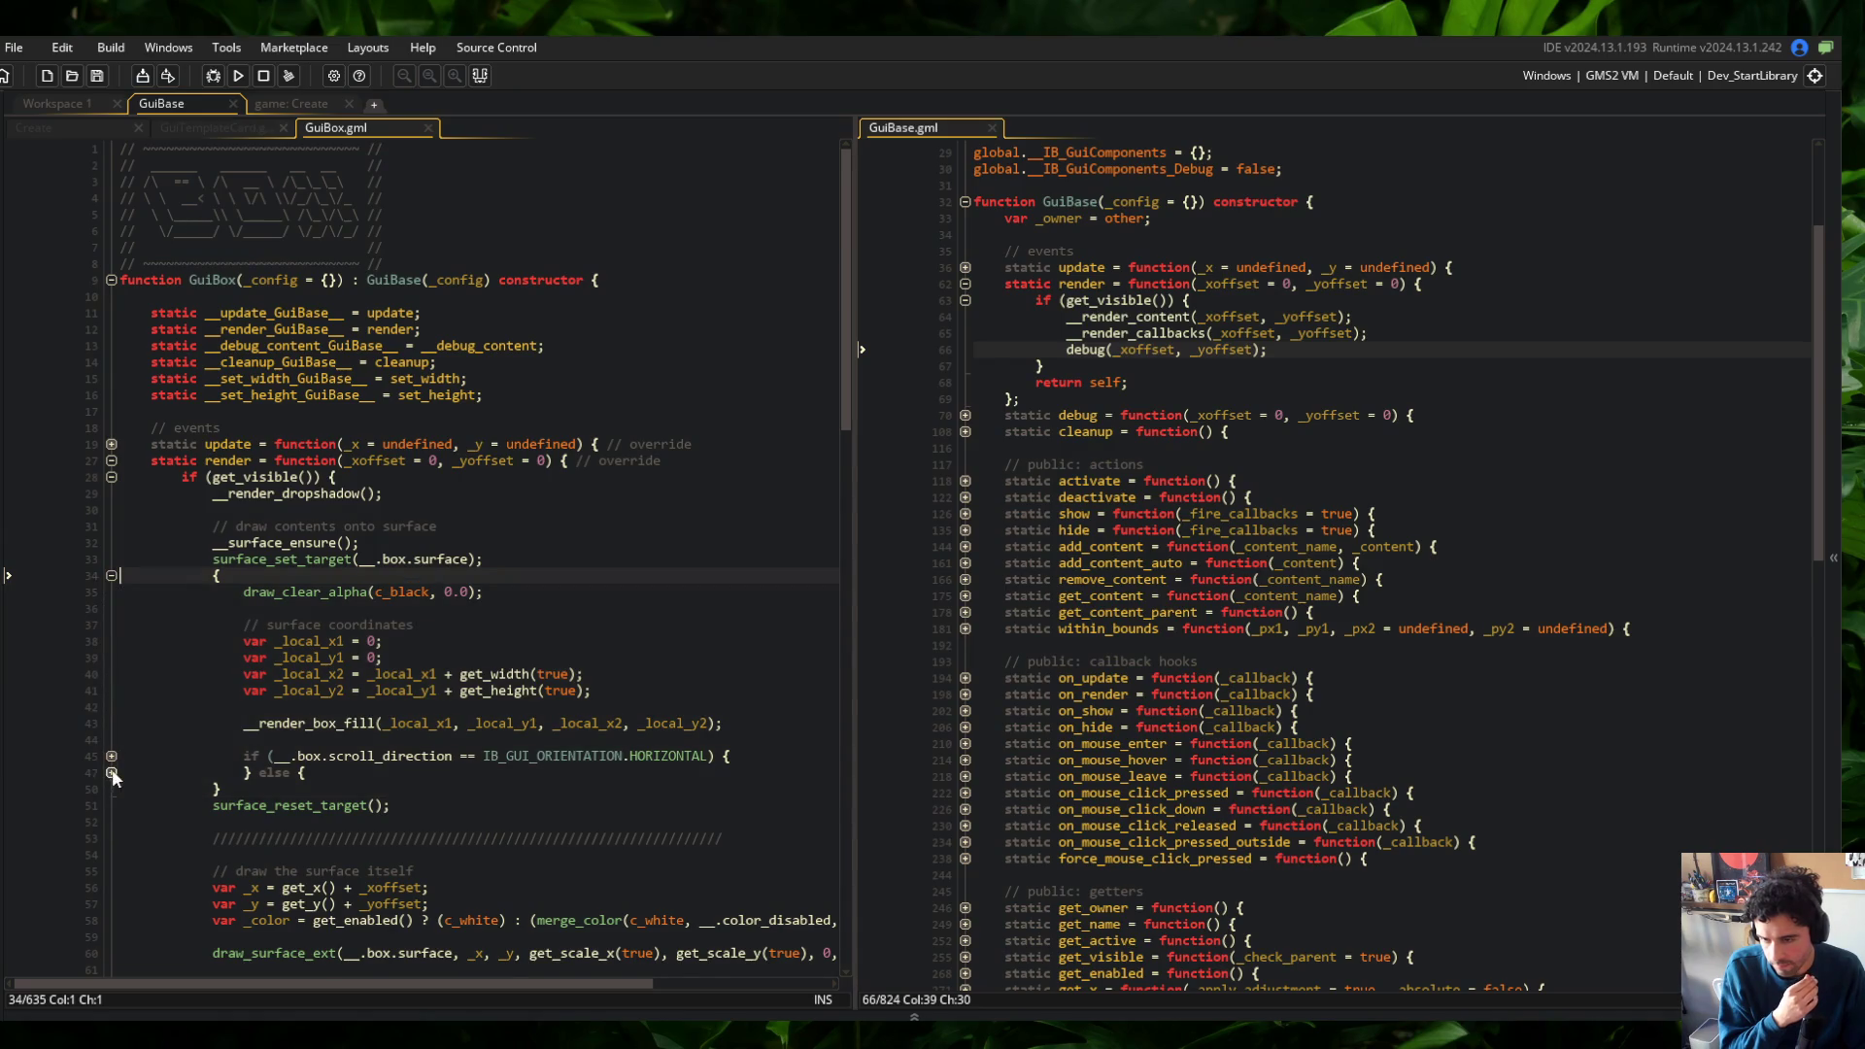
{"action": "left_click", "coordinate": [110, 576]}
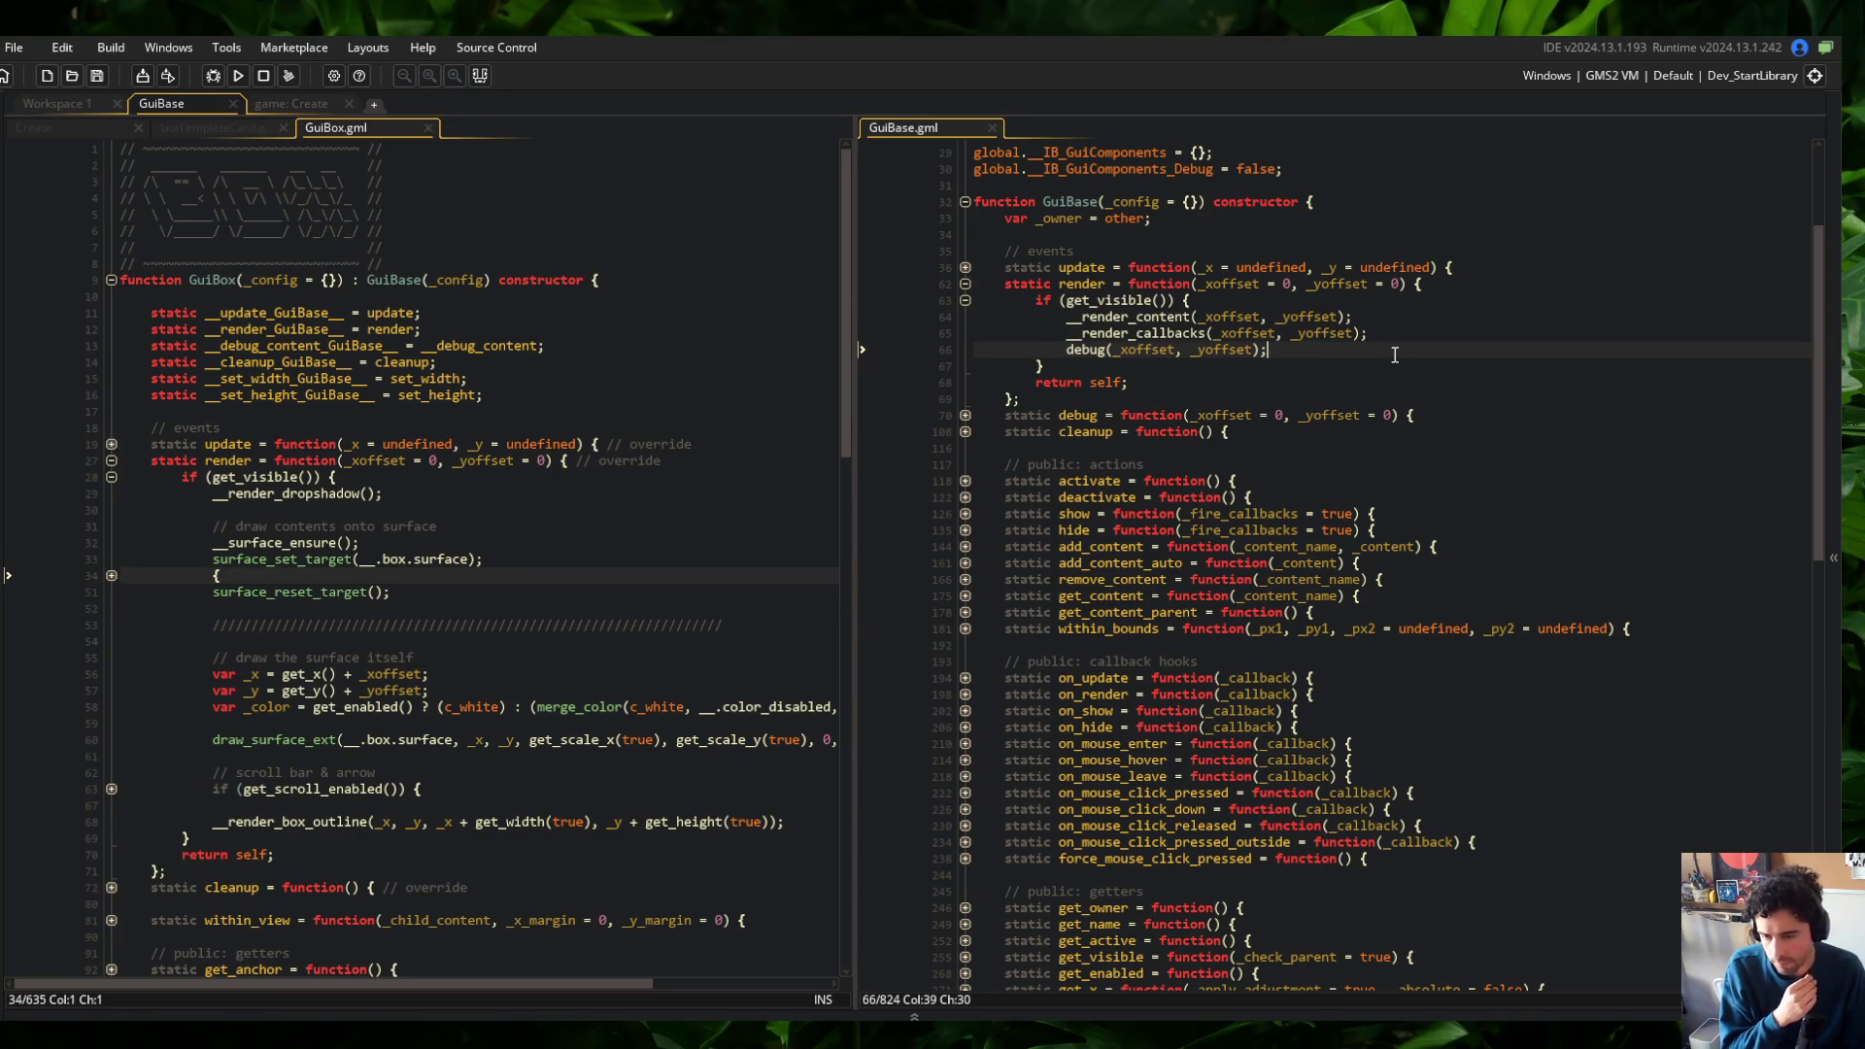
{"action": "scroll", "coordinate": [1395, 356], "scroll_direction": "up", "scroll_amount": 4}
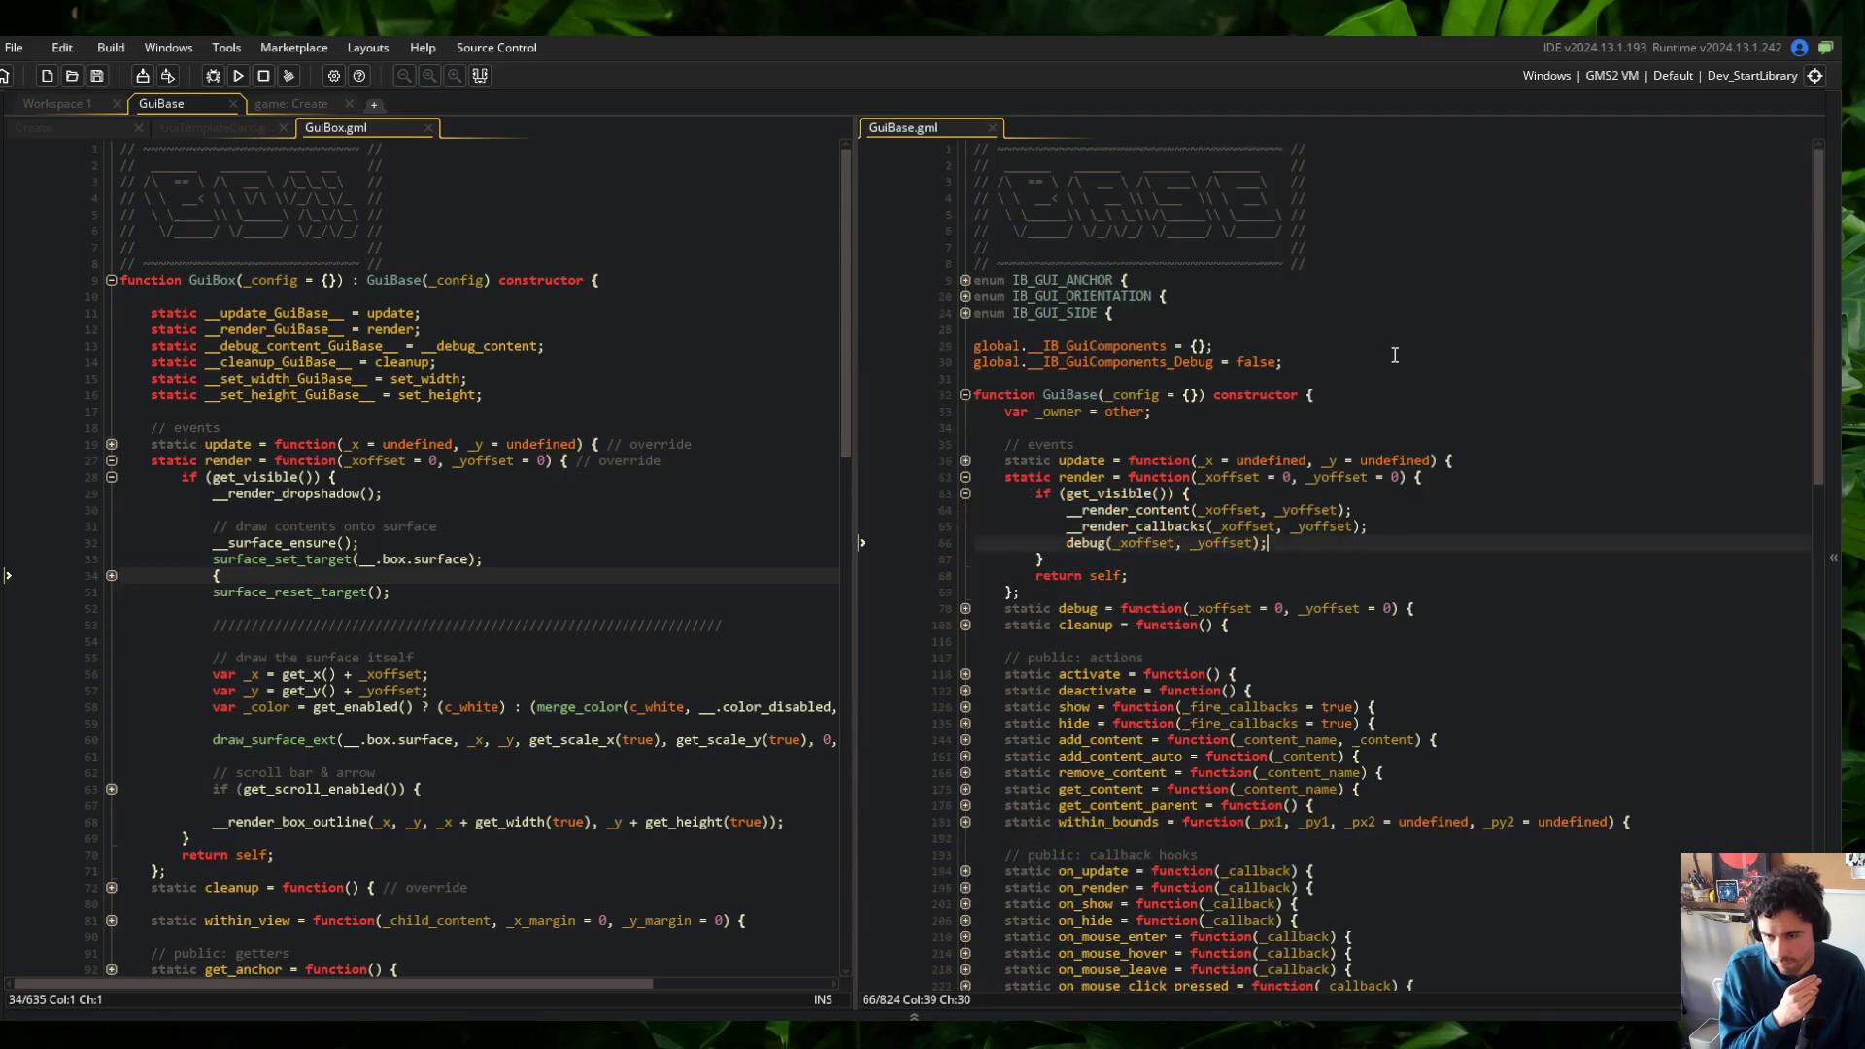
Move debug(_xoffset, _yoffset); from GuiBase's render to after __render_box_outline in GuiBox, then run with F5
{"action": "key", "text": "shift+Home"}
{"action": "key", "text": "ctrl+c"}
{"action": "key", "text": "BackSpace"}
{"action": "key", "text": "BackSpace"}
{"action": "key", "text": "BackSpace"}
{"action": "left_click", "coordinate": [657, 608]}
{"action": "scroll", "coordinate": [658, 608], "scroll_direction": "down", "scroll_amount": 2}
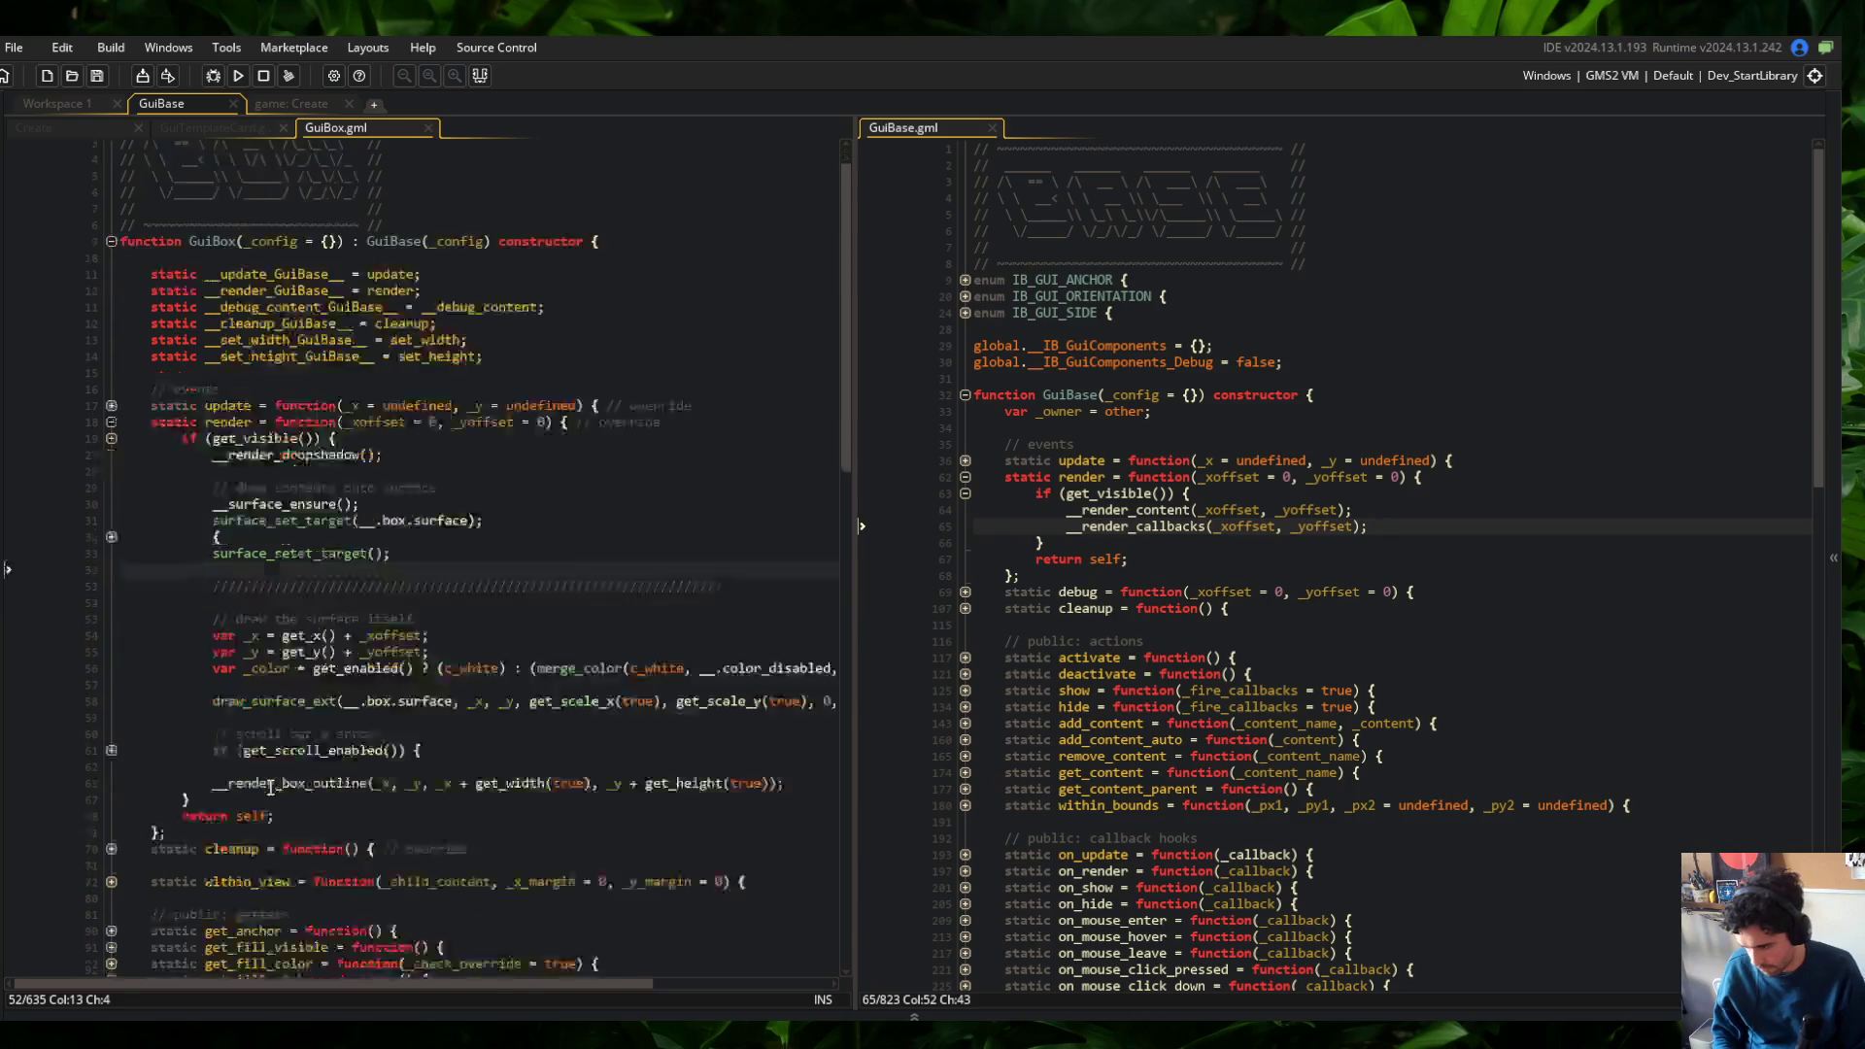
{"action": "left_click", "coordinate": [475, 706]}
{"action": "key", "text": "Return"}
{"action": "key", "text": "ctrl+v"}
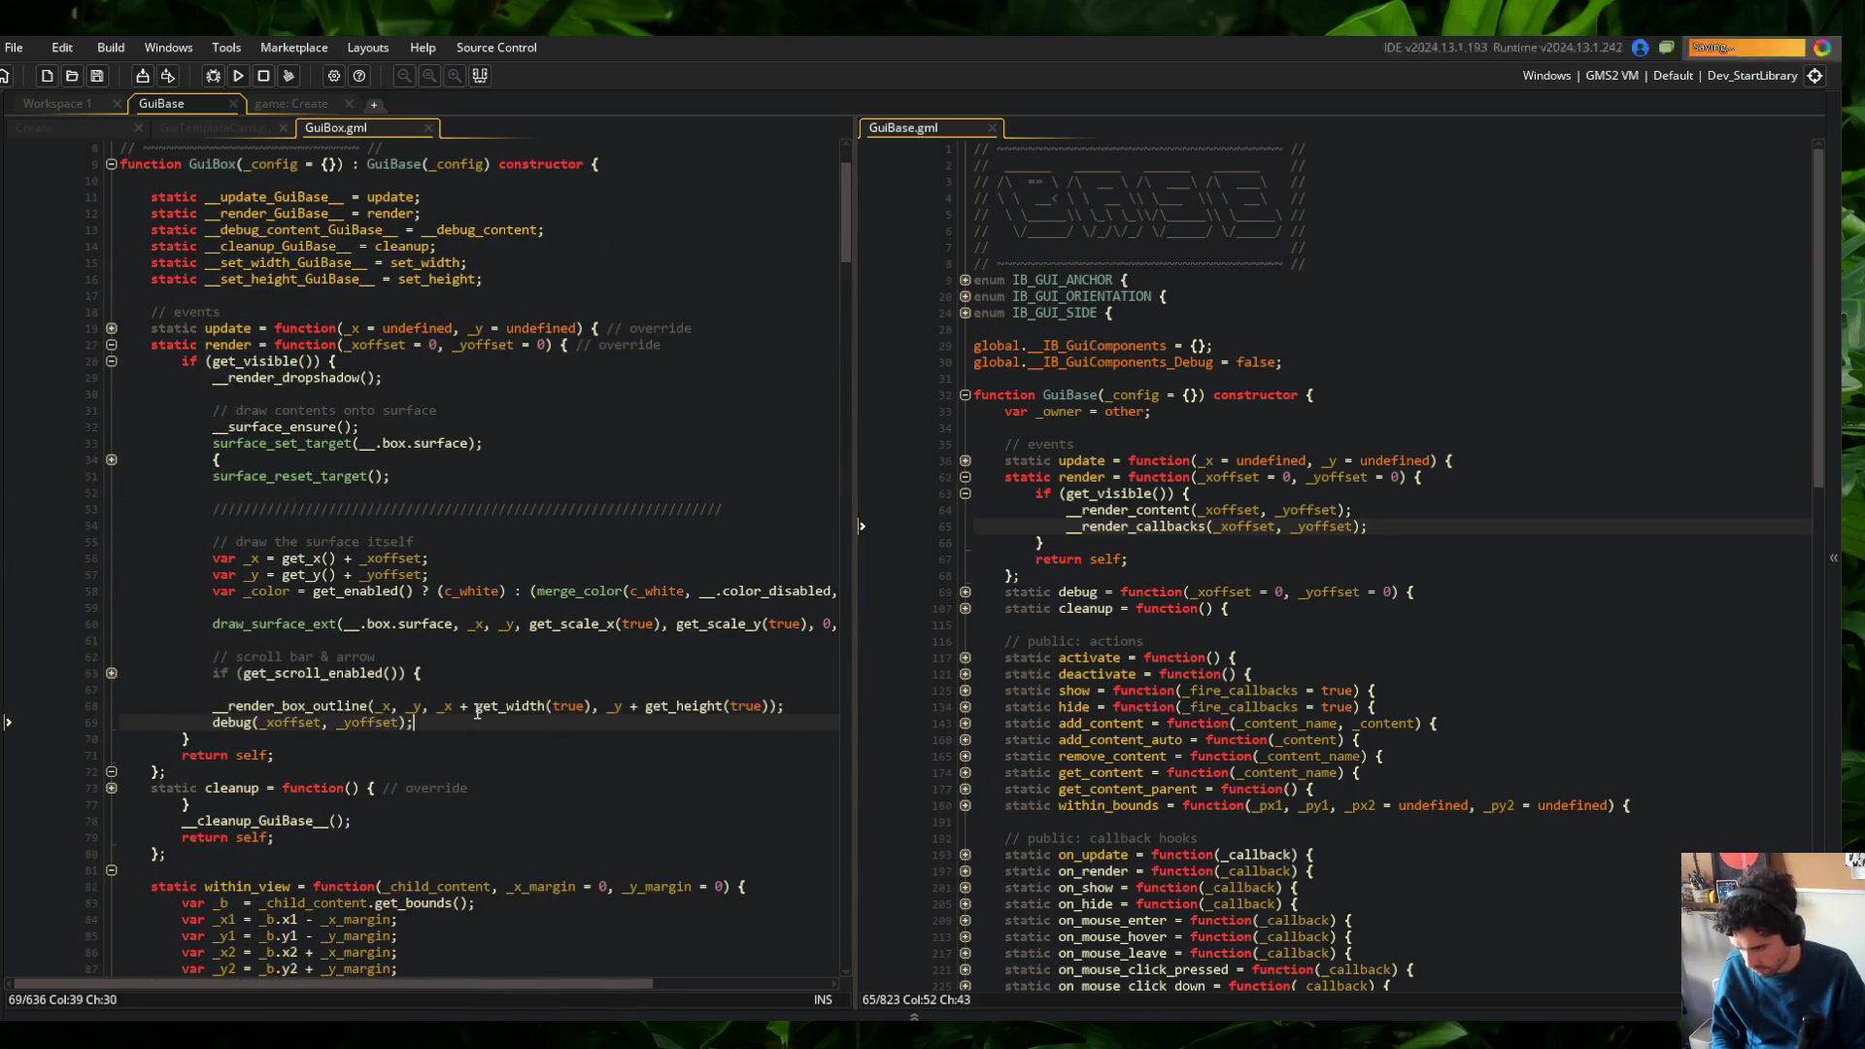
{"action": "key", "text": "F5"}
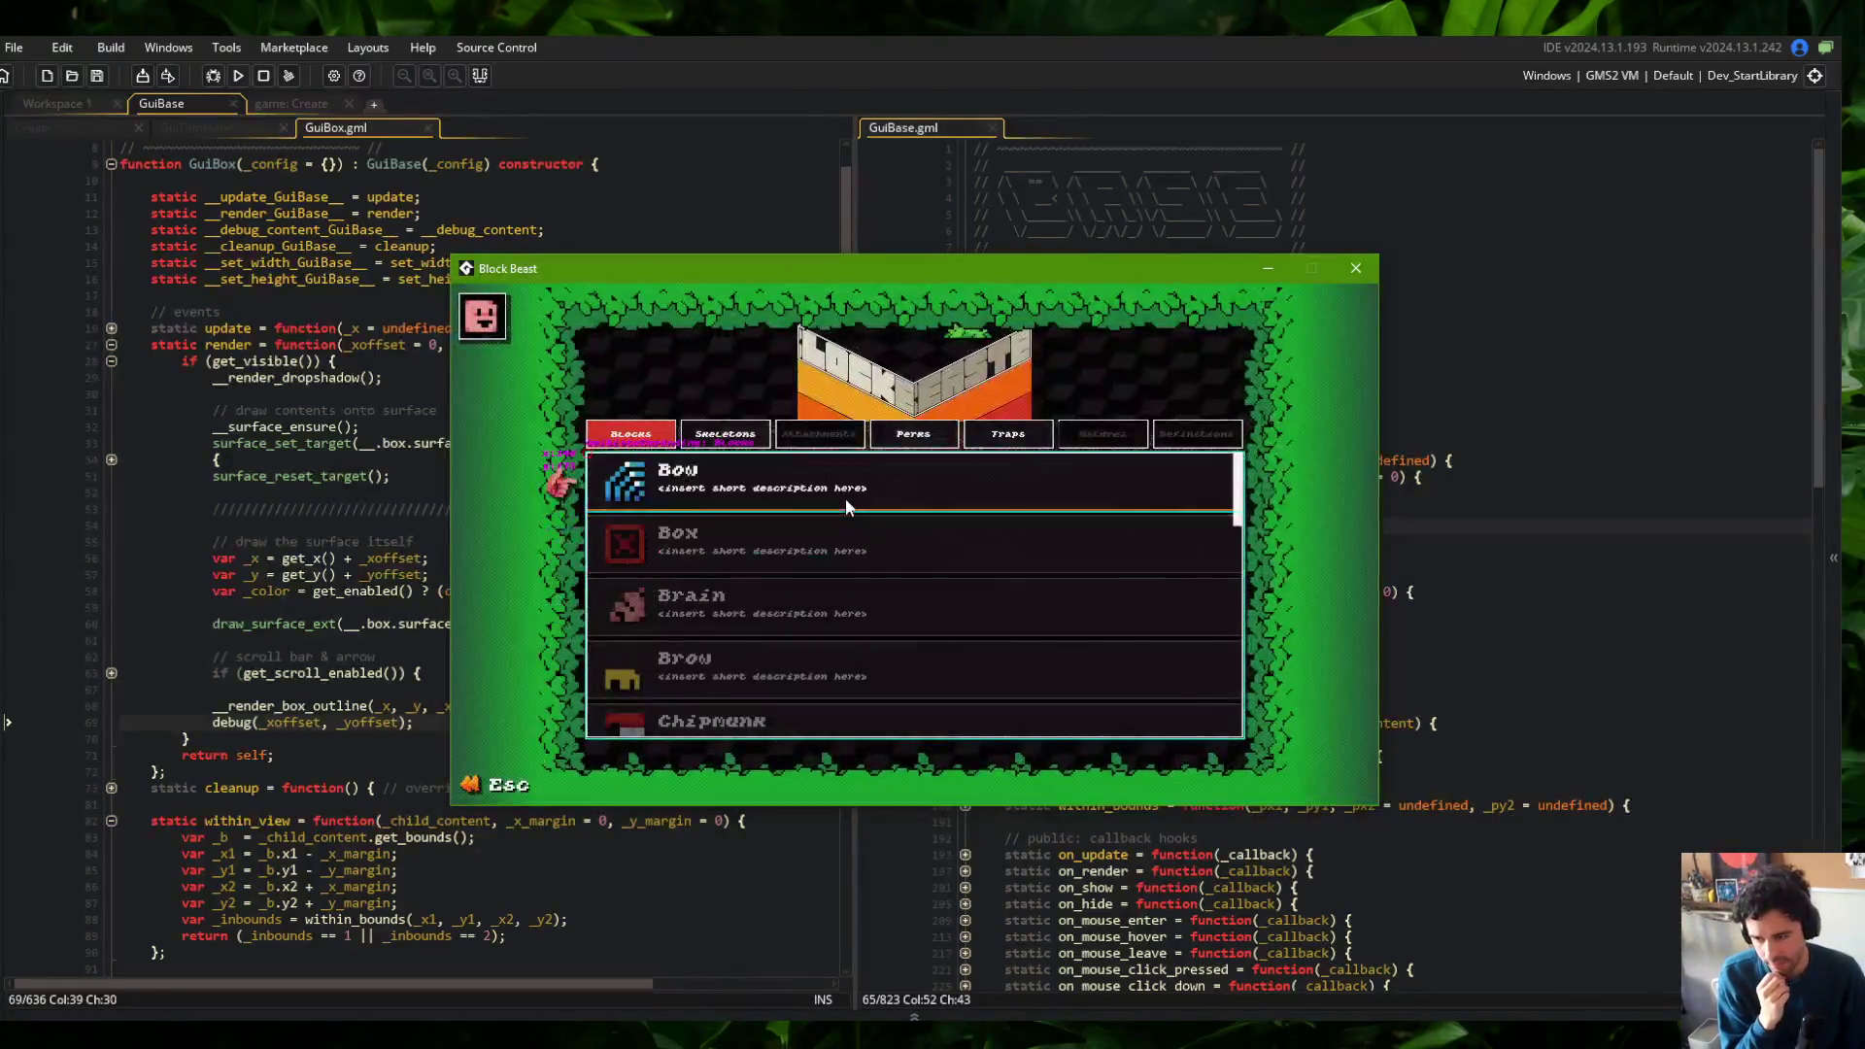
Inspect the debug outlines on the Skeletons list and the Wide skeleton's details
{"action": "left_click", "coordinate": [730, 439]}
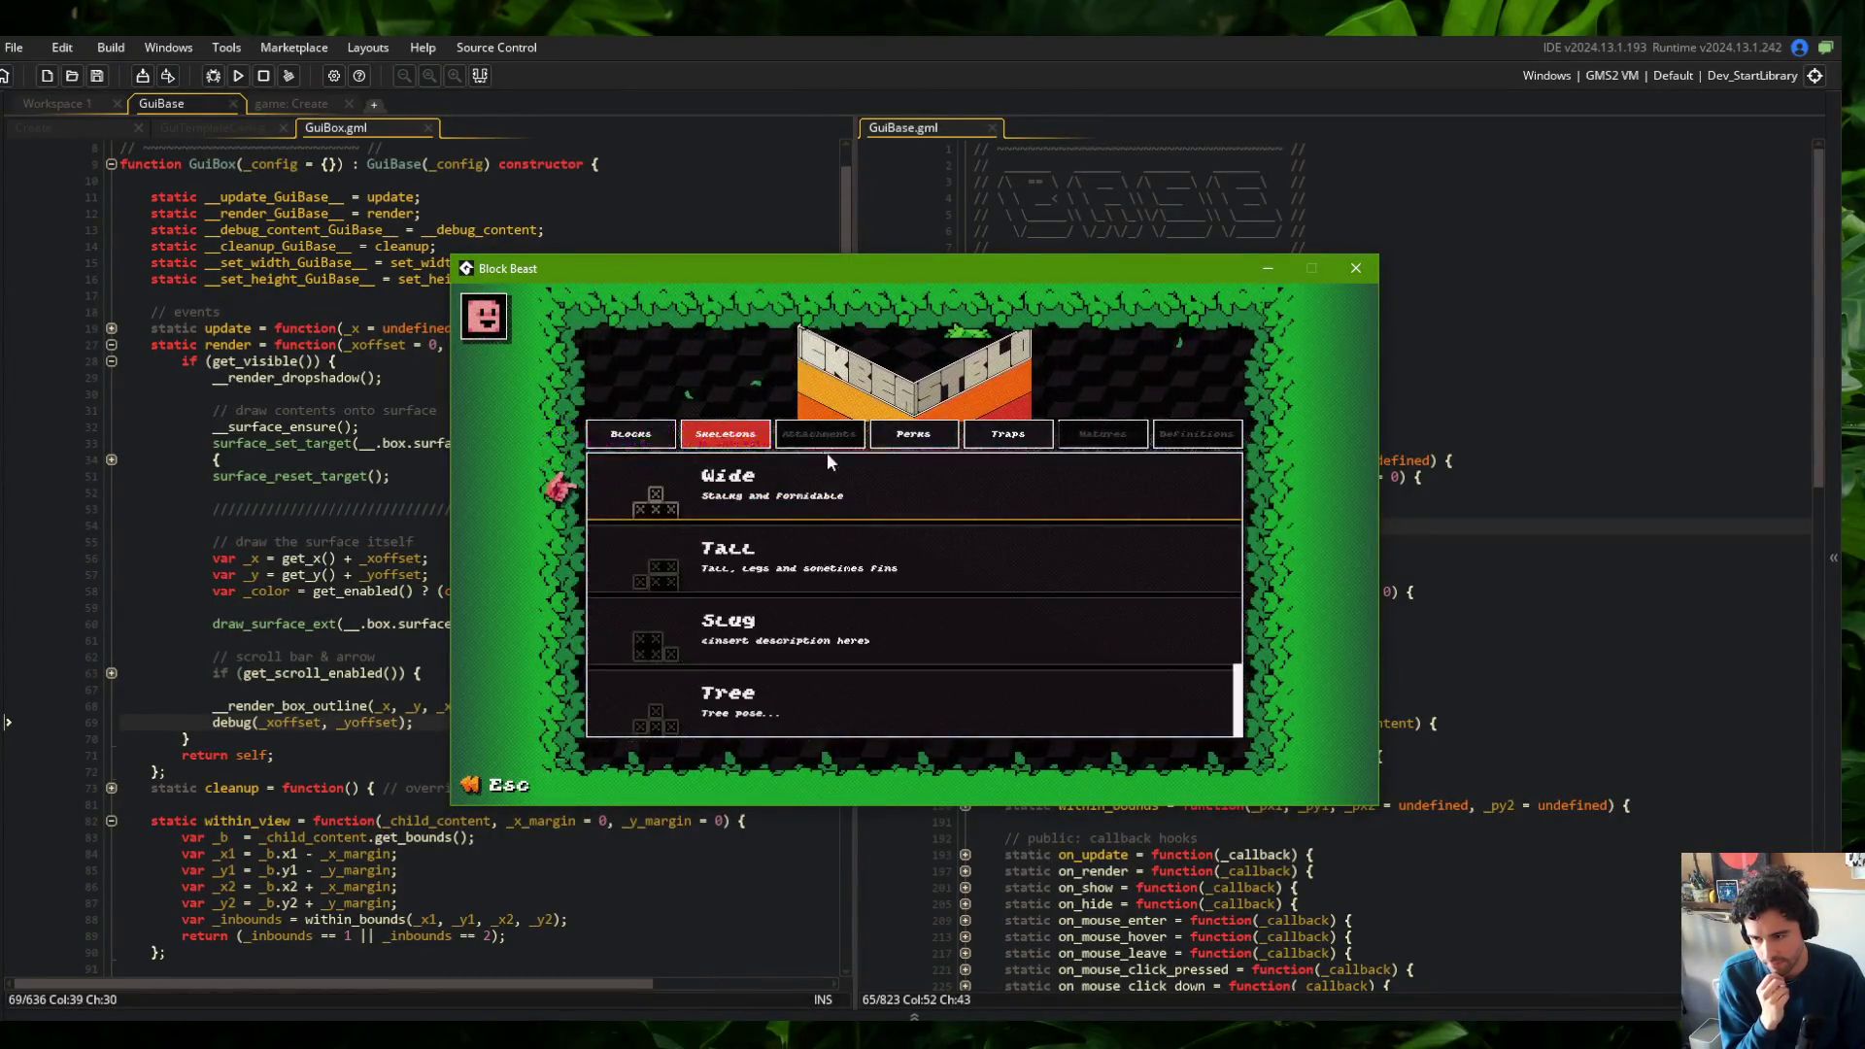
{"action": "left_click", "coordinate": [847, 482]}
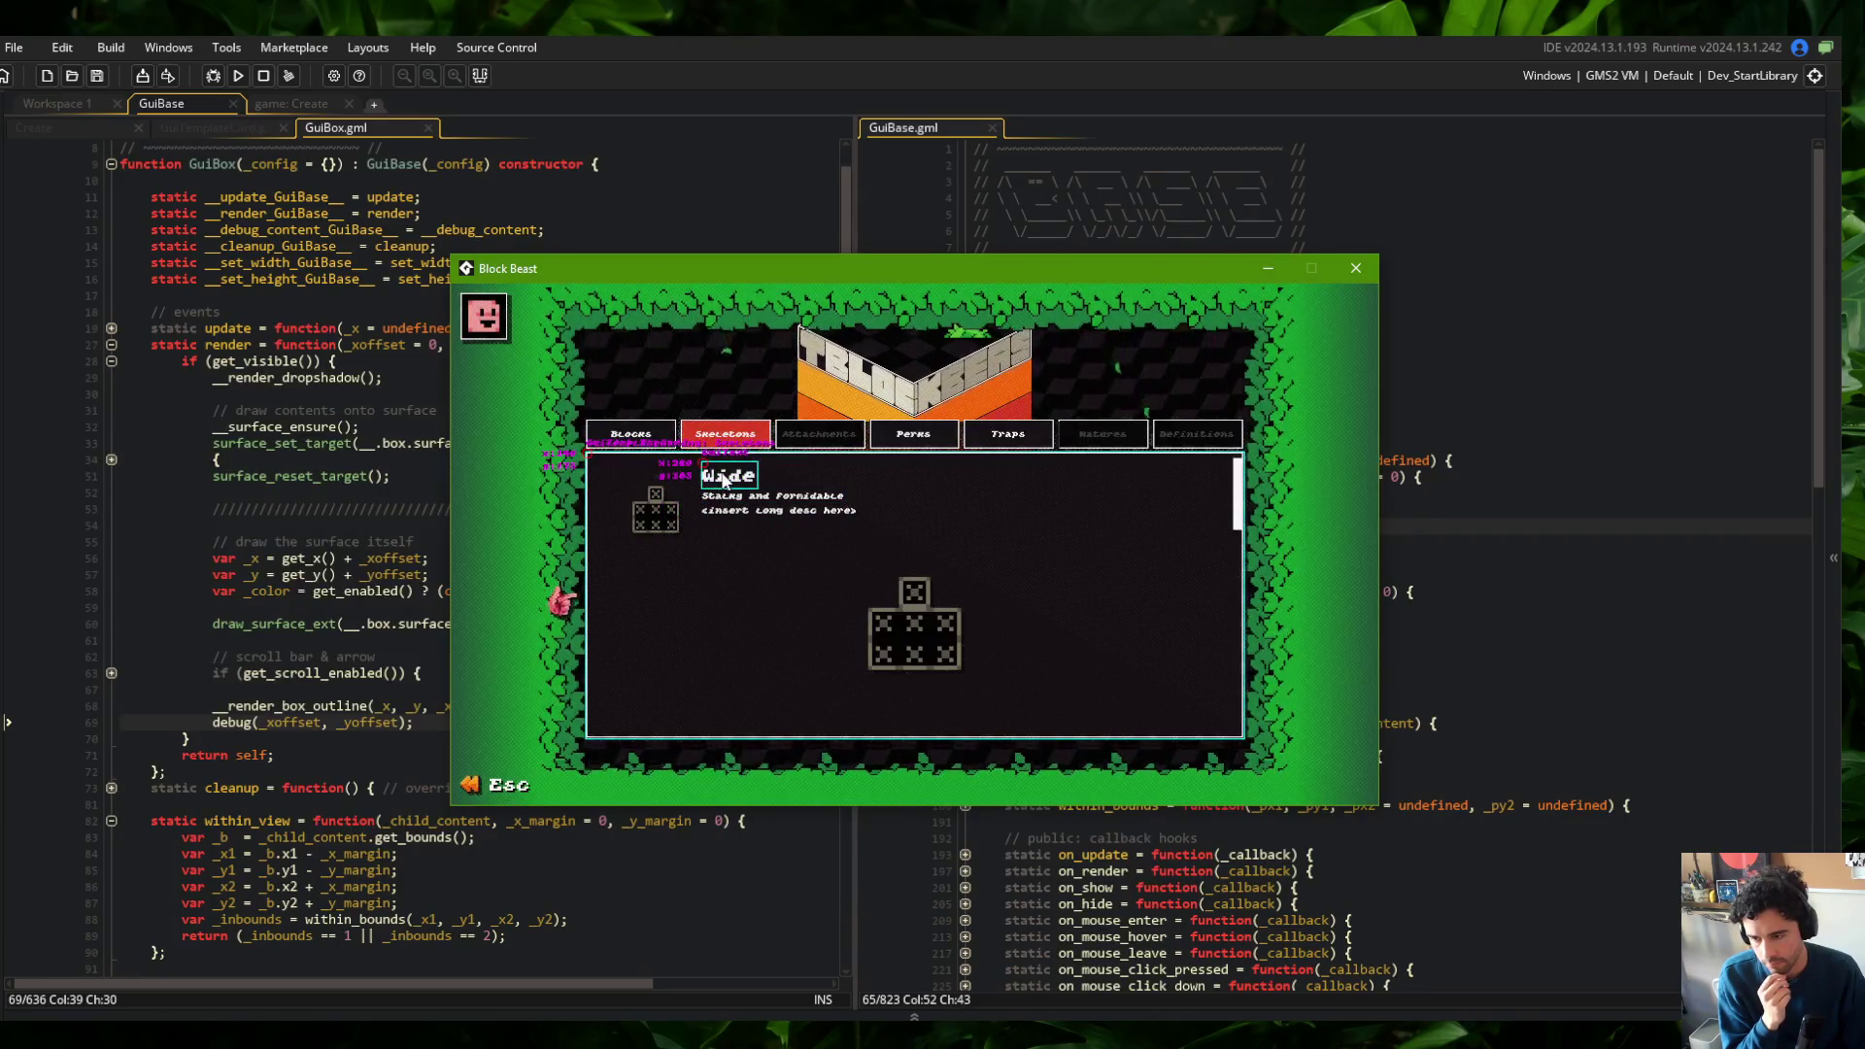
{"action": "left_click", "coordinate": [1603, 544]}
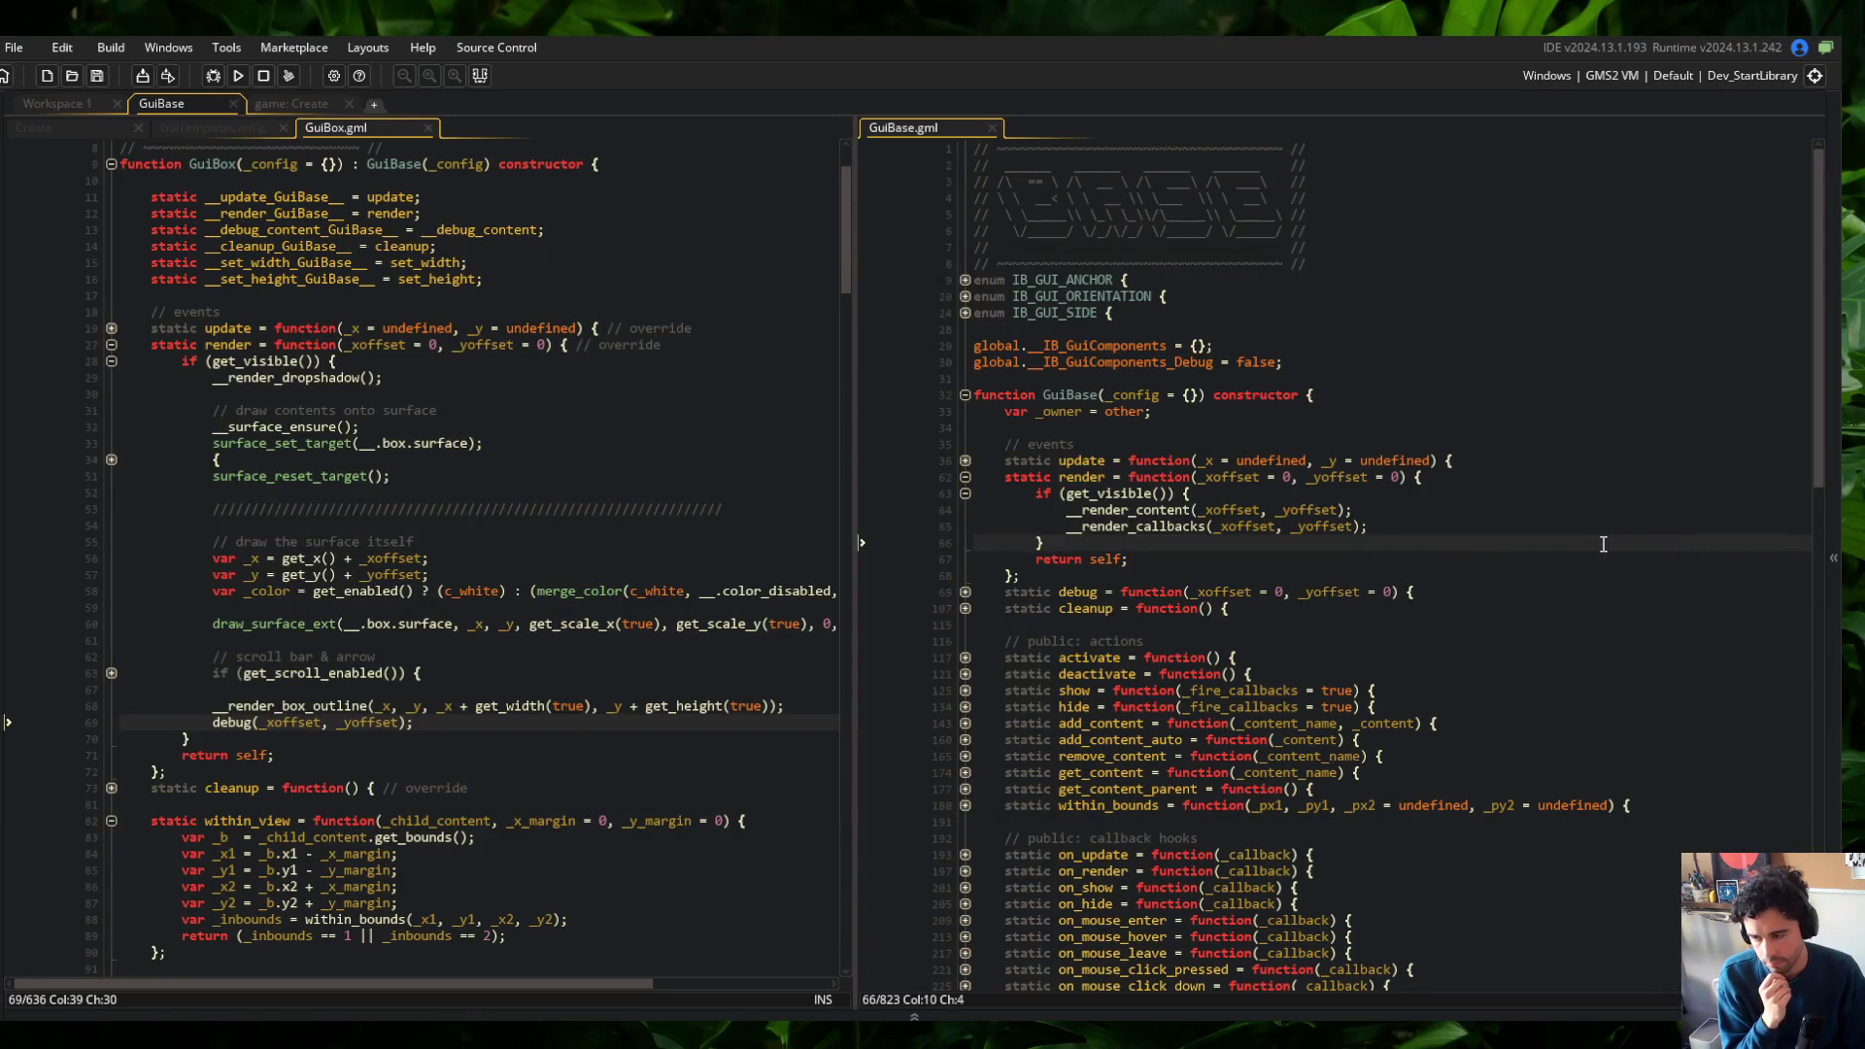
{"action": "scroll", "coordinate": [818, 470], "scroll_direction": "up", "scroll_amount": 3}
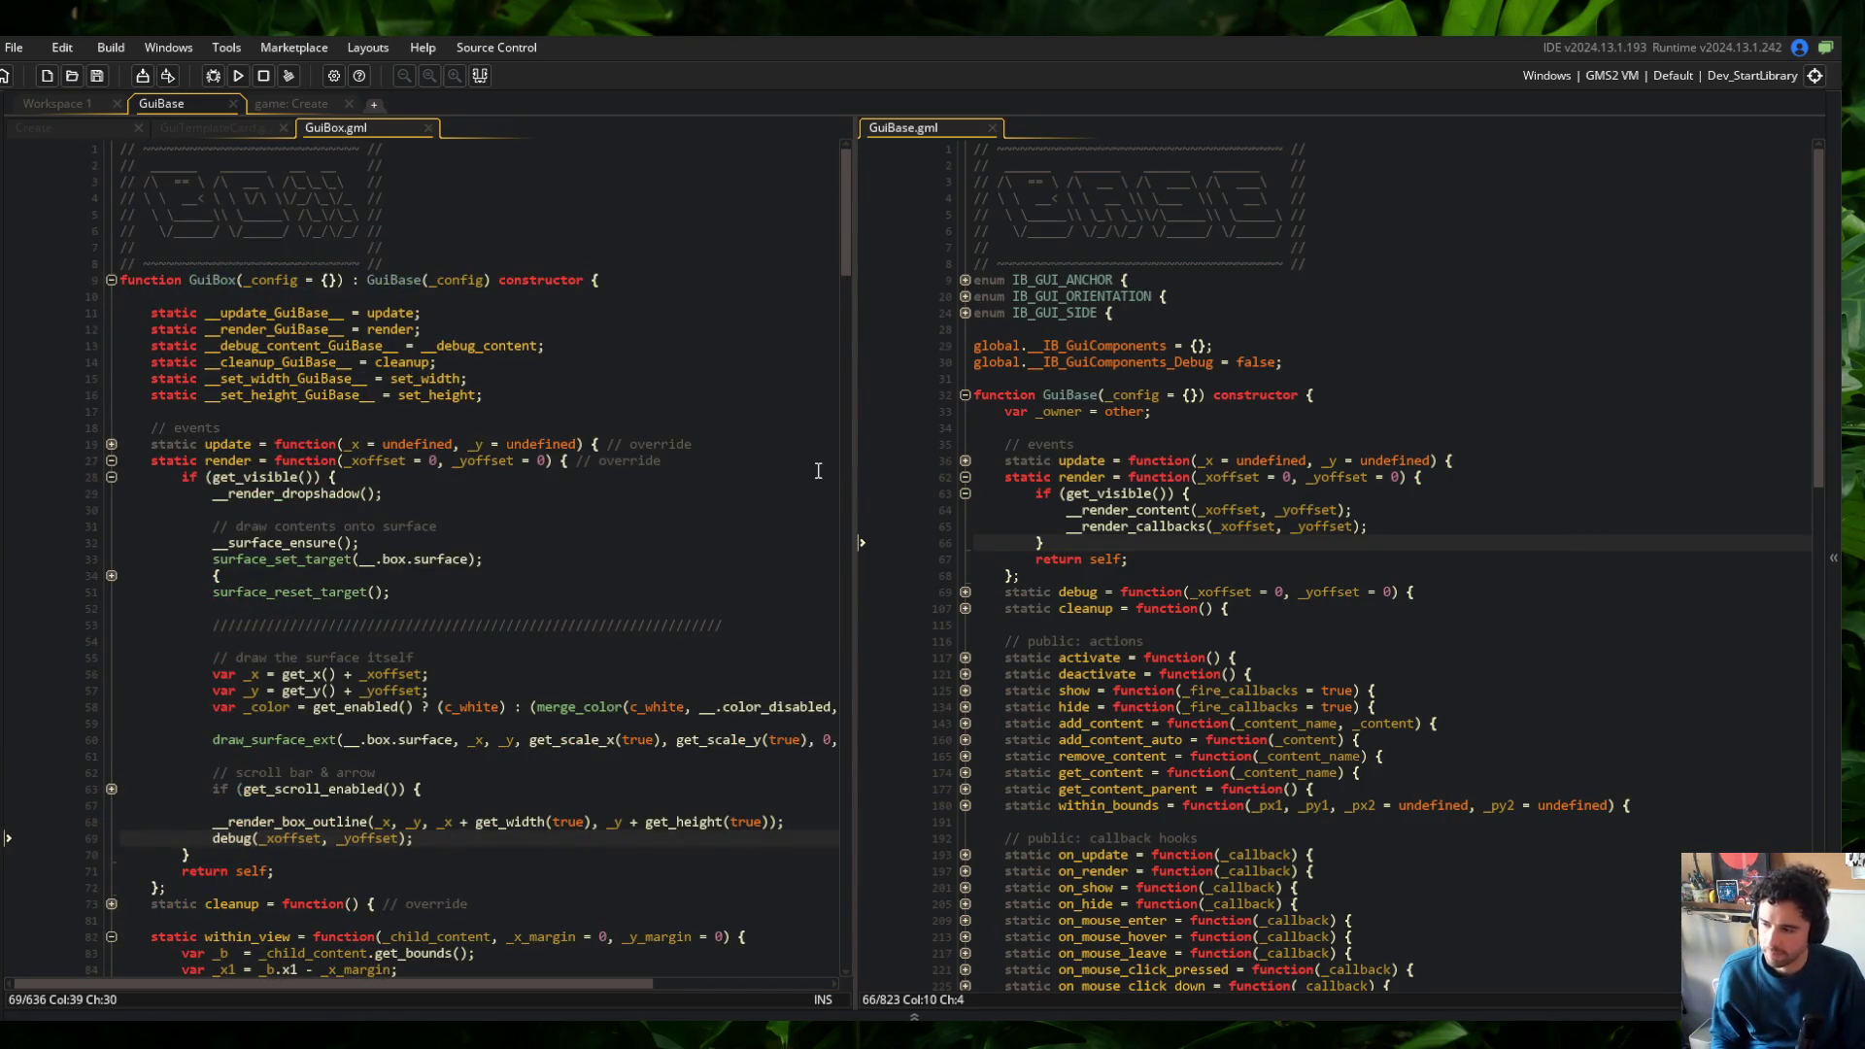
Check the Blocks list, main menu carousel and Library screen outlines, then close the game
{"action": "key", "text": "alt+Tab"}
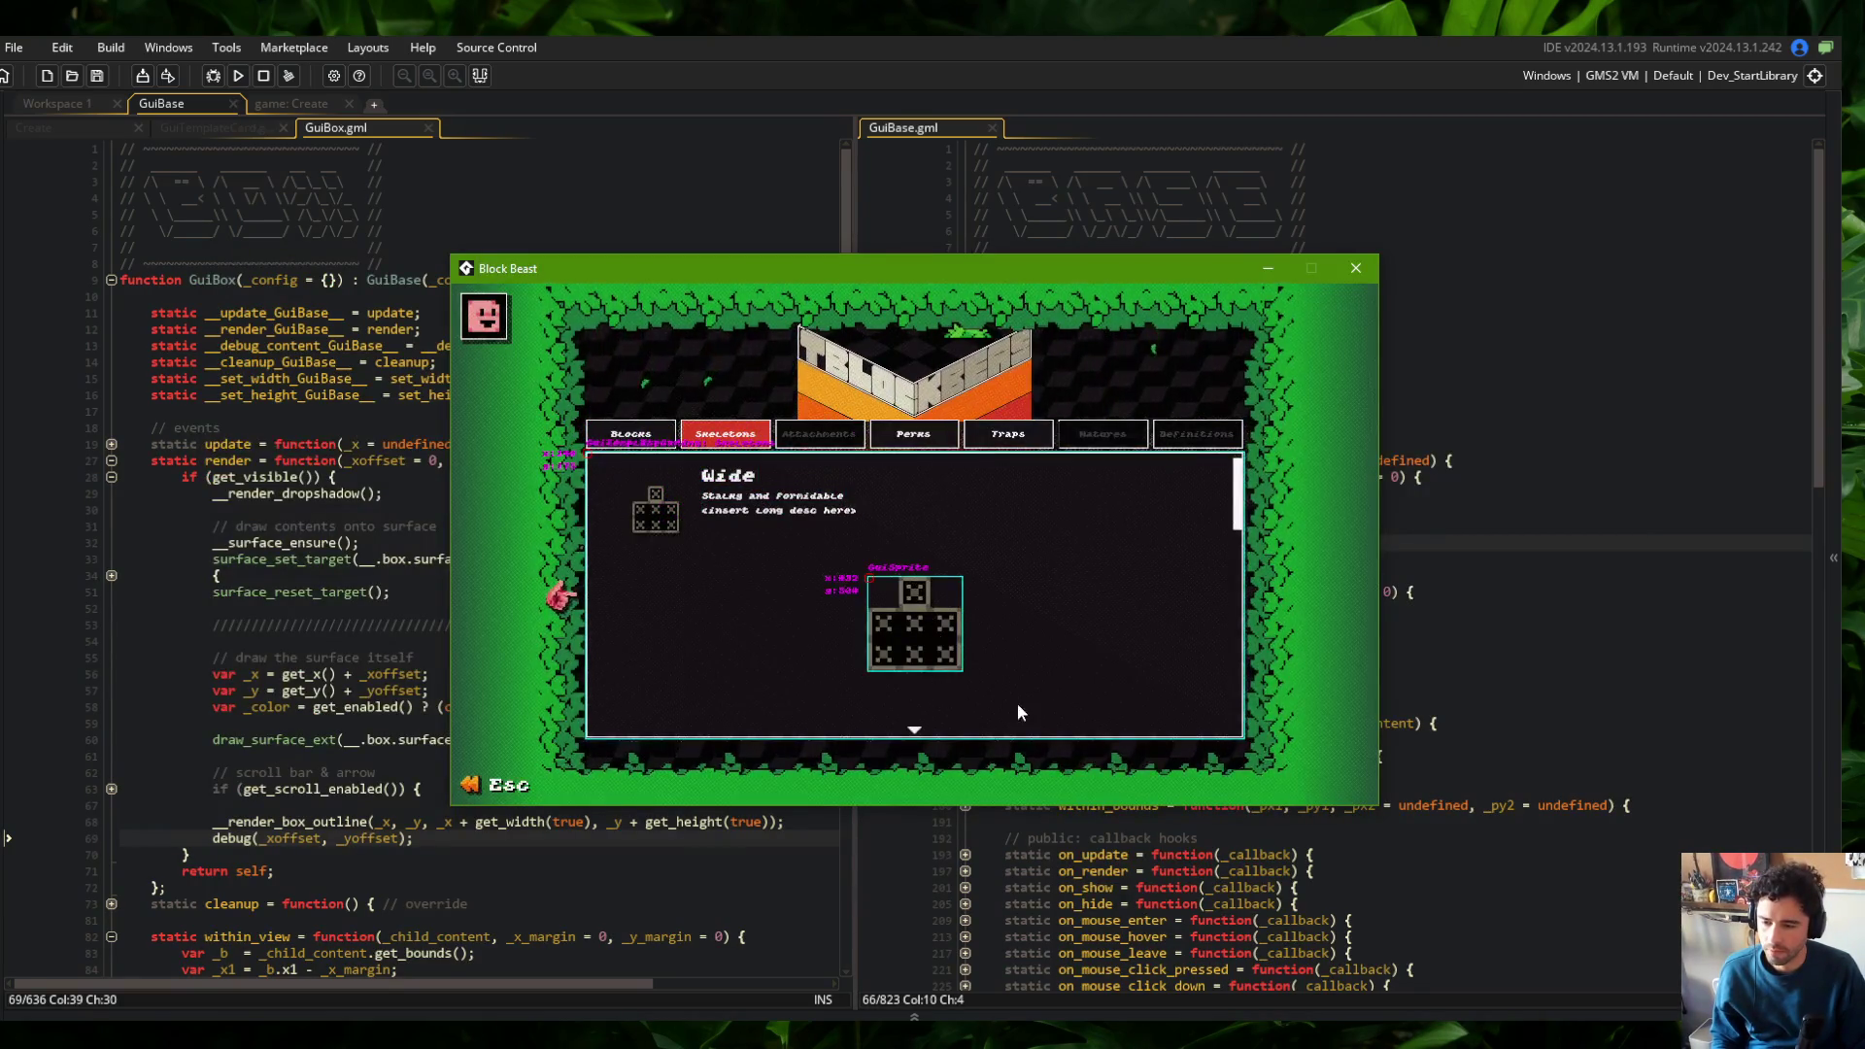
{"action": "left_click", "coordinate": [637, 431]}
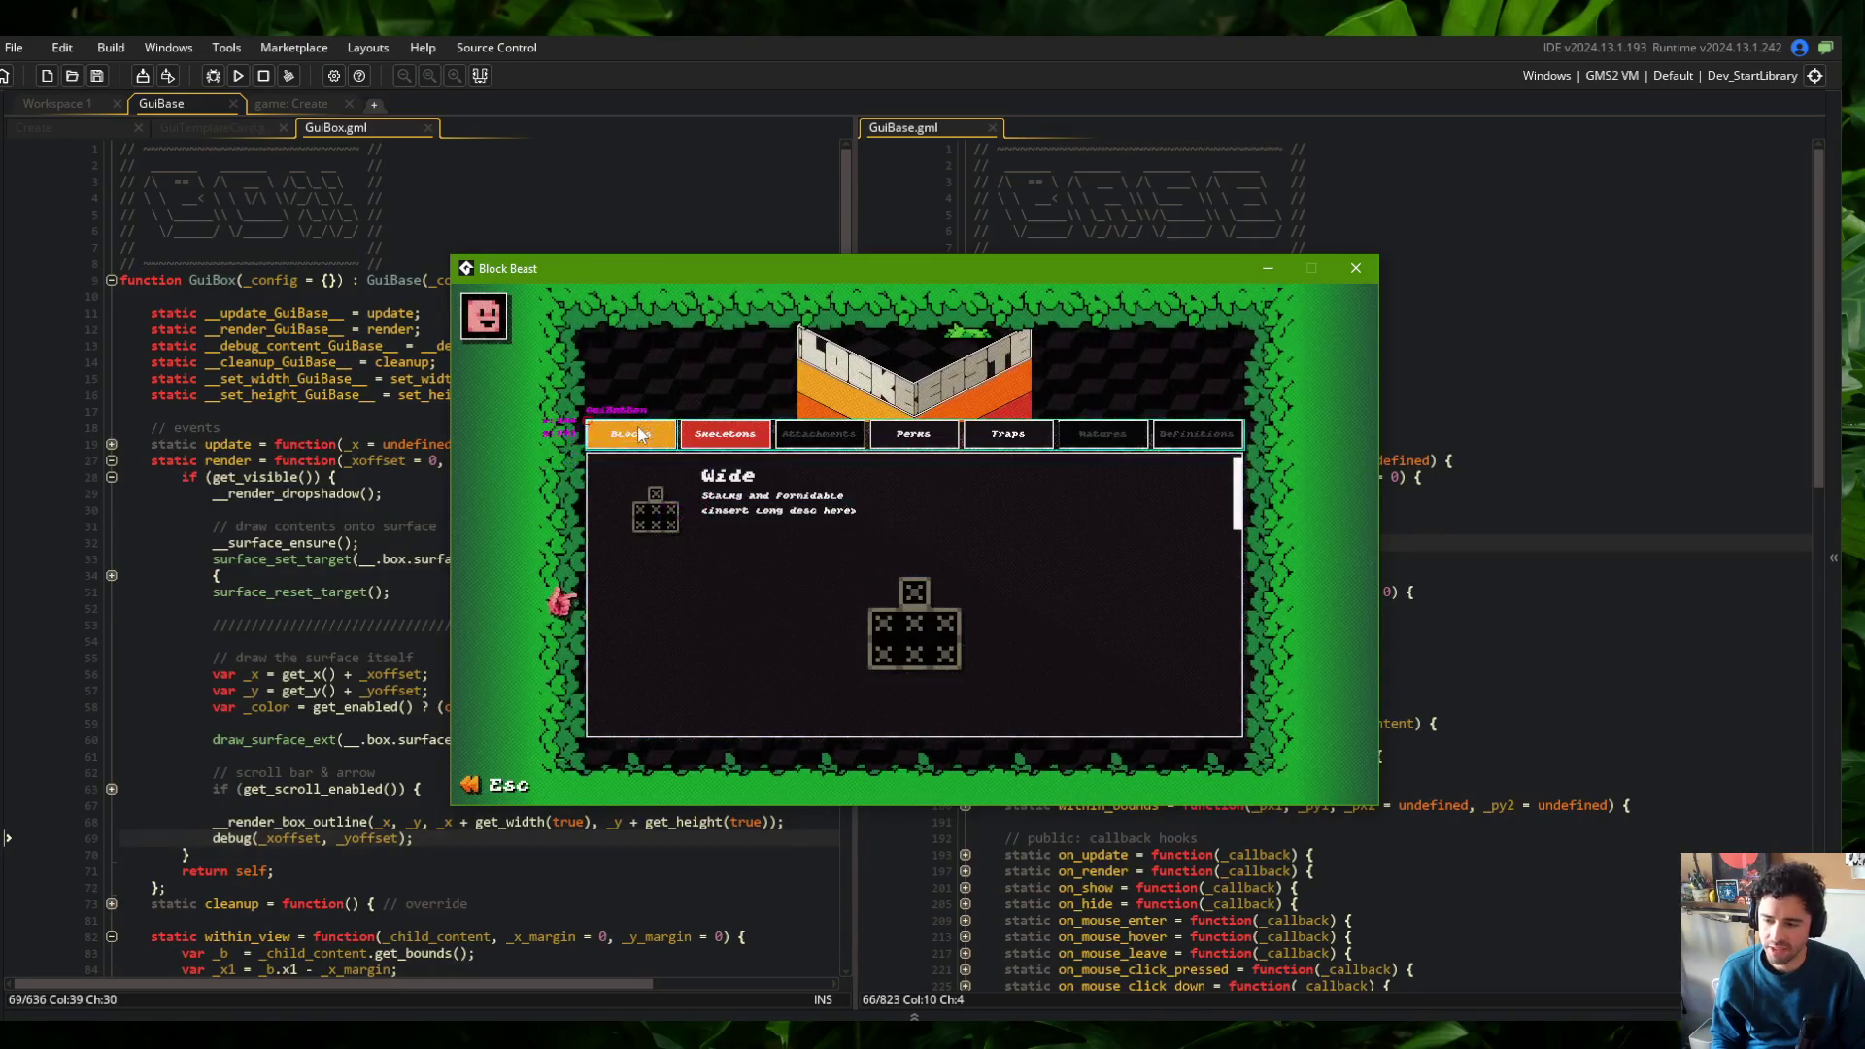
{"action": "key", "text": "Escape"}
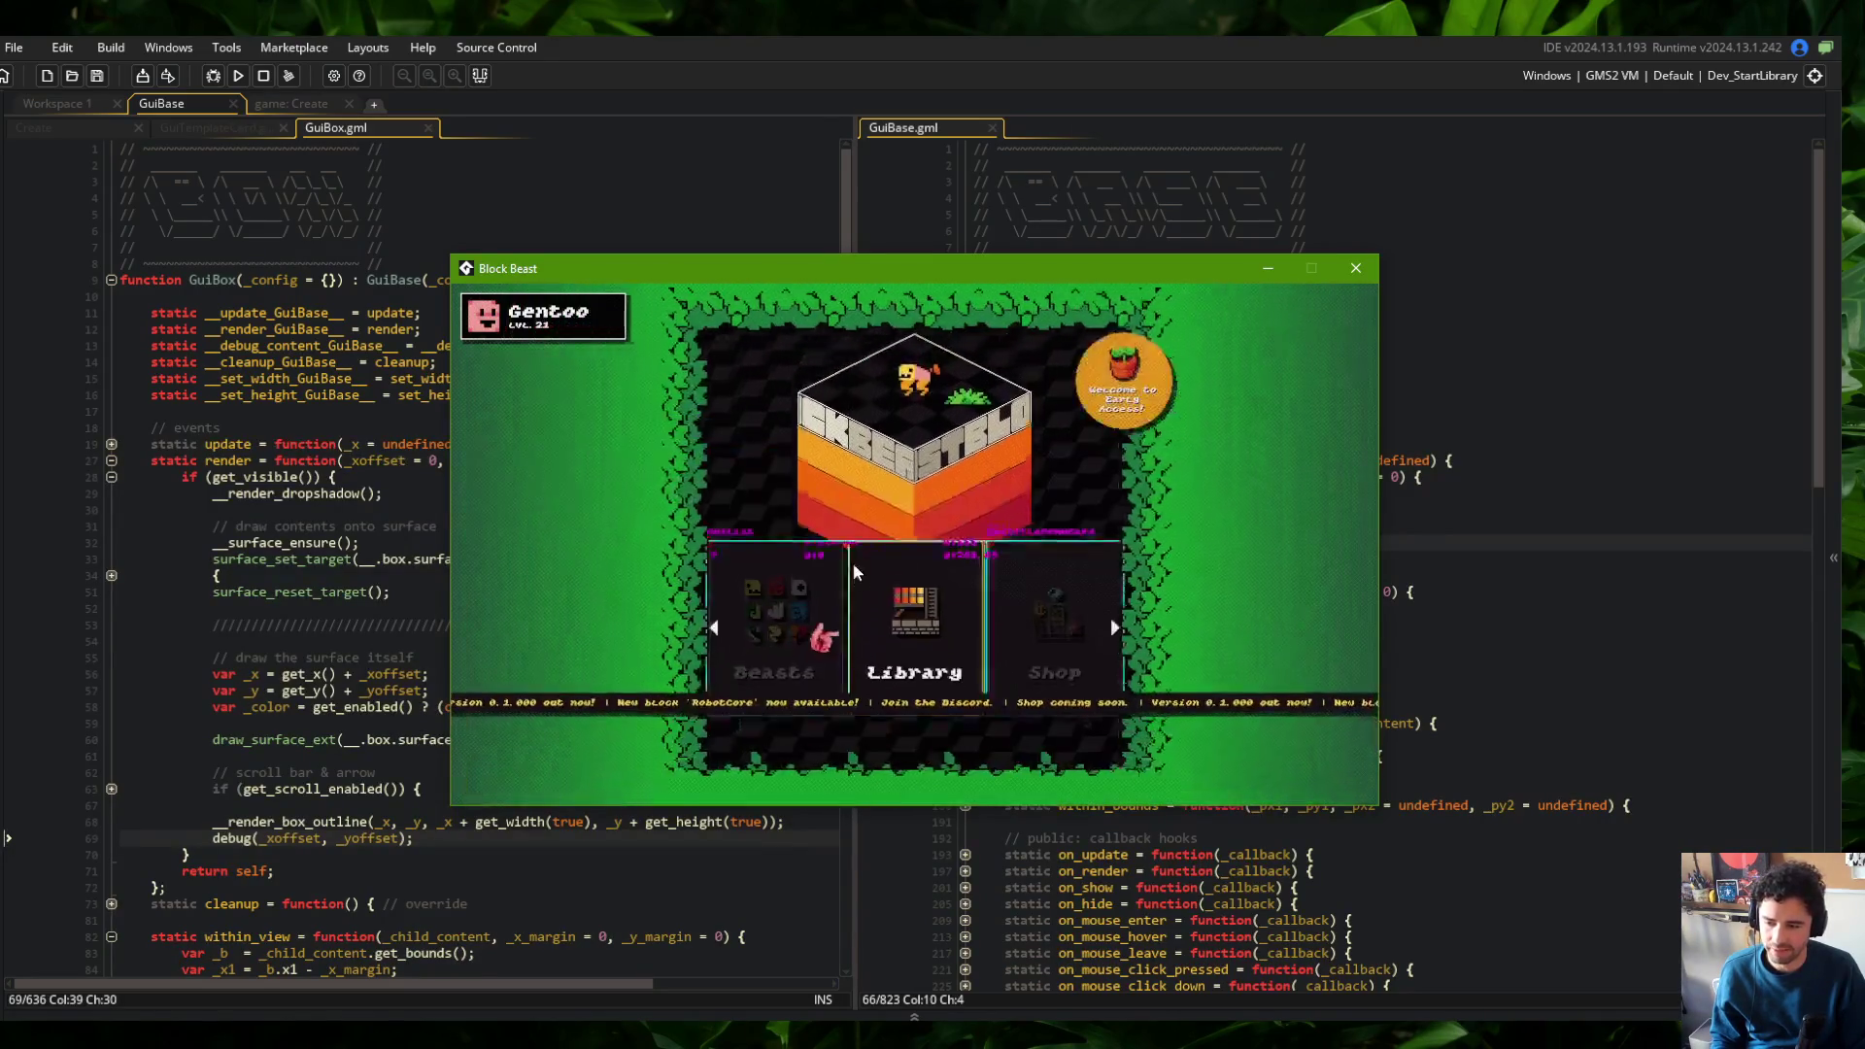
{"action": "mouse_move", "coordinate": [768, 561]}
{"action": "left_mouse_down"}
{"action": "mouse_move", "coordinate": [783, 527]}
{"action": "mouse_move", "coordinate": [960, 637]}
{"action": "mouse_move", "coordinate": [1012, 637]}
{"action": "mouse_move", "coordinate": [962, 593]}
{"action": "left_mouse_up"}
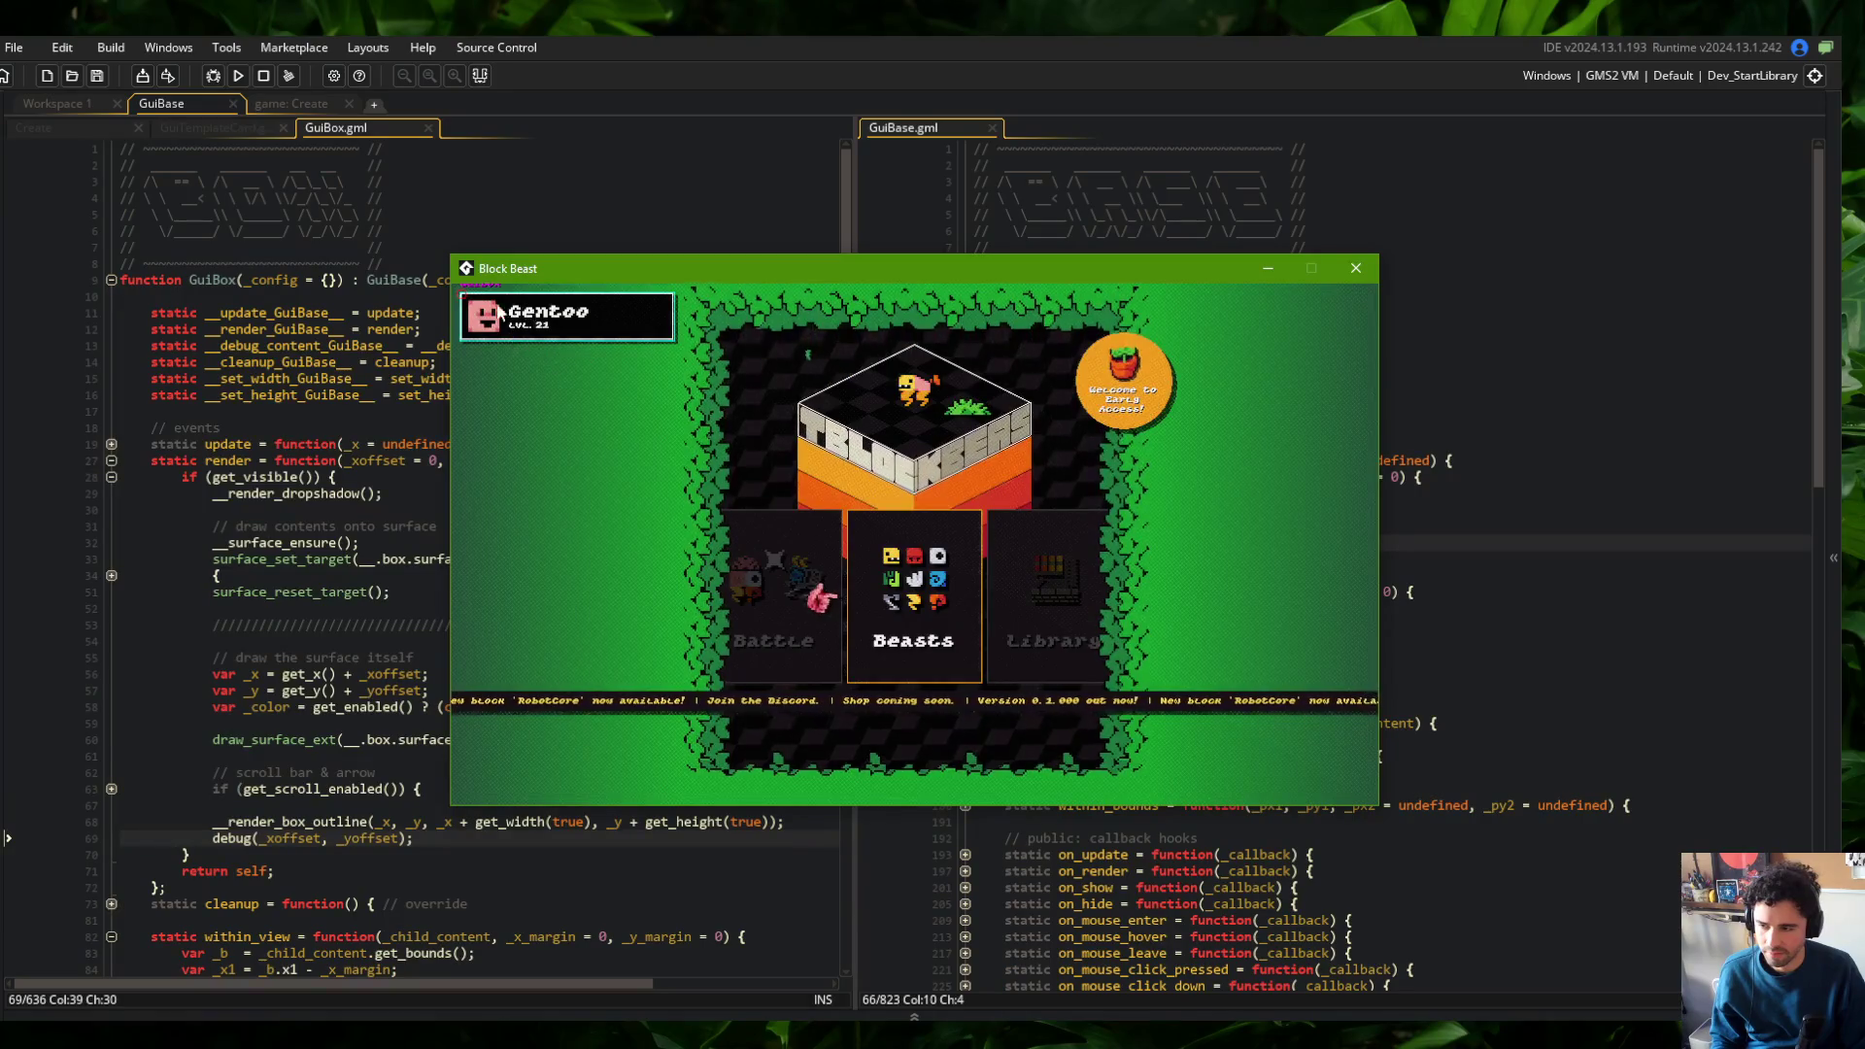
{"action": "mouse_move", "coordinate": [1054, 587]}
{"action": "left_mouse_down"}
{"action": "mouse_move", "coordinate": [905, 575]}
{"action": "mouse_move", "coordinate": [958, 627]}
{"action": "left_mouse_up"}
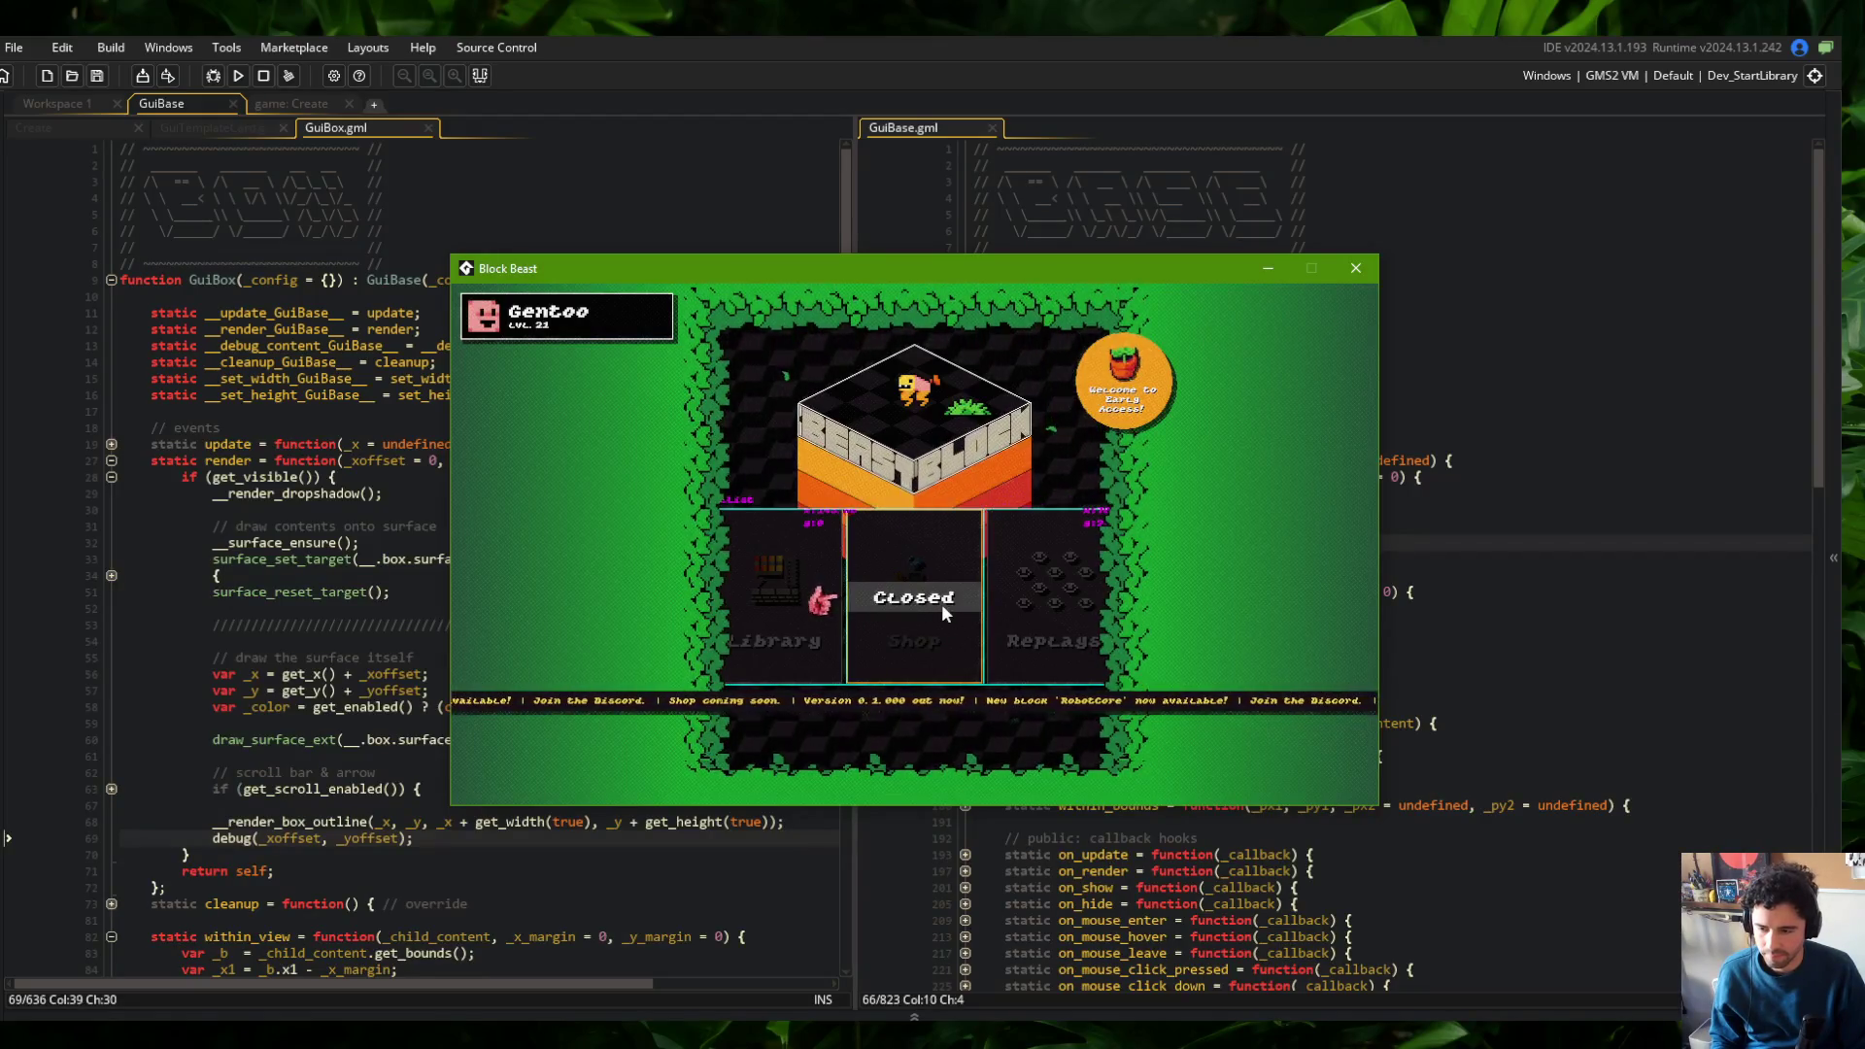
{"action": "mouse_move", "coordinate": [1012, 575]}
{"action": "left_mouse_down"}
{"action": "mouse_move", "coordinate": [829, 573]}
{"action": "mouse_move", "coordinate": [930, 581]}
{"action": "mouse_move", "coordinate": [1058, 529]}
{"action": "mouse_move", "coordinate": [909, 592]}
{"action": "mouse_move", "coordinate": [981, 645]}
{"action": "mouse_move", "coordinate": [887, 614]}
{"action": "mouse_move", "coordinate": [1022, 590]}
{"action": "left_mouse_up"}
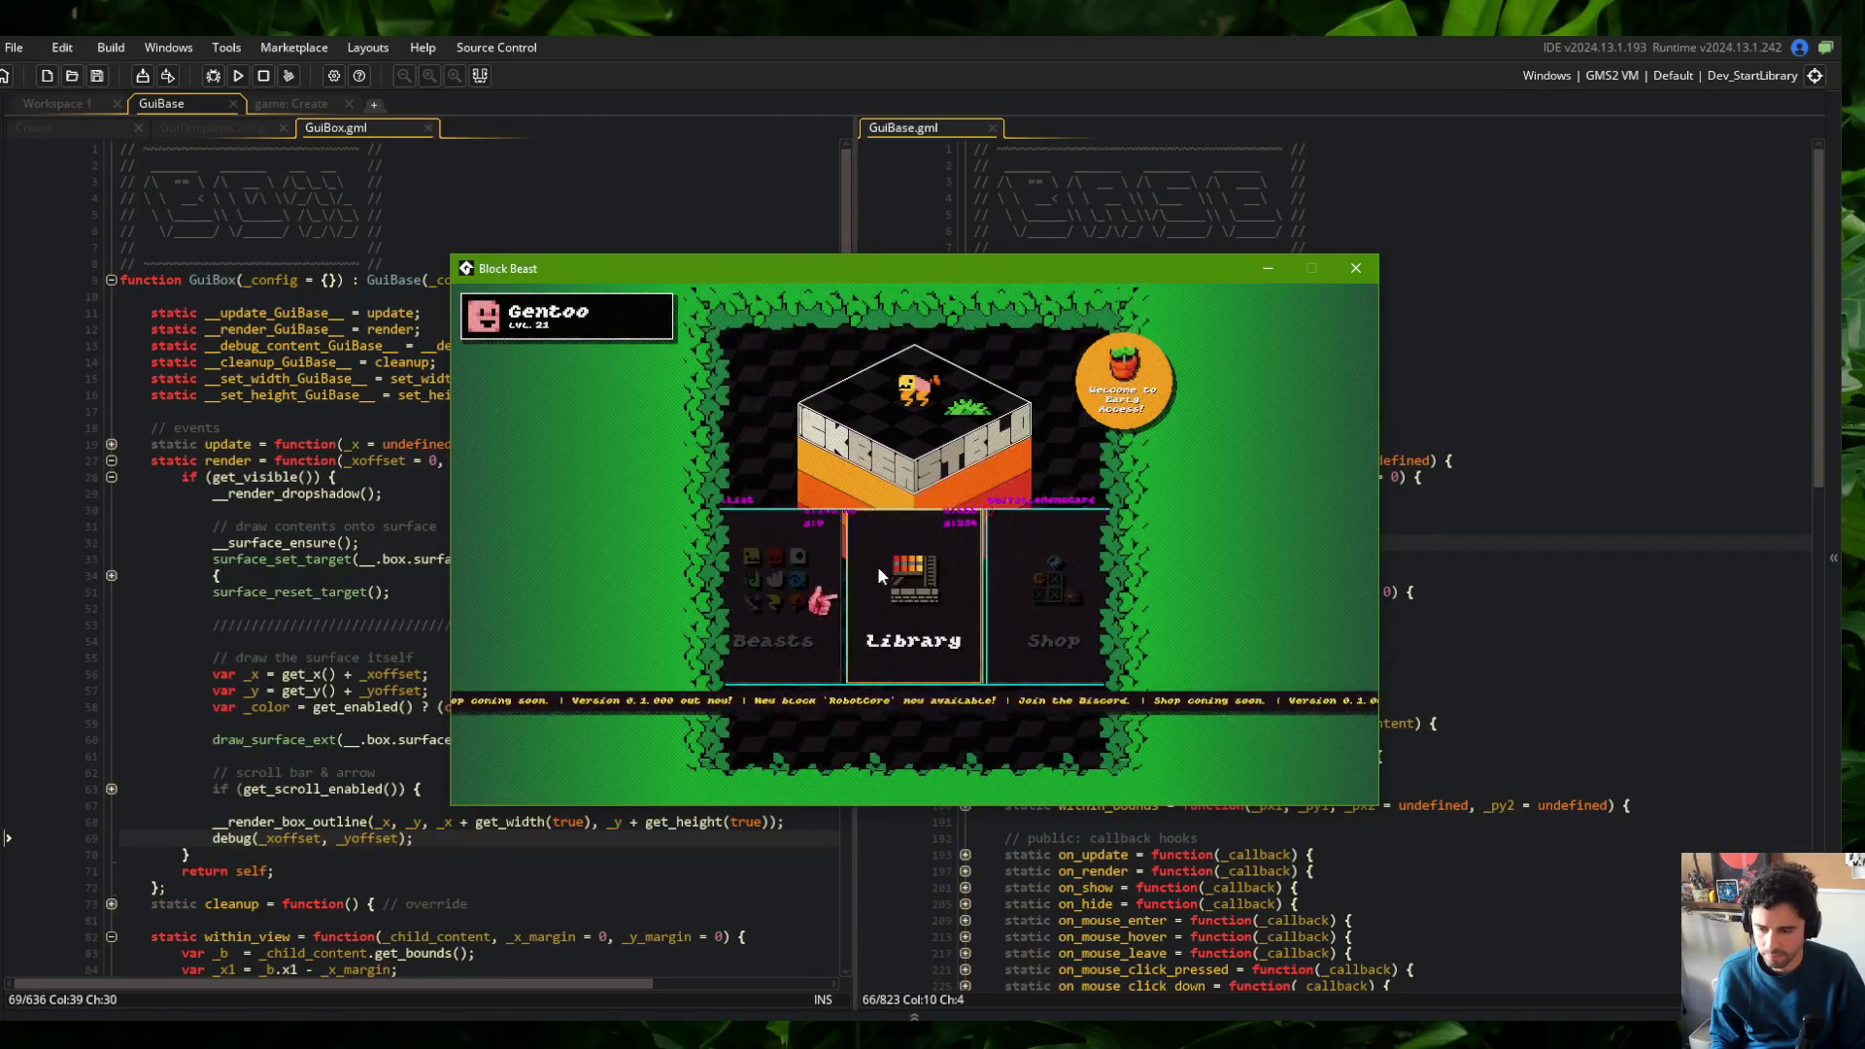
{"action": "left_click", "coordinate": [877, 567]}
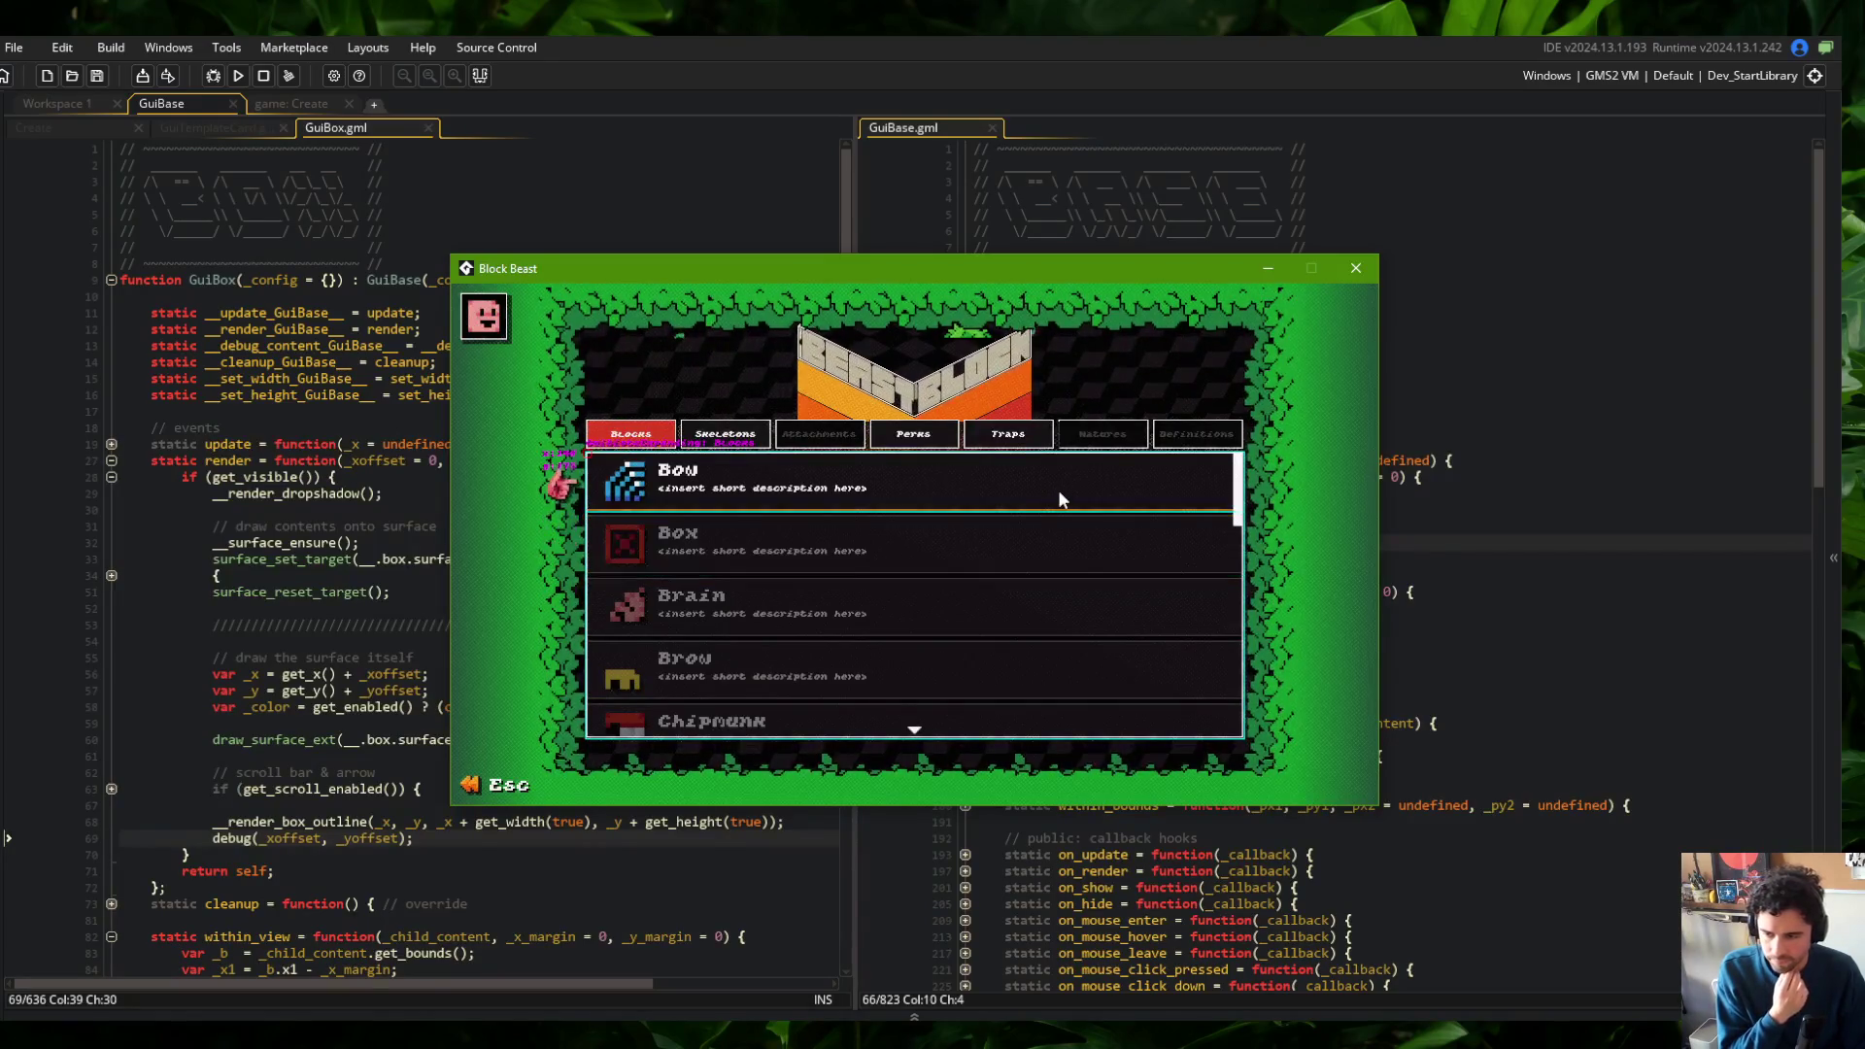
{"action": "left_click", "coordinate": [1356, 268]}
In GuiBase's render, wrap debug(_xoffset, _yoffset) in 'if (!is_instanceof(self, GuiBox))'
{"action": "left_click", "coordinate": [1360, 378]}
{"action": "left_click", "coordinate": [599, 379]}
{"action": "left_click", "coordinate": [1360, 447]}
{"action": "left_click", "coordinate": [1490, 527]}
{"action": "key", "text": "Return"}
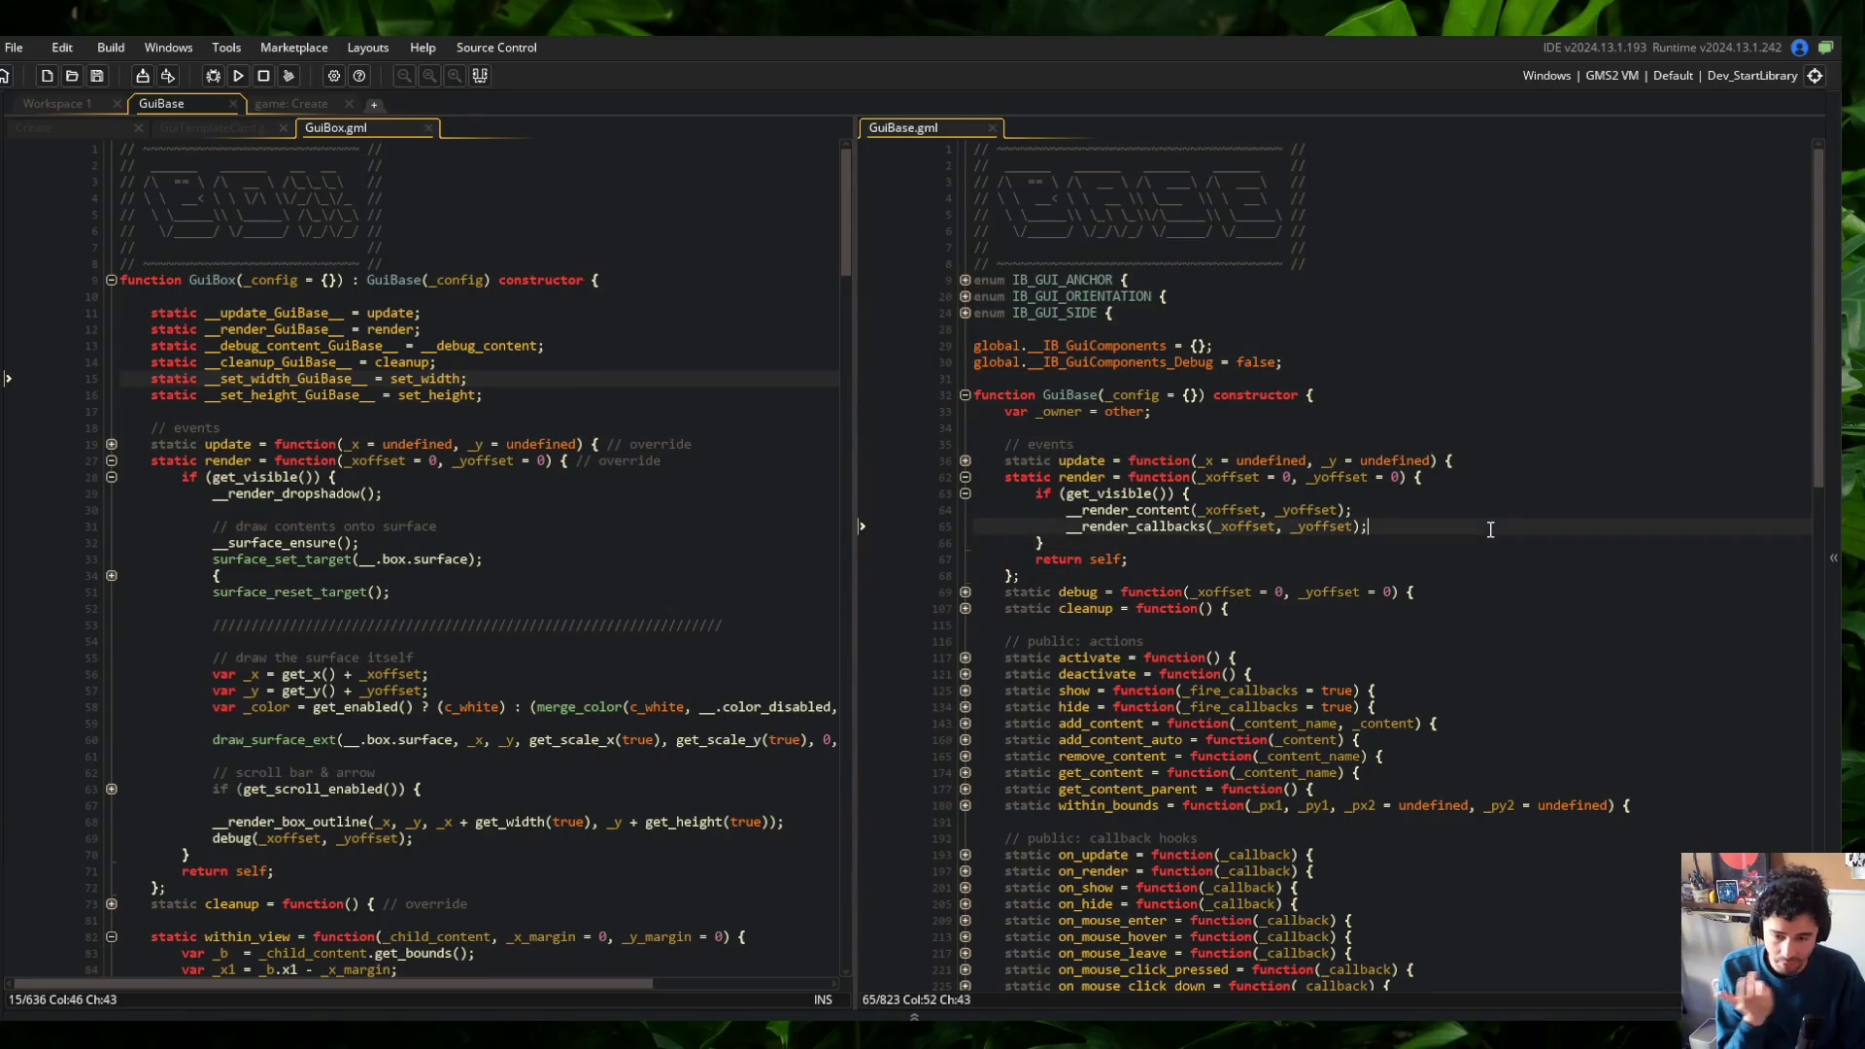
{"action": "type", "text": "if (!is_"}
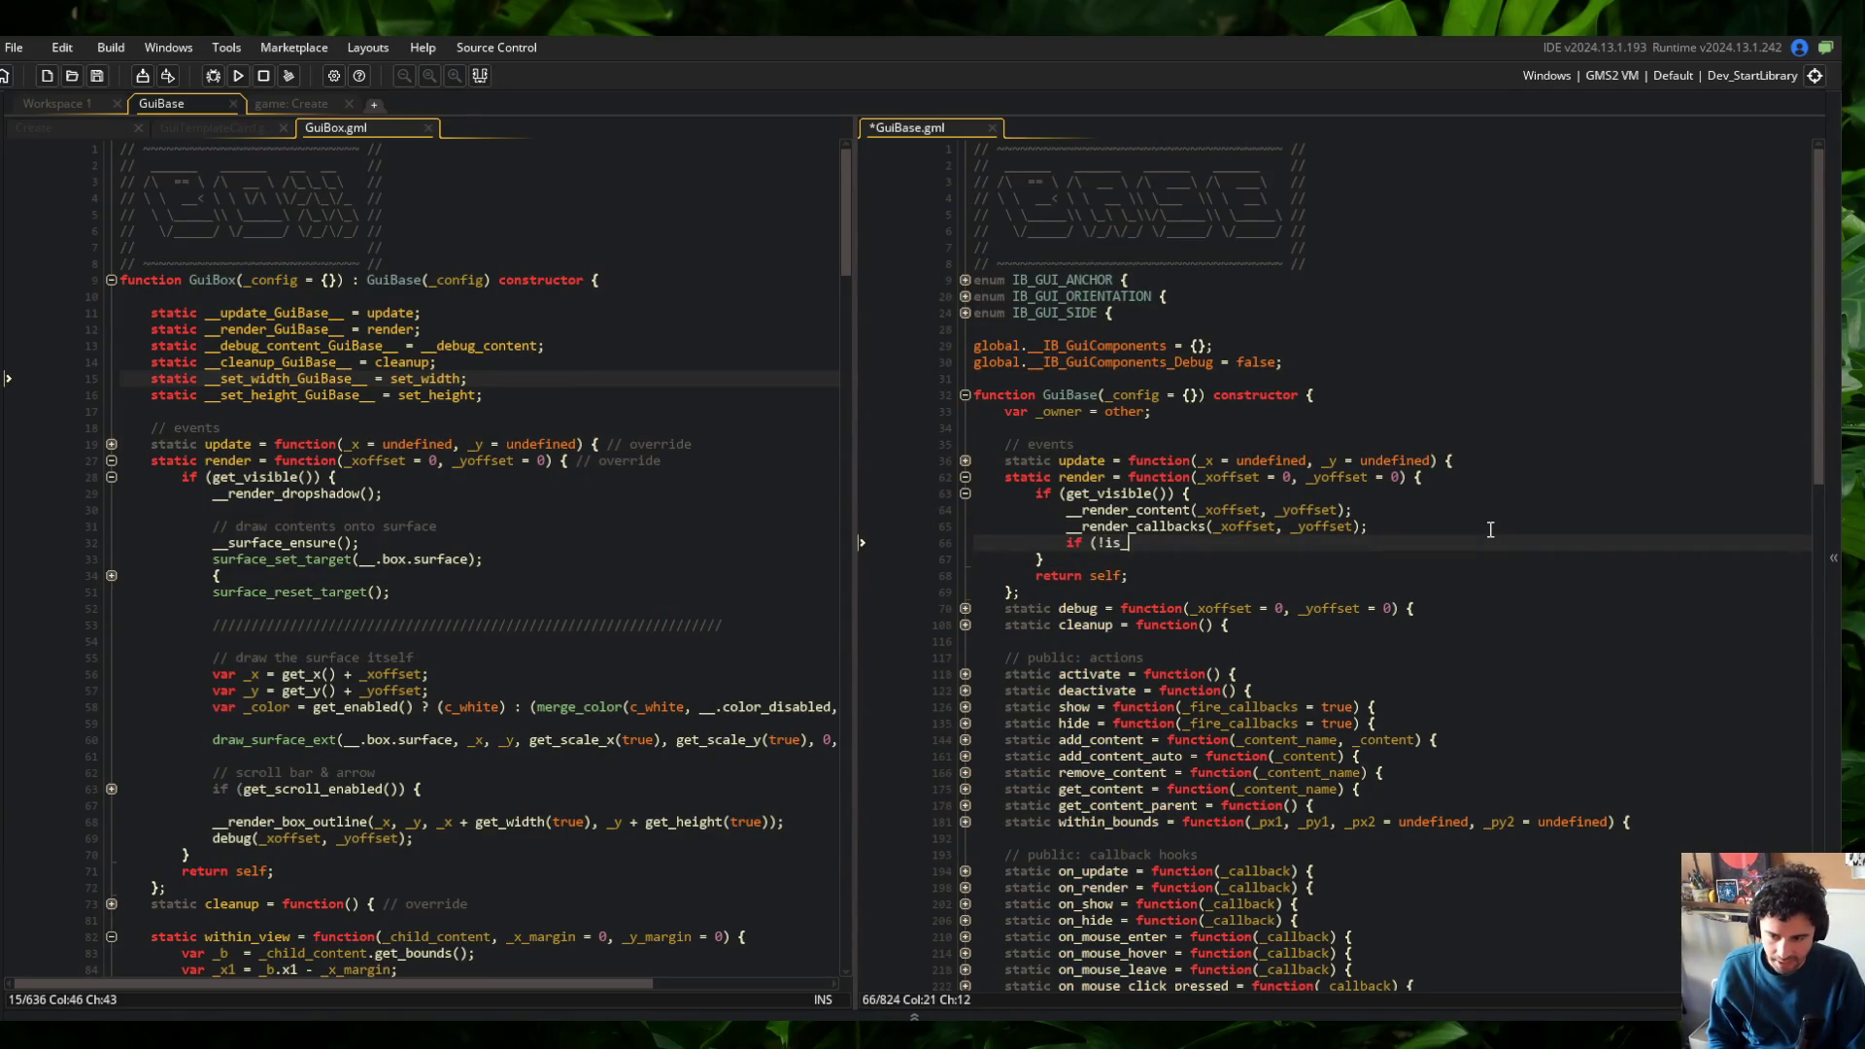
{"action": "type", "text": "instan"}
{"action": "key", "text": "Return"}
{"action": "type", "text": "(self, GuiBox)) {"}
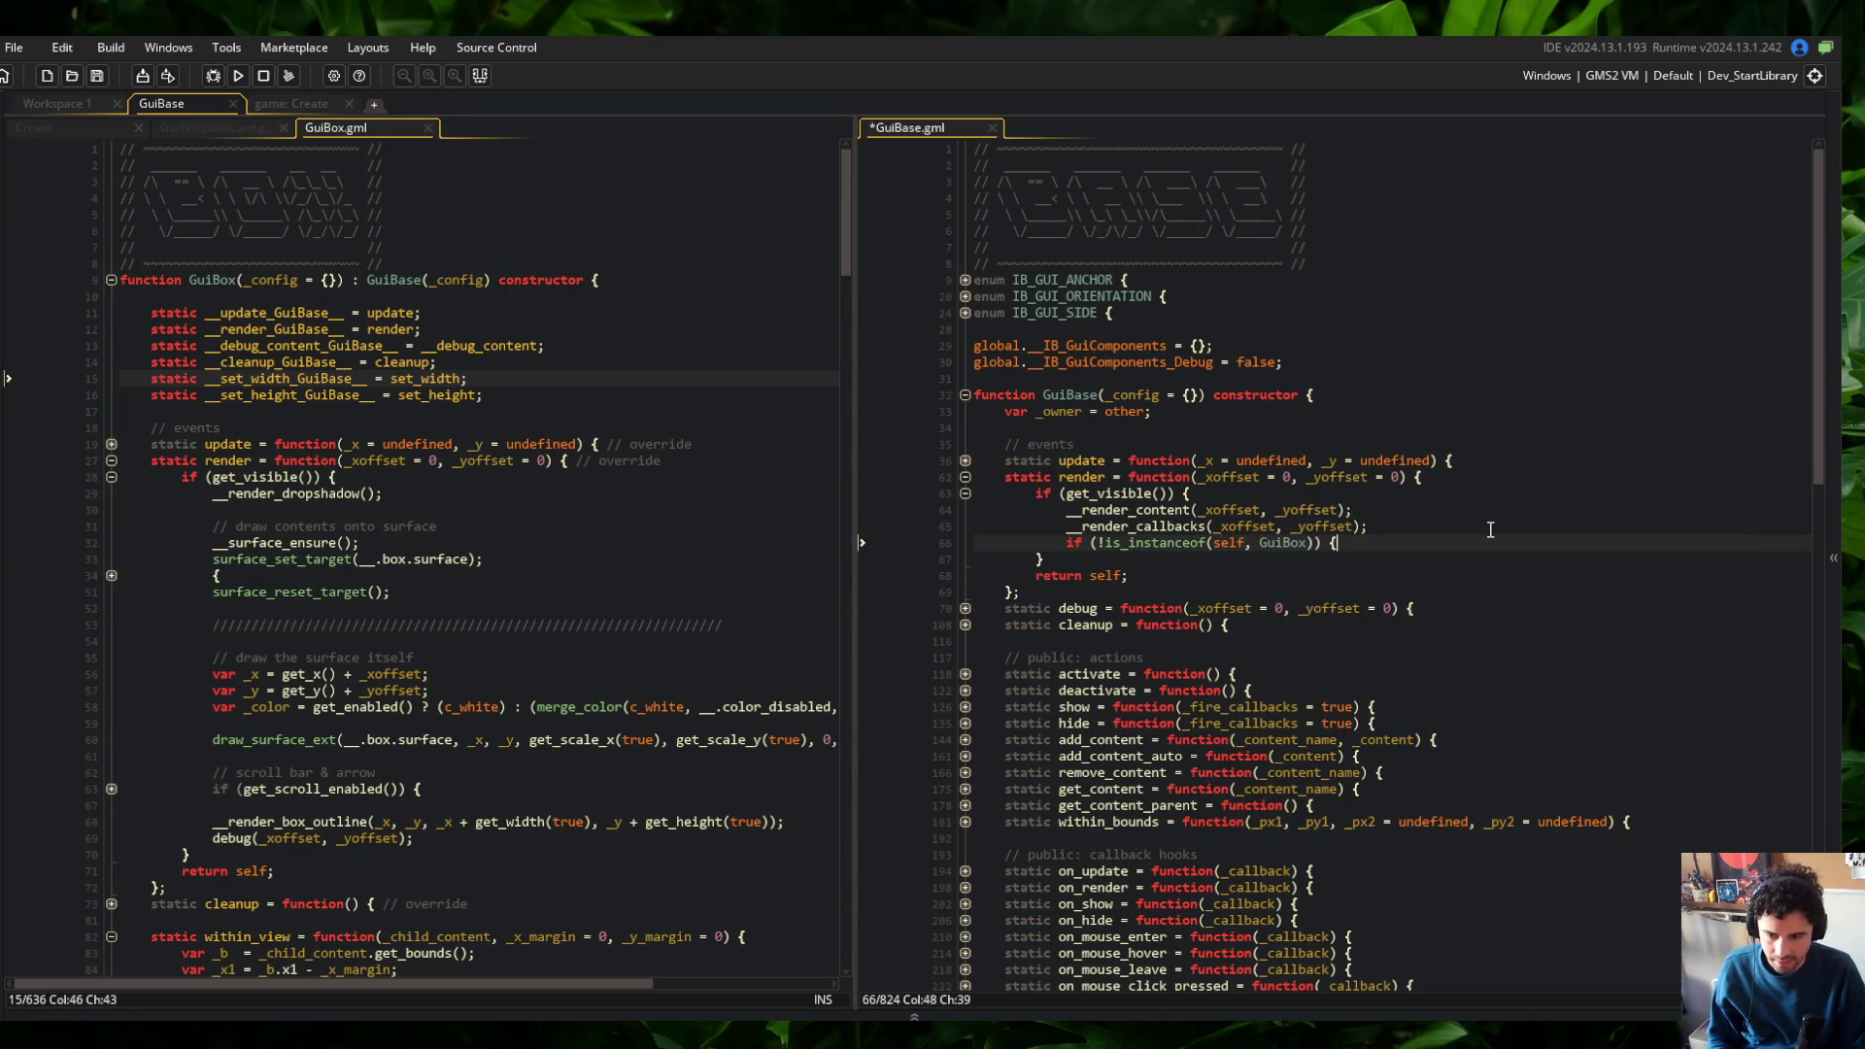
{"action": "key", "text": "Return"}
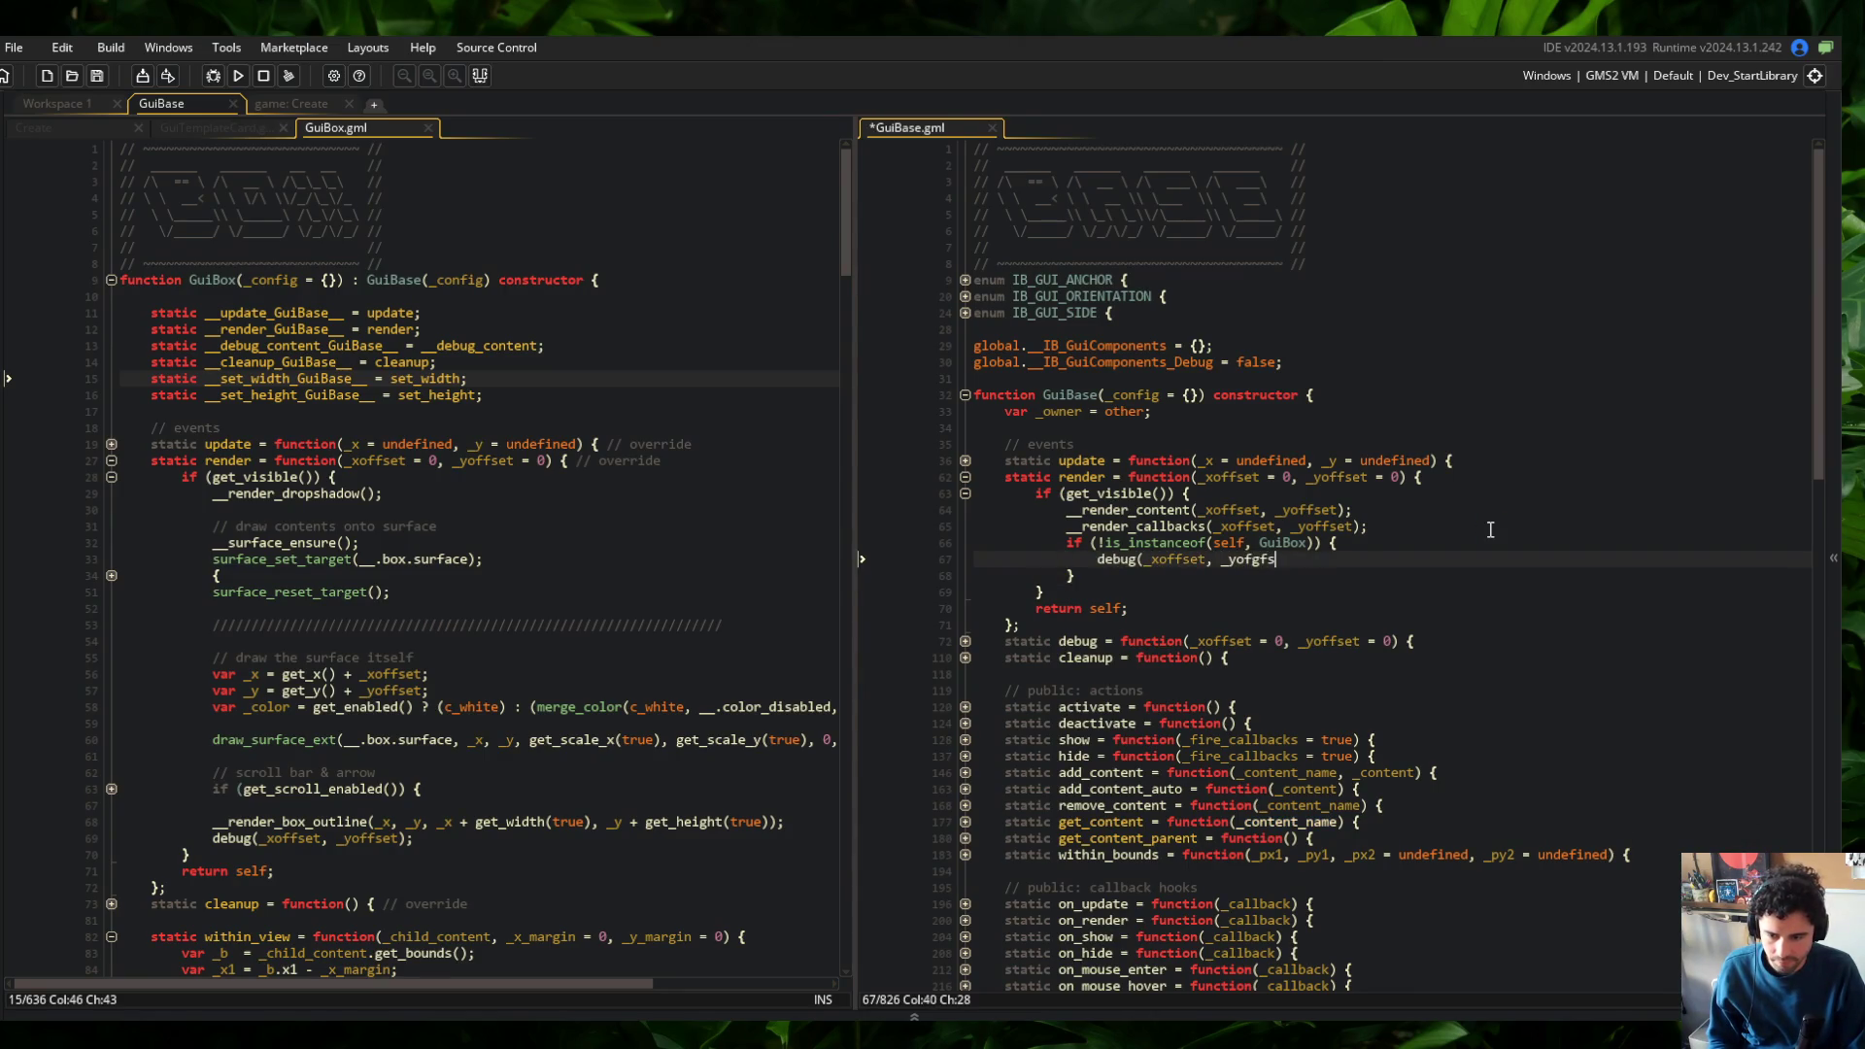
{"action": "type", "text": "set)"}
{"action": "key", "text": "Left"}
{"action": "key", "text": "Left"}
Add a blank line before GuiBox's debug call and bring up the GuiTemplateCard script
{"action": "left_click", "coordinate": [151, 739]}
{"action": "left_click", "coordinate": [211, 837]}
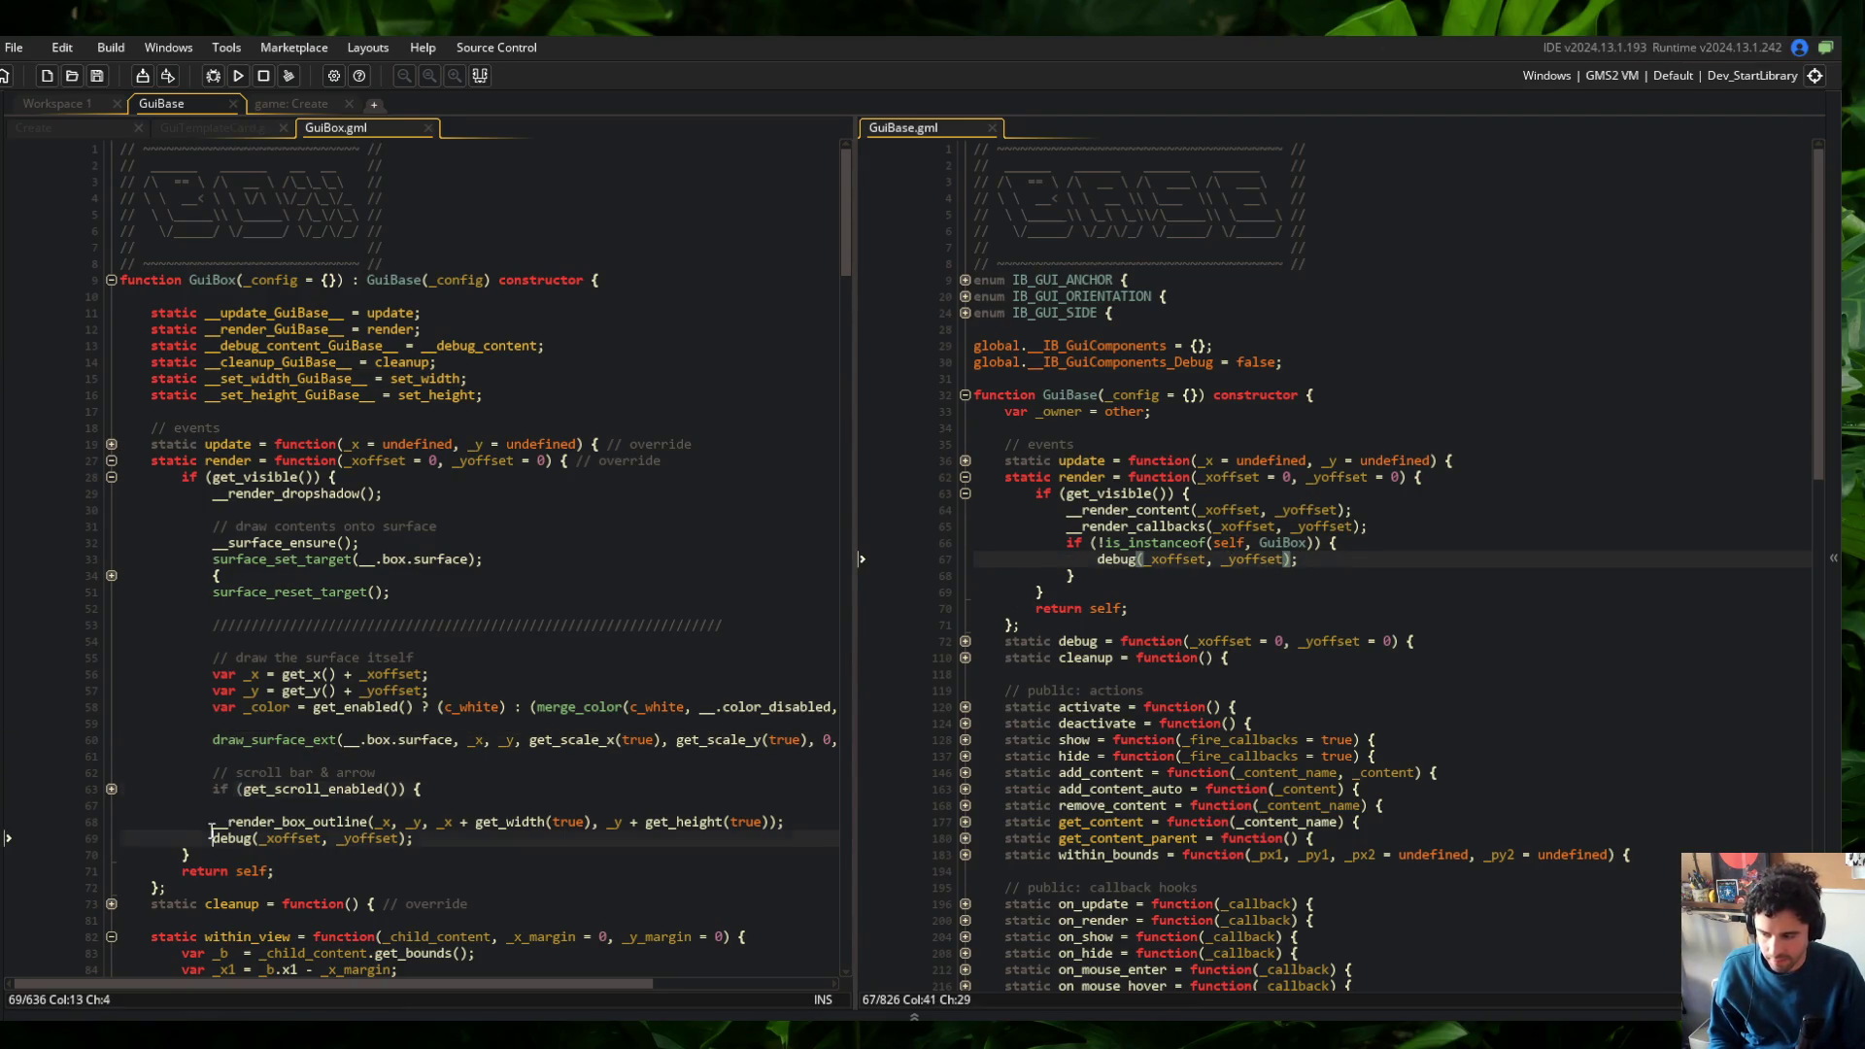
{"action": "key", "text": "Return"}
{"action": "left_click", "coordinate": [321, 739]}
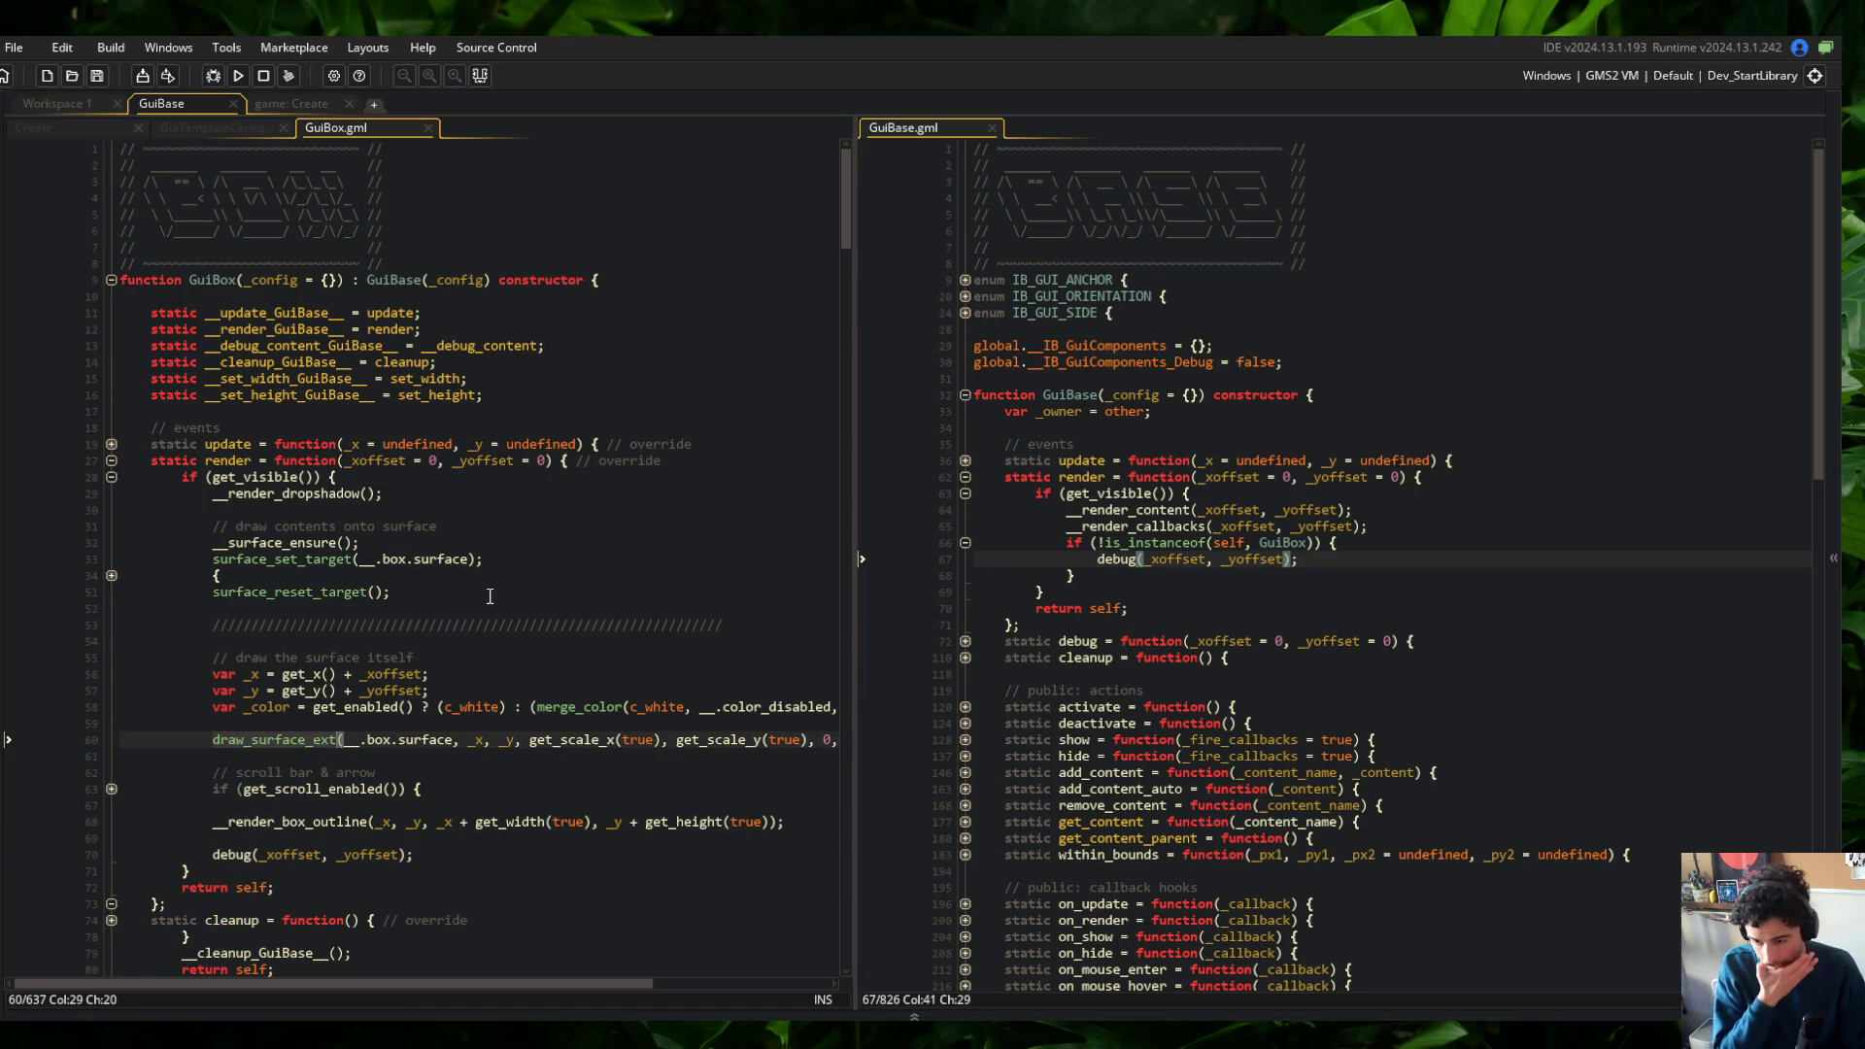
{"action": "scroll", "coordinate": [489, 596], "scroll_direction": "down", "scroll_amount": 3}
{"action": "left_click", "coordinate": [112, 311]}
{"action": "left_click", "coordinate": [233, 133]}
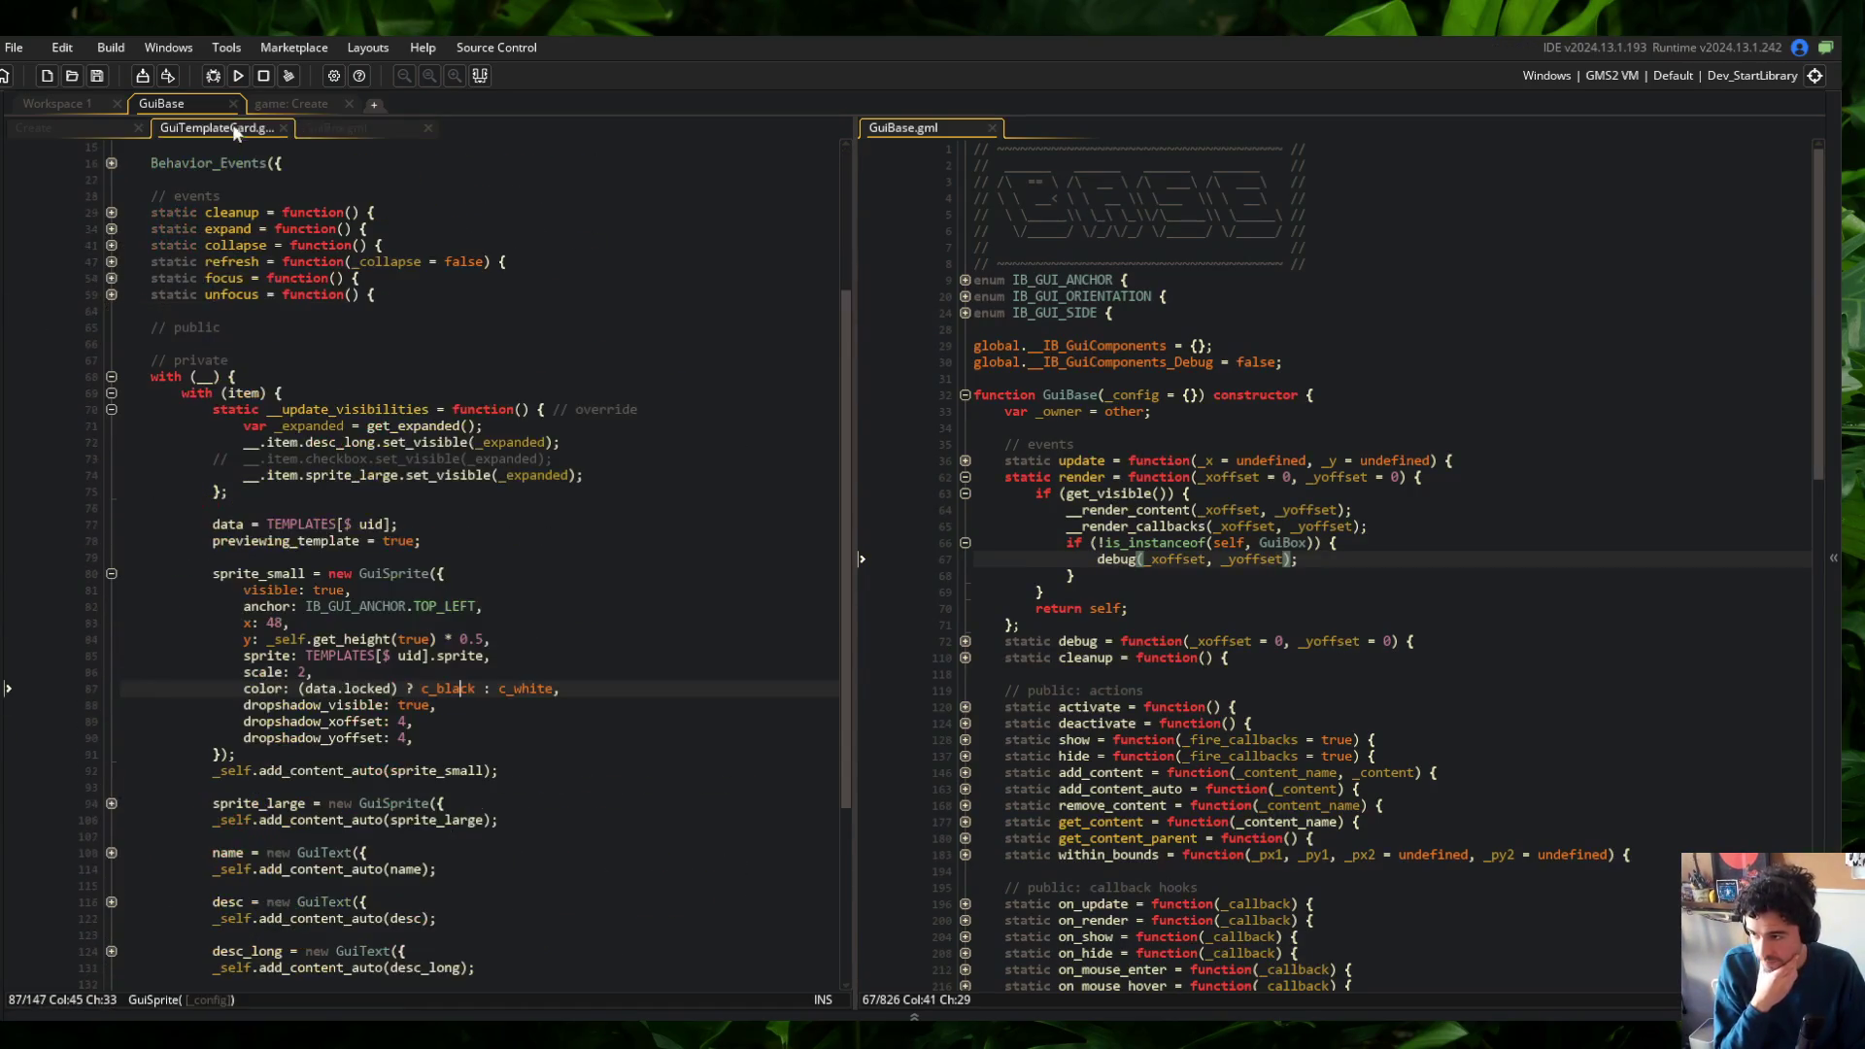
Undo the G-key debug toggle in the game's Create event and close that workspace
{"action": "left_click", "coordinate": [303, 130]}
{"action": "left_click", "coordinate": [292, 103]}
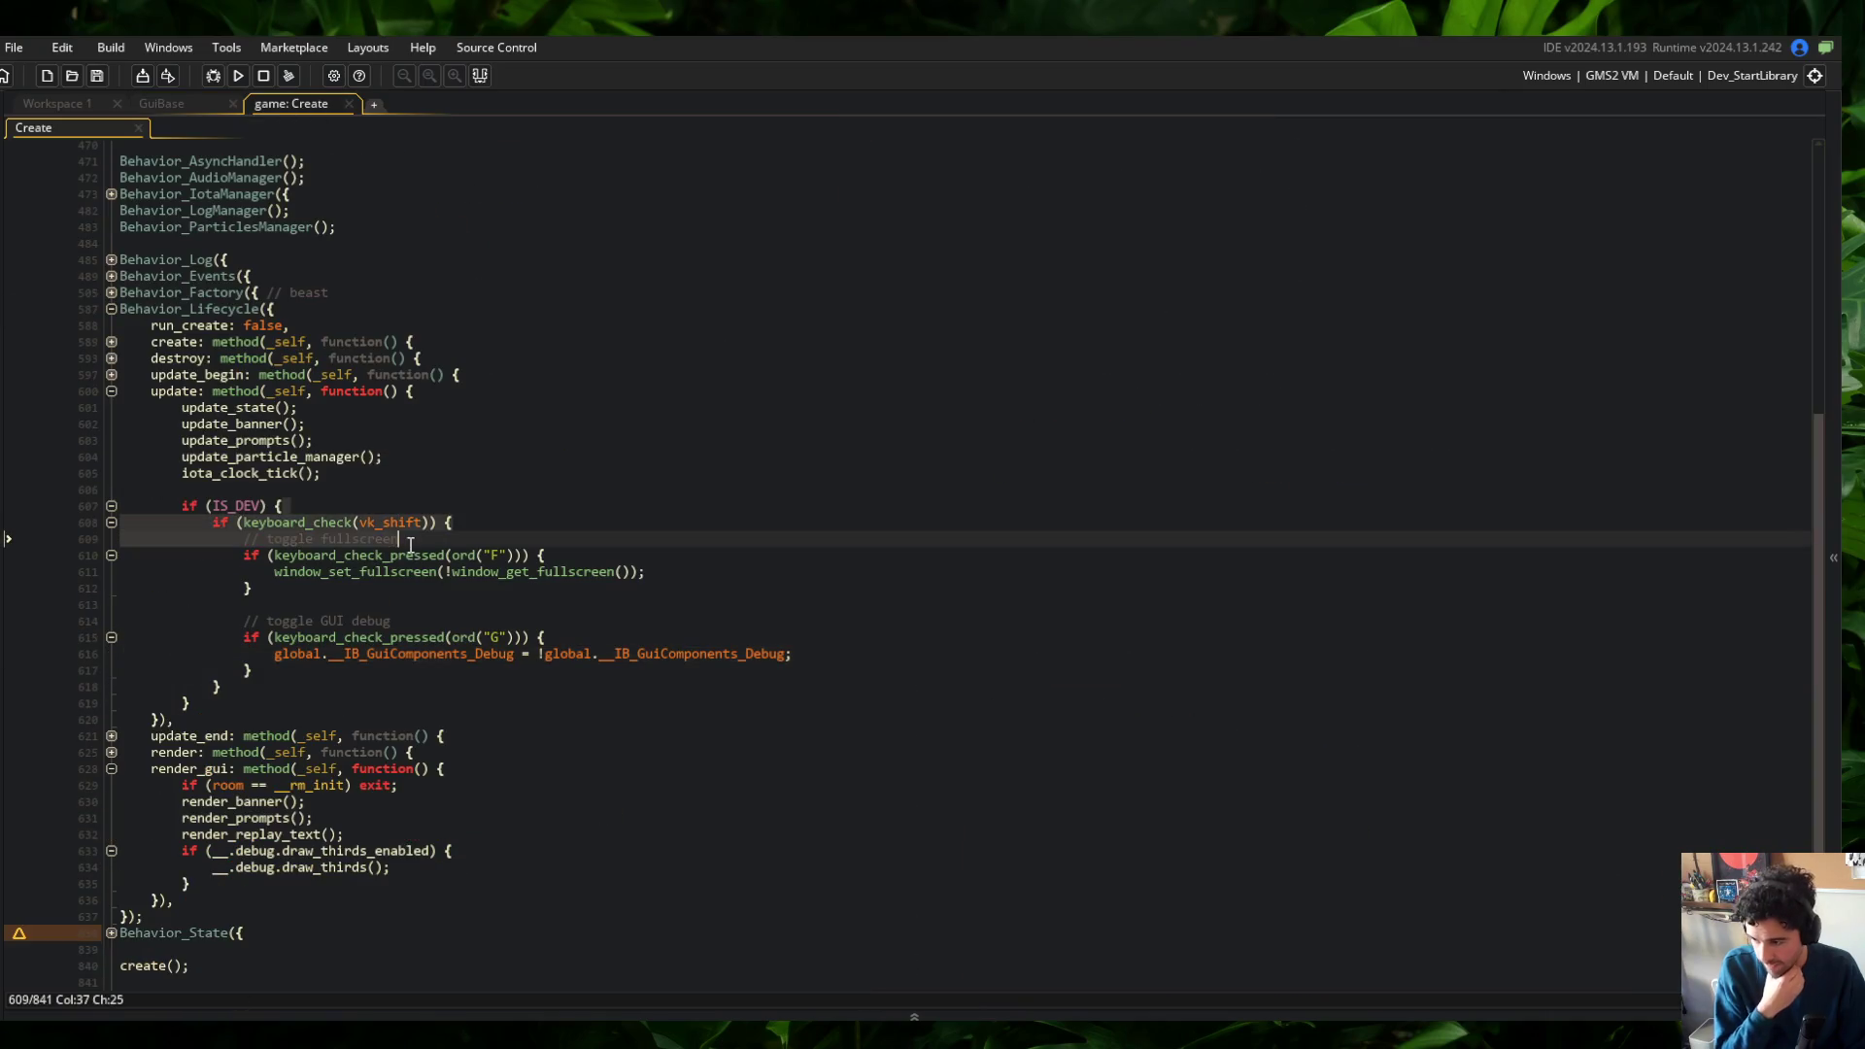
{"action": "left_click", "coordinate": [244, 604]}
{"action": "key", "text": "ctrl+z"}
{"action": "key", "text": "ctrl+z"}
{"action": "key", "text": "ctrl+z"}
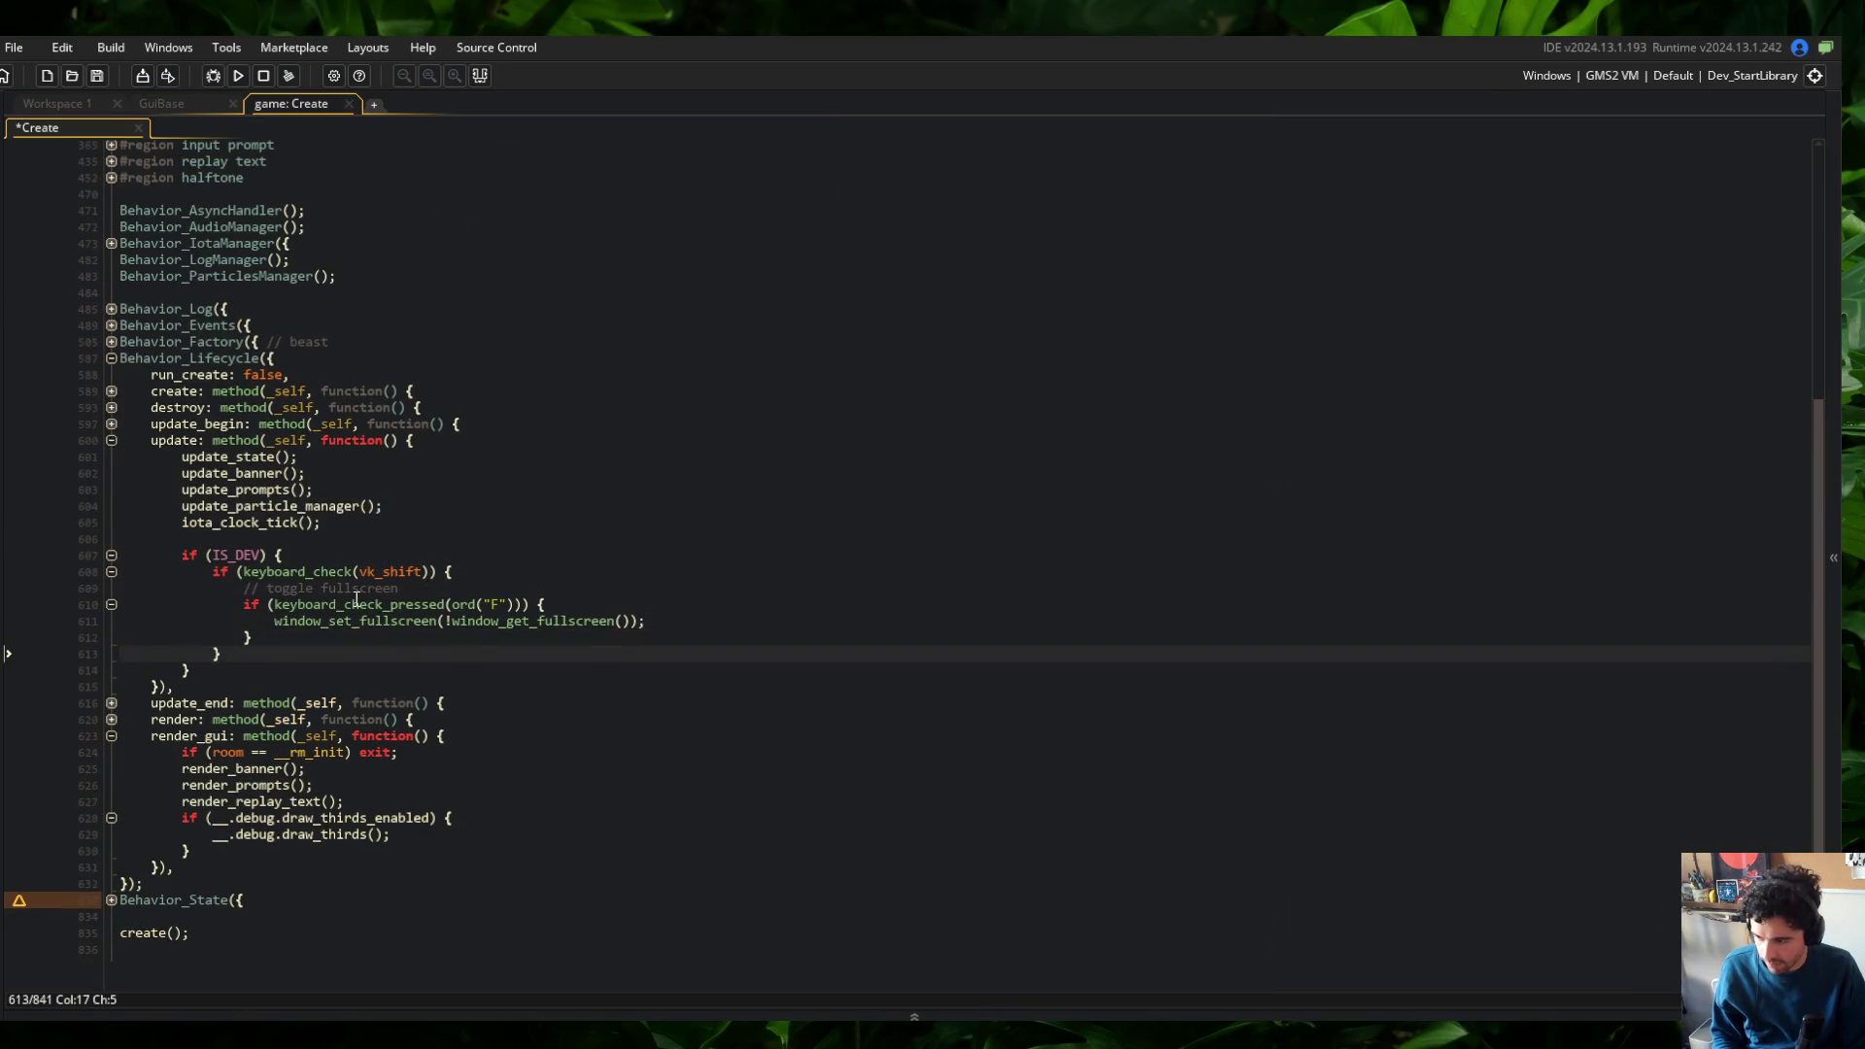
{"action": "middle_click", "coordinate": [314, 101]}
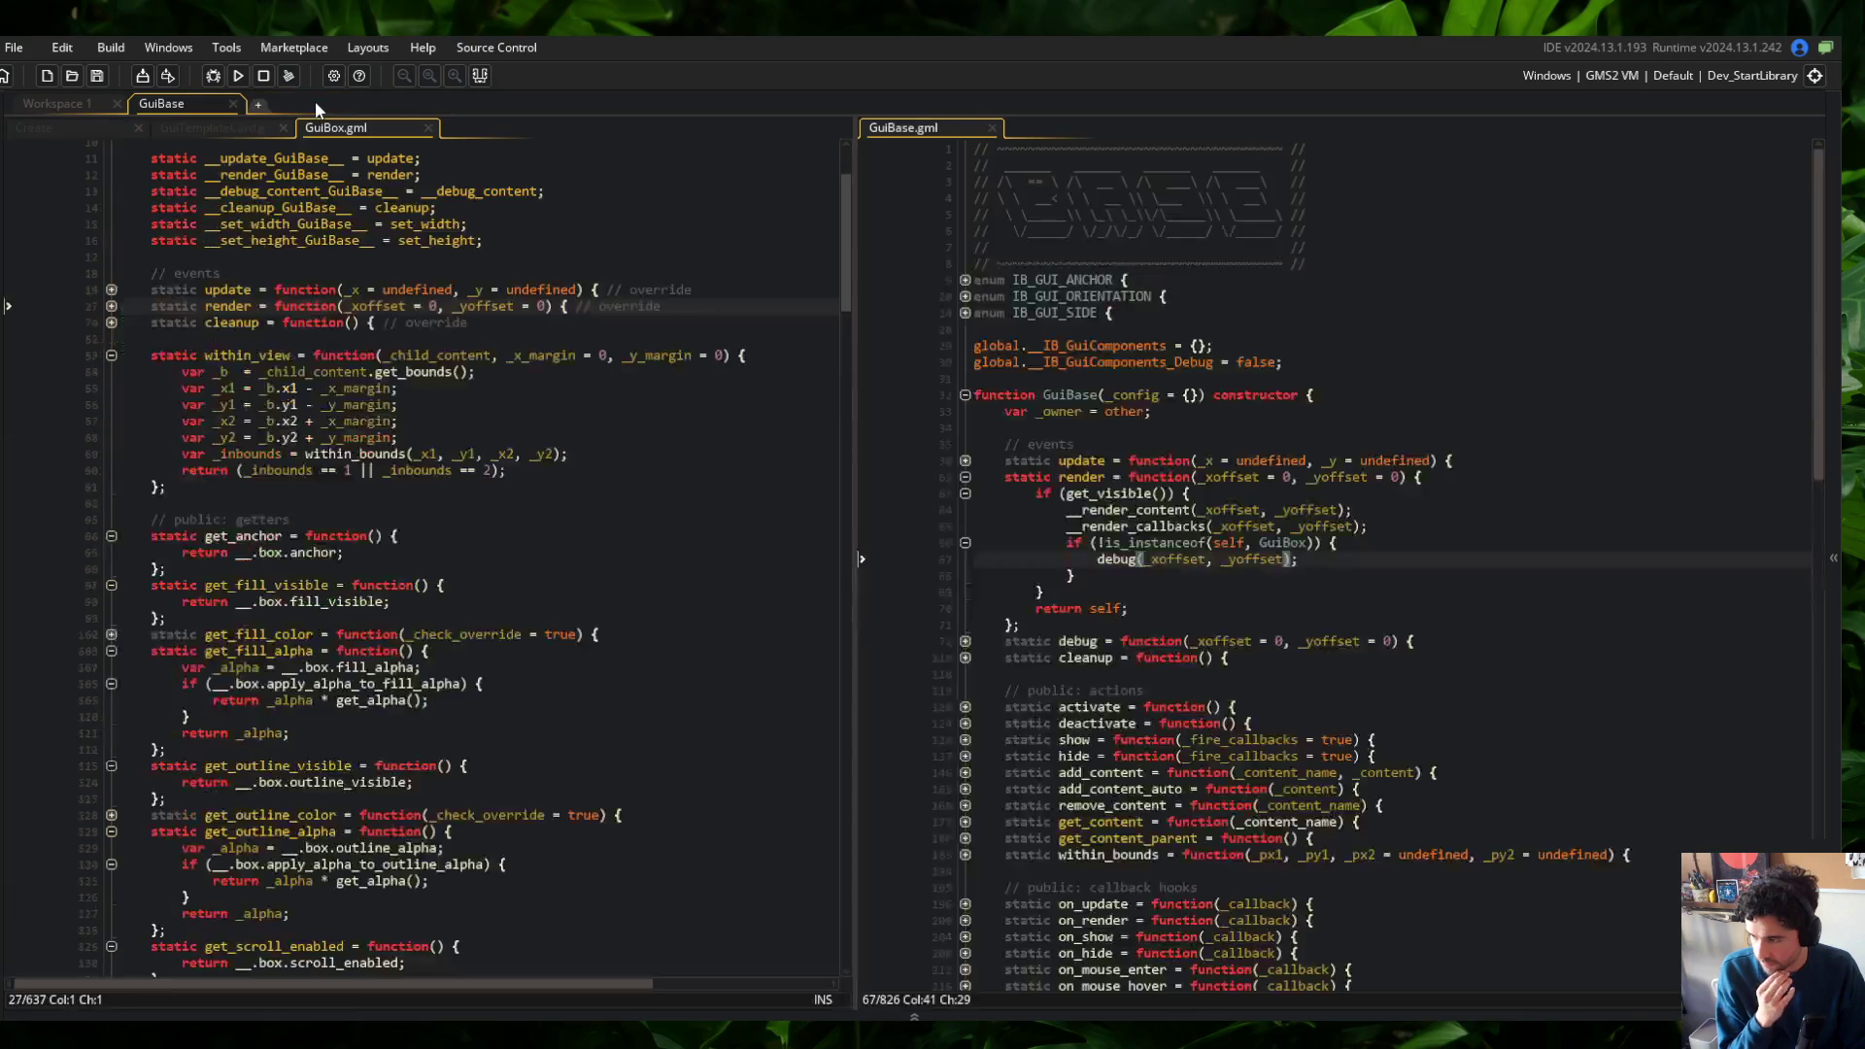
Add global.__IB_GuiComponents_Debug as the first && condition in debug(), splitting conditions onto lines
{"action": "left_click", "coordinate": [1256, 282]}
{"action": "left_click", "coordinate": [1236, 361]}
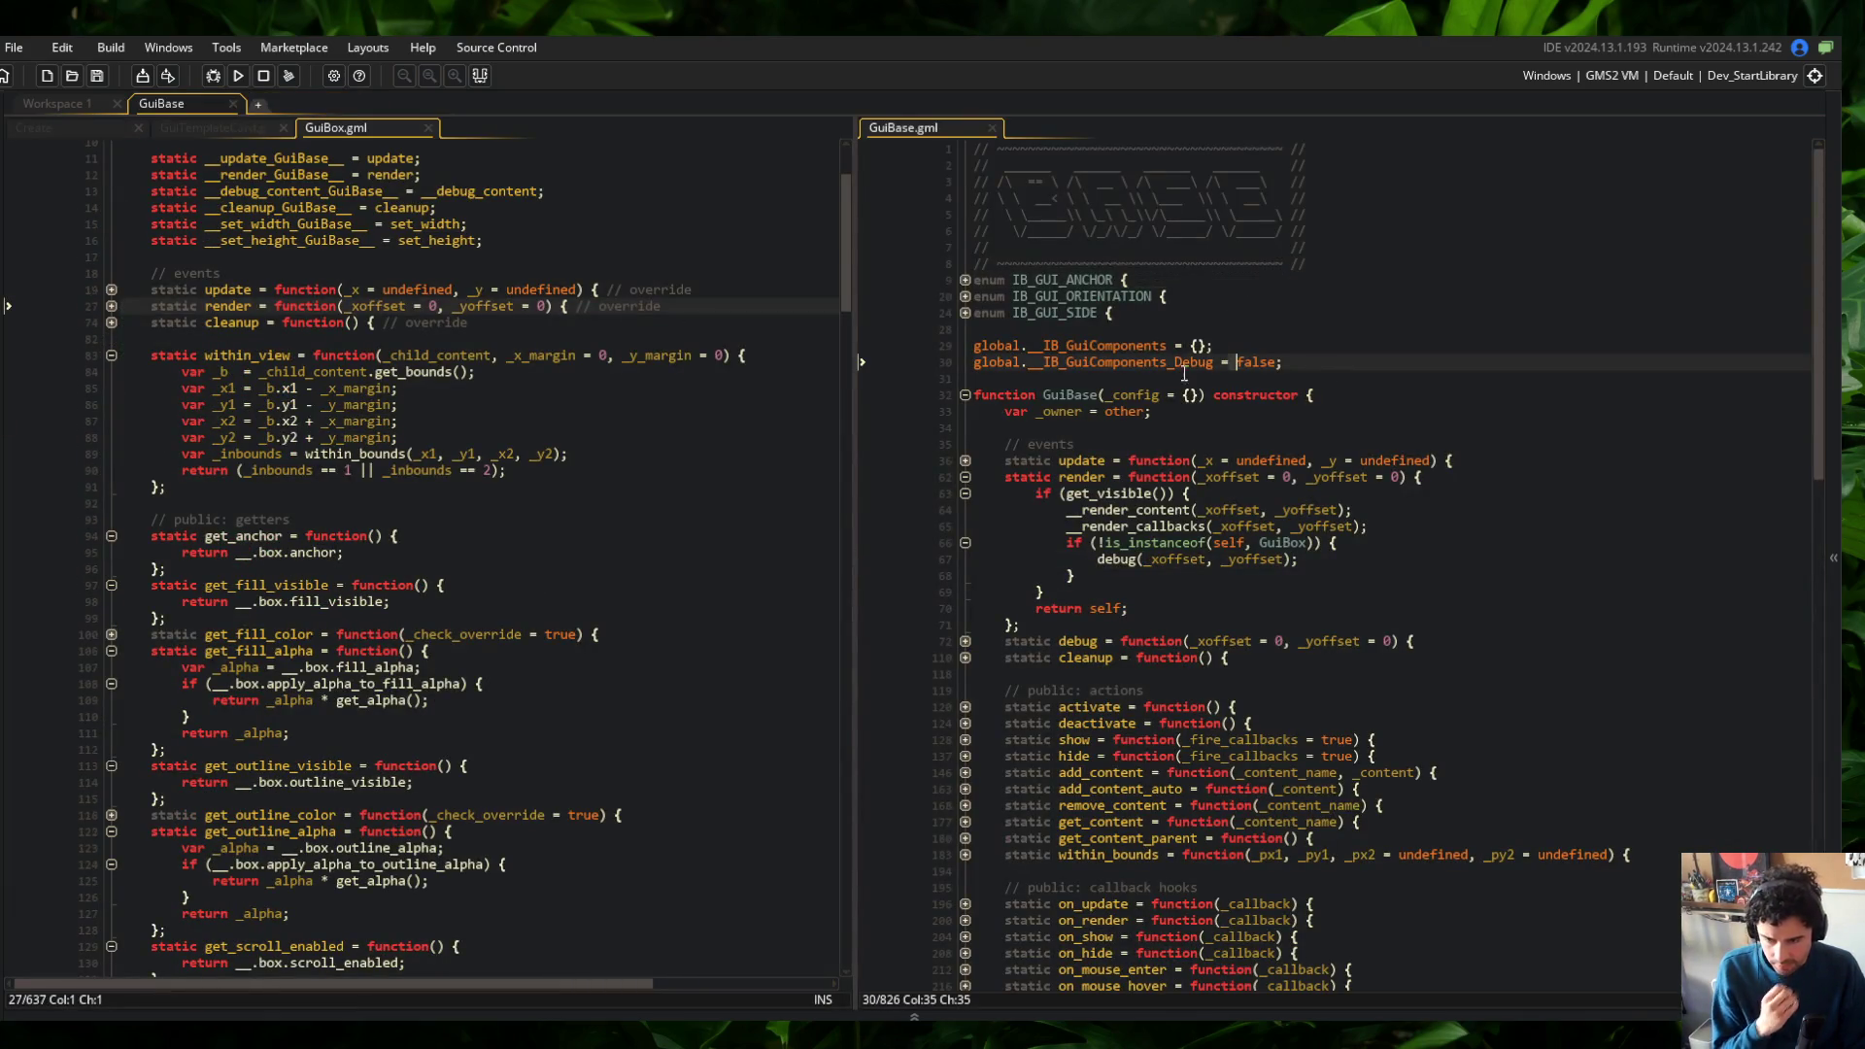
{"action": "key", "text": "shift+Home"}
{"action": "left_click", "coordinate": [965, 643]}
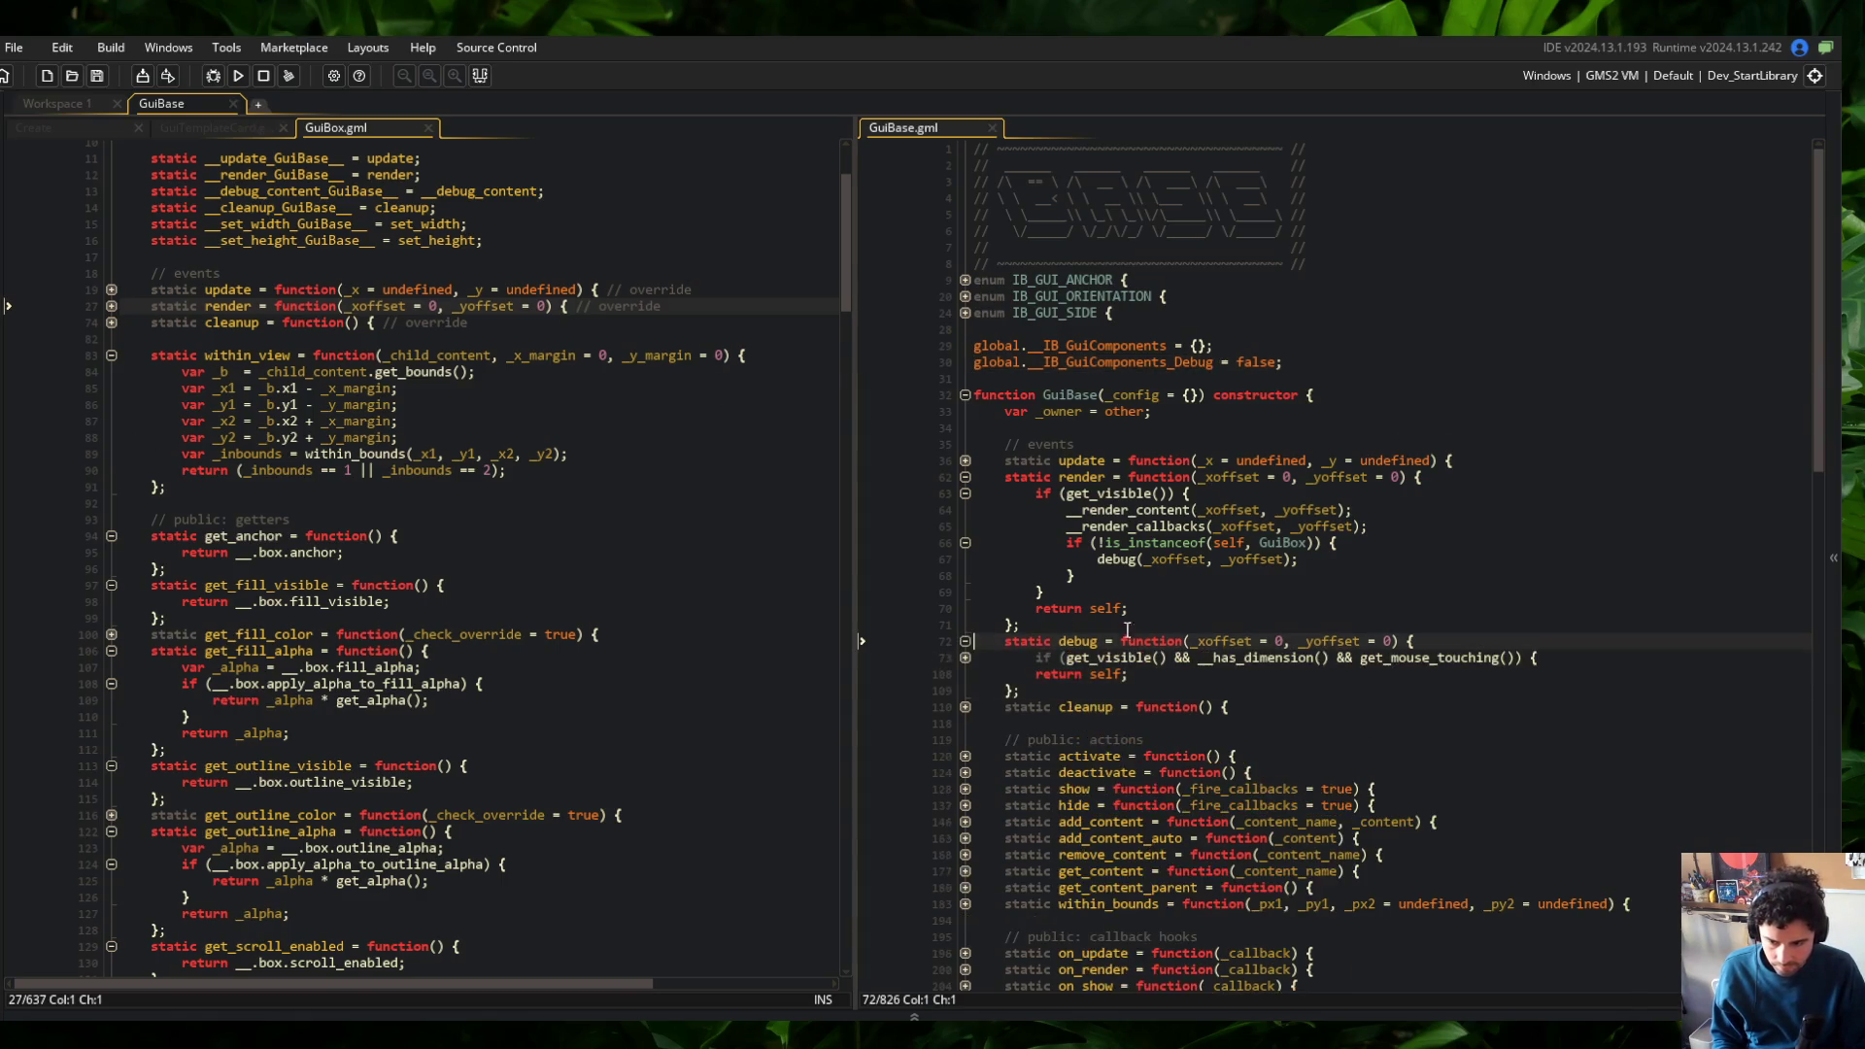
{"action": "left_click", "coordinate": [964, 659]}
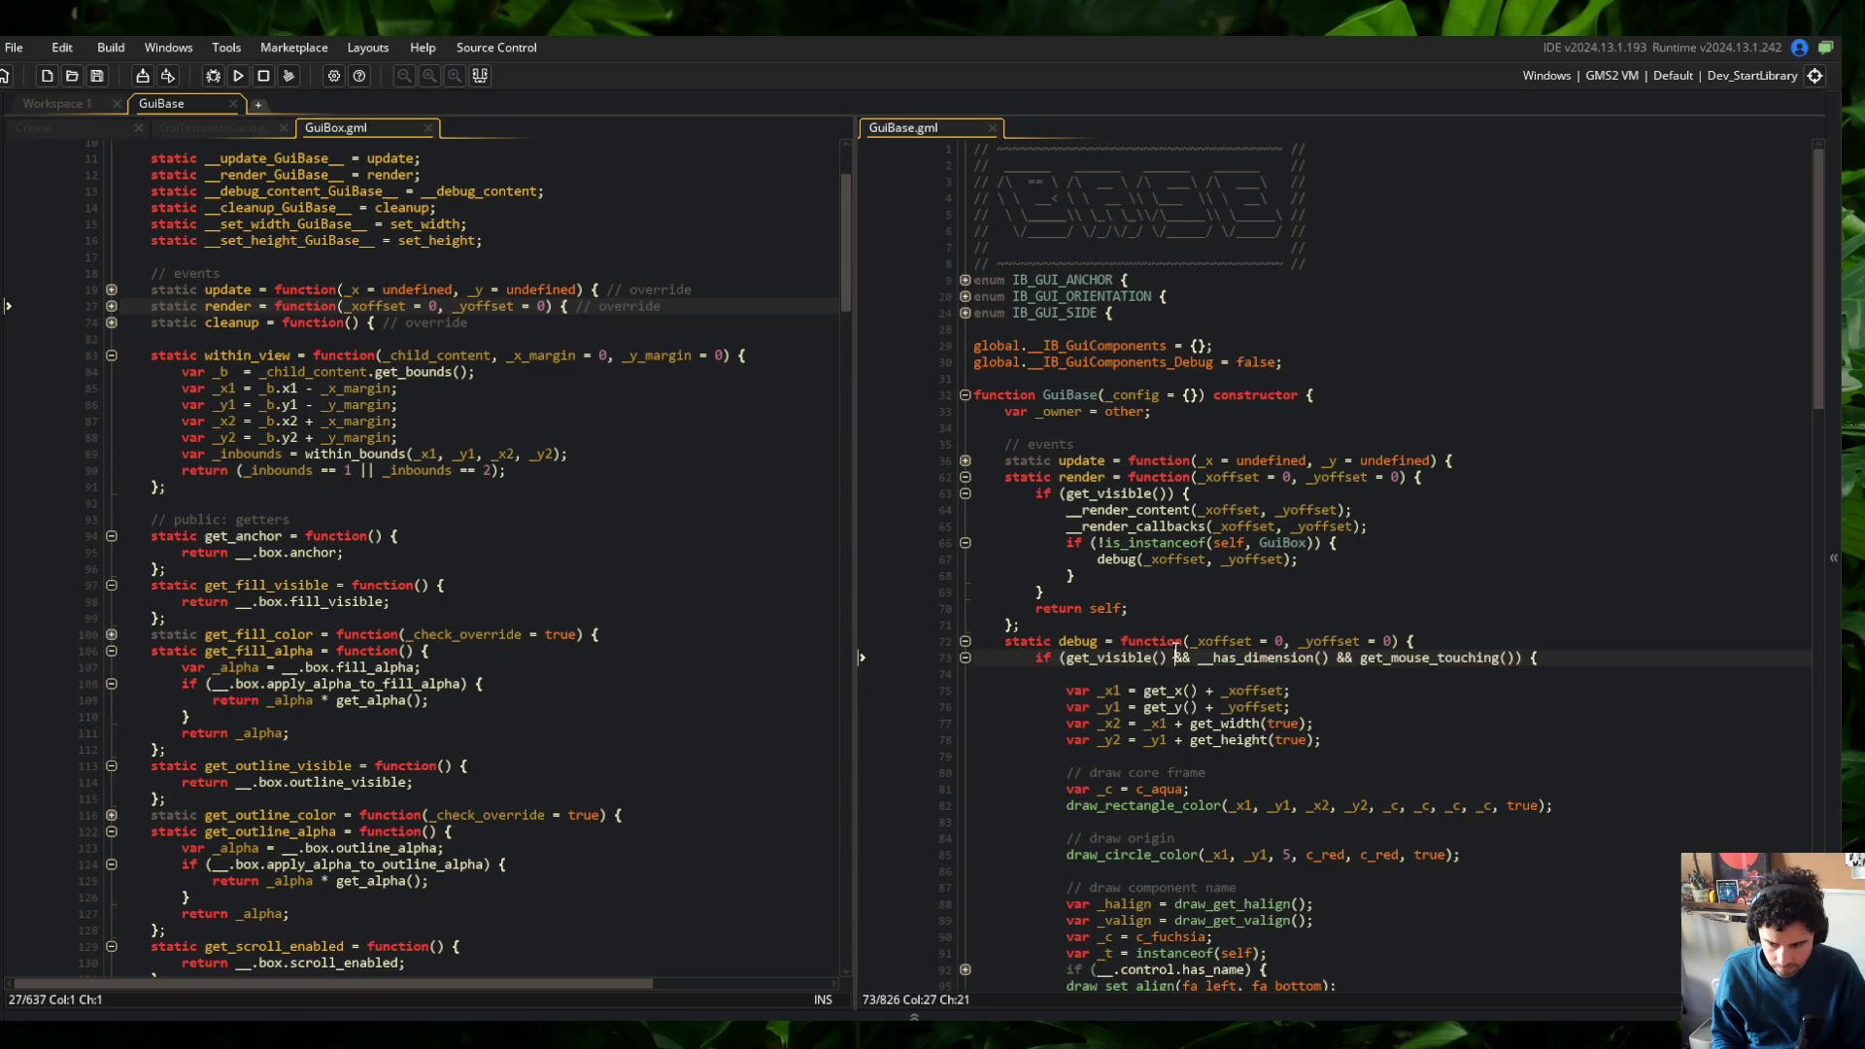
{"action": "key", "text": "Return"}
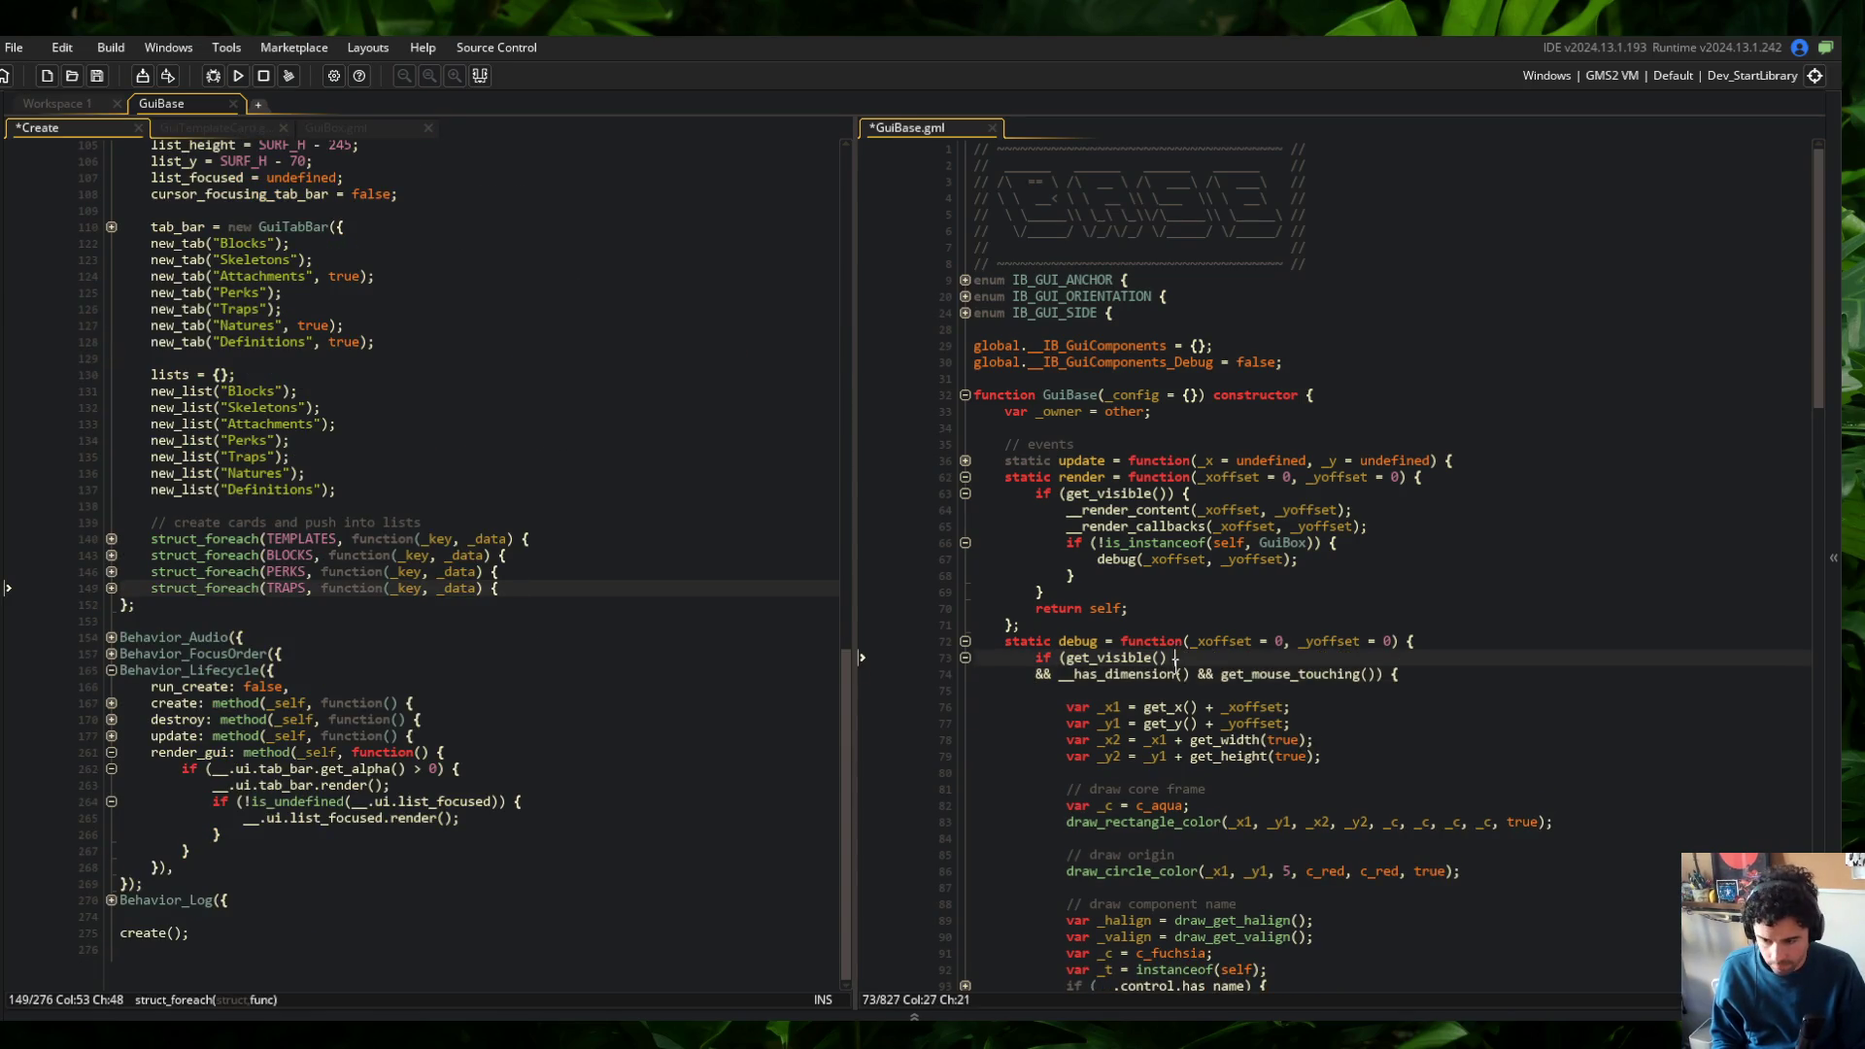
{"action": "key", "text": "Right"}
{"action": "key", "text": "Right"}
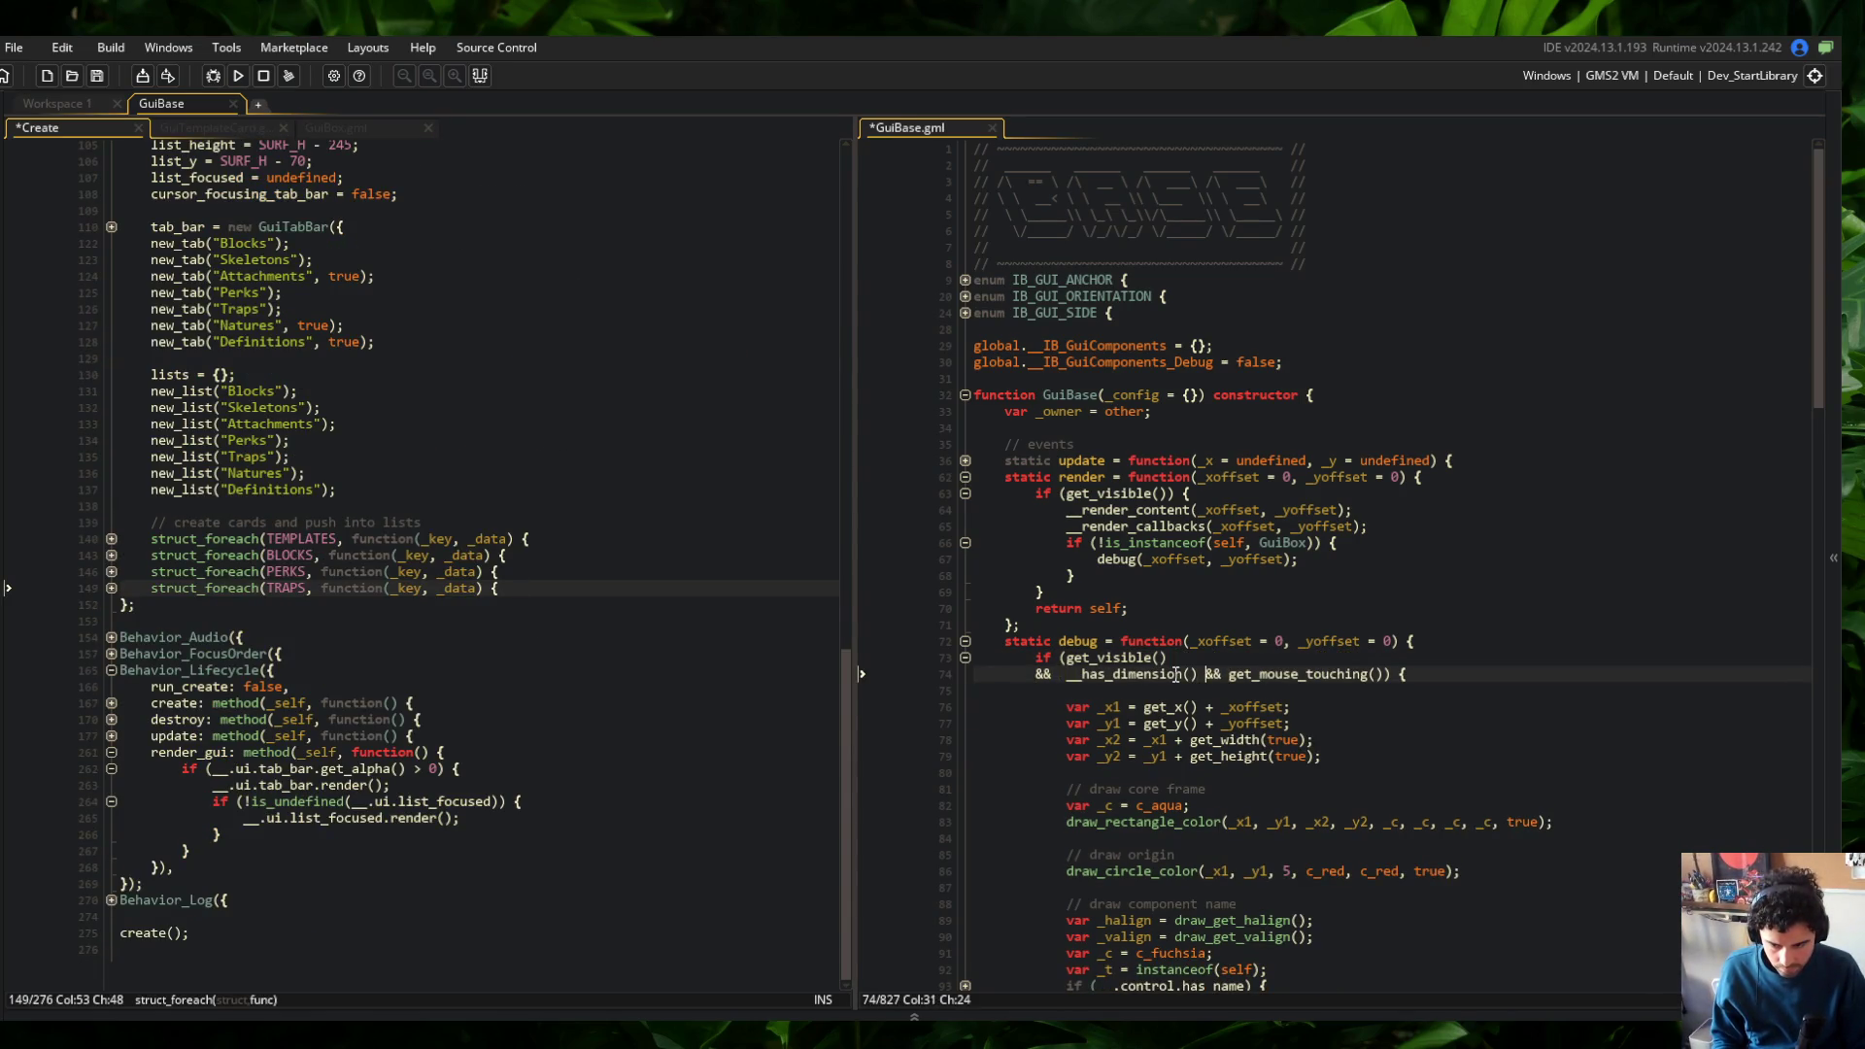
{"action": "key", "text": "Return"}
{"action": "key", "text": "Right"}
{"action": "key", "text": "Right"}
{"action": "key", "text": "Left"}
{"action": "key", "text": "Return"}
{"action": "key", "text": "ctrl+s"}
Put the get_visible check on its own line and review the debug condition
{"action": "key", "text": "Up"}
{"action": "key", "text": "Up"}
{"action": "key", "text": "Up"}
{"action": "key", "text": "End"}
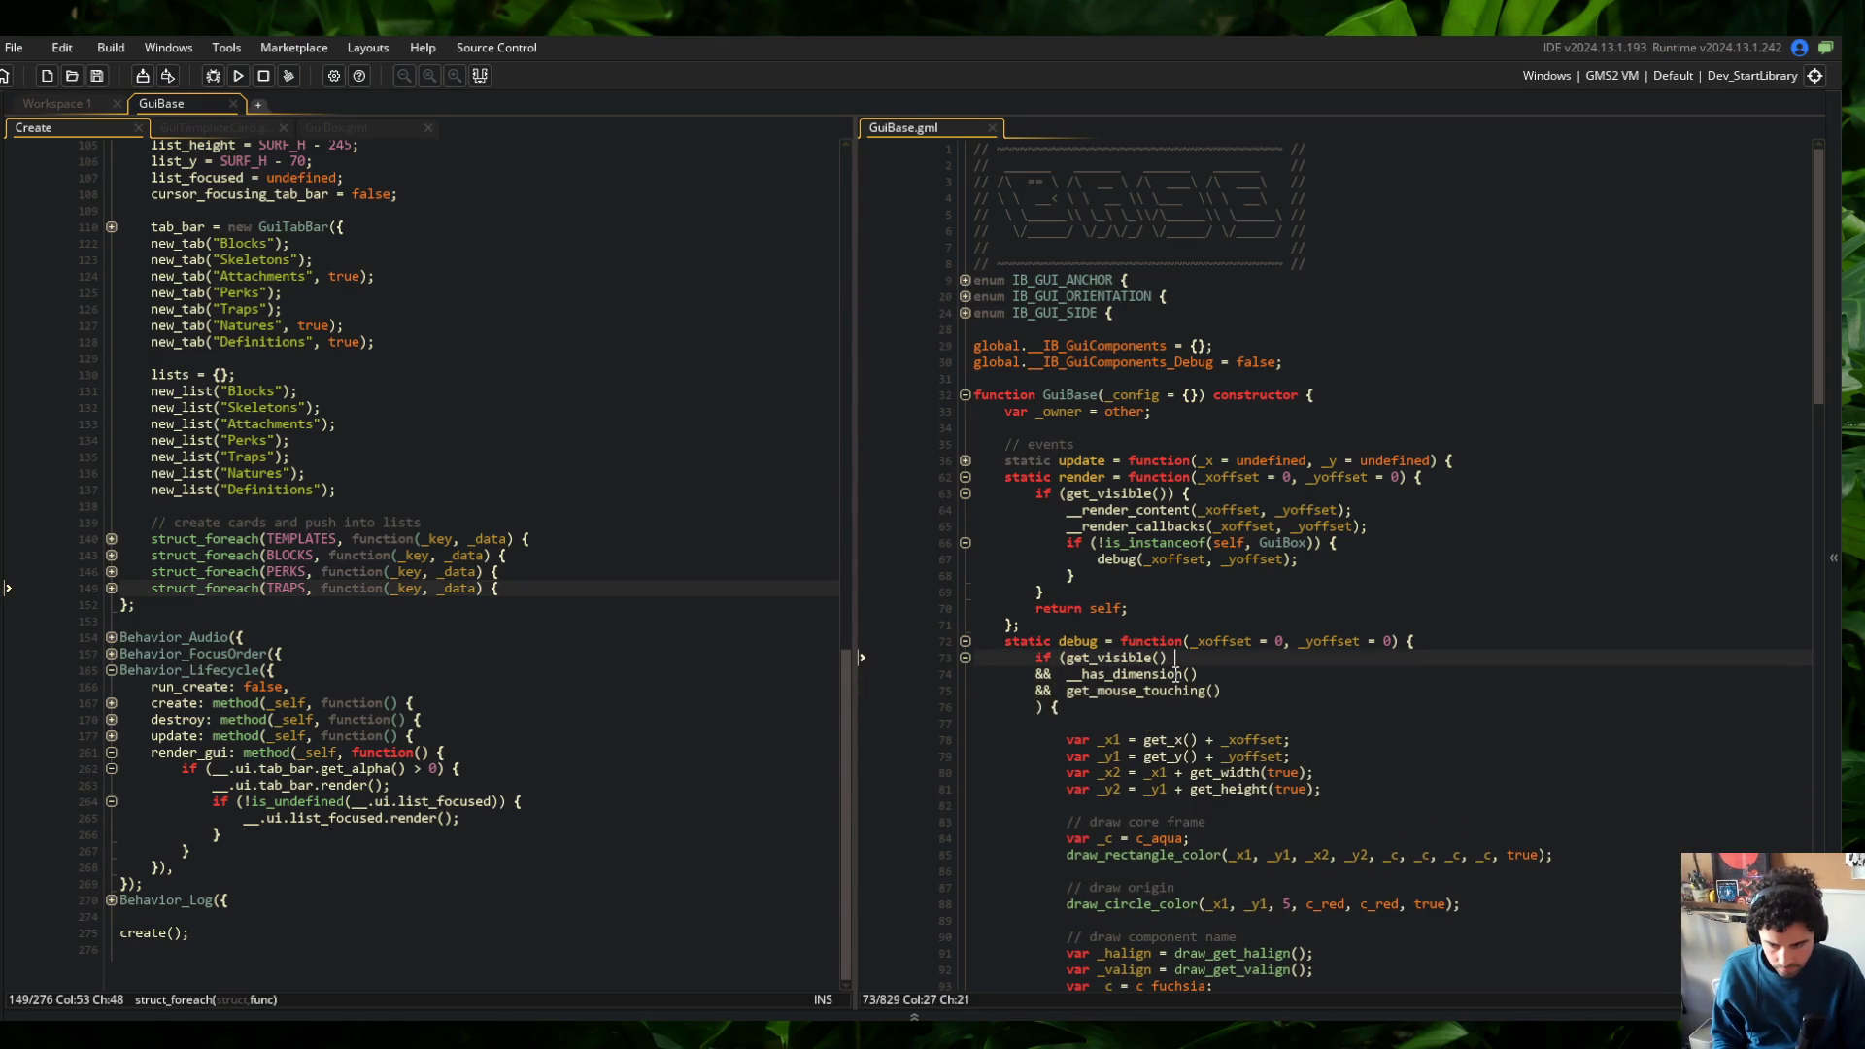
{"action": "key", "text": "Return"}
{"action": "key", "text": "Up"}
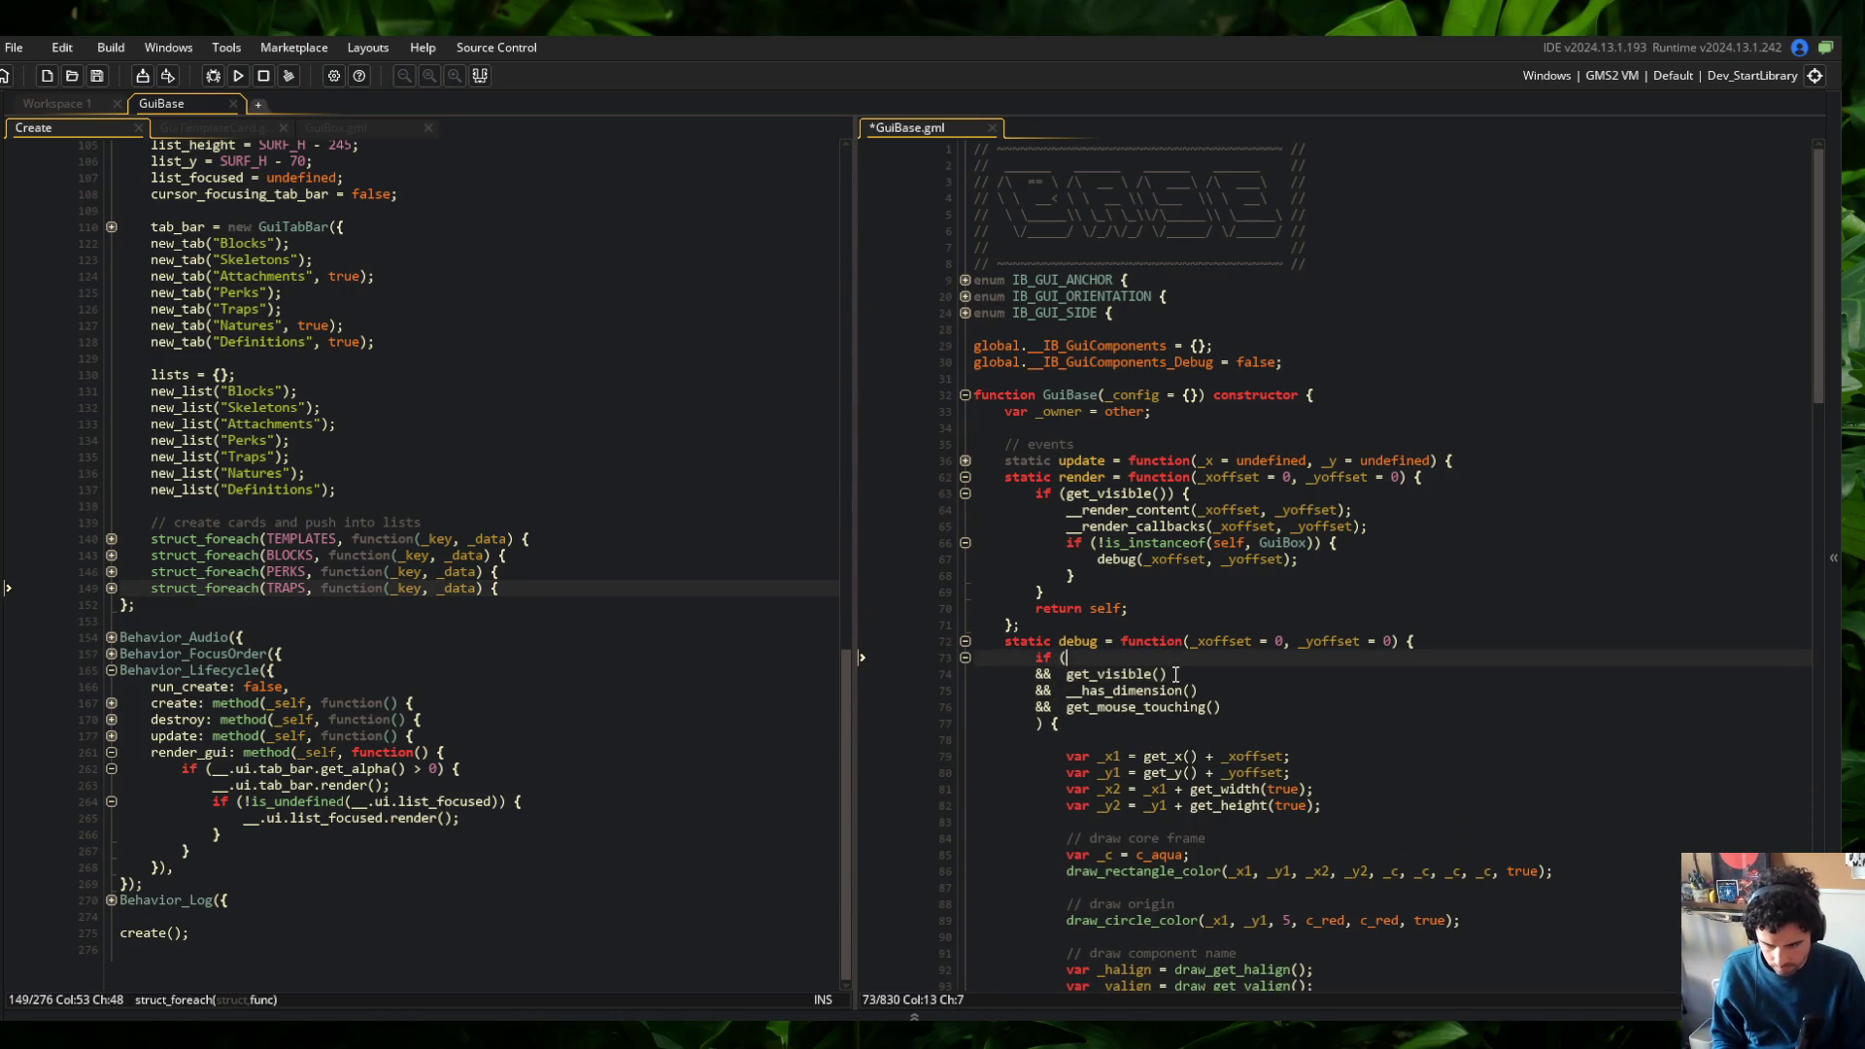
{"action": "left_click", "coordinate": [1522, 544]}
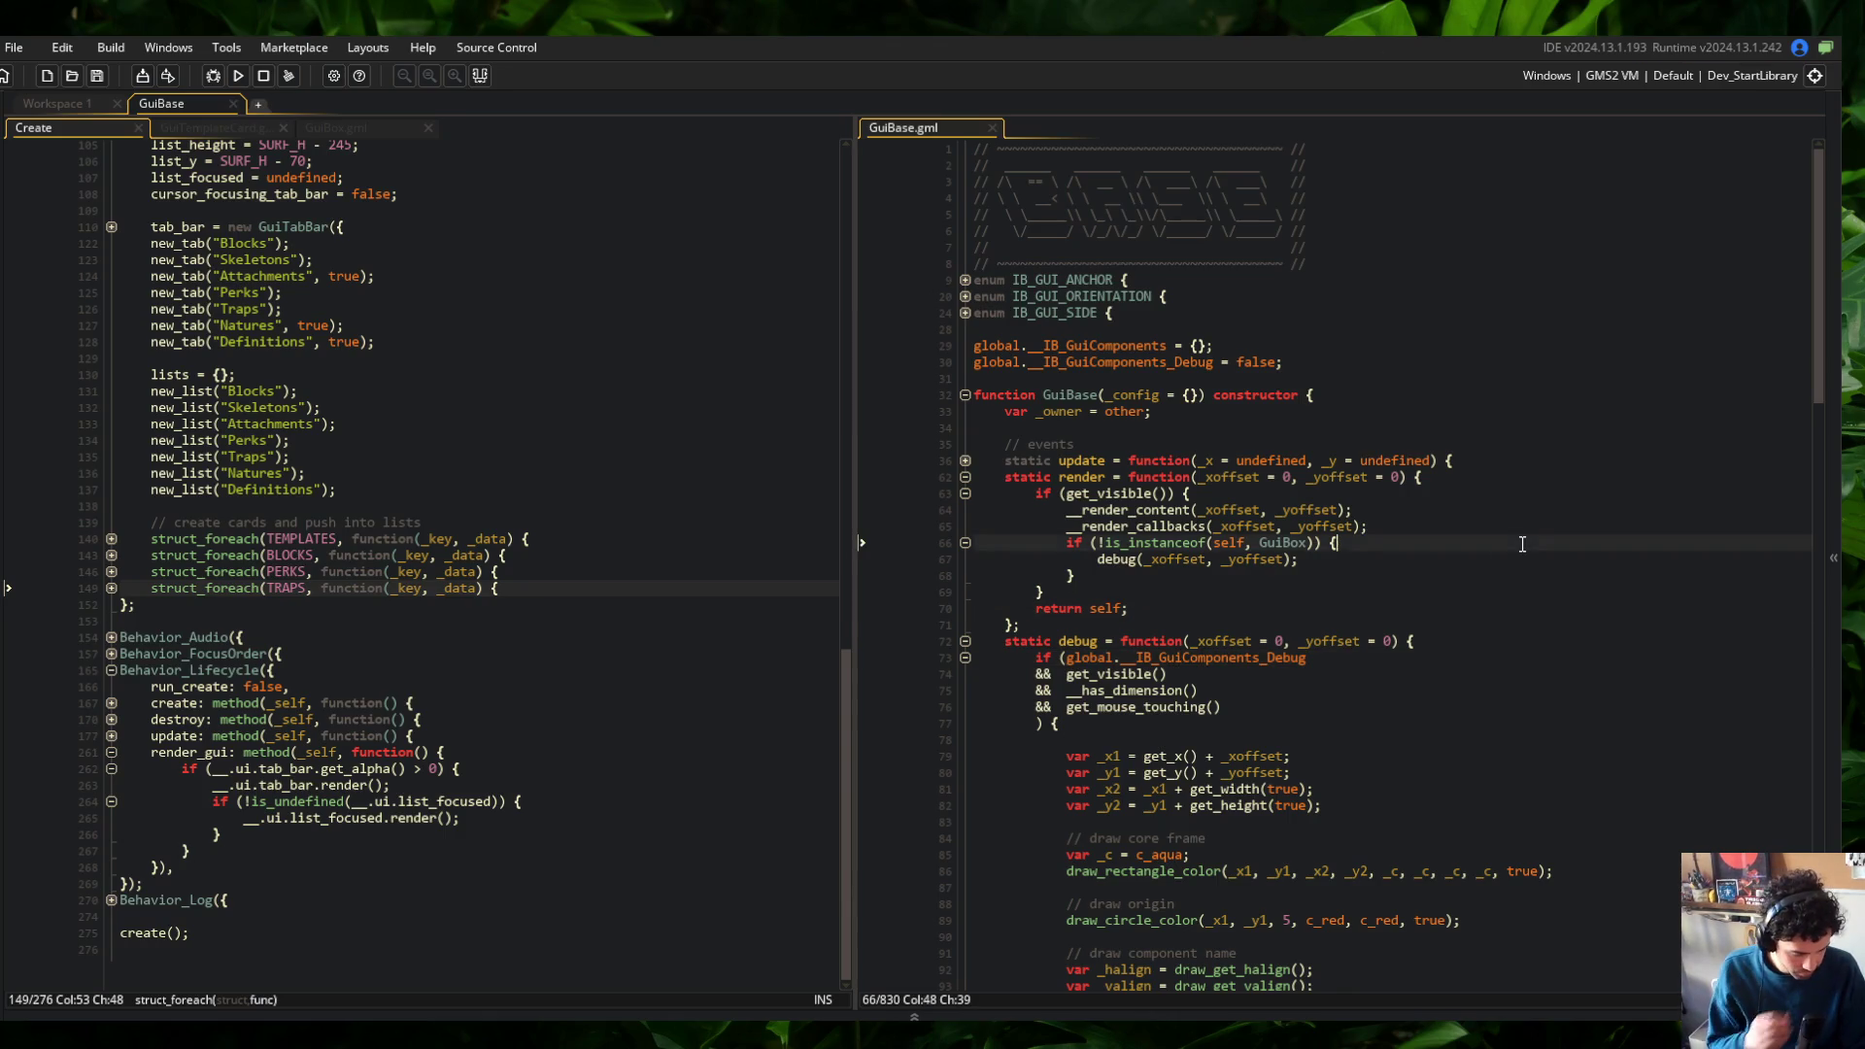
{"action": "left_click", "coordinate": [1267, 463]}
{"action": "scroll", "coordinate": [1263, 467], "scroll_direction": "down", "scroll_amount": 2}
{"action": "left_click", "coordinate": [1292, 581]}
{"action": "left_click", "coordinate": [1076, 565]}
{"action": "left_click", "coordinate": [1354, 433]}
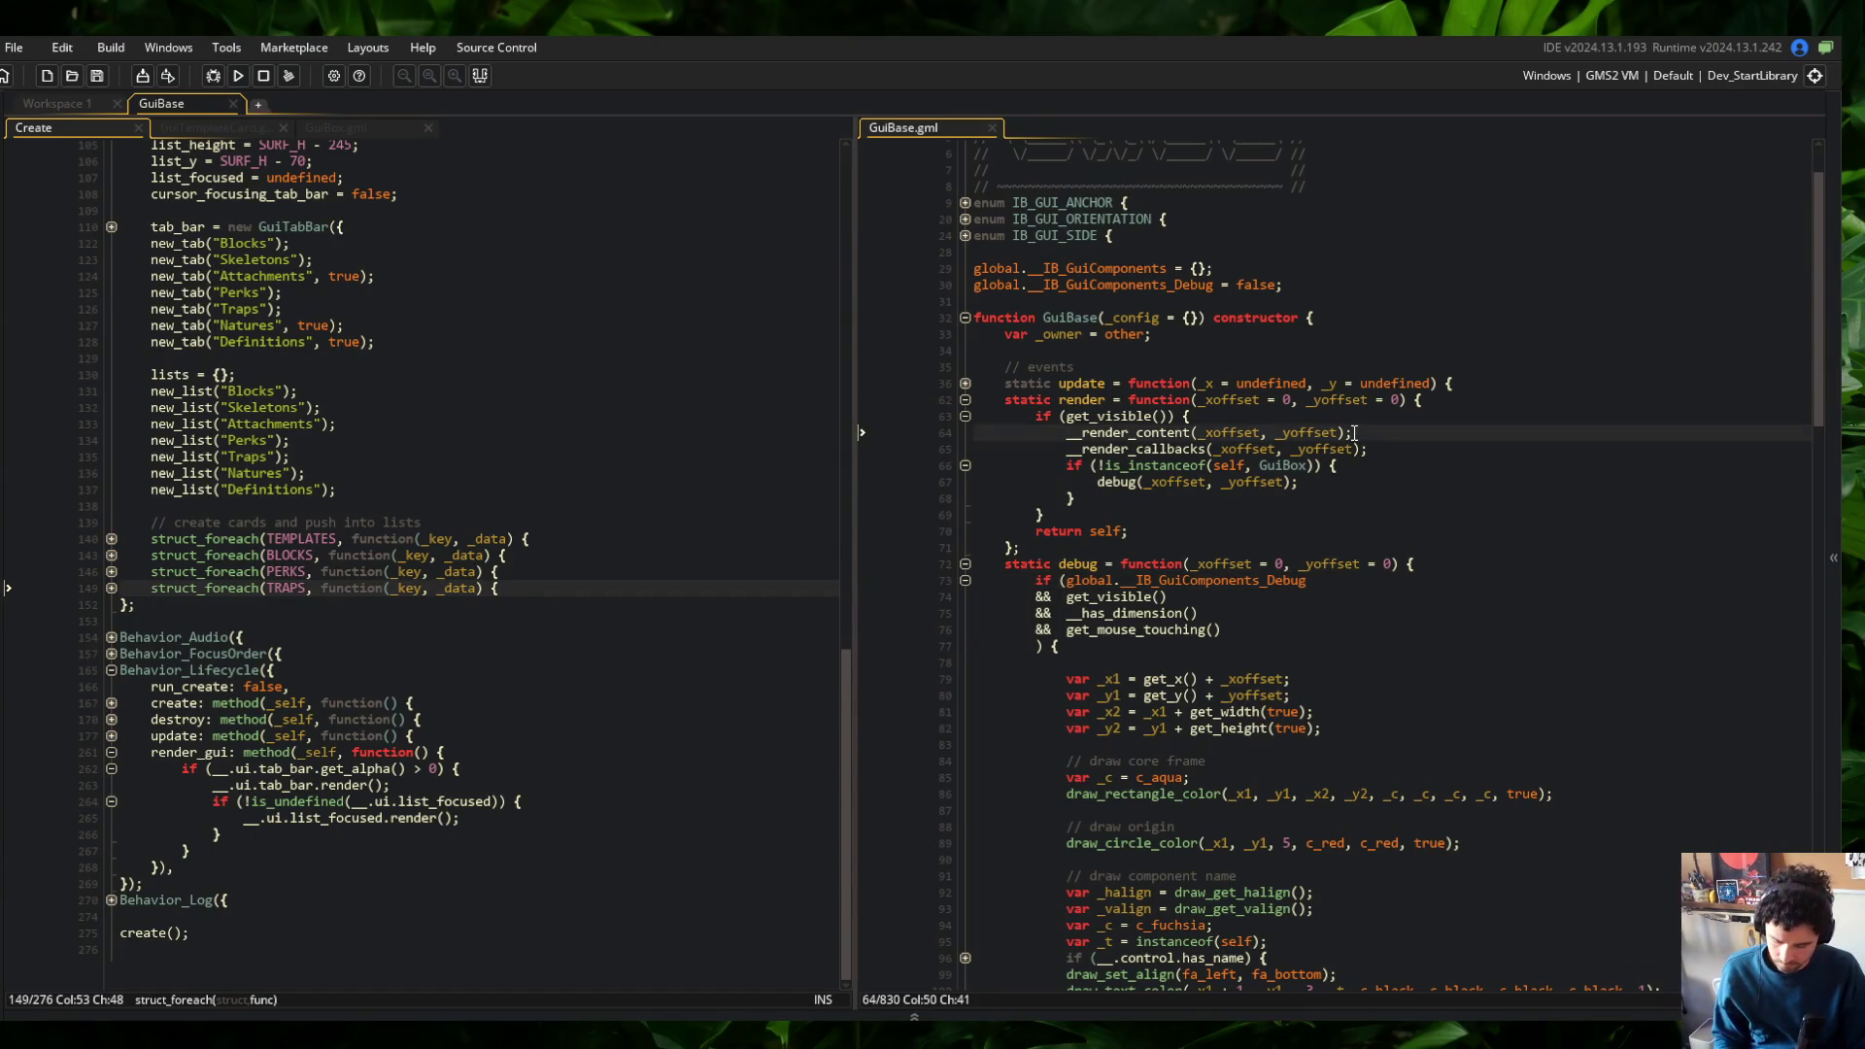
Review the debug function's visibility, mouse-touching and corner-coordinate code
{"action": "key", "text": "ctrl+shift+bracketleft"}
{"action": "key", "text": "ctrl+shift+bracketright"}
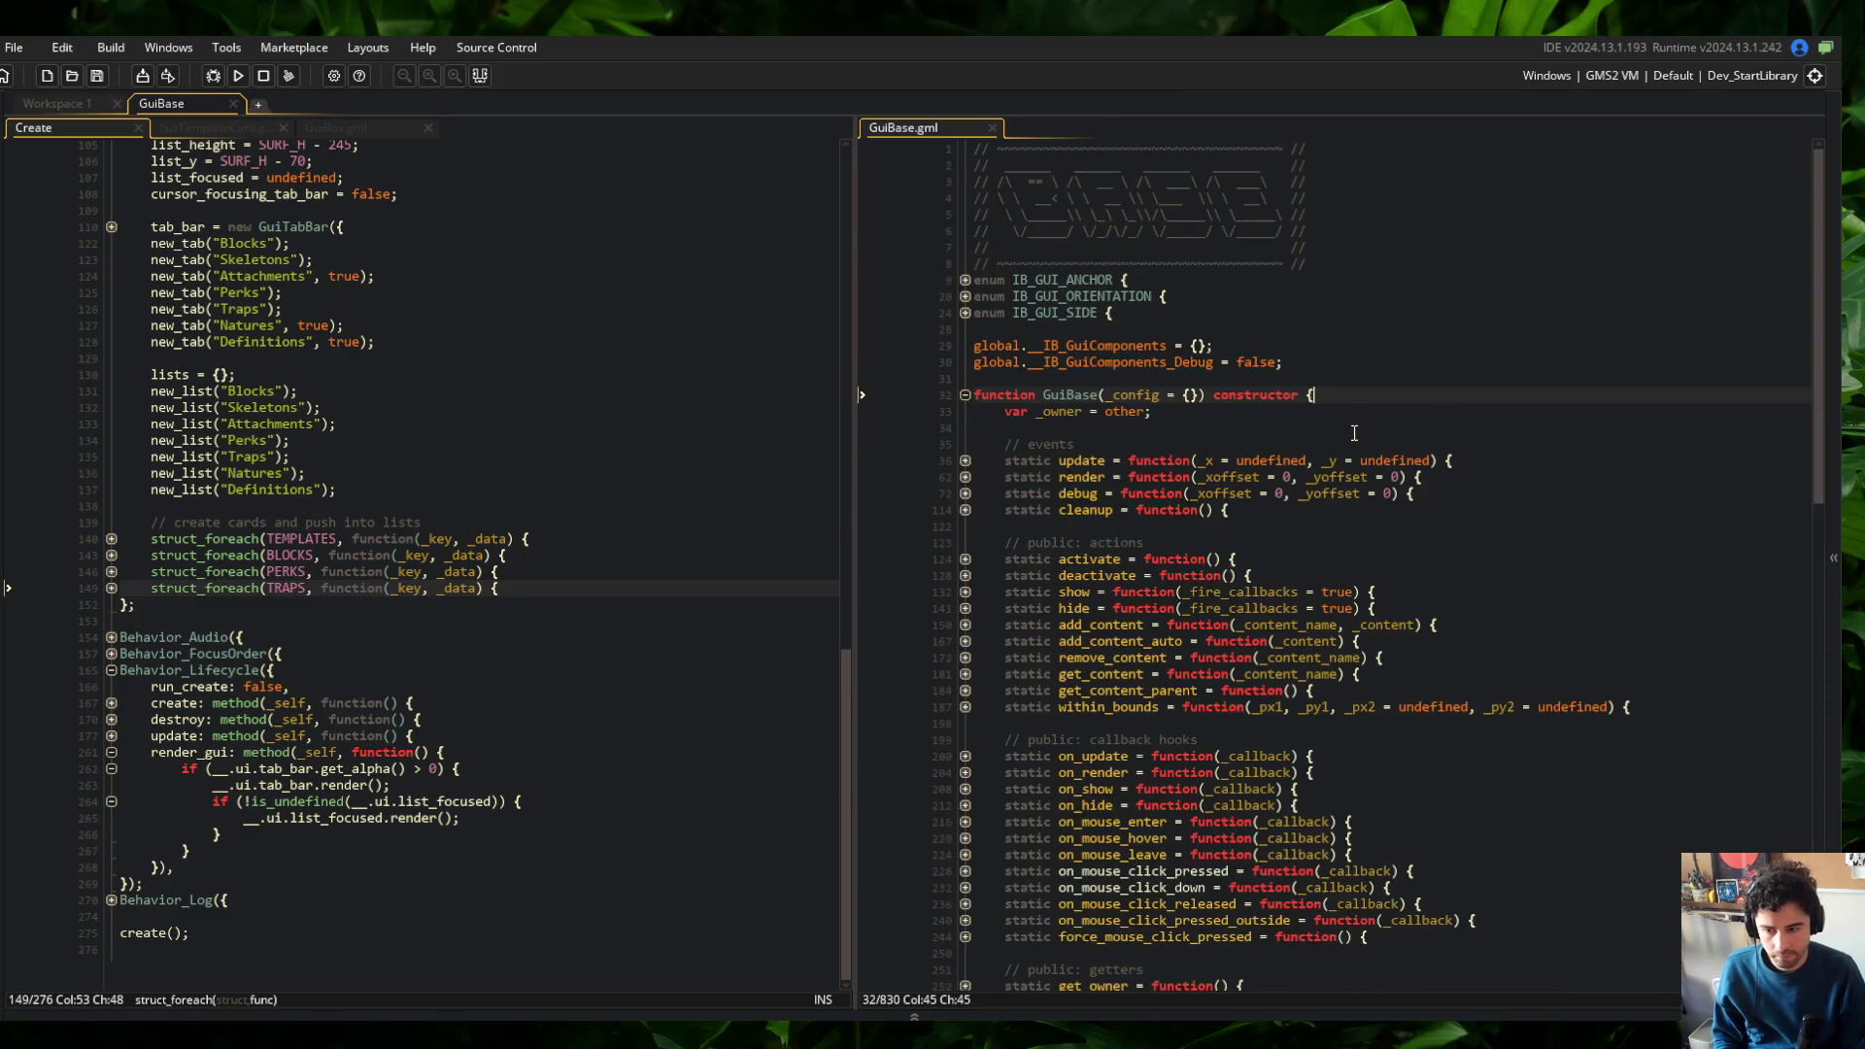
{"action": "left_click", "coordinate": [965, 494]}
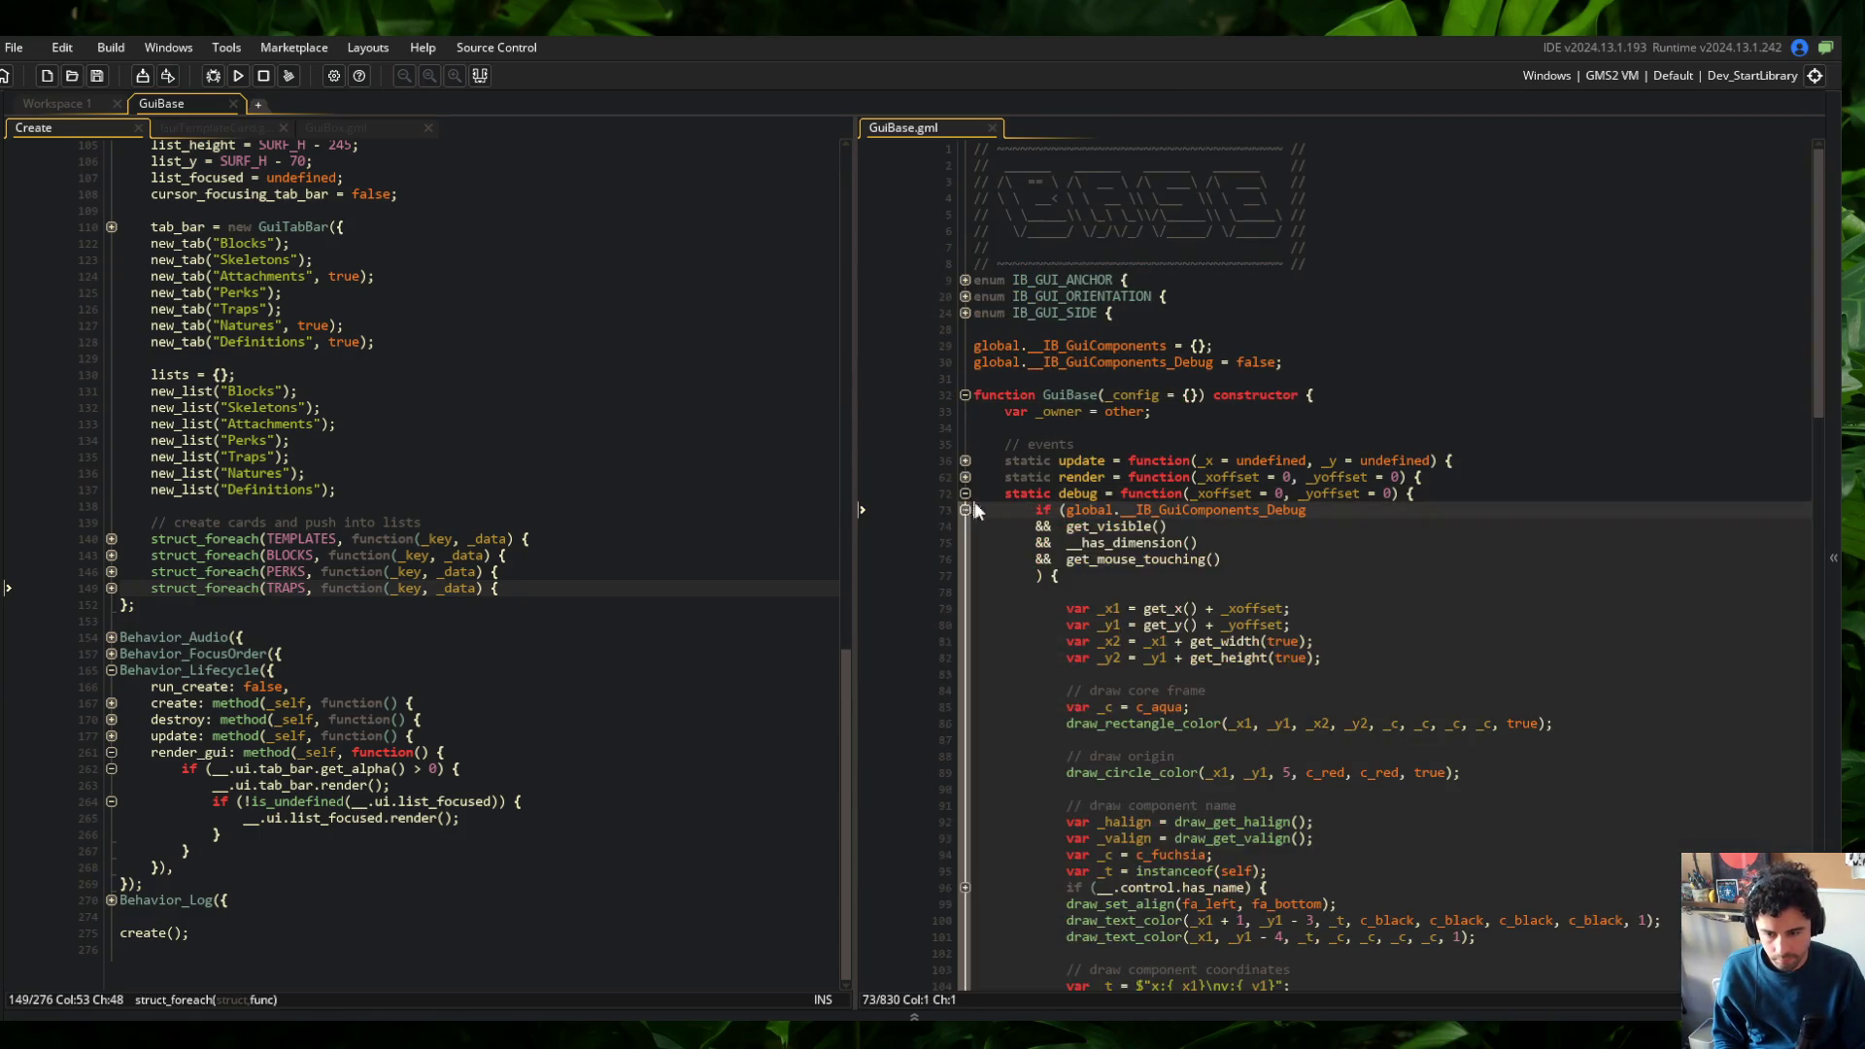
{"action": "left_click", "coordinate": [1147, 591]}
{"action": "left_click", "coordinate": [1090, 528]}
{"action": "scroll", "coordinate": [1297, 573], "scroll_direction": "down", "scroll_amount": 4}
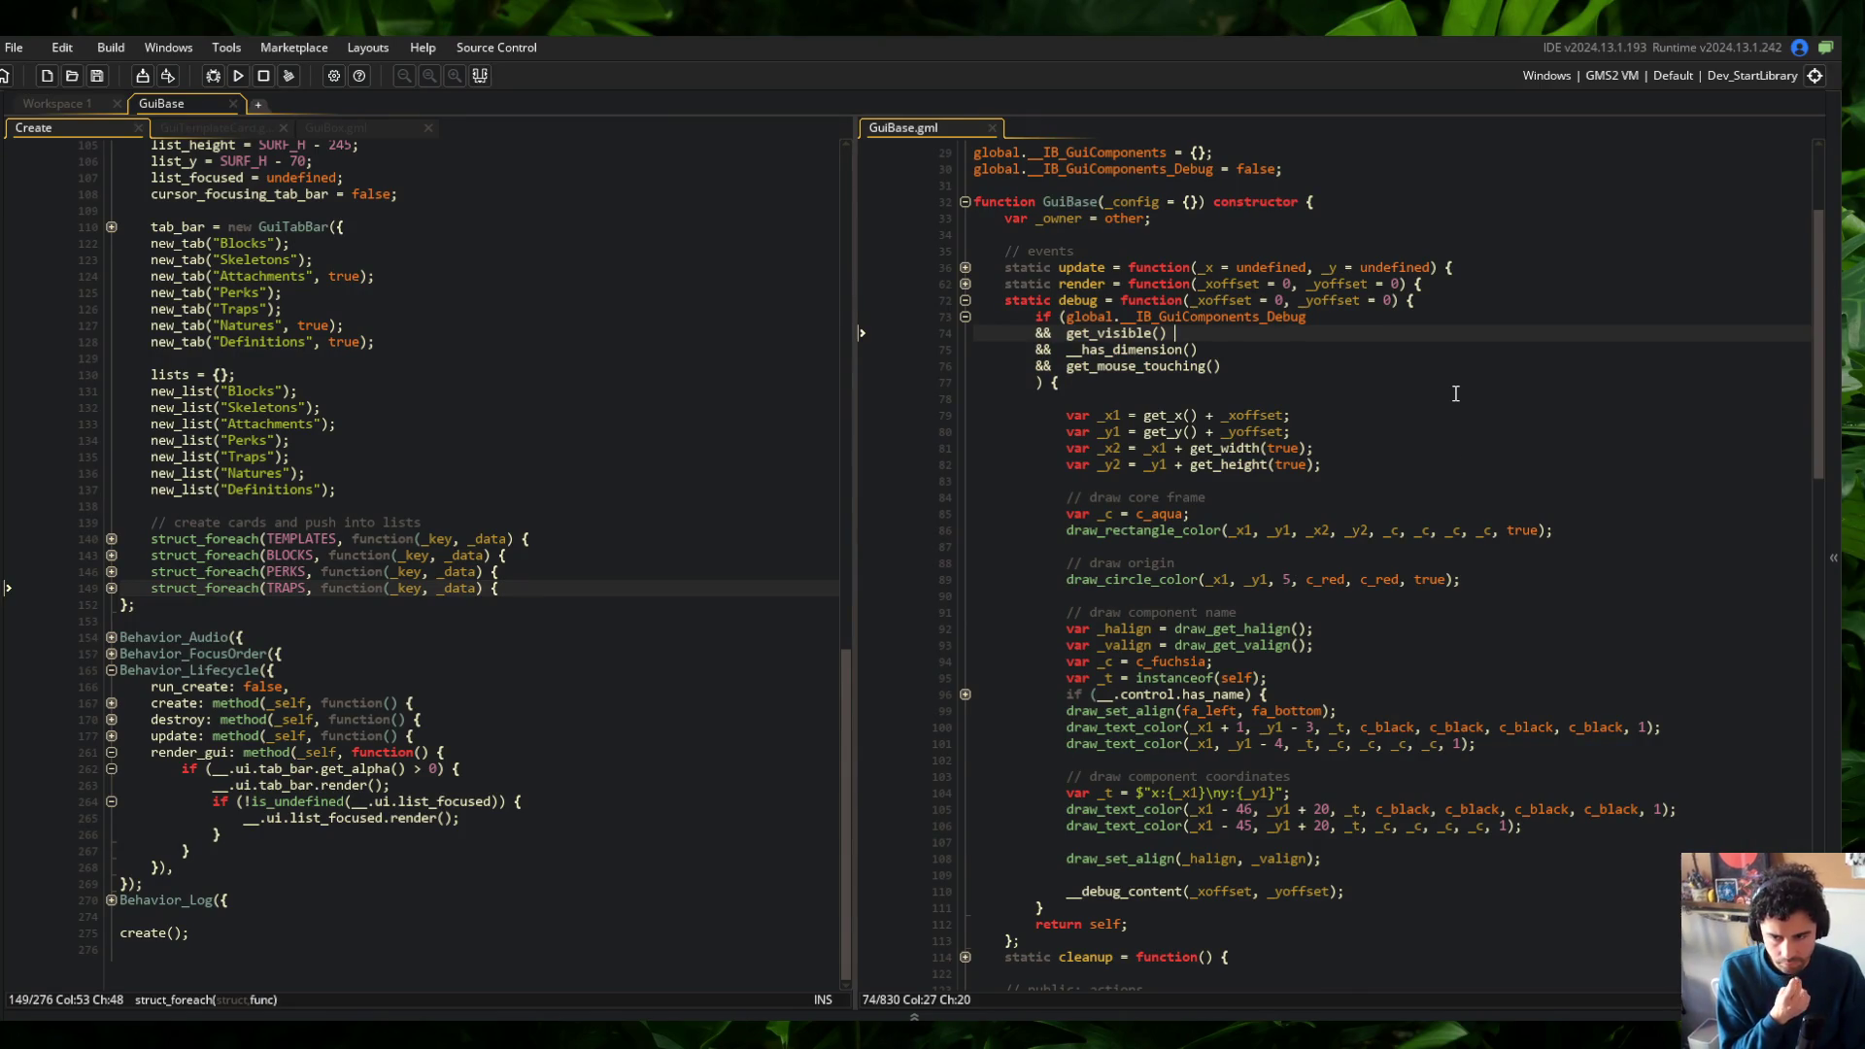
{"action": "left_click", "coordinate": [1253, 362]}
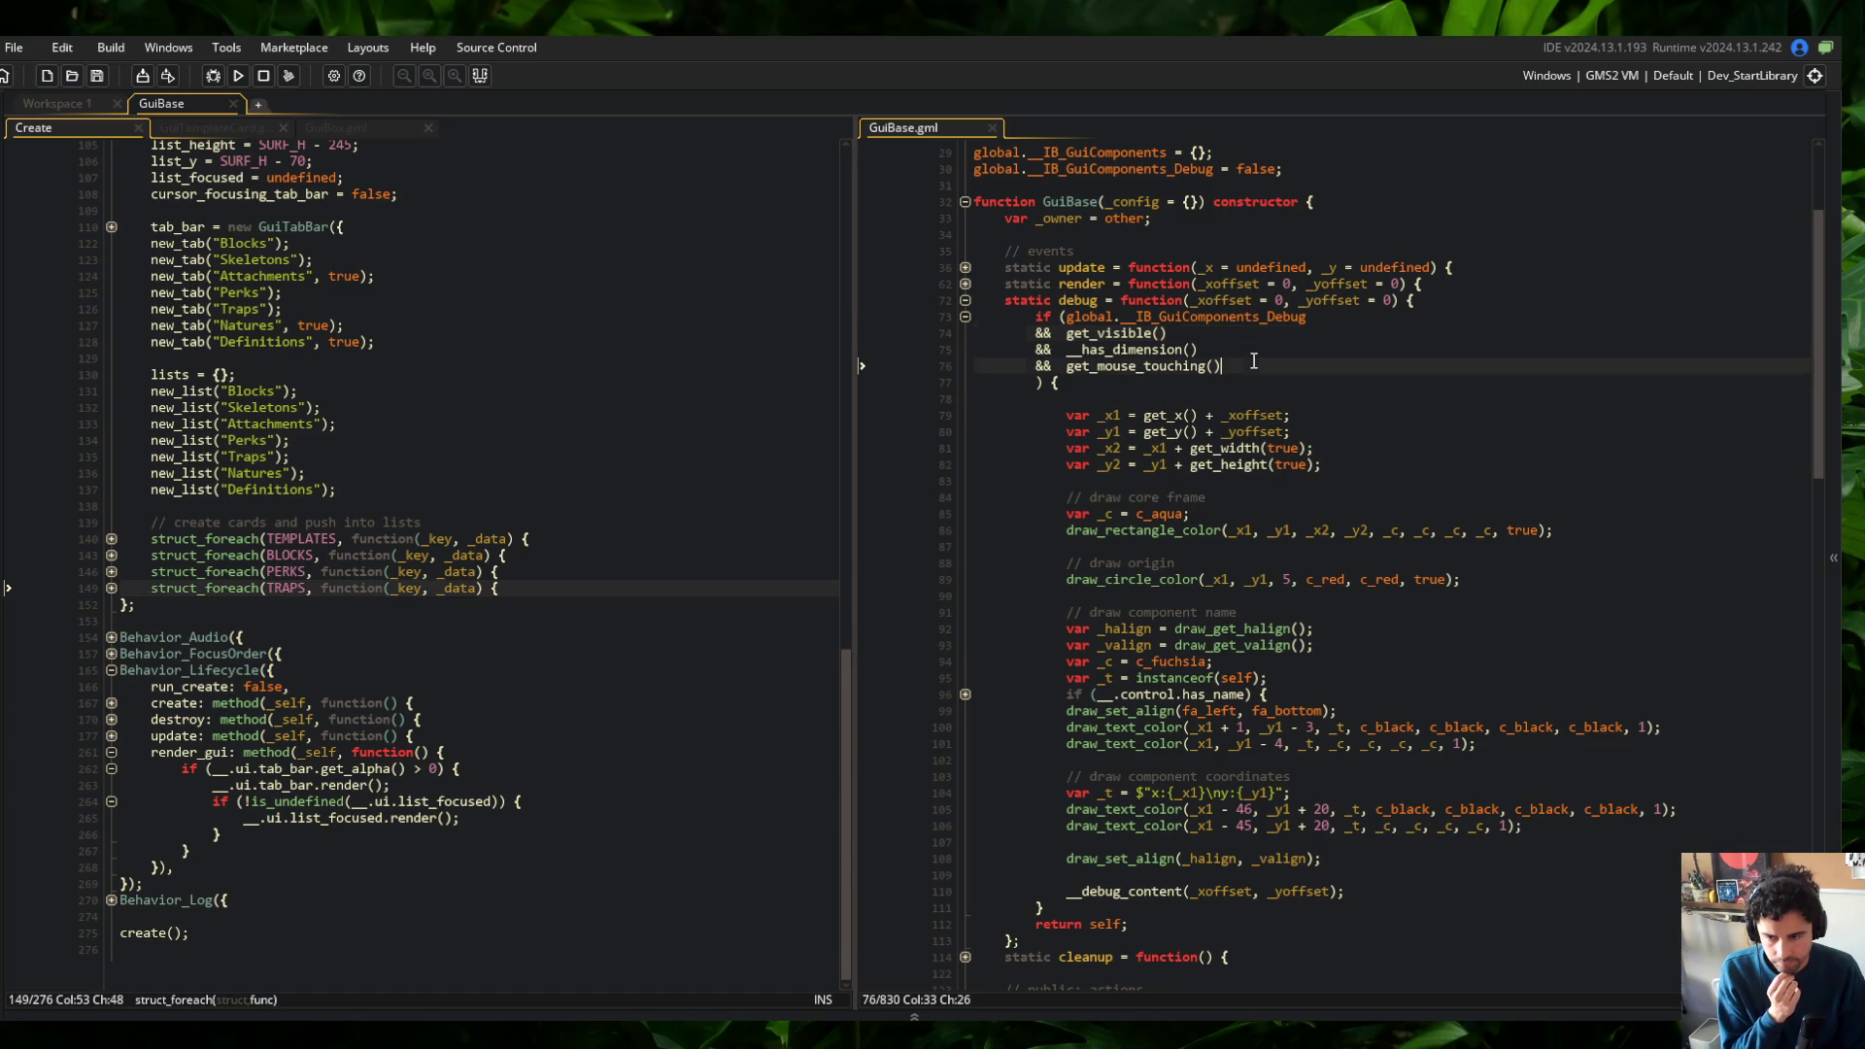
{"action": "left_click", "coordinate": [1103, 465]}
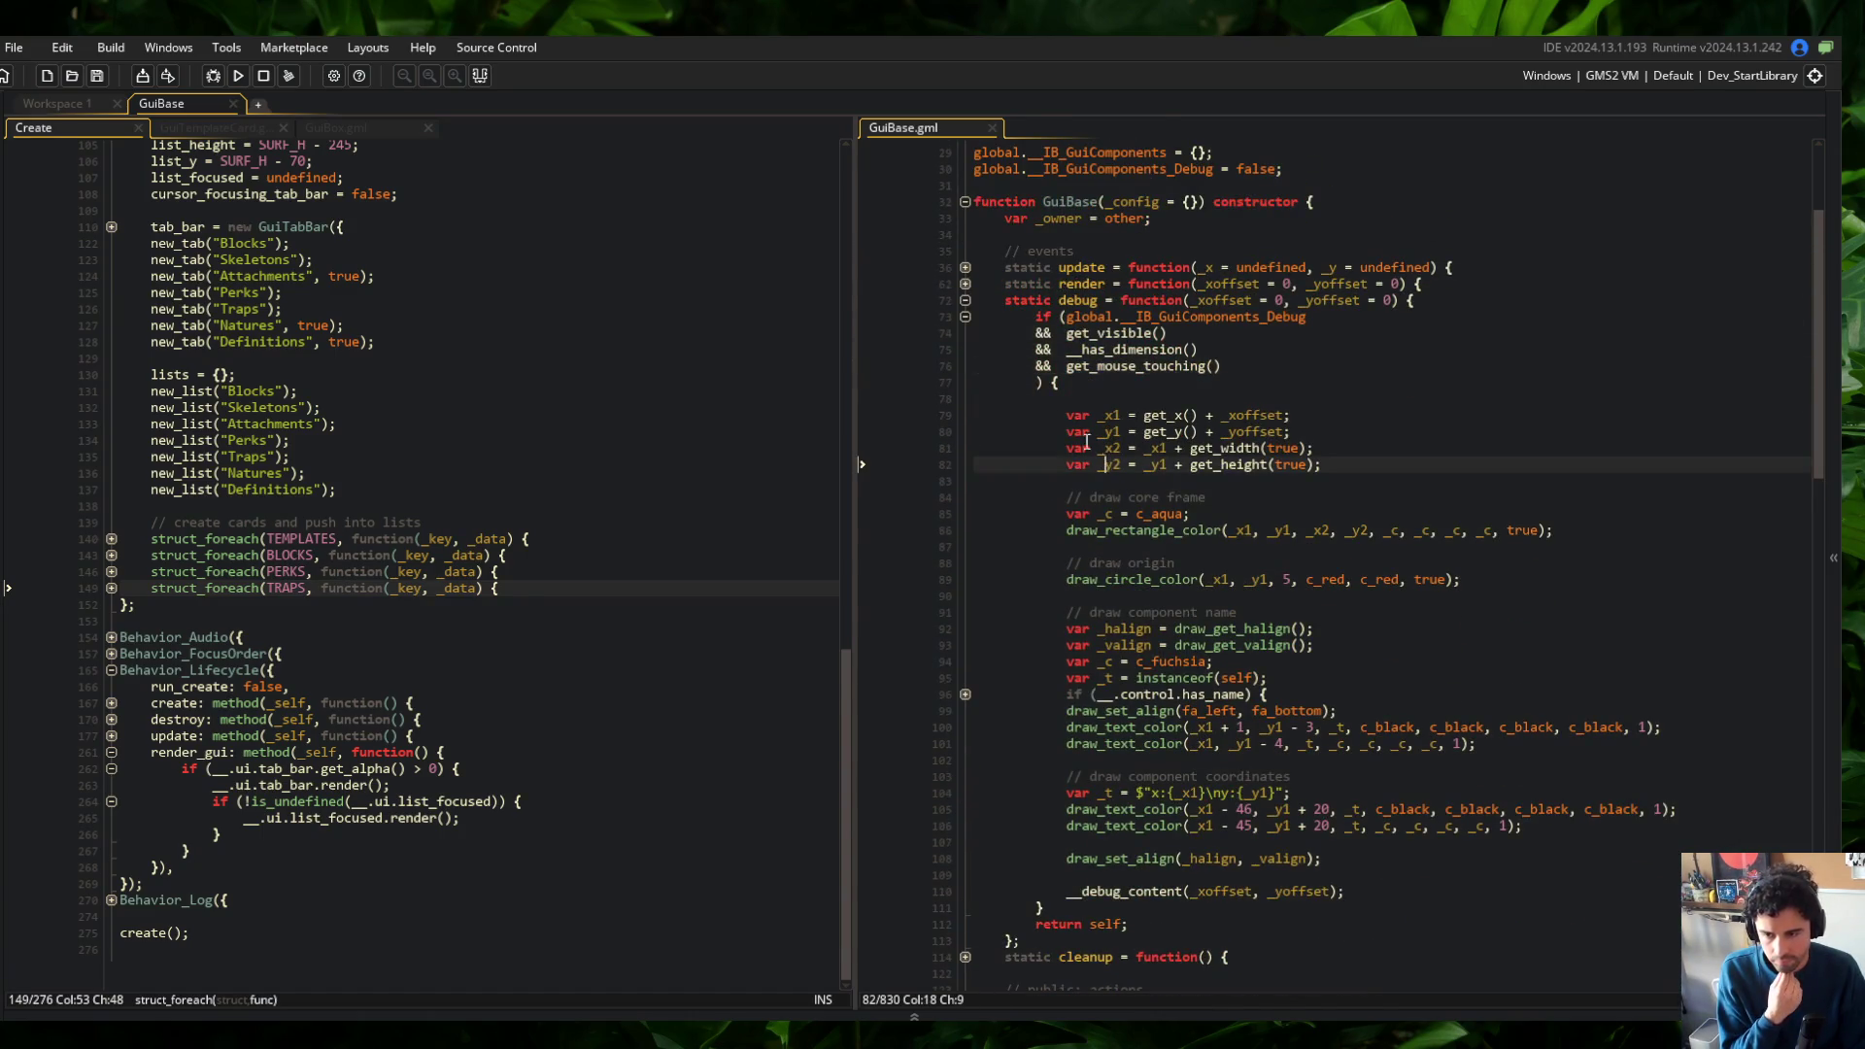
Above render's GuiBox check, add '// box needs to handle debug call differently'
{"action": "left_click", "coordinate": [964, 300]}
{"action": "left_click", "coordinate": [964, 283]}
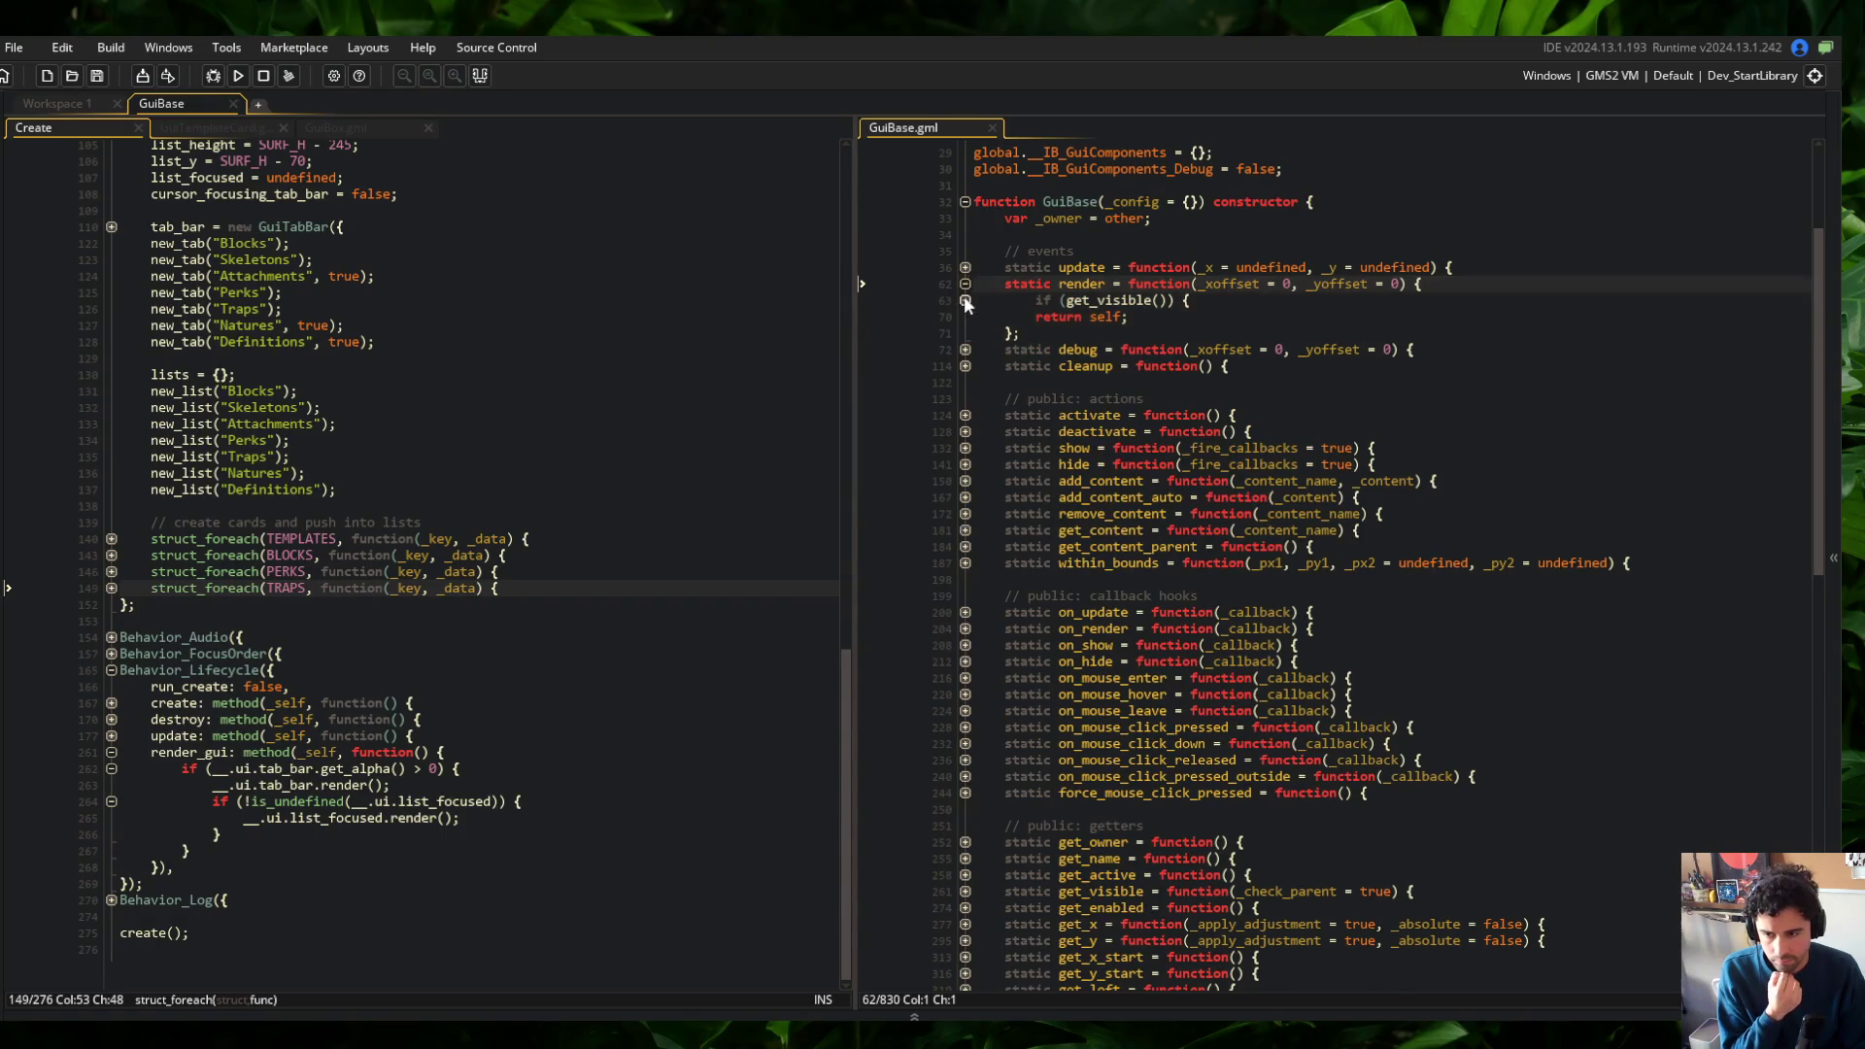
{"action": "left_click", "coordinate": [965, 349]}
{"action": "left_click", "coordinate": [1399, 334]}
{"action": "key", "text": "Return"}
{"action": "key", "text": "Return"}
{"action": "type", "text": "// box needs to handle debug call differently"}
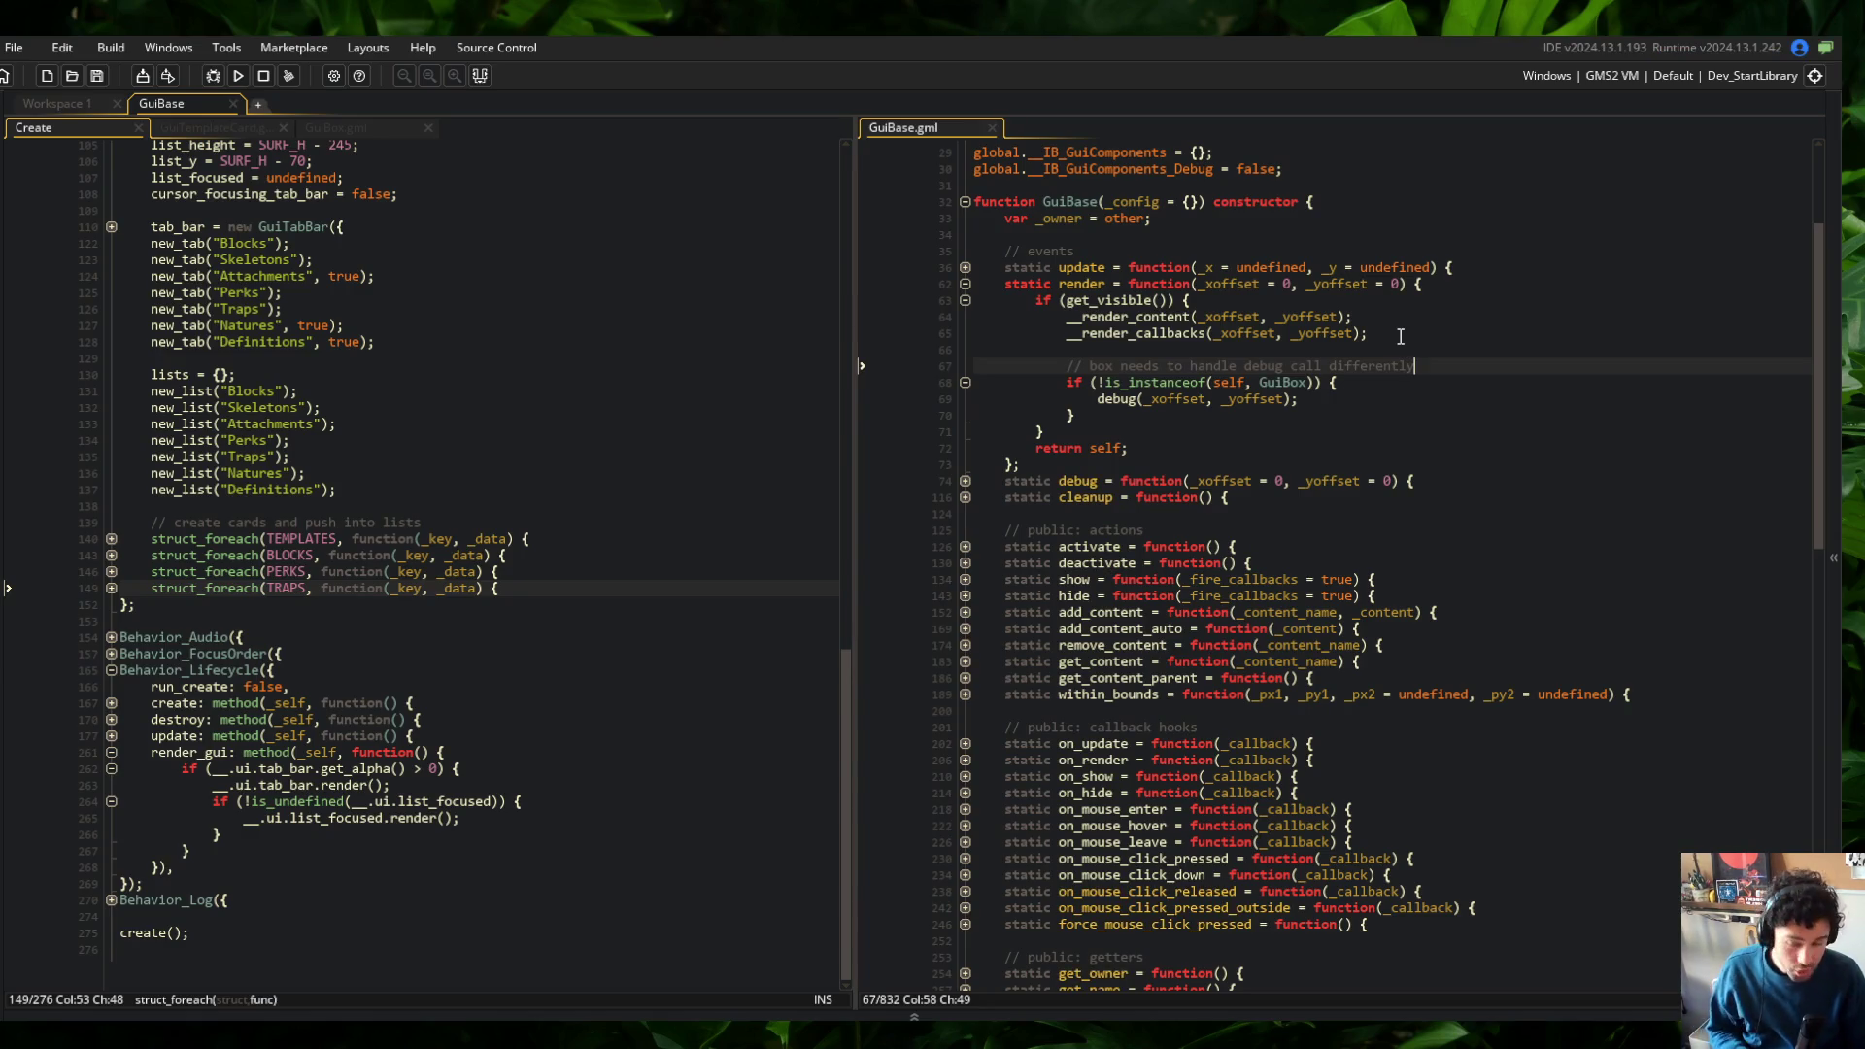
{"action": "left_click", "coordinate": [535, 459]}
{"action": "scroll", "coordinate": [1101, 388], "scroll_direction": "up", "scroll_amount": 4}
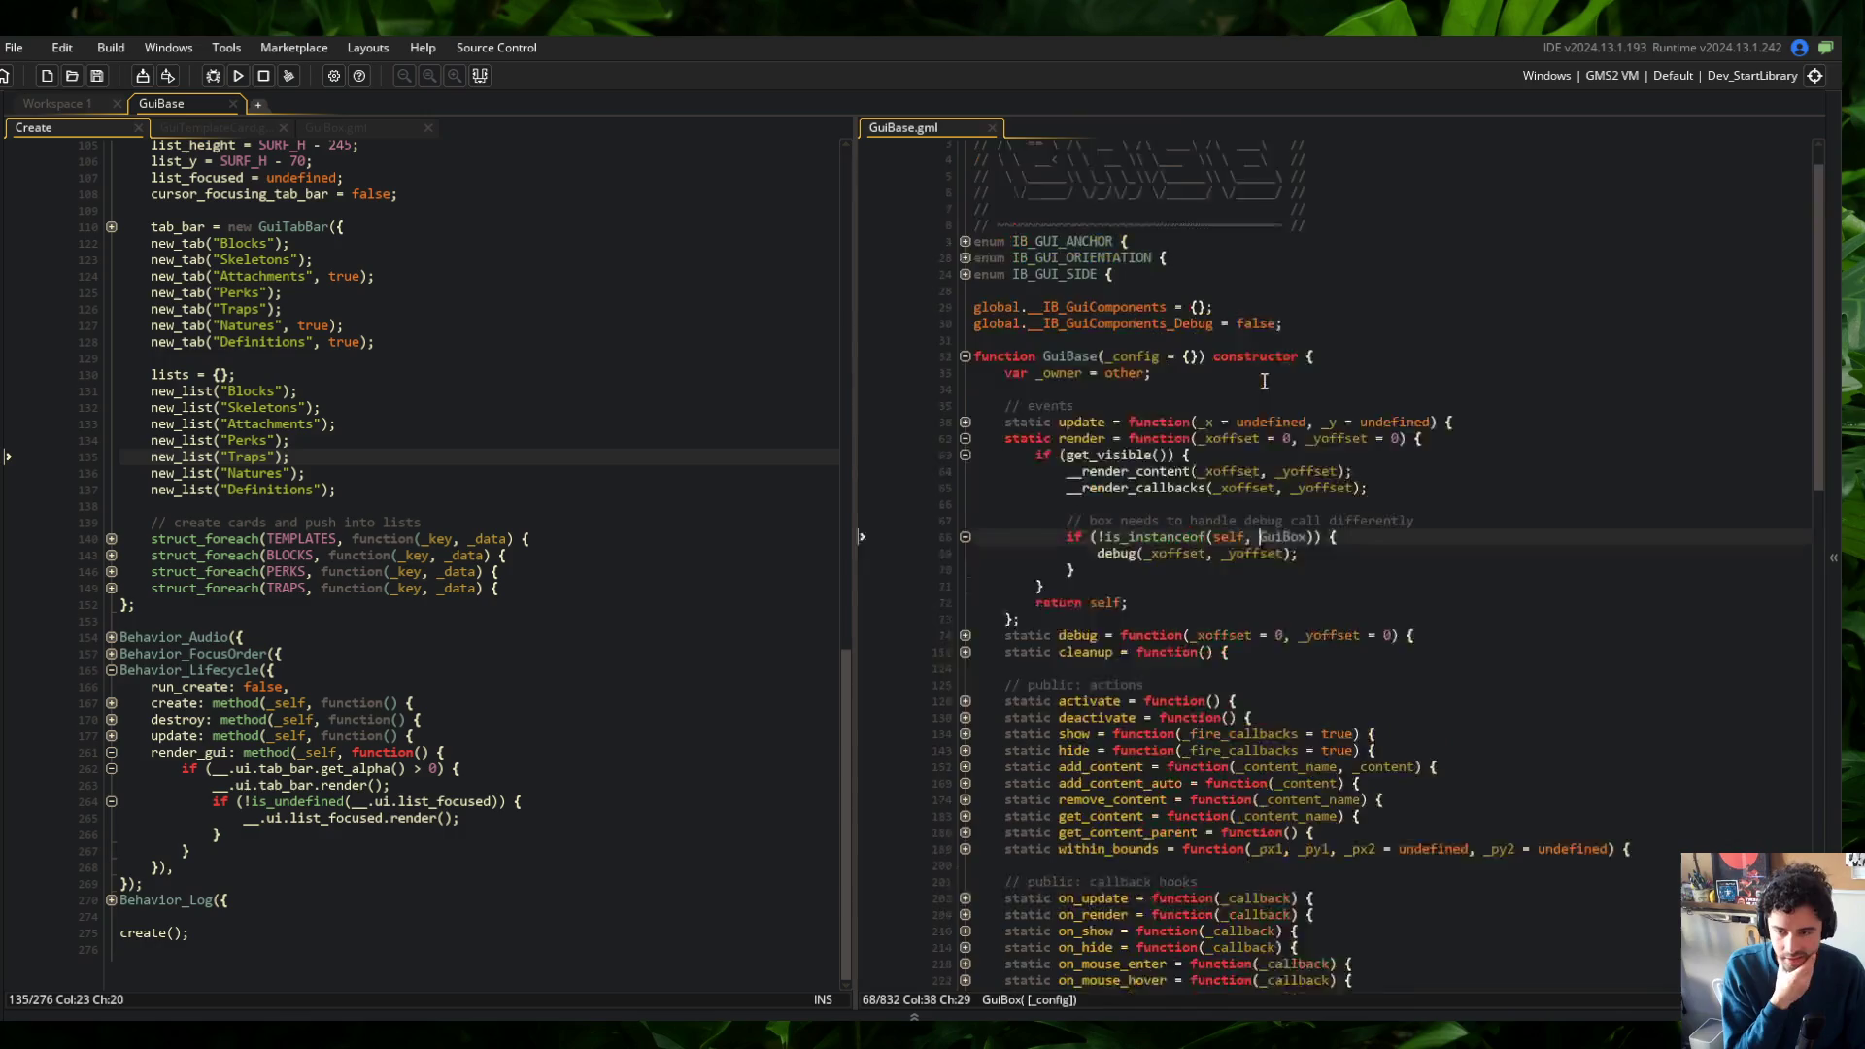
Locate the global debug flag and the global registration line inside the private with block
{"action": "left_click", "coordinate": [1100, 362]}
{"action": "double_click", "coordinate": [1100, 362]}
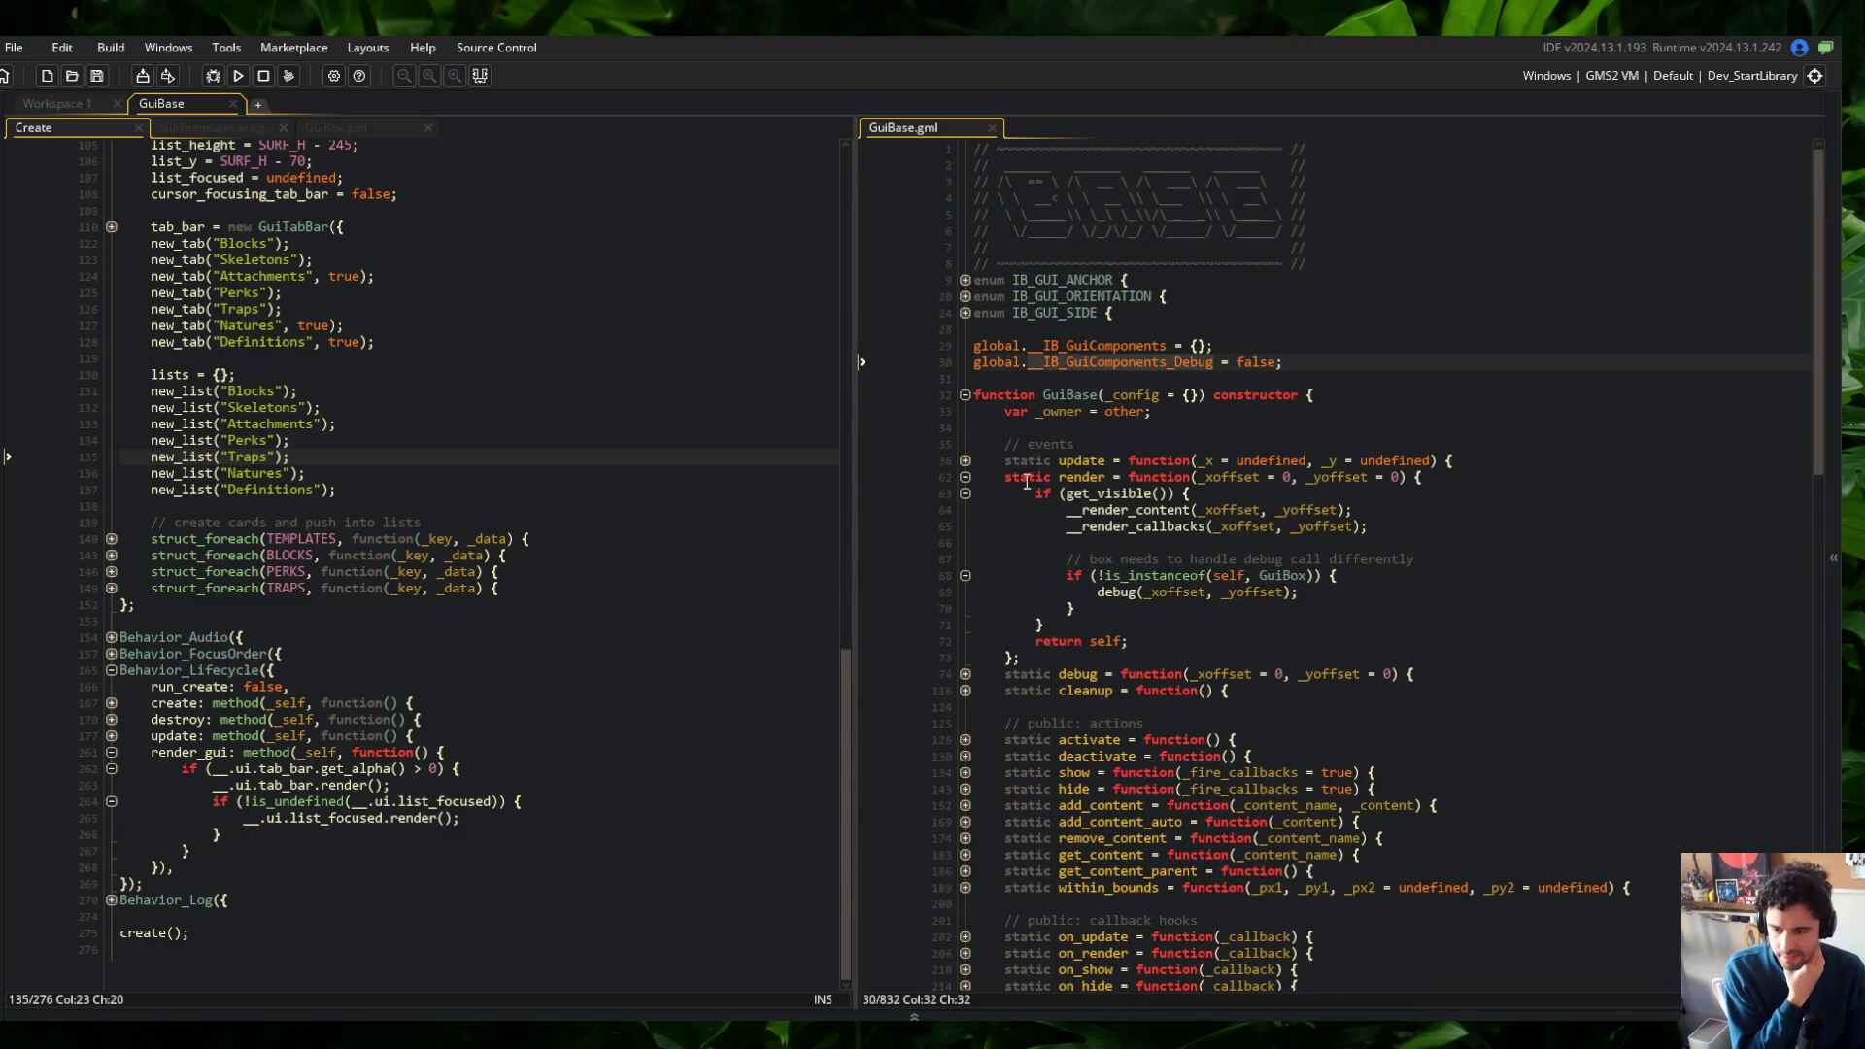
{"action": "left_click", "coordinate": [964, 477]}
{"action": "scroll", "coordinate": [1143, 645], "scroll_direction": "down", "scroll_amount": 20}
{"action": "left_click", "coordinate": [1411, 805]}
{"action": "left_click", "coordinate": [1514, 896]}
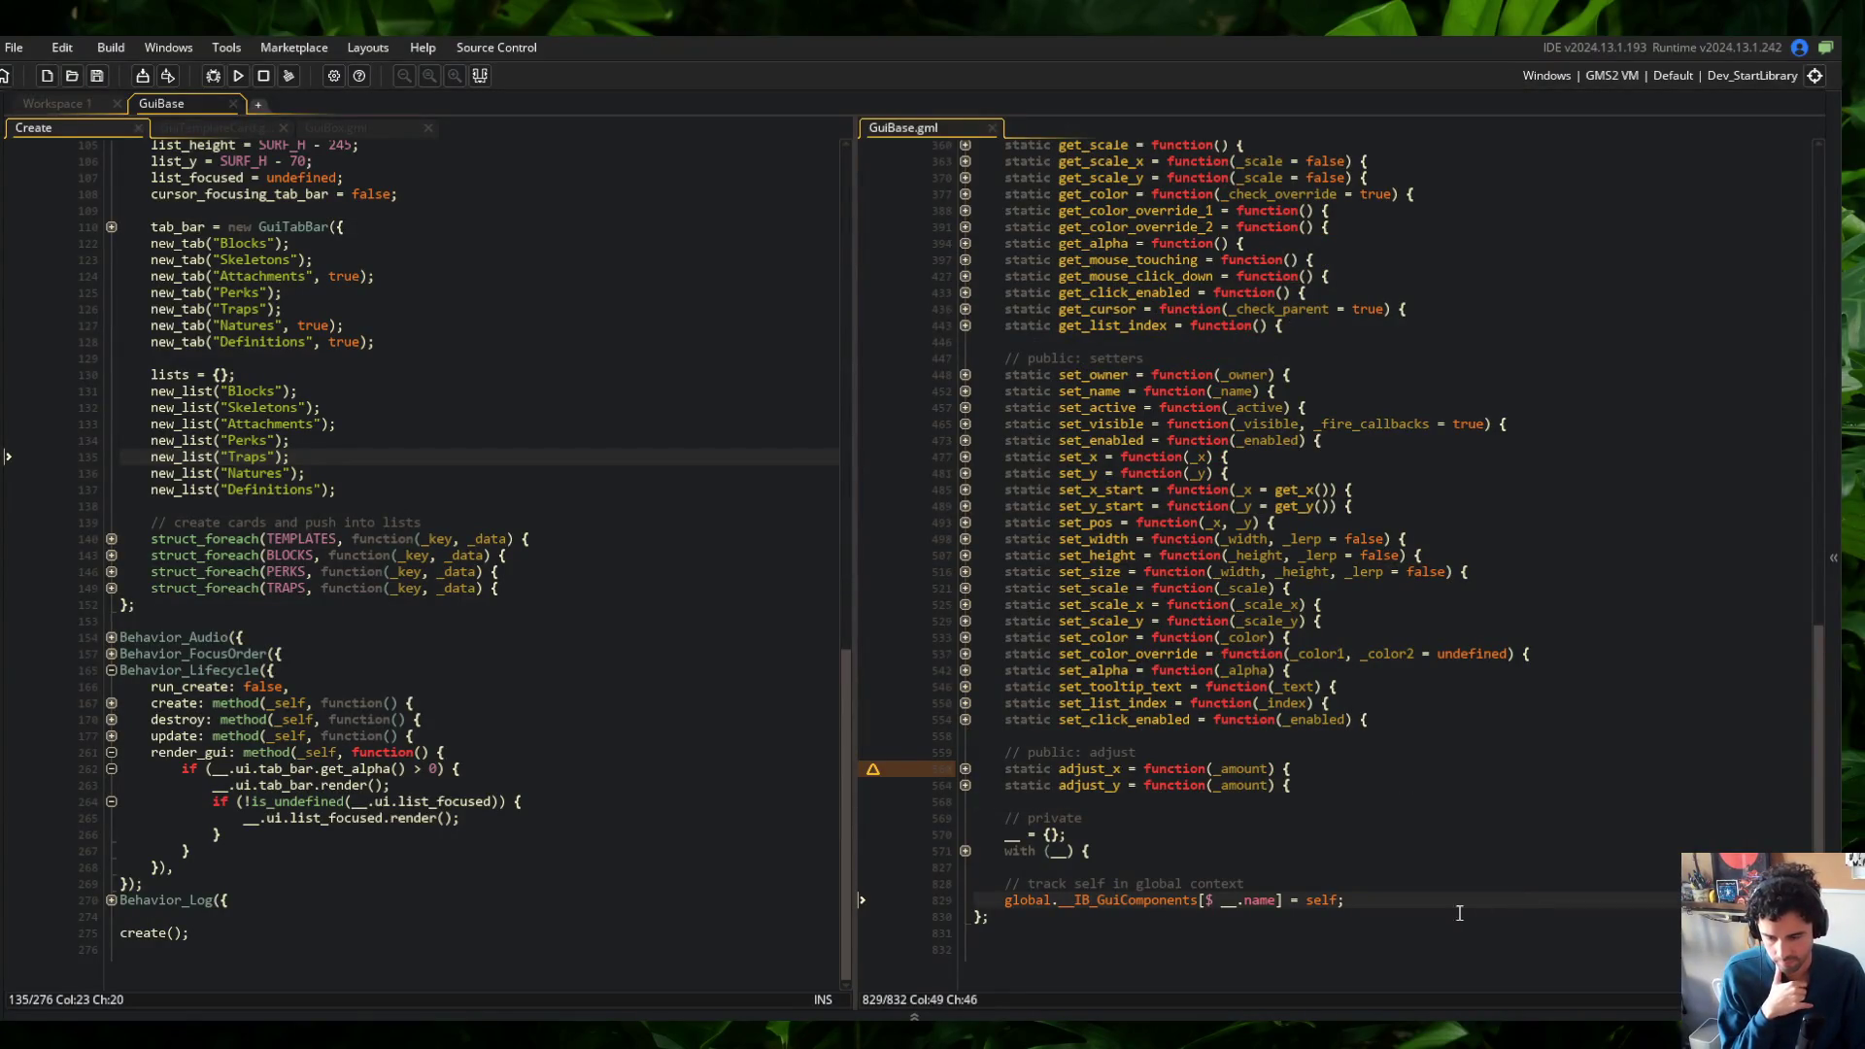
{"action": "scroll", "coordinate": [1440, 910], "scroll_direction": "up", "scroll_amount": 20}
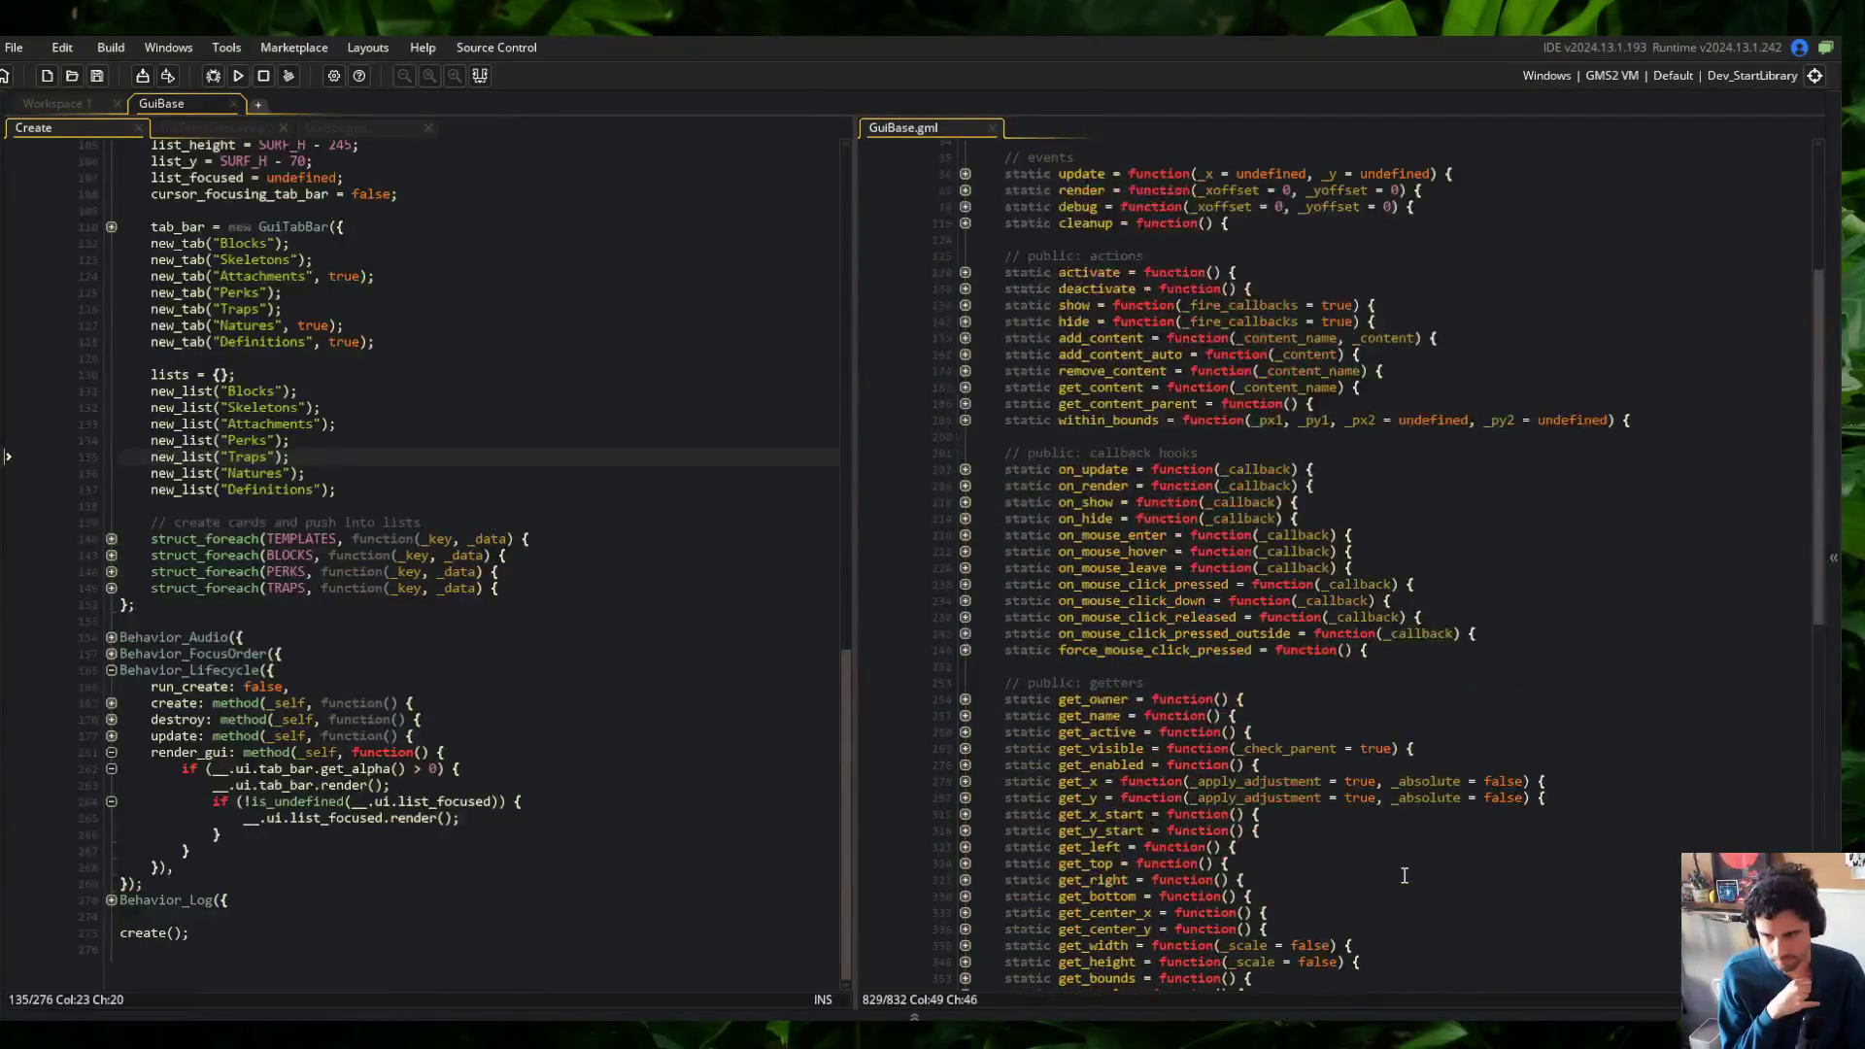
{"action": "scroll", "coordinate": [1404, 873], "scroll_direction": "down", "scroll_amount": 20}
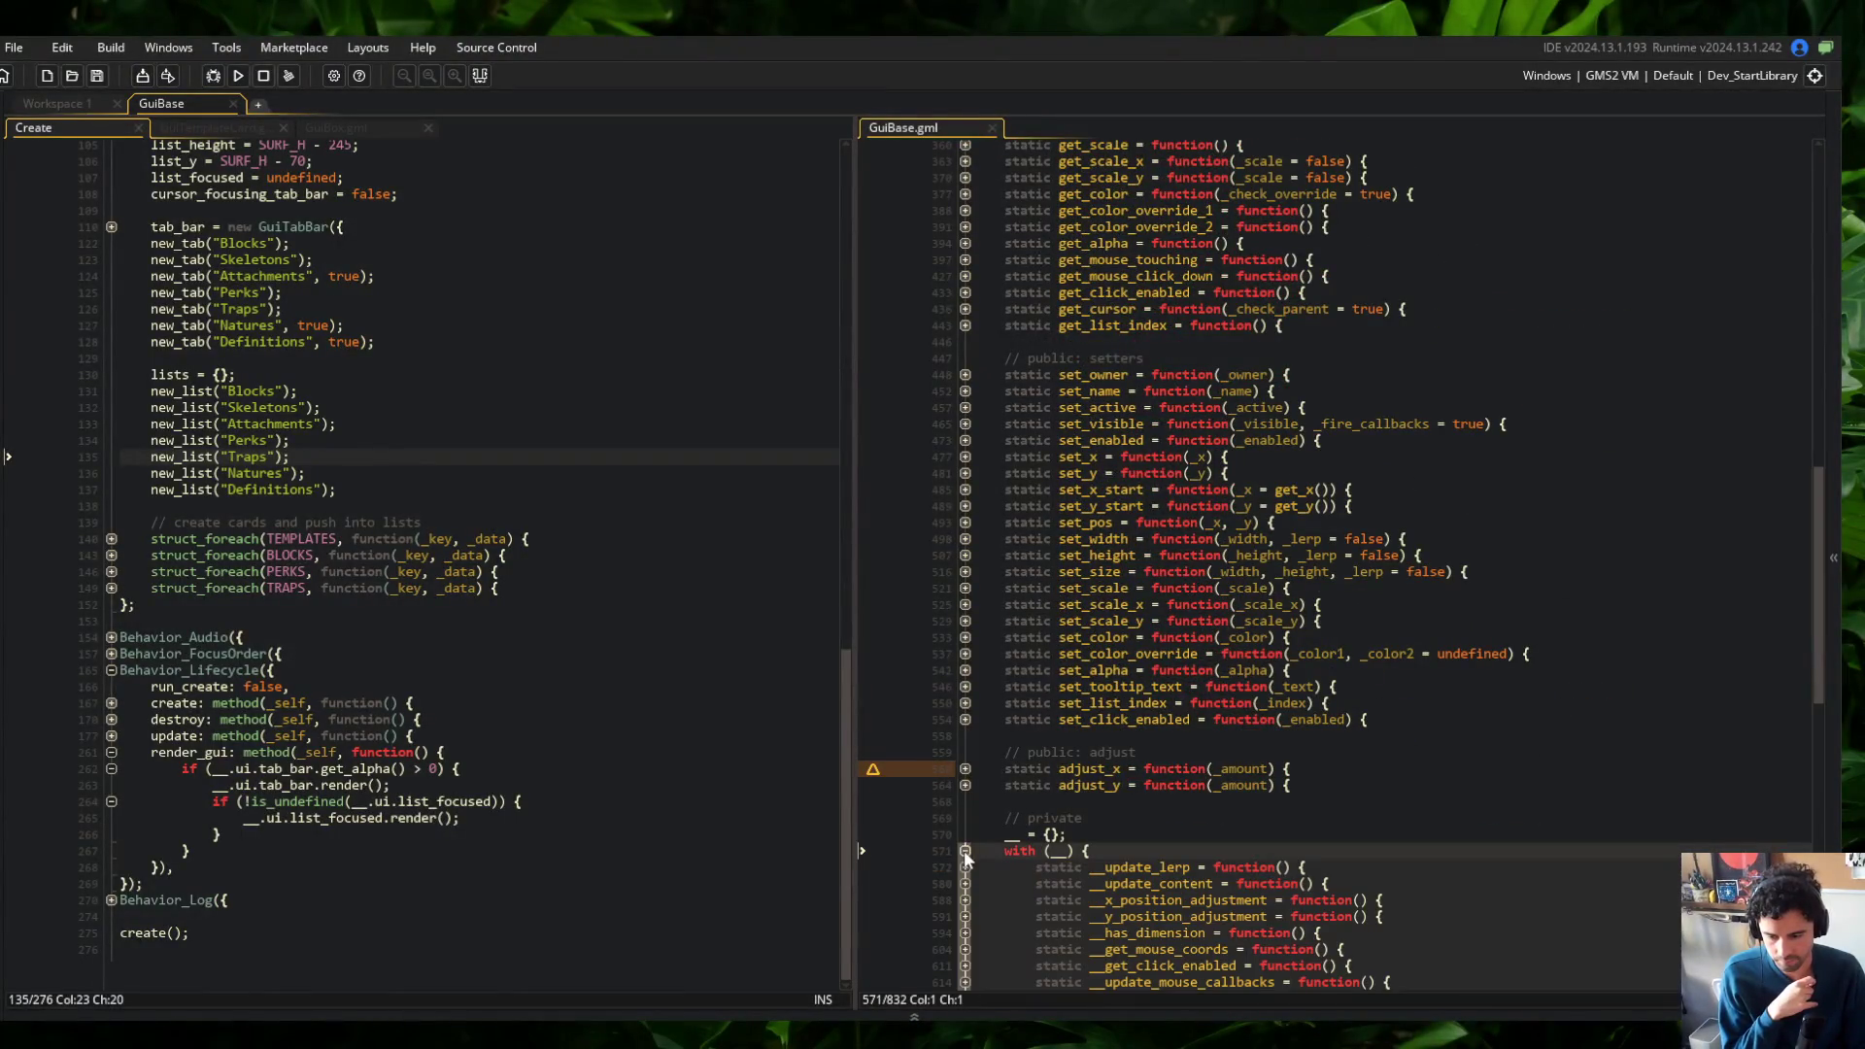
{"action": "left_click", "coordinate": [965, 851]}
{"action": "scroll", "coordinate": [1592, 725], "scroll_direction": "down", "scroll_amount": 6}
{"action": "scroll", "coordinate": [1592, 725], "scroll_direction": "down", "scroll_amount": 2}
{"action": "left_click", "coordinate": [1399, 899]}
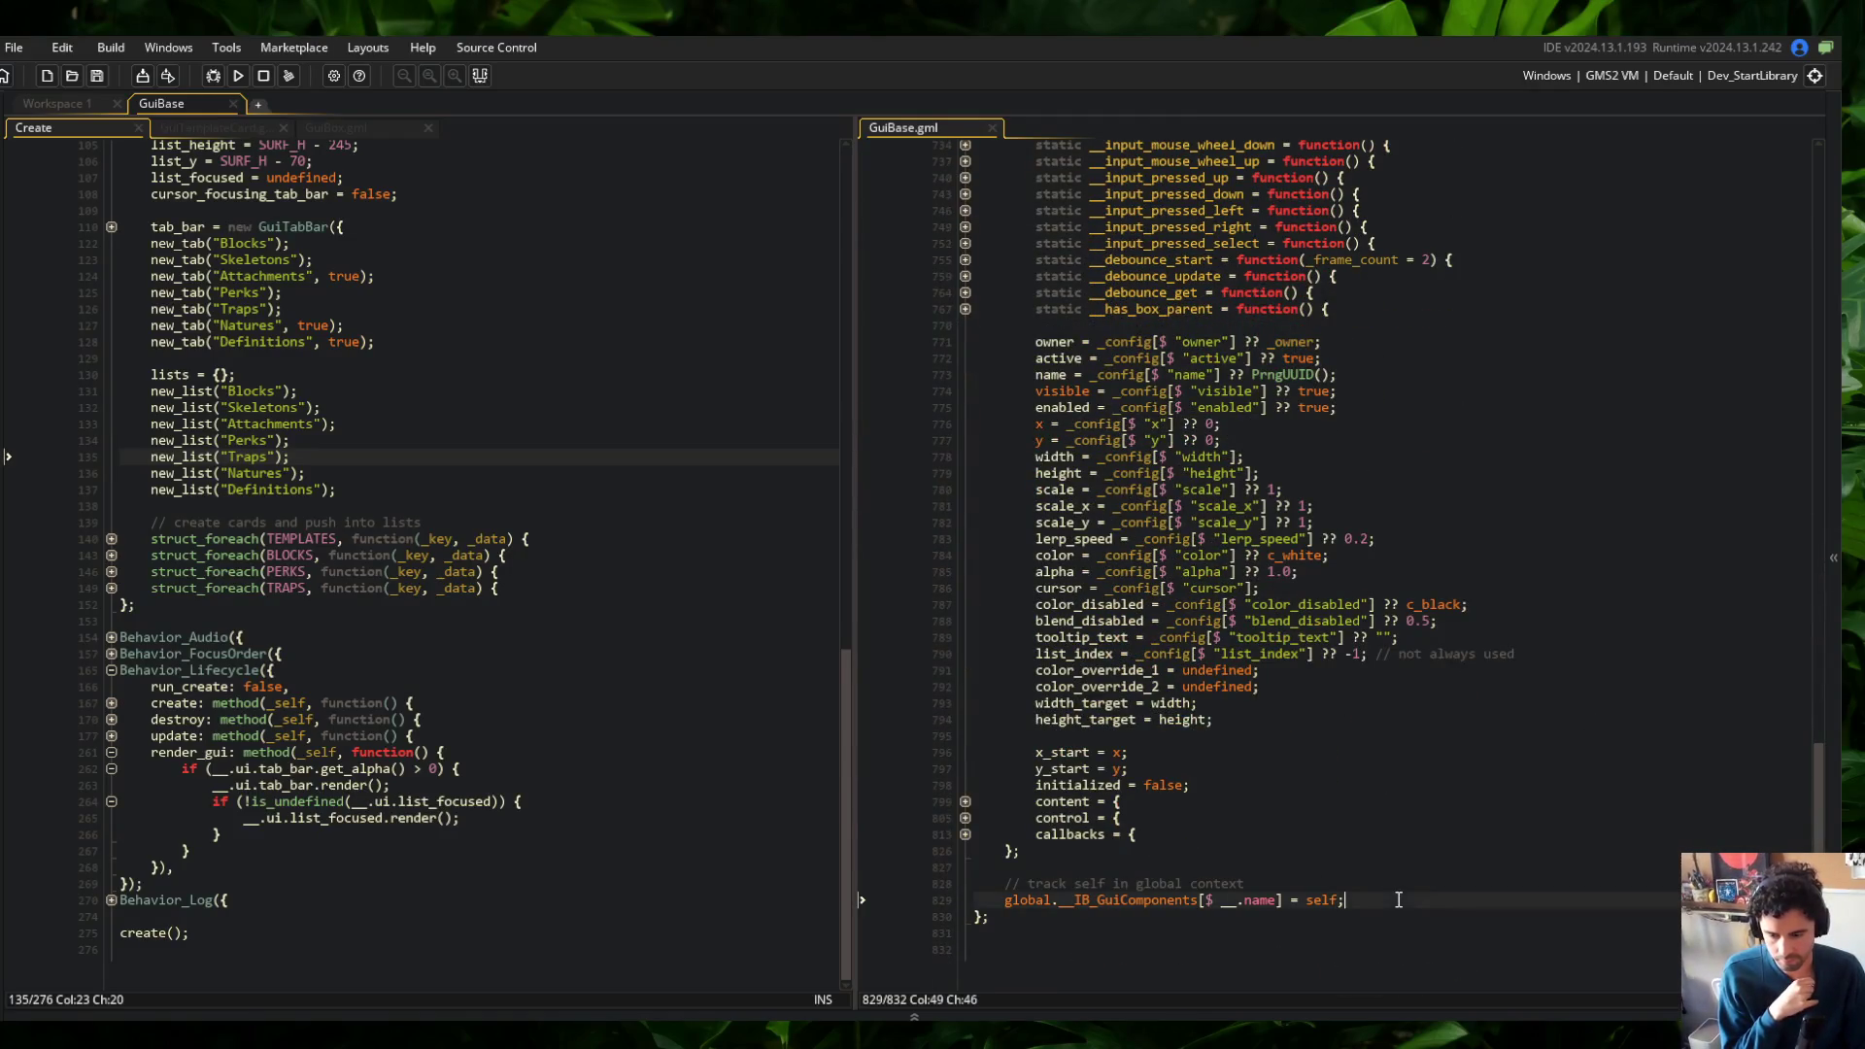
{"action": "scroll", "coordinate": [1469, 902], "scroll_direction": "up", "scroll_amount": 20}
Add 'var _self = self;' under the GuiBase constructor line and type the global components reference
{"action": "left_click", "coordinate": [1415, 389]}
{"action": "key", "text": "Return"}
{"action": "type", "text": "var _self = sel"}
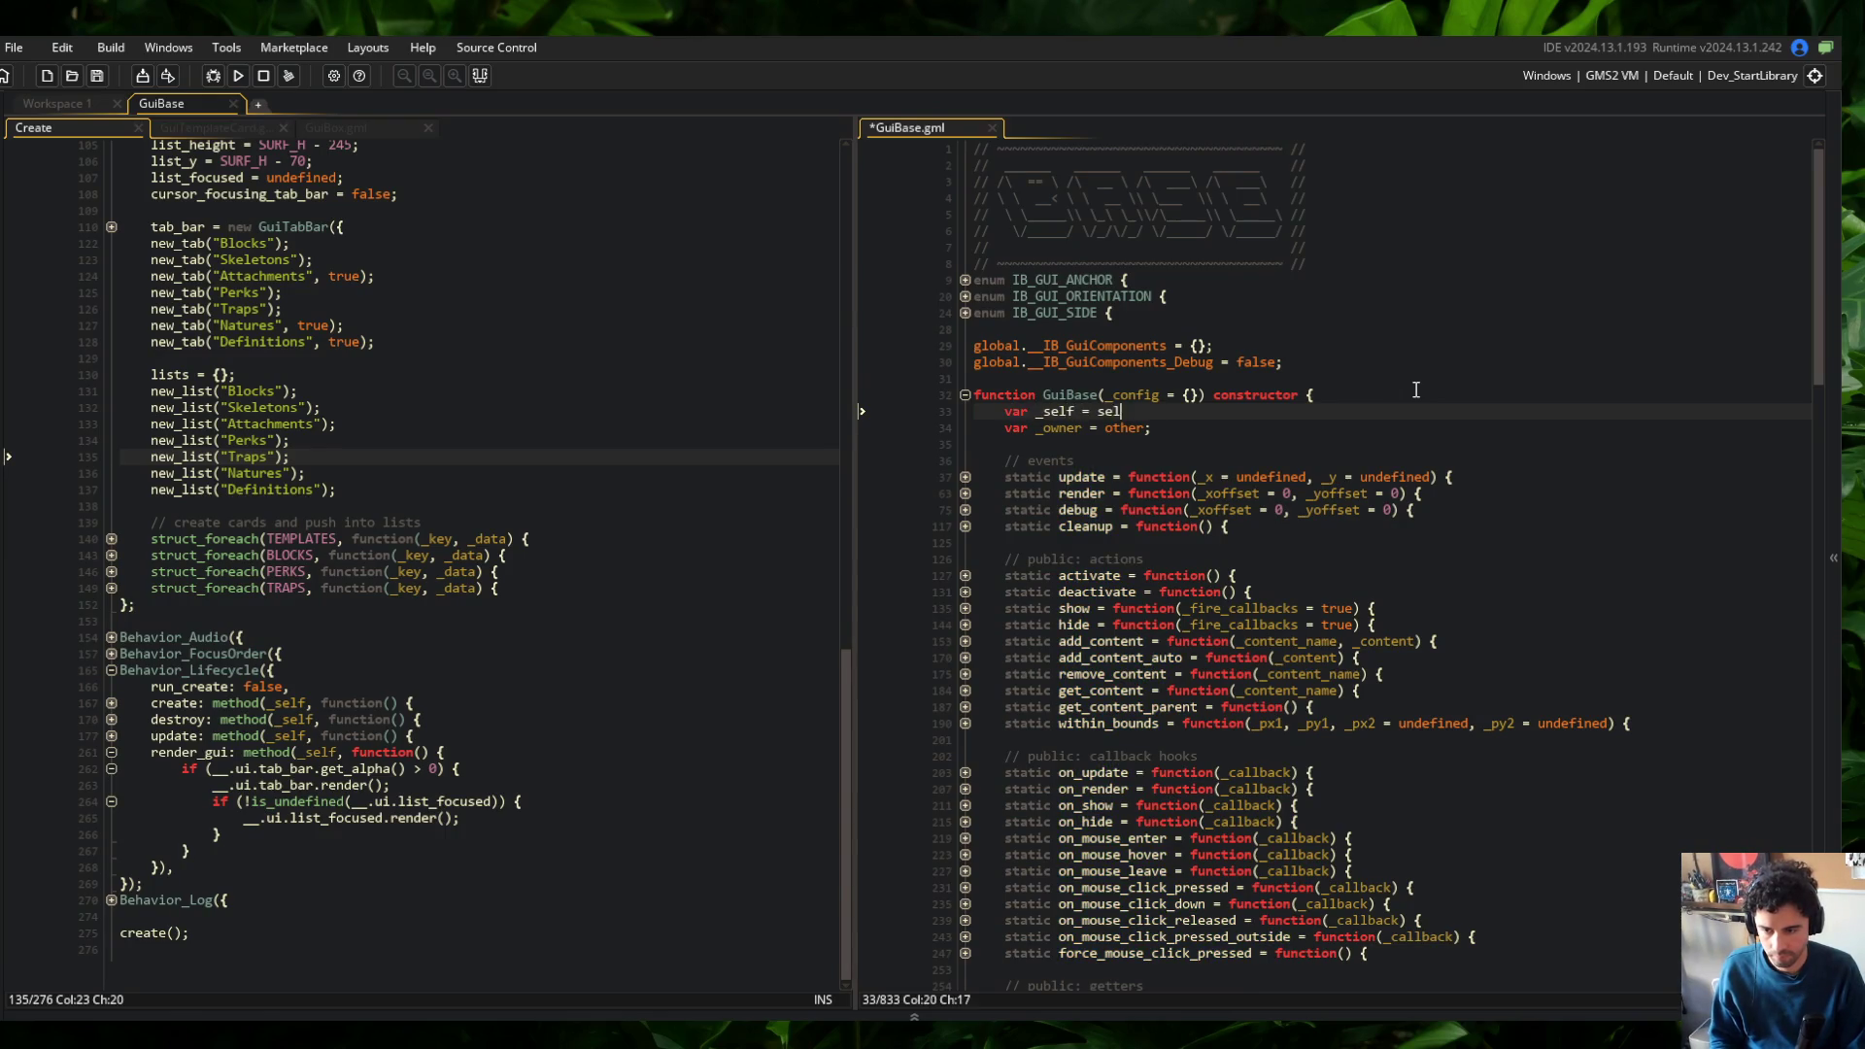
{"action": "key", "text": "ctrl+End"}
{"action": "left_click", "coordinate": [1402, 931]}
{"action": "key", "text": "Home"}
{"action": "key", "text": "Up"}
{"action": "key", "text": "Up"}
{"action": "key", "text": "Up"}
{"action": "key", "text": "Return"}
{"action": "key", "text": "Return"}
{"action": "key", "text": "Up"}
{"action": "type", "text": "global.__IB_GuiComponents_Debug"}
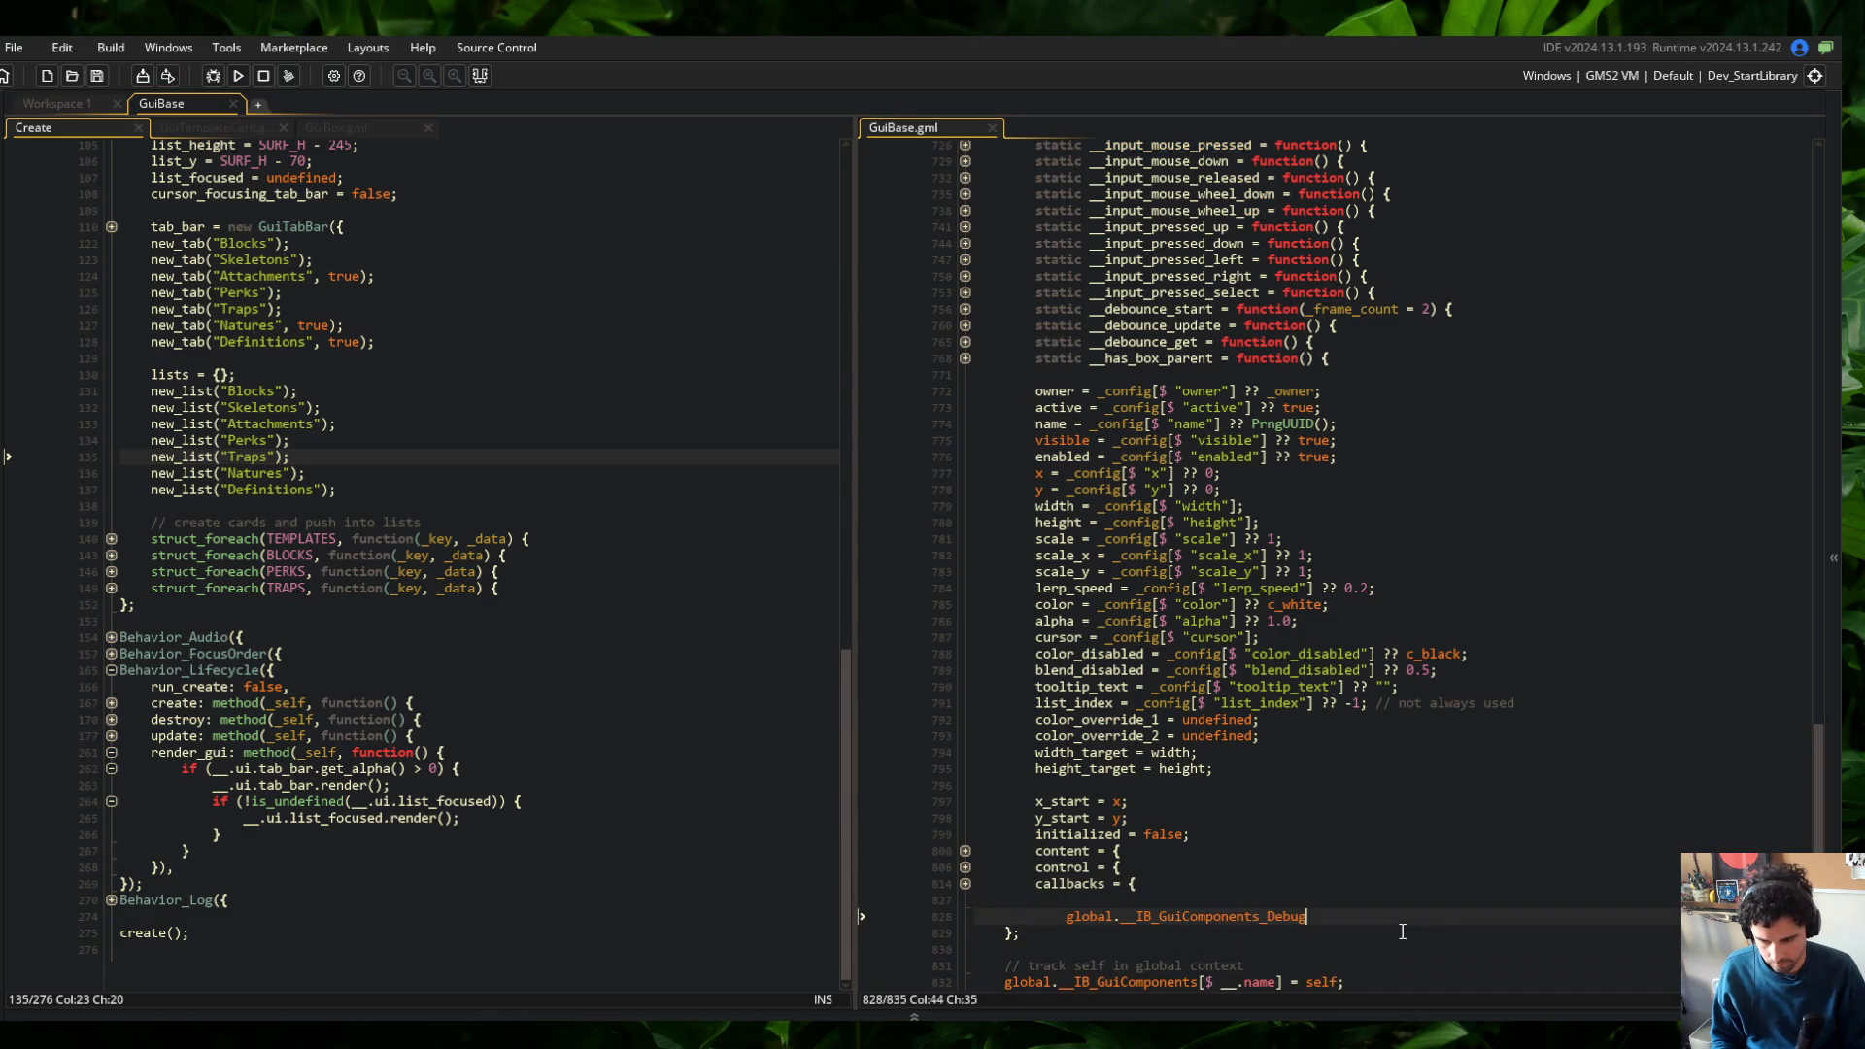
{"action": "key", "text": "BackSpace"}
Move the comment and global registration lines into the private with block and save
{"action": "key", "text": "Escape"}
{"action": "key", "text": "Down"}
{"action": "key", "text": "Down"}
{"action": "key", "text": "Down"}
{"action": "key", "text": "shift+Home"}
{"action": "key", "text": "shift+Down"}
{"action": "key", "text": "ctrl+x"}
{"action": "key", "text": "Up"}
{"action": "key", "text": "Up"}
{"action": "key", "text": "Up"}
{"action": "key", "text": "shift+End"}
{"action": "key", "text": "ctrl+v"}
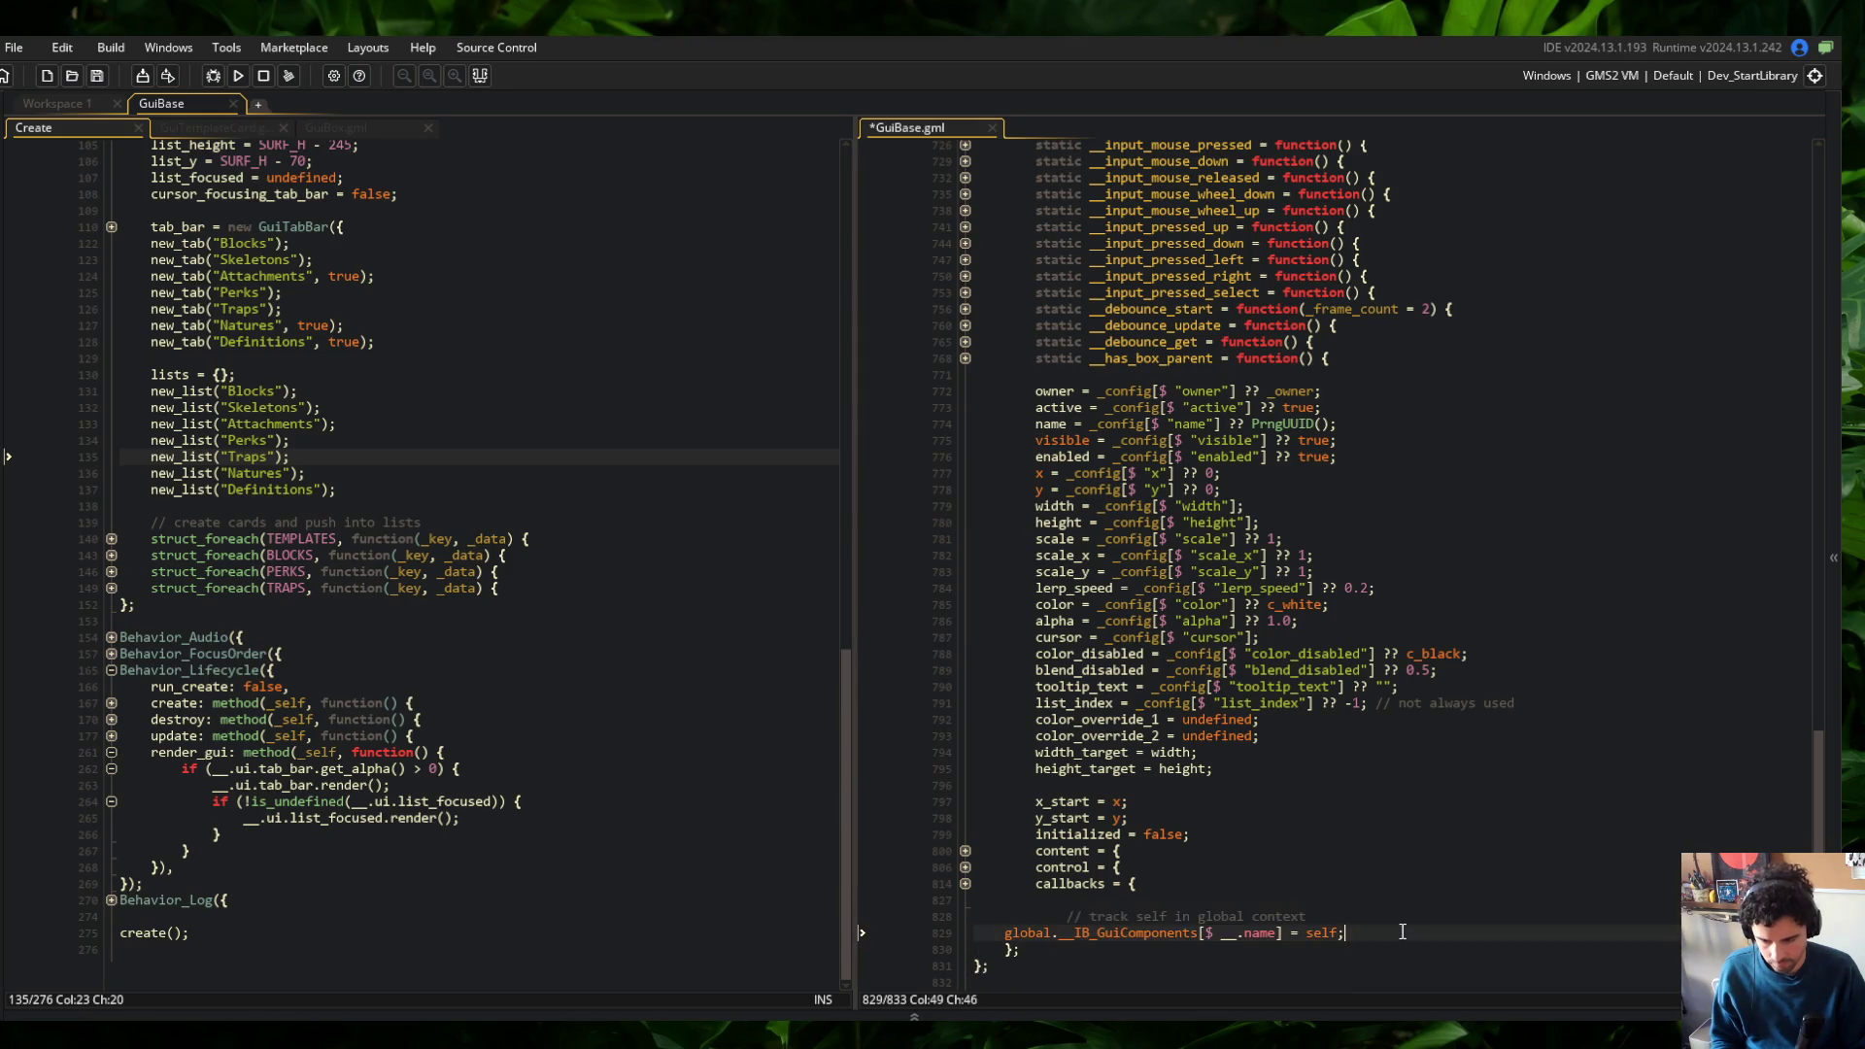
{"action": "key", "text": "Delete"}
{"action": "key", "text": "Down"}
{"action": "key", "text": "Tab"}
{"action": "key", "text": "ctrl+s"}
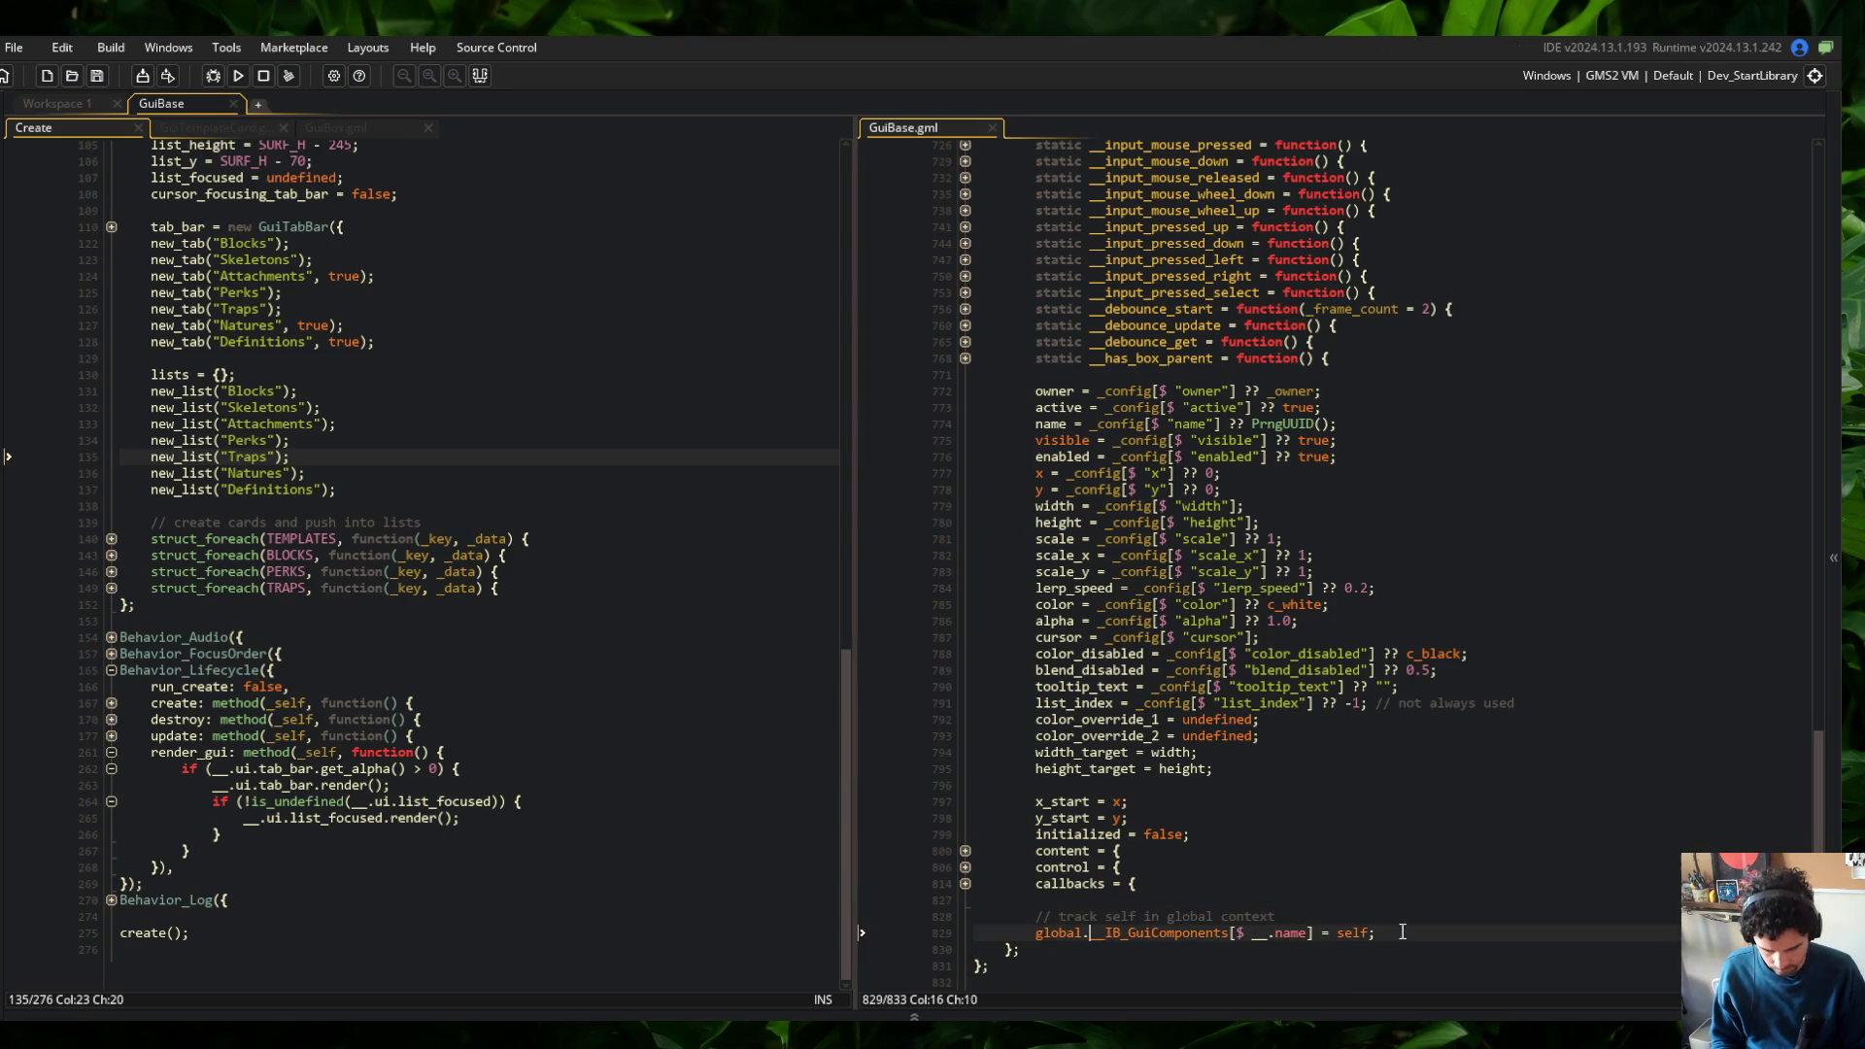
Change the registration to 'global.__IB_GuiComponents[$ name] = _self;'
{"action": "type", "text": "_"}
{"action": "key", "text": "Left"}
{"action": "key", "text": "Left"}
{"action": "key", "text": "Left"}
{"action": "key", "text": "BackSpace"}
{"action": "key", "text": "BackSpace"}
{"action": "key", "text": "BackSpace"}
{"action": "left_click", "coordinate": [1394, 768]}
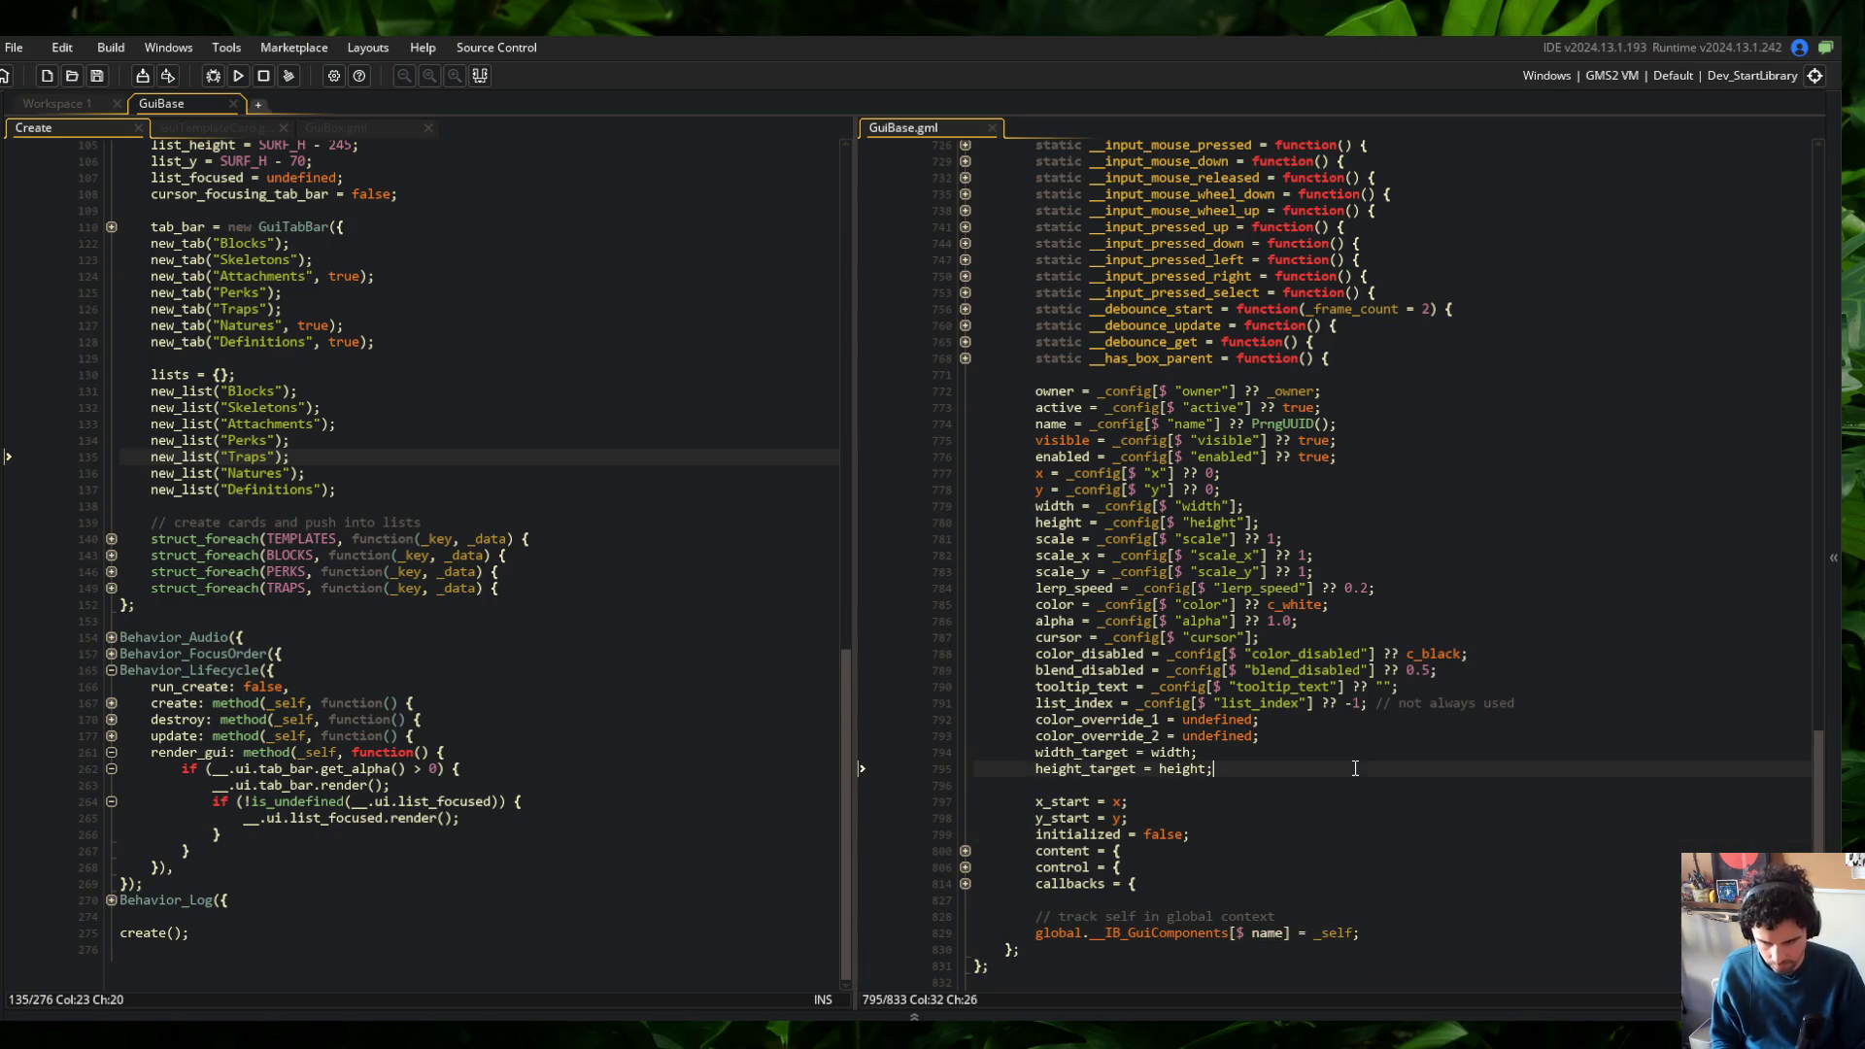
{"action": "scroll", "coordinate": [1392, 738], "scroll_direction": "down", "scroll_amount": 1}
{"action": "left_click", "coordinate": [1390, 709]}
{"action": "scroll", "coordinate": [1331, 702], "scroll_direction": "up", "scroll_amount": 13}
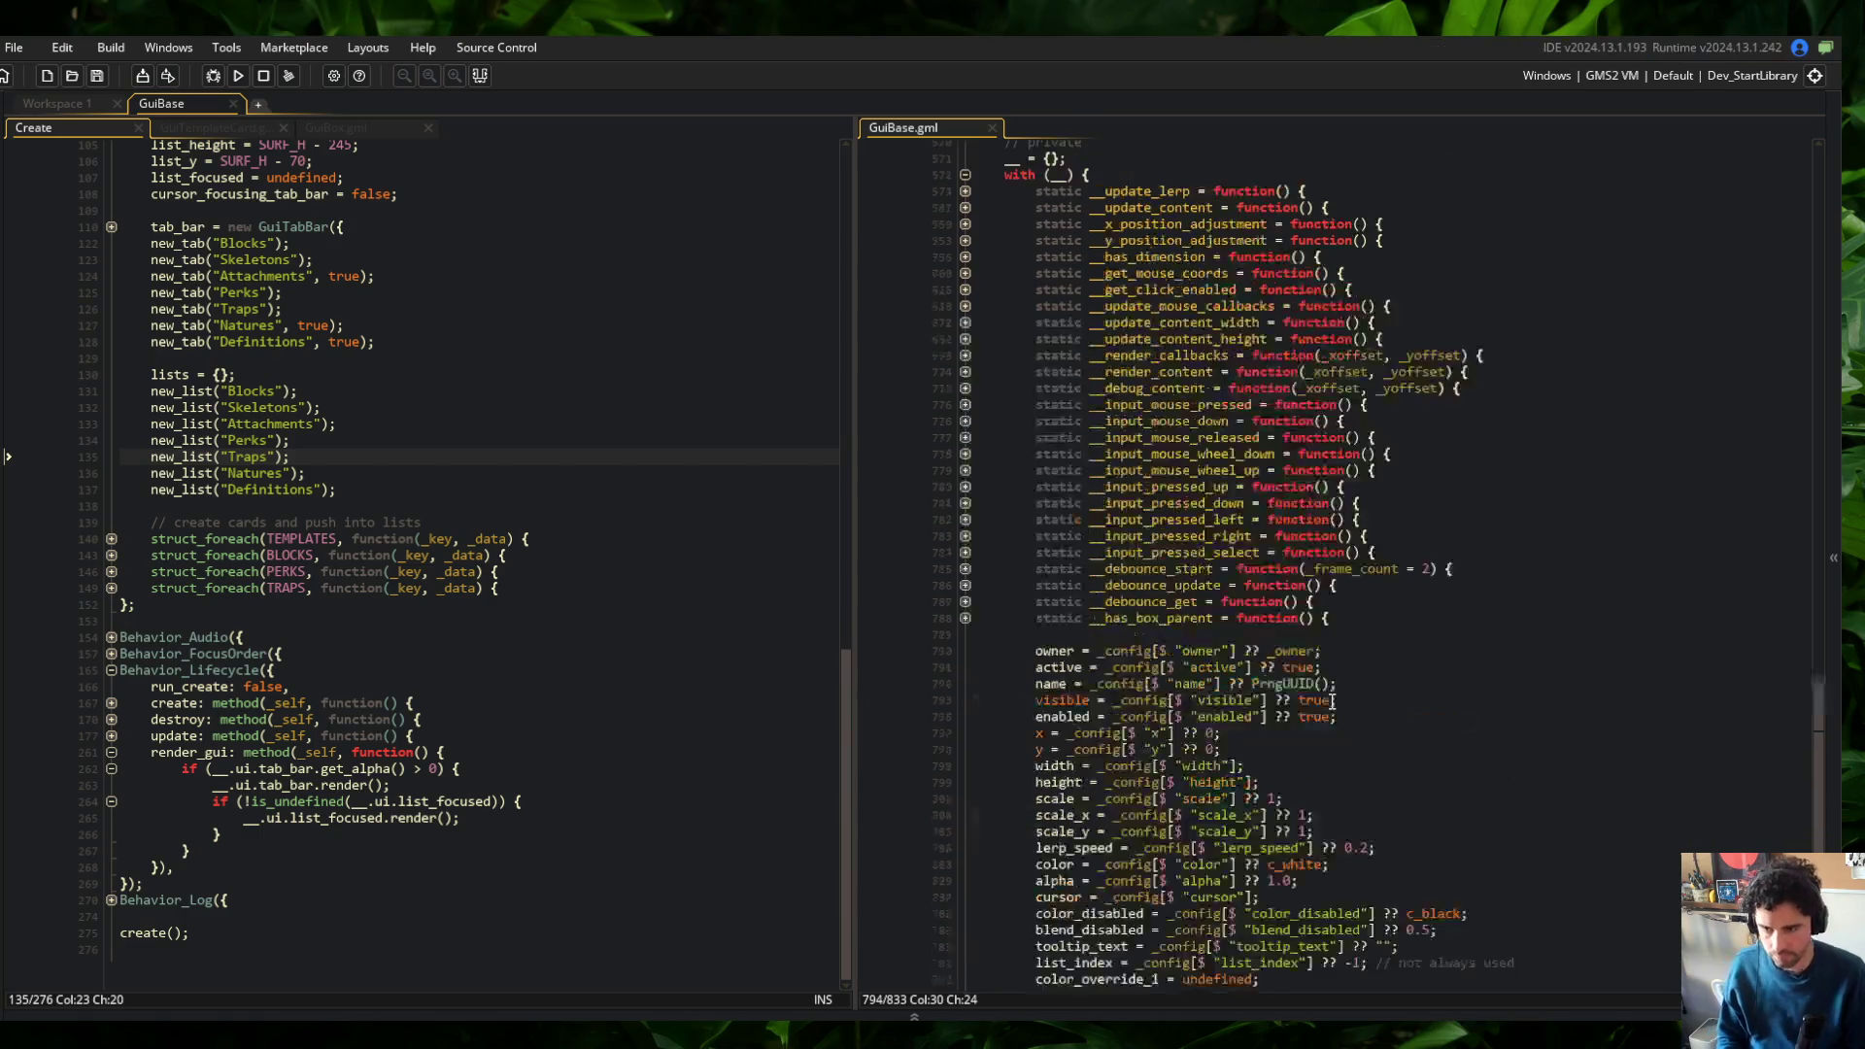
Fold and unfold GuiBase's render and debug functions to review them
{"action": "left_click", "coordinate": [965, 524]}
{"action": "scroll", "coordinate": [1119, 421], "scroll_direction": "up", "scroll_amount": 10}
{"action": "left_click", "coordinate": [1113, 428]}
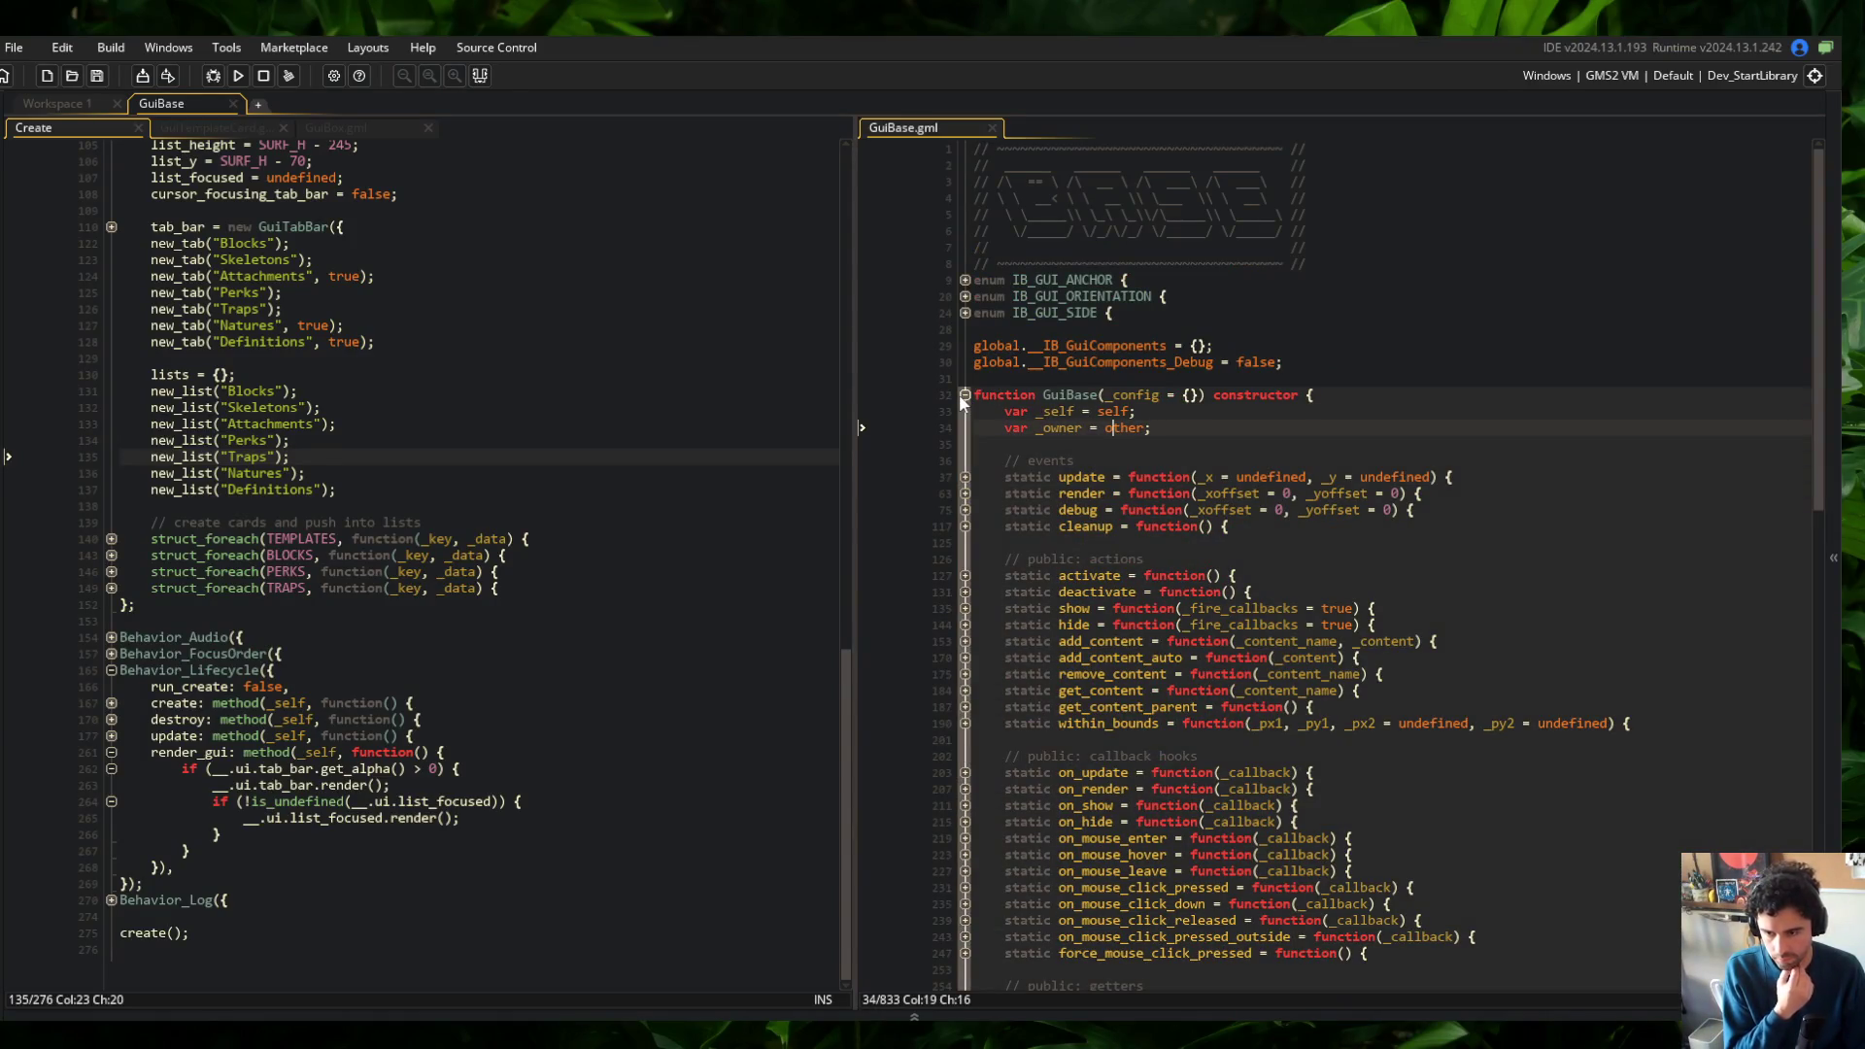
{"action": "left_click", "coordinate": [965, 493]}
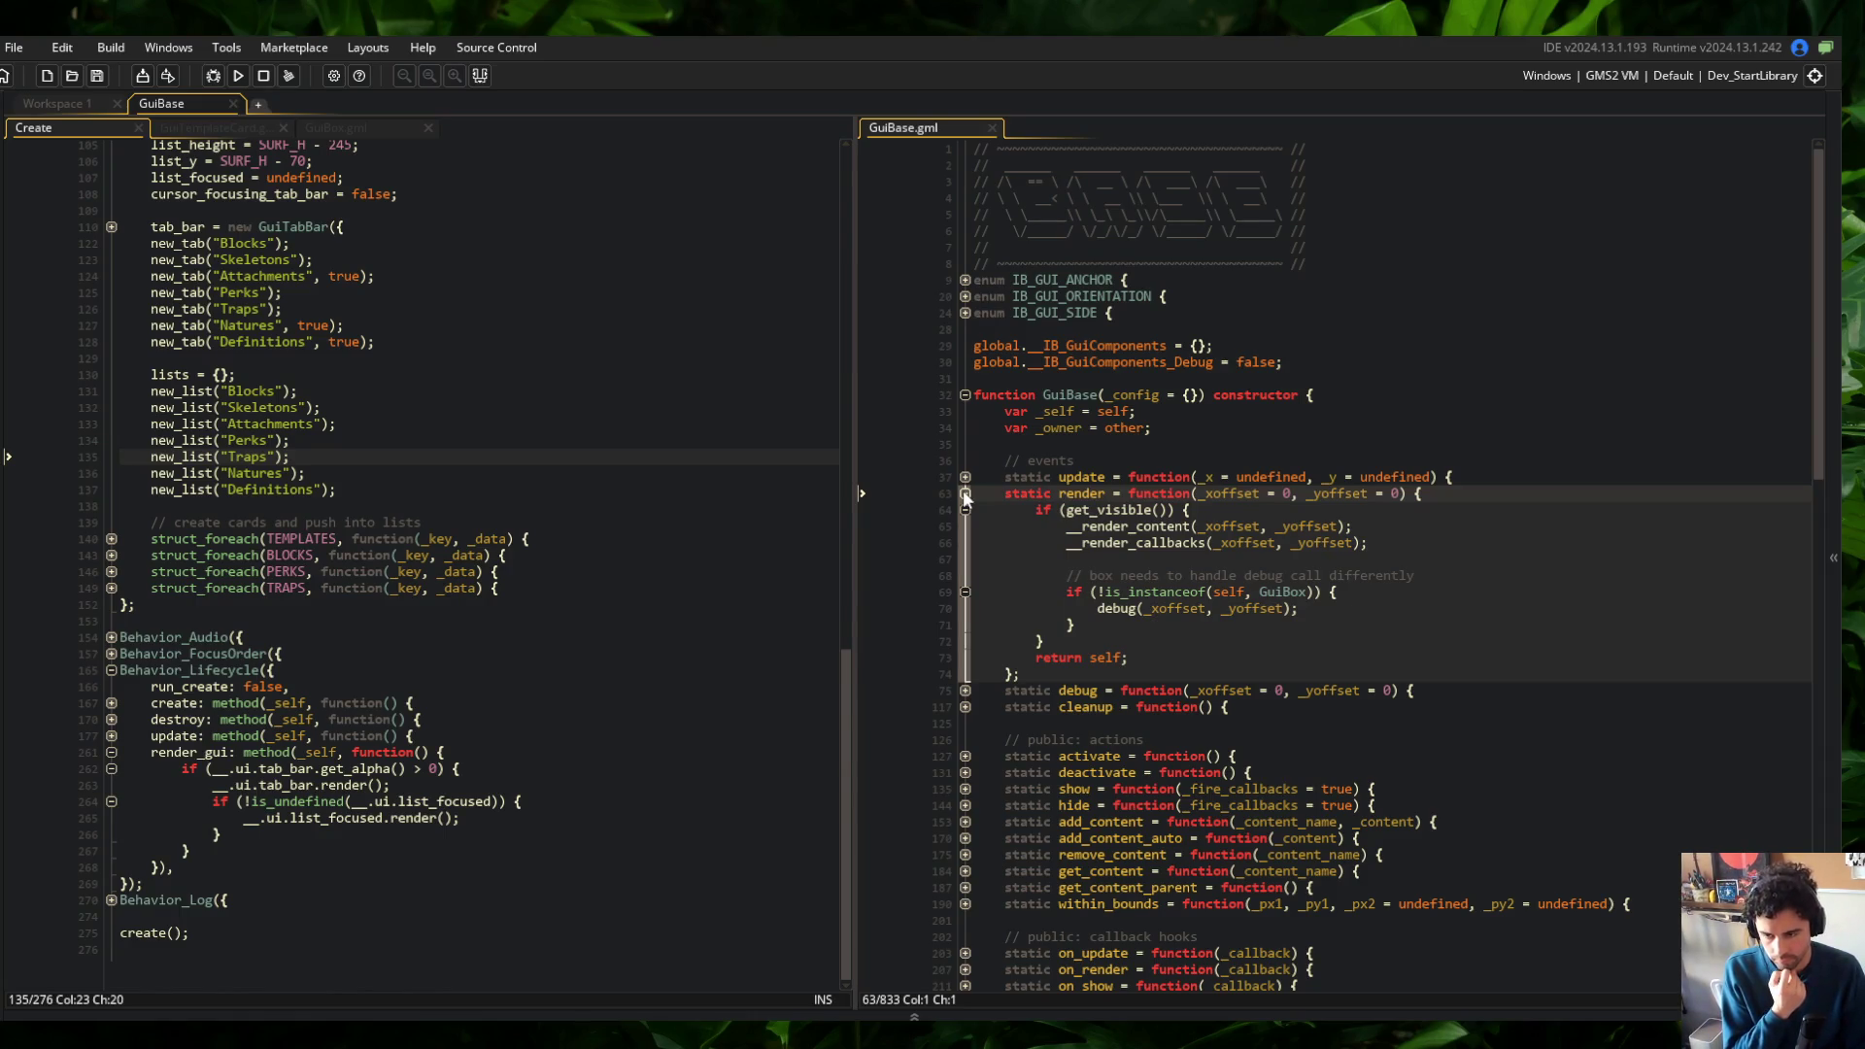
{"action": "left_click", "coordinate": [965, 494]}
{"action": "left_click", "coordinate": [966, 497]}
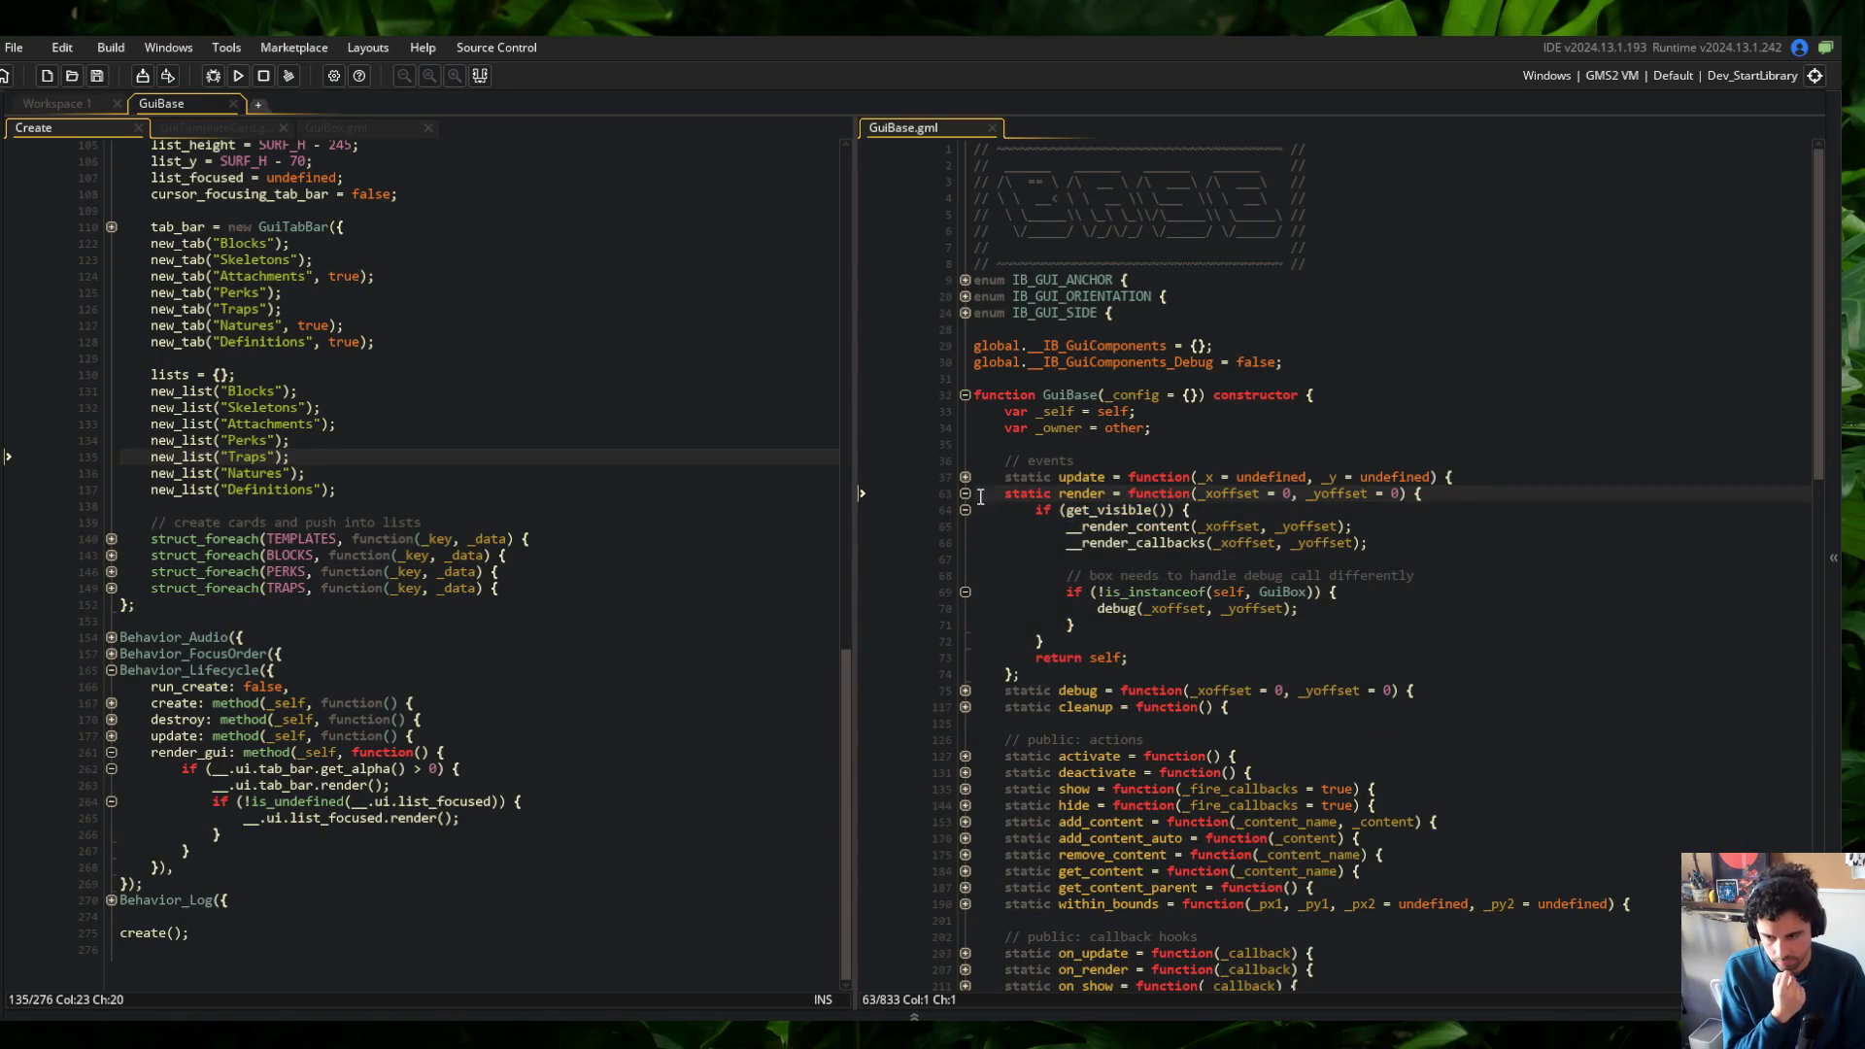
{"action": "left_click", "coordinate": [965, 493]}
{"action": "left_click", "coordinate": [965, 510]}
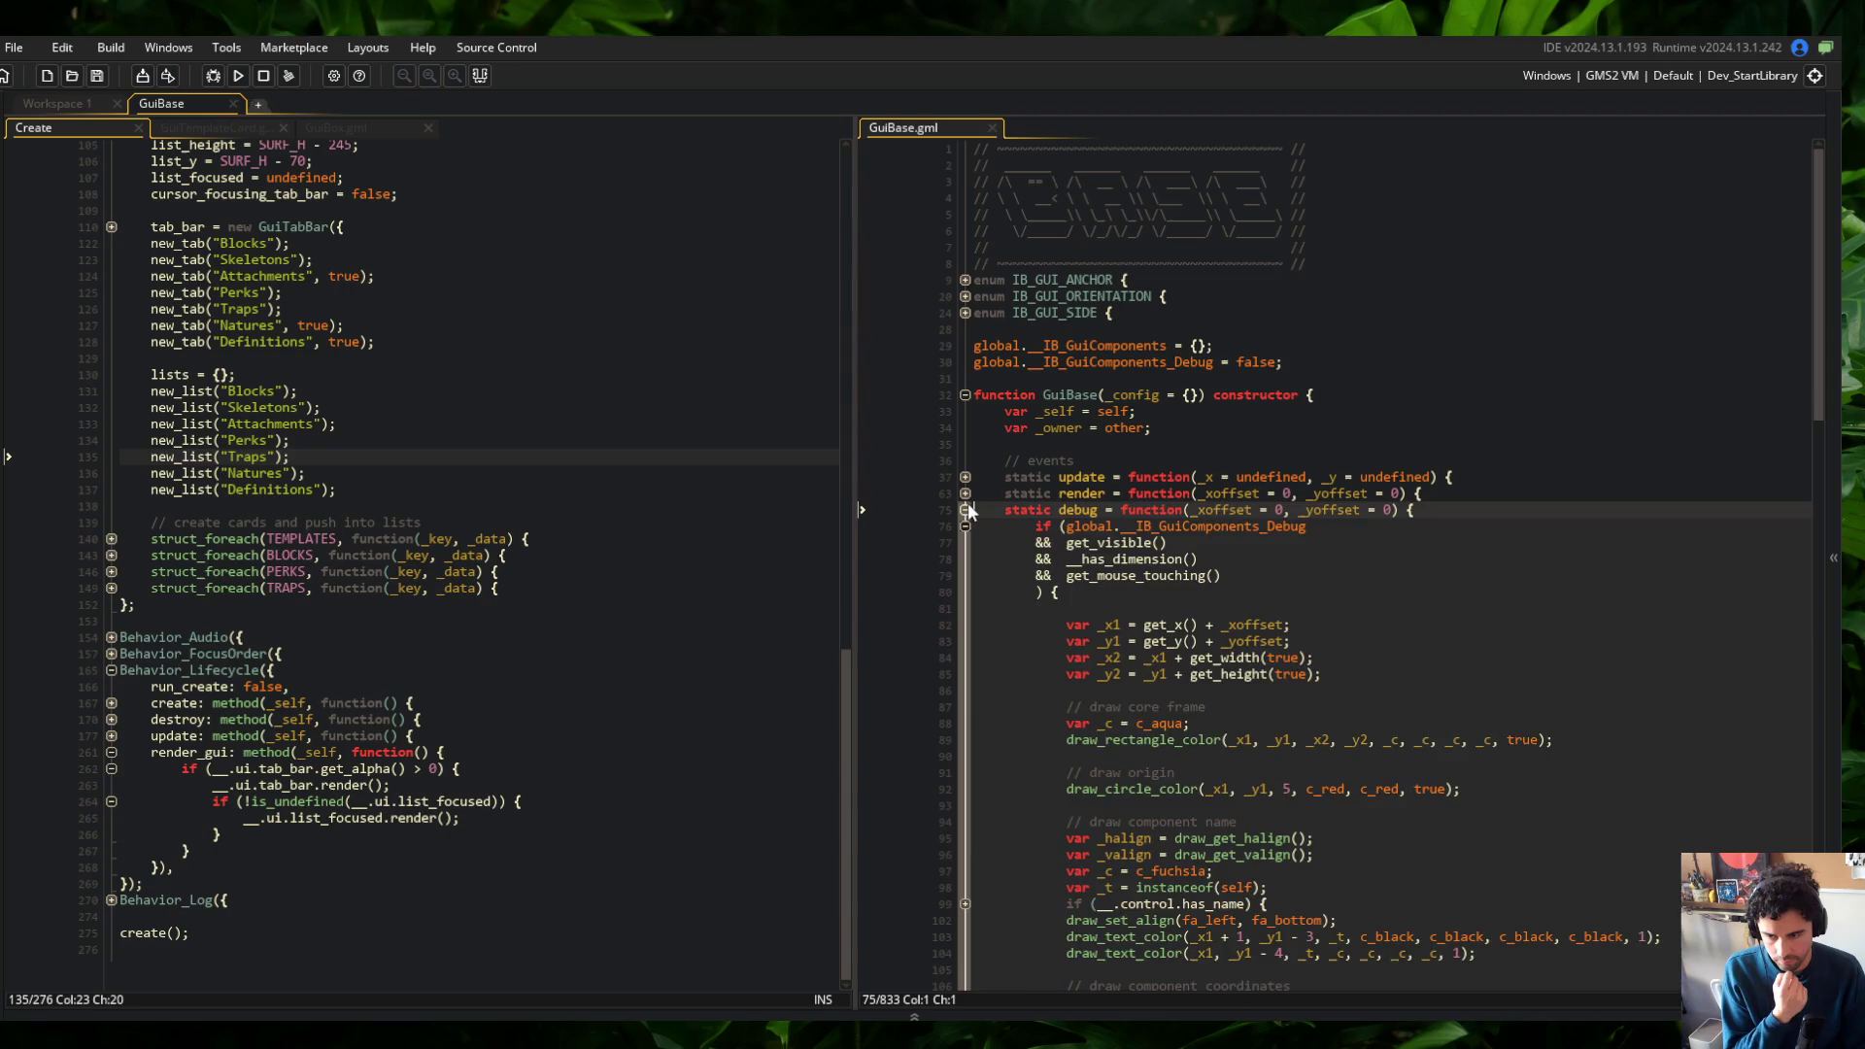
{"action": "left_click", "coordinate": [965, 510]}
{"action": "left_click", "coordinate": [1107, 411]}
Look over the Create event's update method, then return to Workspace 1 with the game object
{"action": "left_click", "coordinate": [325, 407]}
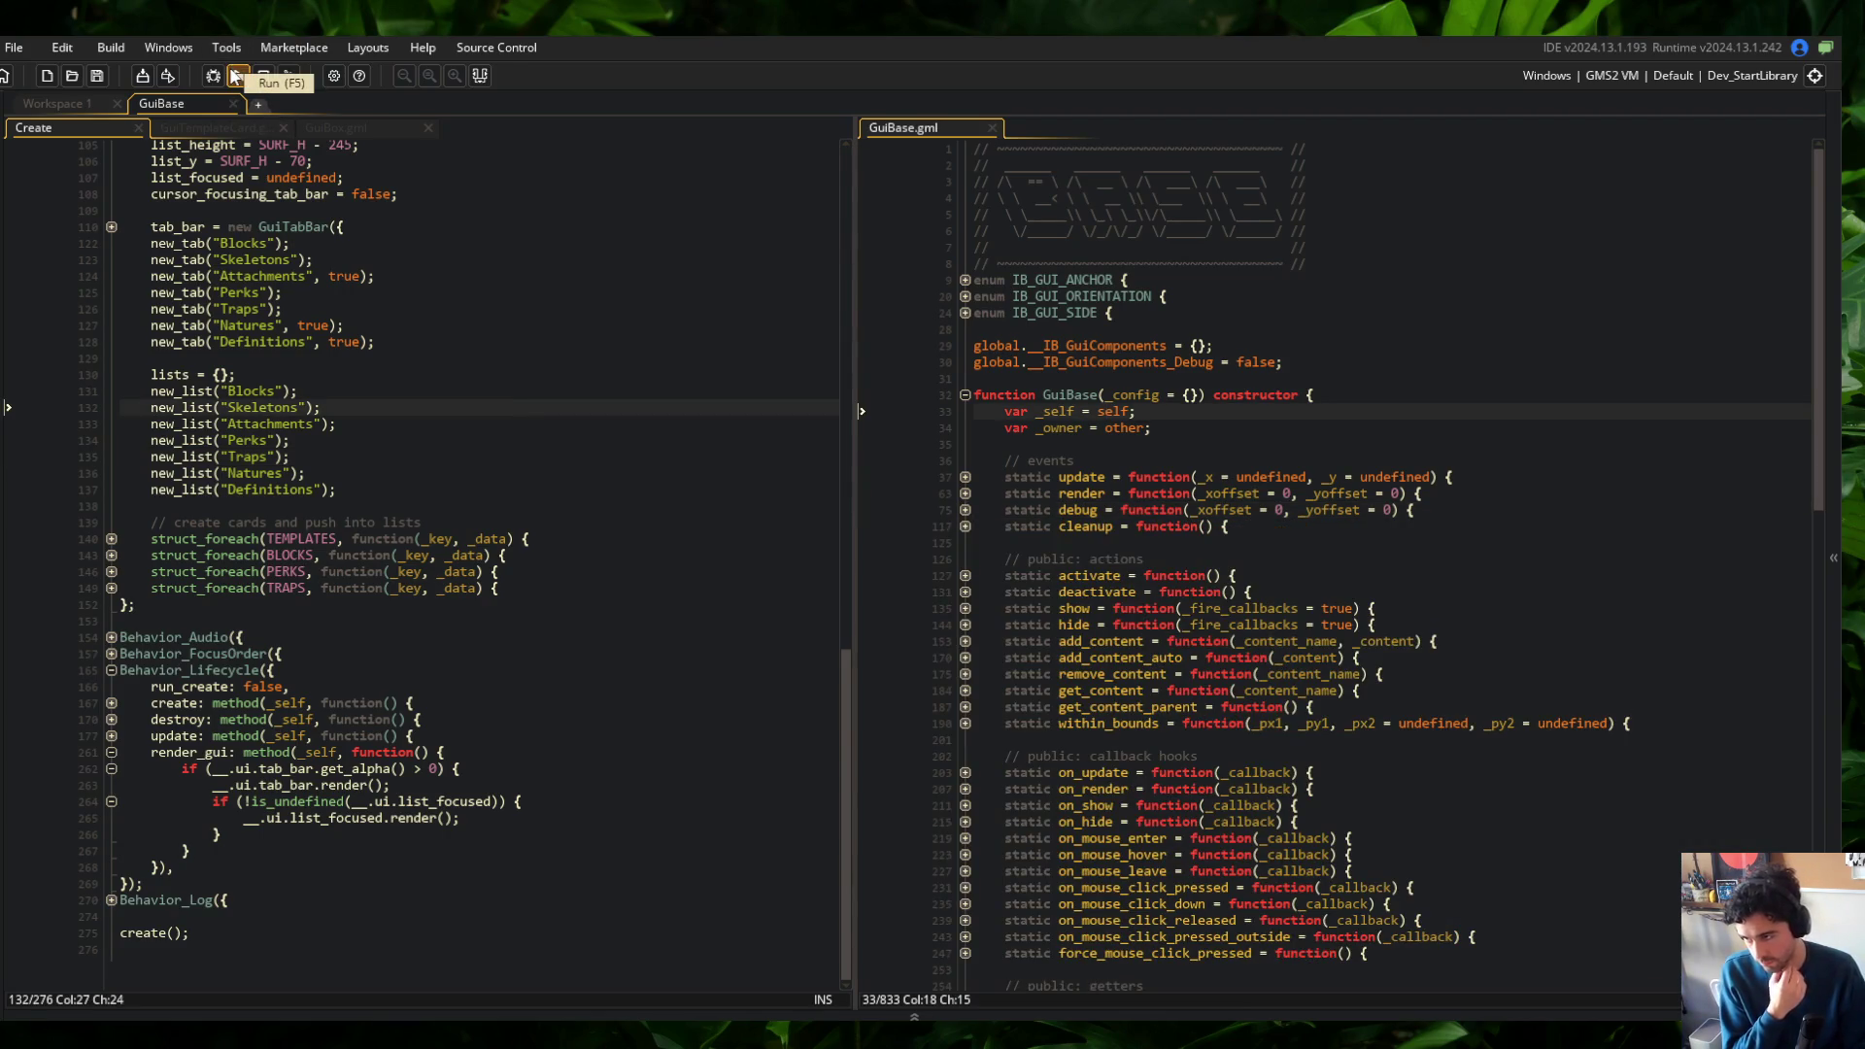
{"action": "left_click", "coordinate": [111, 735]}
{"action": "left_click", "coordinate": [113, 868]}
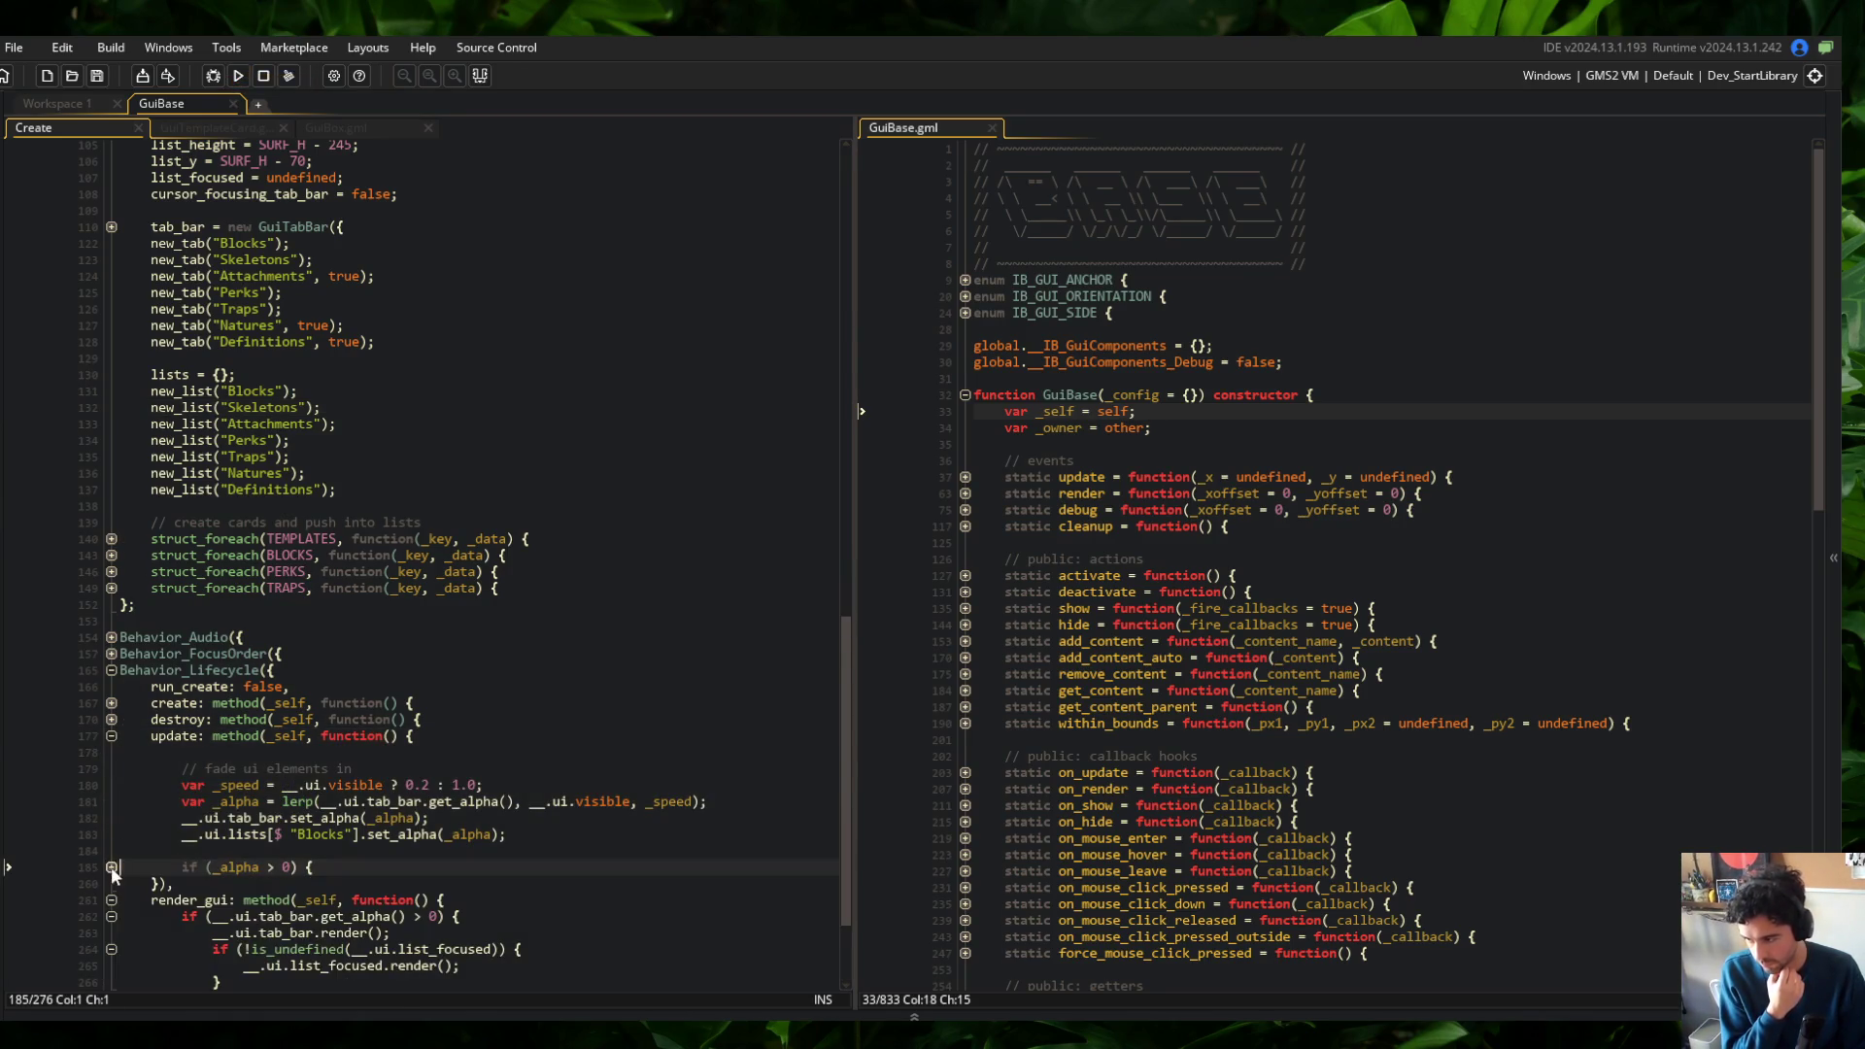
{"action": "left_click", "coordinate": [58, 103]}
{"action": "left_click", "coordinate": [184, 103]}
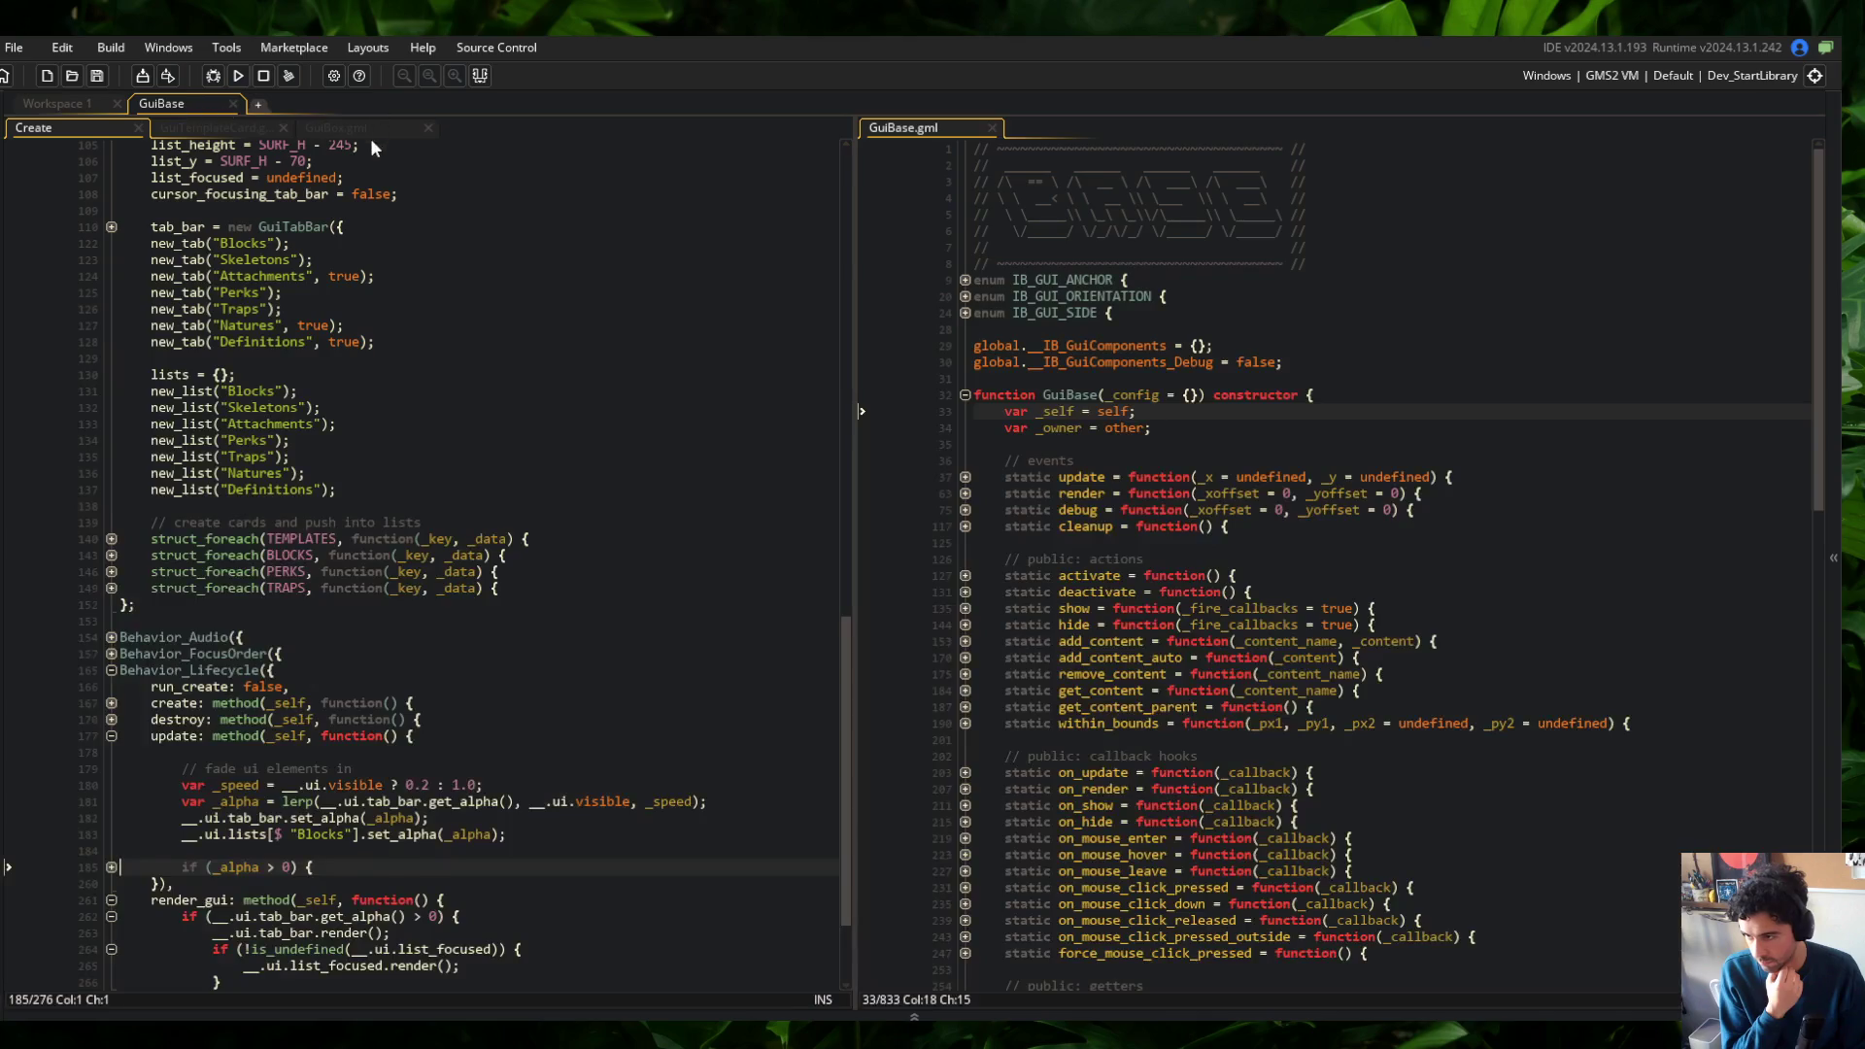
{"action": "left_click", "coordinate": [321, 127]}
{"action": "left_click", "coordinate": [86, 104]}
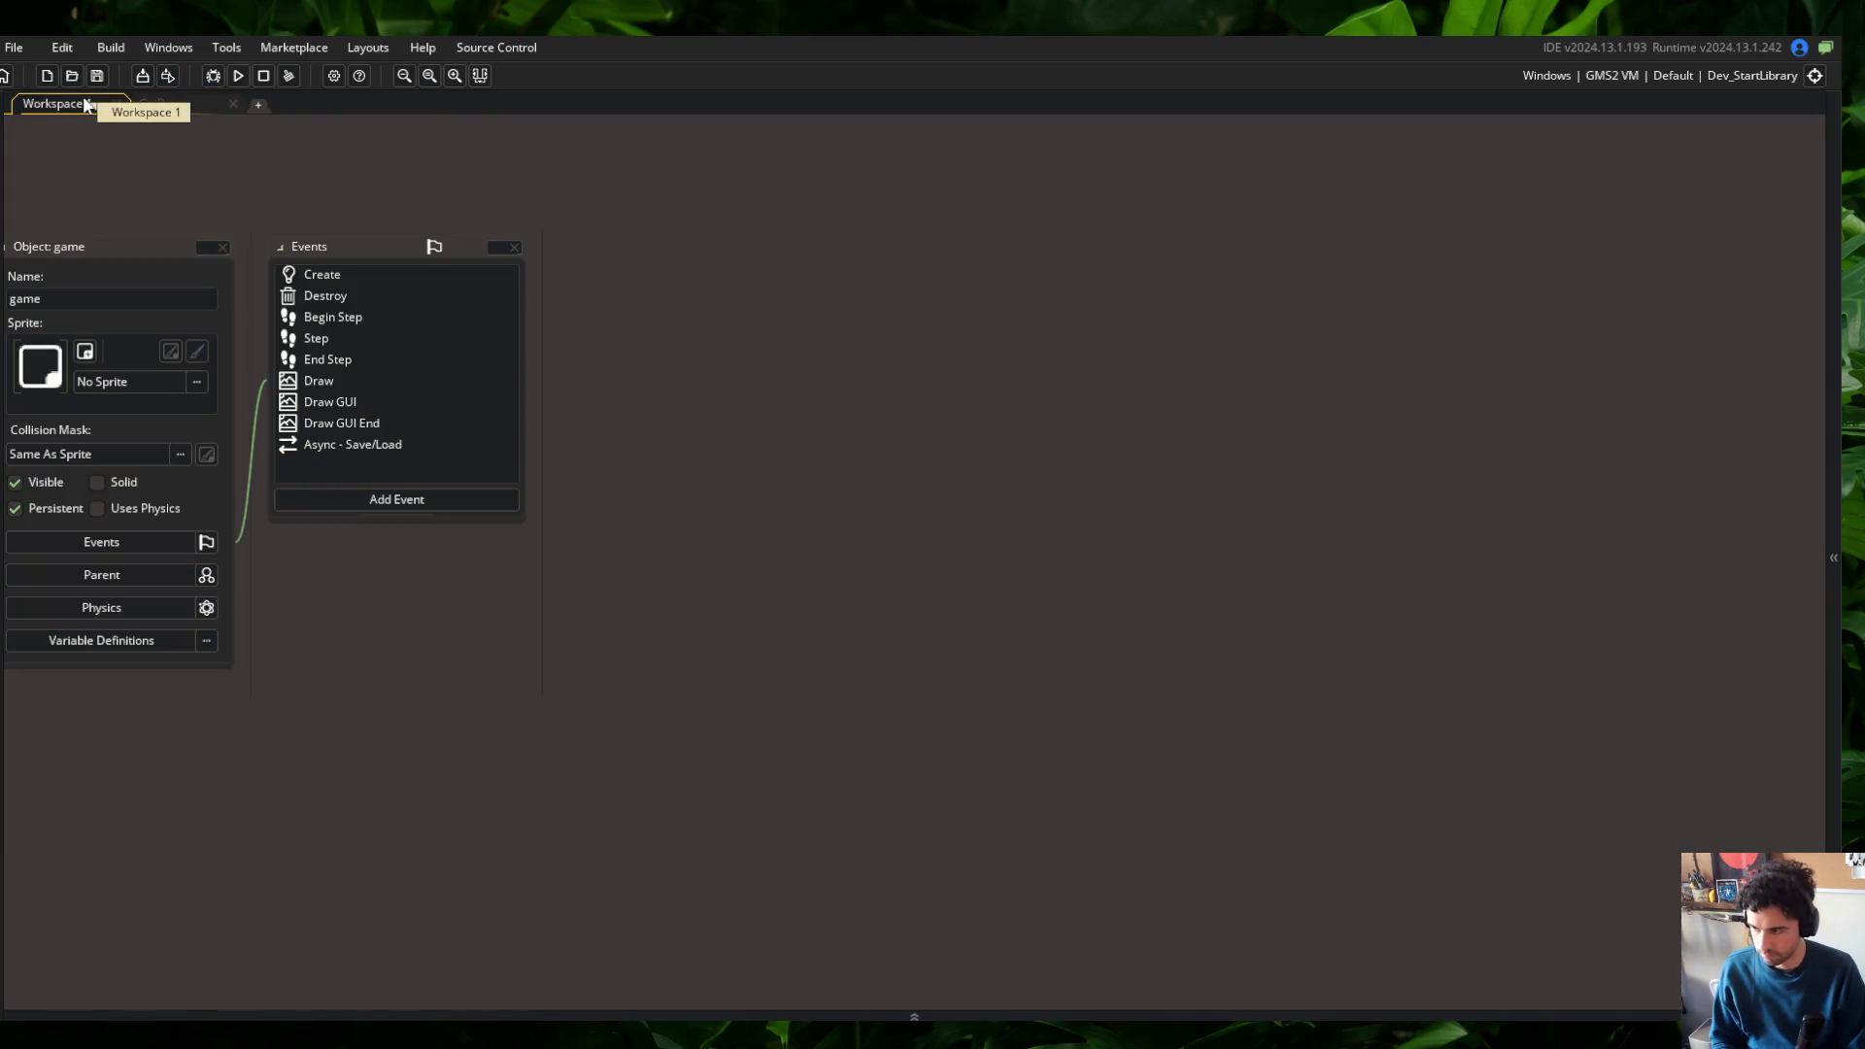
Open the game object's Create event and add a new line after the fullscreen toggle block
{"action": "double_click", "coordinate": [402, 274]}
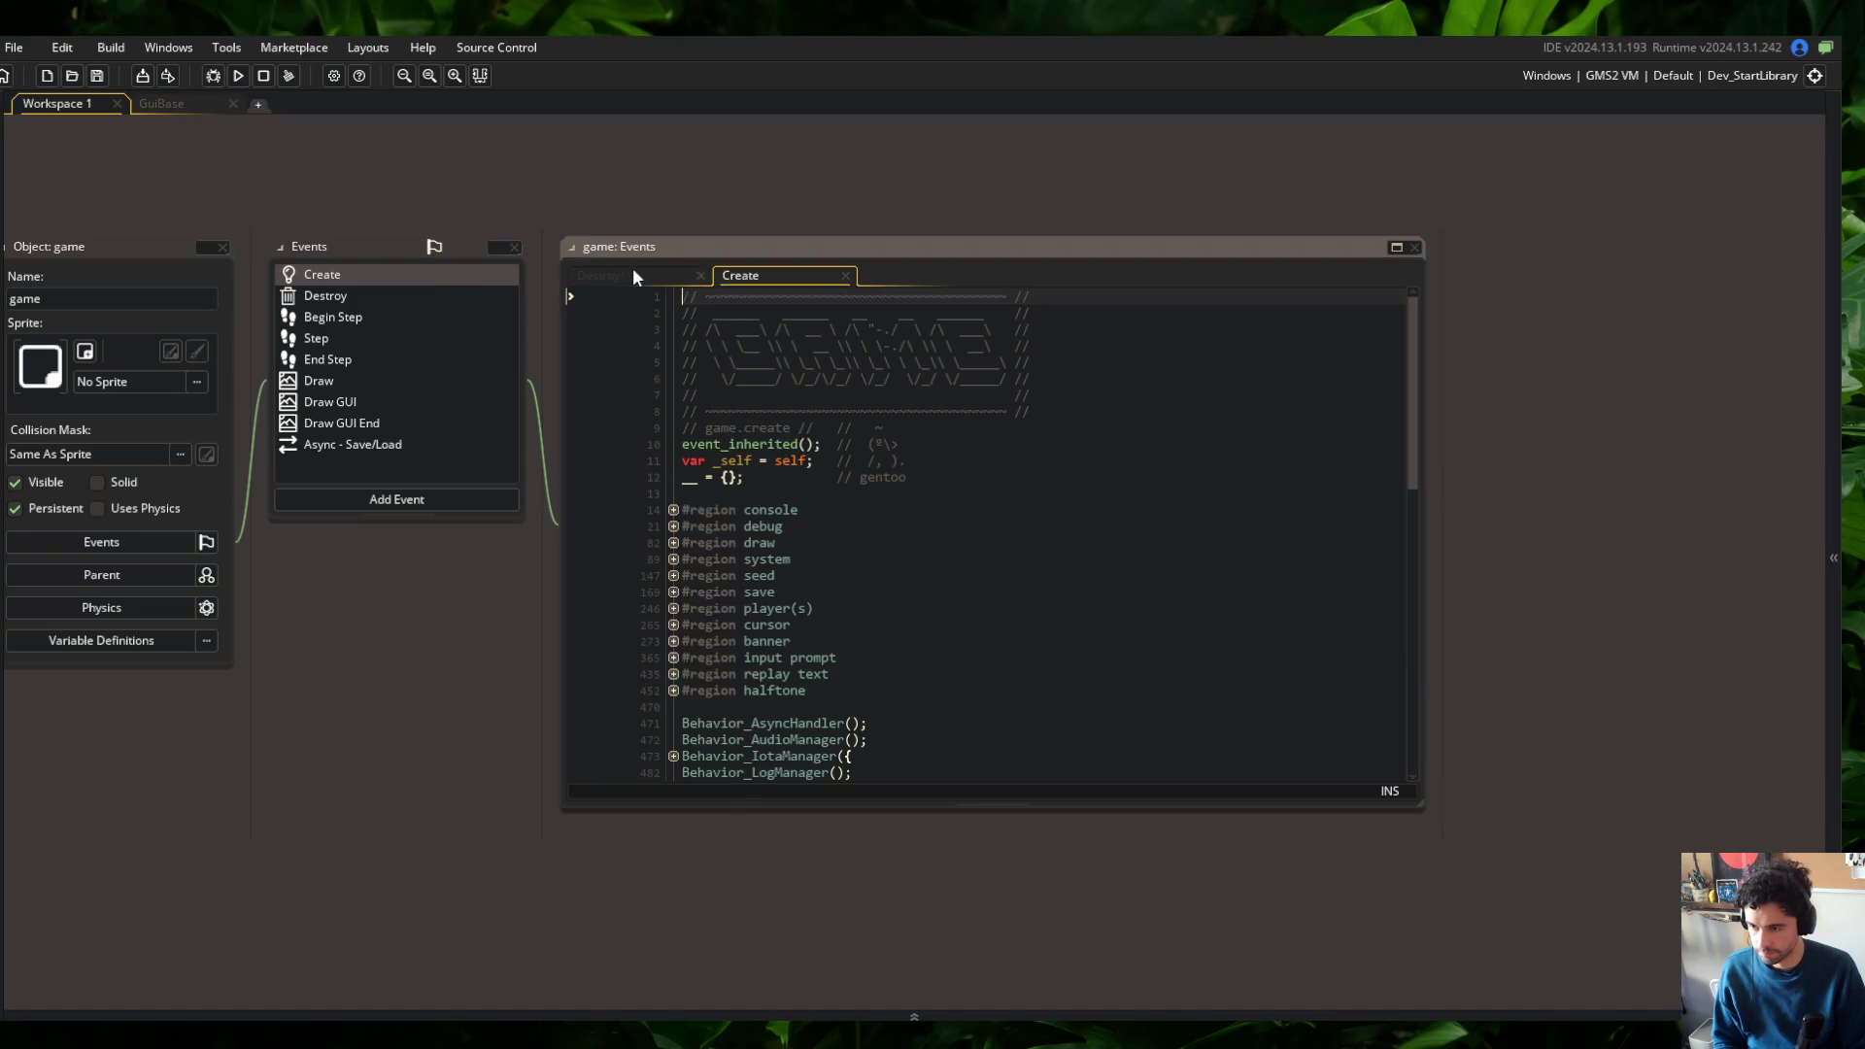
{"action": "left_click", "coordinate": [1416, 251]}
{"action": "scroll", "coordinate": [812, 468], "scroll_direction": "down", "scroll_amount": 7}
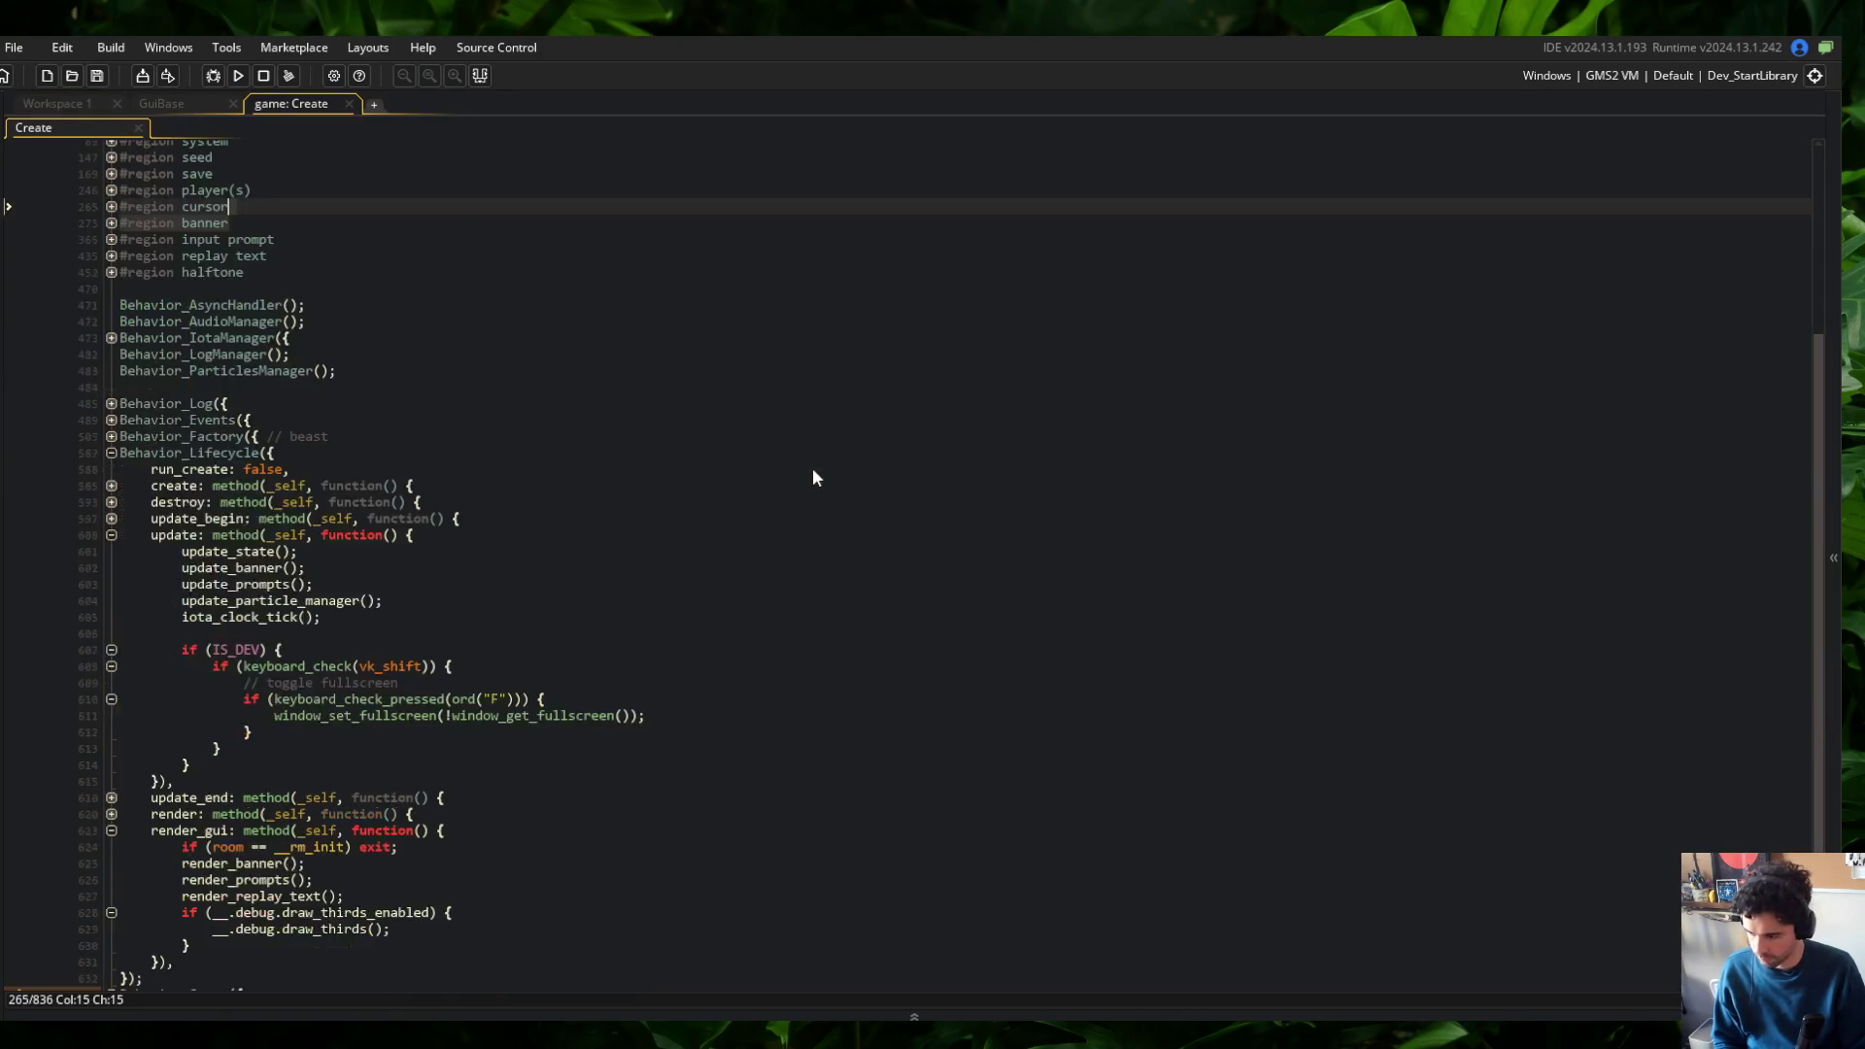
{"action": "left_click", "coordinate": [411, 538]}
{"action": "left_click", "coordinate": [402, 621]}
{"action": "key", "text": "alt+Tab"}
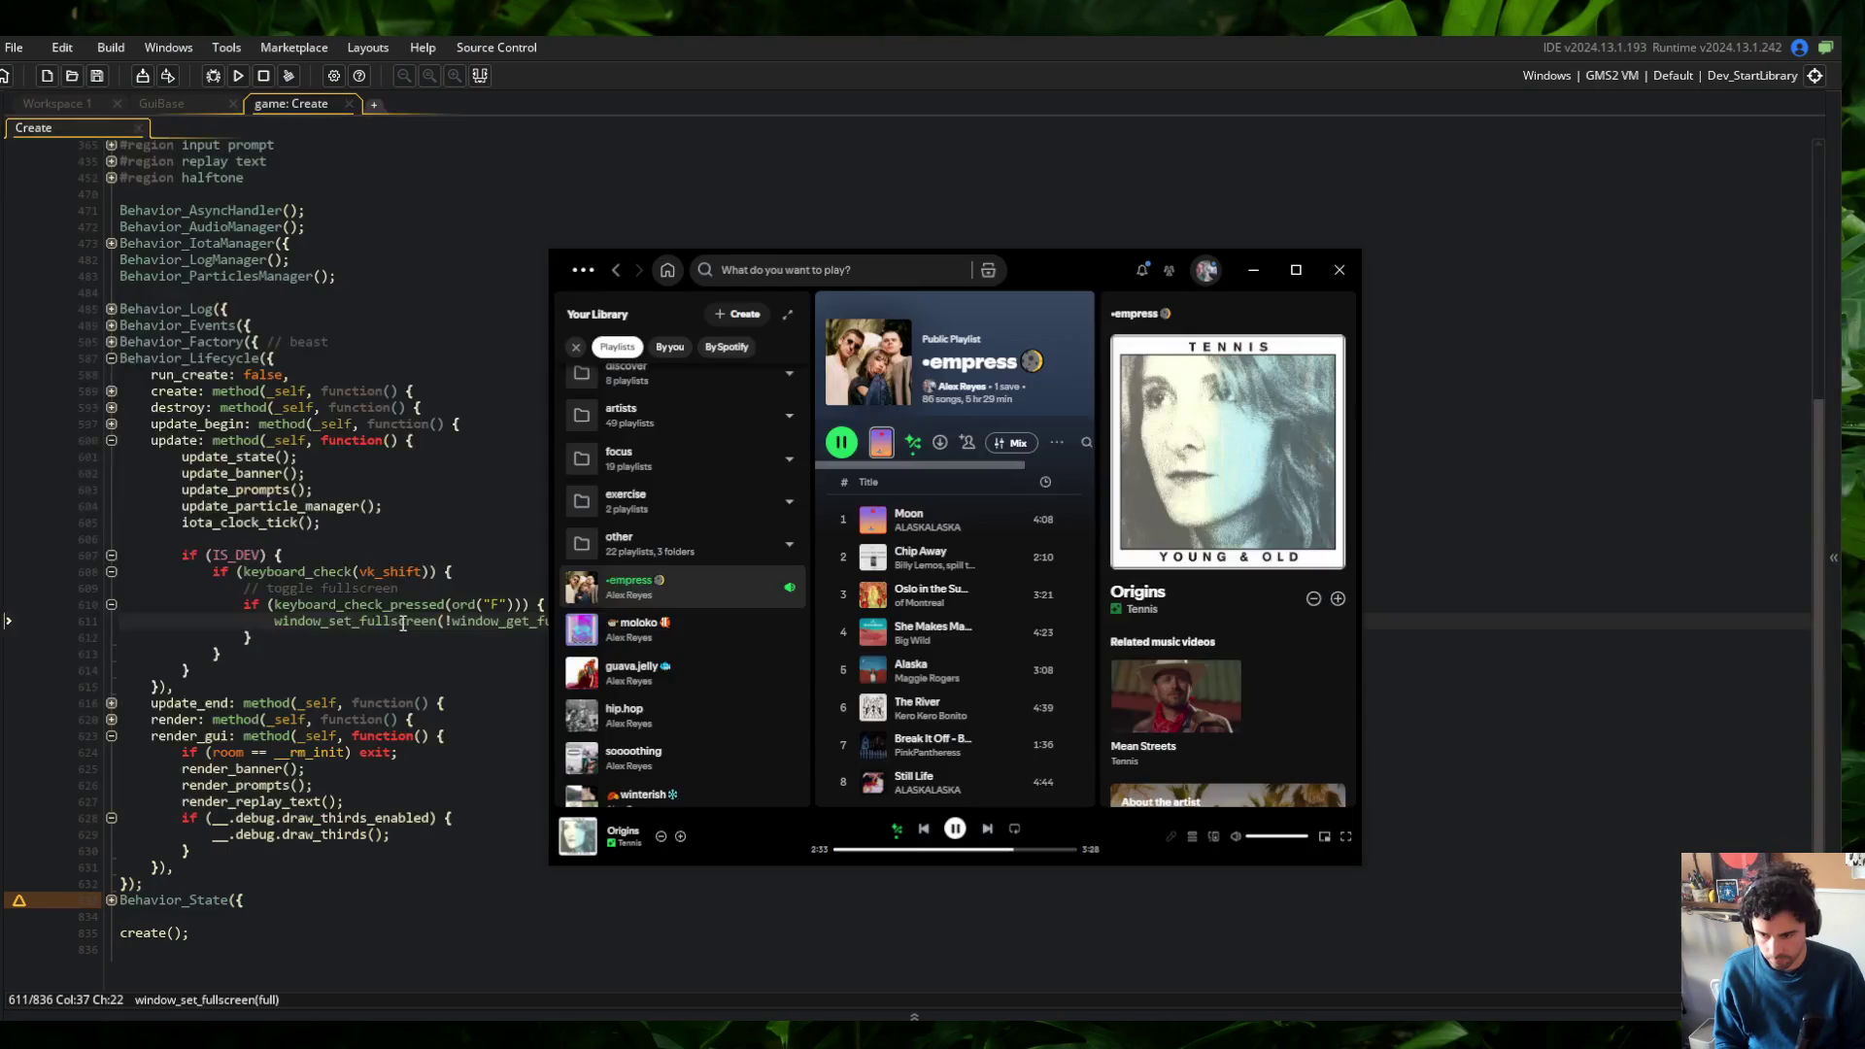
{"action": "key", "text": "alt+Tab"}
{"action": "left_click", "coordinate": [324, 664]}
{"action": "key", "text": "Up"}
{"action": "key", "text": "End"}
{"action": "key", "text": "Return"}
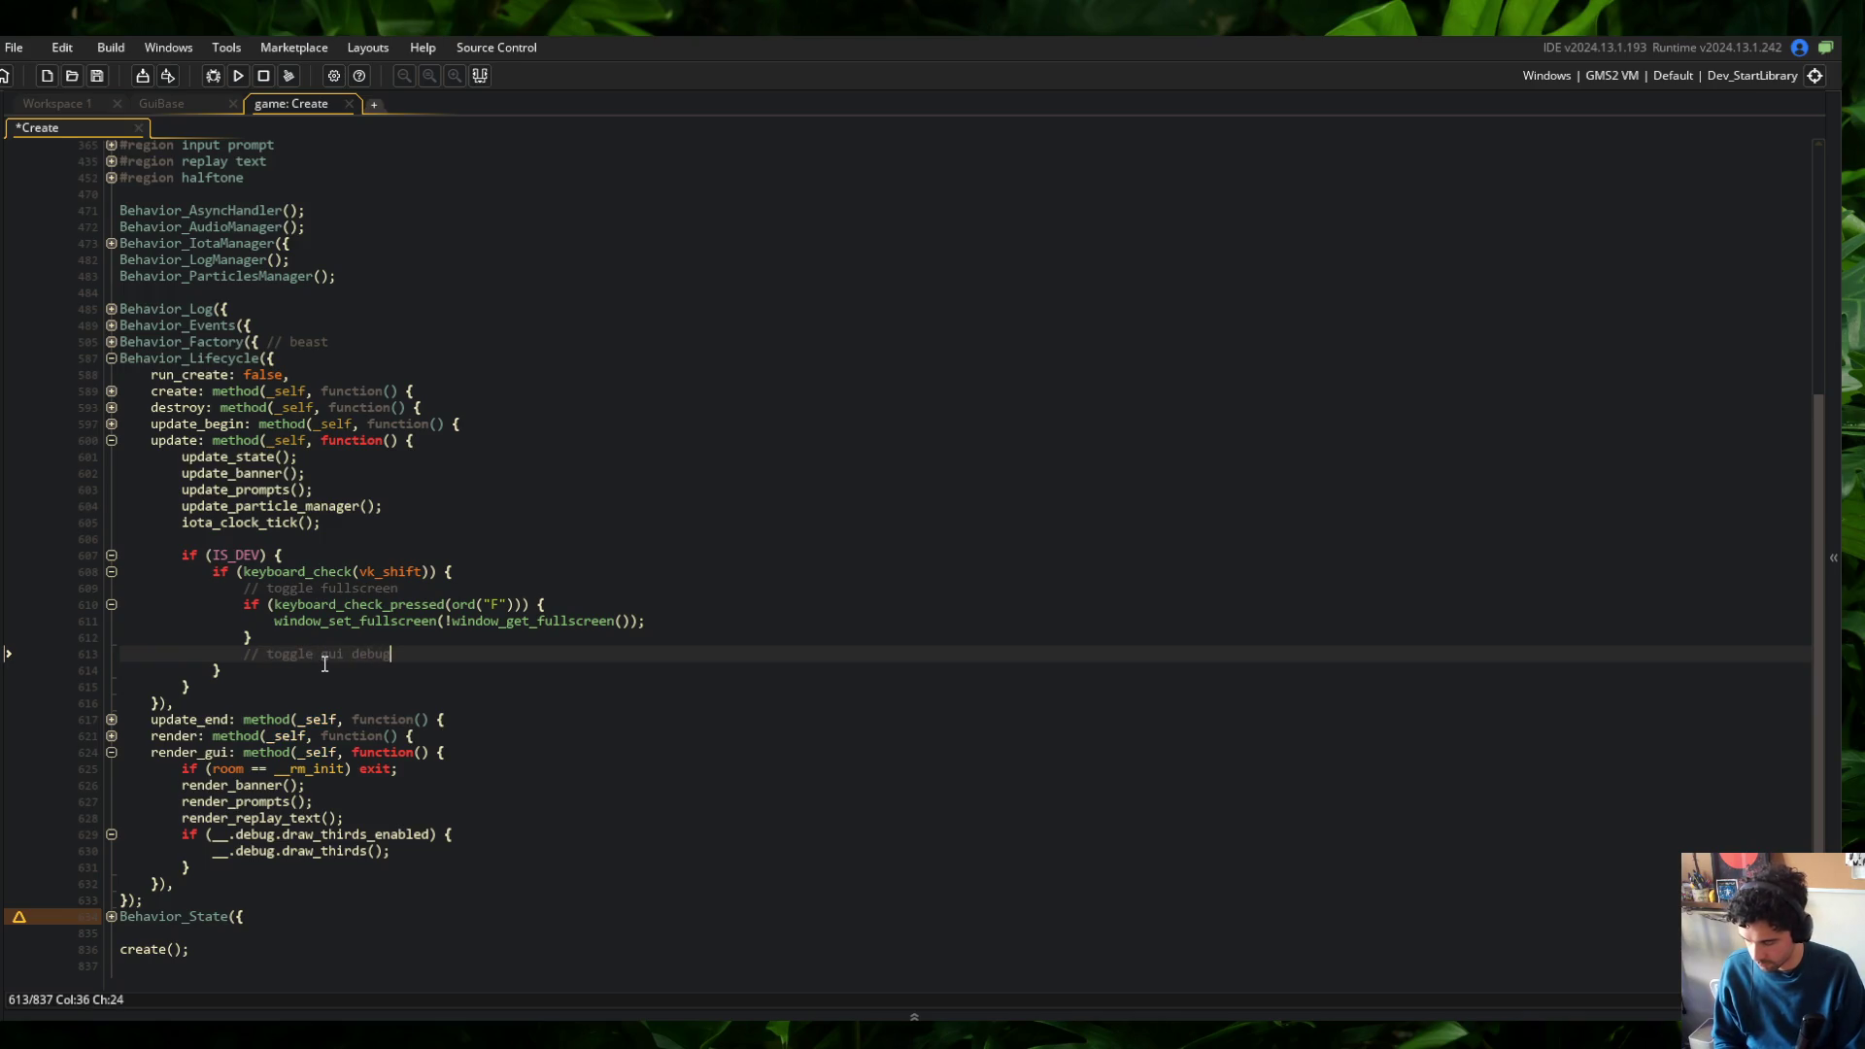
Add a keyboard_check_pressed(ord("G")) check that flips global.__IB_GuiComponents_Debug, then run the game
{"action": "key", "text": "Return"}
{"action": "type", "text": "eyboar"}
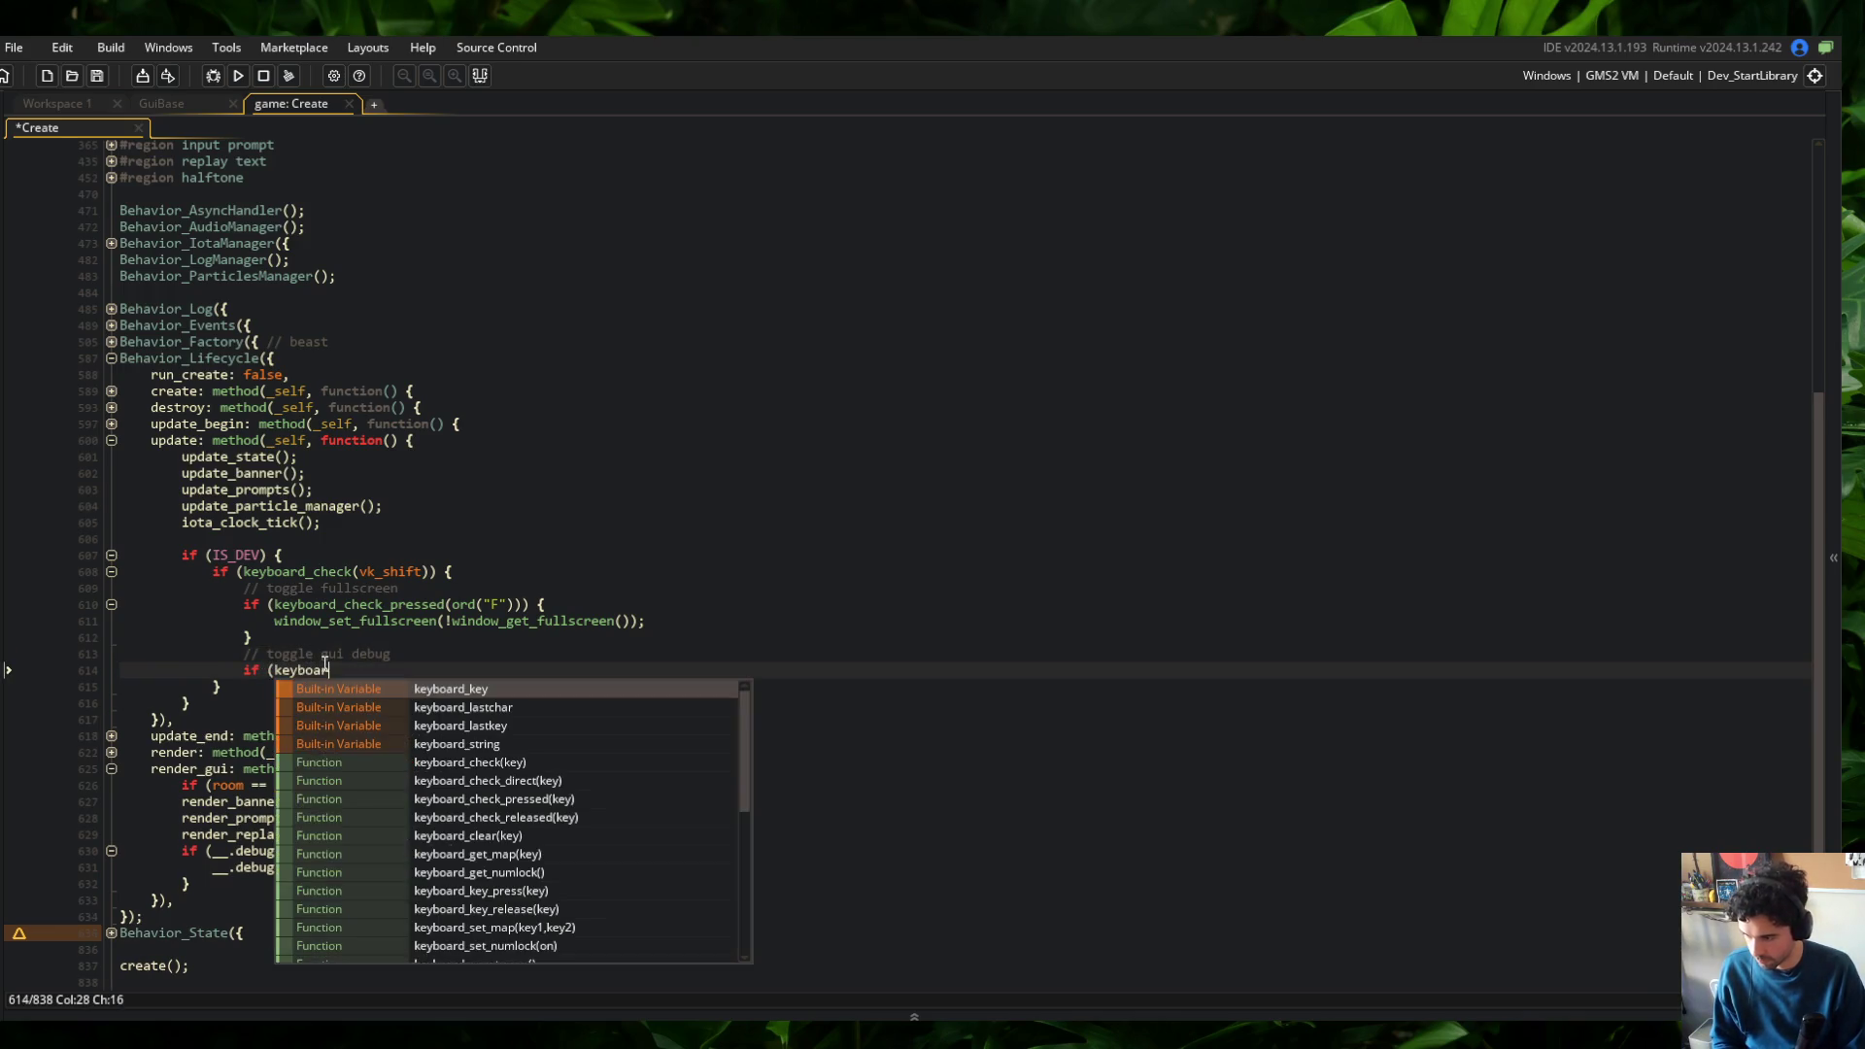
{"action": "type", "text": "d_check_pressed(\""}
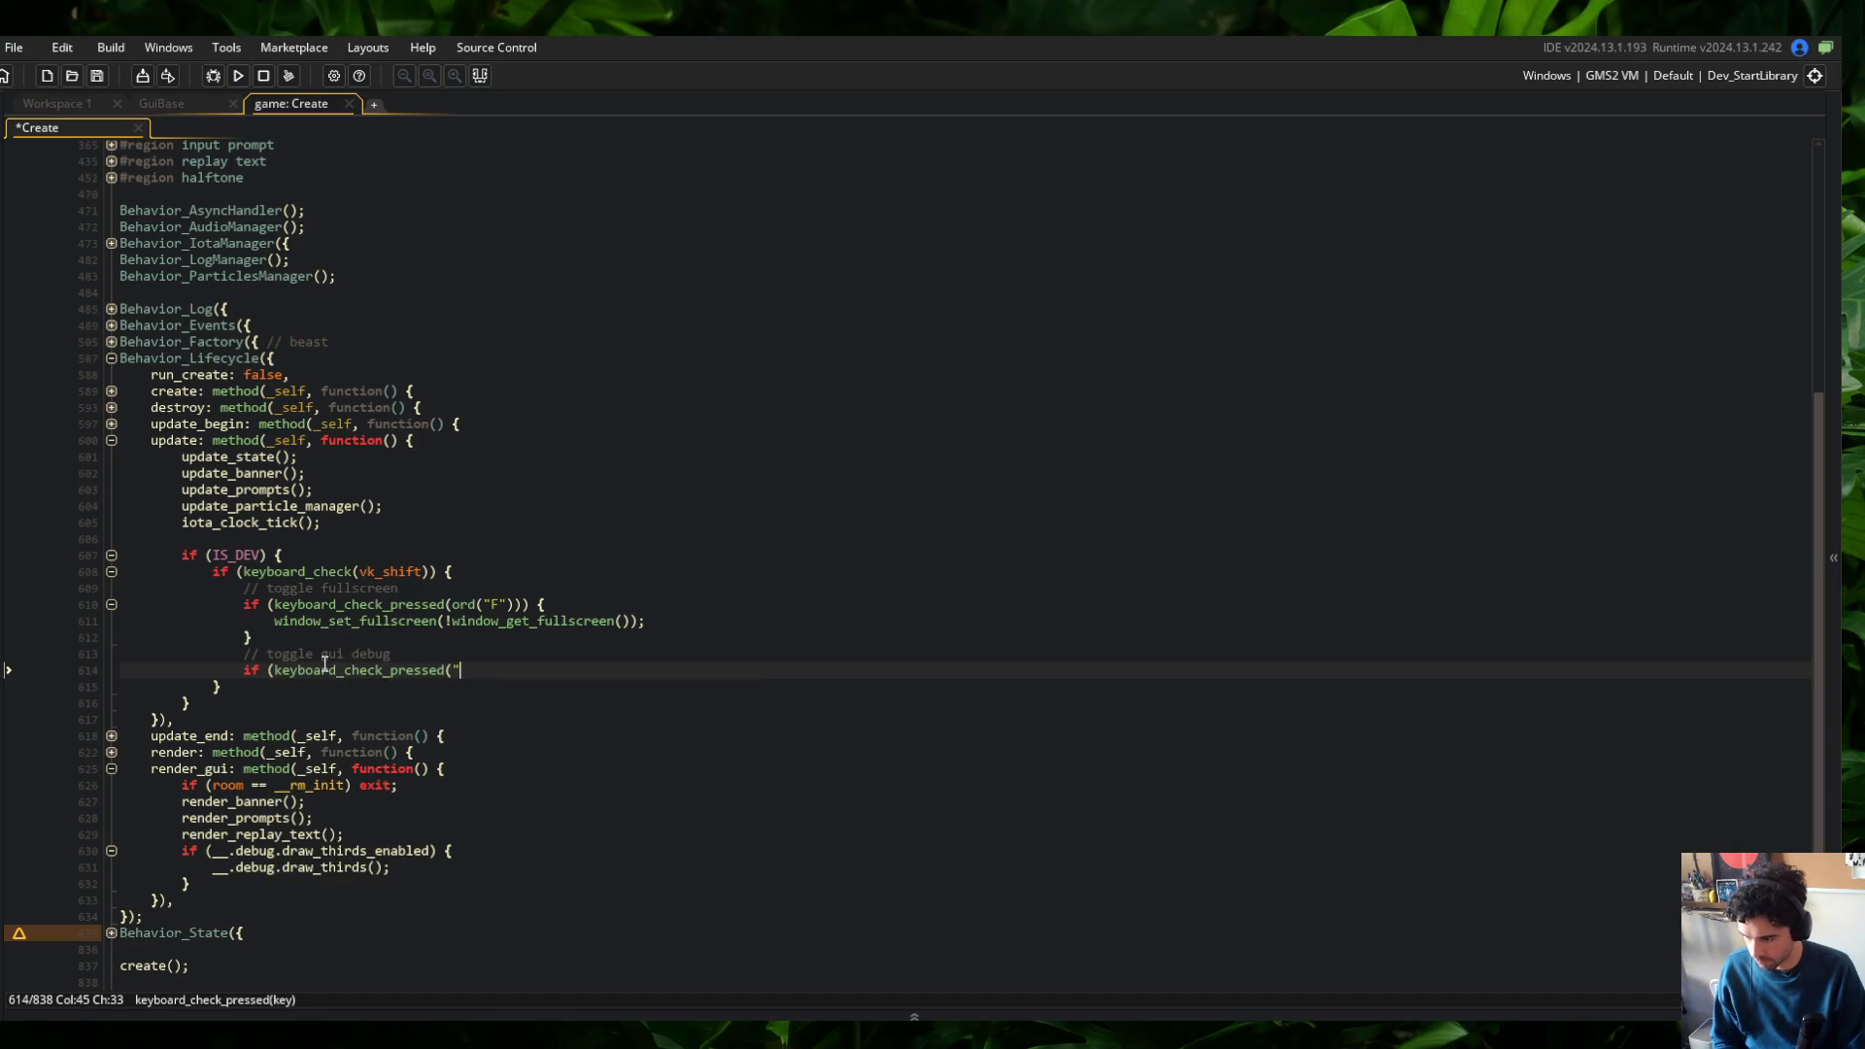
{"action": "type", "text": "ord("}
{"action": "type", "text": "G\"))) {"}
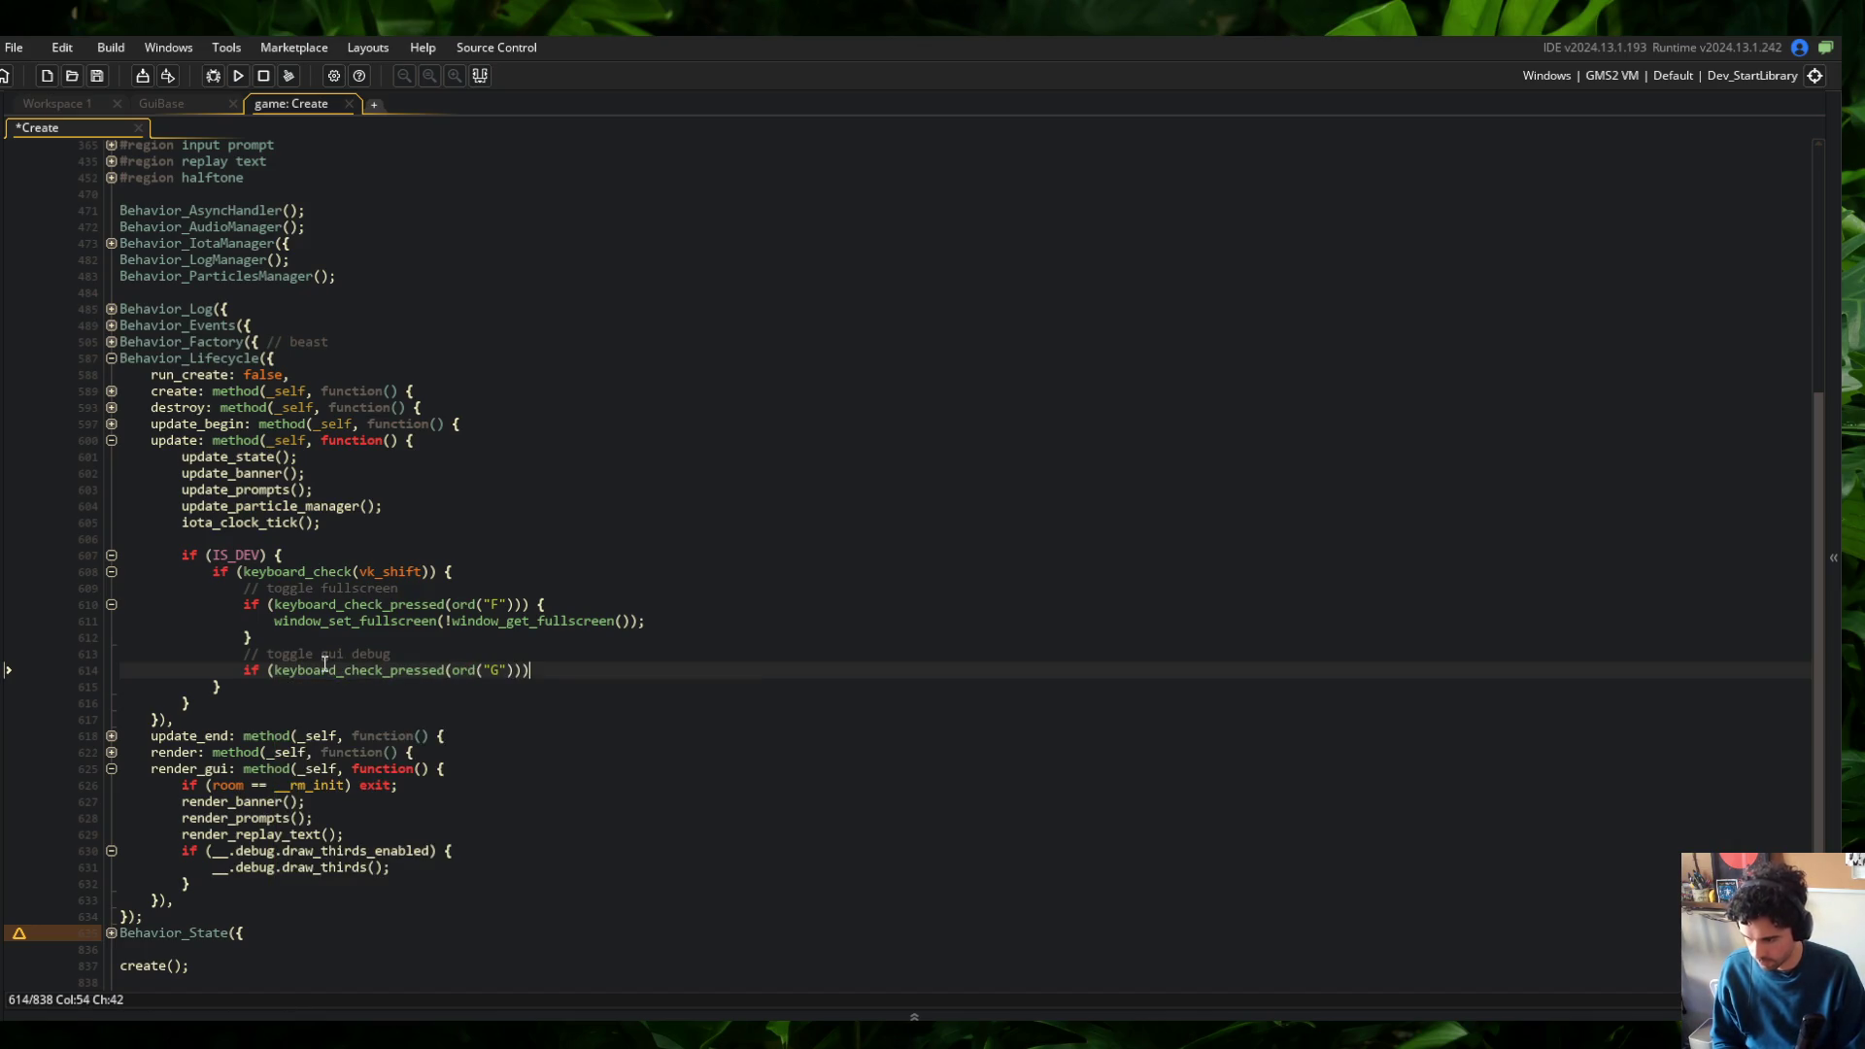
{"action": "key", "text": "Return"}
{"action": "type", "text": "global> "}
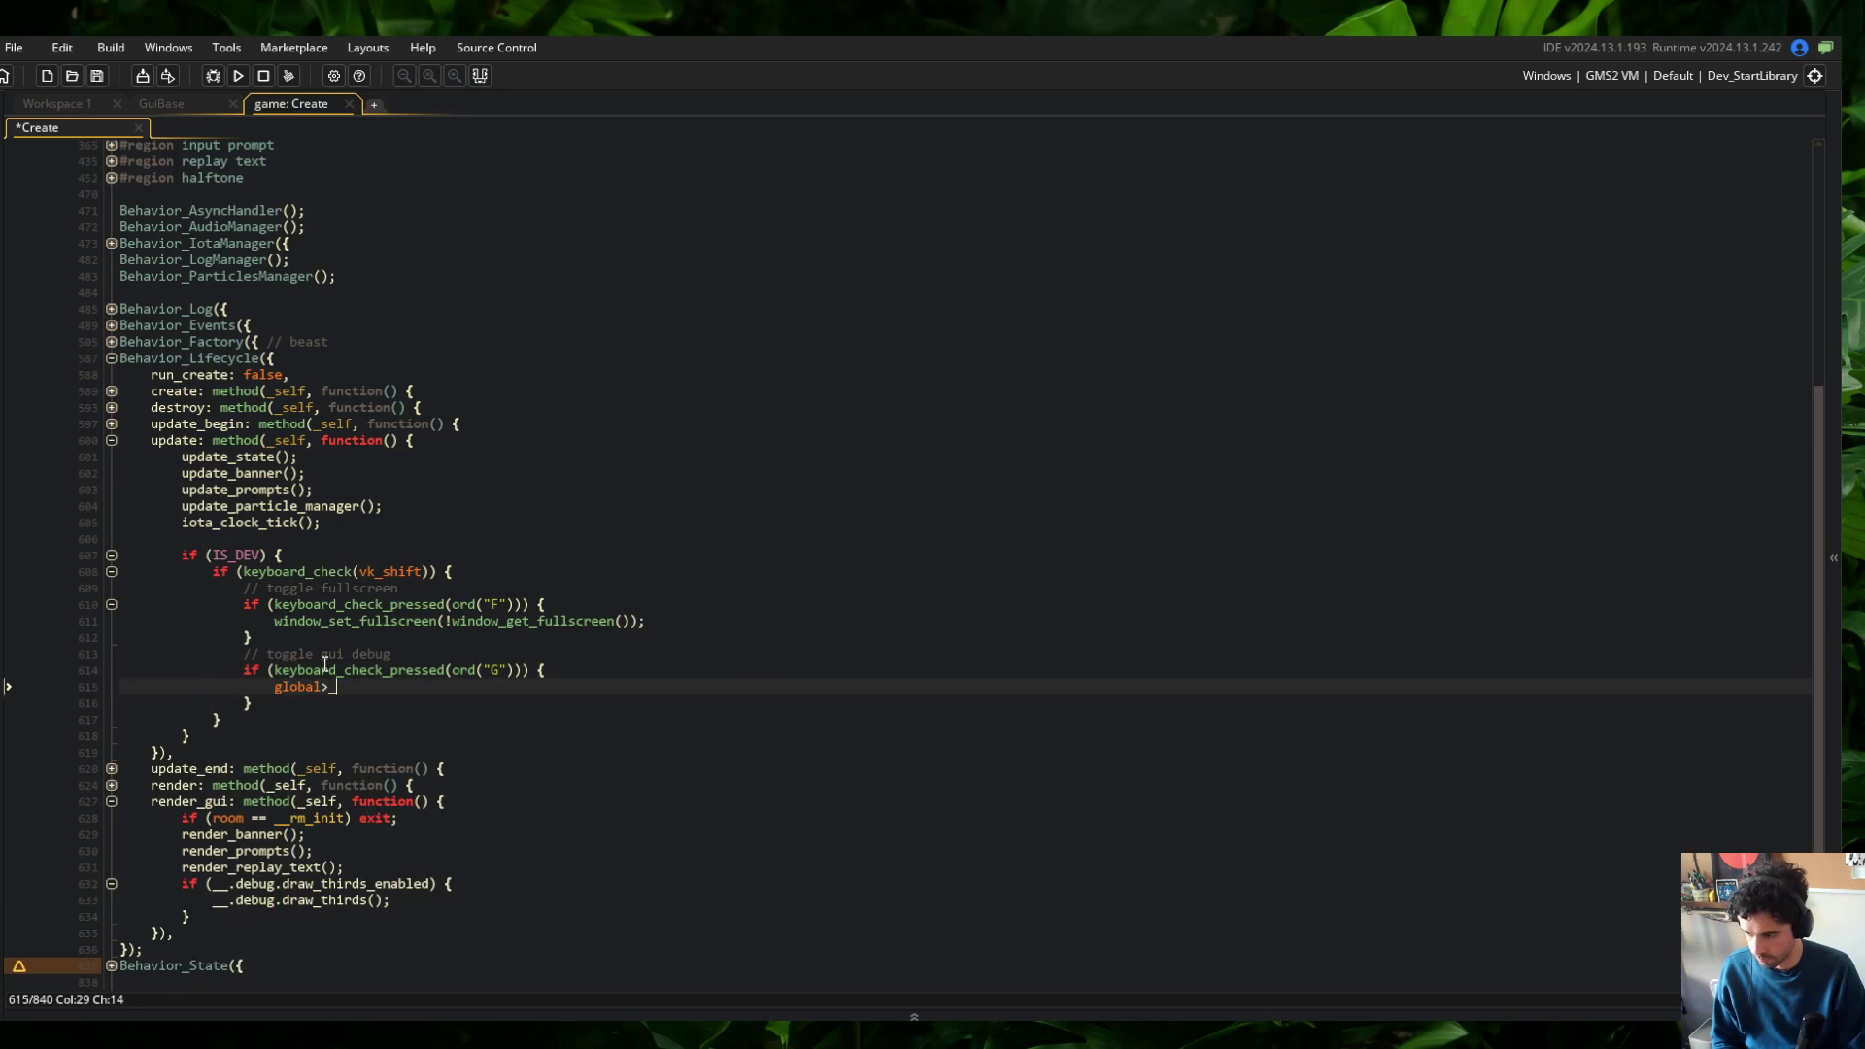
{"action": "type", "text": ".__IB_GUI"}
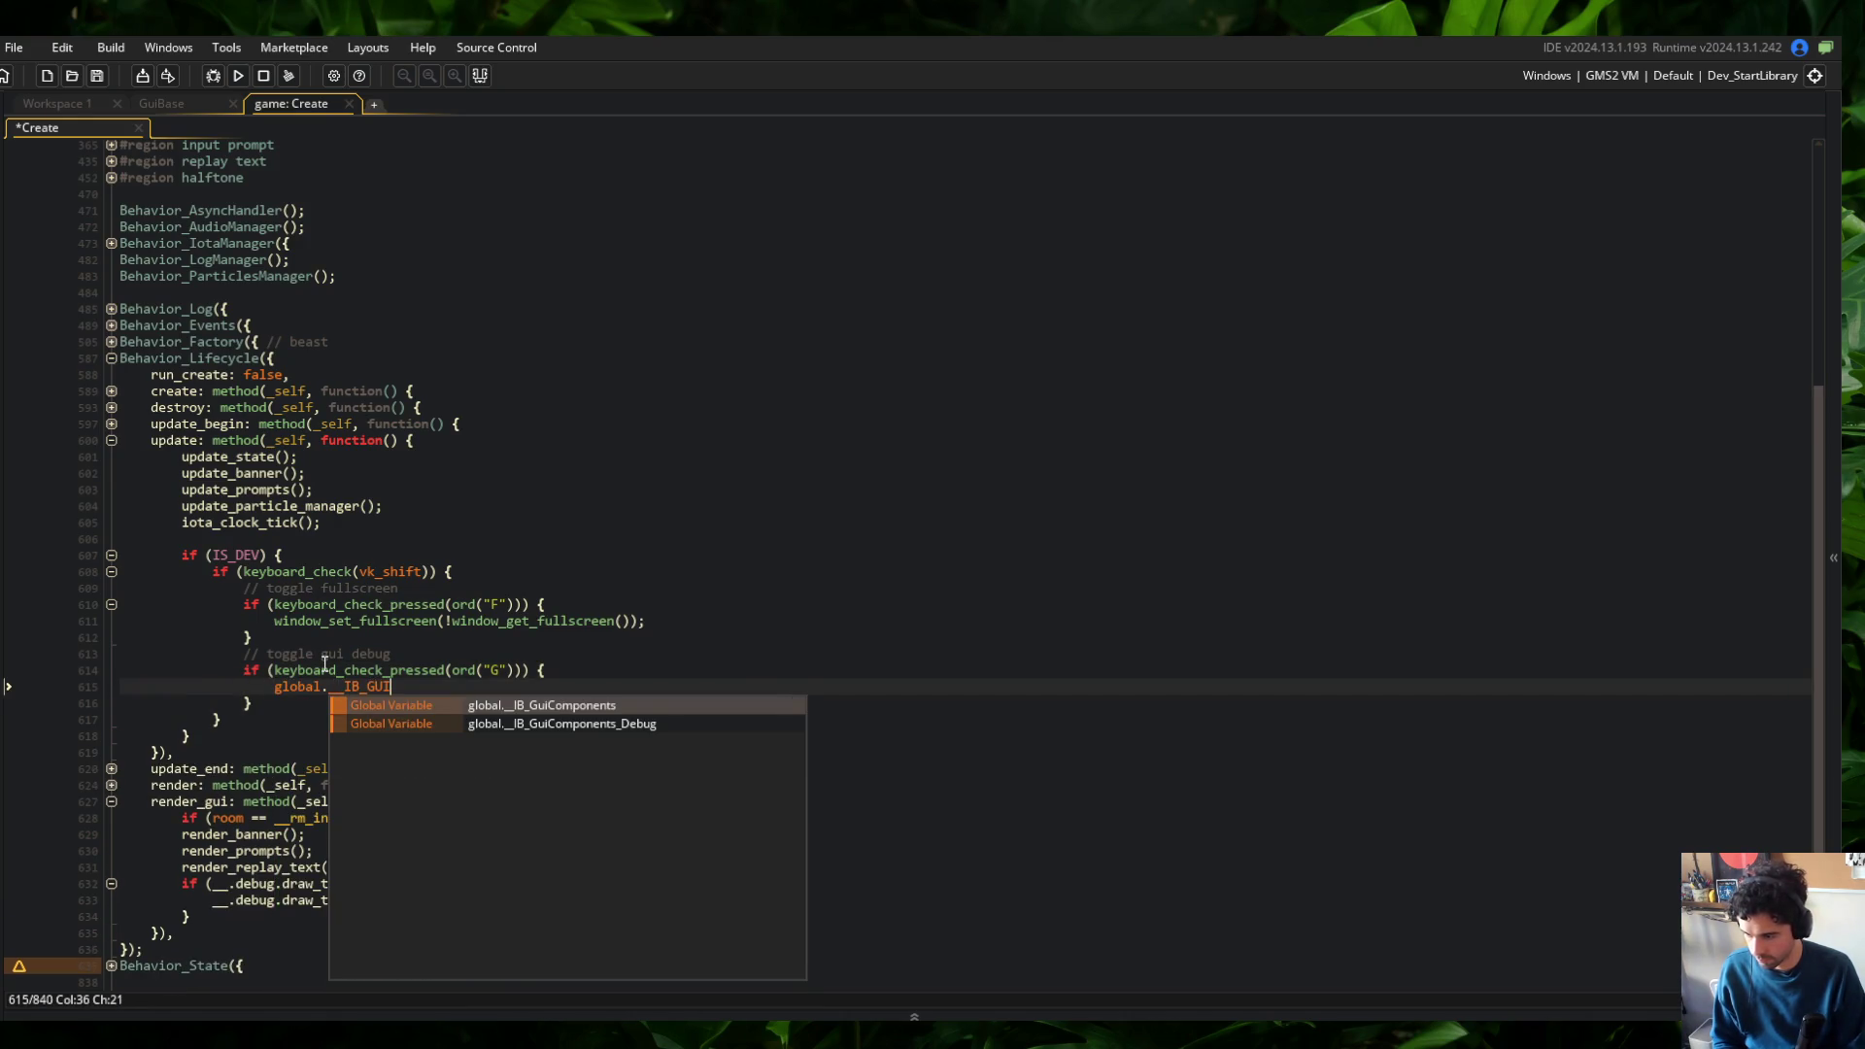
{"action": "key", "text": "Down"}
{"action": "key", "text": "Return"}
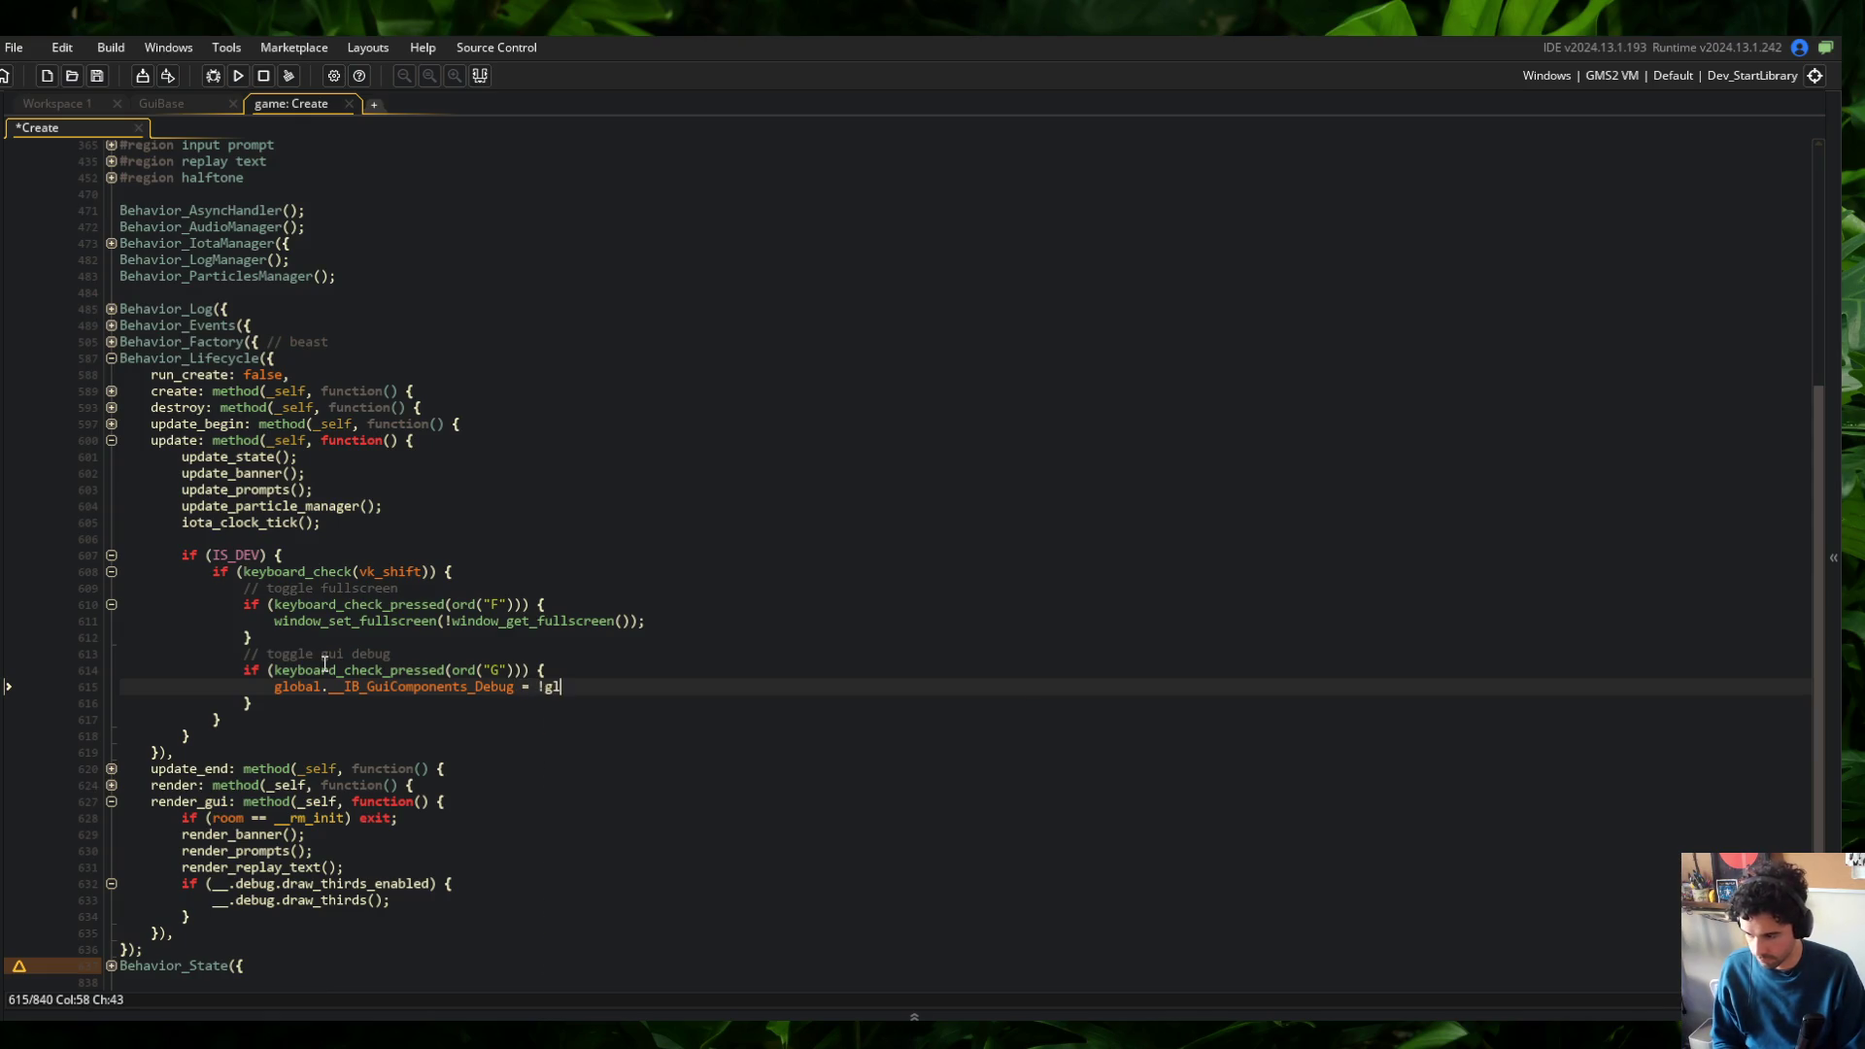
{"action": "type", "text": "obal.__IB_G"}
{"action": "key", "text": "Down"}
{"action": "key", "text": "Return"}
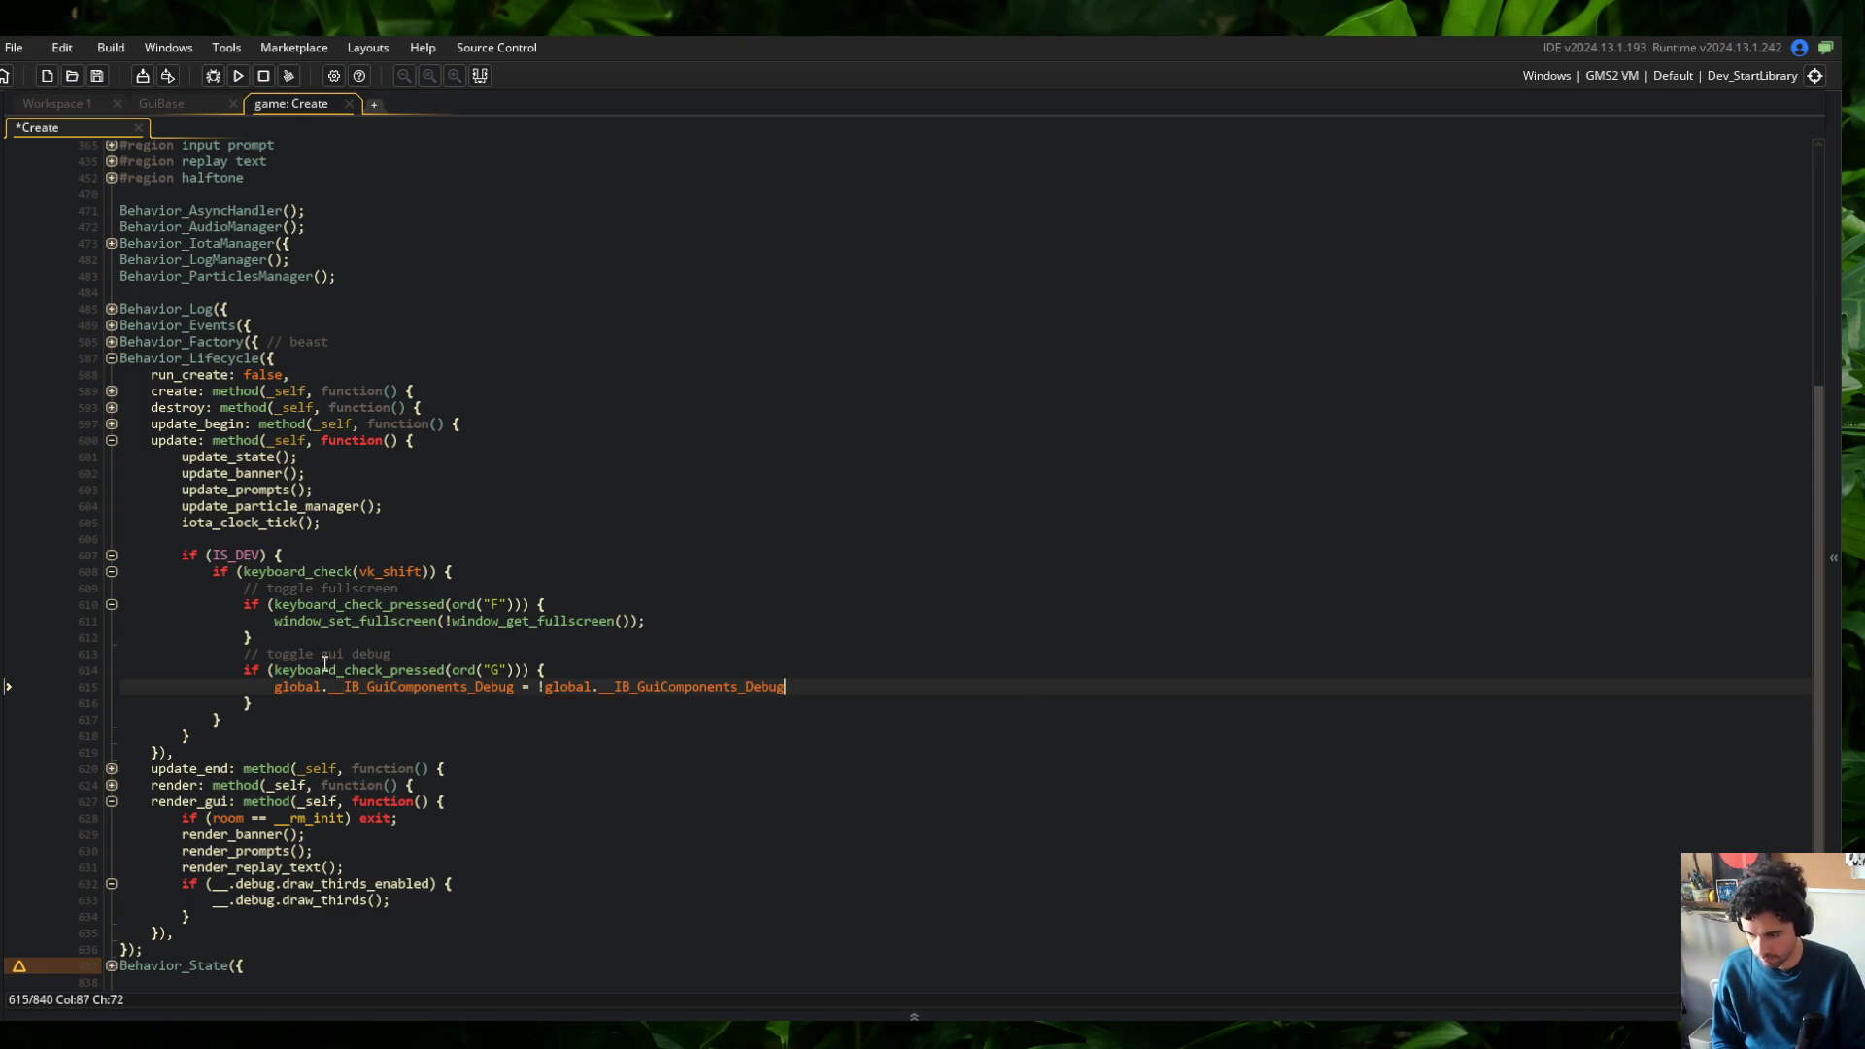
{"action": "key", "text": "F5"}
{"action": "middle_click", "coordinate": [304, 111]}
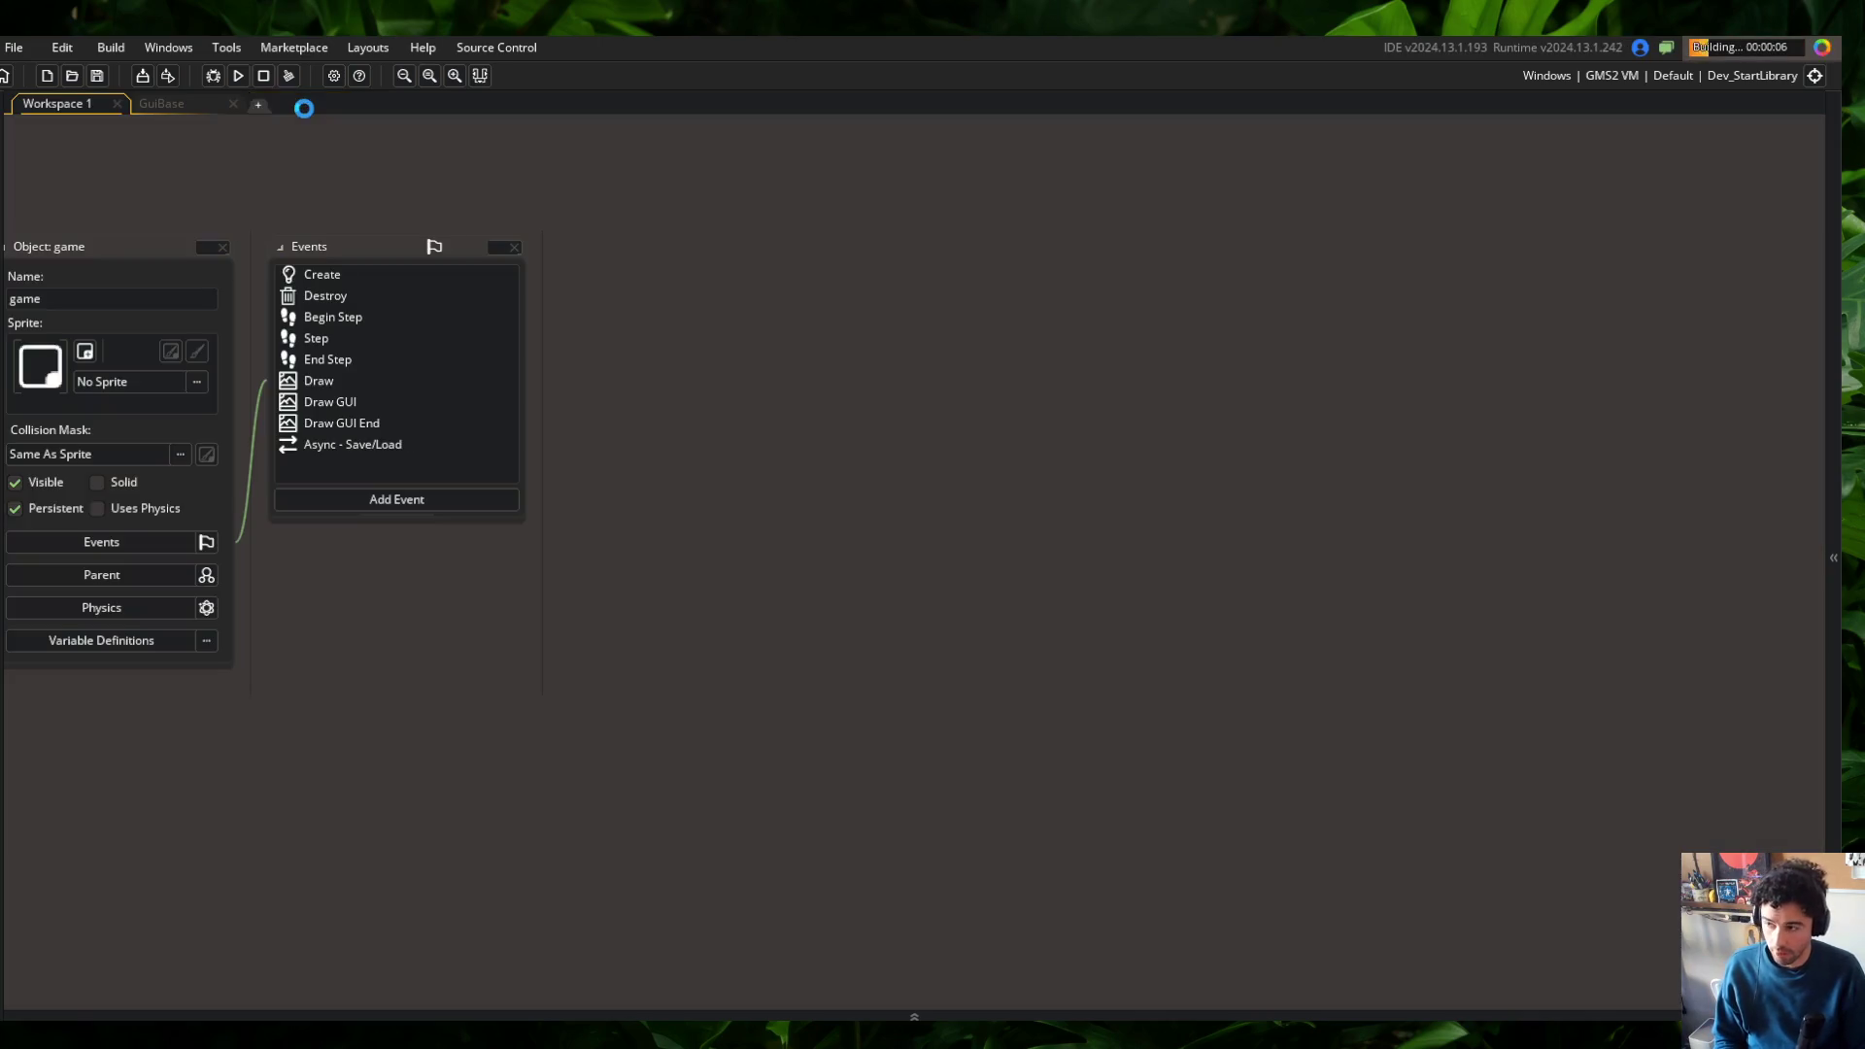
Move the game window aside and select the global components name on line 29 of GuiBase
{"action": "left_click", "coordinate": [194, 103]}
{"action": "scroll", "coordinate": [1406, 435], "scroll_direction": "up", "scroll_amount": 2}
{"action": "left_click", "coordinate": [1406, 434]}
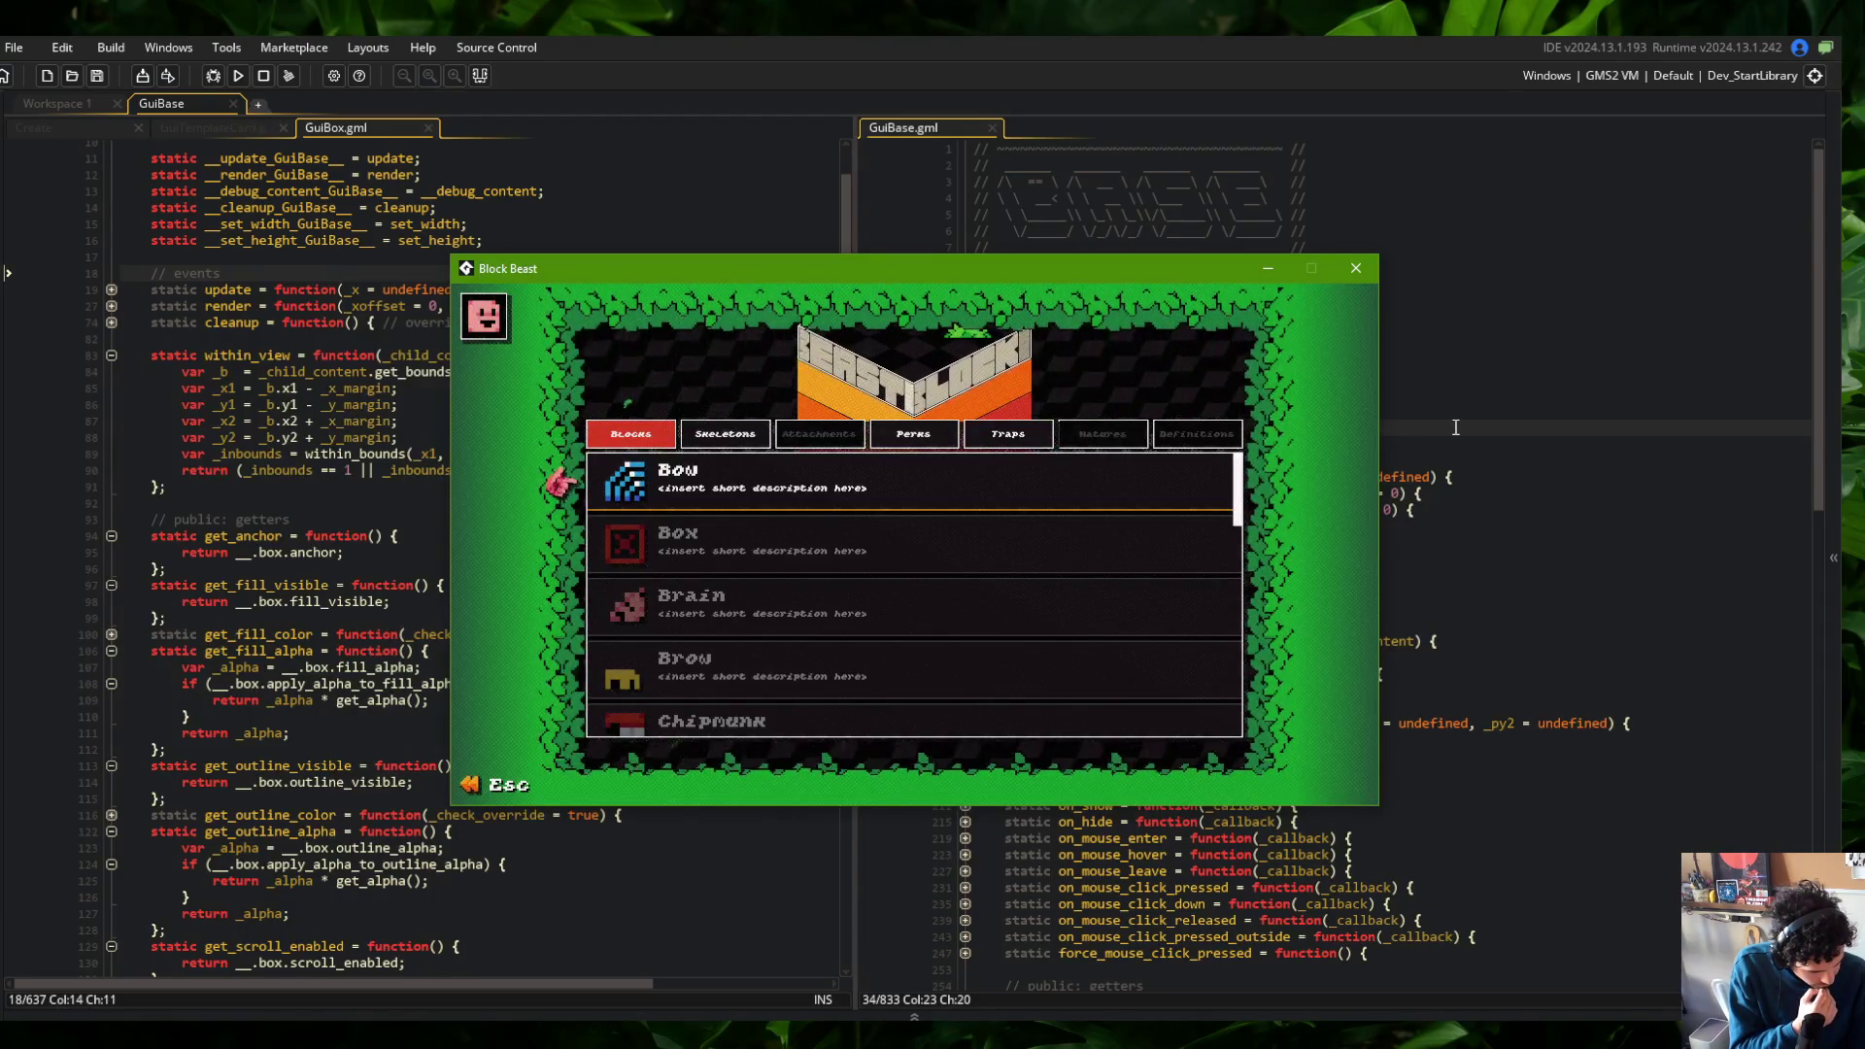
{"action": "left_click_drag", "start_coordinate": [1019, 269], "coordinate": [613, 279]}
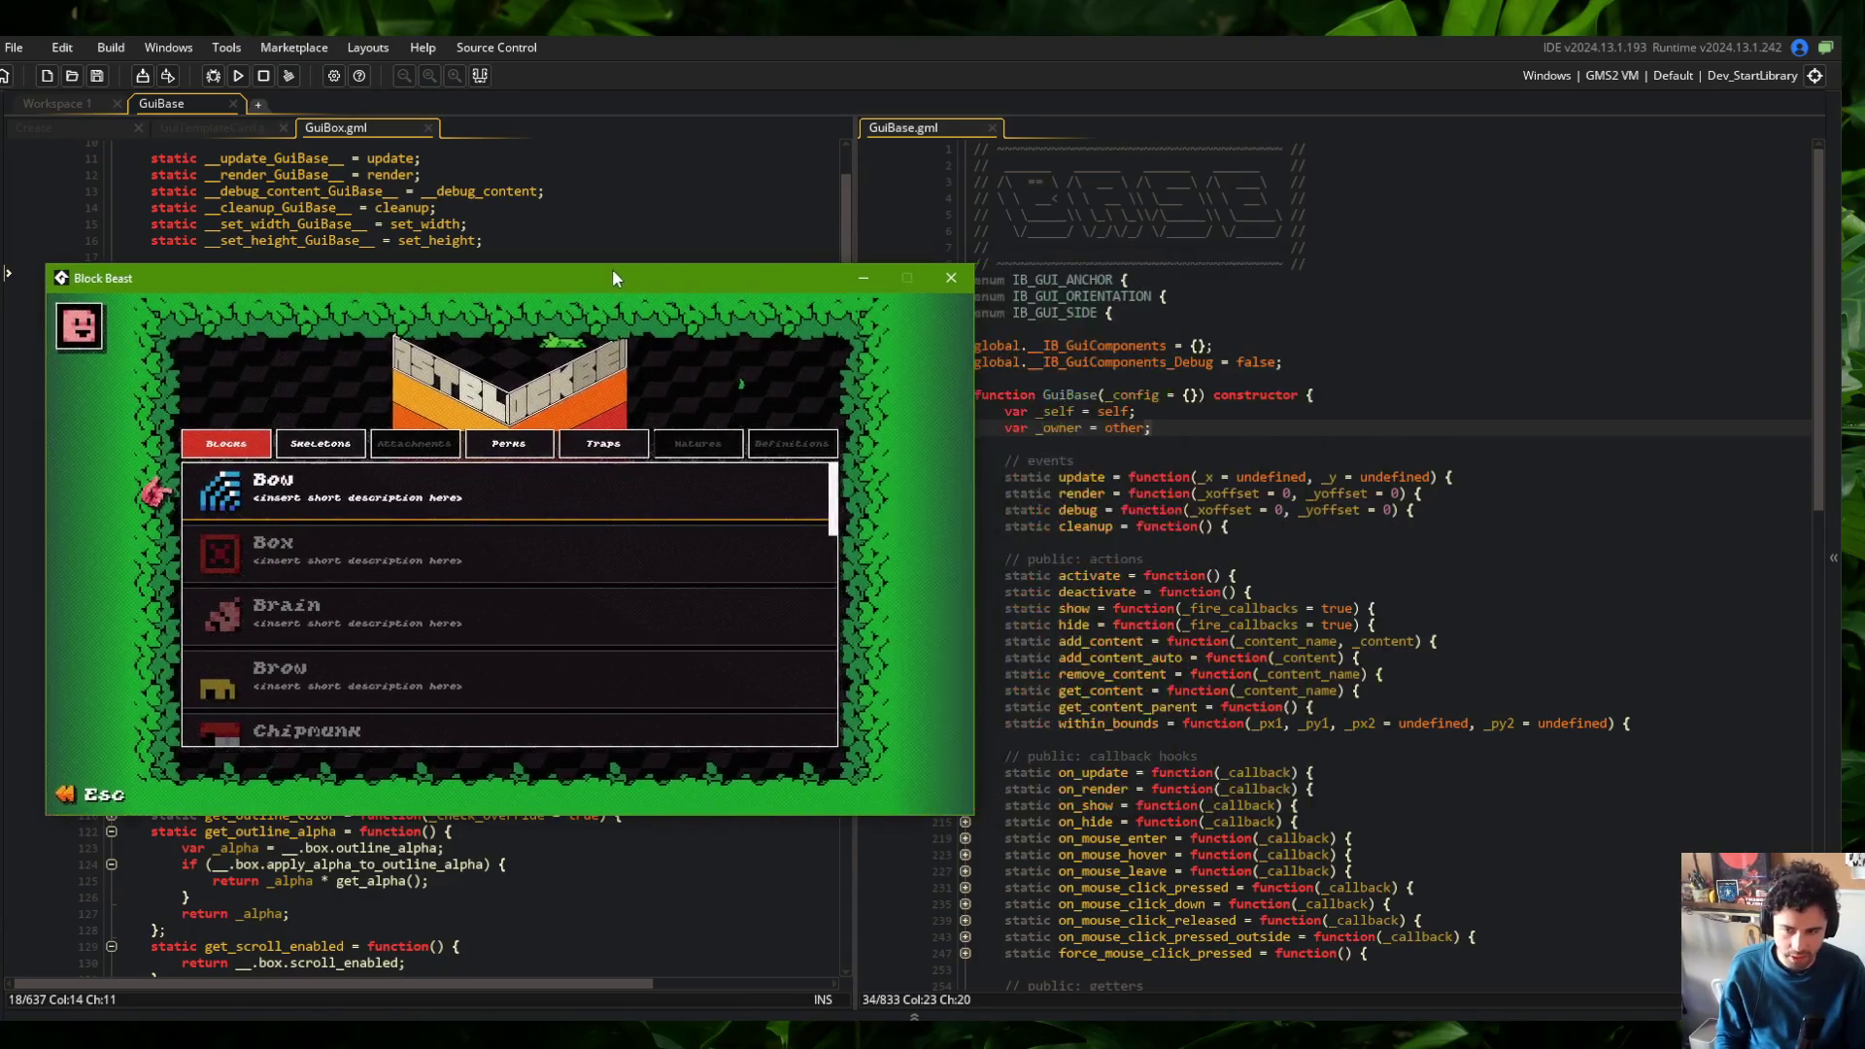
{"action": "left_click", "coordinate": [1166, 313]}
{"action": "left_click", "coordinate": [1215, 362]}
{"action": "double_click", "coordinate": [1097, 346]}
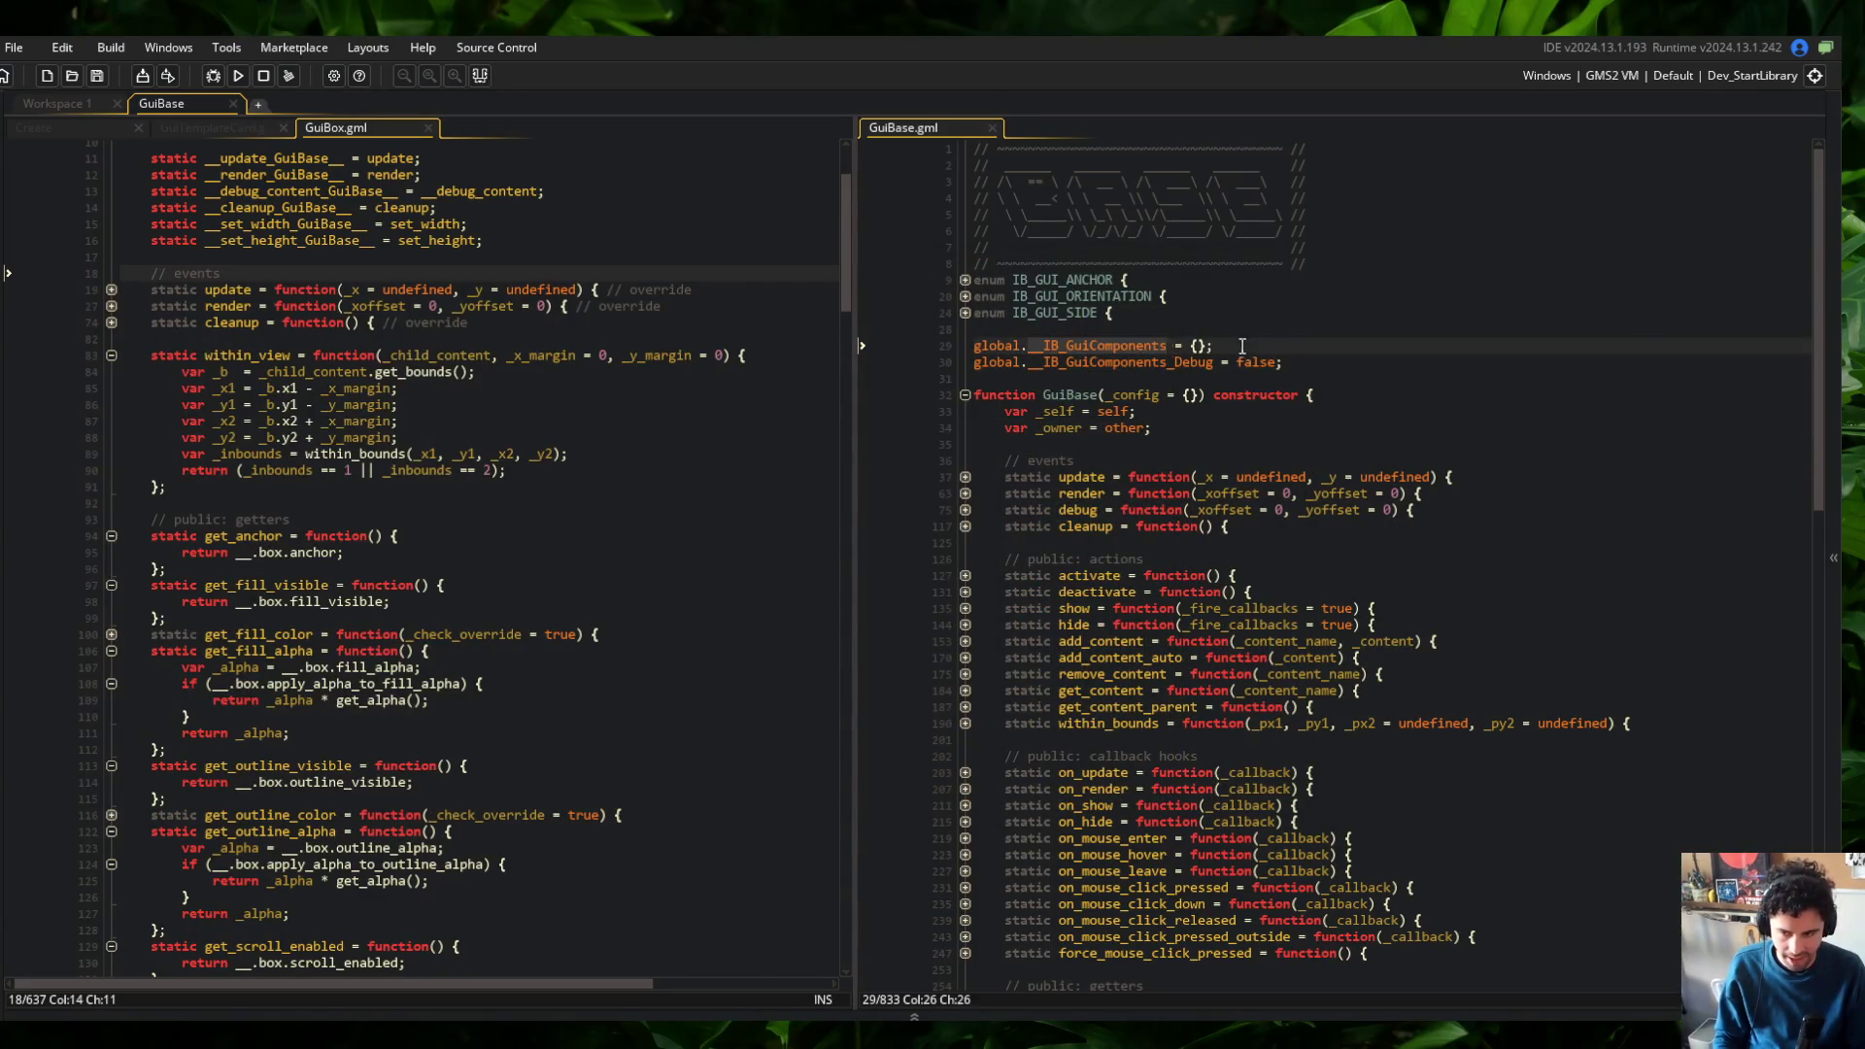
{"action": "key", "text": "alt+Tab"}
{"action": "left_click_drag", "start_coordinate": [499, 280], "coordinate": [939, 203]}
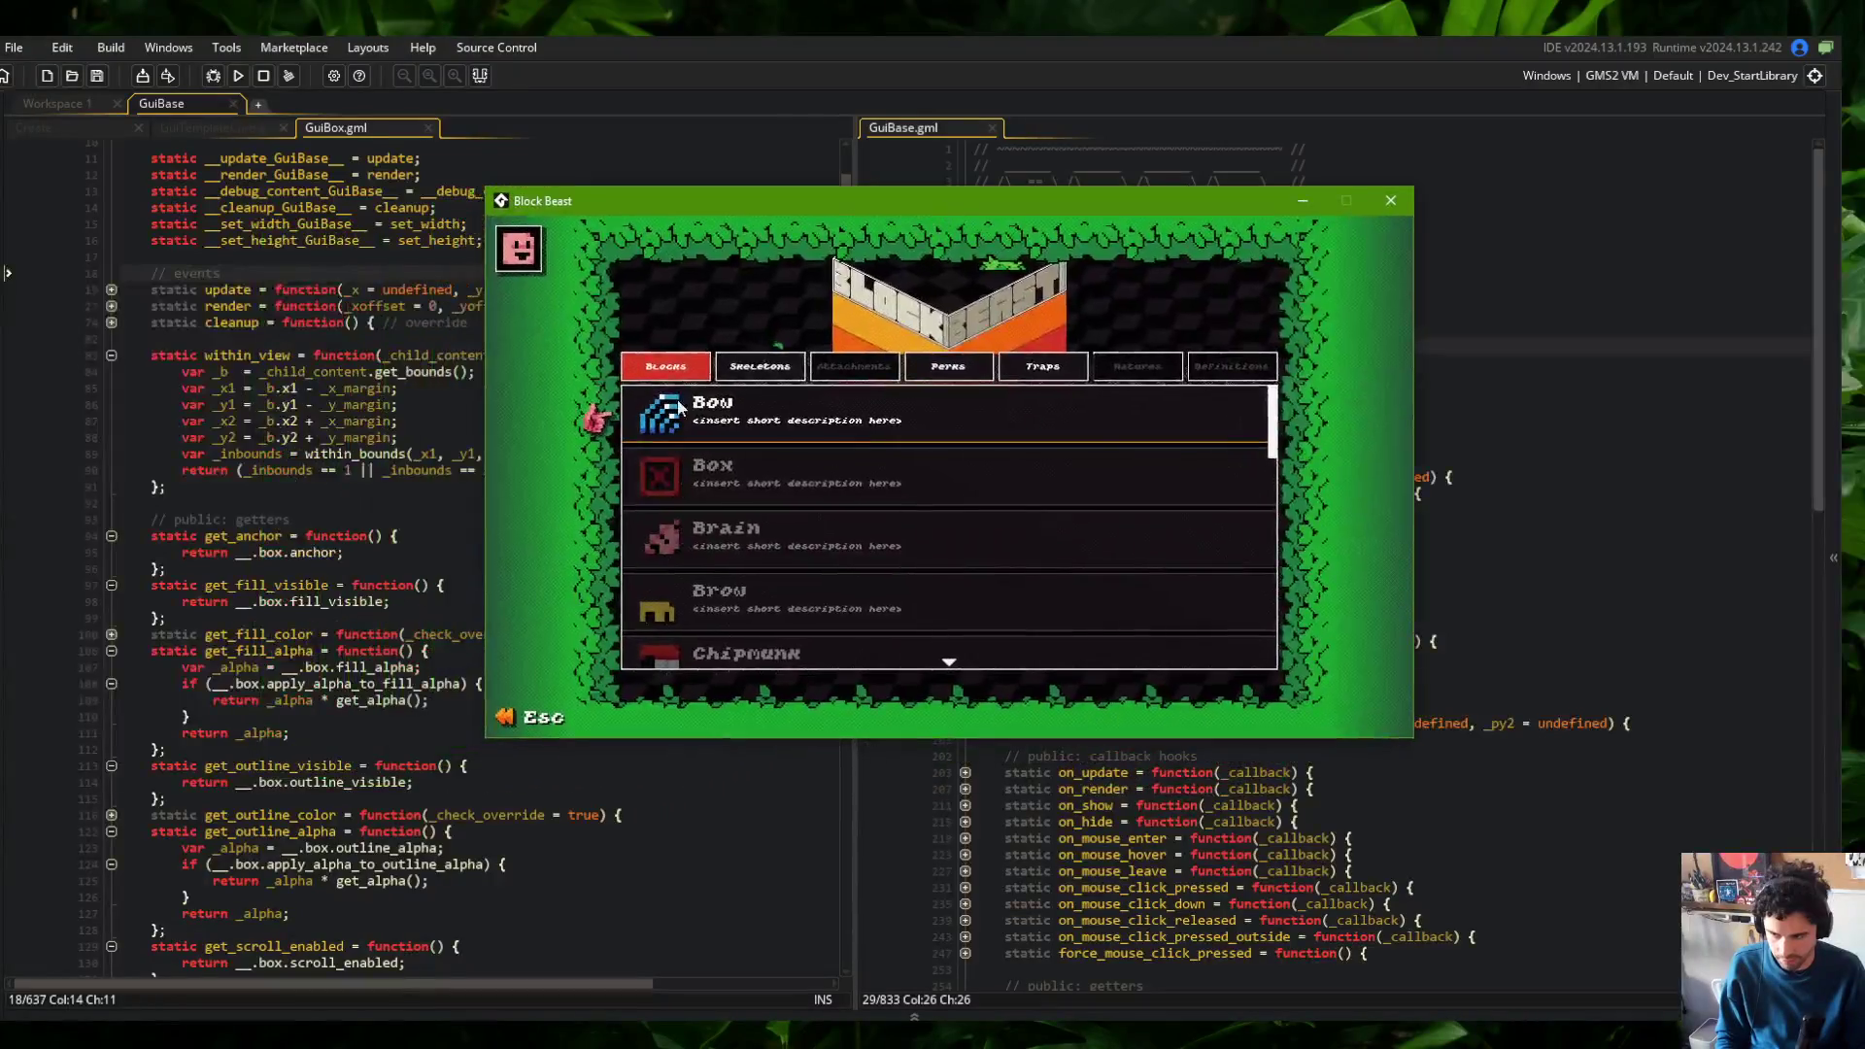
In the game, view the Wide skeleton and the Battle beast selection screen, then return to GuiBase.gml
{"action": "left_click", "coordinate": [760, 367]}
{"action": "left_click", "coordinate": [824, 420]}
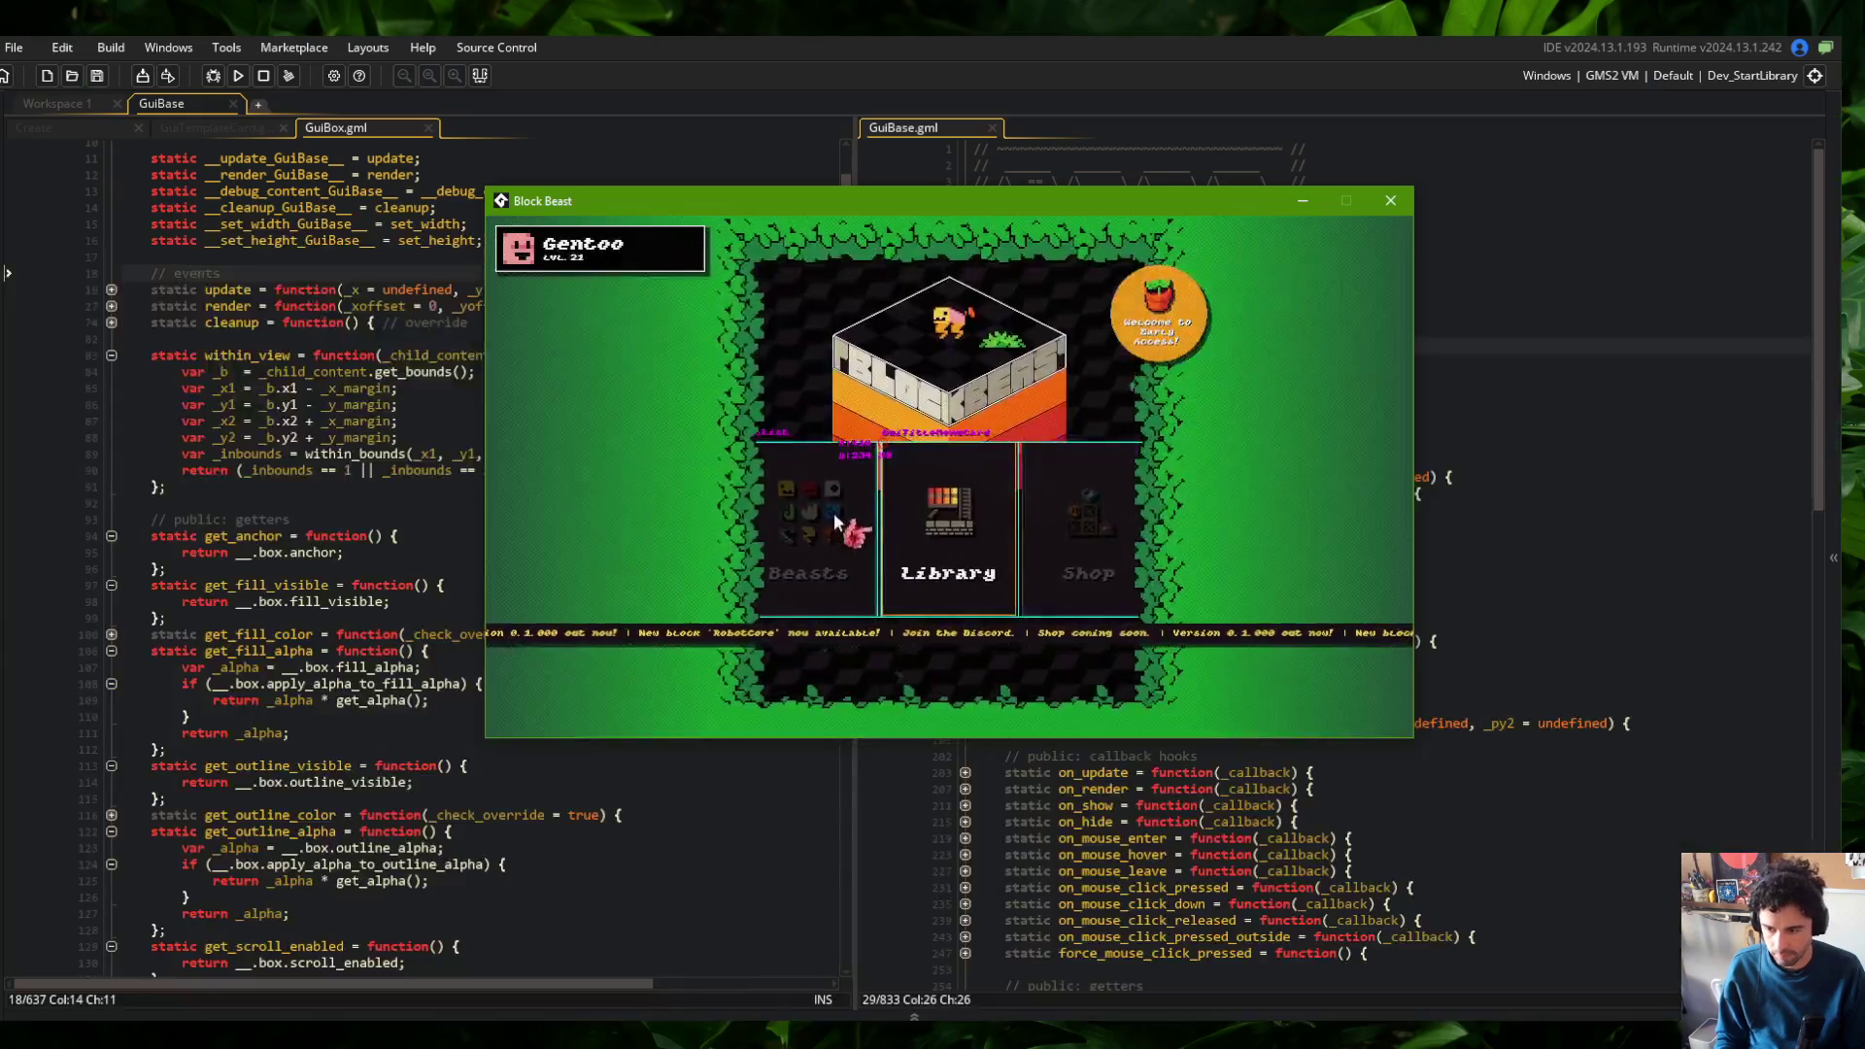
{"action": "left_click", "coordinate": [880, 524]}
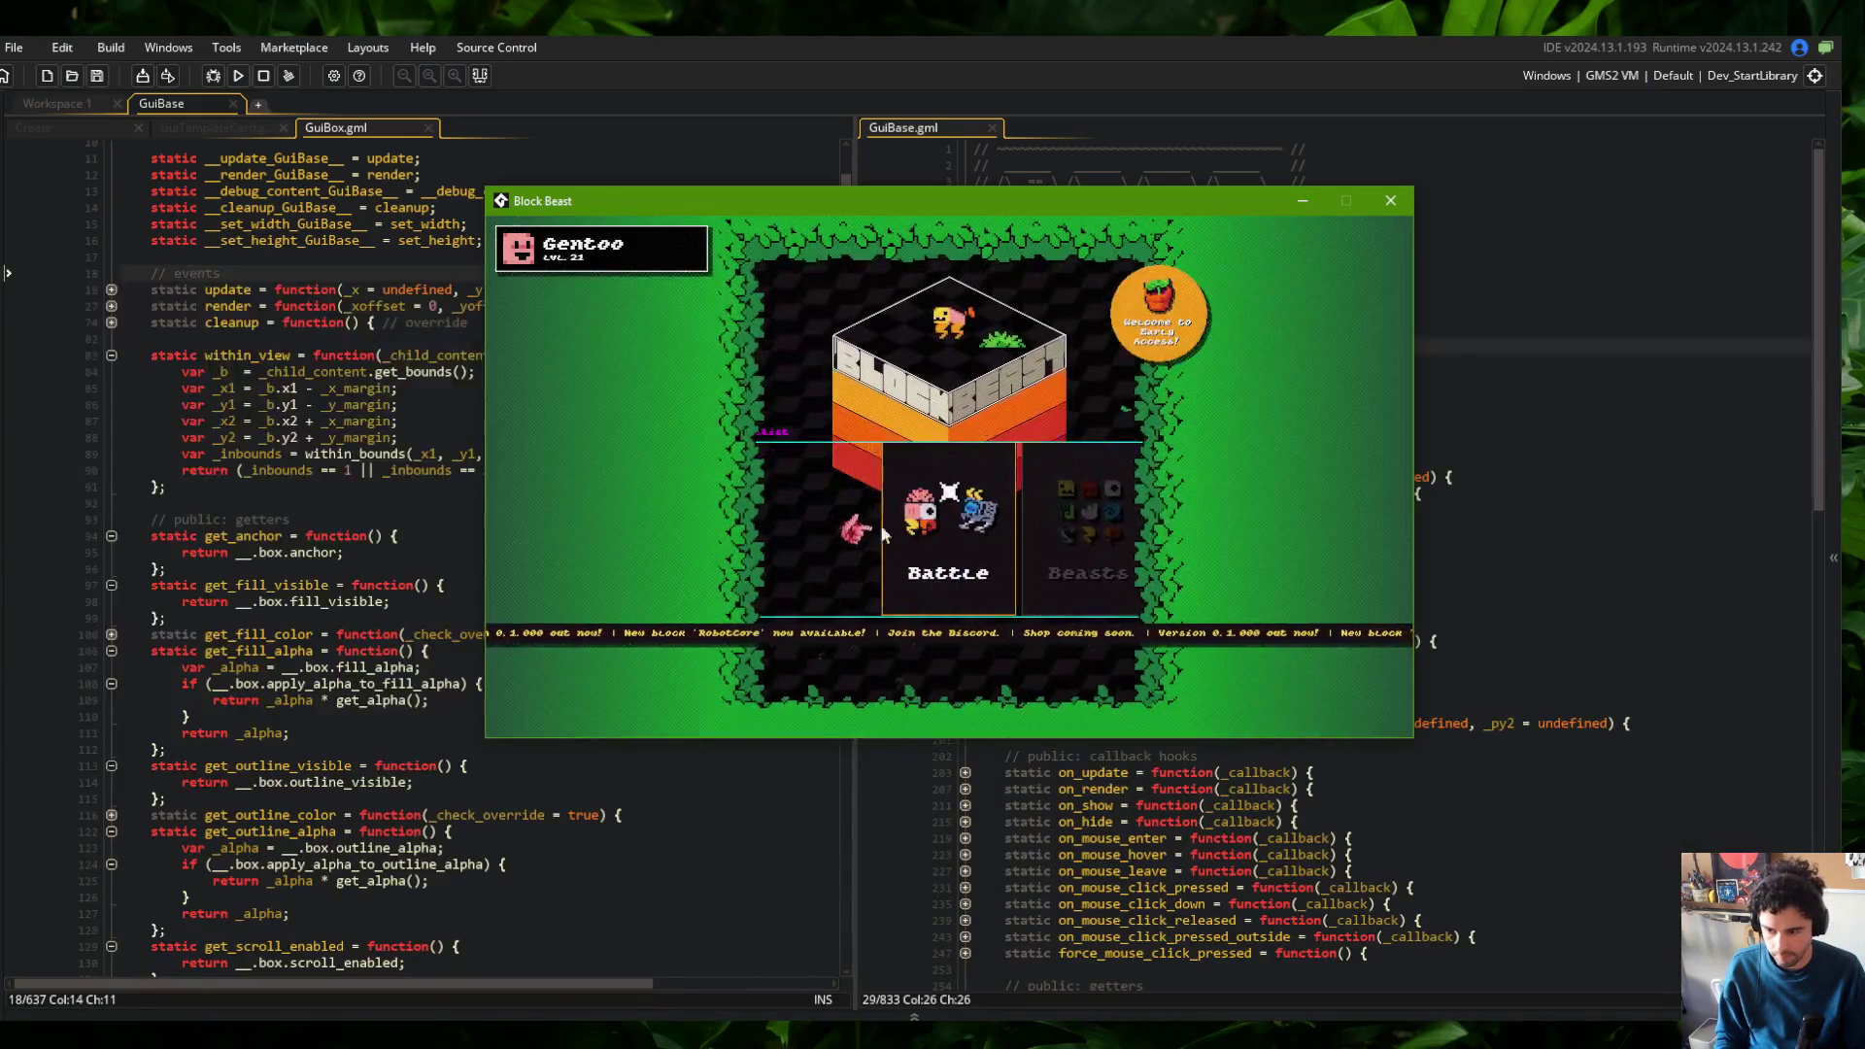
{"action": "left_click", "coordinate": [929, 545]}
{"action": "left_click", "coordinate": [942, 530]}
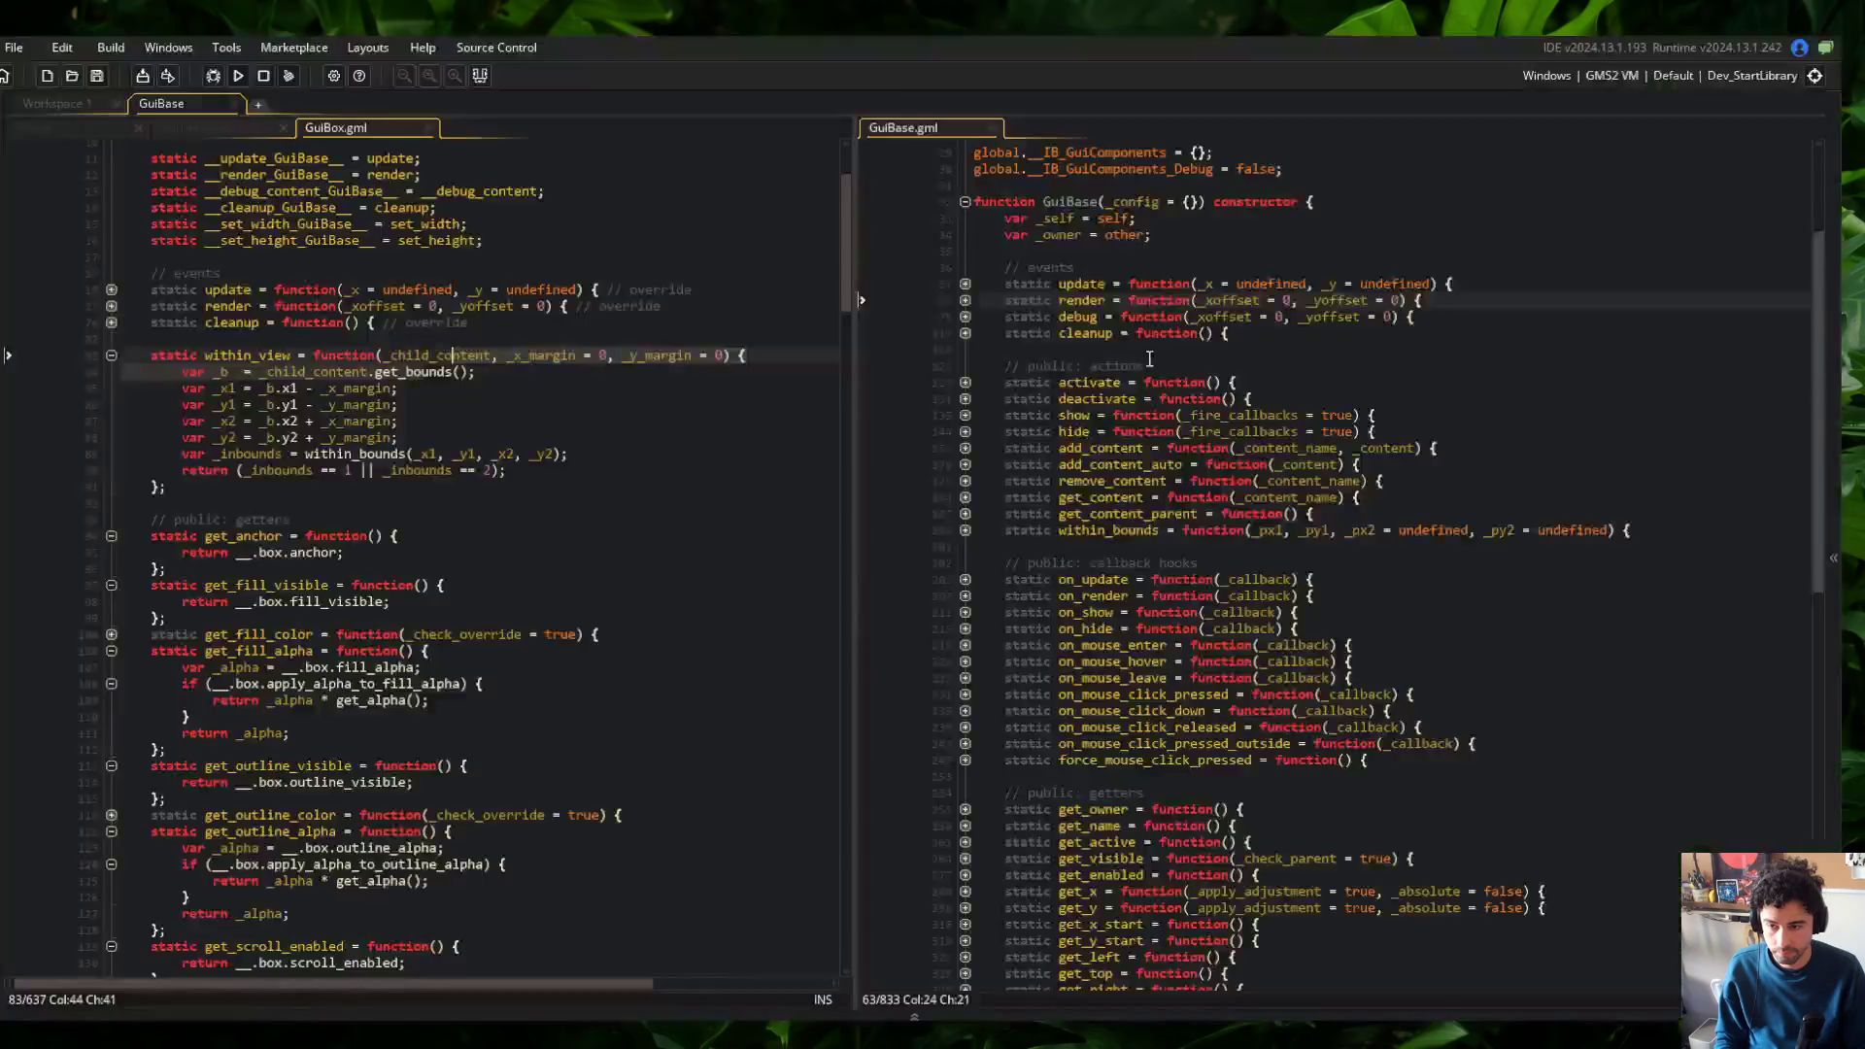
{"action": "scroll", "coordinate": [1127, 519], "scroll_direction": "up", "scroll_amount": 5}
{"action": "left_click", "coordinate": [1151, 428]}
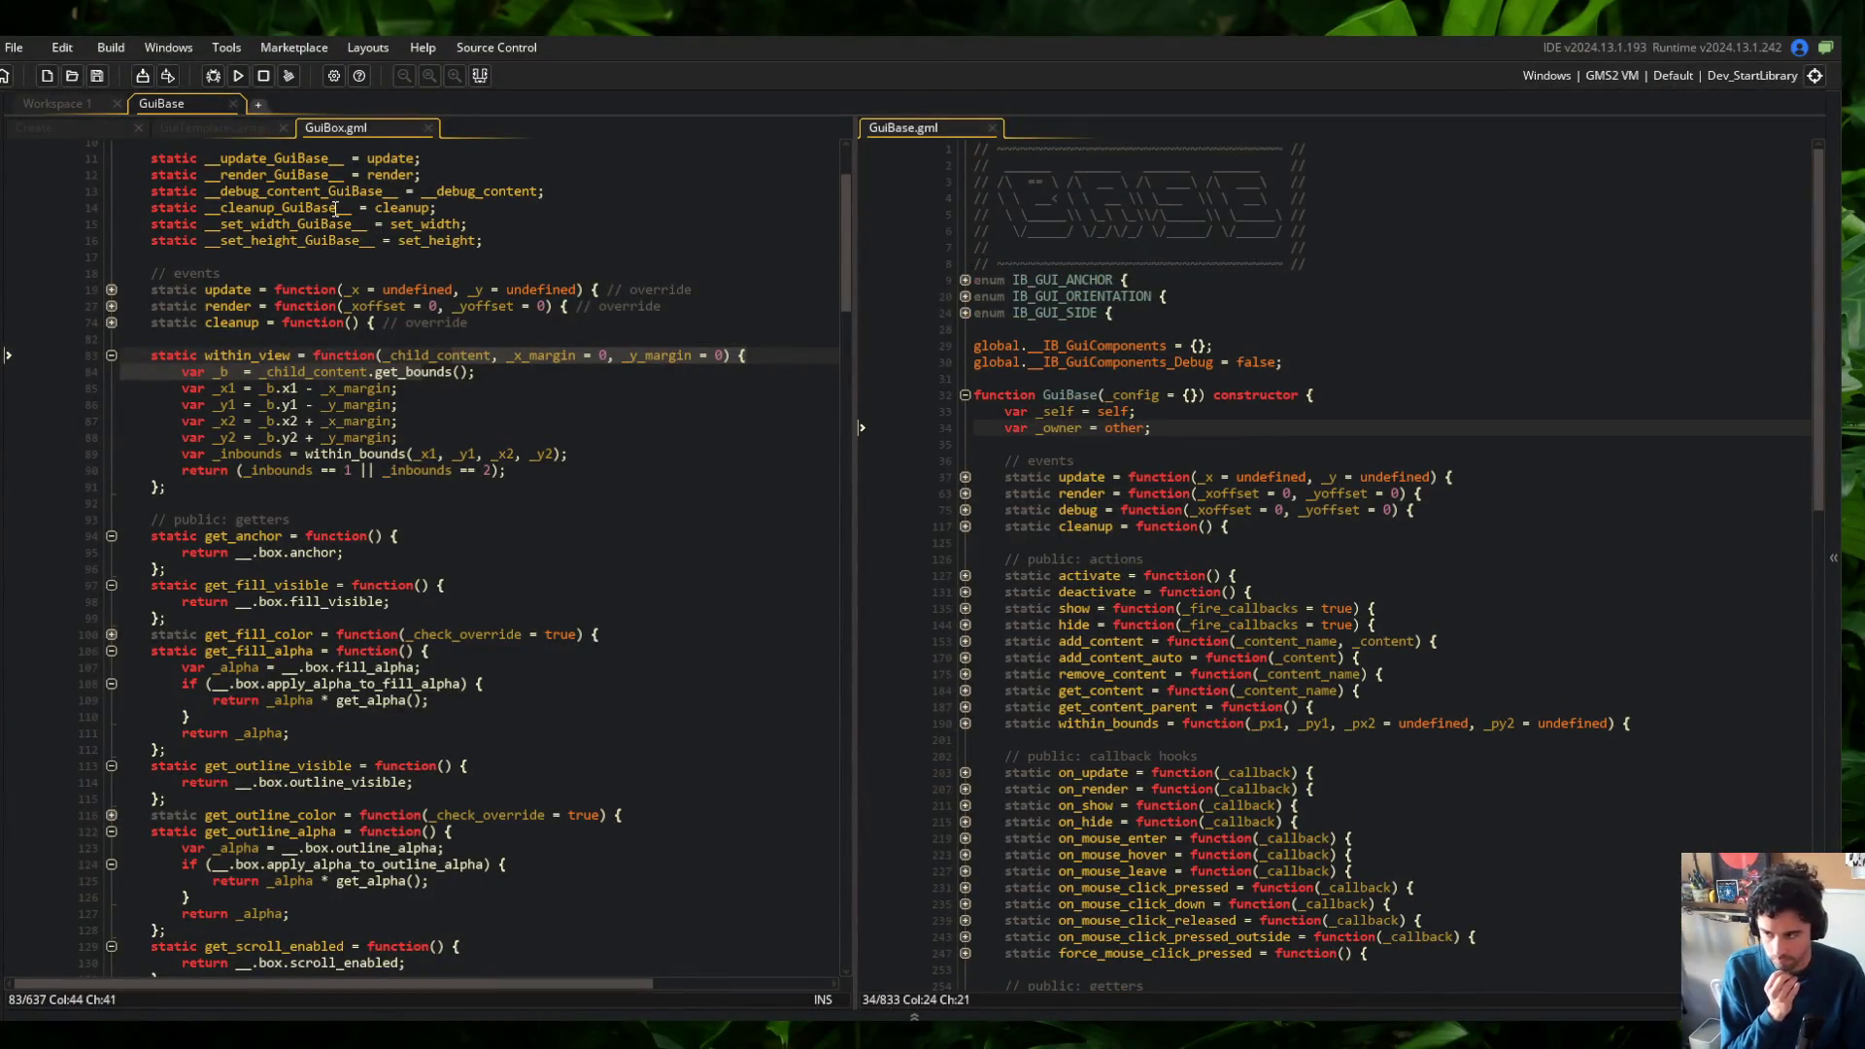
Close GuiBox.gml, expand debug(), and duplicate the component-name drawing line
{"action": "middle_click", "coordinate": [367, 134]}
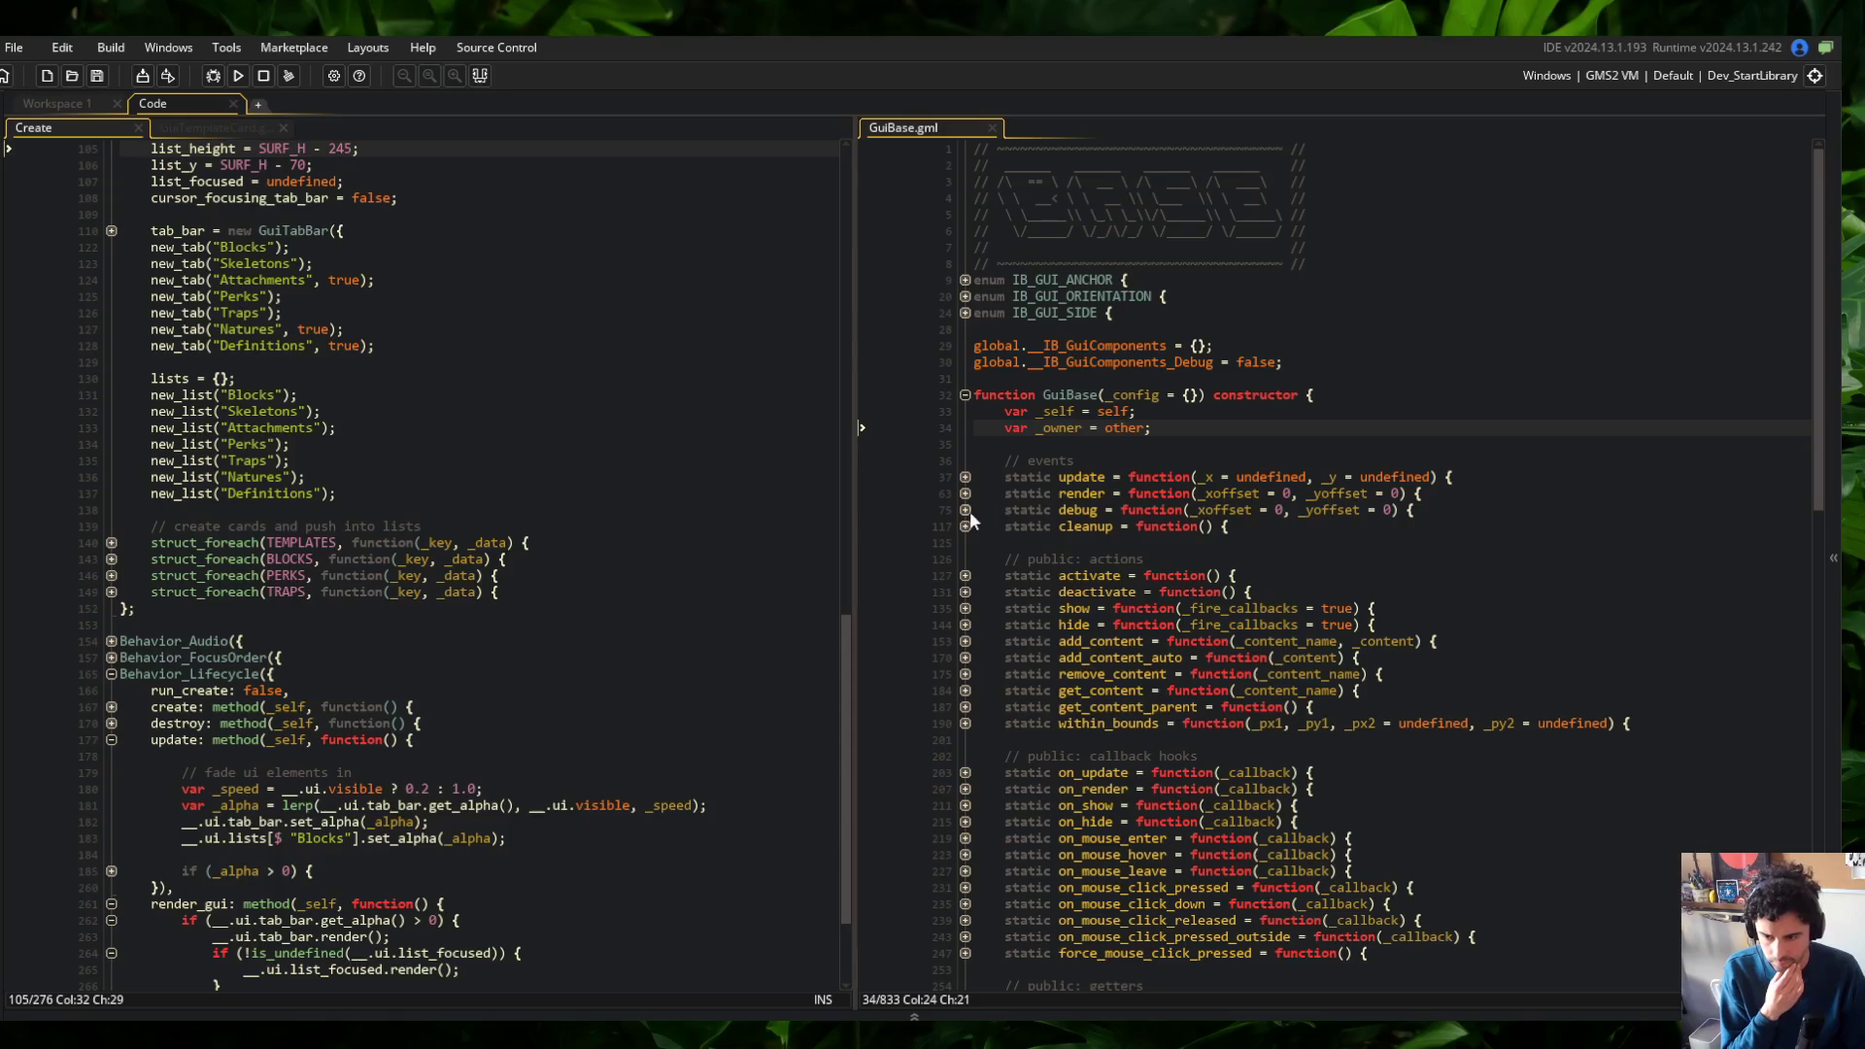
{"action": "left_click", "coordinate": [965, 509]}
{"action": "scroll", "coordinate": [1359, 583], "scroll_direction": "down", "scroll_amount": 6}
{"action": "left_click", "coordinate": [1517, 690]}
{"action": "left_click", "coordinate": [1599, 626]}
{"action": "key", "text": "Home"}
{"action": "key", "text": "shift+End"}
{"action": "key", "text": "ctrl+c"}
{"action": "key", "text": "End"}
{"action": "key", "text": "ctrl+v"}
{"action": "key", "text": "Up"}
{"action": "key", "text": "Home"}
{"action": "key", "text": "Down"}
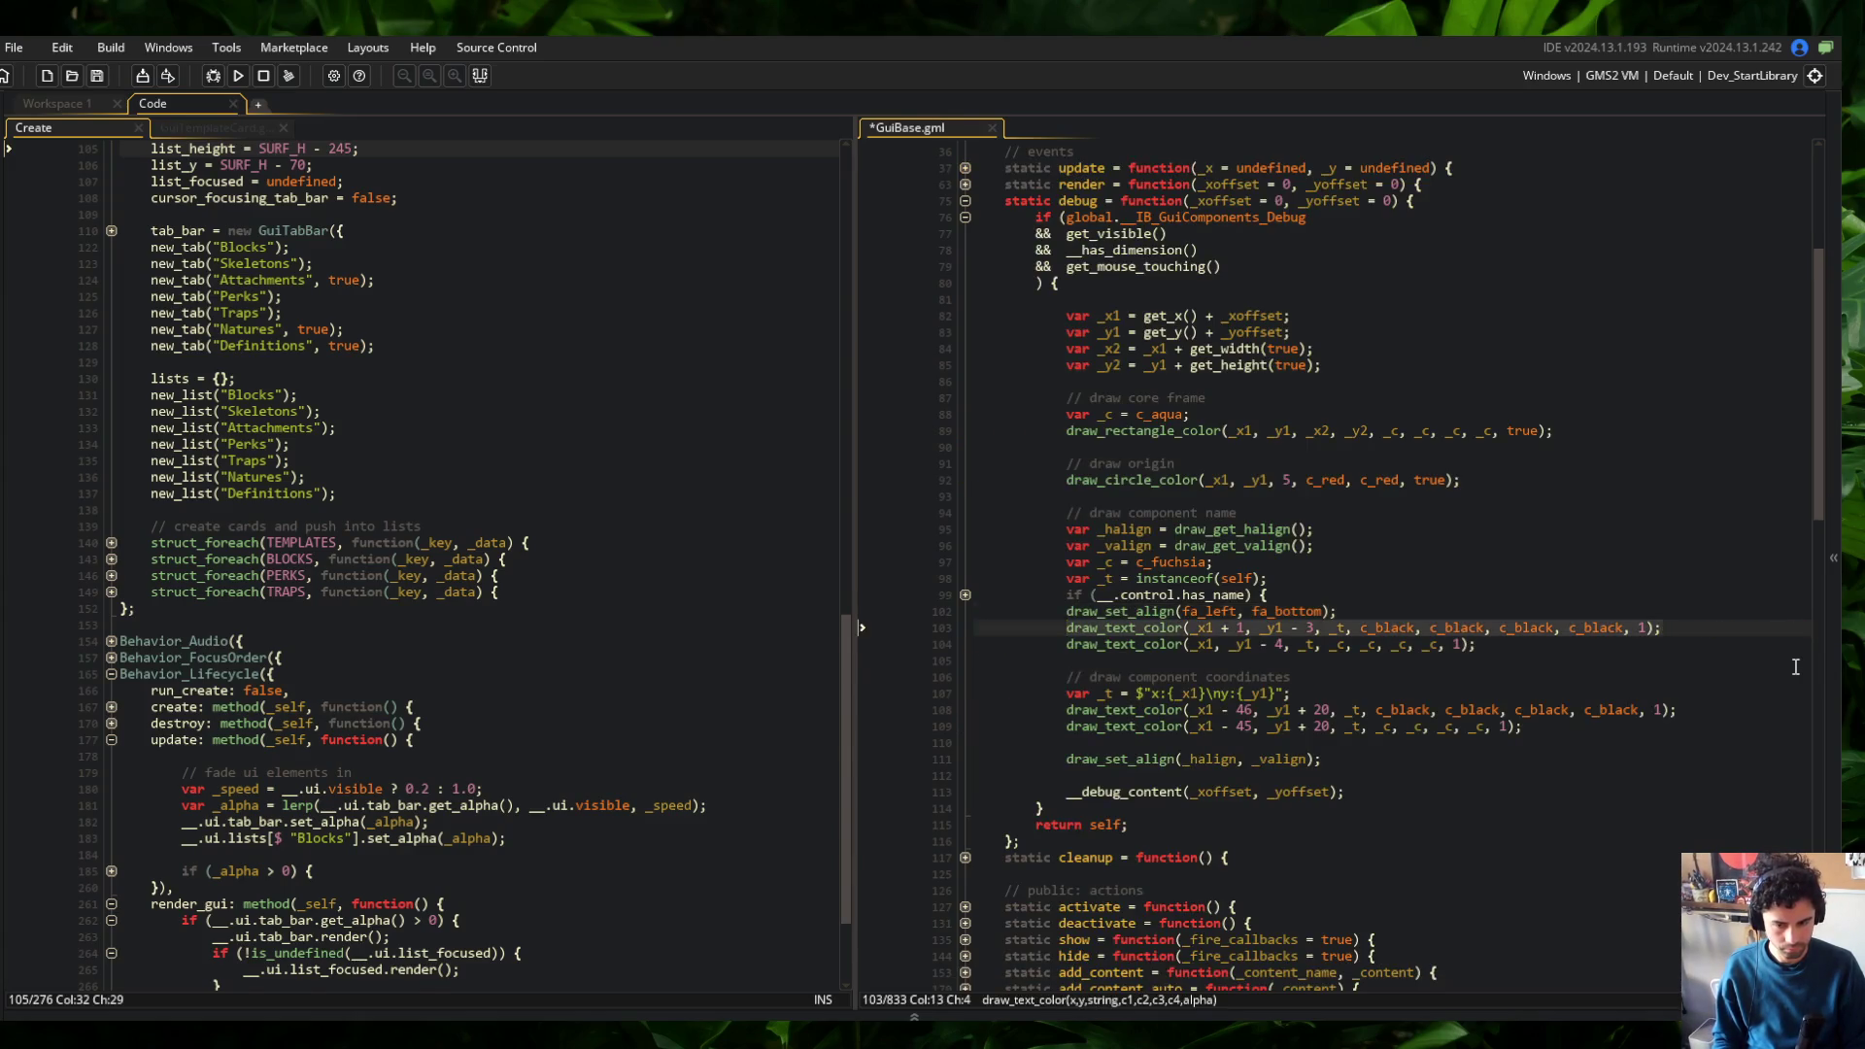
{"action": "key", "text": "ctrl+z"}
{"action": "key", "text": "ctrl+d"}
Change the copied name line to _x1 - 1, _y1 - 5 with four c_white colours
{"action": "key", "text": "ctrl+Right"}
{"action": "key", "text": "ctrl+Right"}
{"action": "key", "text": "ctrl+Right"}
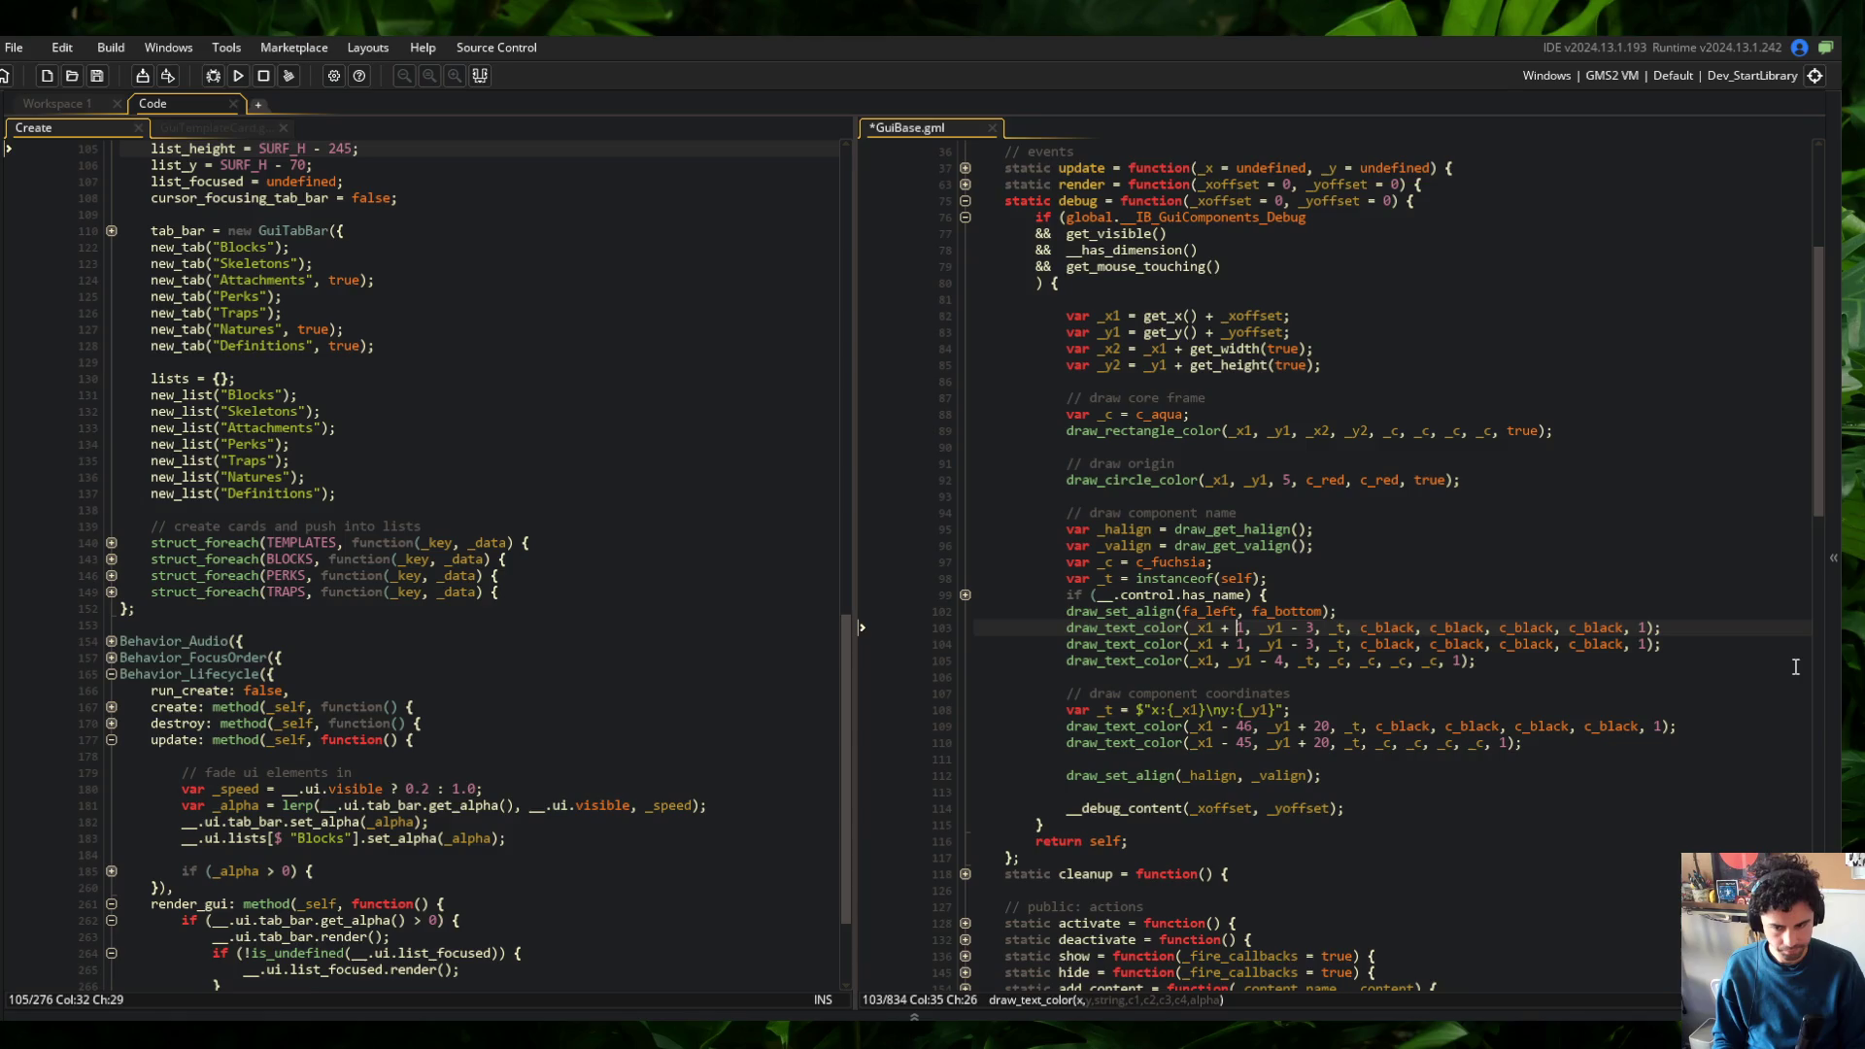
{"action": "key", "text": "Delete"}
{"action": "type", "text": "-"}
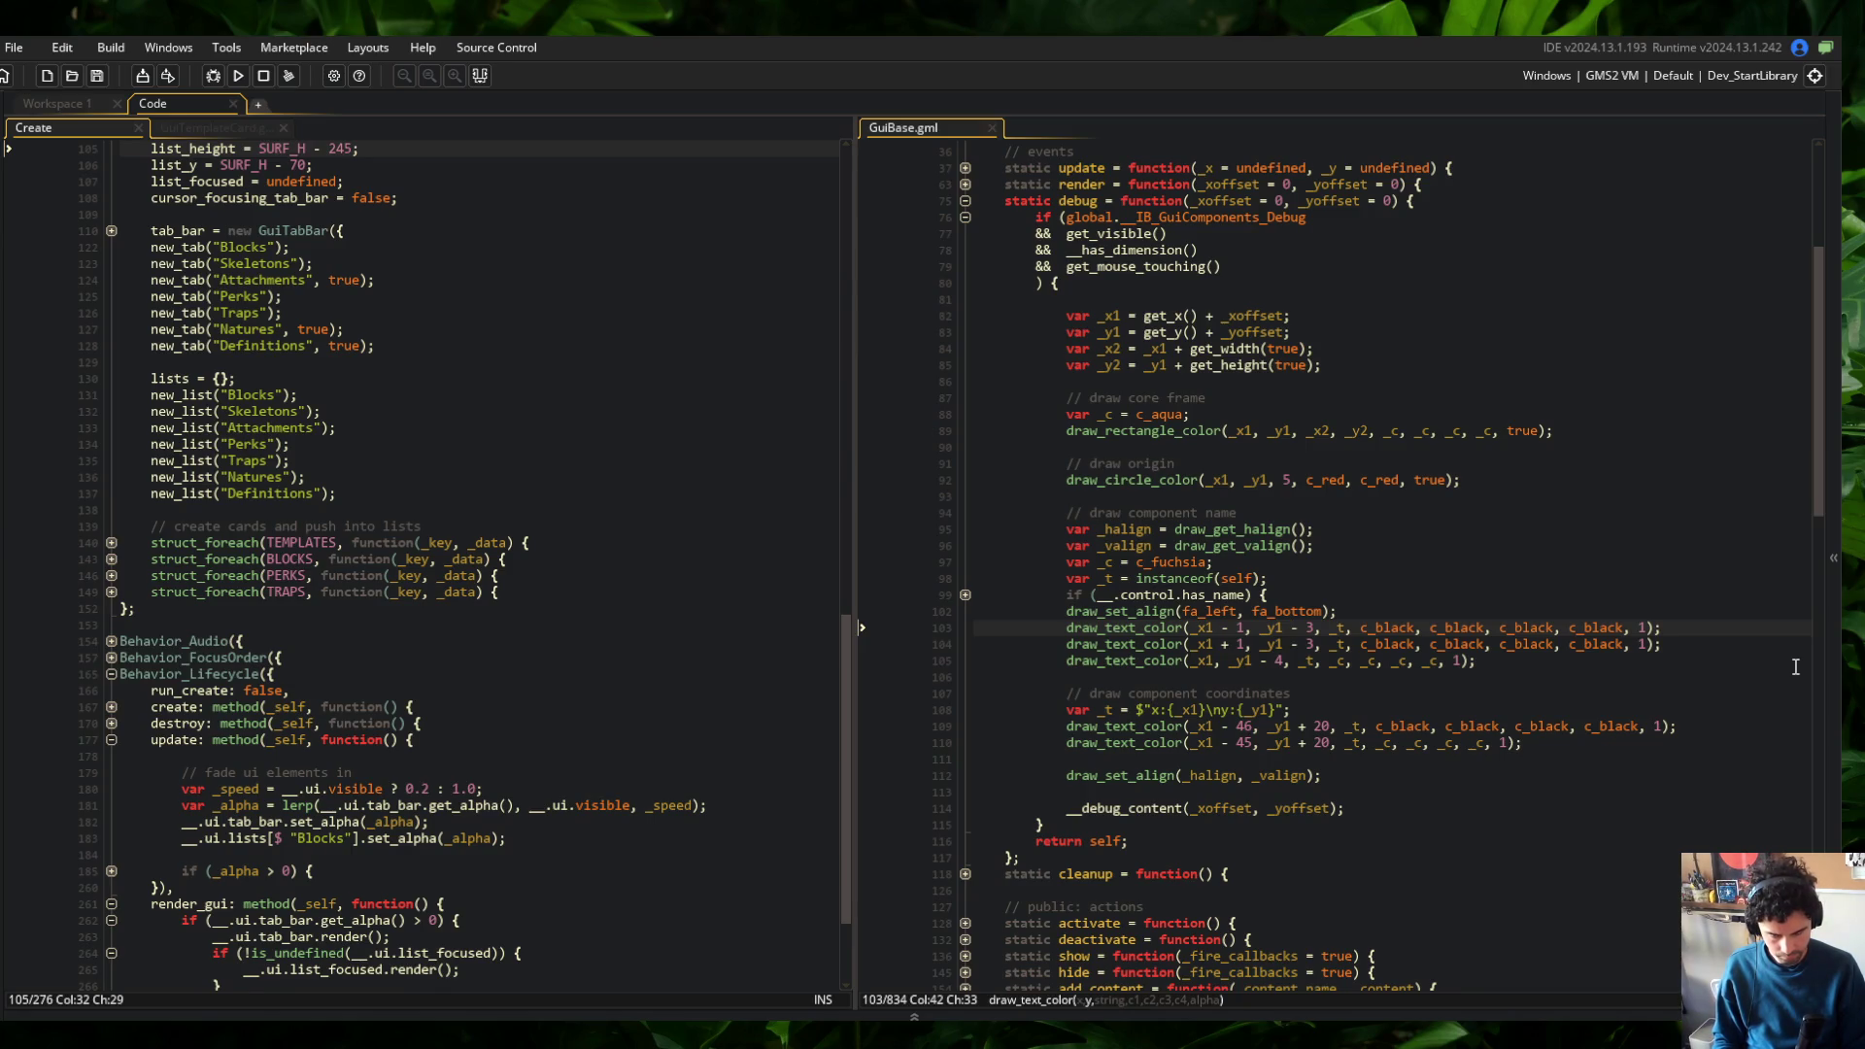
{"action": "key", "text": "Down"}
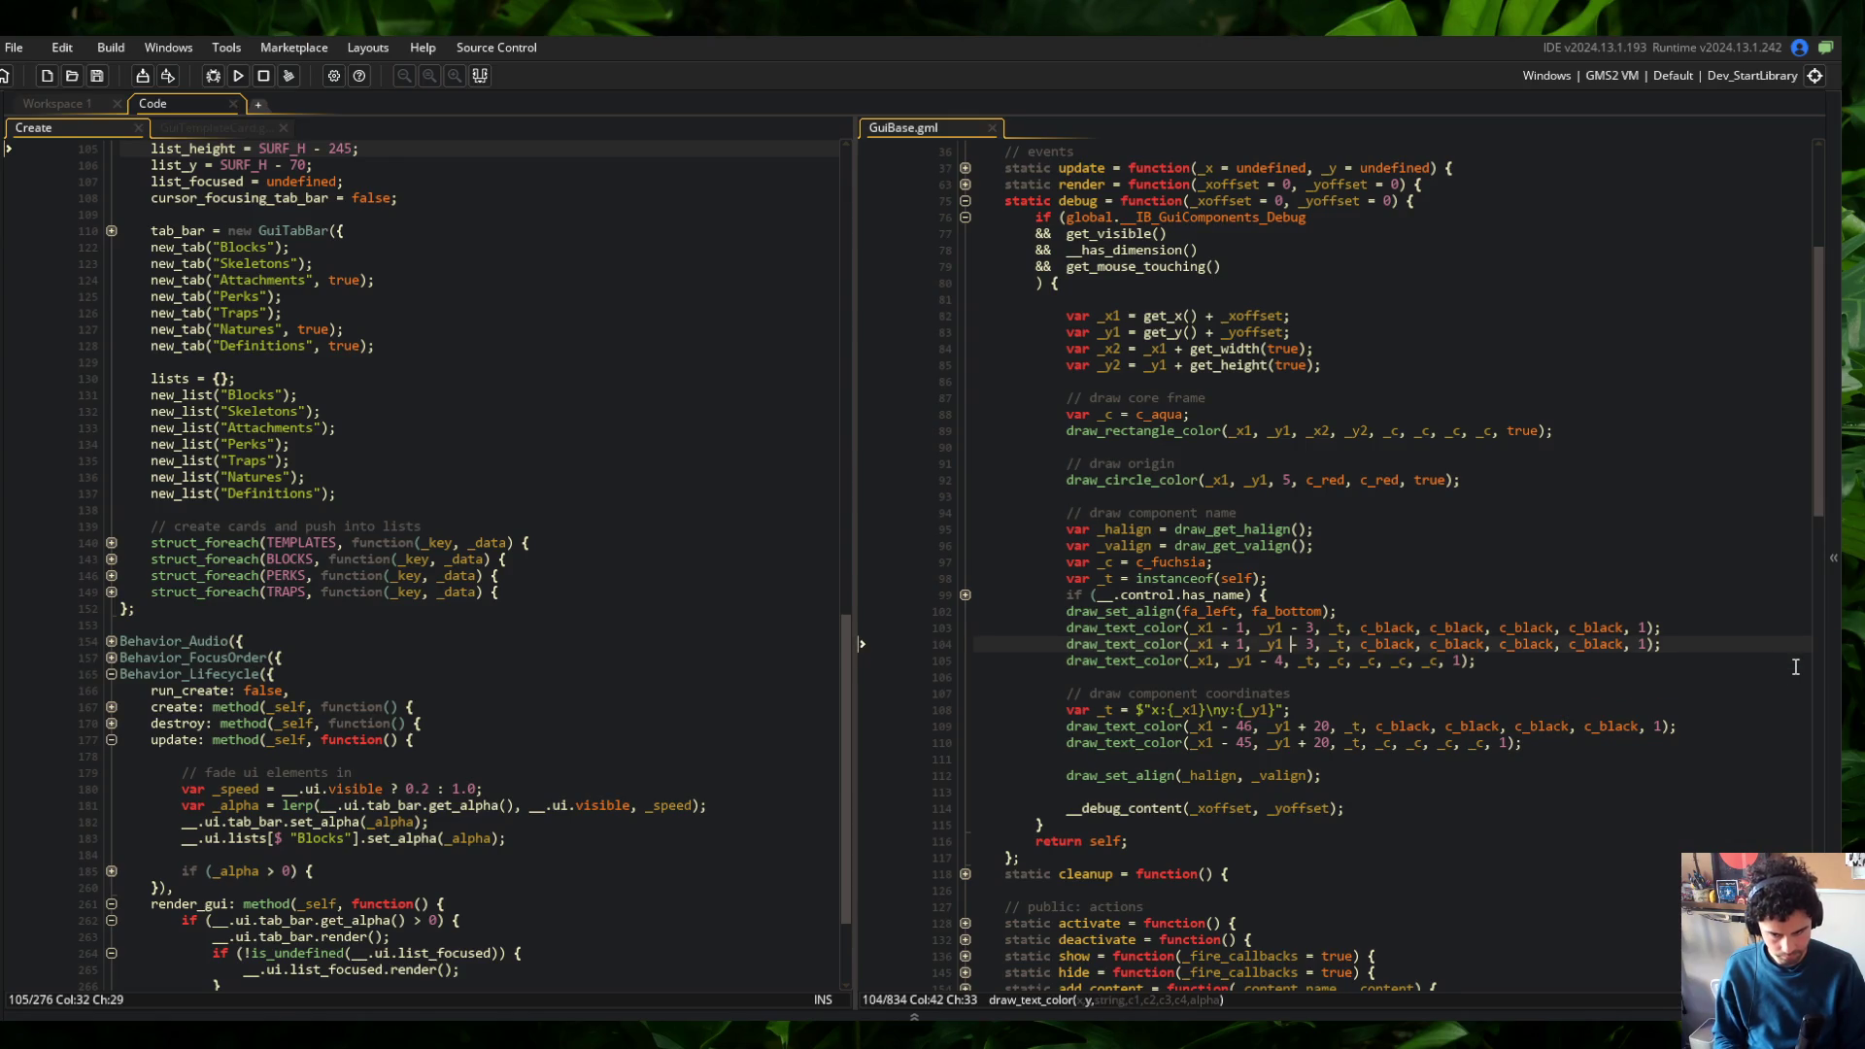
{"action": "key", "text": "Up"}
{"action": "key", "text": "BackSpace"}
{"action": "type", "text": "5"}
{"action": "key", "text": "ctrl+shift+Right"}
{"action": "key", "text": "ctrl+shift+Right"}
{"action": "key", "text": "ctrl+shift+Right"}
{"action": "type", "text": "c_white, c_white, c_white, c_white"}
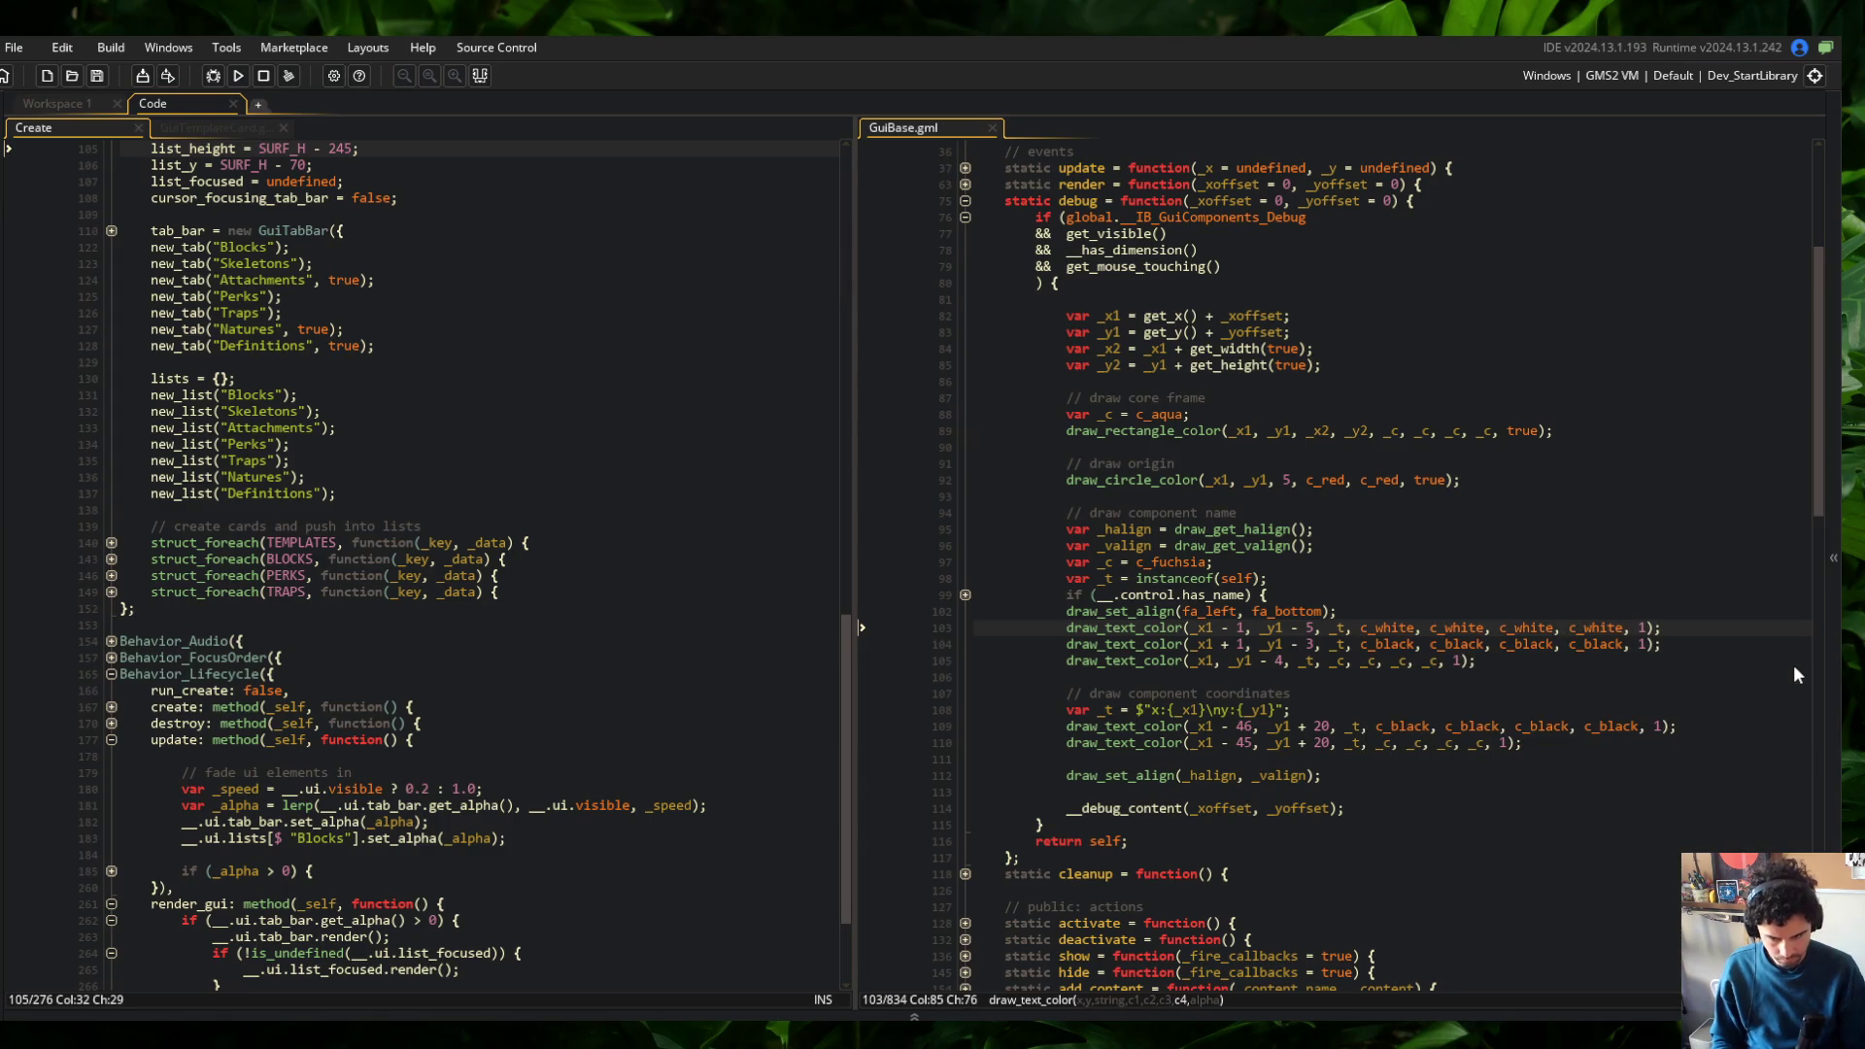
Duplicate the coordinates text line on line 109
{"action": "left_click", "coordinate": [1478, 726]}
{"action": "key", "text": "ctrl+d"}
{"action": "key", "text": "Home"}
{"action": "key", "text": "ctrl+Right"}
{"action": "key", "text": "ctrl+Right"}
{"action": "key", "text": "ctrl+Right"}
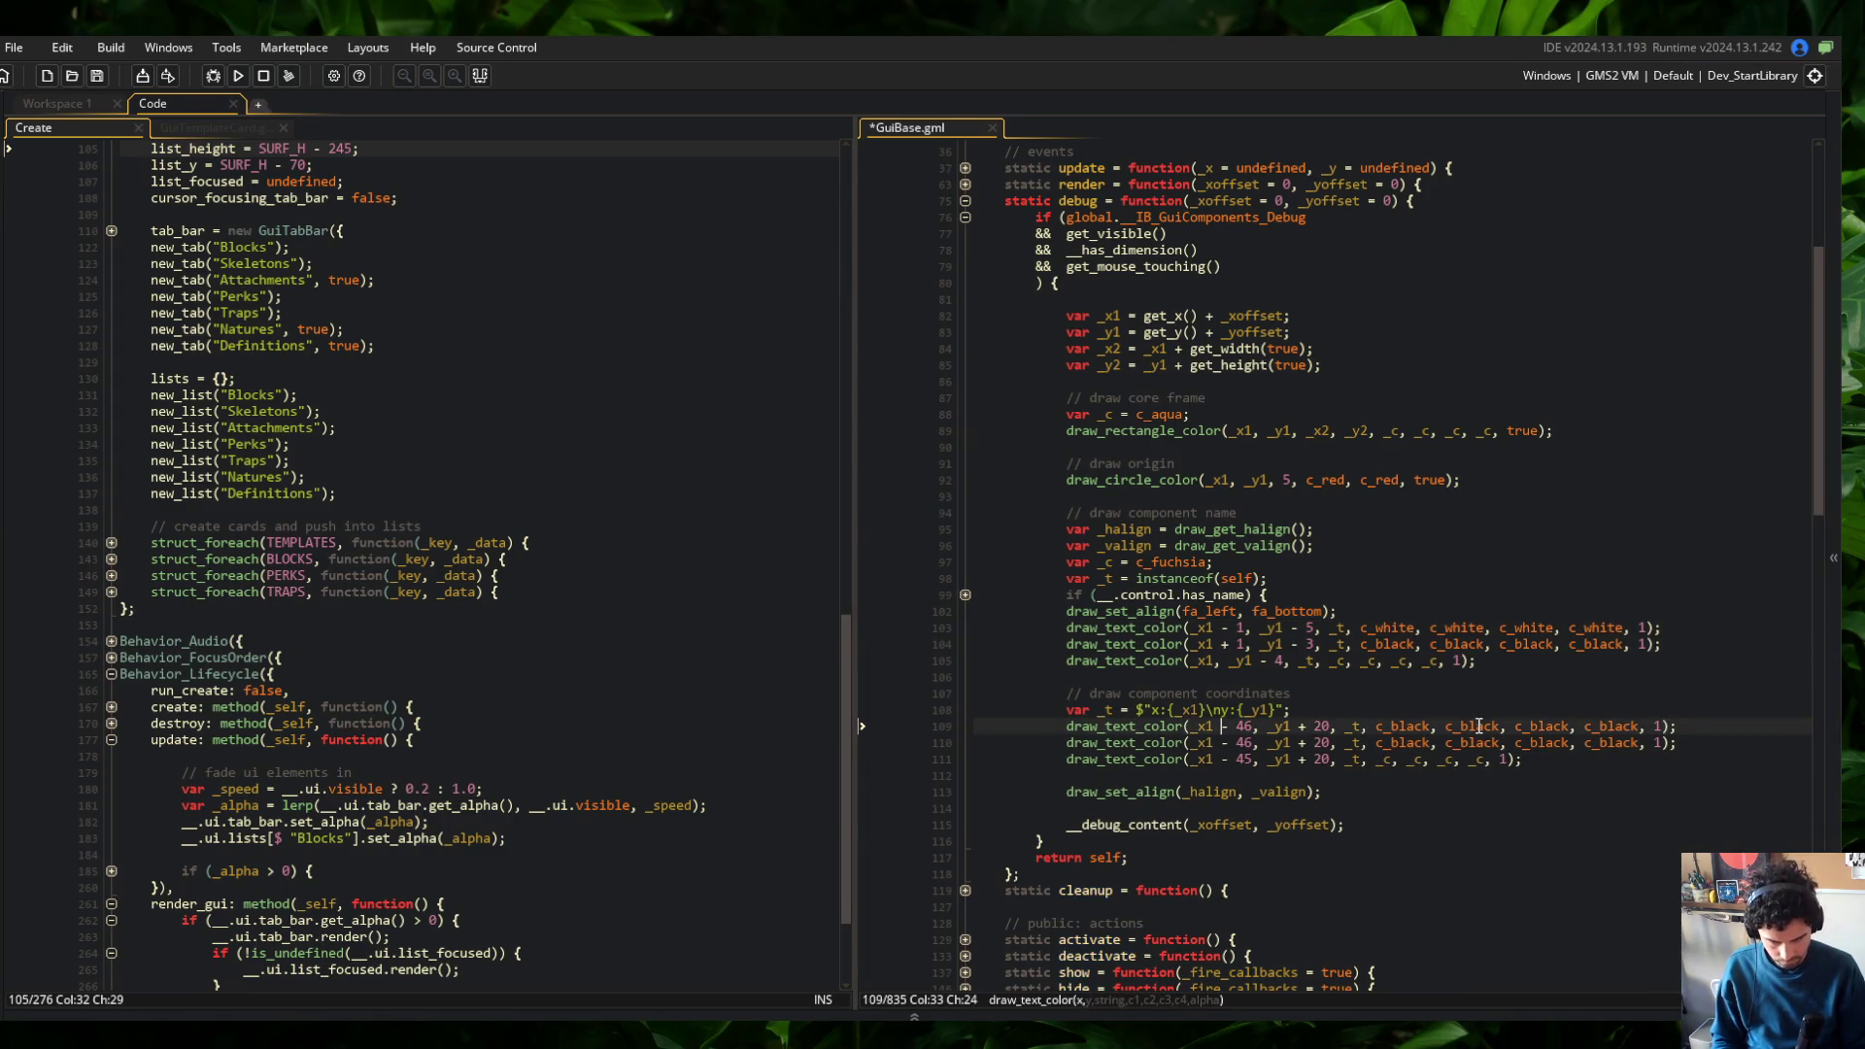
Save GuiBase.gml and change line 110's x offset from 46 to 44
{"action": "key", "text": "ctrl+s"}
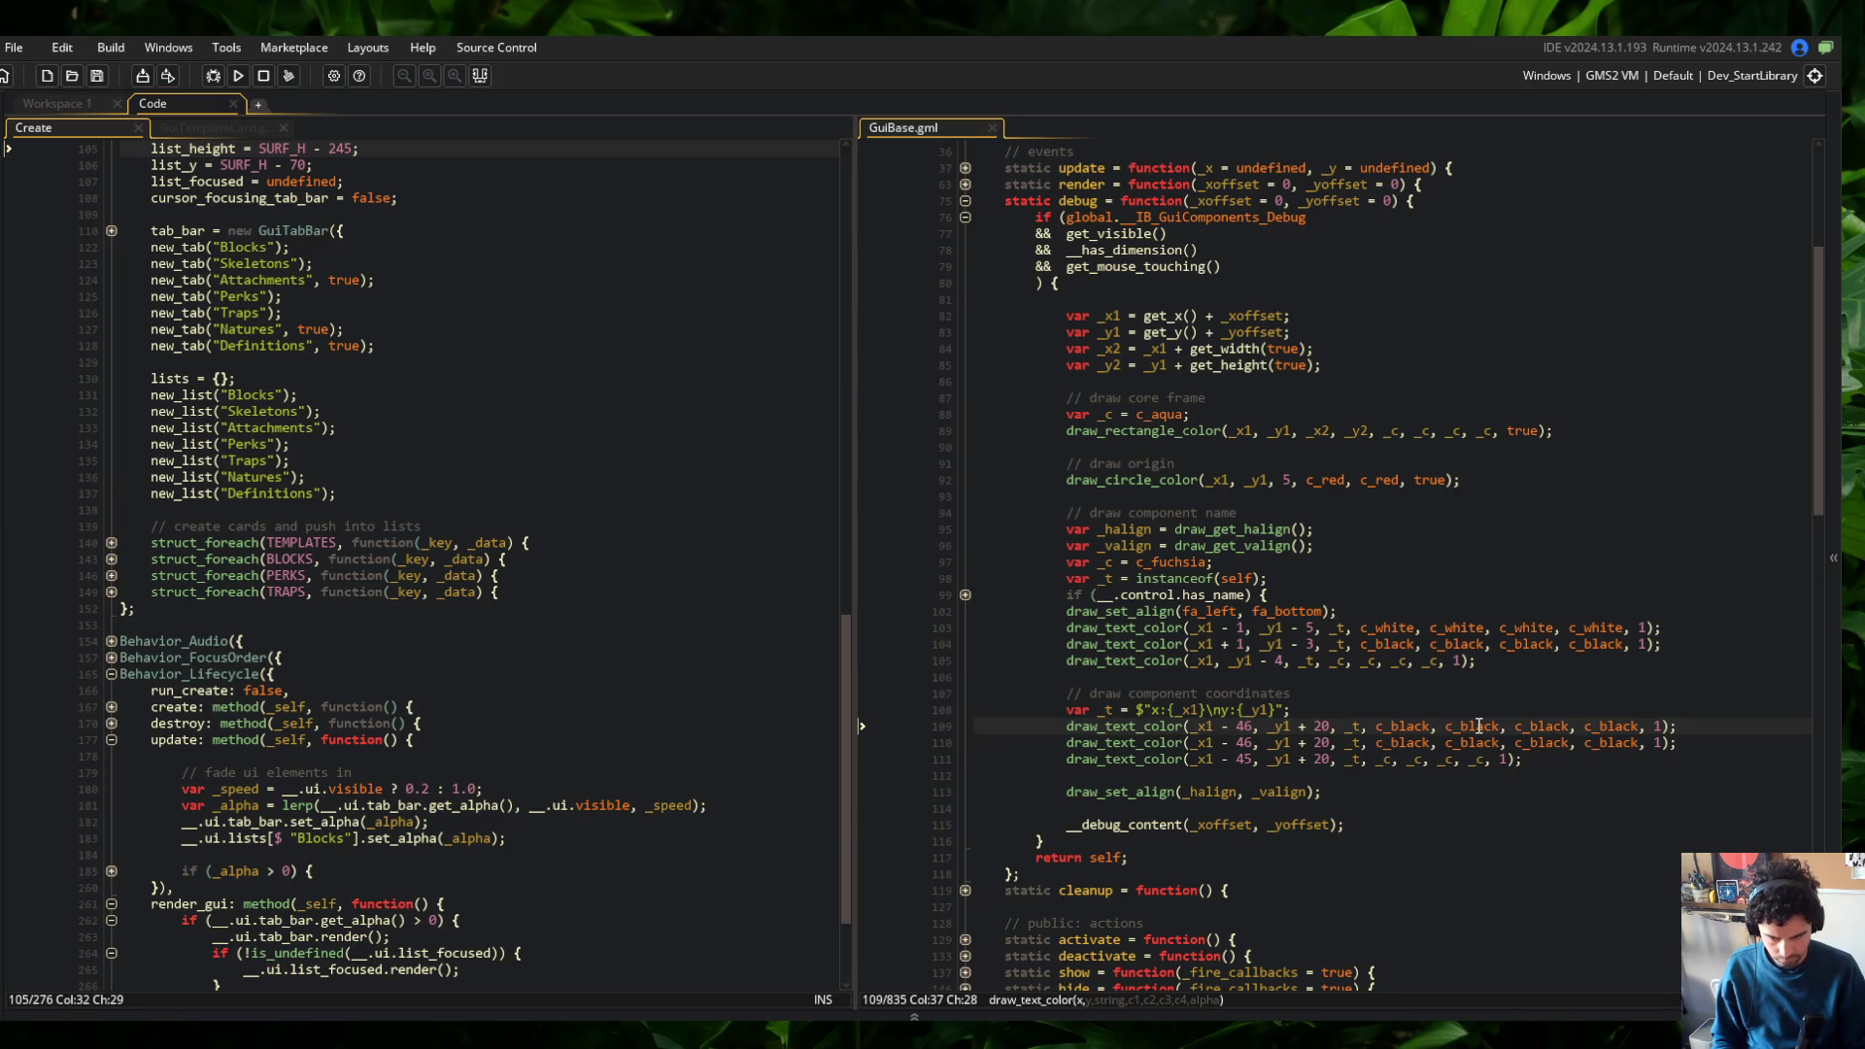
{"action": "type", "text": "/"}
{"action": "key", "text": "ctrl+k"}
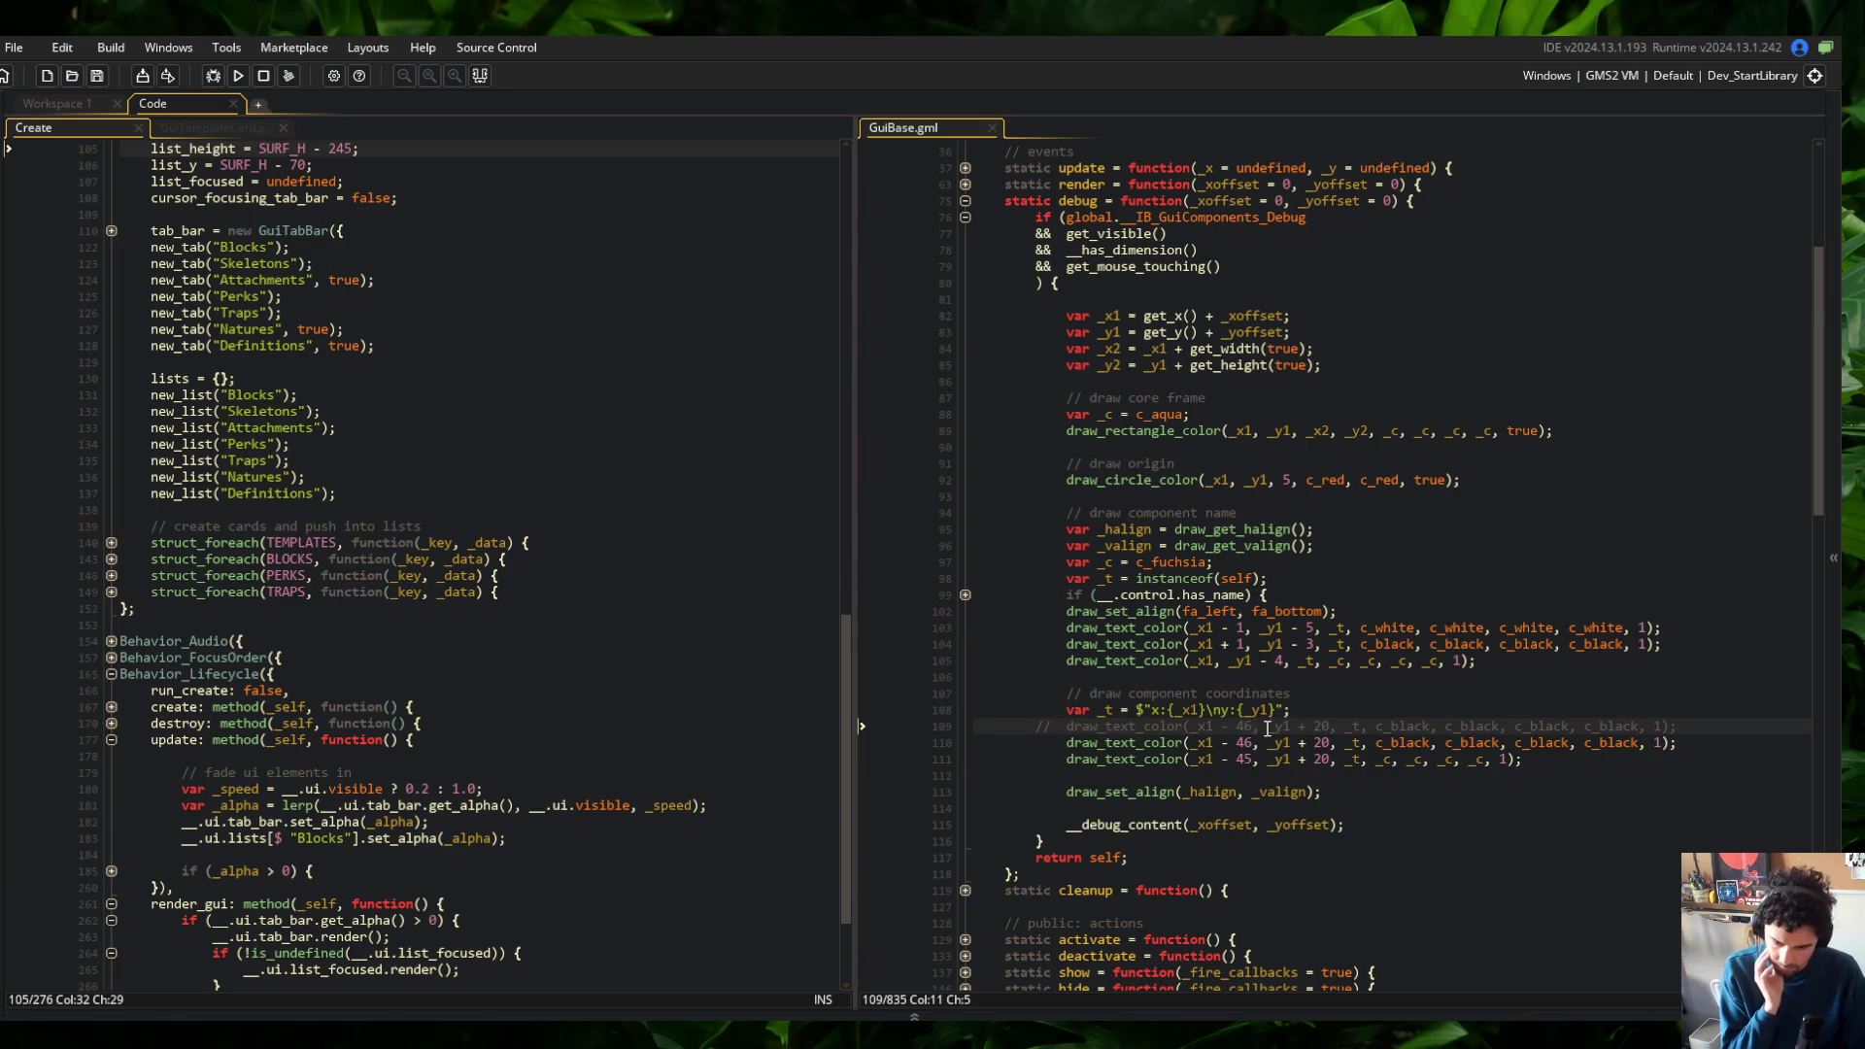
{"action": "left_click", "coordinate": [1254, 742]}
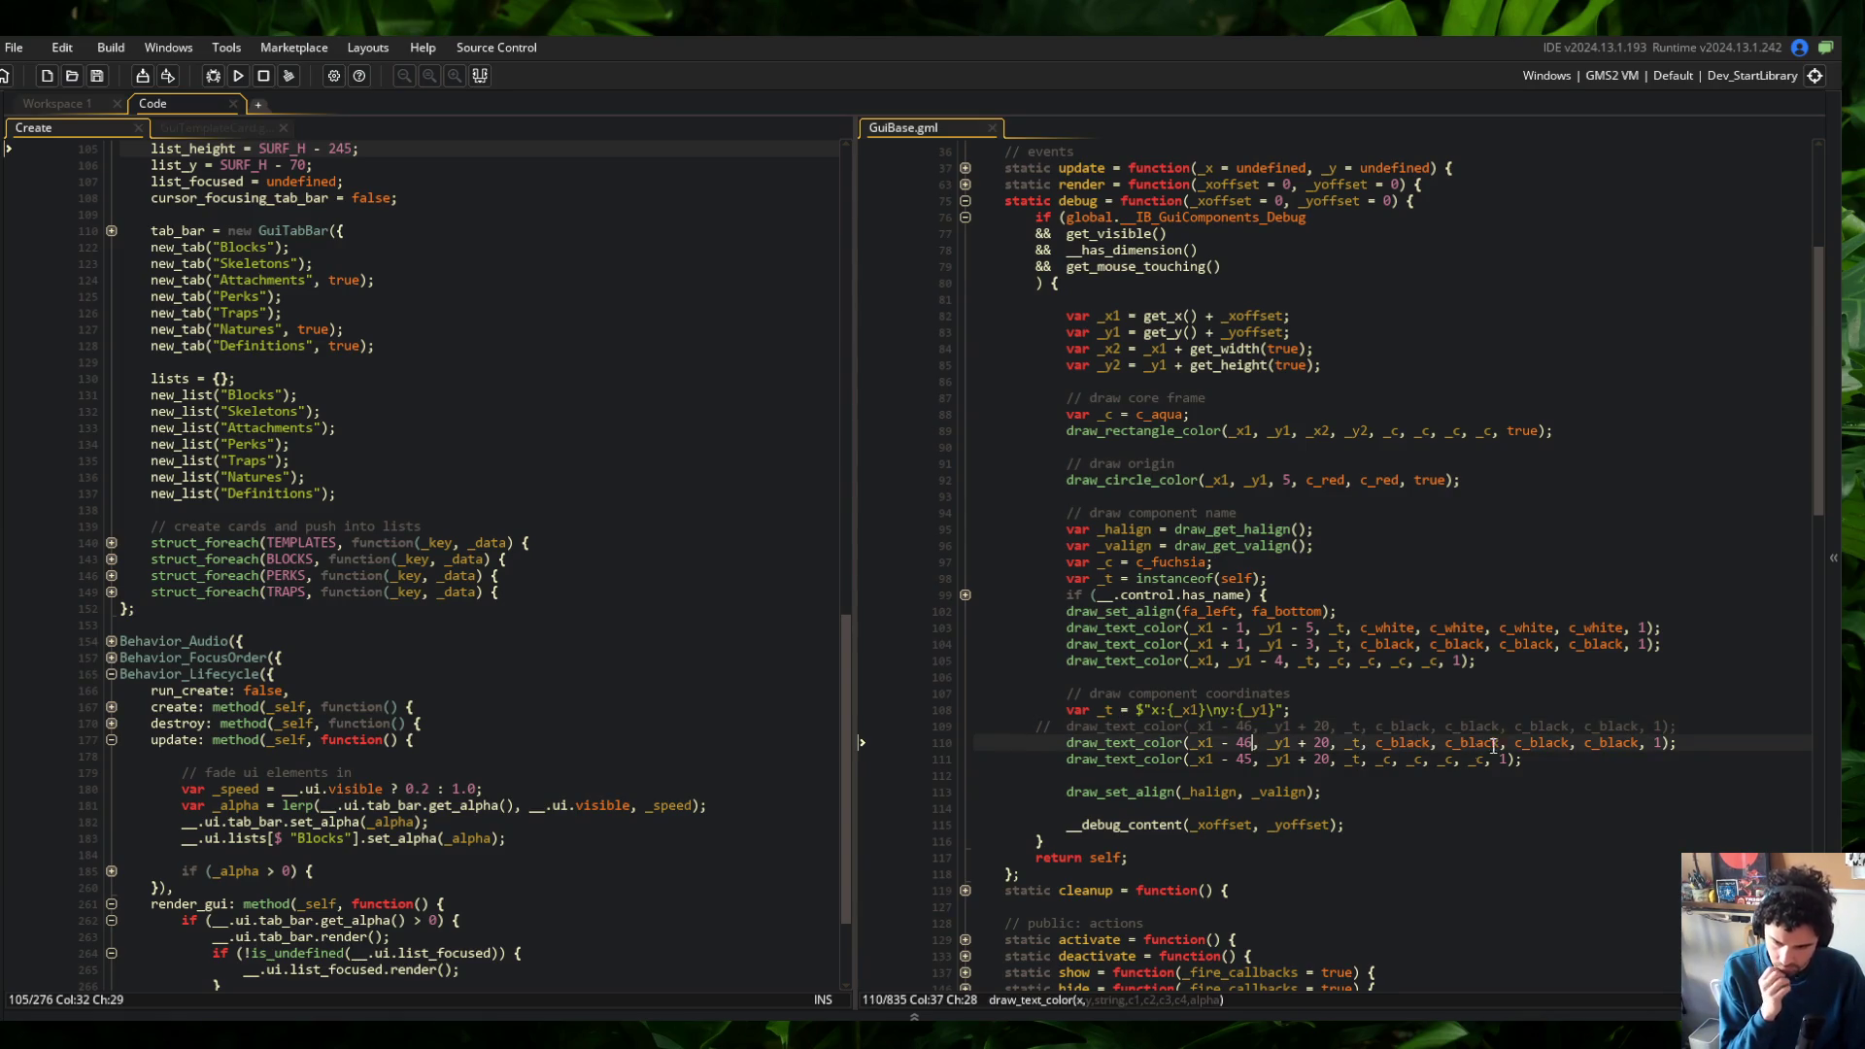
{"action": "key", "text": "BackSpace"}
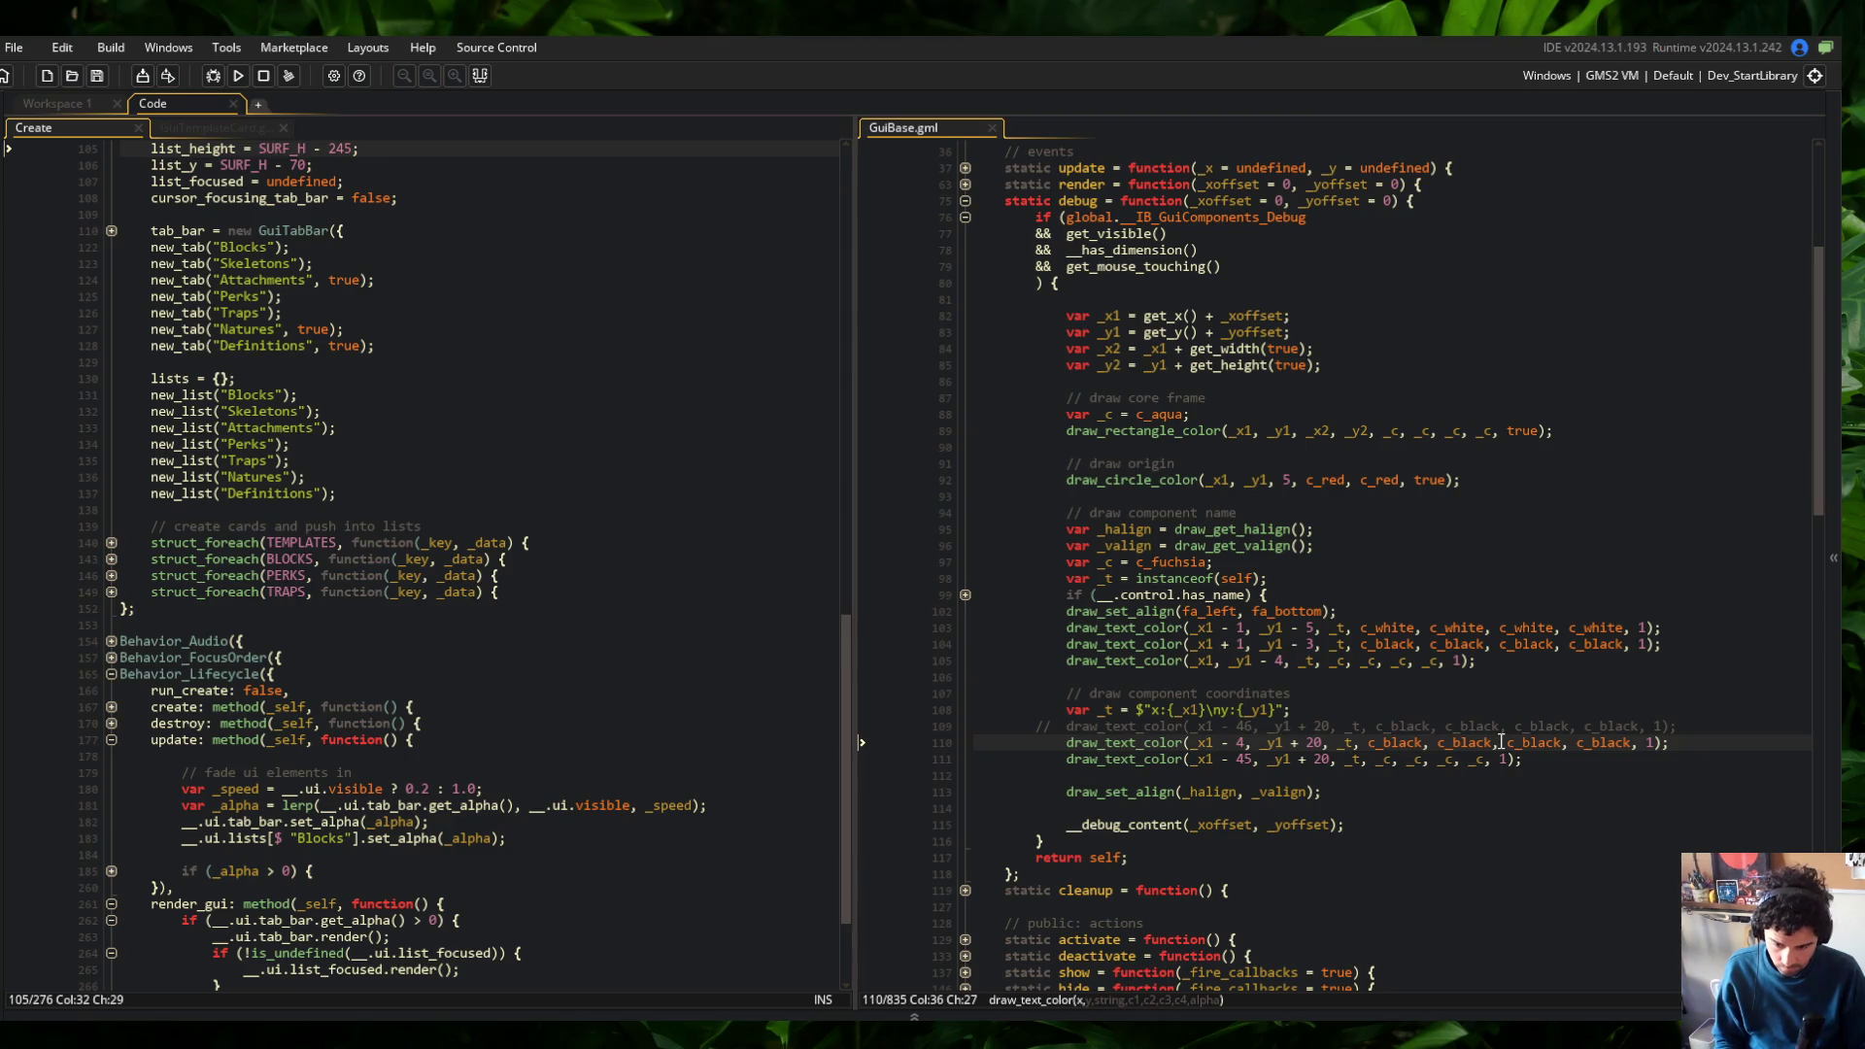
{"action": "type", "text": "4"}
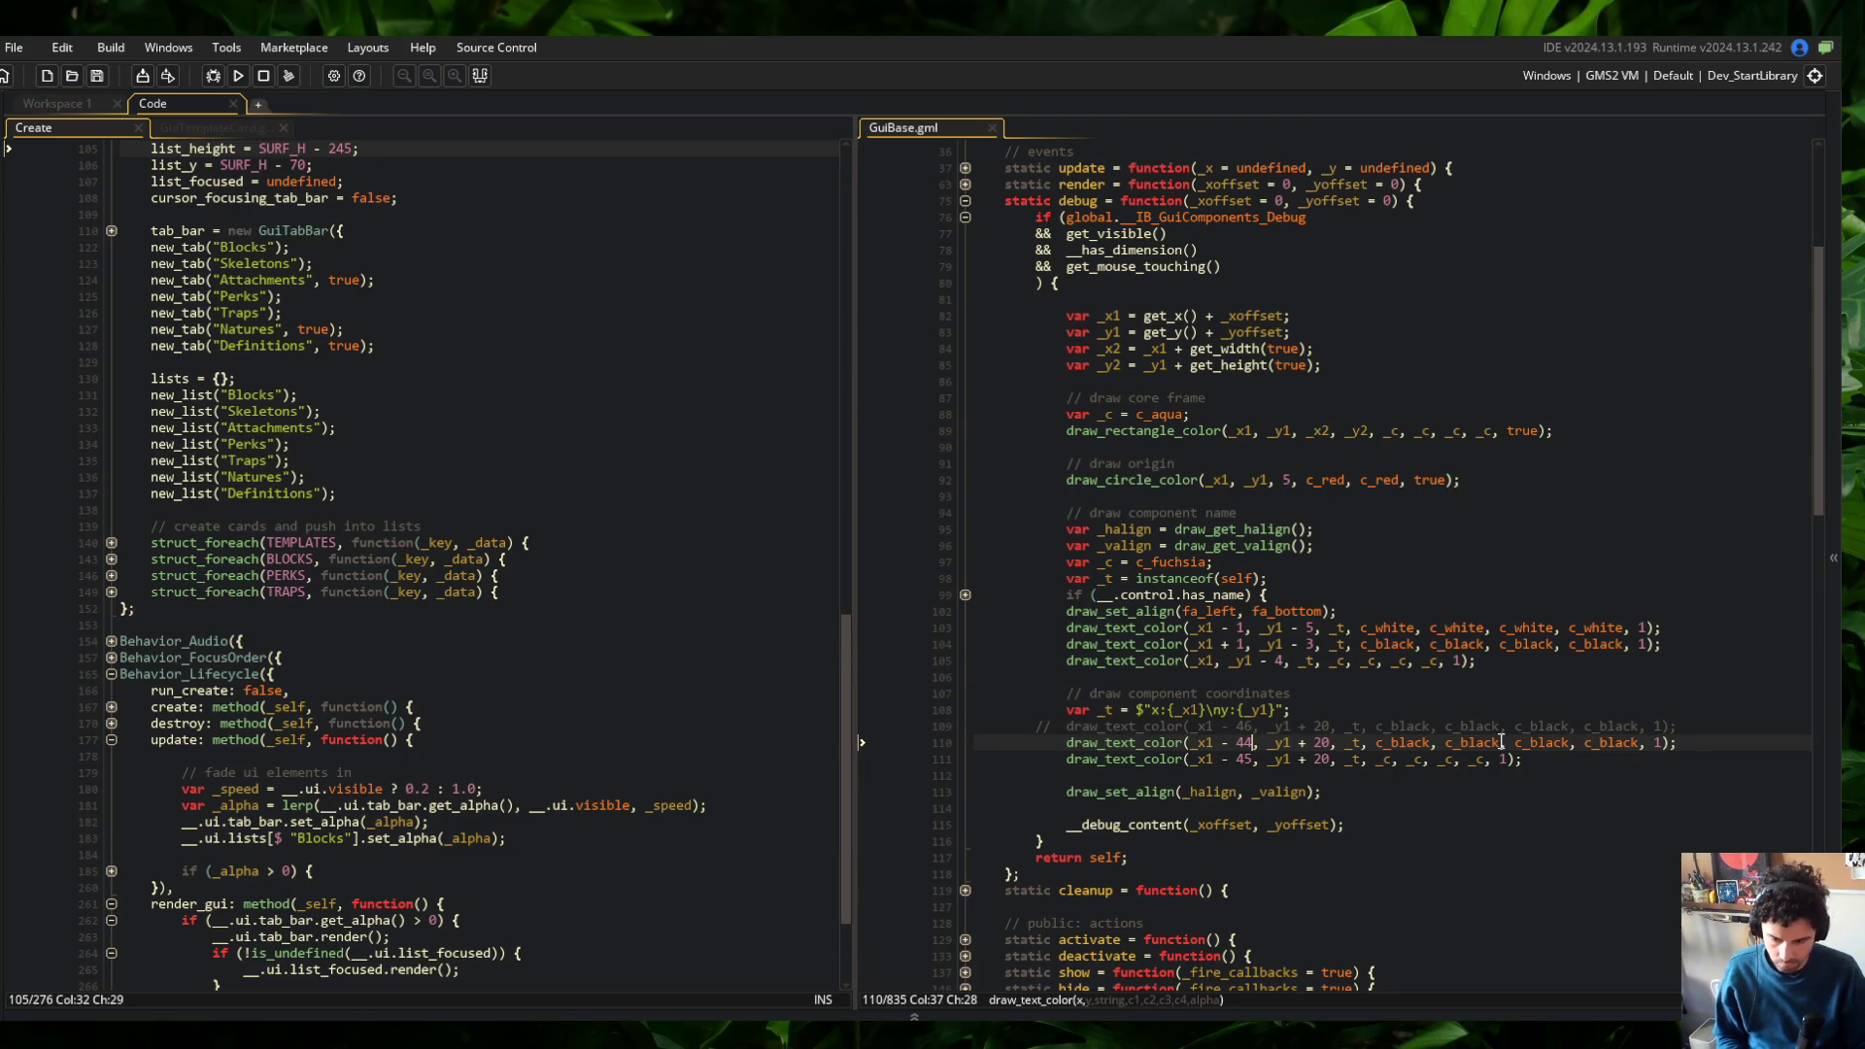
{"action": "key", "text": "Up"}
{"action": "key", "text": "ctrl+shift+k"}
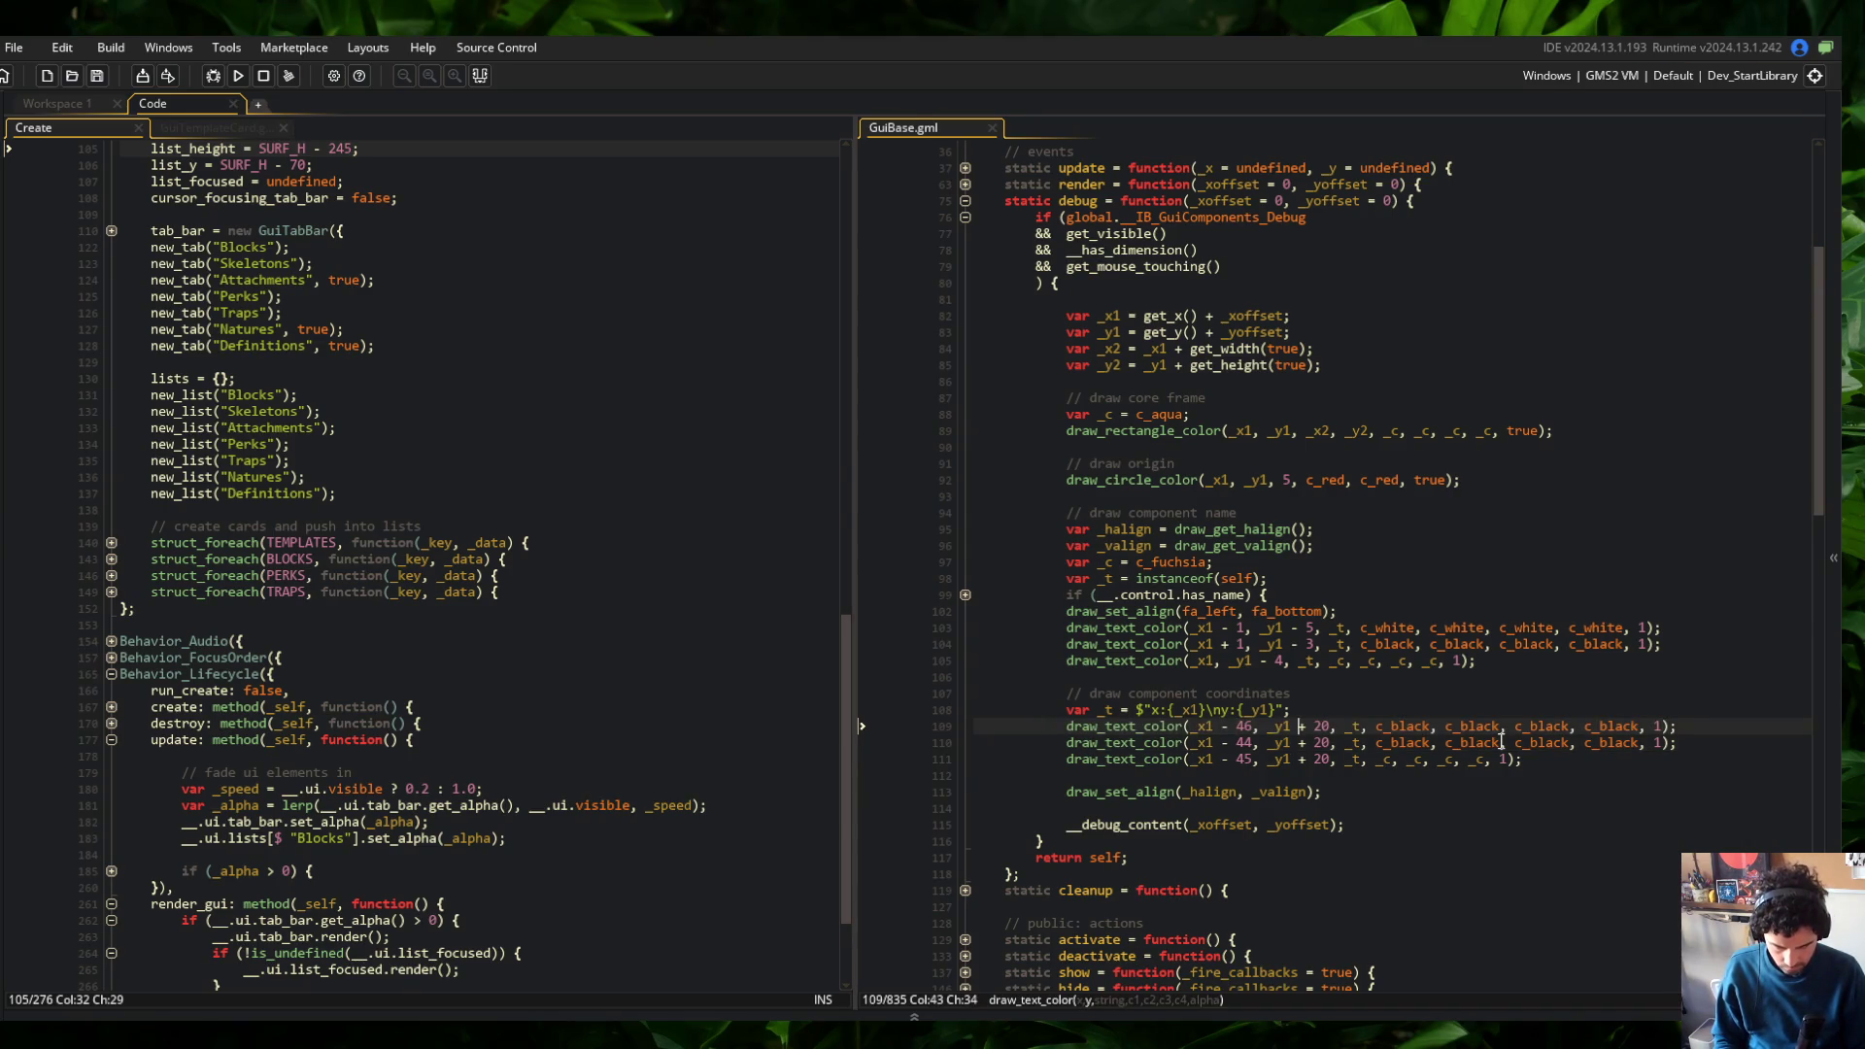
Set the y offsets to _y1 + 19 and _y1 + 21, give line 109 four c_white colours, and run
{"action": "key", "text": "BackSpace"}
{"action": "key", "text": "BackSpace"}
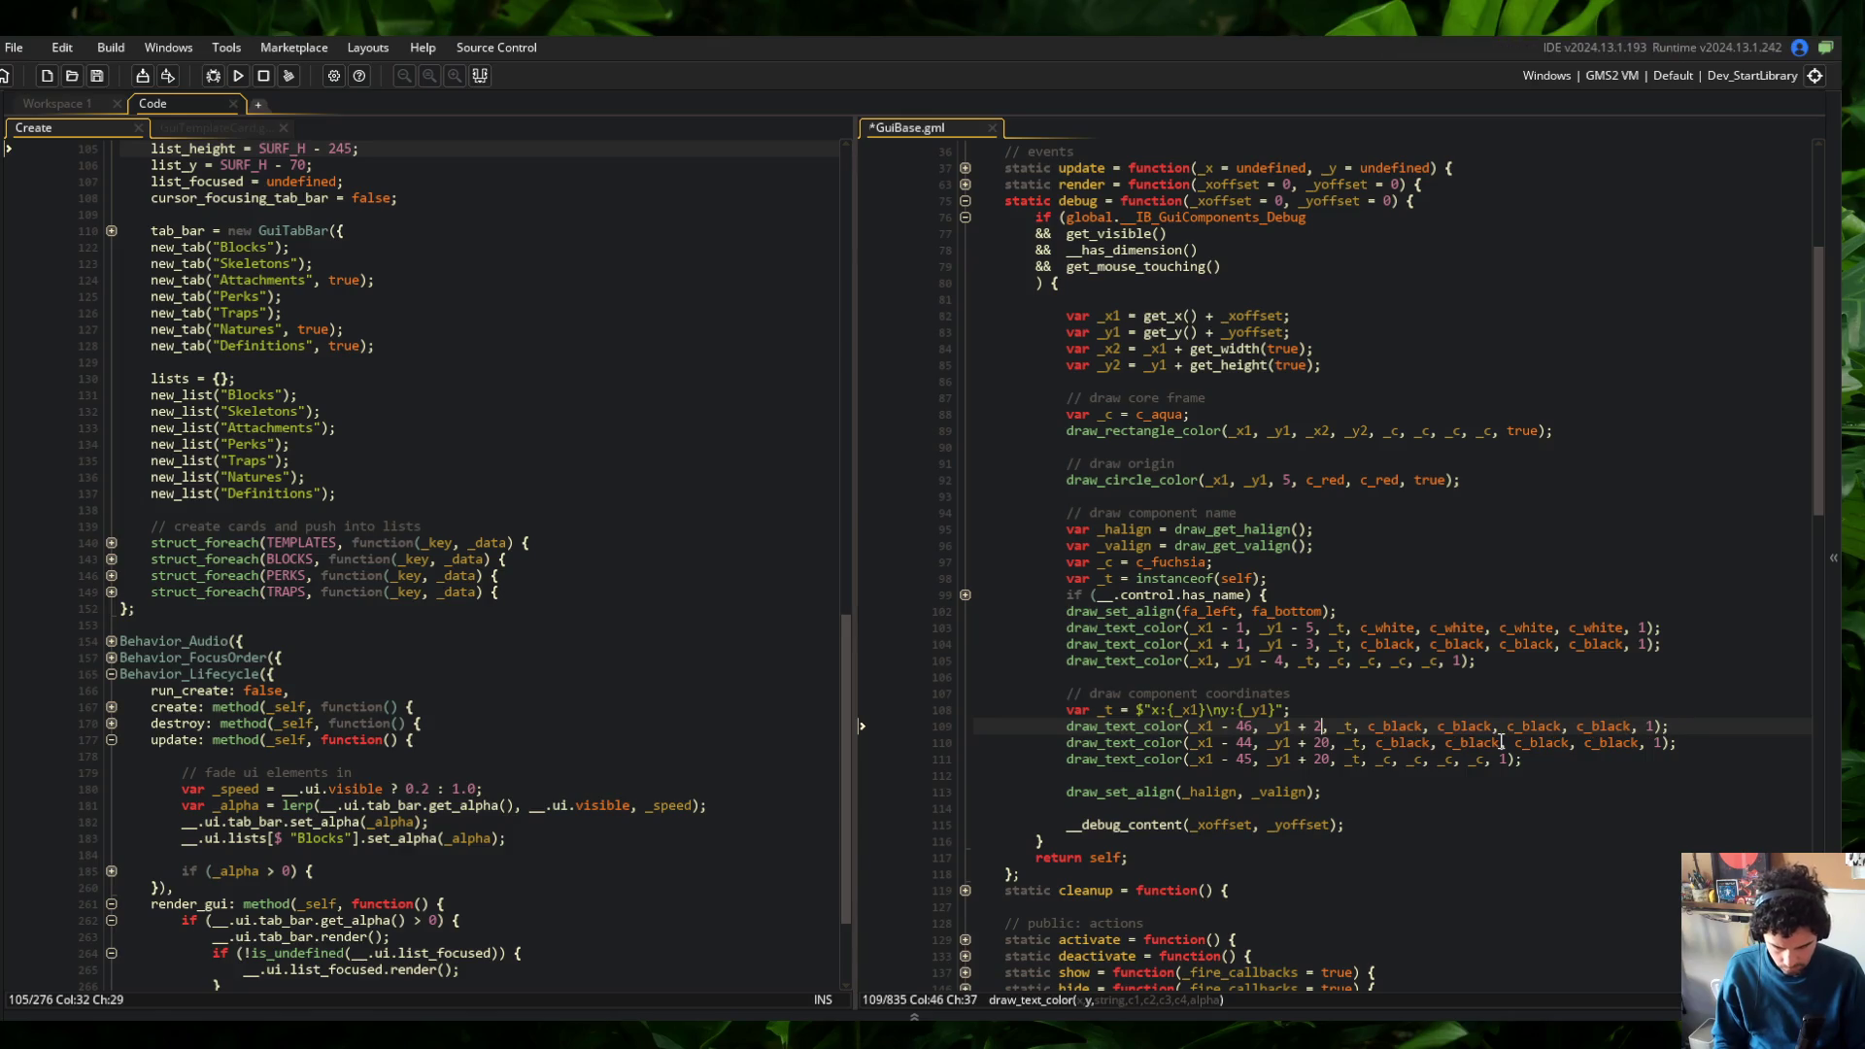
{"action": "type", "text": "19"}
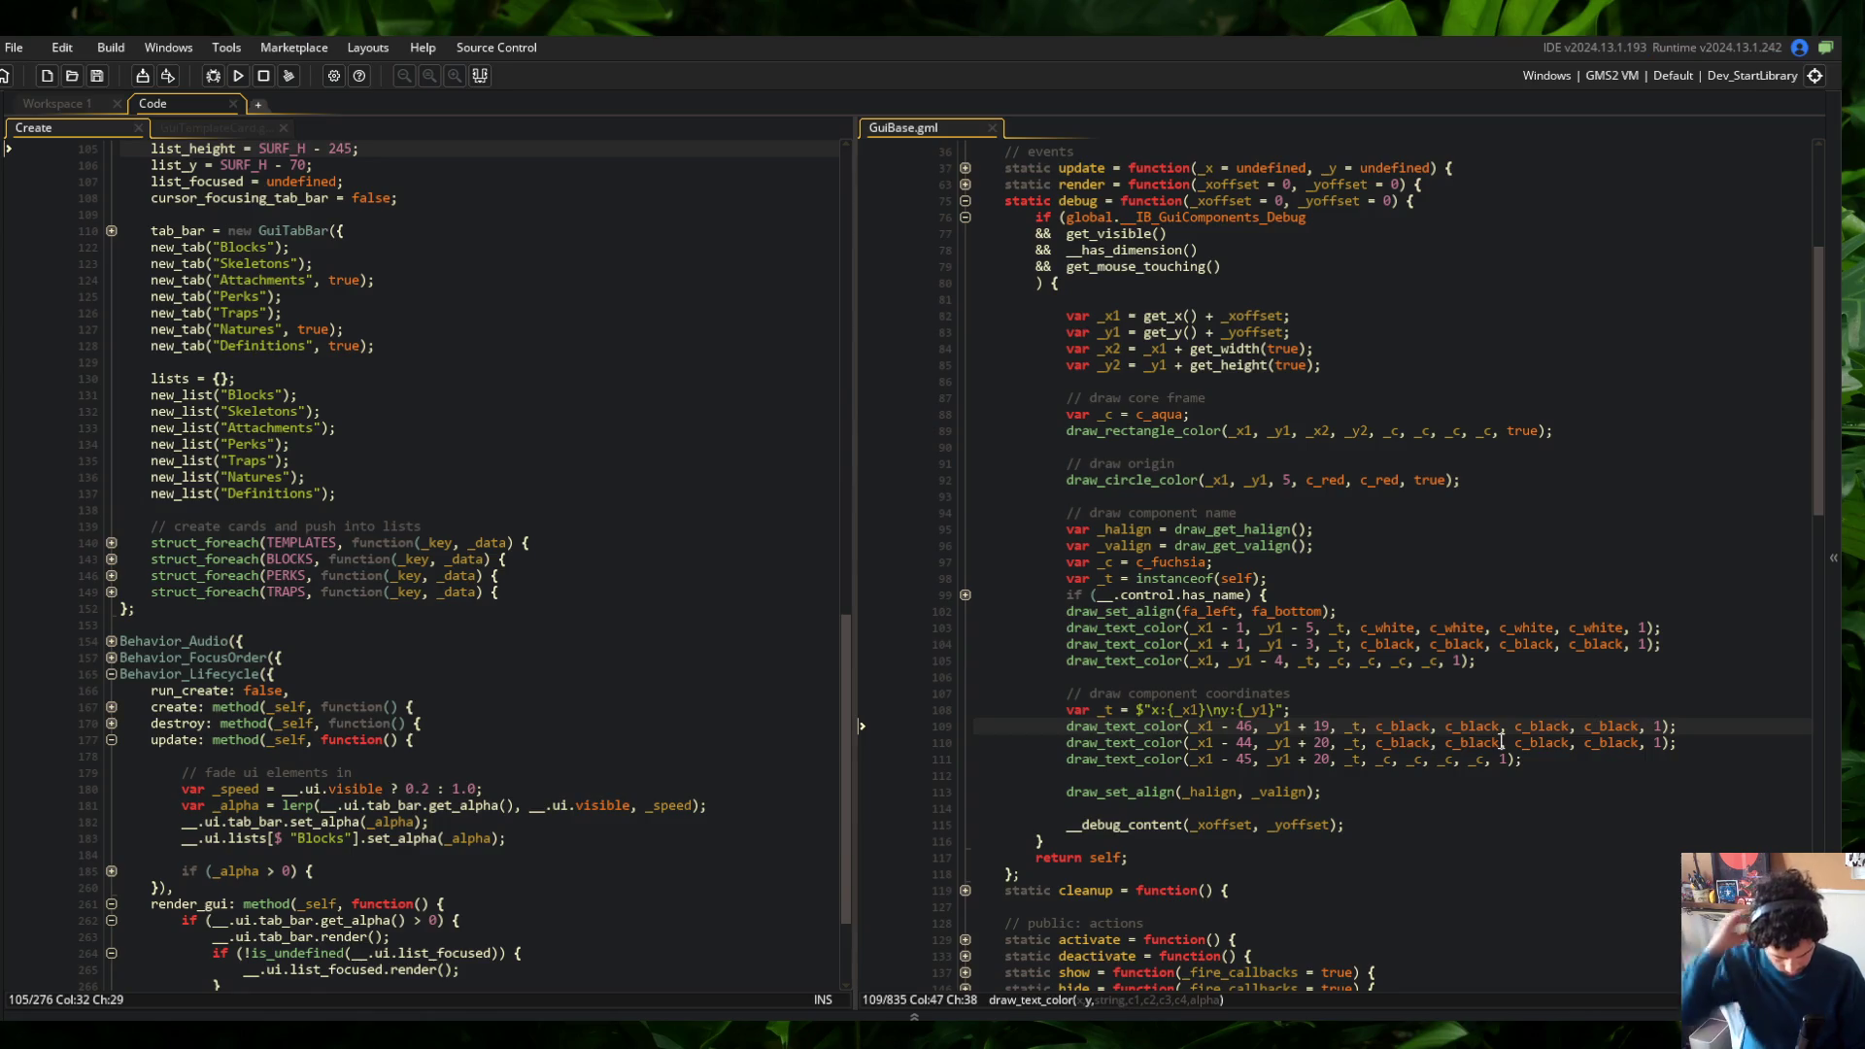
{"action": "key", "text": "Down"}
{"action": "key", "text": "BackSpace"}
{"action": "type", "text": "1"}
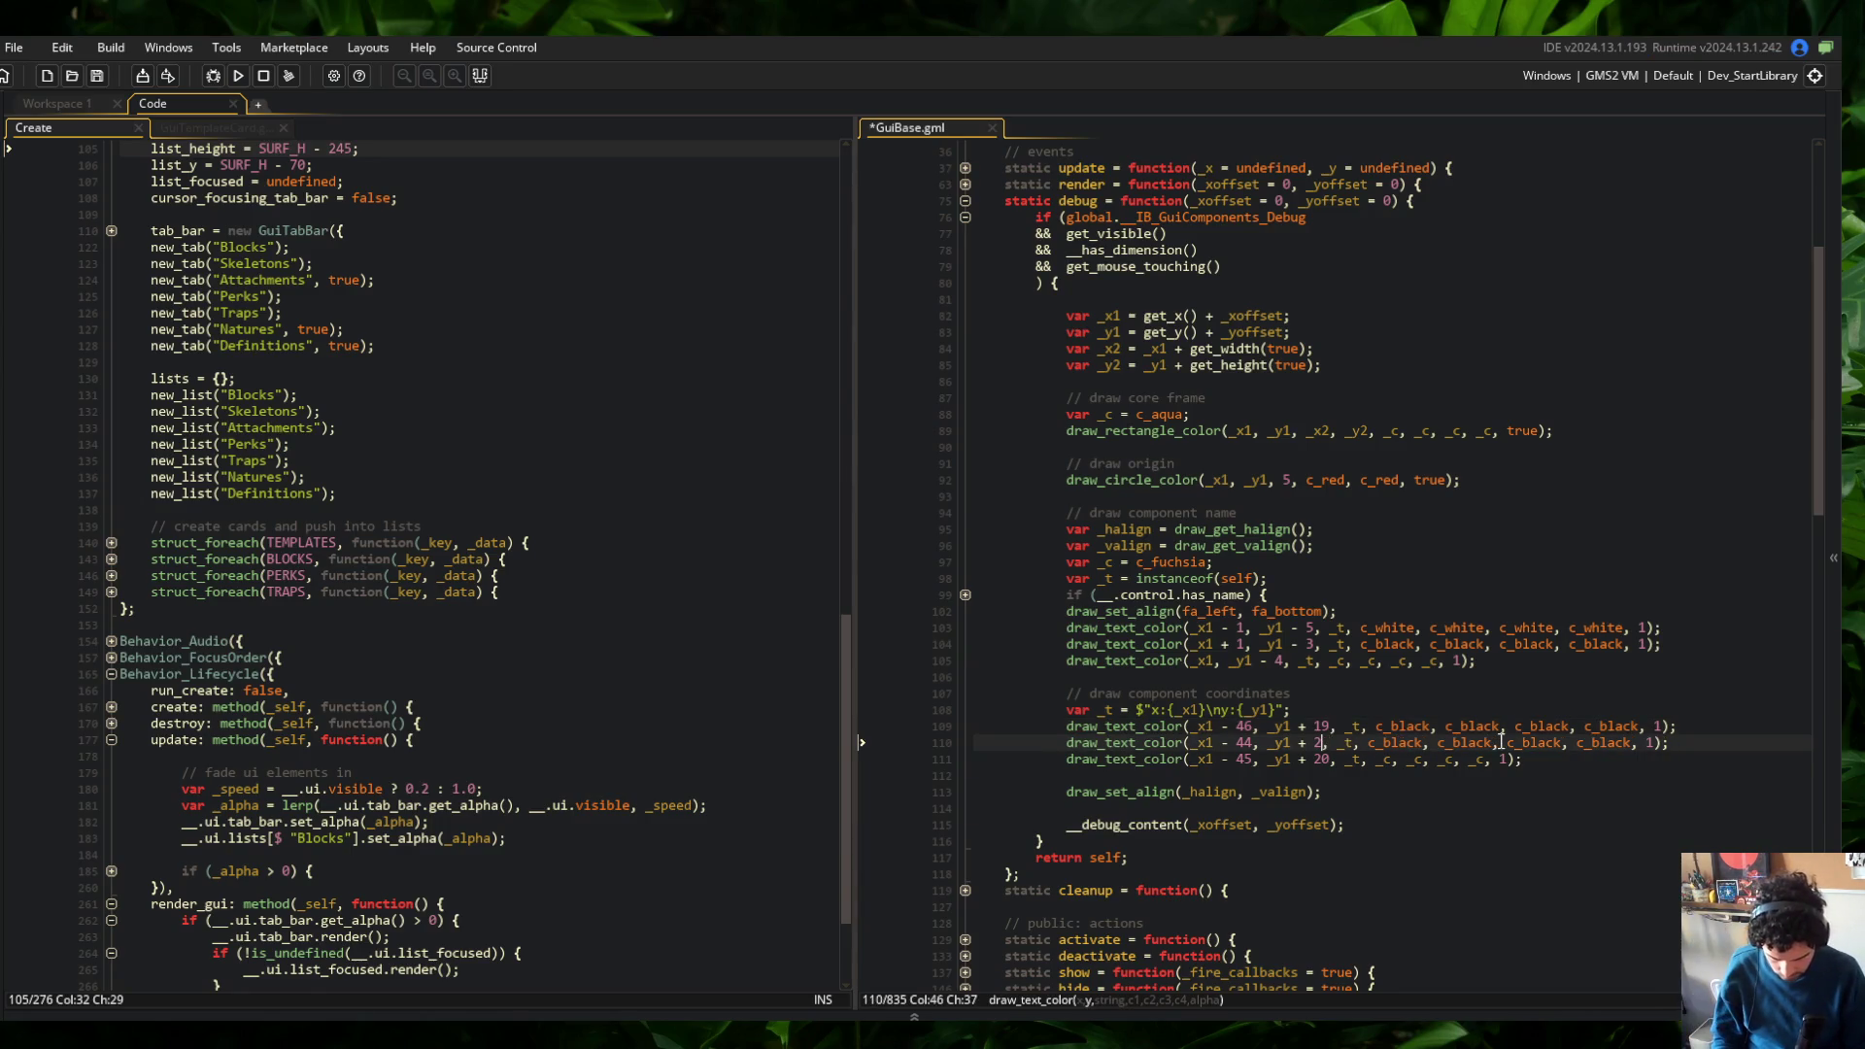
{"action": "key", "text": "Up"}
{"action": "key", "text": "Right"}
{"action": "key", "text": "Right"}
{"action": "key", "text": "ctrl+shift+Right"}
{"action": "key", "text": "ctrl+shift+Right"}
{"action": "key", "text": "ctrl+shift+Right"}
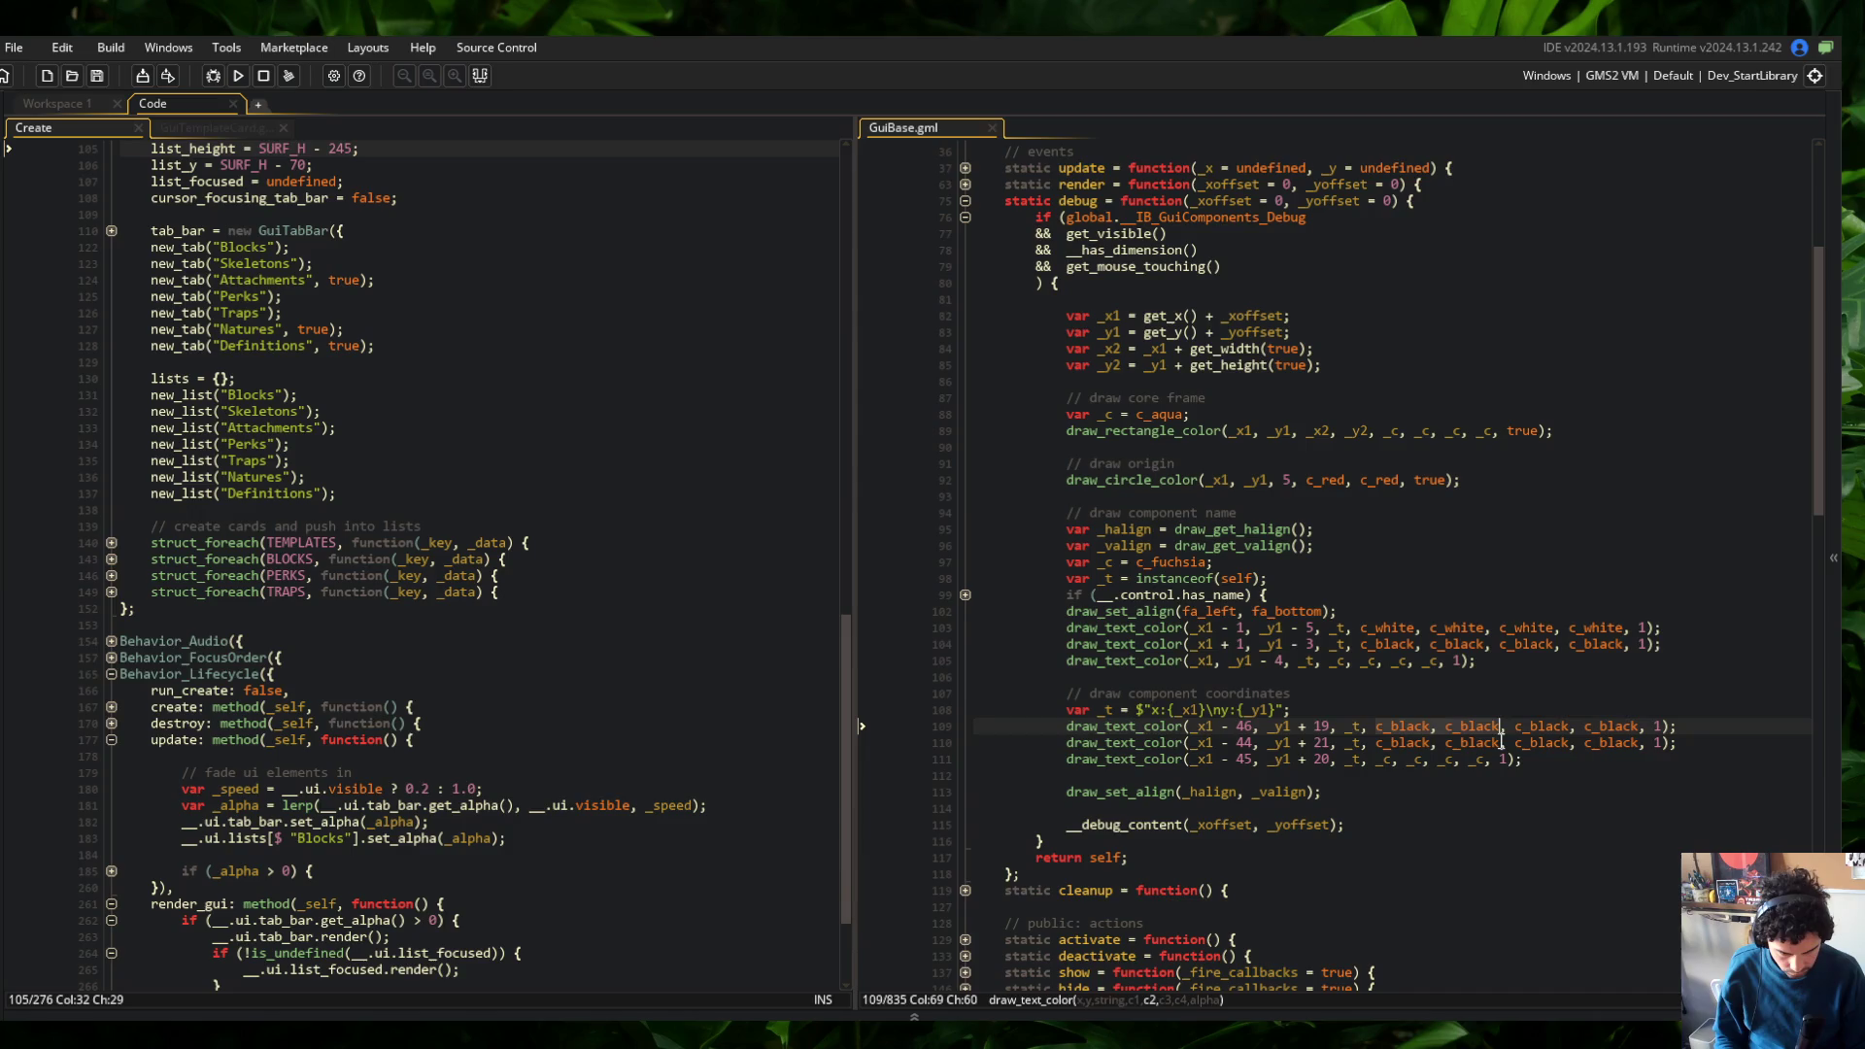
{"action": "type", "text": "c_whi"}
{"action": "key", "text": "Return"}
{"action": "type", "text": ", c_white, c_white, c_white"}
{"action": "key", "text": "F5"}
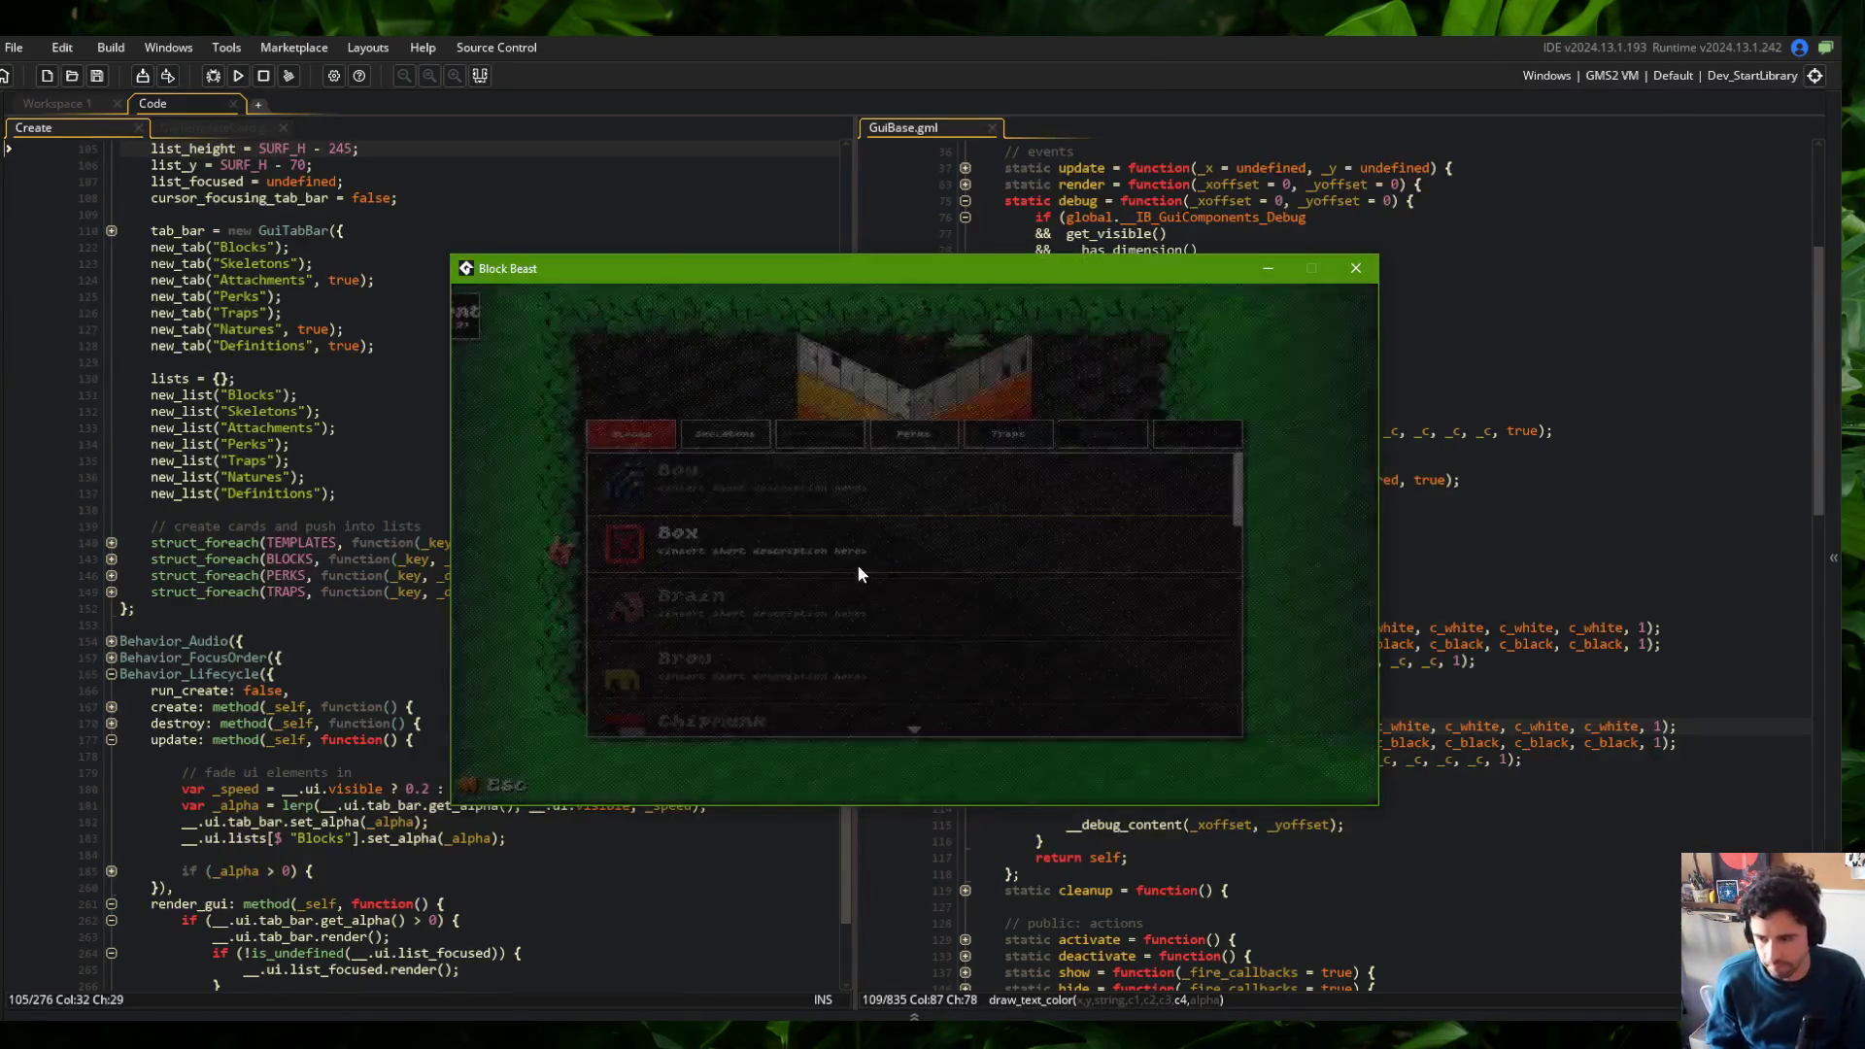
Inspect the debug labels on the Wide skeleton in the game's Skeletons list
{"action": "left_click", "coordinate": [731, 437]}
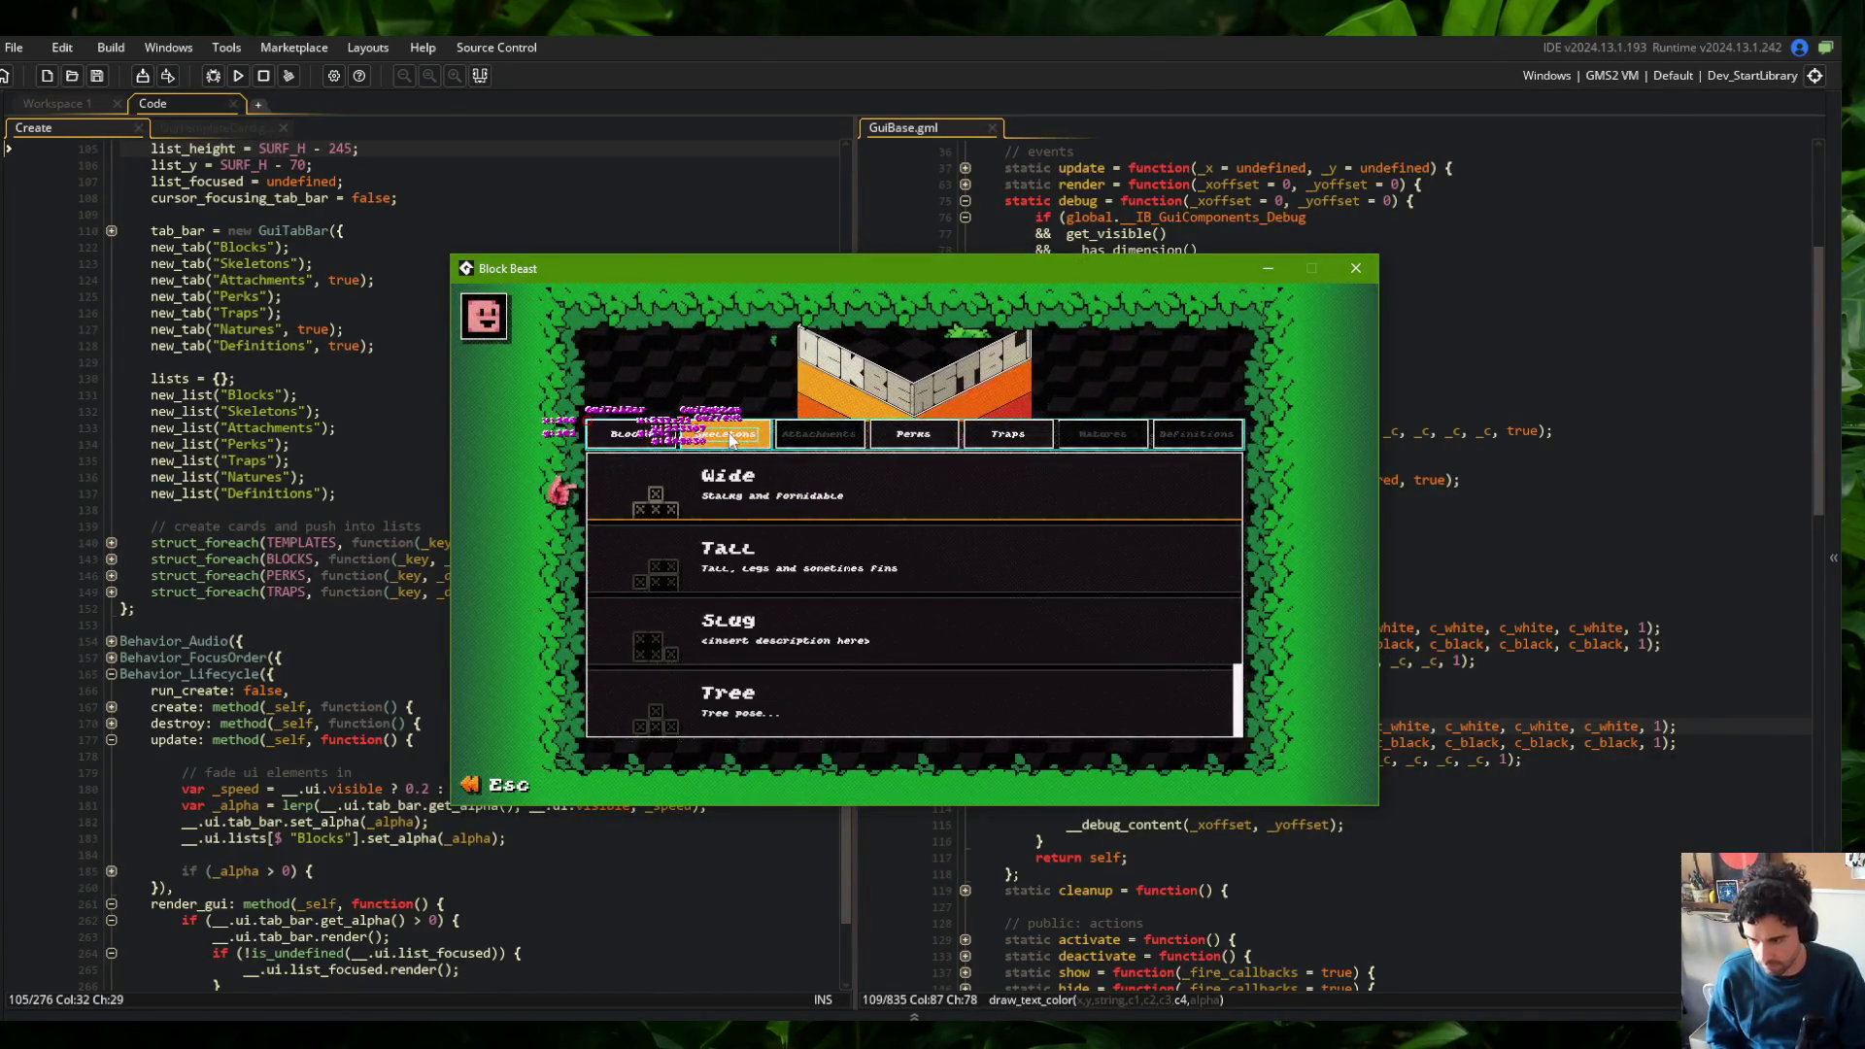
{"action": "left_click", "coordinate": [848, 503]}
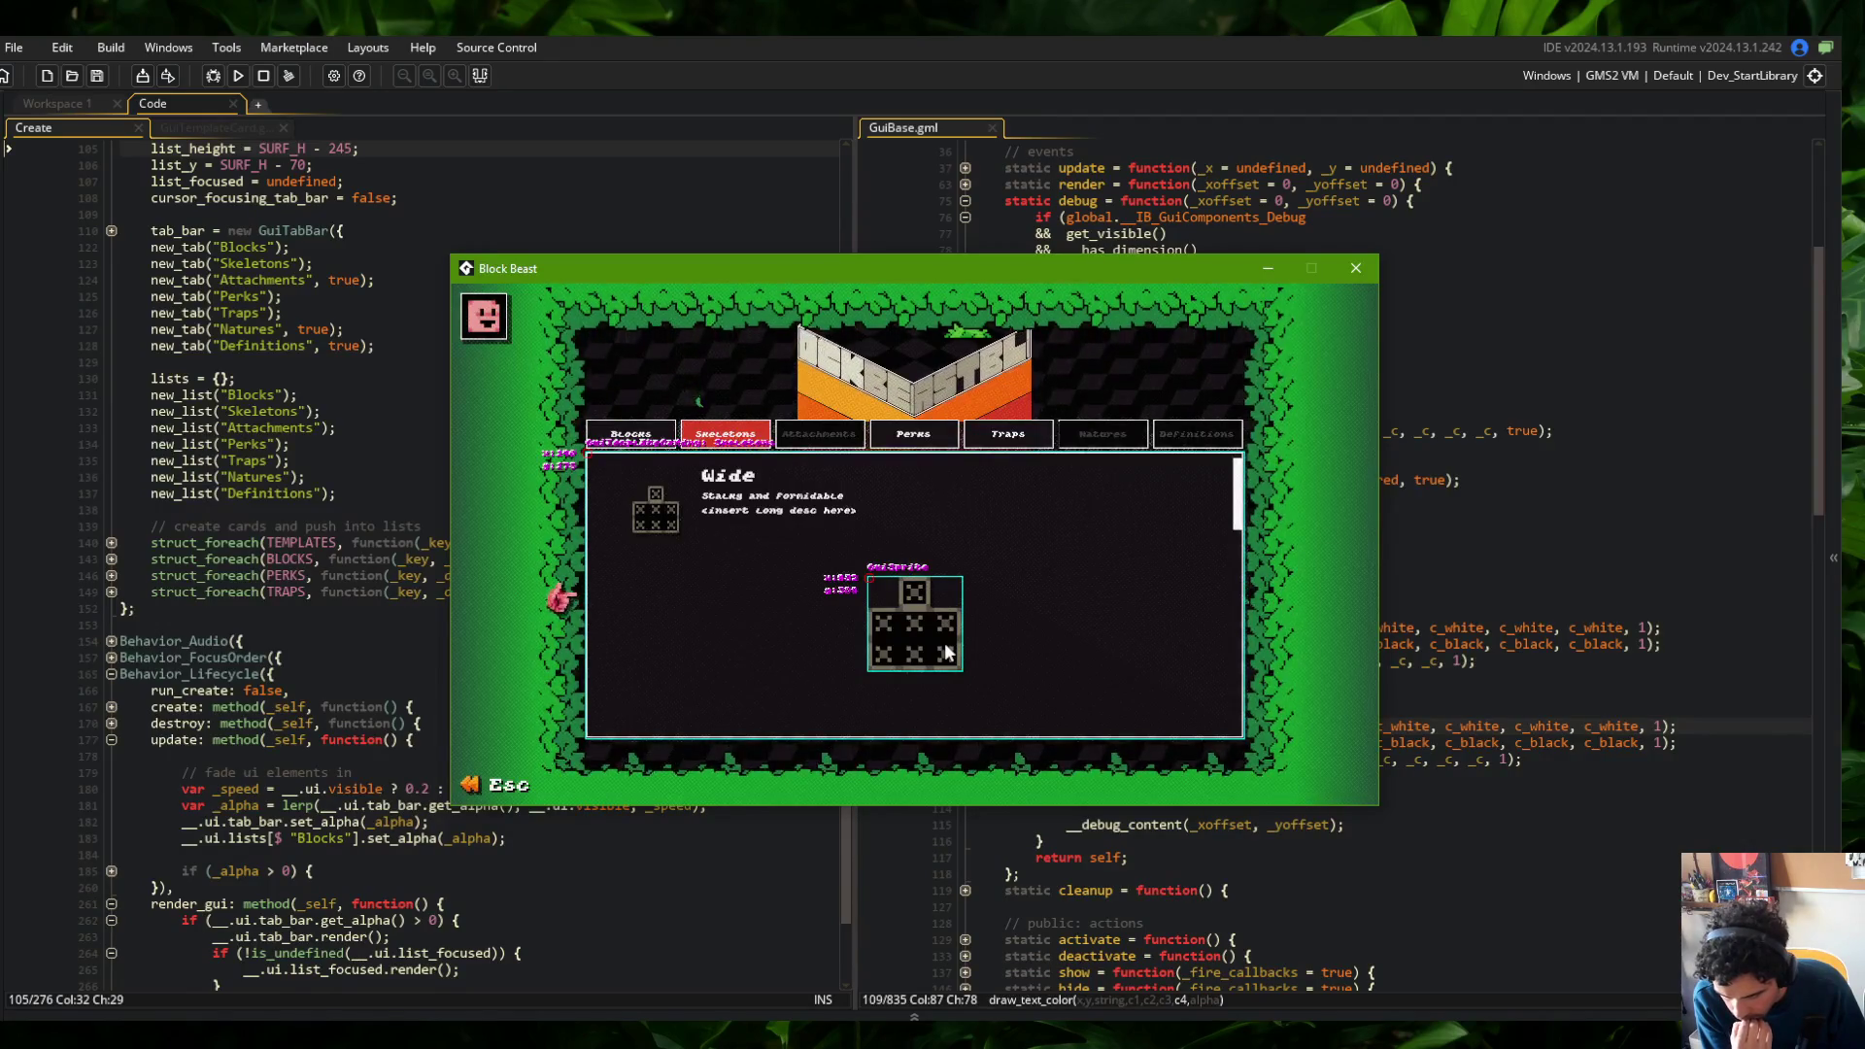
{"action": "left_click", "coordinate": [1520, 580]}
{"action": "left_click", "coordinate": [1405, 644]}
Delete the two white shadow lines and recolour the name outline line to four c_white
{"action": "key", "text": "Up"}
{"action": "key", "text": "ctrl+d"}
{"action": "key", "text": "Down"}
{"action": "key", "text": "Down"}
{"action": "key", "text": "Down"}
{"action": "key", "text": "ctrl+d"}
{"action": "key", "text": "Up"}
{"action": "key", "text": "Up"}
{"action": "key", "text": "Up"}
{"action": "key", "text": "End"}
{"action": "key", "text": "Left"}
{"action": "key", "text": "Left"}
{"action": "key", "text": "Left"}
{"action": "key", "text": "BackSpace"}
{"action": "key", "text": "BackSpace"}
{"action": "key", "text": "BackSpace"}
{"action": "key", "text": "BackSpace"}
{"action": "key", "text": "BackSpace"}
{"action": "key", "text": "BackSpace"}
{"action": "type", "text": "c_white, c_"}
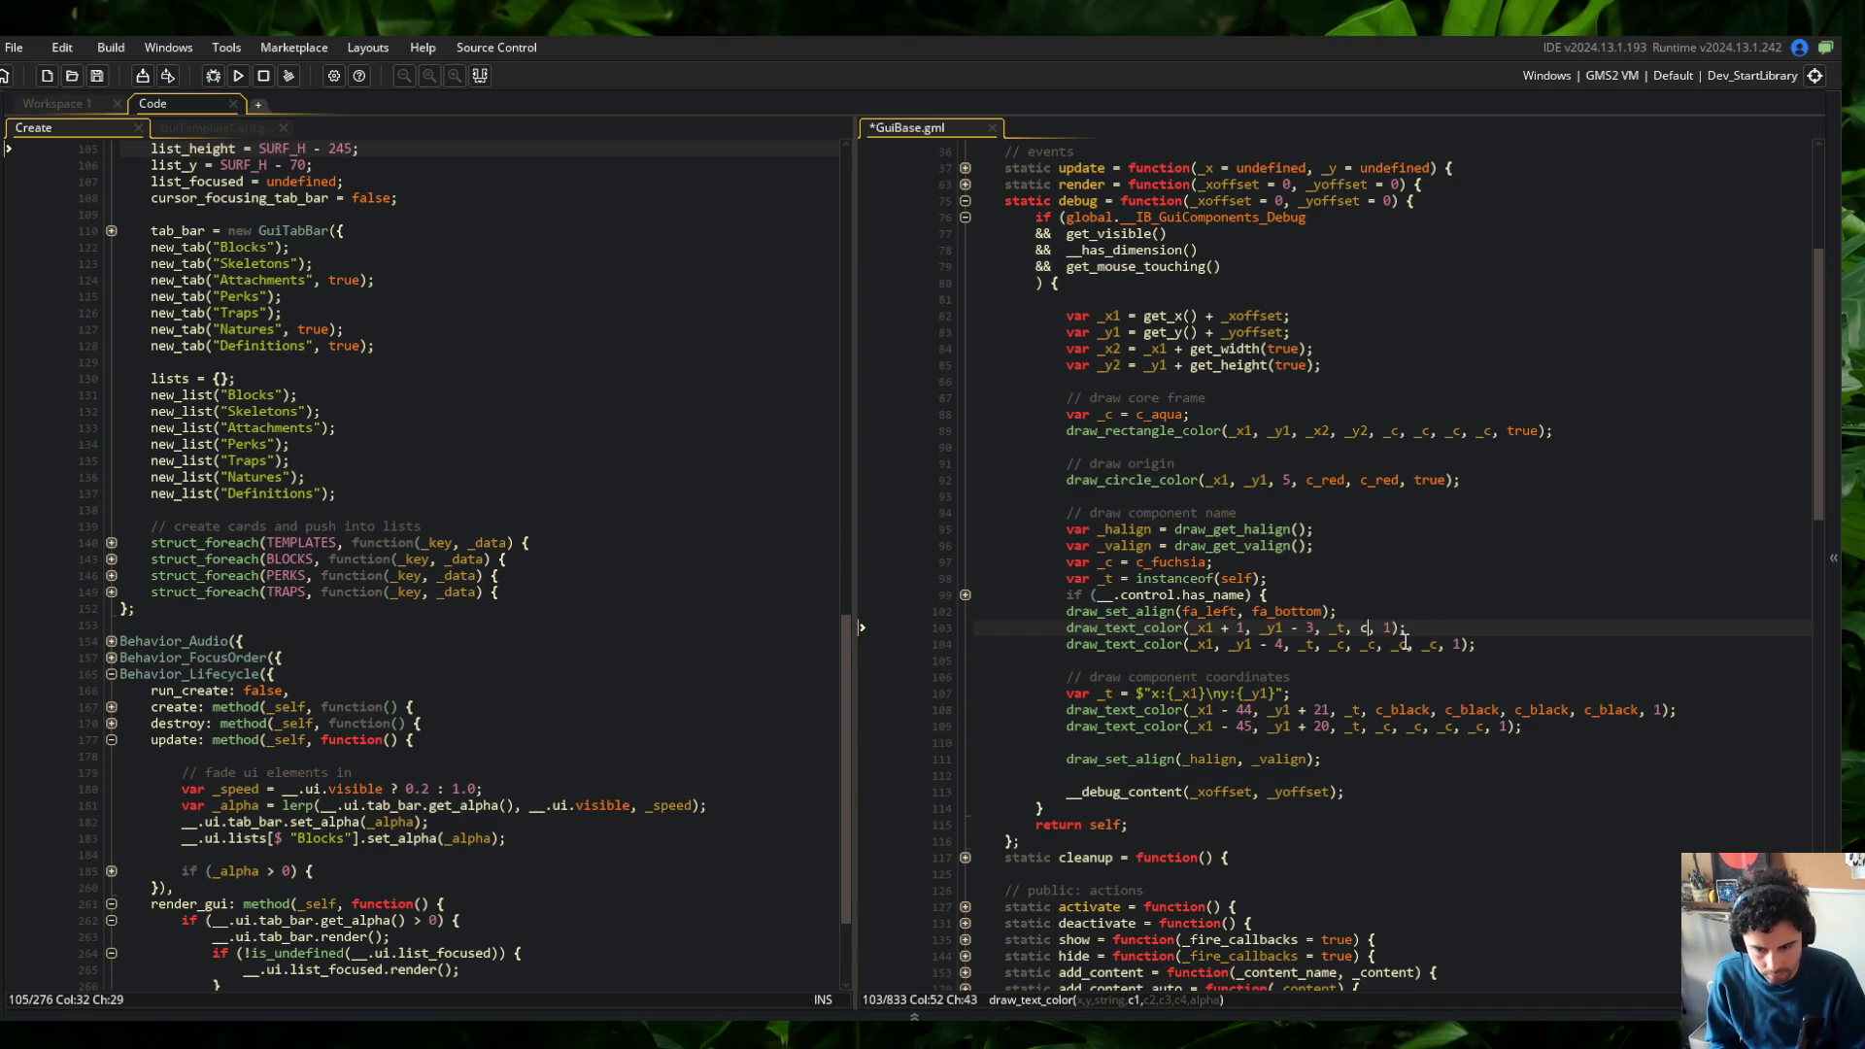
{"action": "type", "text": "white, c_white, c_white"}
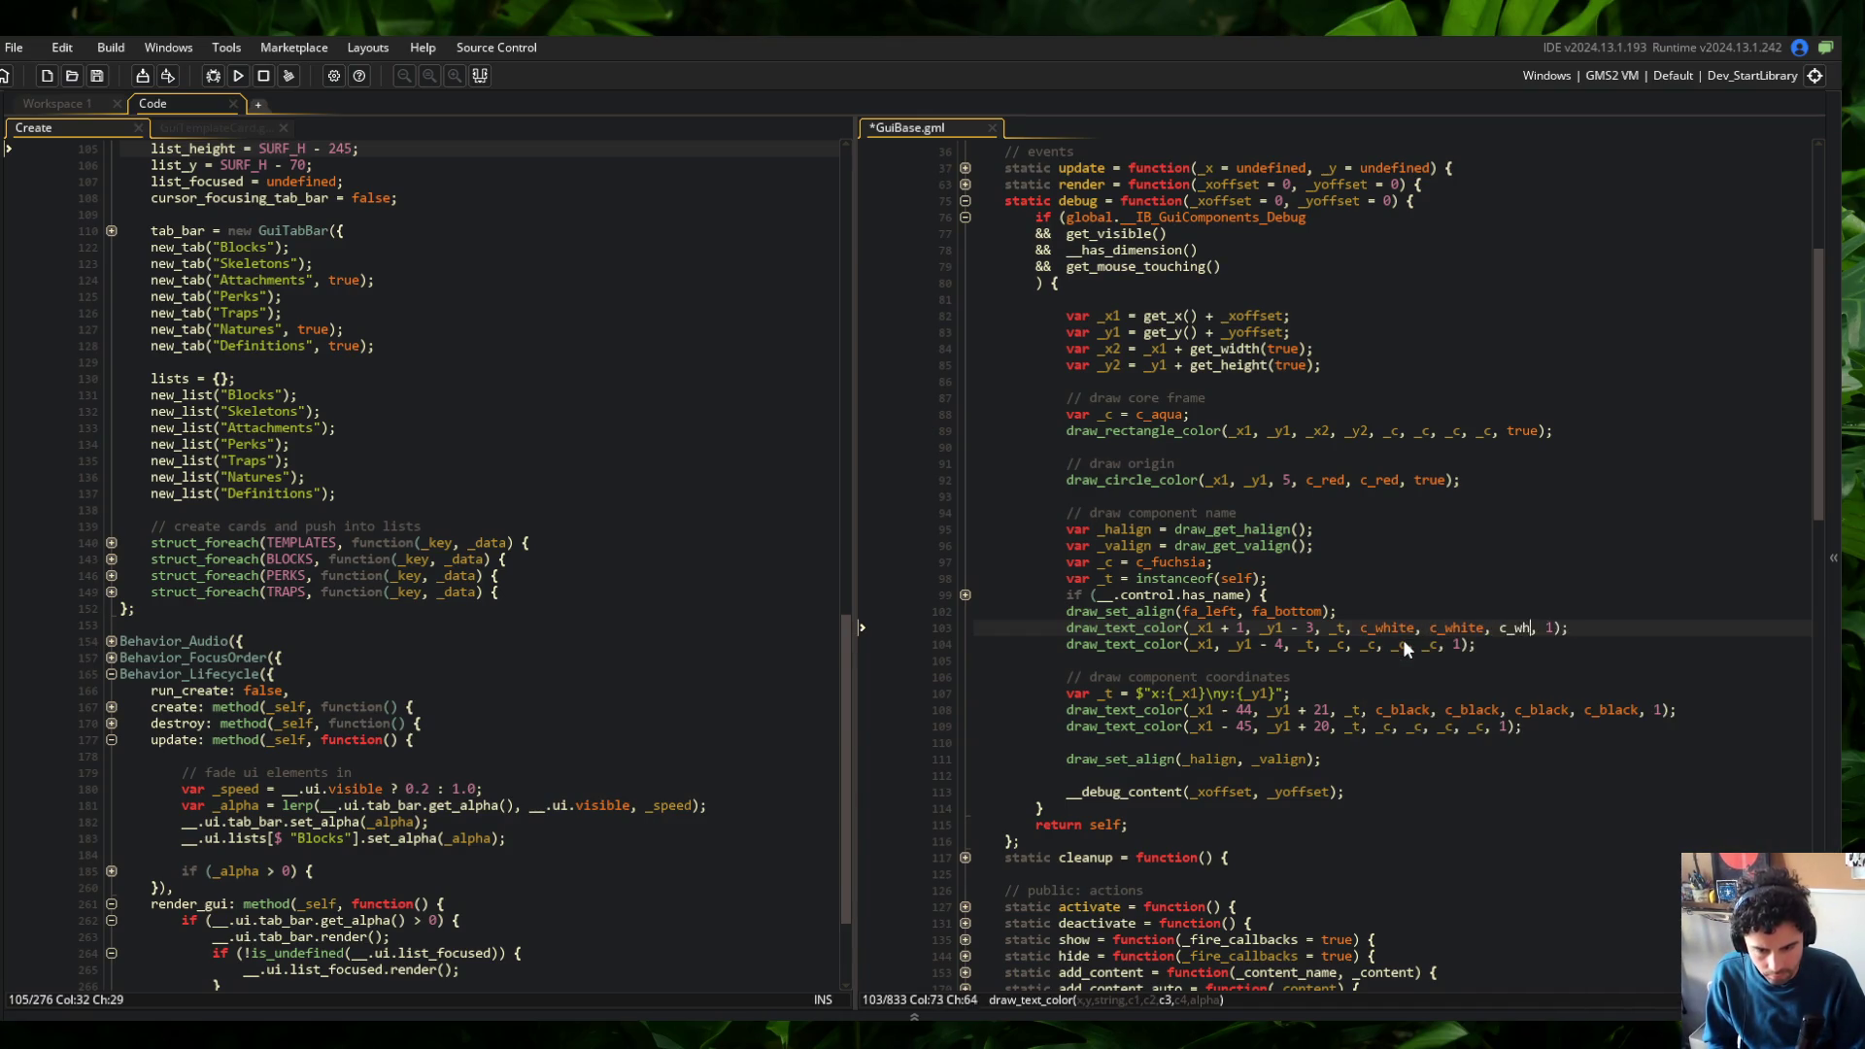
Save, then recolour the coordinates outline line 108 to four c_white
{"action": "key", "text": "ctrl+s"}
{"action": "key", "text": "Down"}
{"action": "key", "text": "Down"}
{"action": "key", "text": "Down"}
{"action": "key", "text": "BackSpace"}
{"action": "key", "text": "BackSpace"}
{"action": "key", "text": "BackSpace"}
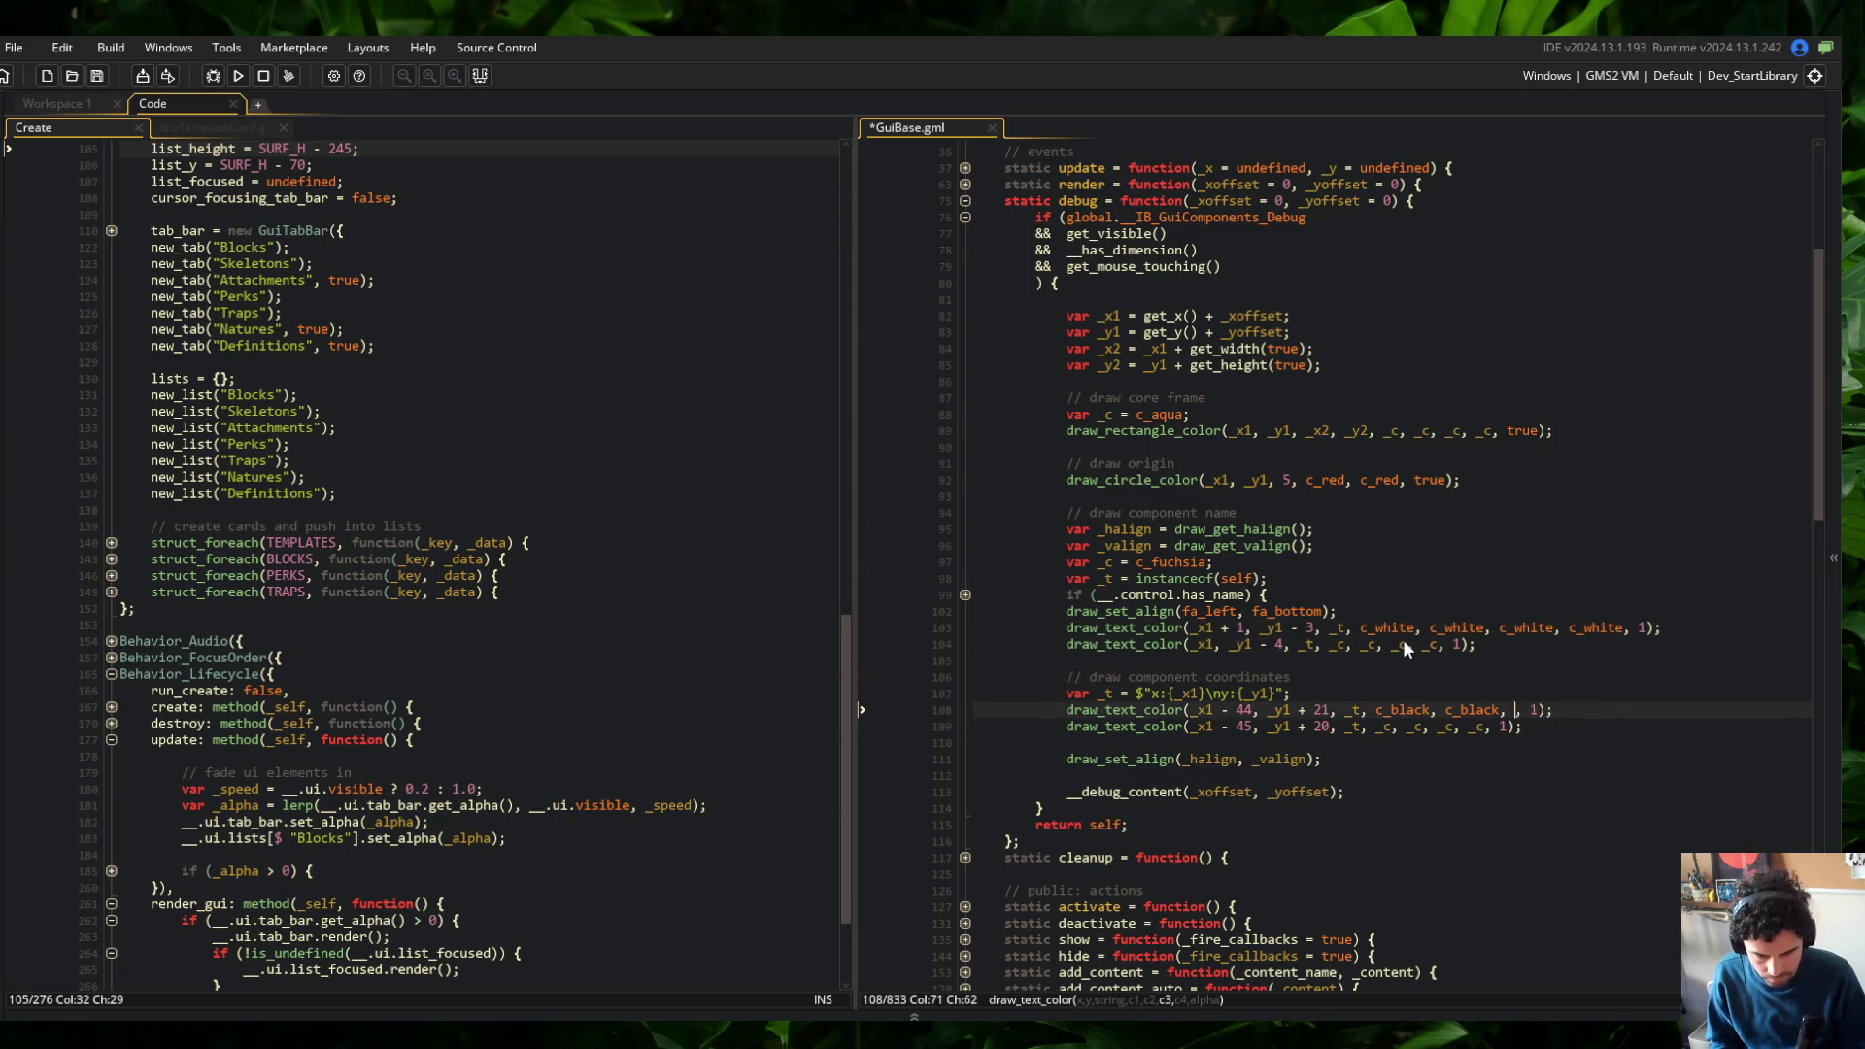
{"action": "type", "text": "_white, c_white, c_white"}
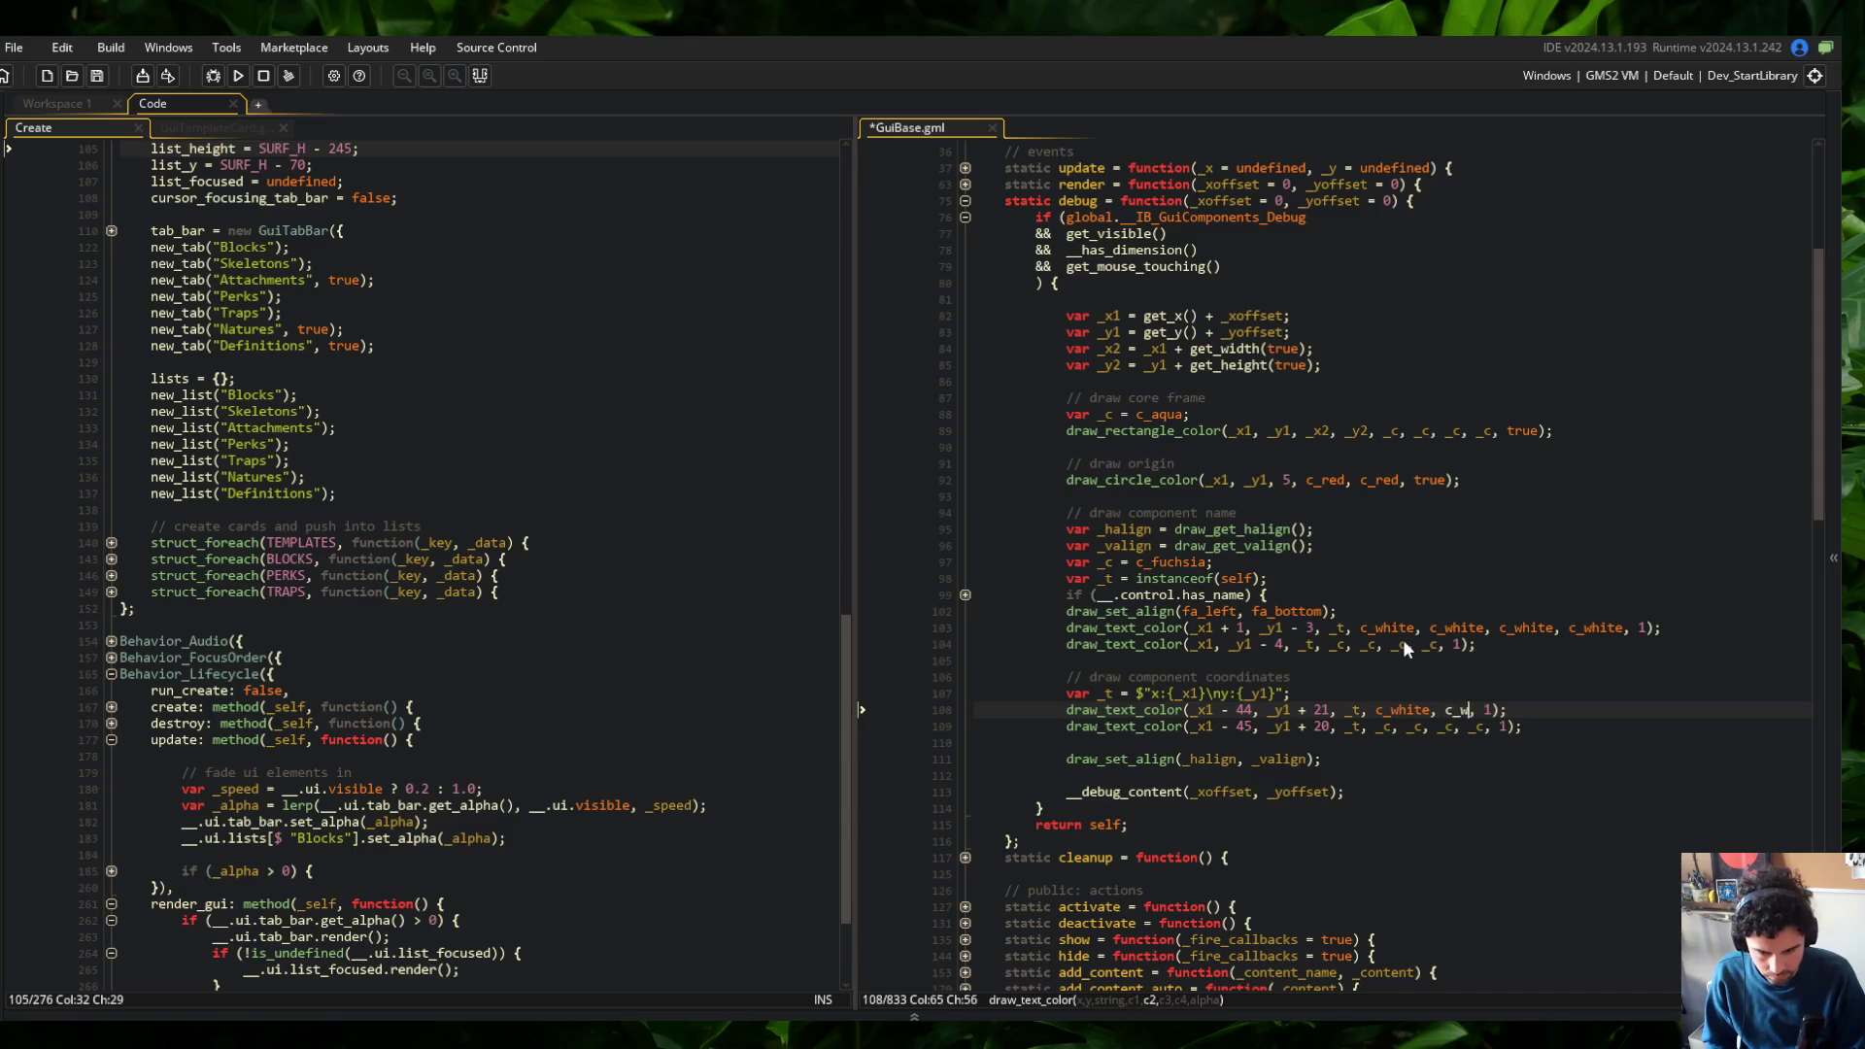
{"action": "type", "text": ", c_white"}
Run the game and view the white-outlined debug labels in the Skeletons list
{"action": "key", "text": "F5"}
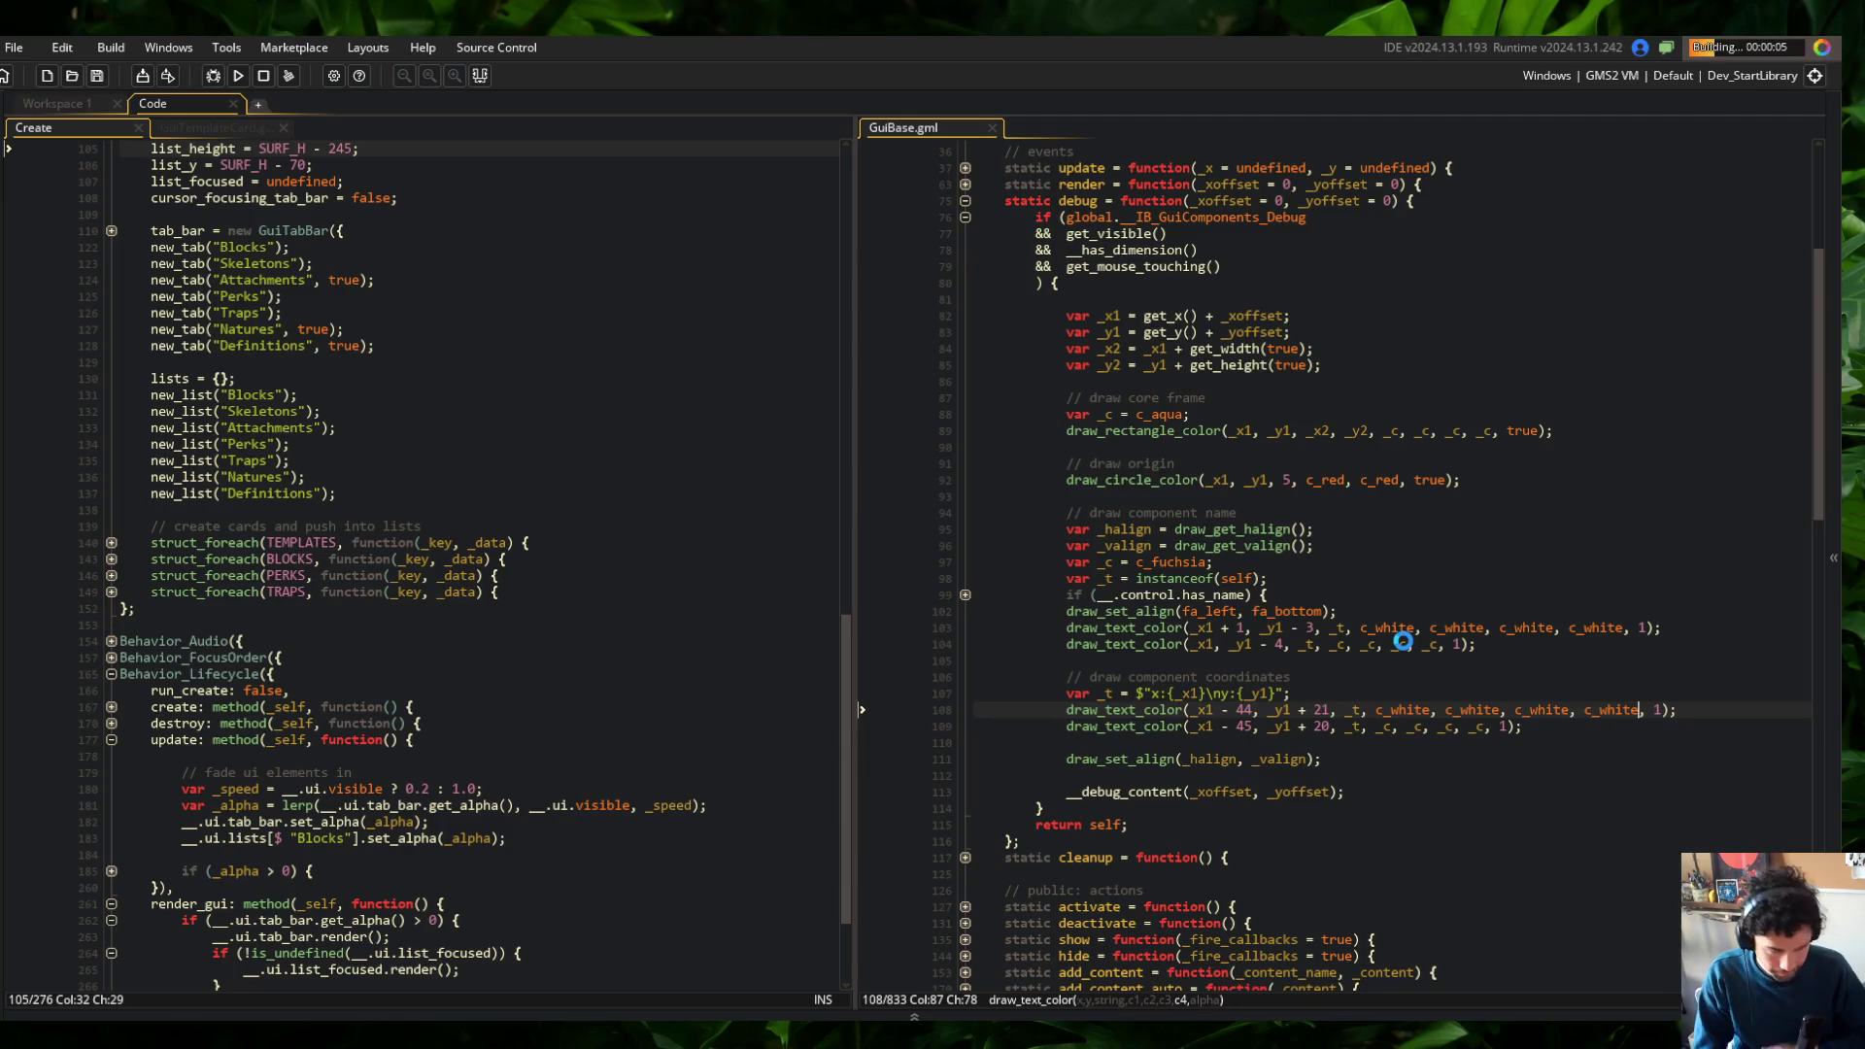
{"action": "scroll", "coordinate": [1461, 401], "scroll_direction": "up", "scroll_amount": 3}
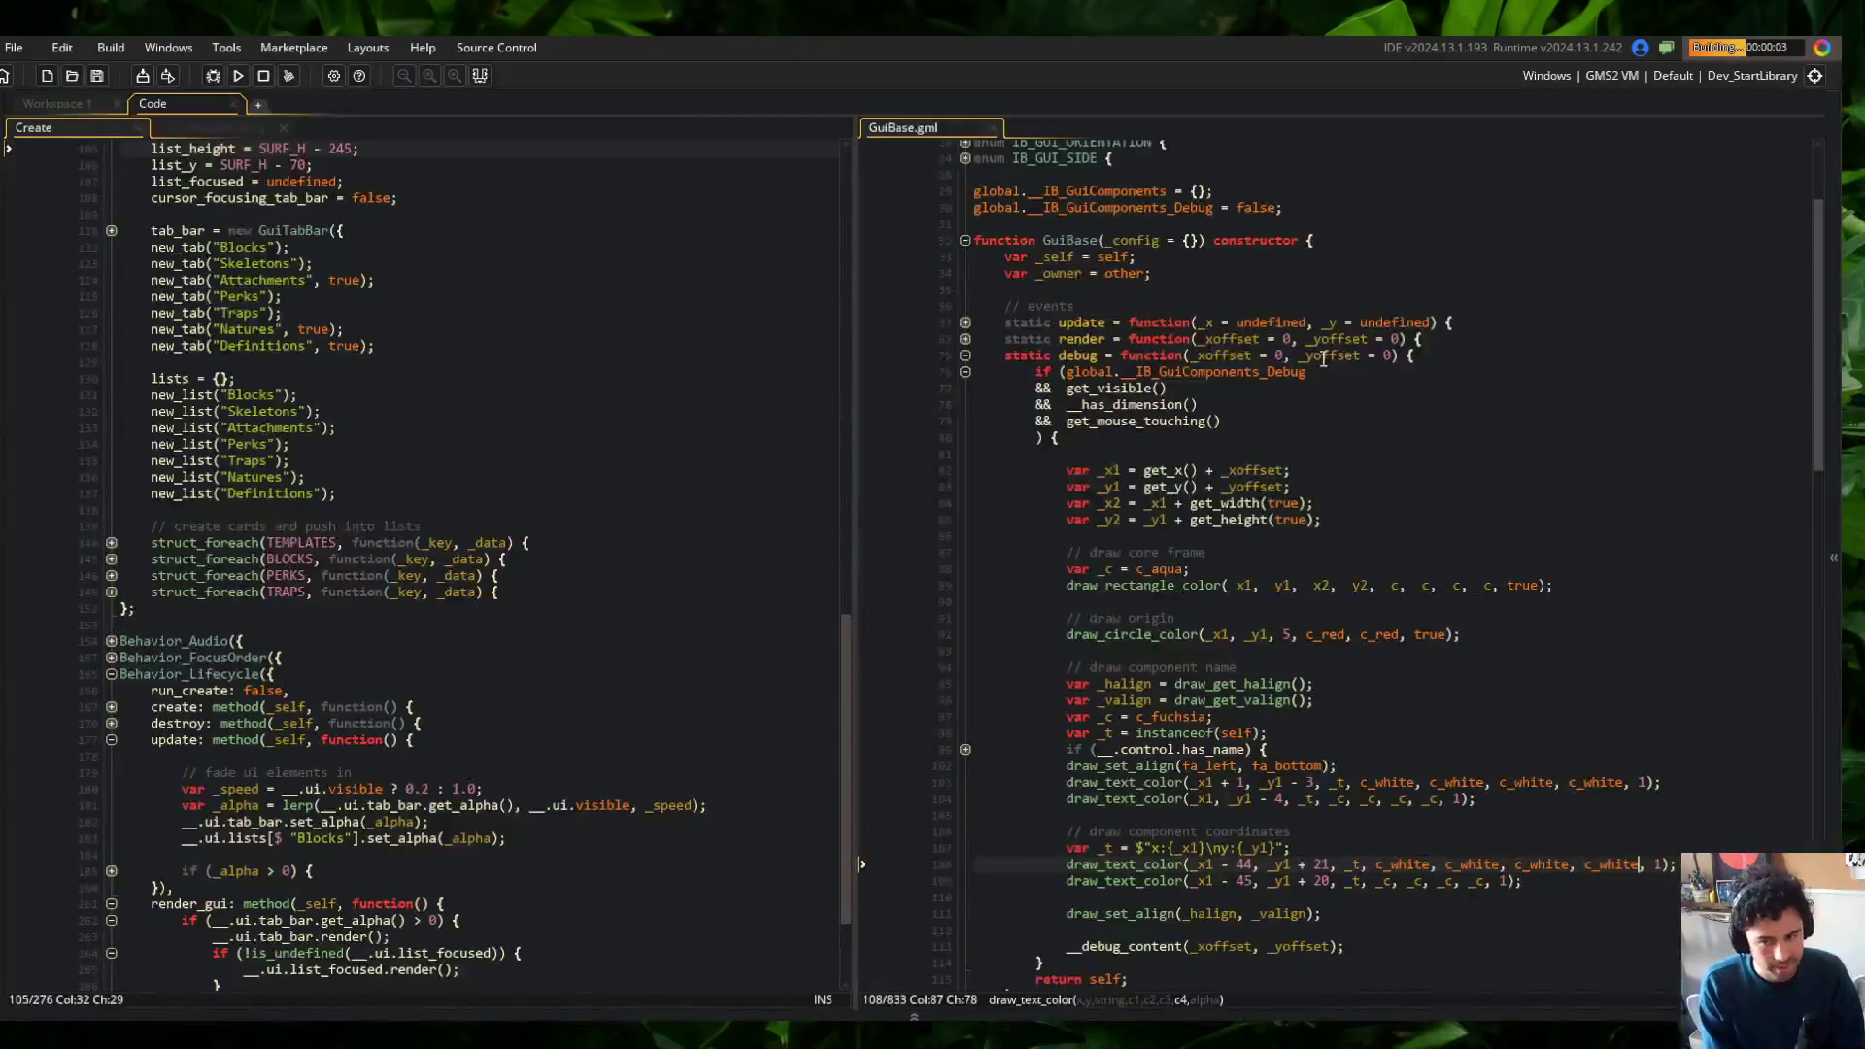
{"action": "scroll", "coordinate": [1355, 722], "scroll_direction": "down", "scroll_amount": 4}
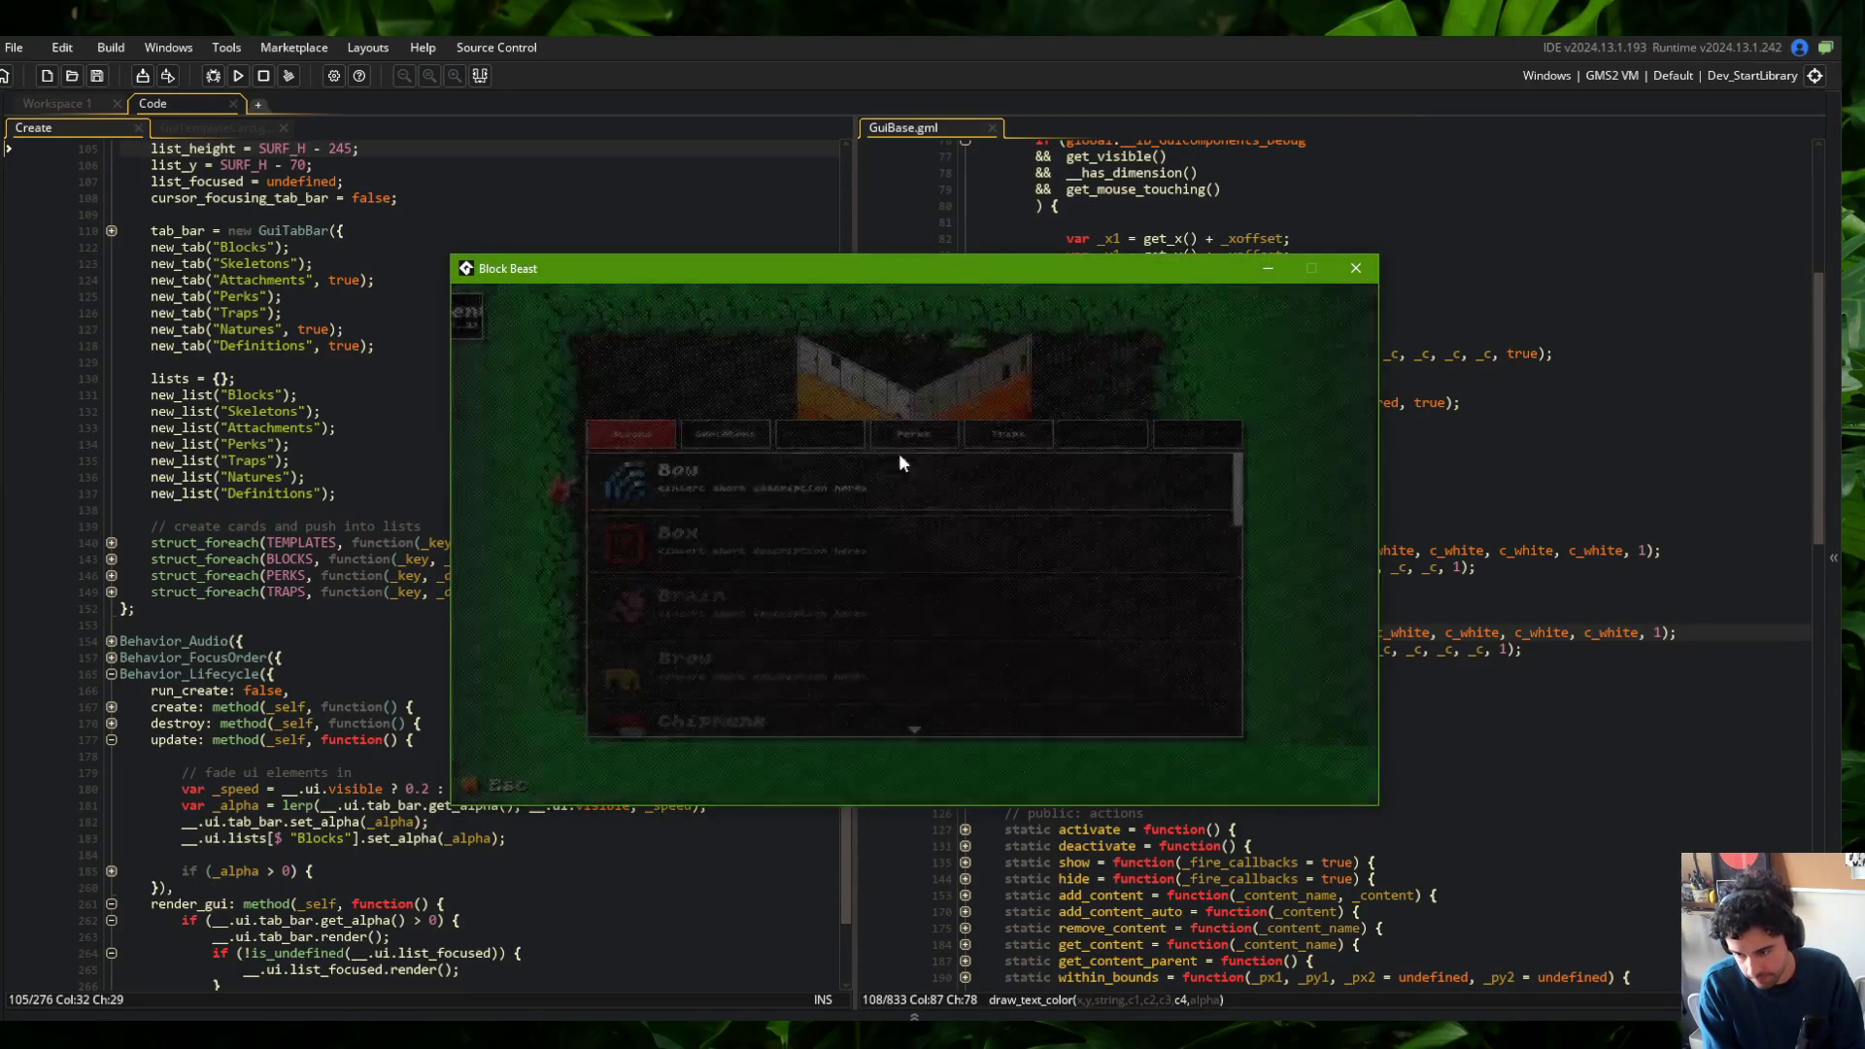
{"action": "left_click", "coordinate": [731, 438]}
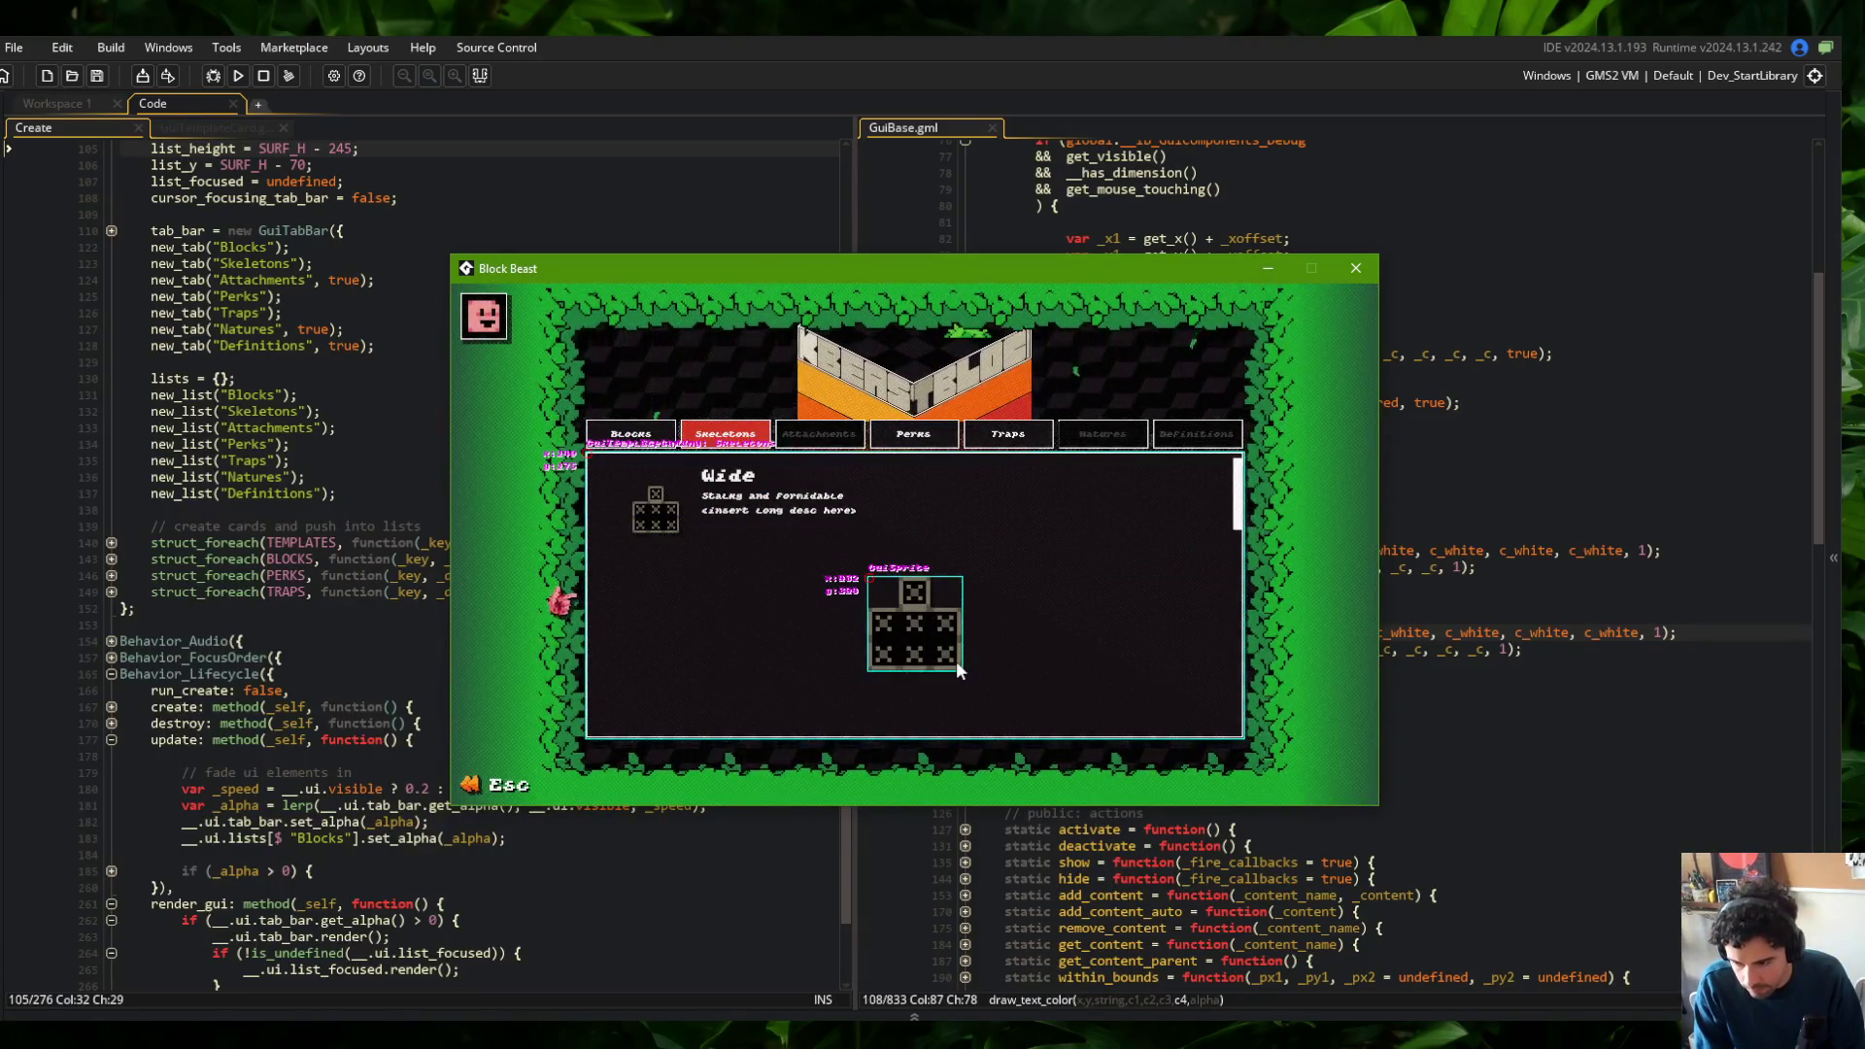
{"action": "left_click", "coordinate": [1406, 632]}
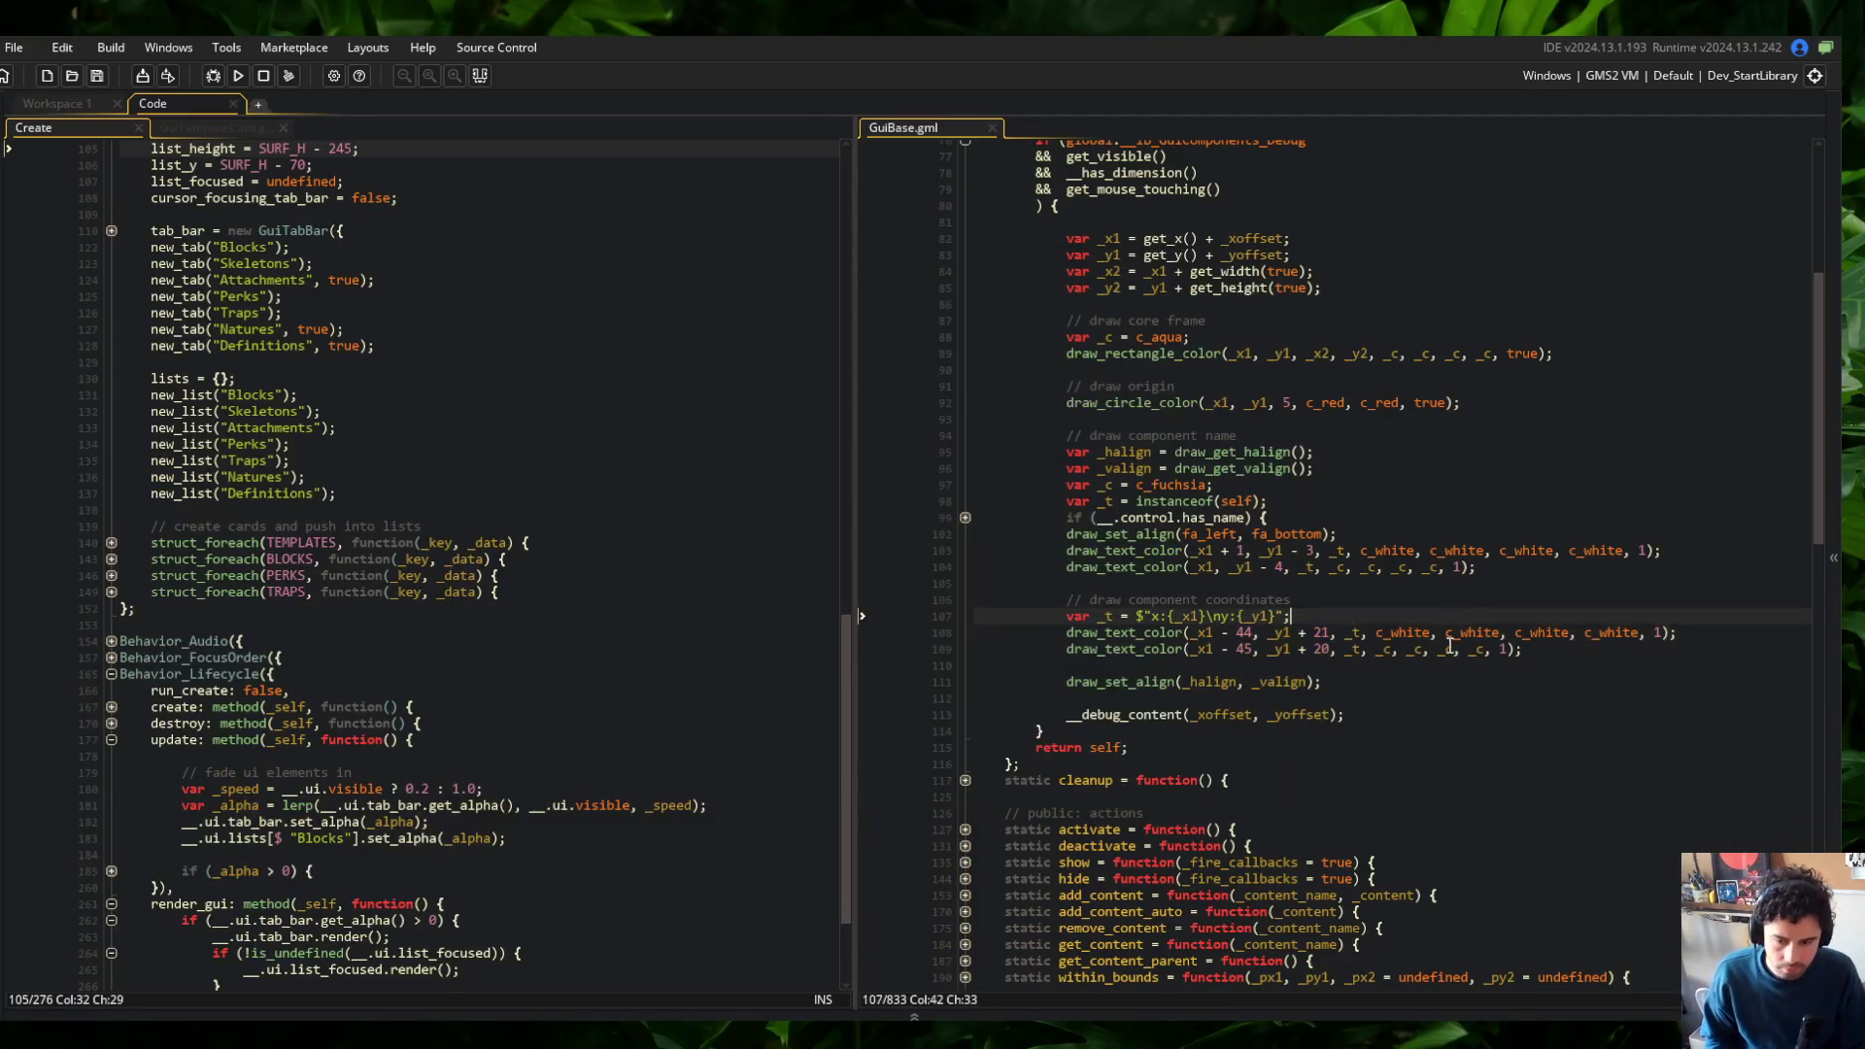
Revert the label outlines to c_black, remove the extra text lines, and save
{"action": "type", "text": "c_black"}
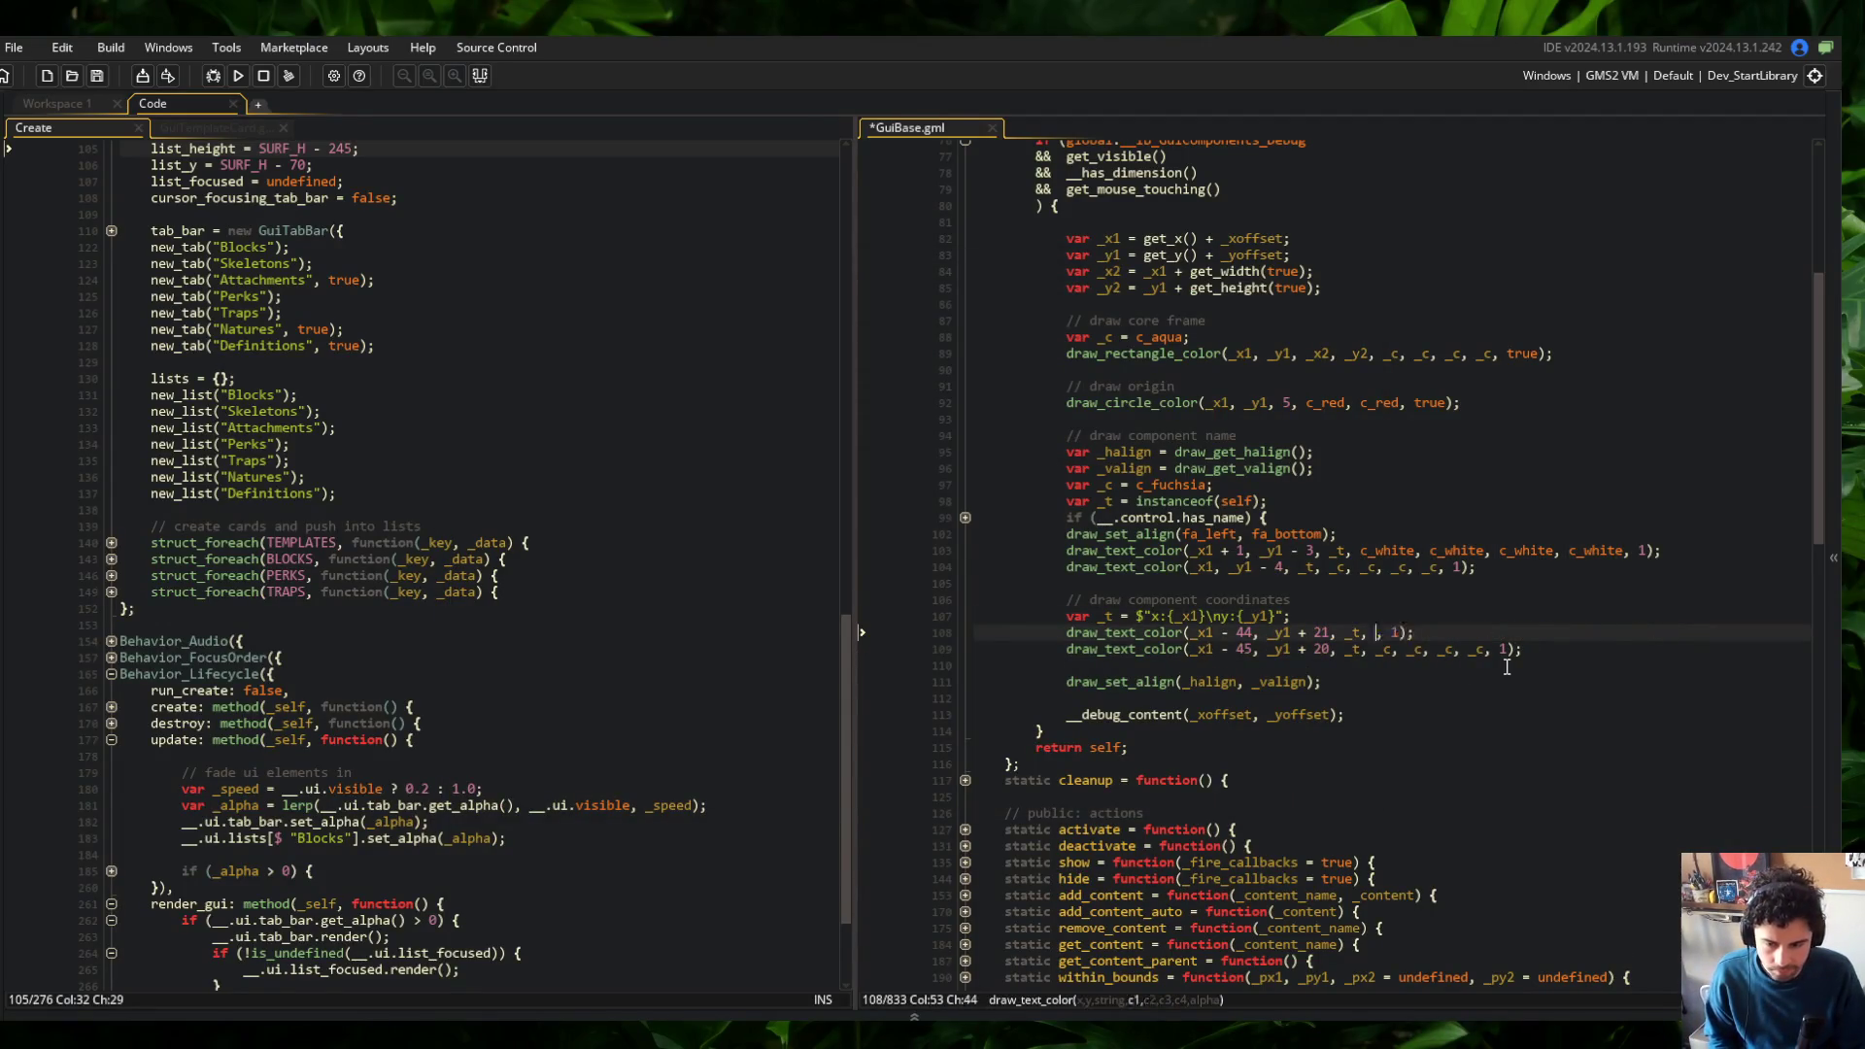
{"action": "key", "text": "ctrl+z"}
{"action": "key", "text": "ctrl+z"}
{"action": "key", "text": "ctrl+z"}
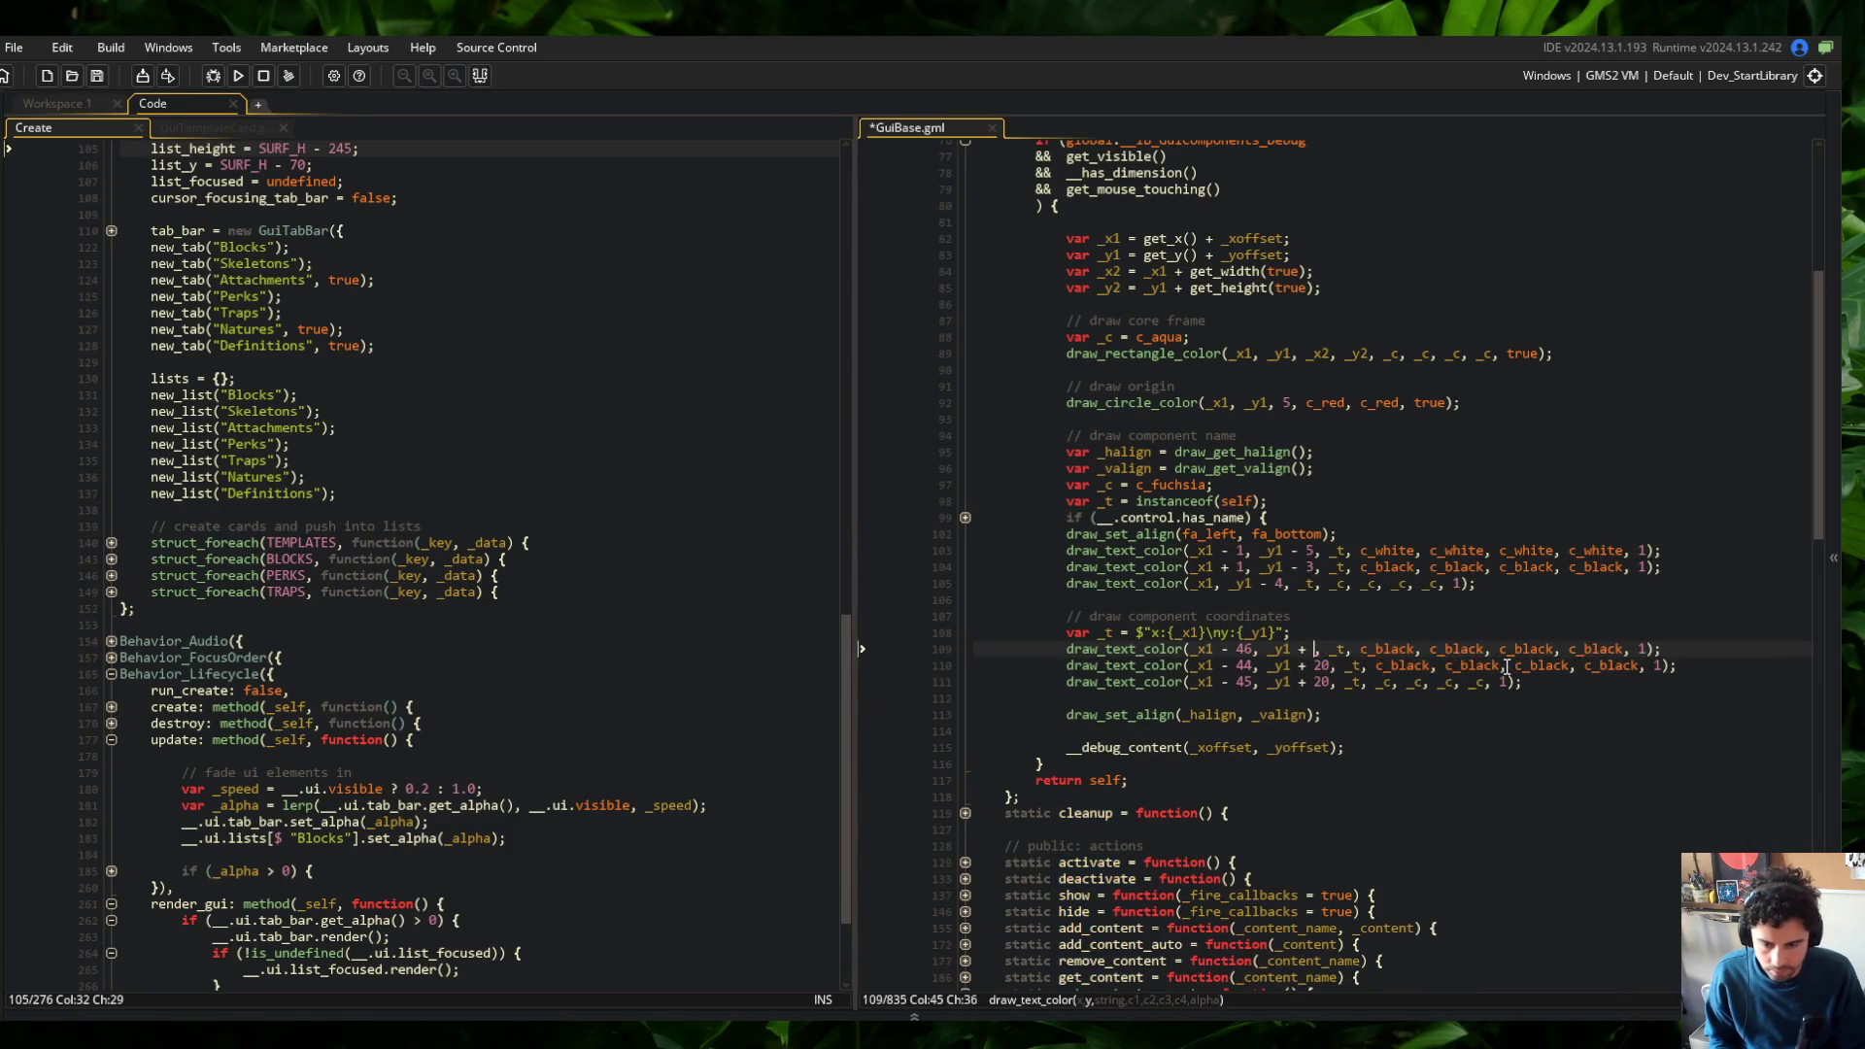
{"action": "key", "text": "ctrl+z"}
{"action": "key", "text": "ctrl+z"}
{"action": "key", "text": "ctrl+z"}
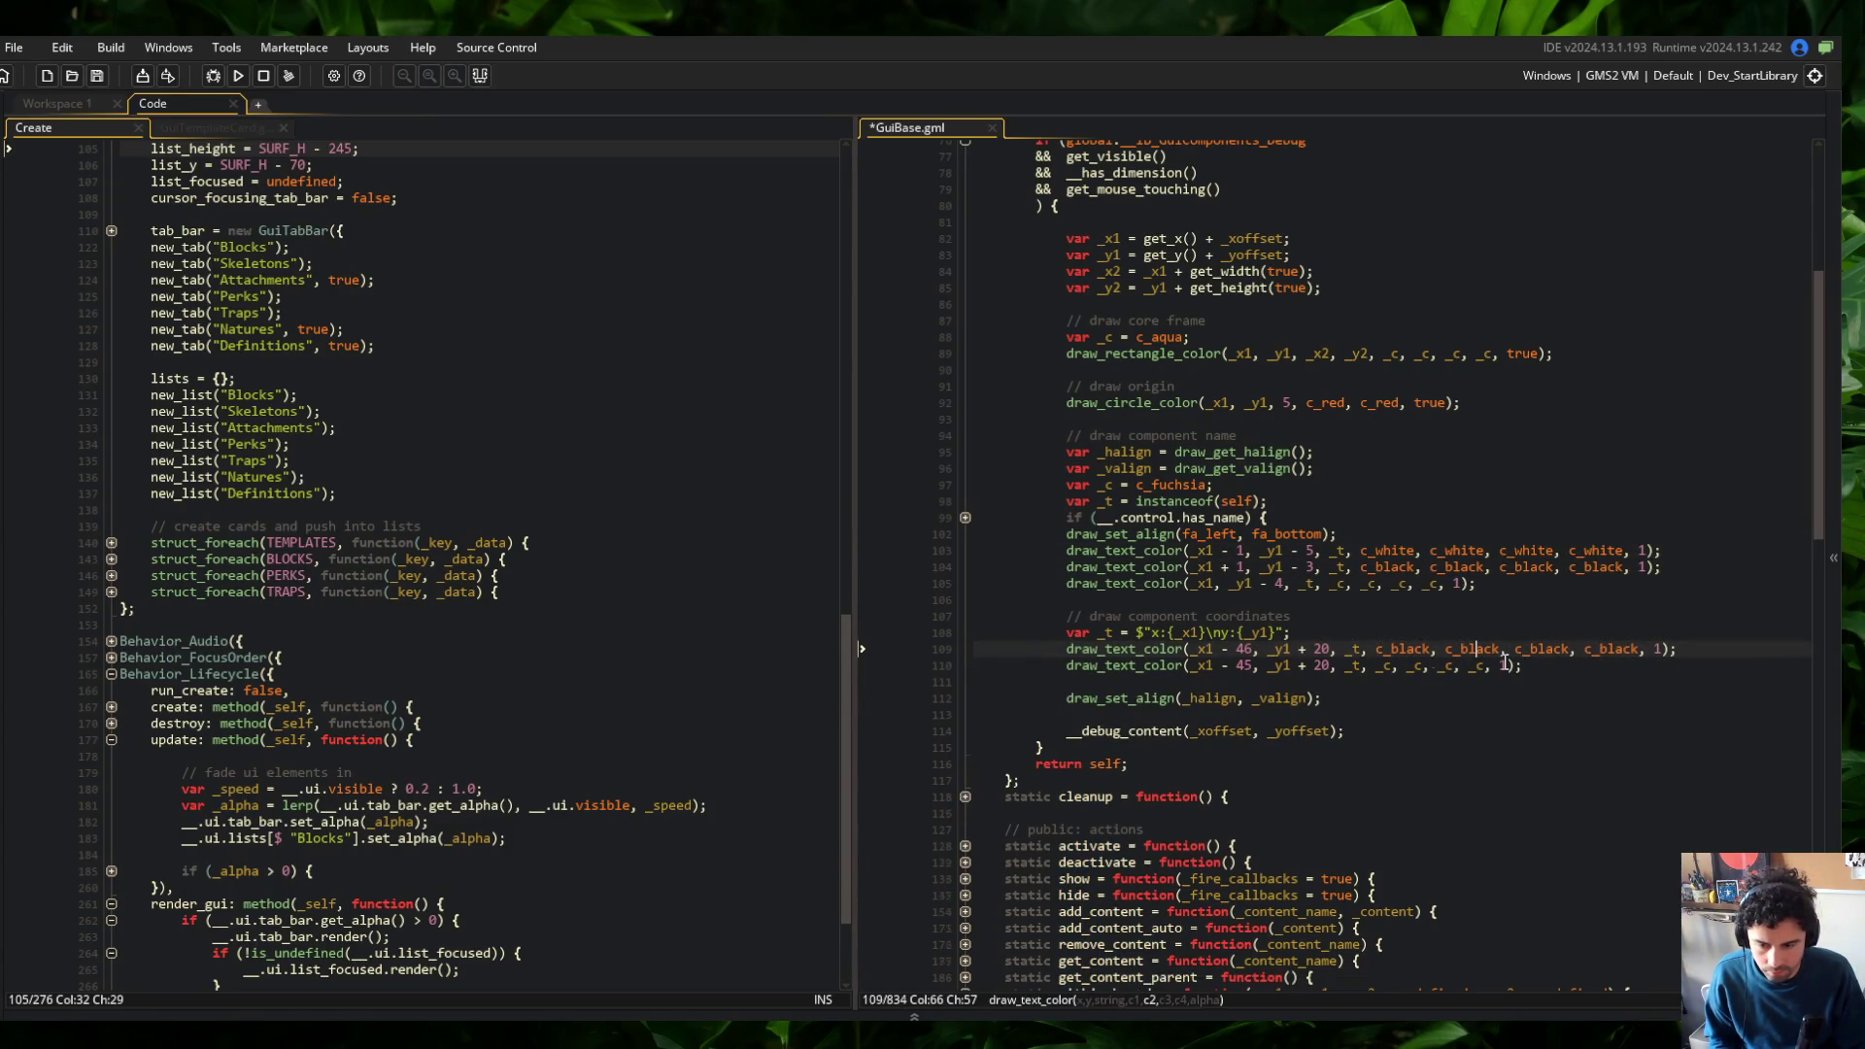
{"action": "key", "text": "ctrl+z"}
{"action": "key", "text": "ctrl+z"}
{"action": "key", "text": "ctrl+z"}
{"action": "key", "text": "ctrl+s"}
Change the coordinate shadow's x offset from 46 to 44 and run the game
{"action": "left_click", "coordinate": [1352, 493]}
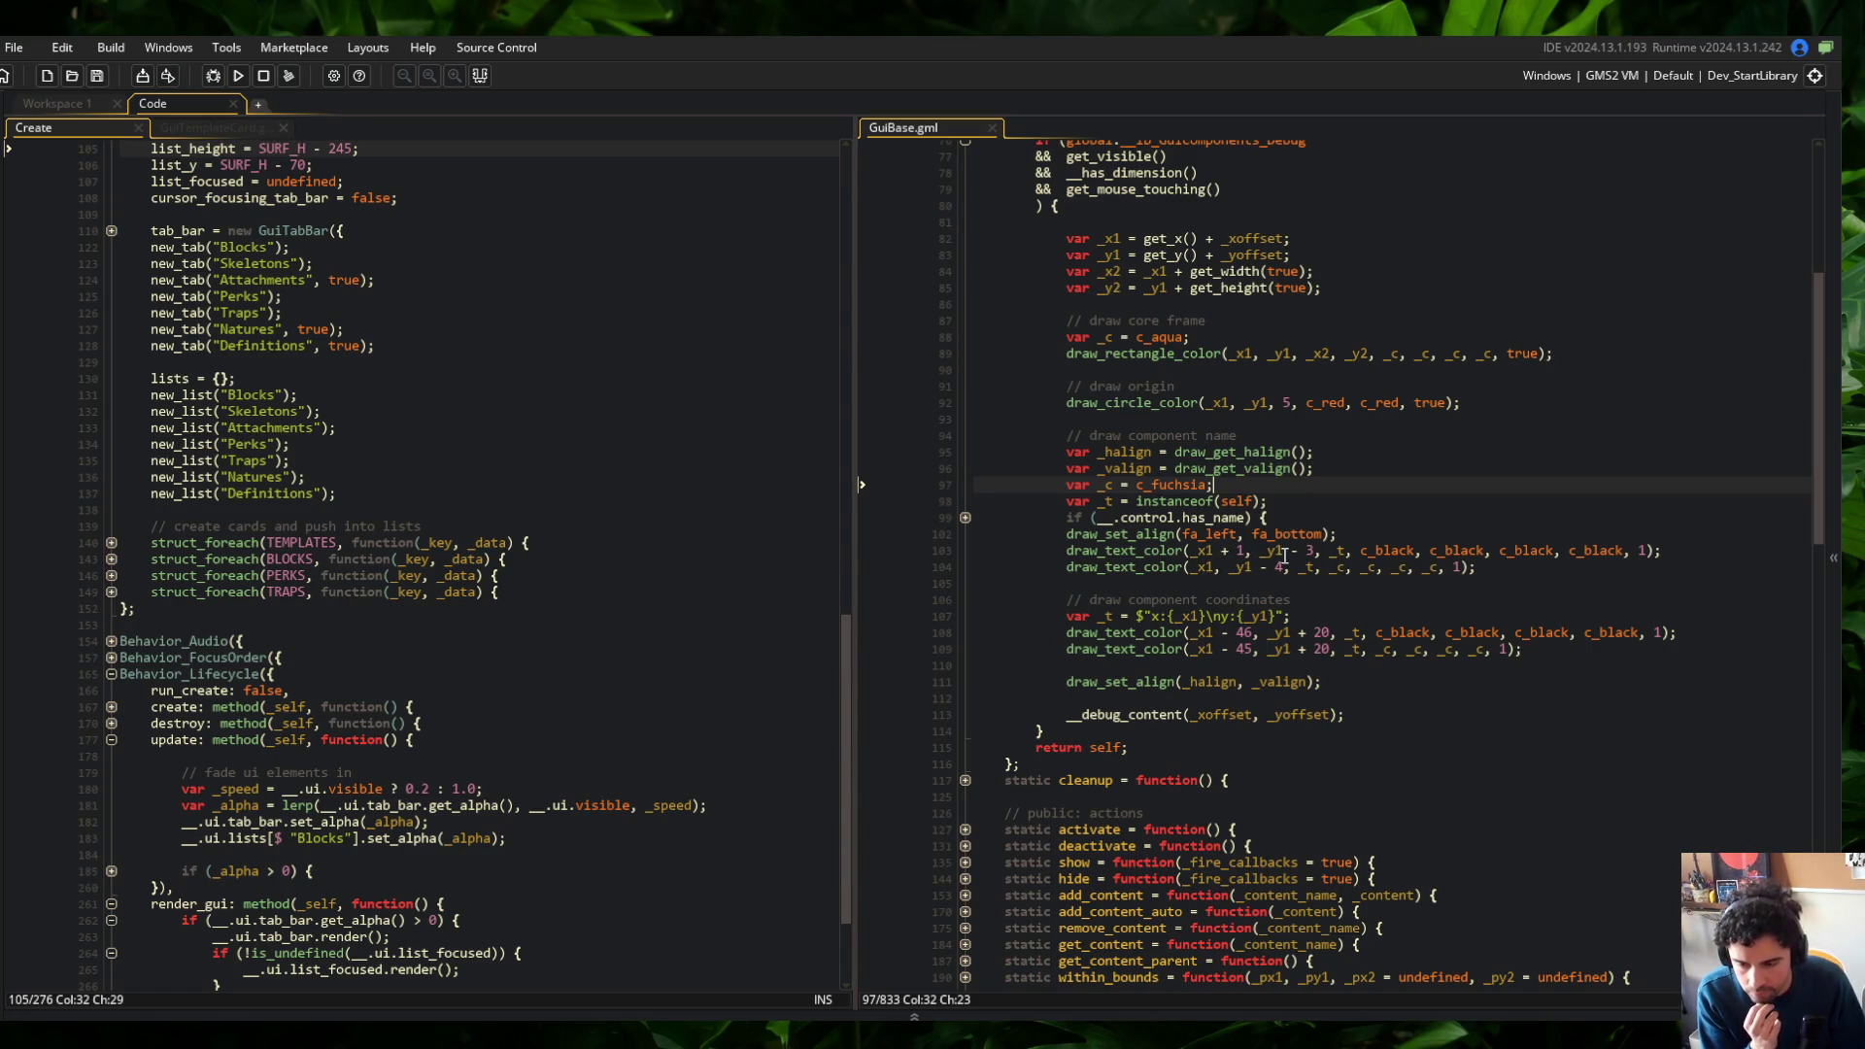
{"action": "left_click", "coordinate": [1247, 633]}
{"action": "type", "text": "4"}
{"action": "key", "text": "Delete"}
{"action": "key", "text": "F5"}
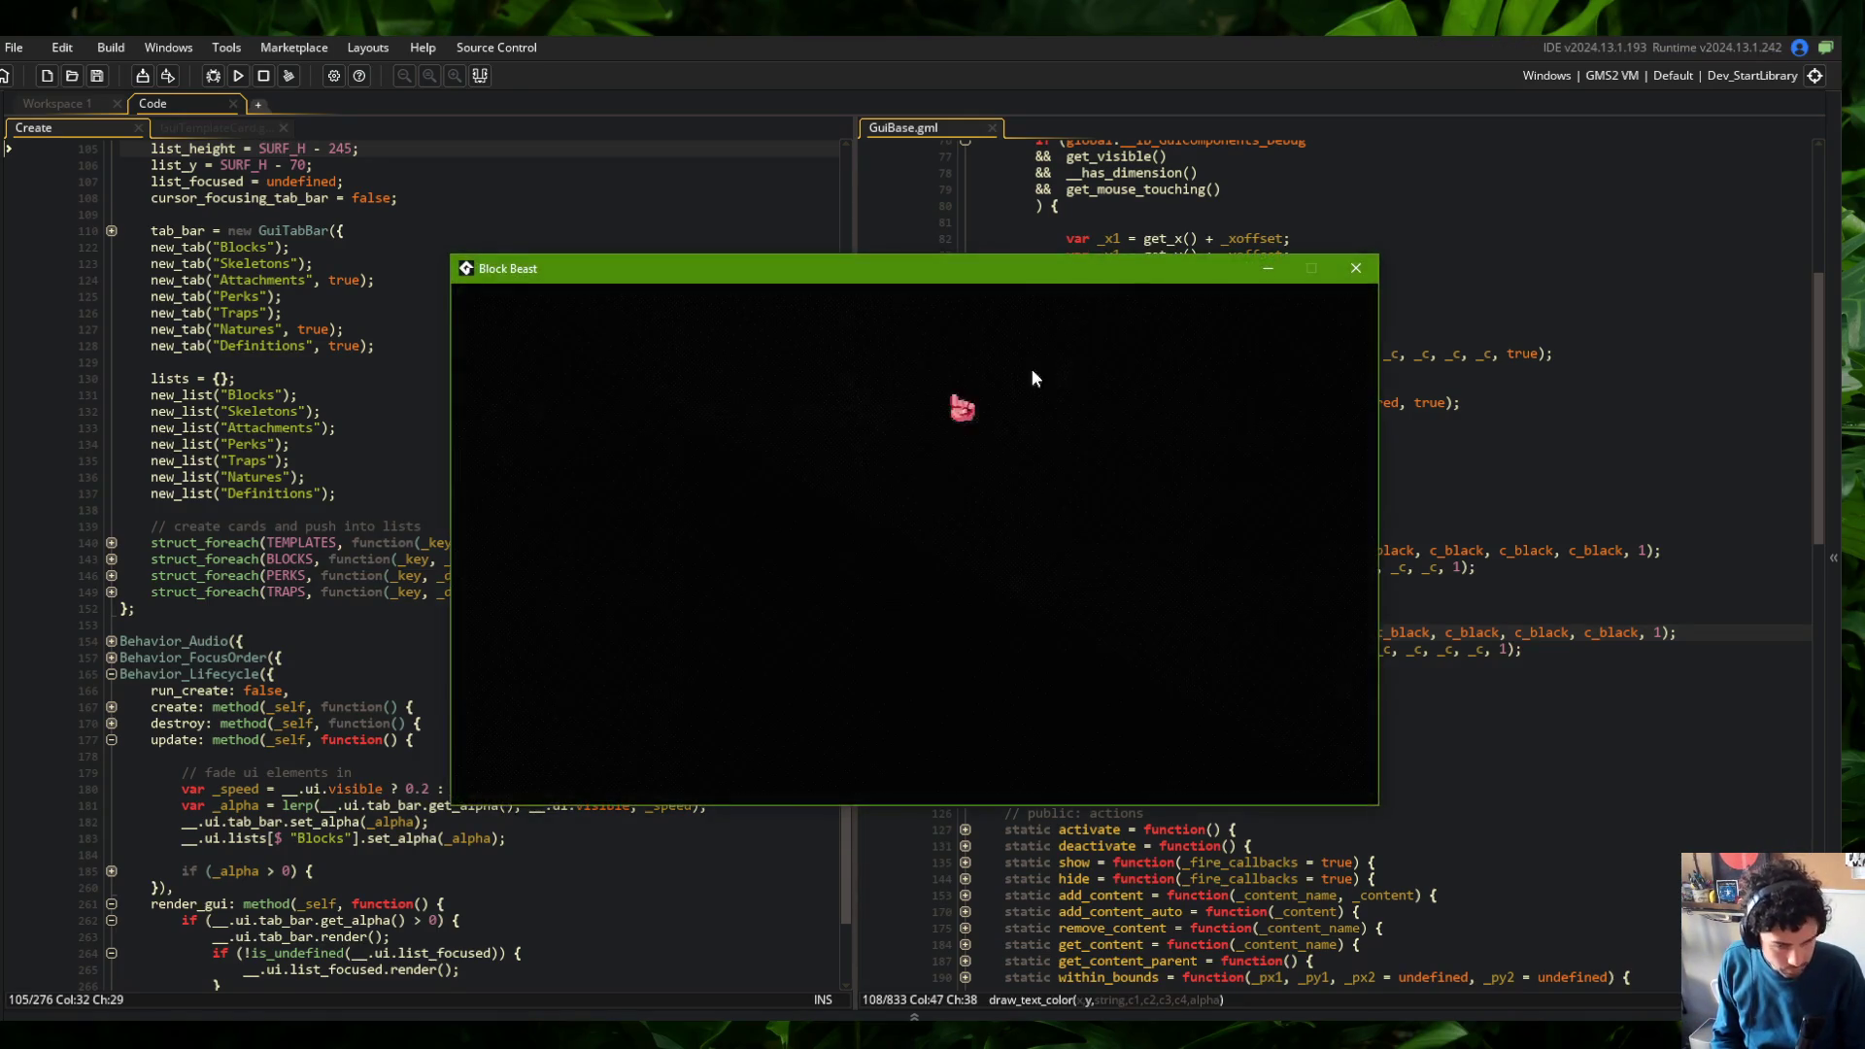
Open the Wide skeleton's details in the Skeletons tab to check the outlined labels, then close the game
{"action": "key", "text": "Right"}
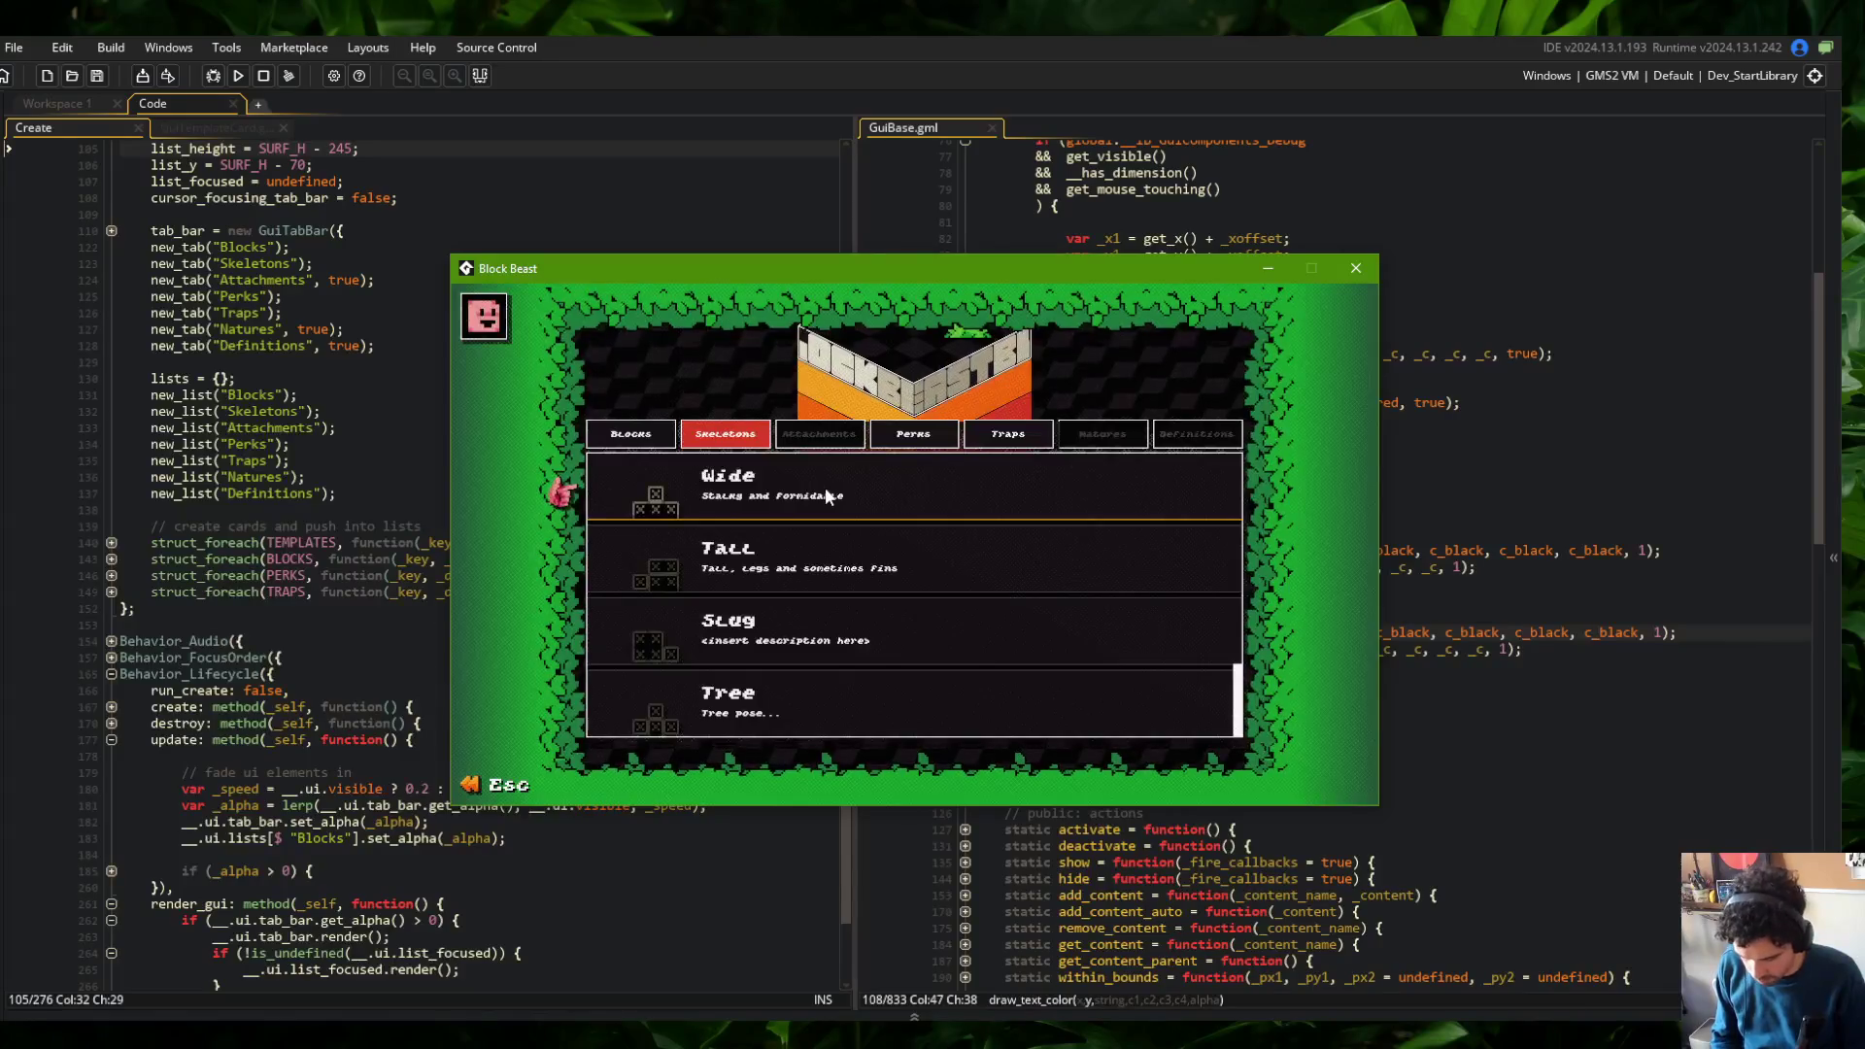
{"action": "key", "text": "Return"}
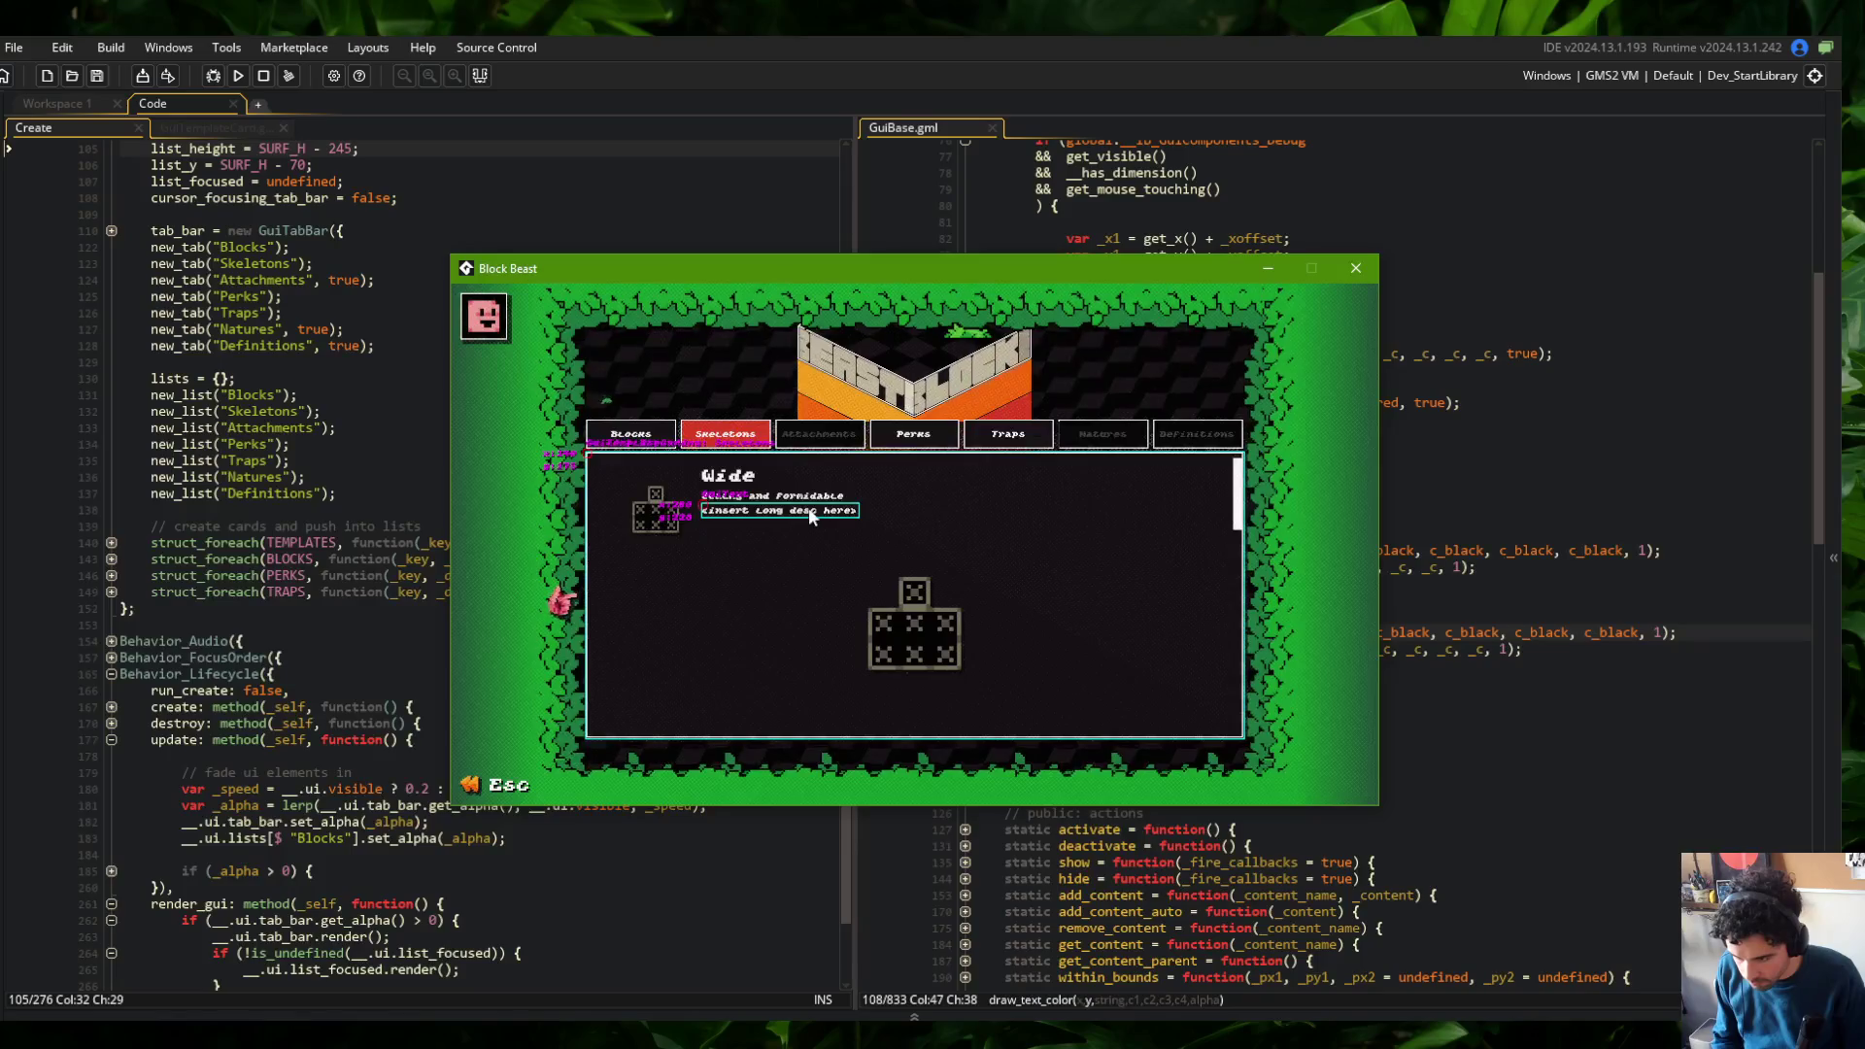
{"action": "left_click", "coordinate": [834, 468]}
{"action": "left_click", "coordinate": [807, 469]}
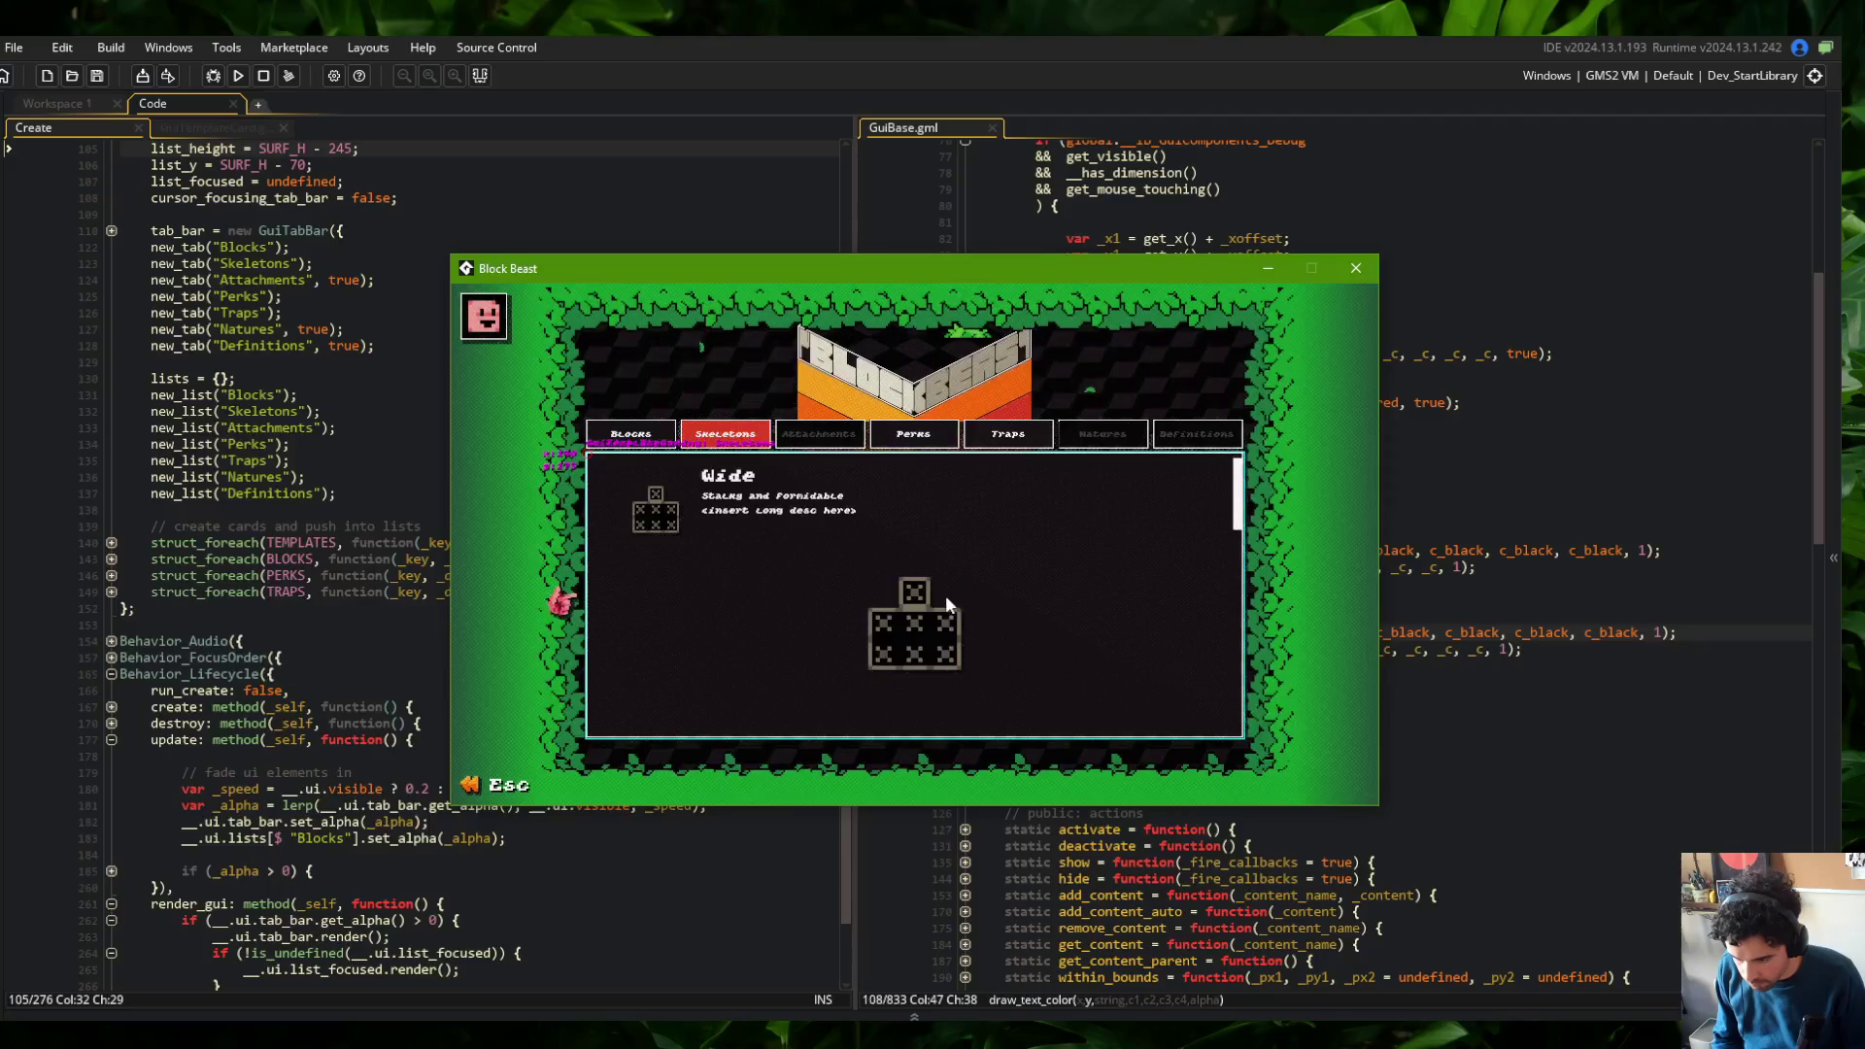
{"action": "left_click", "coordinate": [1355, 269]}
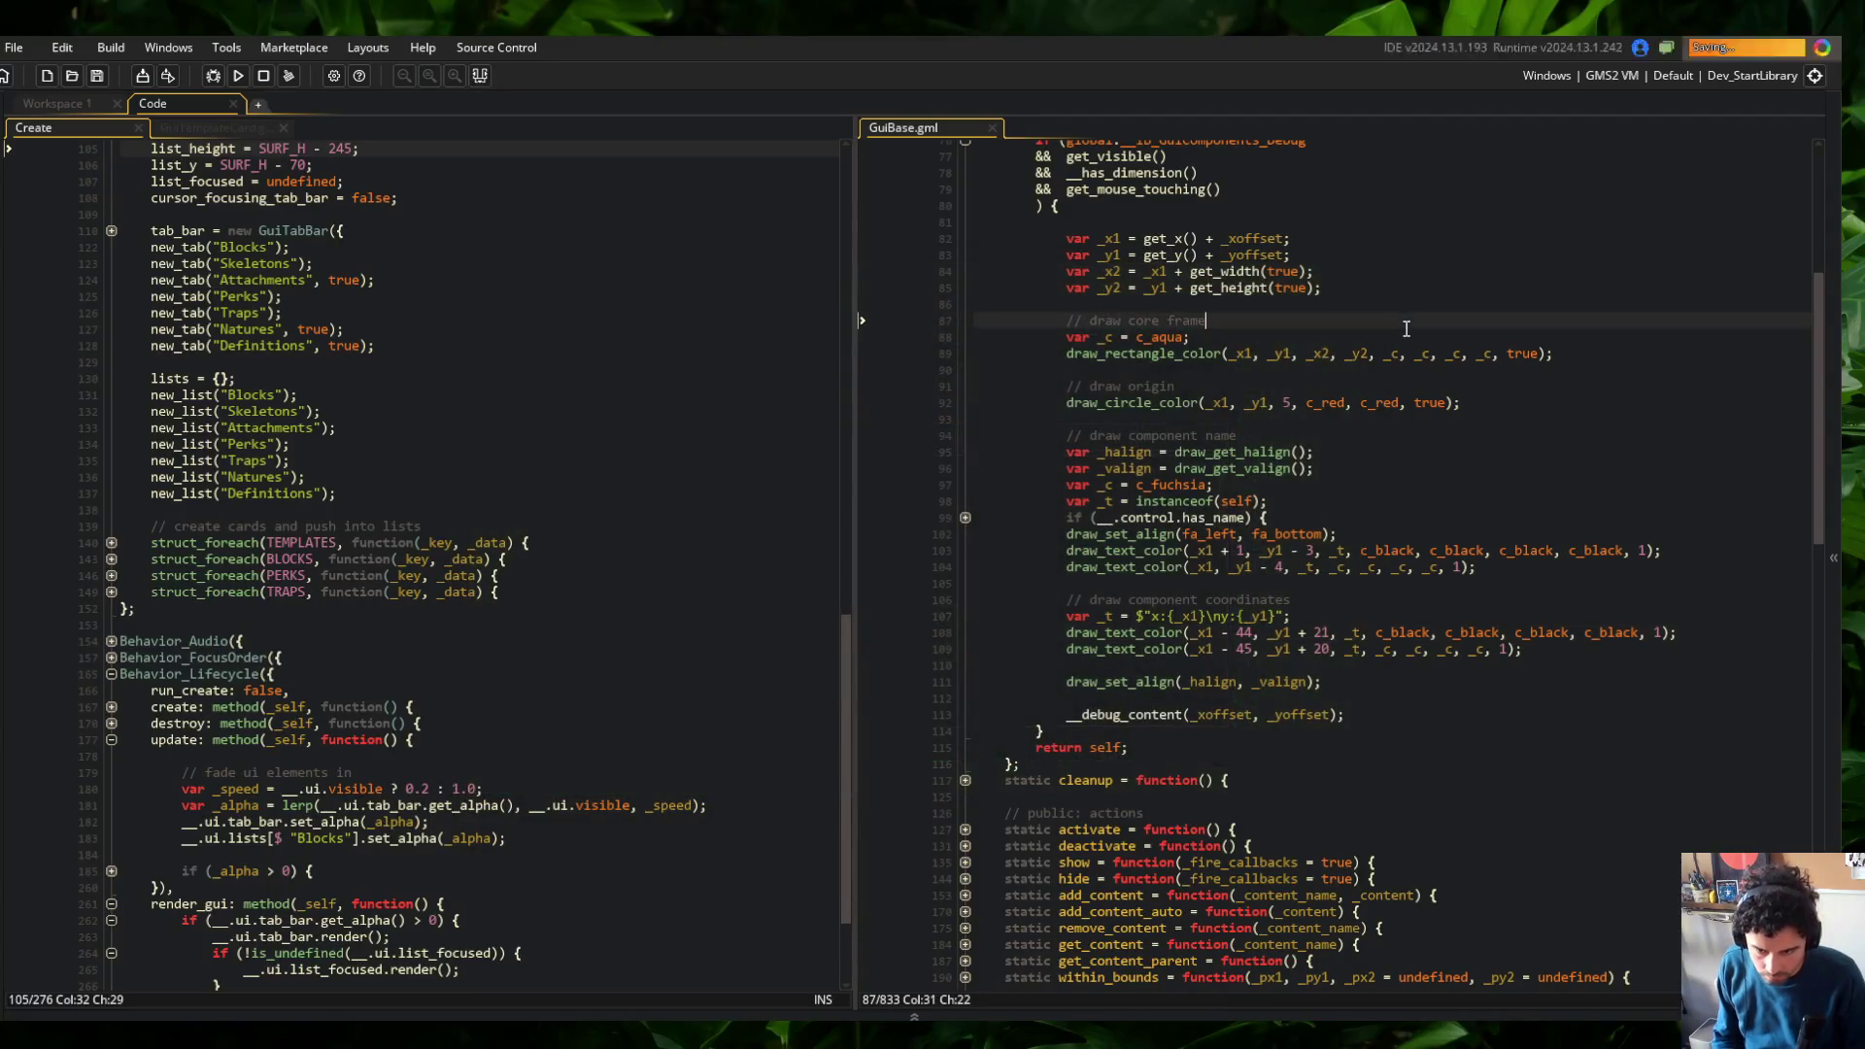
{"action": "key", "text": "alt+Tab"}
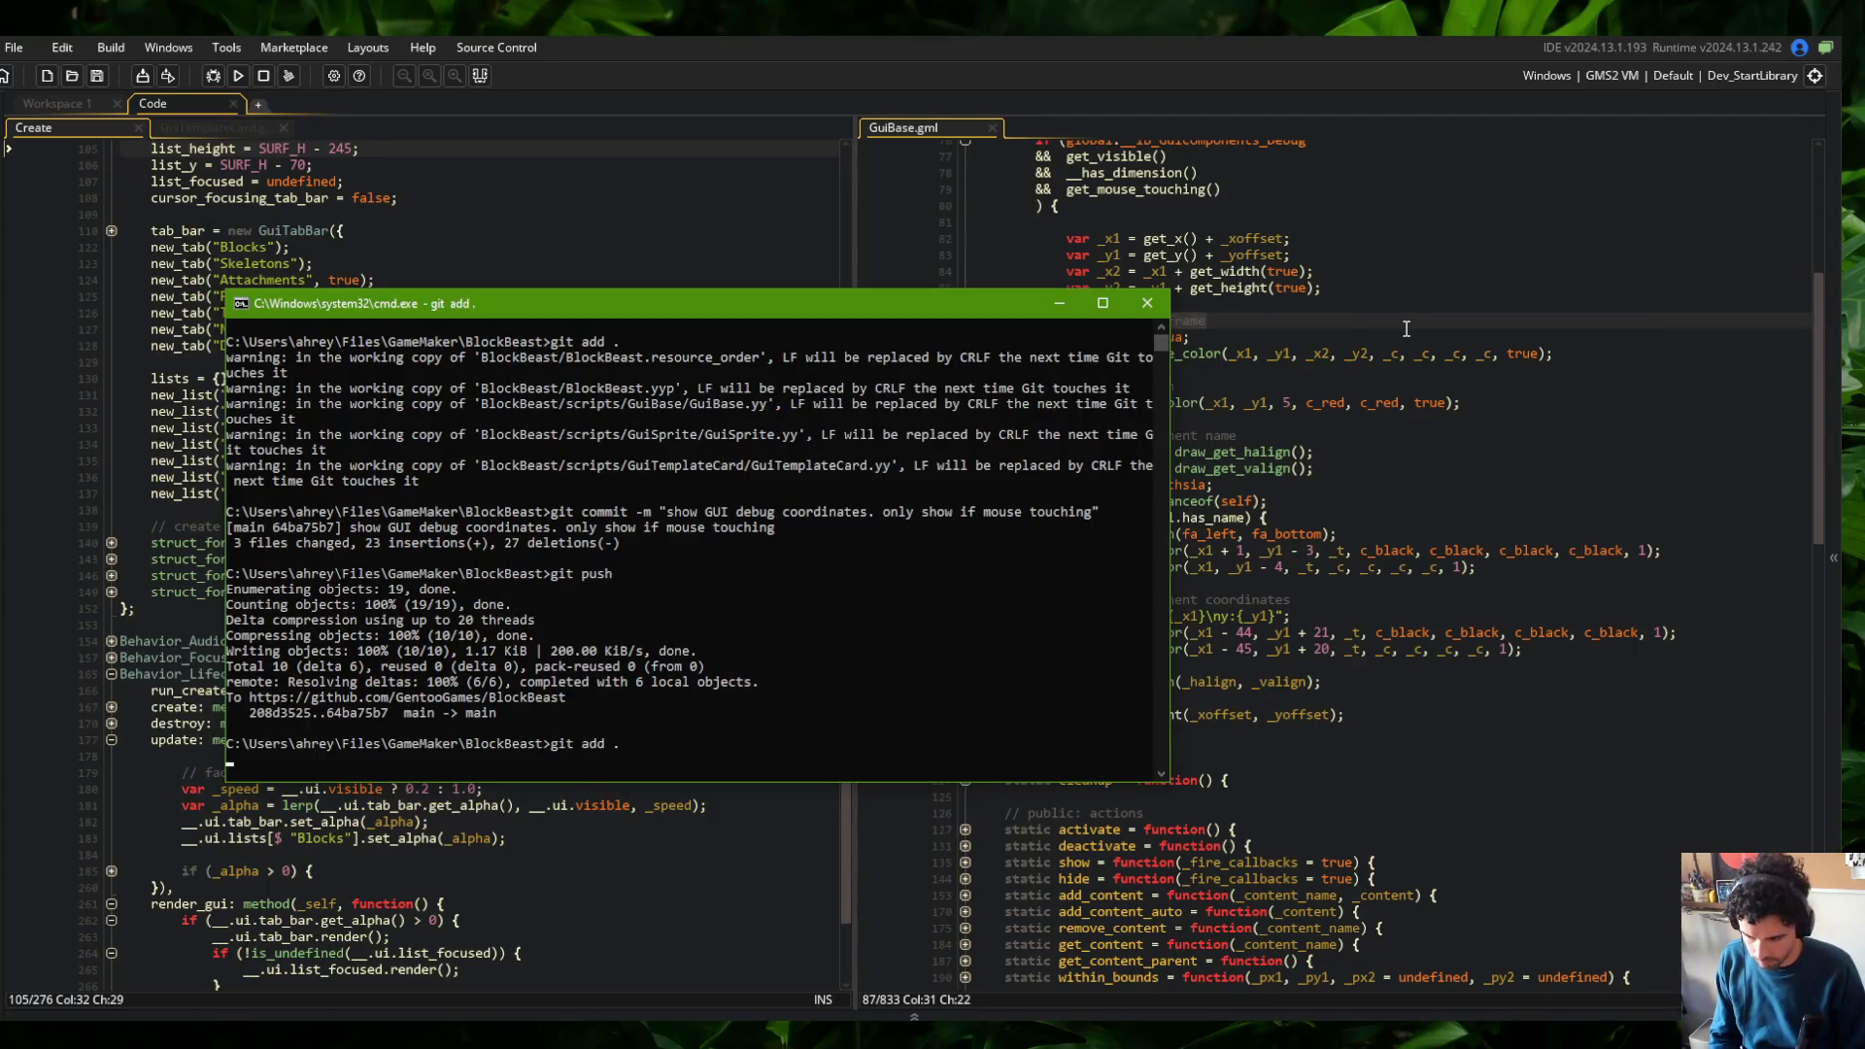
Commit with message "fixed some debug text visuals. toggle global flag" and git push it
{"action": "type", "text": "git commit -m \"fixed some debug text visuals. toggle global fl"}
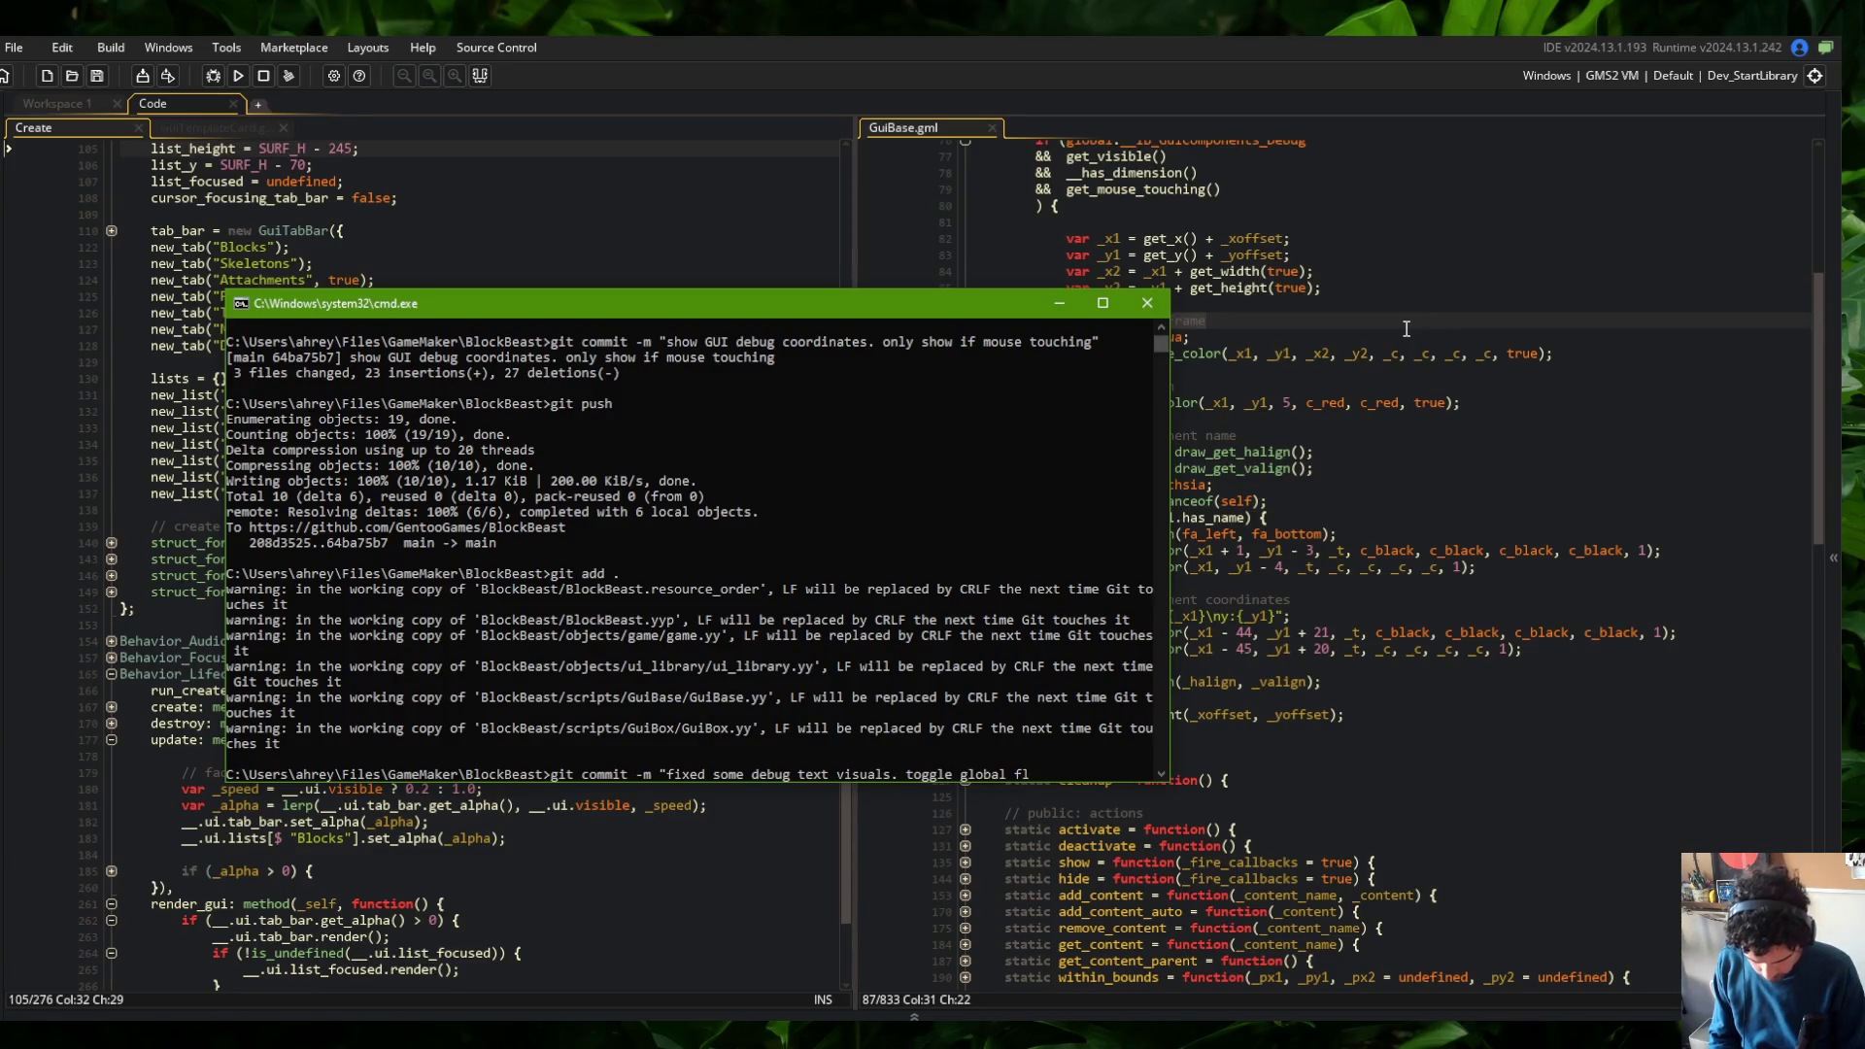
{"action": "type", "text": "ag\""}
{"action": "key", "text": "Return"}
{"action": "type", "text": "git push"}
{"action": "key", "text": "Return"}
{"action": "left_click", "coordinate": [1538, 367]}
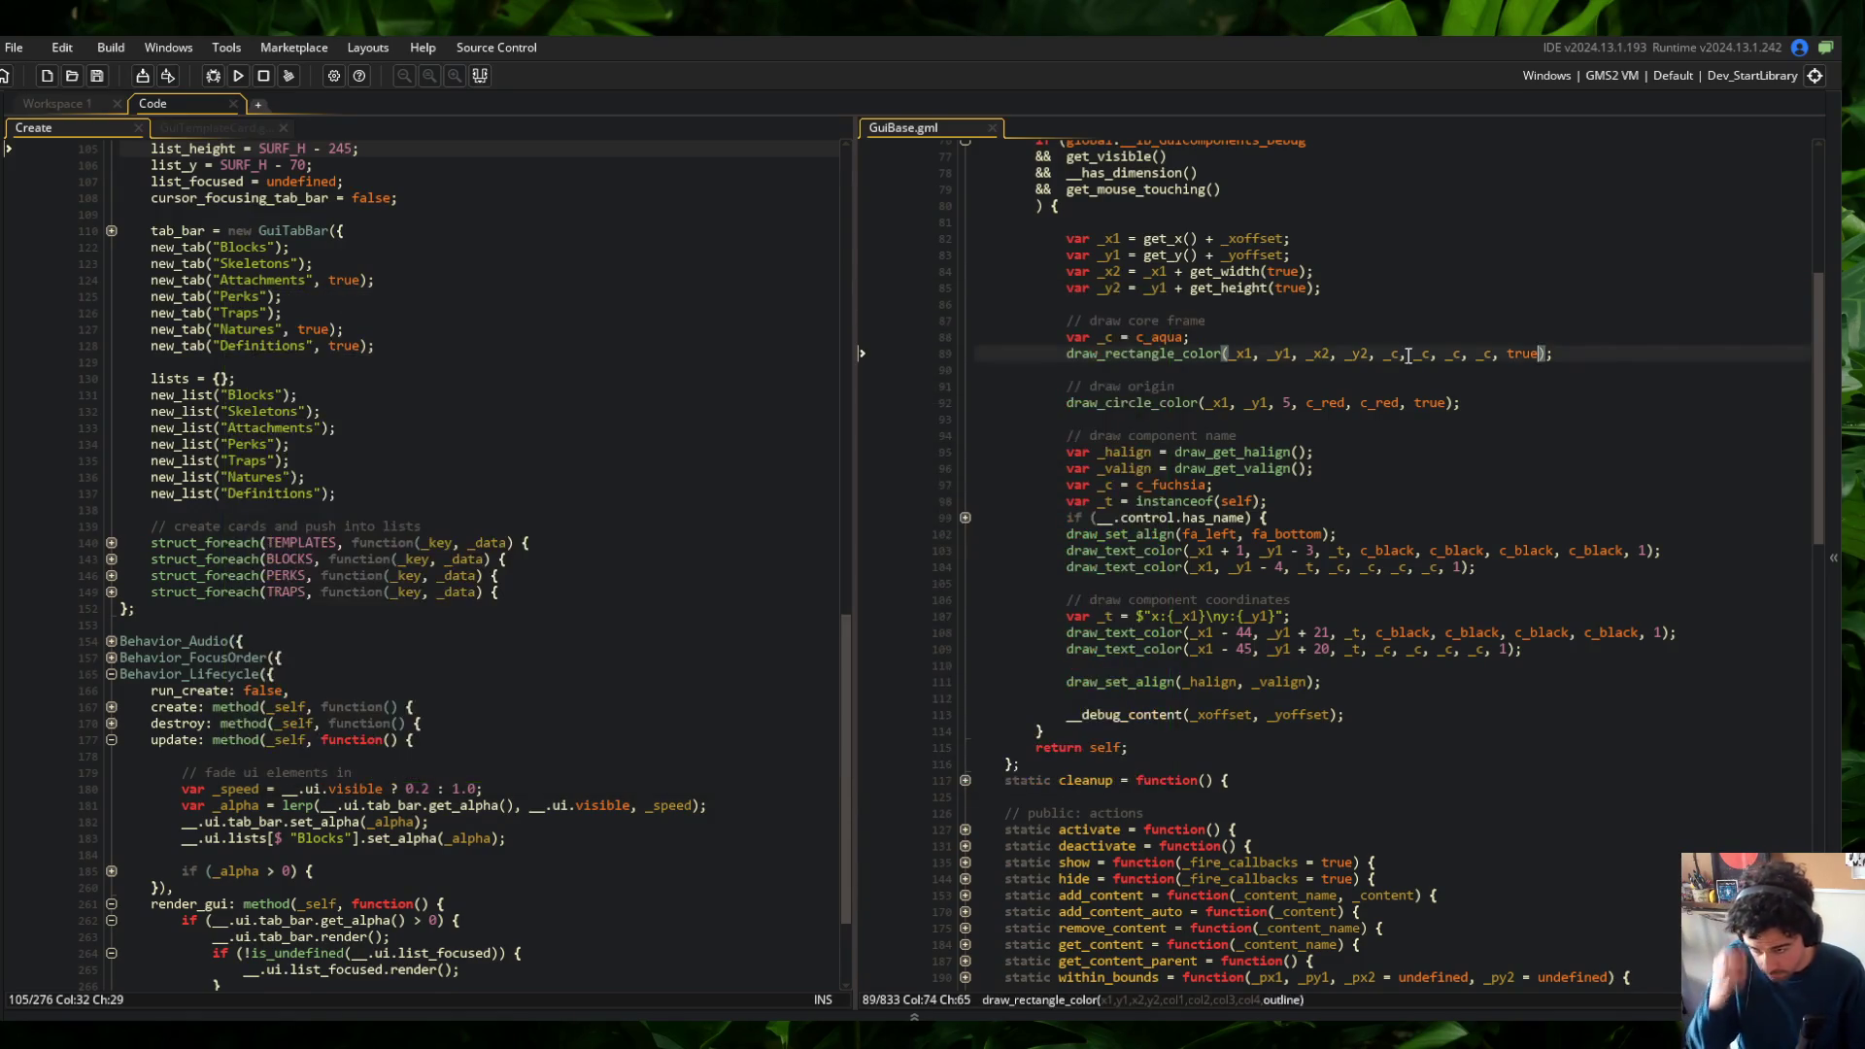
Unfold GuiBase.gml's trailing with block to reveal the control struct's fields
{"action": "scroll", "coordinate": [1136, 439], "scroll_direction": "up", "scroll_amount": 15}
{"action": "left_click", "coordinate": [1135, 439]}
{"action": "key", "text": "ctrl+shift+bracketleft"}
{"action": "key", "text": "ctrl+shift+bracketright"}
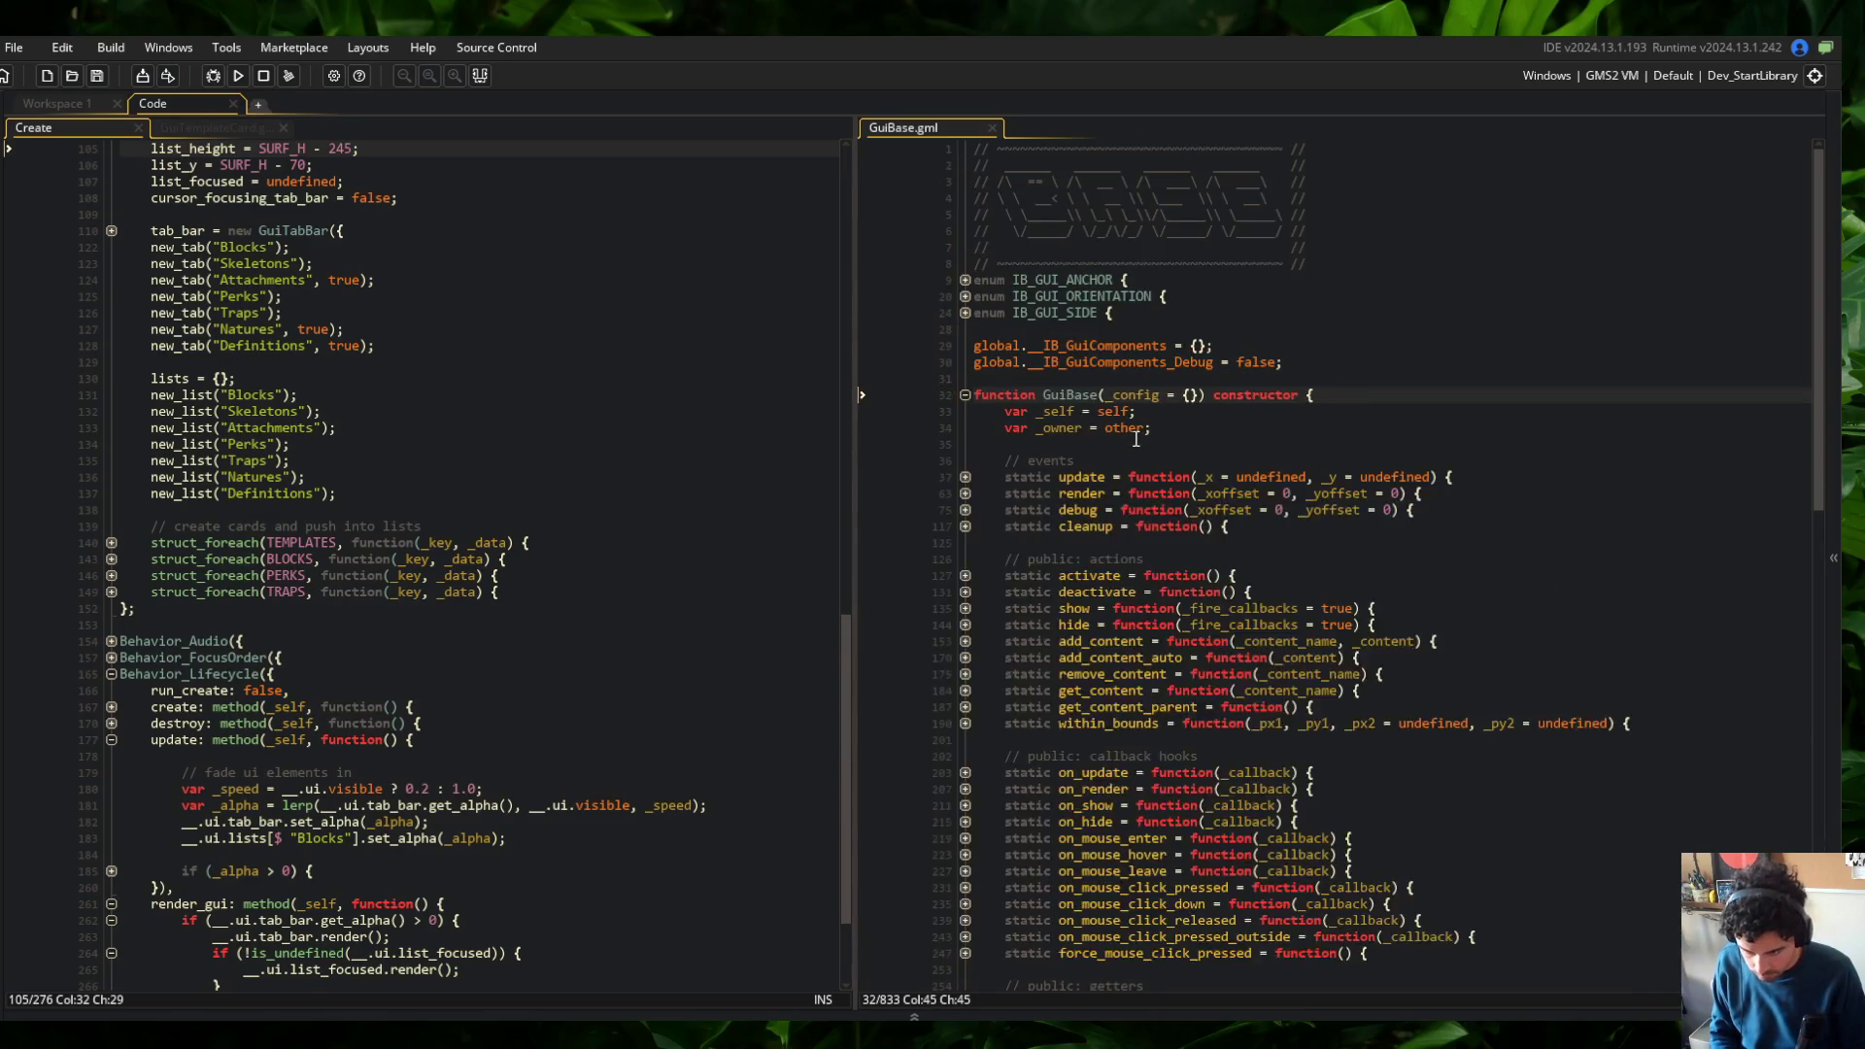
{"action": "scroll", "coordinate": [976, 875], "scroll_direction": "down", "scroll_amount": 15}
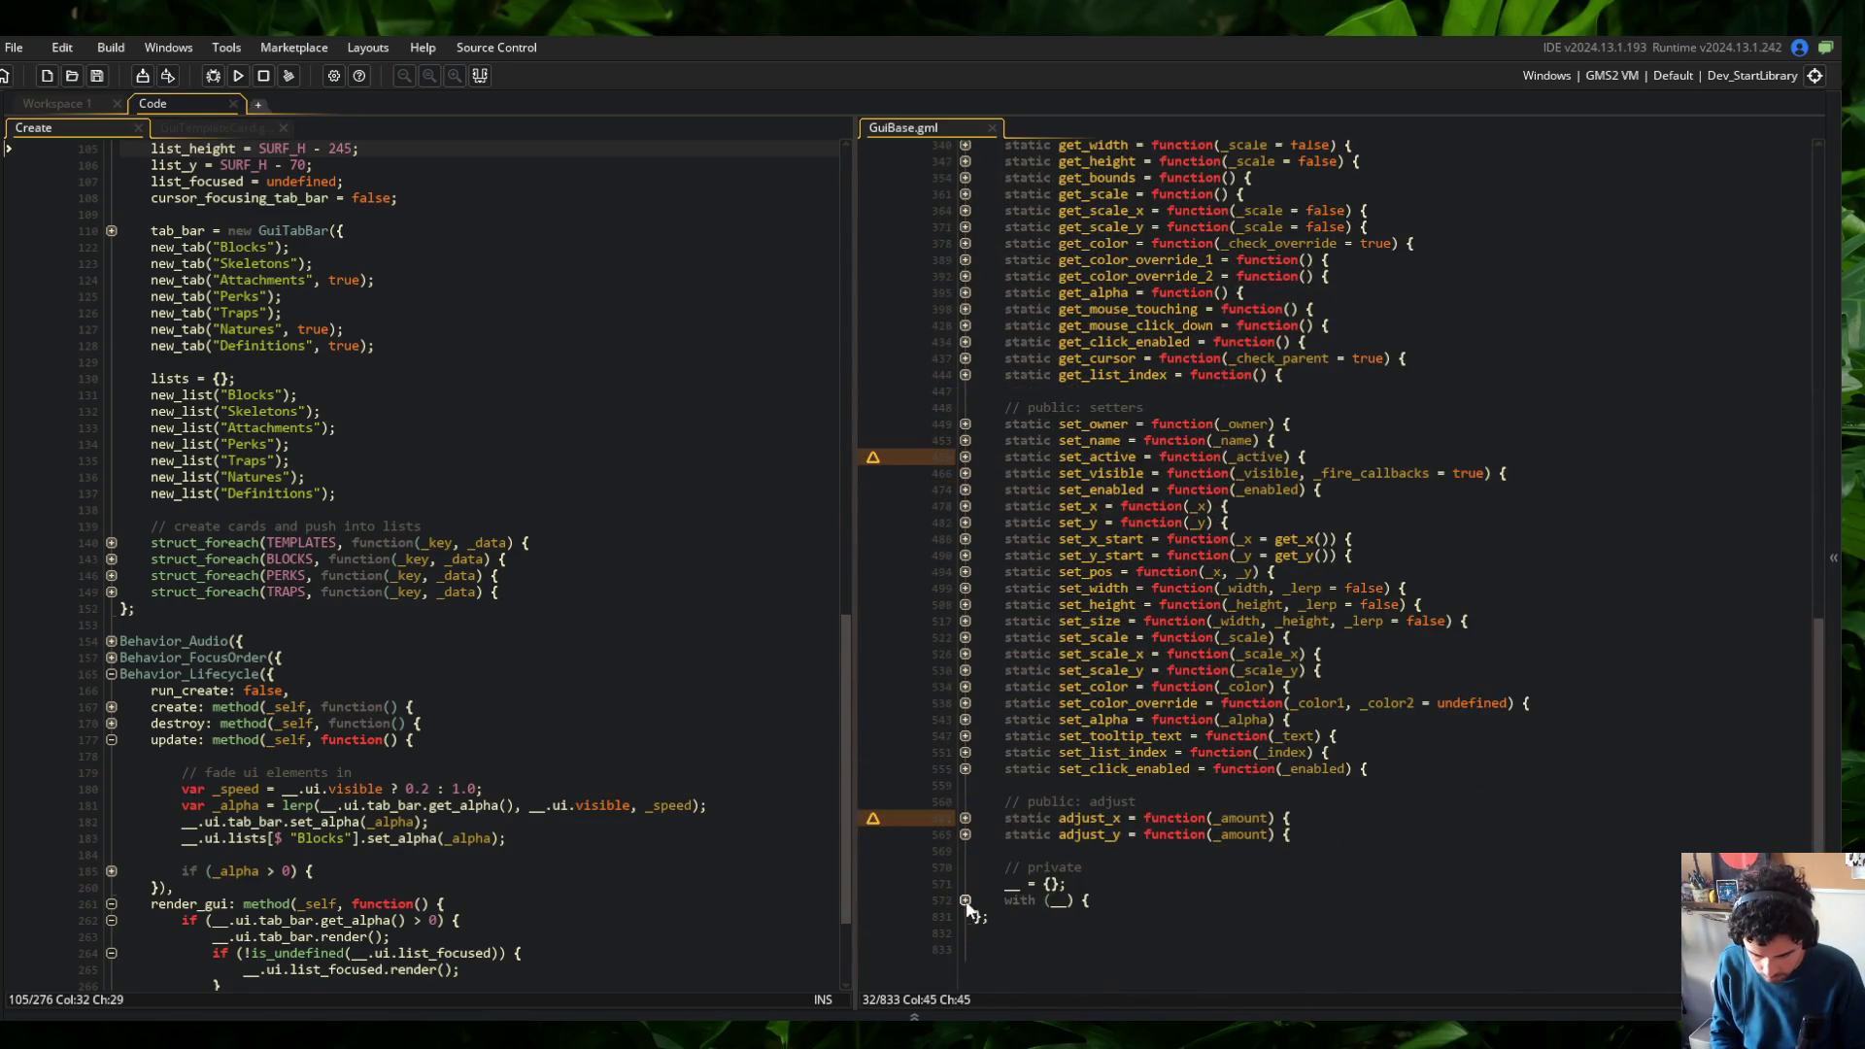
{"action": "left_click", "coordinate": [966, 900]}
{"action": "scroll", "coordinate": [967, 890], "scroll_direction": "down", "scroll_amount": 20}
{"action": "left_click", "coordinate": [972, 818]}
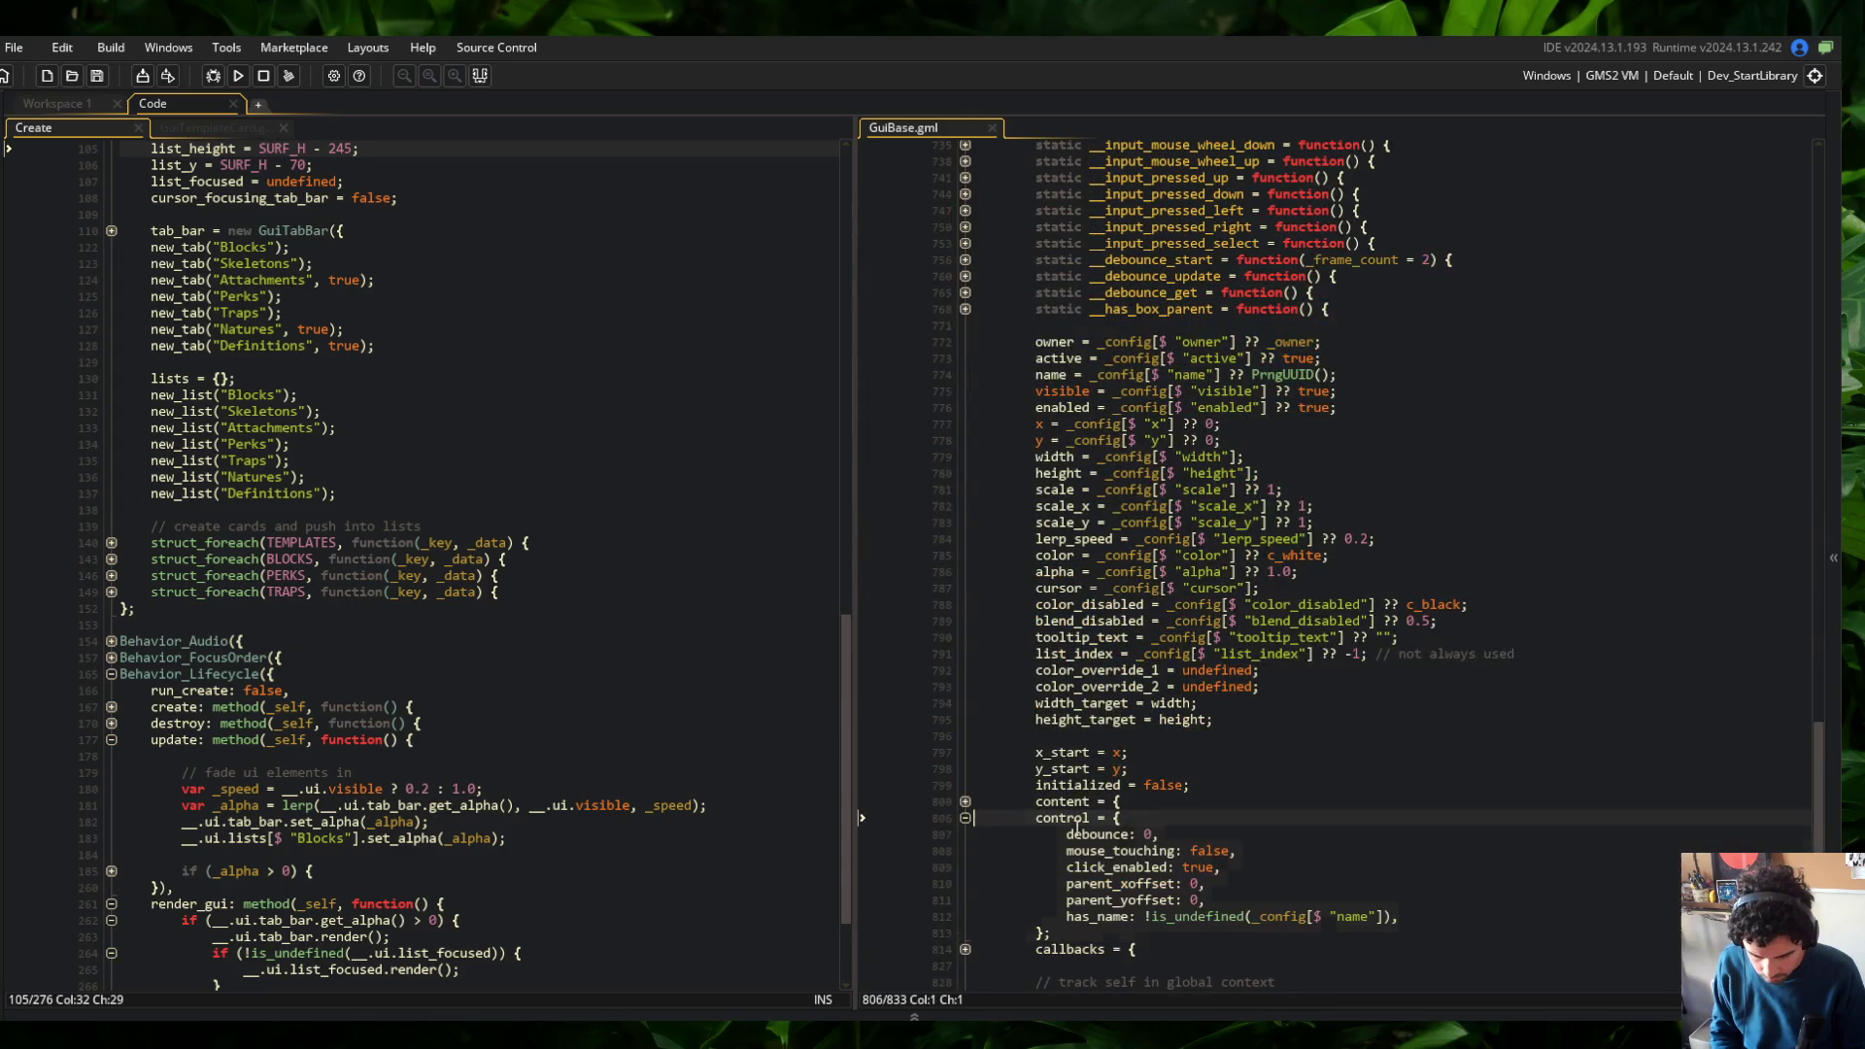
Add the field is_box: is_instanceof(_self, GuiBox) after has_name in the control struct
{"action": "left_click", "coordinate": [1617, 916]}
{"action": "scroll", "coordinate": [1641, 874], "scroll_direction": "down", "scroll_amount": 2}
{"action": "key", "text": "Return"}
{"action": "type", "text": "is"}
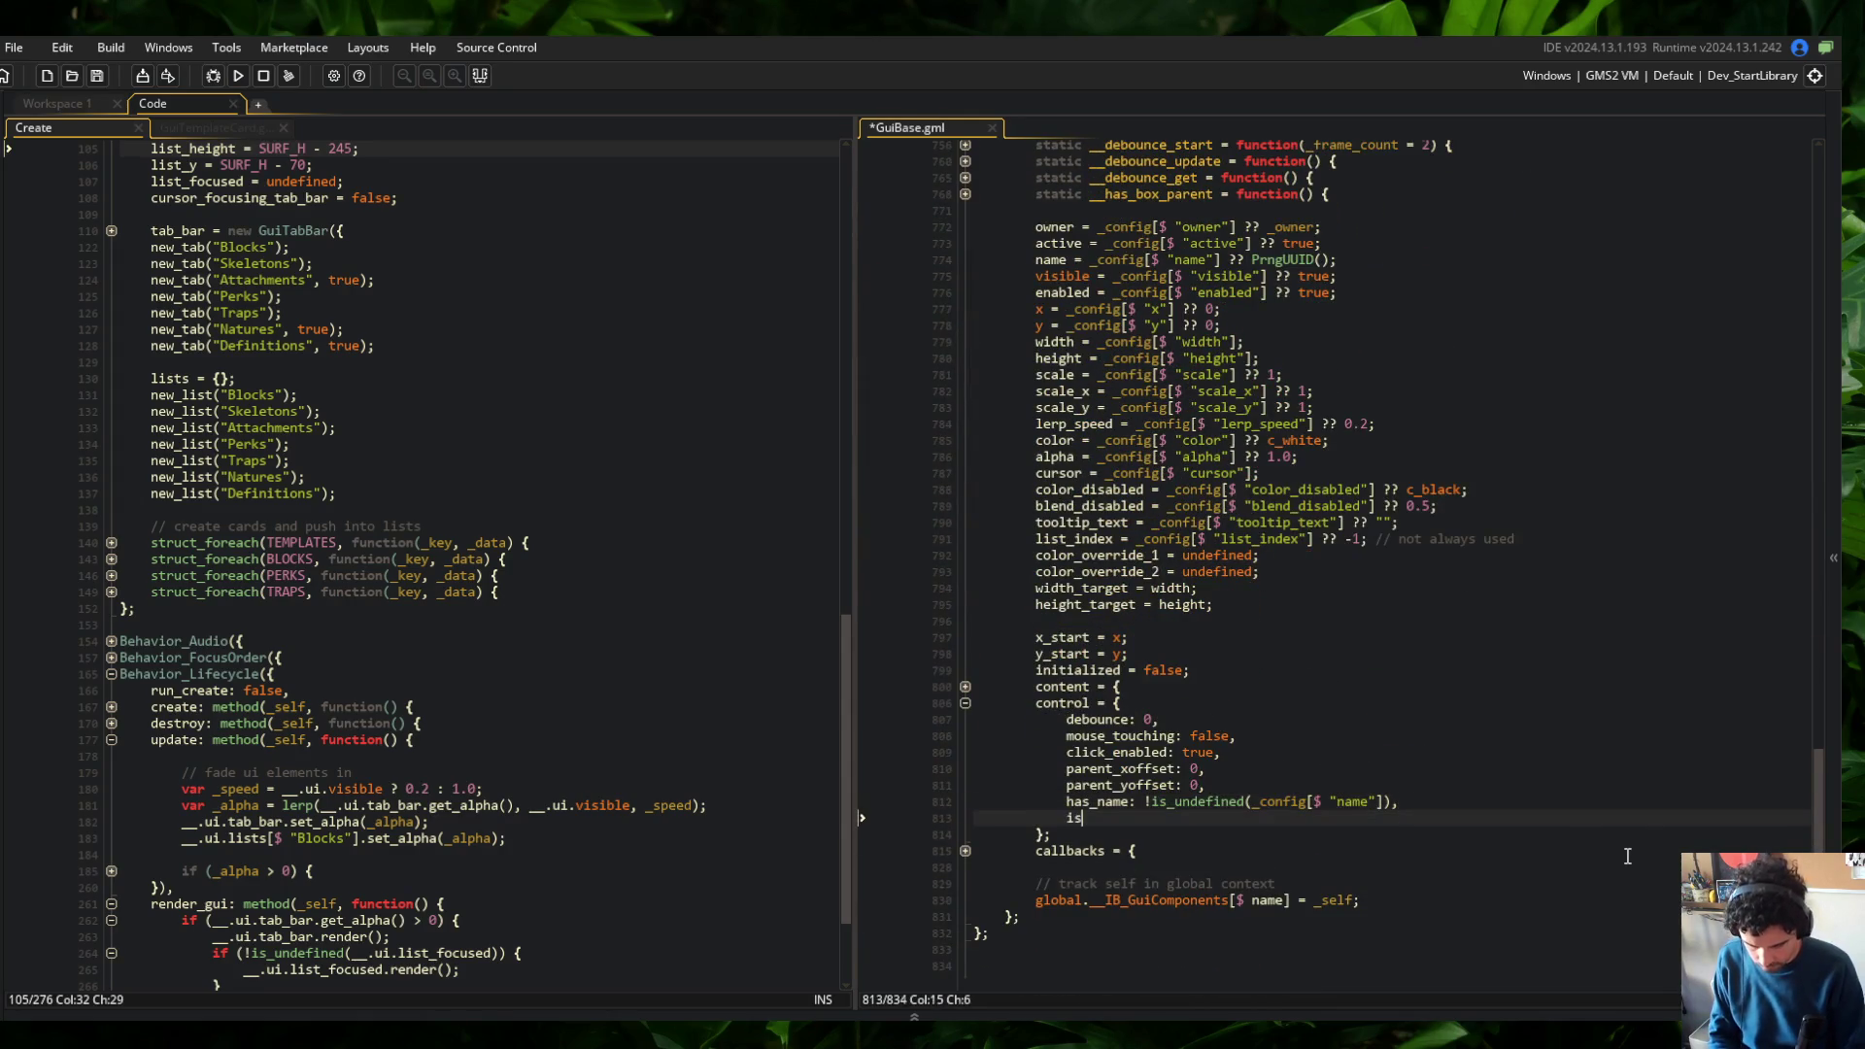
{"action": "type", "text": "_box: is_inst"}
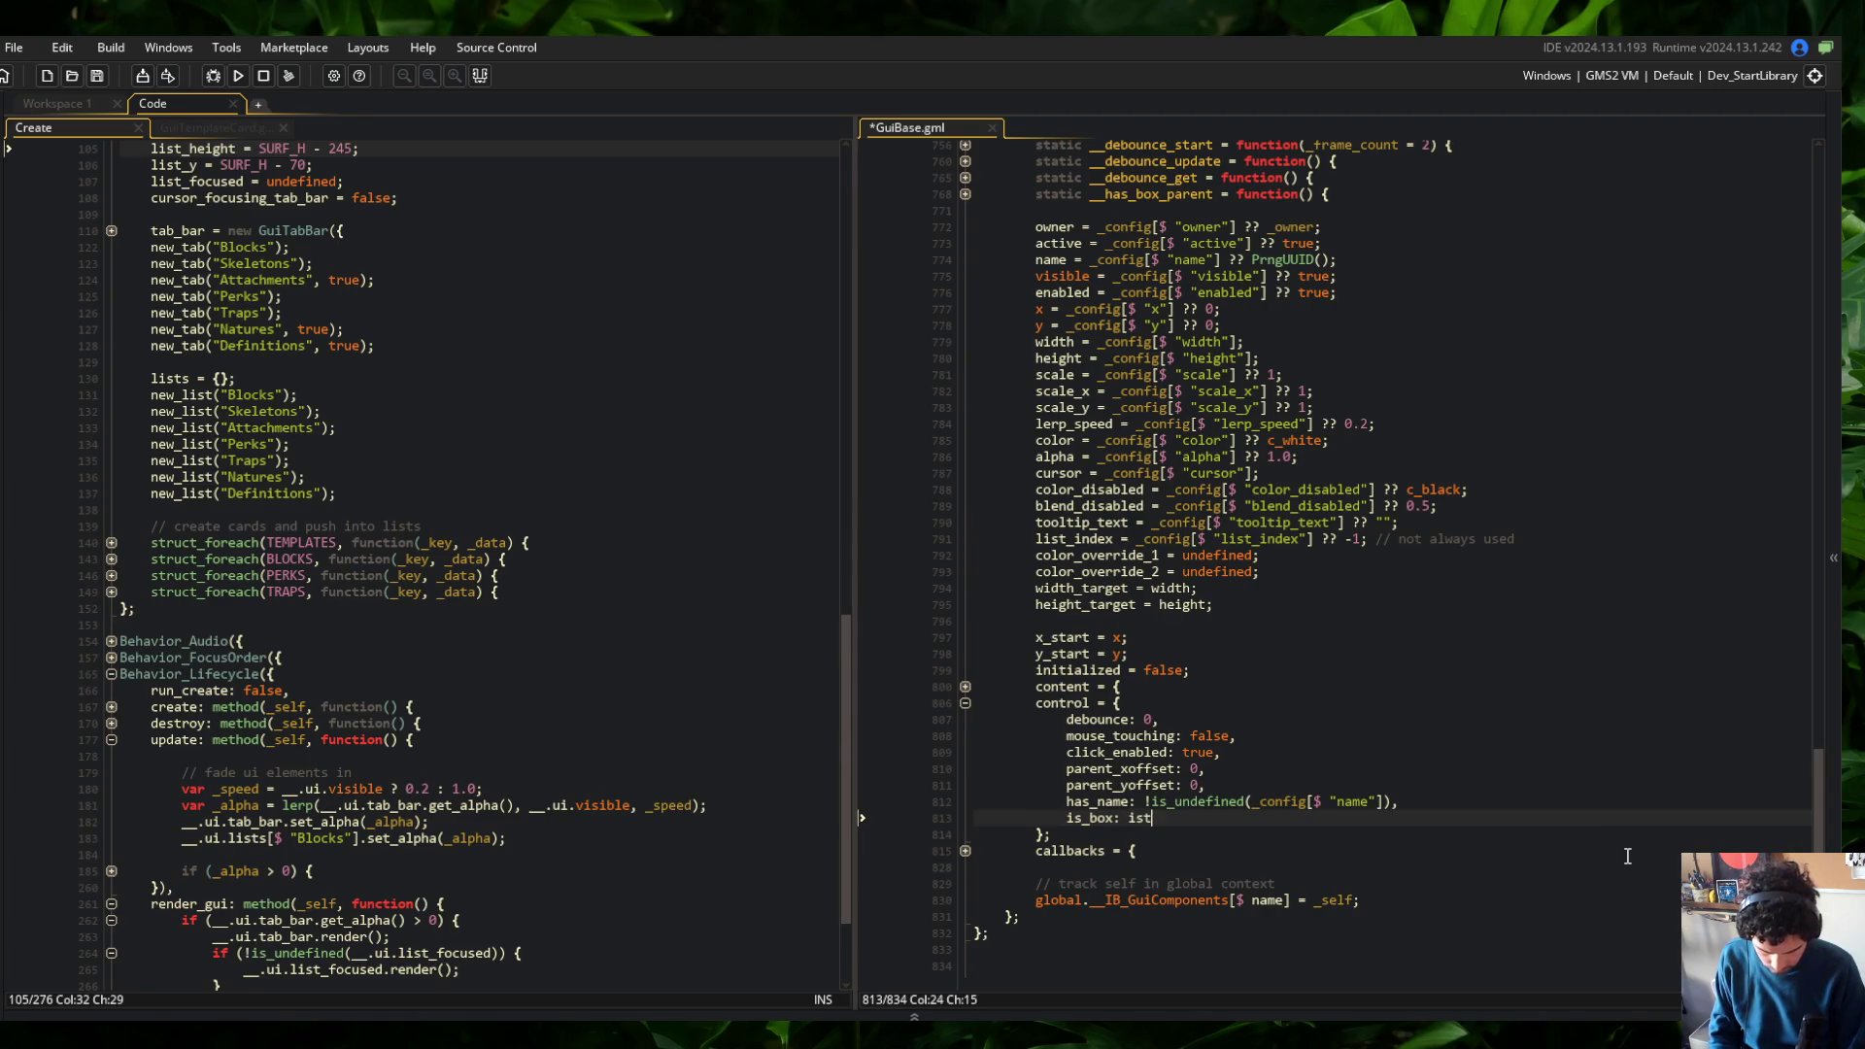
{"action": "type", "text": "an"}
{"action": "key", "text": "Return"}
{"action": "type", "text": "(_self, GuiBox"}
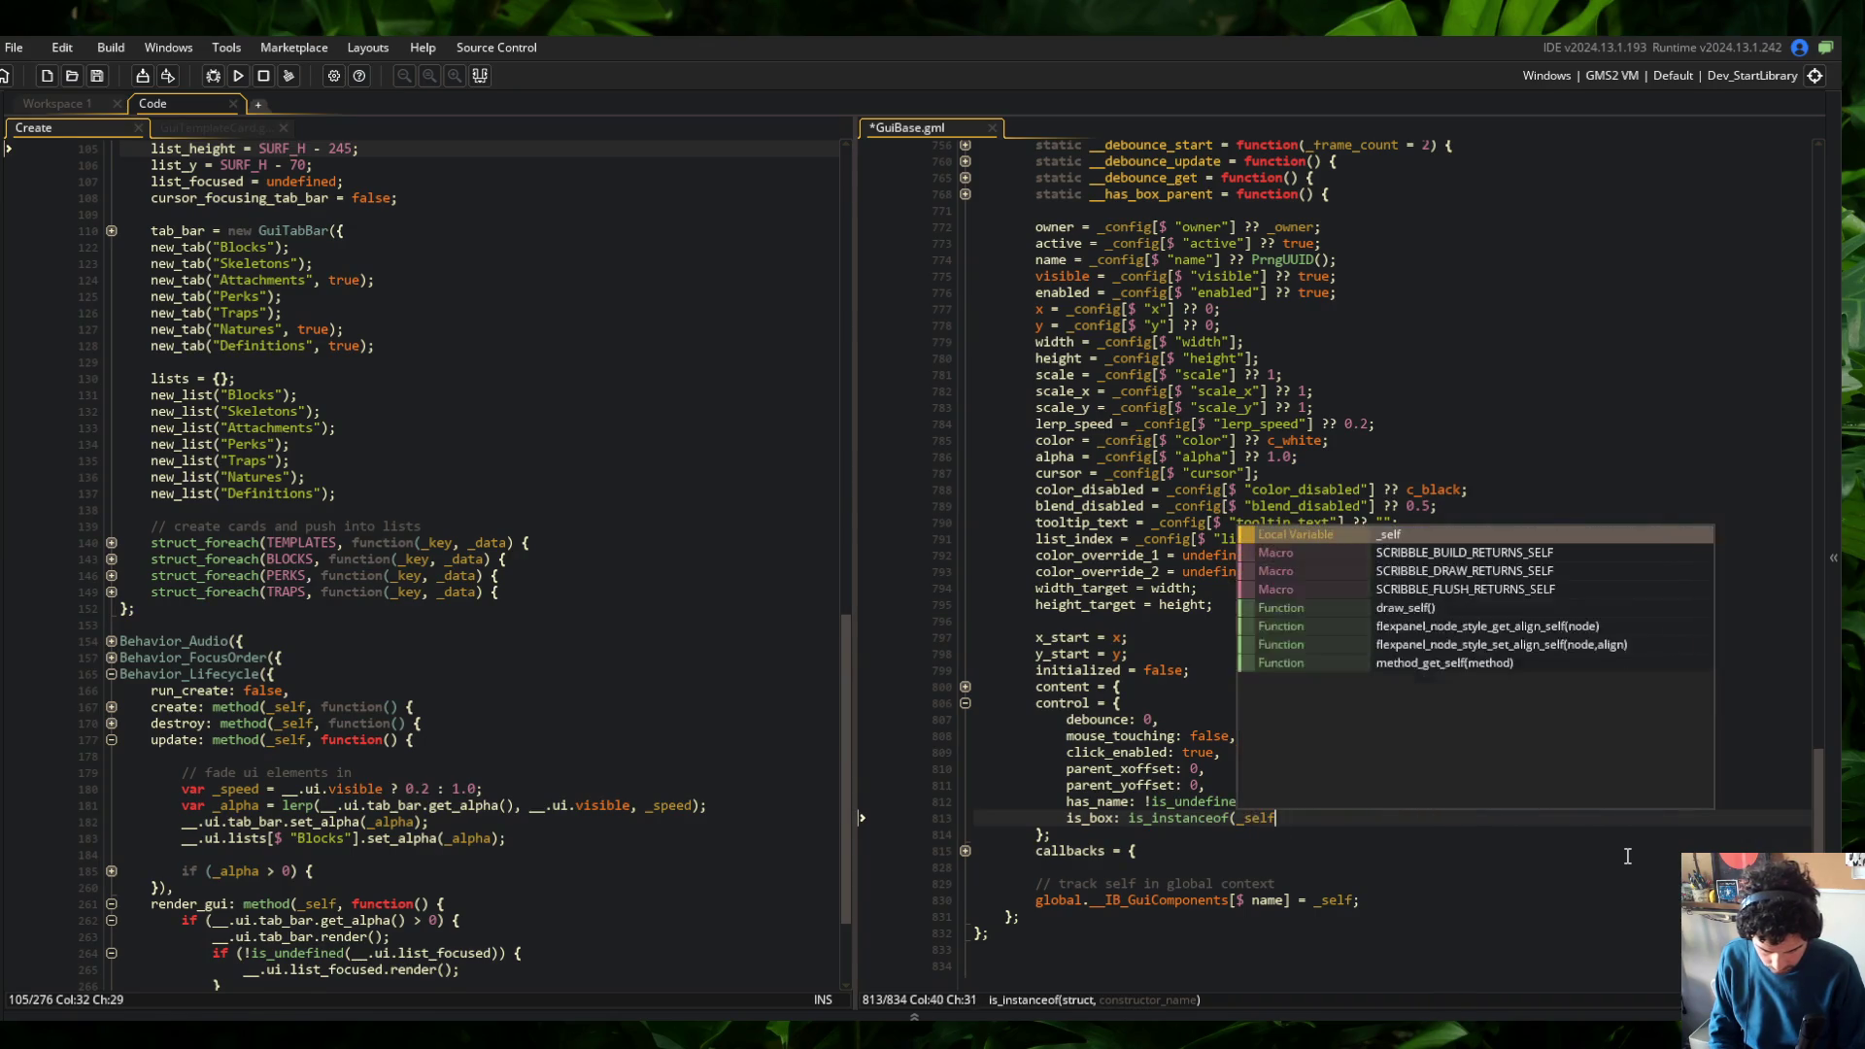
{"action": "type", "text": "),"}
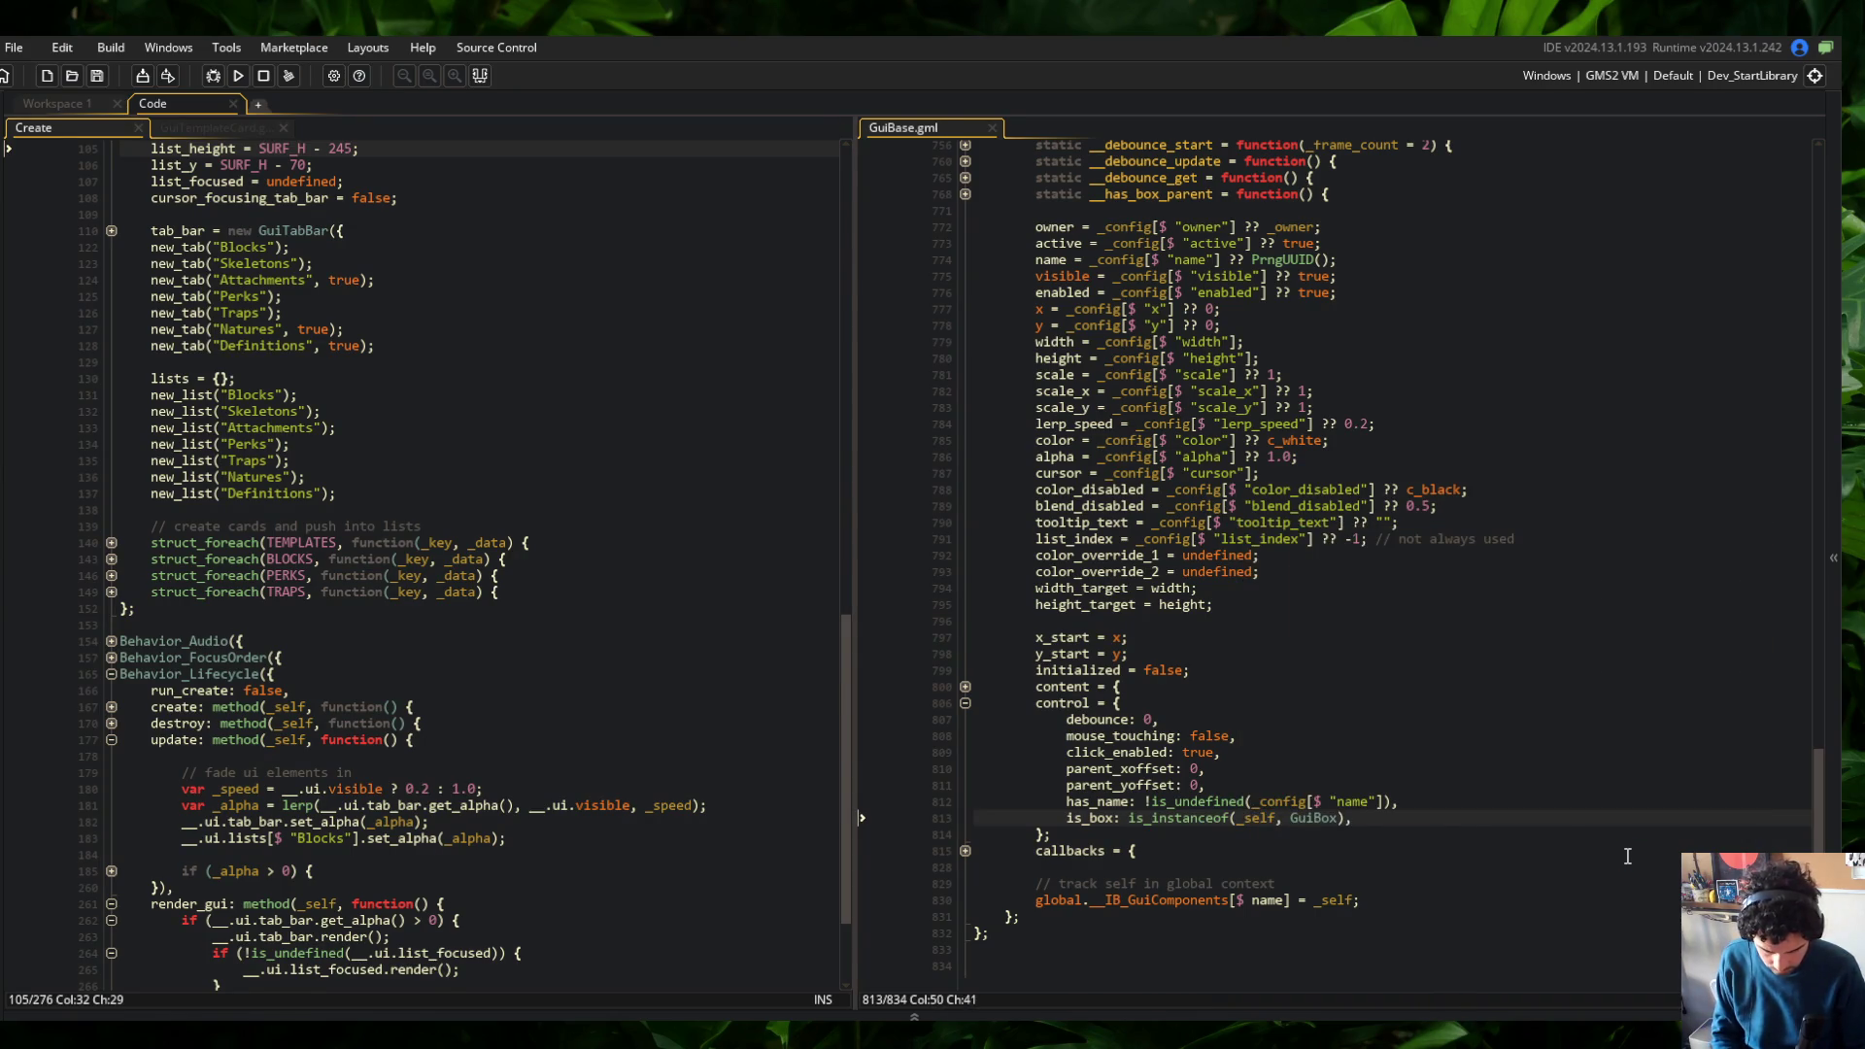
Unfold GuiBase's render function down to the if-block that calls debug
{"action": "key", "text": "ctrl+Home"}
{"action": "scroll", "coordinate": [1089, 297], "scroll_direction": "down", "scroll_amount": 5}
{"action": "left_click", "coordinate": [1035, 238]}
{"action": "scroll", "coordinate": [1024, 232], "scroll_direction": "up", "scroll_amount": 2}
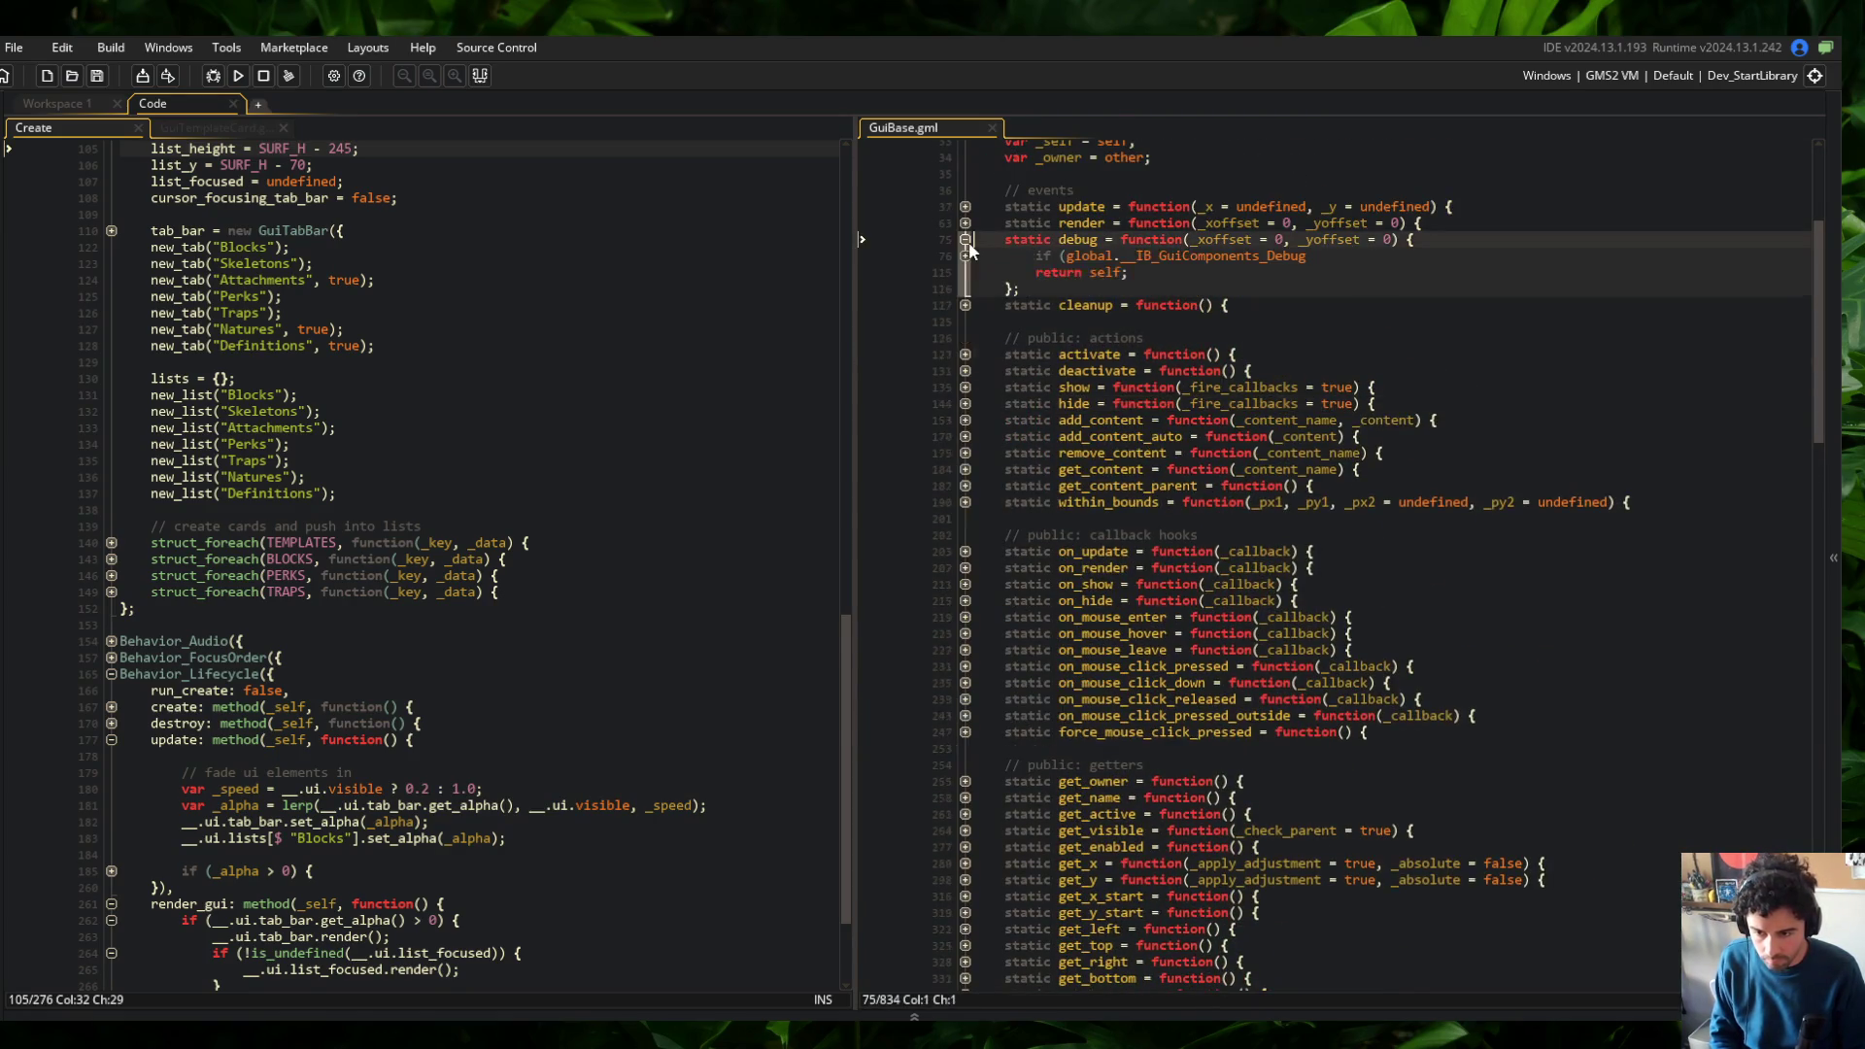
{"action": "left_click", "coordinate": [965, 240]}
{"action": "left_click", "coordinate": [966, 240]}
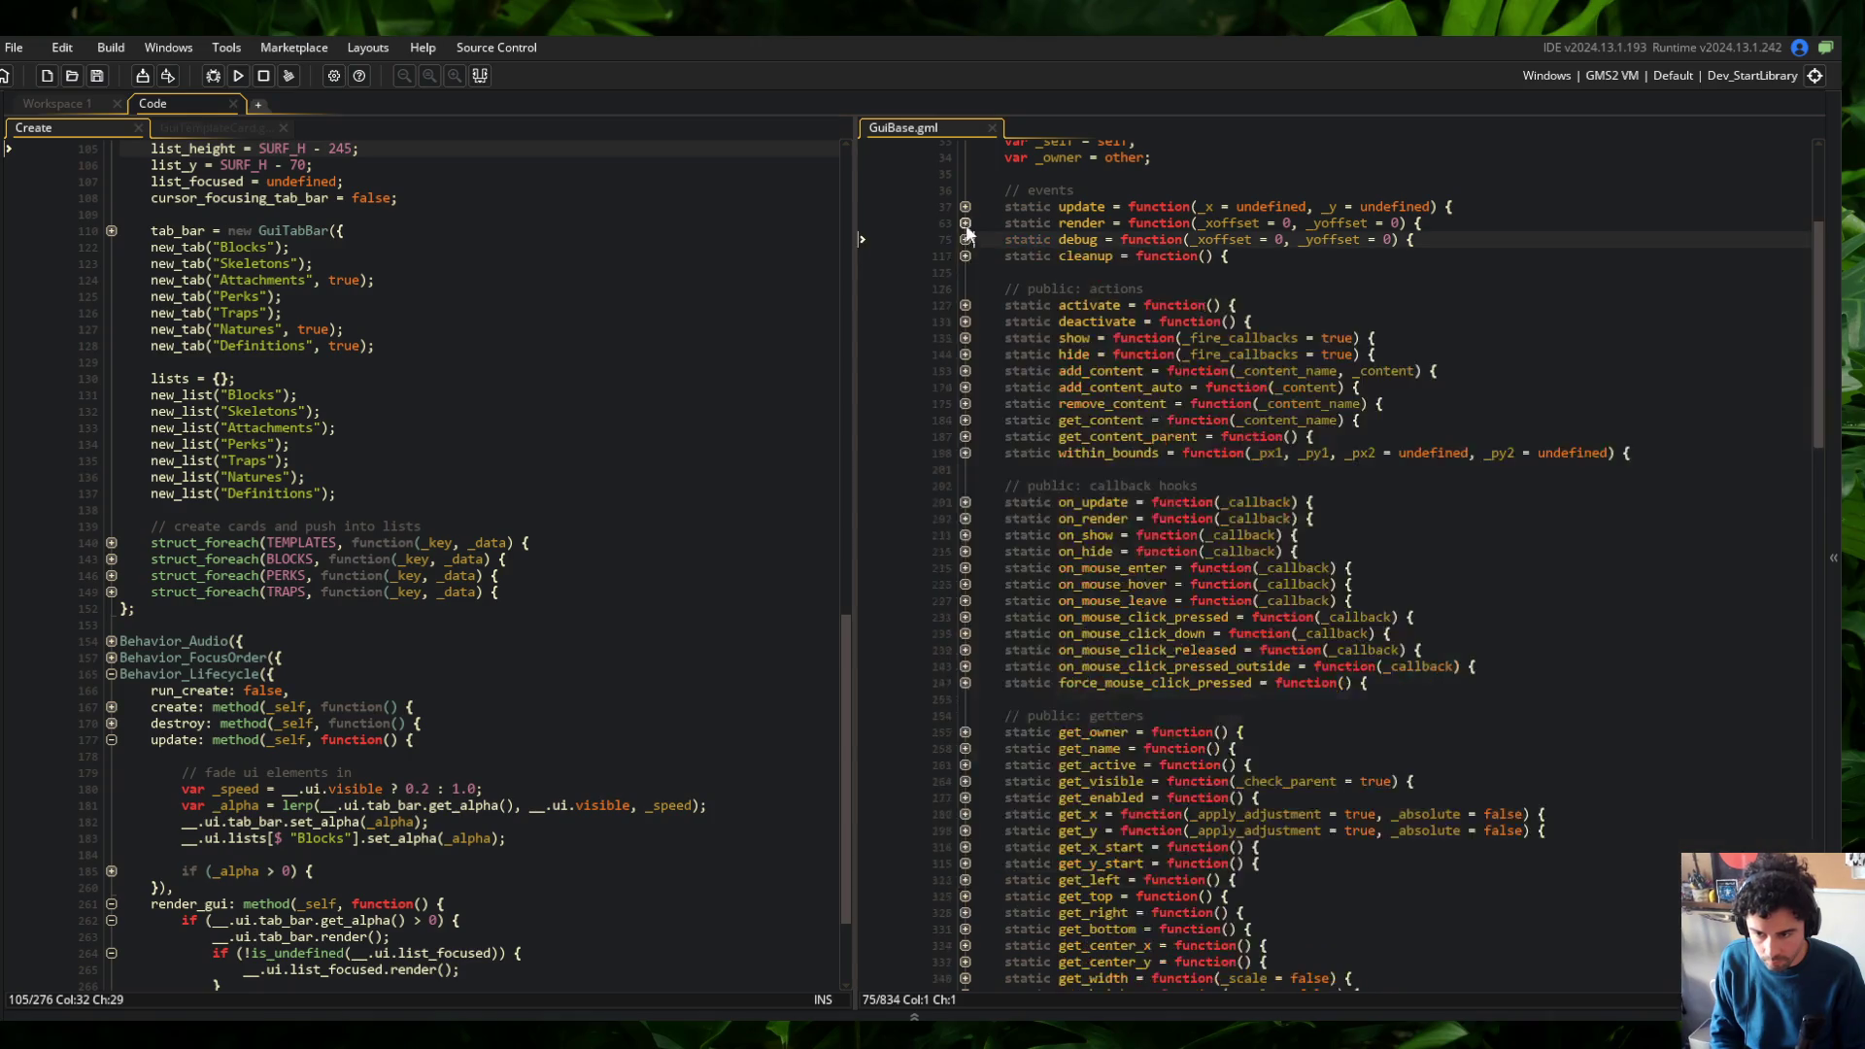
{"action": "left_click", "coordinate": [966, 223]}
{"action": "left_click", "coordinate": [966, 240]}
{"action": "left_click", "coordinate": [965, 322]}
{"action": "left_click", "coordinate": [966, 322]}
Replace render's is_instanceof condition with !__.control.is_box, save, and build the game
{"action": "left_click", "coordinate": [1090, 321]}
{"action": "key", "text": "shift+End"}
{"action": "key", "text": "shift+Left"}
{"action": "key", "text": "shift+Left"}
{"action": "key", "text": "shift+Left"}
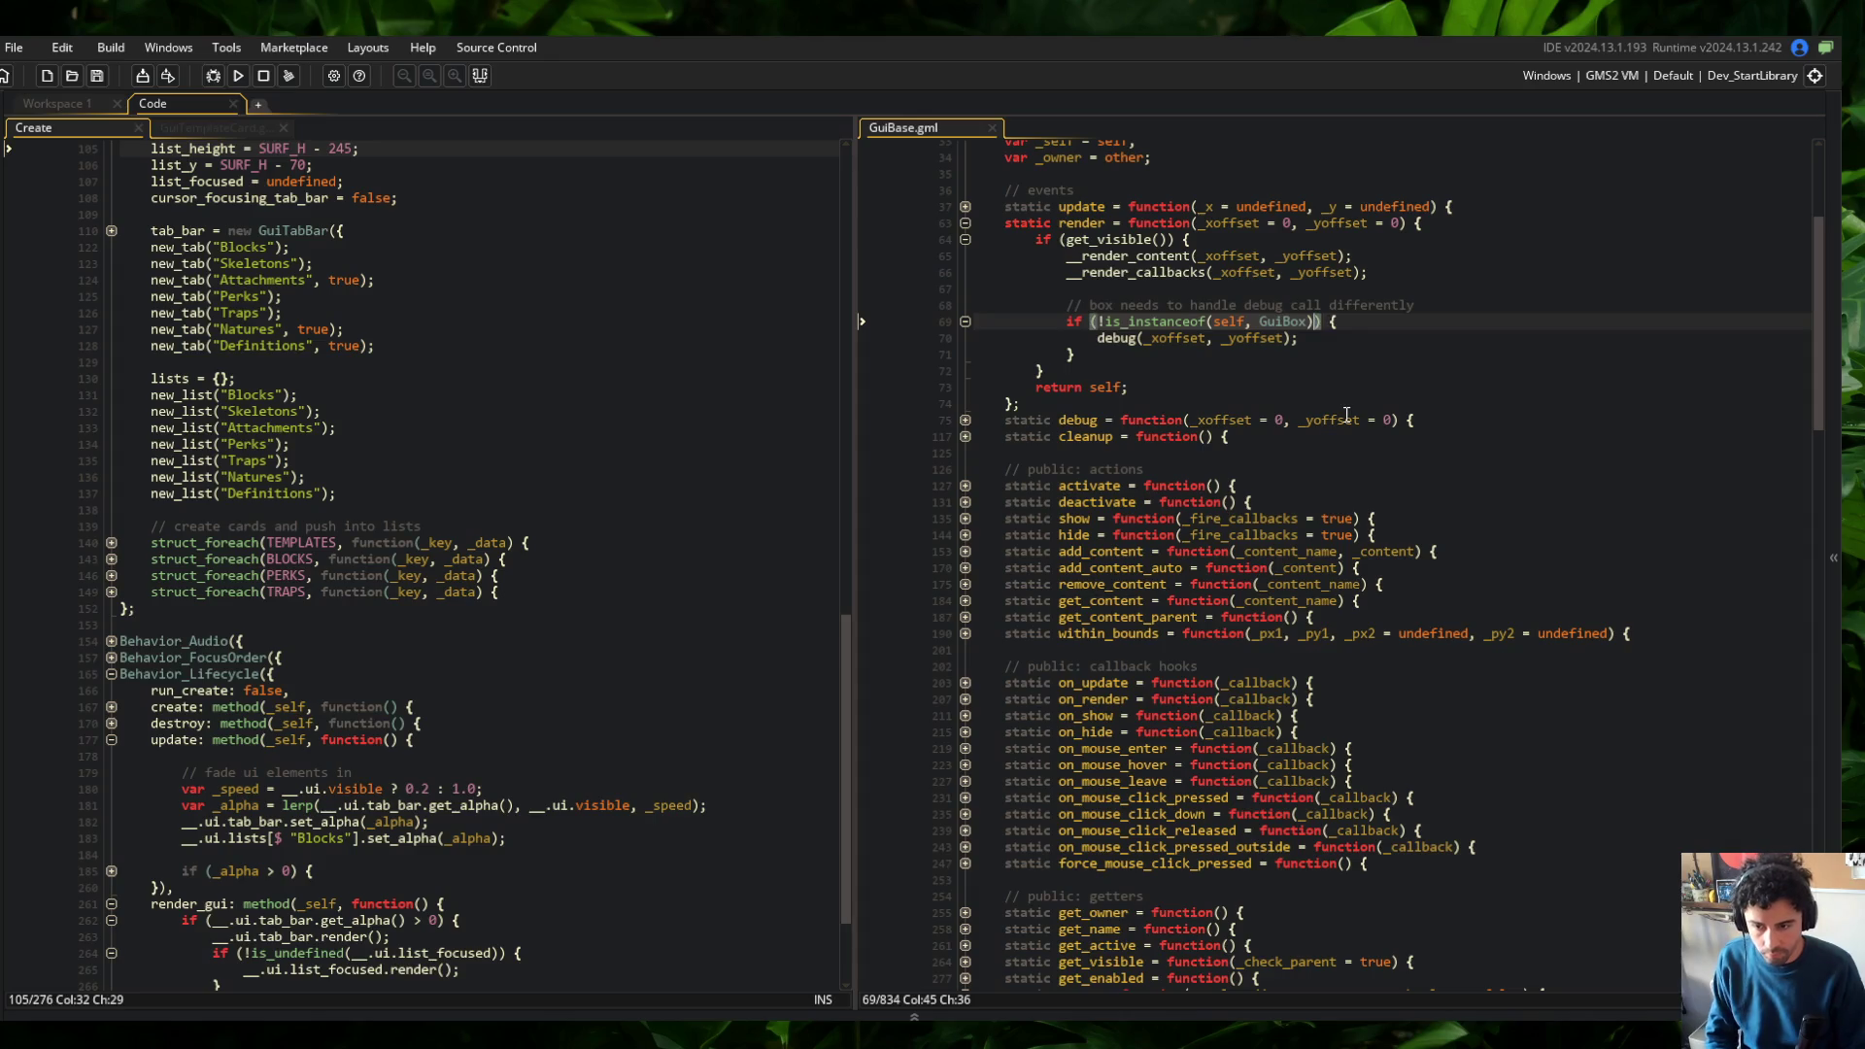
{"action": "type", "text": "!_"}
{"action": "type", "text": "_.control.is_box"}
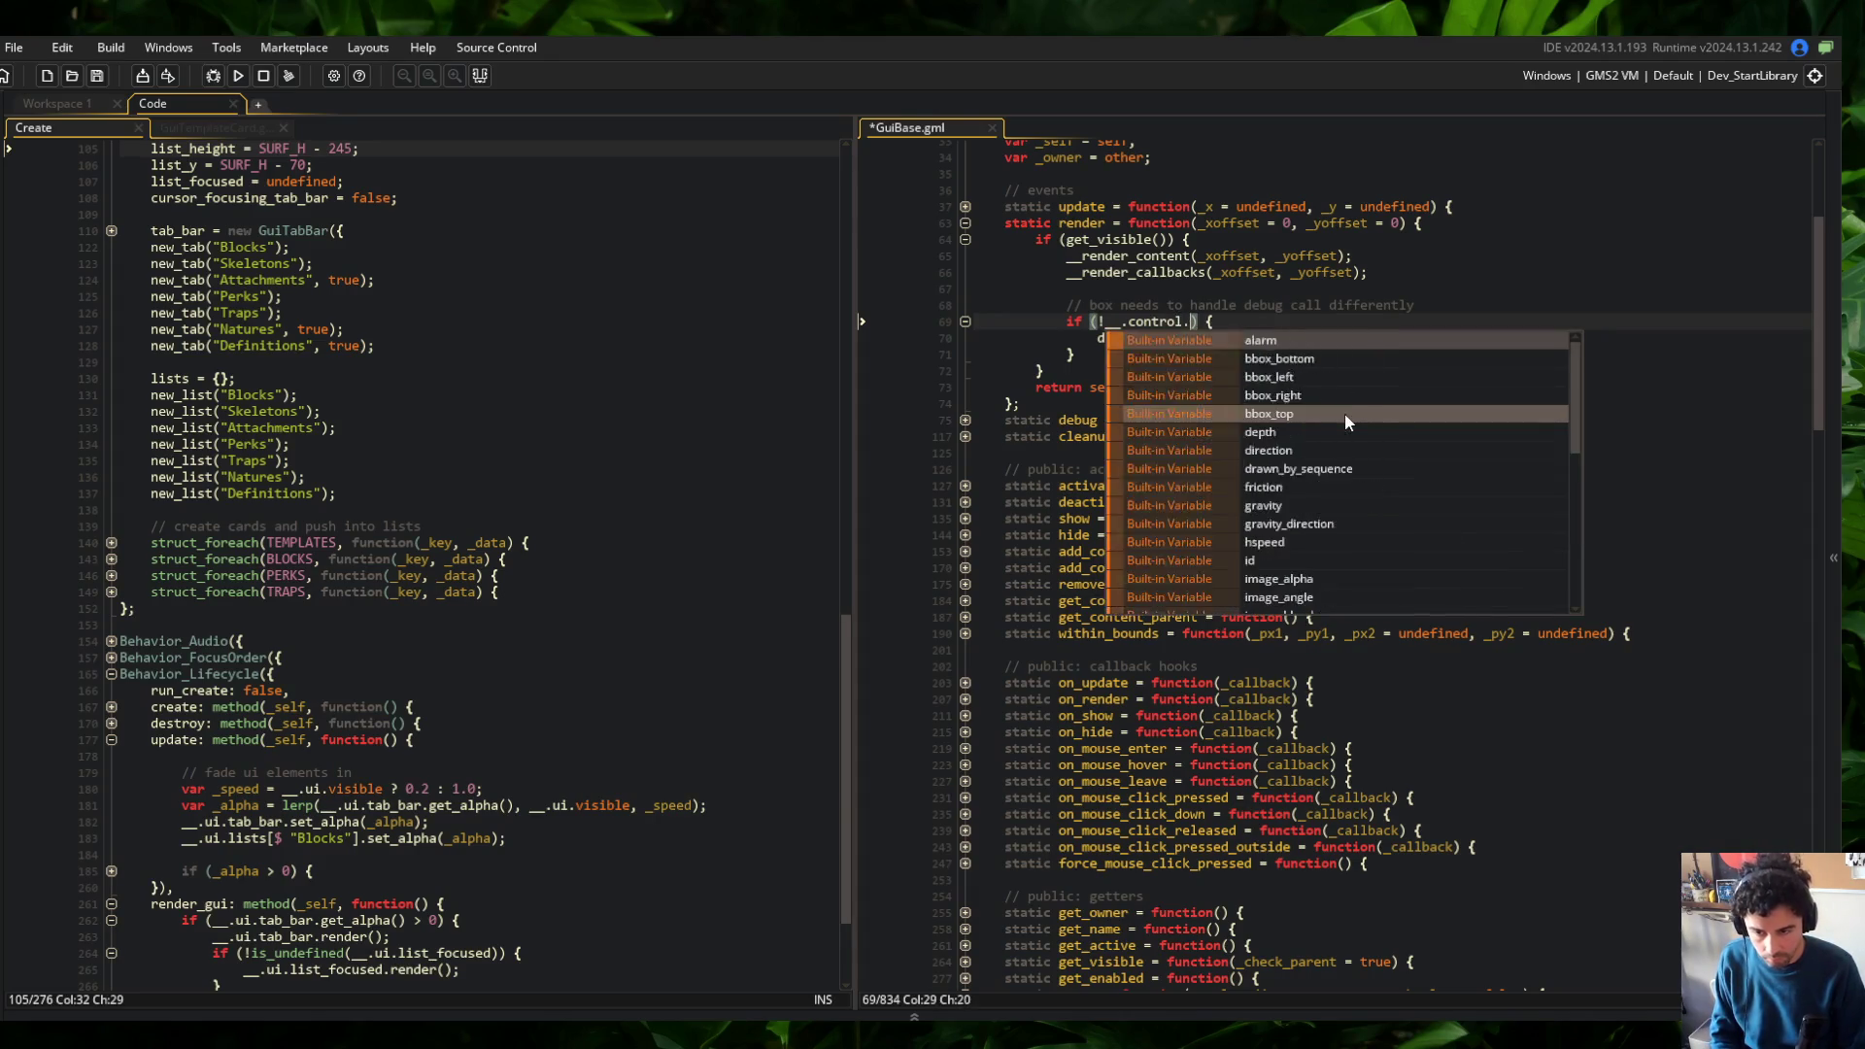
{"action": "key", "text": "ctrl+s"}
{"action": "left_click", "coordinate": [1403, 304]}
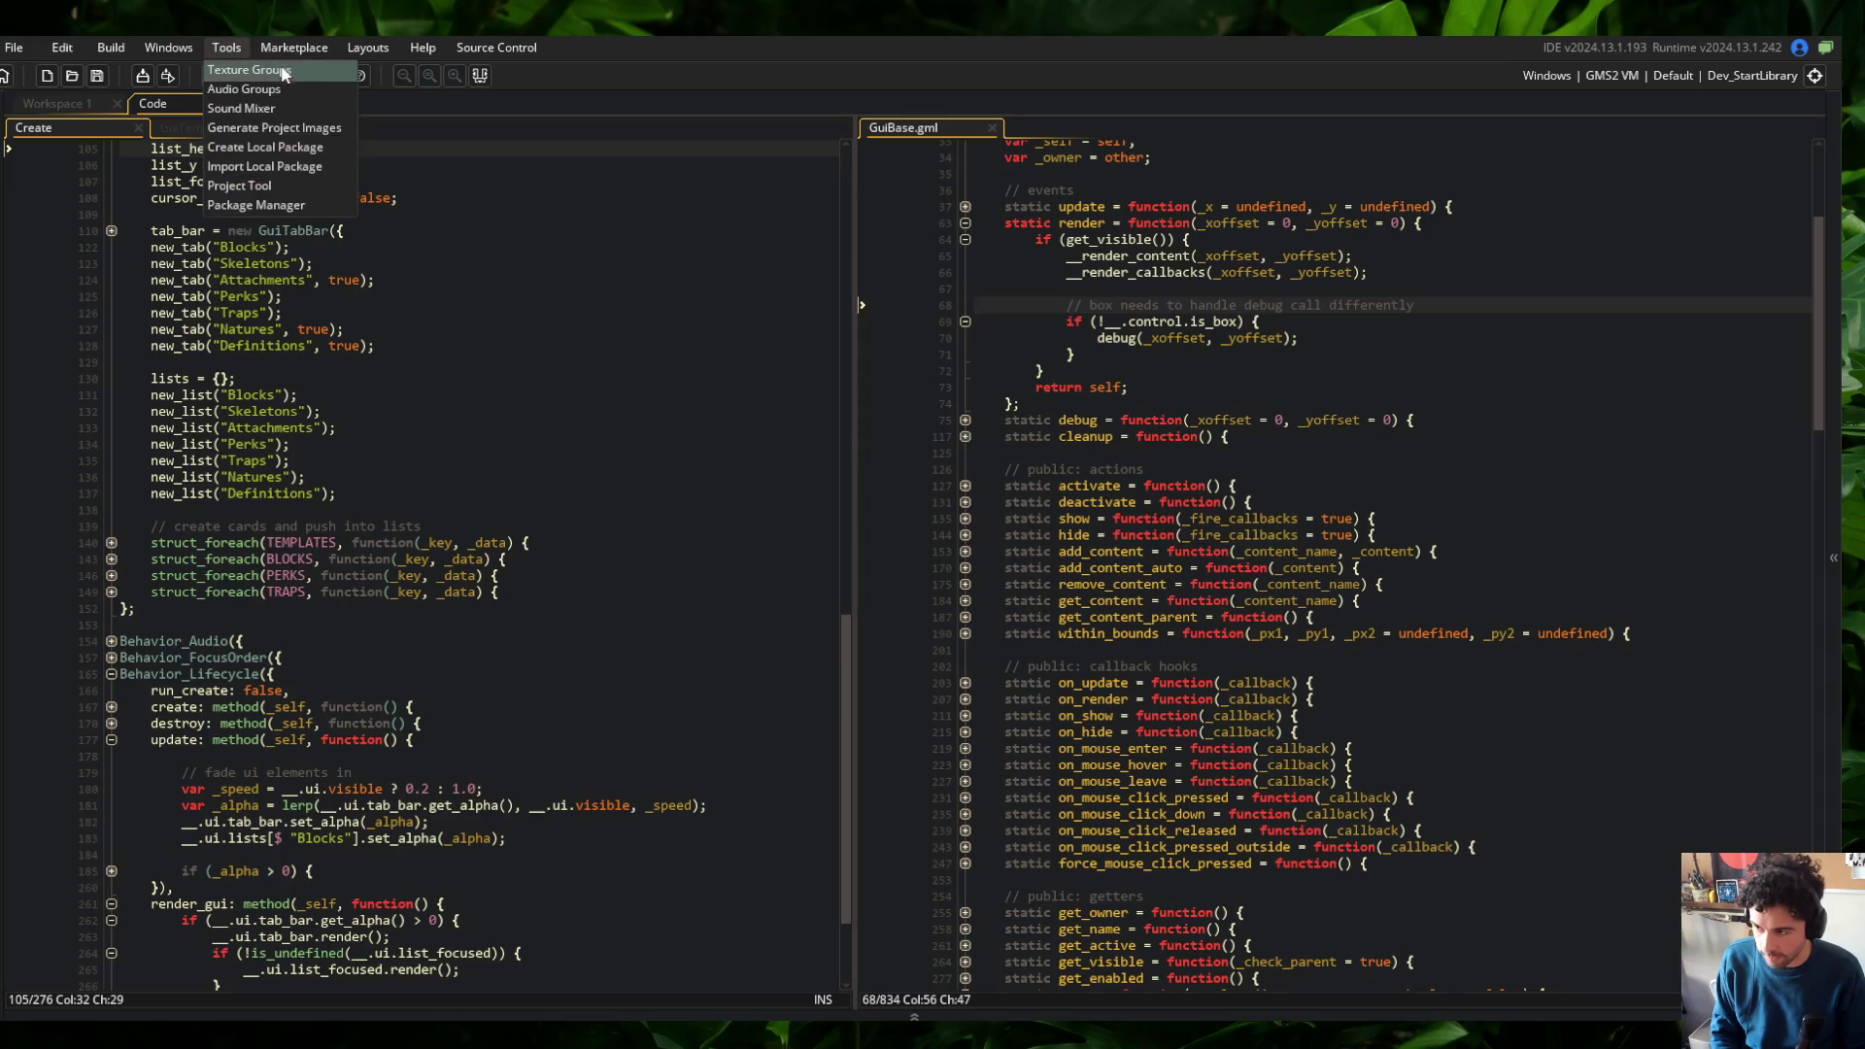
{"action": "key", "text": "F5"}
In Block Beast, open the Skeletons list and the Wide skeleton to inspect debug outlines, then close the game
{"action": "left_click", "coordinate": [1440, 386]}
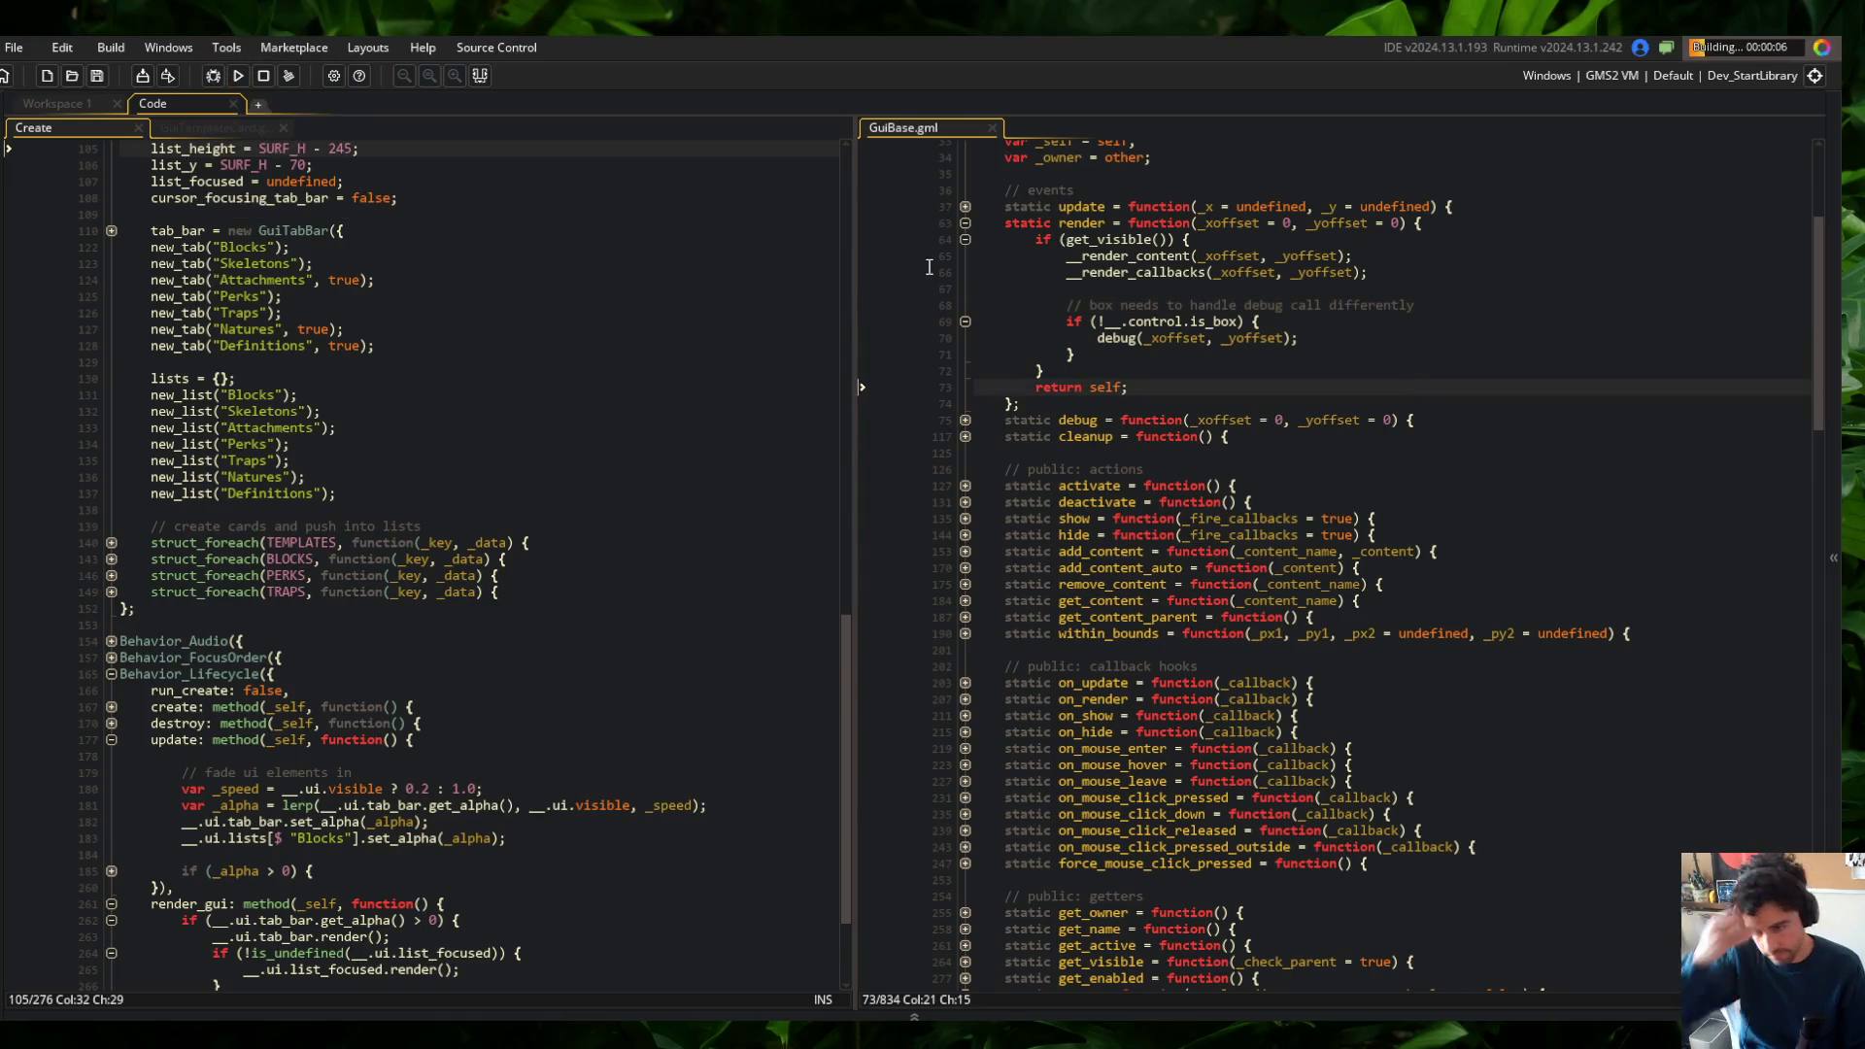
{"action": "left_click", "coordinate": [962, 222]}
{"action": "scroll", "coordinate": [1178, 309], "scroll_direction": "down", "scroll_amount": 10}
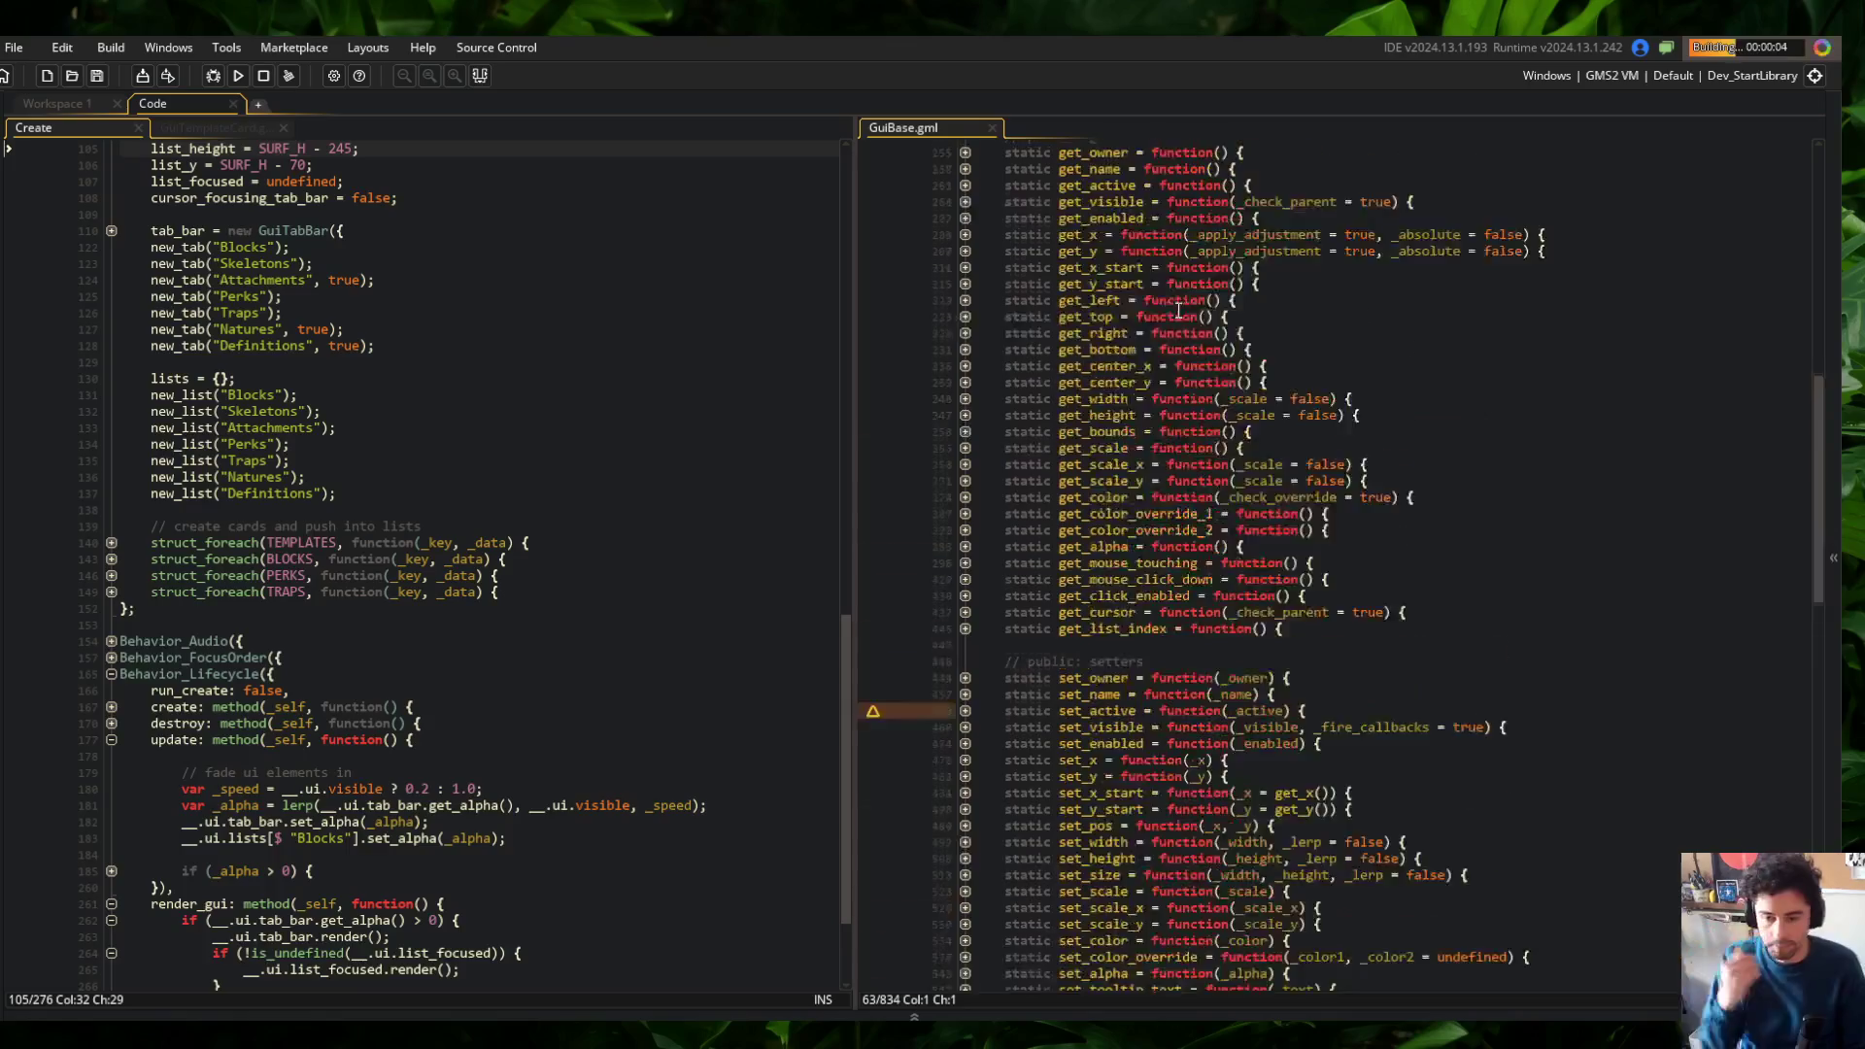
{"action": "scroll", "coordinate": [1178, 309], "scroll_direction": "up", "scroll_amount": 20}
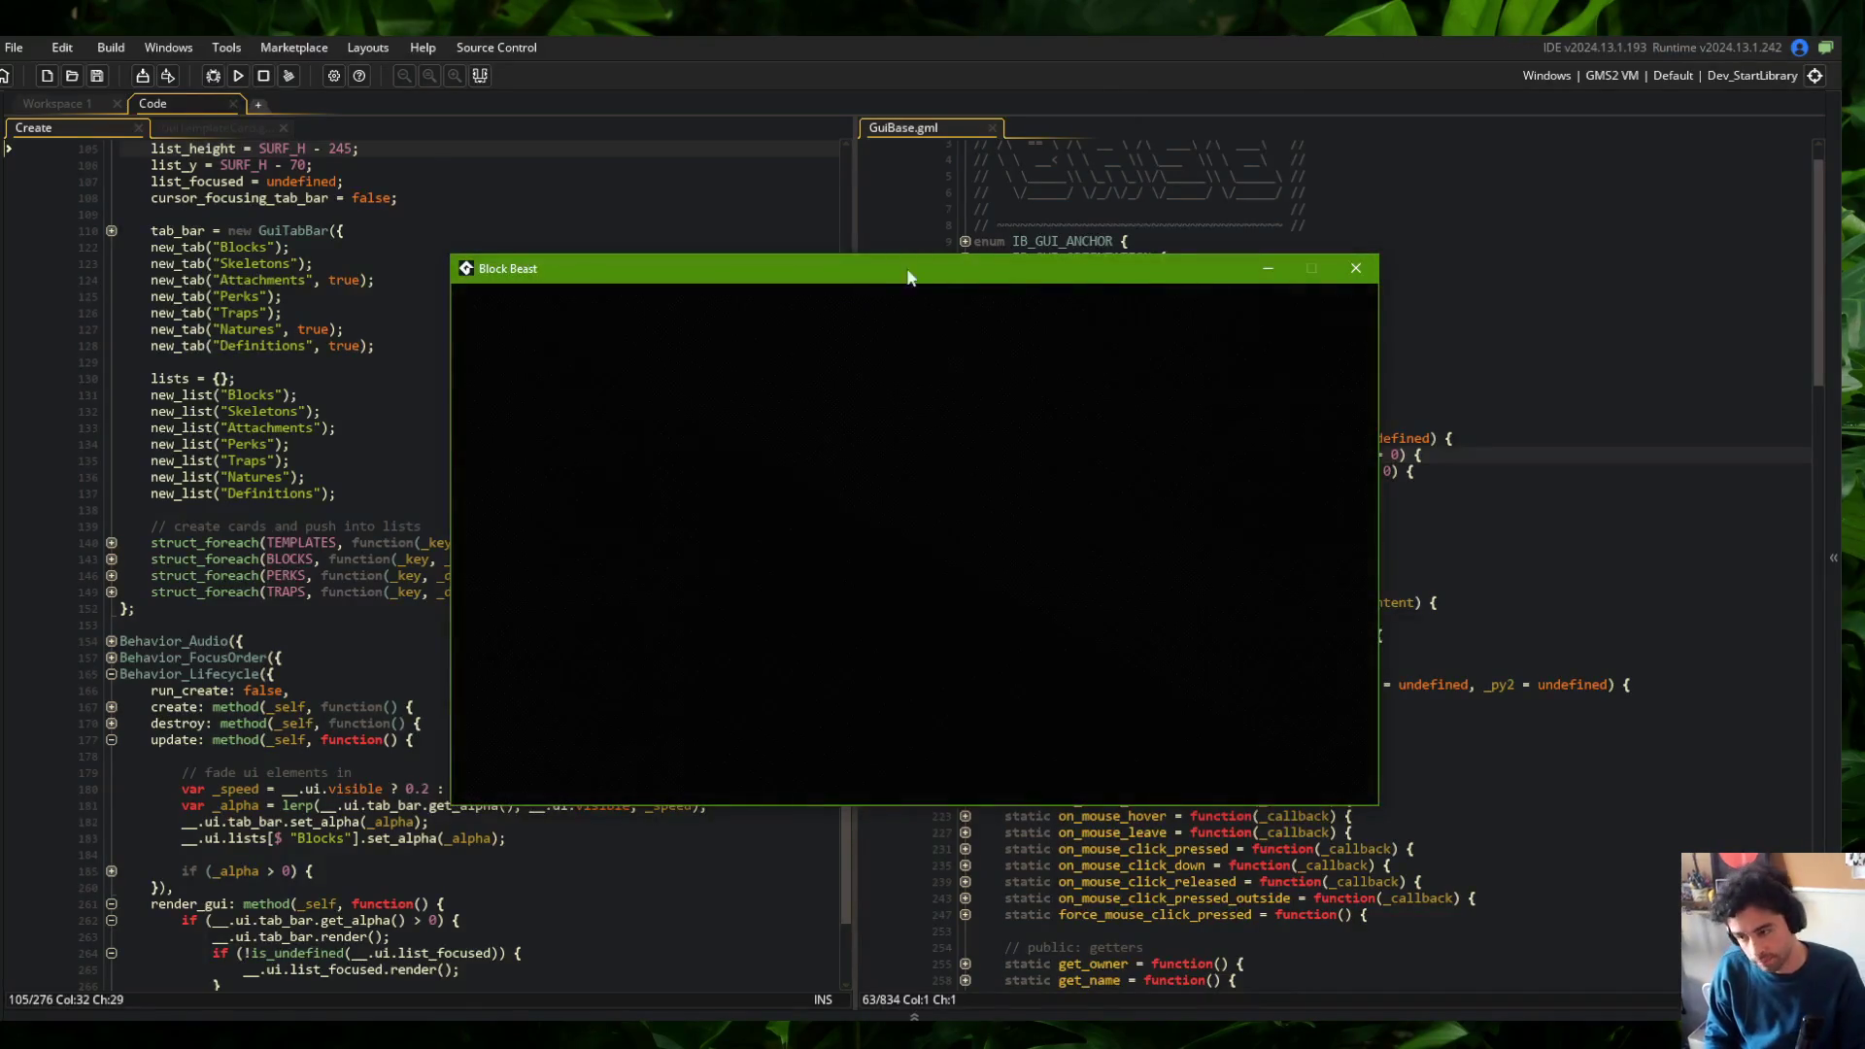
{"action": "left_click", "coordinate": [735, 439]}
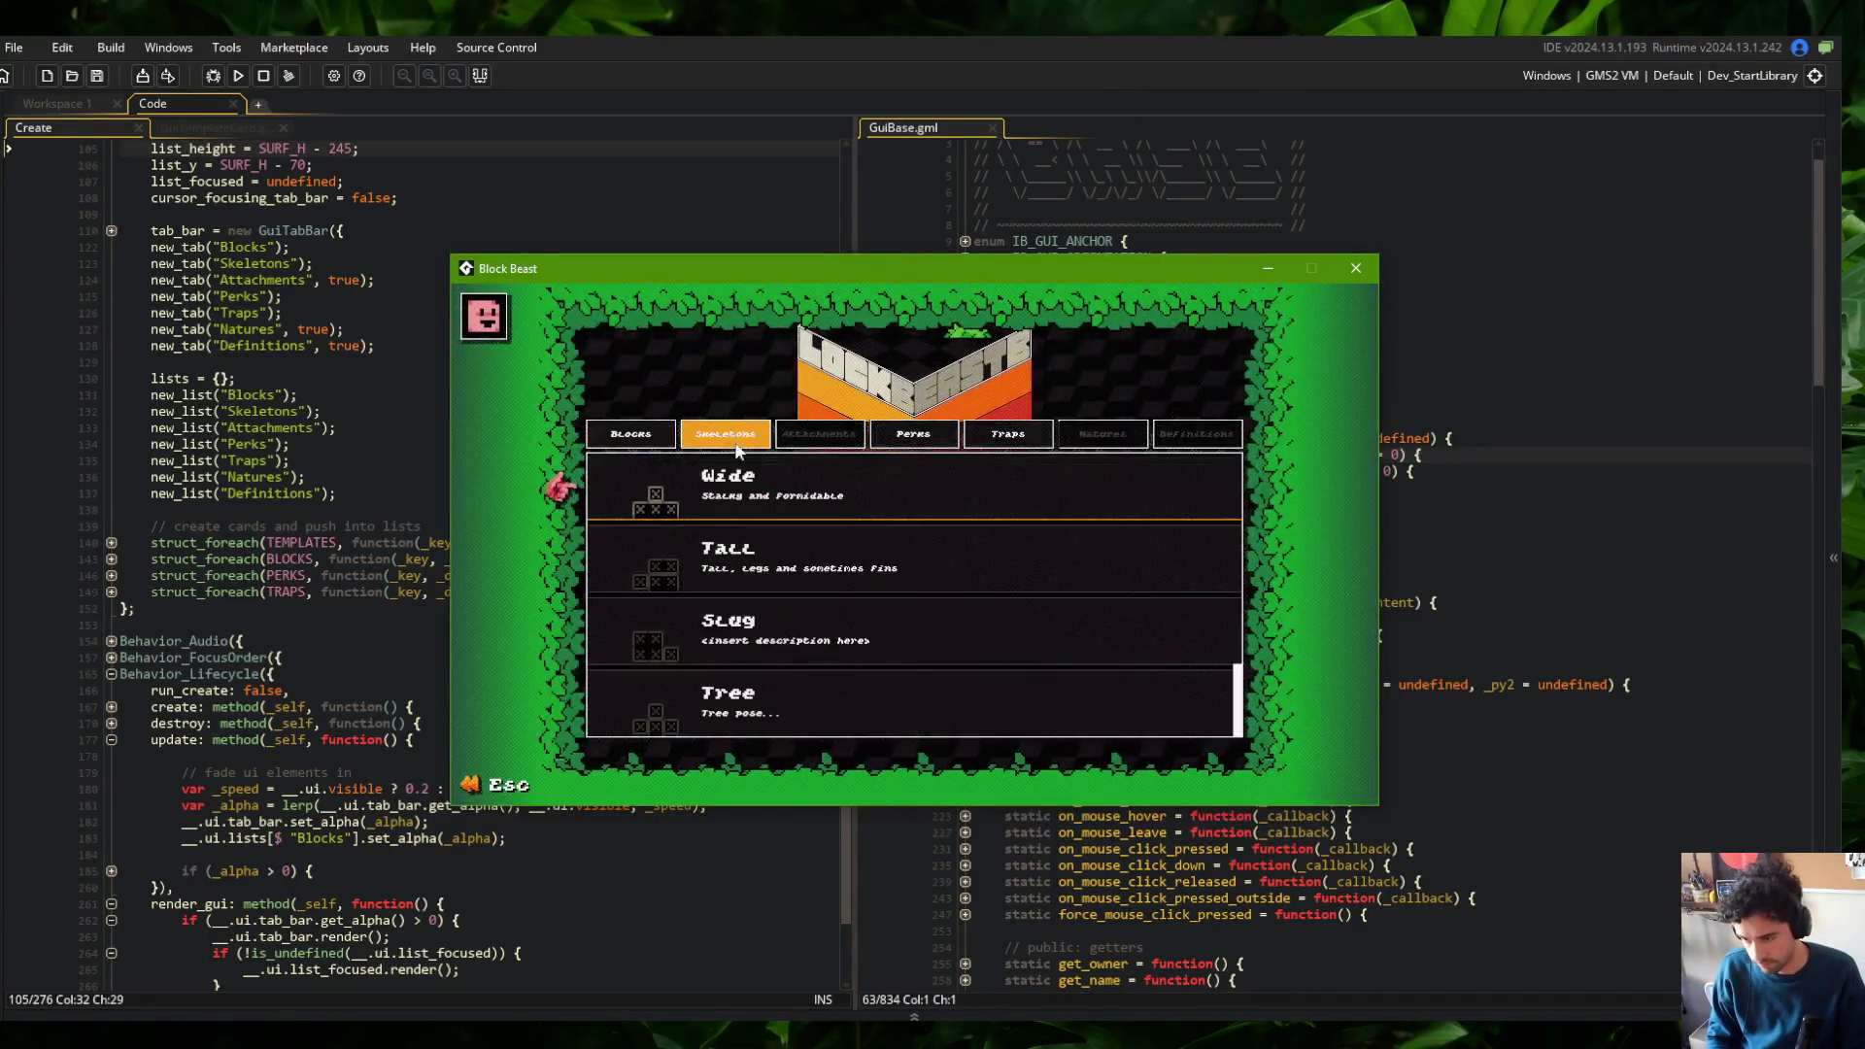
{"action": "left_click", "coordinate": [857, 476]}
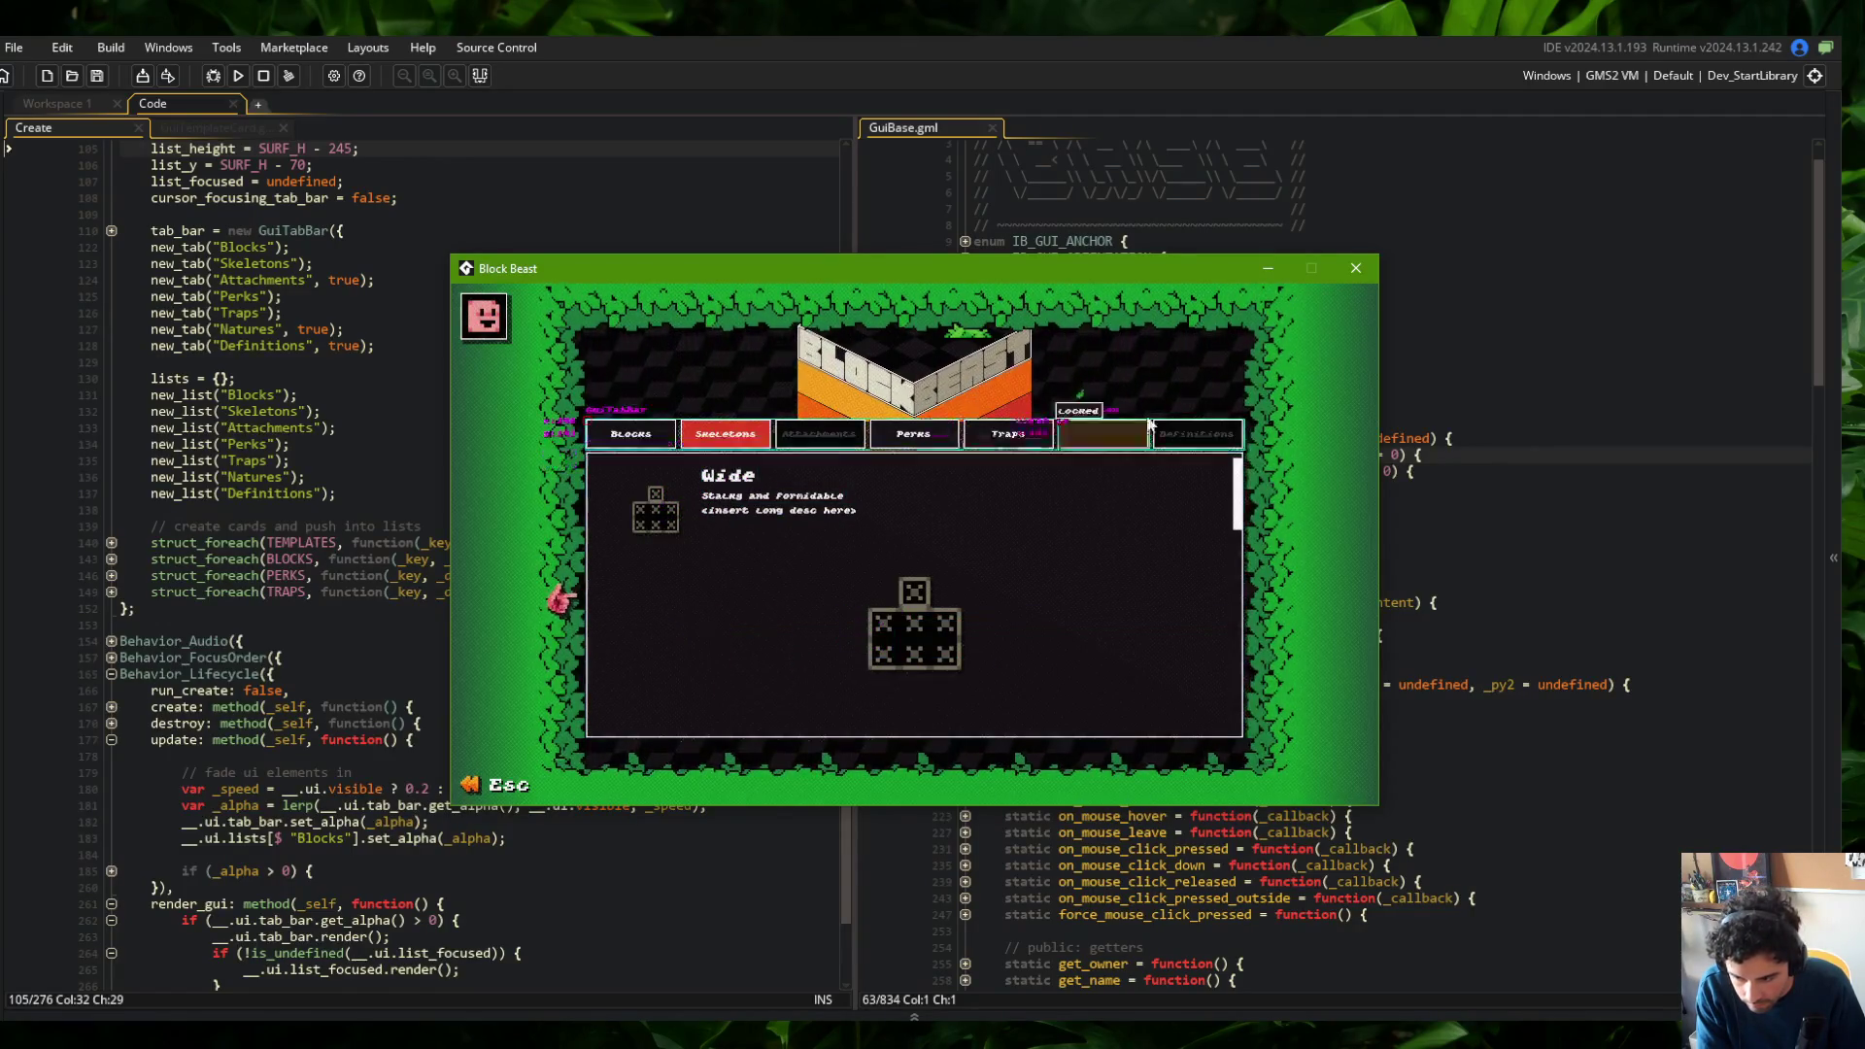
{"action": "key", "text": "Escape"}
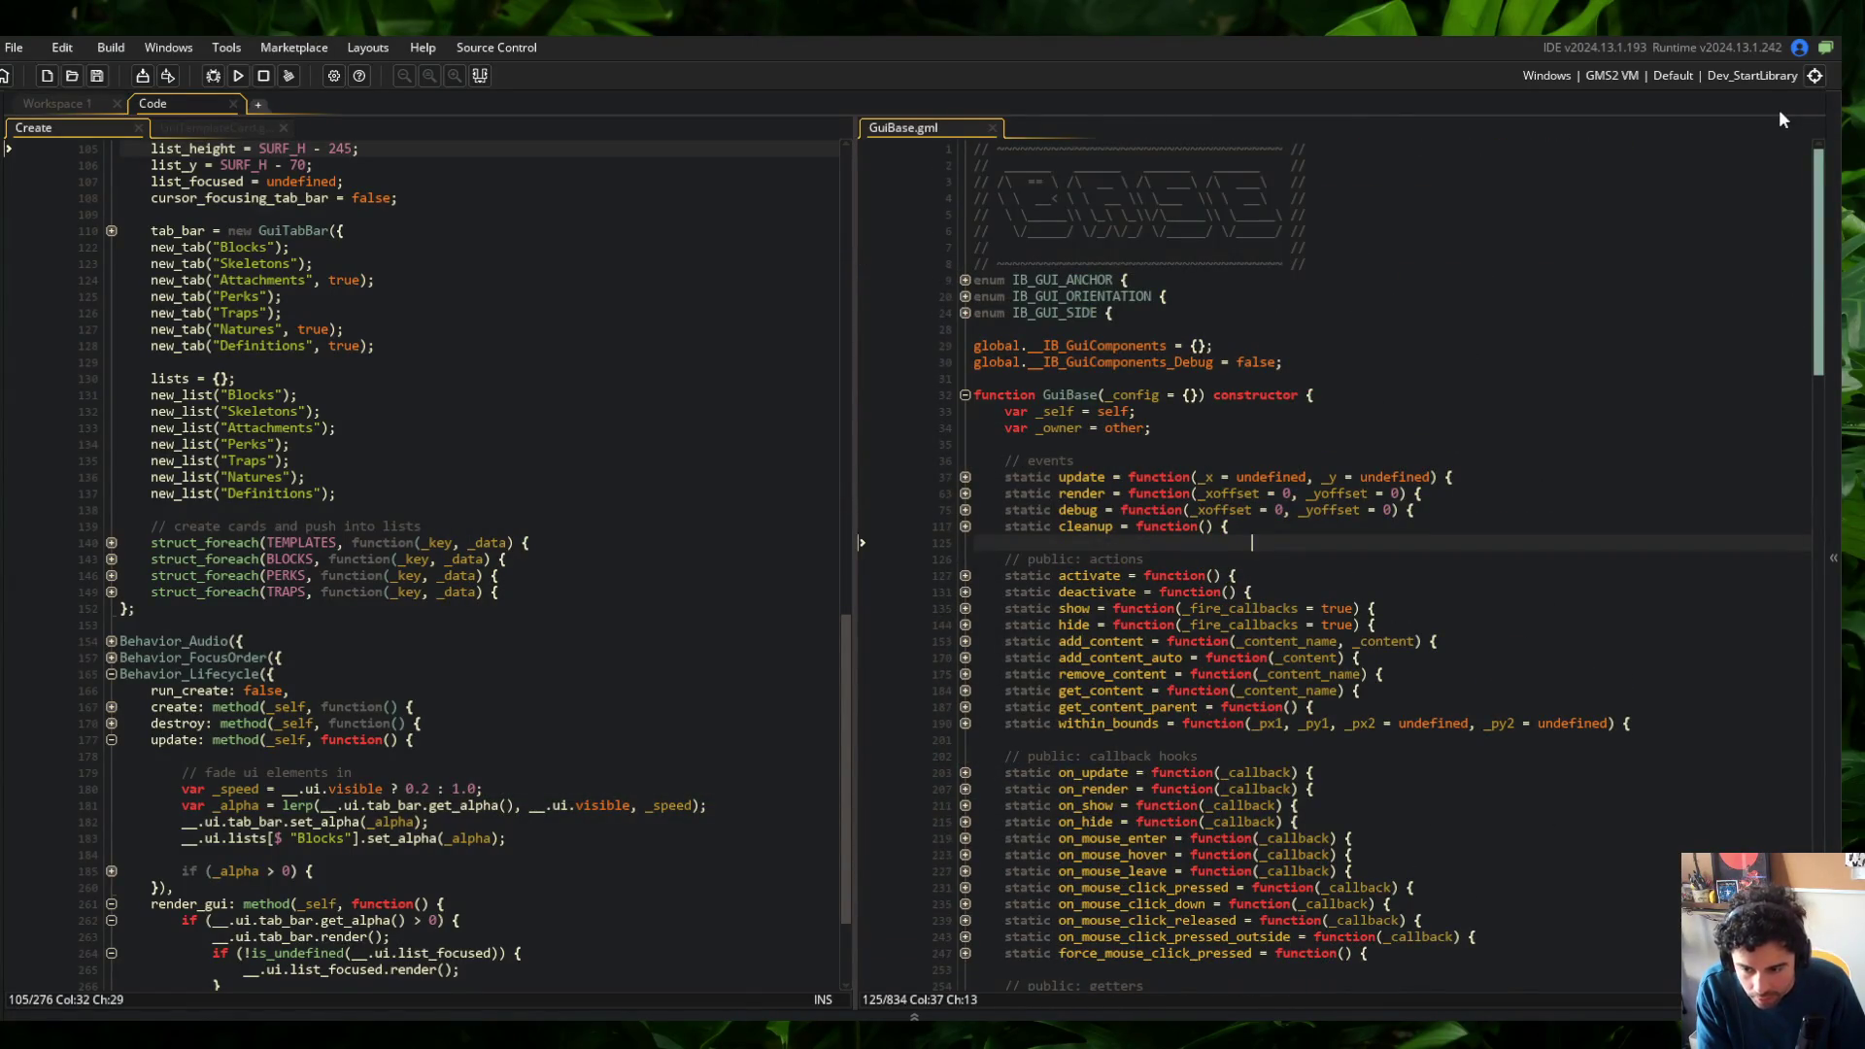
Inspect the is_box line's is_instanceof(_self, GuiBox) call and where _self is defined in the constructor
{"action": "key", "text": "Page_Down"}
{"action": "key", "text": "Page_Down"}
{"action": "key", "text": "Page_Down"}
{"action": "left_click_drag", "start_coordinate": [1037, 687], "coordinate": [1391, 789]}
{"action": "left_click", "coordinate": [1200, 801]}
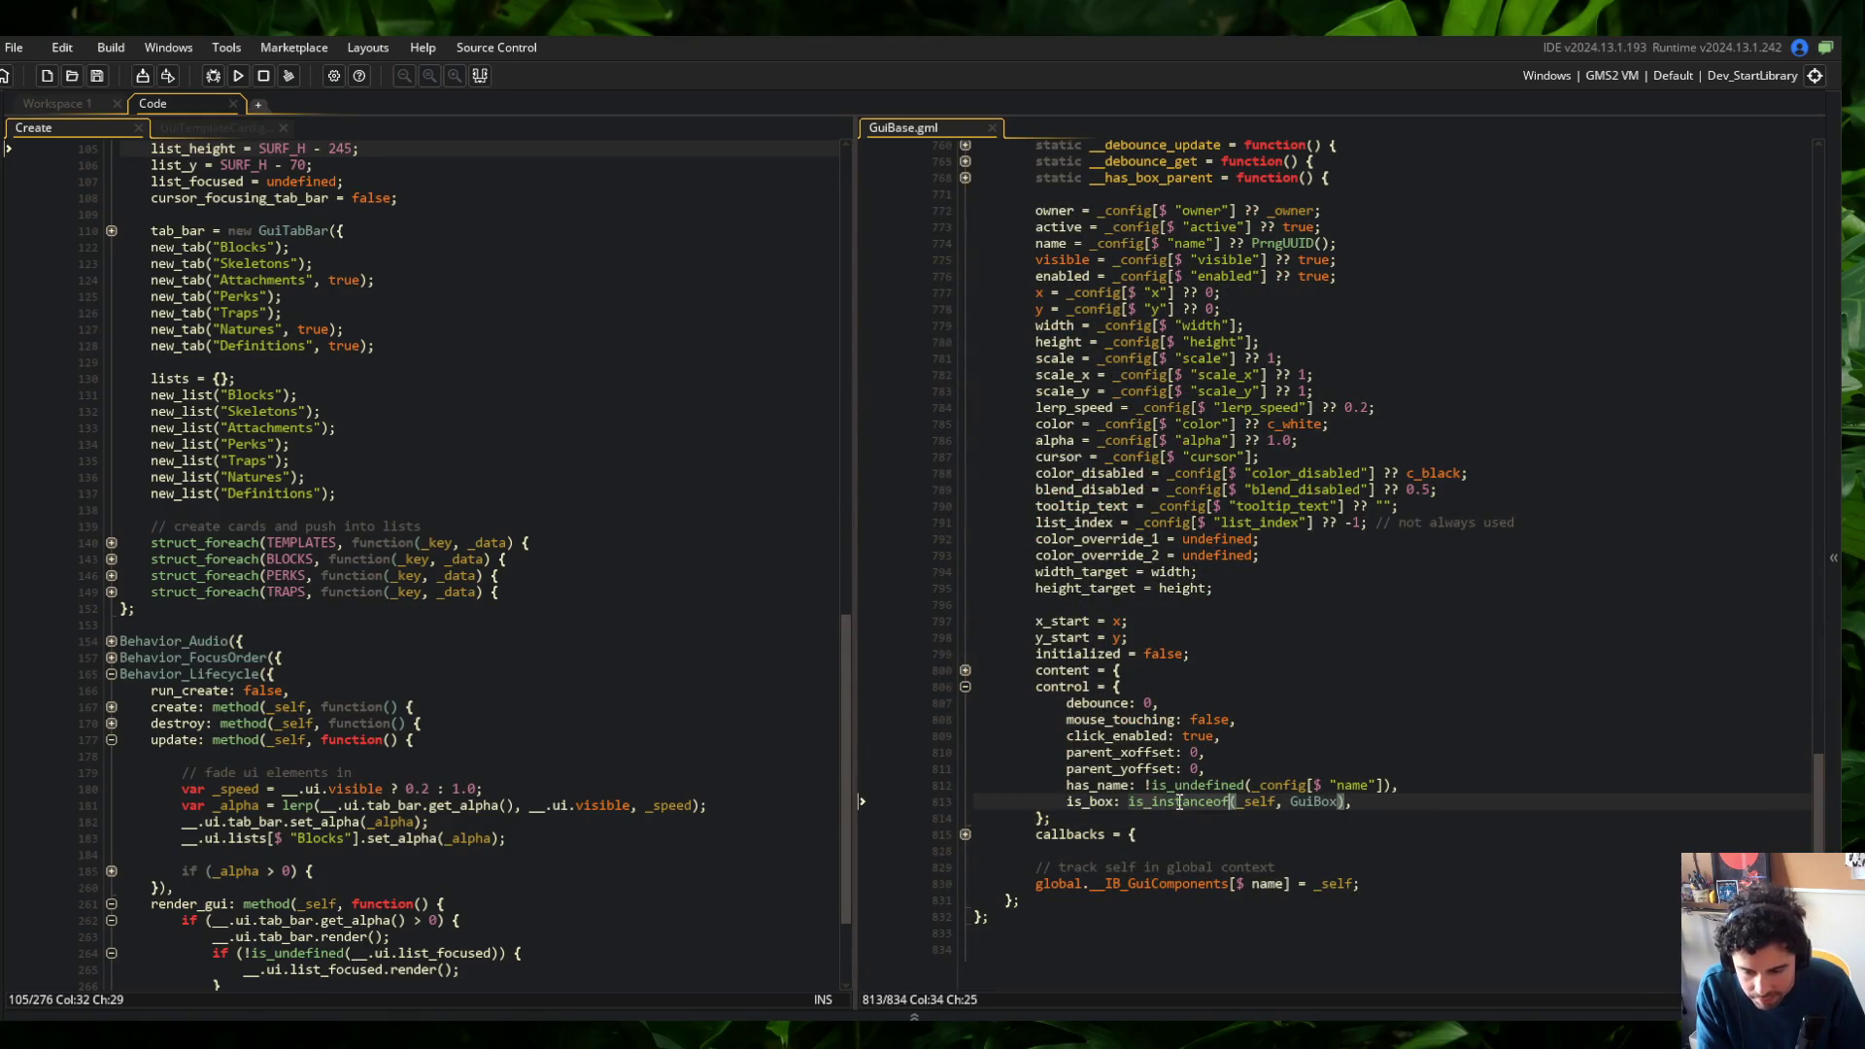
{"action": "left_click", "coordinate": [1237, 801]}
{"action": "left_click", "coordinate": [1326, 801]}
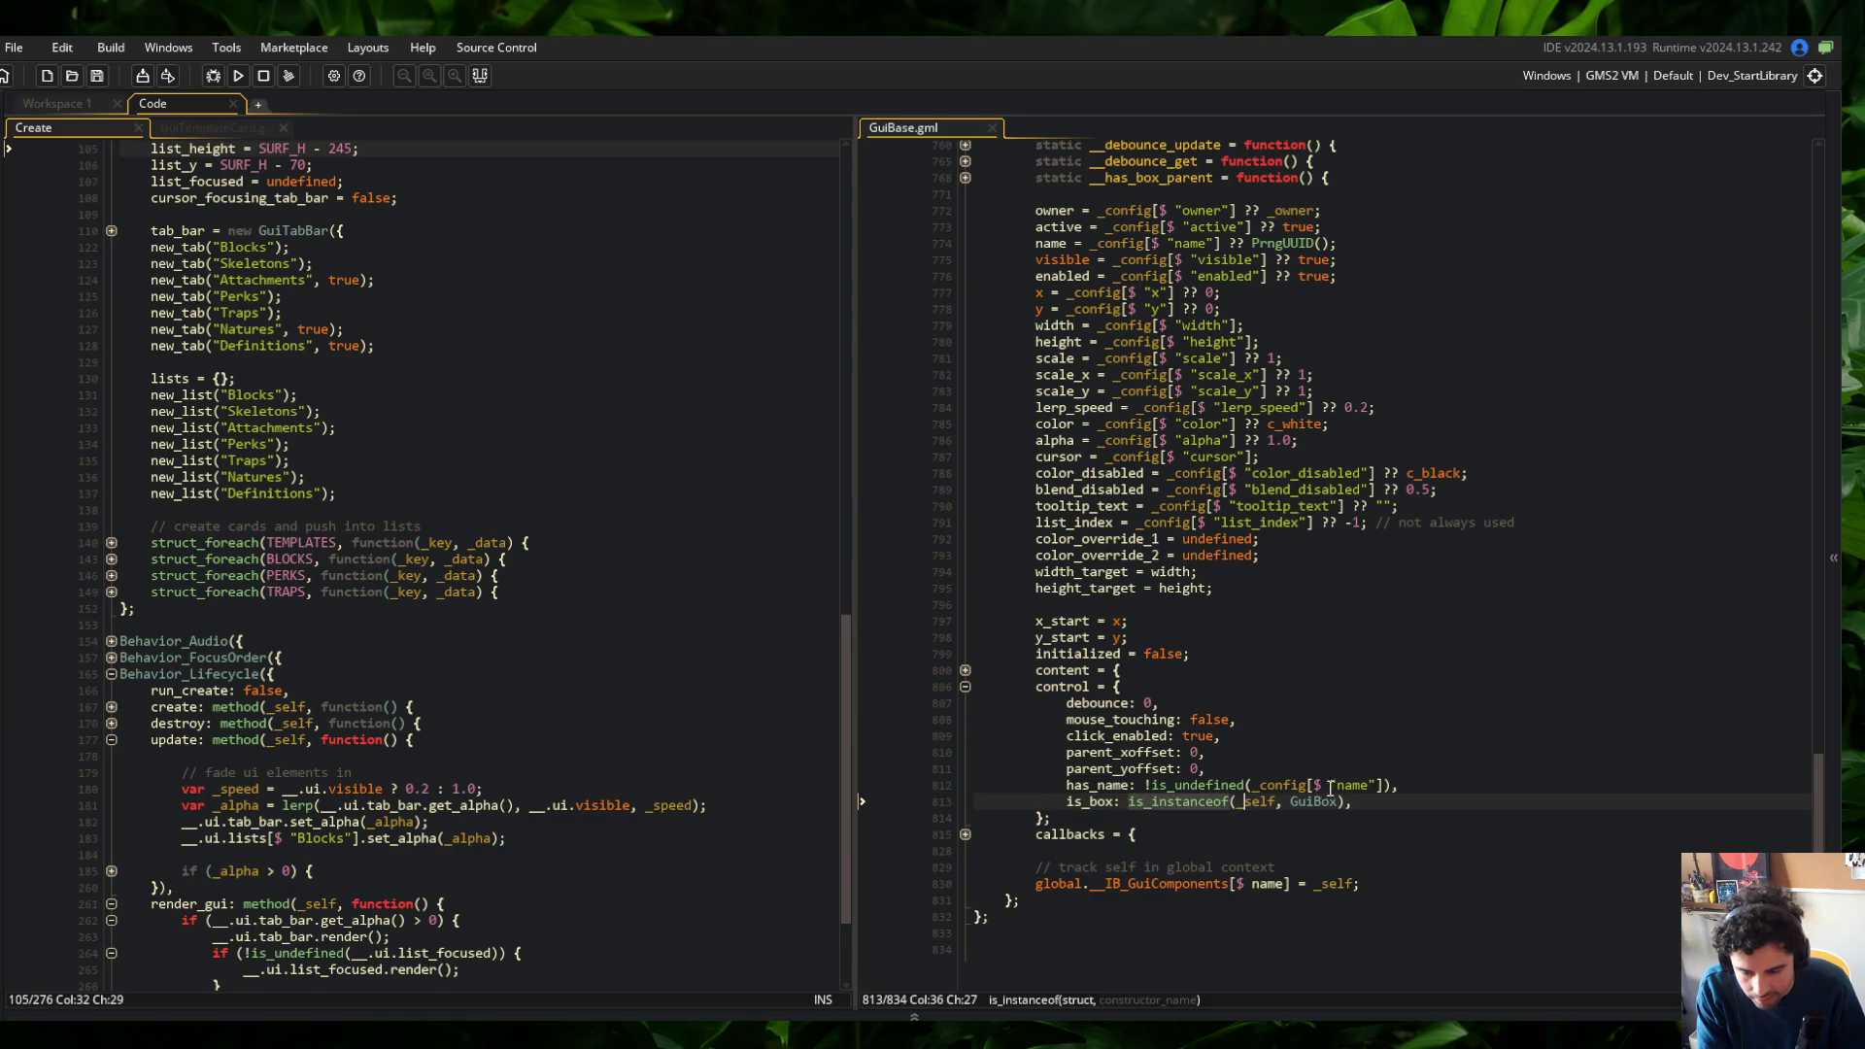
{"action": "key", "text": "Right"}
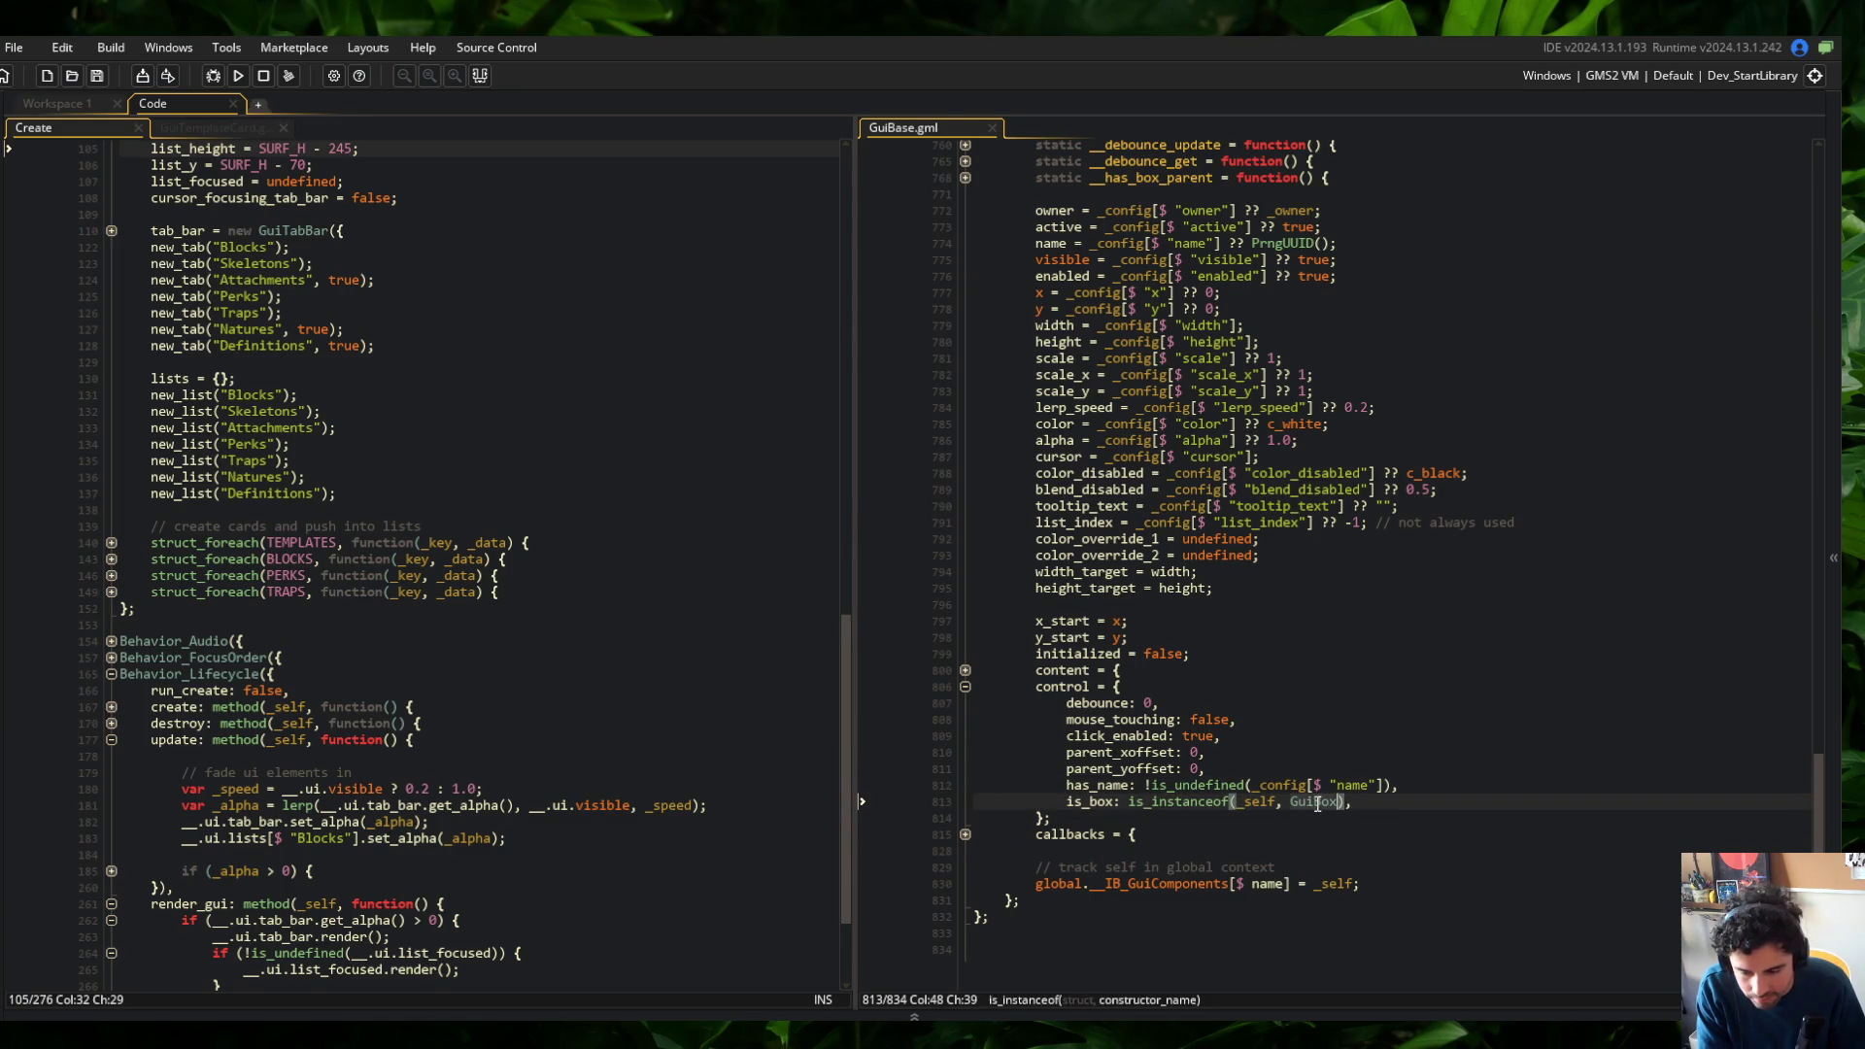
{"action": "key", "text": "Left"}
{"action": "key", "text": "Left"}
{"action": "key", "text": "Left"}
{"action": "left_click_drag", "start_coordinate": [1817, 797], "coordinate": [1799, 153]}
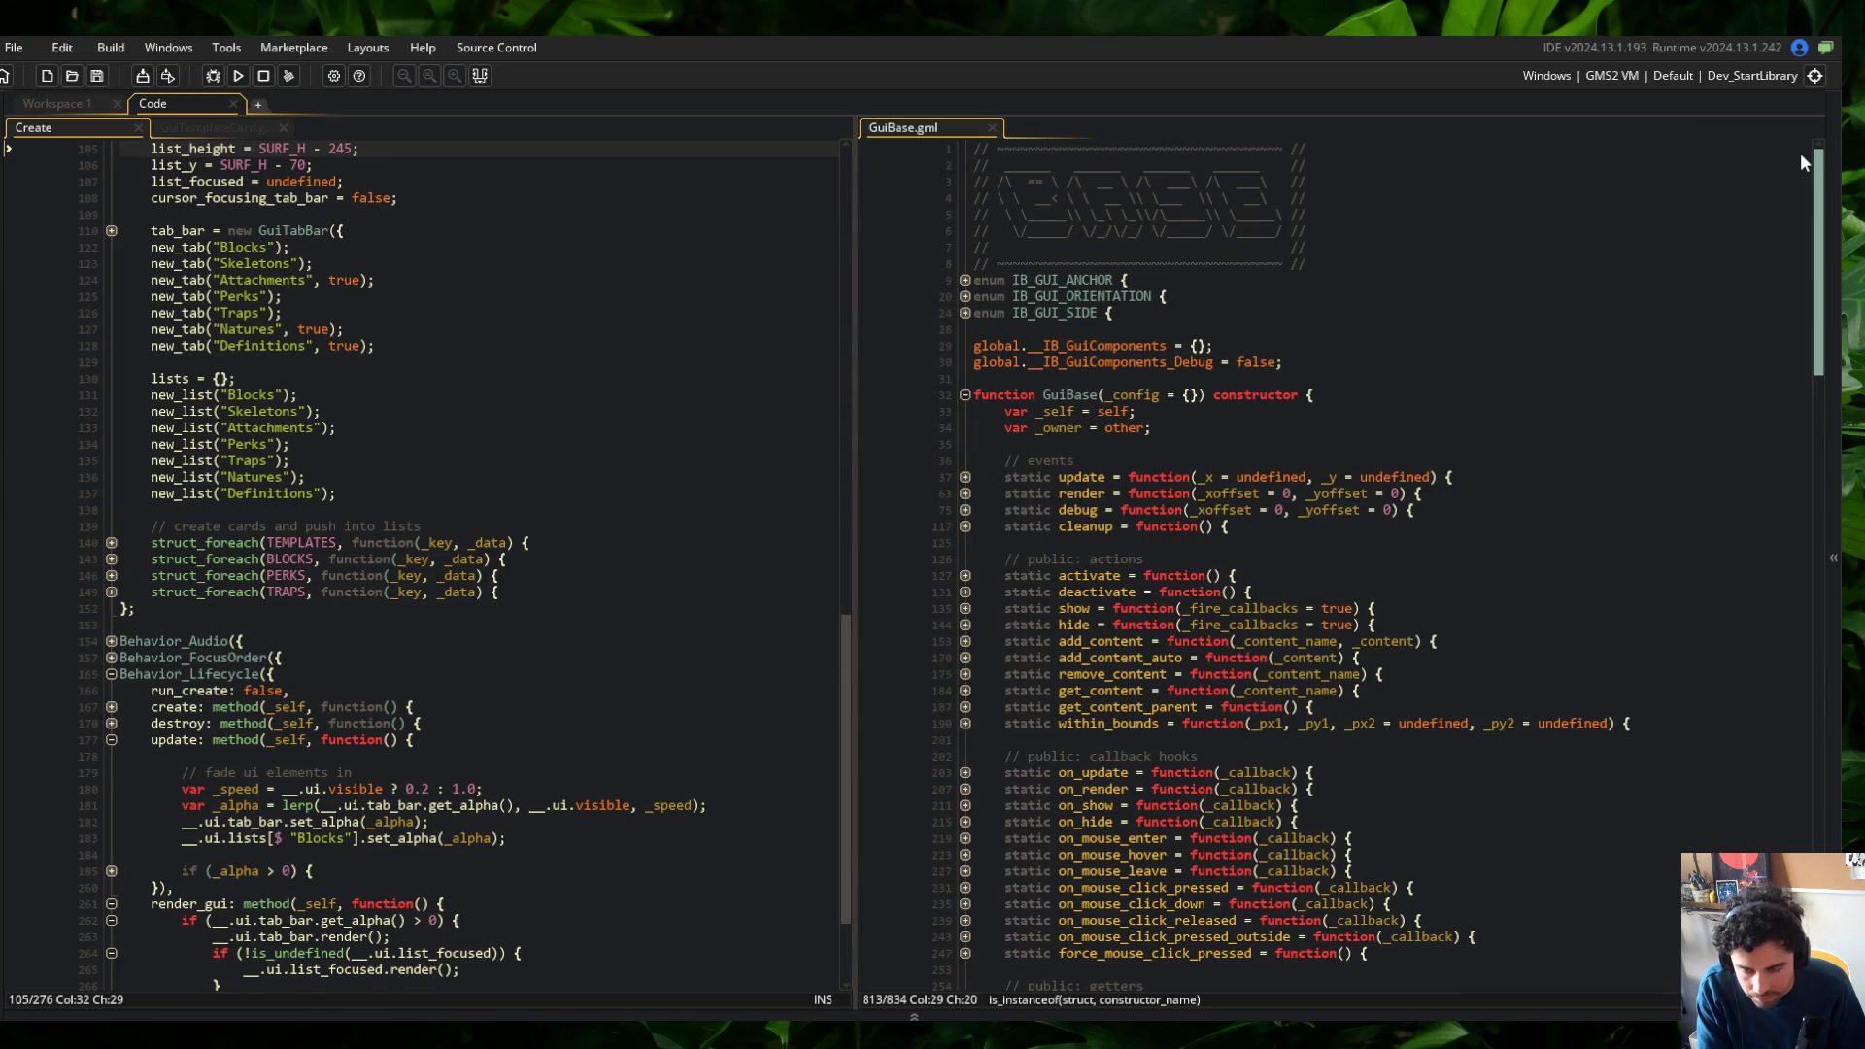
{"action": "left_click", "coordinate": [1010, 416]}
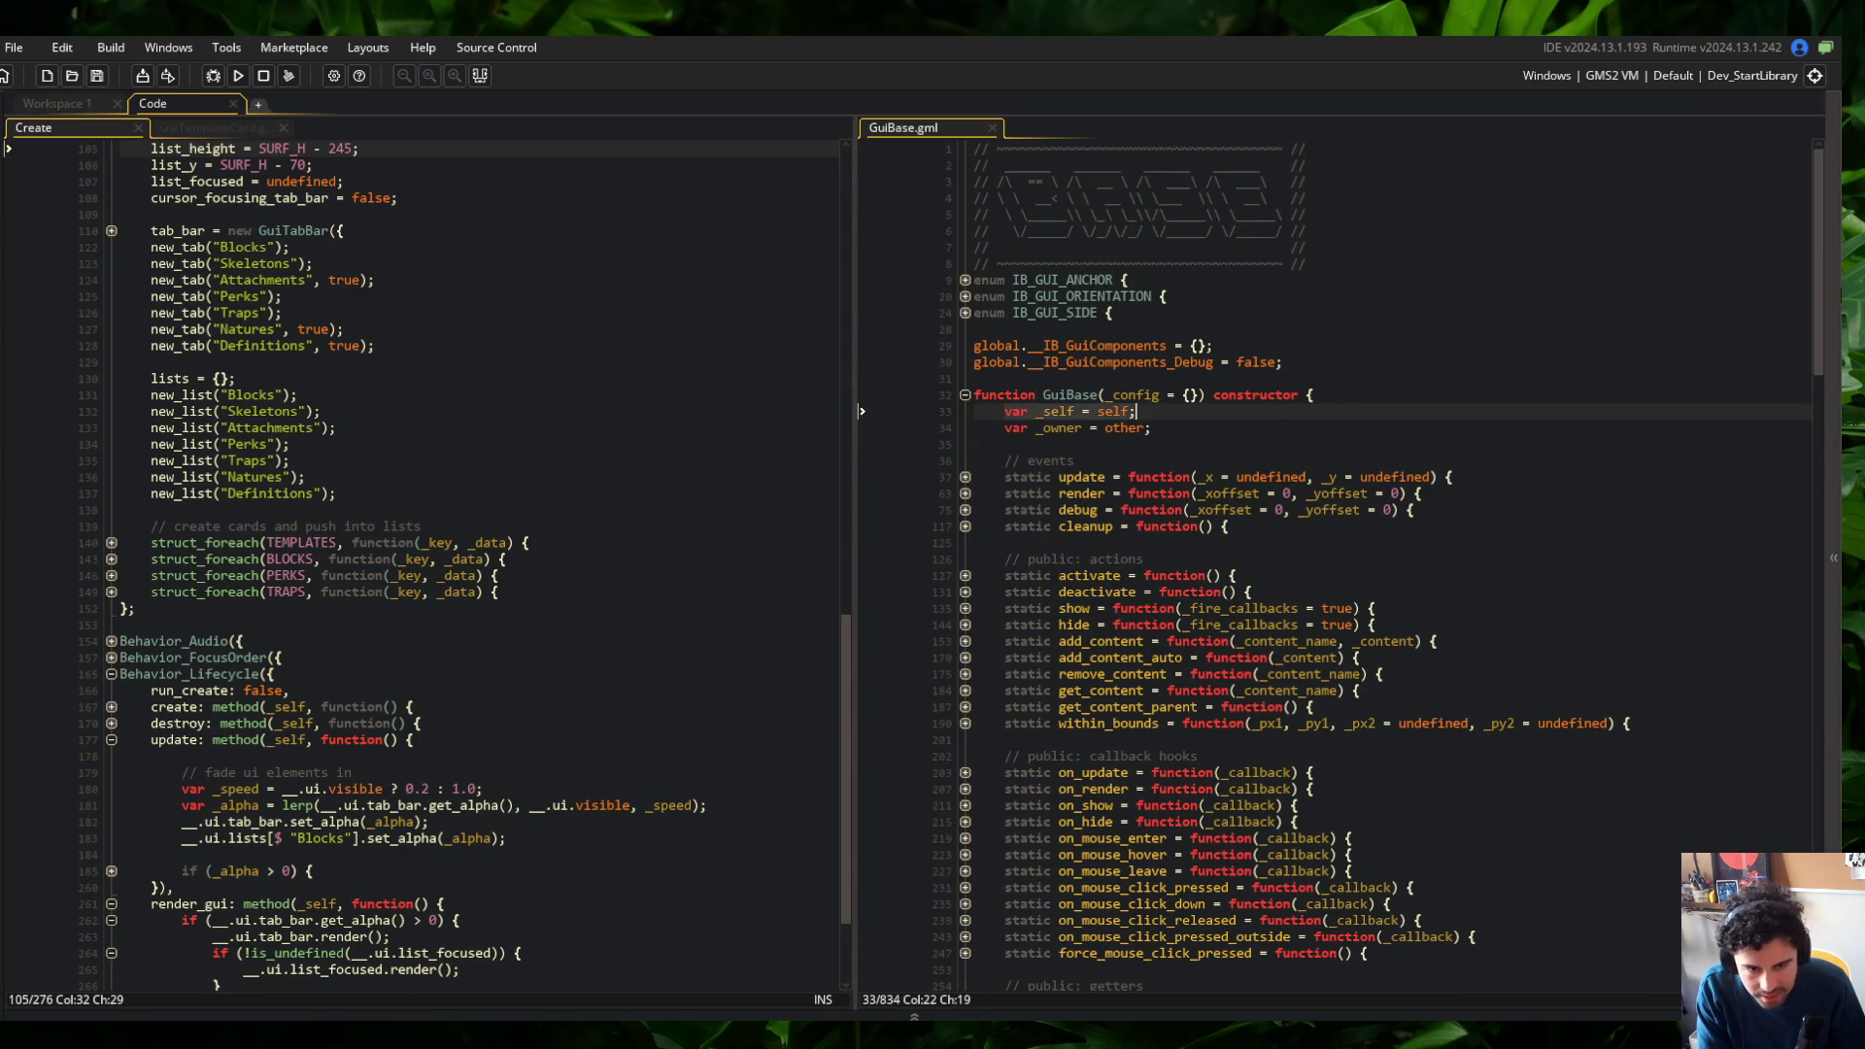
{"action": "mouse_move", "coordinate": [1813, 211]}
{"action": "left_mouse_down"}
{"action": "mouse_move", "coordinate": [1817, 712]}
{"action": "mouse_move", "coordinate": [1835, 671]}
{"action": "mouse_move", "coordinate": [1651, 826]}
{"action": "mouse_move", "coordinate": [1508, 899]}
{"action": "left_mouse_up"}
Change _self to other.other in the is_box check, save GuiBase.gml, and run the game
{"action": "double_click", "coordinate": [1251, 802]}
{"action": "type", "text": "other.other"}
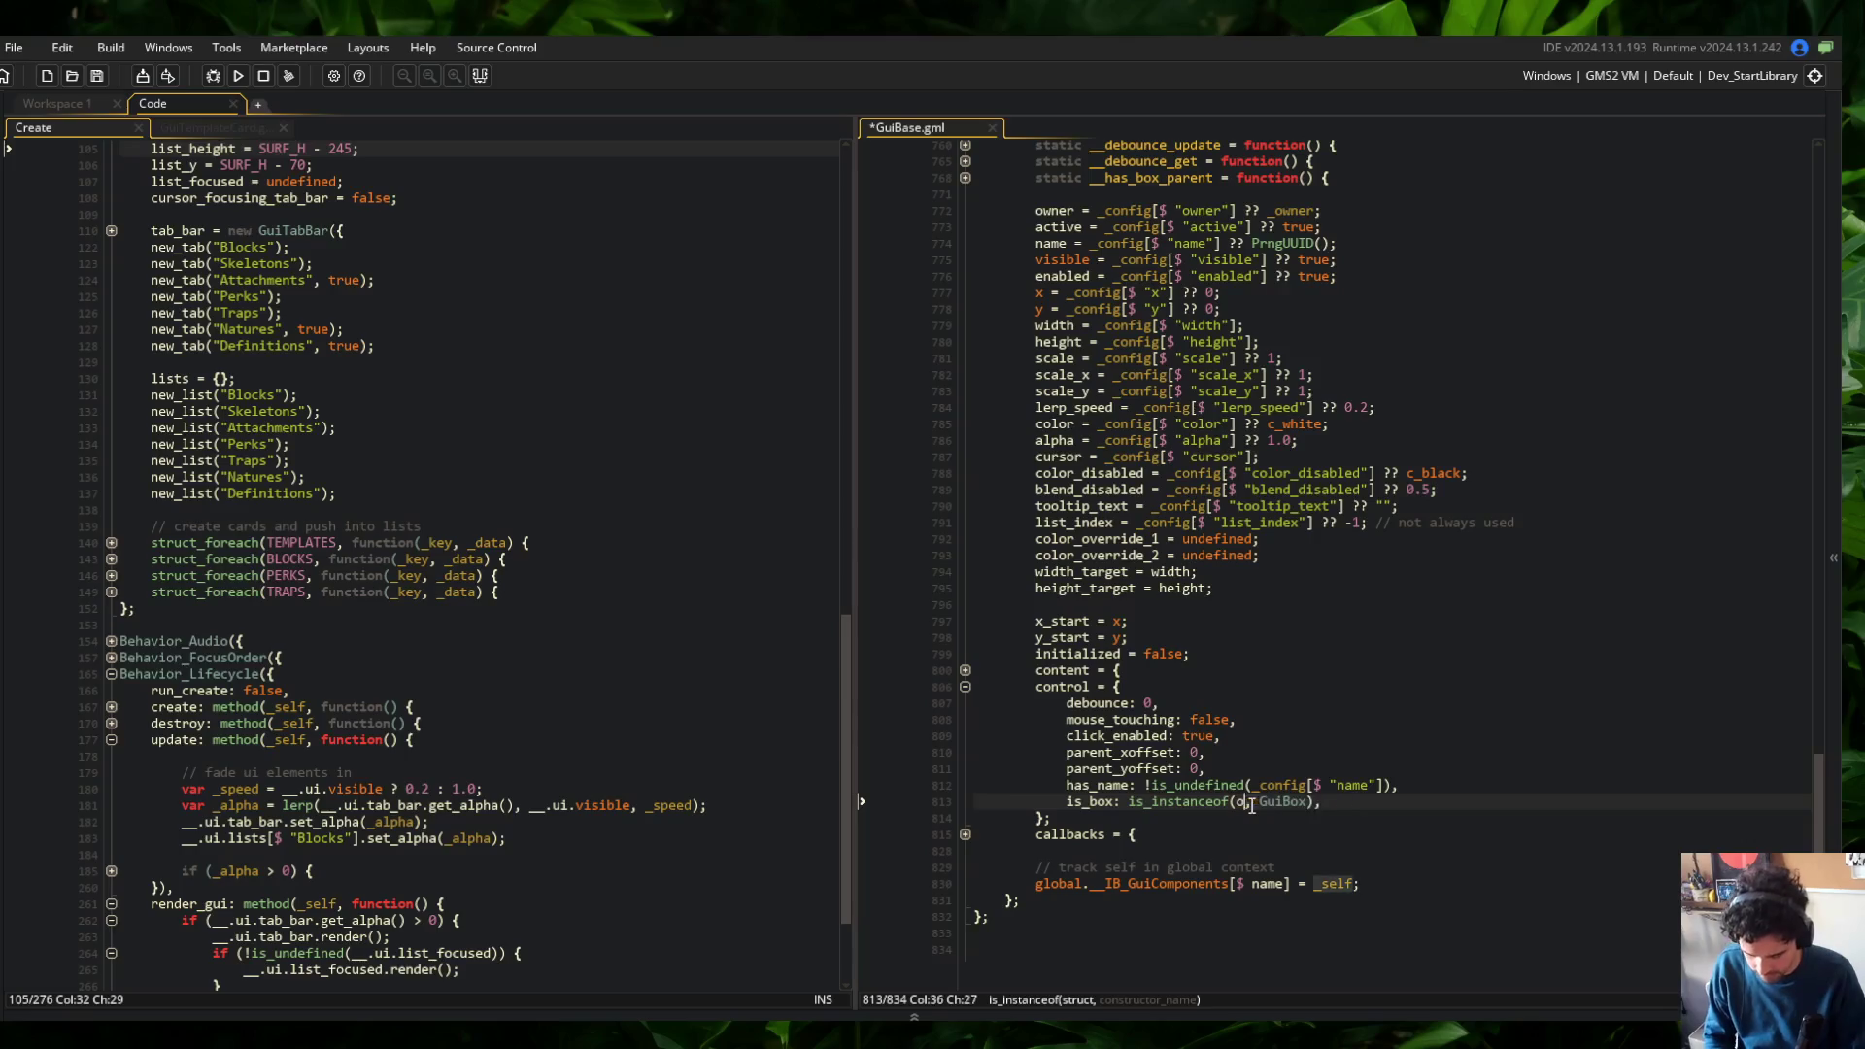
{"action": "key", "text": "ctrl+s"}
{"action": "key", "text": "F5"}
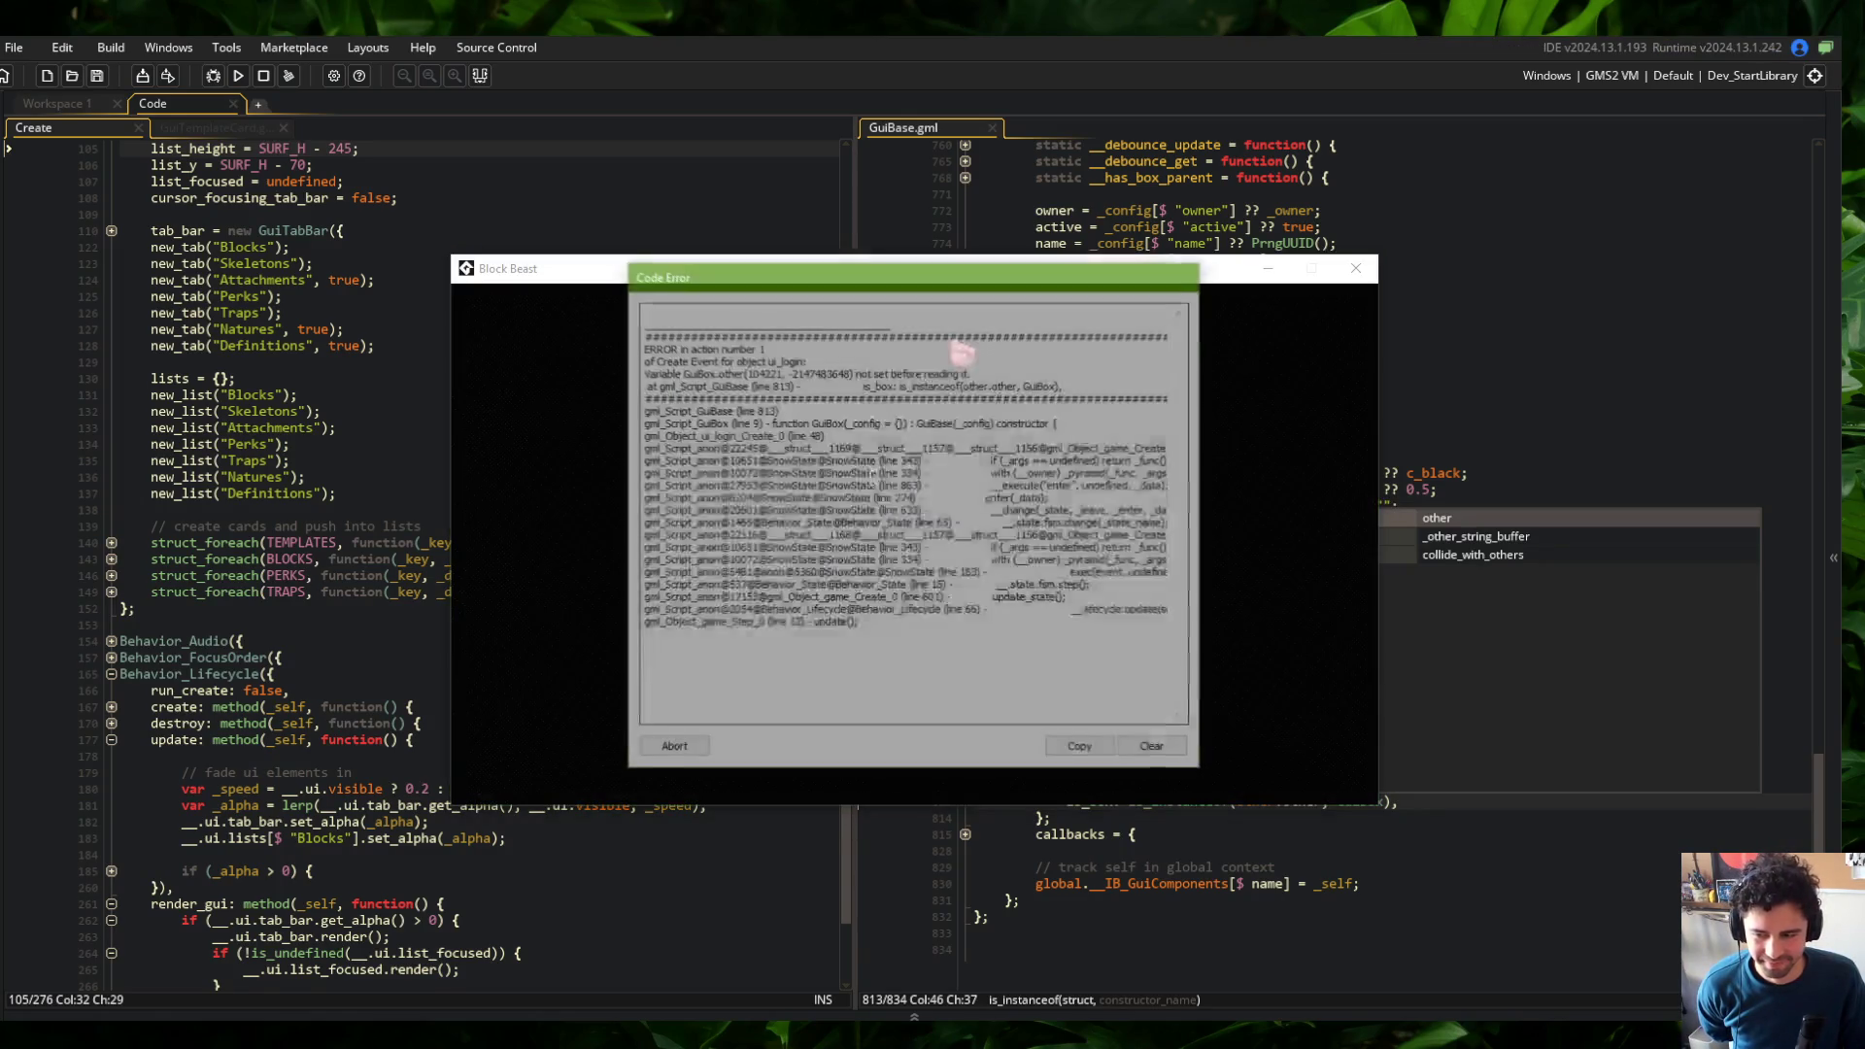
Abort the code error and add 'var _other = other;' above x_start in GuiBase.gml, then save
{"action": "left_click", "coordinate": [671, 750]}
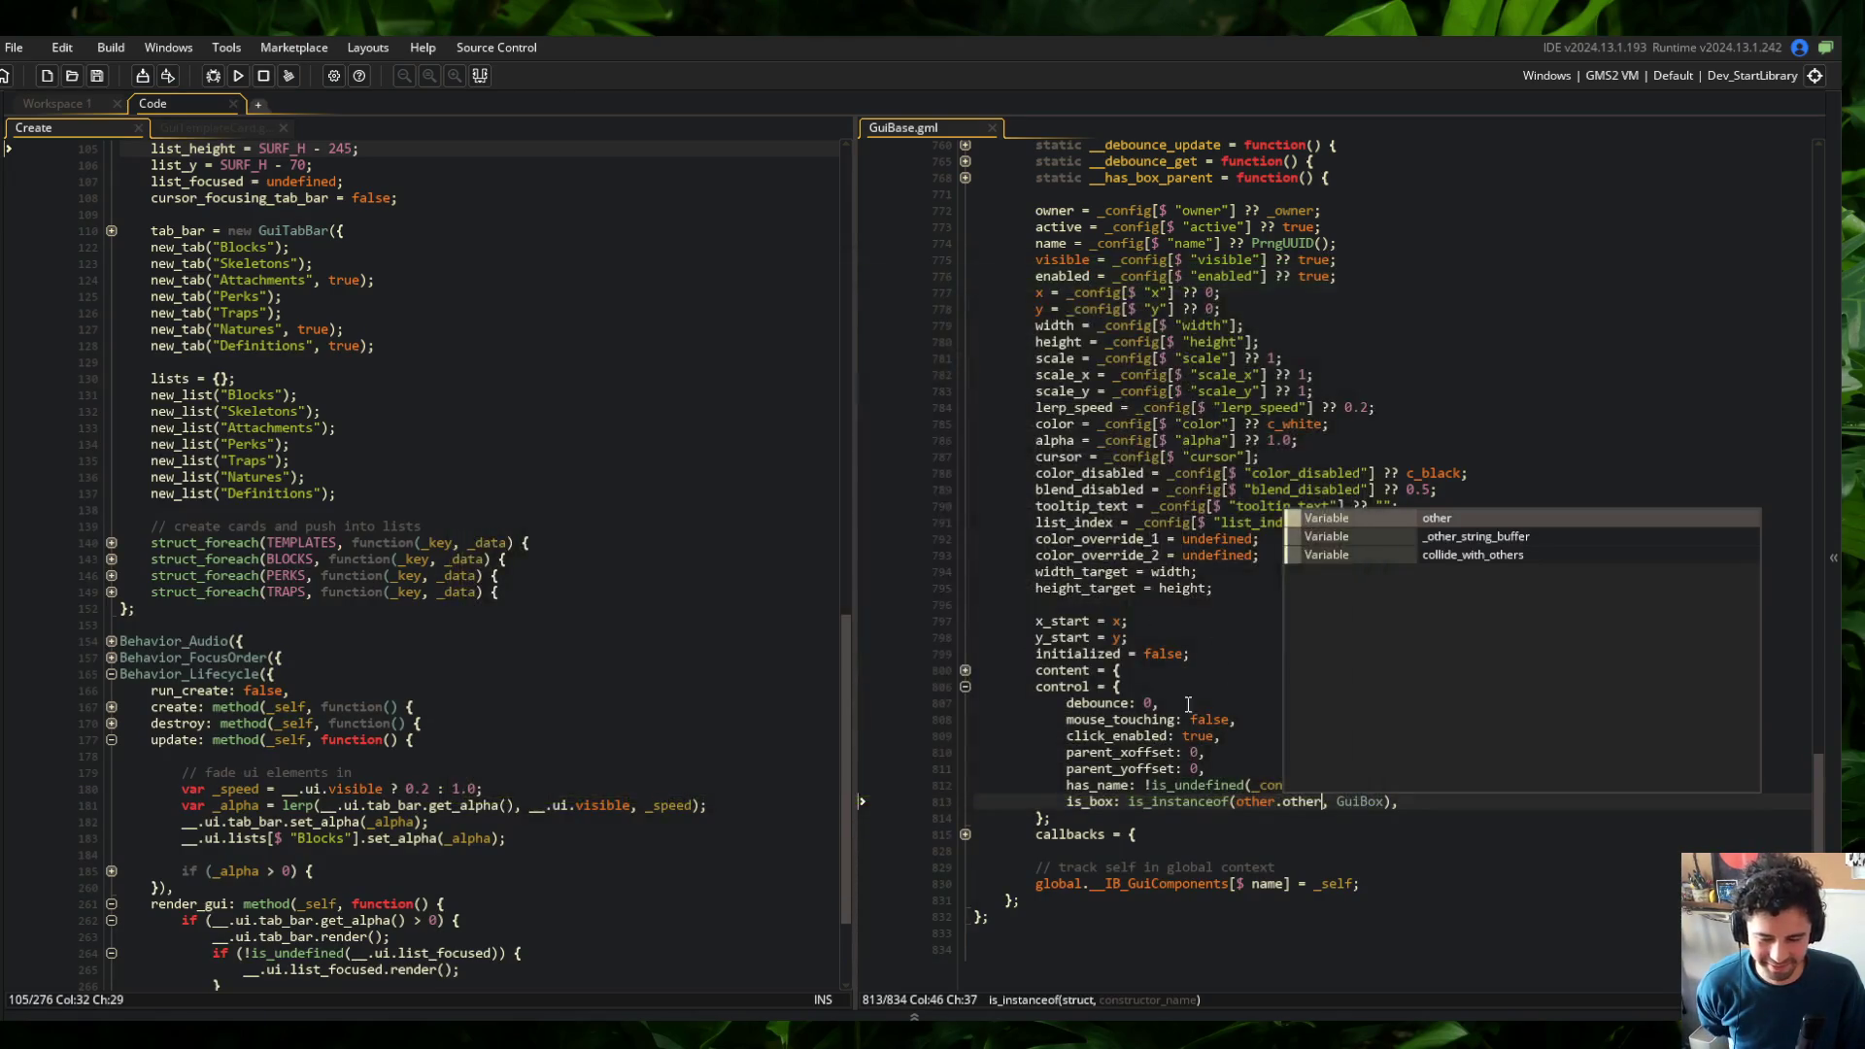
{"action": "left_click", "coordinate": [1235, 691]}
{"action": "left_click", "coordinate": [1429, 628]}
{"action": "scroll", "coordinate": [1430, 628], "scroll_direction": "up", "scroll_amount": 14}
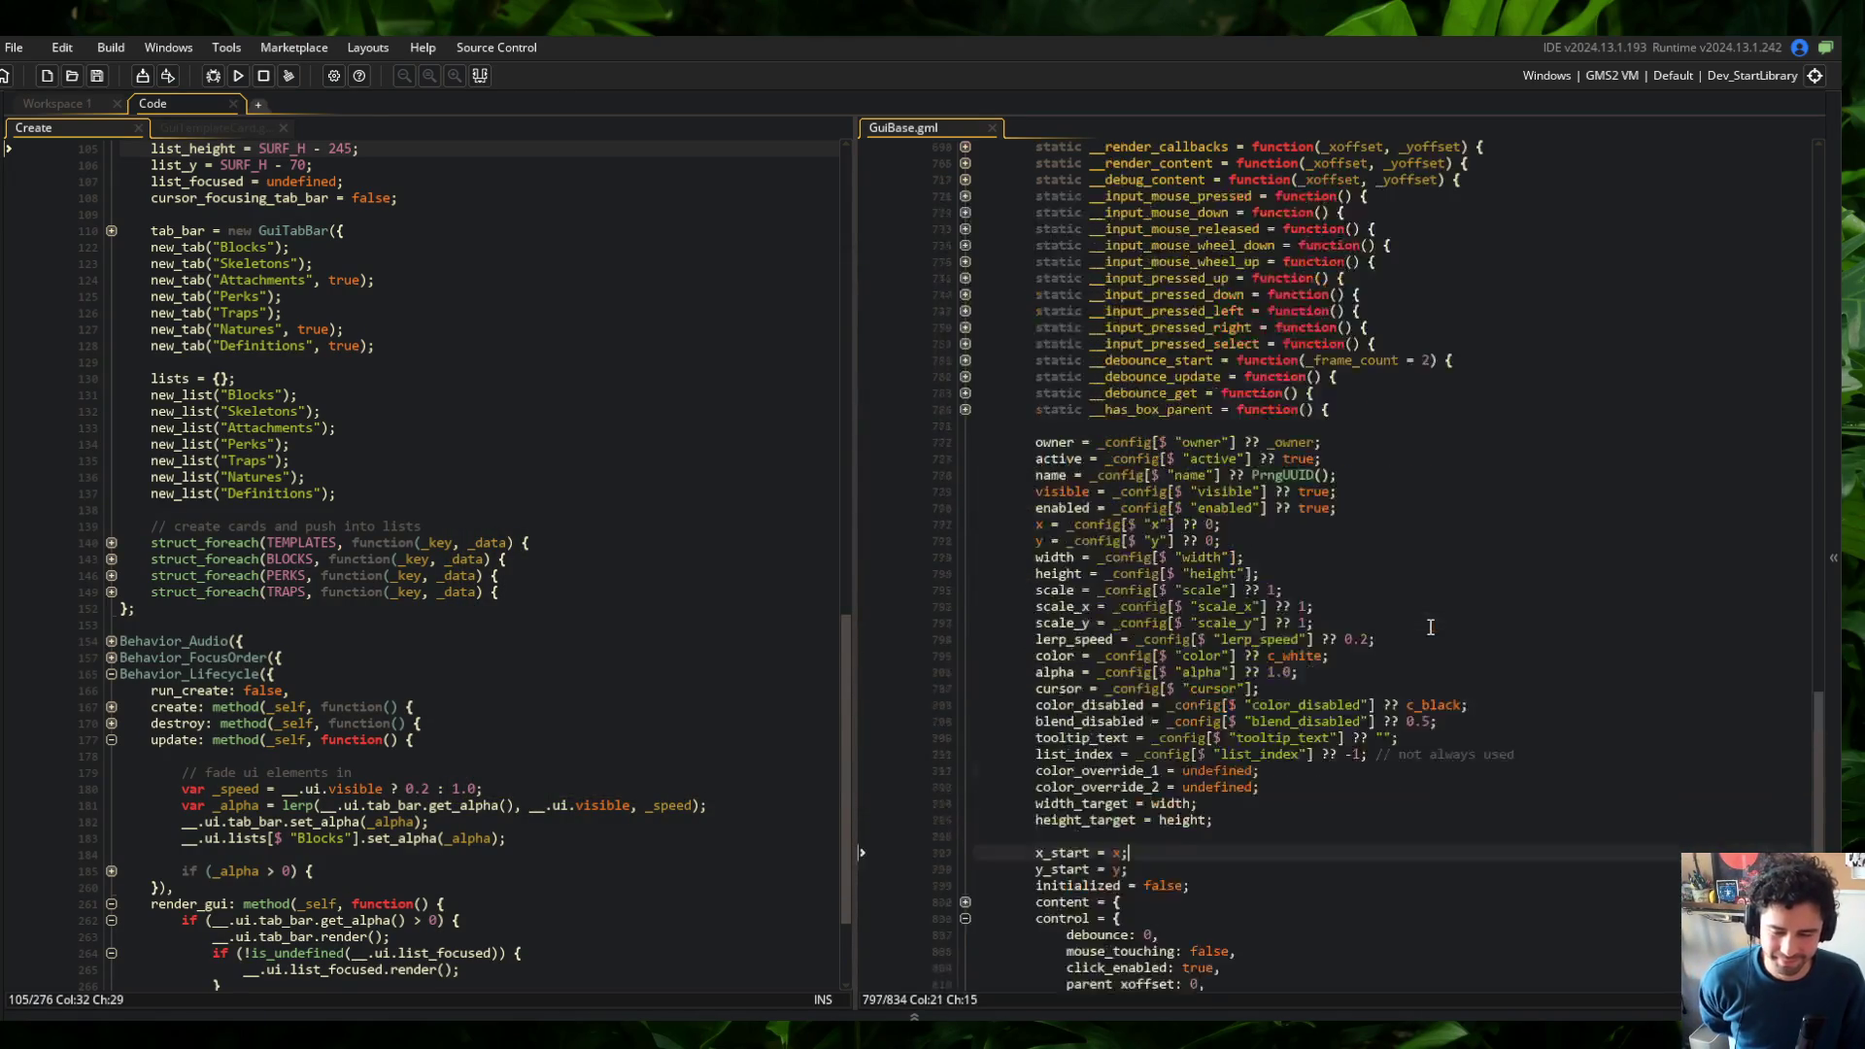
{"action": "scroll", "coordinate": [1430, 627], "scroll_direction": "down", "scroll_amount": 10}
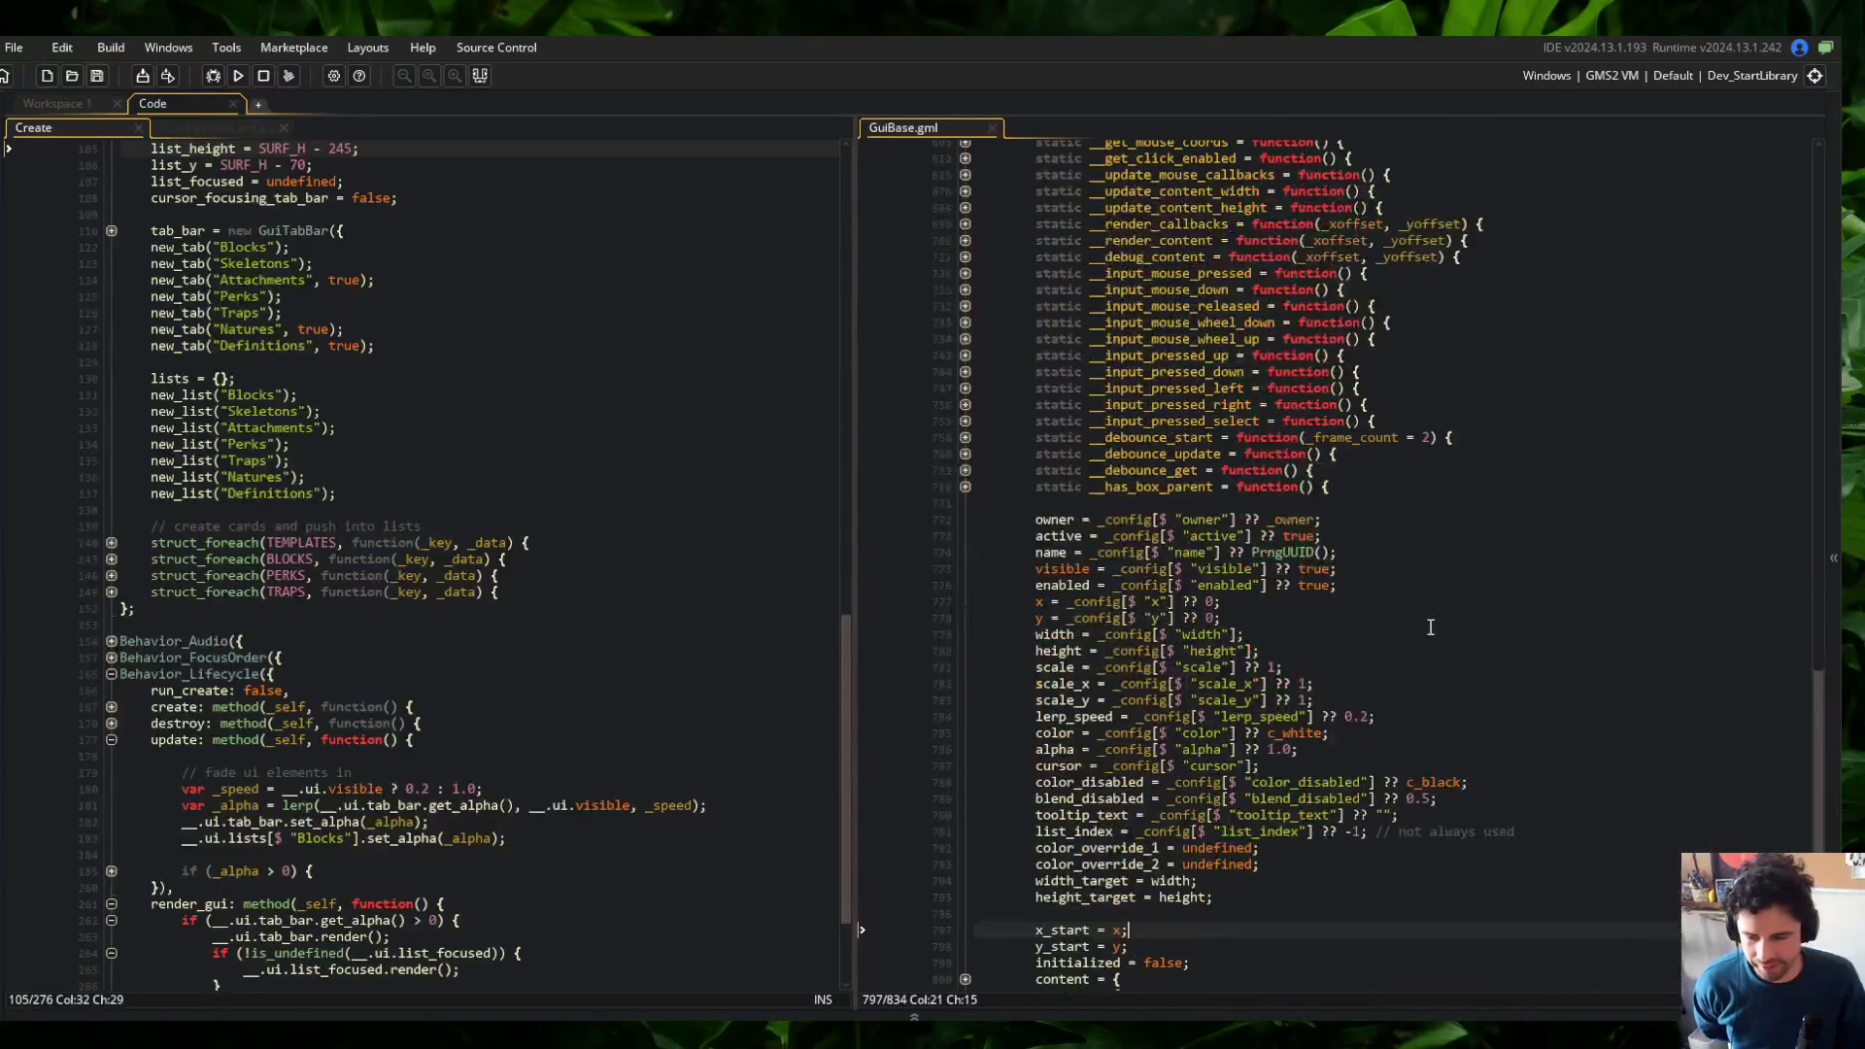
{"action": "scroll", "coordinate": [1429, 628], "scroll_direction": "down", "scroll_amount": 2}
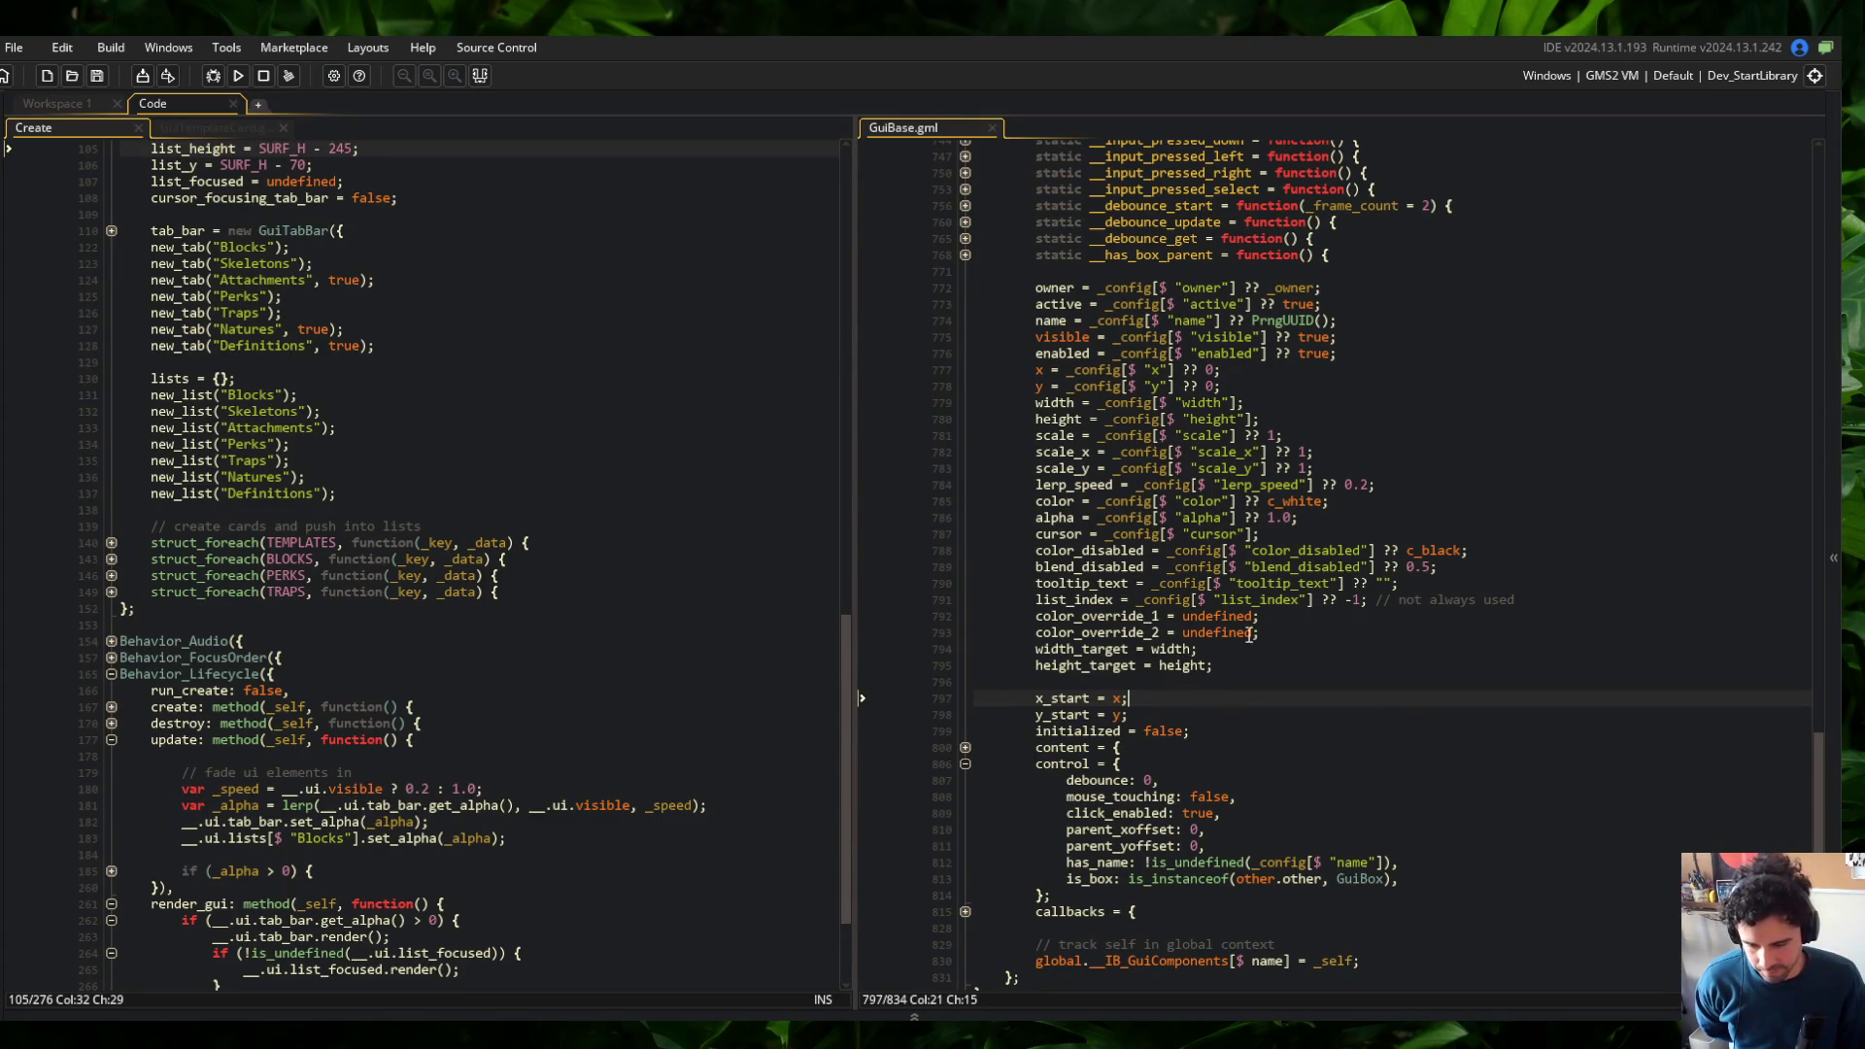
{"action": "left_click", "coordinate": [1134, 681]}
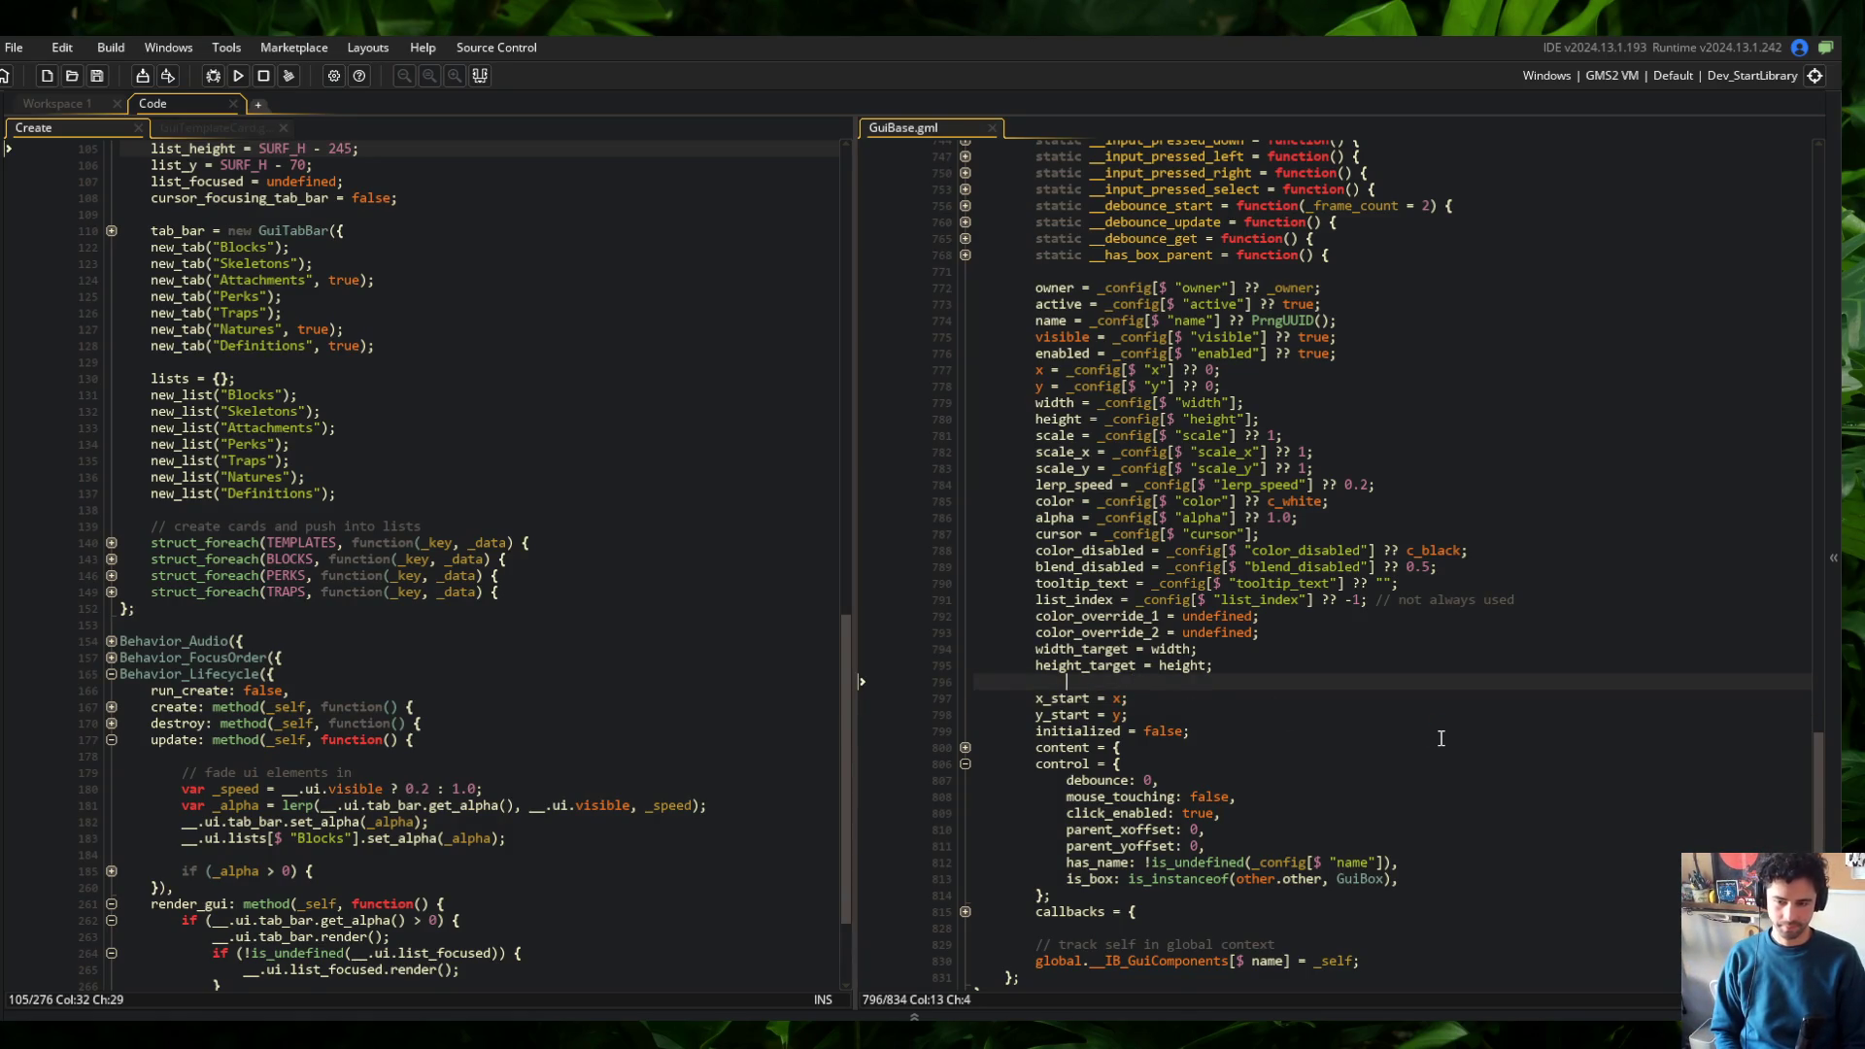
{"action": "key", "text": "Return"}
{"action": "type", "text": "v"}
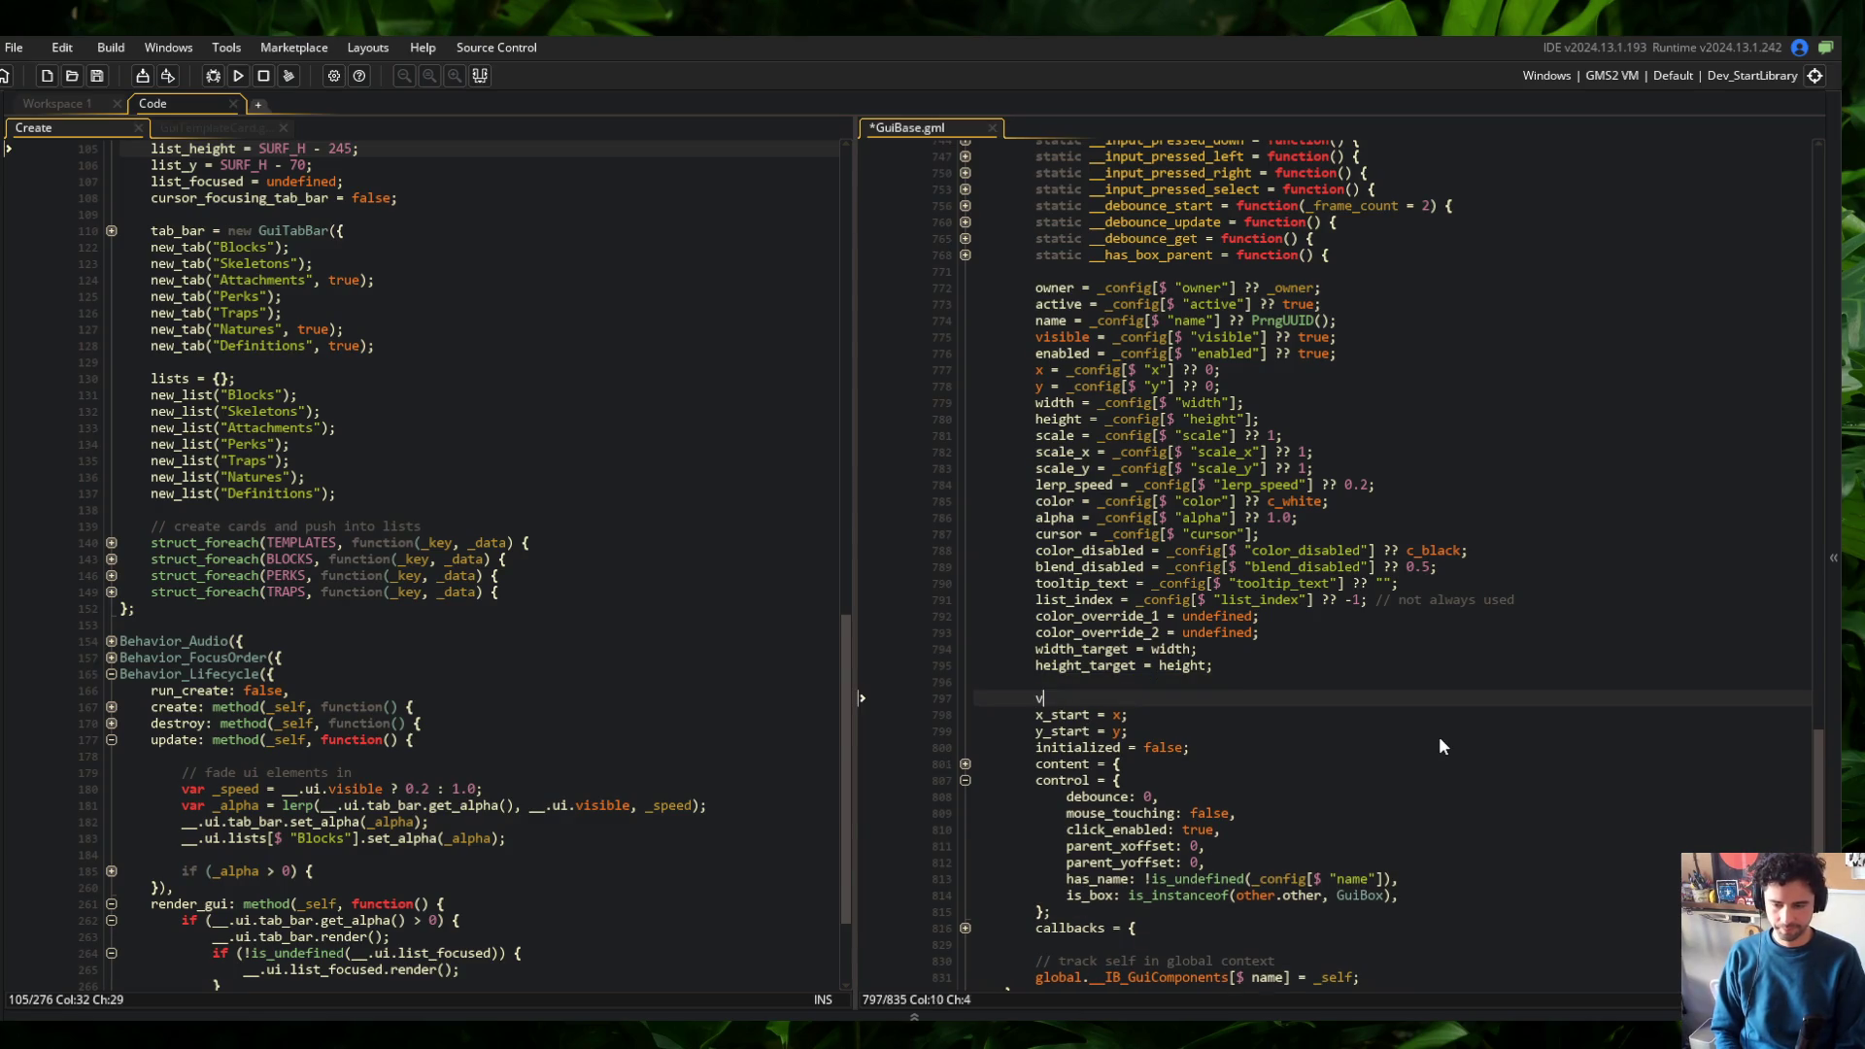
{"action": "type", "text": "ar _other = other;"}
{"action": "key", "text": "ctrl+s"}
Replace other.other with _other in the is_box check and rebuild the game
{"action": "double_click", "coordinate": [1088, 698]}
{"action": "left_click", "coordinate": [1284, 895]}
{"action": "key", "text": "BackSpace"}
{"action": "key", "text": "BackSpace"}
{"action": "key", "text": "BackSpace"}
{"action": "type", "text": "_"}
{"action": "key", "text": "F5"}
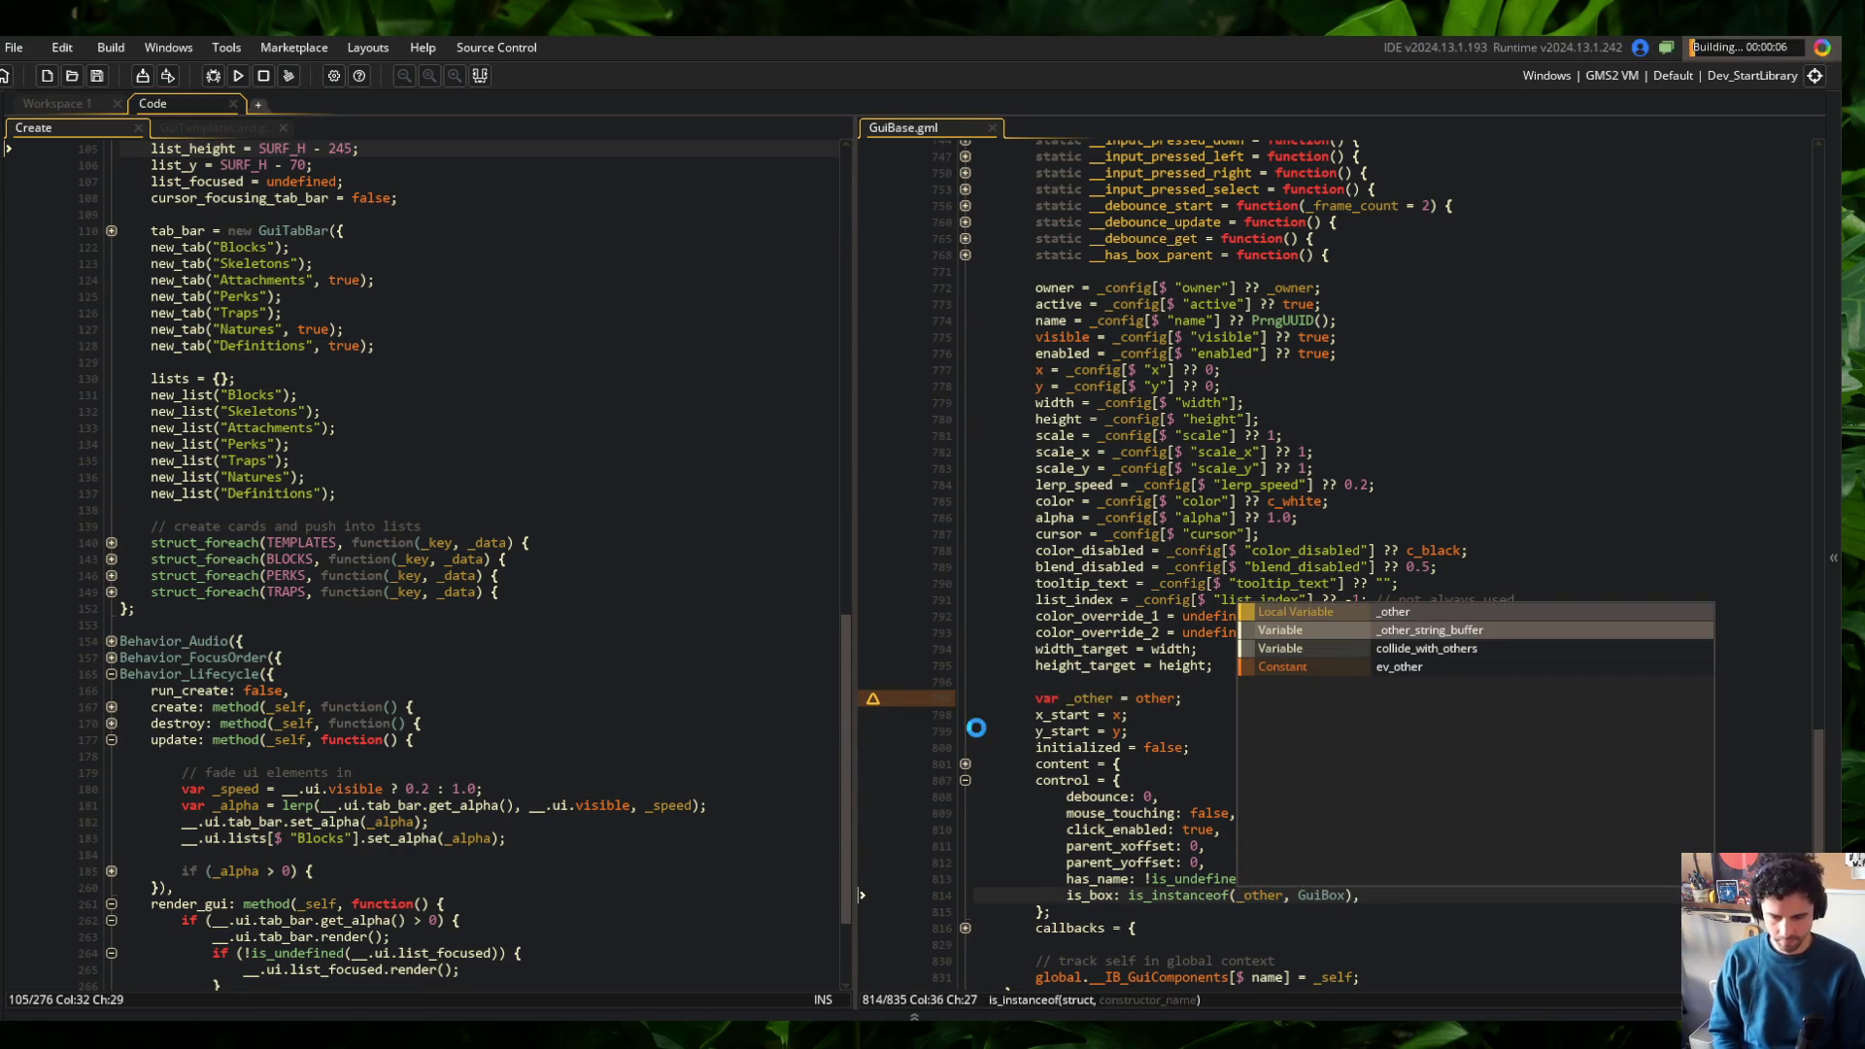
{"action": "left_click", "coordinate": [1305, 501]}
{"action": "scroll", "coordinate": [1305, 583], "scroll_direction": "down", "scroll_amount": 2}
{"action": "left_click", "coordinate": [1305, 555]}
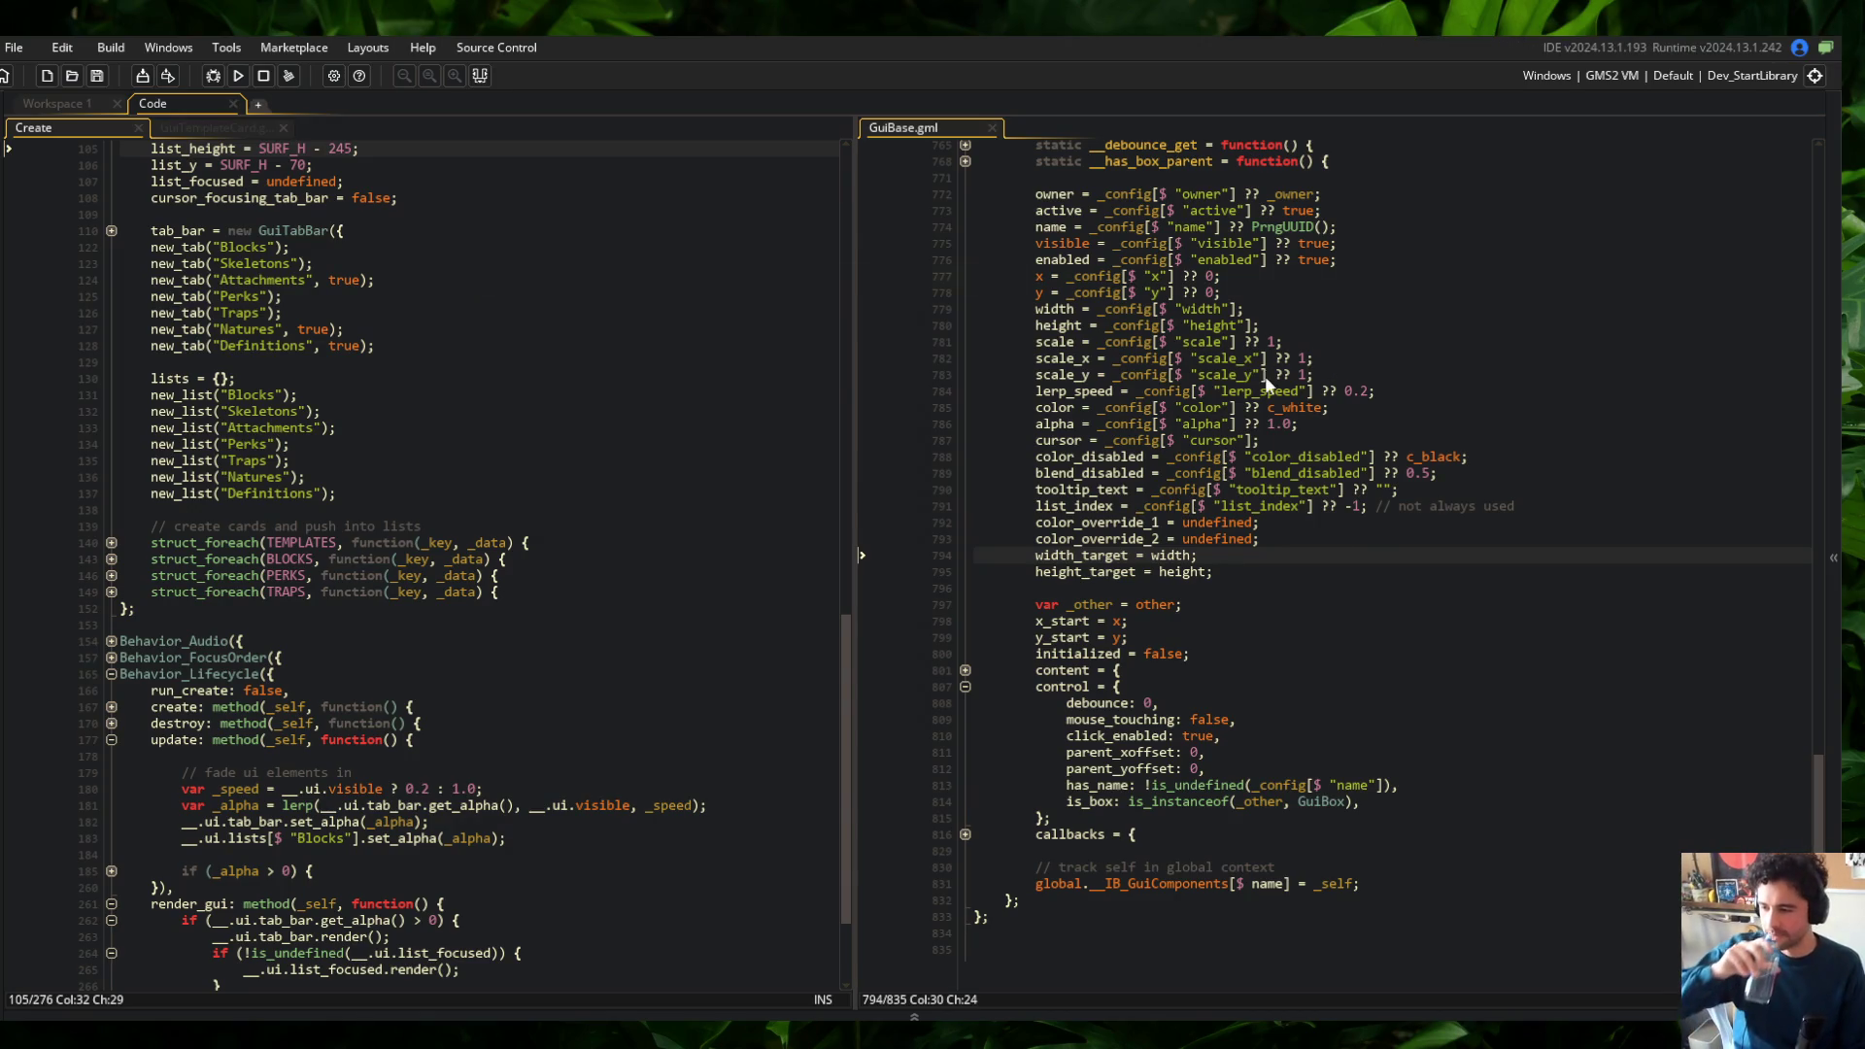
{"action": "key", "text": "Right"}
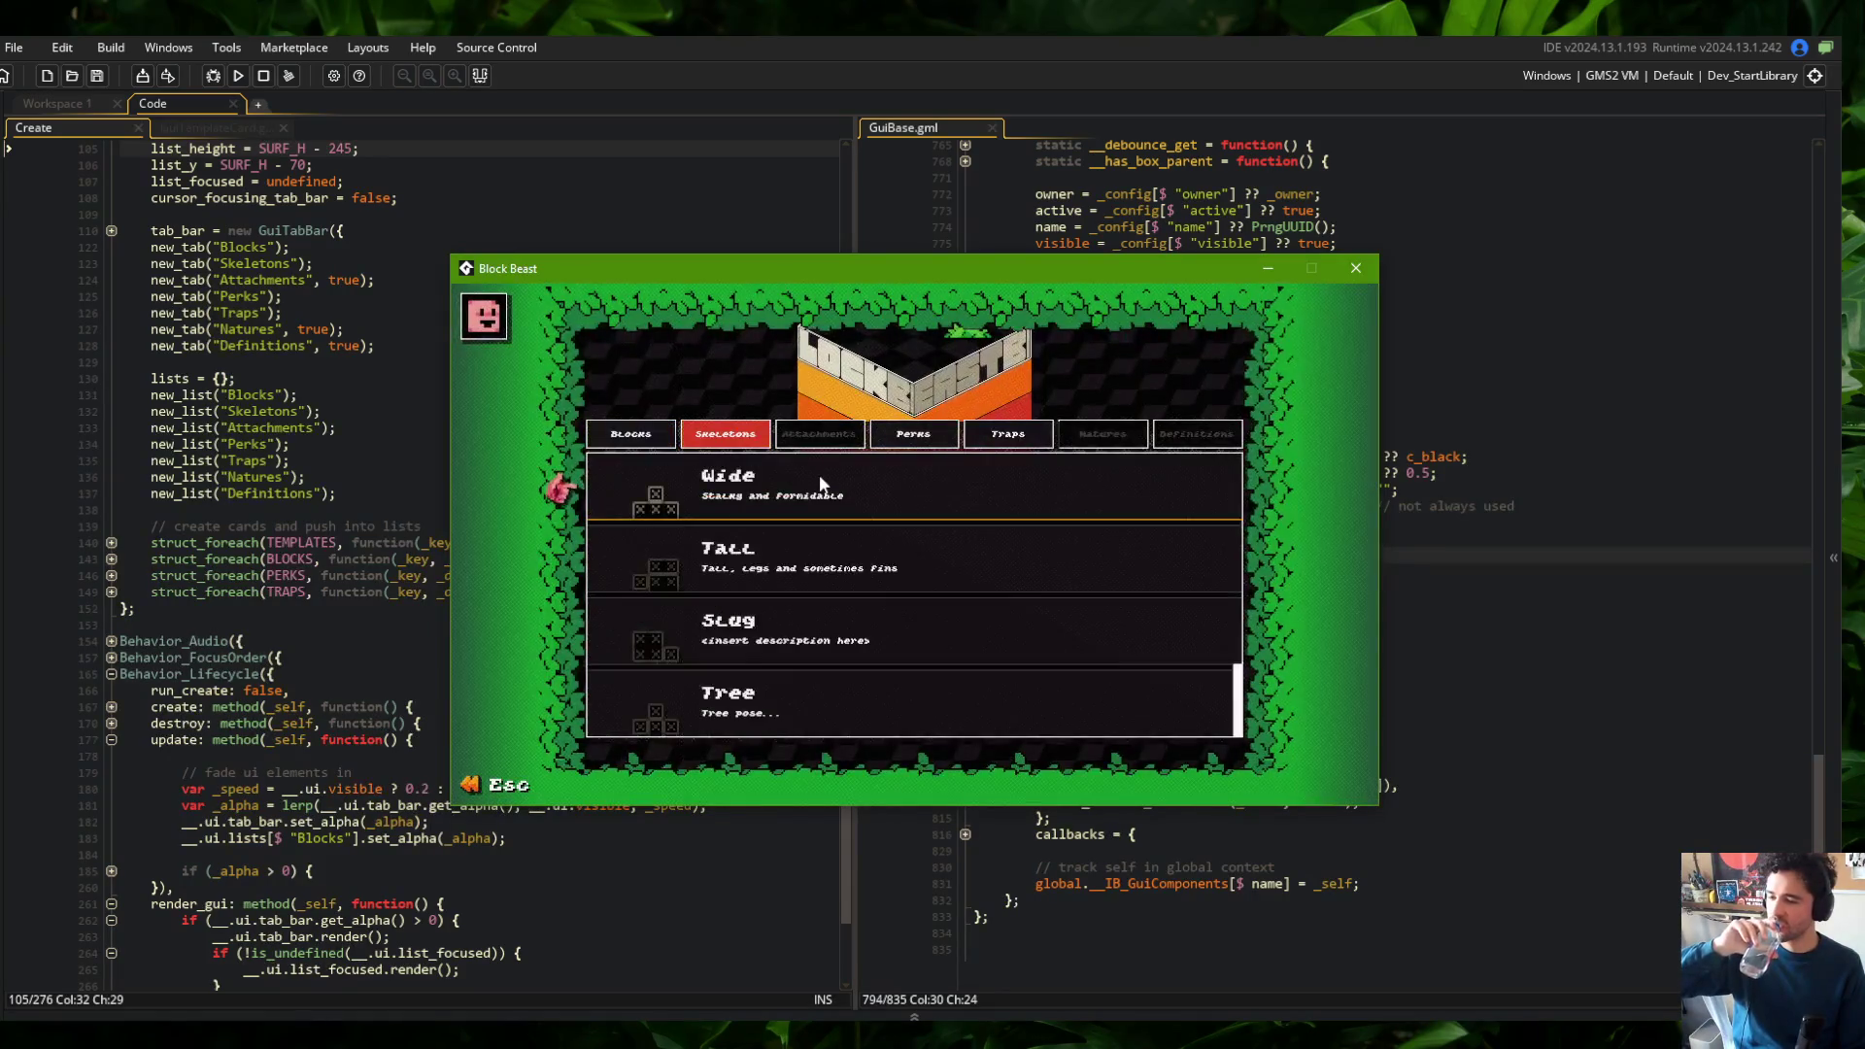
{"action": "left_click", "coordinate": [821, 481]}
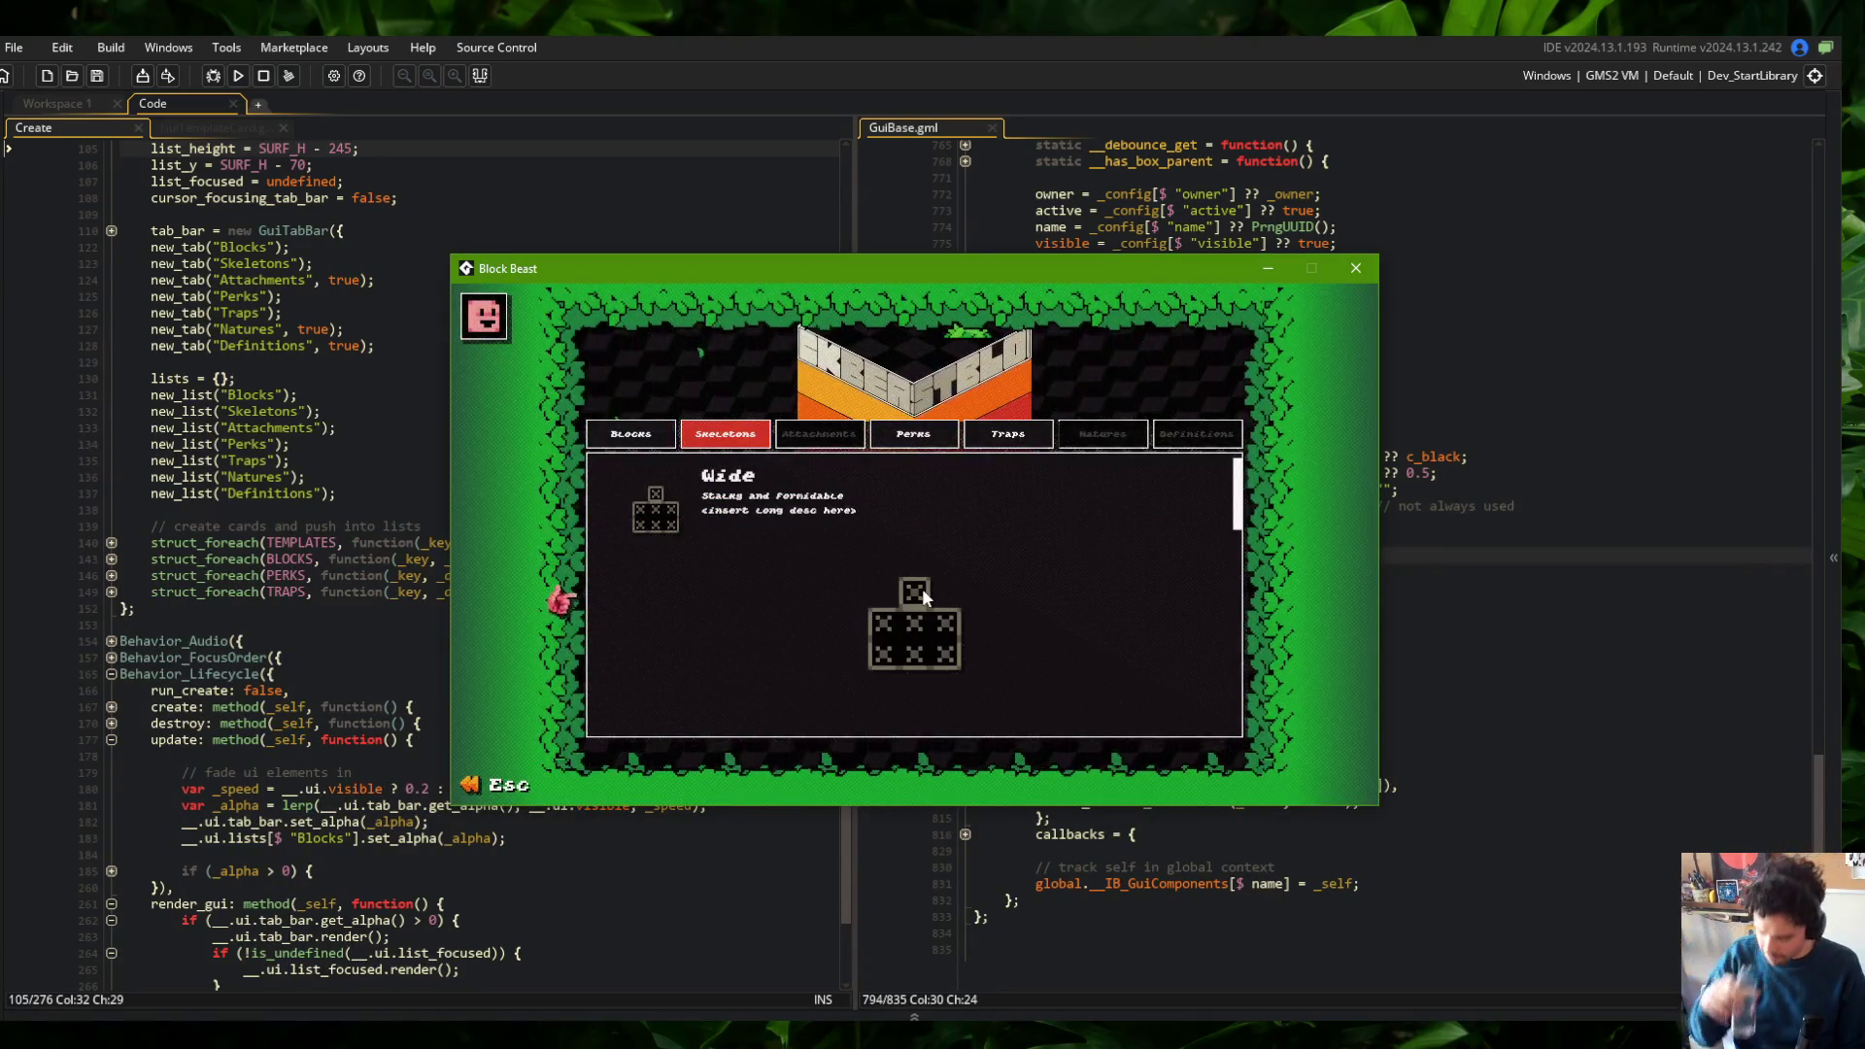
{"action": "key", "text": "F1"}
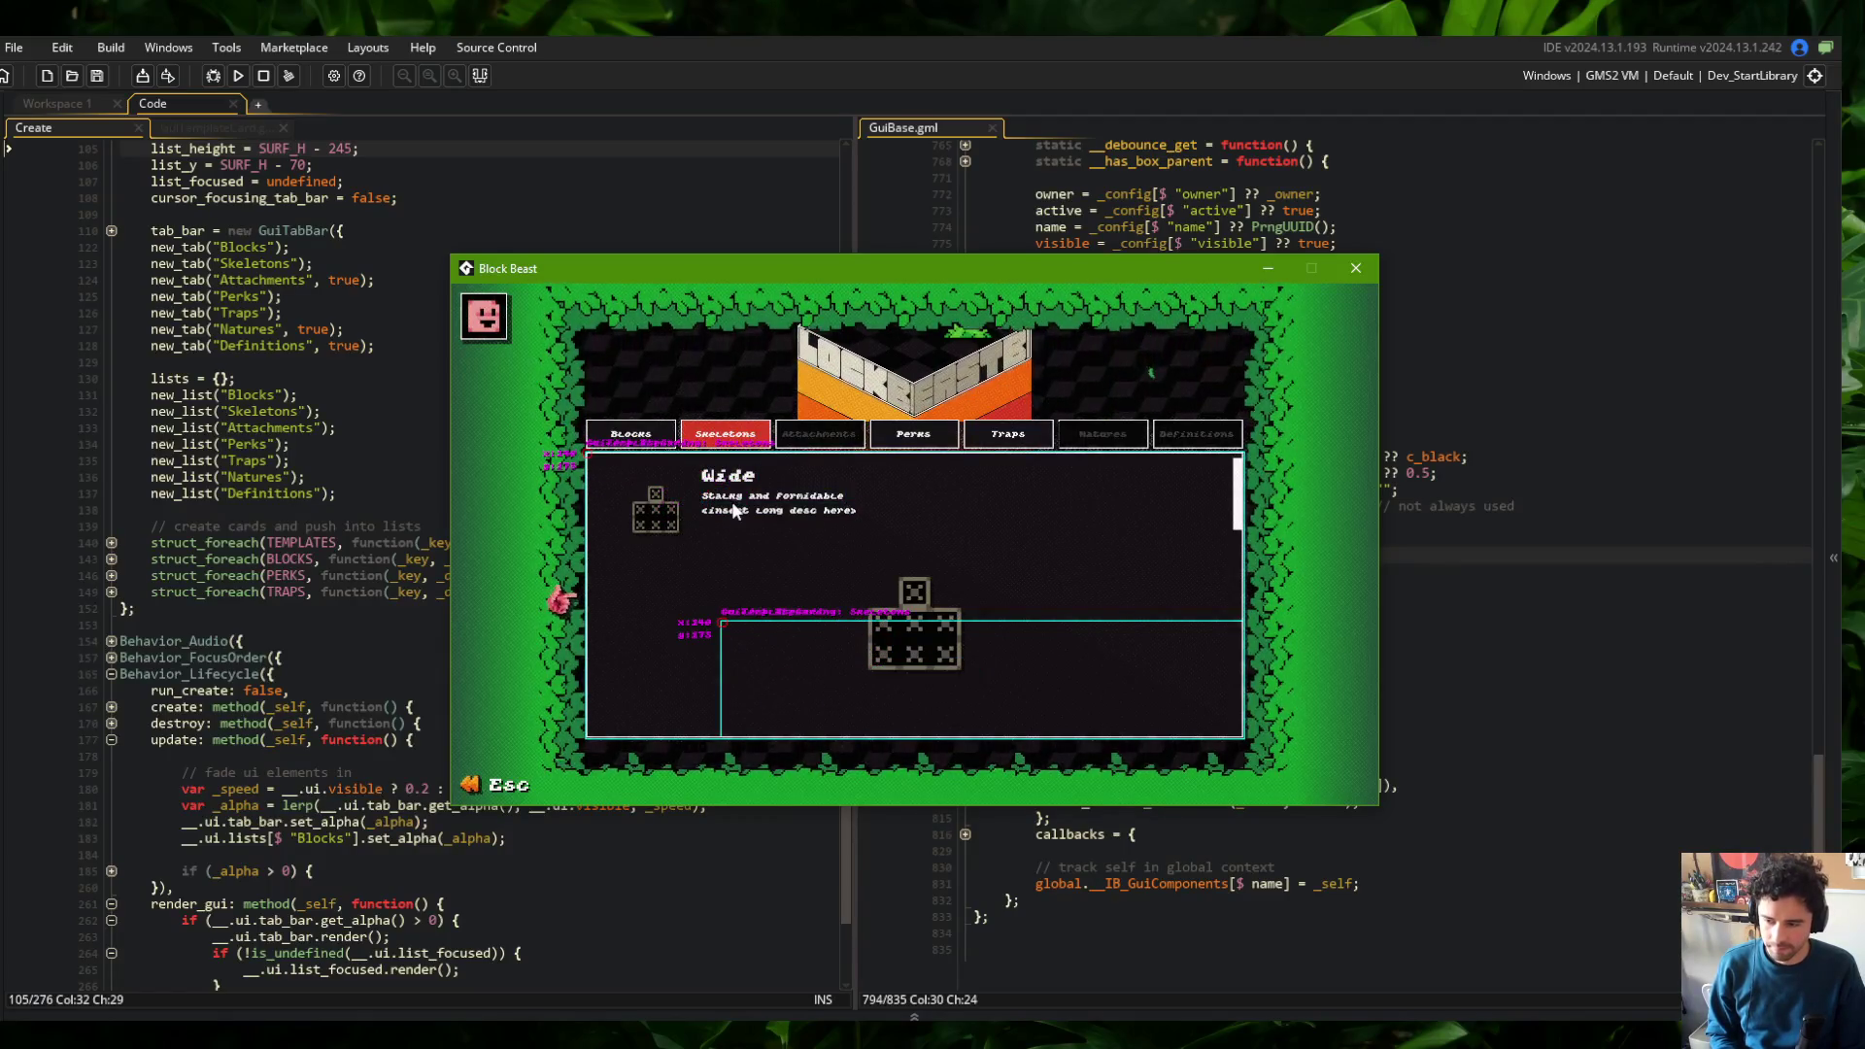
{"action": "left_click", "coordinate": [1355, 268]}
{"action": "left_click", "coordinate": [1466, 424]}
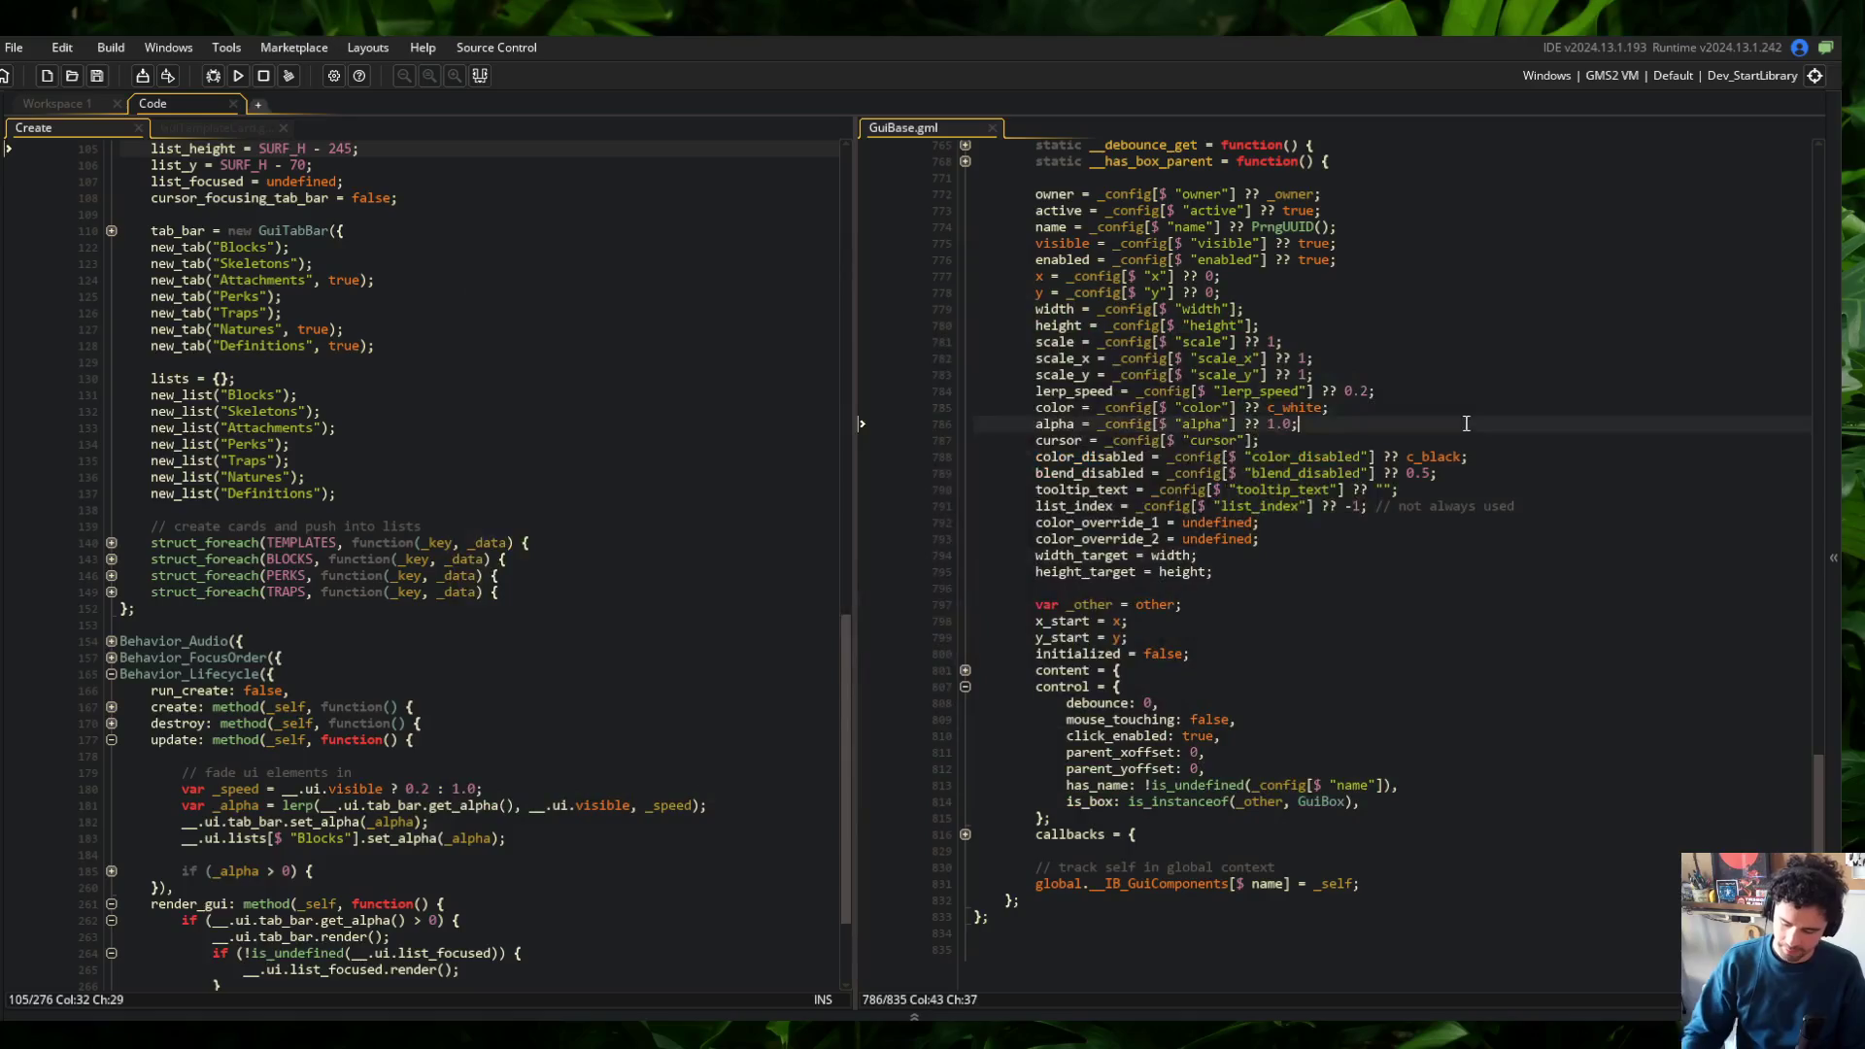
Set GuiBase's is_box to false, delete the var _other line, and save GuiBase.gml
{"action": "left_click", "coordinate": [1437, 806]}
{"action": "key", "text": "Left"}
{"action": "key", "text": "ctrl+shift+Left"}
{"action": "key", "text": "ctrl+shift+Left"}
{"action": "key", "text": "ctrl+shift+Left"}
{"action": "type", "text": "false"}
{"action": "left_click", "coordinate": [1195, 604]}
{"action": "key", "text": "ctrl+d"}
{"action": "left_click", "coordinate": [1467, 473]}
{"action": "key", "text": "ctrl+s"}
Open the GuiBox script through the asset search
{"action": "left_click", "coordinate": [455, 287]}
{"action": "scroll", "coordinate": [454, 287], "scroll_direction": "up", "scroll_amount": 4}
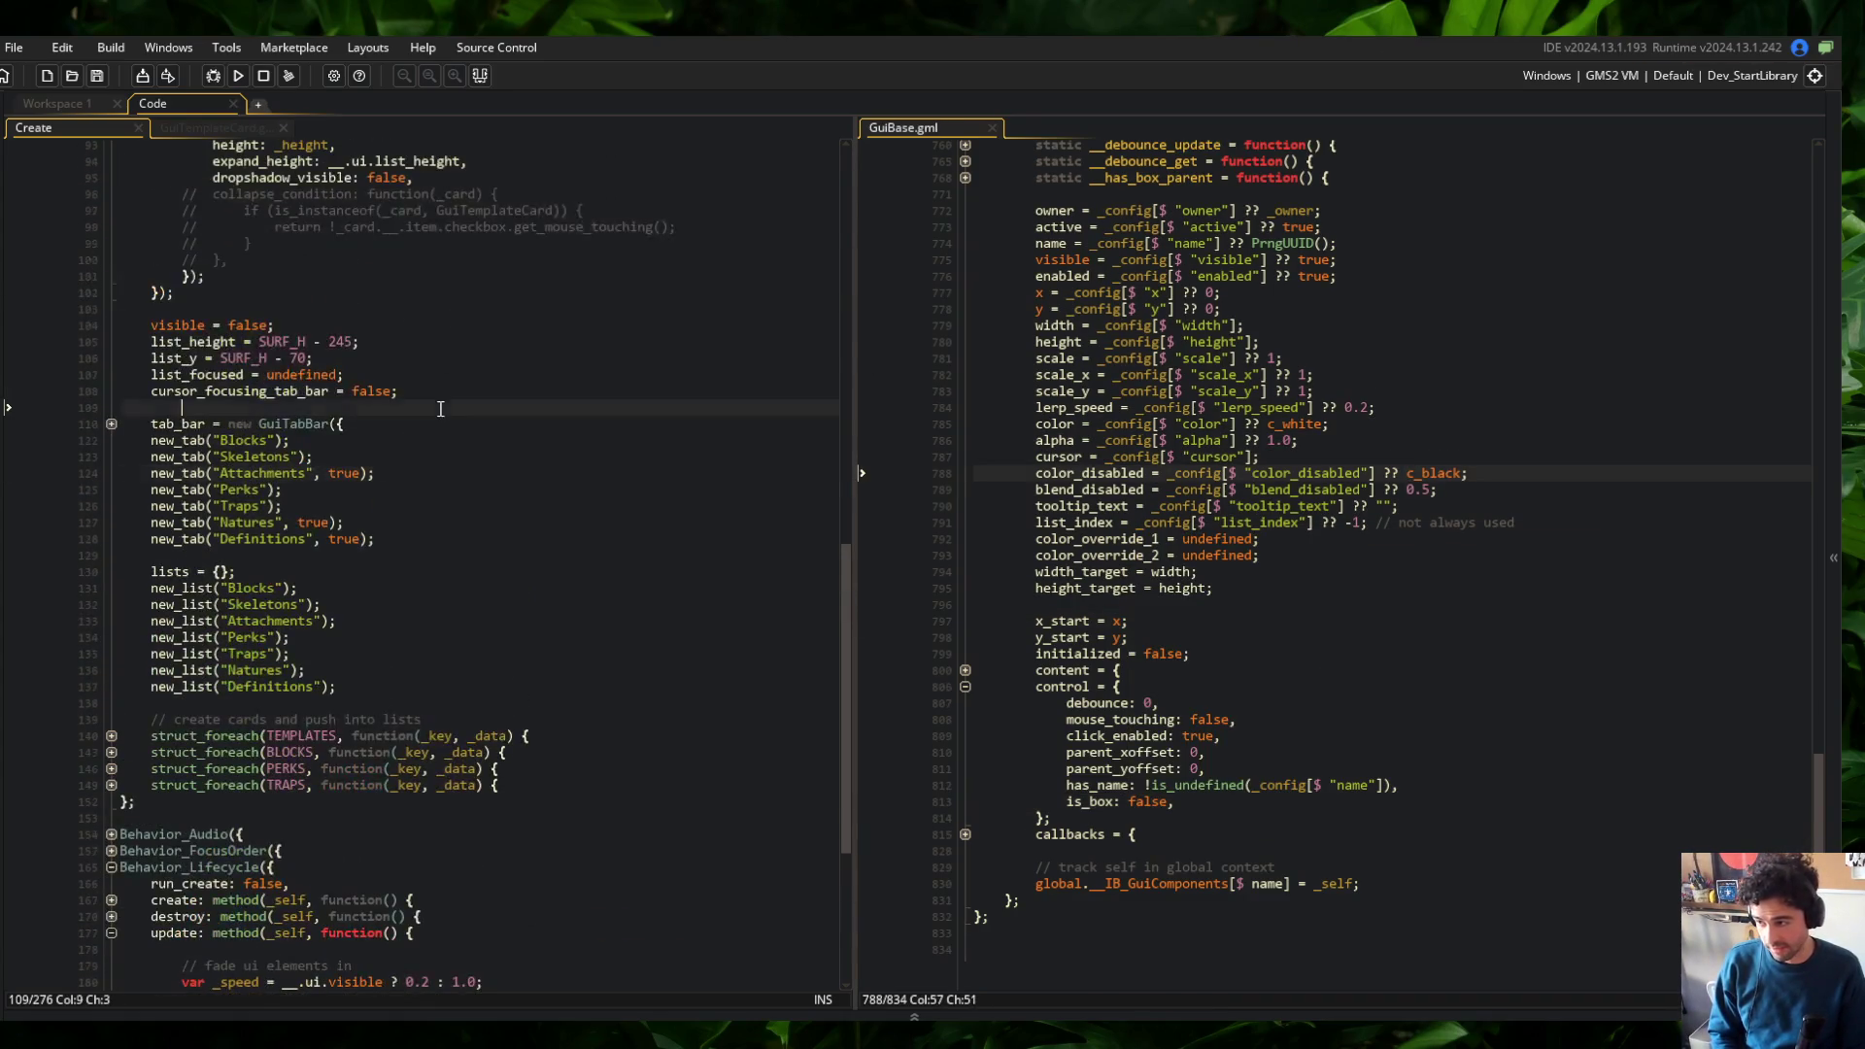
{"action": "left_click", "coordinate": [440, 409]}
{"action": "key", "text": "ctrl+t"}
{"action": "type", "text": "GuiBox"}
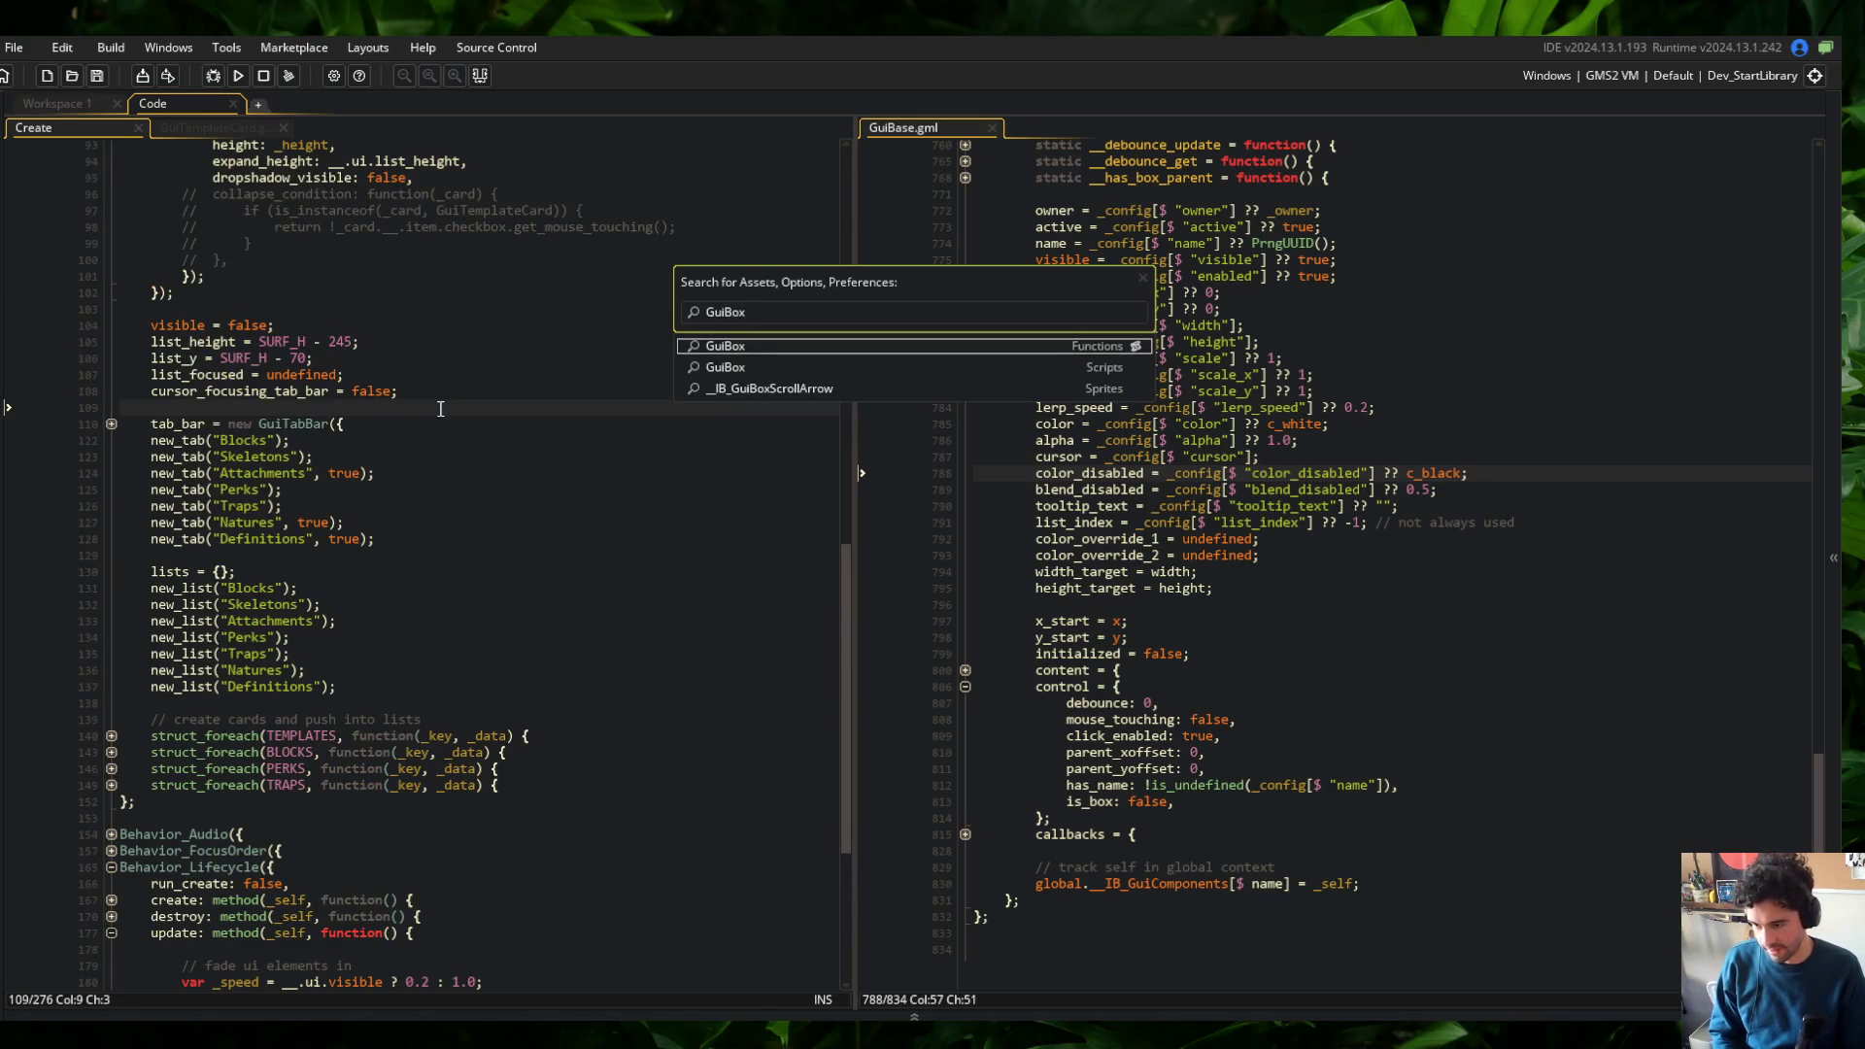
{"action": "key", "text": "Return"}
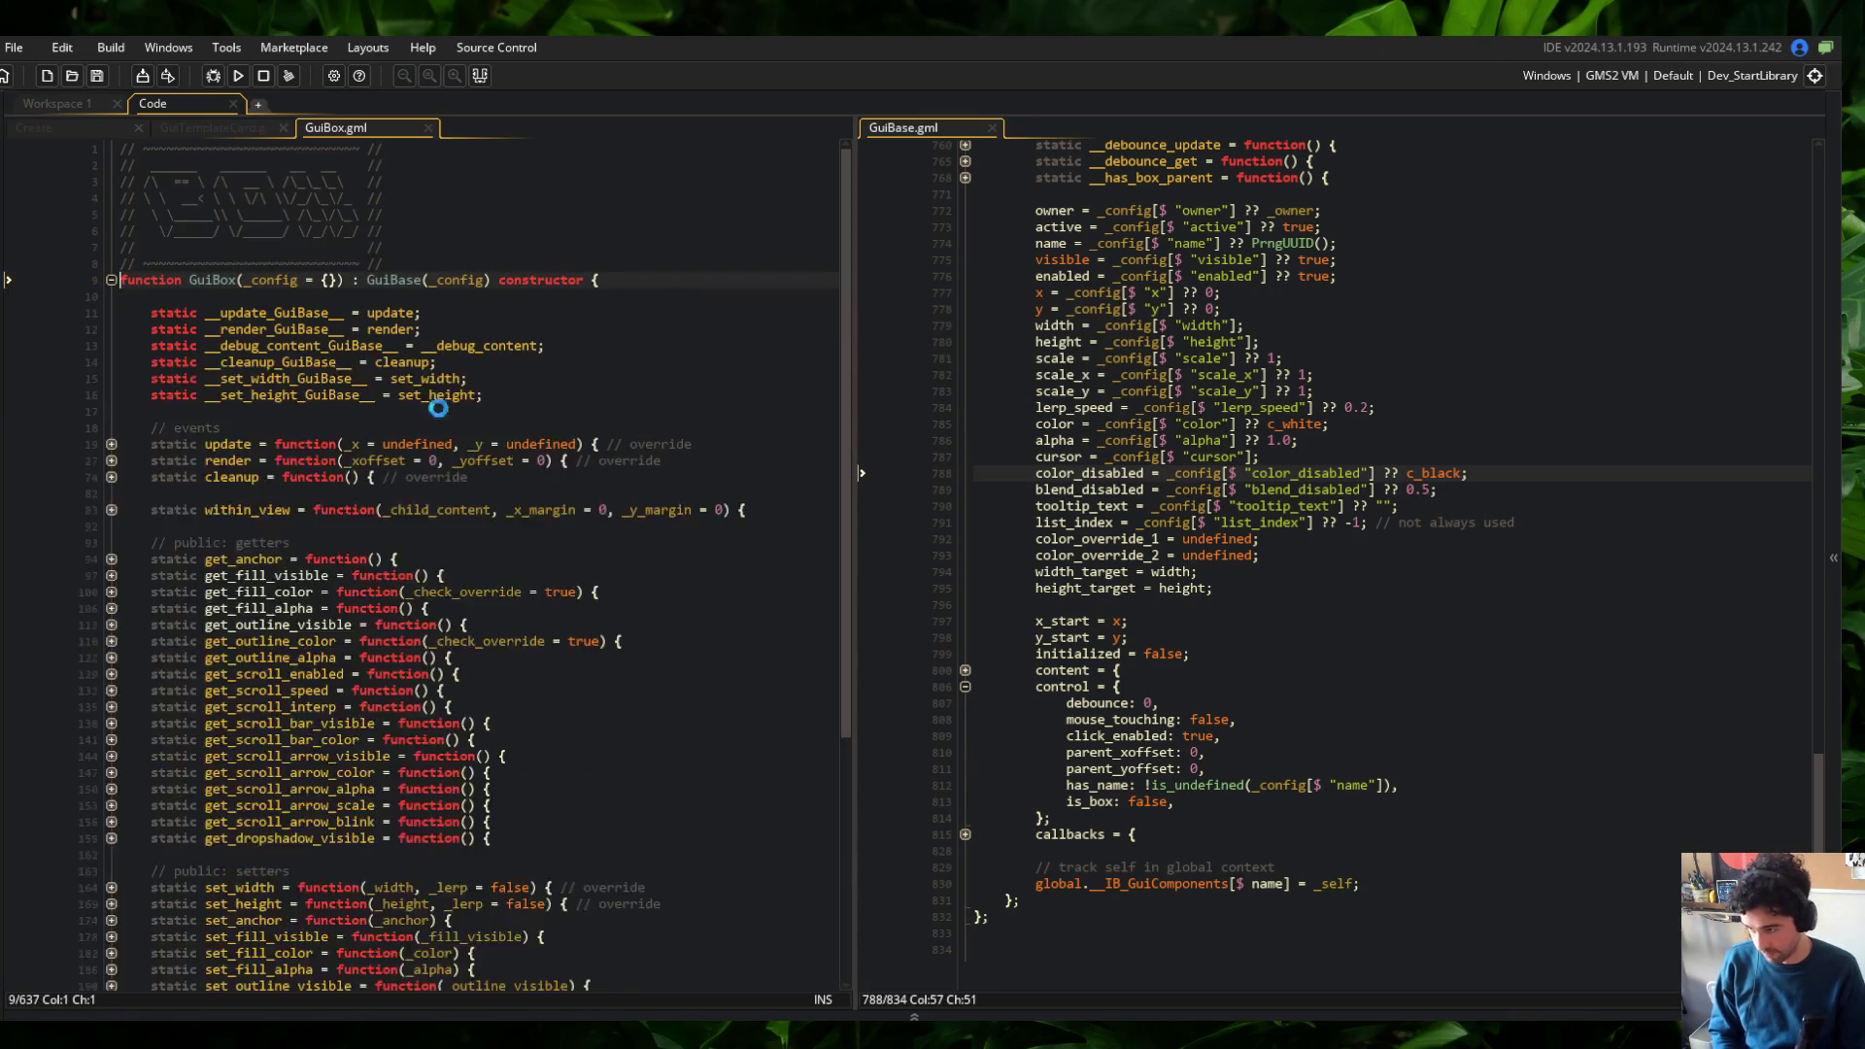
Add 'control.is_box = true;' above the with (box) block in the GuiBox constructor and build
{"action": "scroll", "coordinate": [439, 406], "scroll_direction": "down", "scroll_amount": 7}
{"action": "left_click", "coordinate": [112, 916]}
{"action": "scroll", "coordinate": [321, 762], "scroll_direction": "down", "scroll_amount": 11}
{"action": "left_click", "coordinate": [366, 903]}
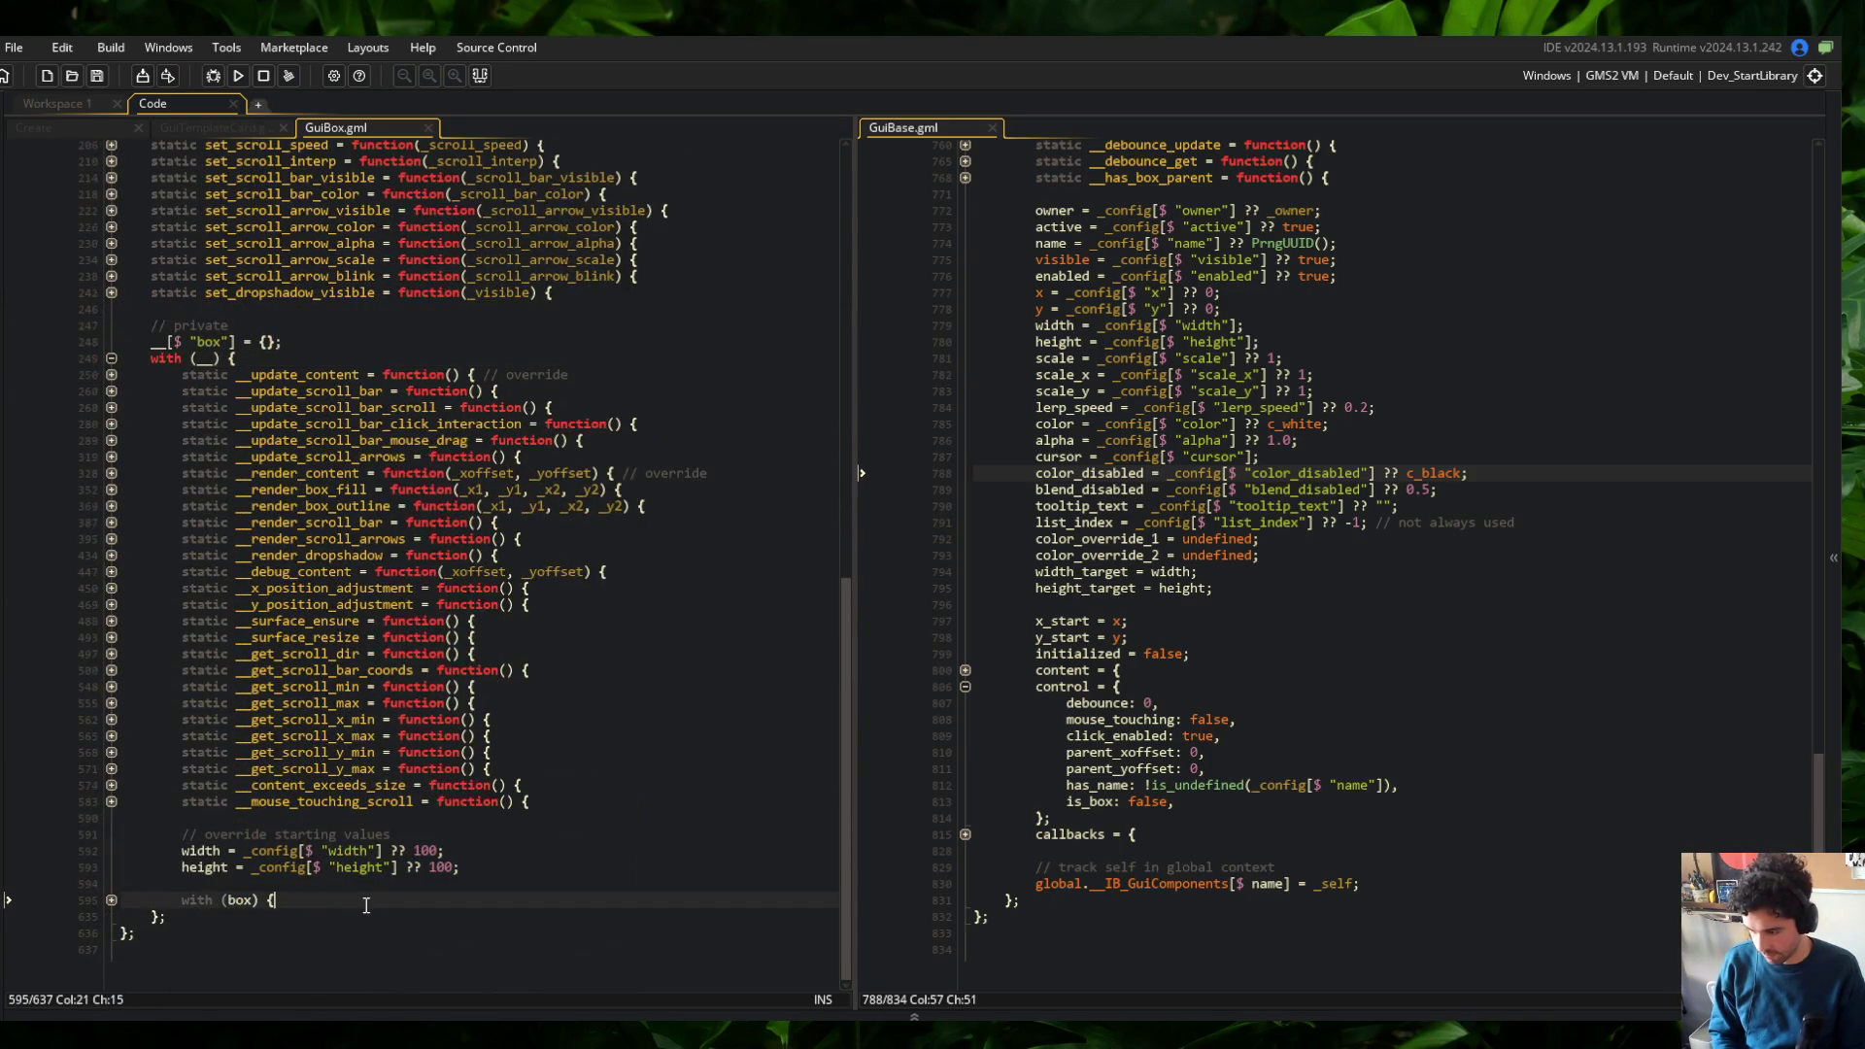
{"action": "key", "text": "Return"}
{"action": "key", "text": "Return"}
{"action": "type", "text": "control."}
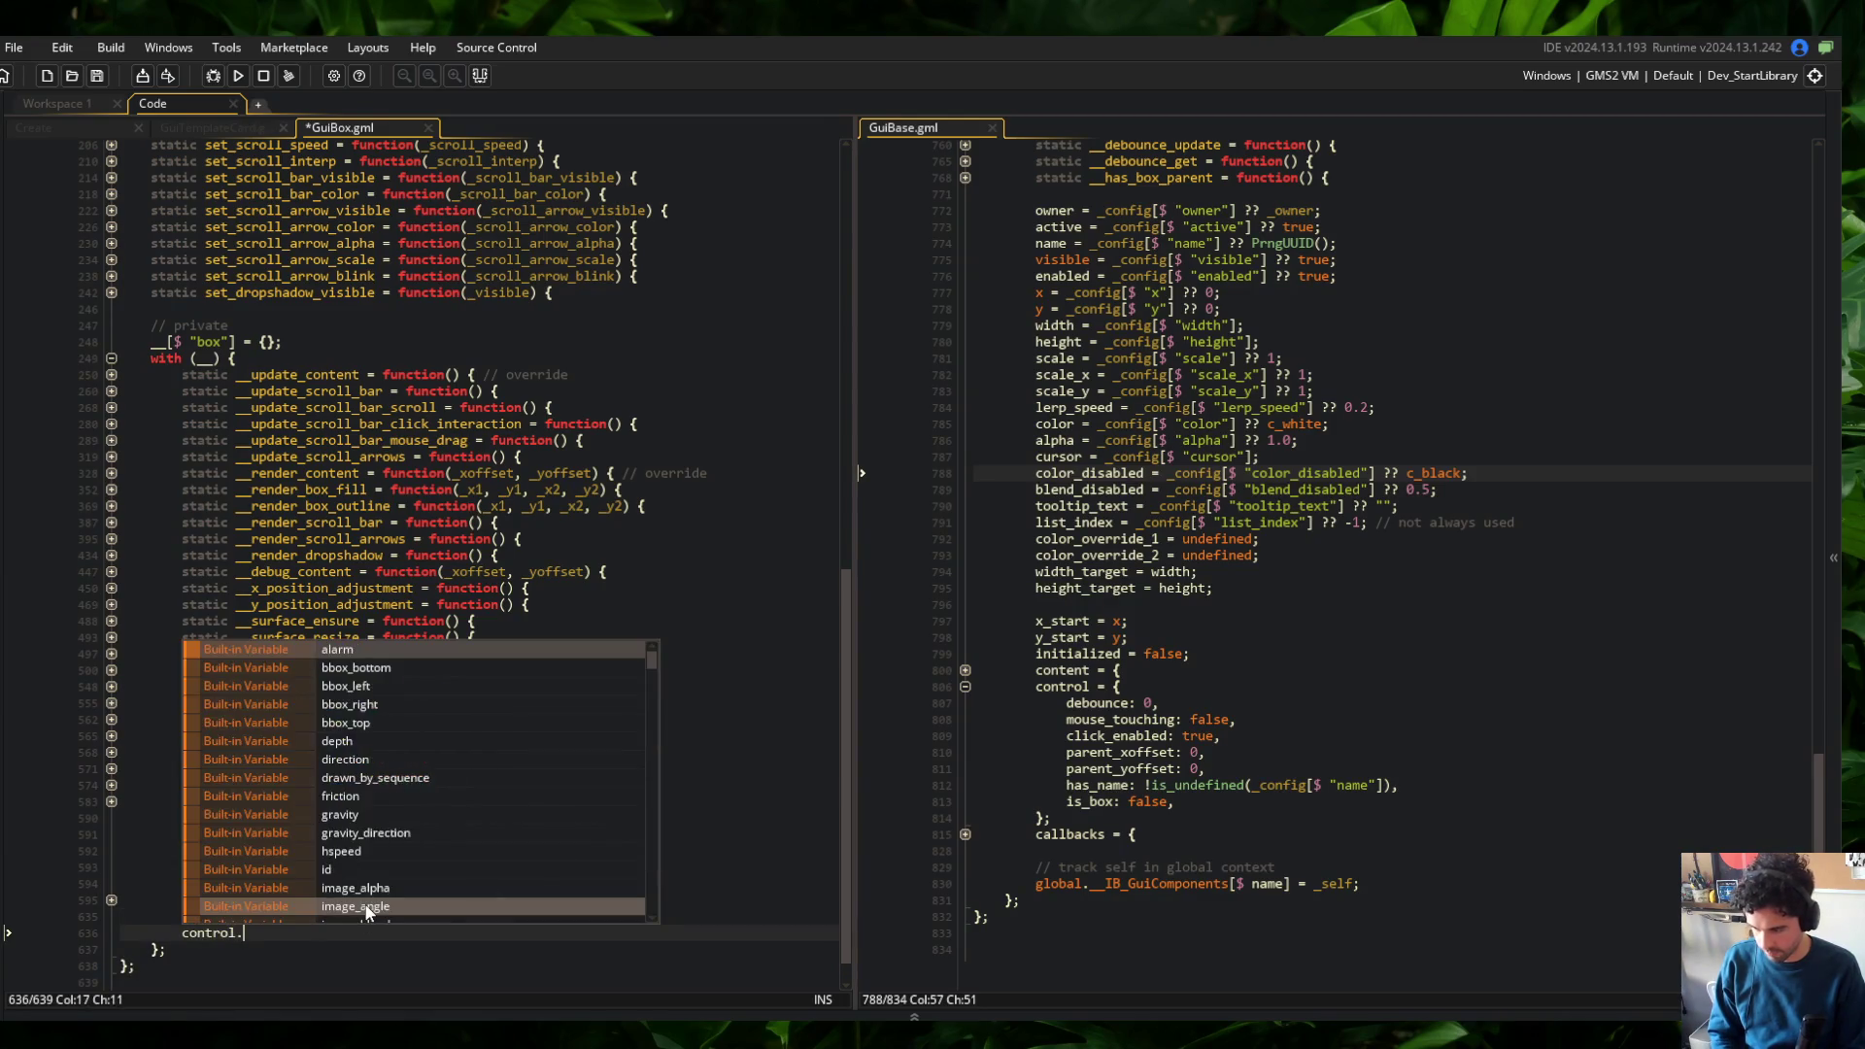
{"action": "type", "text": "is_box = true;"}
{"action": "key", "text": "F5"}
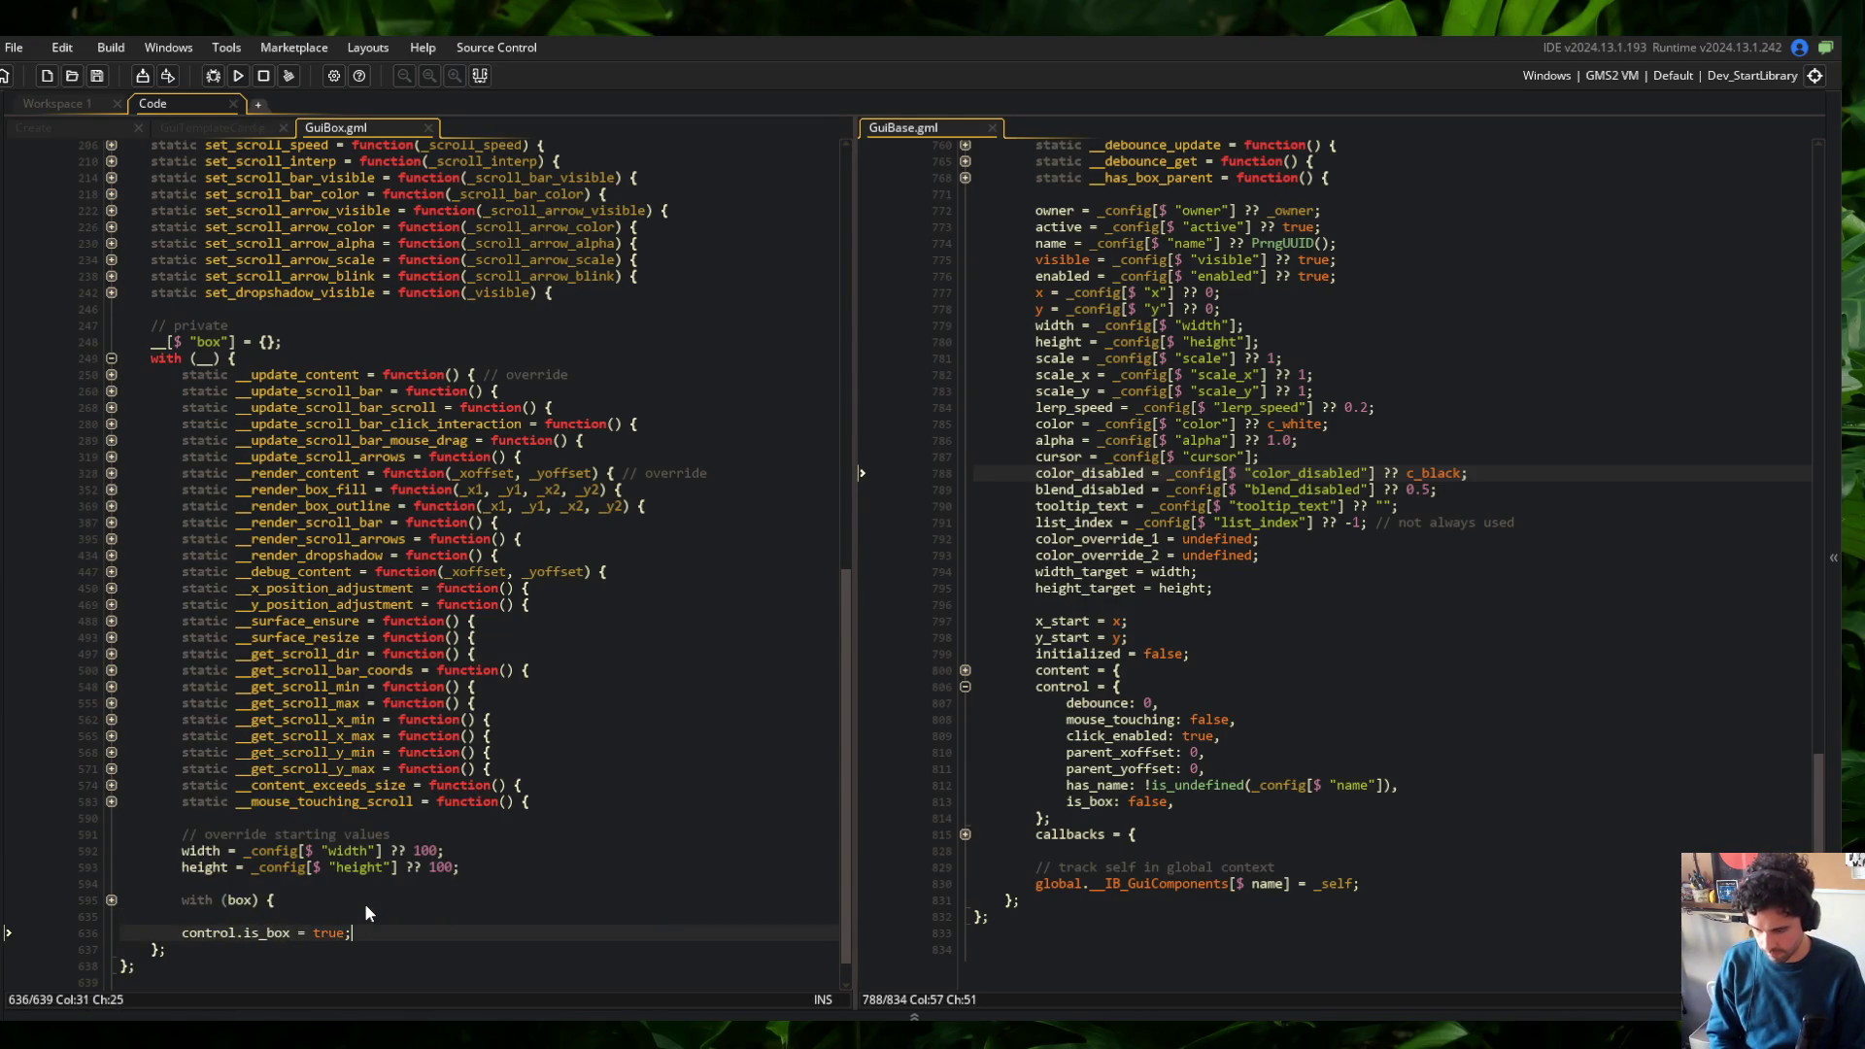
{"action": "scroll", "coordinate": [364, 903], "scroll_direction": "down", "scroll_amount": 1}
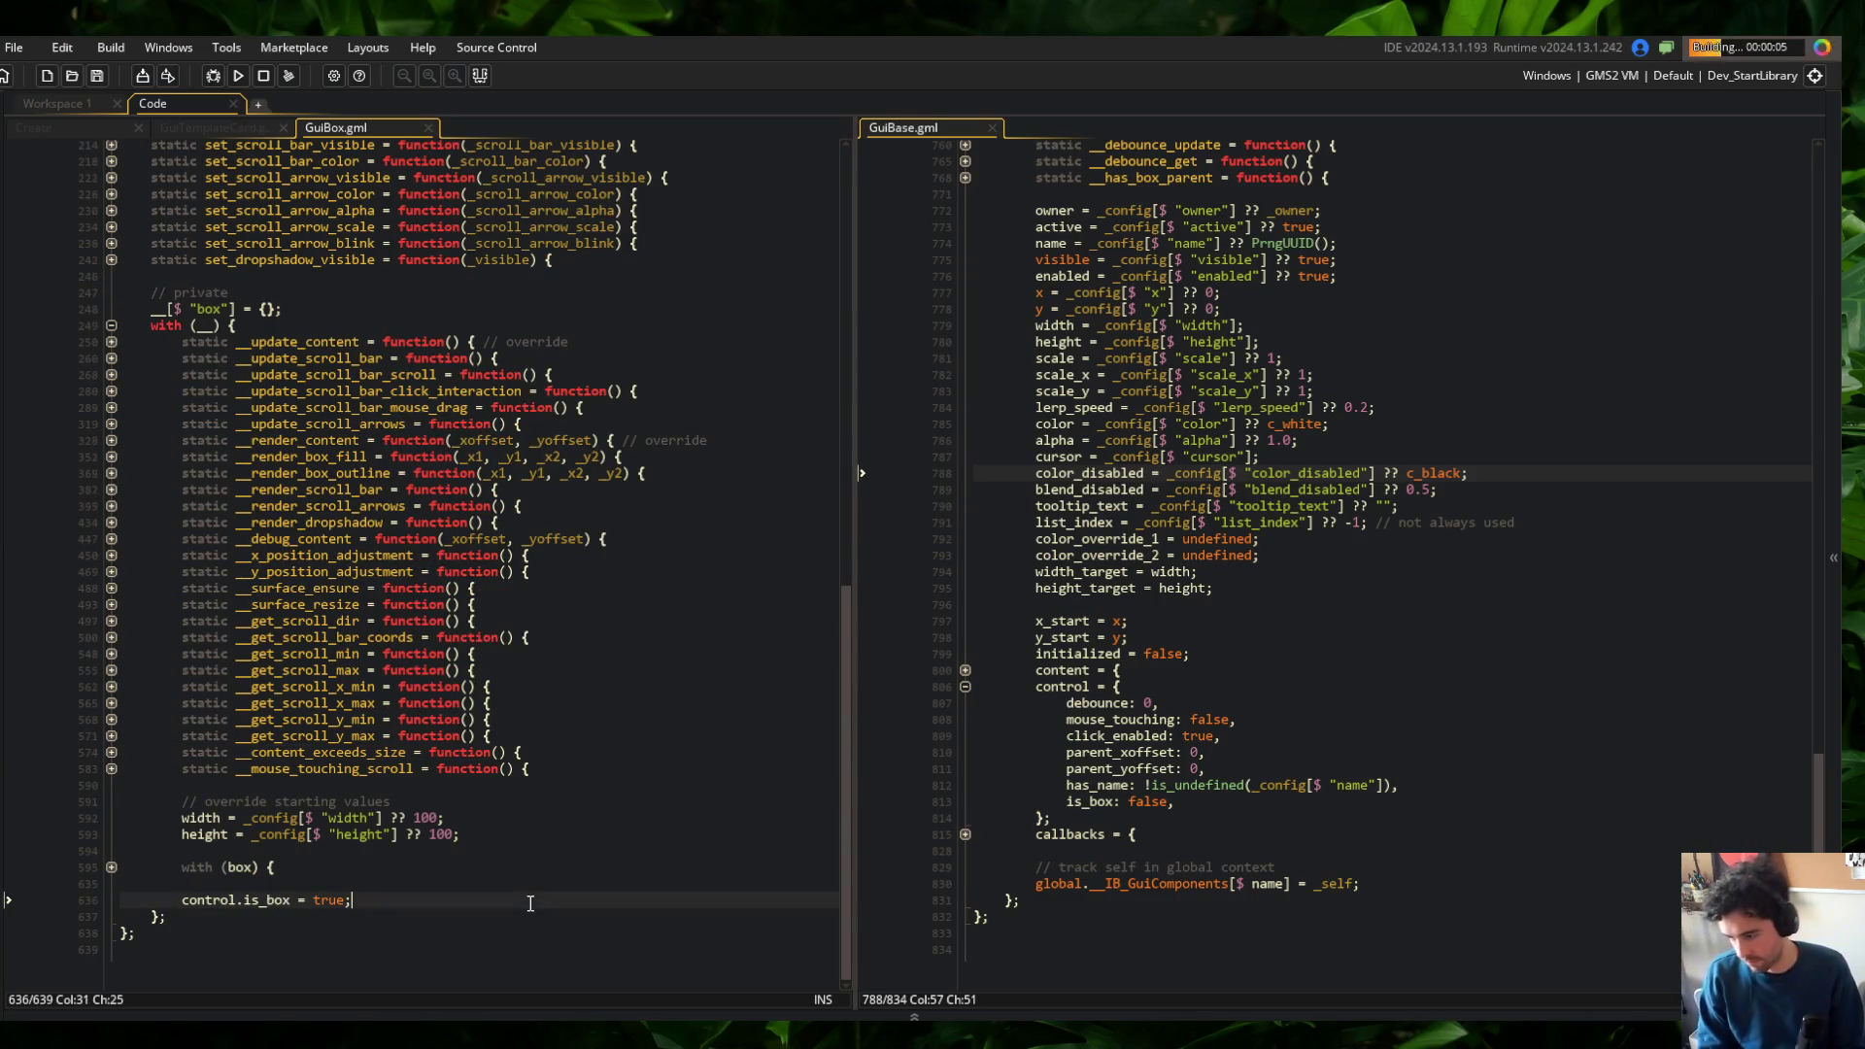
{"action": "key", "text": "alt+Up"}
{"action": "key", "text": "alt+Up"}
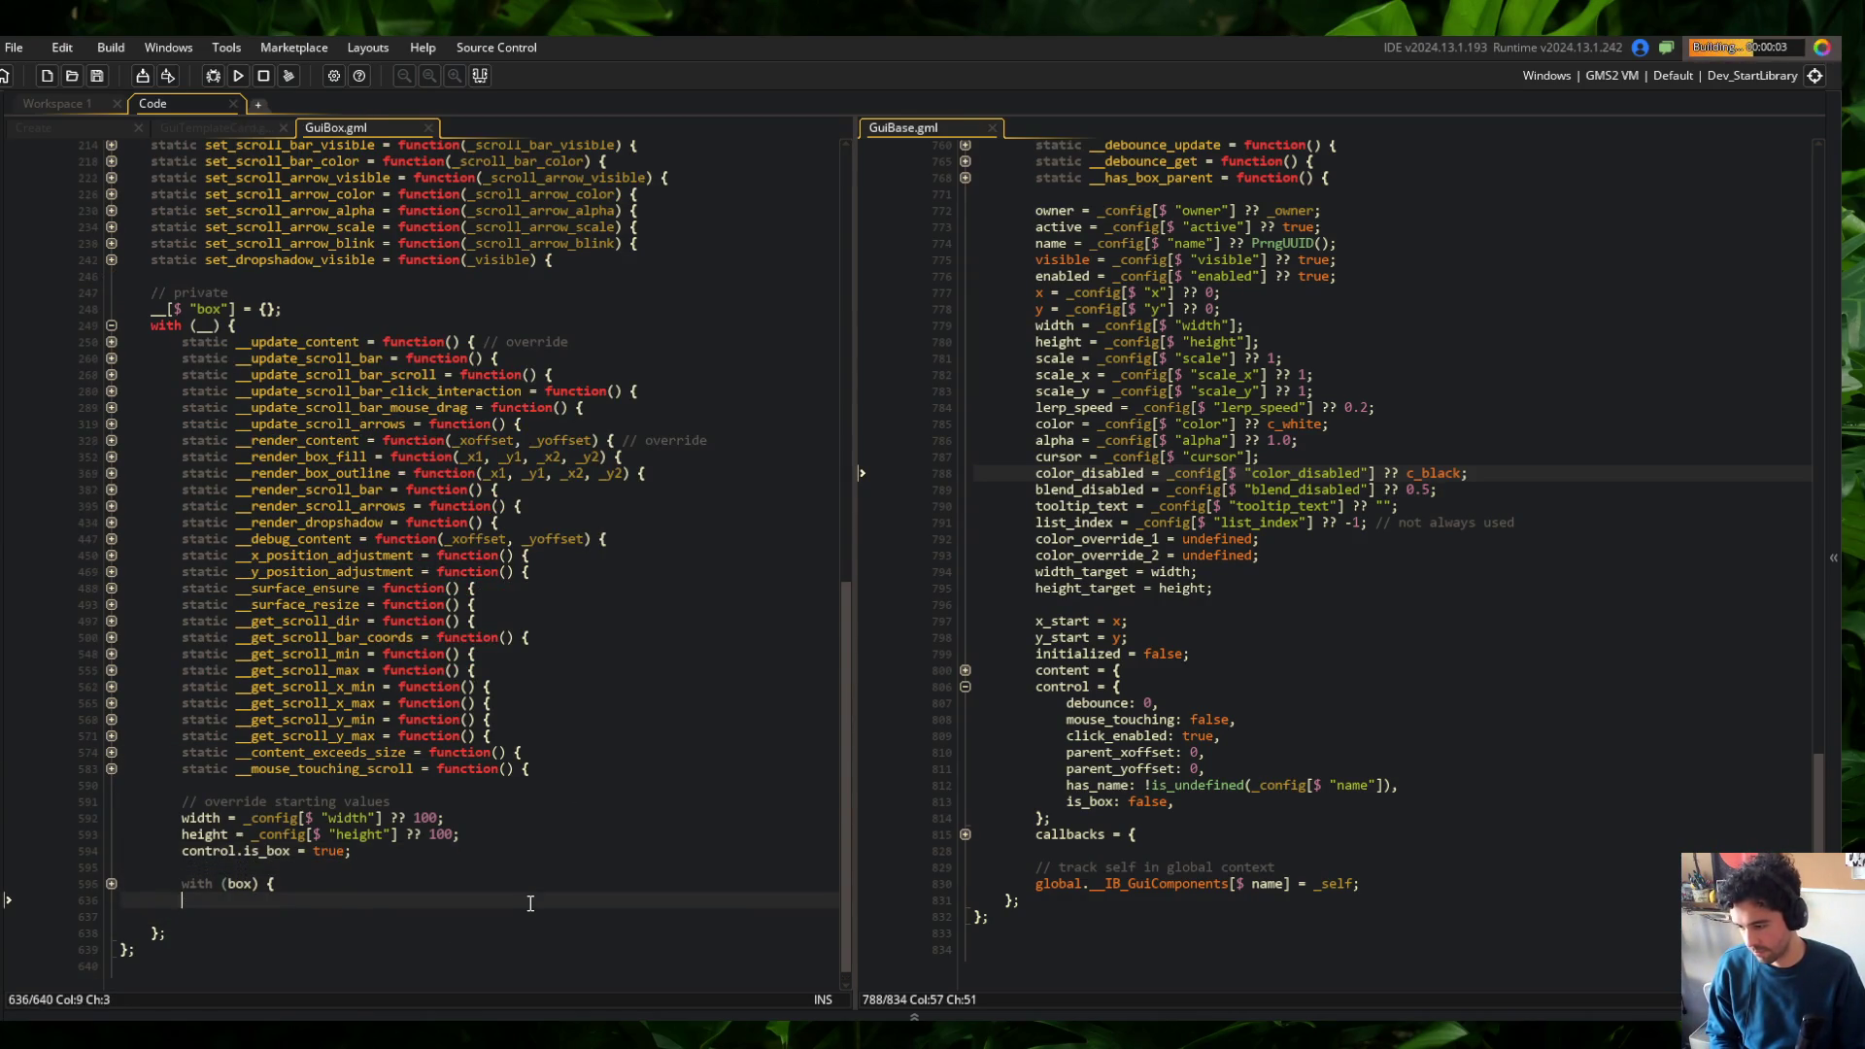
{"action": "left_click", "coordinate": [481, 637]}
{"action": "left_click", "coordinate": [500, 505]}
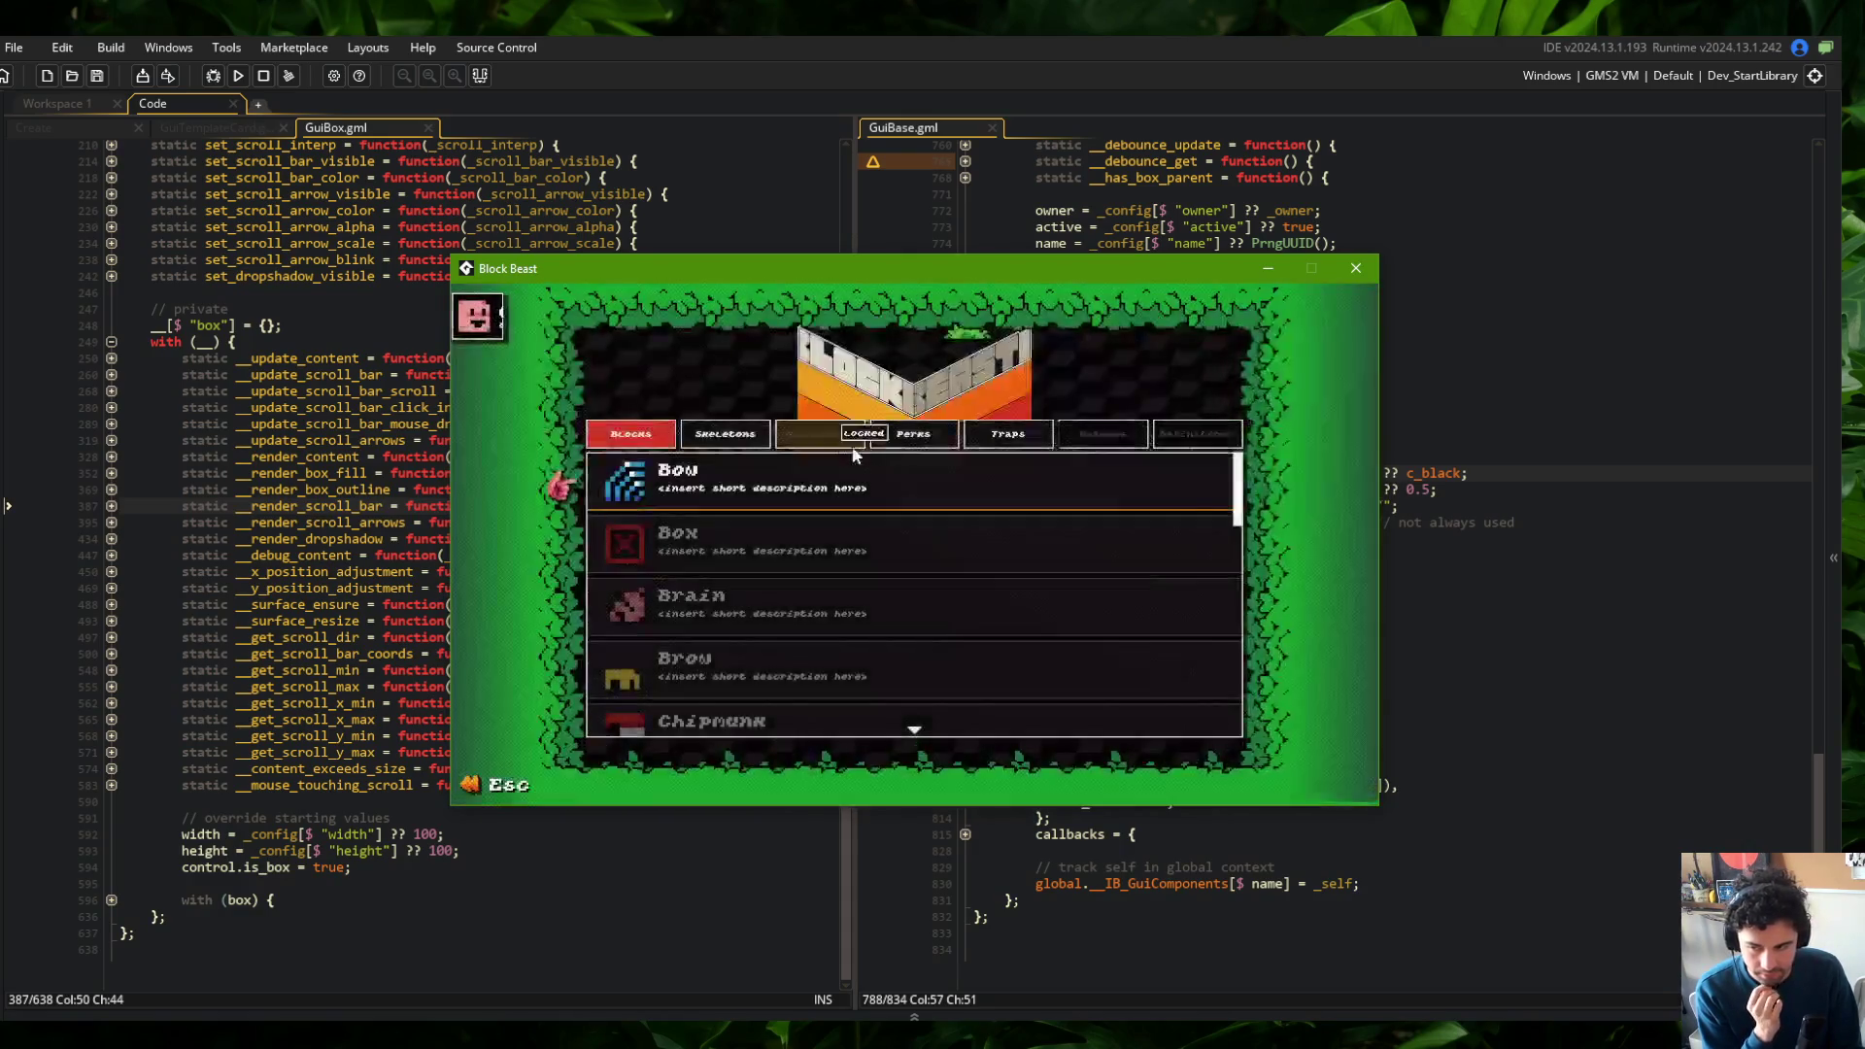
In the game, open Skeletons and the Wide skeleton, turn off debug overlays, then close it
{"action": "left_click", "coordinate": [736, 442]}
{"action": "left_click", "coordinate": [777, 481]}
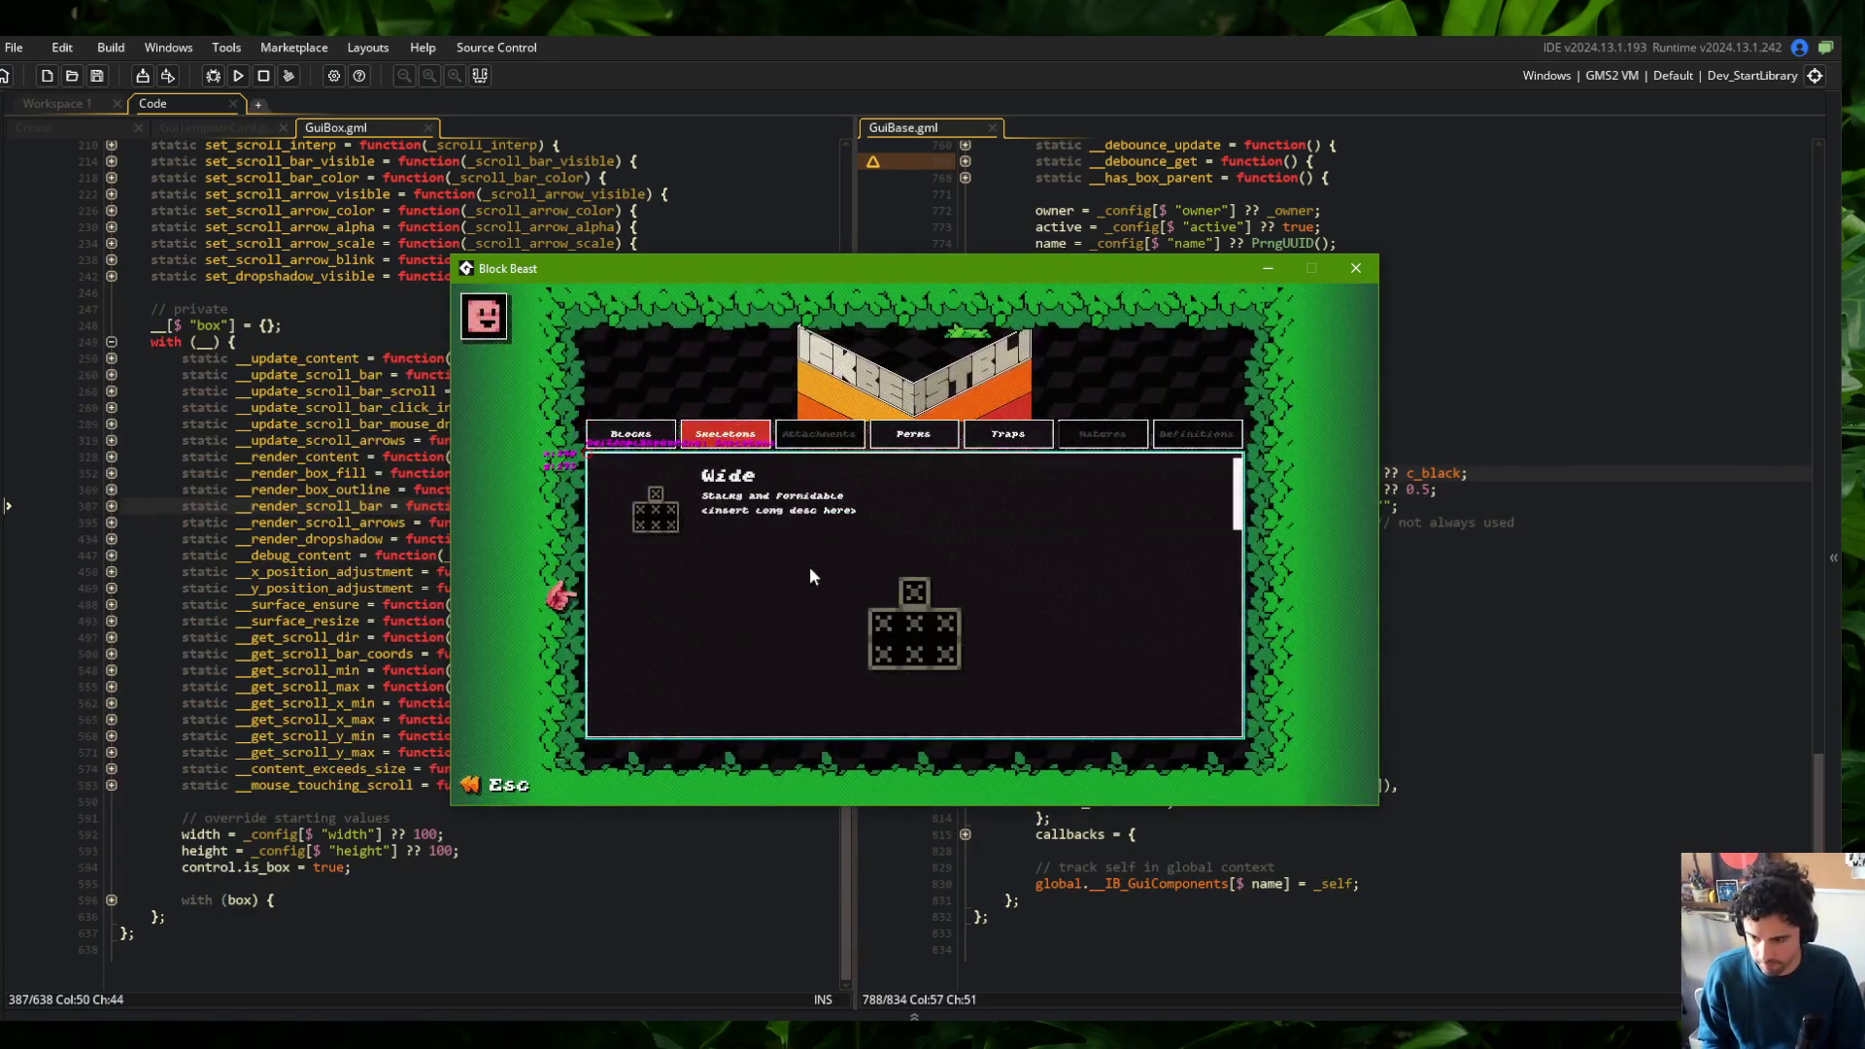
{"action": "key", "text": "F1"}
{"action": "left_click", "coordinate": [1353, 270]}
Run git commit -m "performance improvement to checking is_box value for debug handling" then git push
{"action": "left_click_drag", "start_coordinate": [1807, 797], "coordinate": [1746, 155]}
{"action": "key", "text": "alt+Tab"}
{"action": "type", "text": "git com"}
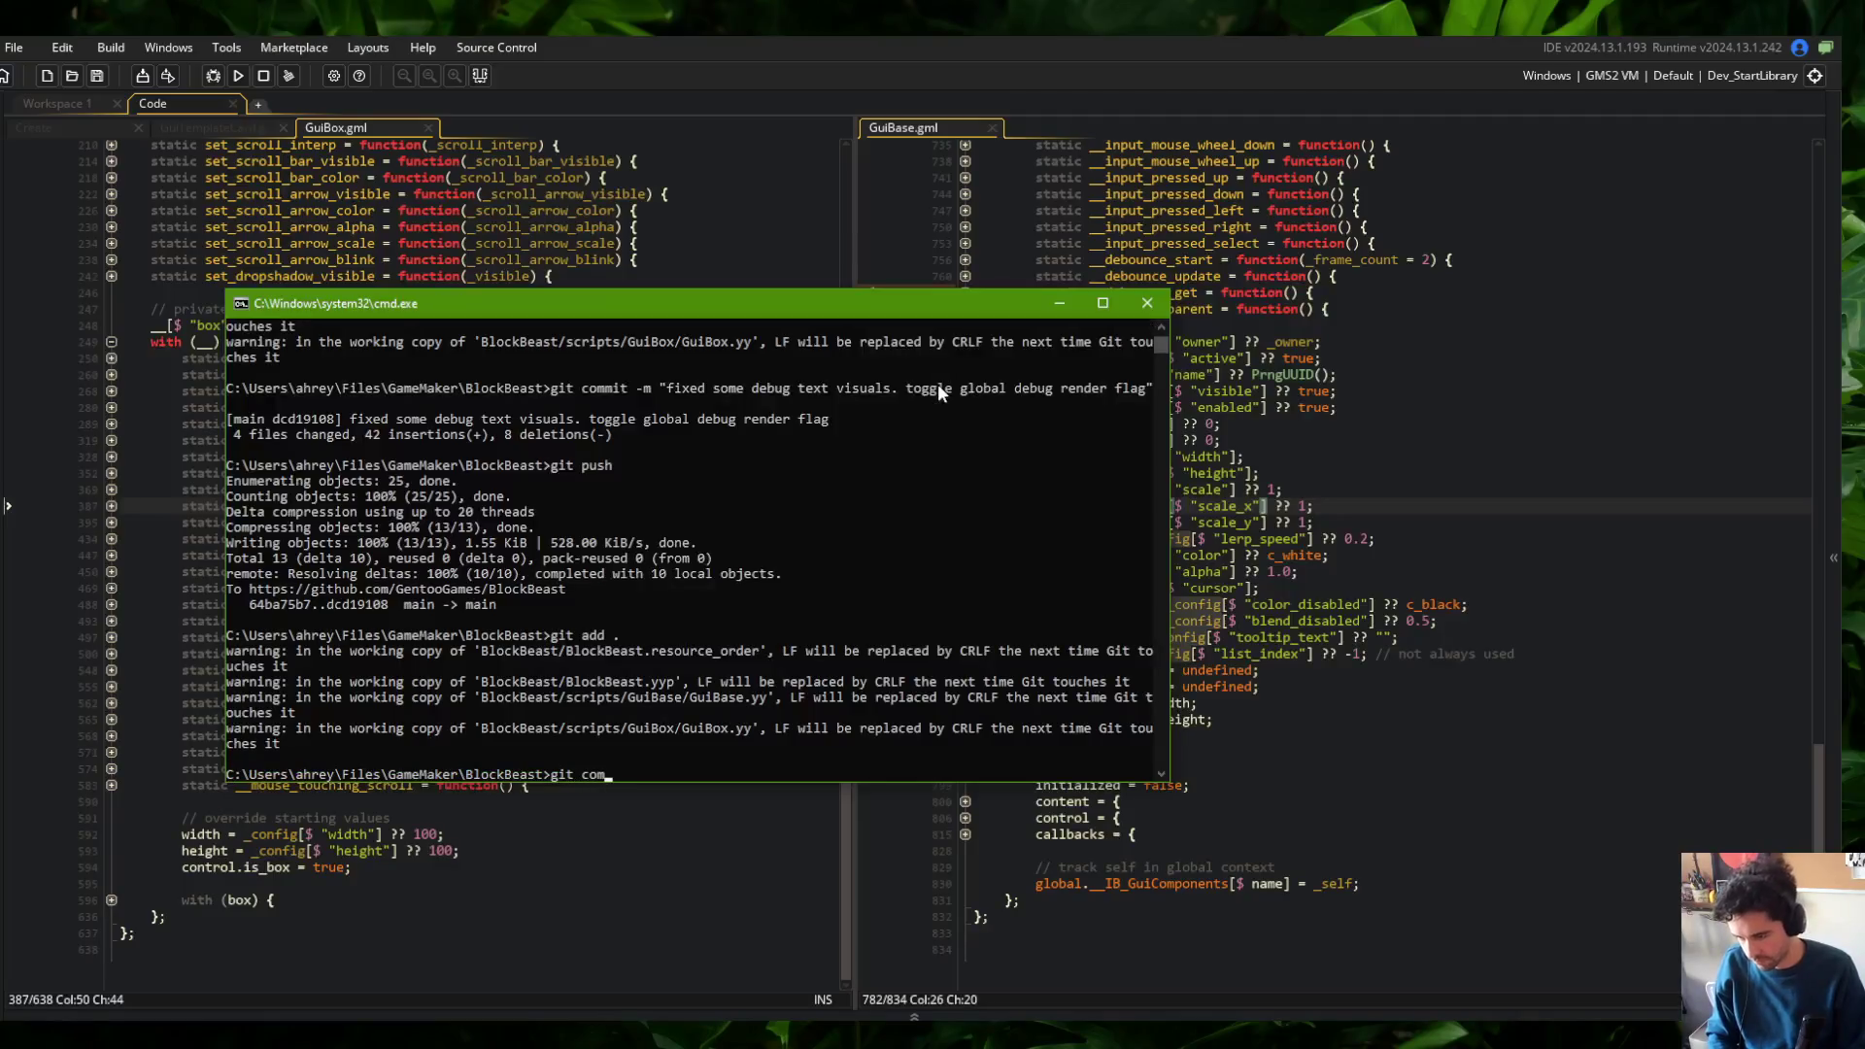
{"action": "type", "text": "formance i"}
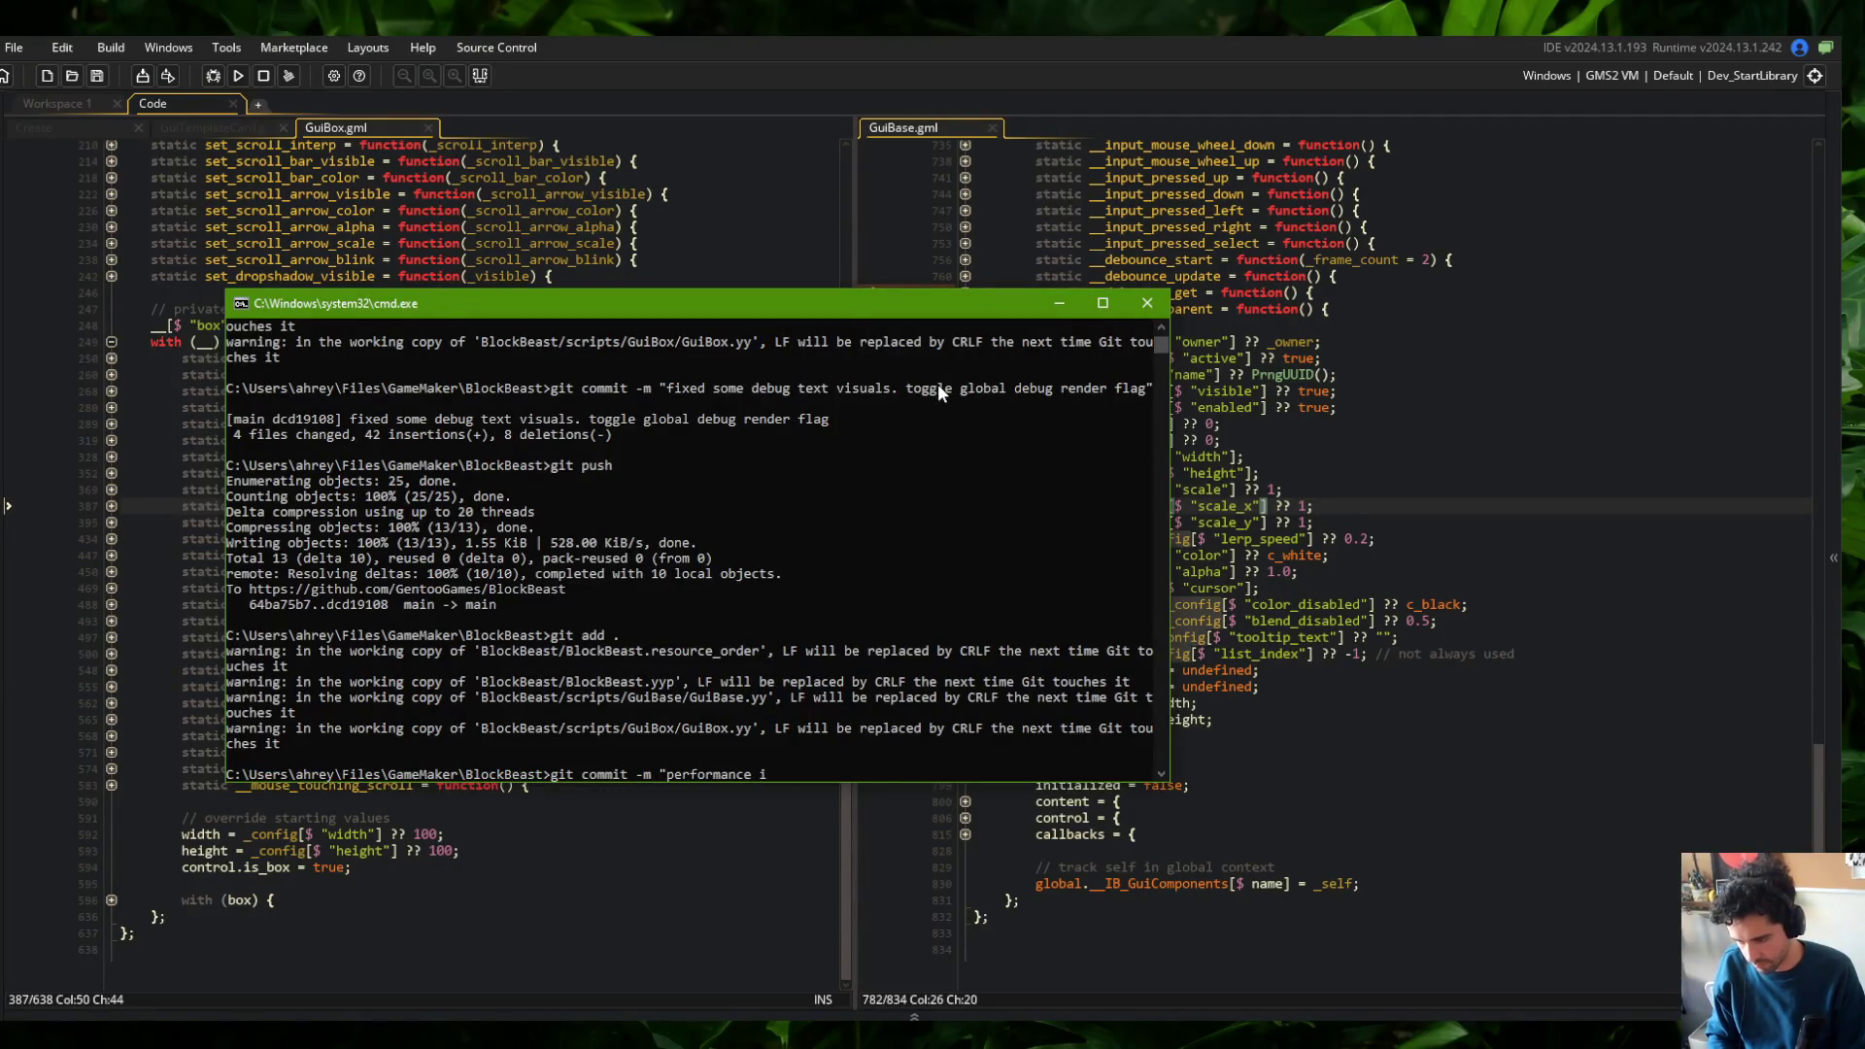
{"action": "type", "text": "hecking is_box"}
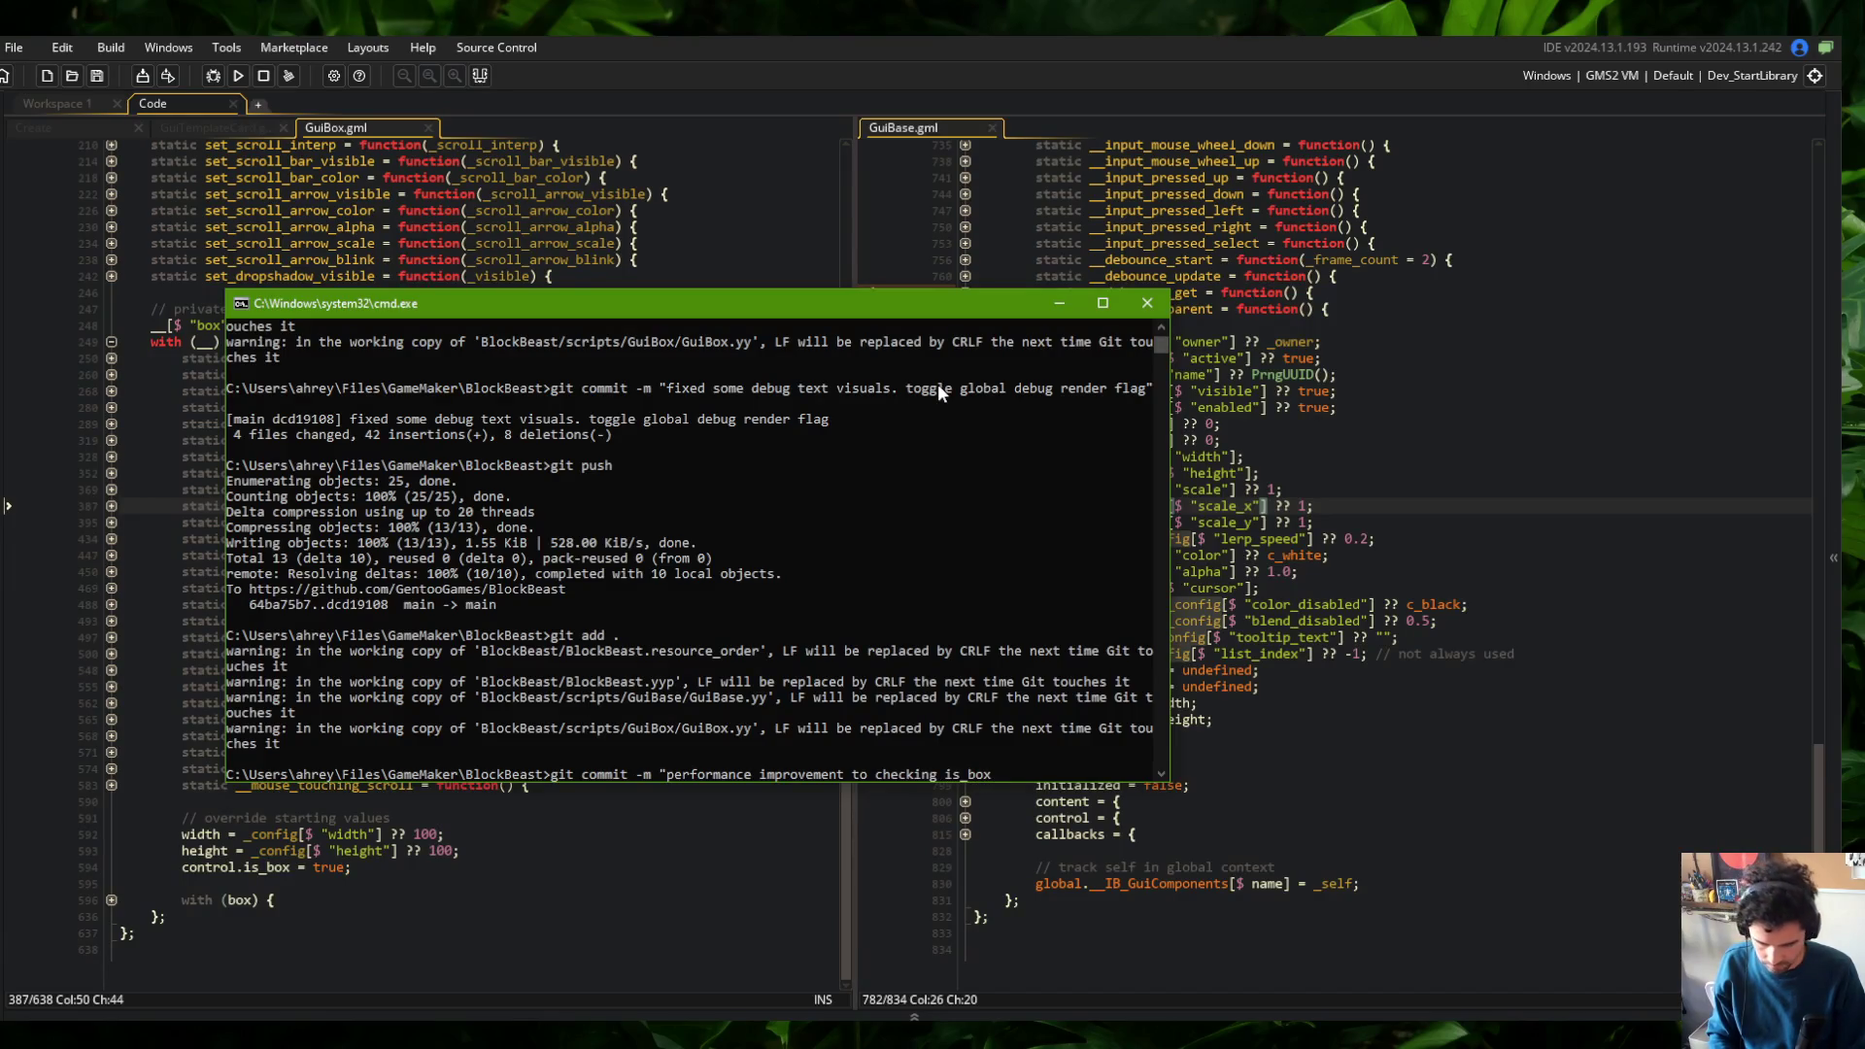
{"action": "type", "text": " handling\""}
{"action": "key", "text": "Return"}
{"action": "type", "text": "git push"}
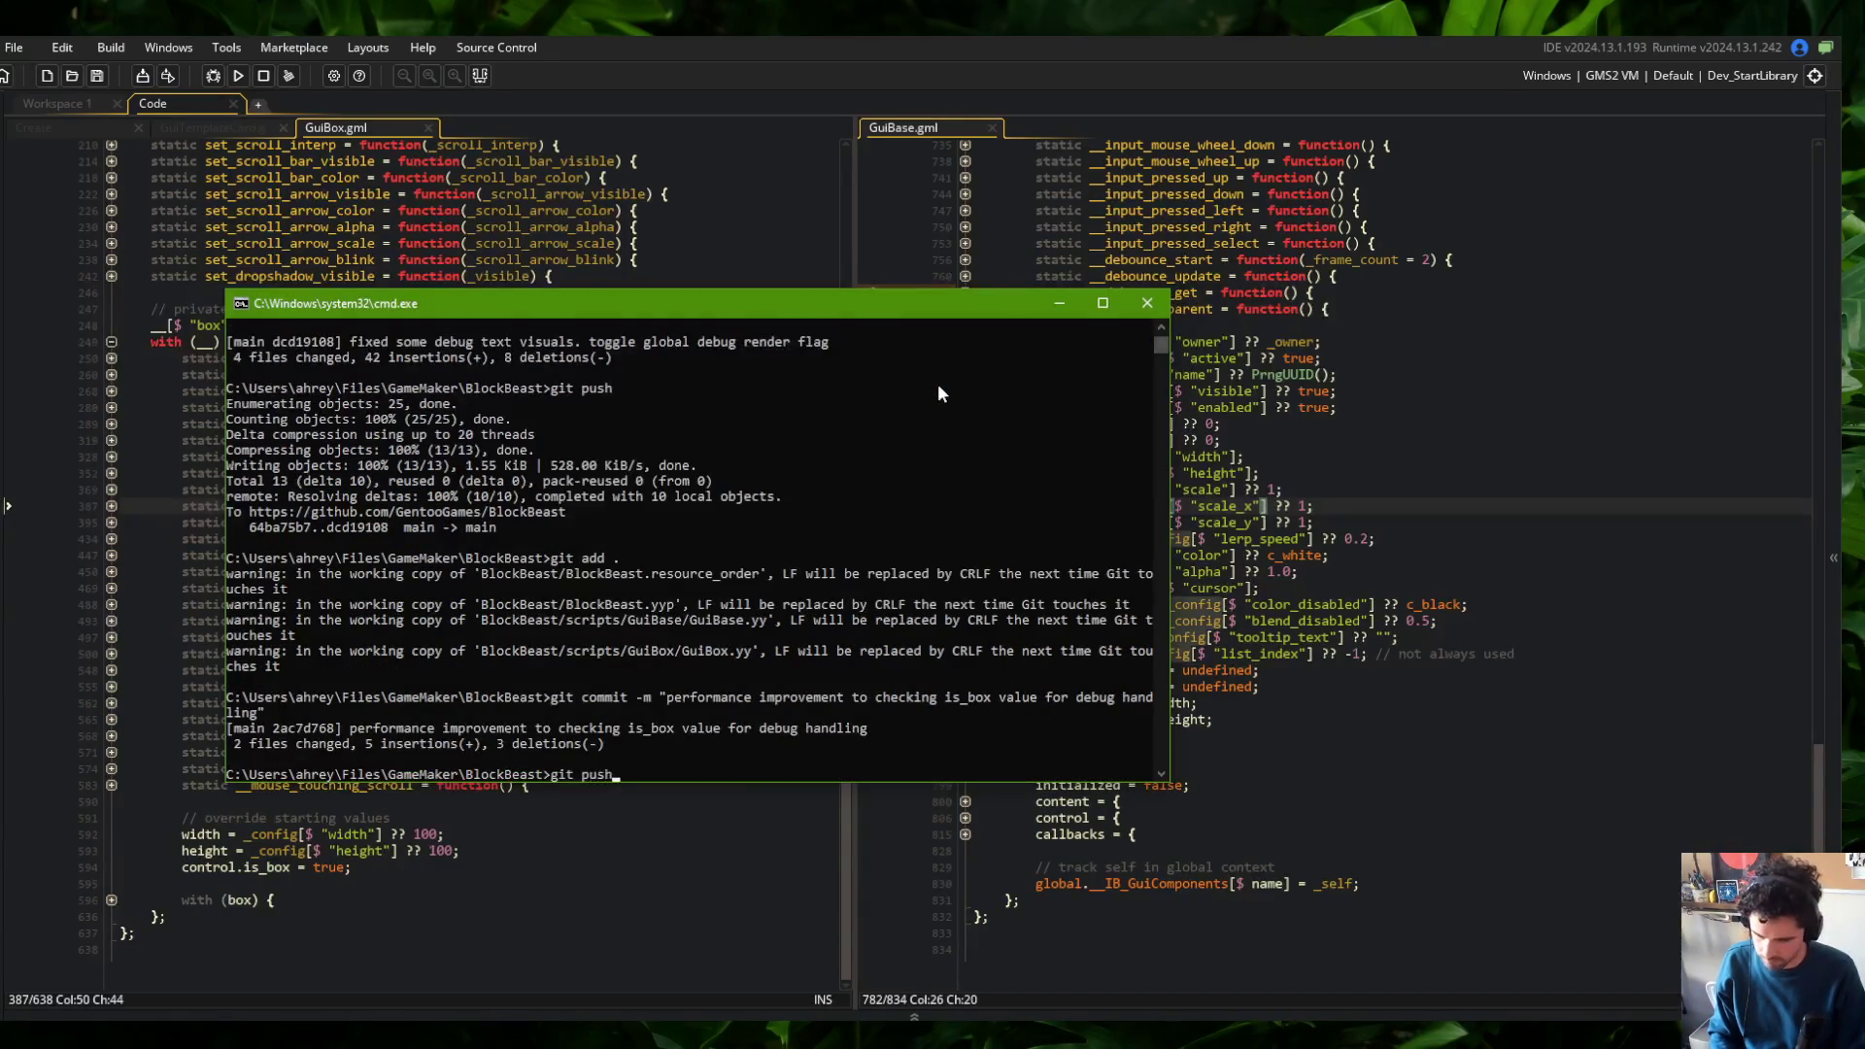
{"action": "key", "text": "Return"}
{"action": "left_click", "coordinate": [1221, 424]}
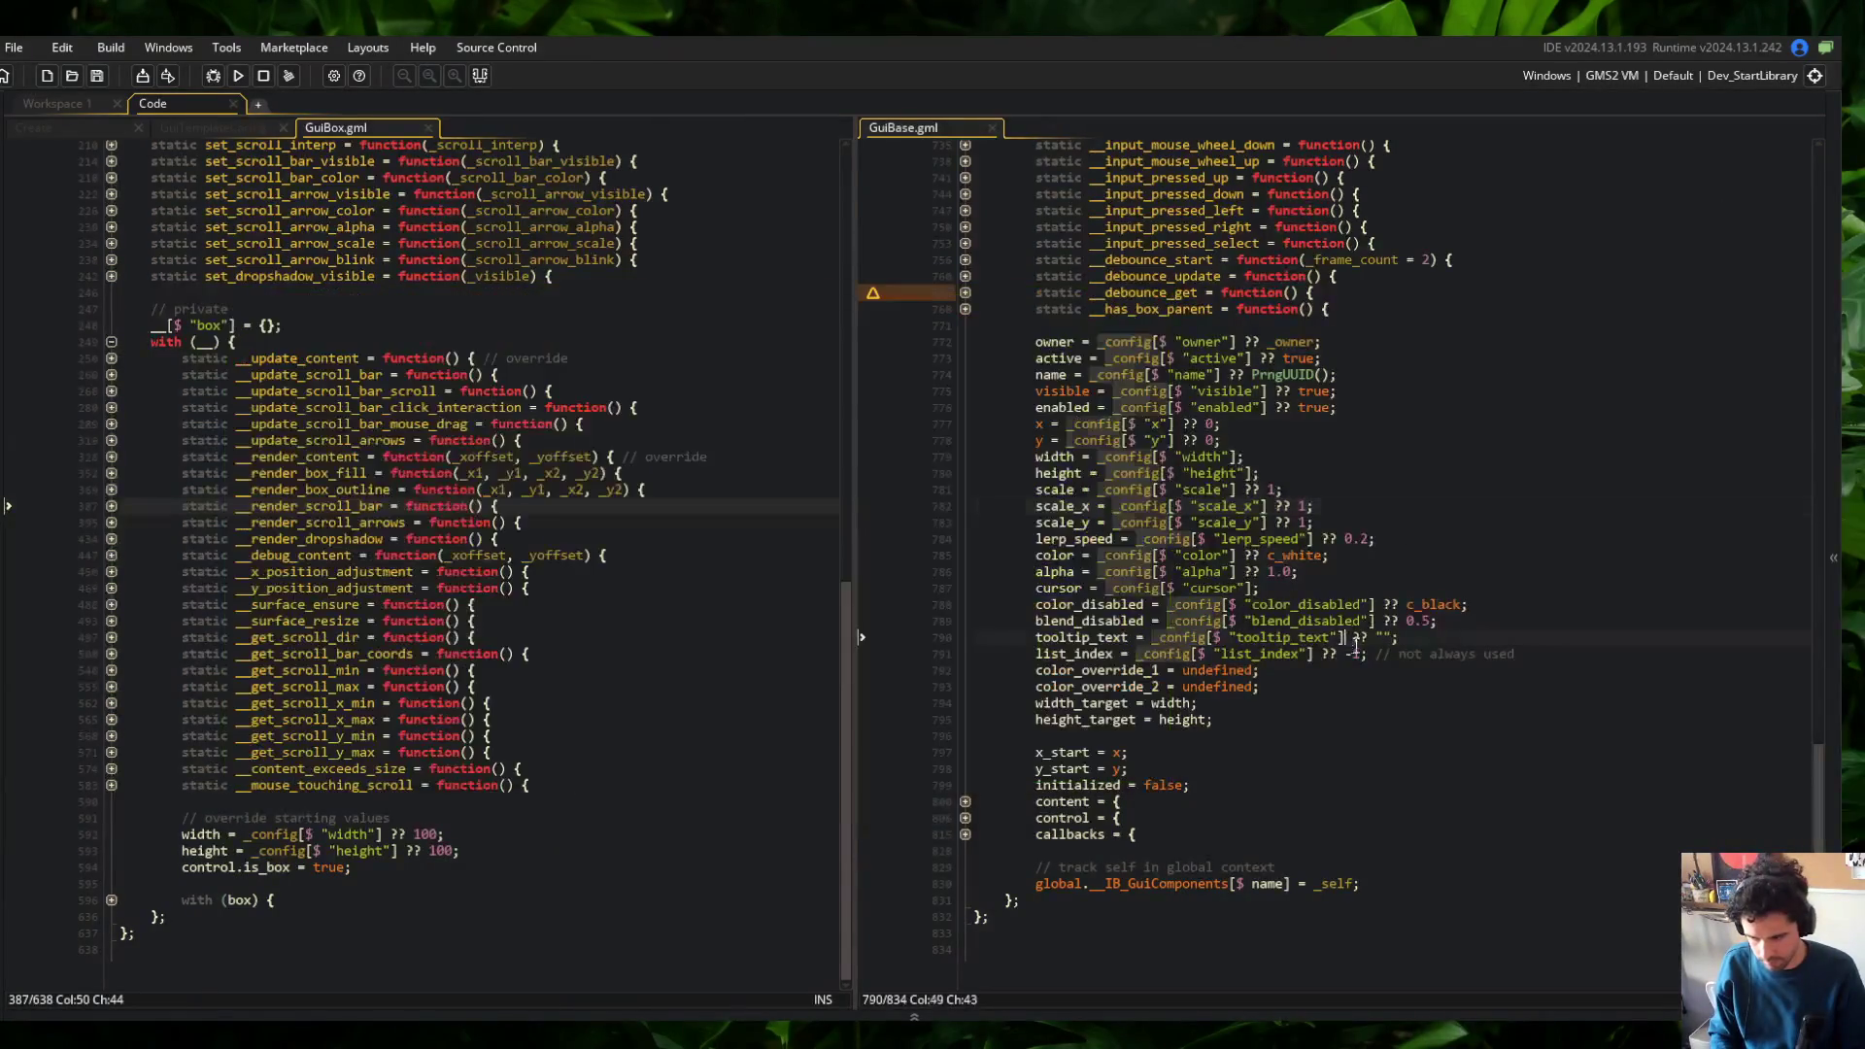
Close the old GuiBox and GuiBase tabs, open GuiSprite.gml, and fold it to its constructor
{"action": "left_click_drag", "start_coordinate": [1820, 772], "coordinate": [1781, 237]}
{"action": "left_click", "coordinate": [1212, 327]}
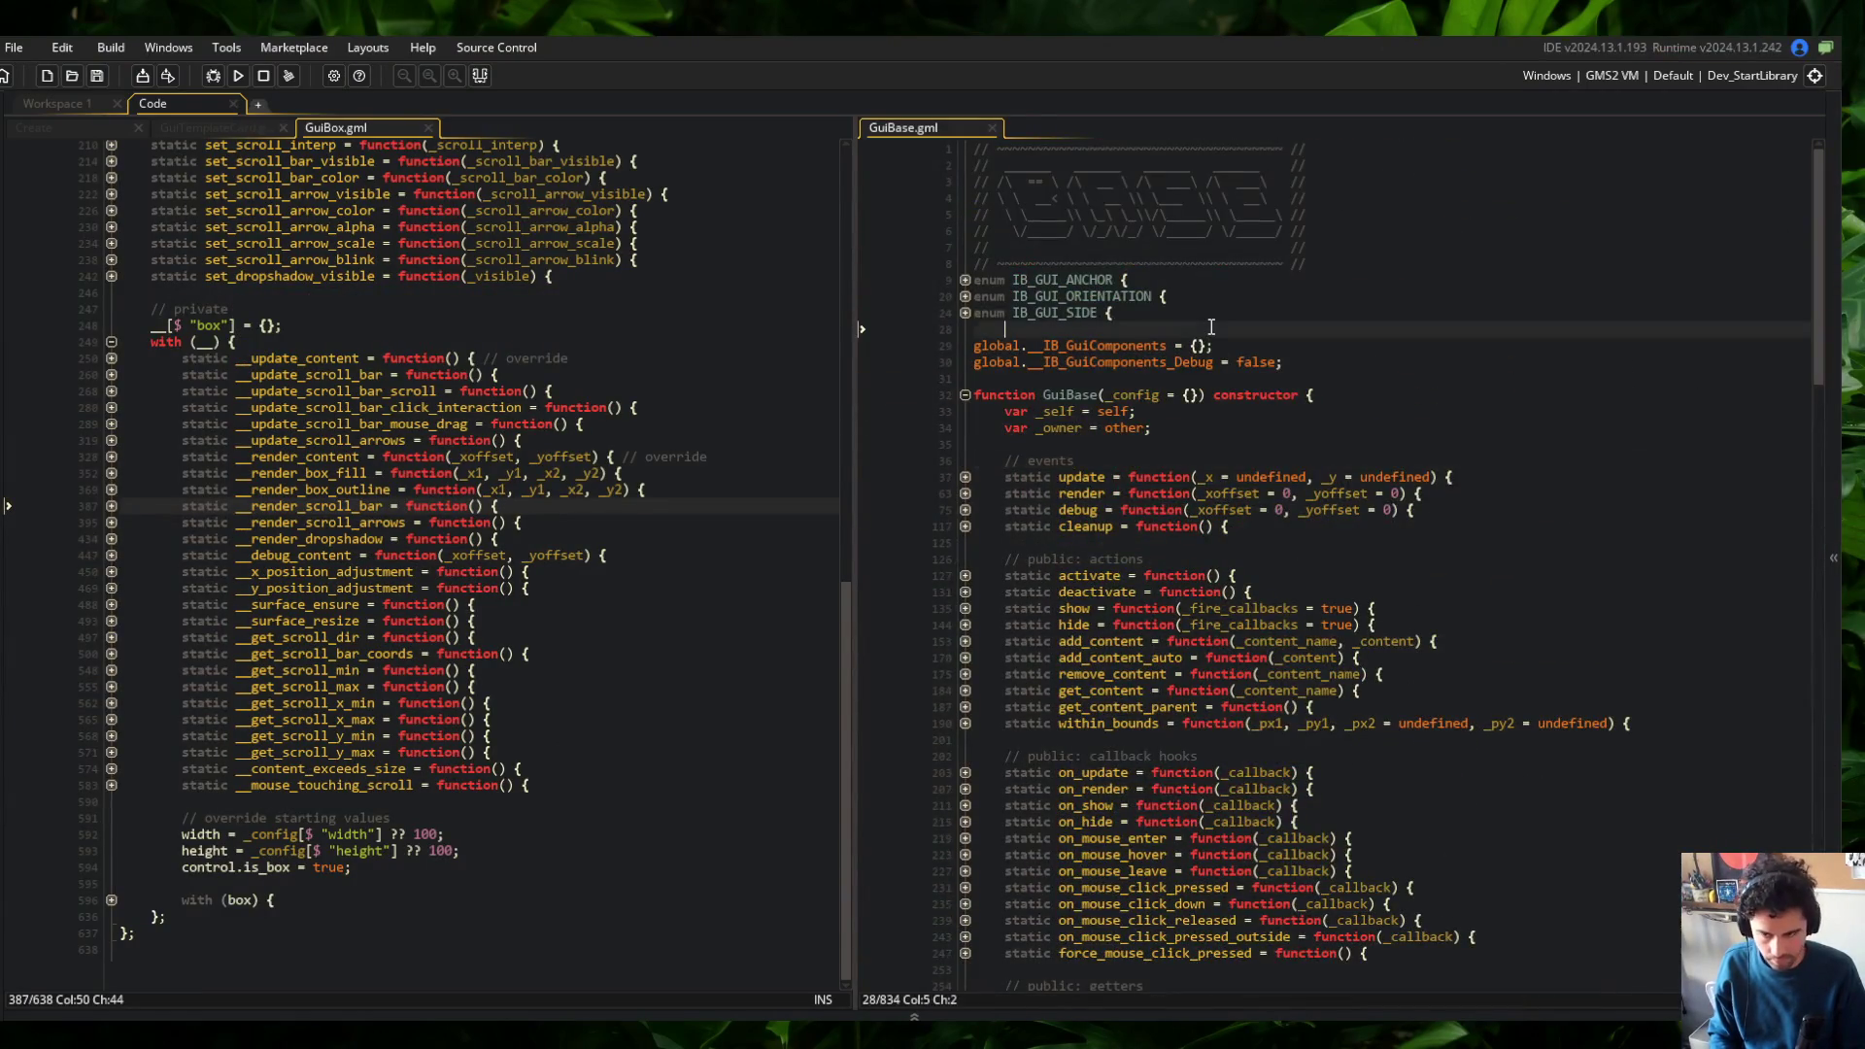
{"action": "middle_click", "coordinate": [357, 127]}
{"action": "middle_click", "coordinate": [894, 127]}
{"action": "key", "text": "ctrl+t"}
{"action": "type", "text": "GuiSprite"}
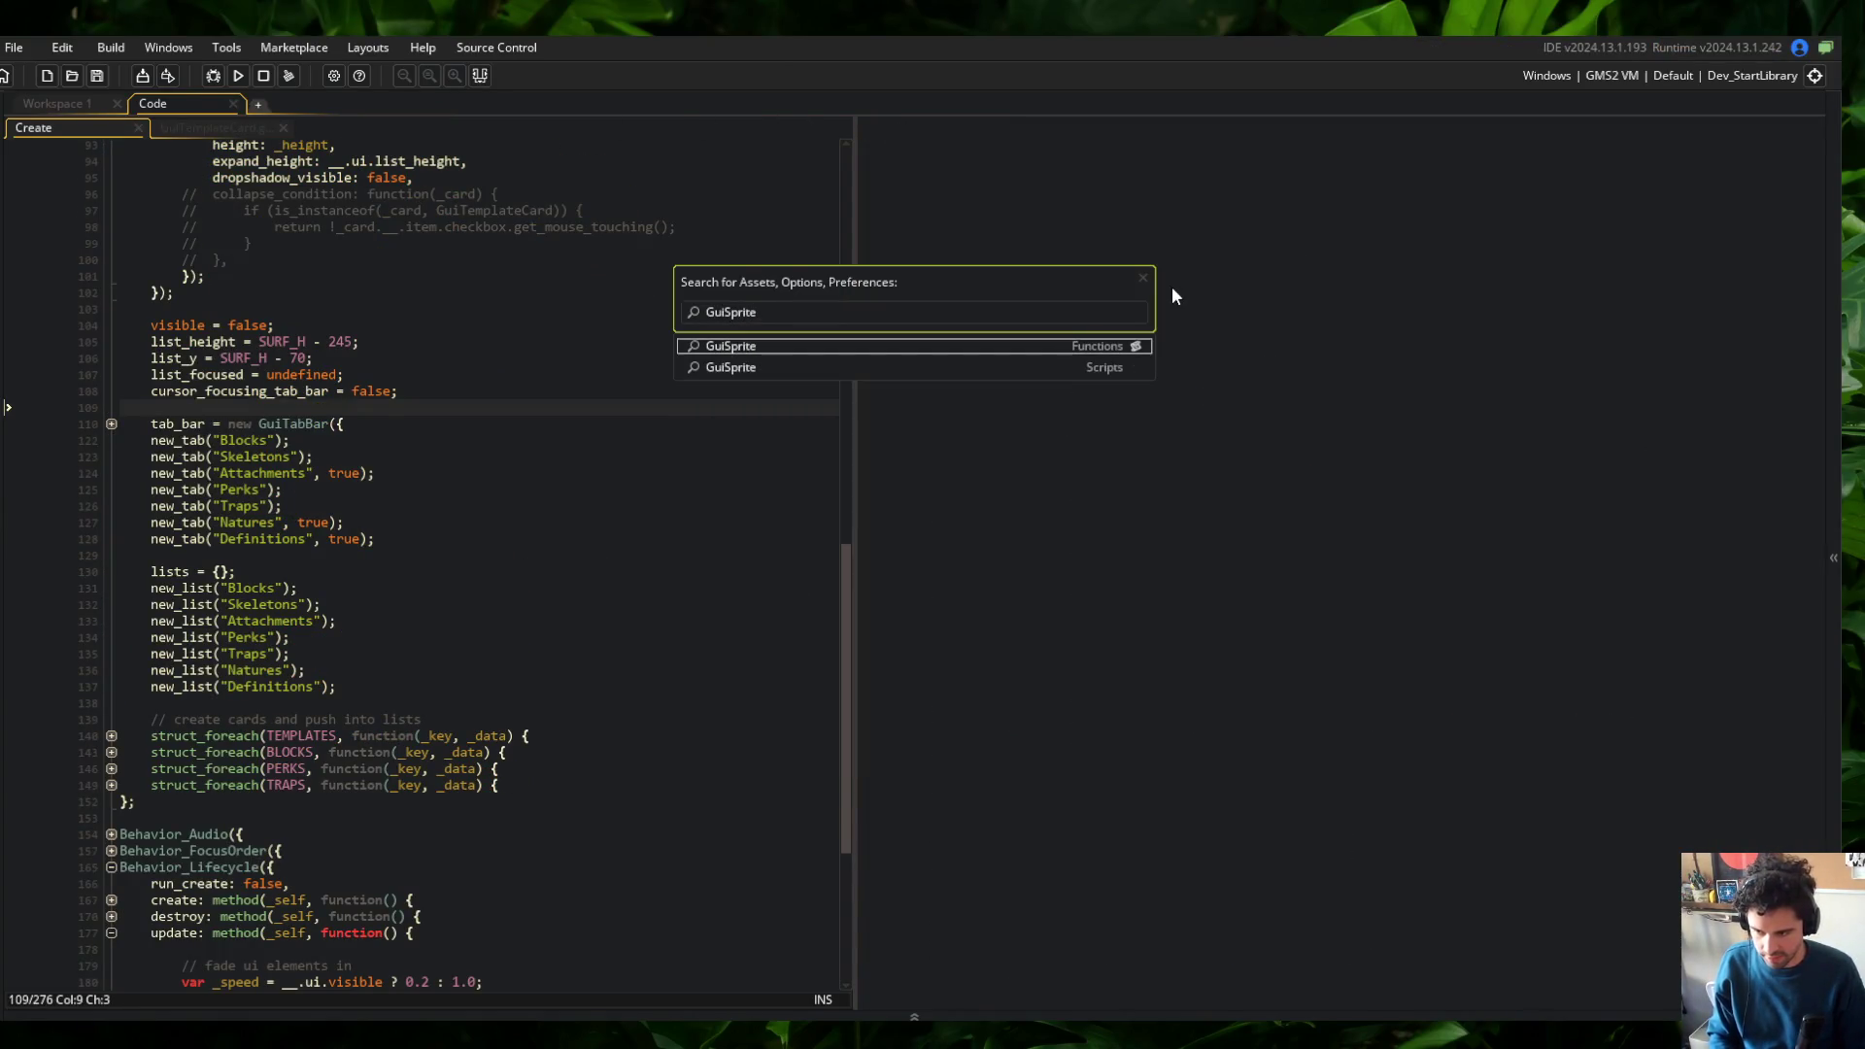
{"action": "key", "text": "Return"}
{"action": "left_click", "coordinate": [1248, 362]}
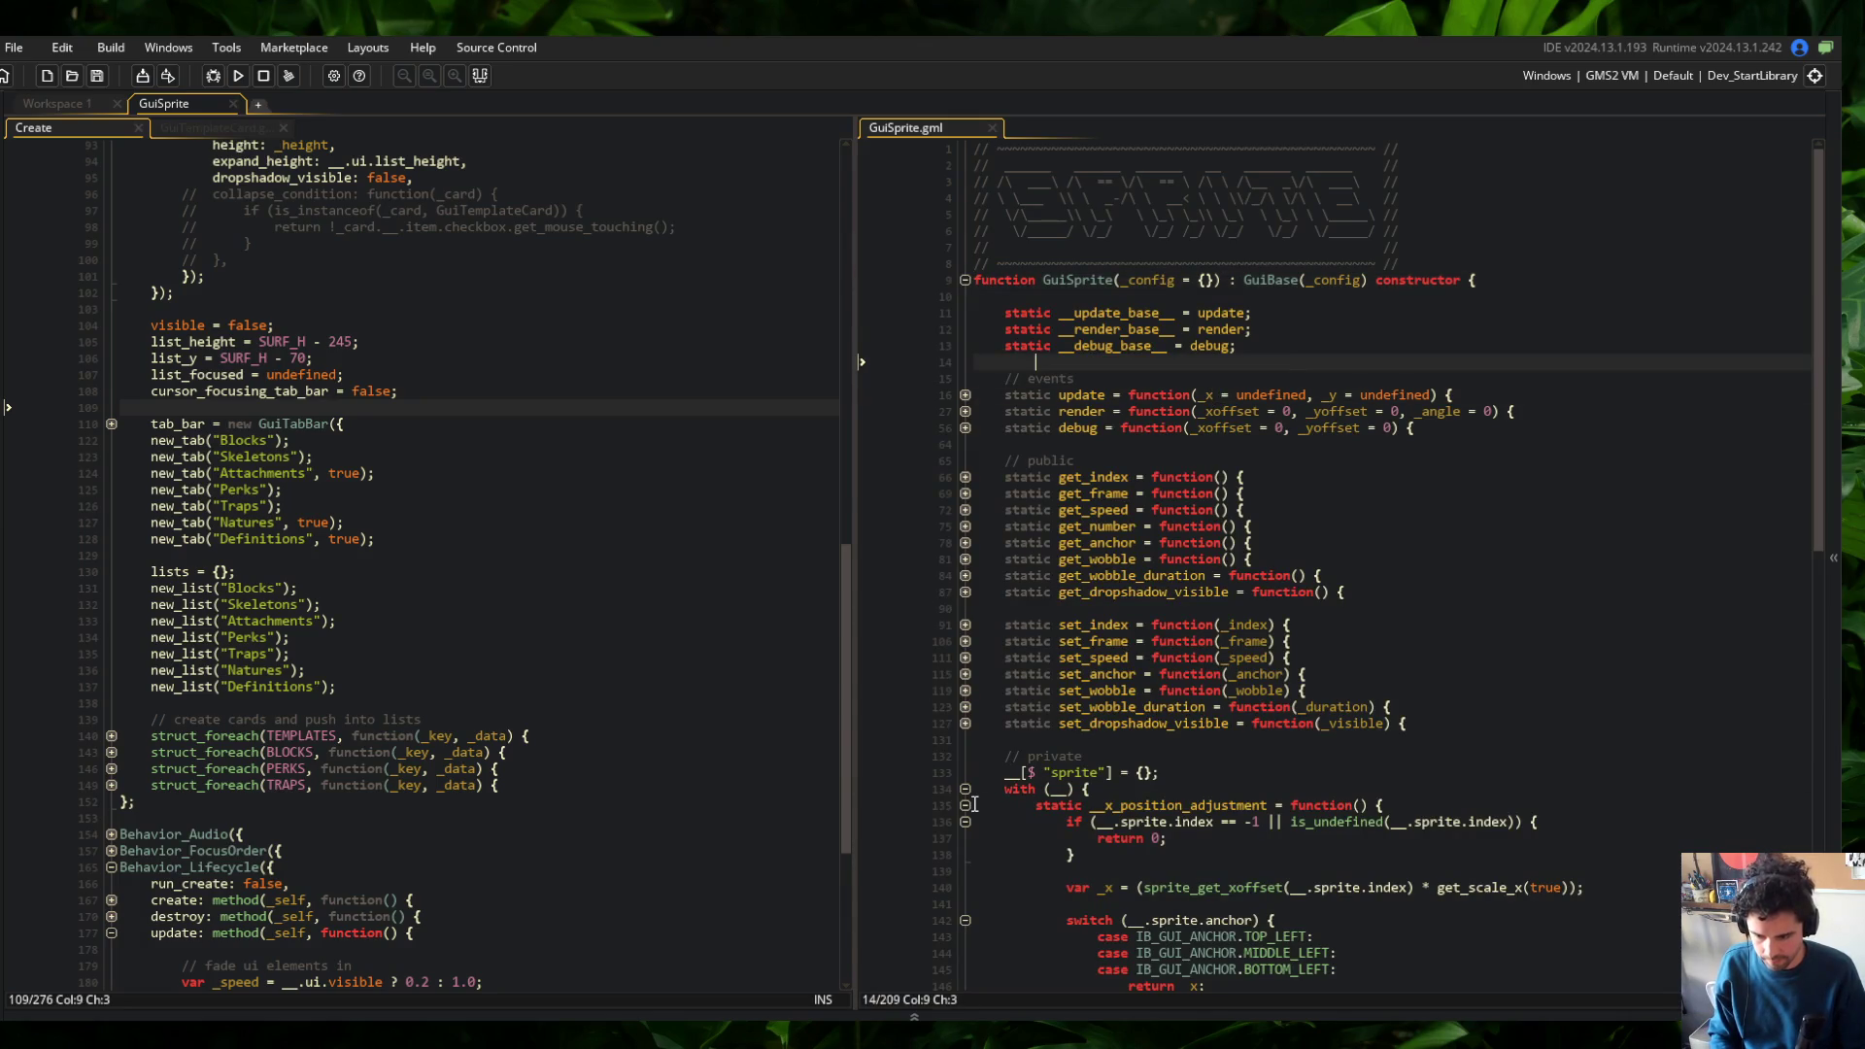
{"action": "key", "text": "ctrl+shift+minus"}
{"action": "key", "text": "ctrl+shift+plus"}
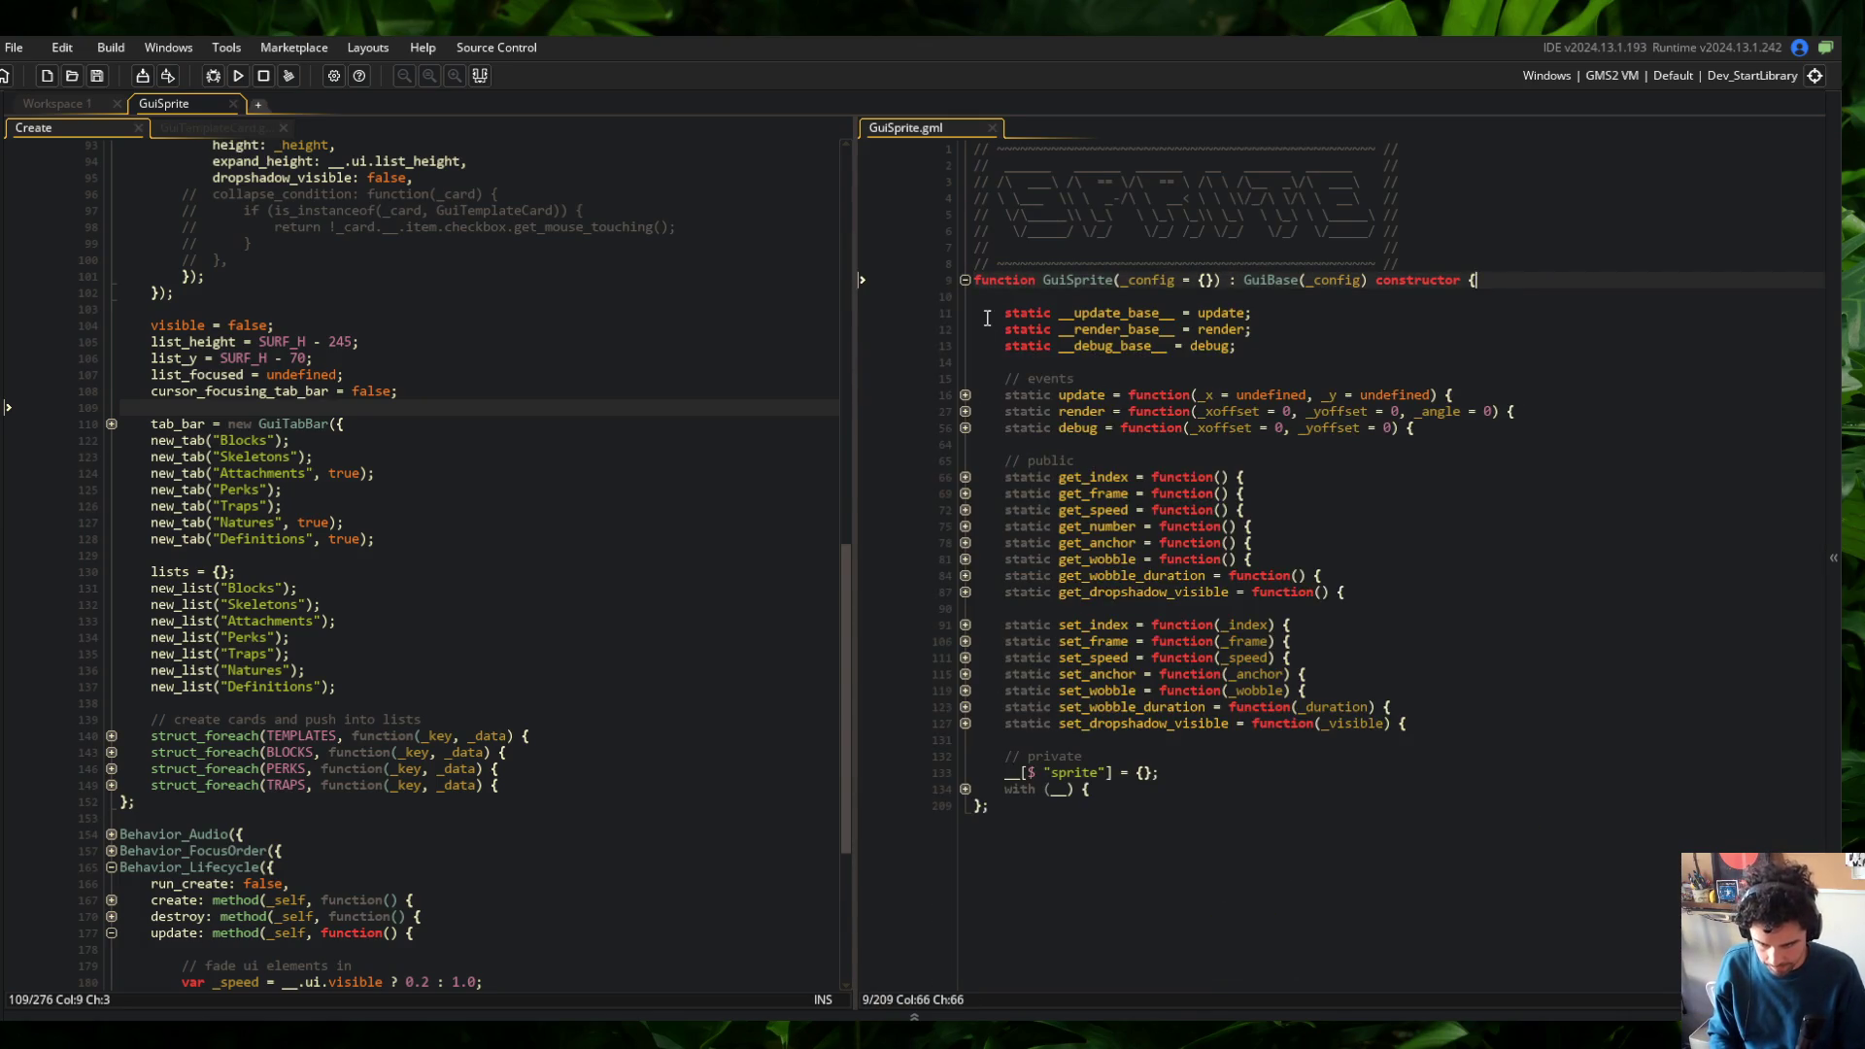
Open GuiBase.gml in the left editor and unfold get_mouse_touching down to its within_bounds check
{"action": "left_click", "coordinate": [539, 307]}
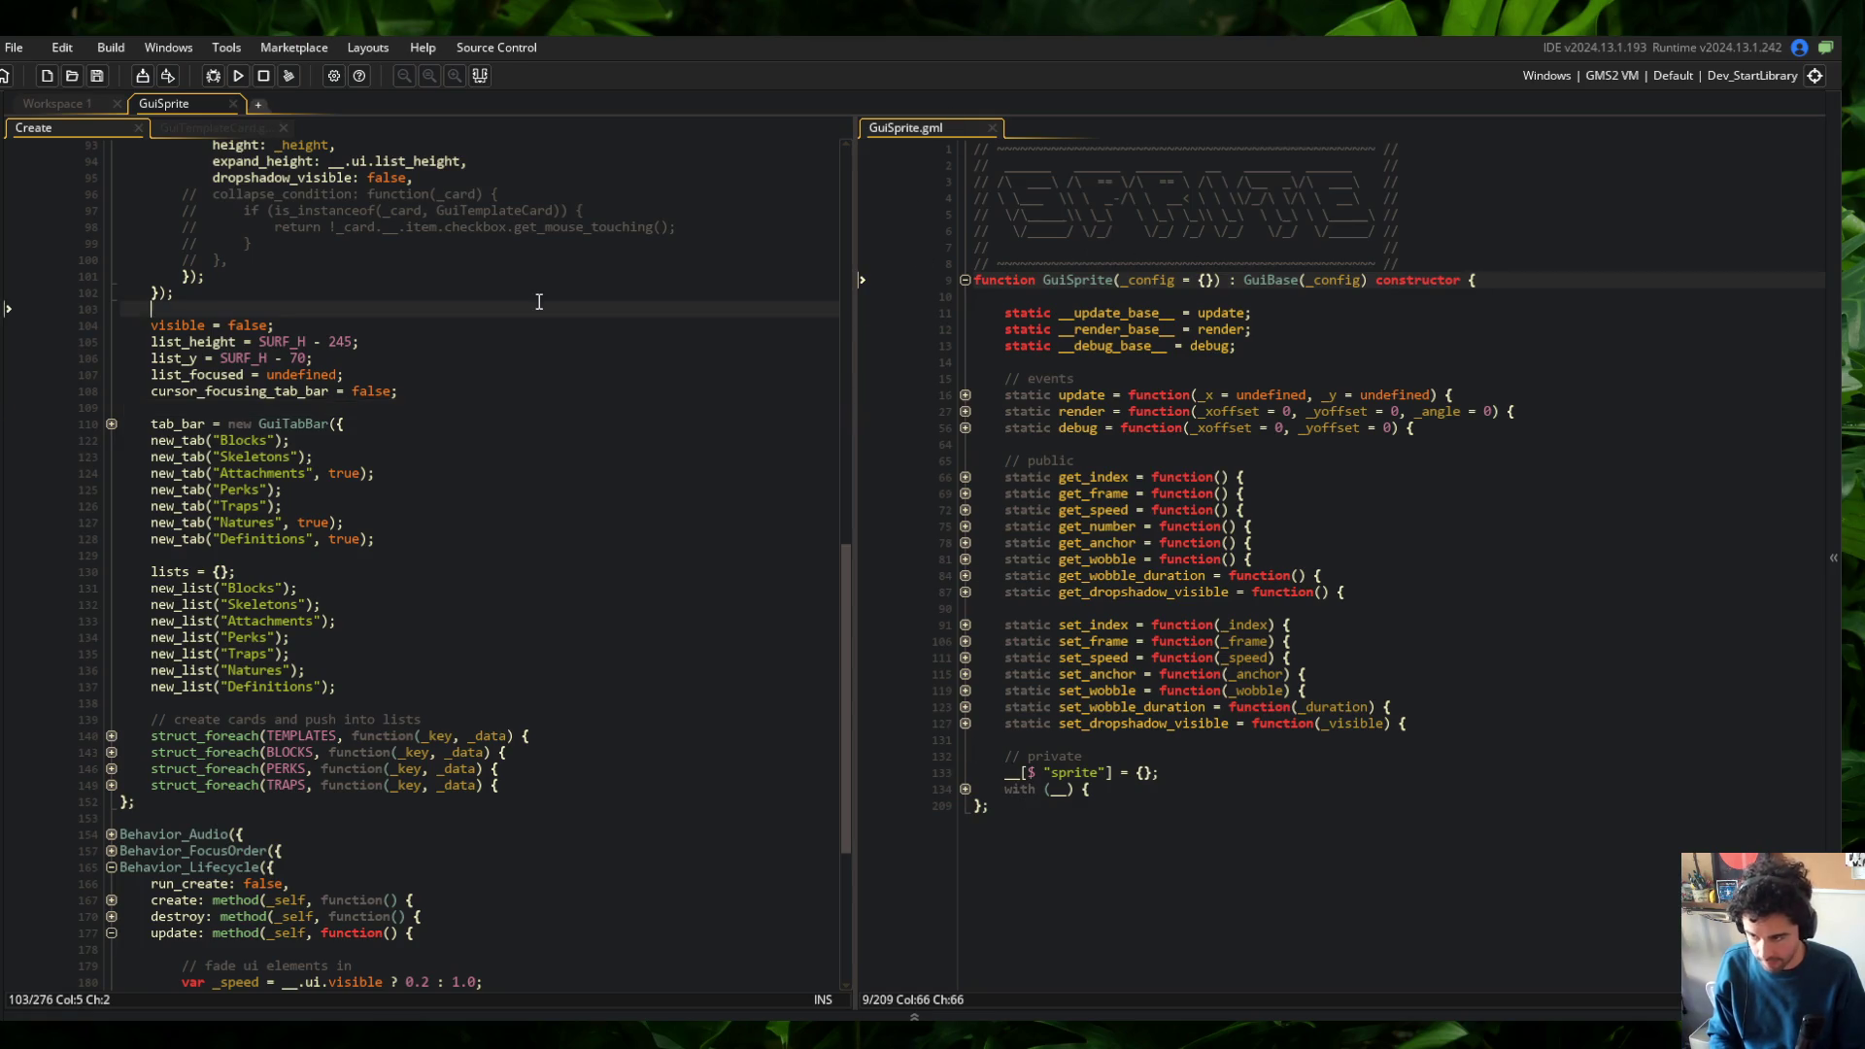
{"action": "key", "text": "ctrl+t"}
{"action": "type", "text": "GuiBase"}
{"action": "key", "text": "Return"}
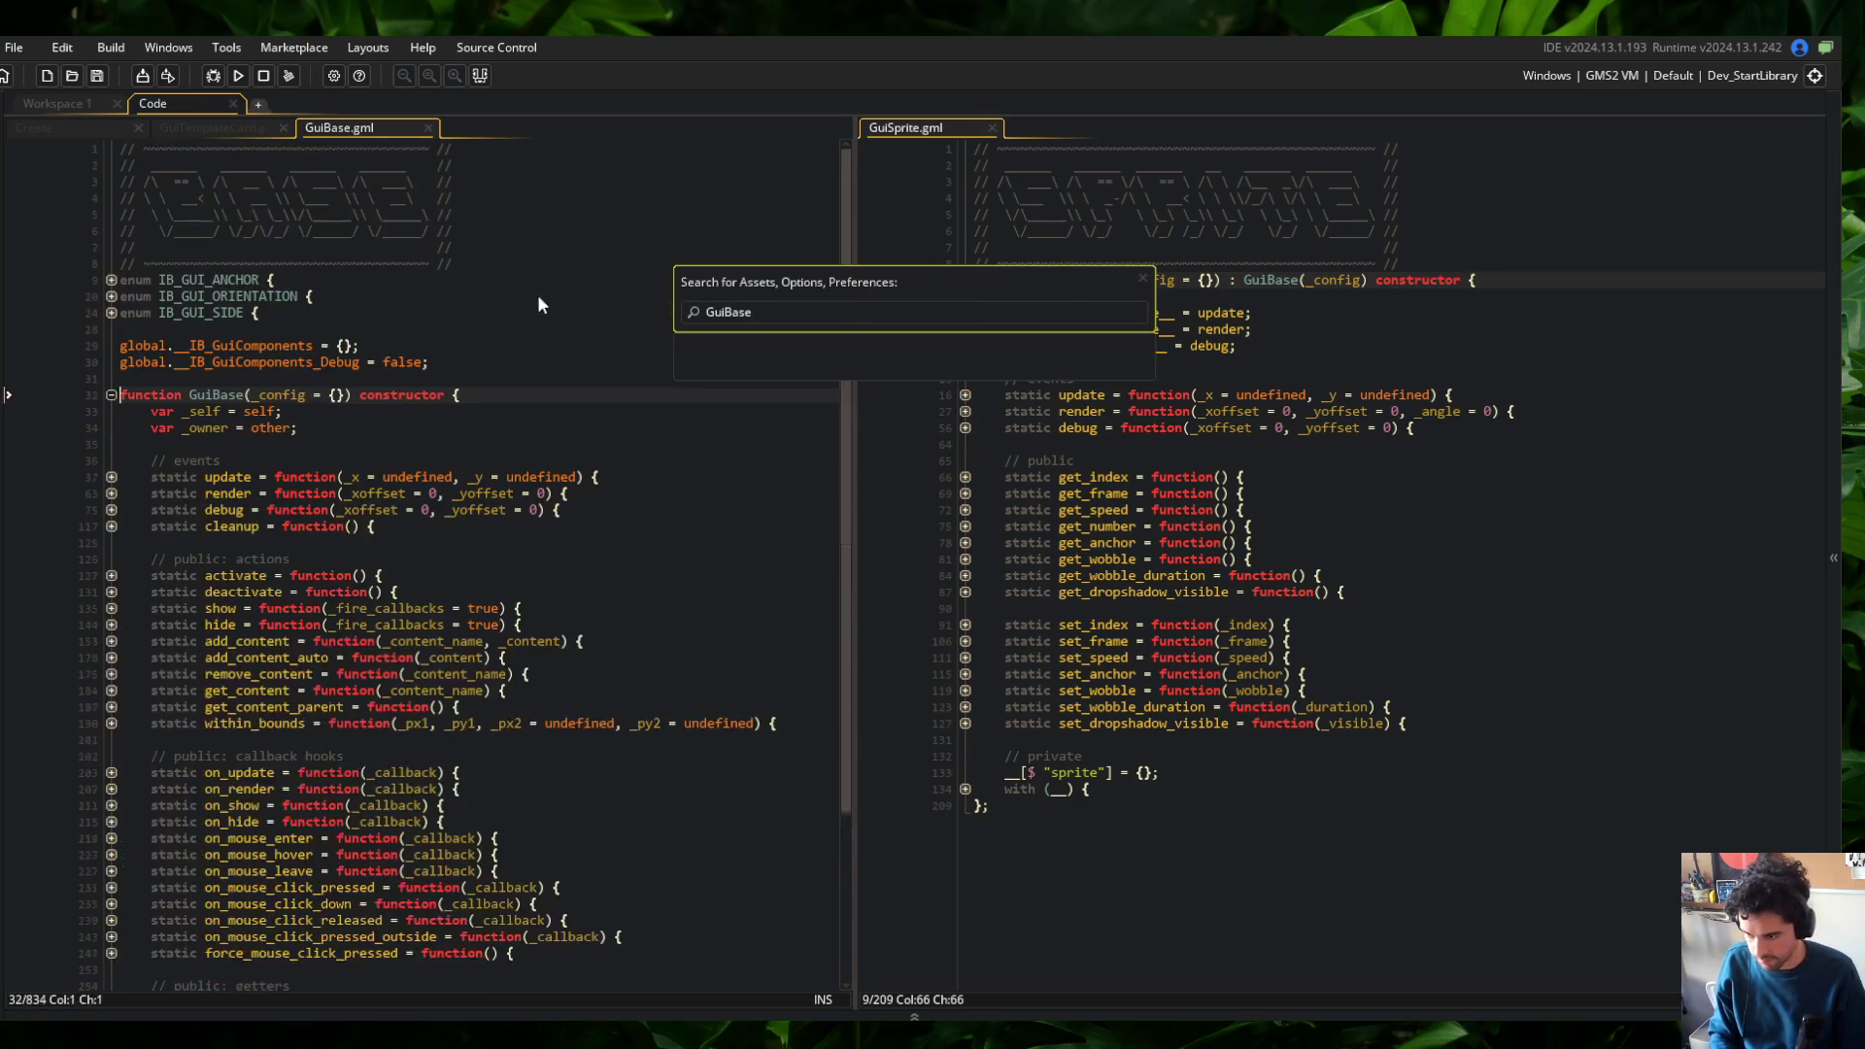
{"action": "scroll", "coordinate": [556, 374], "scroll_direction": "down", "scroll_amount": 5}
{"action": "left_click", "coordinate": [381, 683]}
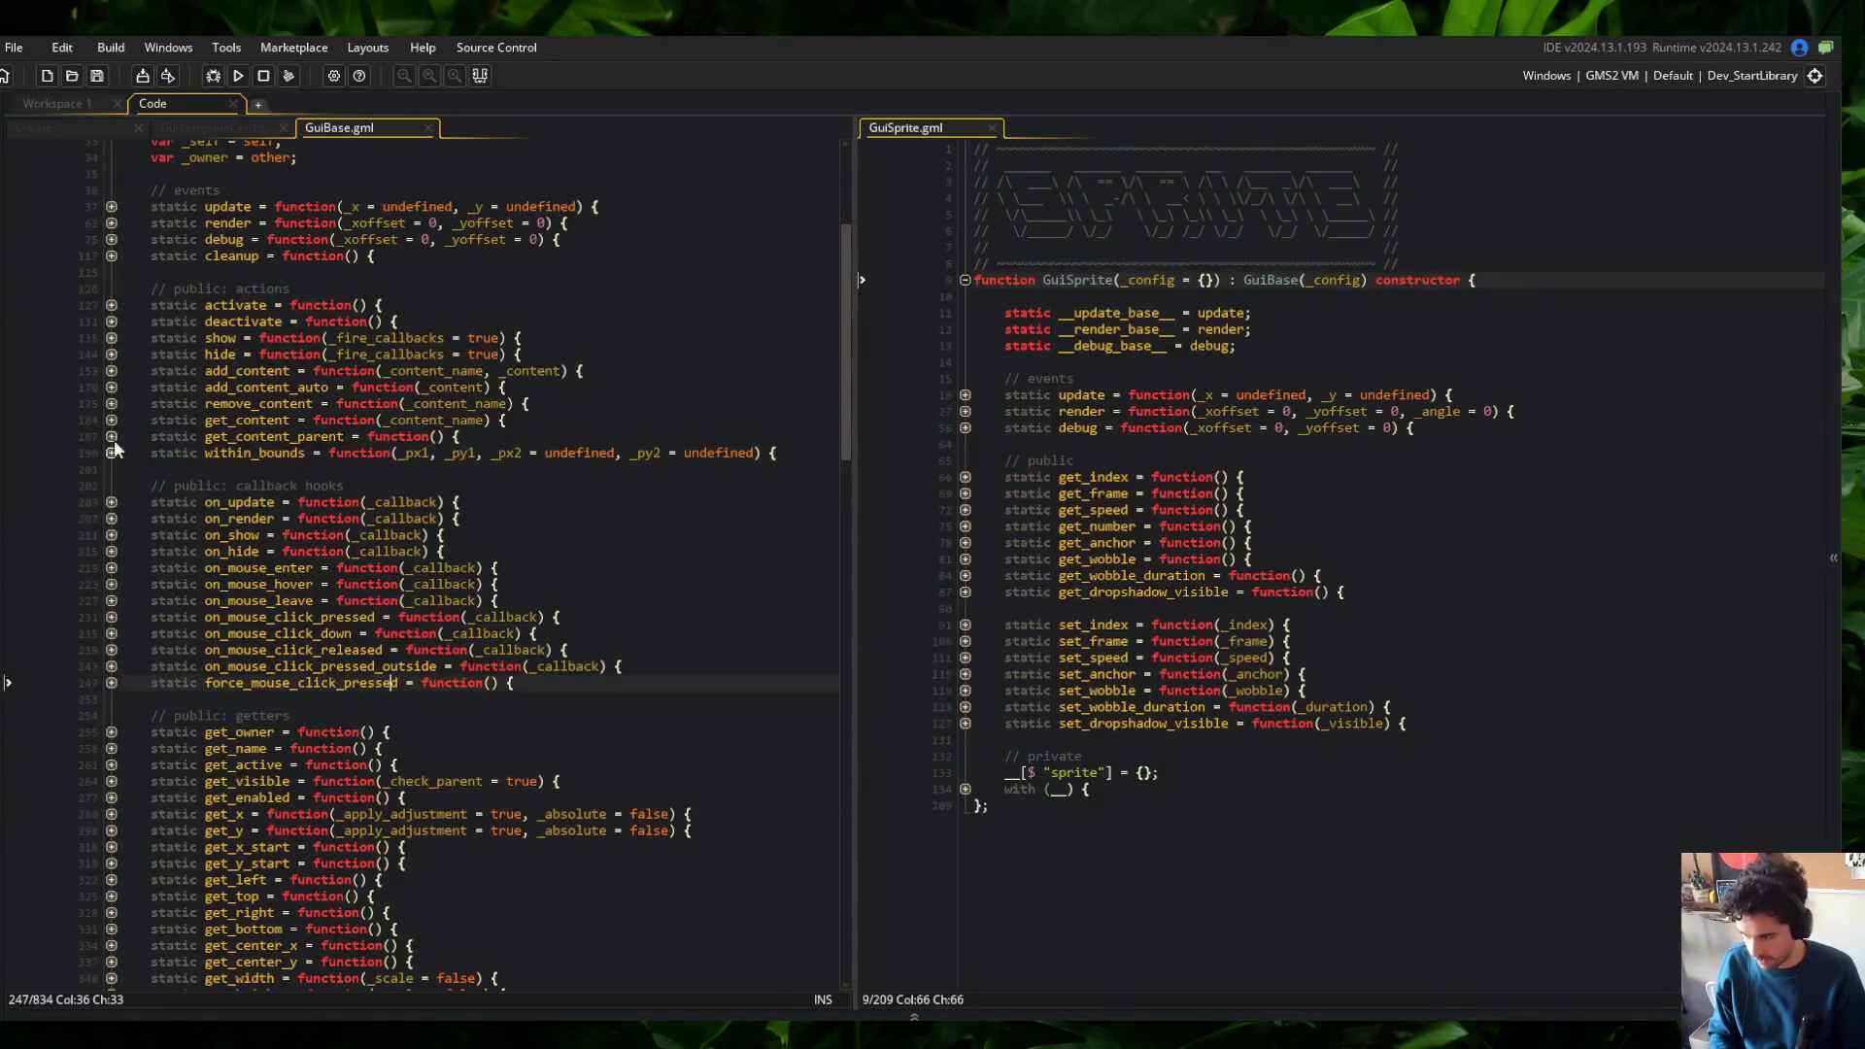
{"action": "scroll", "coordinate": [291, 632], "scroll_direction": "down", "scroll_amount": 15}
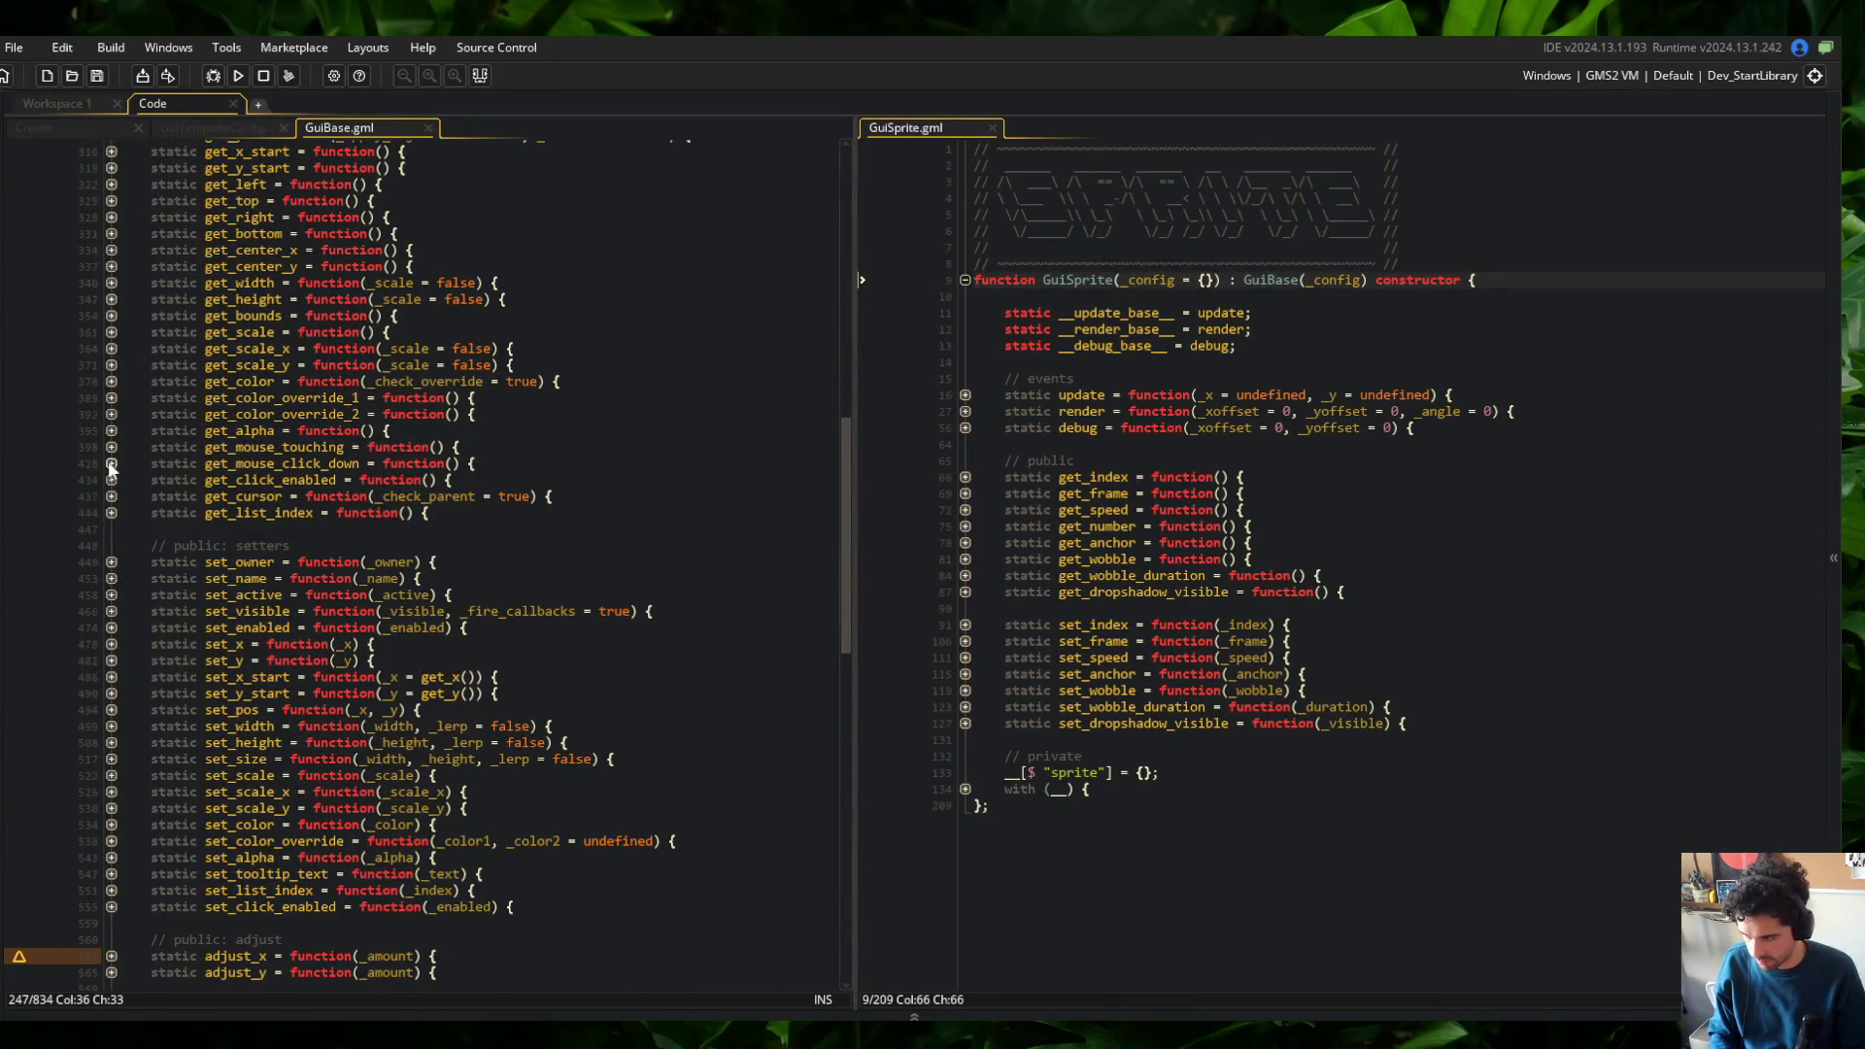
{"action": "left_click", "coordinate": [111, 447]}
{"action": "left_click", "coordinate": [110, 515]}
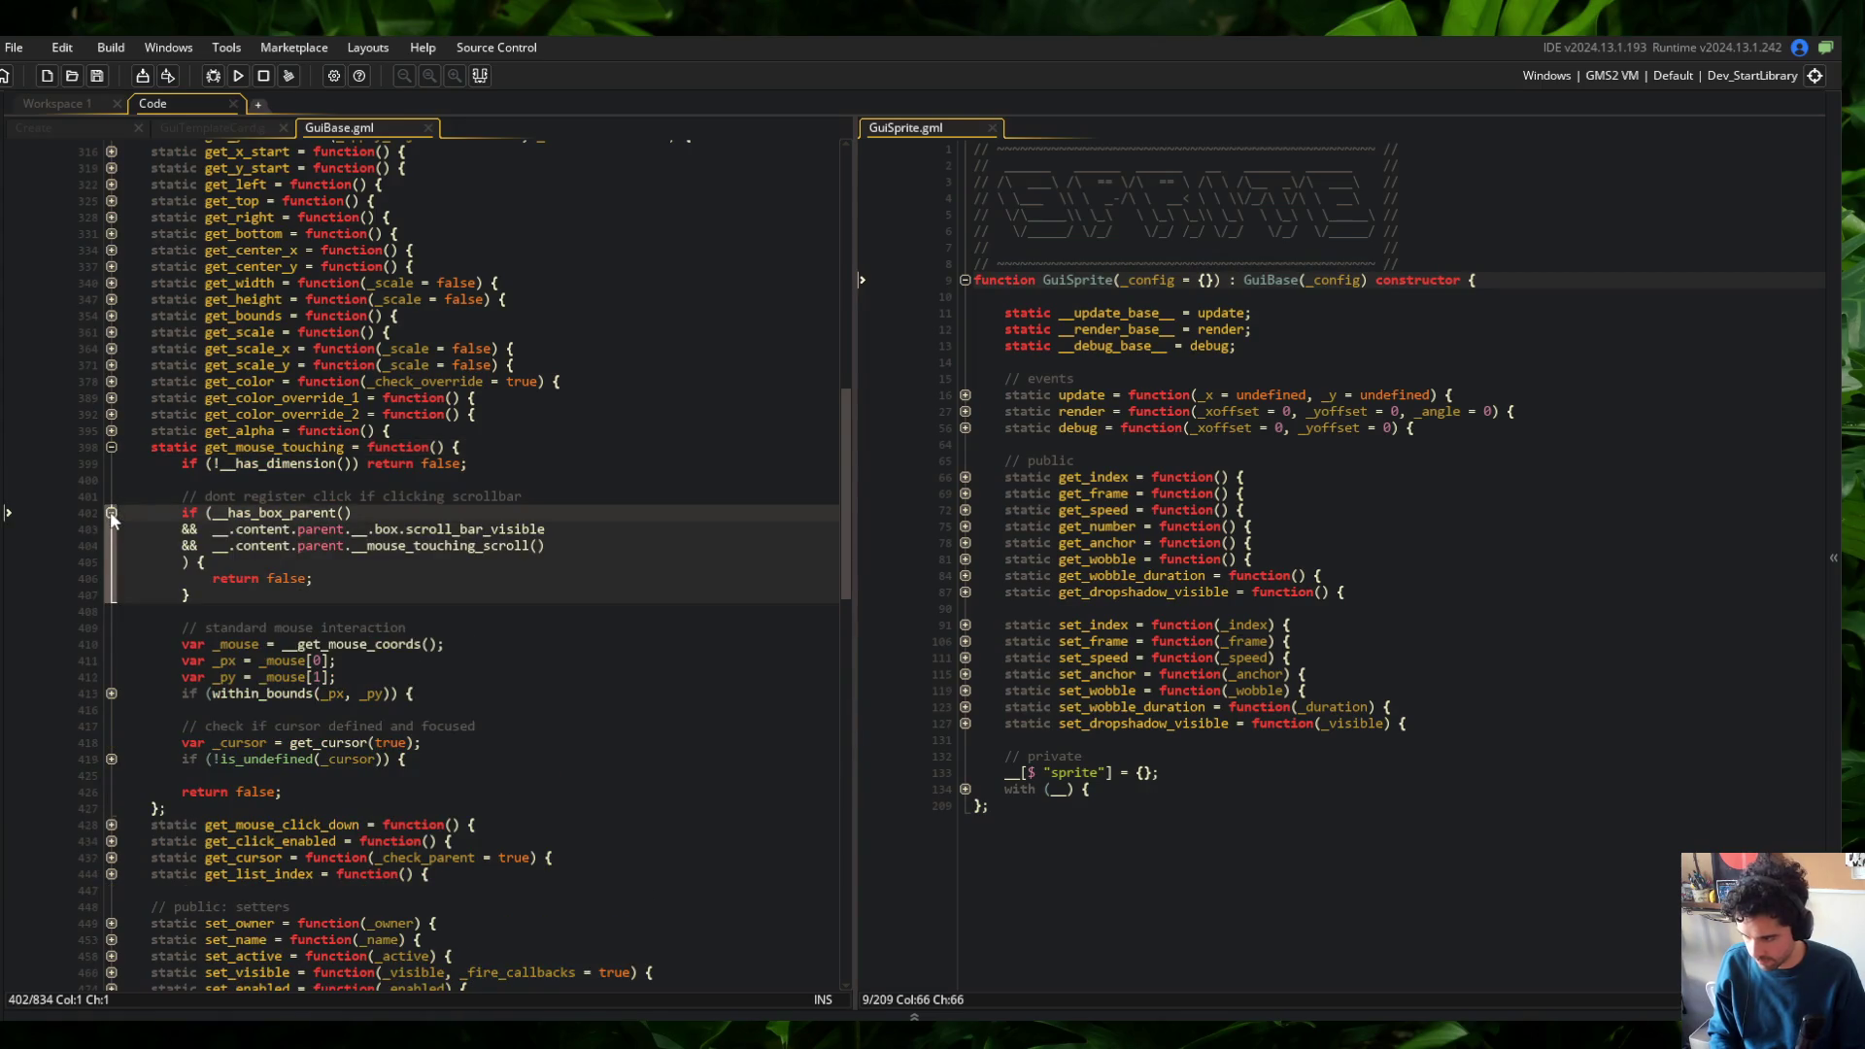
{"action": "left_click", "coordinate": [111, 512]}
{"action": "left_click", "coordinate": [111, 612]}
Follow the within_bounds call to its definition, then into get_bounds and its get_x call
{"action": "left_click", "coordinate": [430, 561]}
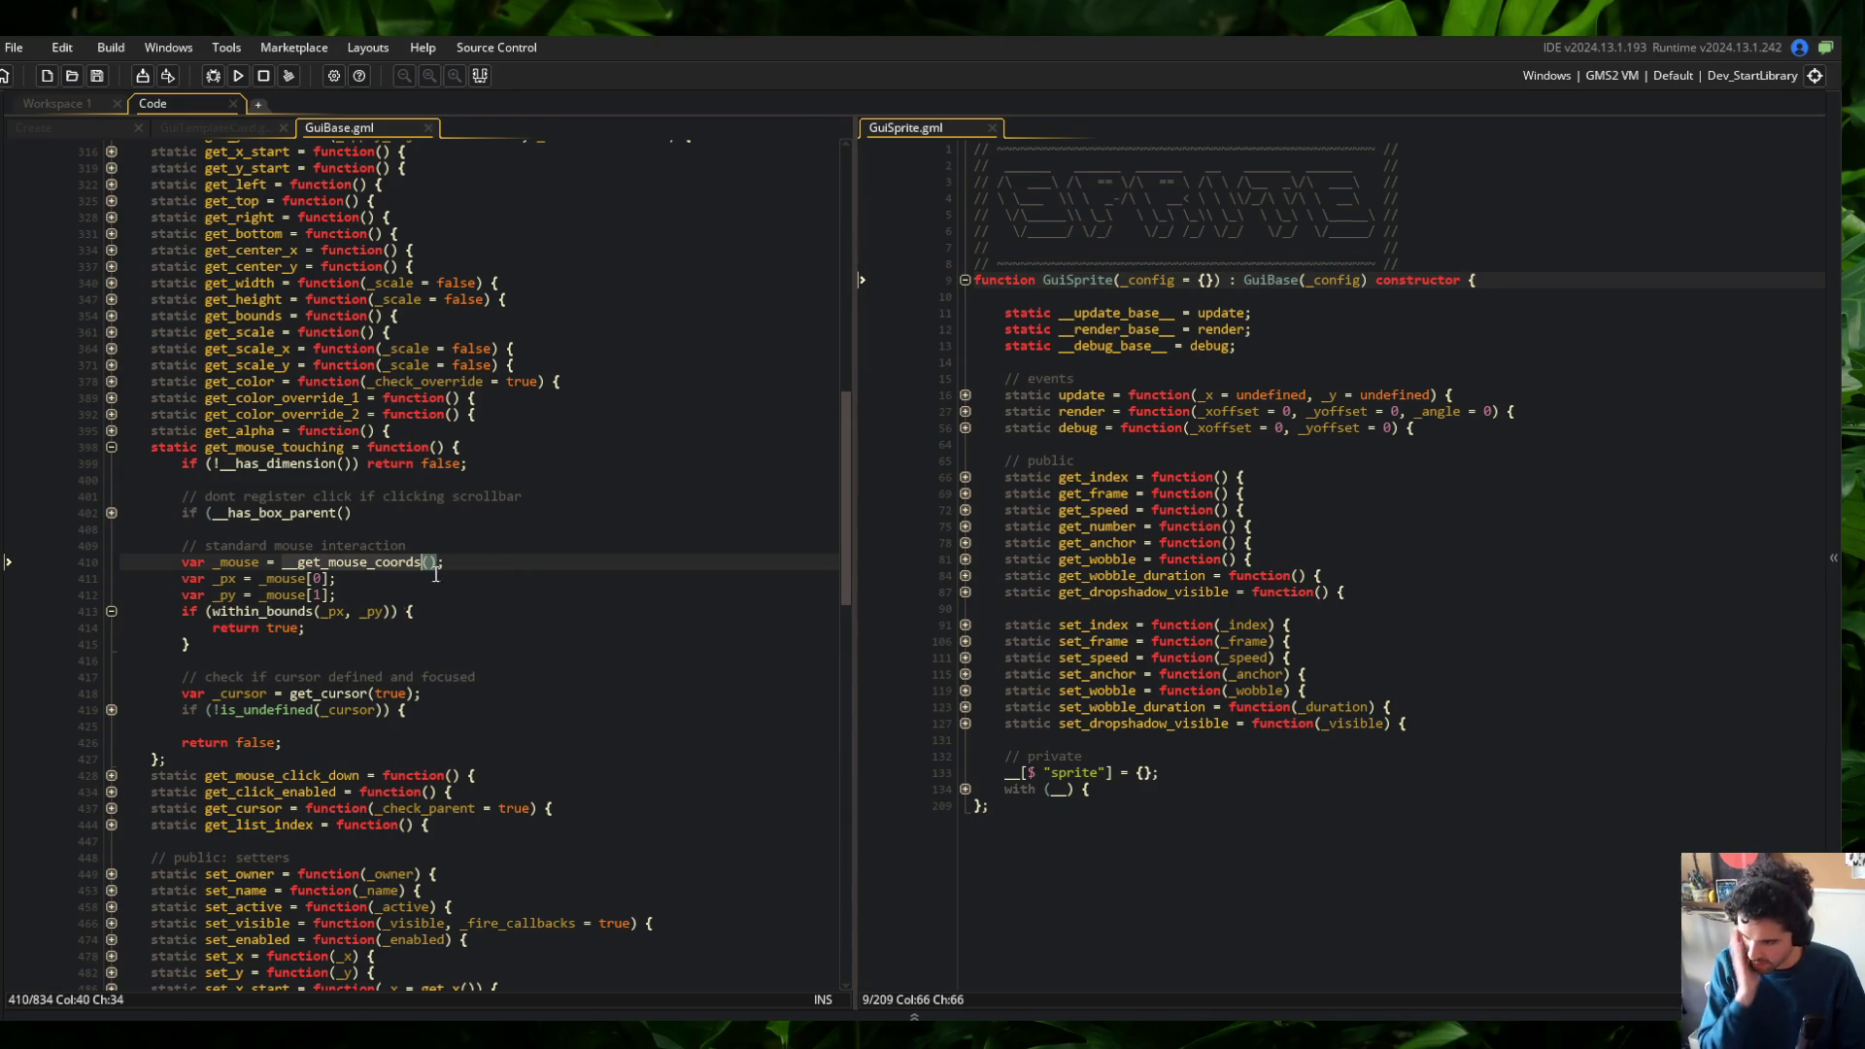
{"action": "double_click", "coordinate": [274, 611]}
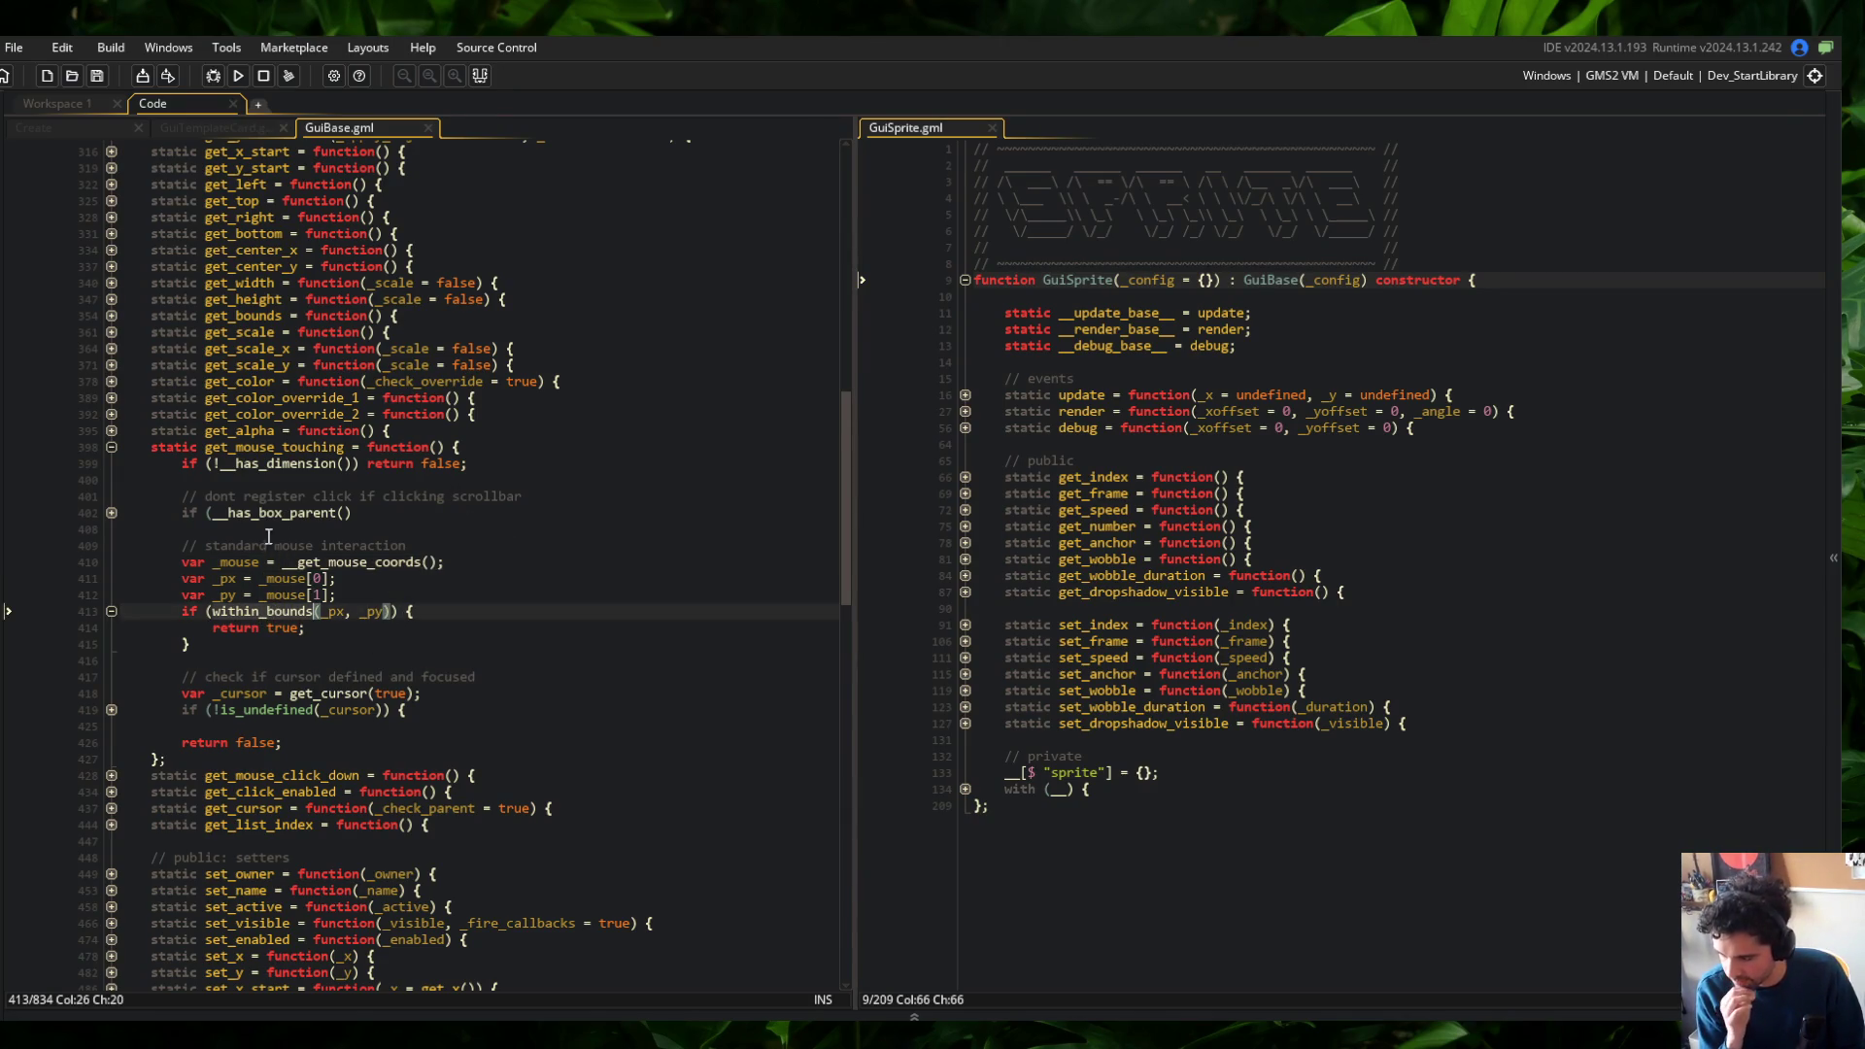
{"action": "scroll", "coordinate": [265, 526], "scroll_direction": "down", "scroll_amount": 8}
{"action": "scroll", "coordinate": [265, 525], "scroll_direction": "up", "scroll_amount": 10}
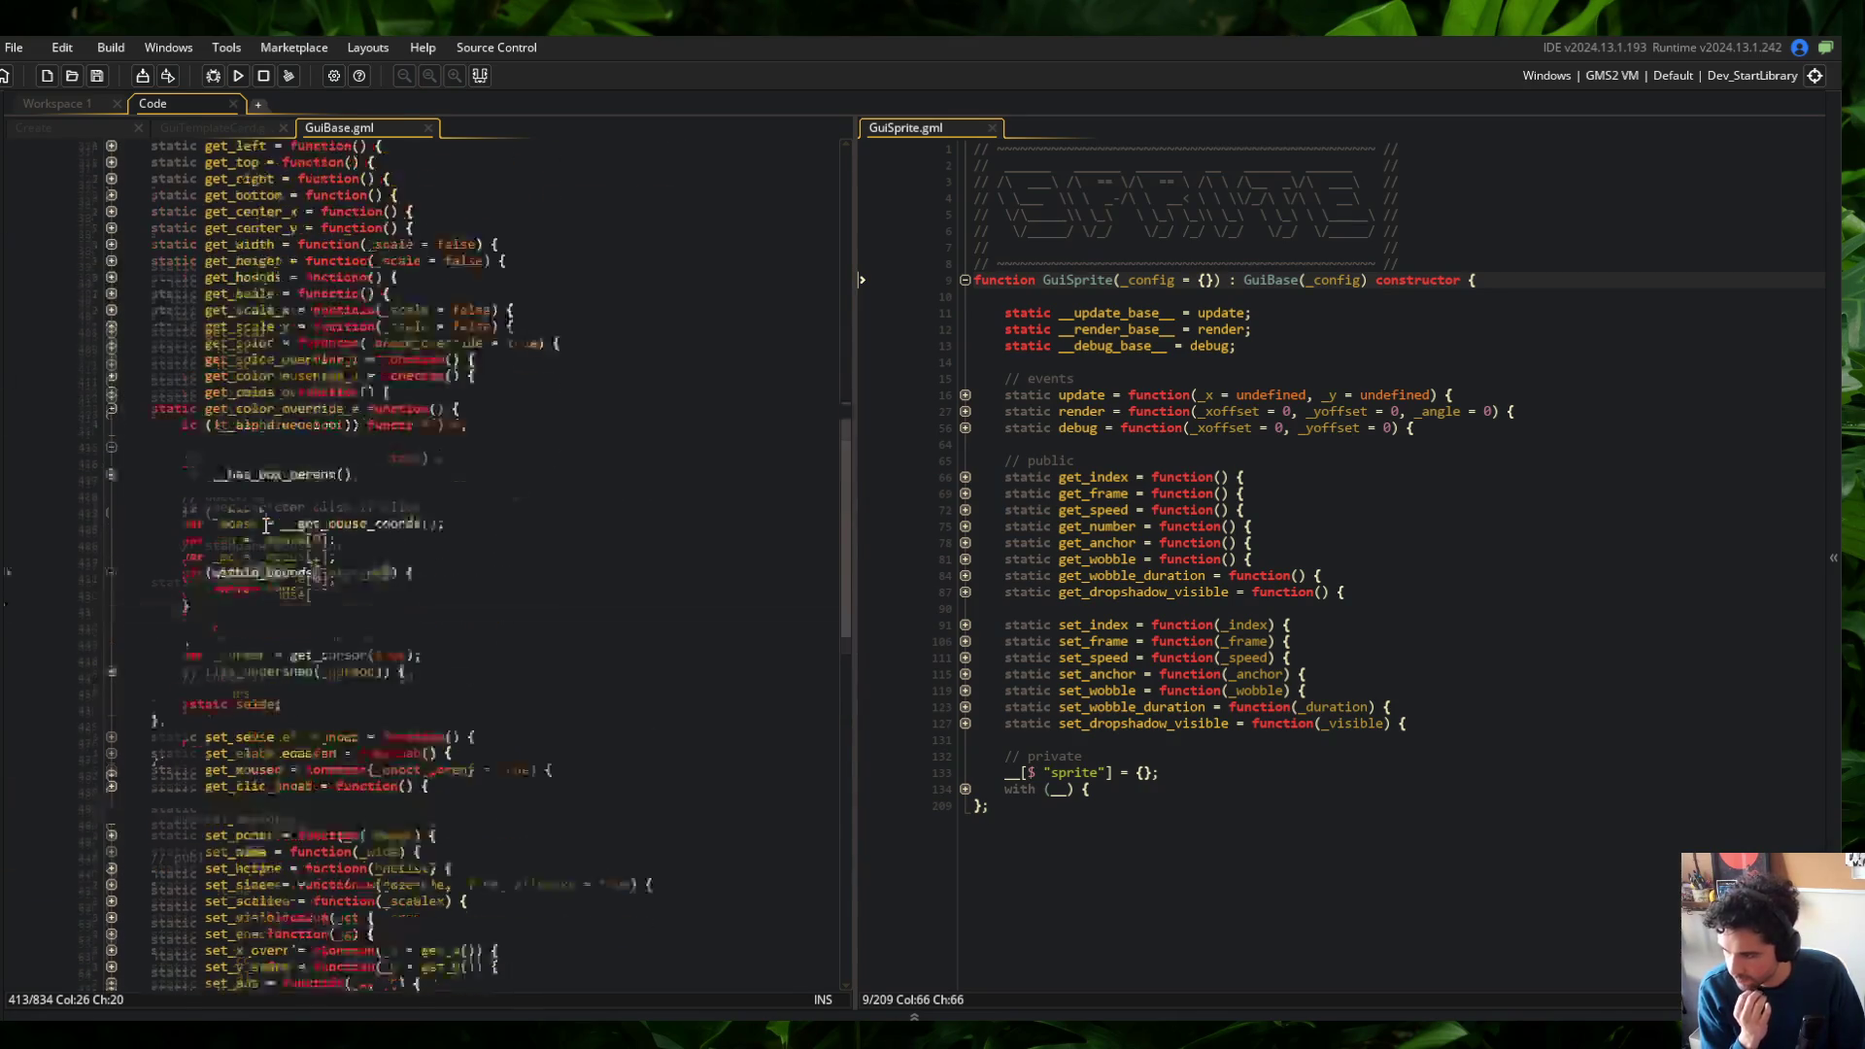
{"action": "key", "text": "F12"}
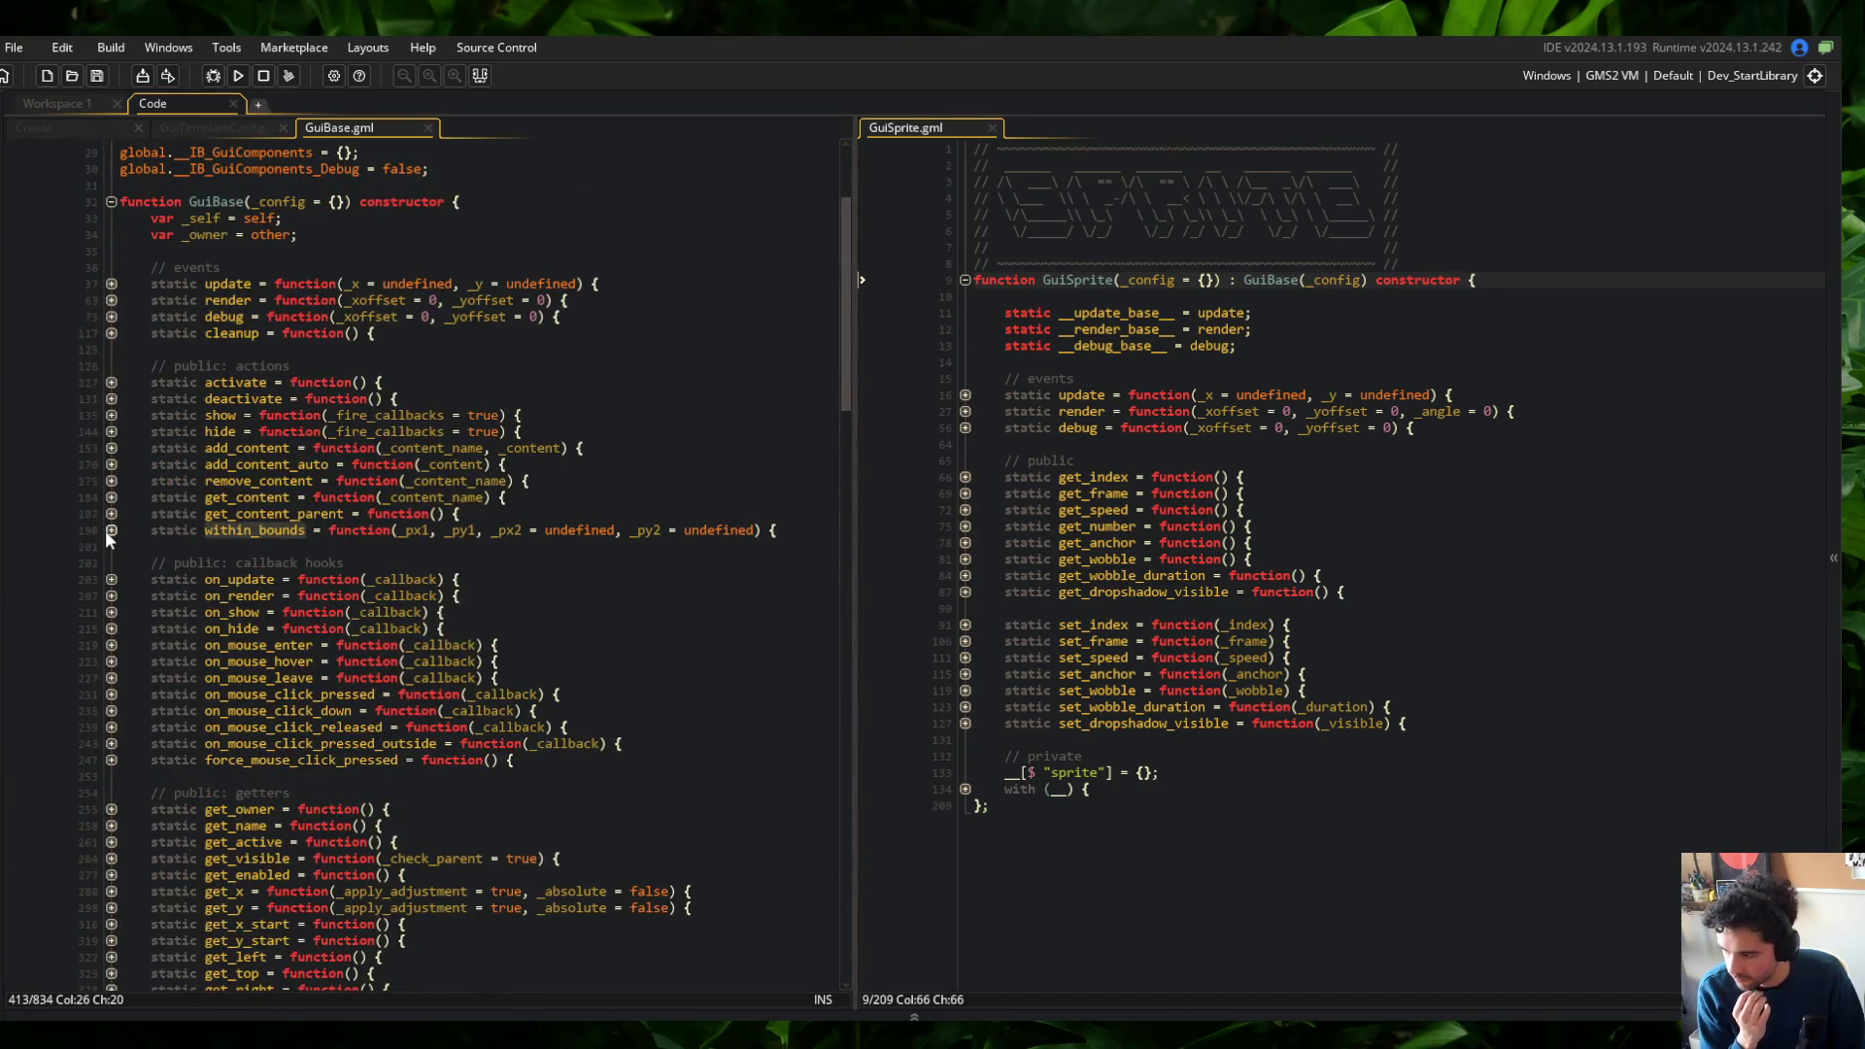
{"action": "left_click", "coordinate": [112, 604]}
{"action": "left_click", "coordinate": [279, 559]}
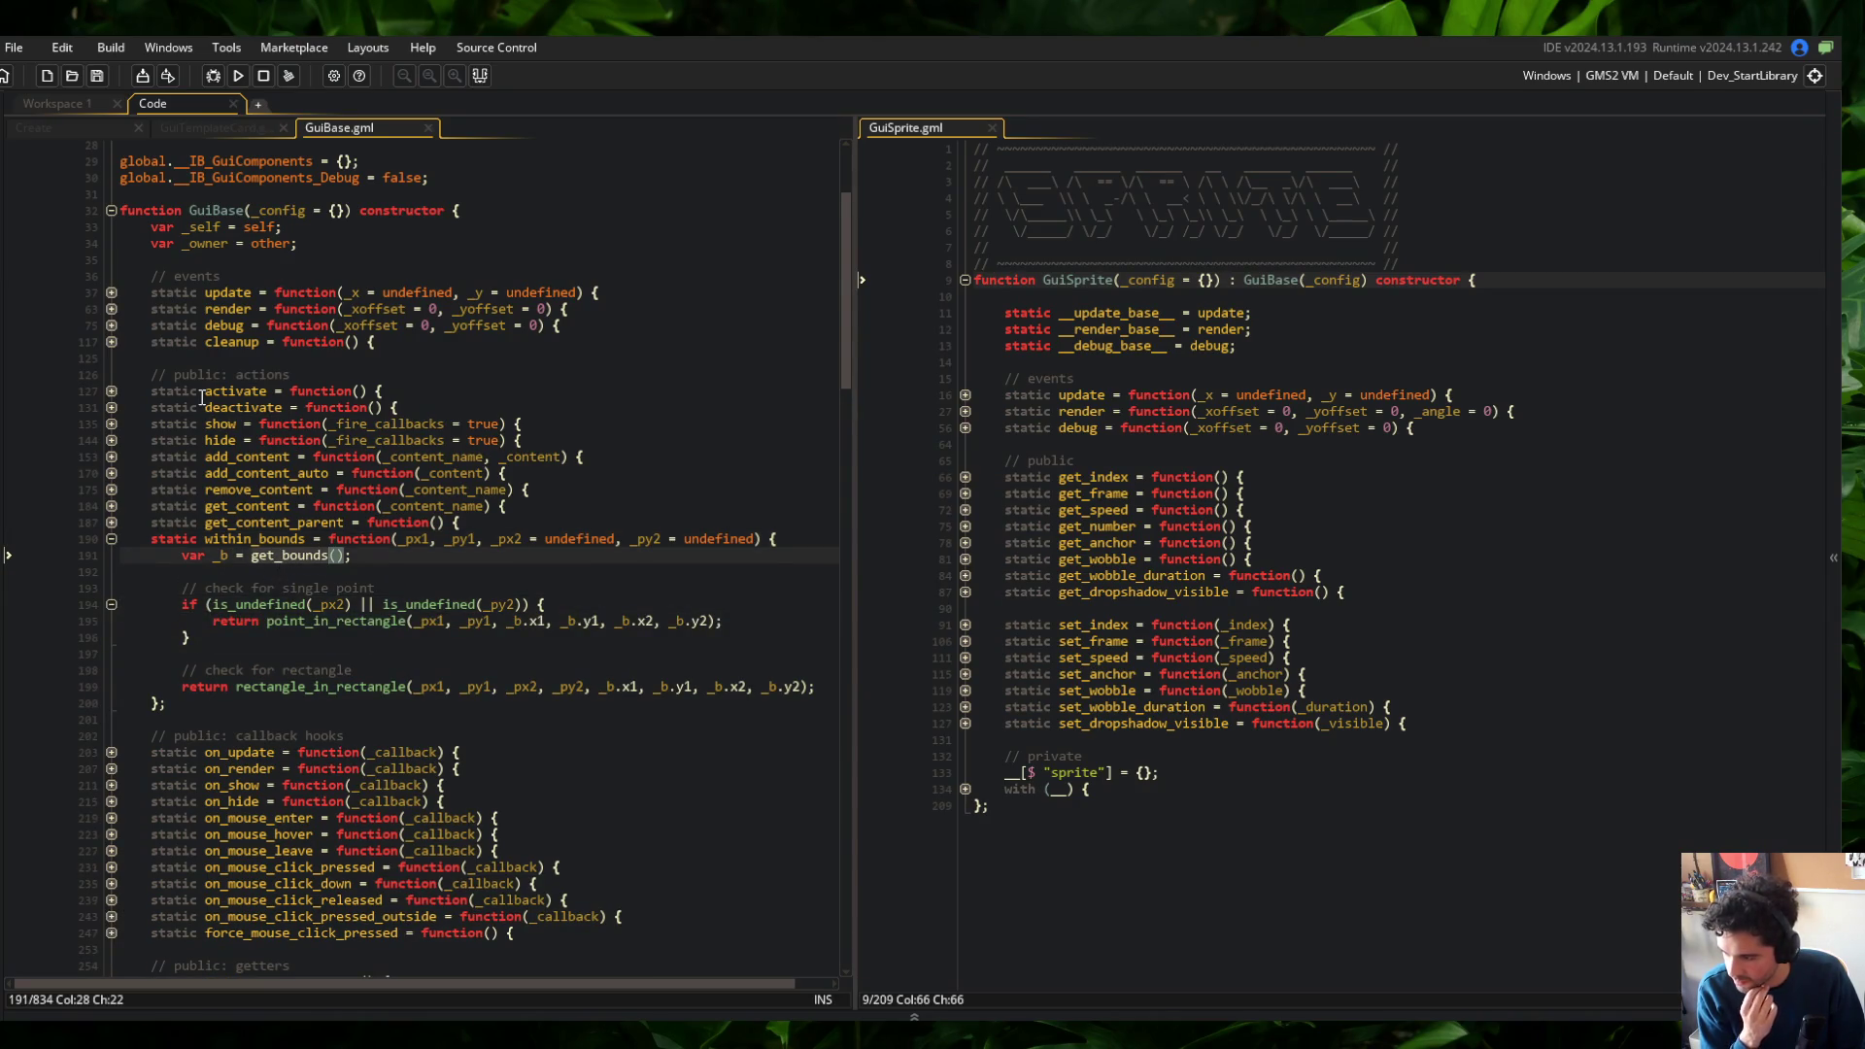
{"action": "key", "text": "F12"}
{"action": "left_click", "coordinate": [112, 565]}
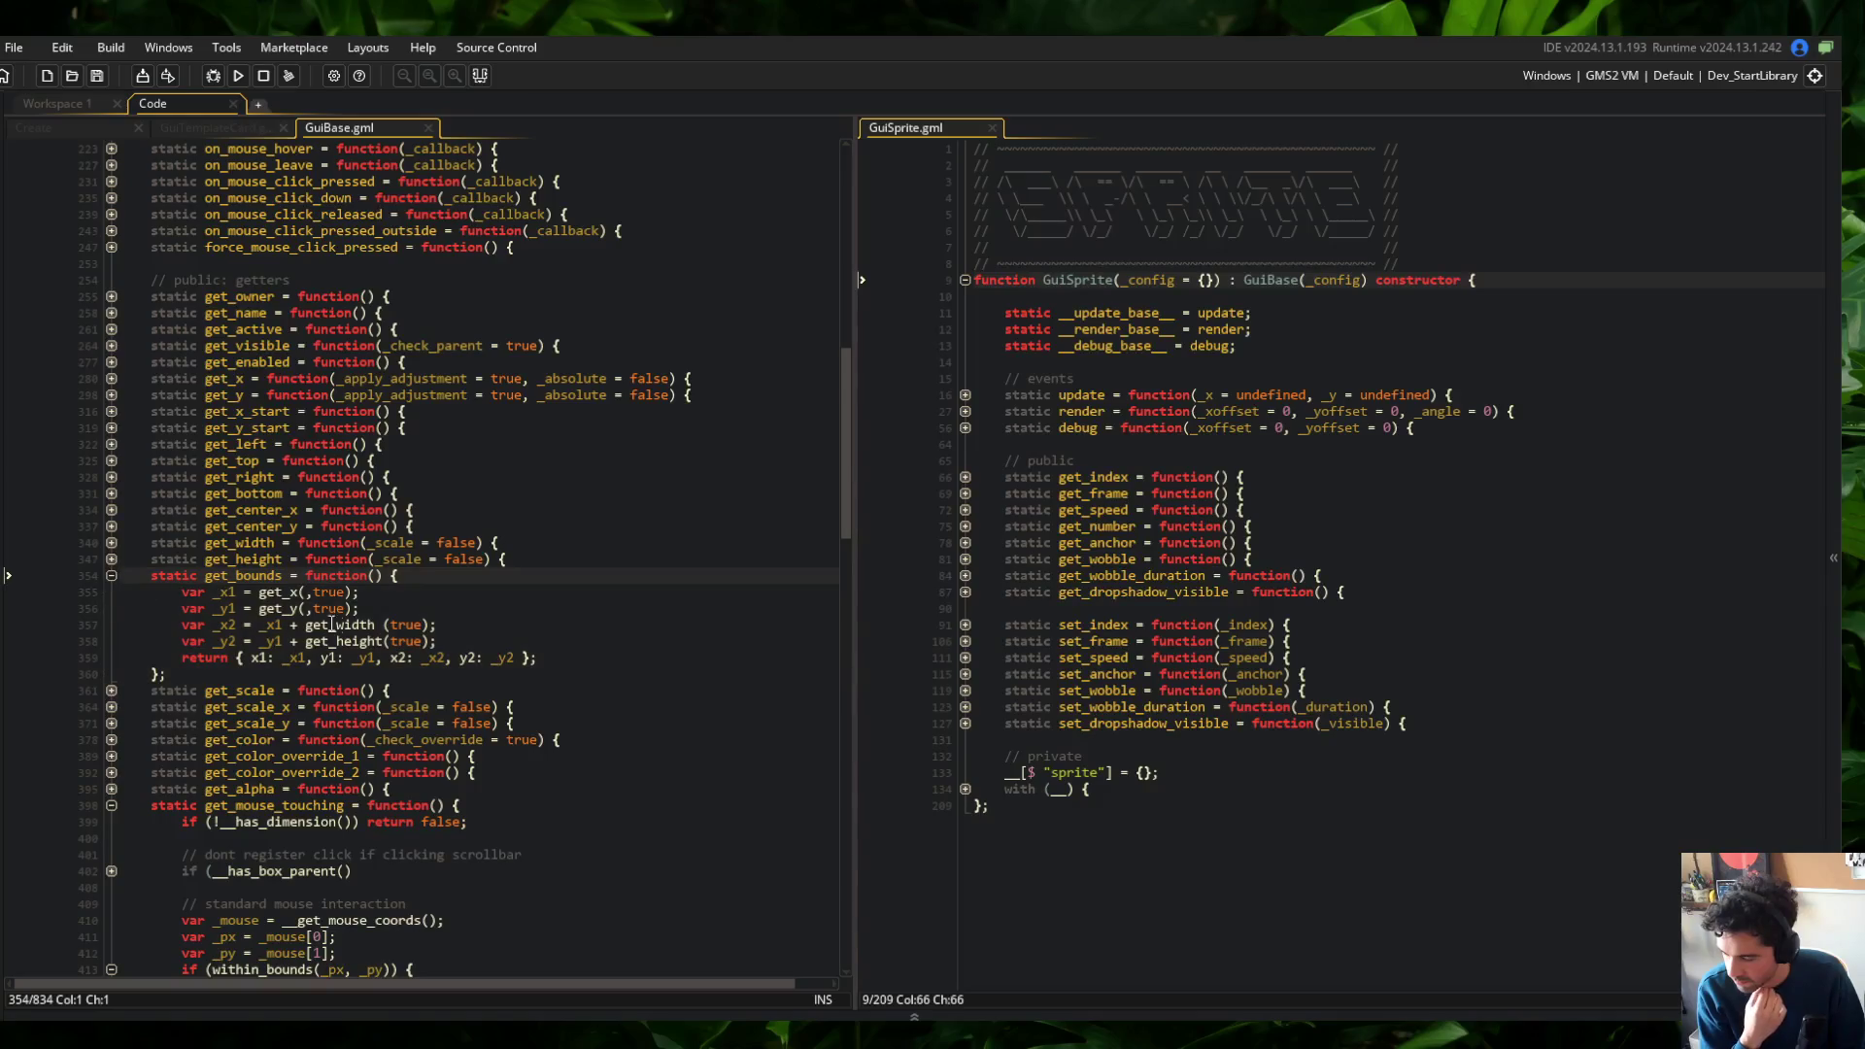
{"action": "left_click", "coordinate": [267, 593]}
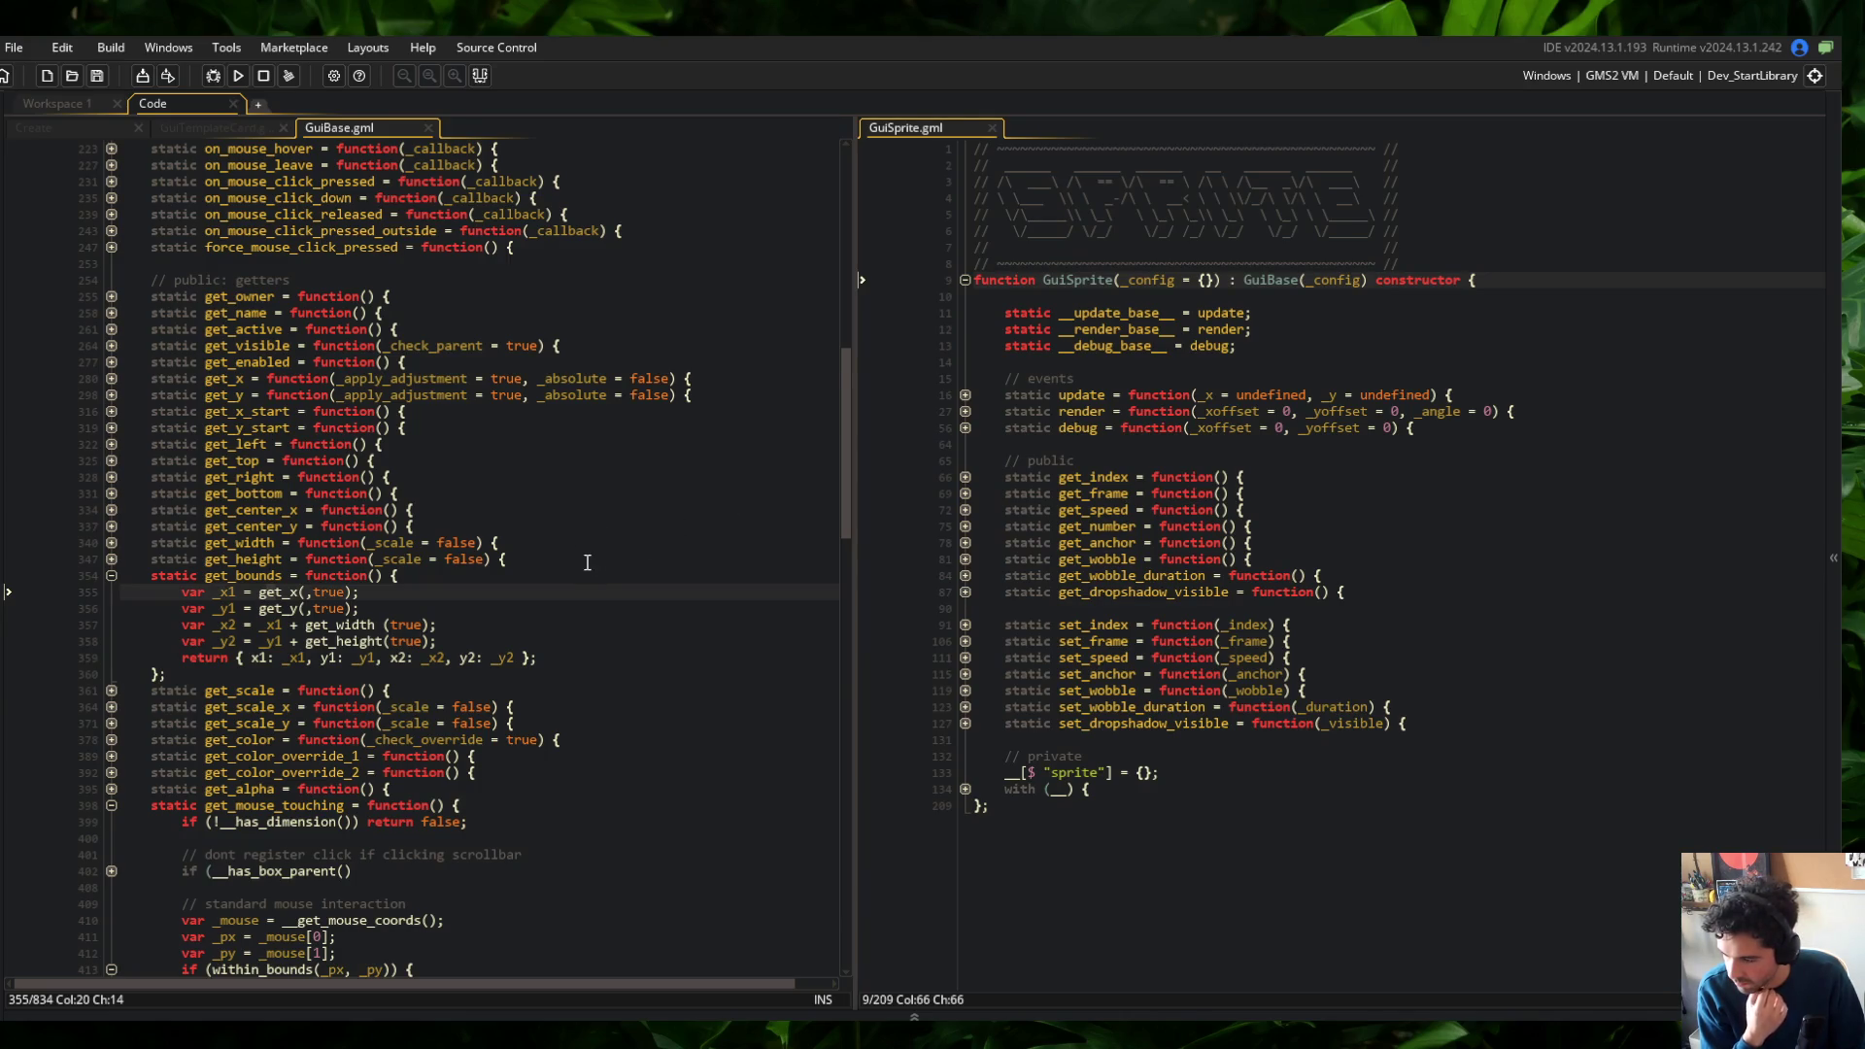
Delete the stray space before (true) in get_bounds' get_width call in GuiBase.gml
{"action": "left_click", "coordinate": [383, 624]}
{"action": "key", "text": "BackSpace"}
{"action": "left_click", "coordinate": [413, 525]}
Select the block of public getters and setters in GuiSprite.gml
{"action": "left_click", "coordinate": [1238, 477]}
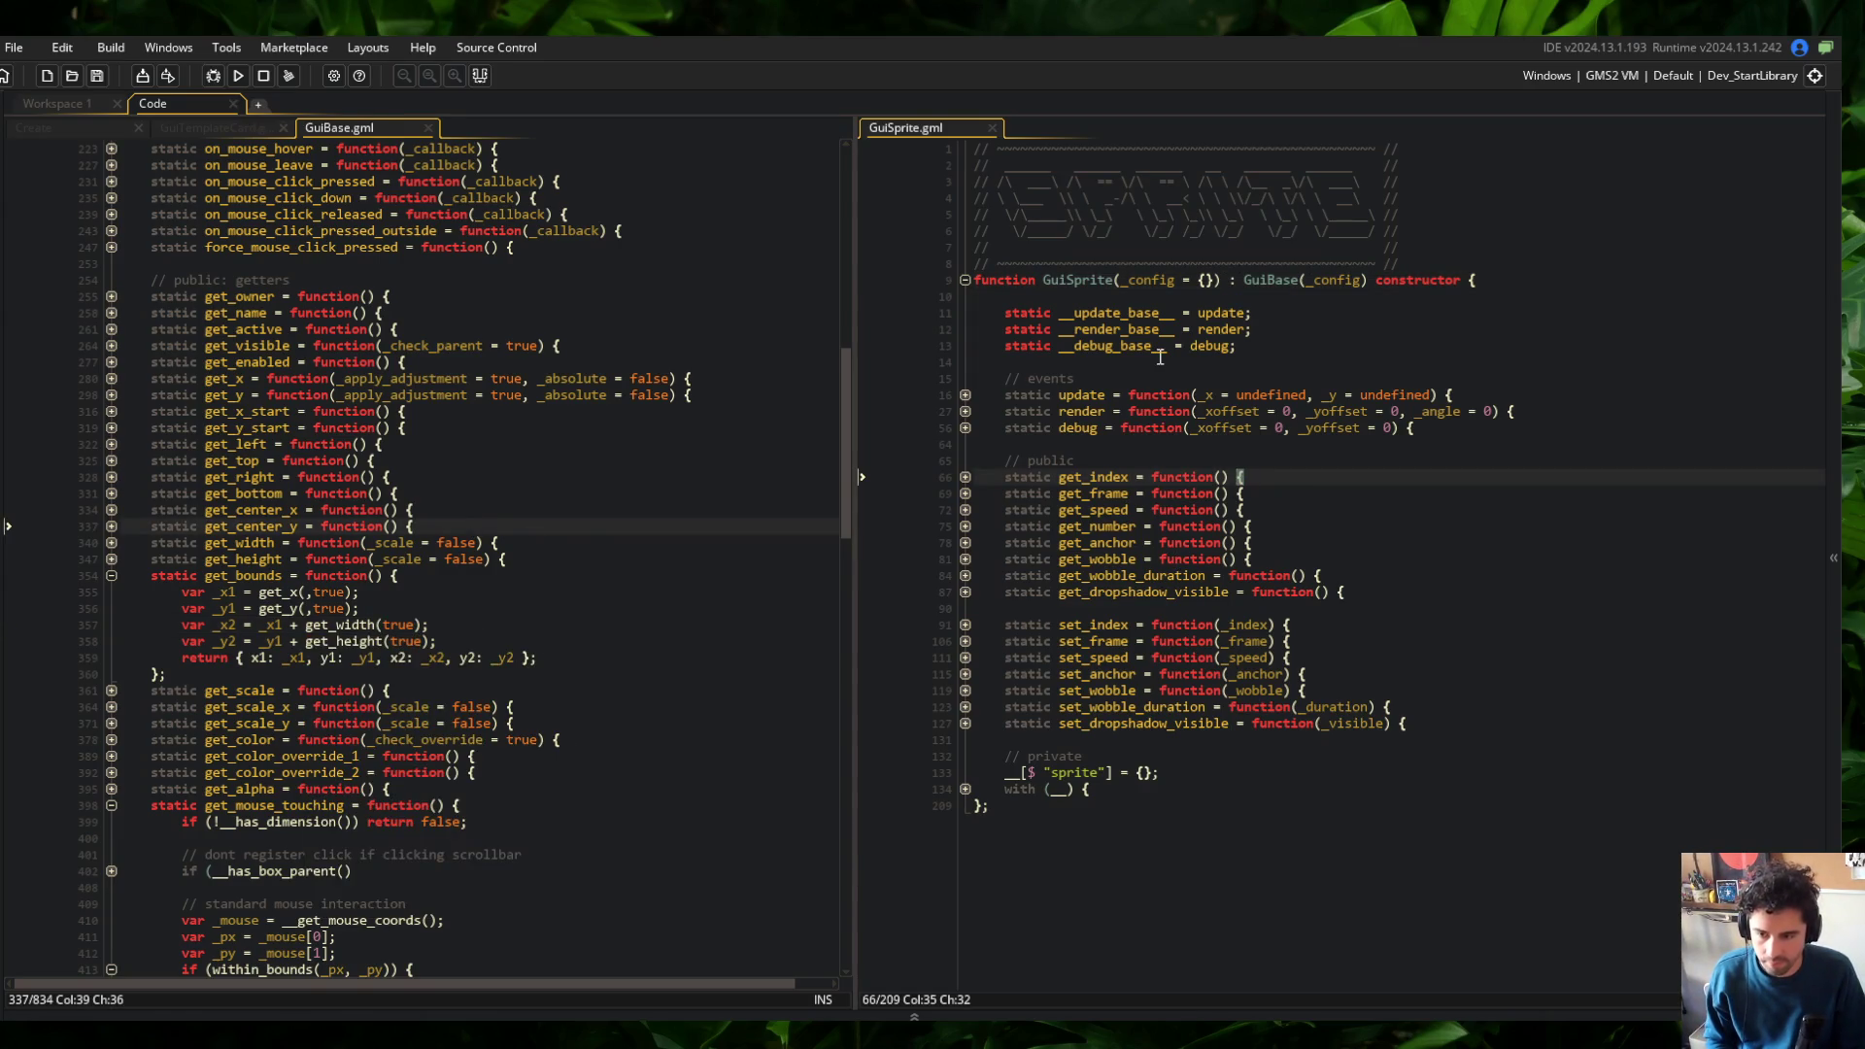
{"action": "left_click", "coordinate": [1149, 507]}
{"action": "left_click_drag", "start_coordinate": [1040, 460], "coordinate": [1337, 707]}
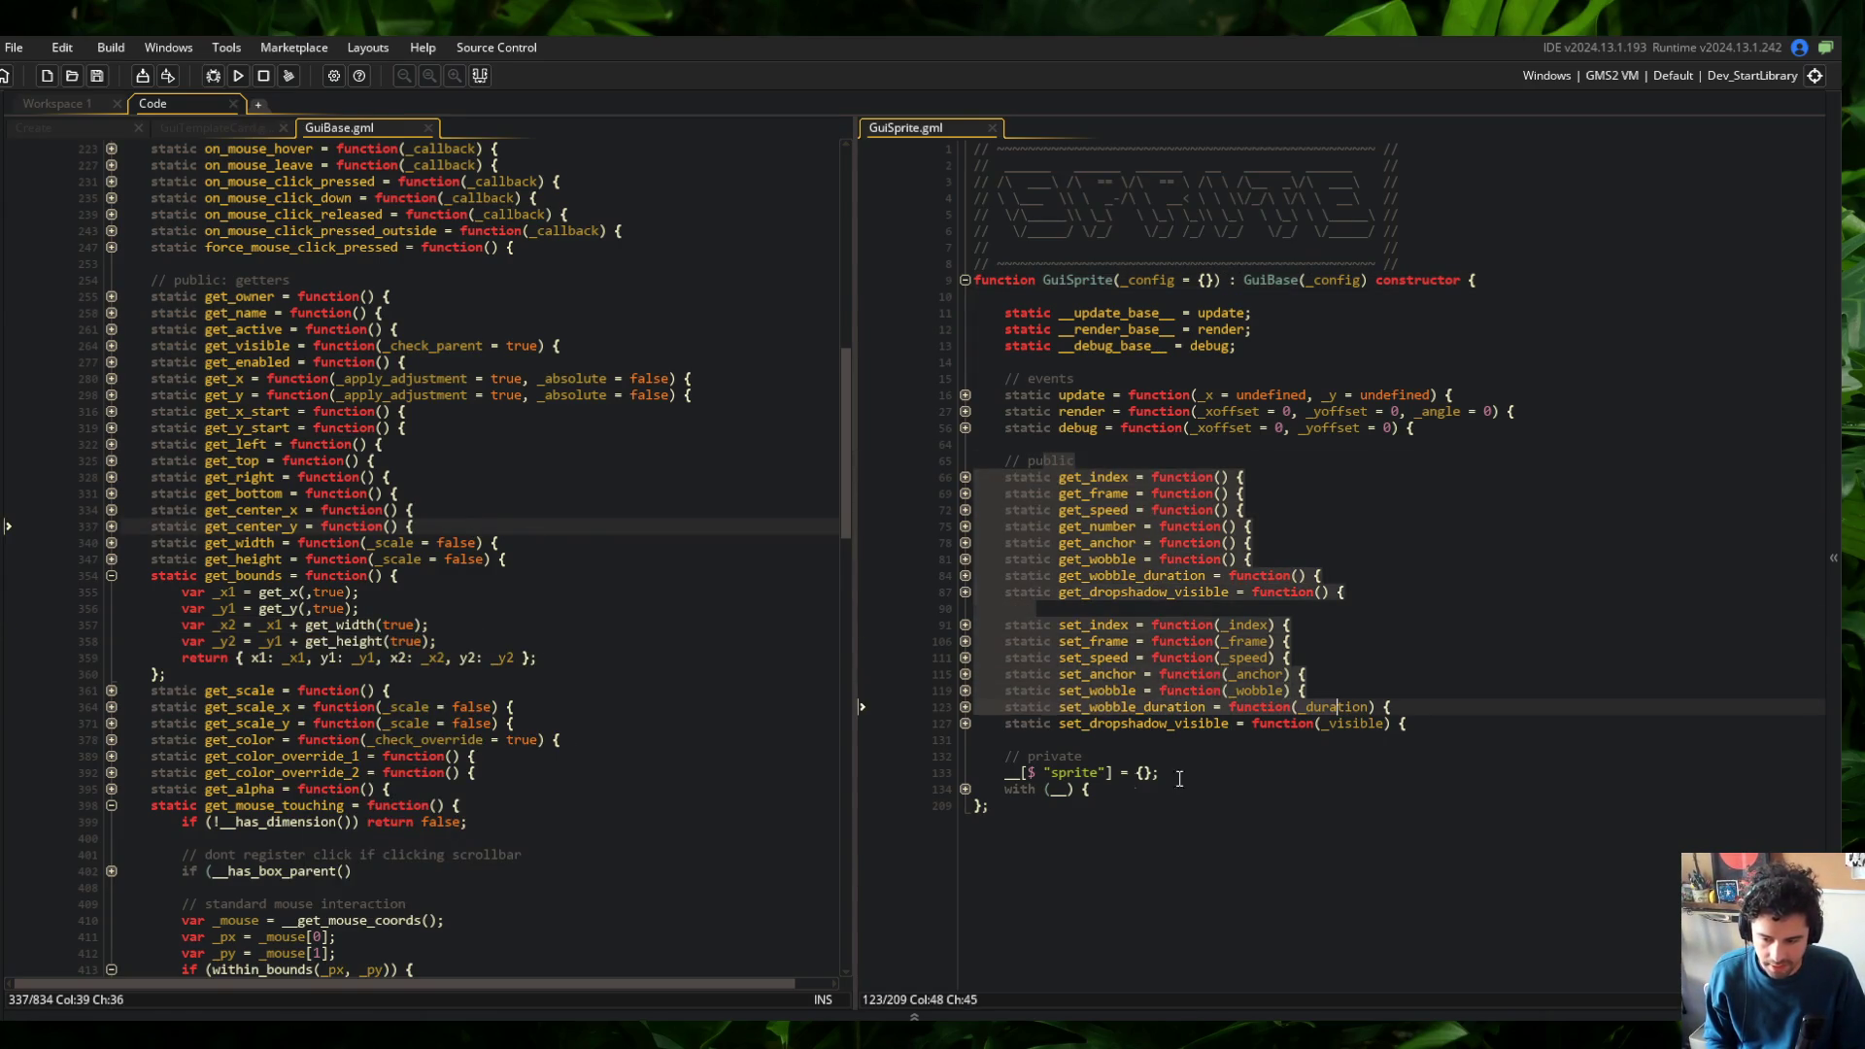
Unfold GuiSprite's private with, with (sprite) and sprite index check blocks for review
{"action": "left_click", "coordinate": [966, 788]}
{"action": "left_click", "coordinate": [965, 855]}
{"action": "scroll", "coordinate": [966, 855], "scroll_direction": "down", "scroll_amount": 2}
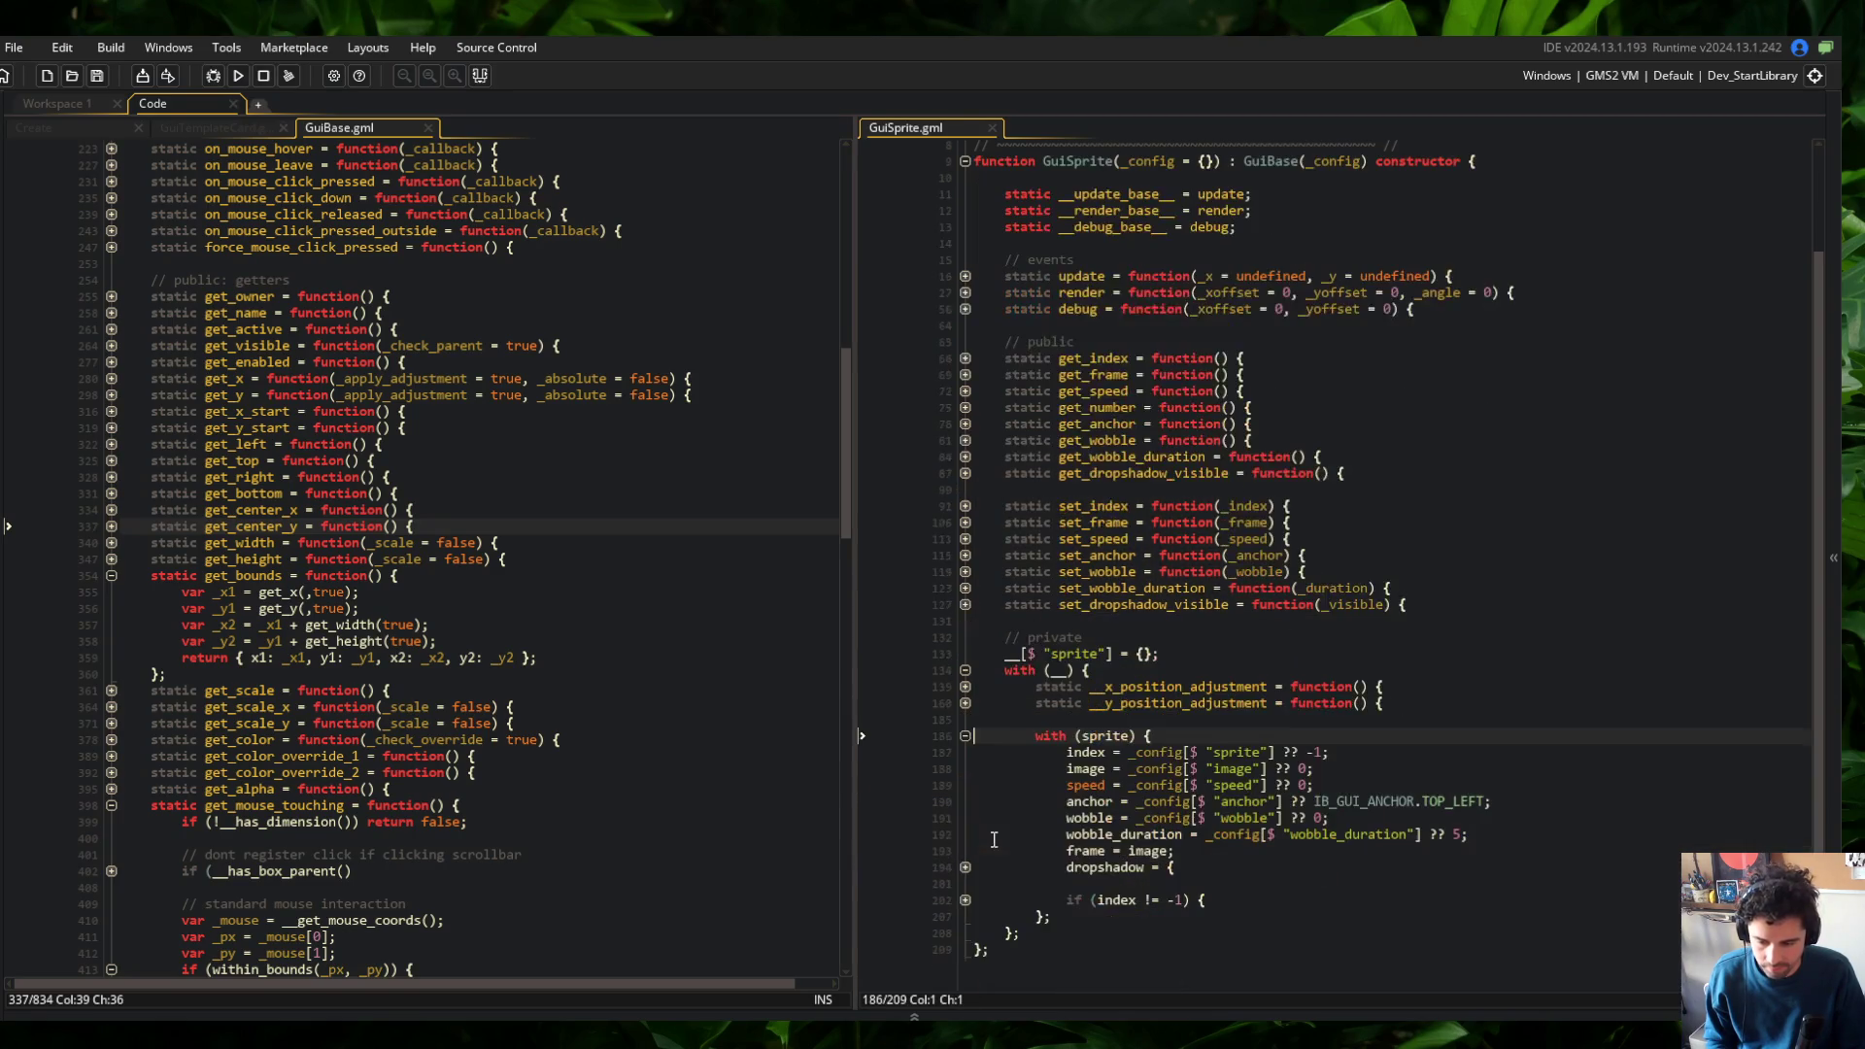
{"action": "left_click", "coordinate": [966, 899]}
{"action": "scroll", "coordinate": [1326, 606], "scroll_direction": "down", "scroll_amount": 2}
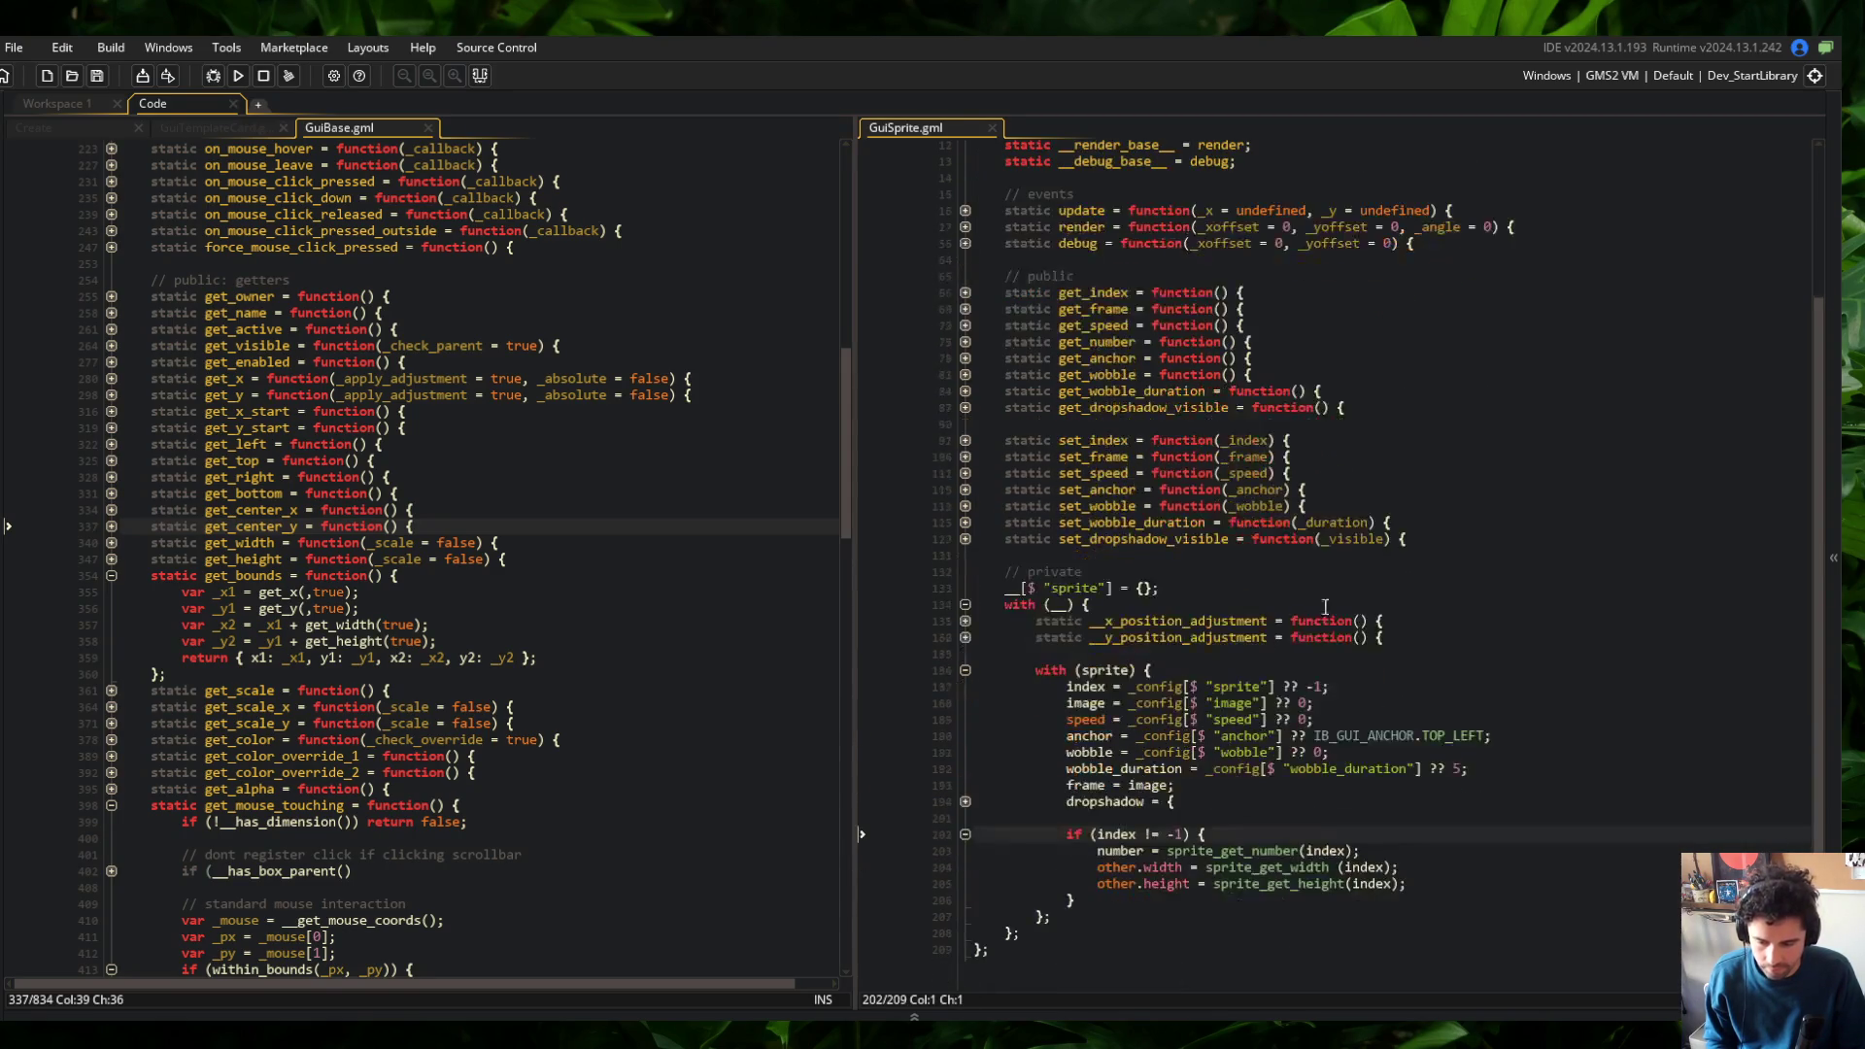
{"action": "left_click", "coordinate": [1220, 783]}
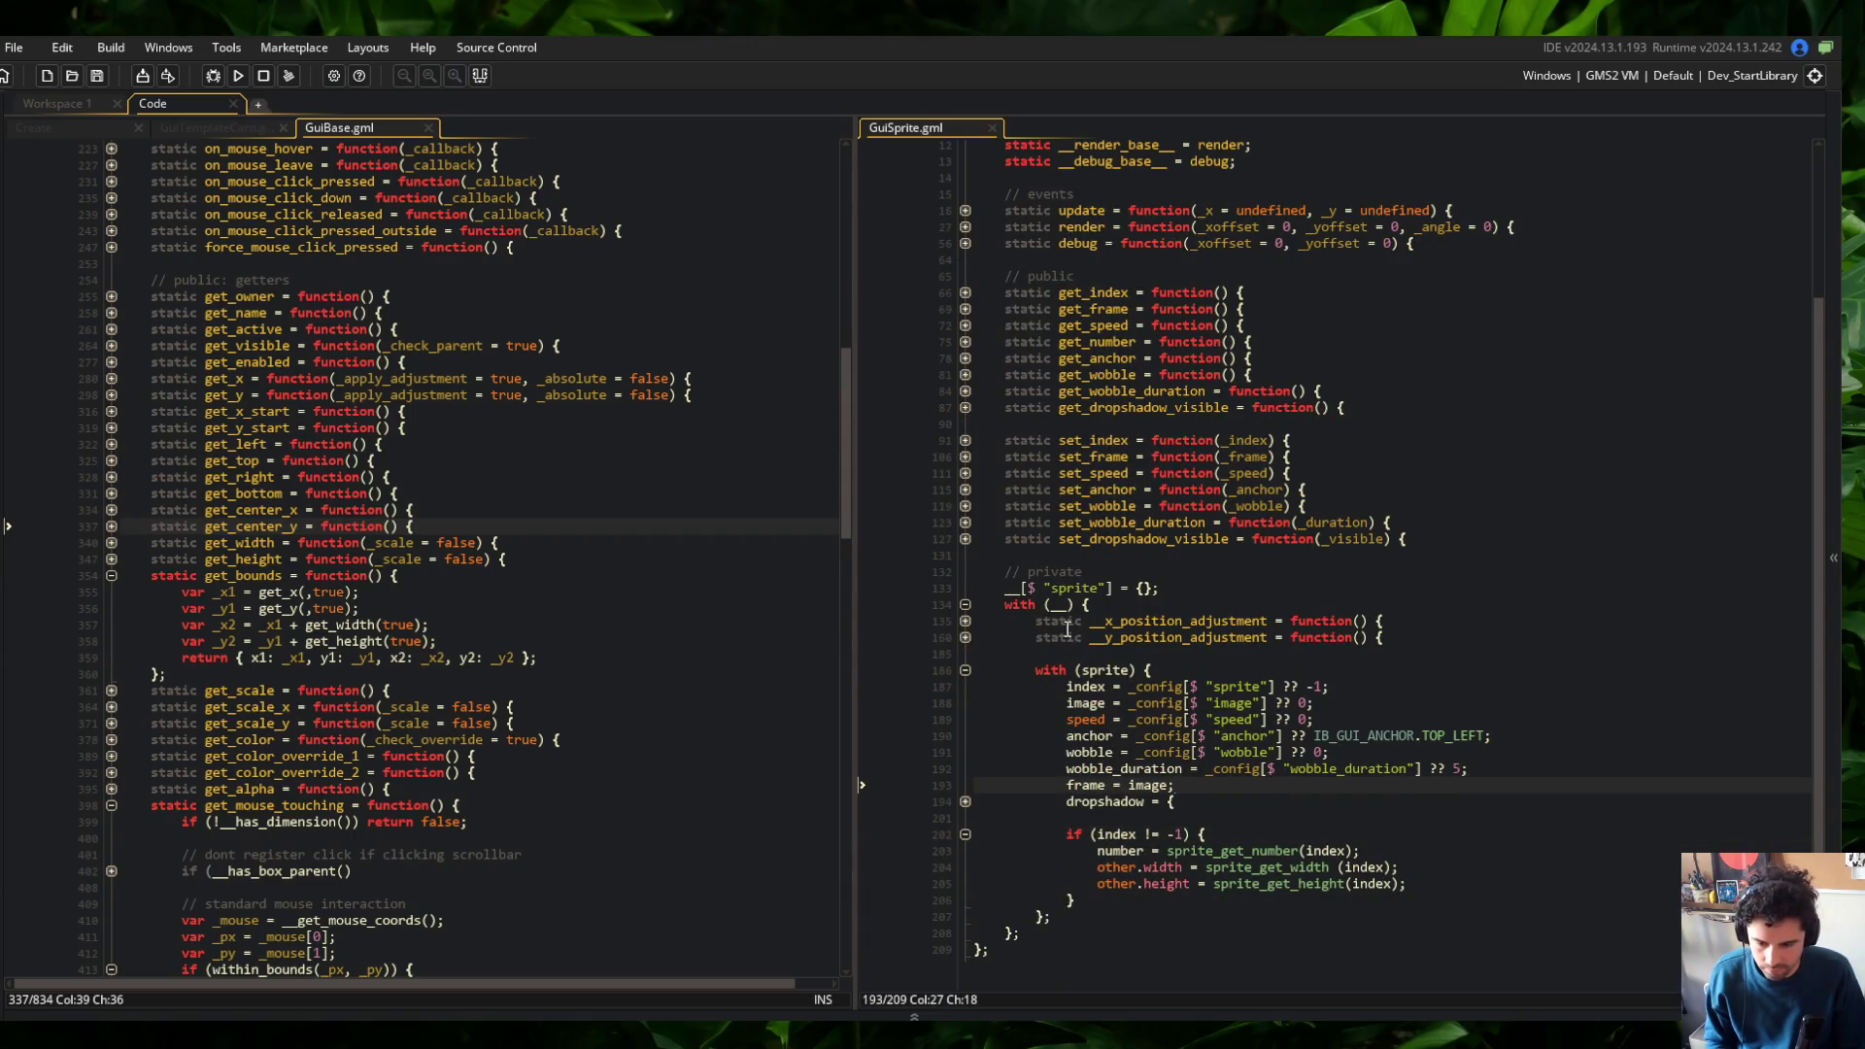
{"action": "scroll", "coordinate": [1122, 580], "scroll_direction": "up", "scroll_amount": 3}
{"action": "left_click", "coordinate": [1407, 571]}
Start a static get_width(_scale = false) override with an override comment, then save
{"action": "key", "text": "Return"}
{"action": "type", "text": "sta"}
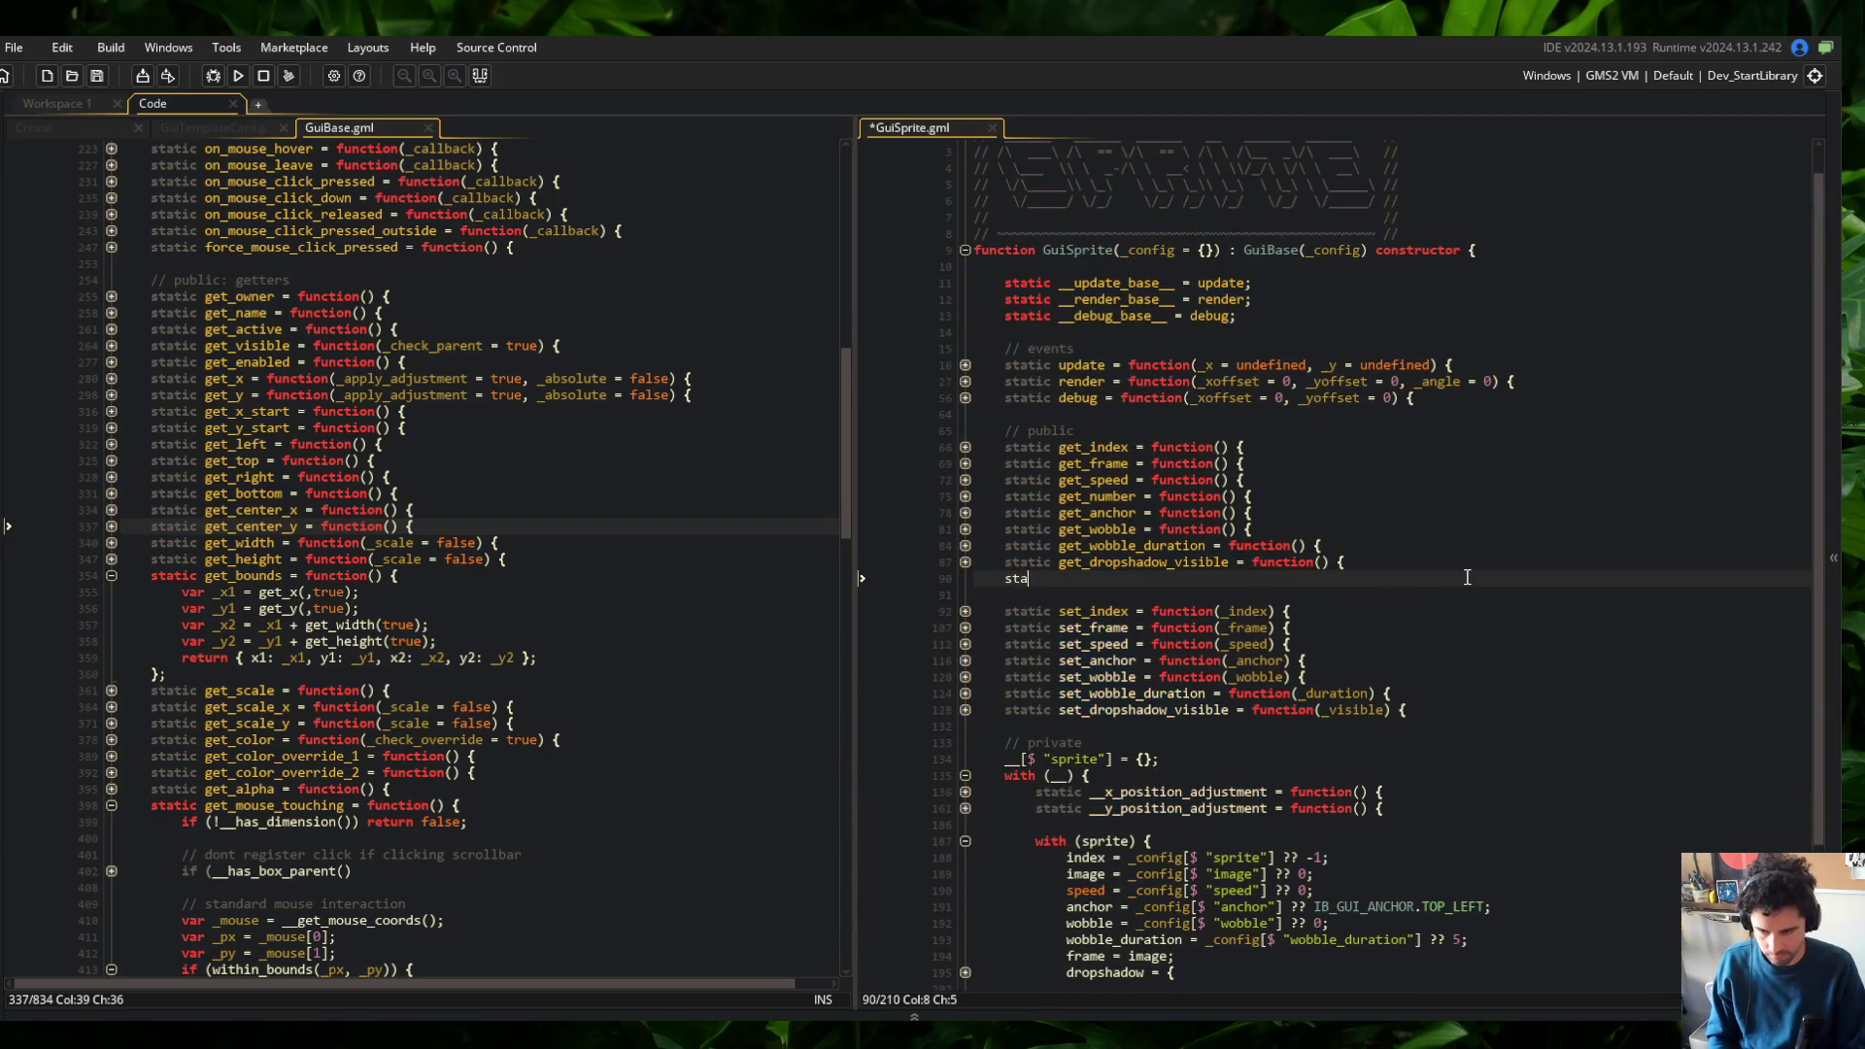
{"action": "type", "text": "tic get_width = function(_scale = false) {"}
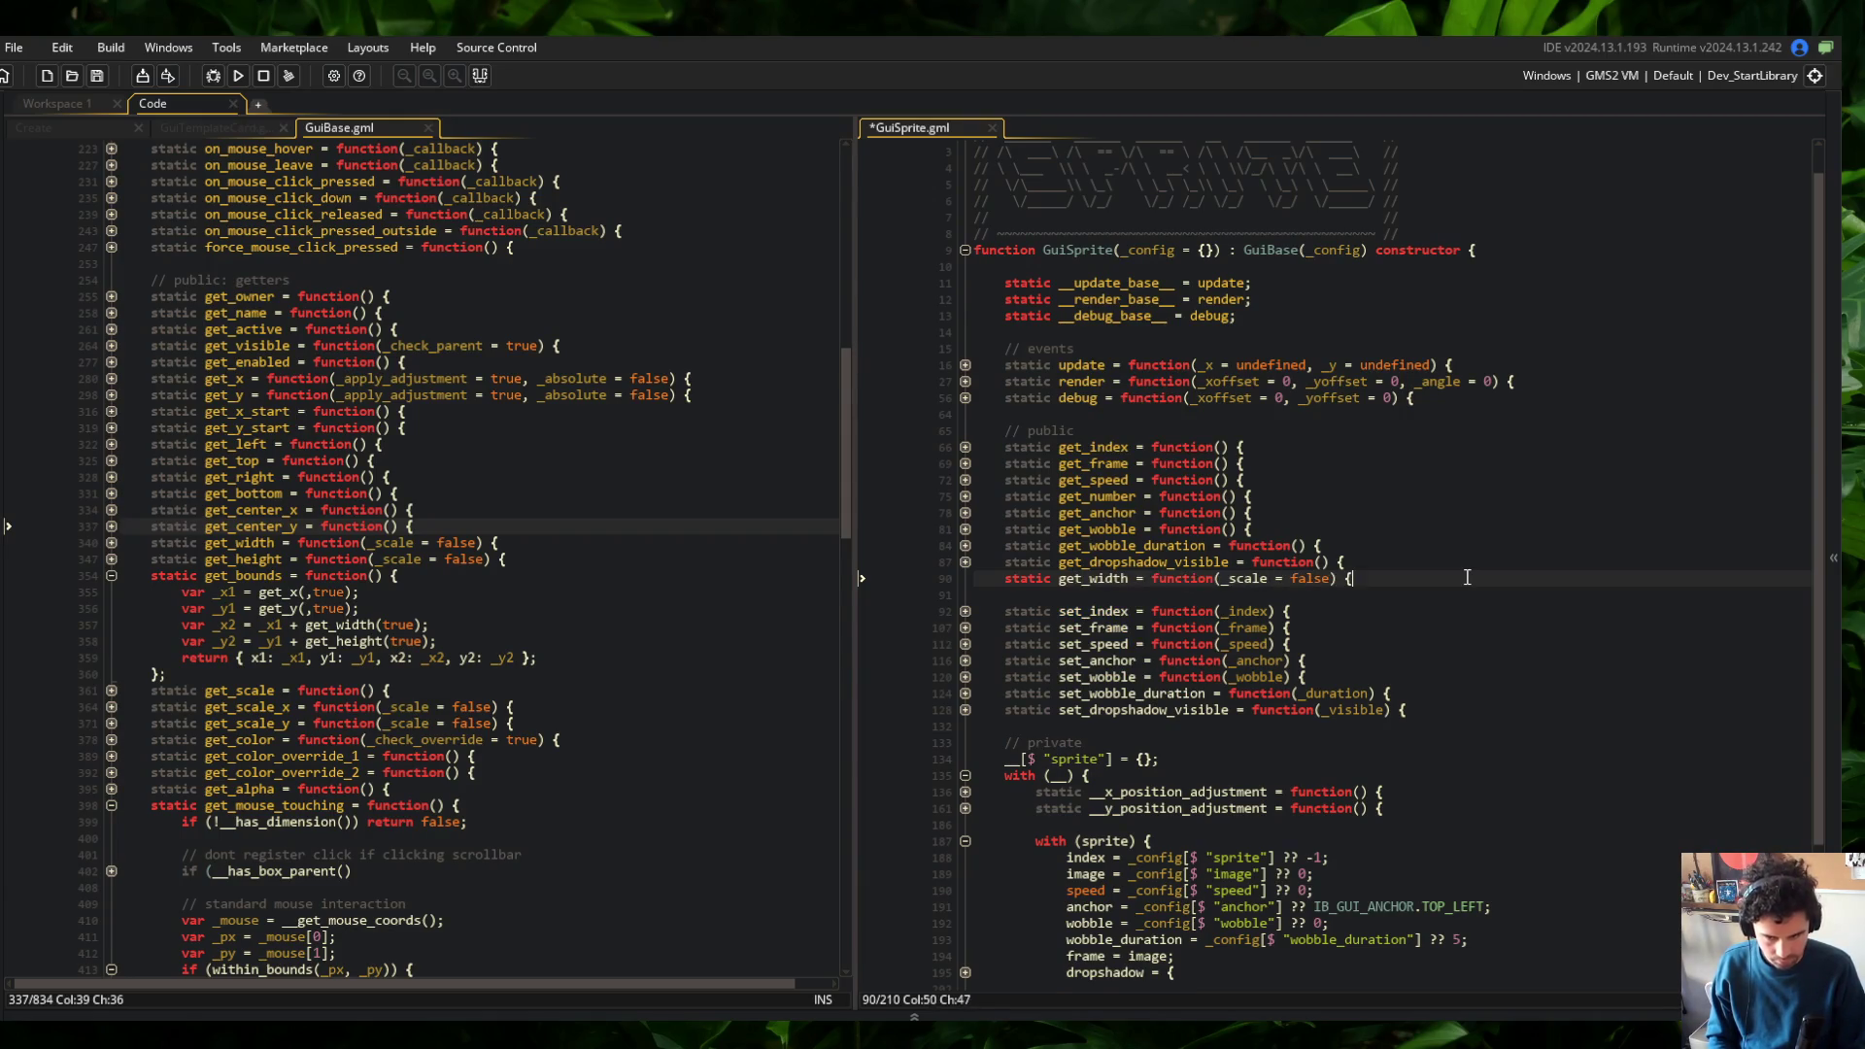
{"action": "key", "text": "Return"}
{"action": "type", "text": ";"}
{"action": "key", "text": "Up"}
{"action": "key", "text": "Up"}
{"action": "key", "text": "End"}
{"action": "type", "text": "/ "}
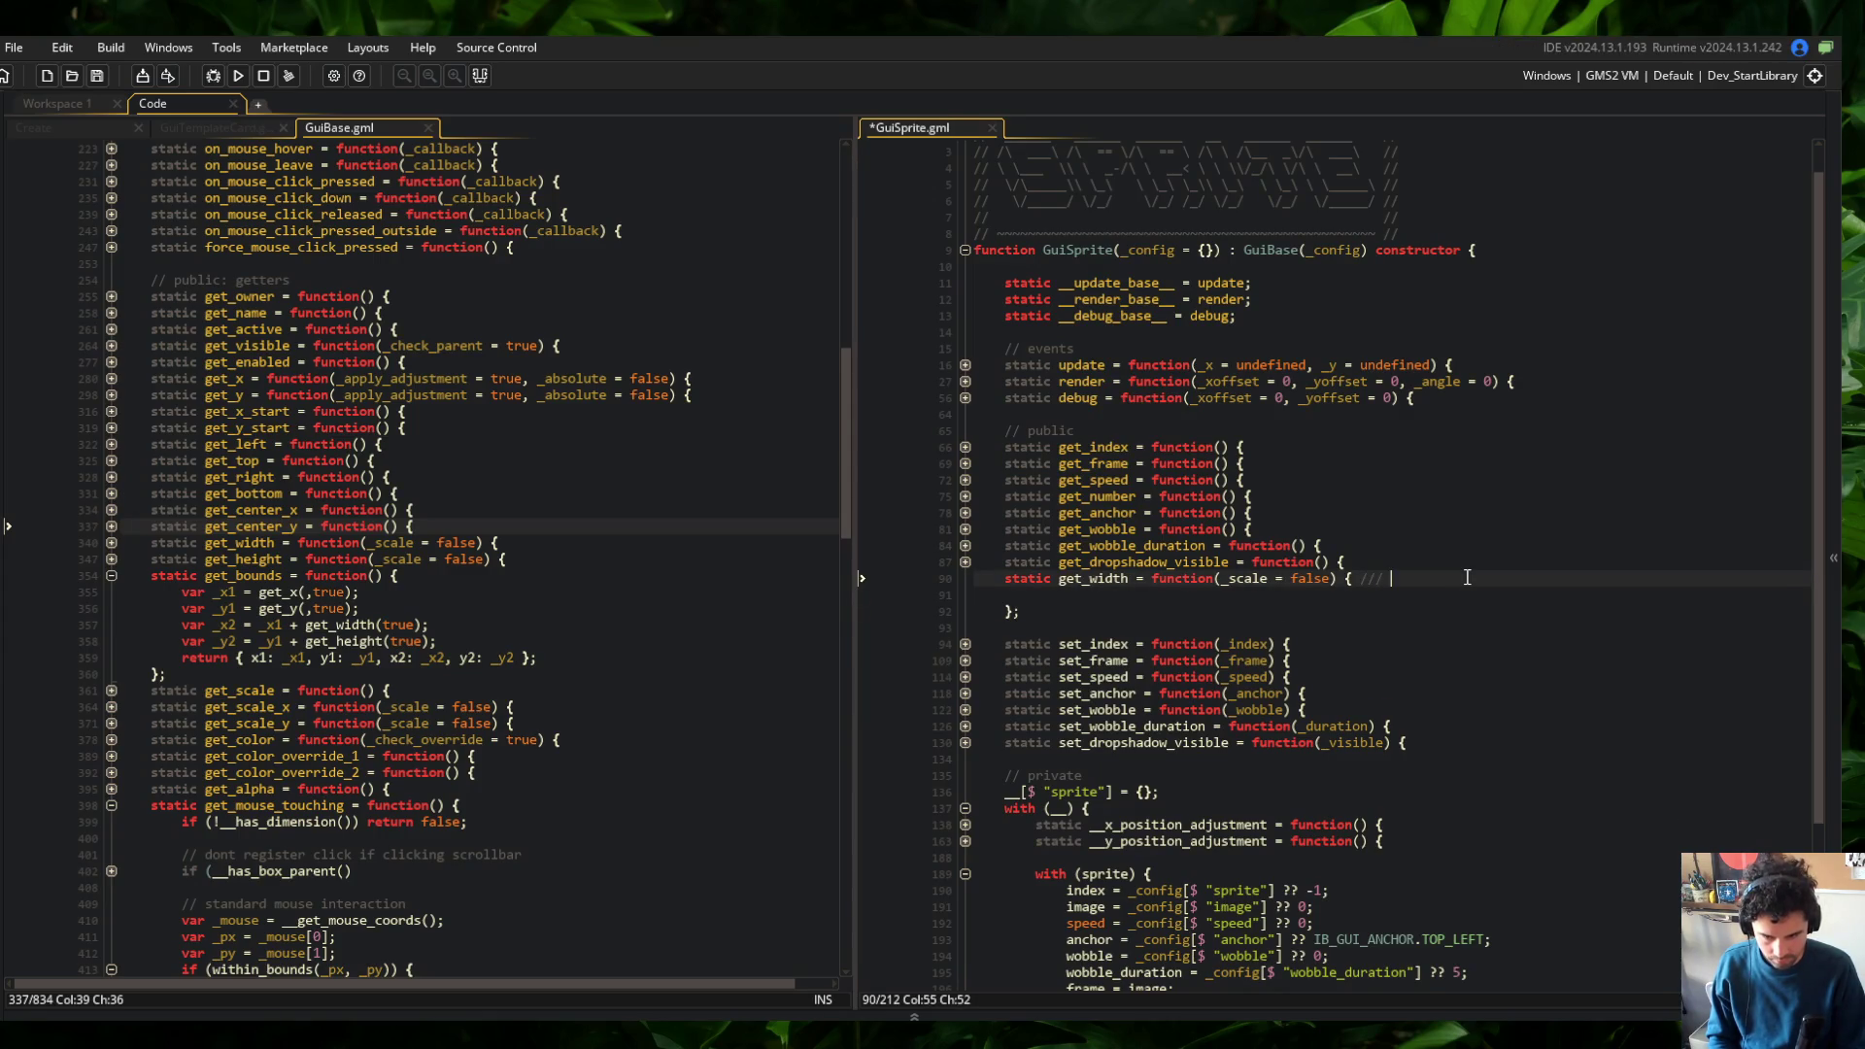
{"action": "key", "text": "BackSpace"}
{"action": "key", "text": "BackSpace"}
{"action": "type", "text": " override"}
{"action": "key", "text": "Return"}
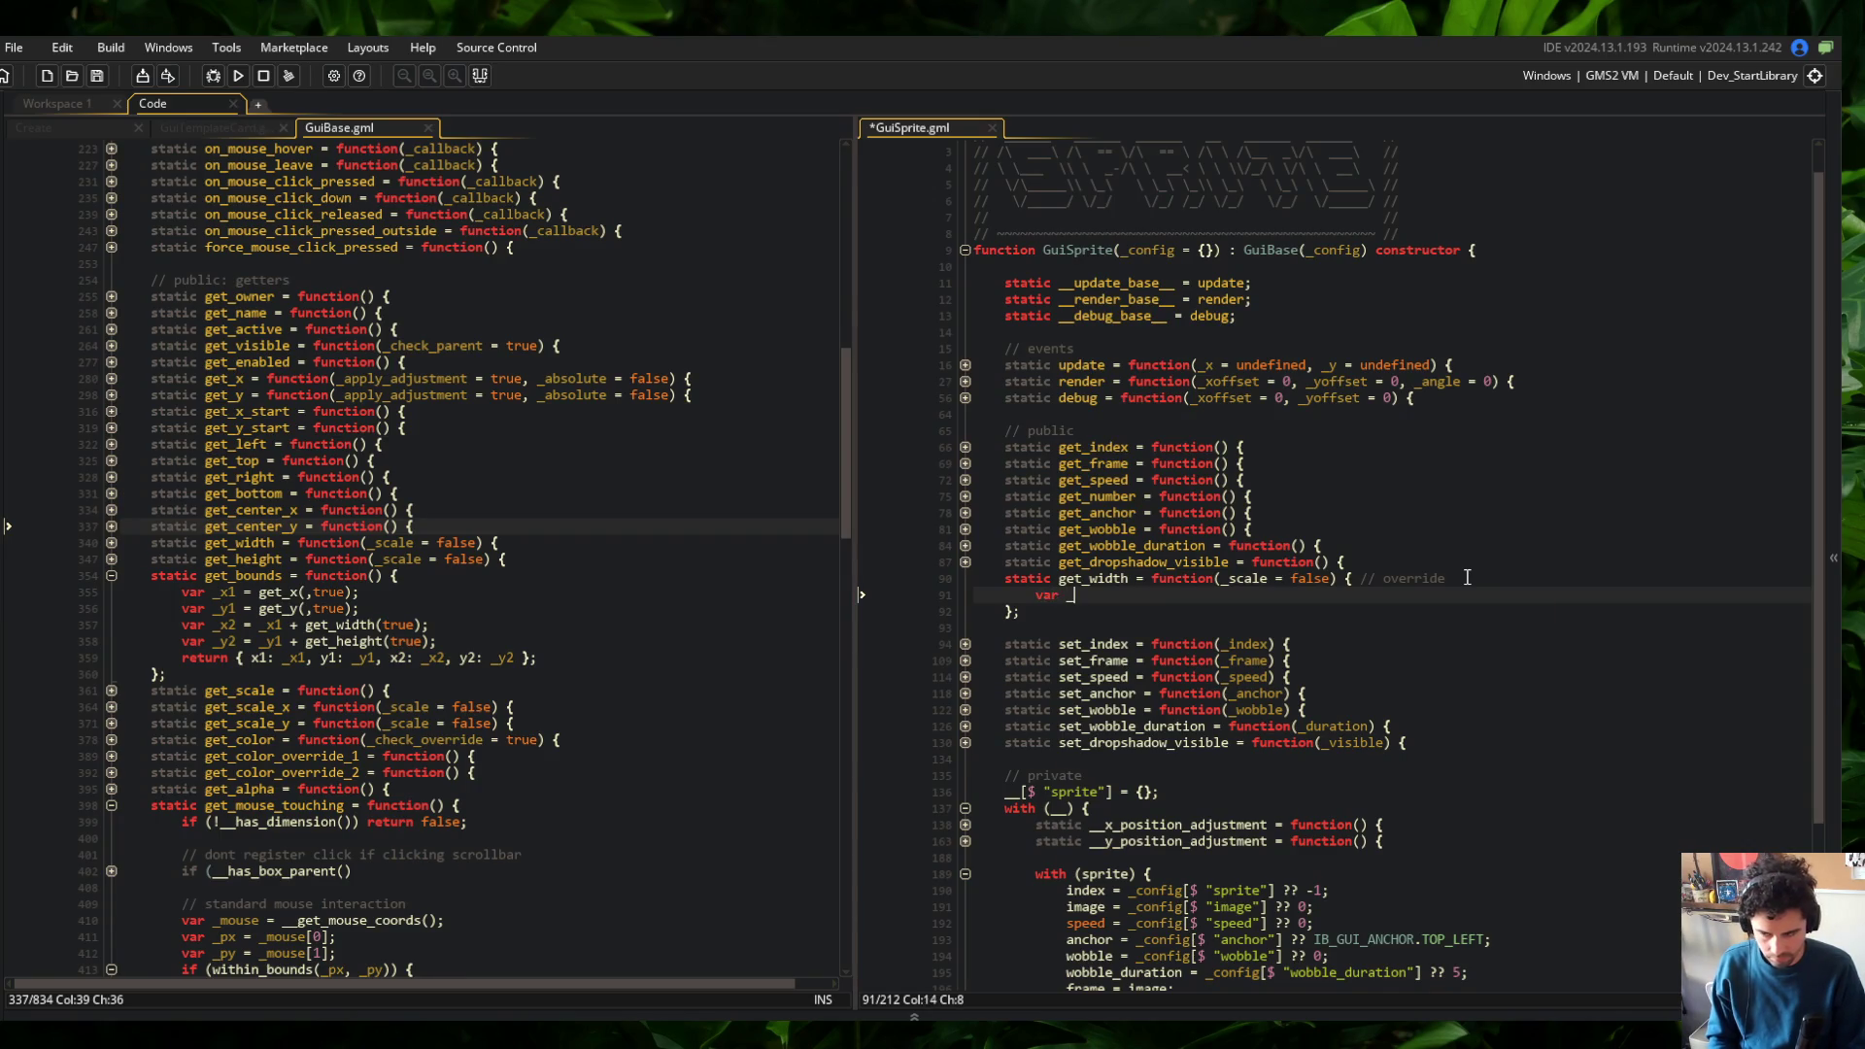
{"action": "type", "text": "width"}
{"action": "key", "text": "ctrl+s"}
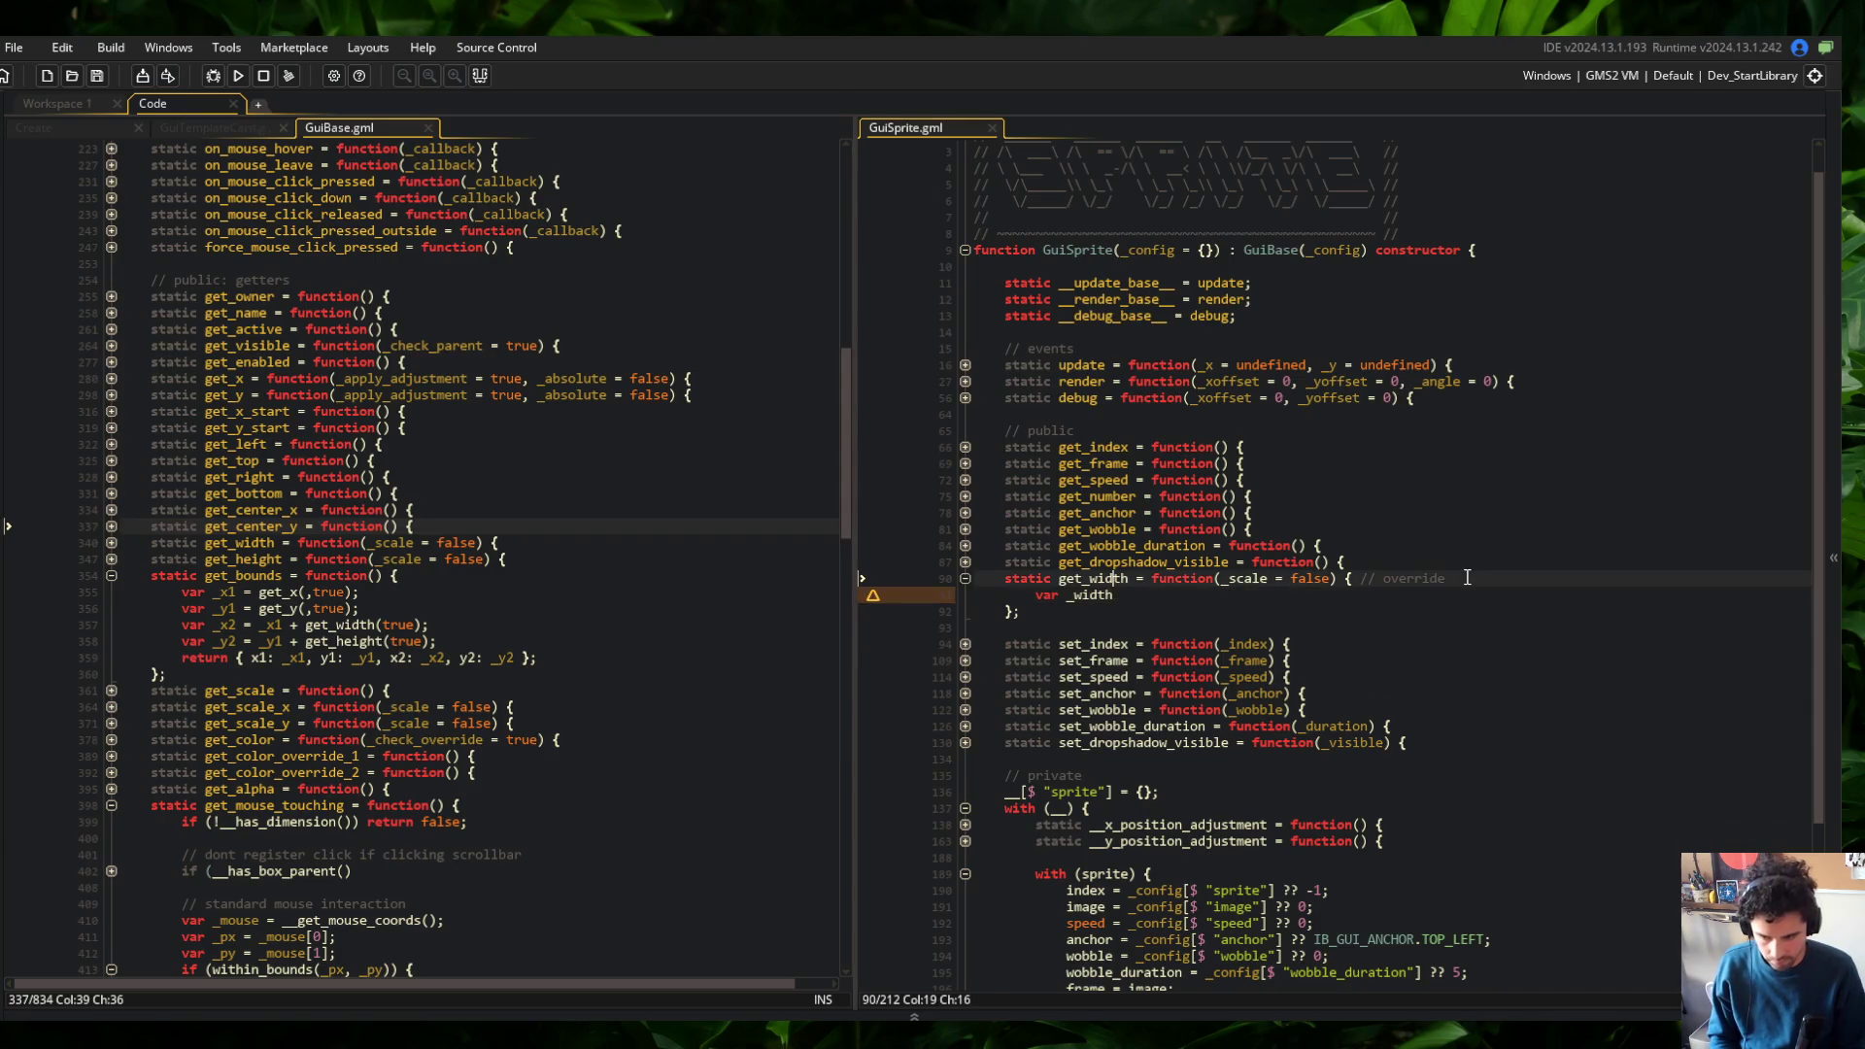
Return 0 early when __.sprite.index is -1 or undefined
{"action": "type", "text": " ="}
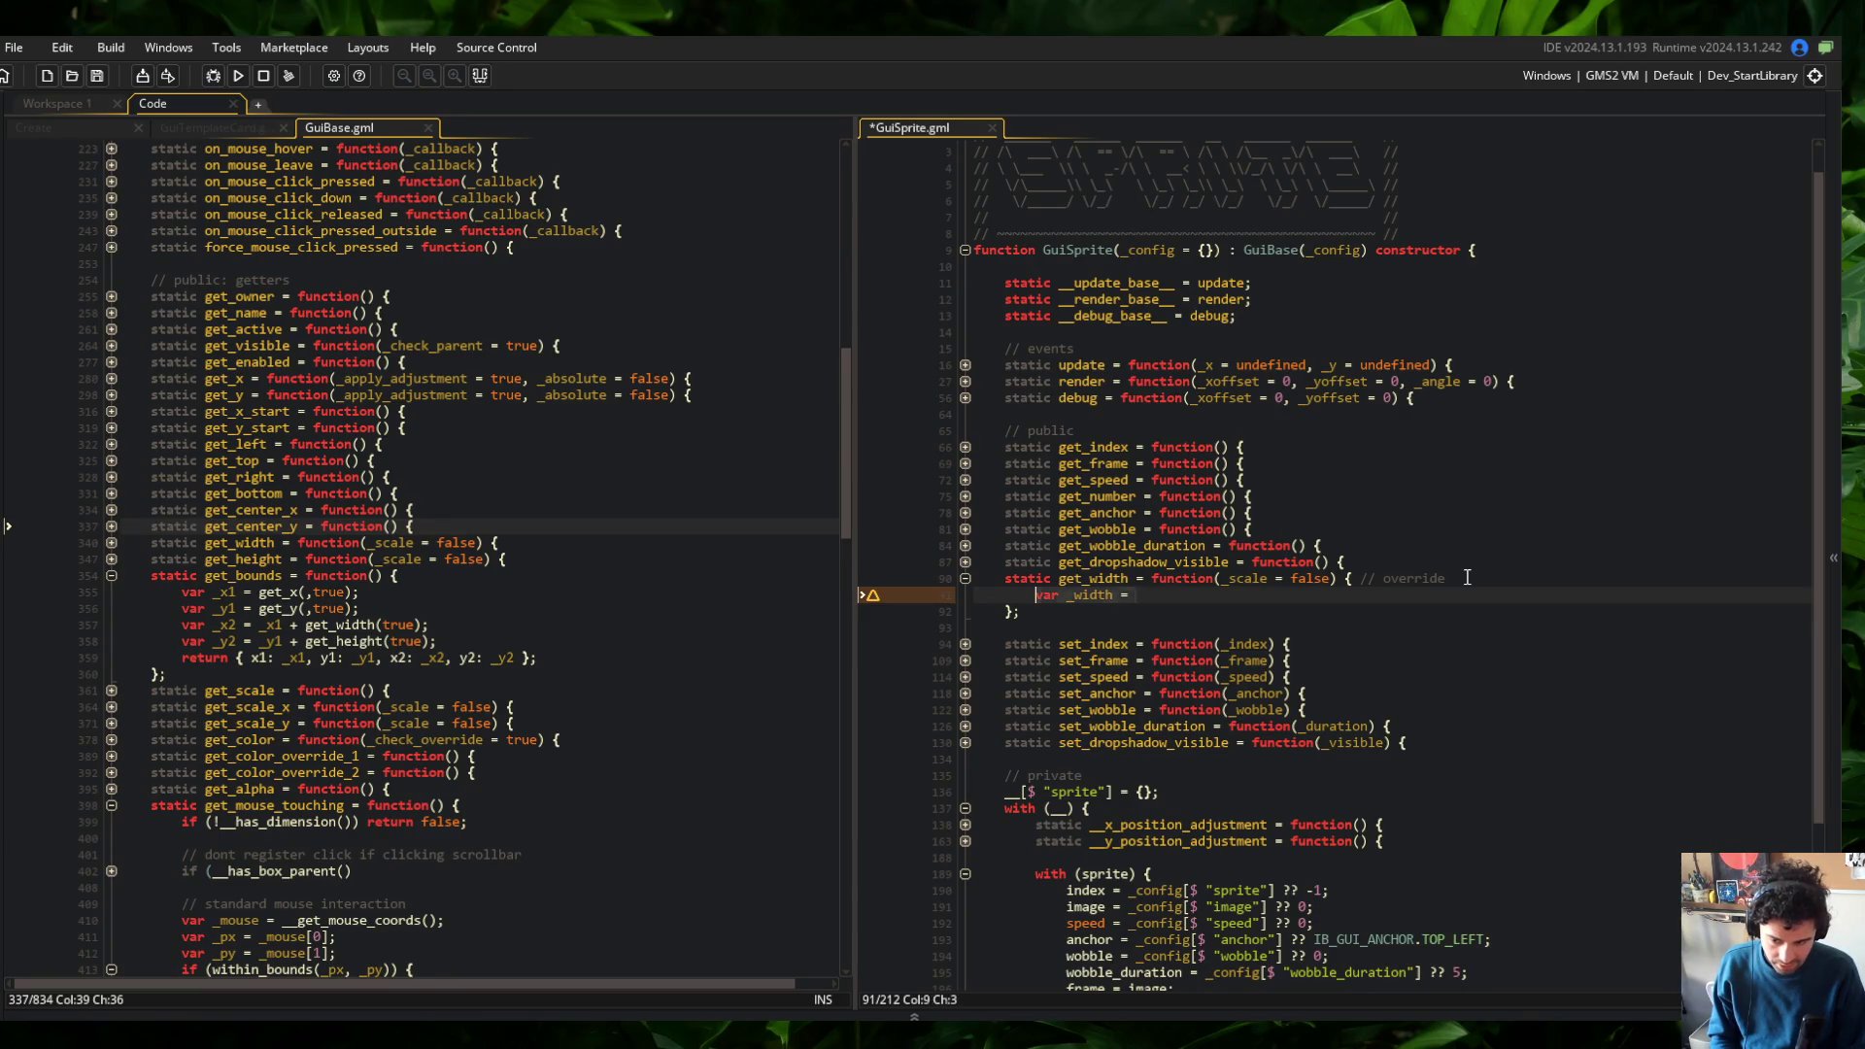
{"action": "key", "text": "shift+End"}
{"action": "key", "text": "Delete"}
{"action": "scroll", "coordinate": [1438, 573], "scroll_direction": "down", "scroll_amount": 4}
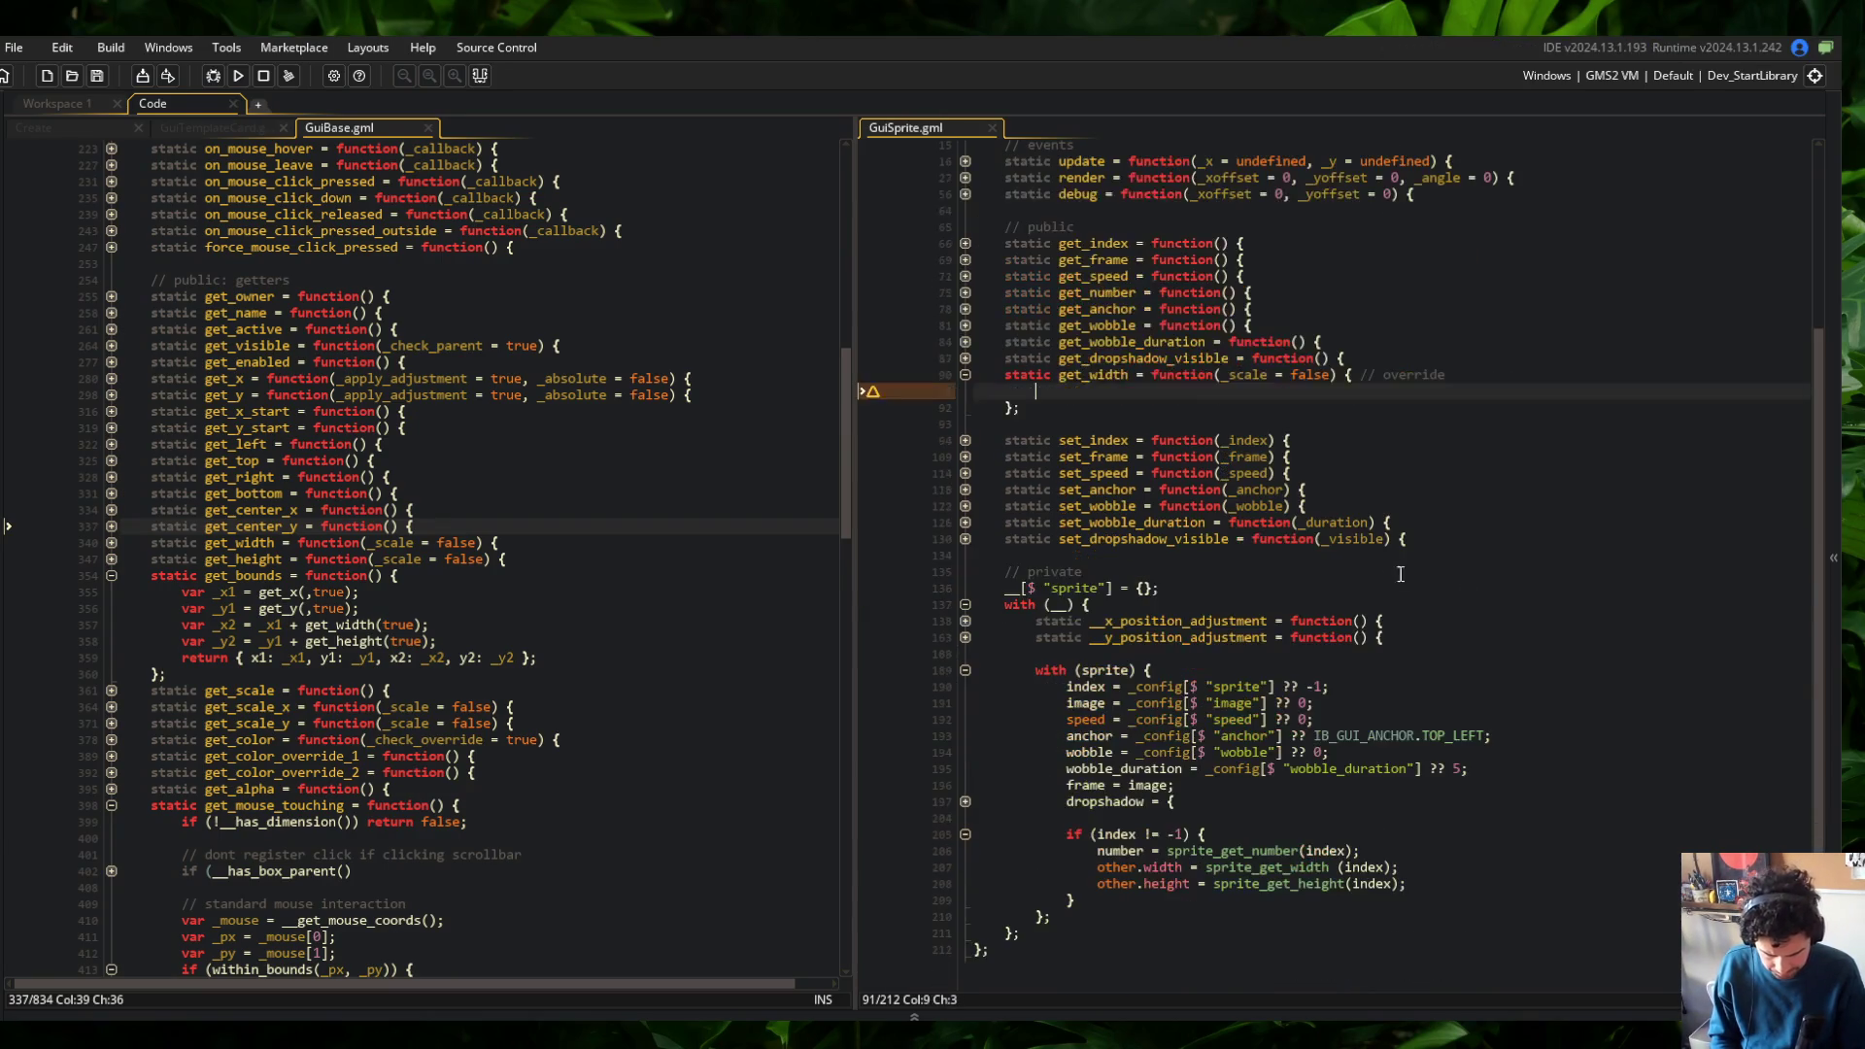
{"action": "scroll", "coordinate": [1392, 561], "scroll_direction": "up", "scroll_amount": 2}
{"action": "scroll", "coordinate": [1393, 561], "scroll_direction": "up", "scroll_amount": 1}
{"action": "type", "text": "if (__"}
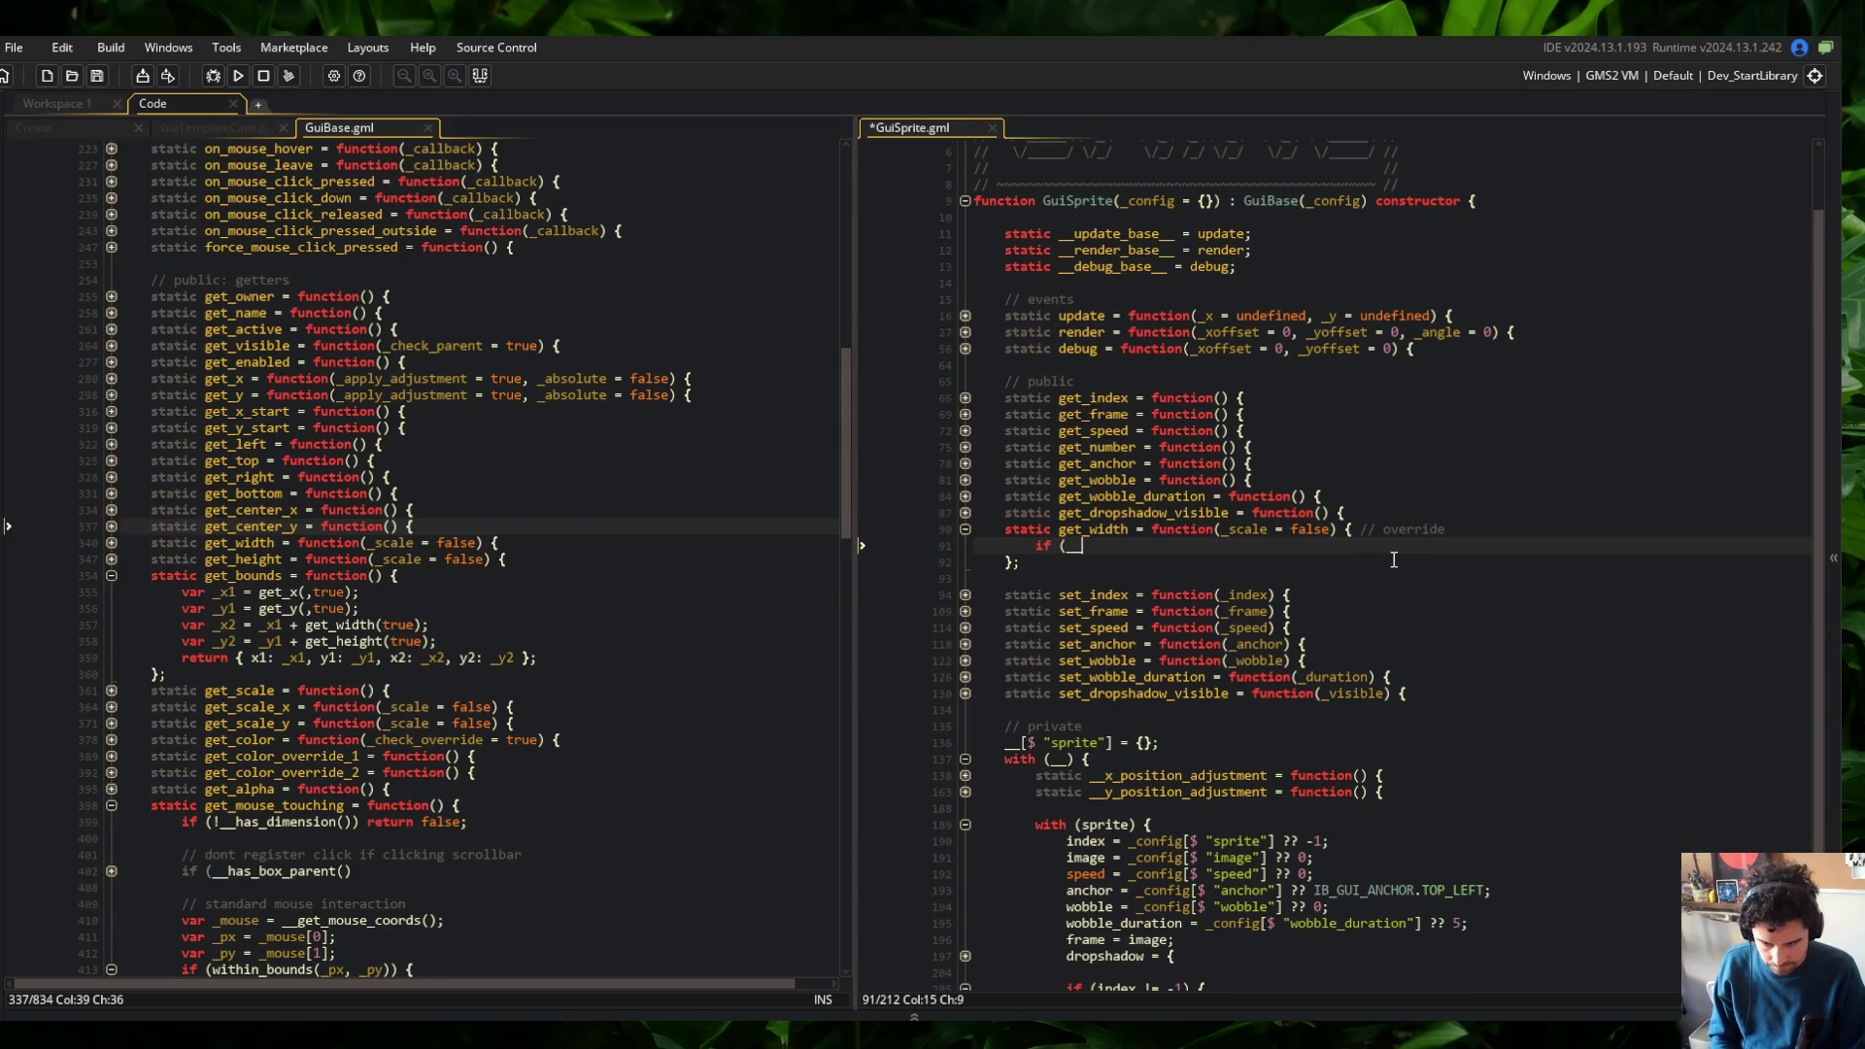
{"action": "type", "text": ".sprite.index == -"}
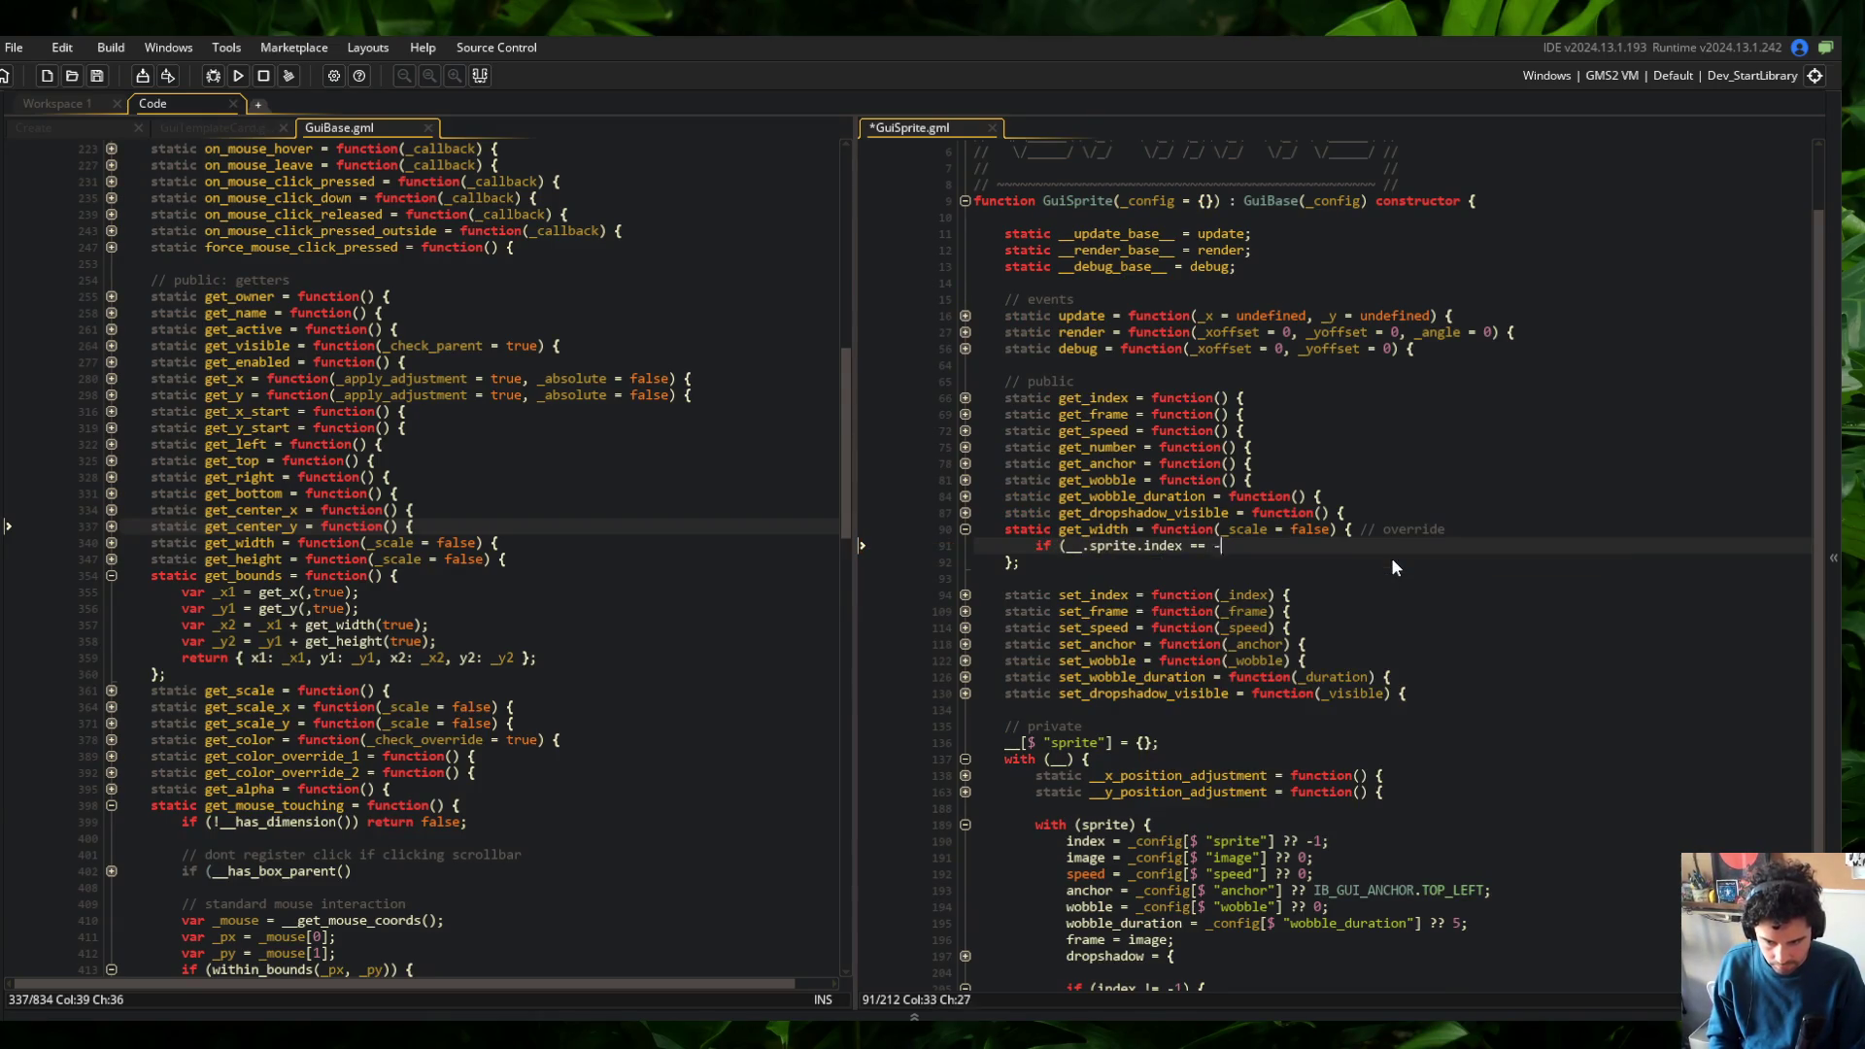
{"action": "type", "text": "1 || is_"}
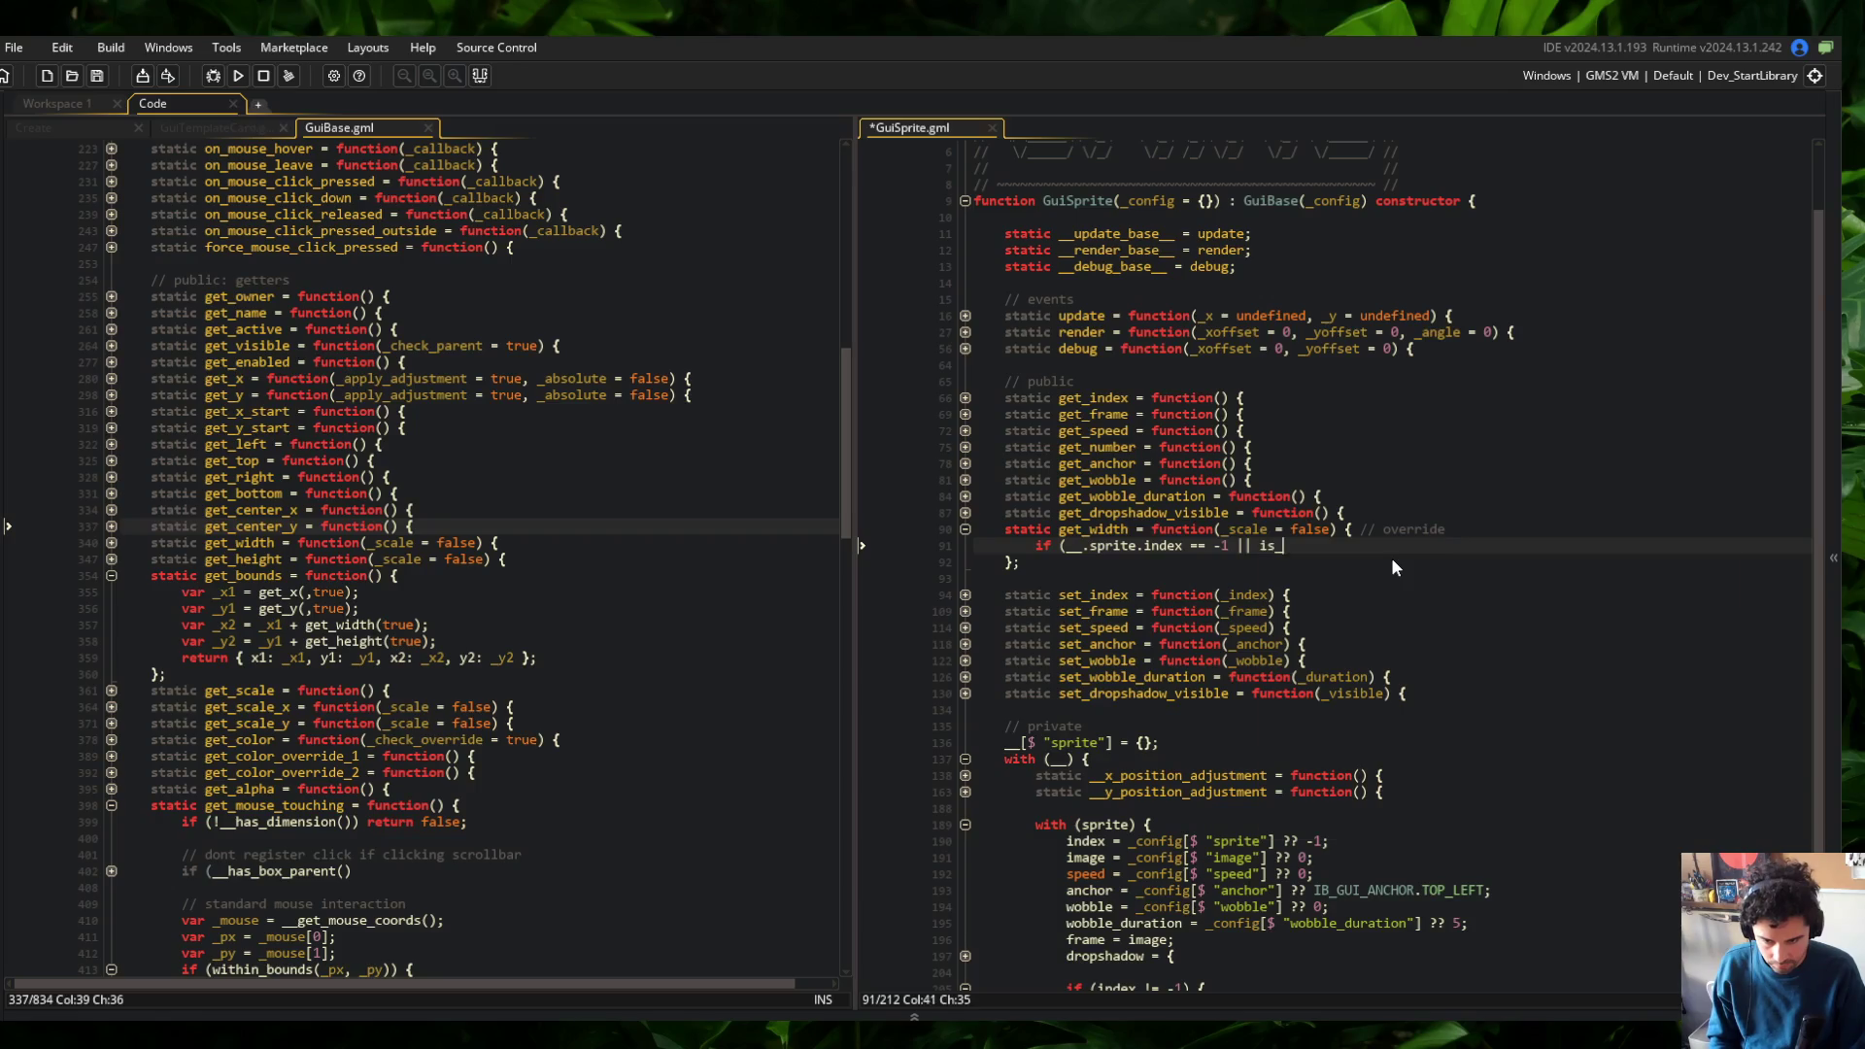
{"action": "type", "text": "undefined(__.sprite.iond"}
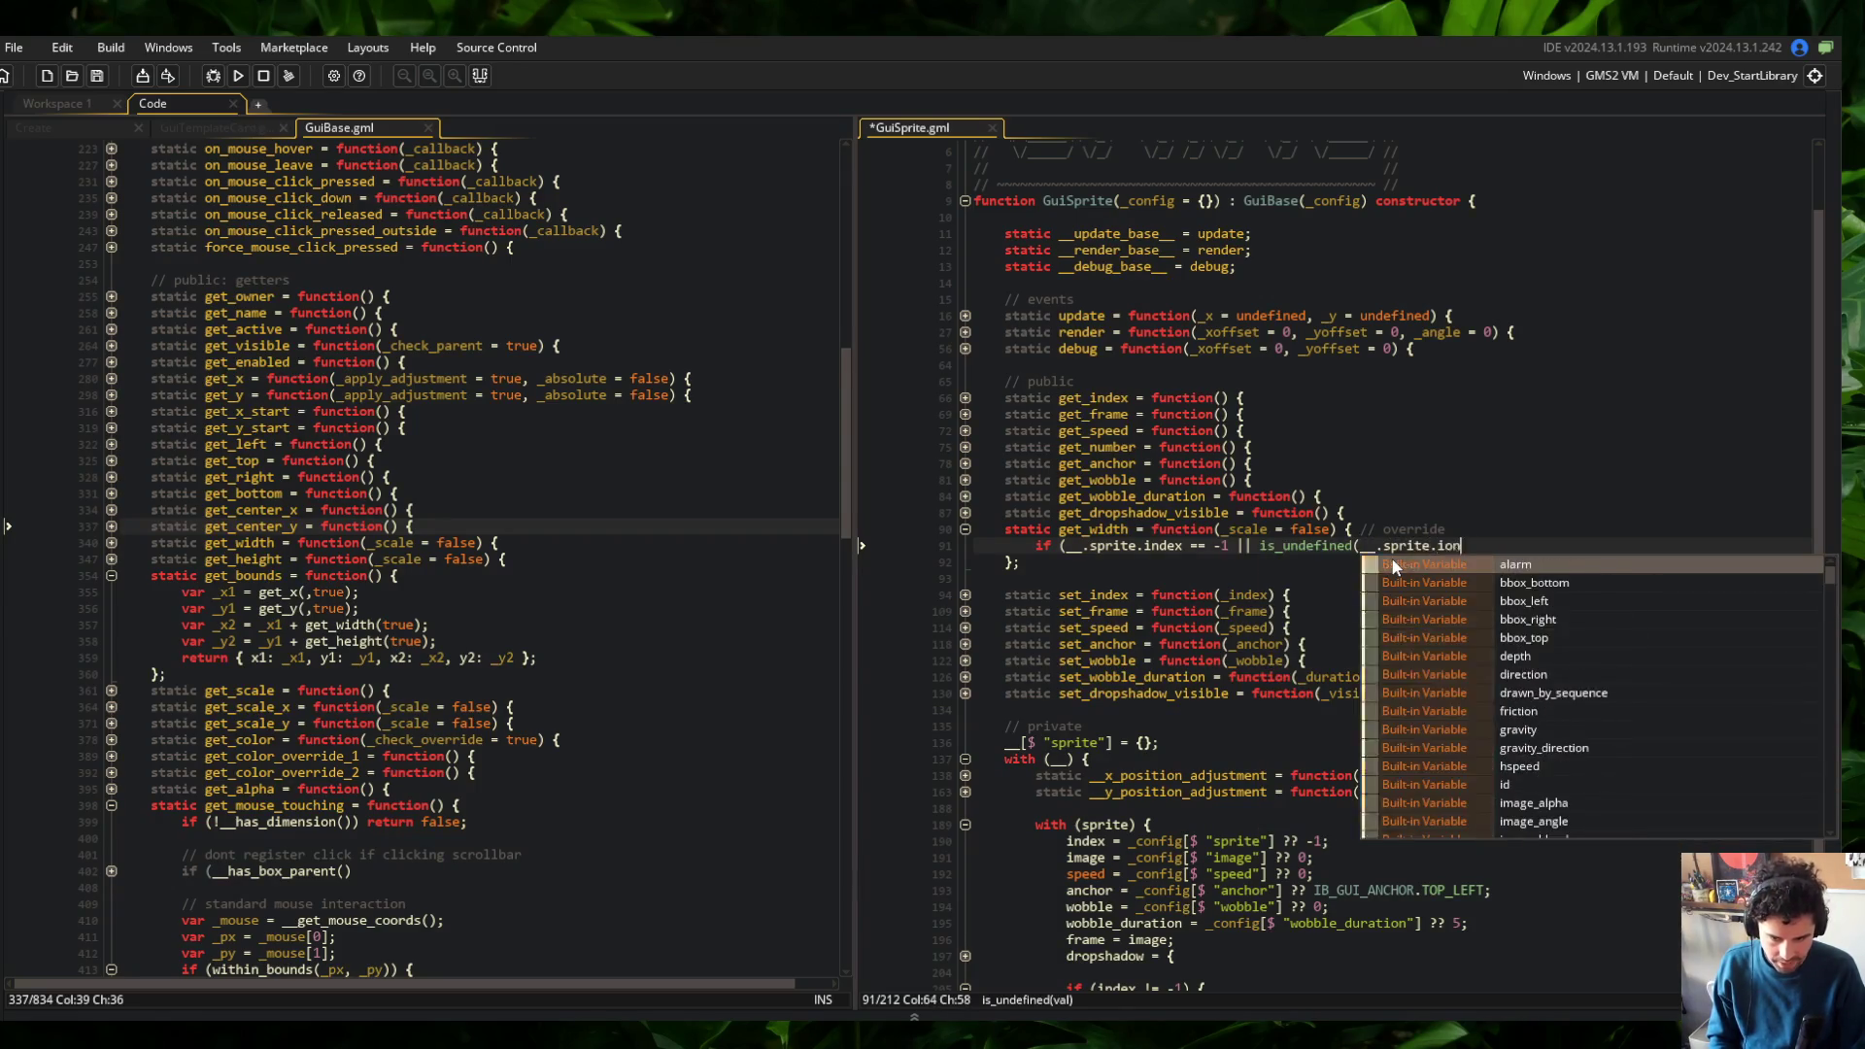
{"action": "key", "text": "BackSpace"}
{"action": "key", "text": "BackSpace"}
{"action": "key", "text": "BackSpace"}
{"action": "type", "text": "ndex)) {"}
{"action": "key", "text": "Return"}
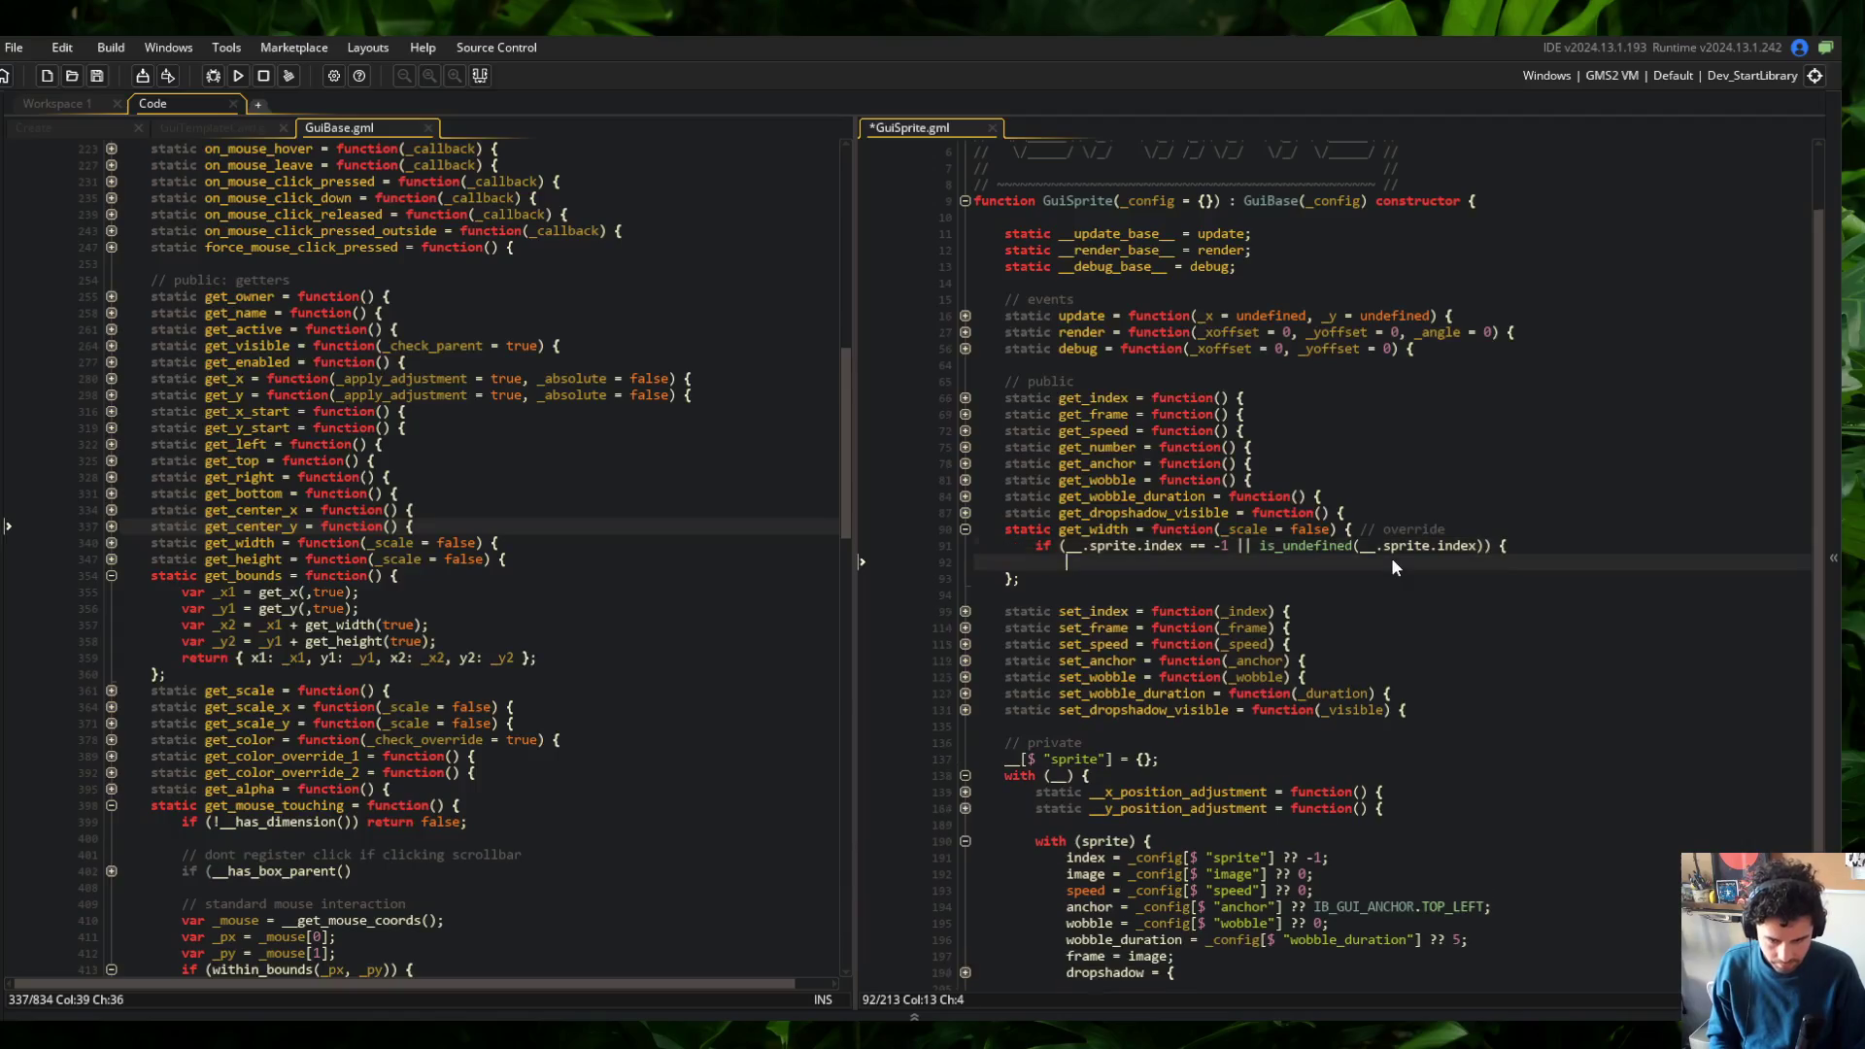
{"action": "type", "text": "return 0;"}
Set _width from sprite_get_width, multiply by get_scale_x(true) when _scale, and return it
{"action": "key", "text": "Down"}
{"action": "key", "text": "Return"}
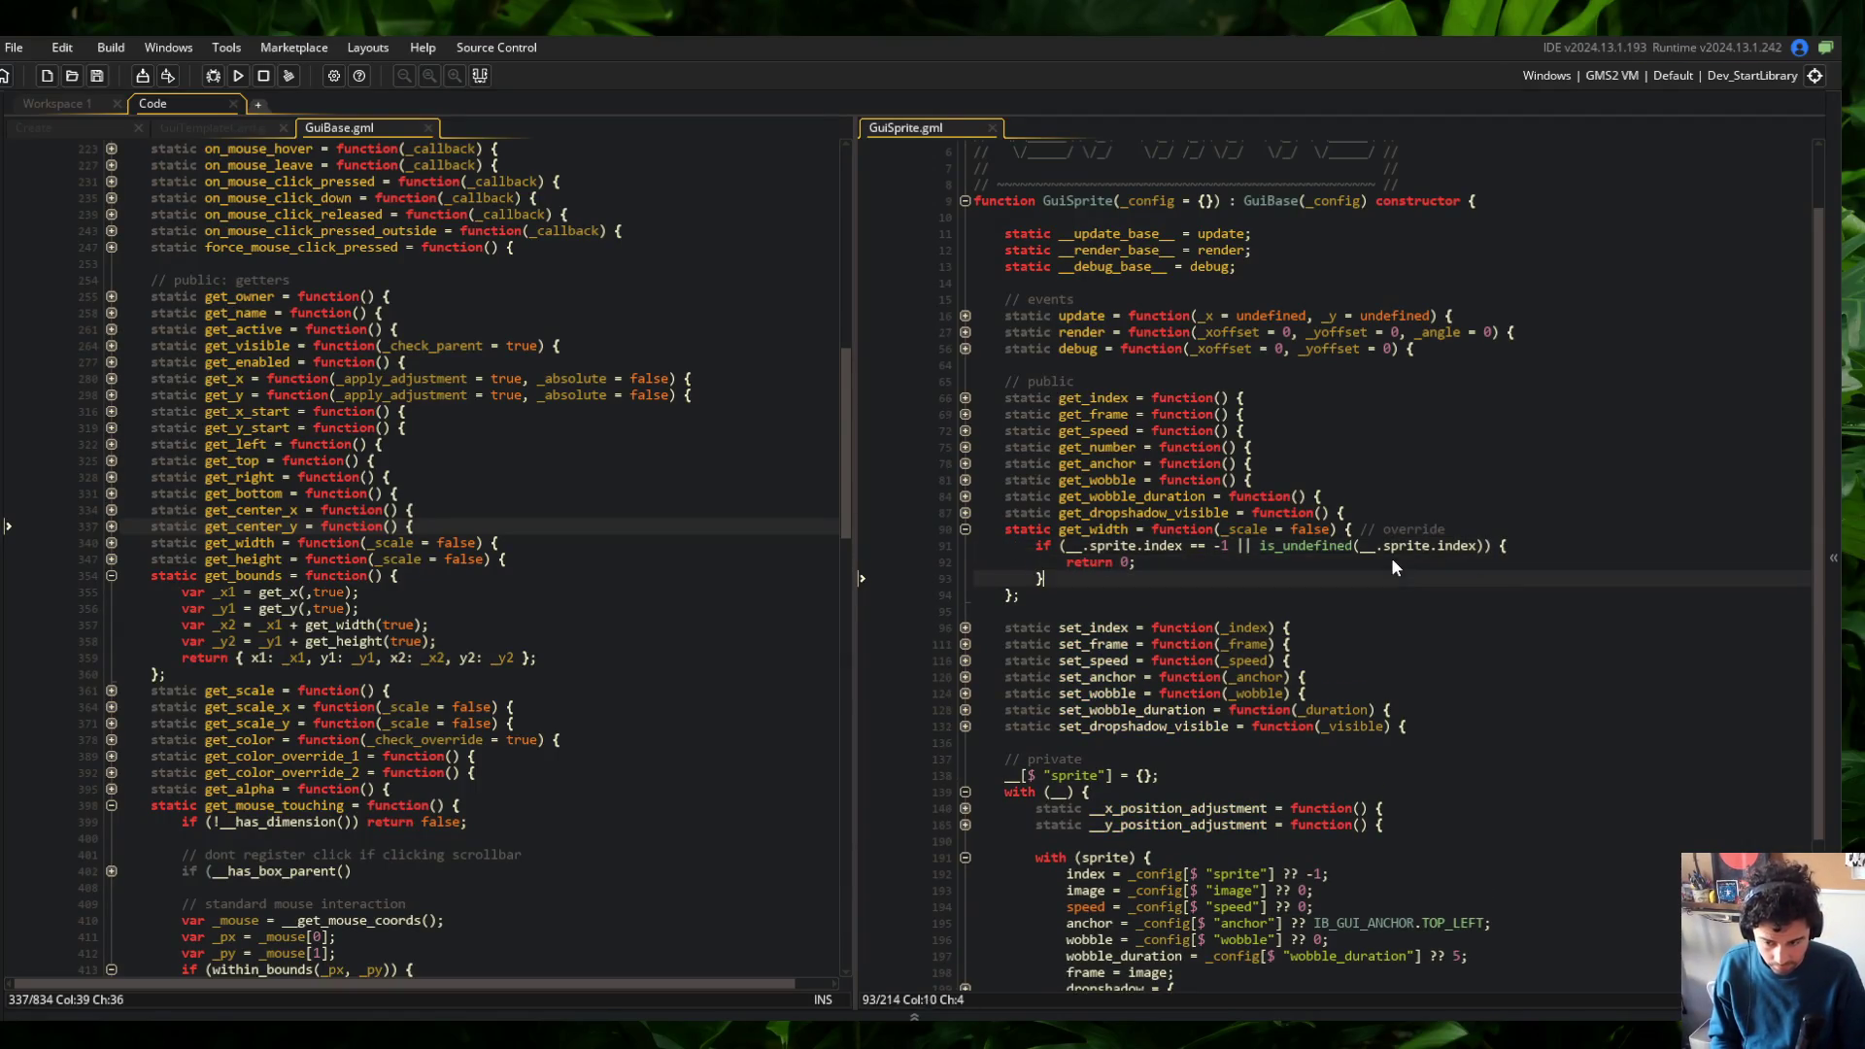
{"action": "type", "text": "retu_width = sprite_"}
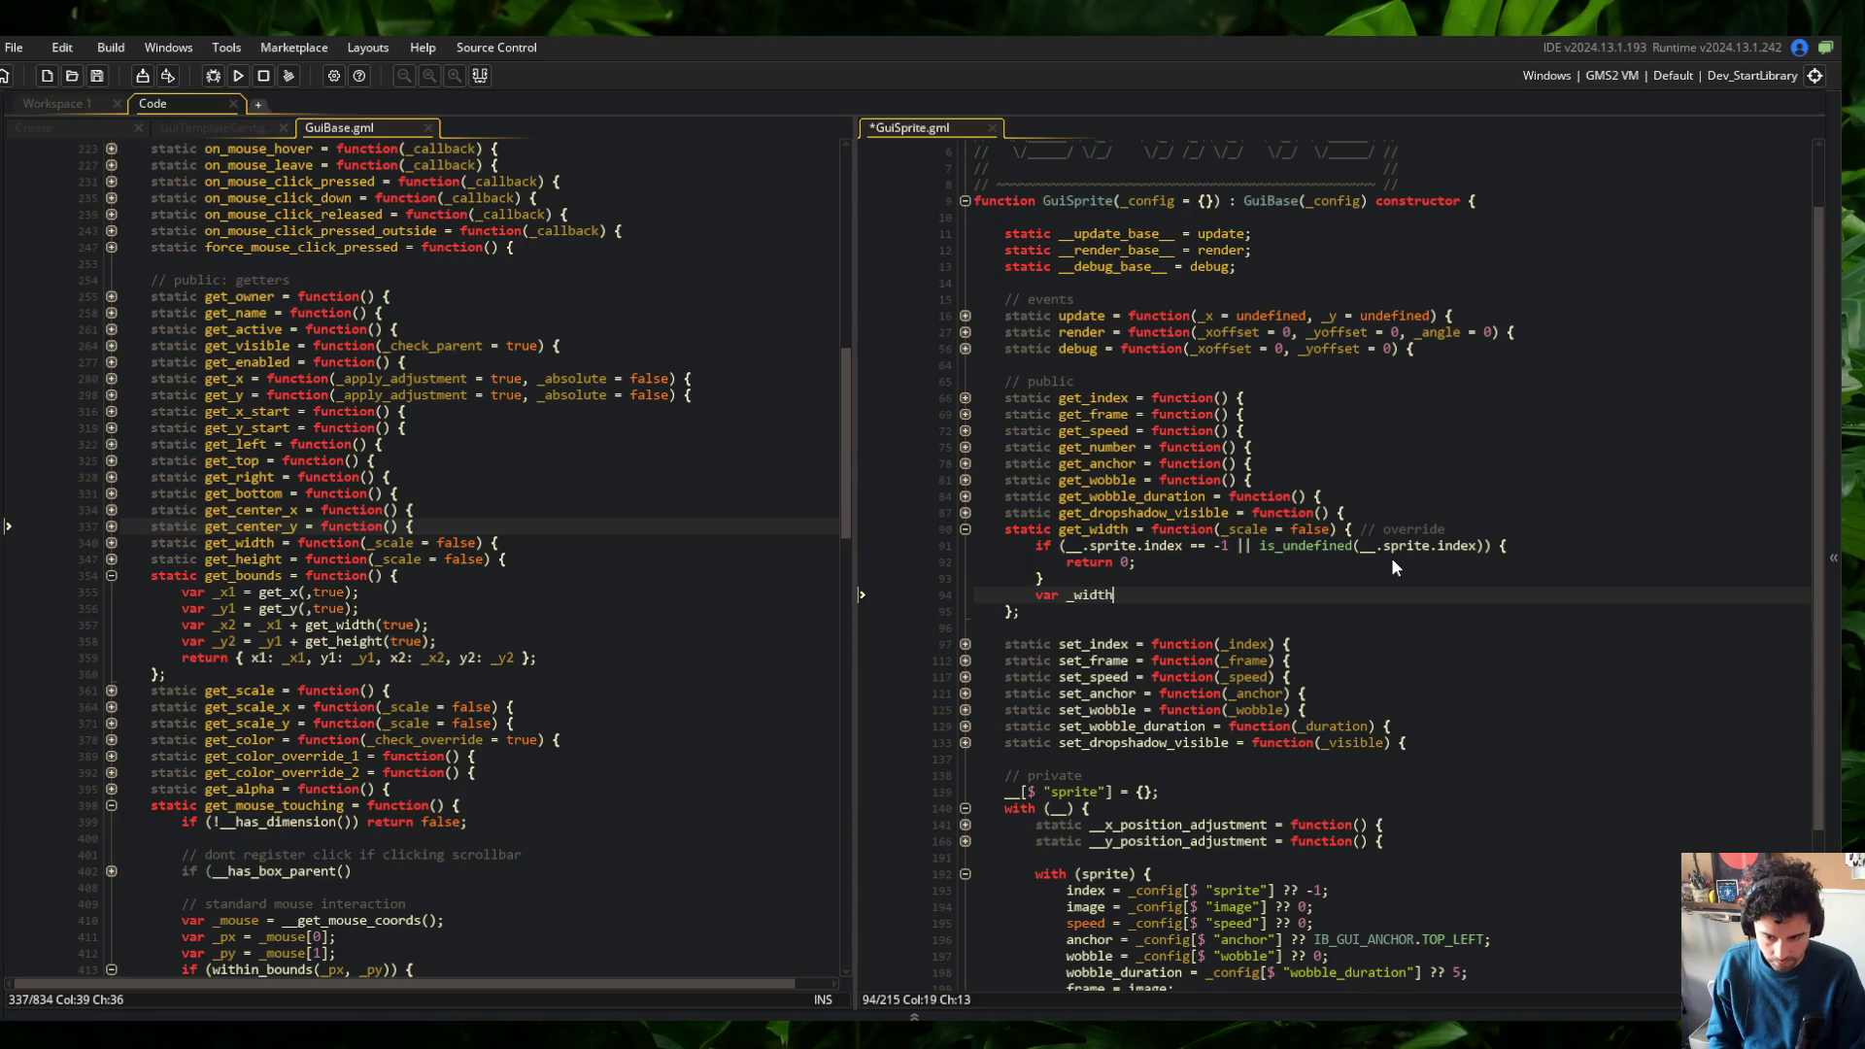
{"action": "type", "text": "get_wid"}
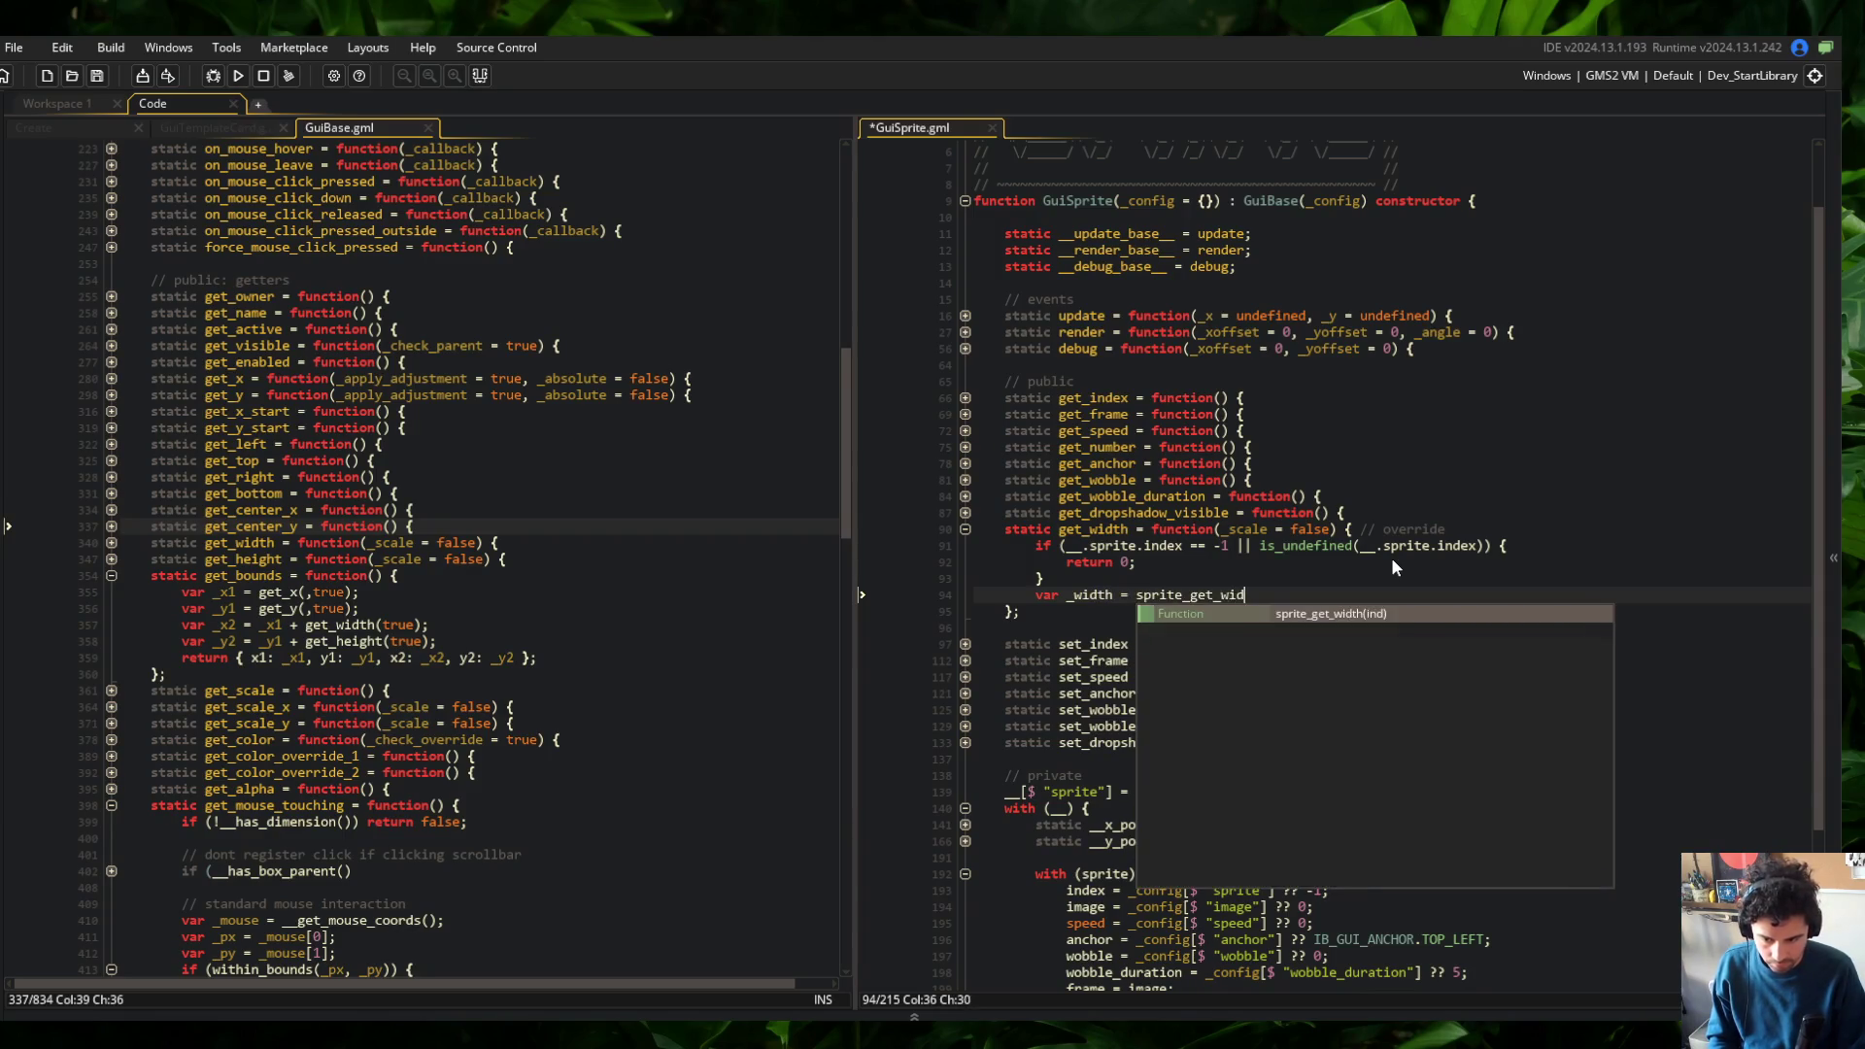
{"action": "type", "text": "th(__.sprite.index);"}
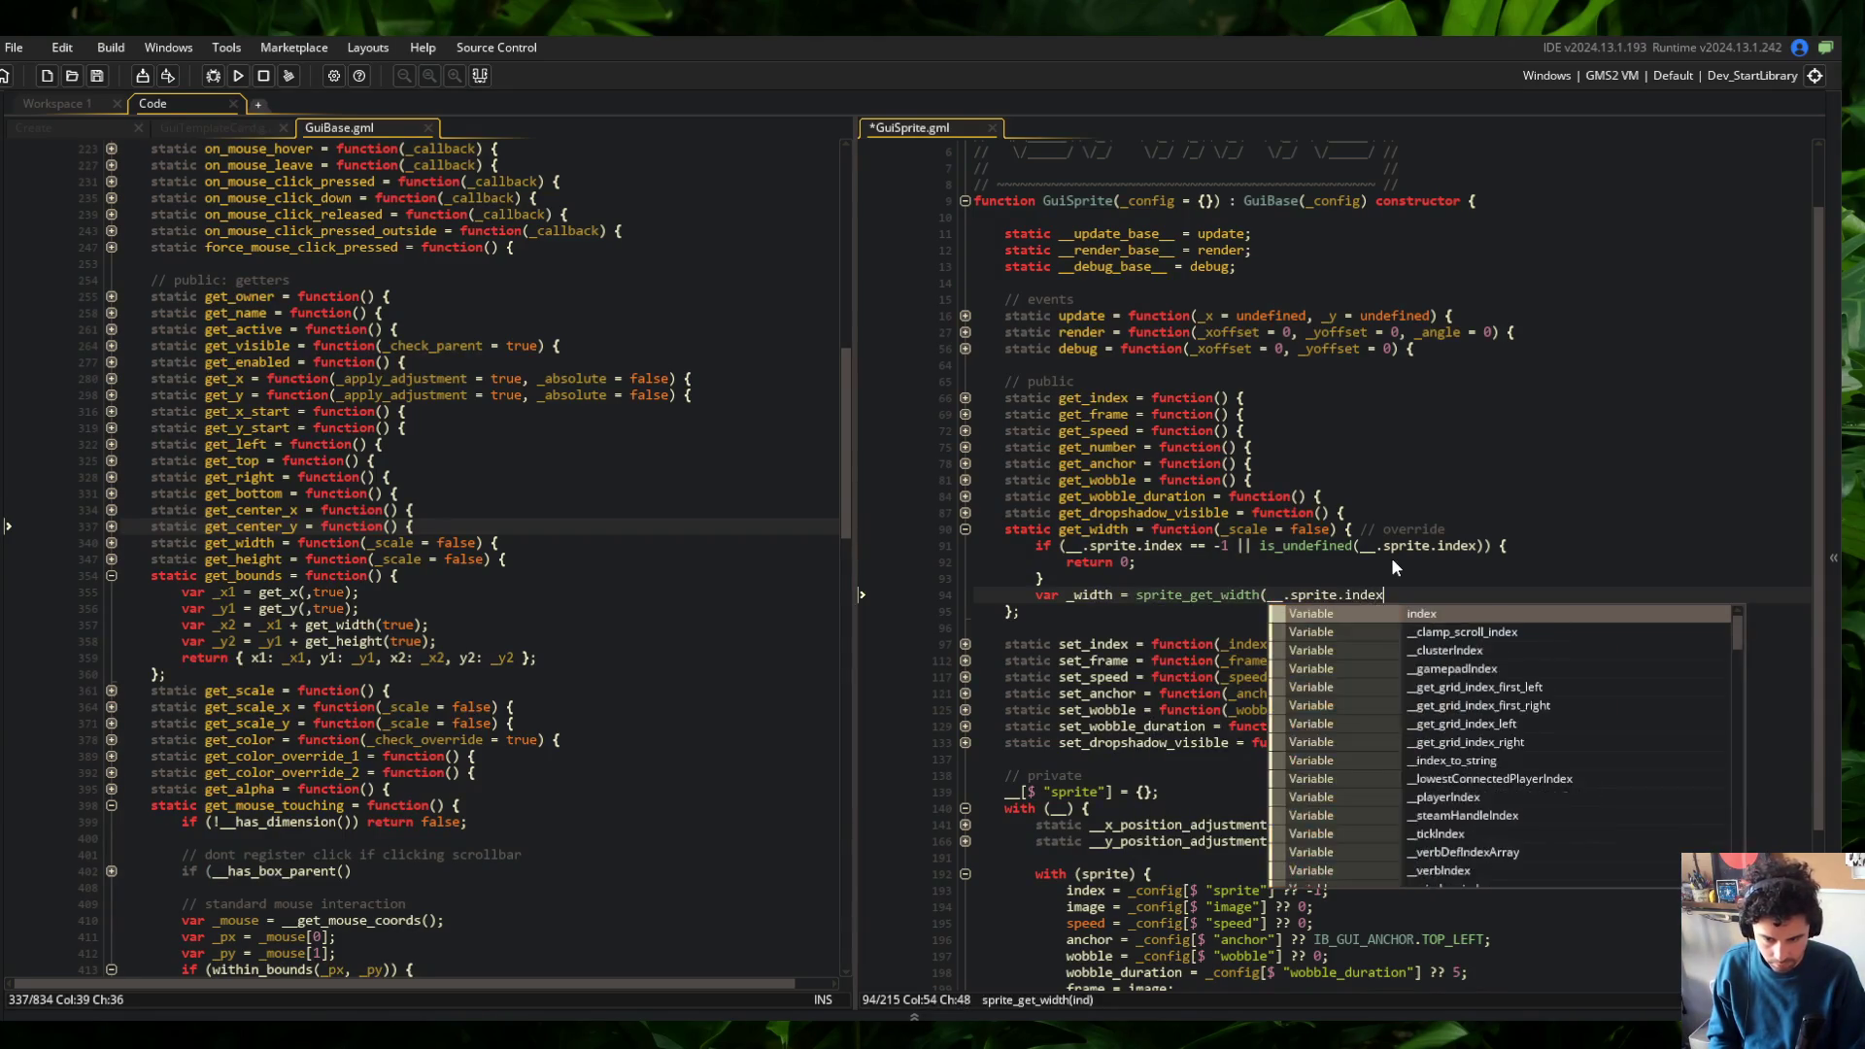
{"action": "key", "text": "Return"}
{"action": "type", "text": "if (_scale) {"}
{"action": "key", "text": "Return"}
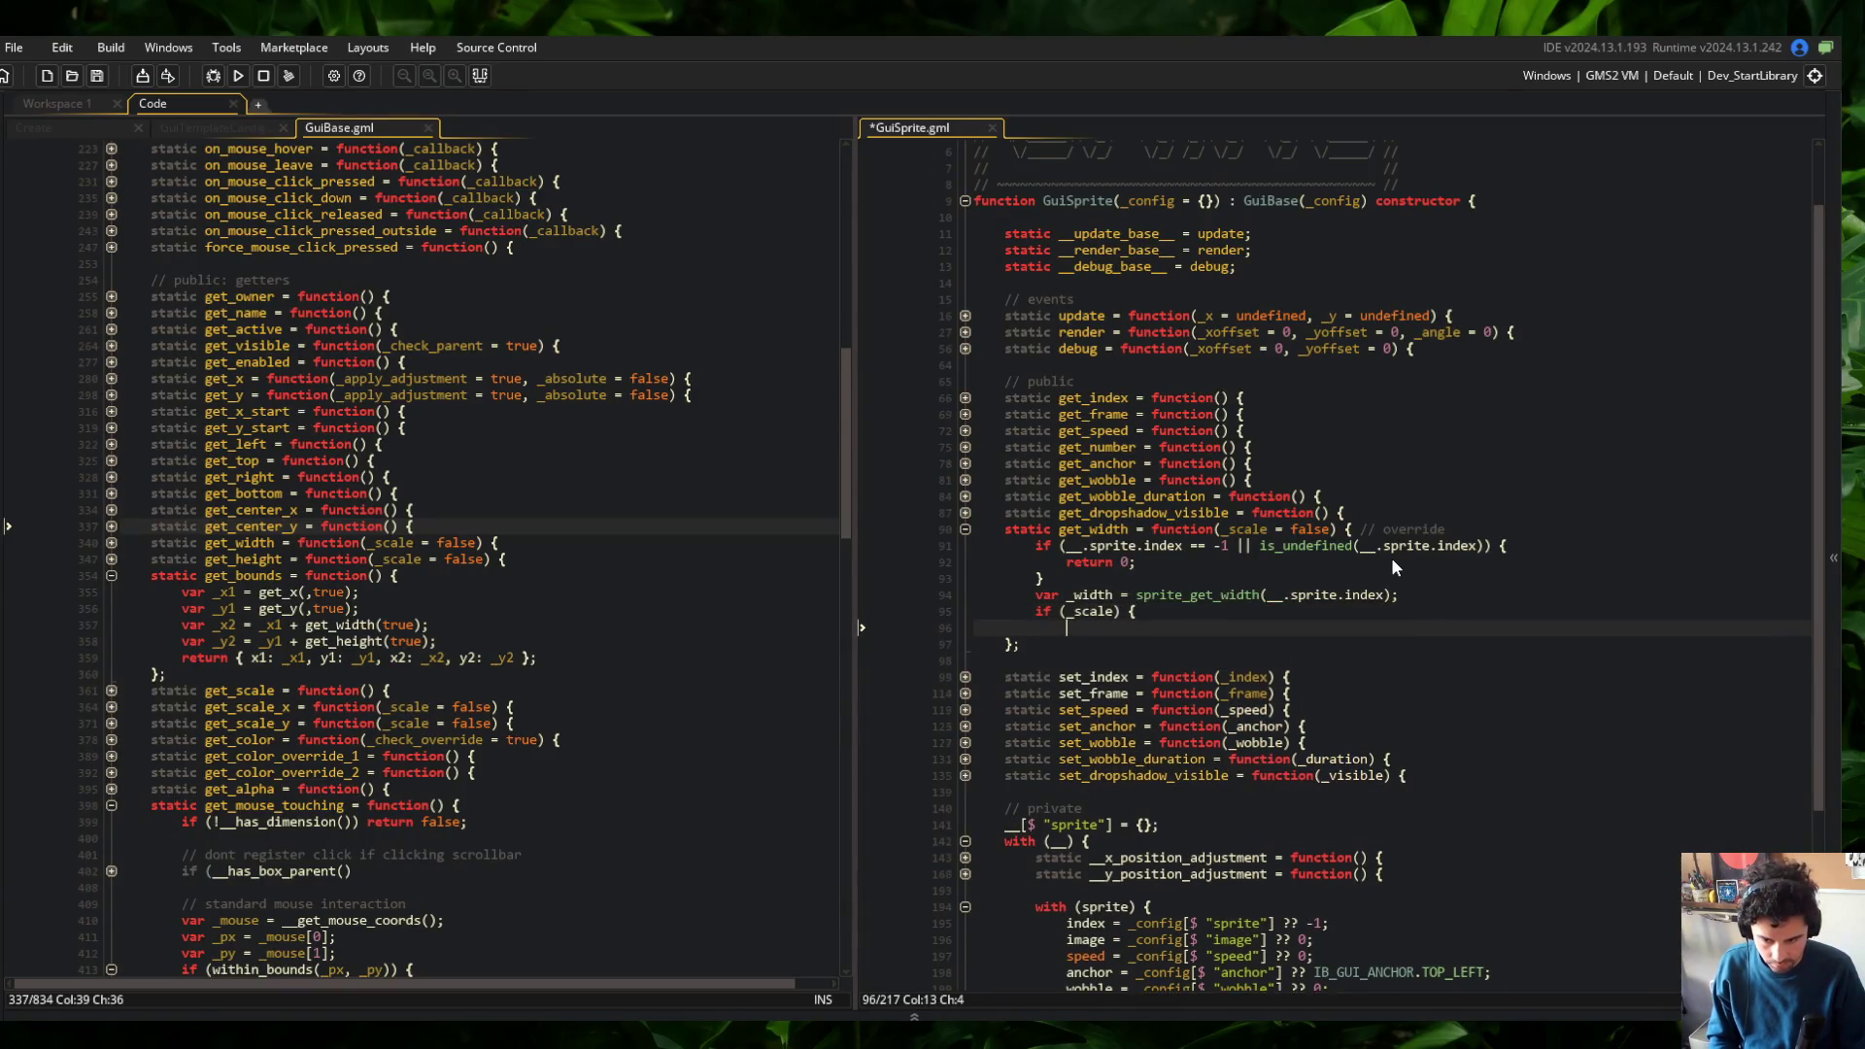
{"action": "type", "text": "_width *= get_scale_x(true);"}
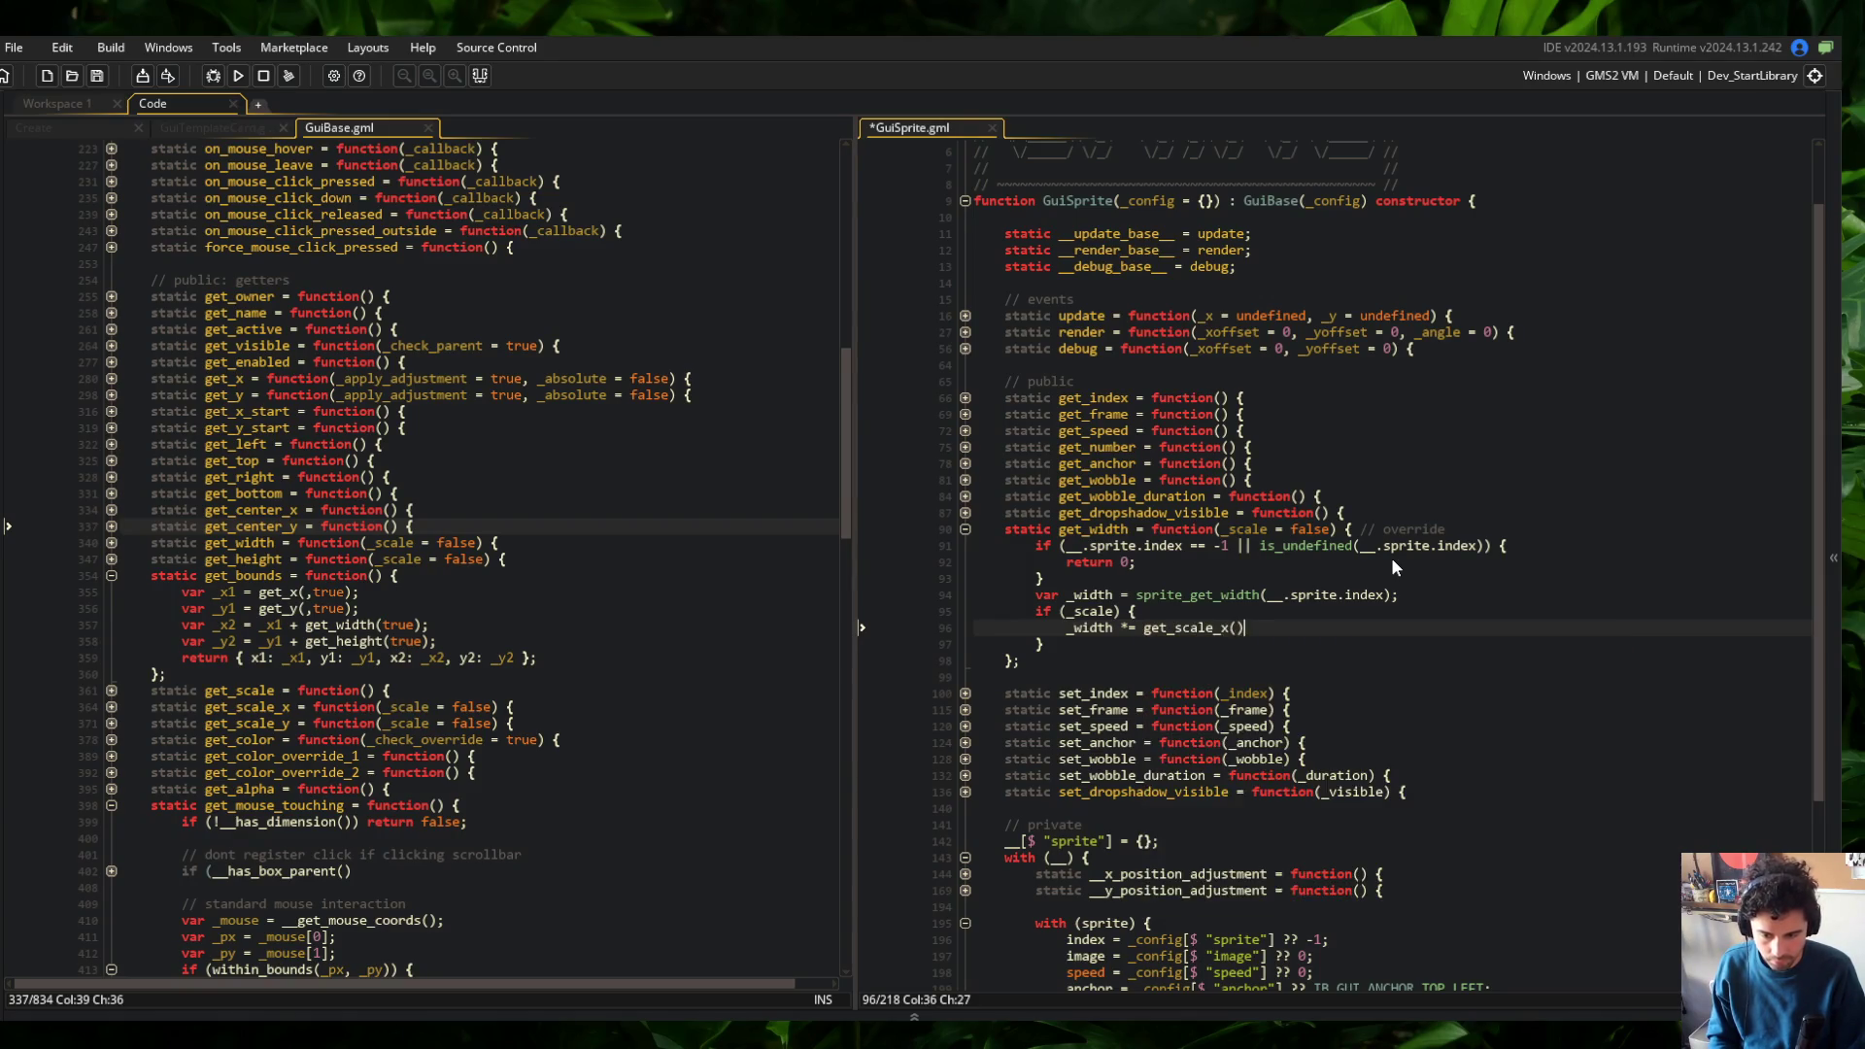
{"action": "key", "text": "ctrl+s"}
{"action": "key", "text": "Down"}
{"action": "key", "text": "Return"}
{"action": "type", "text": "return _width;"}
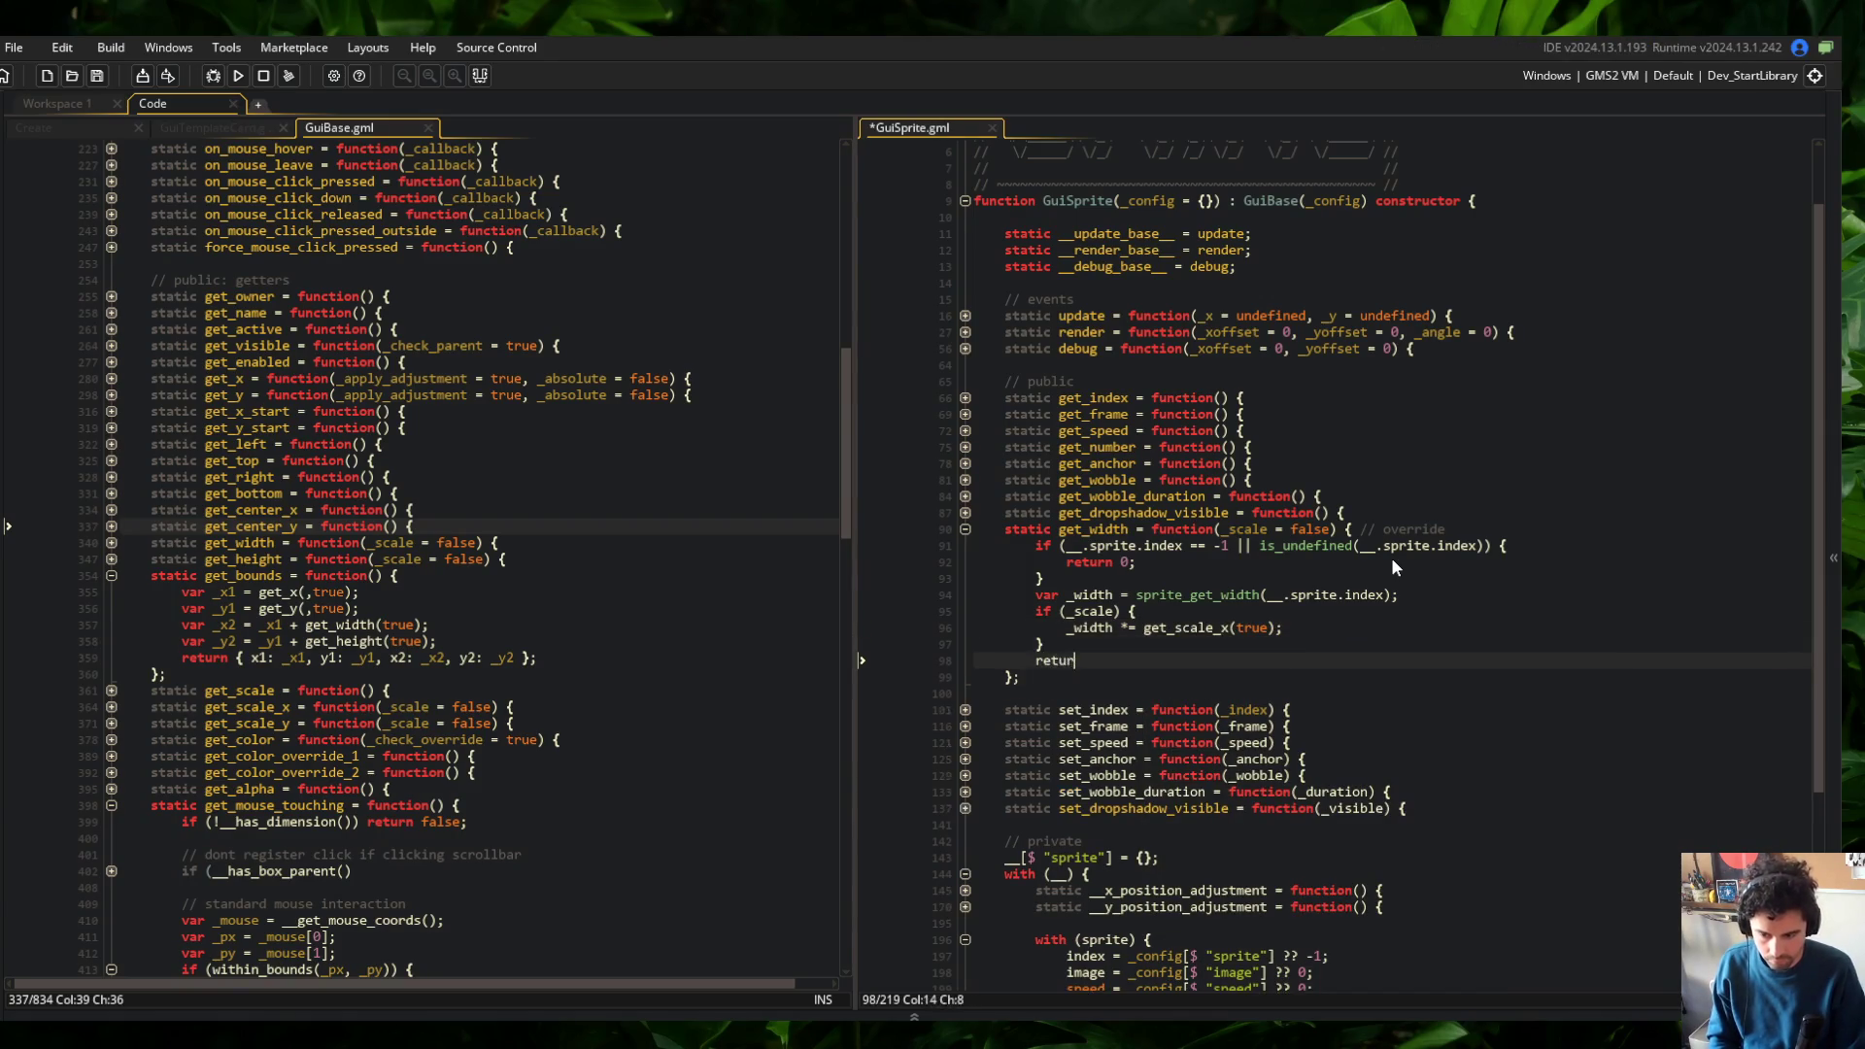
Select the whole get_width function and duplicate it below
{"action": "key", "text": "Down"}
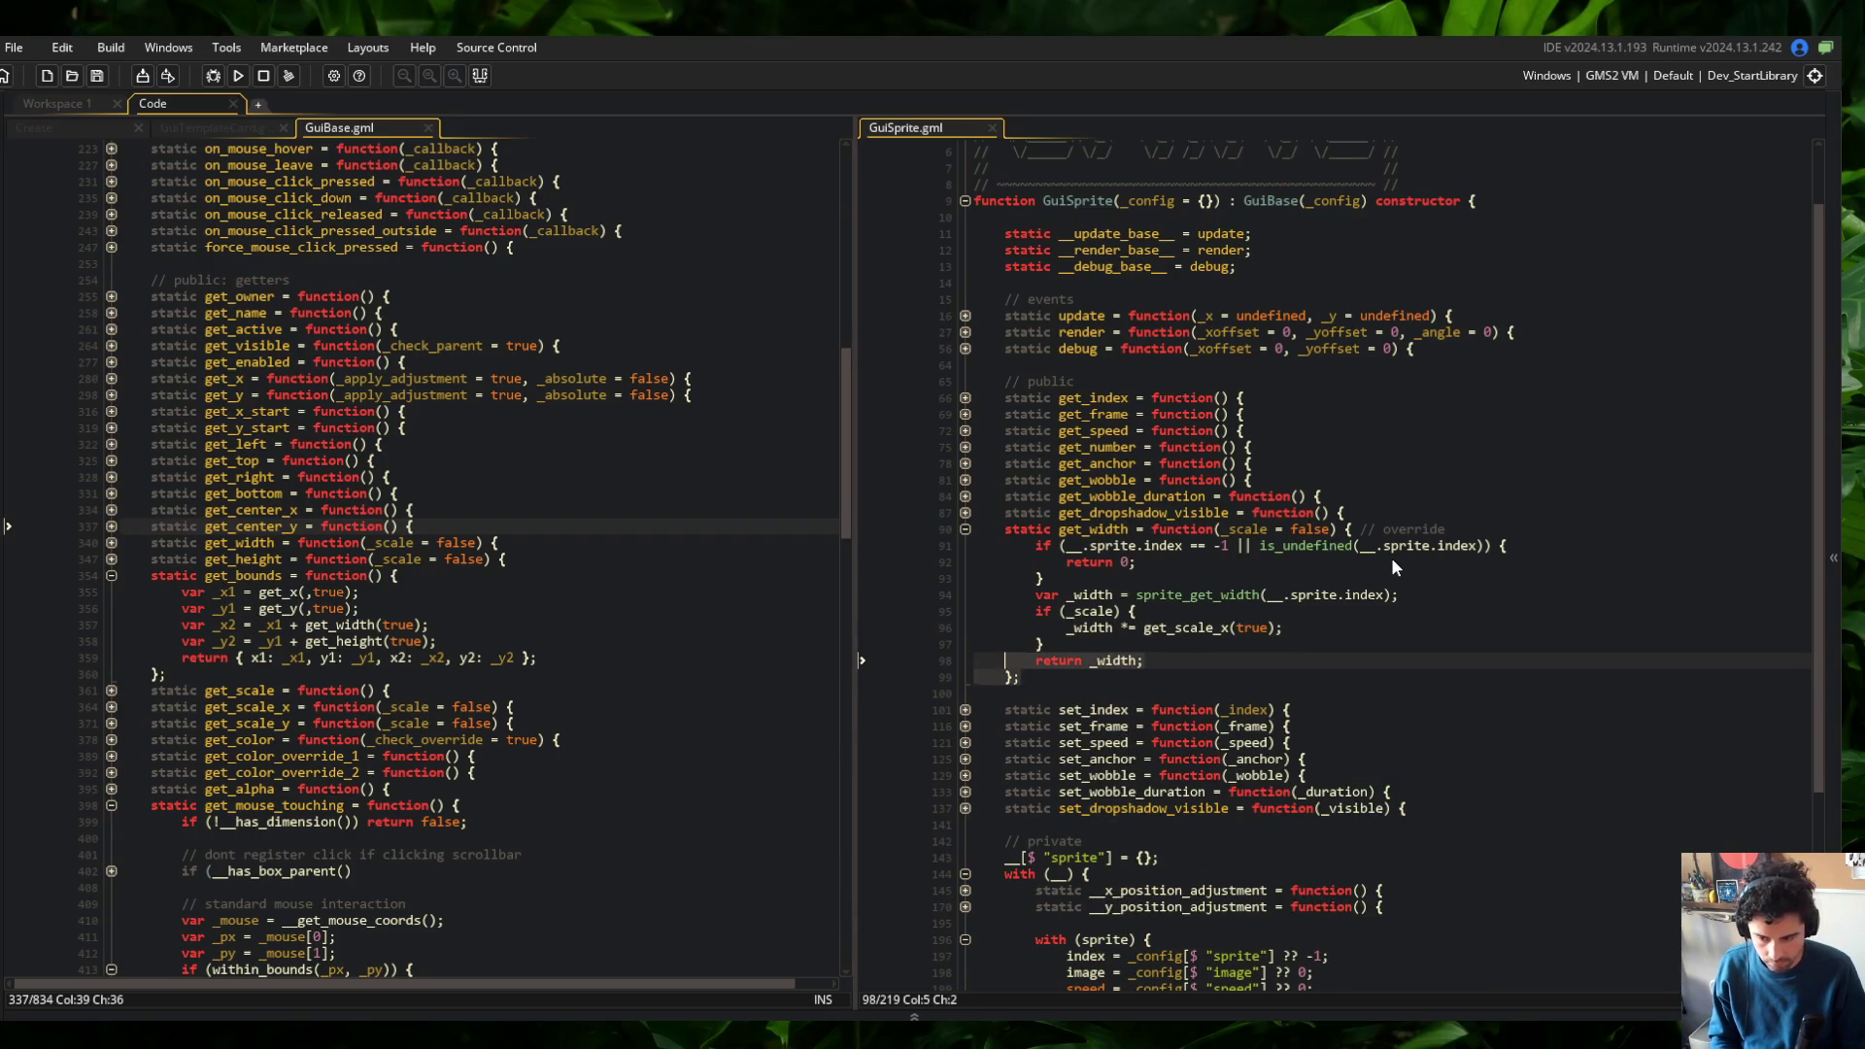
{"action": "key", "text": "shift+Up"}
{"action": "key", "text": "shift+Up"}
{"action": "key", "text": "shift+Up"}
{"action": "key", "text": "ctrl+d"}
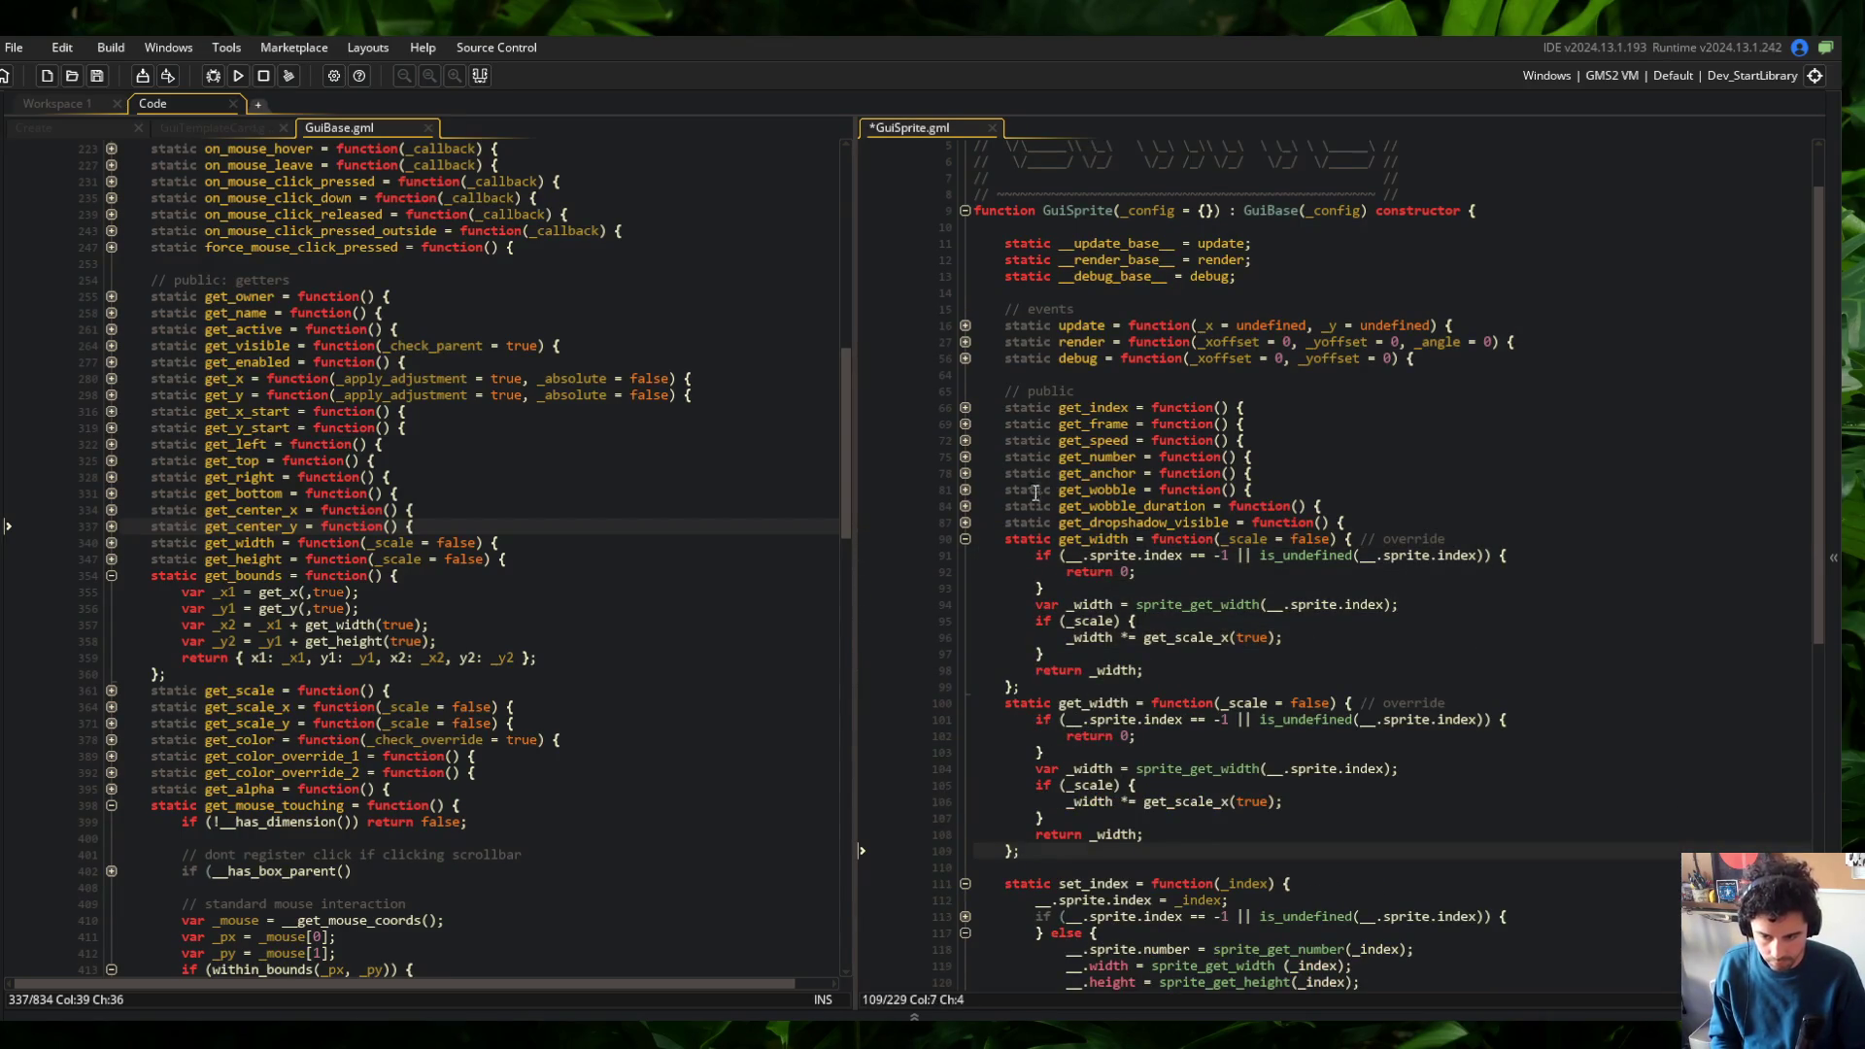
Rename the duplicate to get_height and its _width variable to _height
{"action": "left_click", "coordinate": [1091, 539]}
{"action": "key", "text": "ctrl+shift+bracketleft"}
{"action": "key", "text": "Down"}
{"action": "key", "text": "ctrl+Delete"}
{"action": "type", "text": "height"}
{"action": "key", "text": "ctrl+s"}
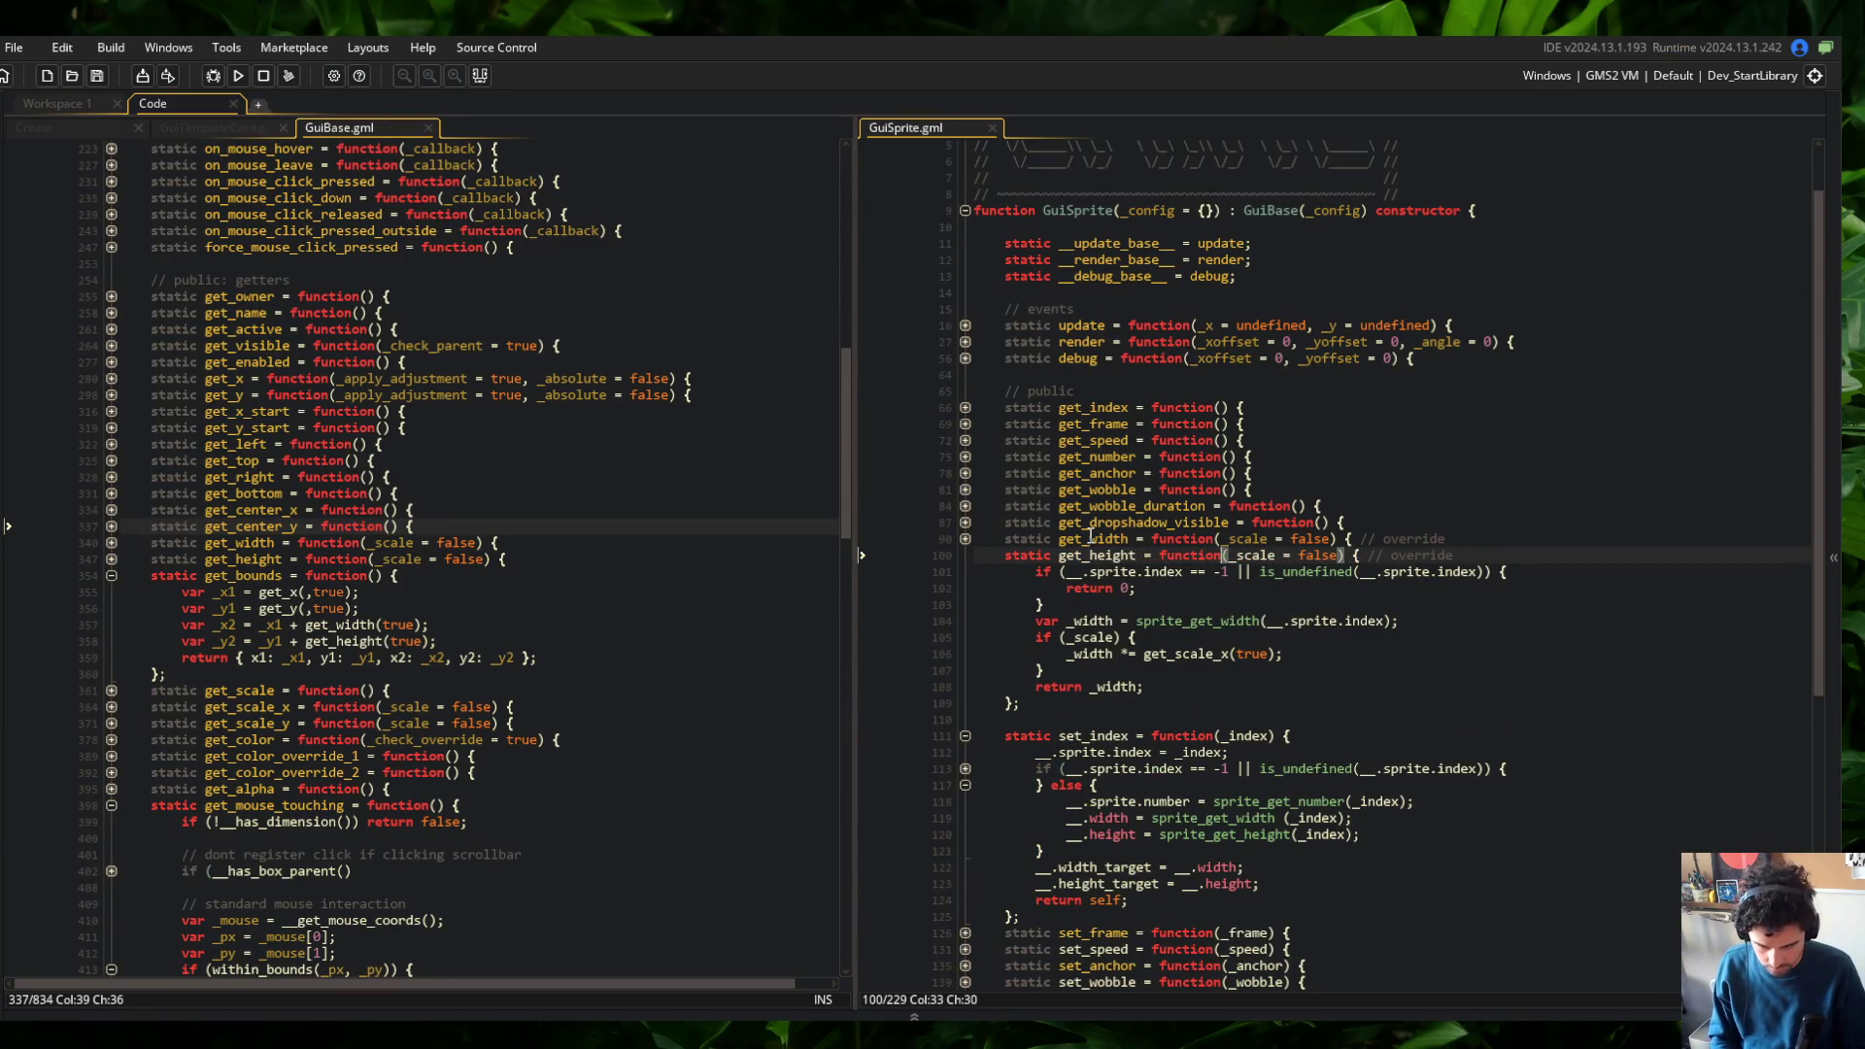
{"action": "key", "text": "Down"}
{"action": "key", "text": "Home"}
{"action": "key", "text": "Down"}
{"action": "key", "text": "Down"}
{"action": "key", "text": "Down"}
{"action": "key", "text": "ctrl+Right"}
{"action": "key", "text": "ctrl+Delete"}
{"action": "type", "text": "height"}
Switch the copy's body to _height, get_scale_y(true) and sprite_get_height
{"action": "key", "text": "Down"}
{"action": "key", "text": "Down"}
{"action": "key", "text": "ctrl+BackSpace"}
{"action": "type", "text": "height"}
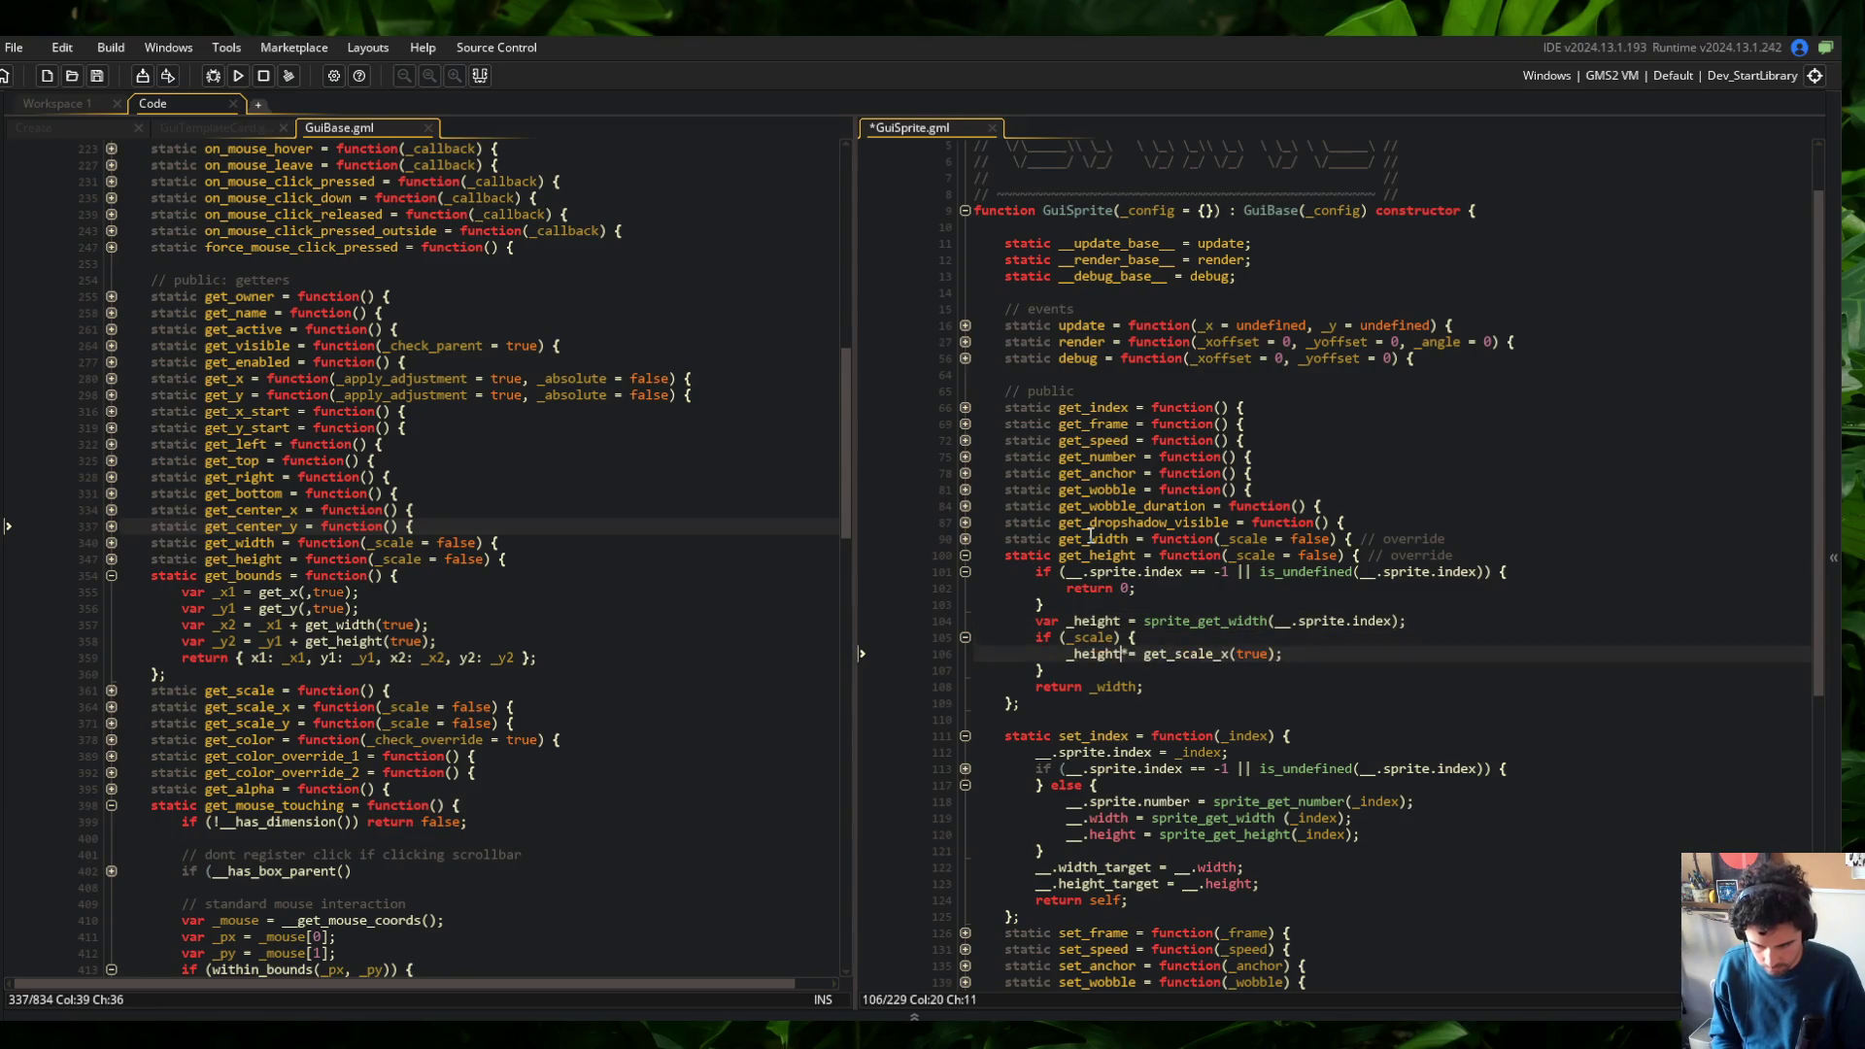
{"action": "key", "text": "Down"}
{"action": "key", "text": "Down"}
{"action": "key", "text": "End"}
{"action": "key", "text": "Left"}
{"action": "key", "text": "ctrl+BackSpace"}
{"action": "type", "text": "_height"}
{"action": "key", "text": "Up"}
{"action": "key", "text": "Up"}
{"action": "key", "text": "ctrl+Right"}
{"action": "key", "text": "BackSpace"}
{"action": "type", "text": "y"}
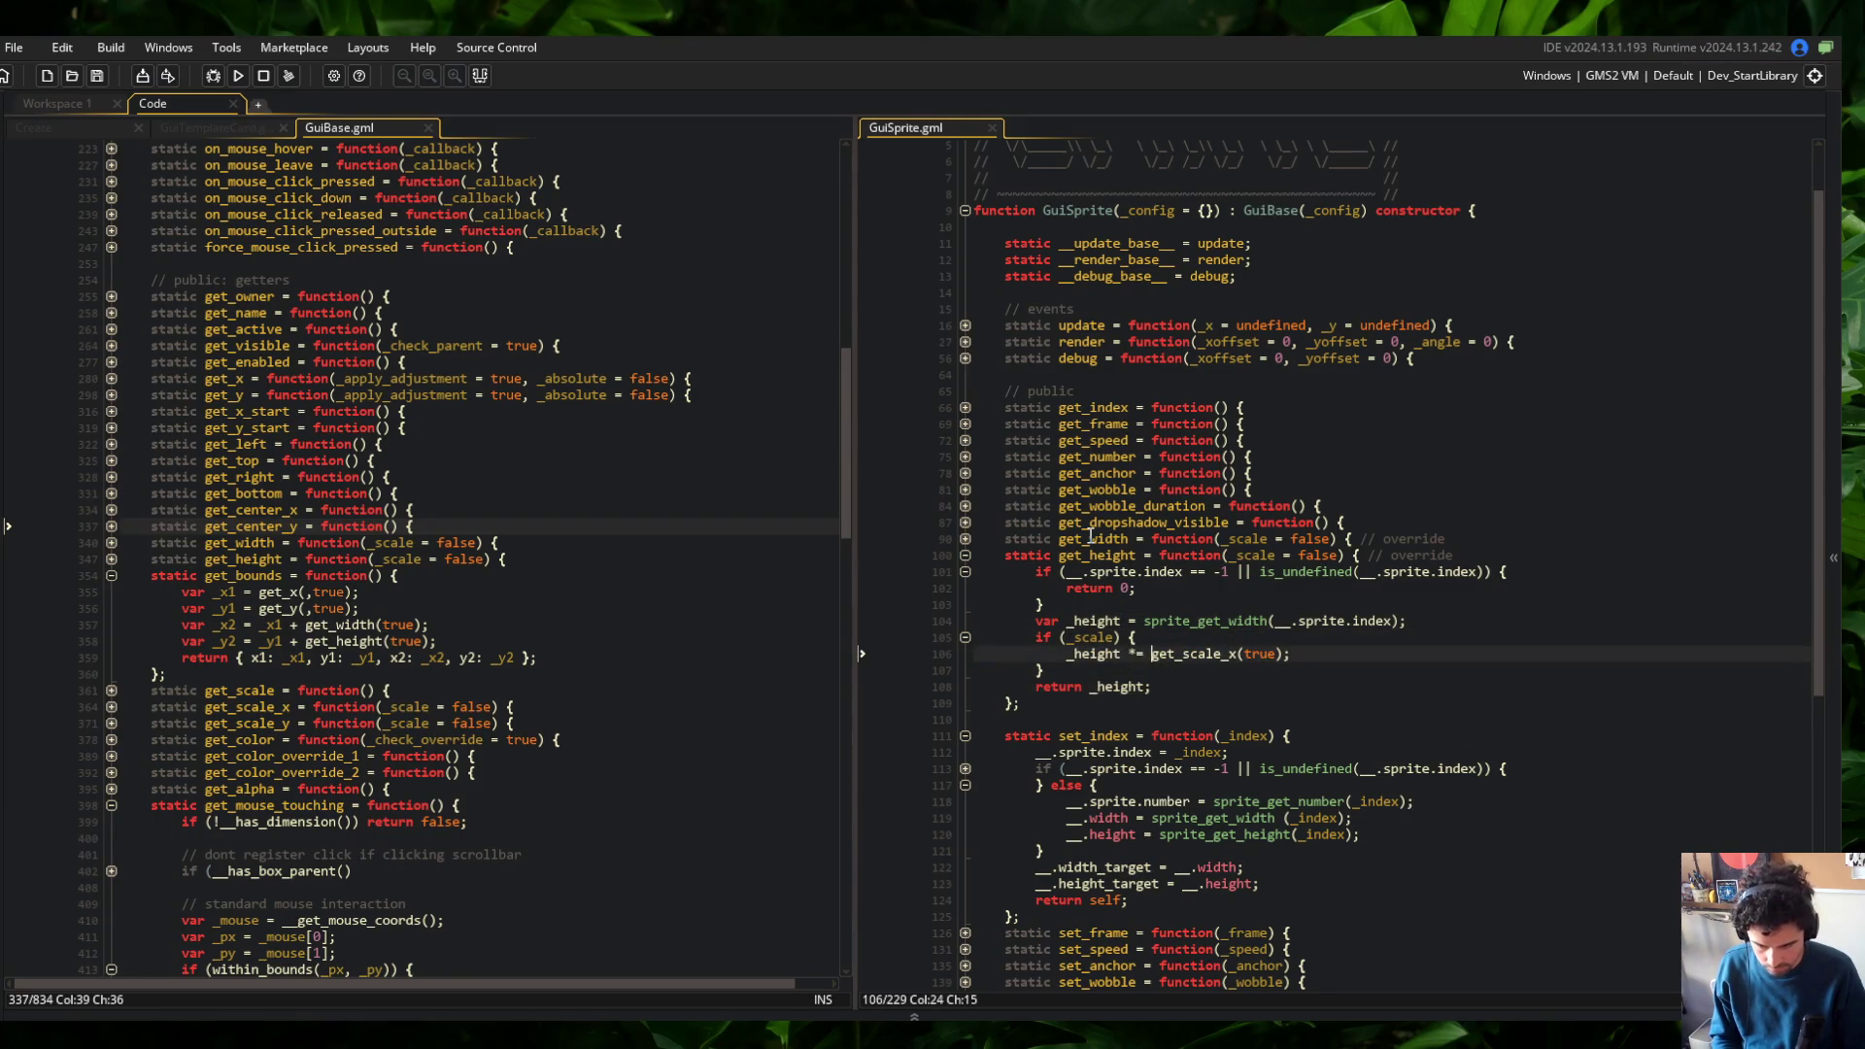
{"action": "key", "text": "Up"}
{"action": "key", "text": "Up"}
{"action": "key", "text": "BackSpace"}
{"action": "type", "text": "height"}
{"action": "key", "text": "Return"}
Collapse the get_height and set_index functions
{"action": "left_click", "coordinate": [1163, 588]}
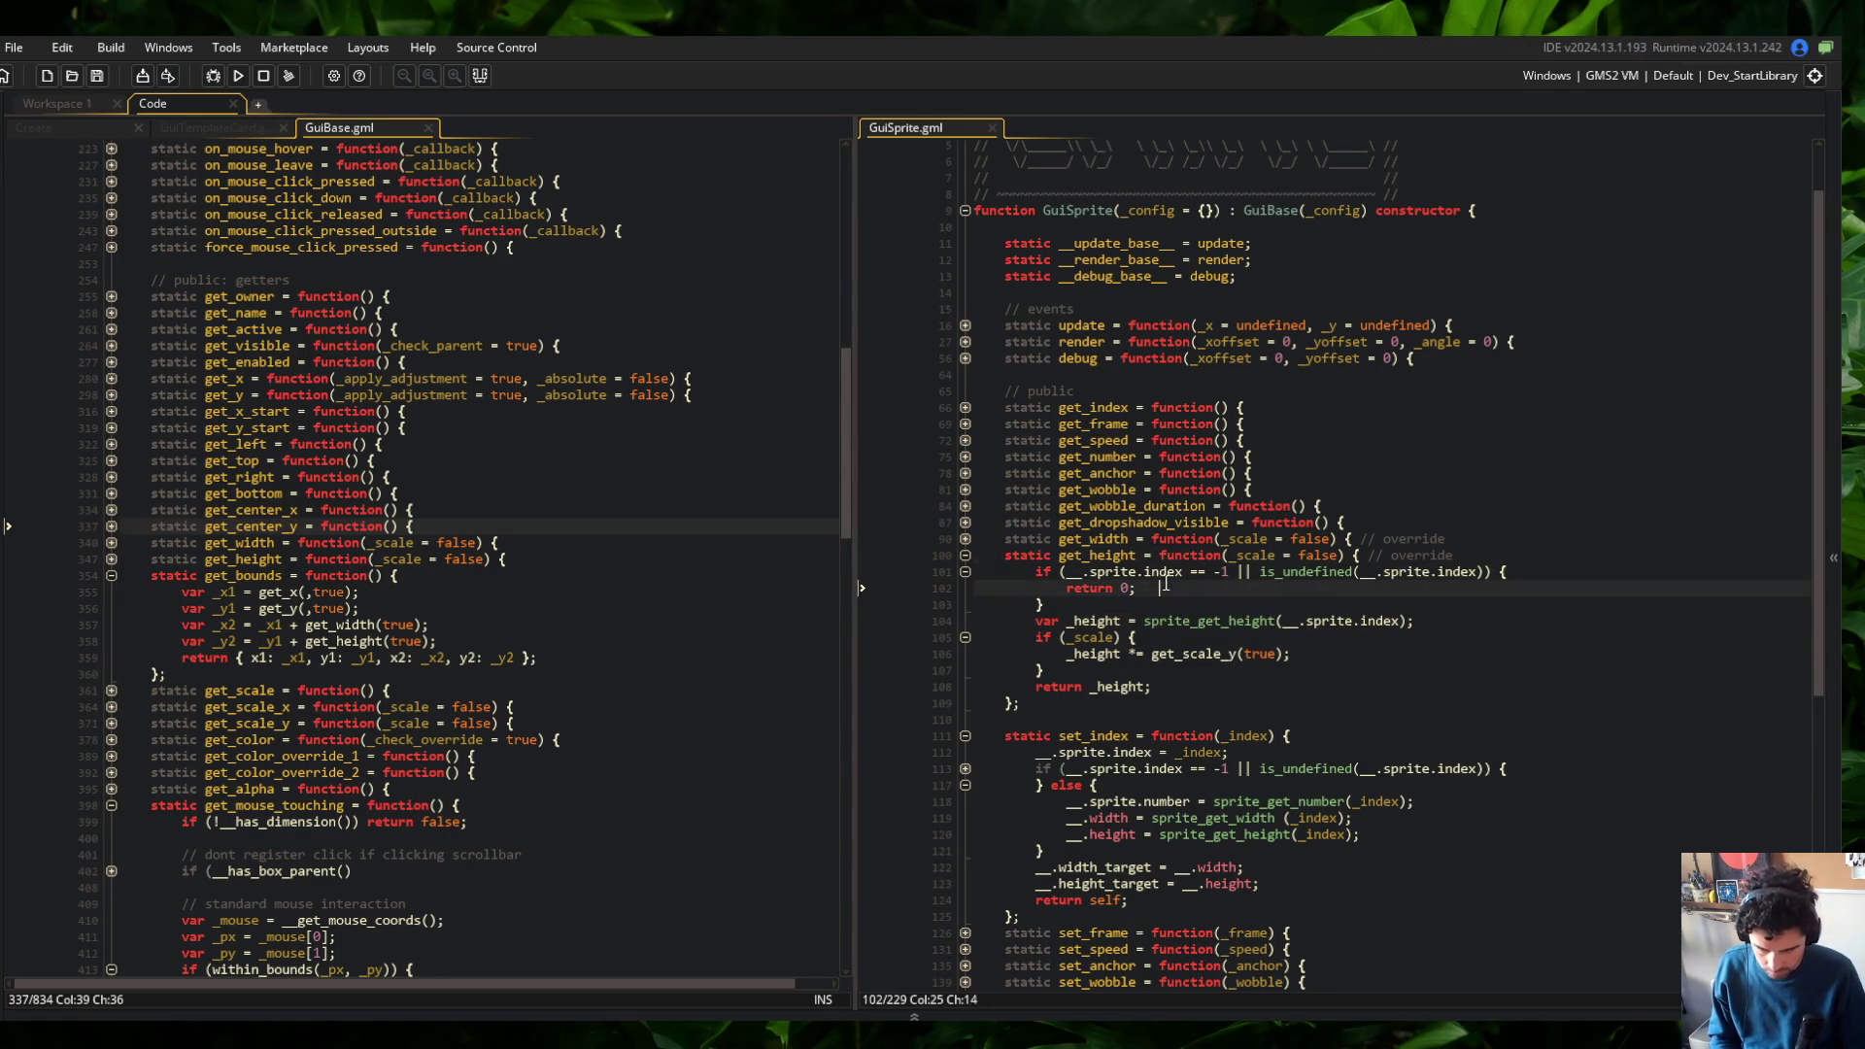
{"action": "left_click", "coordinate": [965, 556]}
{"action": "left_click", "coordinate": [964, 588]}
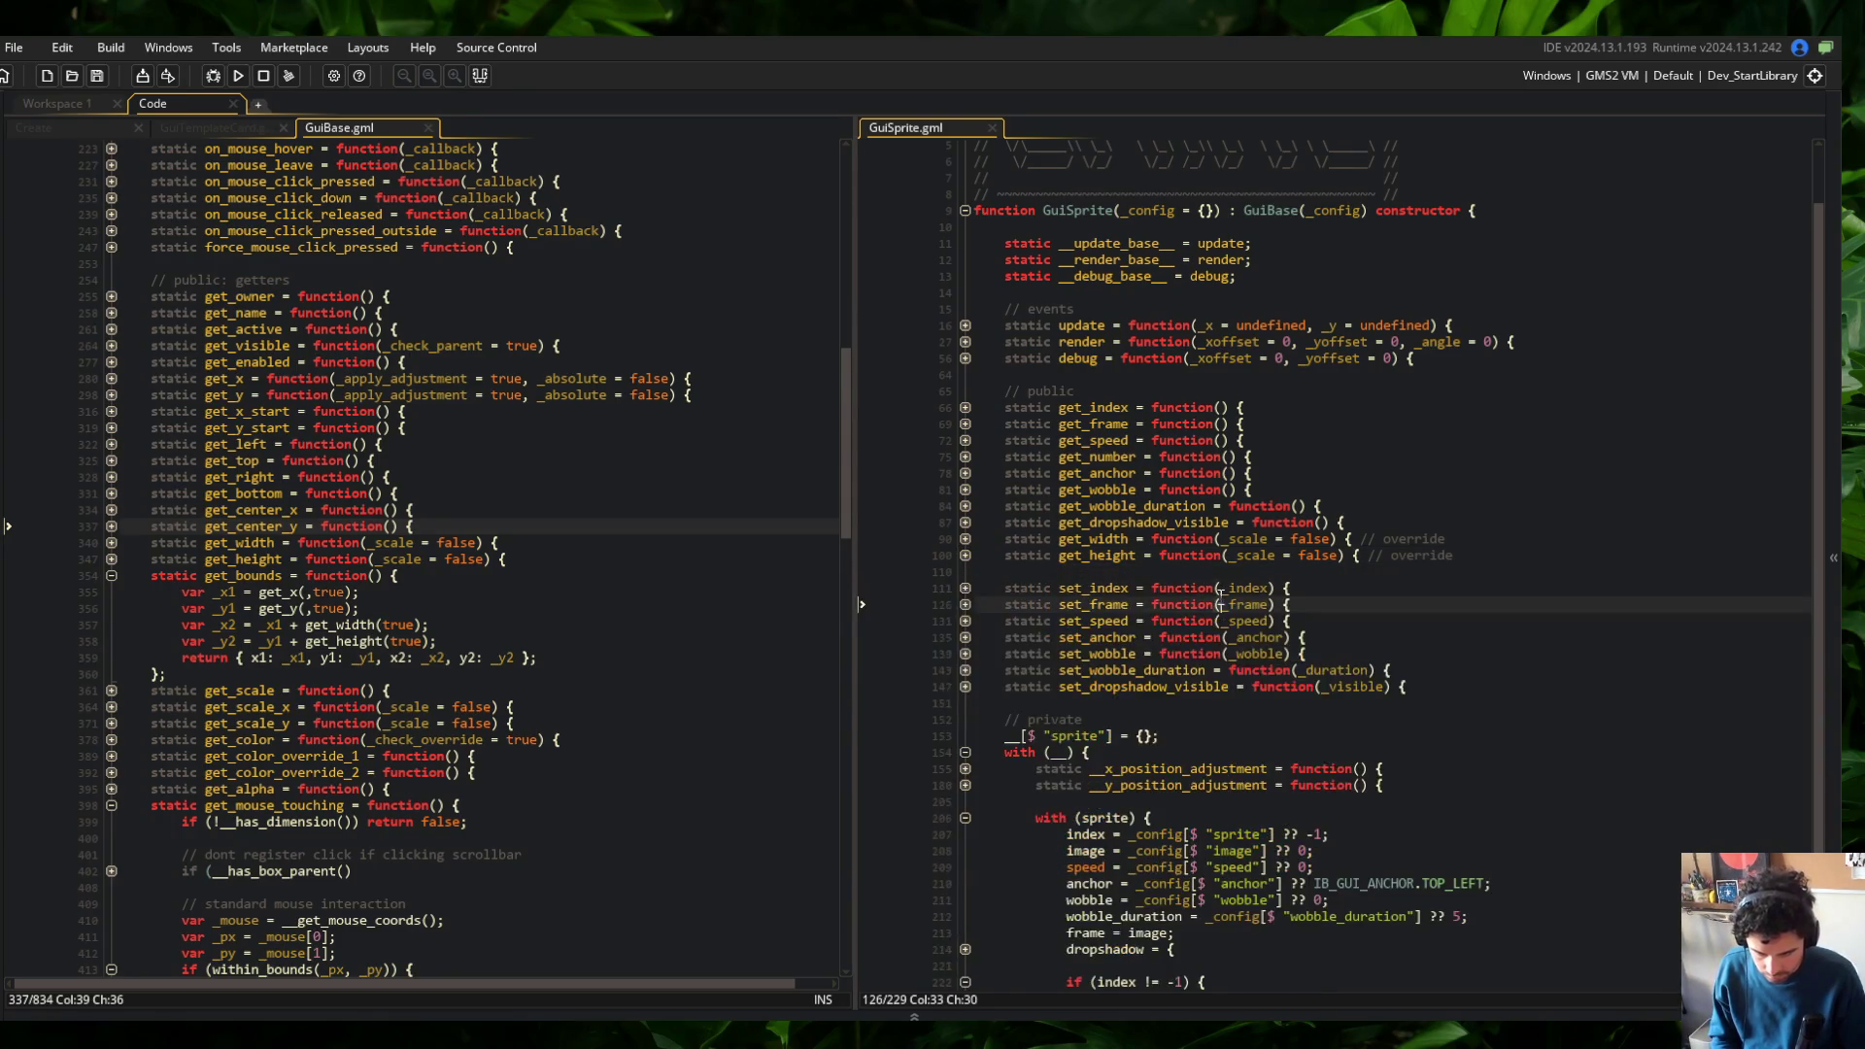
Build and run the game with F5 from the GuiSprite script
{"action": "left_click", "coordinate": [1311, 540]}
{"action": "scroll", "coordinate": [1310, 540], "scroll_direction": "down", "scroll_amount": 3}
{"action": "left_click", "coordinate": [1308, 622]}
{"action": "left_click", "coordinate": [1380, 407]}
{"action": "left_click", "coordinate": [398, 492]}
{"action": "scroll", "coordinate": [466, 532], "scroll_direction": "down", "scroll_amount": 3}
{"action": "left_click", "coordinate": [466, 522]}
{"action": "scroll", "coordinate": [467, 525], "scroll_direction": "up", "scroll_amount": 5}
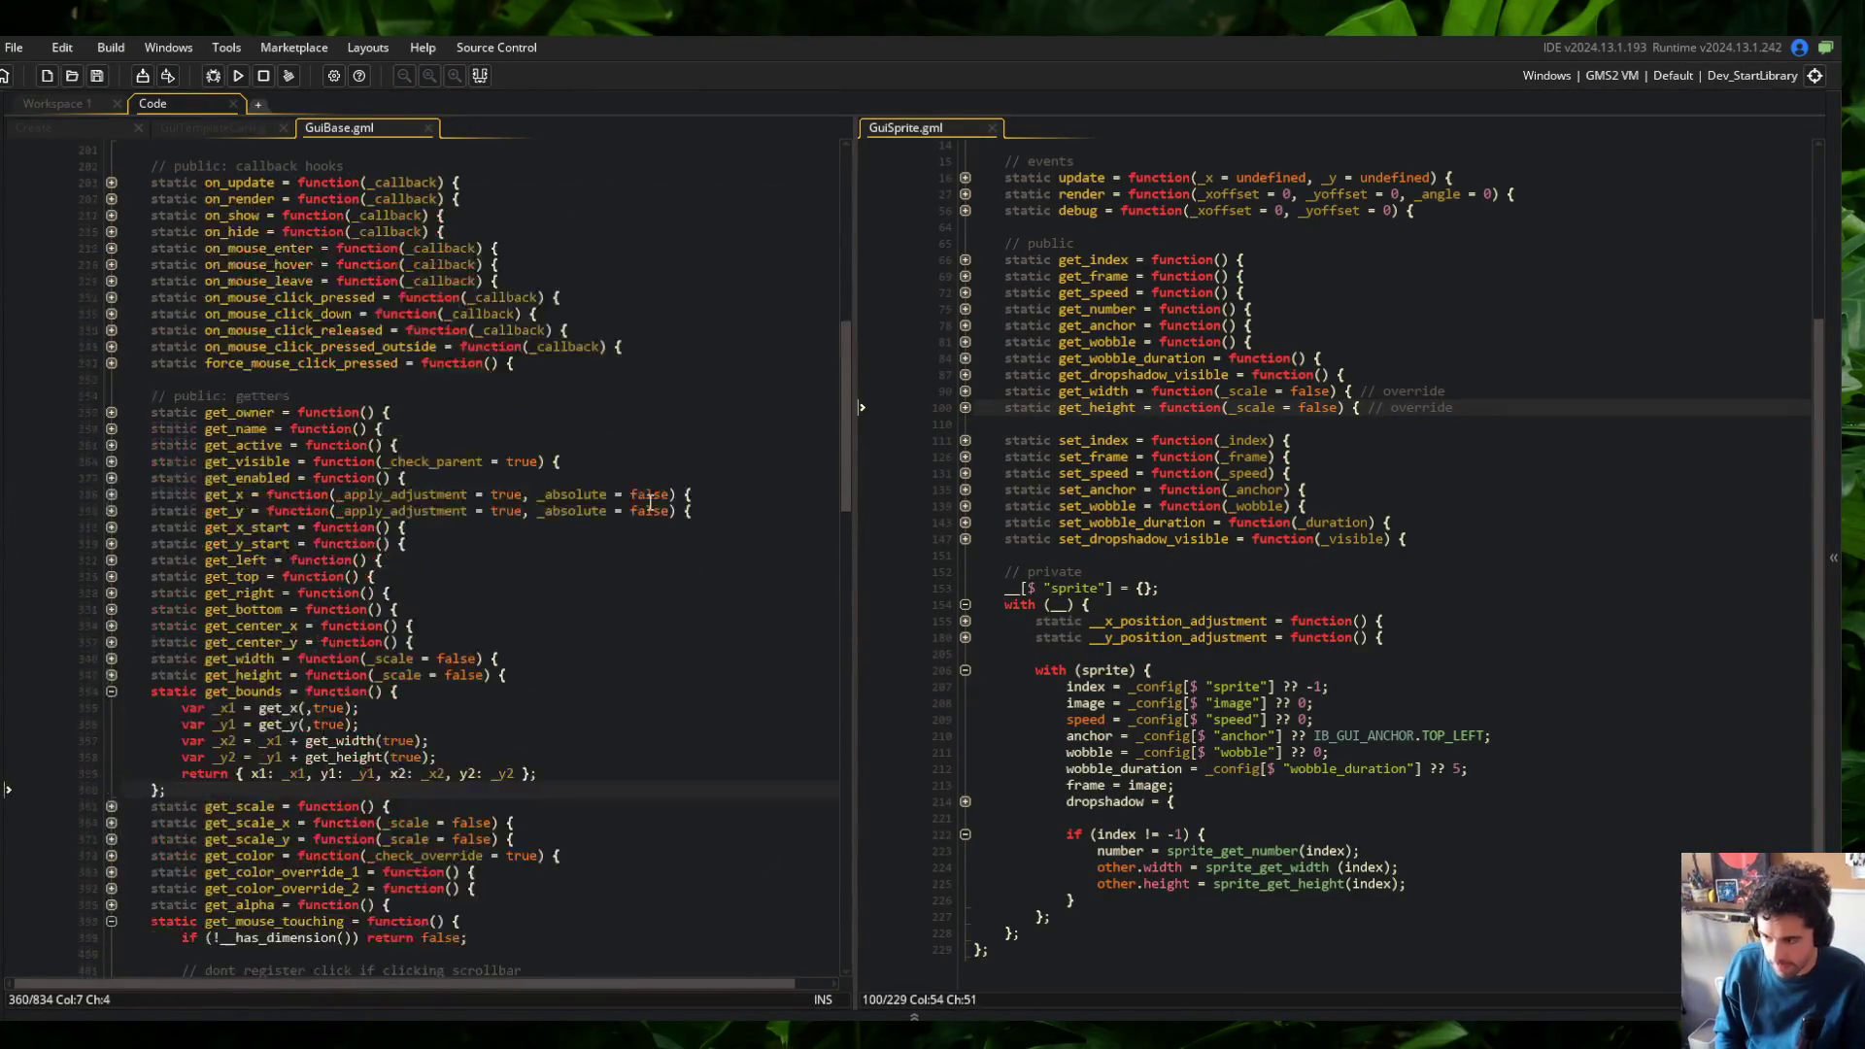
{"action": "left_click", "coordinate": [1289, 473]}
{"action": "key", "text": "F5"}
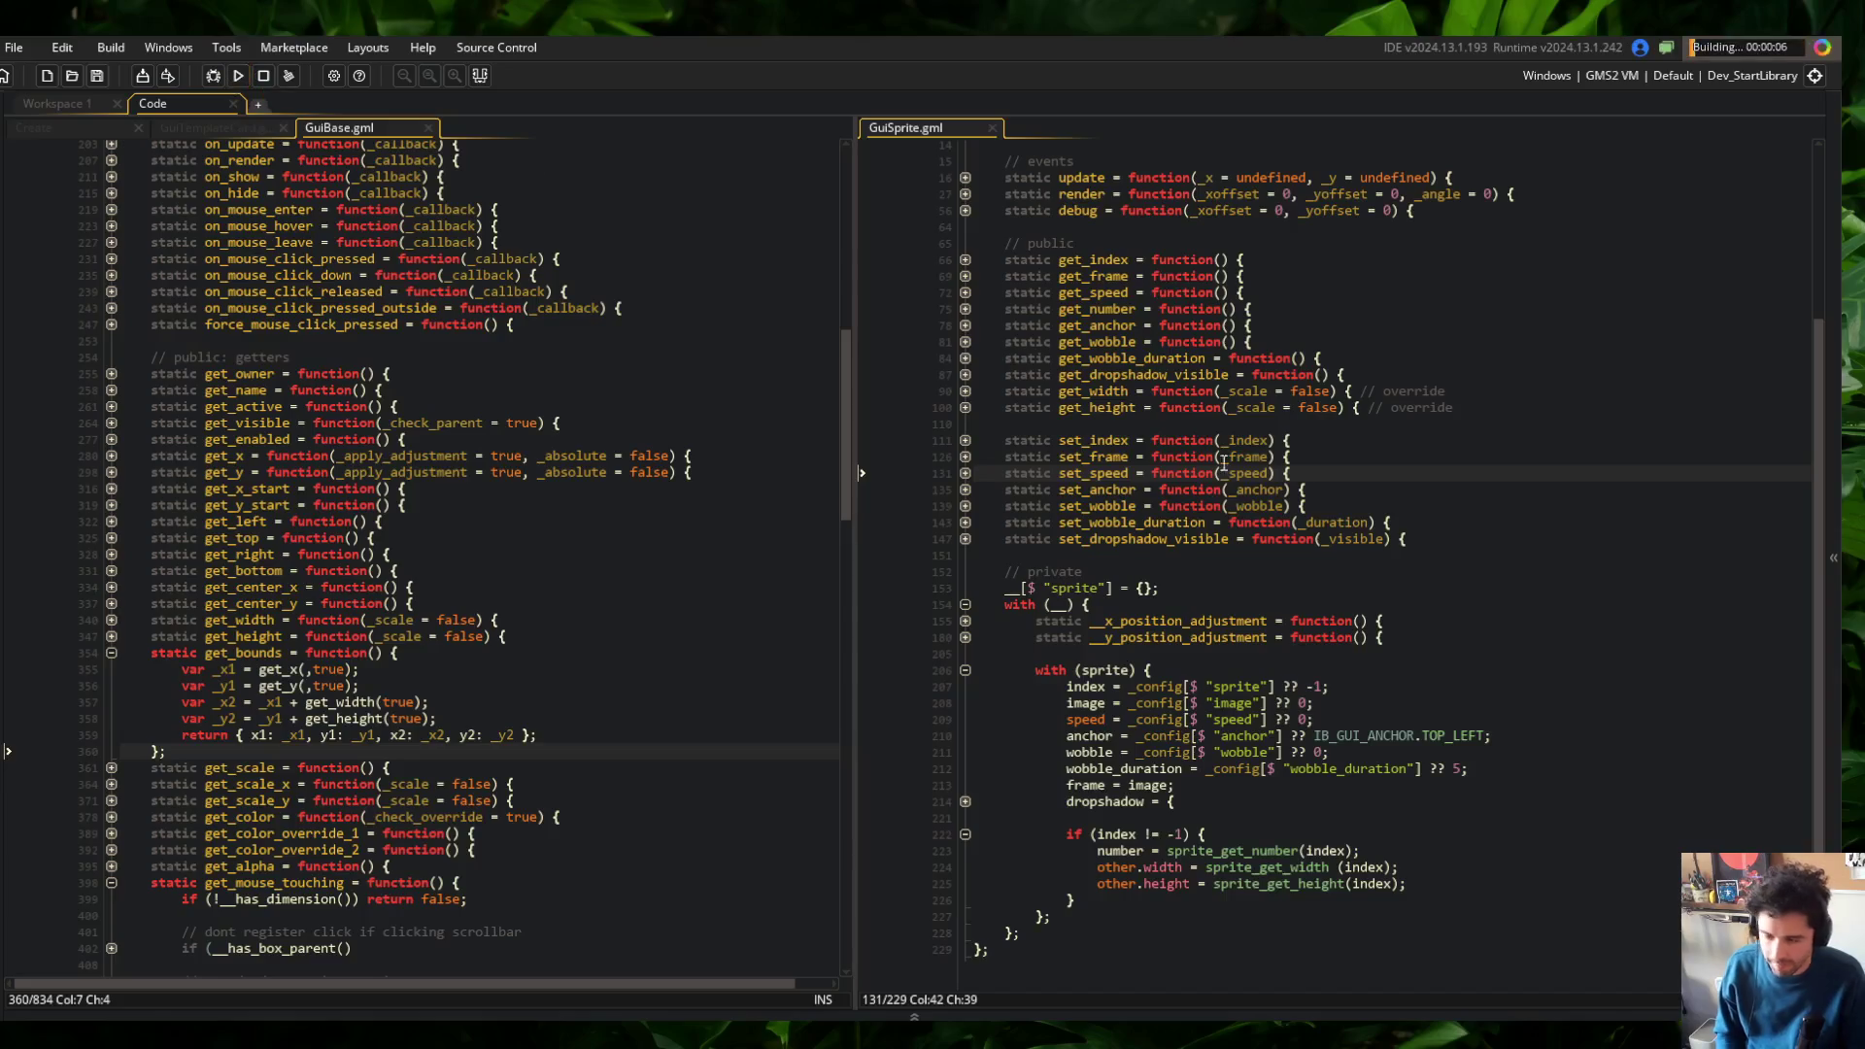
Collapse GuiSprite's setup blocks and expand the debug function's condition
{"action": "left_click", "coordinate": [964, 833]}
{"action": "left_click", "coordinate": [969, 736]}
{"action": "left_click", "coordinate": [1027, 575]}
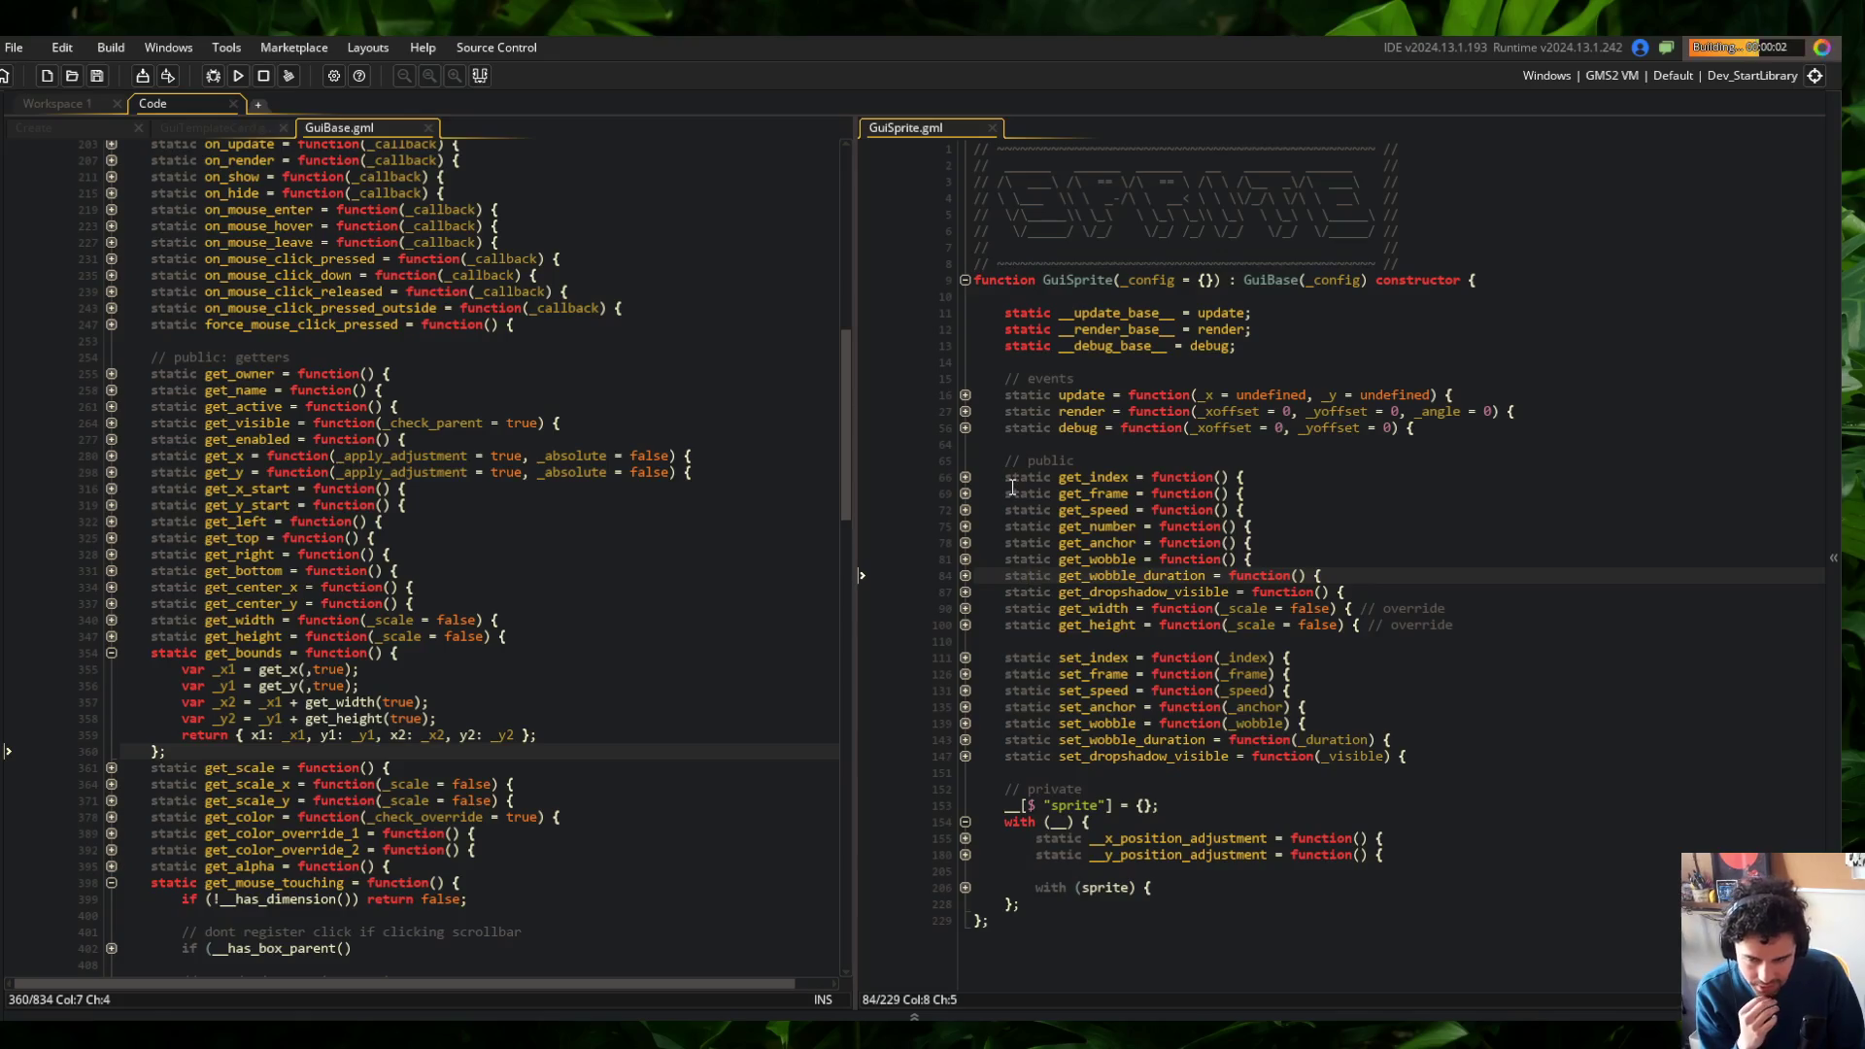
{"action": "left_click", "coordinate": [965, 427]}
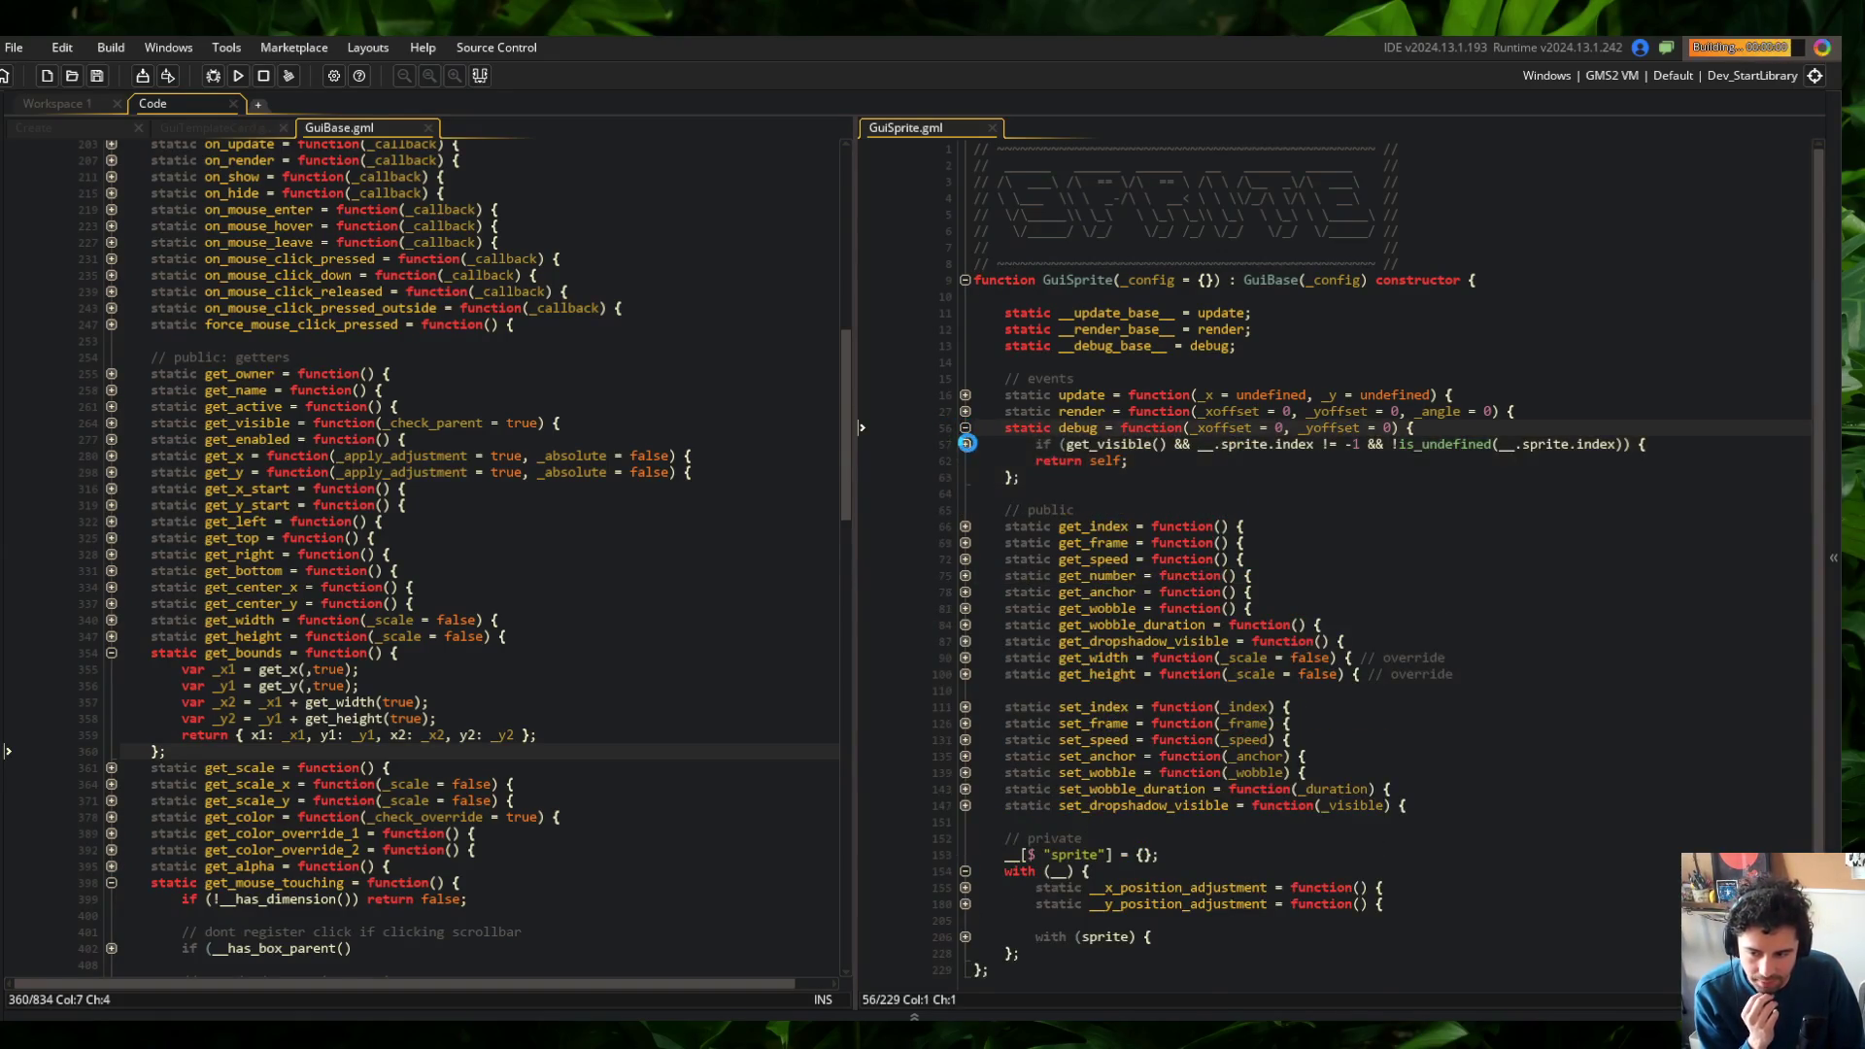
{"action": "left_click", "coordinate": [964, 444]}
Put each debug condition check and the opening brace on separate lines, then save
{"action": "left_click", "coordinate": [1204, 444]}
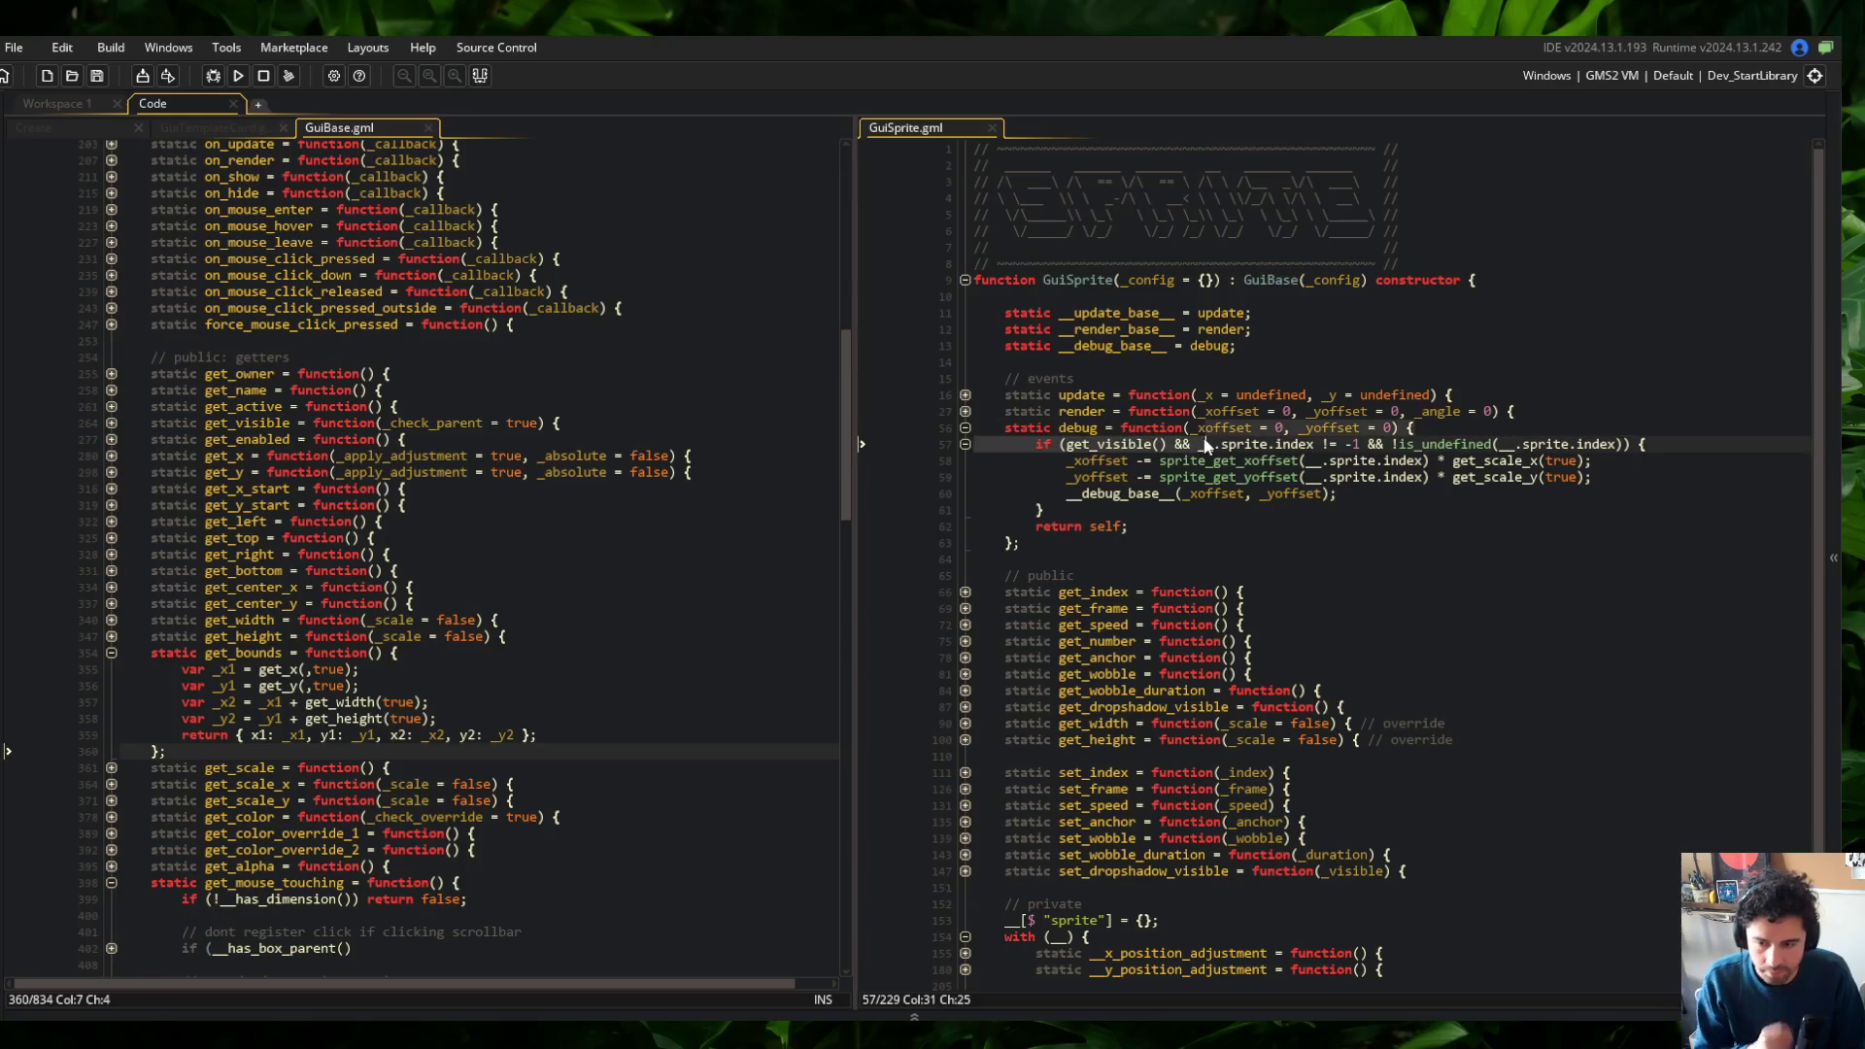
{"action": "key", "text": "Return"}
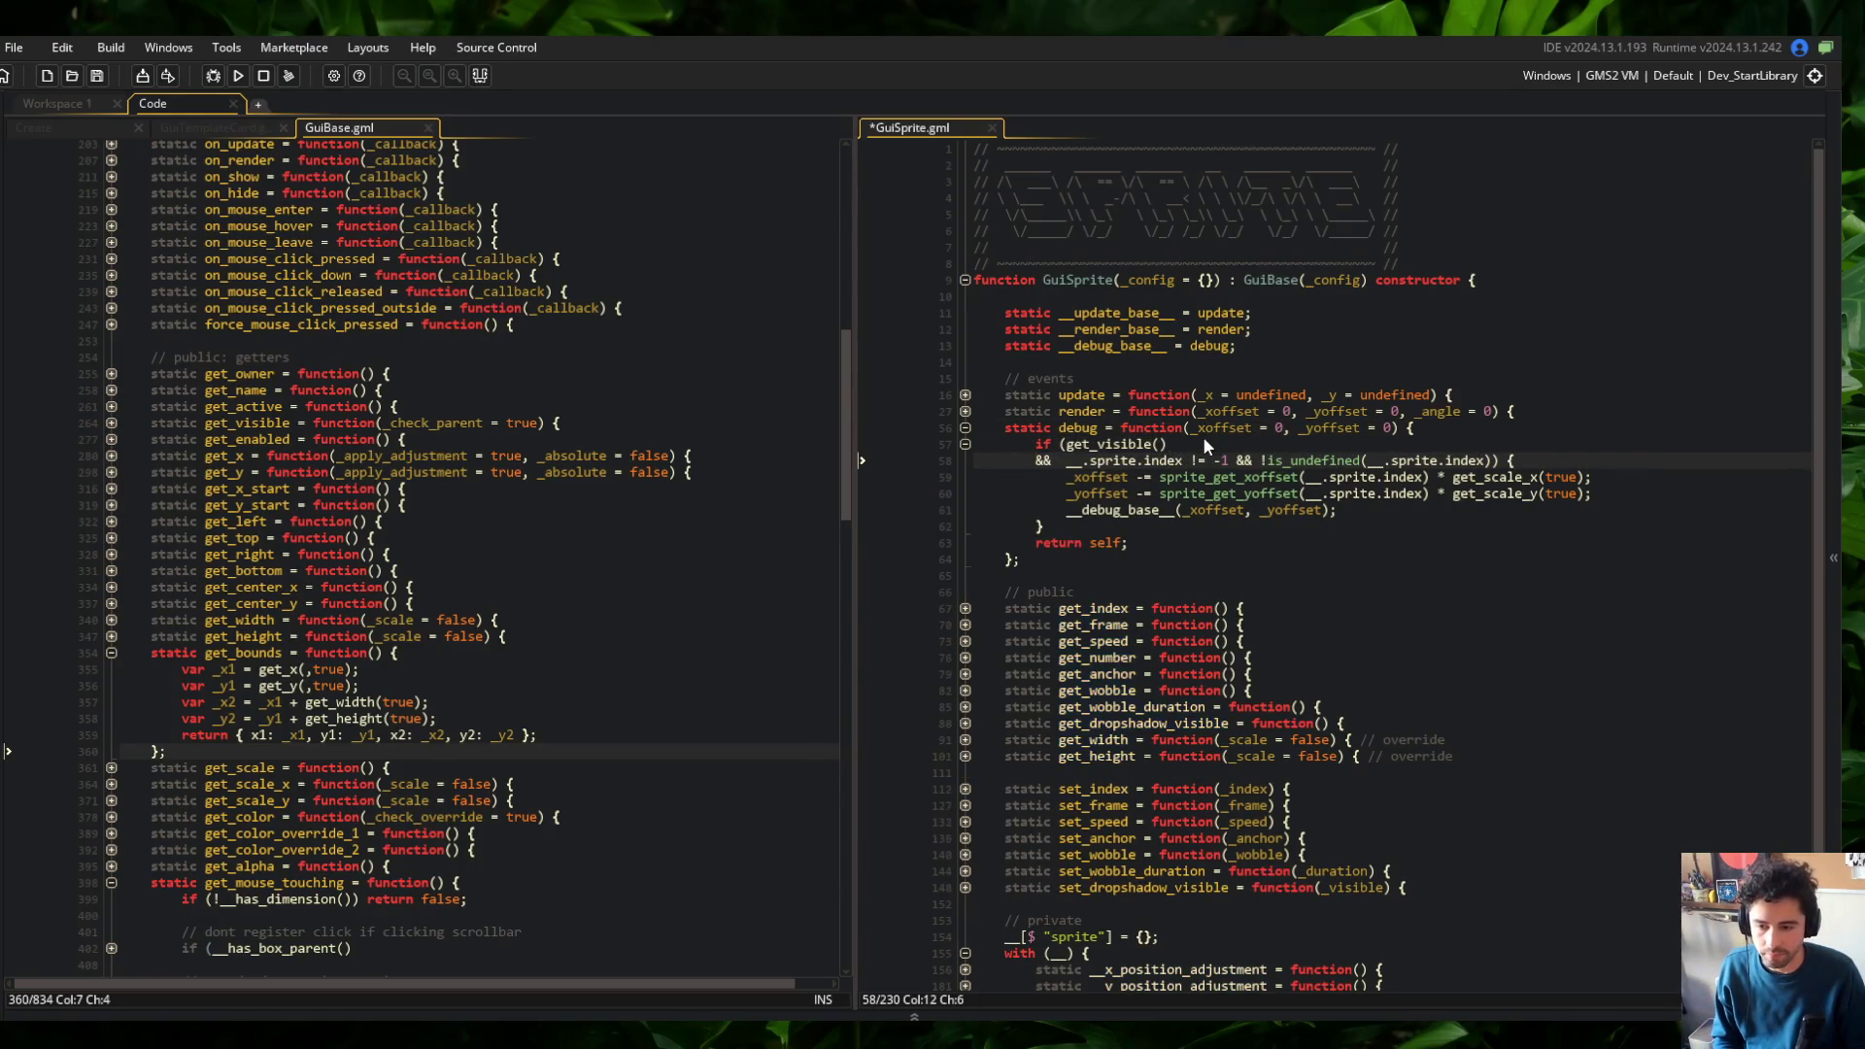
{"action": "key", "text": "ctrl+Right"}
{"action": "key", "text": "ctrl+Right"}
{"action": "key", "text": "ctrl+Right"}
{"action": "key", "text": "Return"}
{"action": "key", "text": "End"}
{"action": "key", "text": "Return"}
{"action": "key", "text": "ctrl+s"}
Switch to the running Block Beast game and show the Skeletons list
{"action": "key", "text": "Up"}
{"action": "key", "text": "Up"}
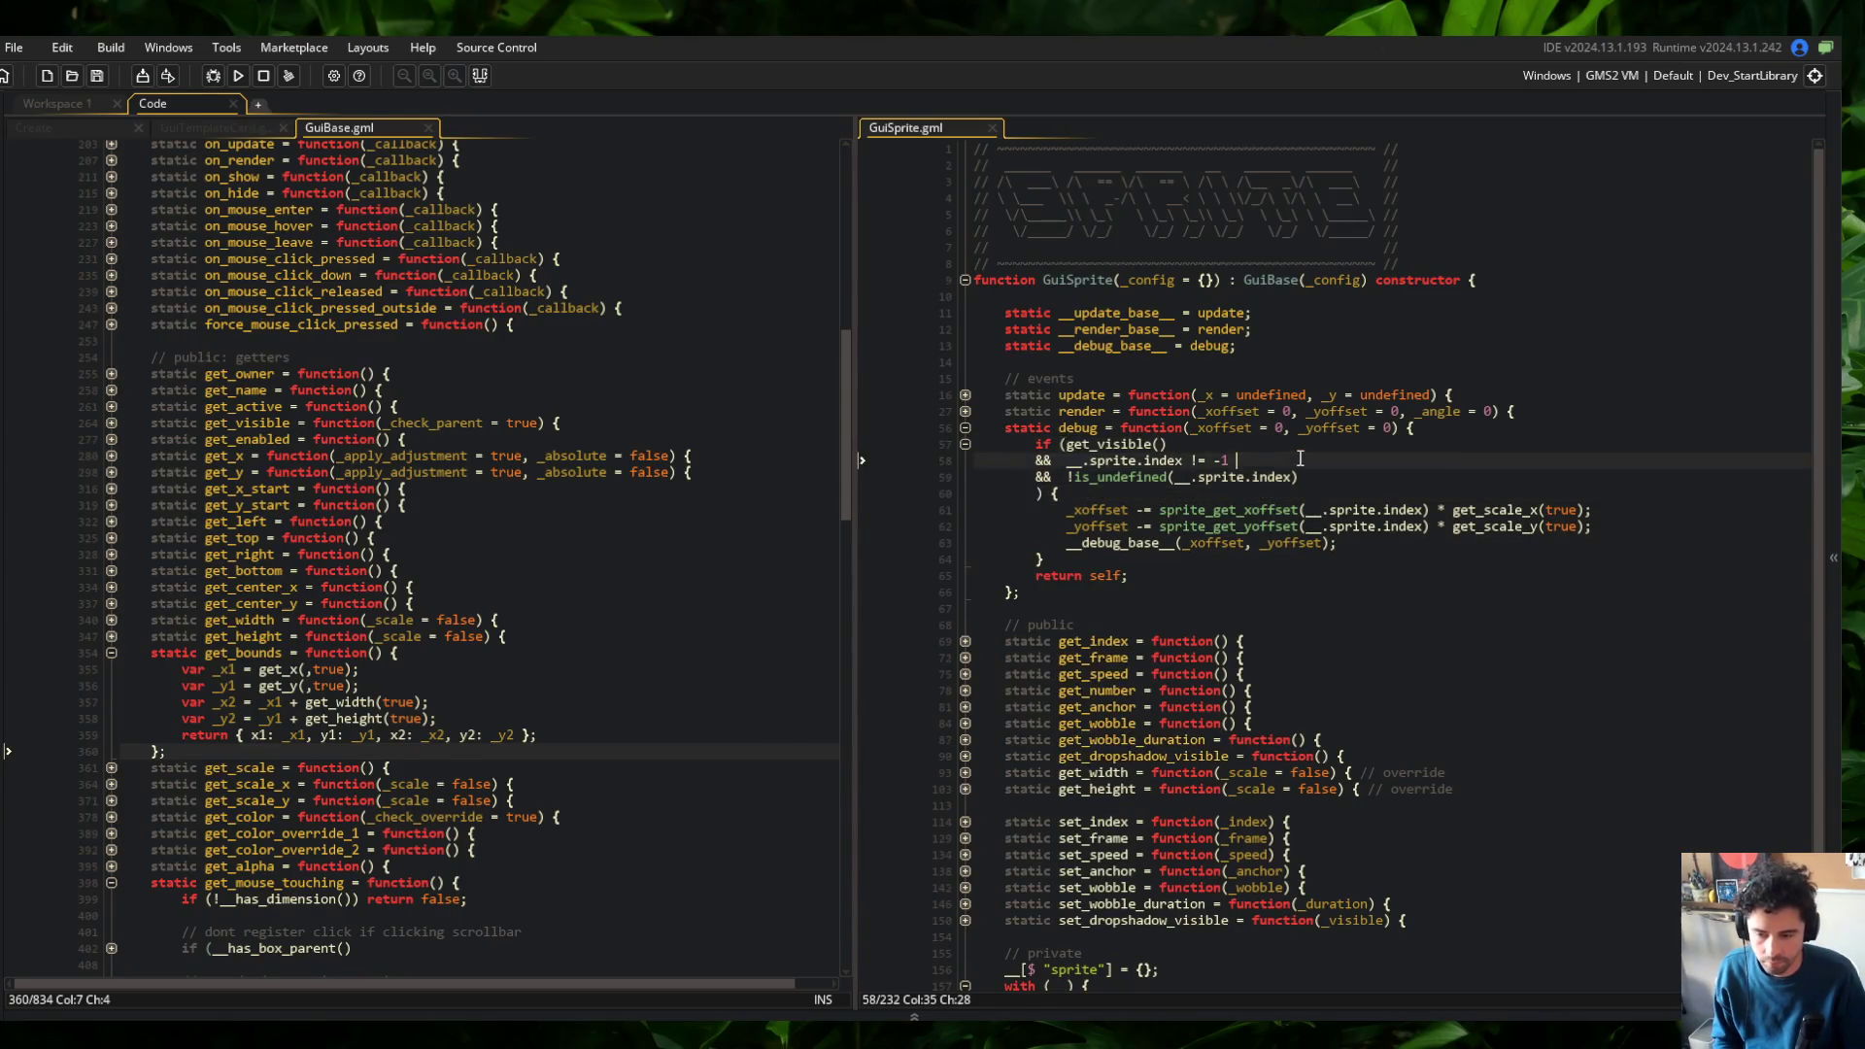
{"action": "key", "text": "alt+Tab"}
{"action": "left_click", "coordinate": [1303, 622]}
{"action": "left_click", "coordinate": [725, 433]}
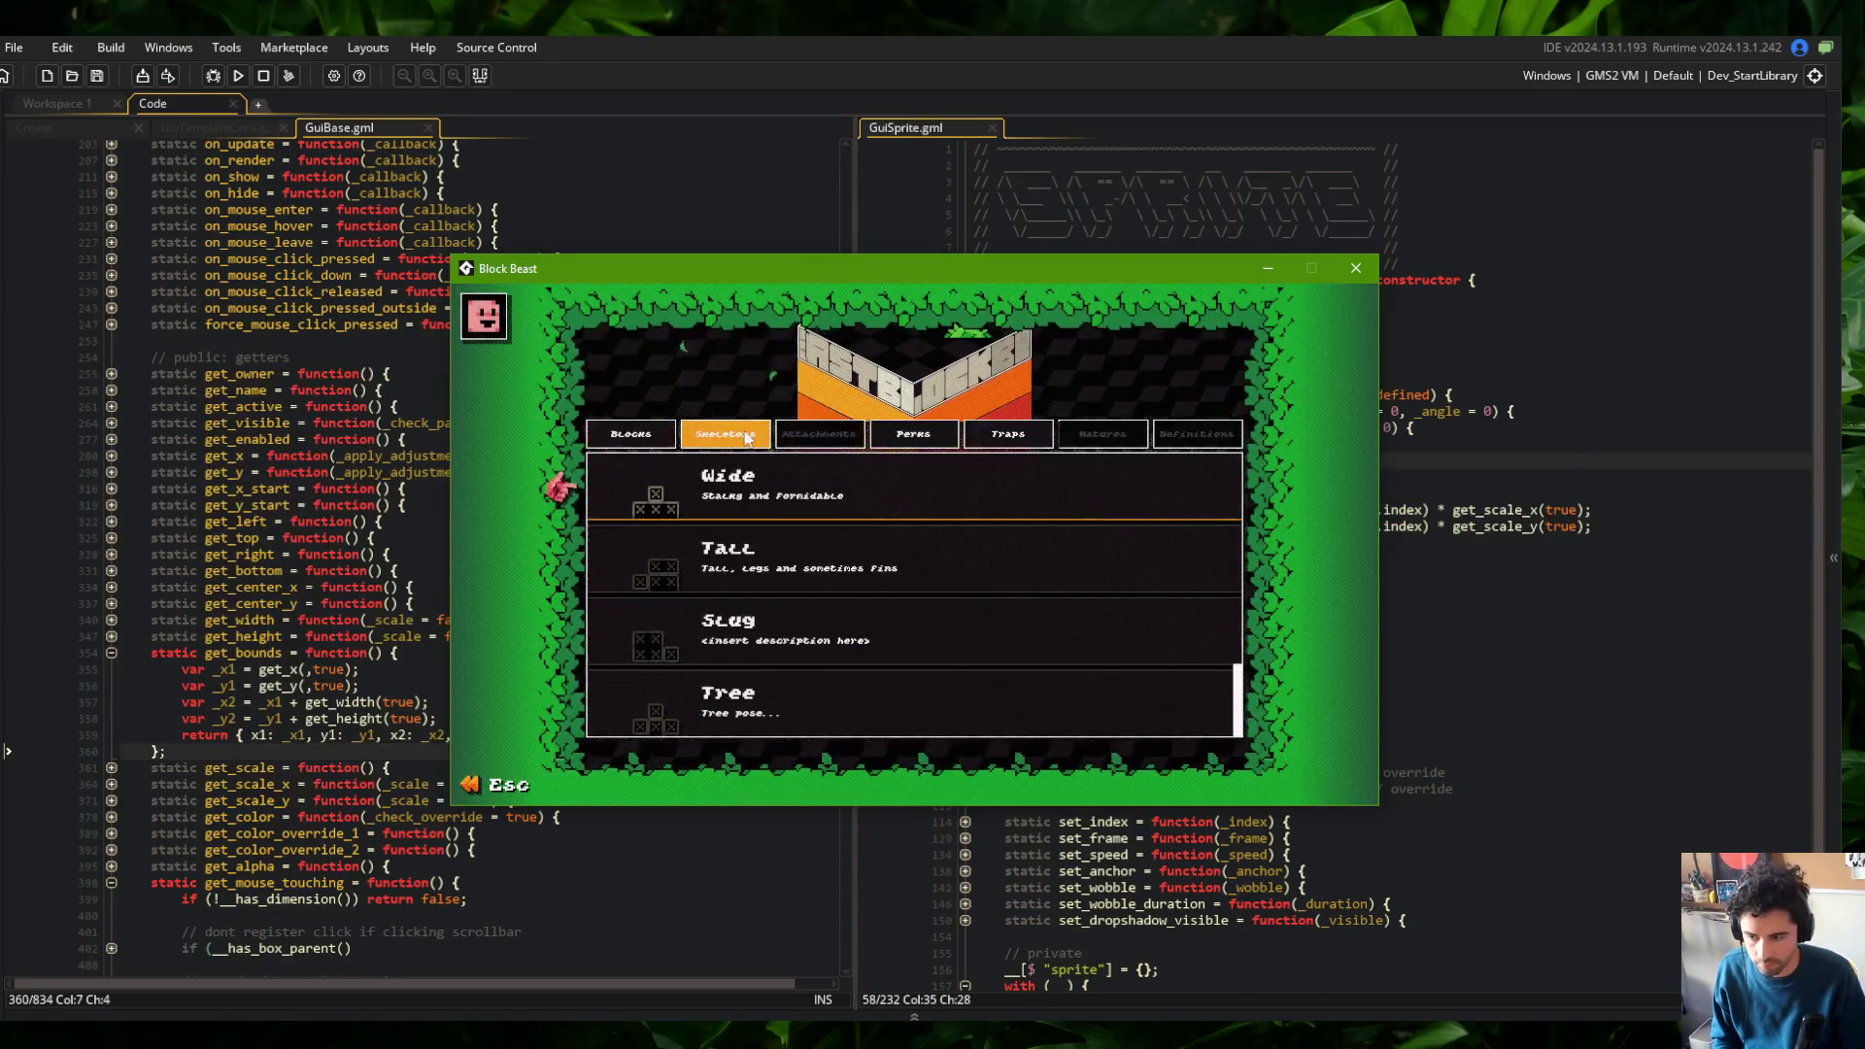
Check the Wide skeleton sprite's debug bounds, then close Block Beast and return to the debug code
{"action": "left_click", "coordinate": [830, 483]}
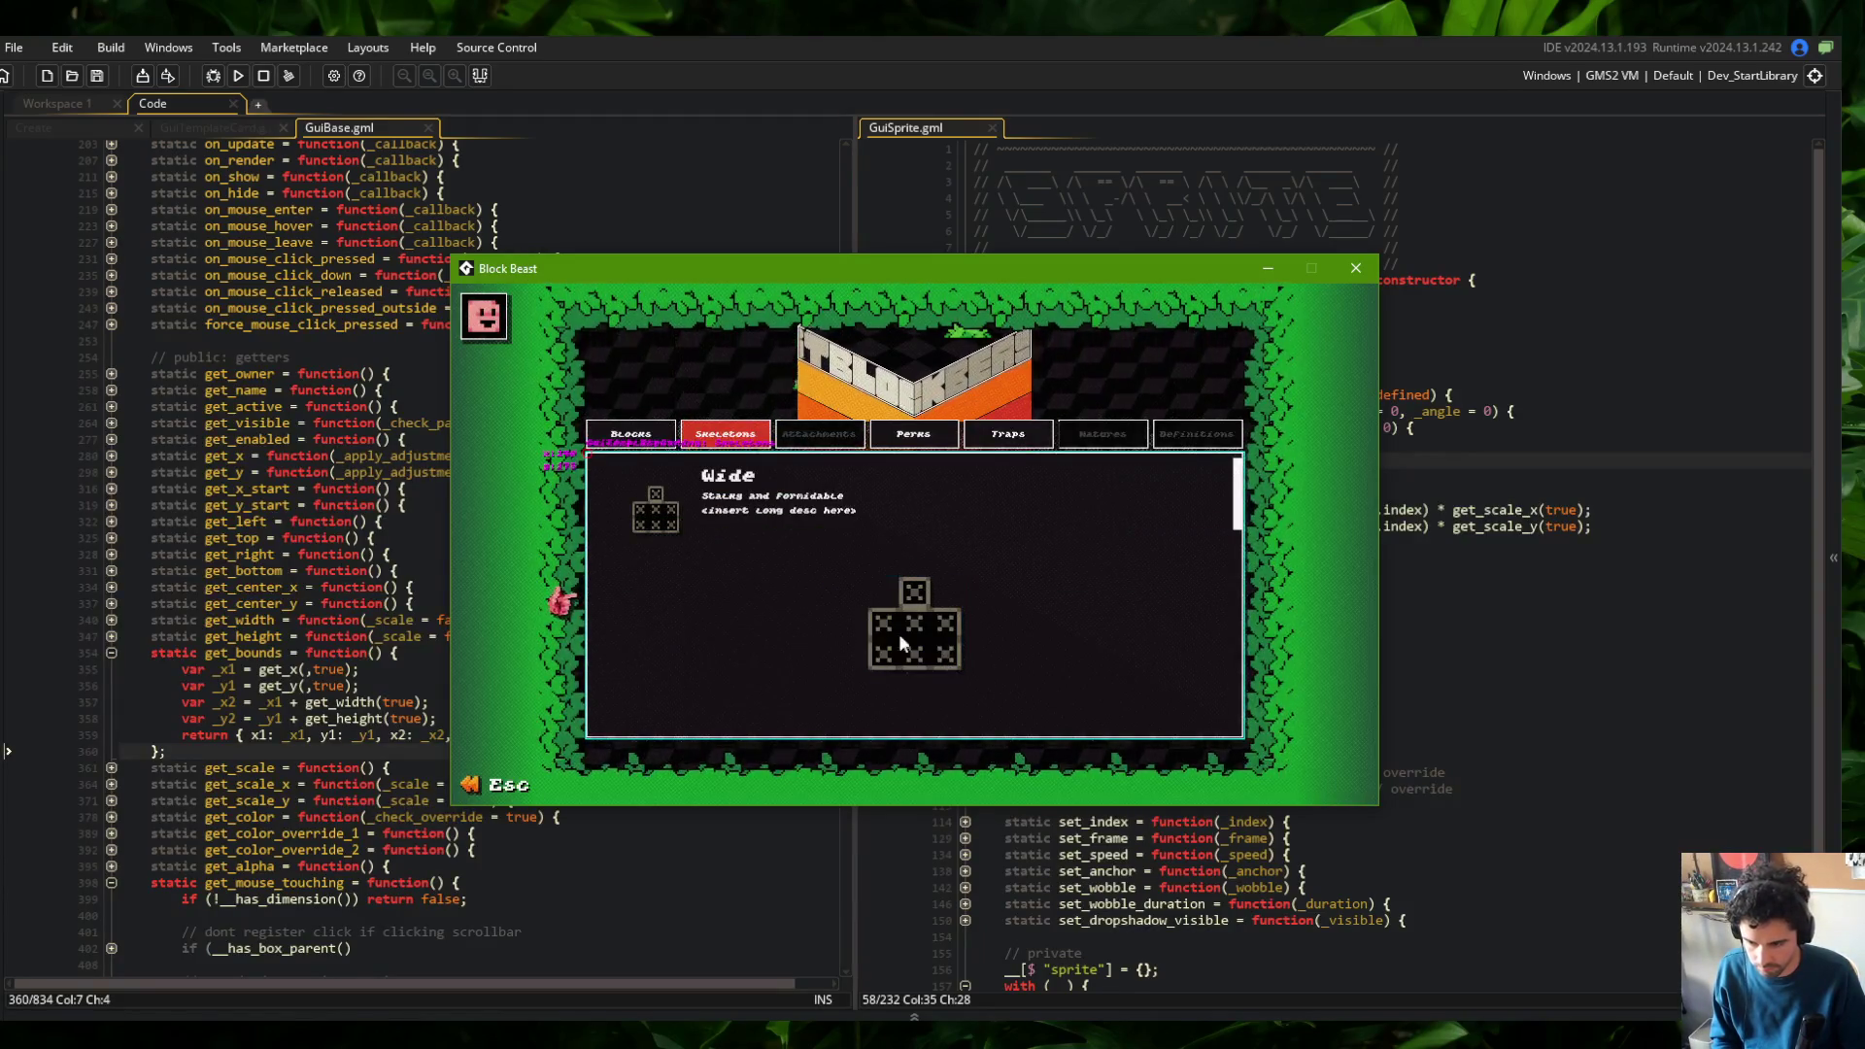
{"action": "left_click", "coordinate": [920, 621]}
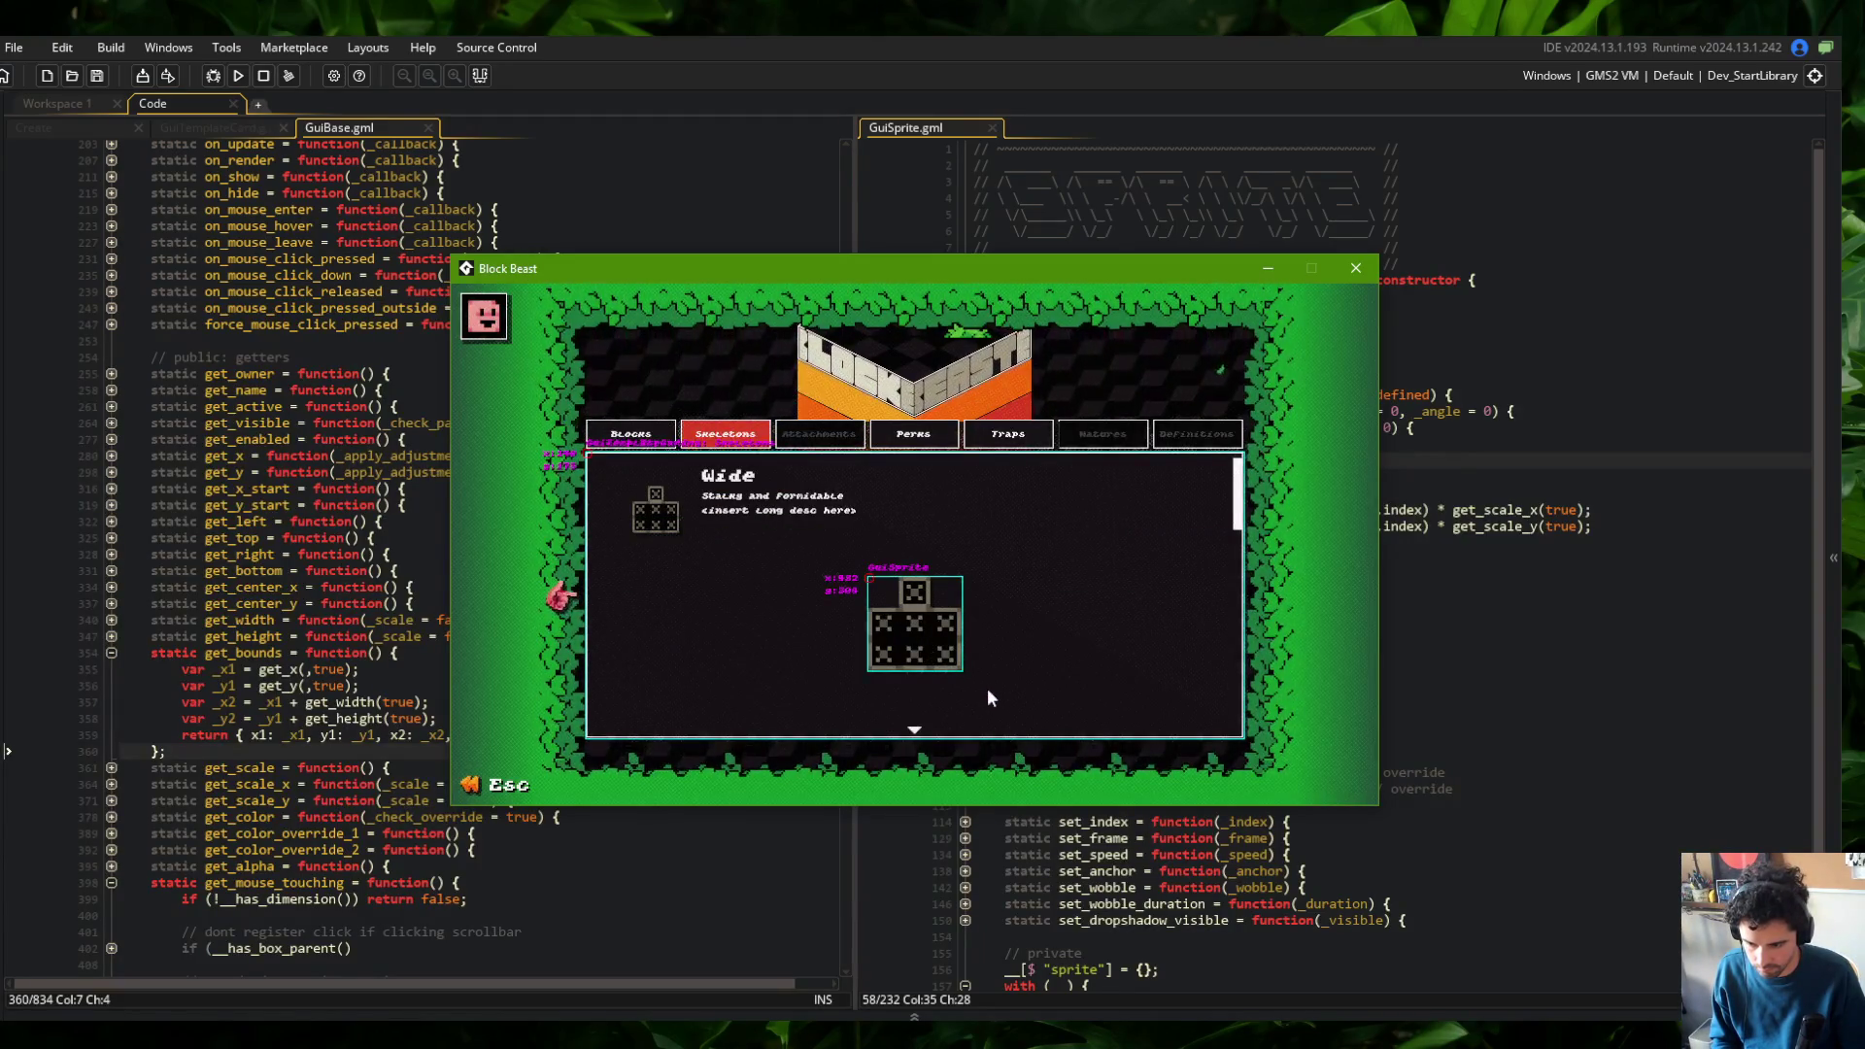
{"action": "left_click", "coordinate": [1370, 265]}
{"action": "left_click", "coordinate": [1500, 509]}
{"action": "scroll", "coordinate": [1063, 400], "scroll_direction": "down", "scroll_amount": 3}
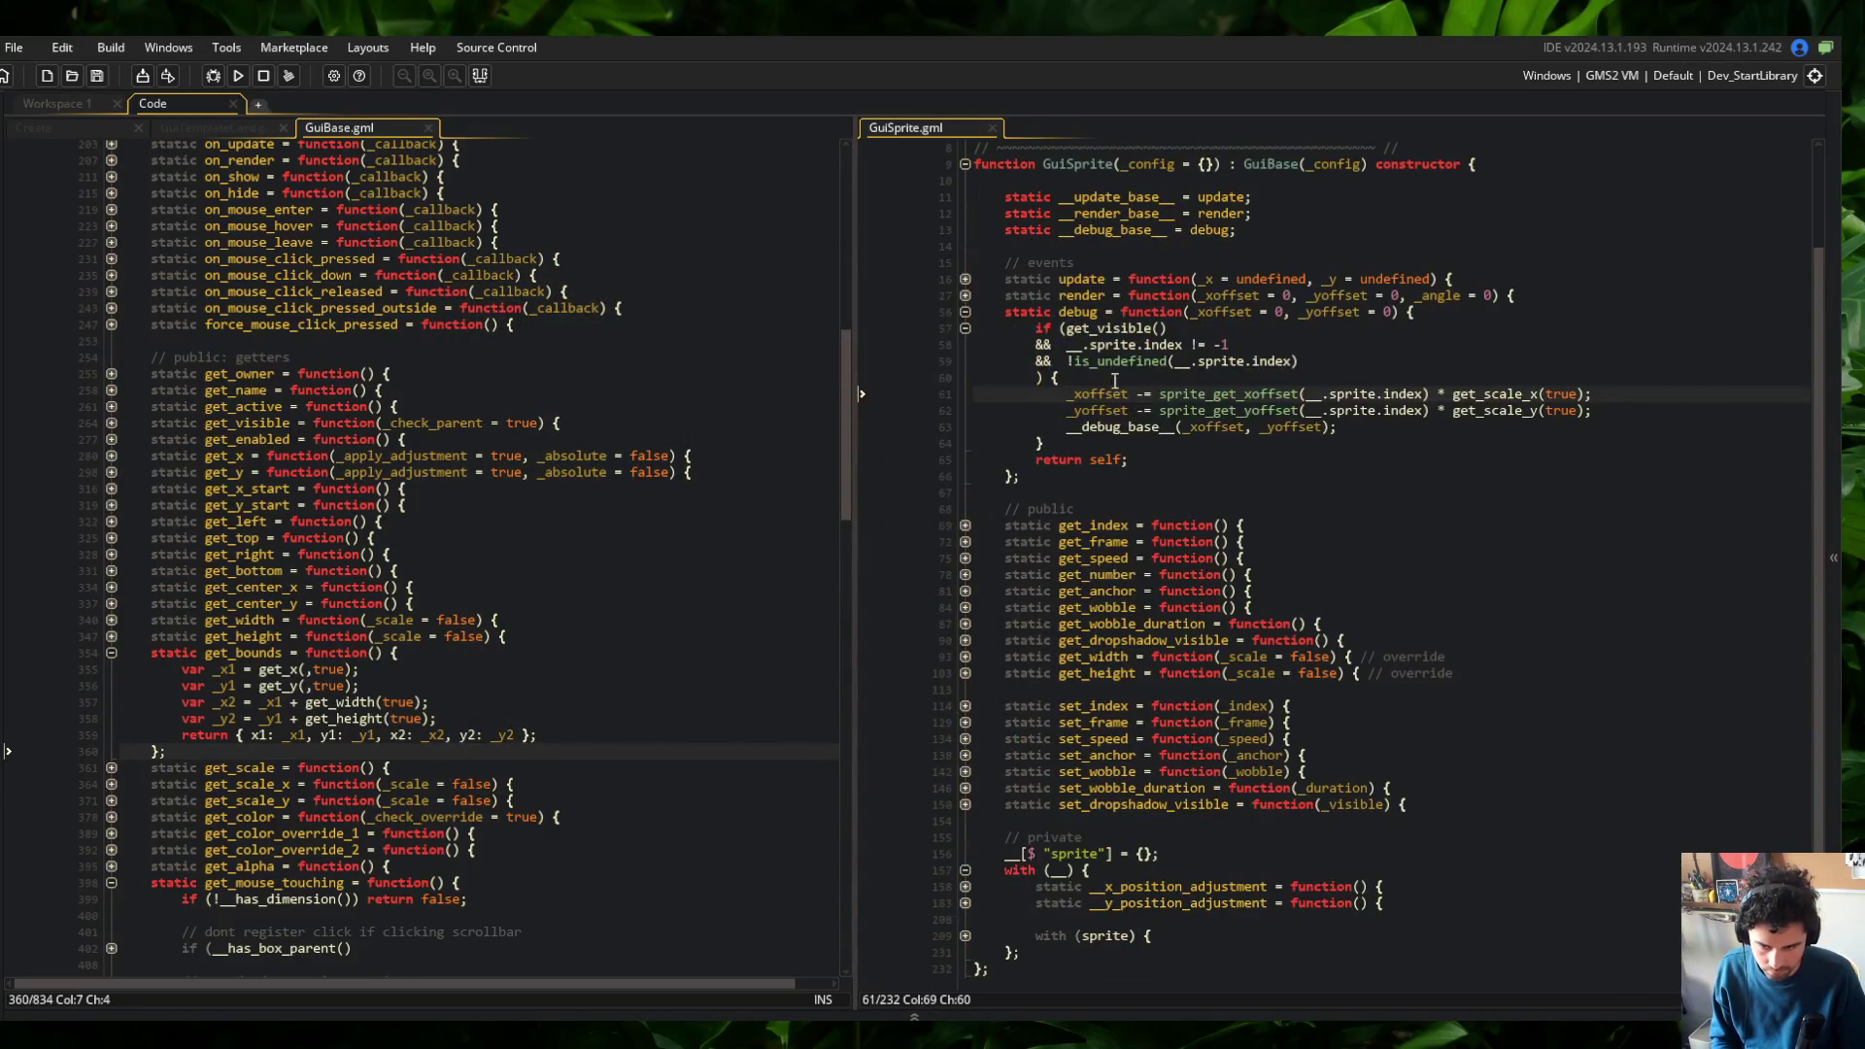
Fold and unfold the render and update function blocks in the code editor
{"action": "left_click", "coordinate": [966, 295]}
{"action": "left_click", "coordinate": [966, 328]}
{"action": "left_click", "coordinate": [965, 328]}
{"action": "left_click", "coordinate": [966, 328]}
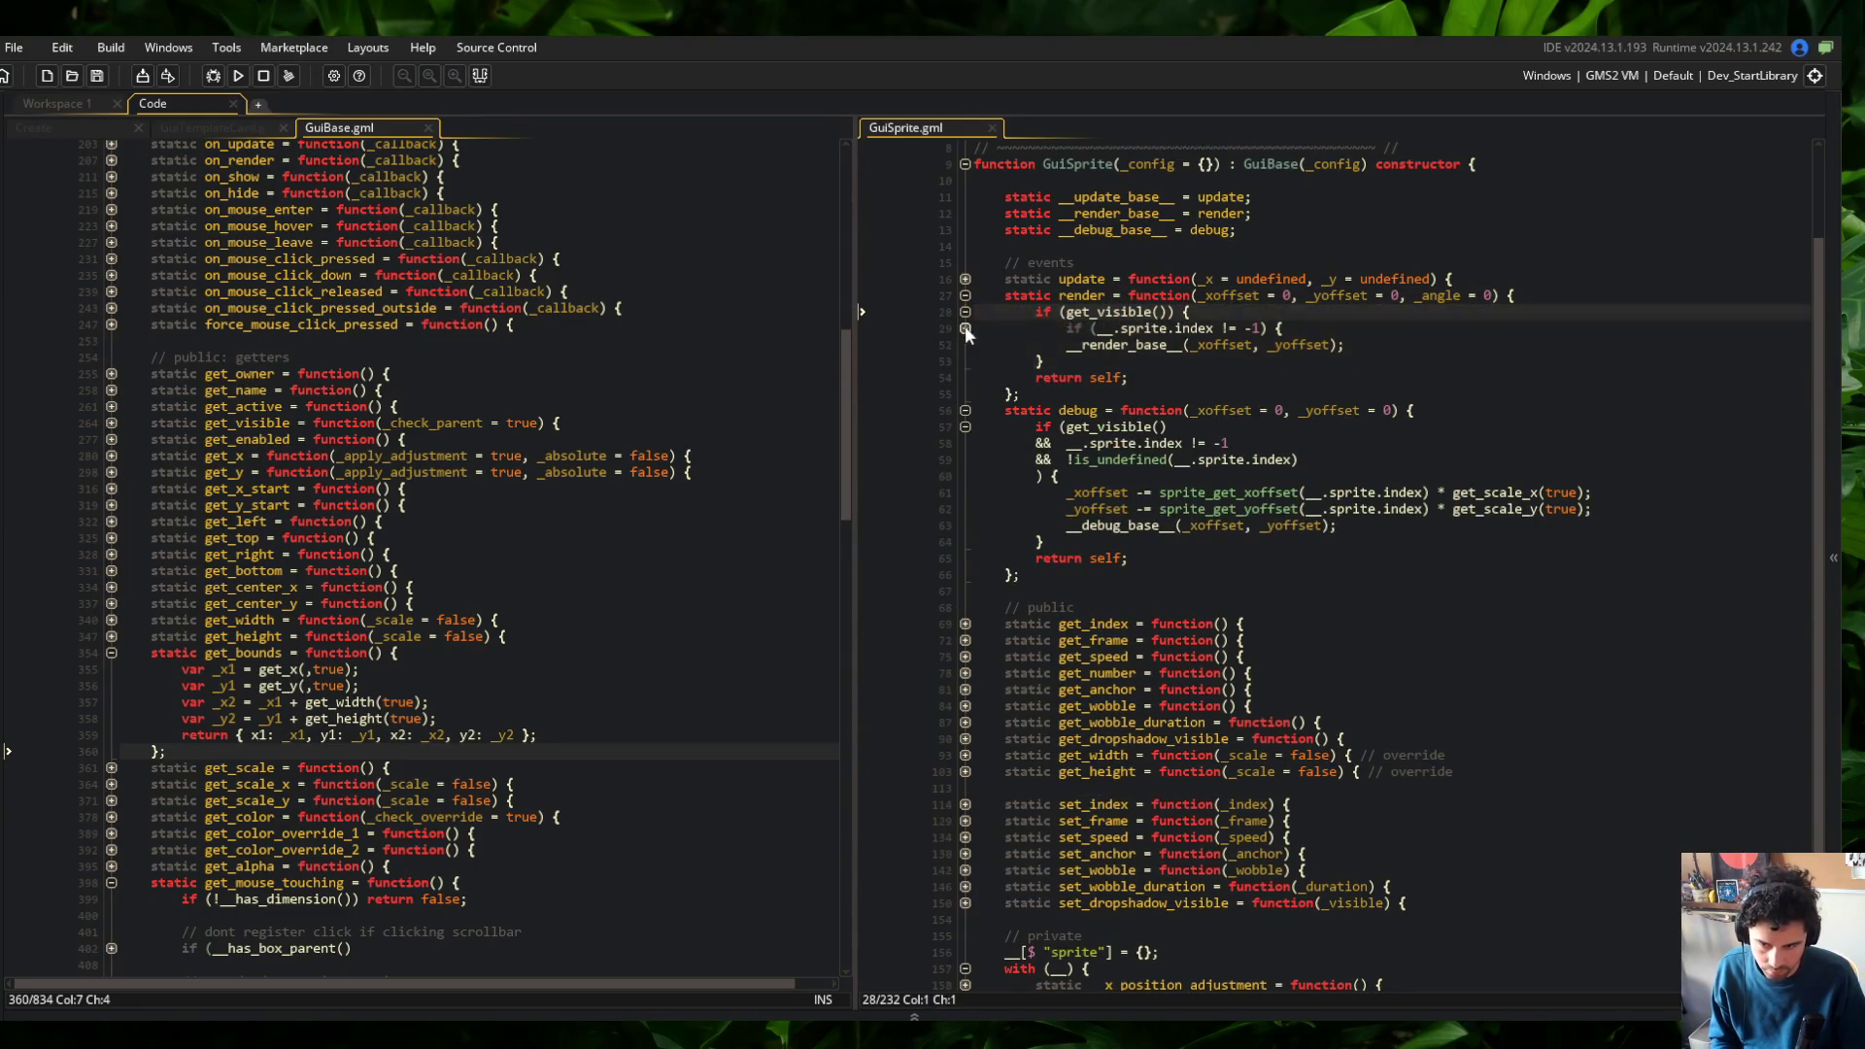
{"action": "left_click", "coordinate": [966, 331]}
{"action": "left_click", "coordinate": [965, 328]}
{"action": "left_click", "coordinate": [965, 311]}
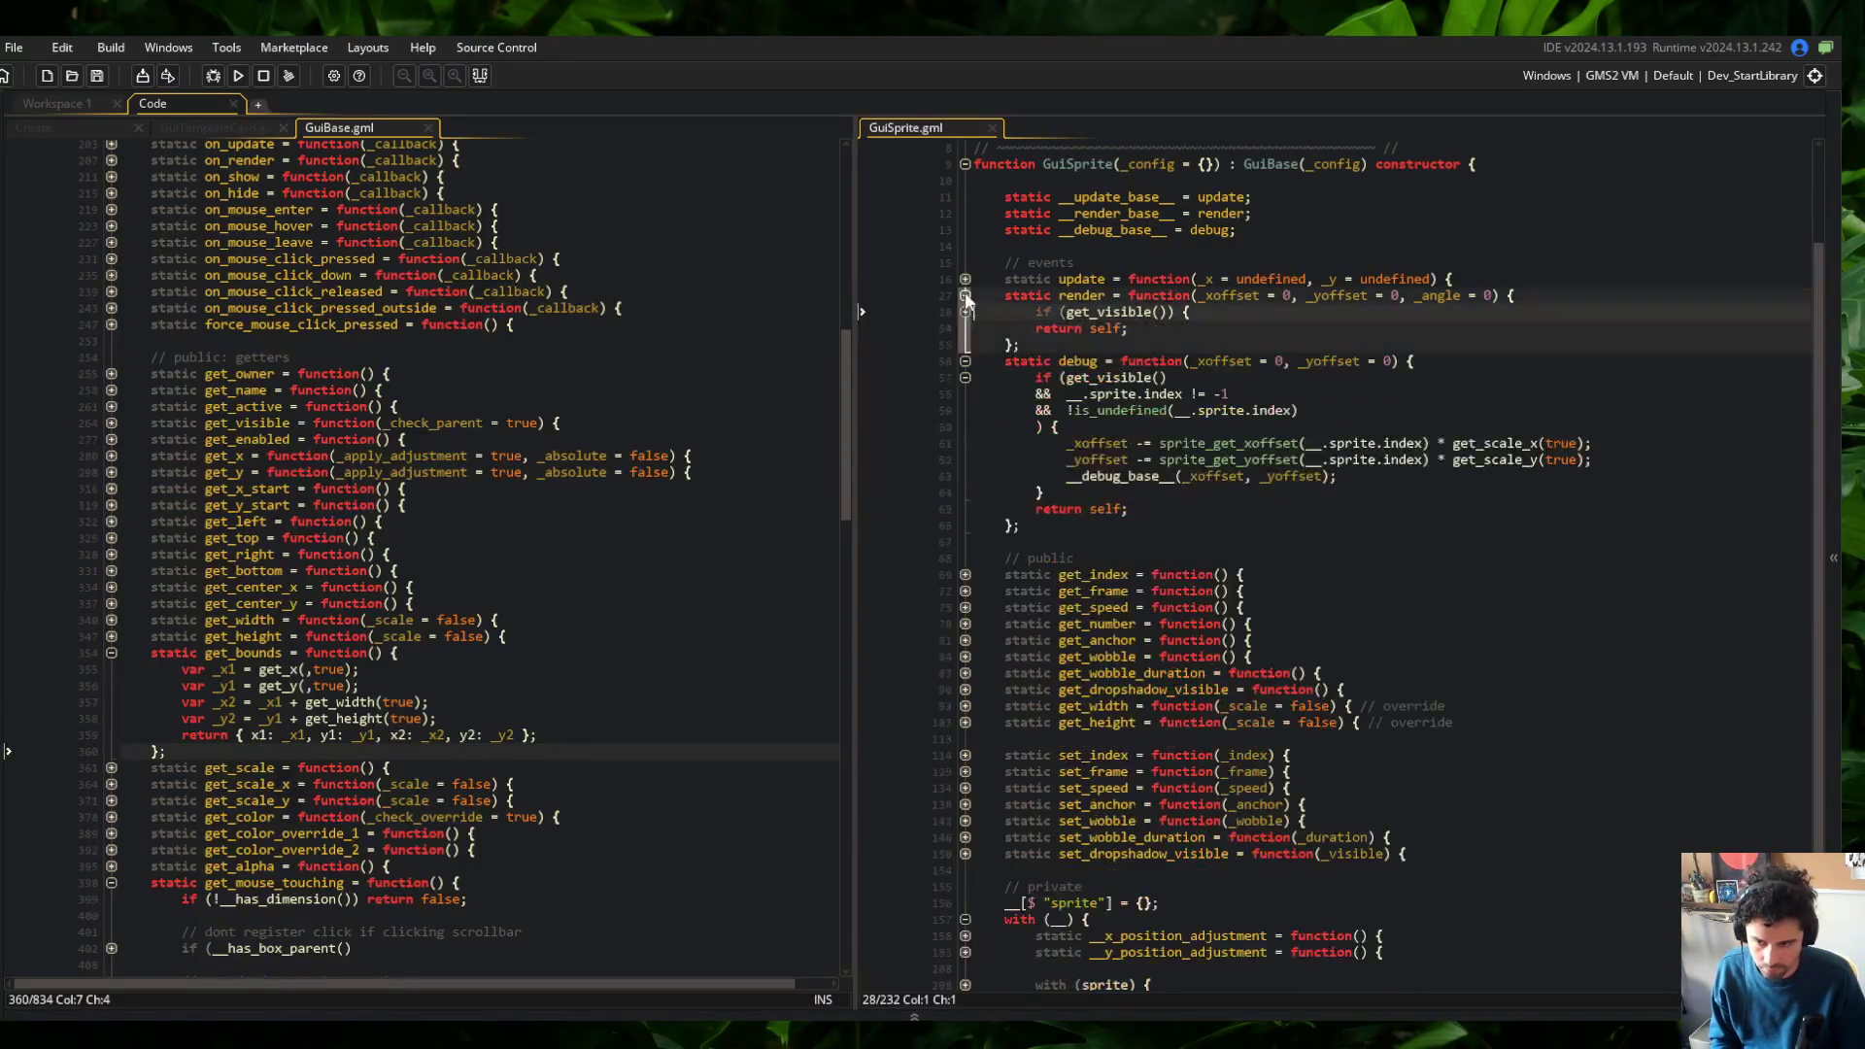
{"action": "left_click", "coordinate": [965, 295]}
{"action": "left_click", "coordinate": [966, 279]}
{"action": "left_click", "coordinate": [966, 280]}
{"action": "left_click", "coordinate": [1361, 377]}
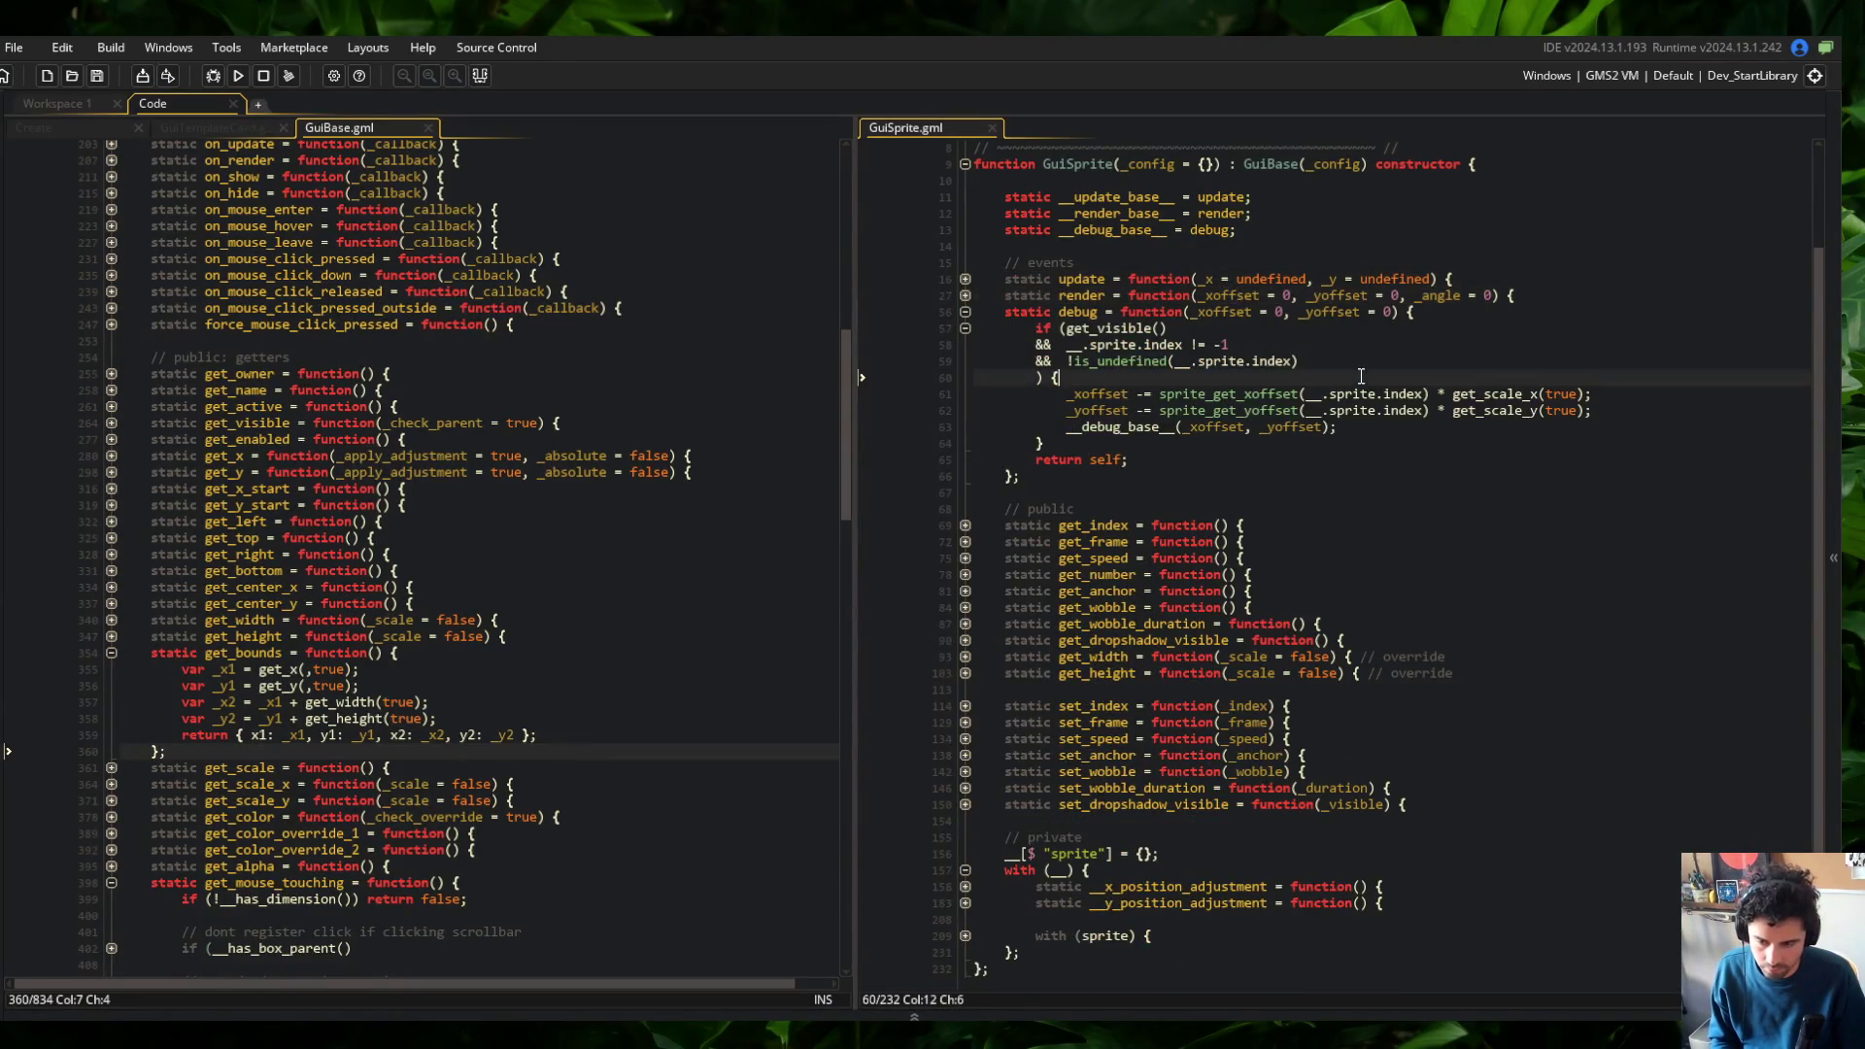
Copy the get_bounds function from GuiBase.gml
{"action": "left_click", "coordinate": [254, 570]}
{"action": "left_click", "coordinate": [254, 653]}
{"action": "key", "text": "Home"}
{"action": "key", "text": "shift+Down"}
{"action": "key", "text": "shift+Down"}
{"action": "key", "text": "shift+Down"}
{"action": "key", "text": "shift+End"}
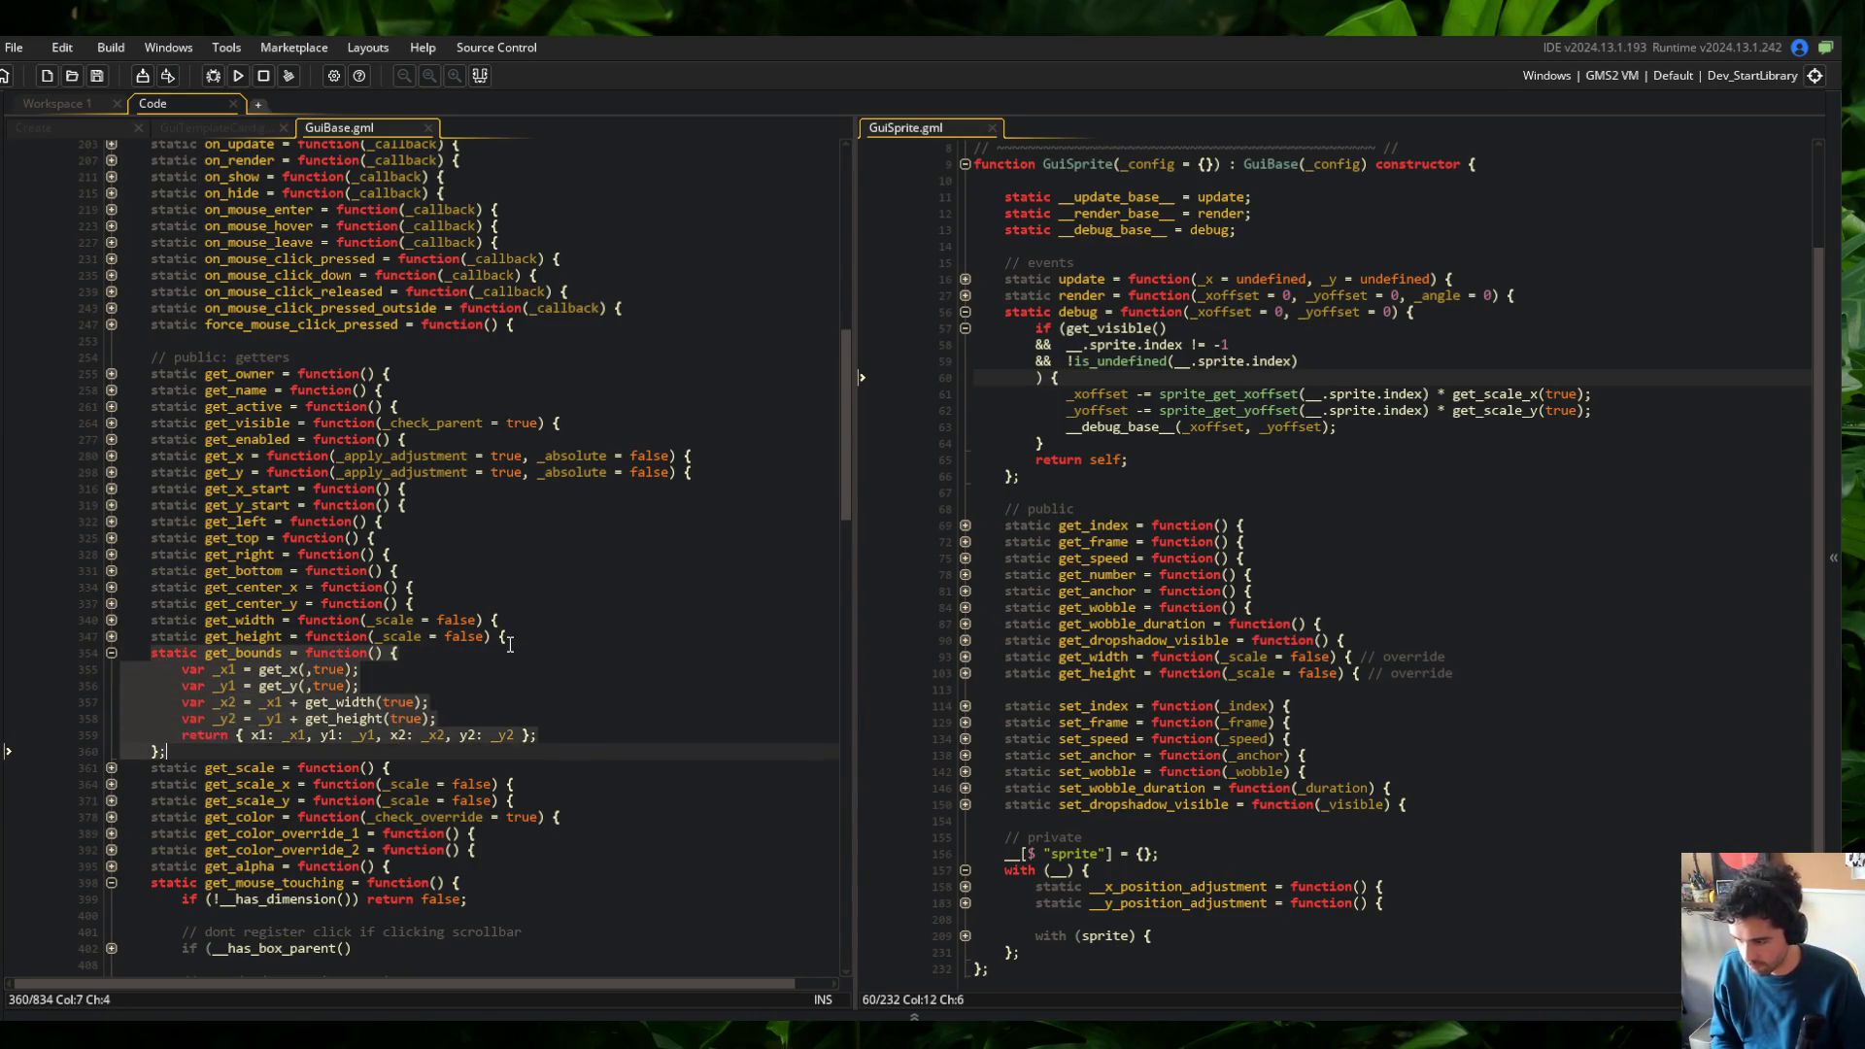
{"action": "key", "text": "ctrl+c"}
Paste get_bounds below get_height in GuiSprite.gml, add a // override comment, and save
{"action": "left_click", "coordinate": [1496, 688]}
{"action": "key", "text": "Return"}
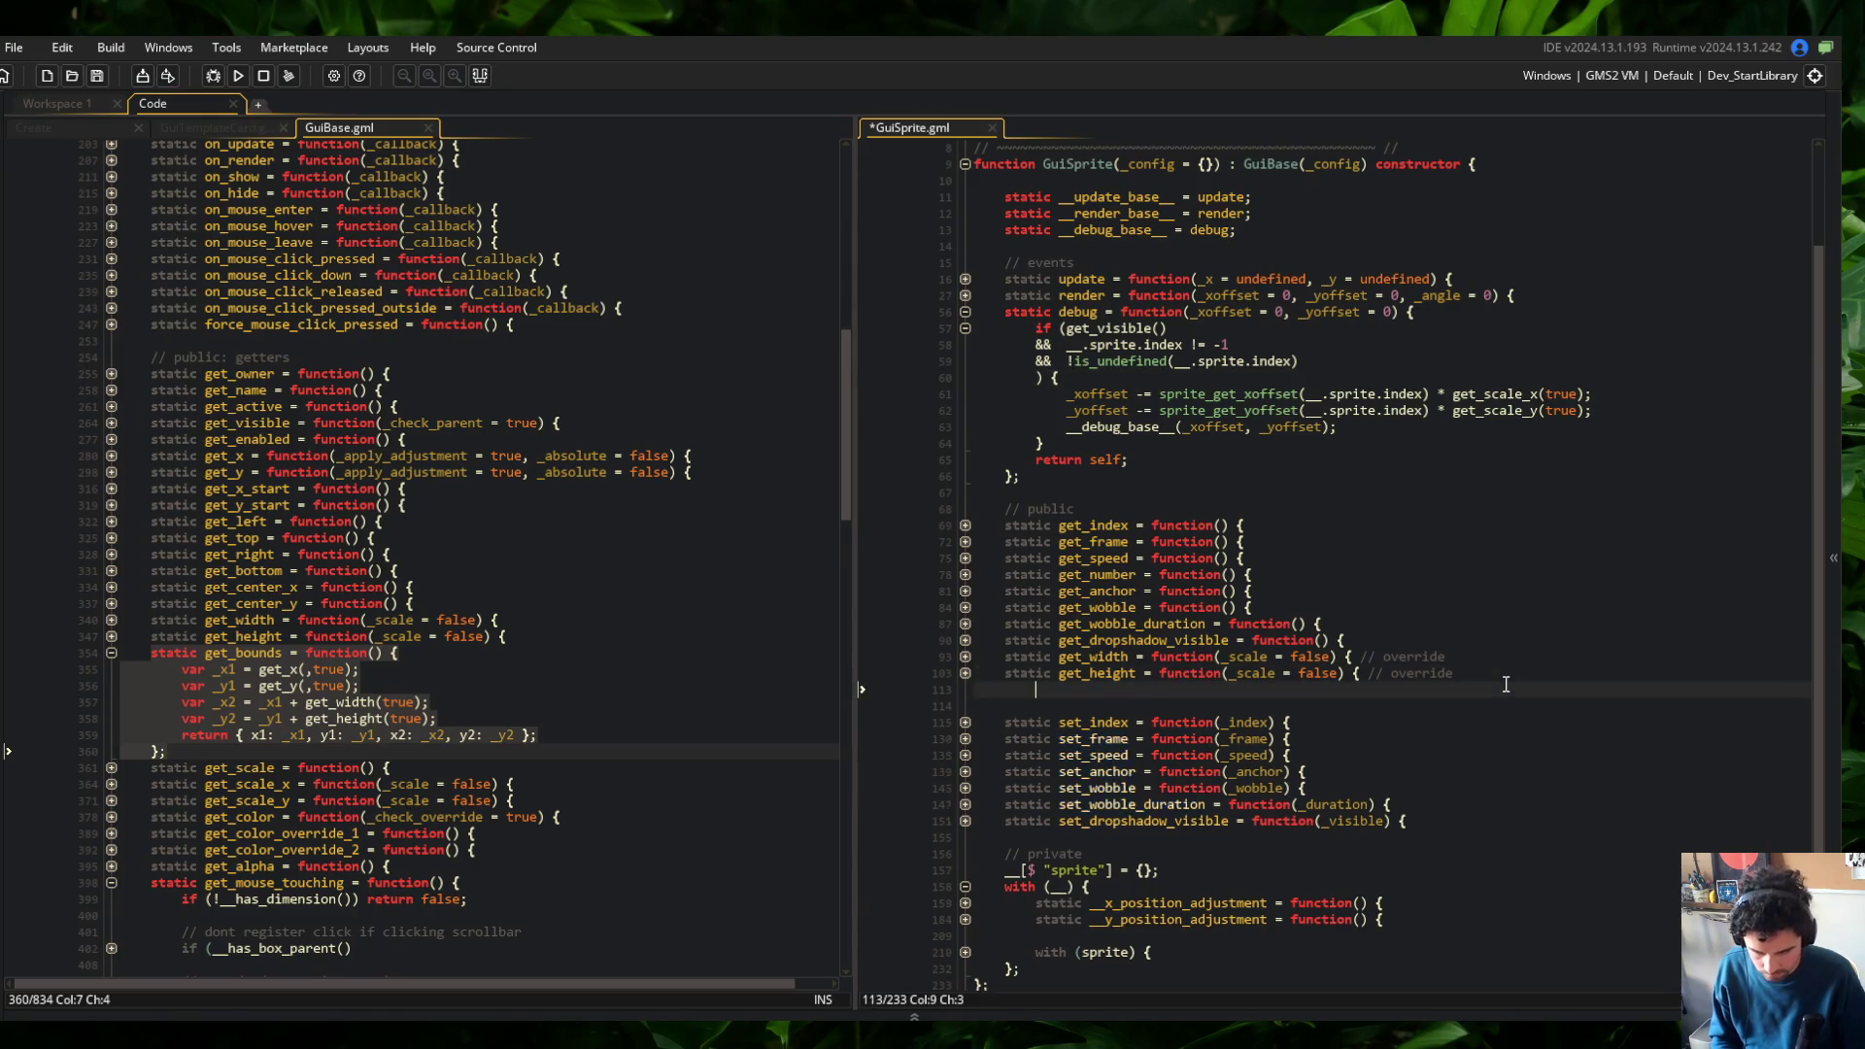
{"action": "key", "text": "ctrl+v"}
{"action": "key", "text": "Up"}
{"action": "key", "text": "Up"}
{"action": "key", "text": "Up"}
{"action": "key", "text": "Up"}
{"action": "key", "text": "Up"}
{"action": "key", "text": "End"}
{"action": "type", "text": "//"}
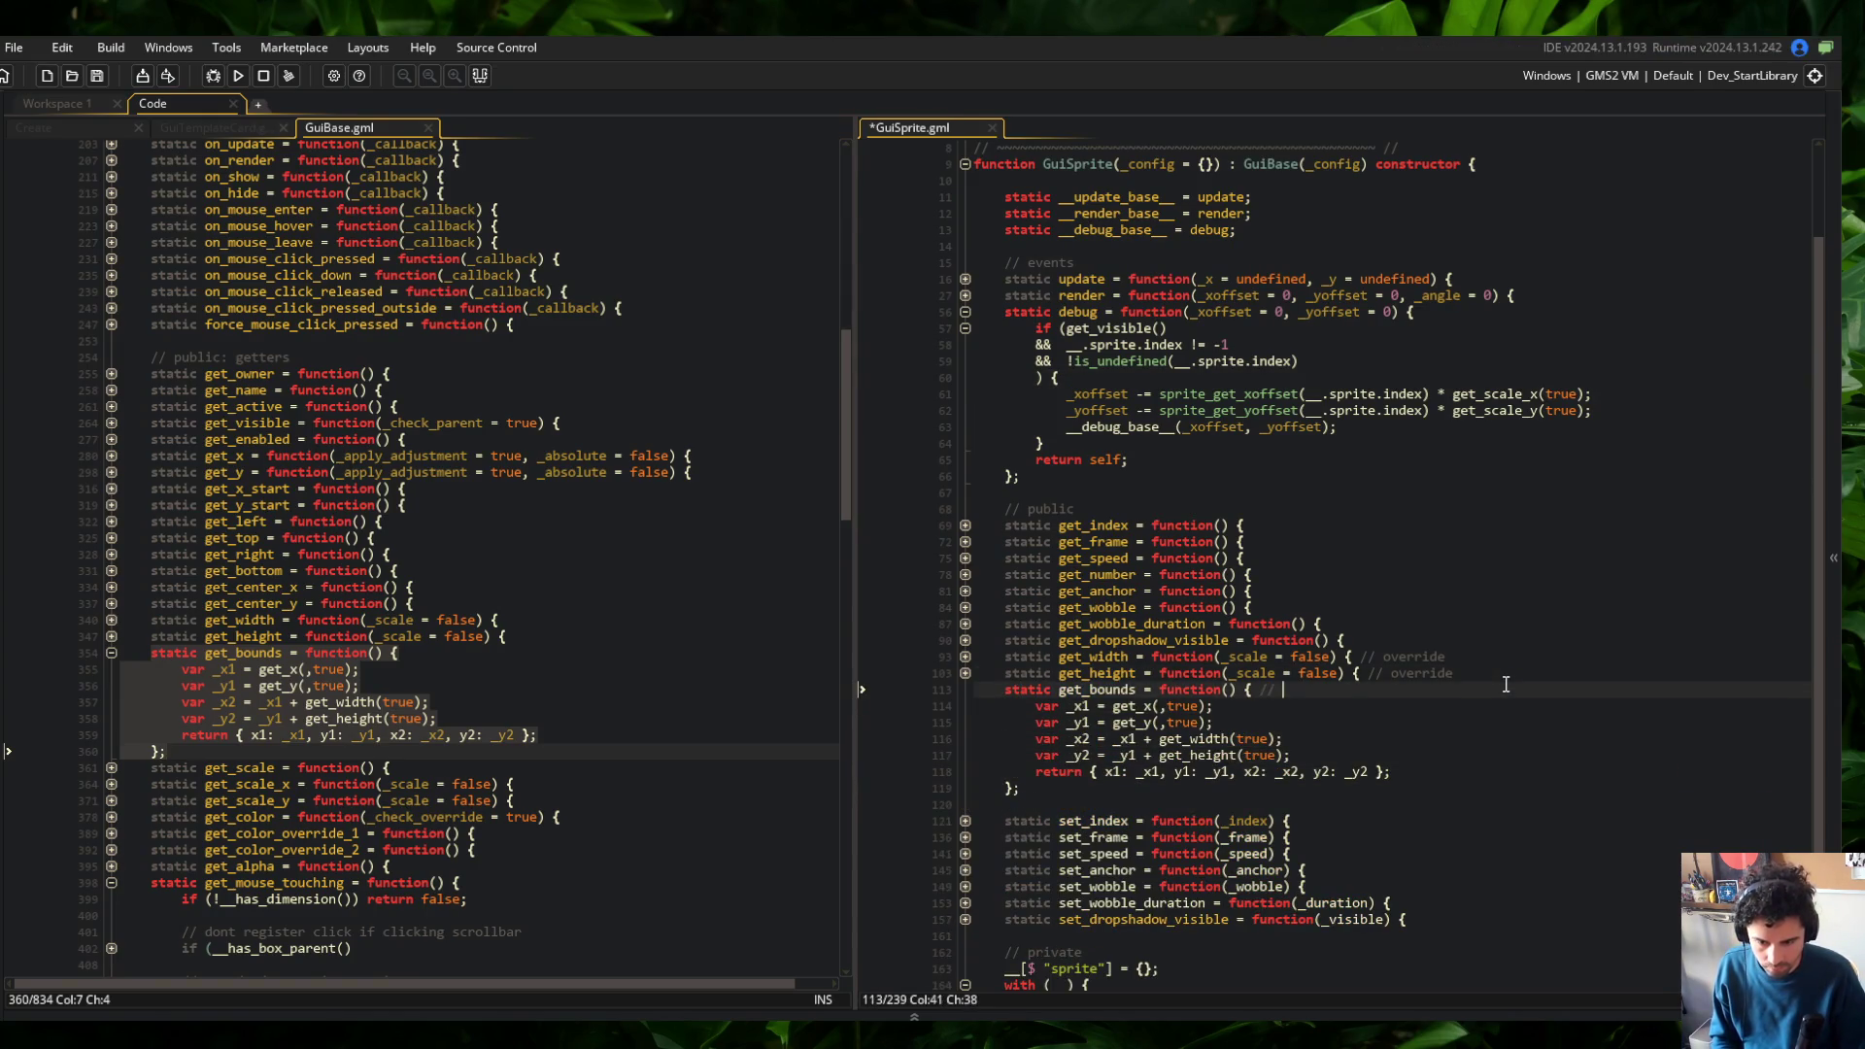
{"action": "key", "text": "ctrl+s"}
Place the caret just after the pasted get_bounds among the public getters
{"action": "key", "text": "Down"}
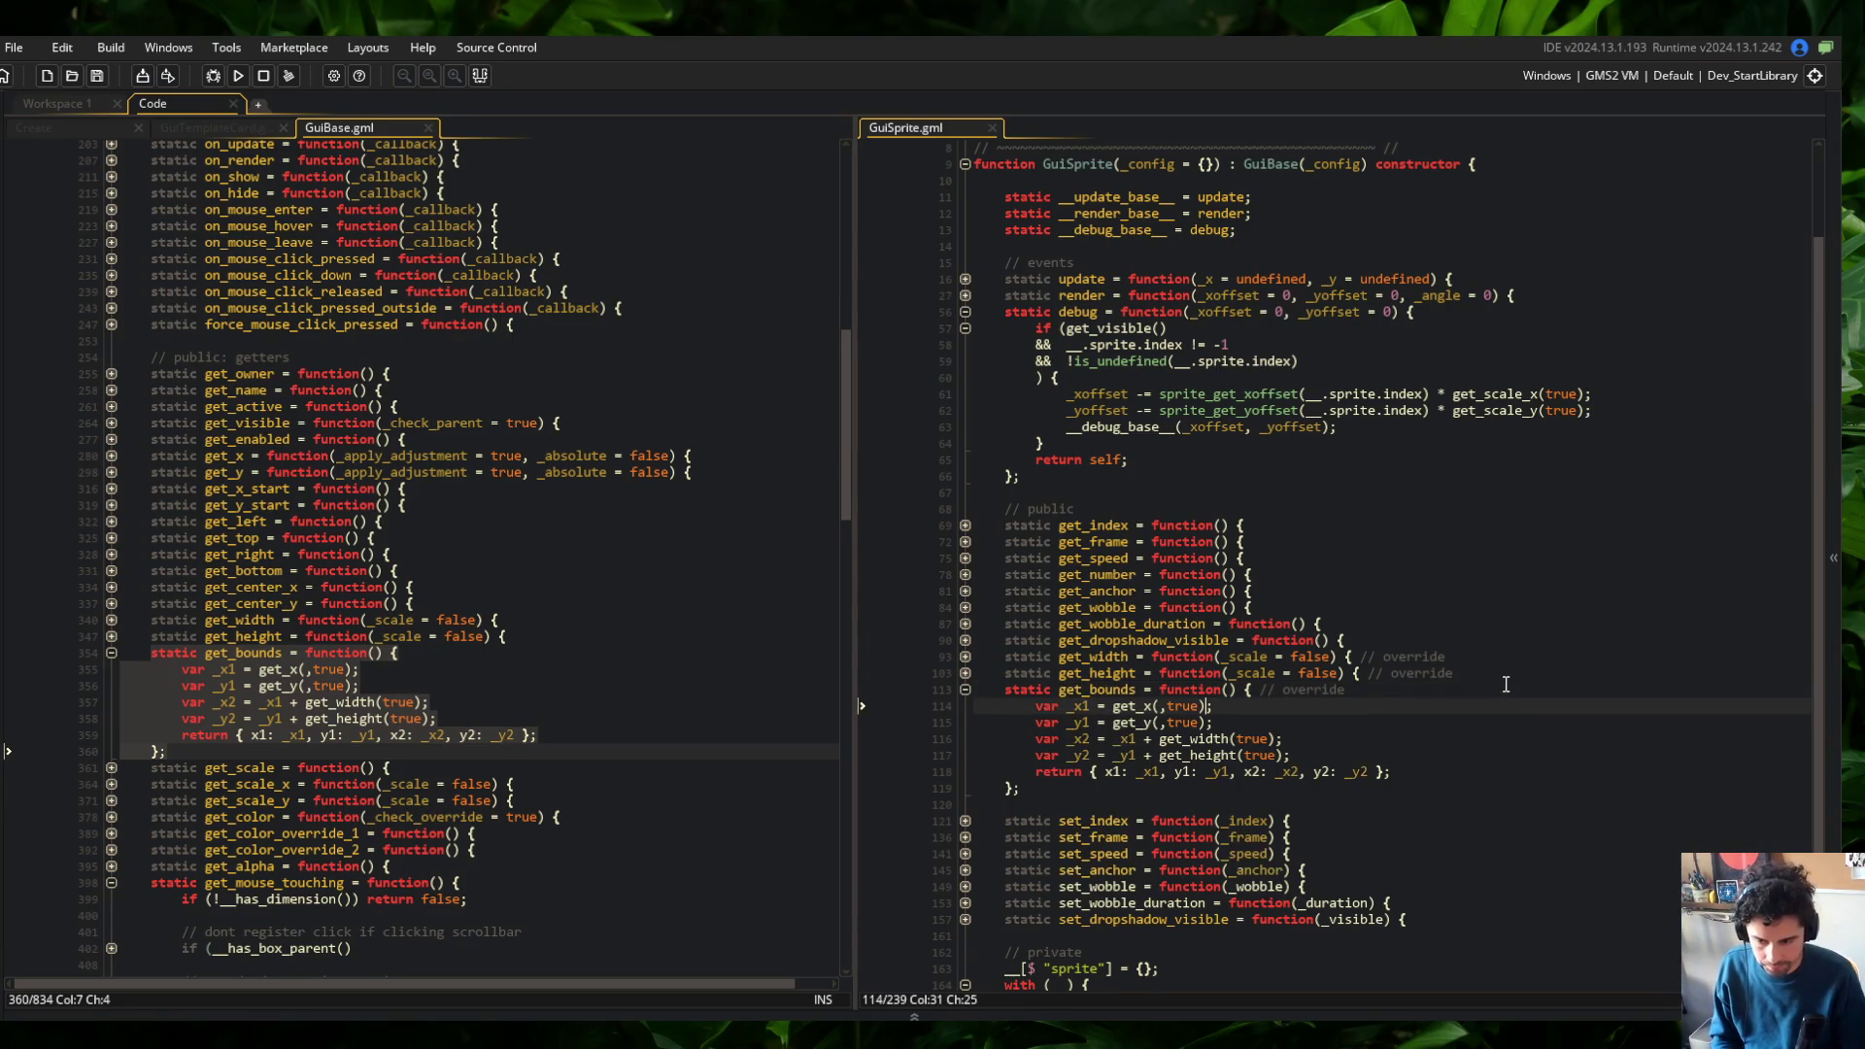
{"action": "scroll", "coordinate": [1409, 583], "scroll_direction": "down", "scroll_amount": 3}
{"action": "left_click", "coordinate": [1343, 485]}
{"action": "left_click", "coordinate": [1093, 653]}
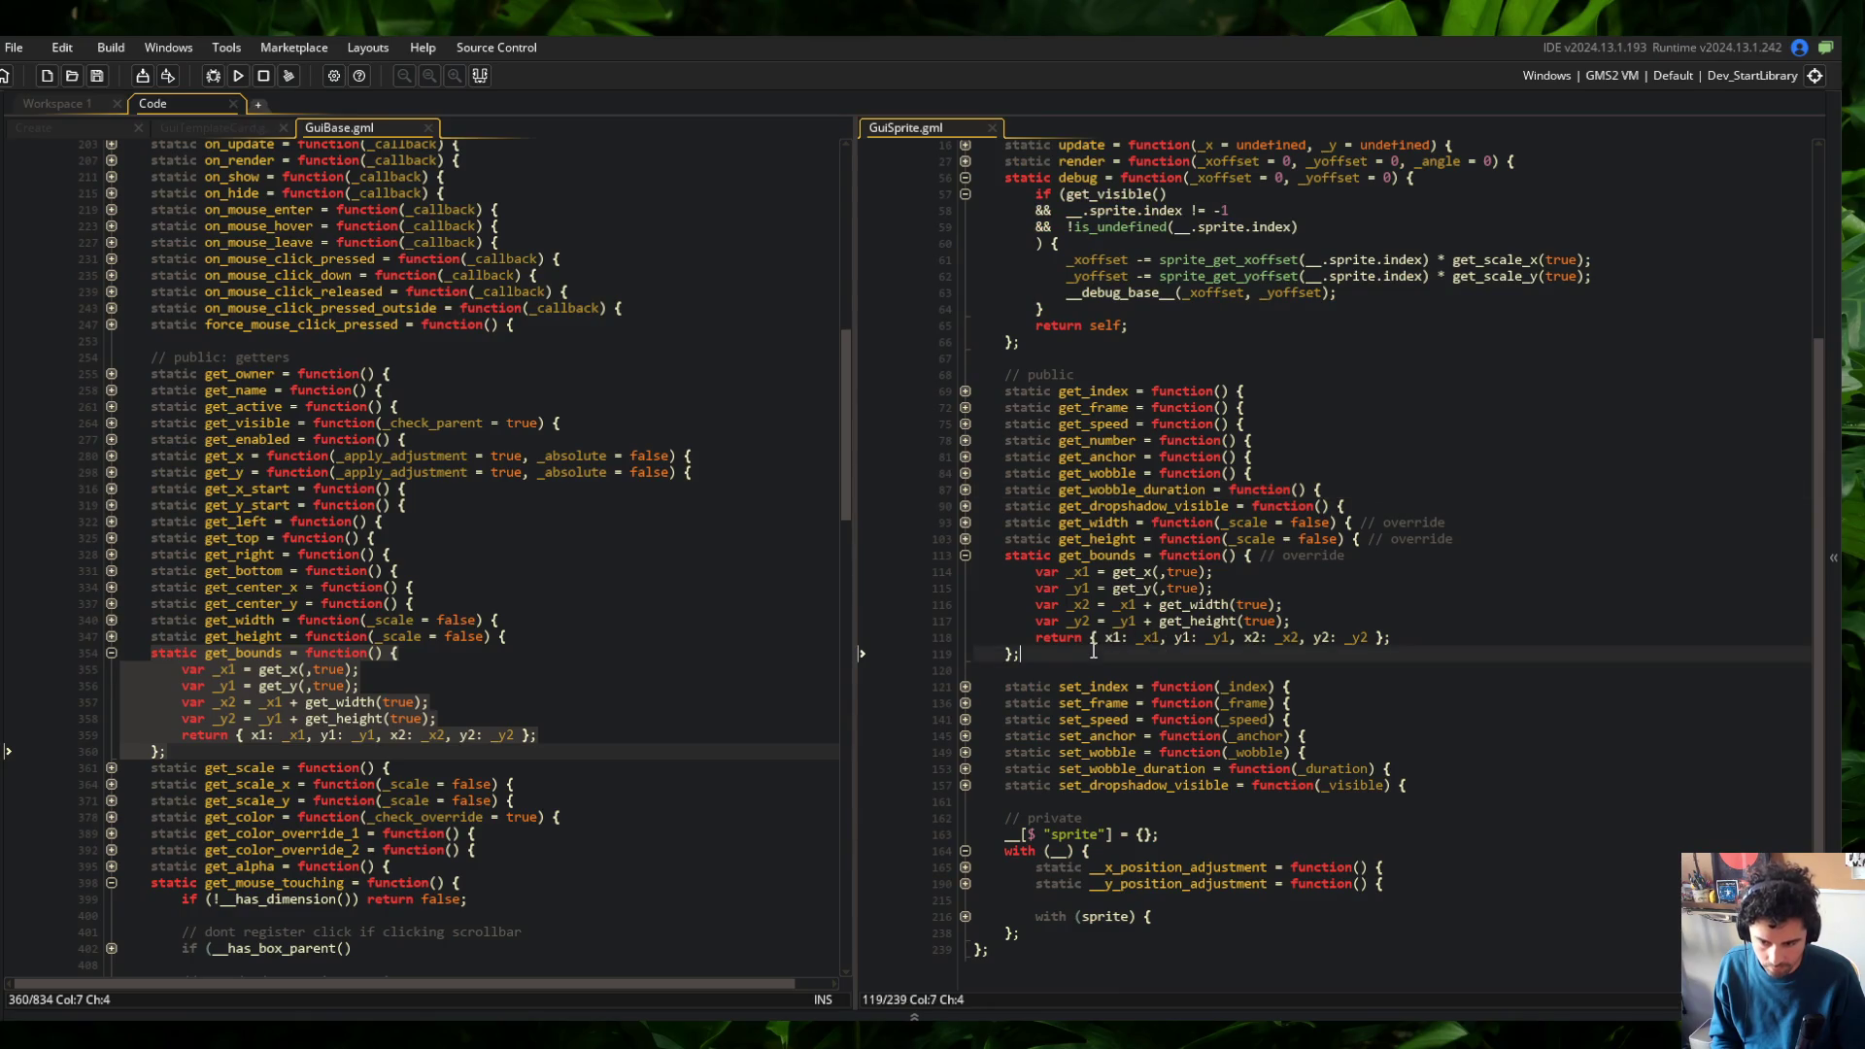
{"action": "scroll", "coordinate": [1340, 569], "scroll_direction": "up", "scroll_amount": 4}
Add empty get_xoffset and get_yoffset functions, each with a _scale = false parameter, below get_height
{"action": "left_click", "coordinate": [1524, 737]}
{"action": "key", "text": "Return"}
{"action": "type", "text": "get_xoffset = function("}
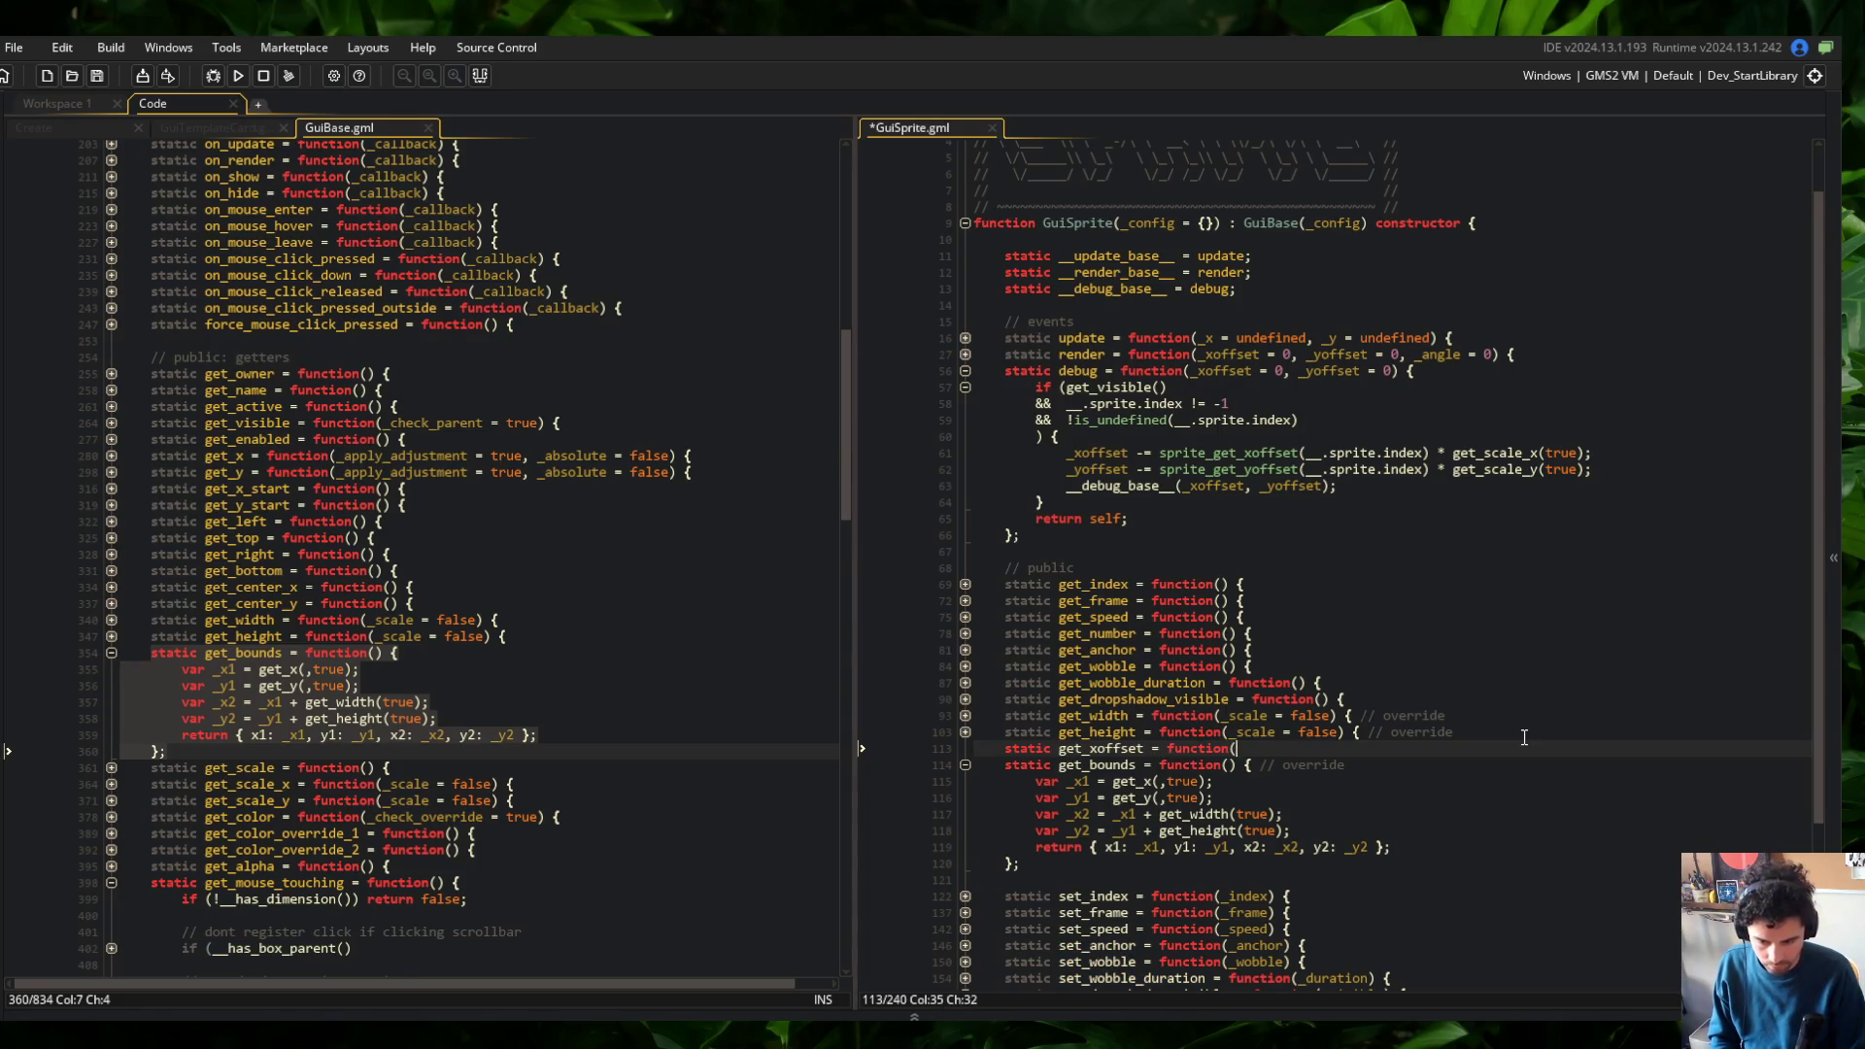
{"action": "type", "text": "_scale = false) {"}
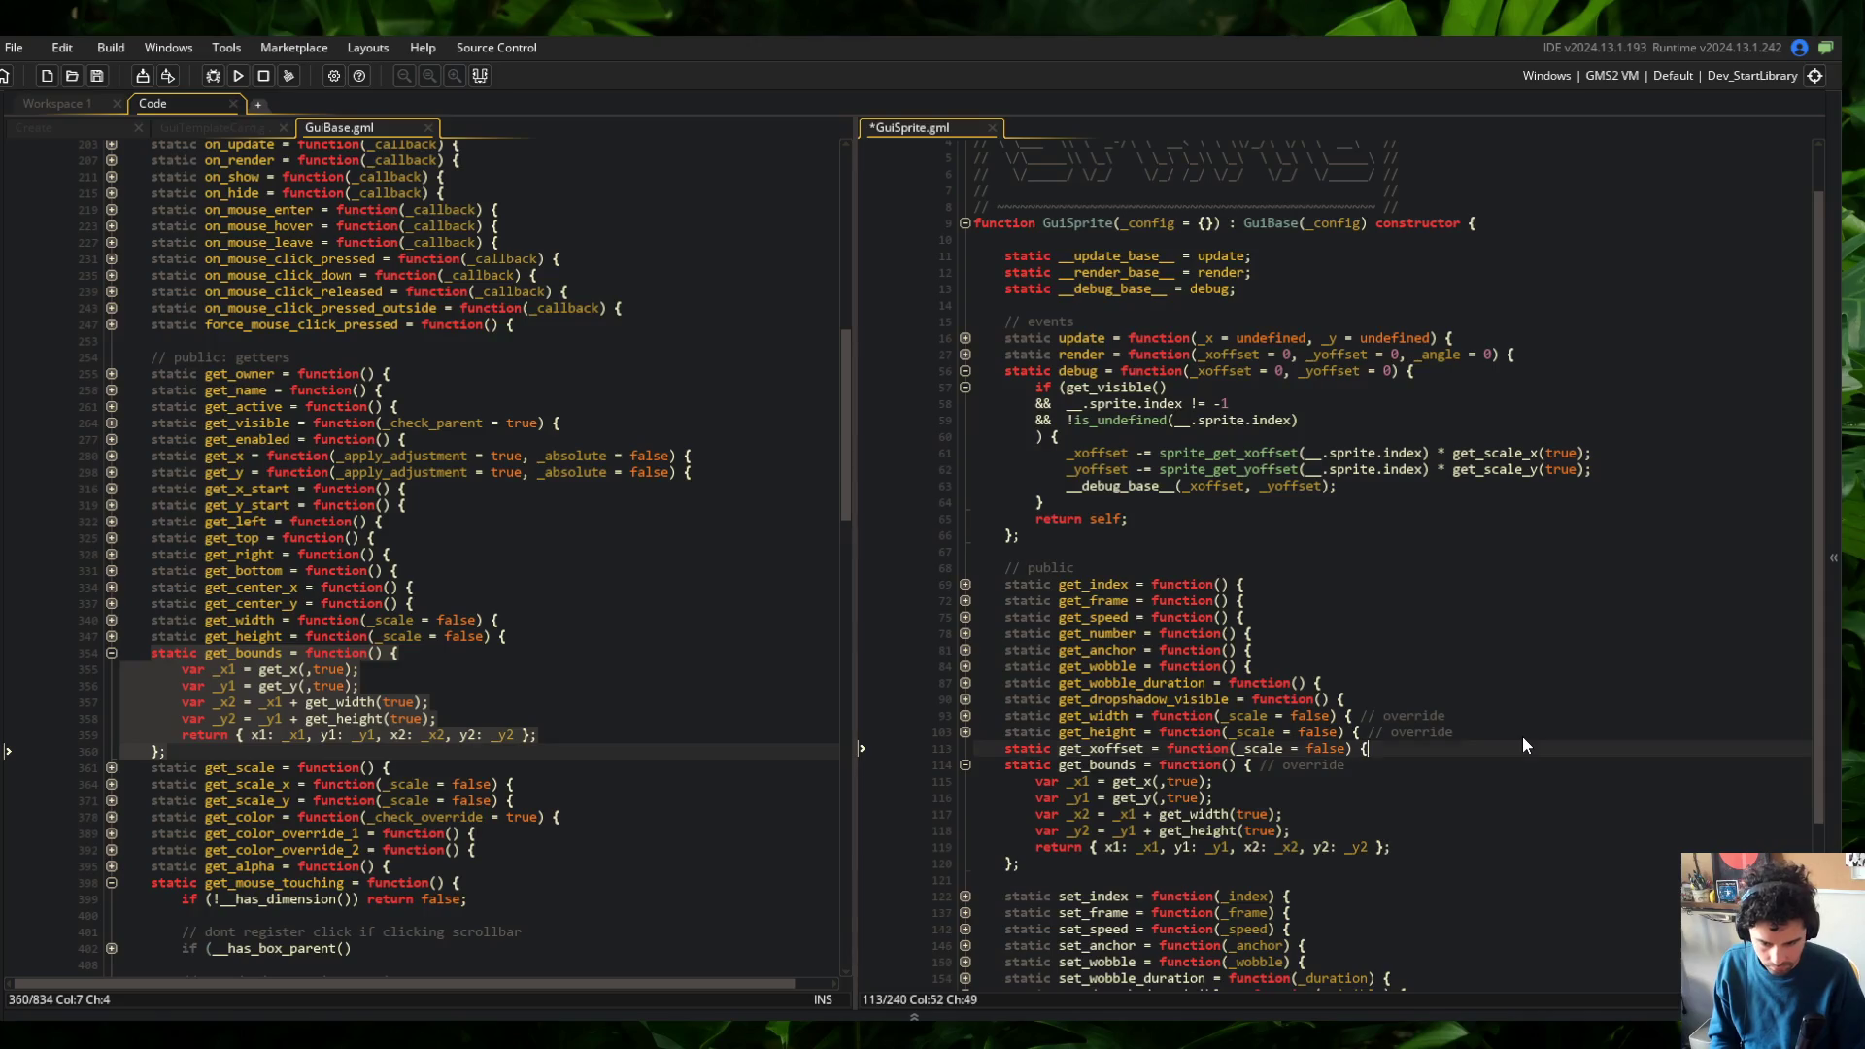
{"action": "key", "text": "Return"}
{"action": "key", "text": "Return"}
{"action": "type", "text": "};"}
{"action": "key", "text": "Return"}
{"action": "type", "text": "static get_yof"}
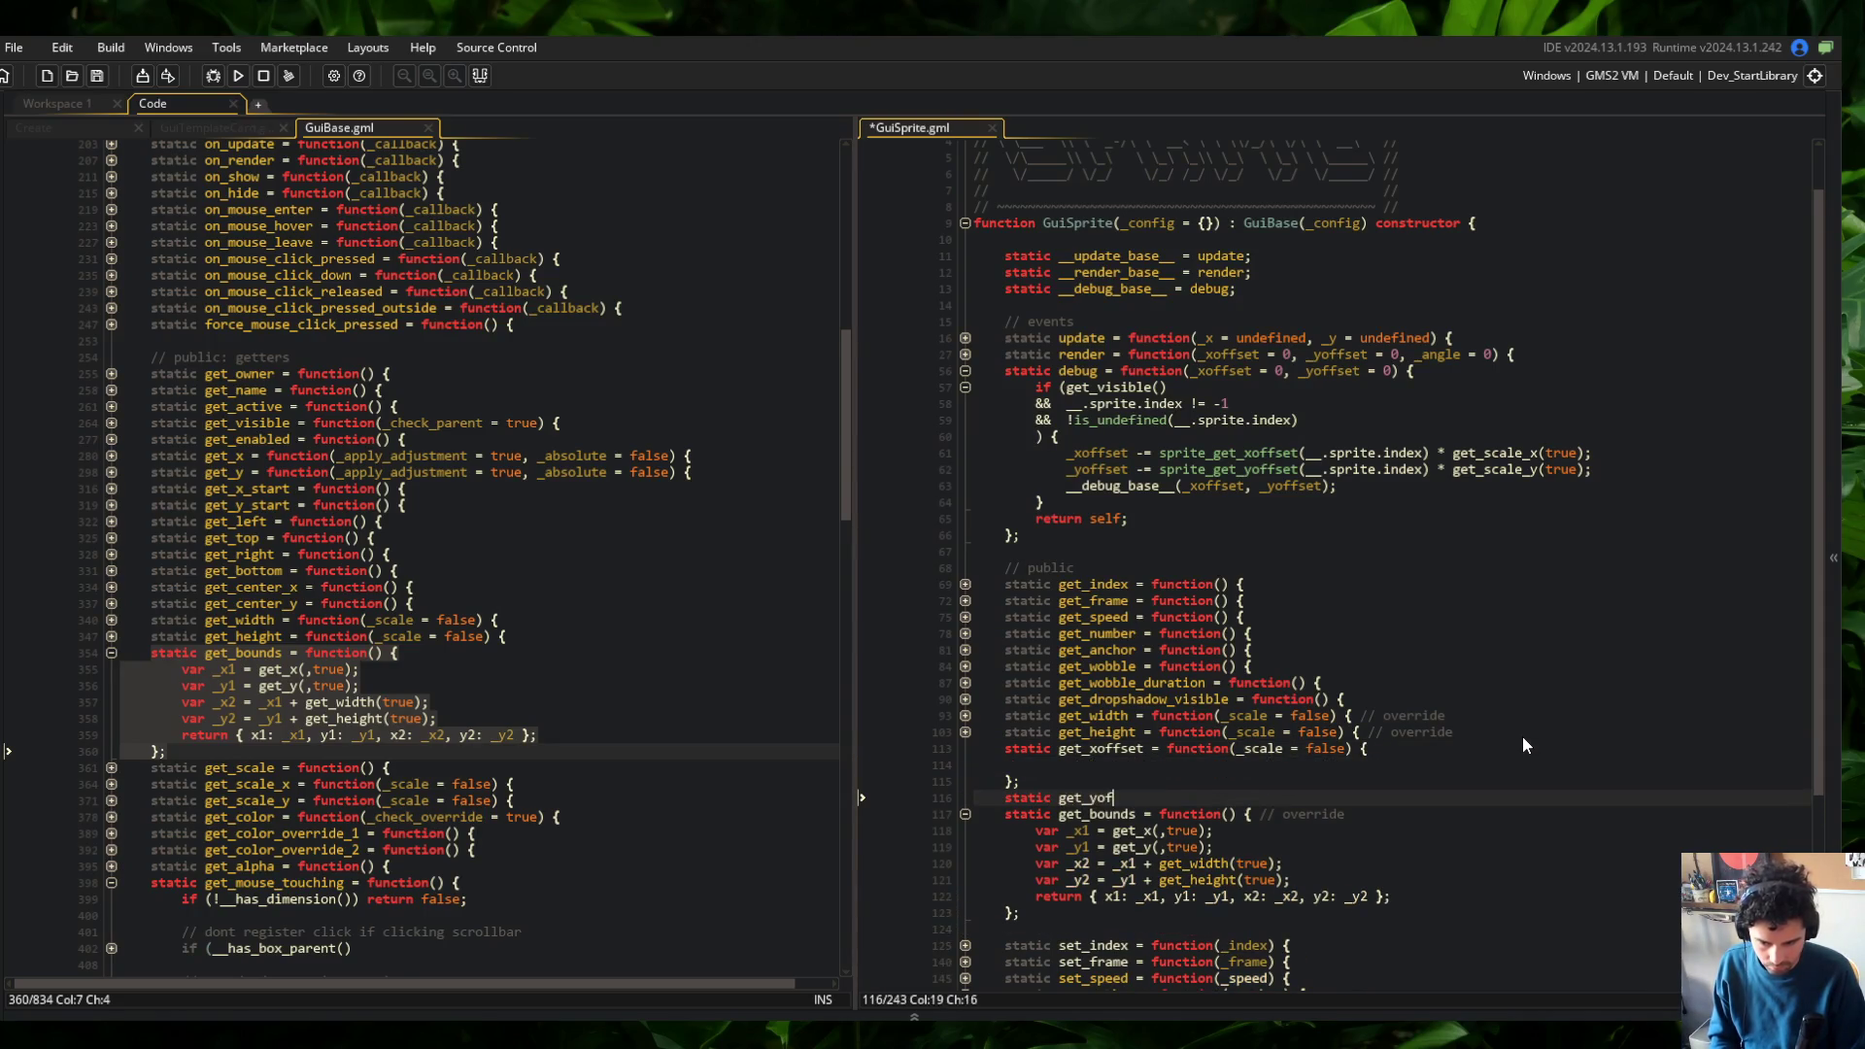
{"action": "type", "text": "fset = function(_scale = false"}
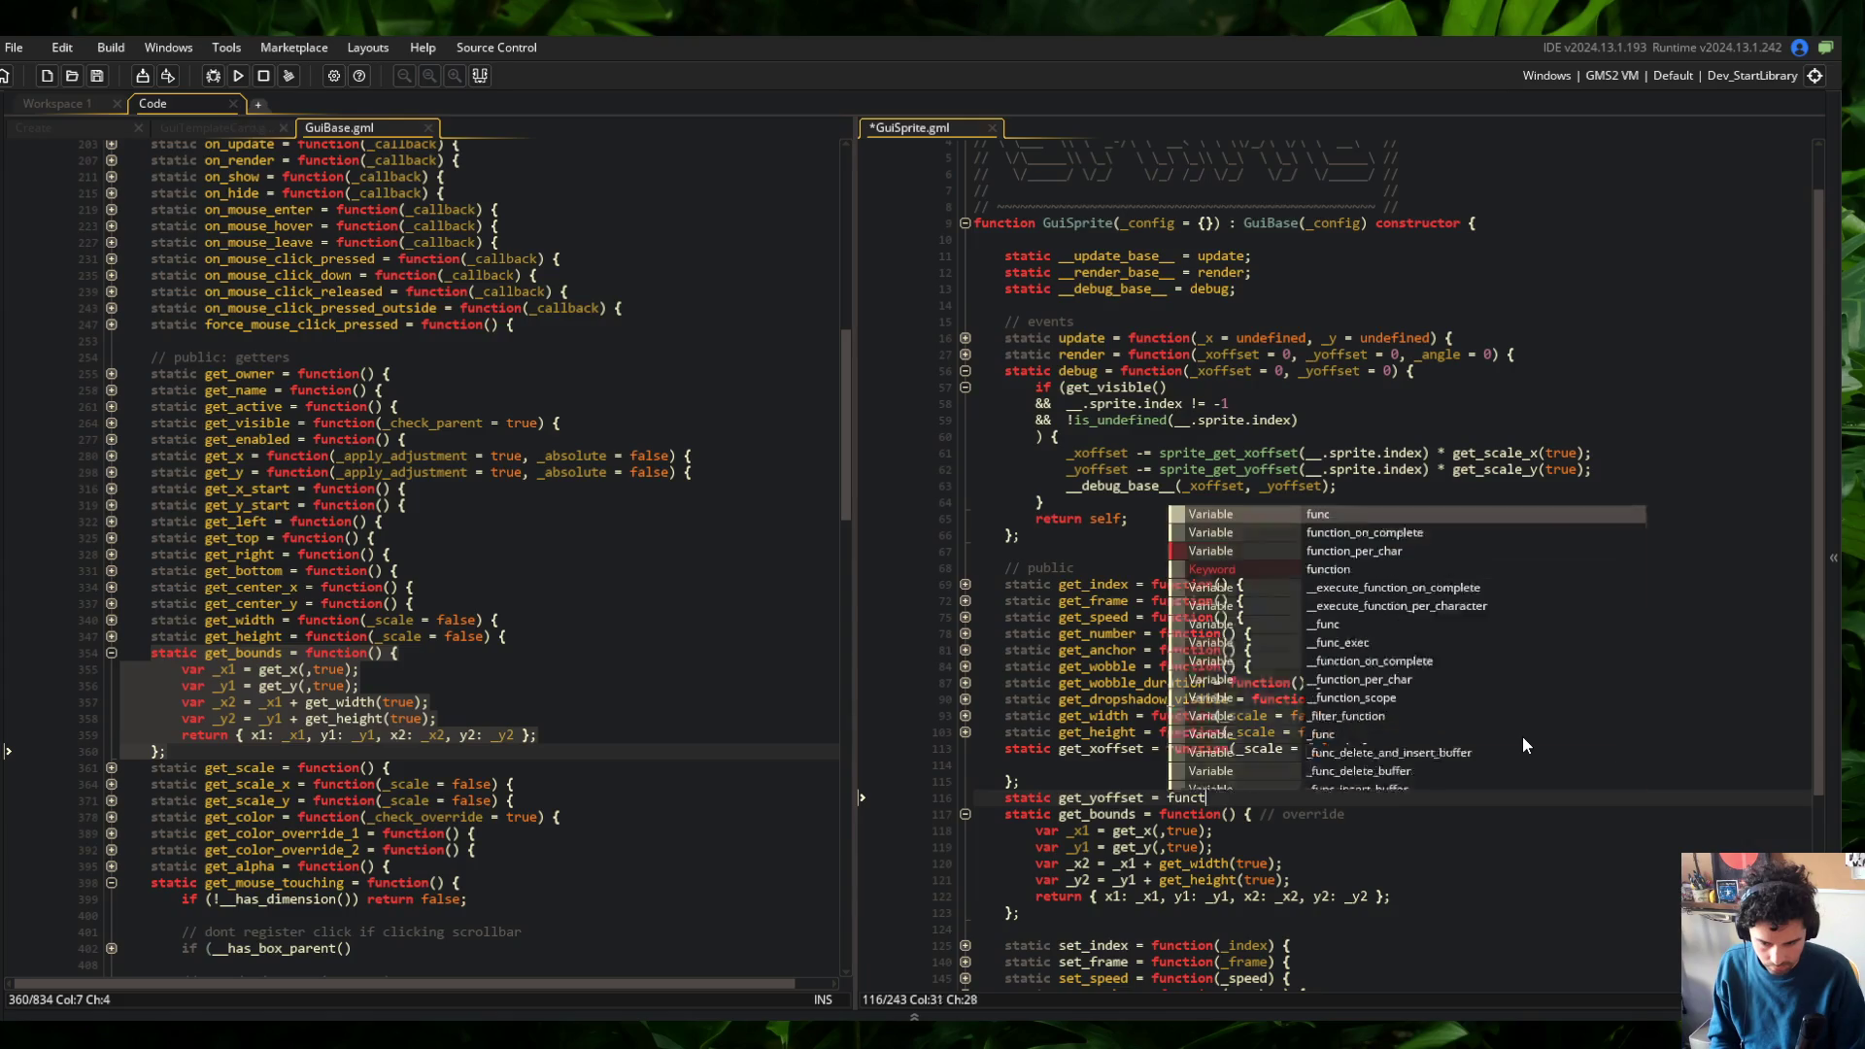
{"action": "type", "text": ") {"}
{"action": "key", "text": "Return"}
{"action": "key", "text": "Return"}
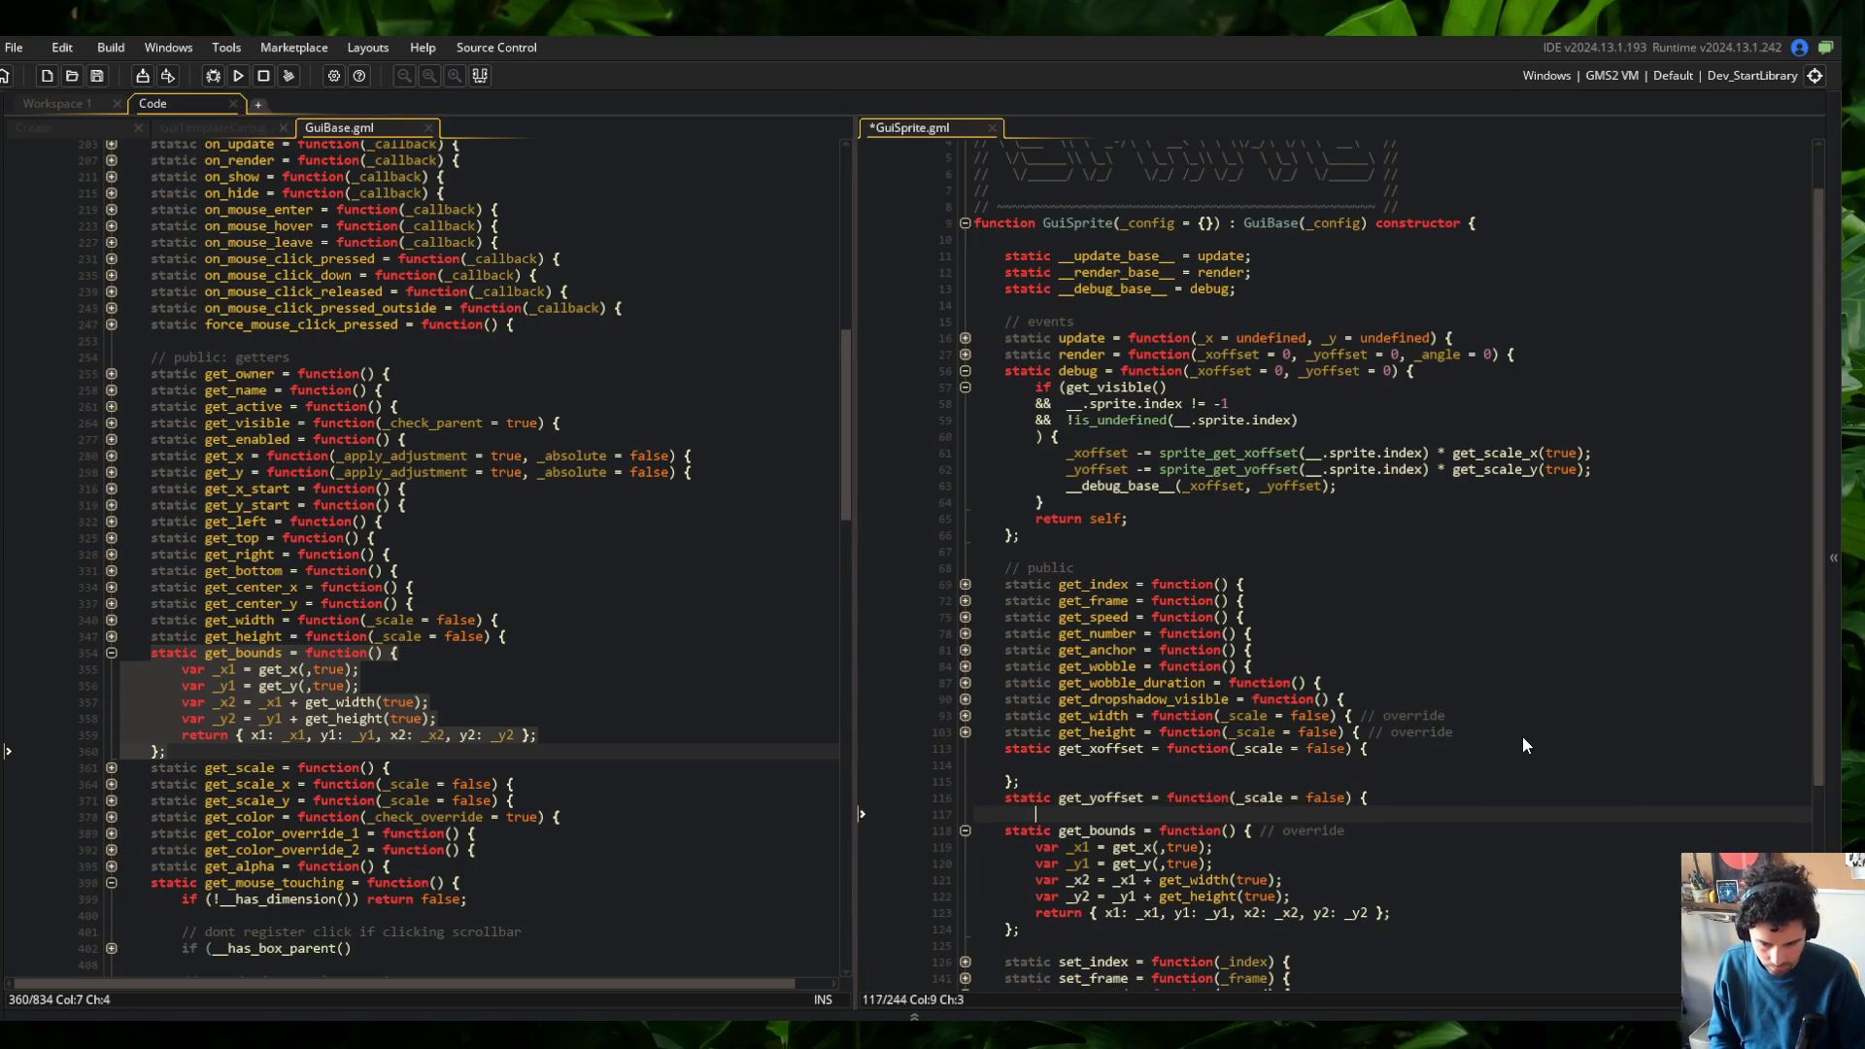
{"action": "type", "text": "};"}
Copy the body of the get_width function
{"action": "key", "text": "Up"}
{"action": "key", "text": "Up"}
{"action": "key", "text": "Up"}
{"action": "type", "text": "va"}
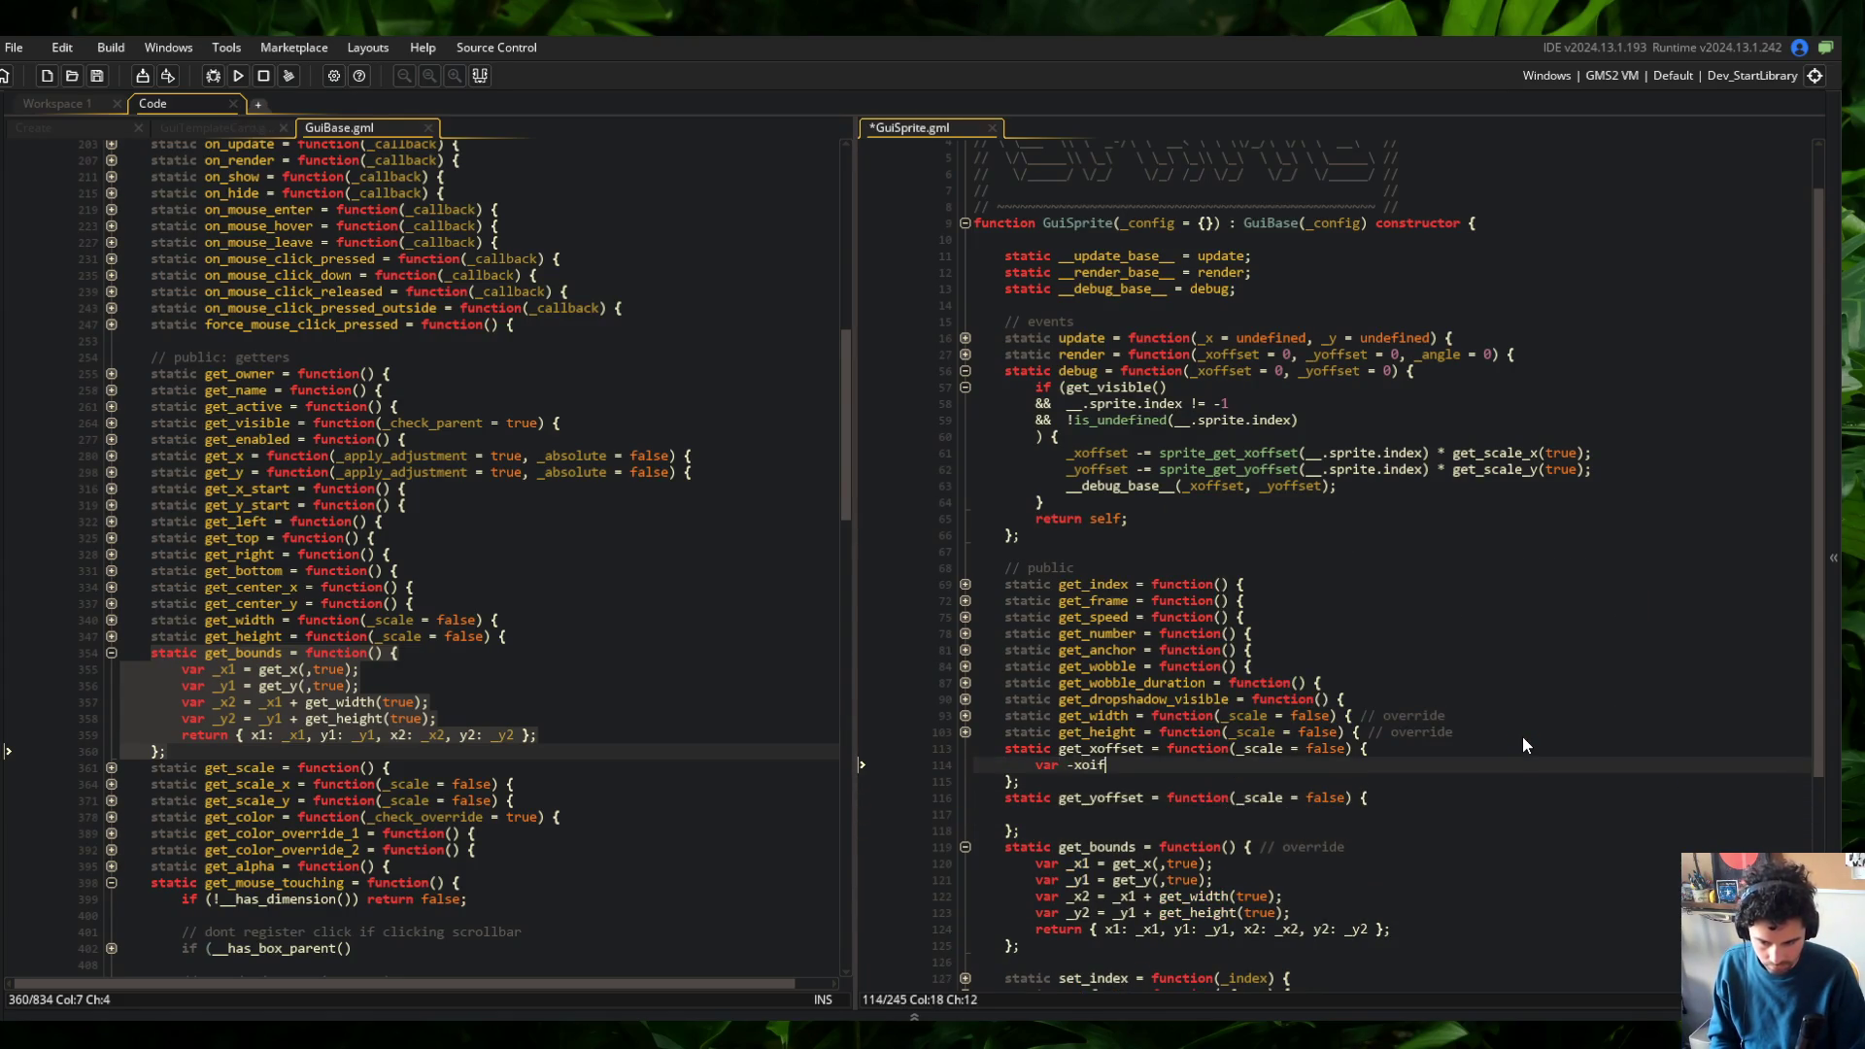
{"action": "key", "text": "BackSpace"}
{"action": "key", "text": "BackSpace"}
{"action": "key", "text": "BackSpace"}
{"action": "key", "text": "Up"}
{"action": "key", "text": "Up"}
{"action": "key", "text": "ctrl+s"}
{"action": "key", "text": "Up"}
{"action": "key", "text": "Down"}
{"action": "key", "text": "shift+Down"}
{"action": "key", "text": "shift+Down"}
{"action": "key", "text": "shift+Down"}
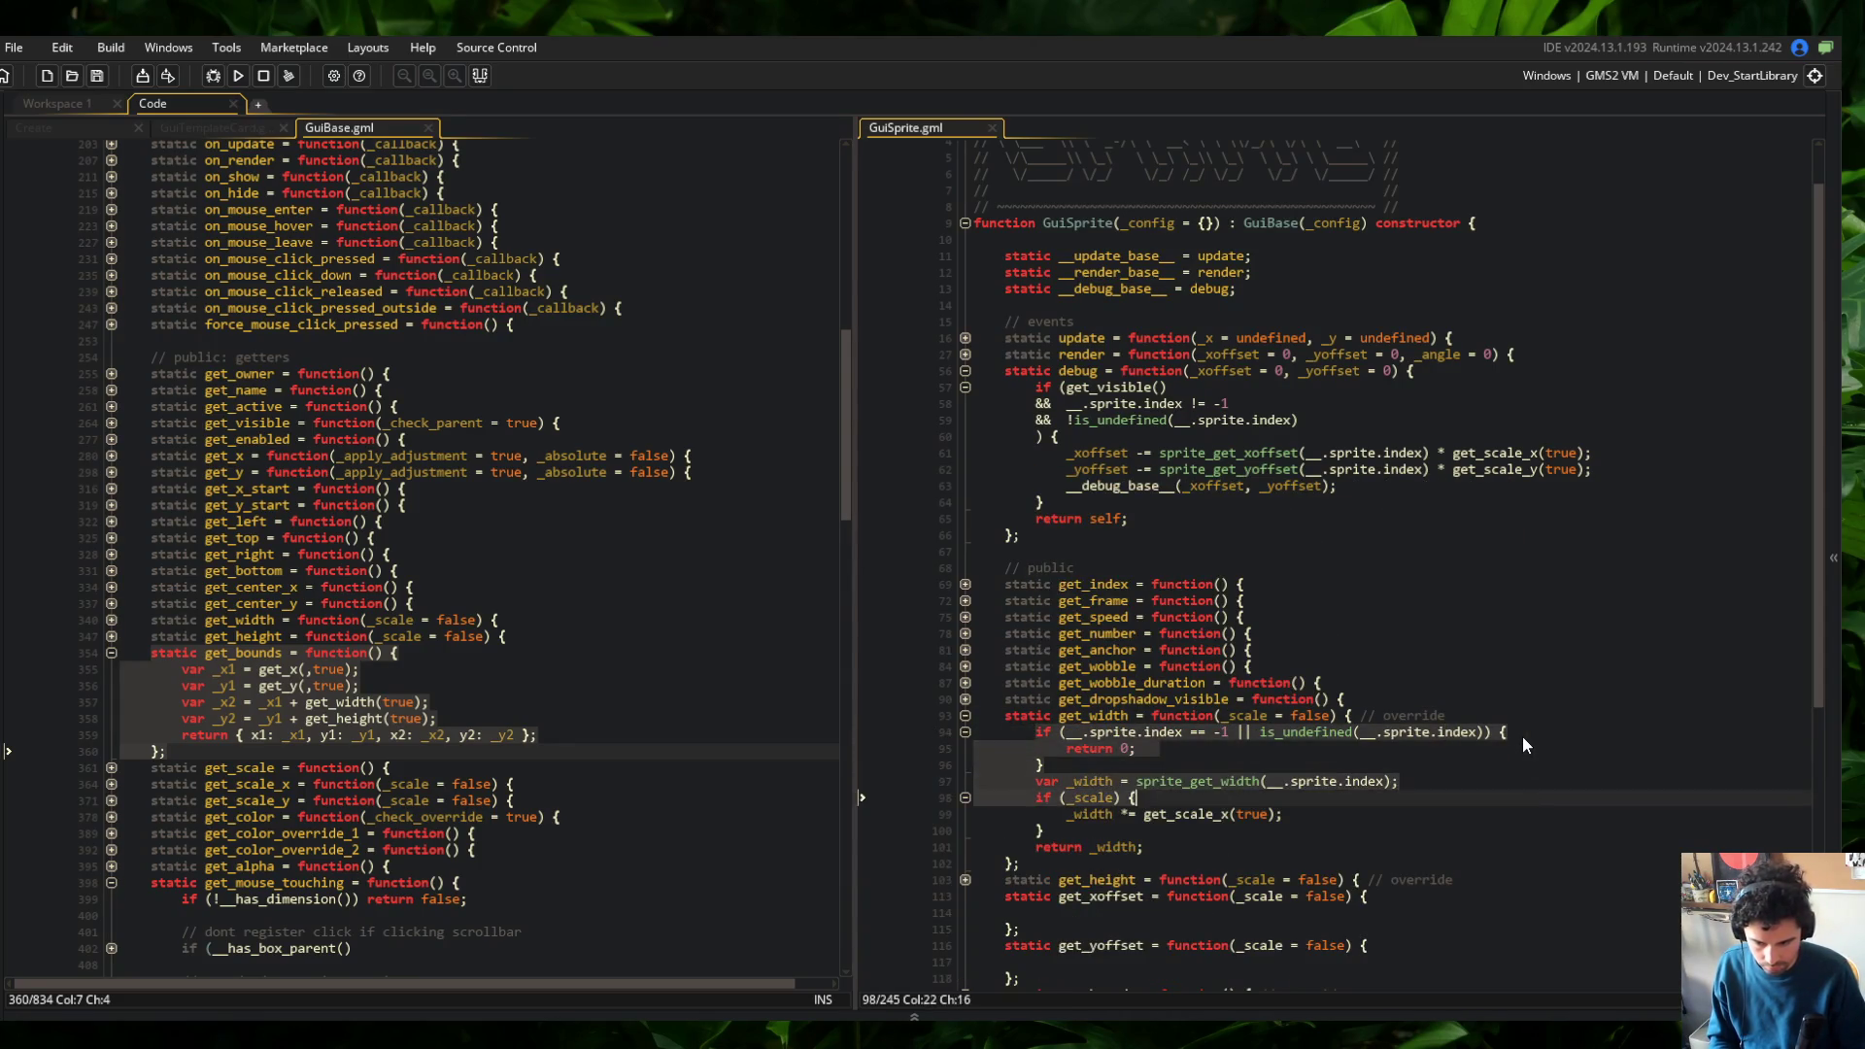
{"action": "key", "text": "shift+End"}
{"action": "key", "text": "ctrl+c"}
Paste the width logic into get_xoffset and fix the if line's indentation
{"action": "key", "text": "Down"}
{"action": "key", "text": "Down"}
{"action": "key", "text": "End"}
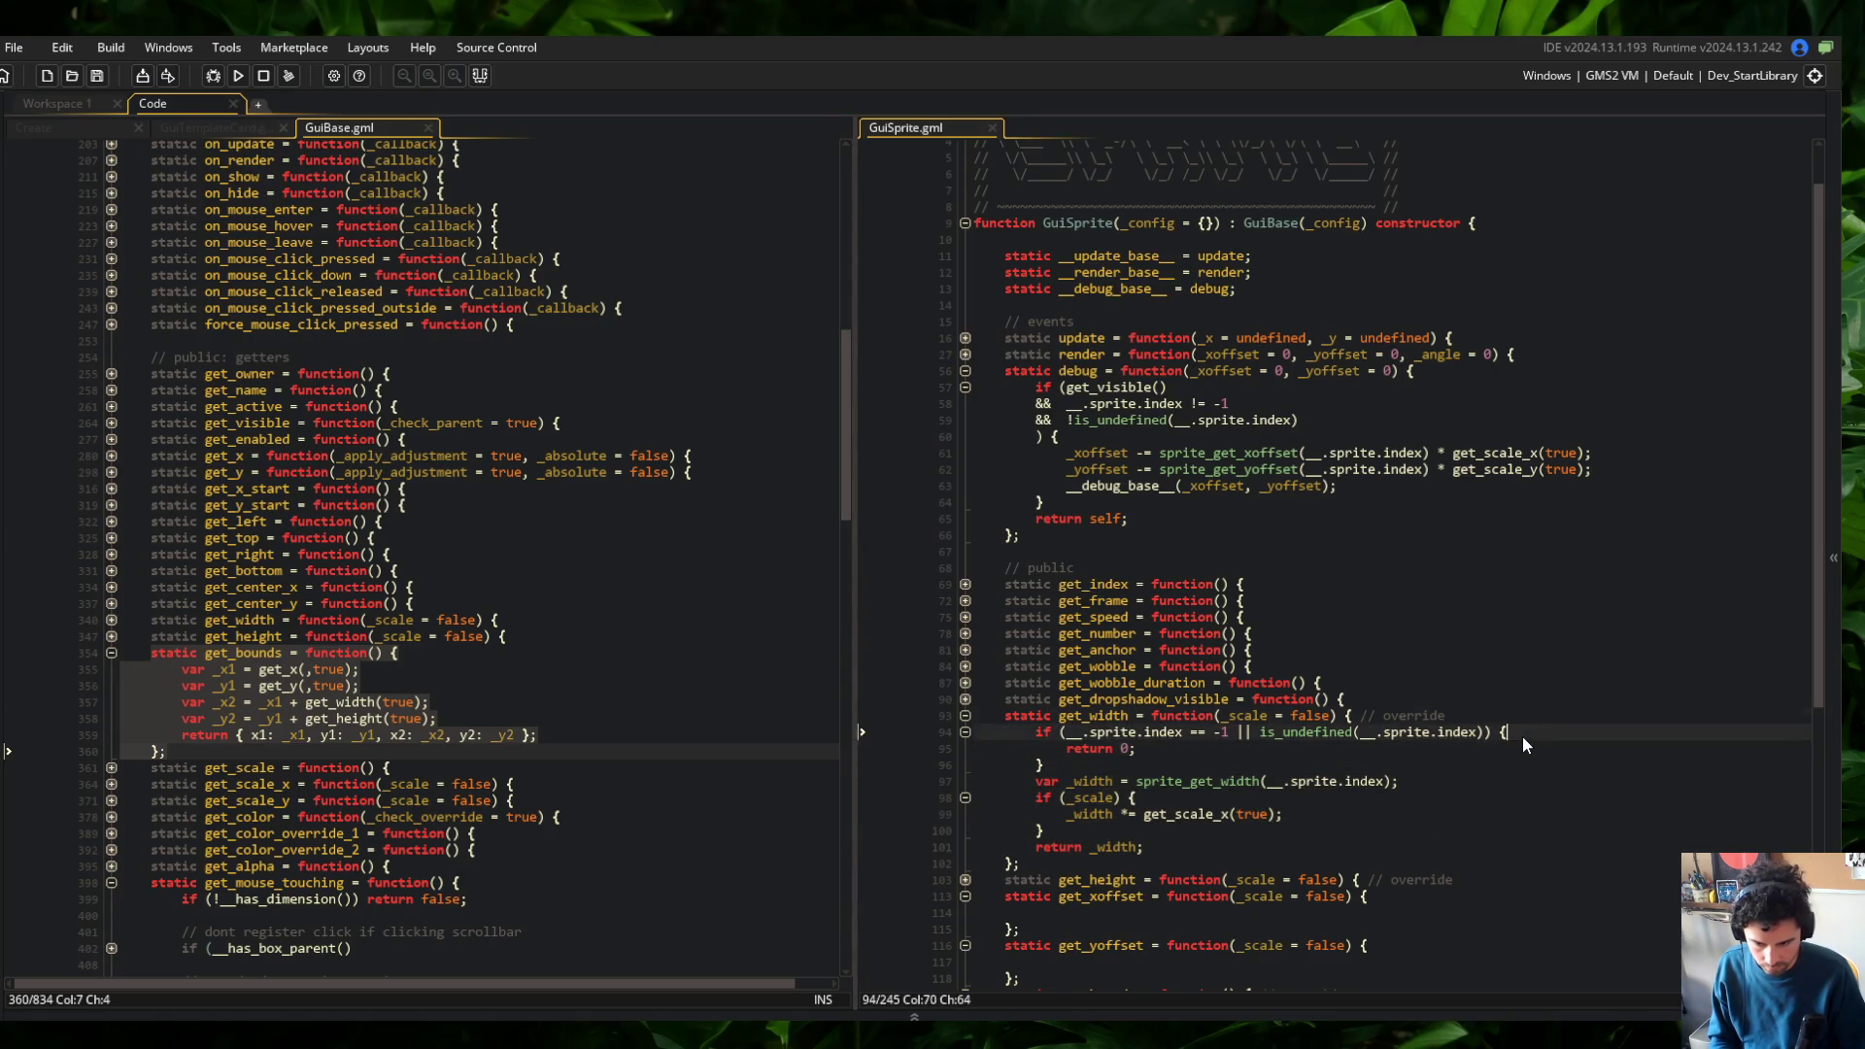
{"action": "key", "text": "Down"}
{"action": "key", "text": "Down"}
{"action": "key", "text": "ctrl+v"}
{"action": "key", "text": "Up"}
{"action": "key", "text": "Up"}
{"action": "key", "text": "Up"}
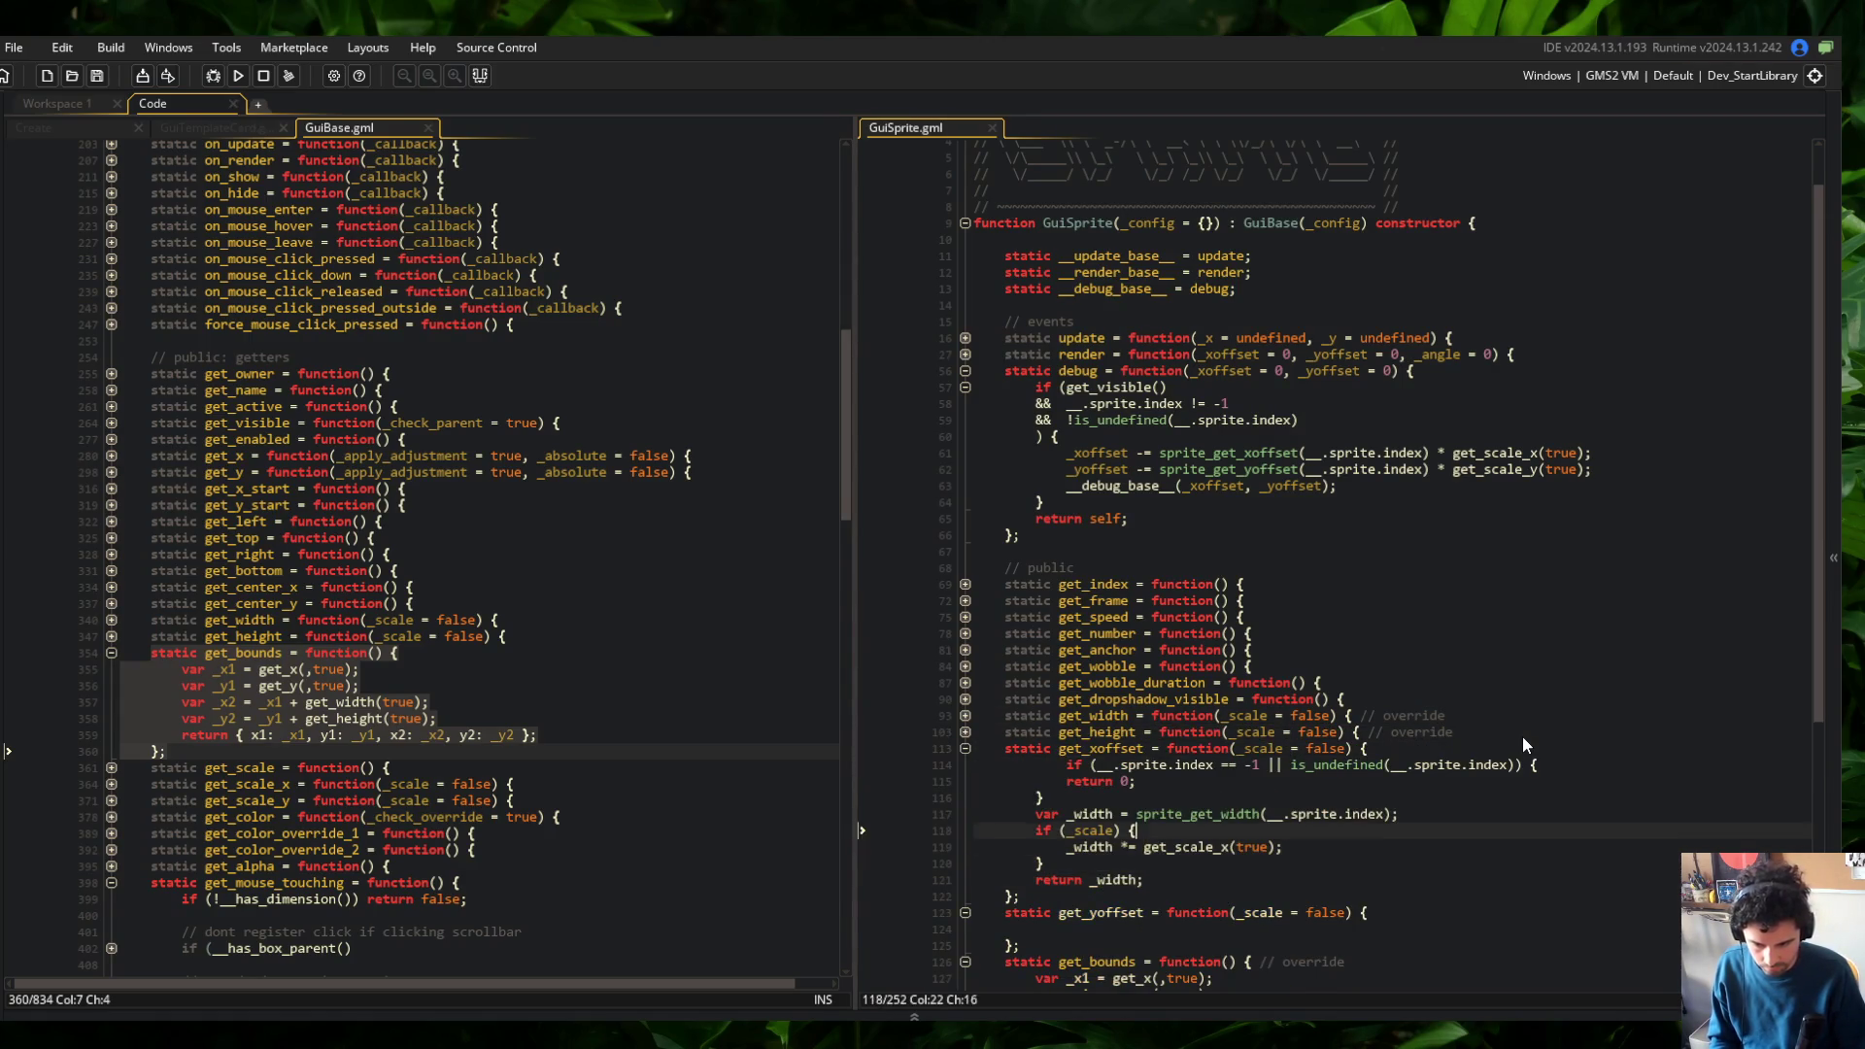
{"action": "key", "text": "Up"}
{"action": "key", "text": "shift+Tab"}
{"action": "key", "text": "Down"}
{"action": "key", "text": "Down"}
{"action": "key", "text": "Down"}
{"action": "key", "text": "Home"}
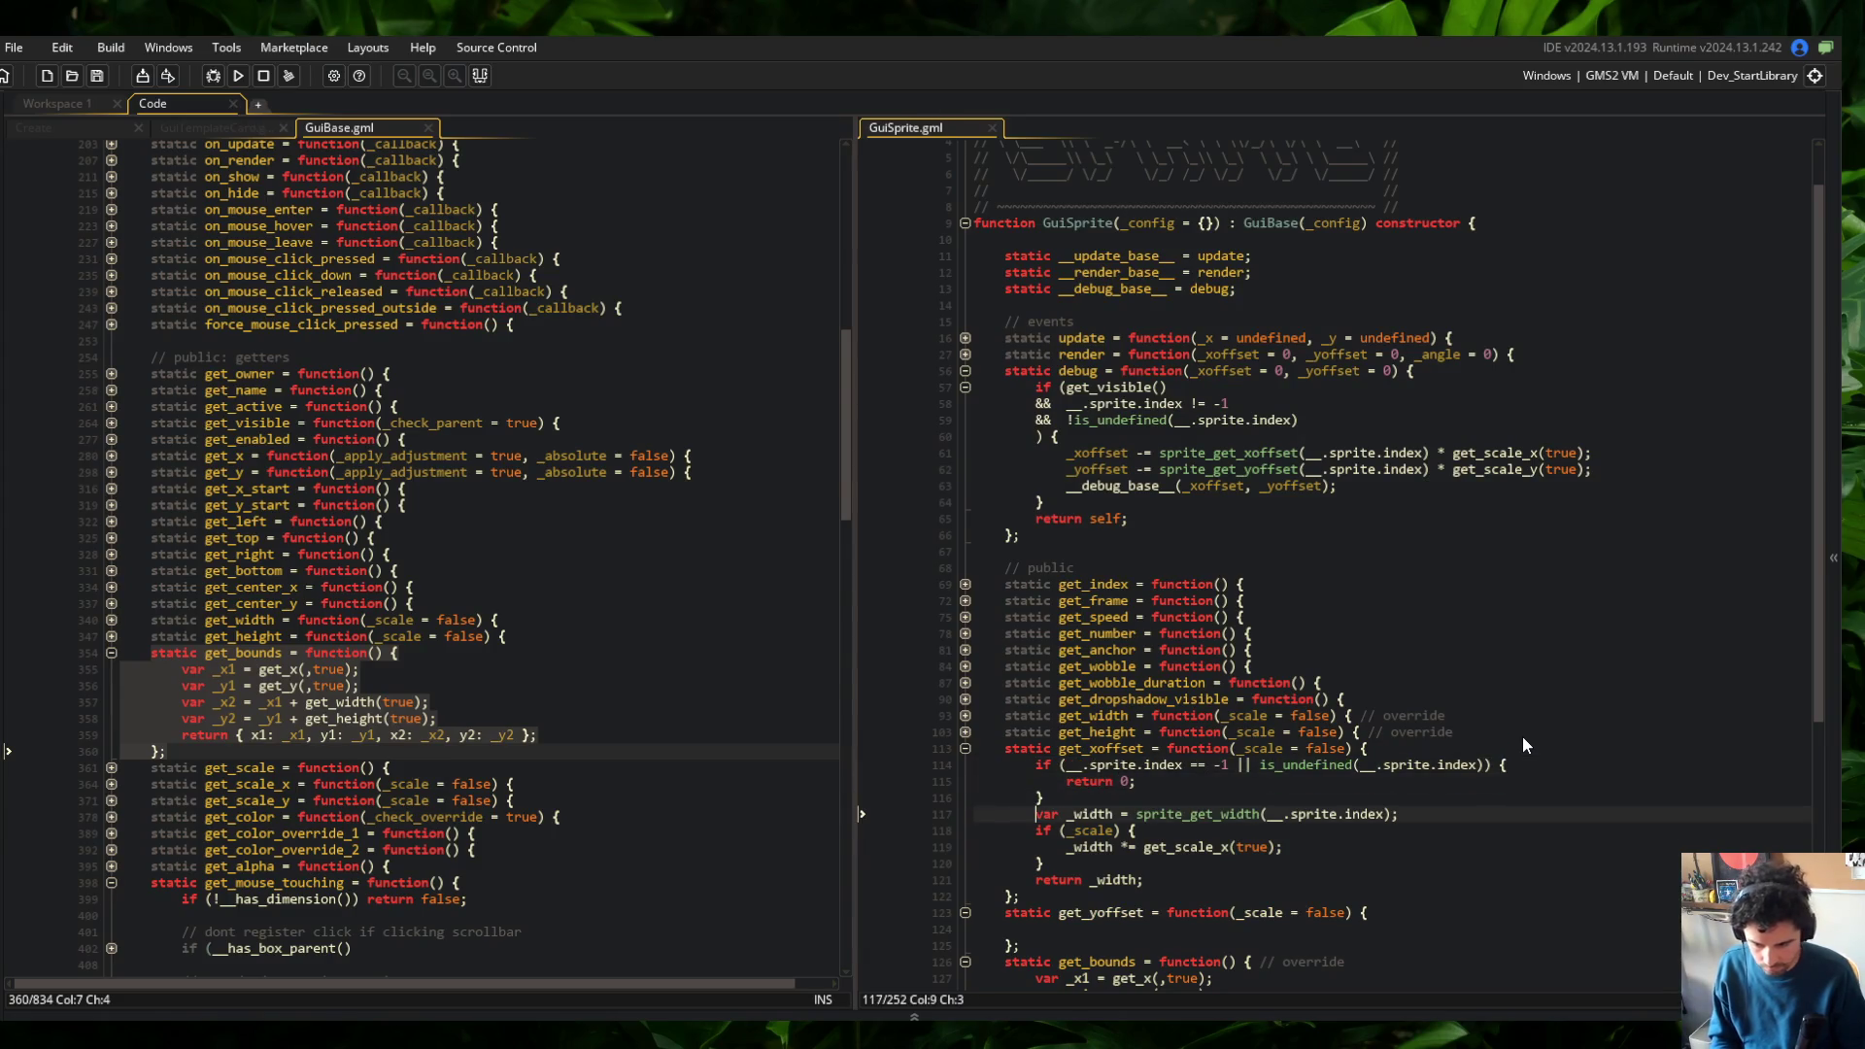
Replace the 0 return value and change sprite_get_width to sprite_get_xoffset
{"action": "key", "text": "Up"}
{"action": "key", "text": "Up"}
{"action": "key", "text": "End"}
{"action": "key", "text": "BackSpace"}
{"action": "key", "text": "BackSpace"}
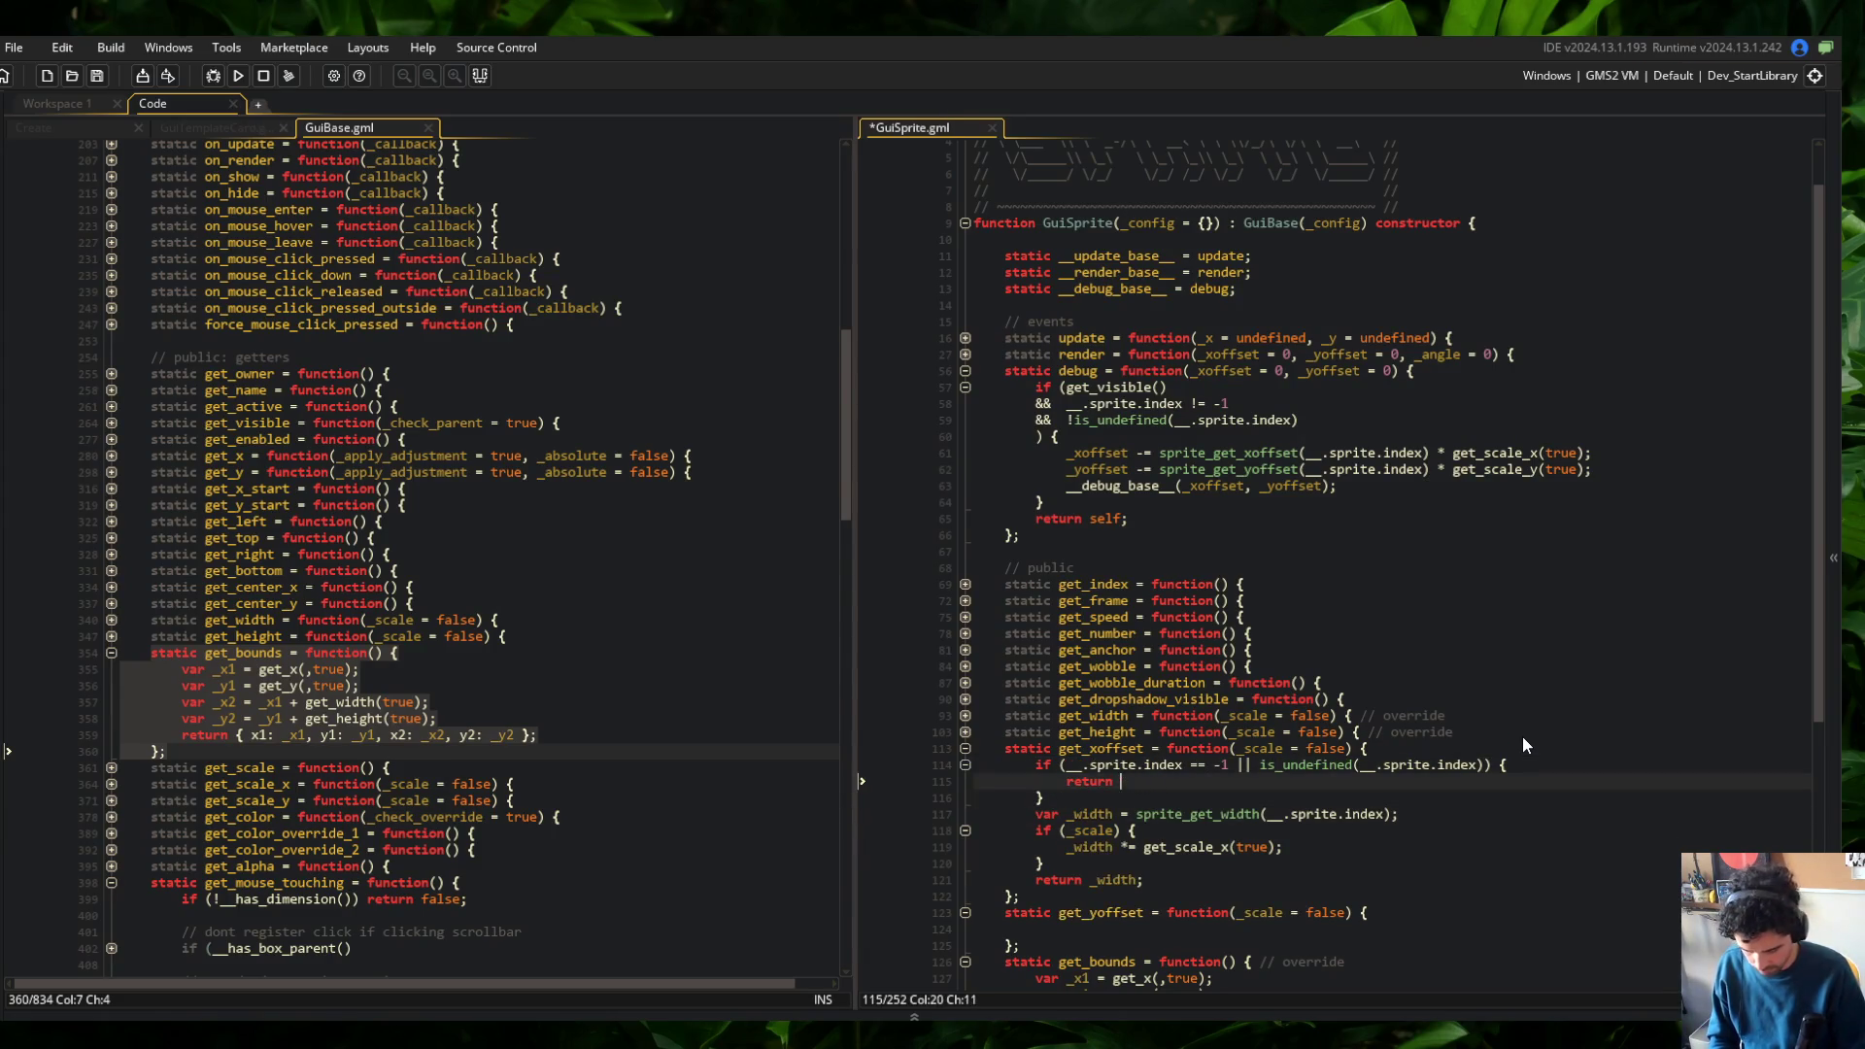
{"action": "type", "text": "ned;"}
{"action": "key", "text": "Down"}
{"action": "key", "text": "Down"}
{"action": "key", "text": "BackSpace"}
{"action": "key", "text": "BackSpace"}
{"action": "key", "text": "BackSpace"}
{"action": "type", "text": "ite_get_xoffset"}
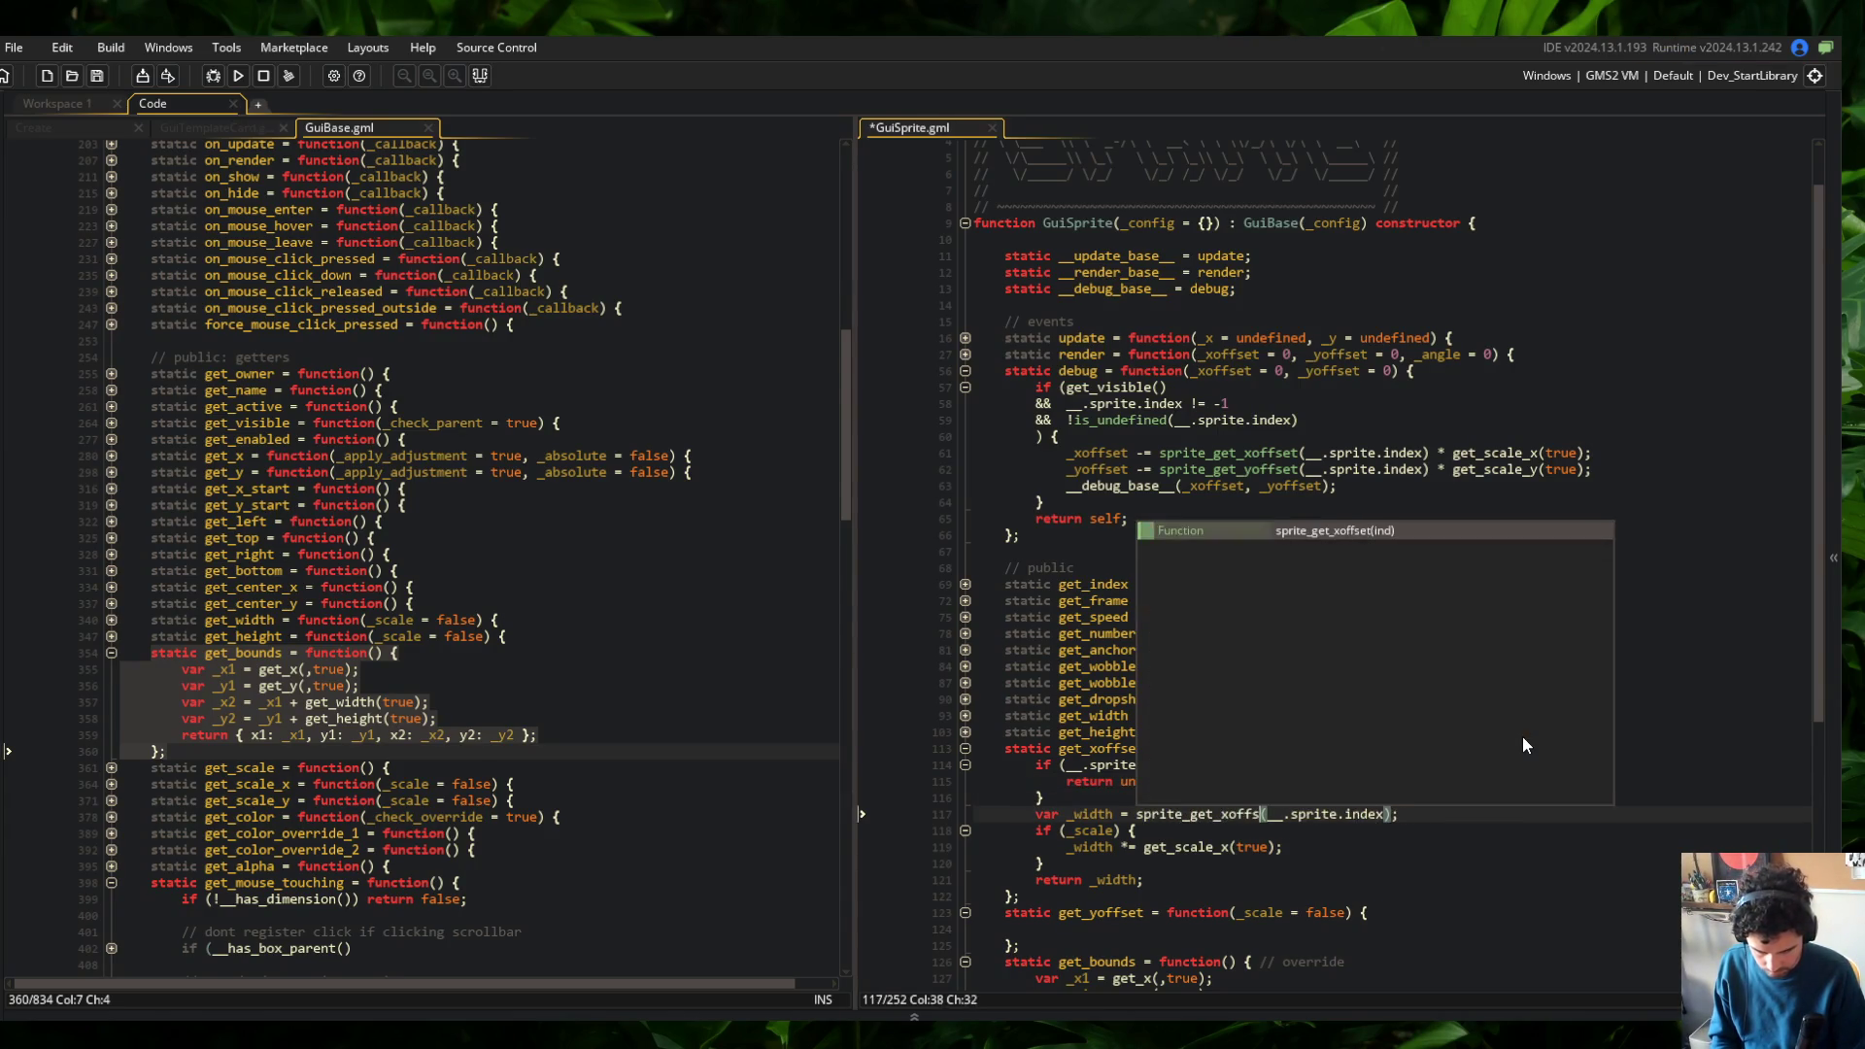
{"action": "key", "text": "ctrl+s"}
Rename _width to _xoffset throughout get_xoffset so it returns _xoffset
{"action": "key", "text": "ctrl+Left"}
{"action": "key", "text": "ctrl+Left"}
{"action": "key", "text": "ctrl+Left"}
{"action": "key", "text": "shift+ctrl+Right"}
{"action": "type", "text": "_xoffset"}
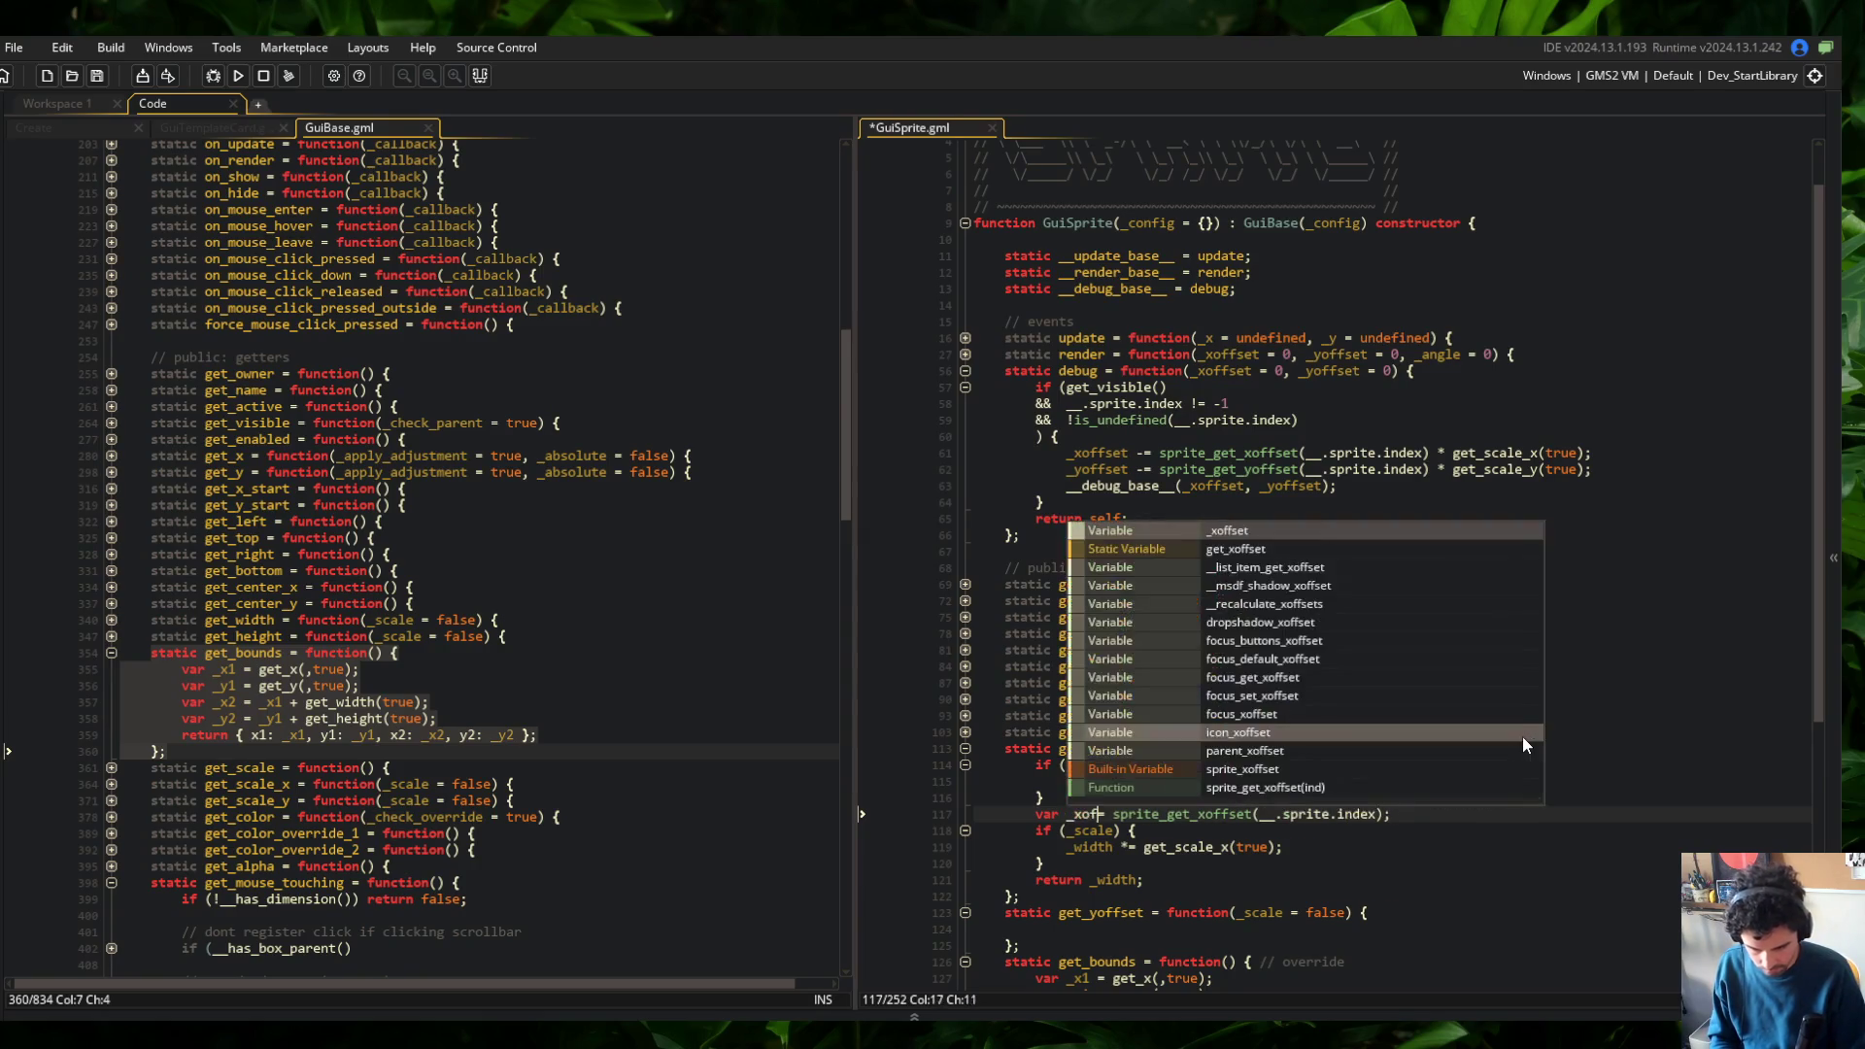
{"action": "key", "text": "Down"}
{"action": "key", "text": "Down"}
{"action": "key", "text": "ctrl+Left"}
{"action": "key", "text": "ctrl+Left"}
{"action": "key", "text": "shift+ctrl+Right"}
{"action": "type", "text": "_xoffset"}
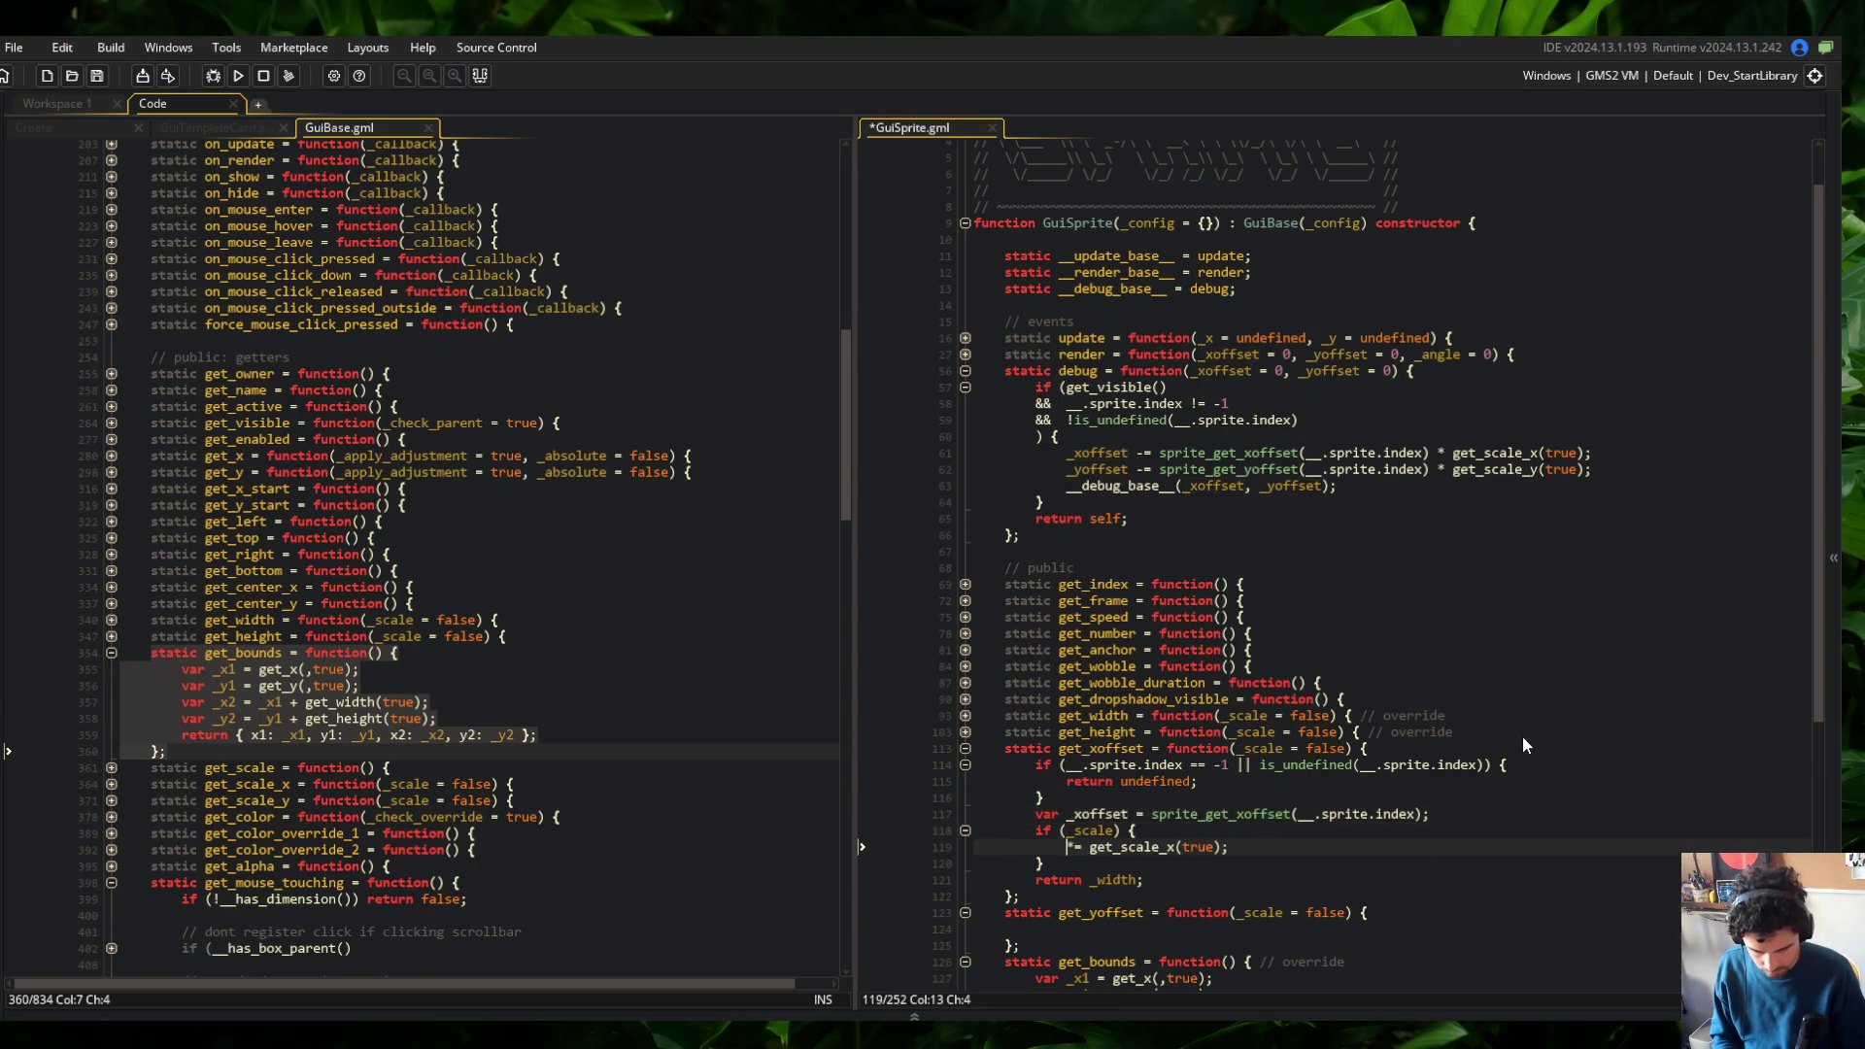
{"action": "key", "text": "ctrl+s"}
{"action": "key", "text": "Down"}
Copy the get_xoffset body into the empty get_yoffset and save
{"action": "key", "text": "Down"}
{"action": "key", "text": "ctrl+Right"}
{"action": "key", "text": "shift+ctrl+Right"}
{"action": "type", "text": "_xoffset"}
{"action": "key", "text": "ctrl+s"}
{"action": "scroll", "coordinate": [1523, 736], "scroll_direction": "down", "scroll_amount": 3}
{"action": "key", "text": "Up"}
{"action": "key", "text": "Up"}
{"action": "key", "text": "Up"}
{"action": "key", "text": "Home"}
{"action": "key", "text": "shift+Down"}
{"action": "key", "text": "shift+Down"}
{"action": "key", "text": "shift+Down"}
{"action": "key", "text": "shift+End"}
{"action": "key", "text": "shift+Down"}
{"action": "key", "text": "shift+Down"}
{"action": "key", "text": "shift+Down"}
{"action": "key", "text": "shift+End"}
{"action": "key", "text": "ctrl+c"}
{"action": "key", "text": "Down"}
{"action": "key", "text": "Down"}
{"action": "key", "text": "Down"}
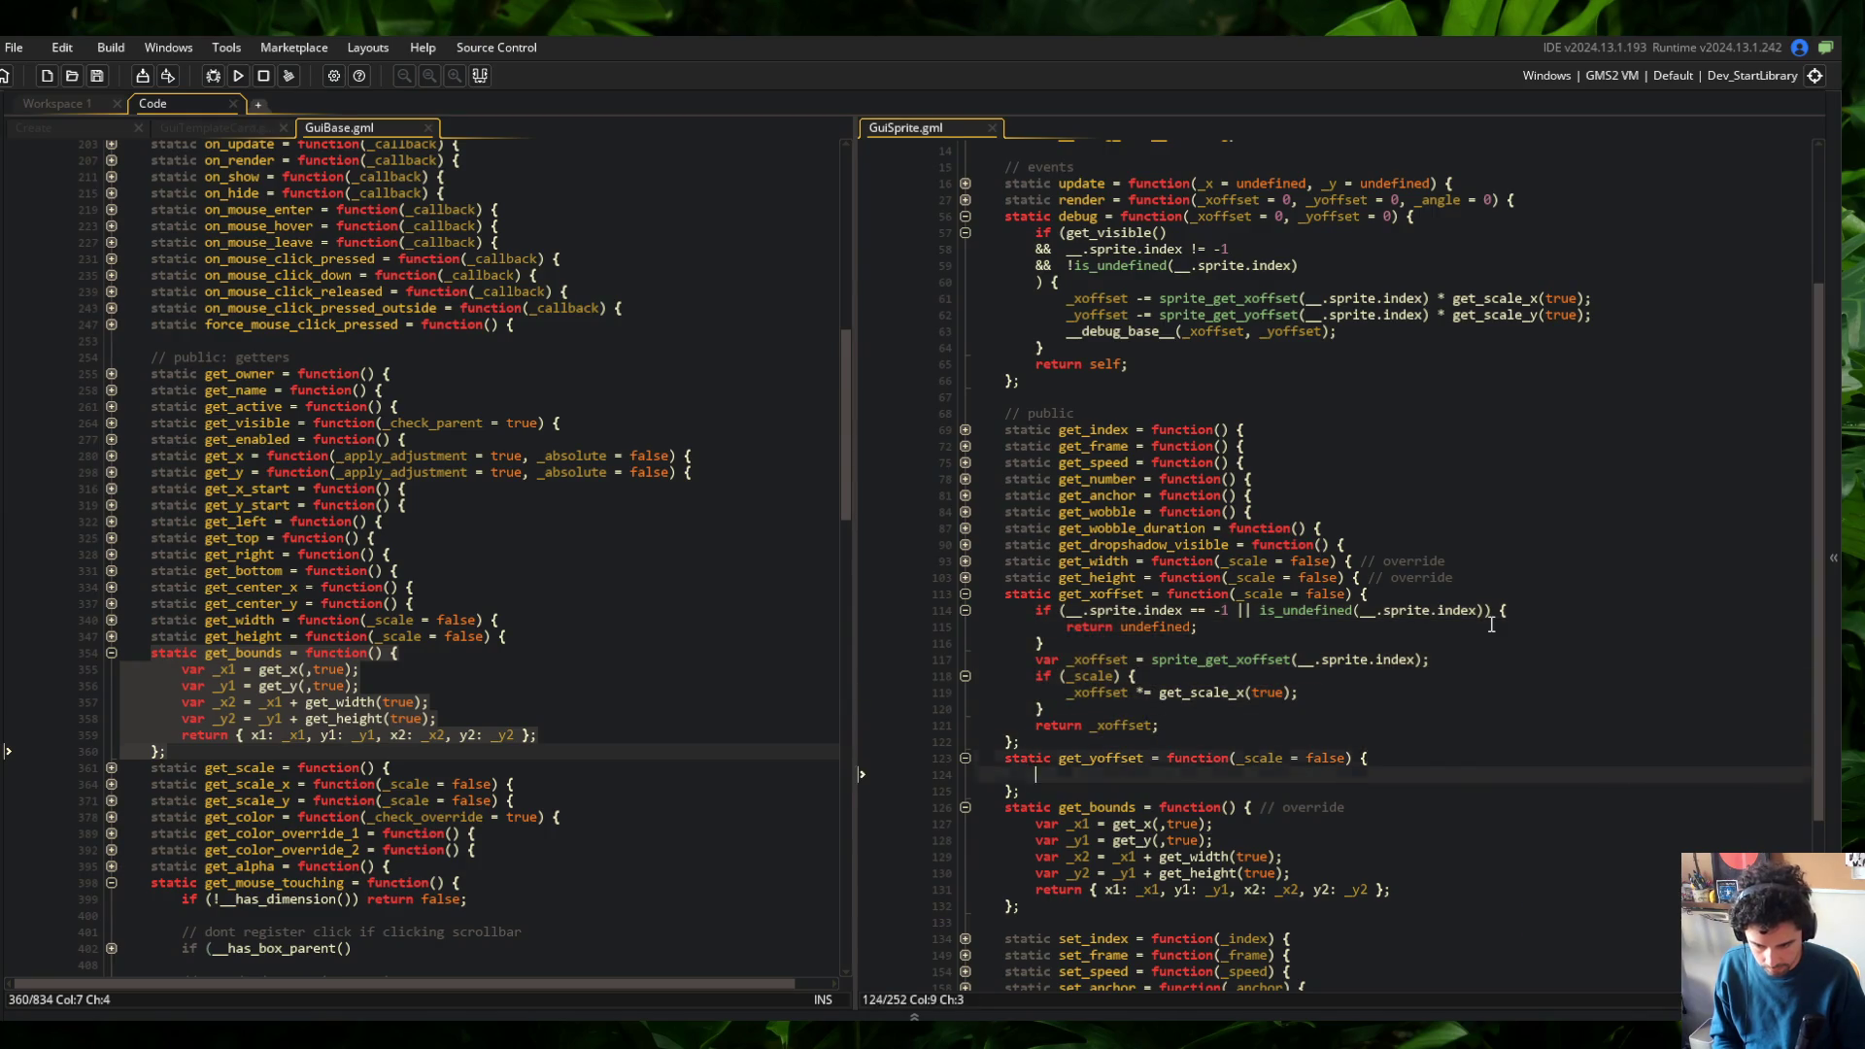
{"action": "key", "text": "ctrl+v"}
{"action": "key", "text": "ctrl+s"}
Rename _xoffset to _yoffset in get_yoffset
{"action": "left_click", "coordinate": [965, 593]}
{"action": "left_click", "coordinate": [1144, 627]}
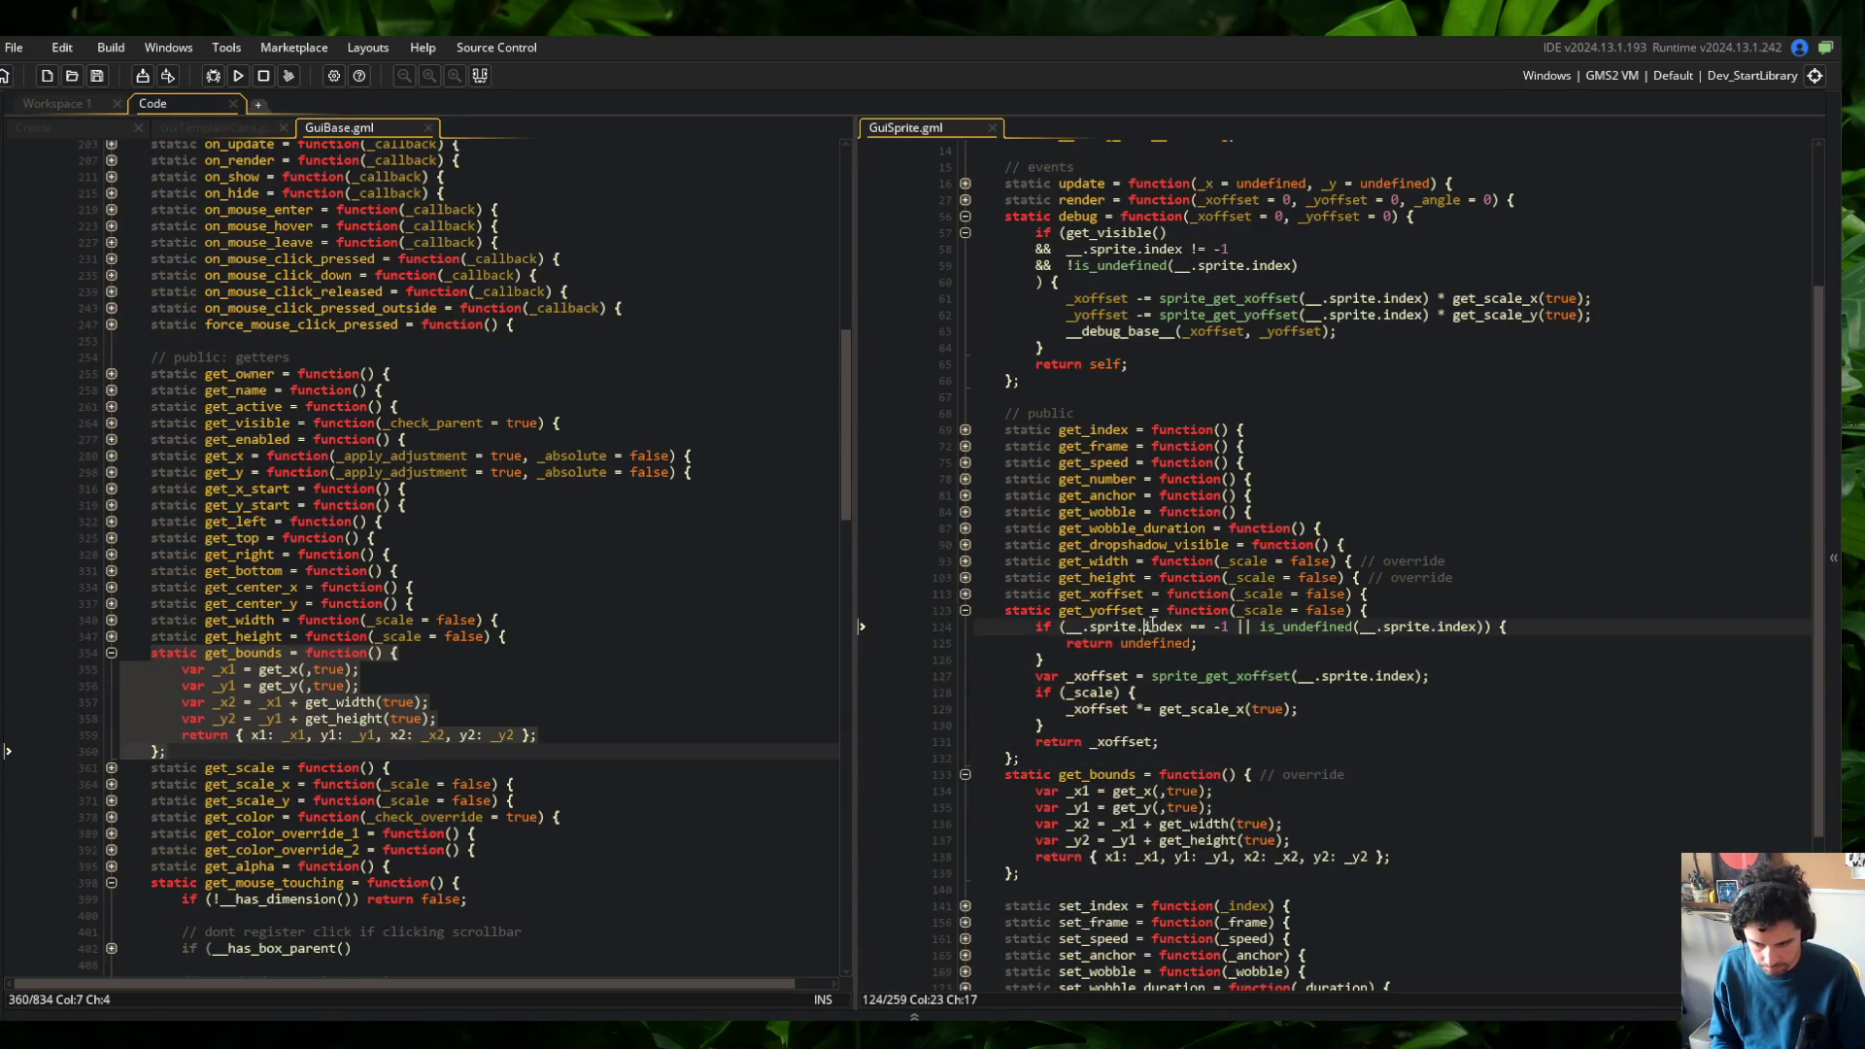
{"action": "left_click", "coordinate": [1086, 680]}
{"action": "key", "text": "BackSpace"}
{"action": "type", "text": "y"}
{"action": "key", "text": "Down"}
{"action": "key", "text": "Down"}
{"action": "key", "text": "BackSpace"}
{"action": "type", "text": "y"}
Switch get_scale_x and sprite_get_xoffset to their y versions, save, and collapse get_yoffset
{"action": "key", "text": "Down"}
{"action": "key", "text": "Down"}
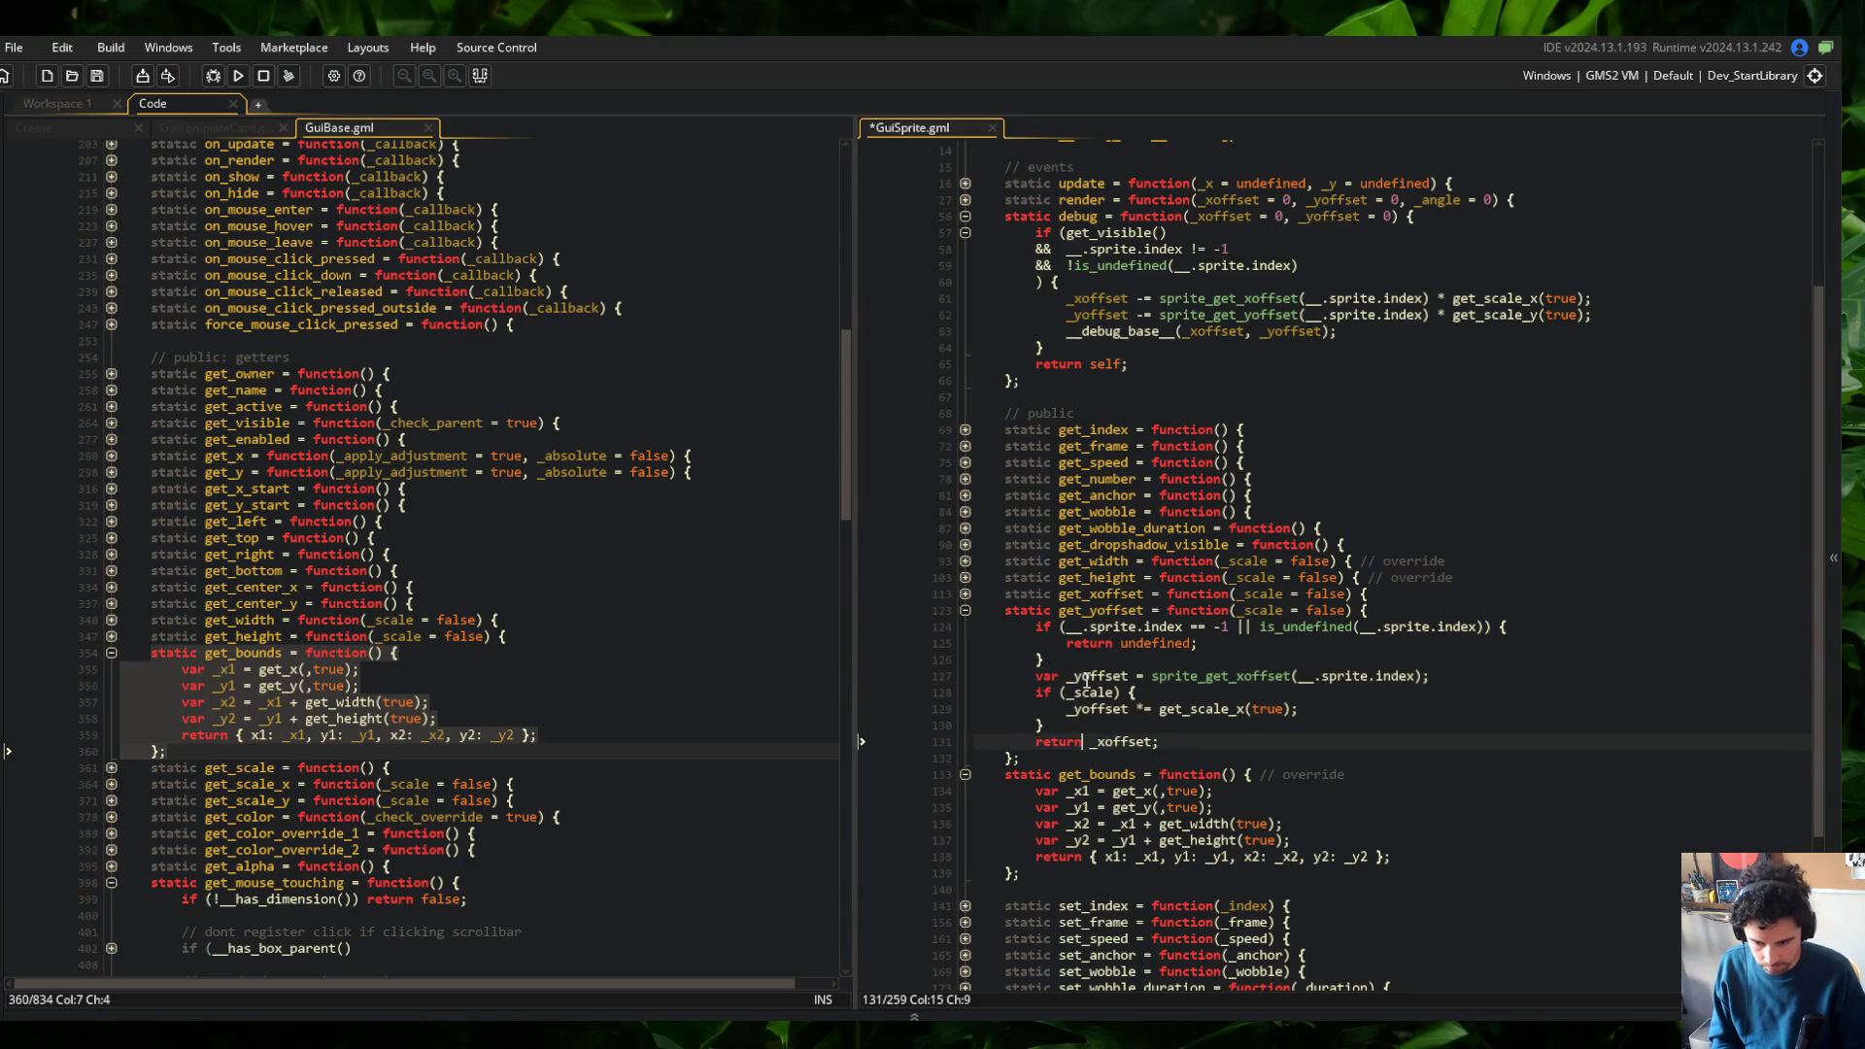
{"action": "key", "text": "BackSpace"}
{"action": "type", "text": "y"}
{"action": "key", "text": "Up"}
{"action": "key", "text": "Up"}
{"action": "key", "text": "ctrl+Right"}
{"action": "key", "text": "ctrl+s"}
{"action": "key", "text": "Left"}
{"action": "key", "text": "BackSpace"}
{"action": "type", "text": "y"}
{"action": "key", "text": "Up"}
{"action": "key", "text": "Up"}
{"action": "key", "text": "BackSpace"}
{"action": "type", "text": "y"}
{"action": "key", "text": "ctrl+s"}
{"action": "key", "text": "Up"}
{"action": "key", "text": "Up"}
{"action": "key", "text": "Up"}
{"action": "key", "text": "ctrl+shift+bracketleft"}
{"action": "key", "text": "Down"}
{"action": "key", "text": "Down"}
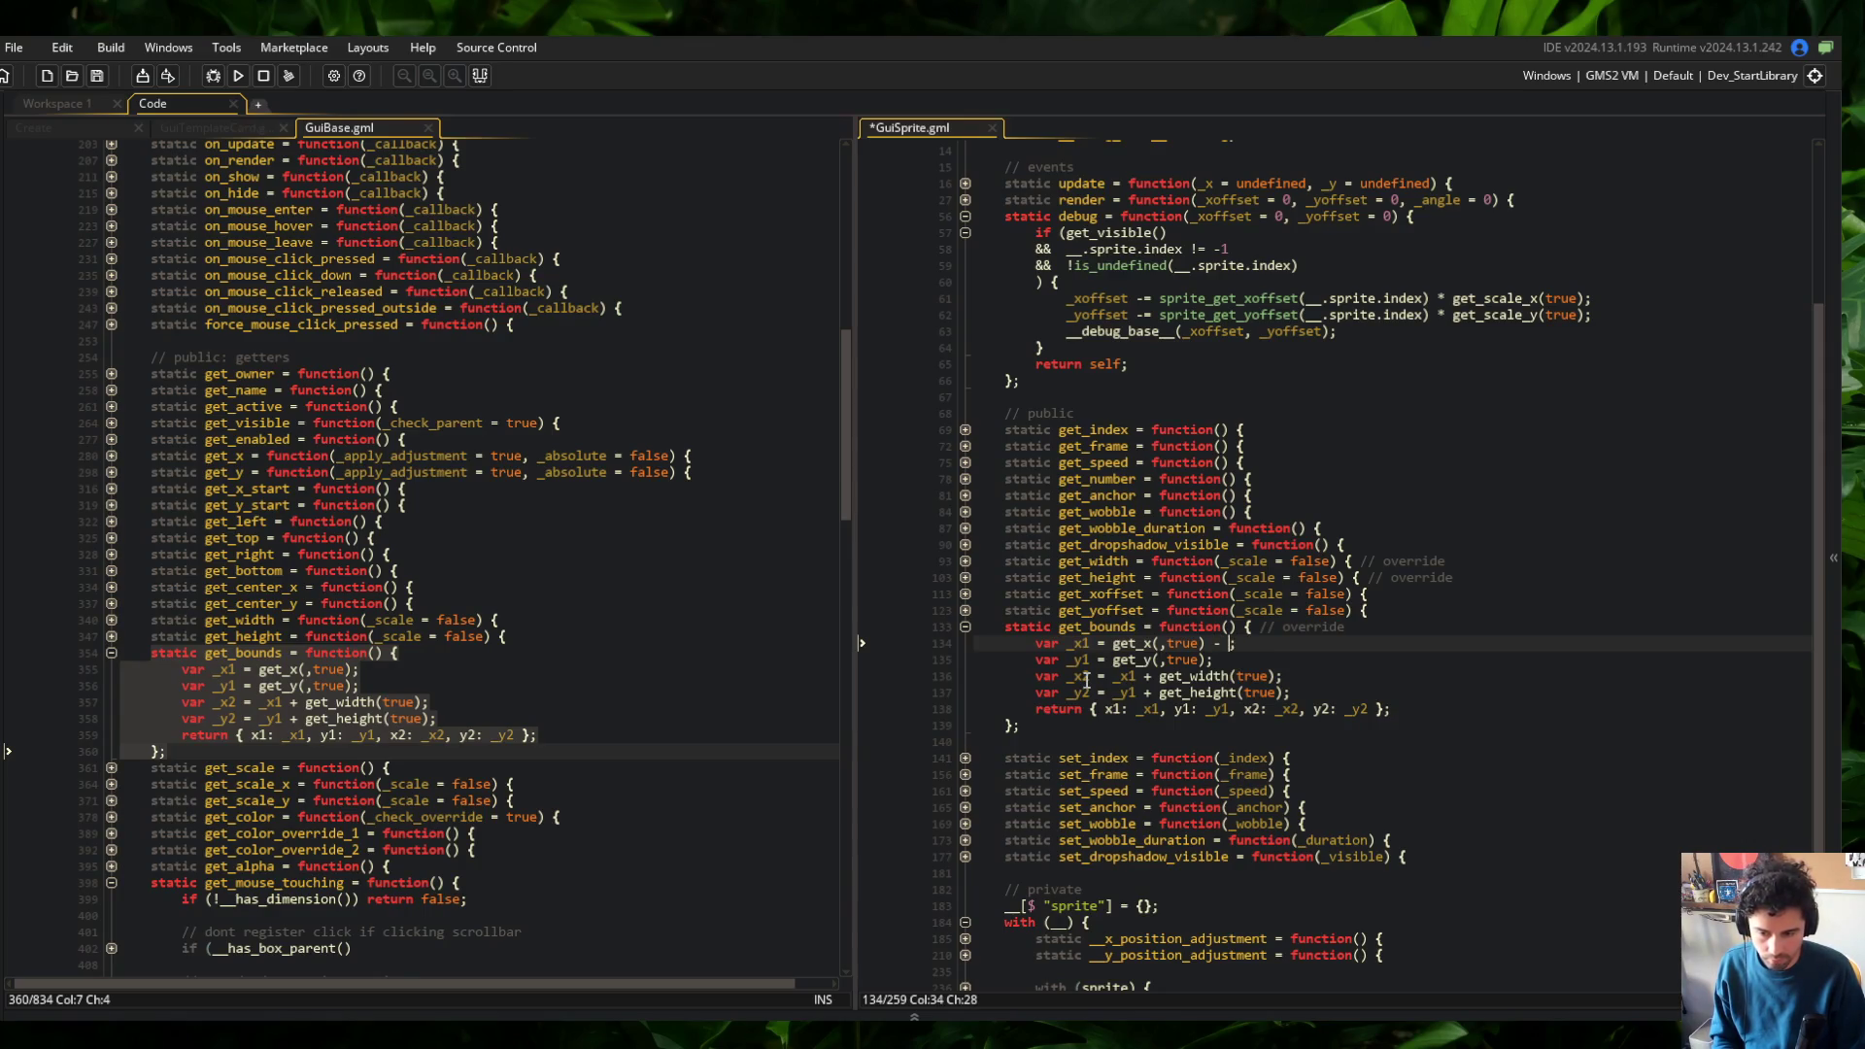
Subtract get_xoffset(true) from _x1 and get_yoffset(true) from _y1 in get_bounds
{"action": "type", "text": "set(true"}
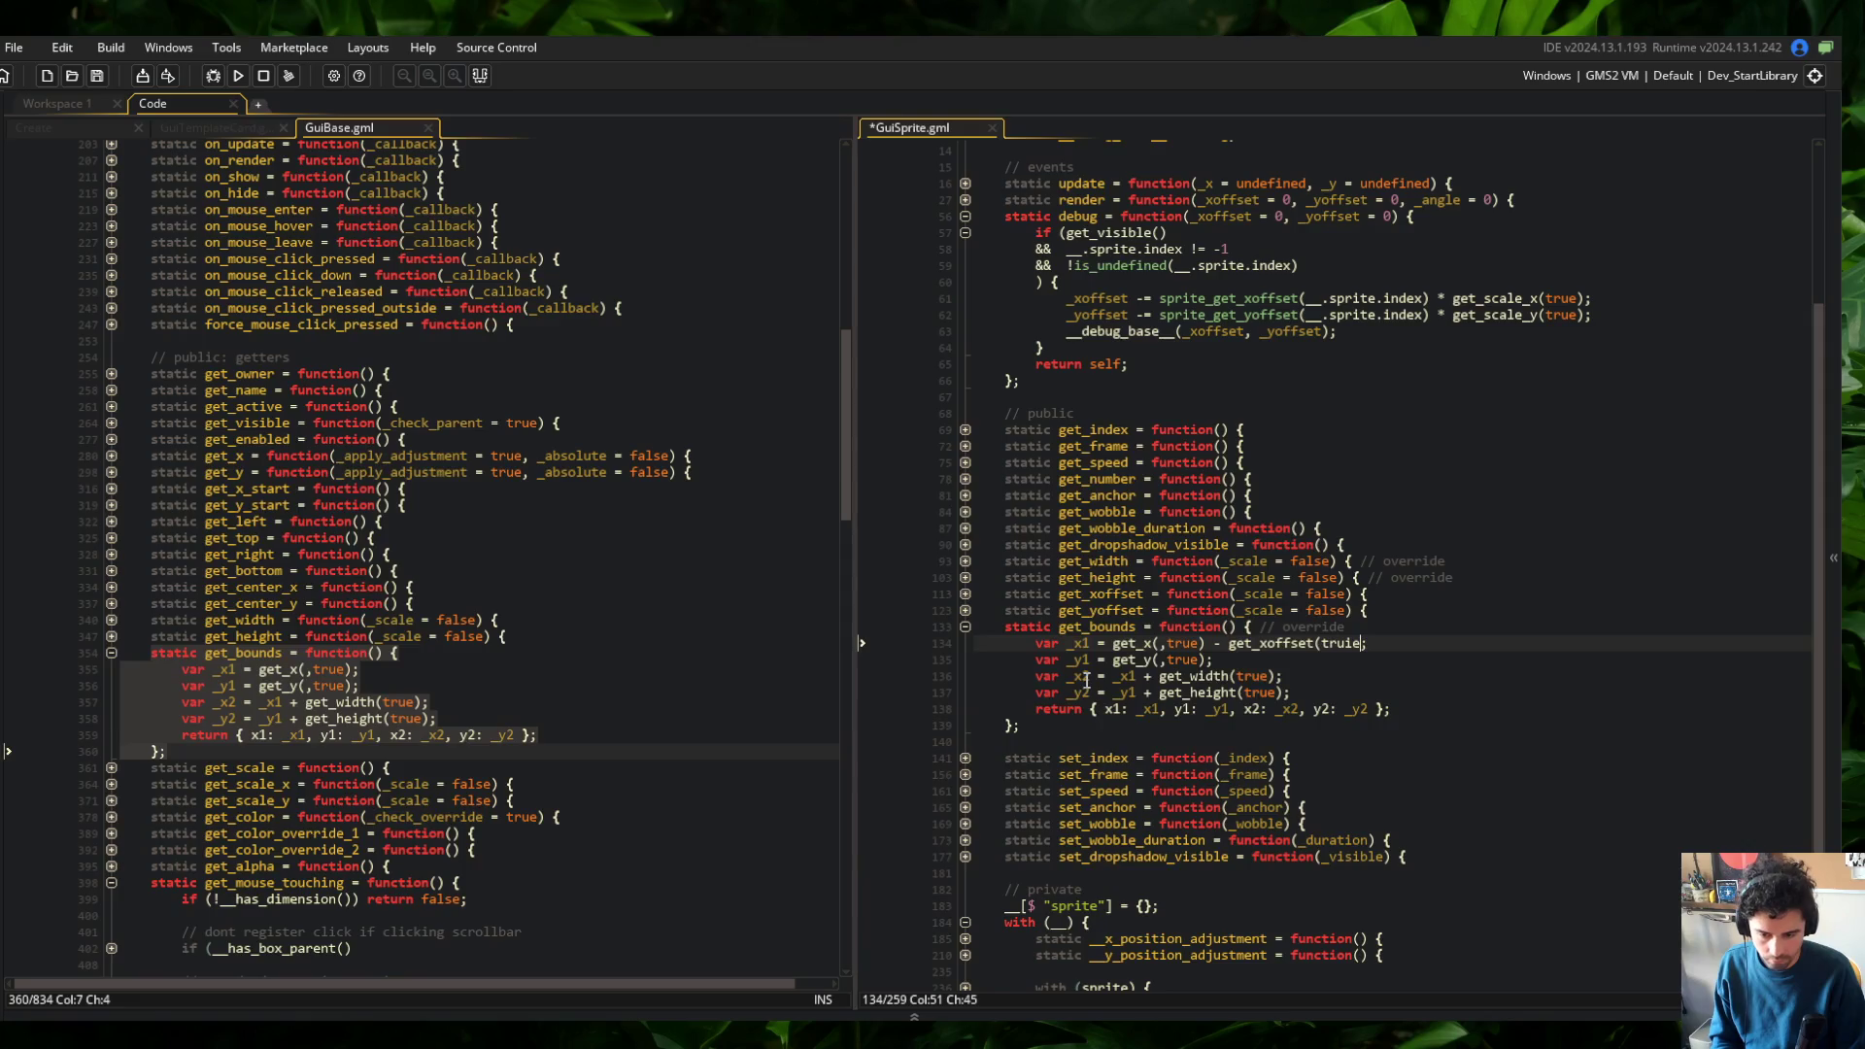
{"action": "type", "text": ");"}
{"action": "key", "text": "Down"}
{"action": "type", "text": "- get_yoffset("}
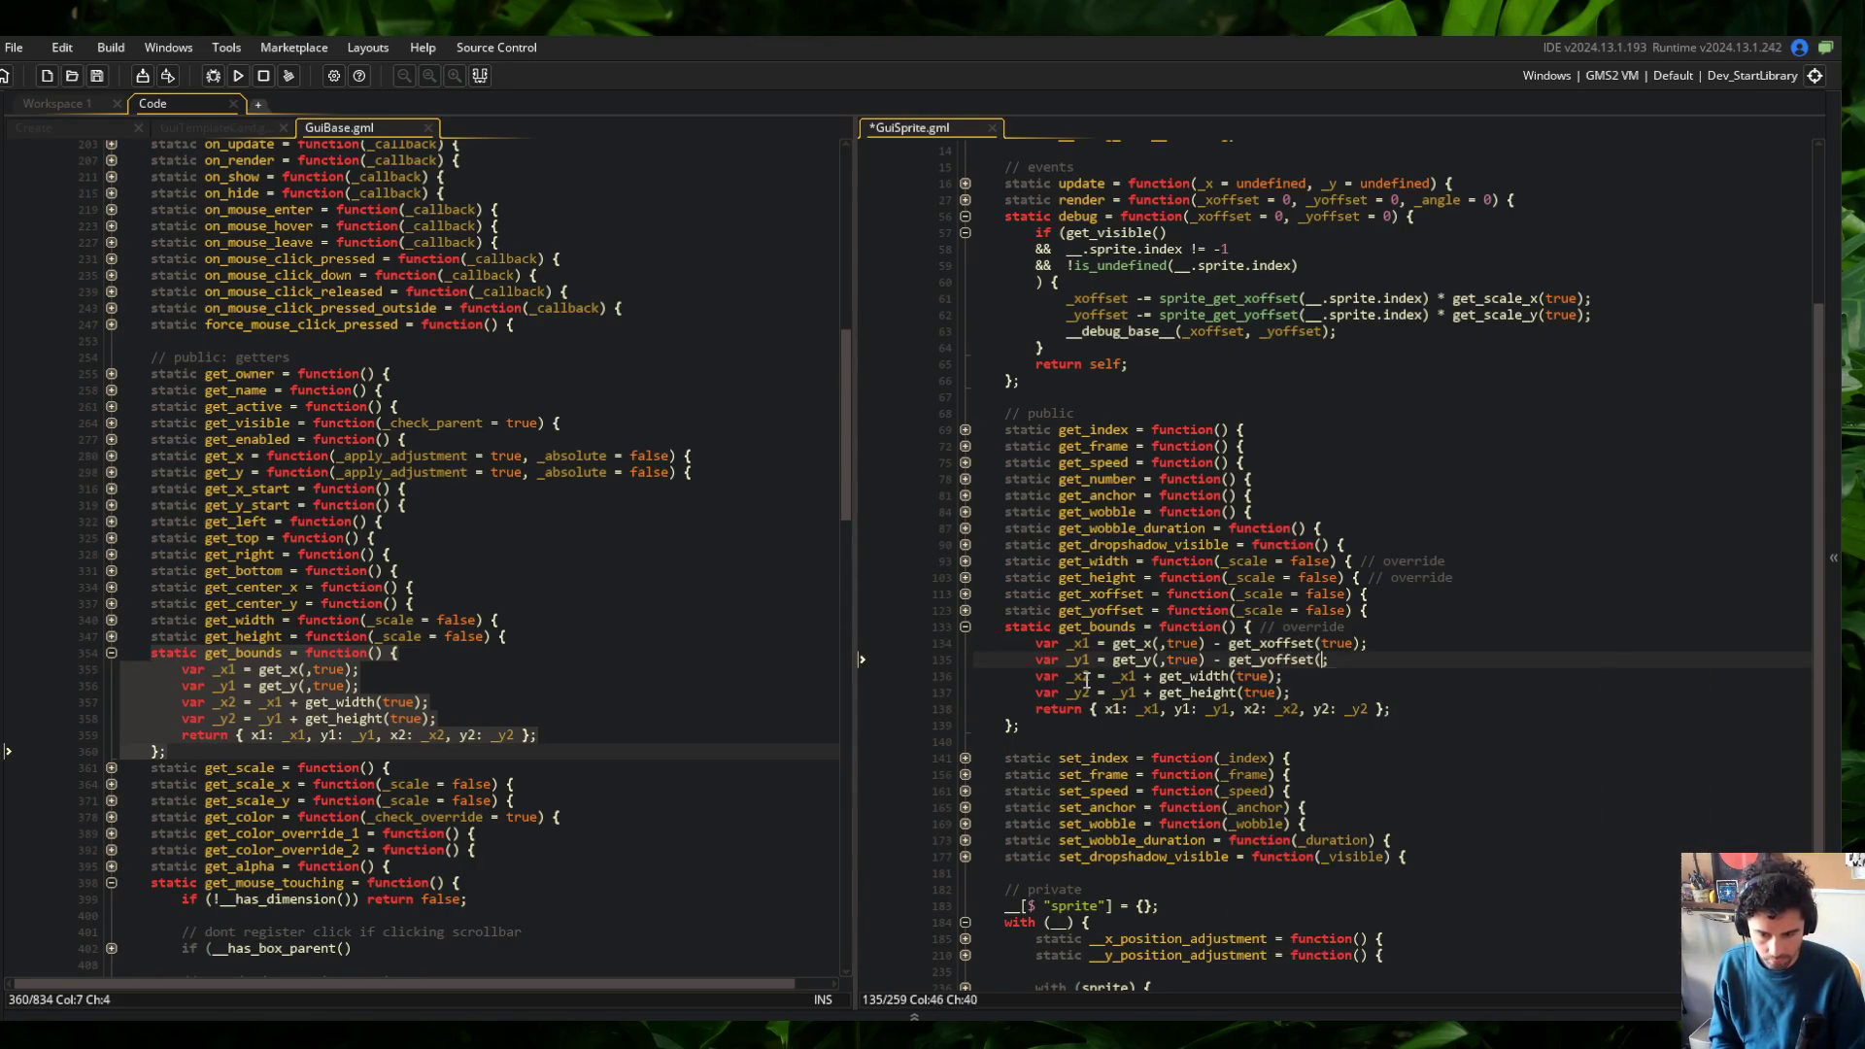
{"action": "type", "text": "true)"}
Start a test build with F5 and return to get_bounds' _x1 line
{"action": "key", "text": "F5"}
{"action": "scroll", "coordinate": [1262, 539], "scroll_direction": "down", "scroll_amount": 2}
{"action": "left_click", "coordinate": [1384, 534]}
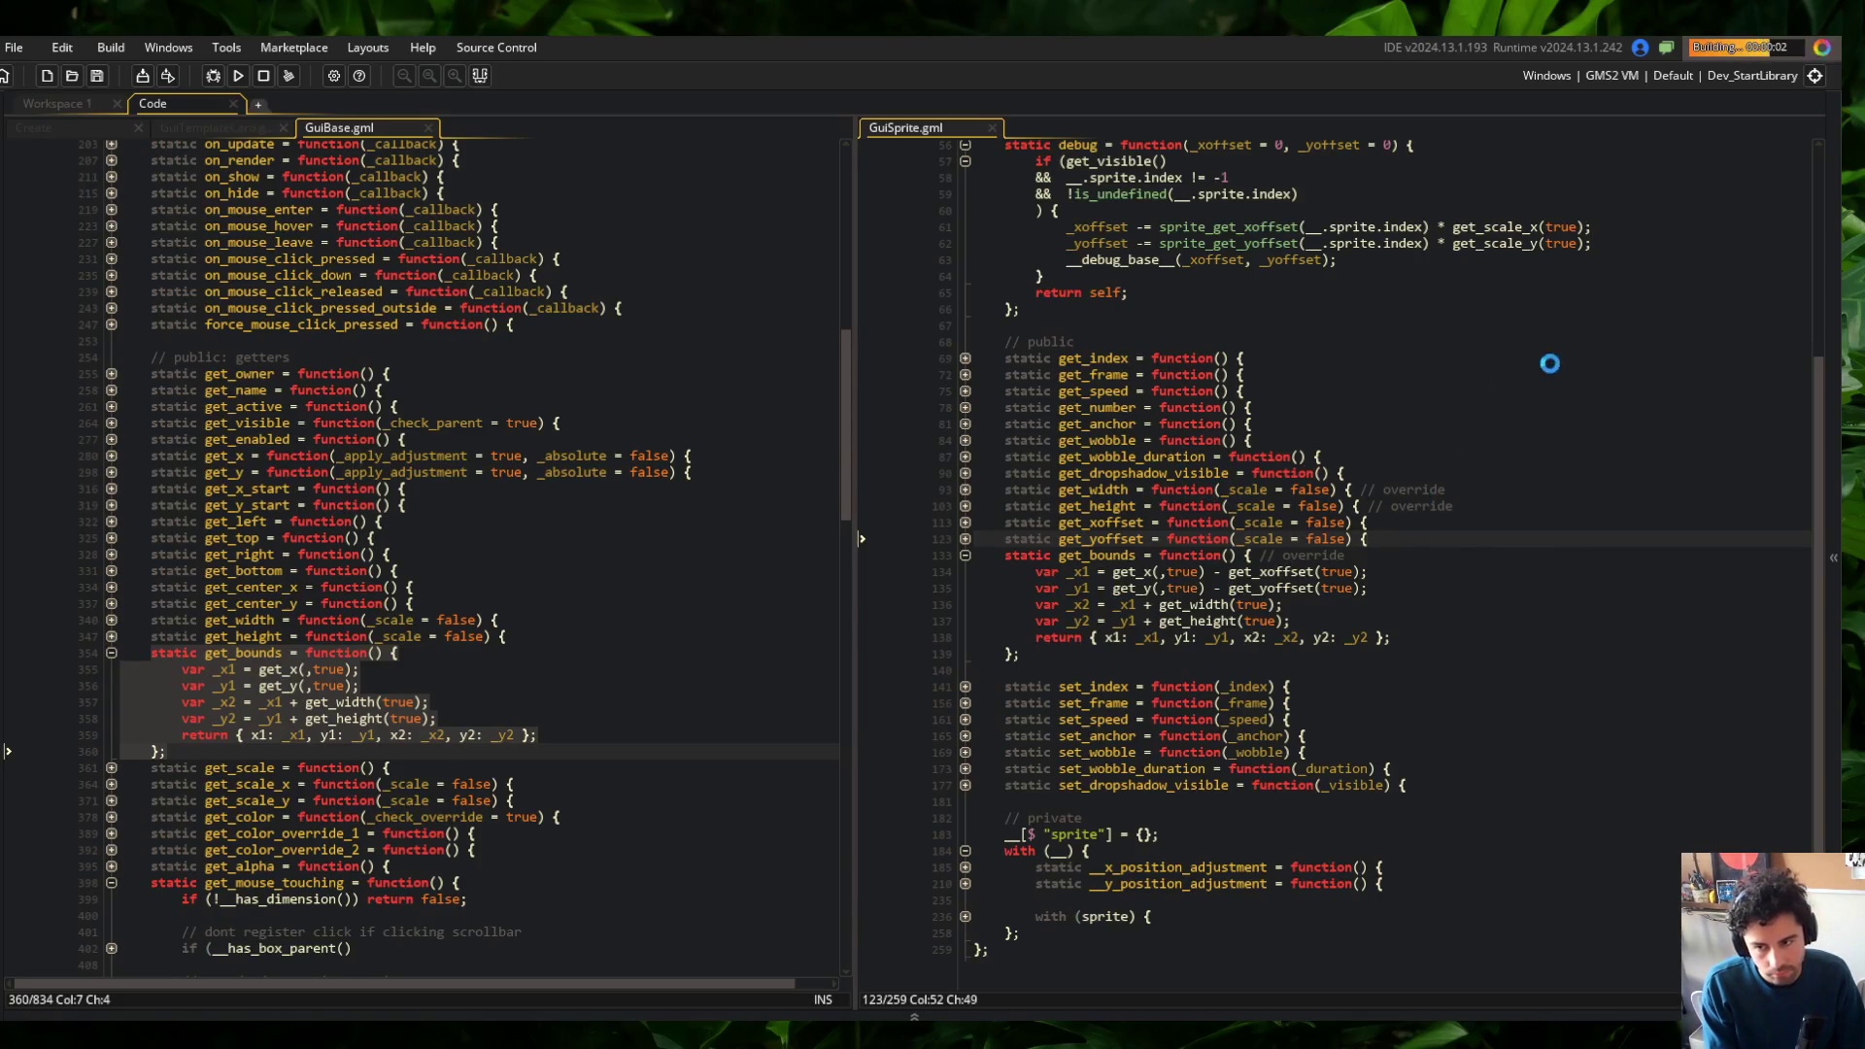
{"action": "left_click", "coordinate": [1121, 571]}
In Block Beast, open the library's Skeletons list and inspect the Wide skeleton's sprite bounds
{"action": "key", "text": "ctrl+Right"}
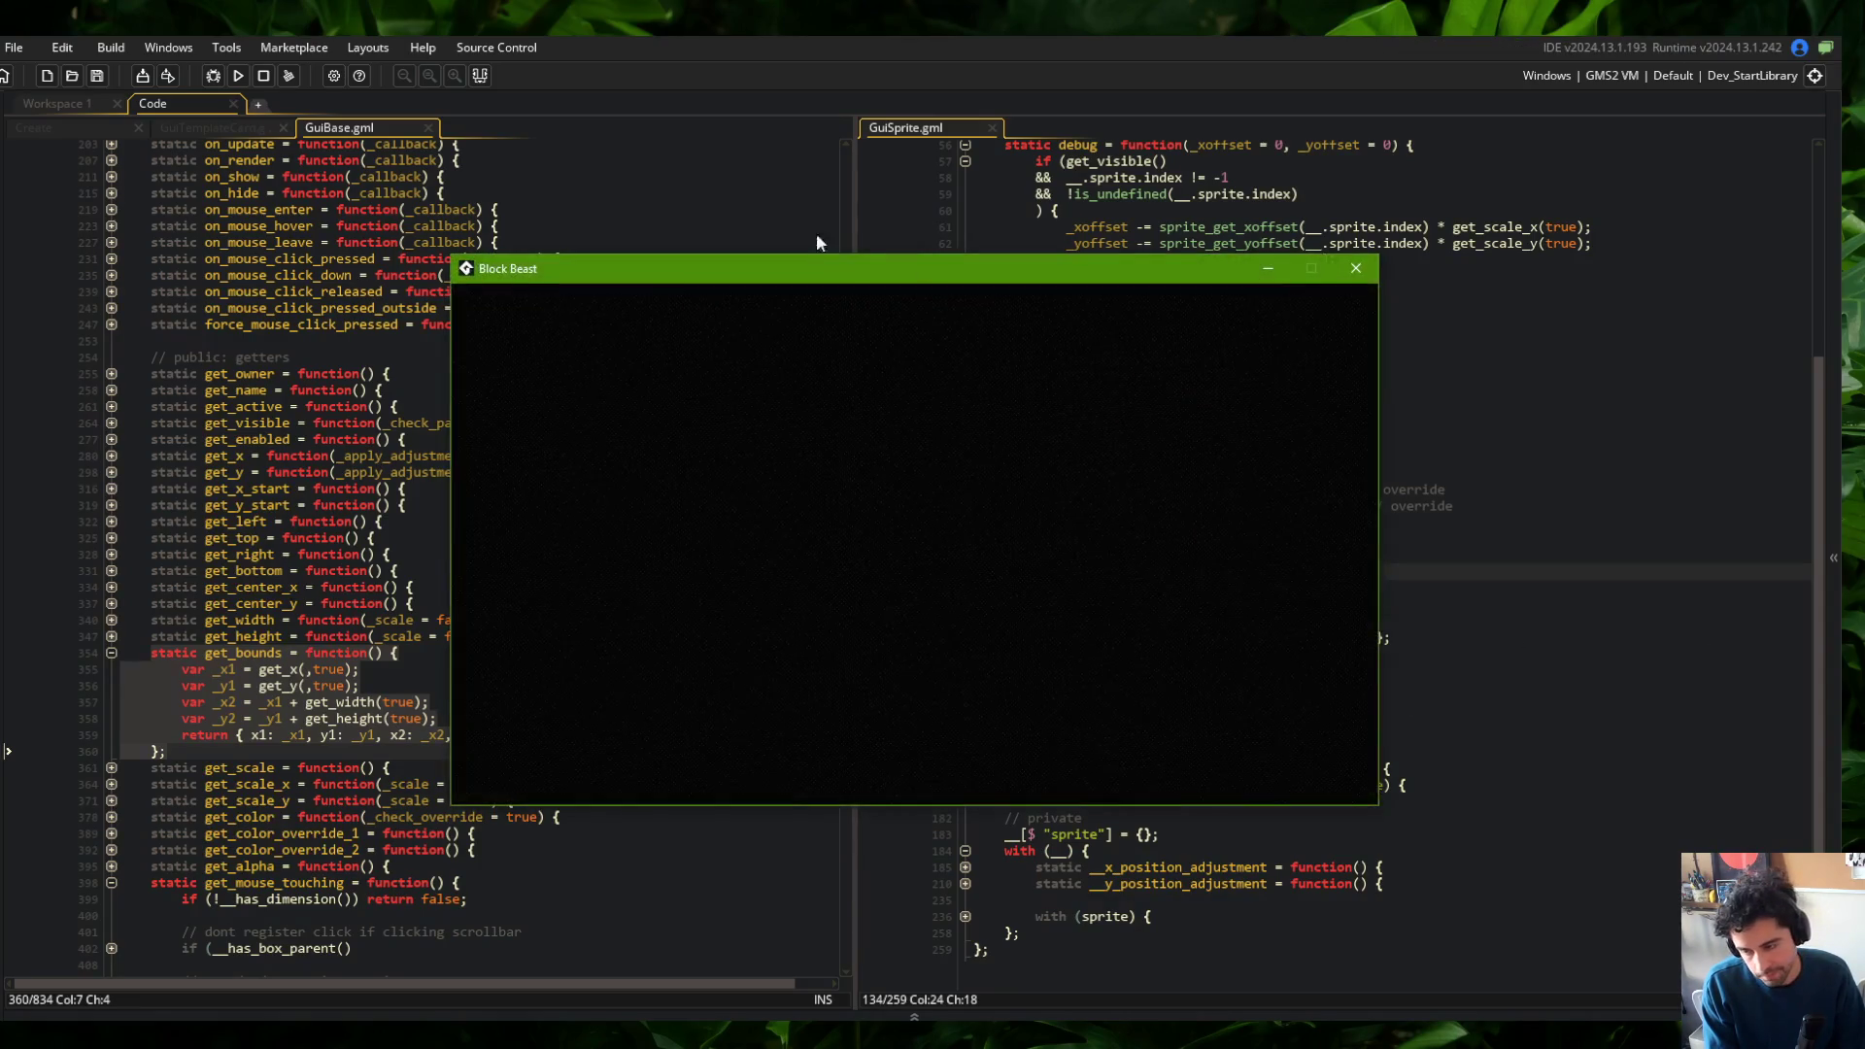
{"action": "left_click", "coordinate": [767, 439]}
{"action": "left_click", "coordinate": [954, 522]}
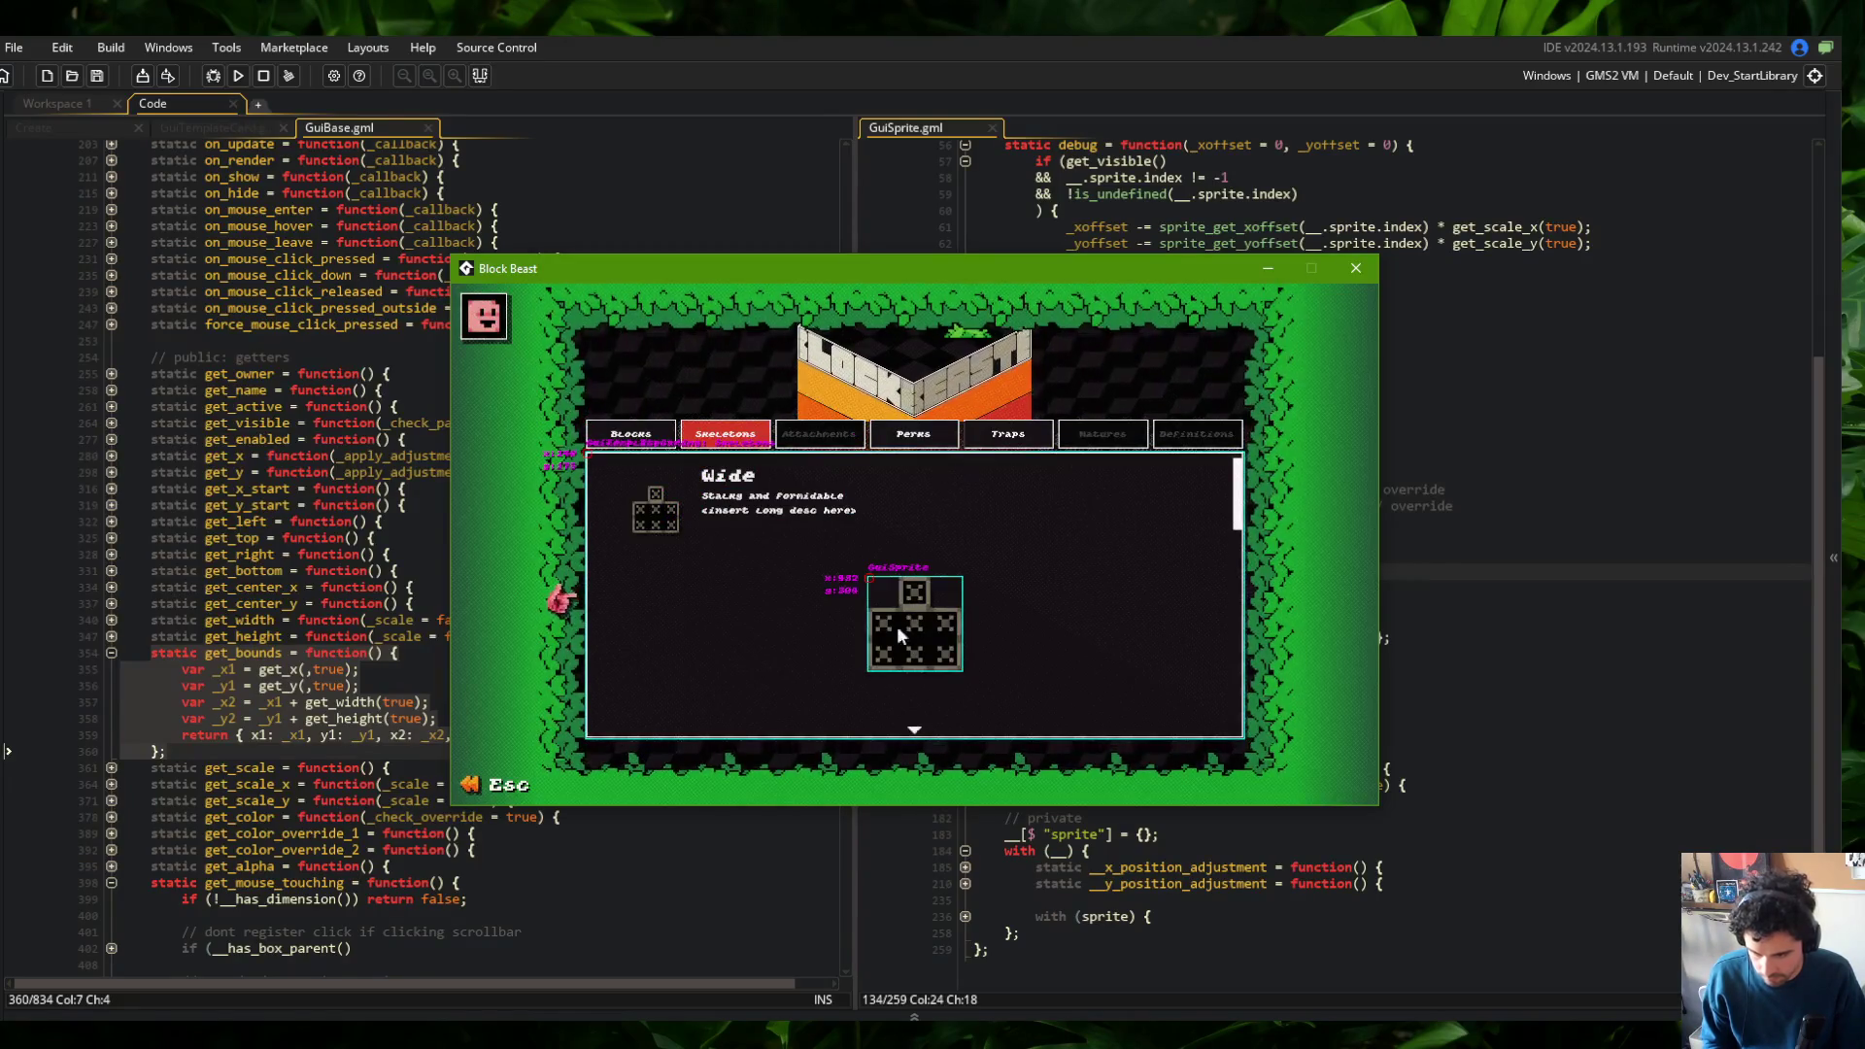
{"action": "left_click", "coordinate": [1573, 521]}
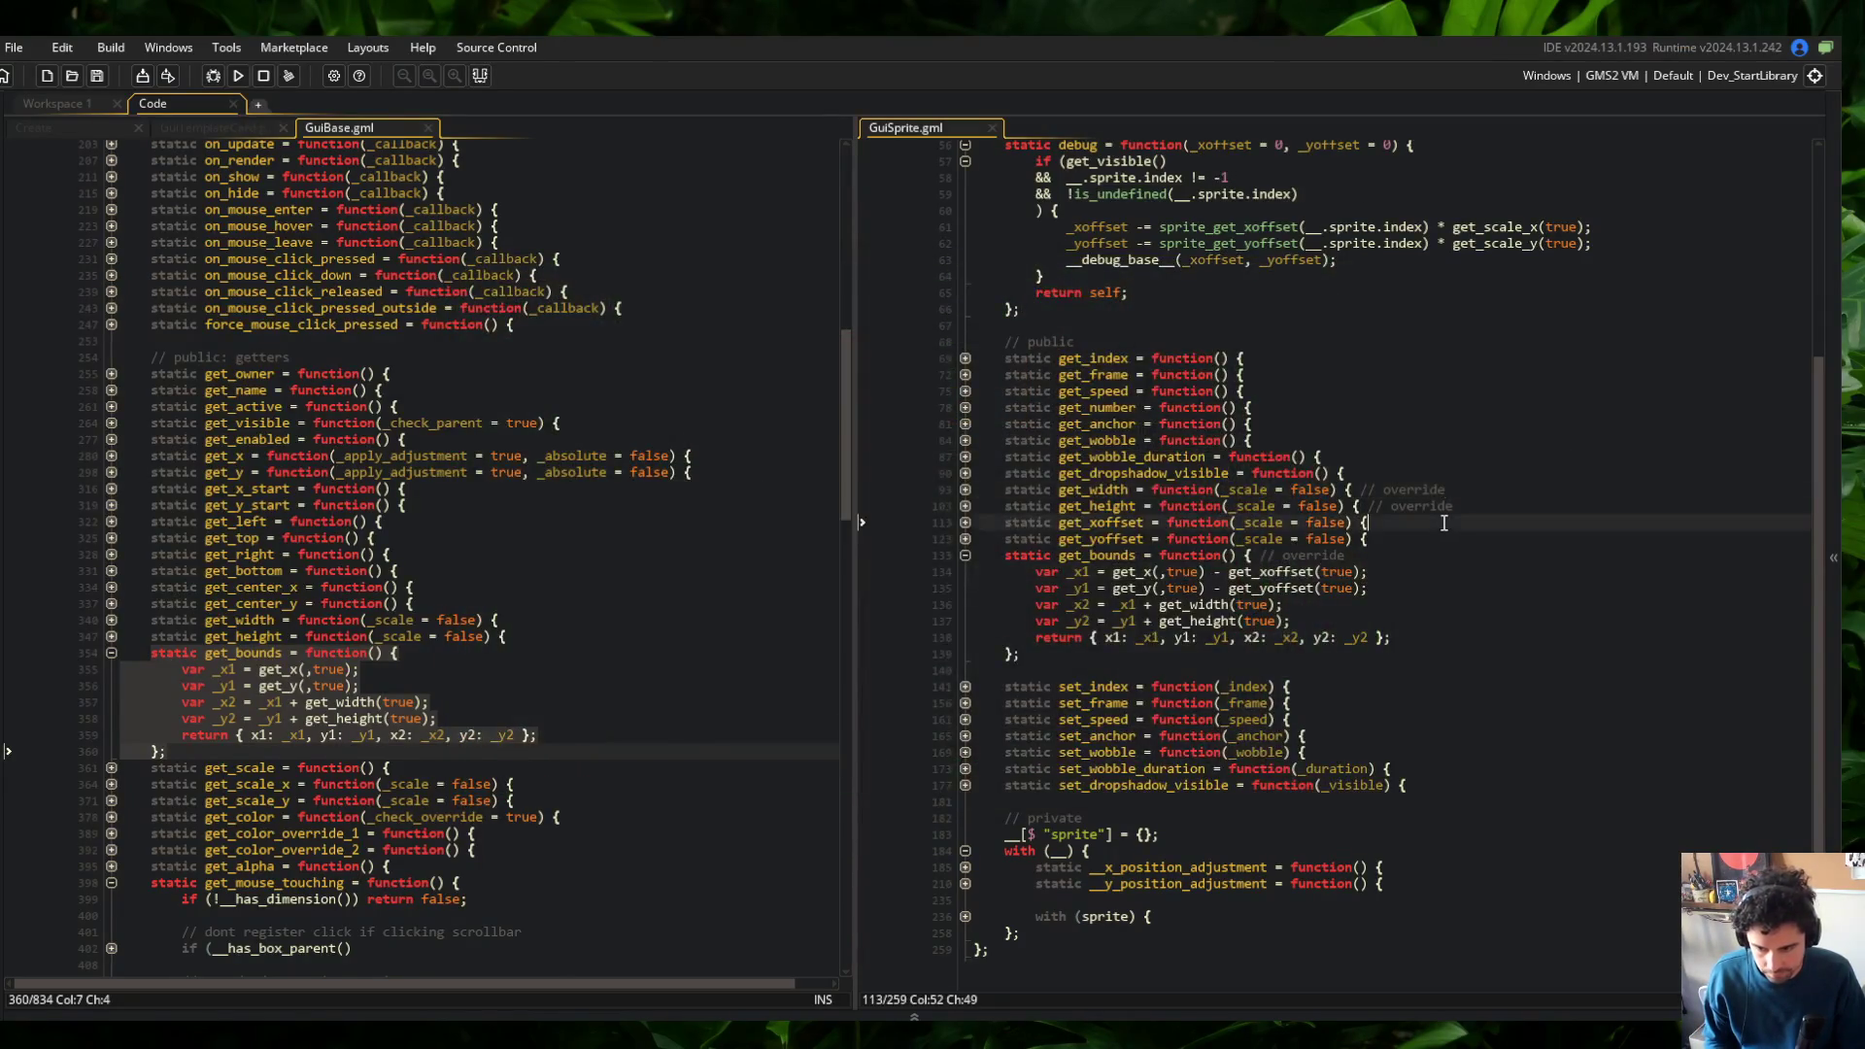
Stage all changes, commit 'GuiSprite overrides get_bounds() method to account for sprite offsets', and push
{"action": "key", "text": "alt+Tab"}
{"action": "type", "text": "add ."}
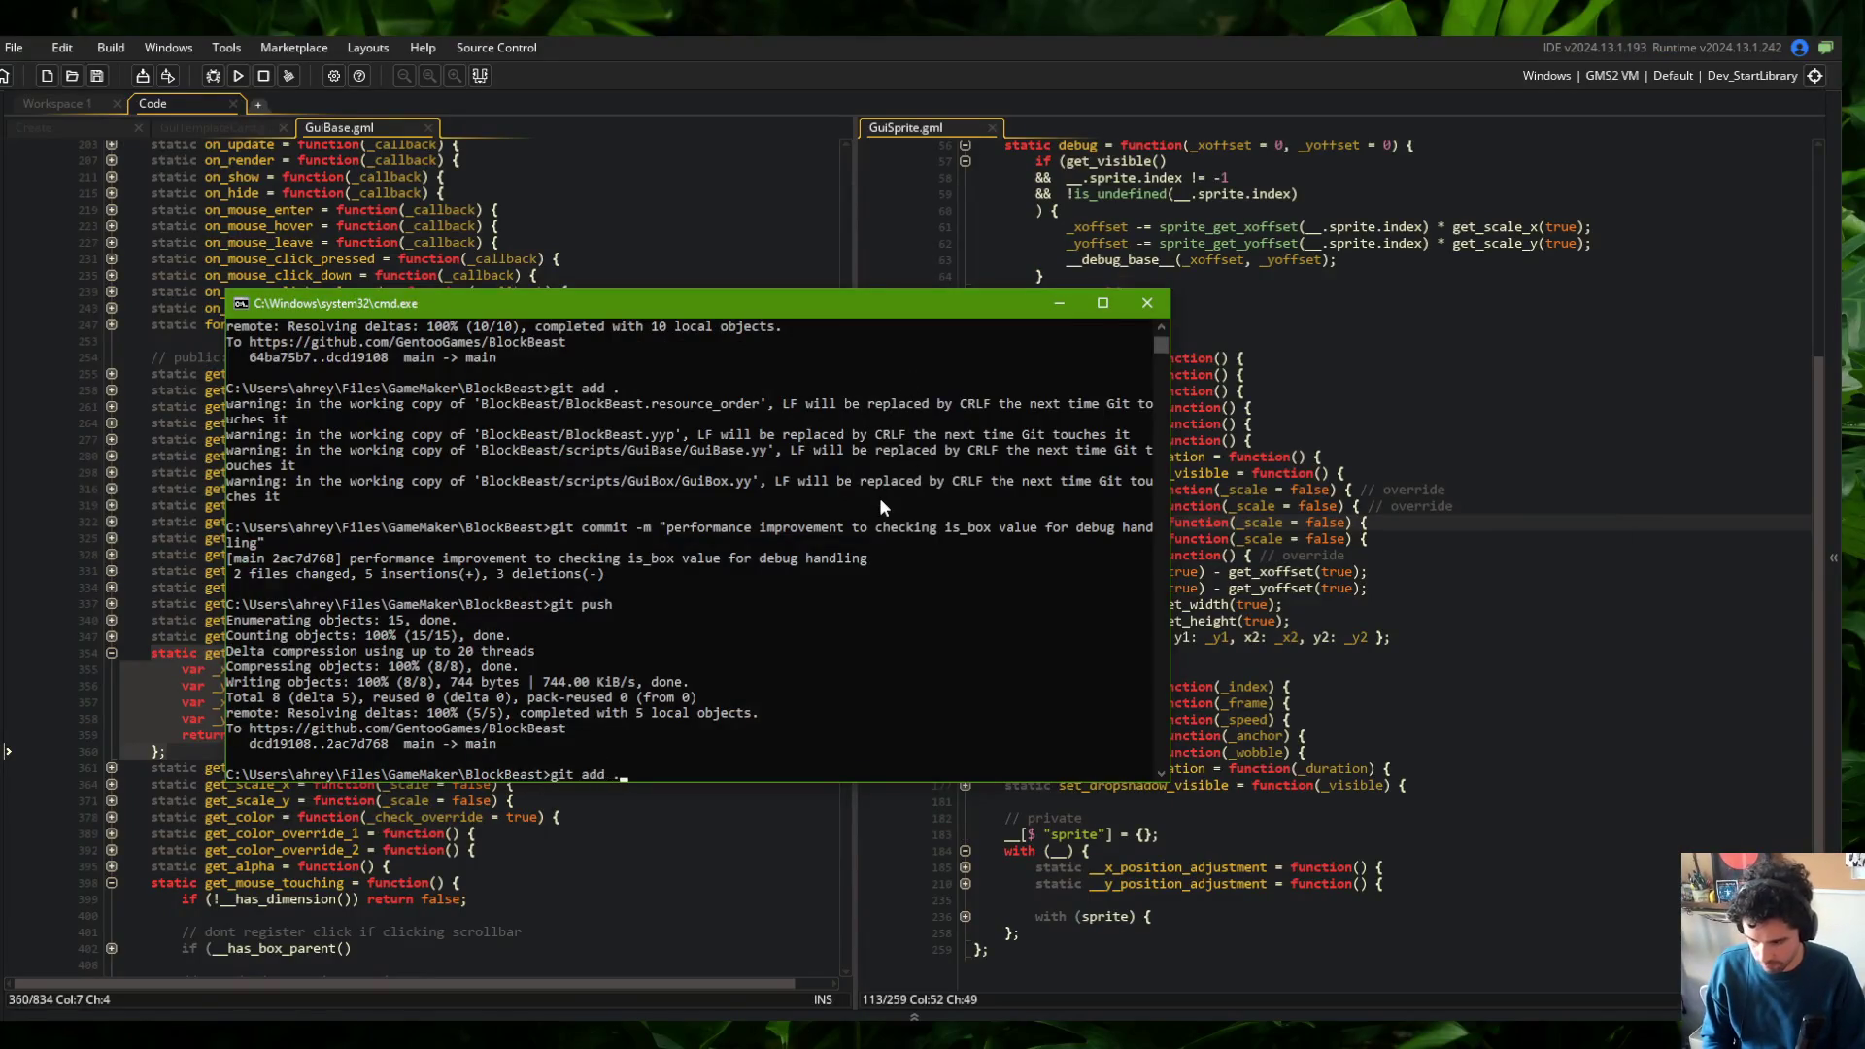
{"action": "key", "text": "Return"}
{"action": "type", "text": "git commit -m \"GuiSprite overrides"}
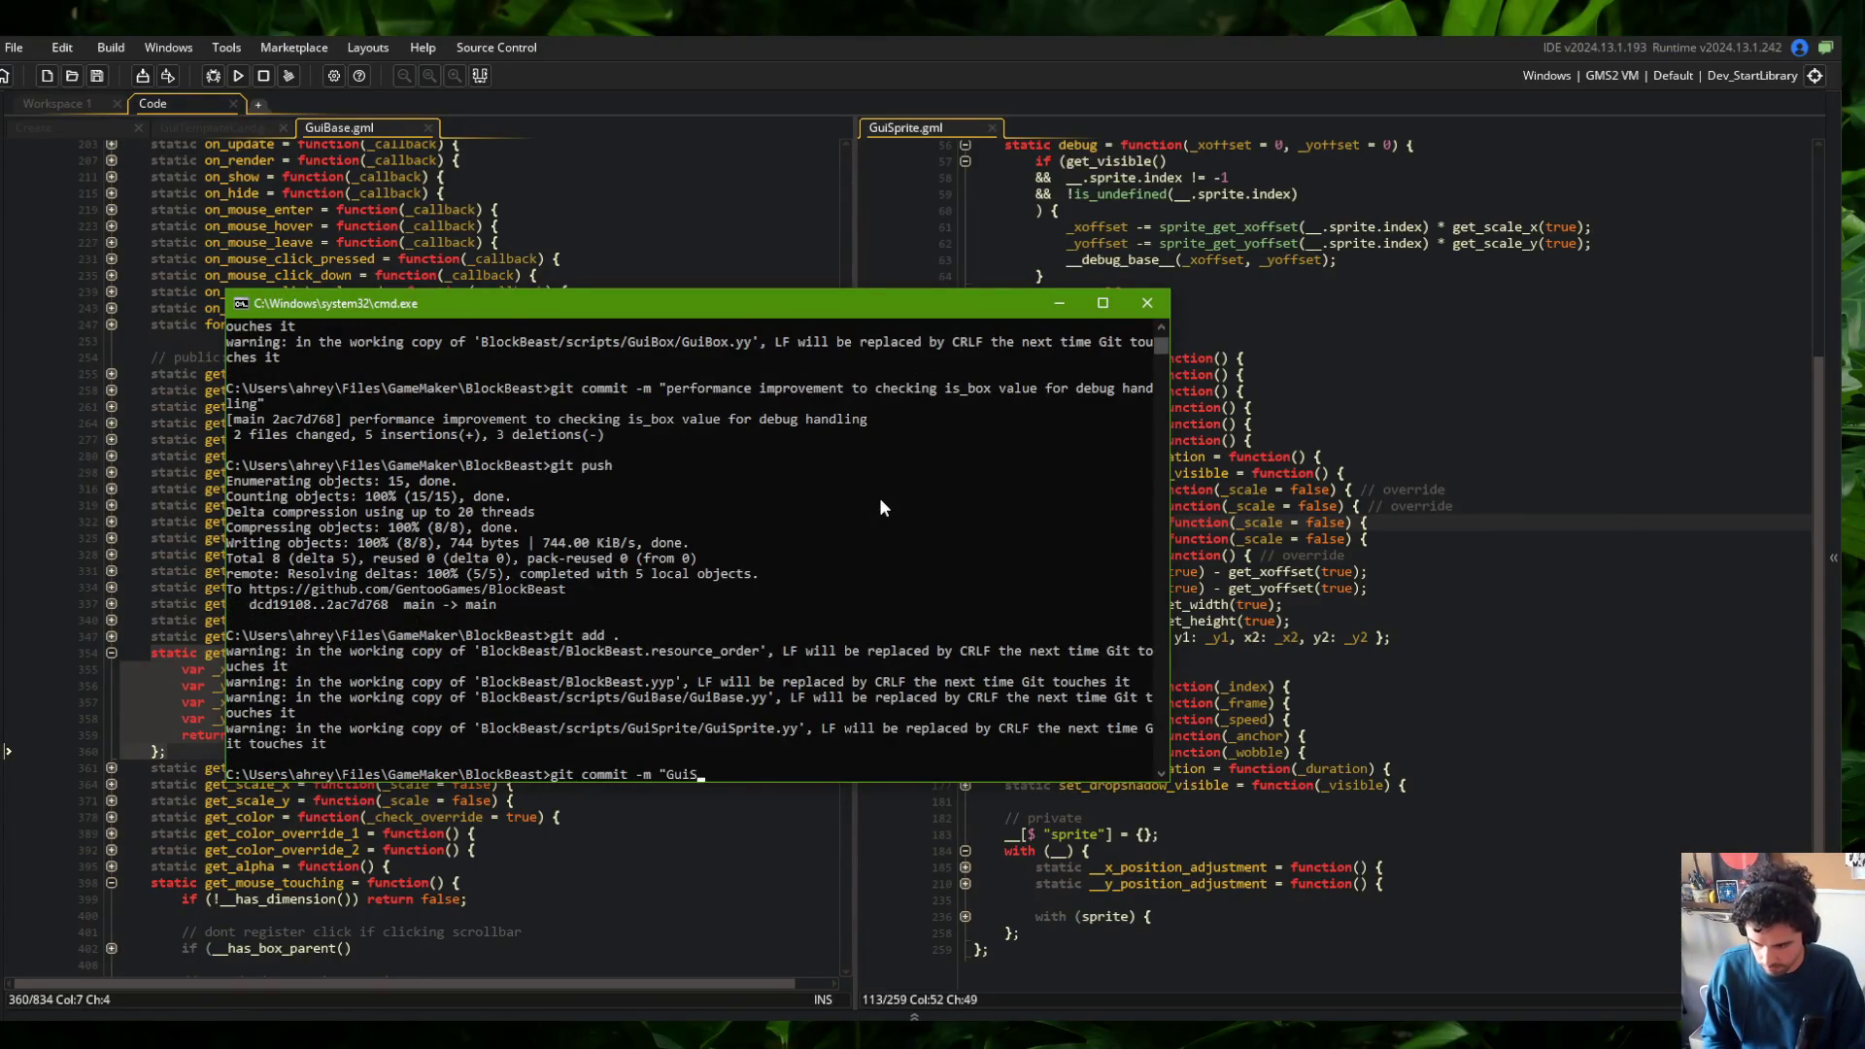
{"action": "type", "text": " g"}
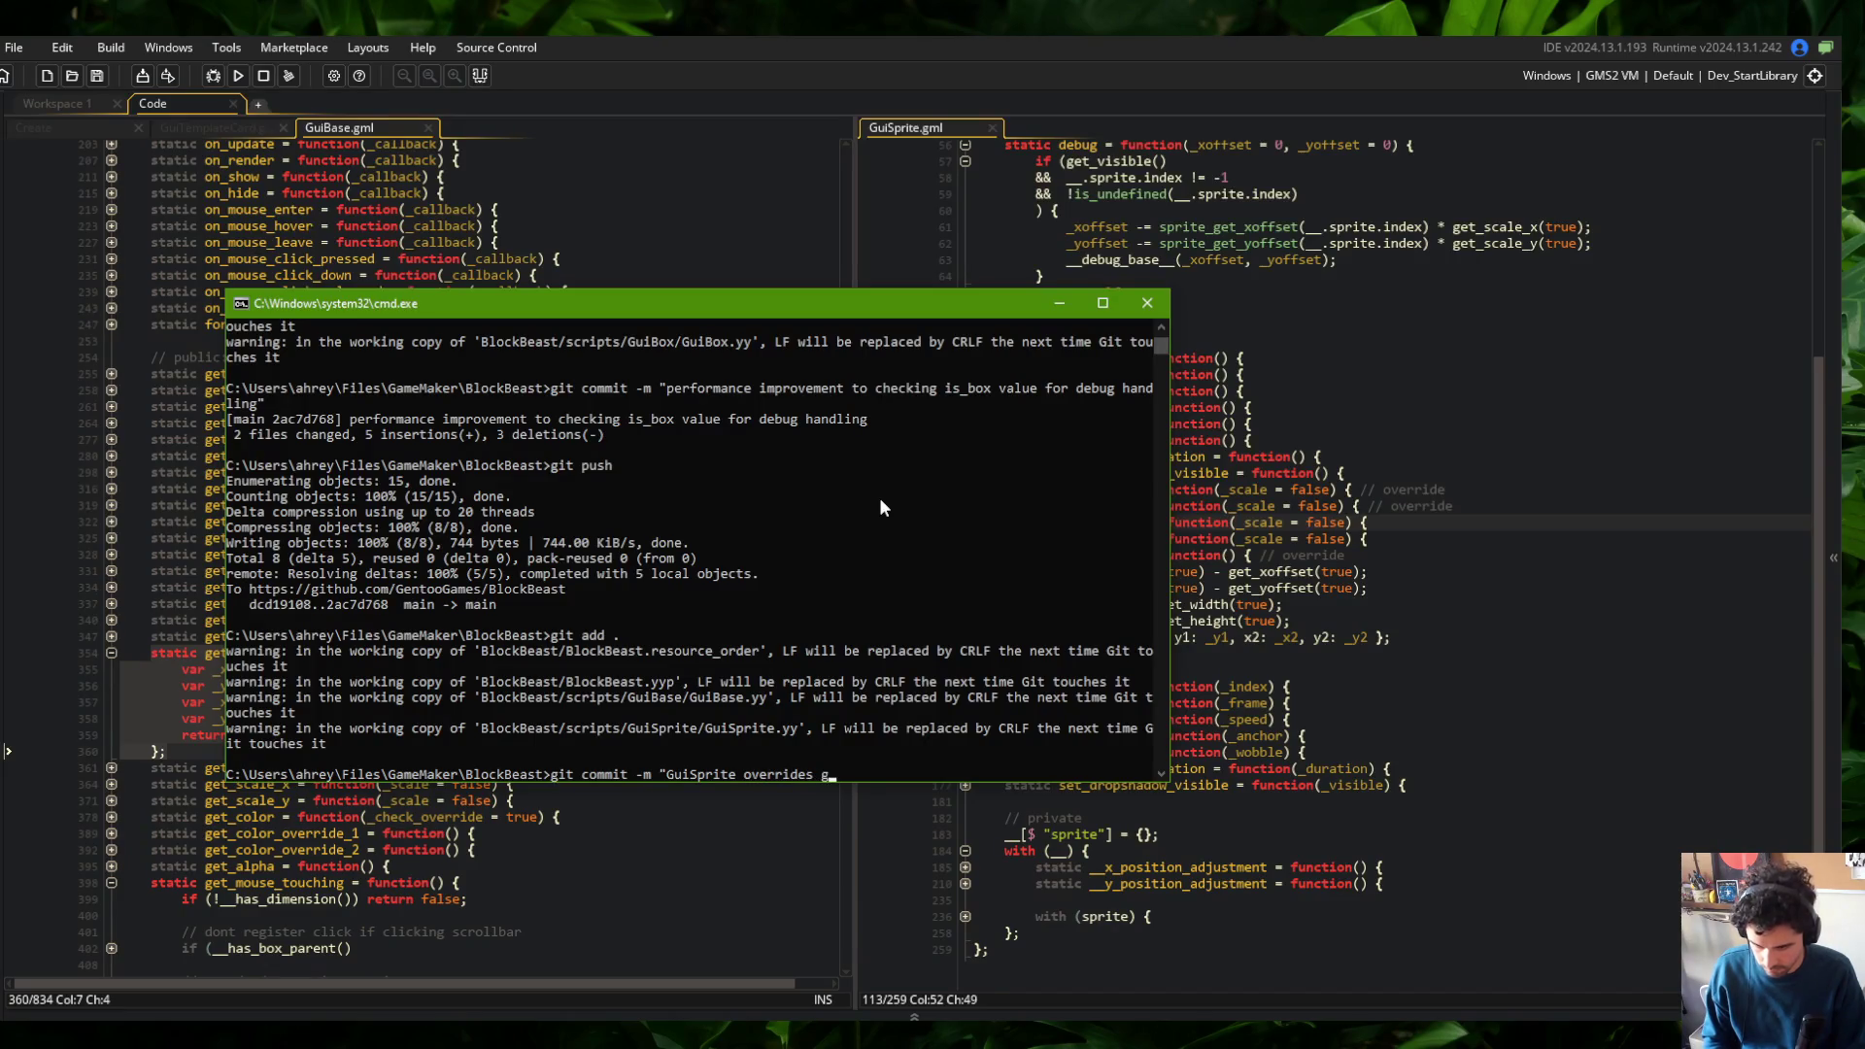
{"action": "type", "text": "et_bounds() method to account"}
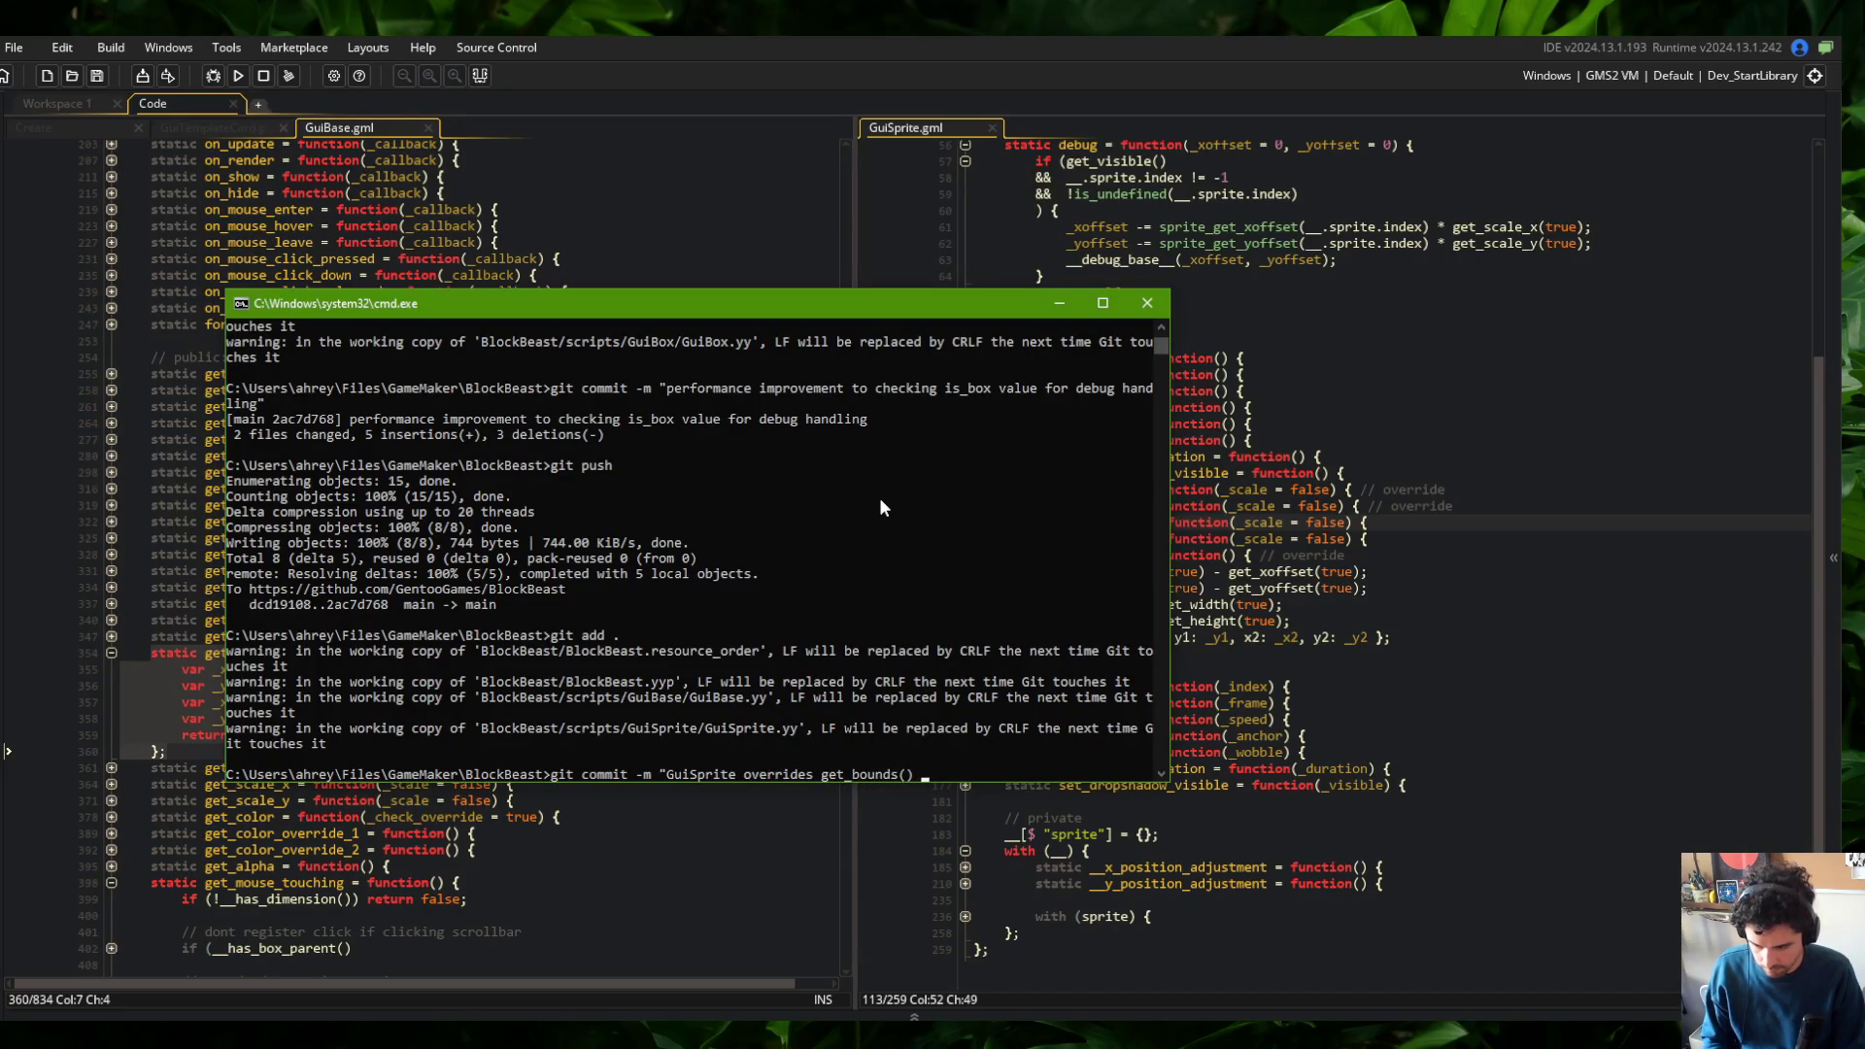
{"action": "type", "text": " for sprite offsets\""}
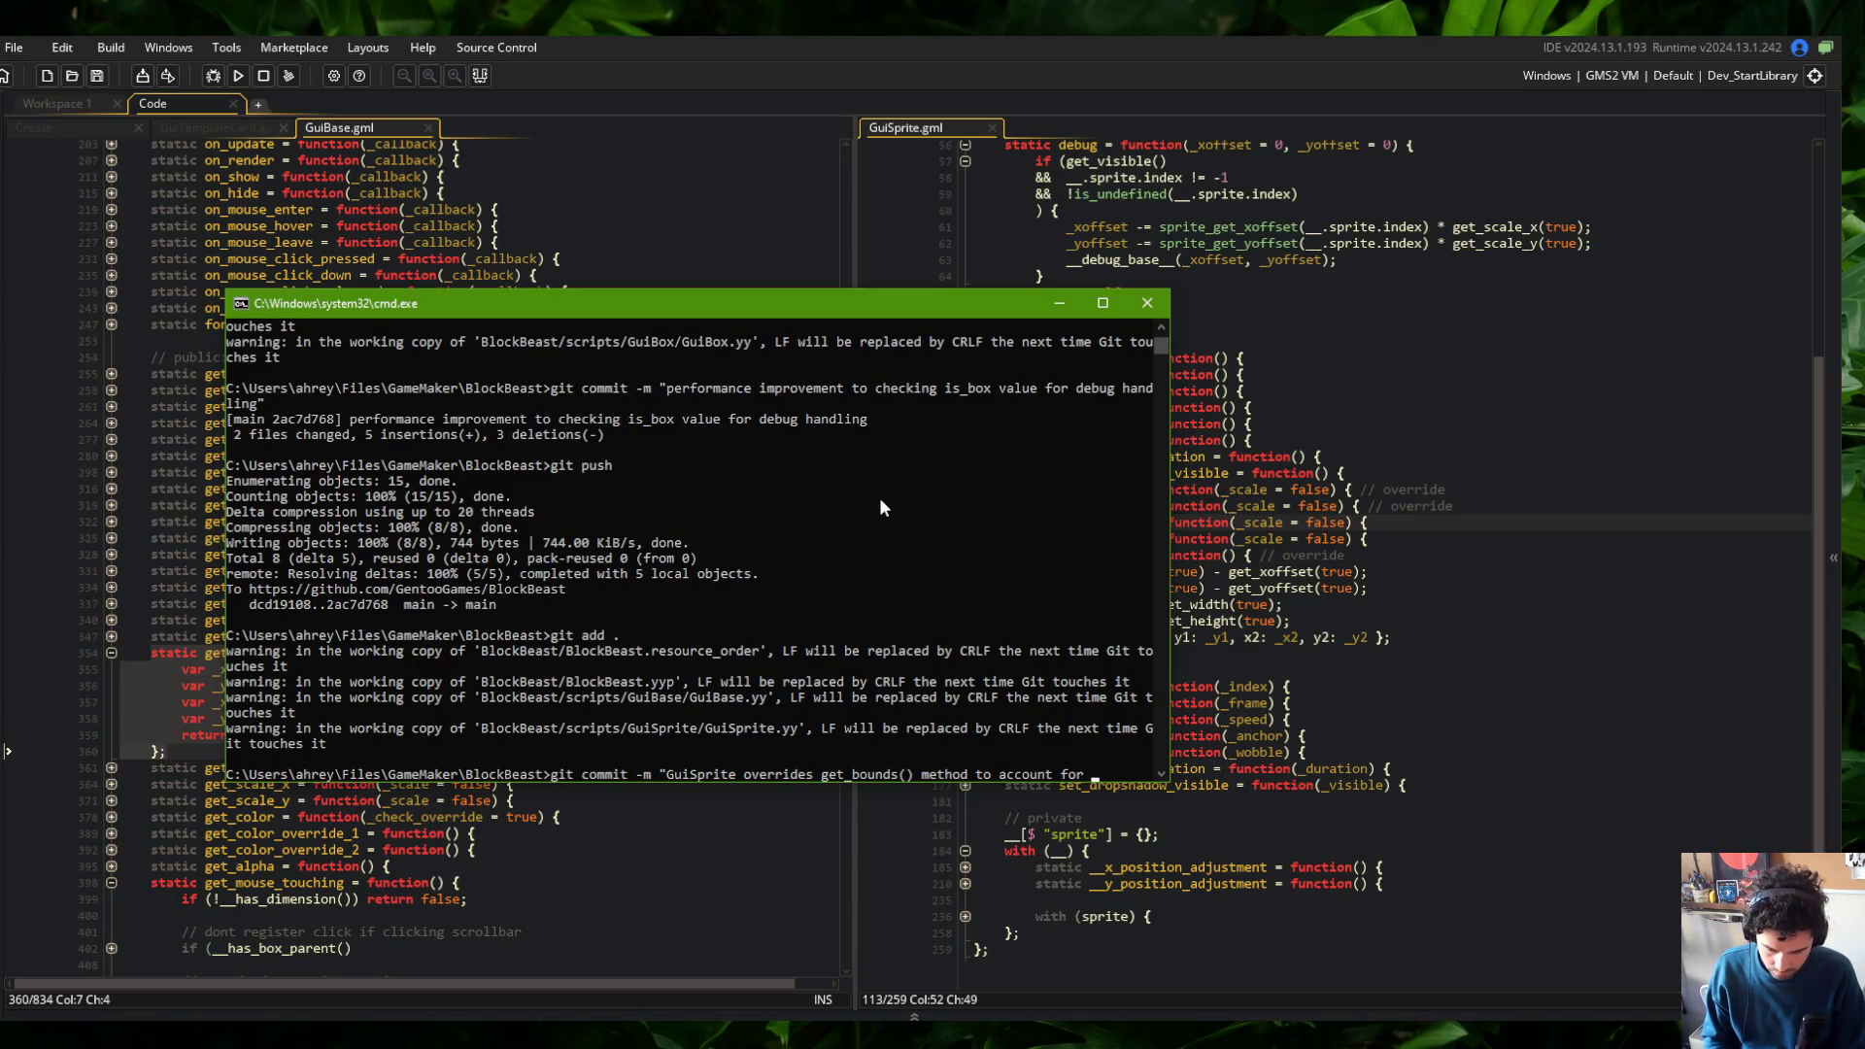
{"action": "key", "text": "Return"}
{"action": "type", "text": "git push"}
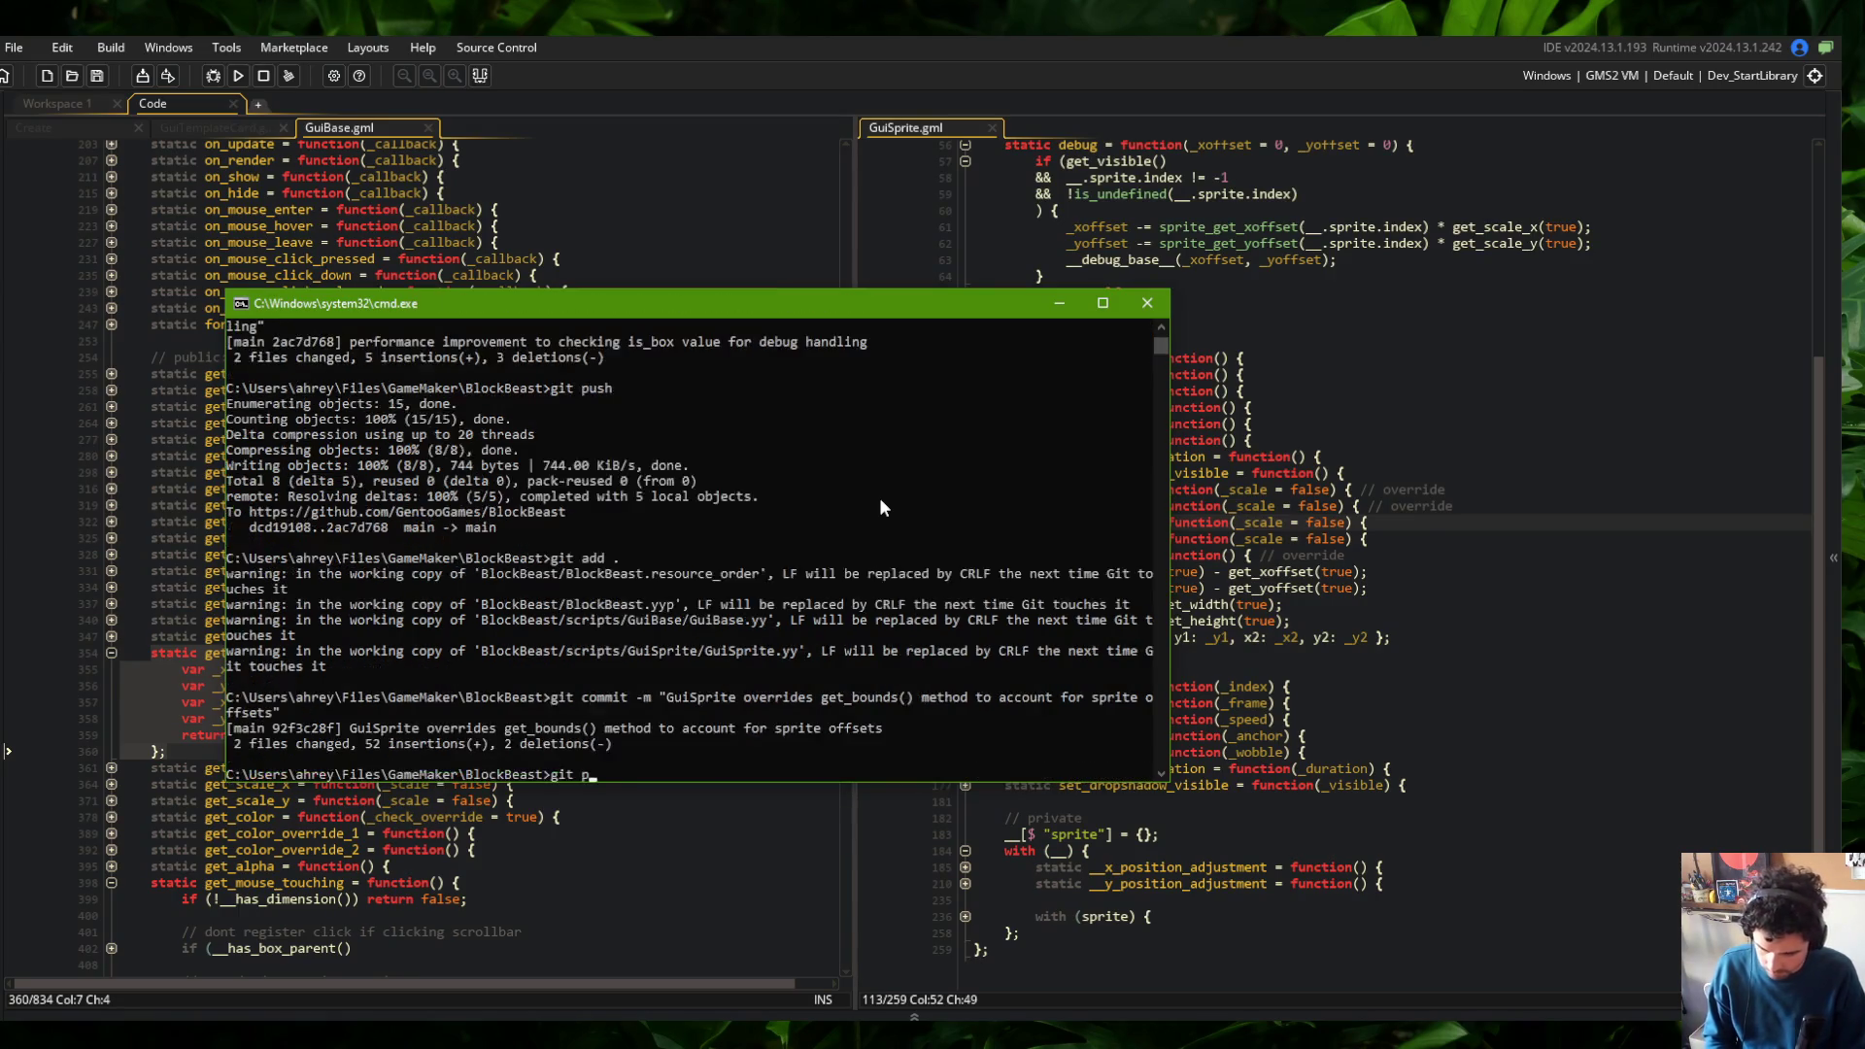
{"action": "key", "text": "Return"}
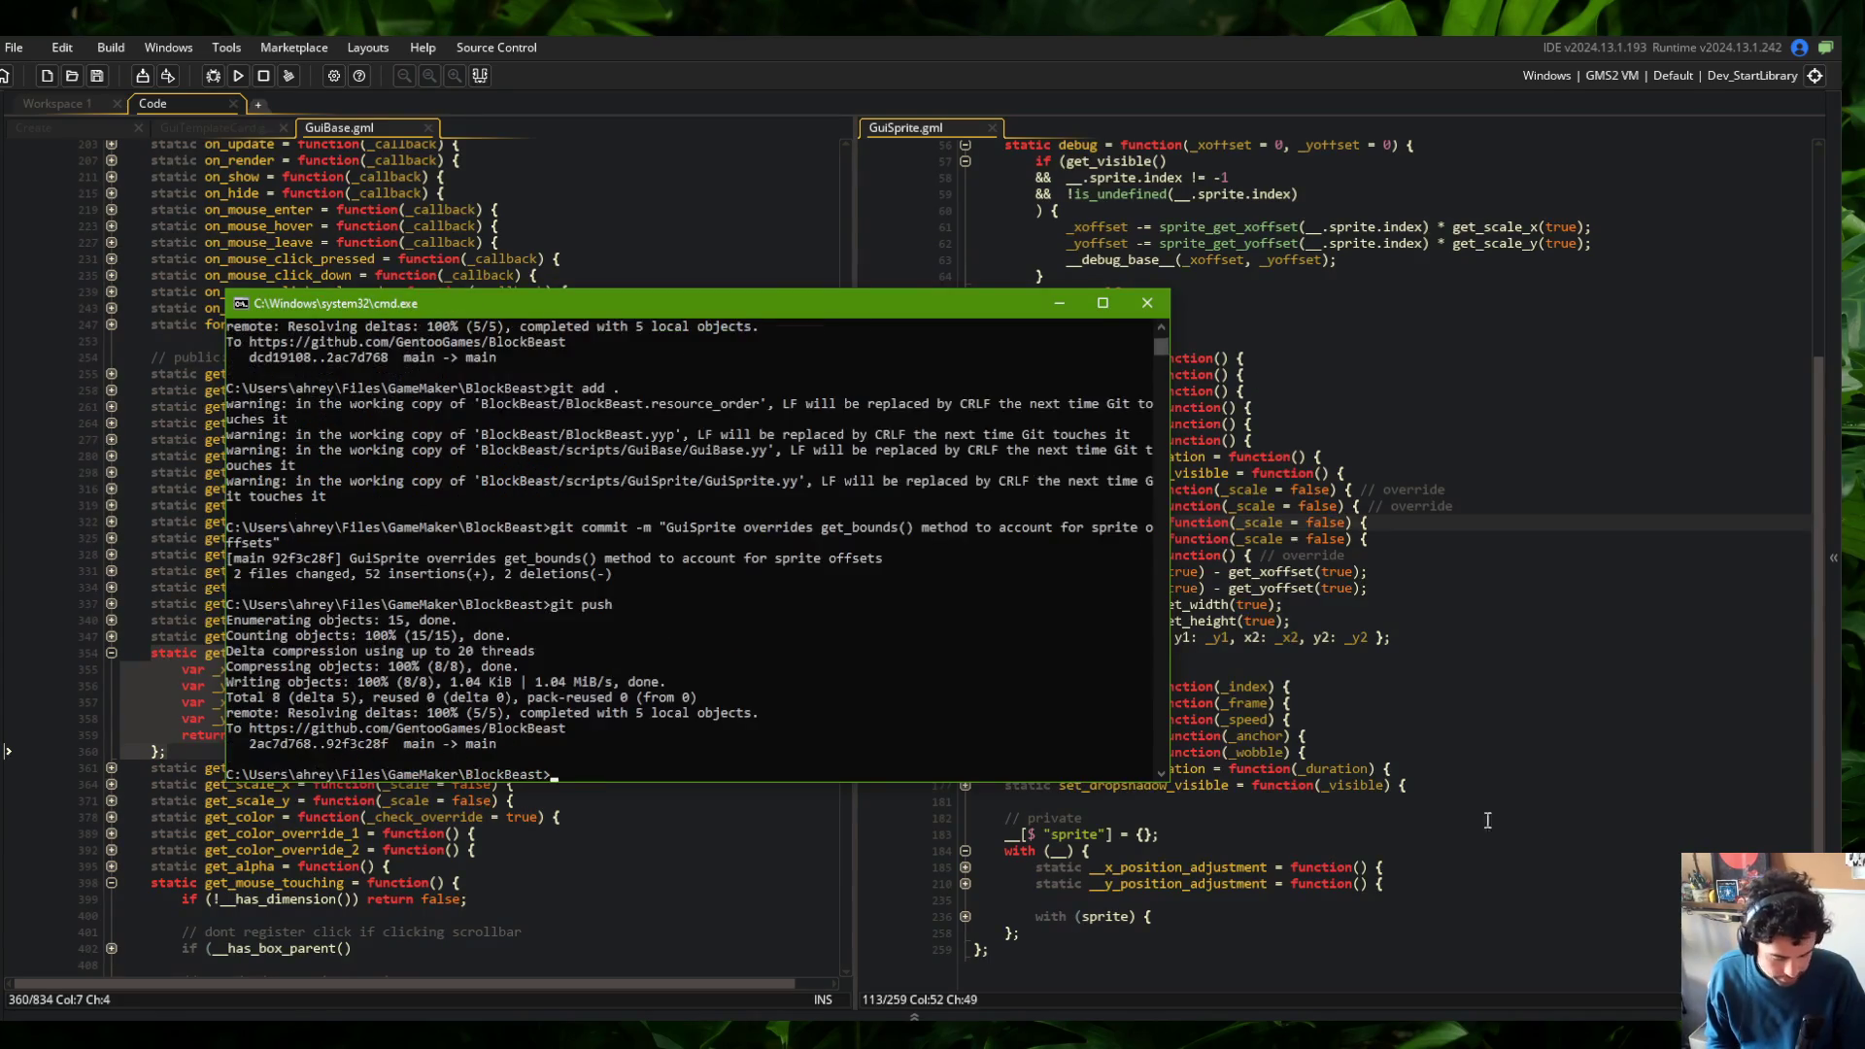
{"action": "left_click", "coordinate": [1254, 538]}
{"action": "key", "text": "alt+Tab"}
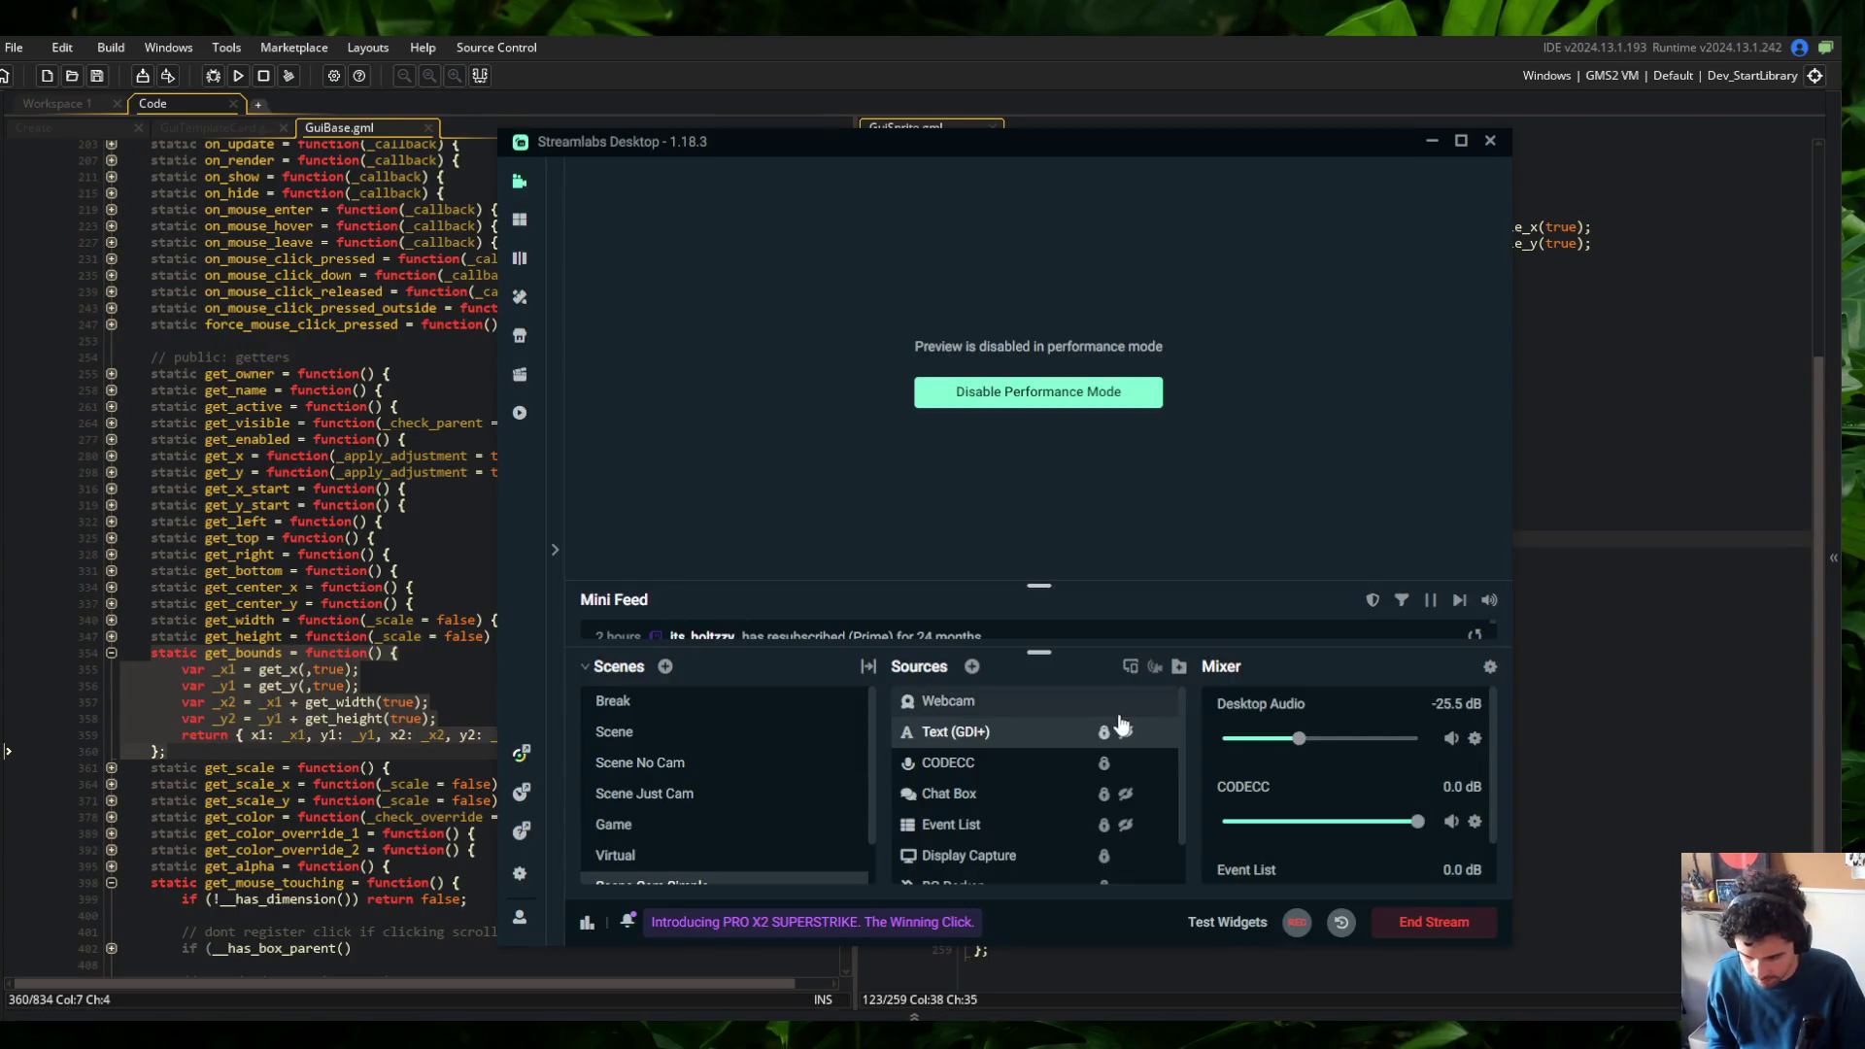
Show the brb Text source on stream during the break, then return to Streamlabs to take it down
{"action": "left_click", "coordinate": [1154, 730]}
{"action": "left_click", "coordinate": [1619, 565]}
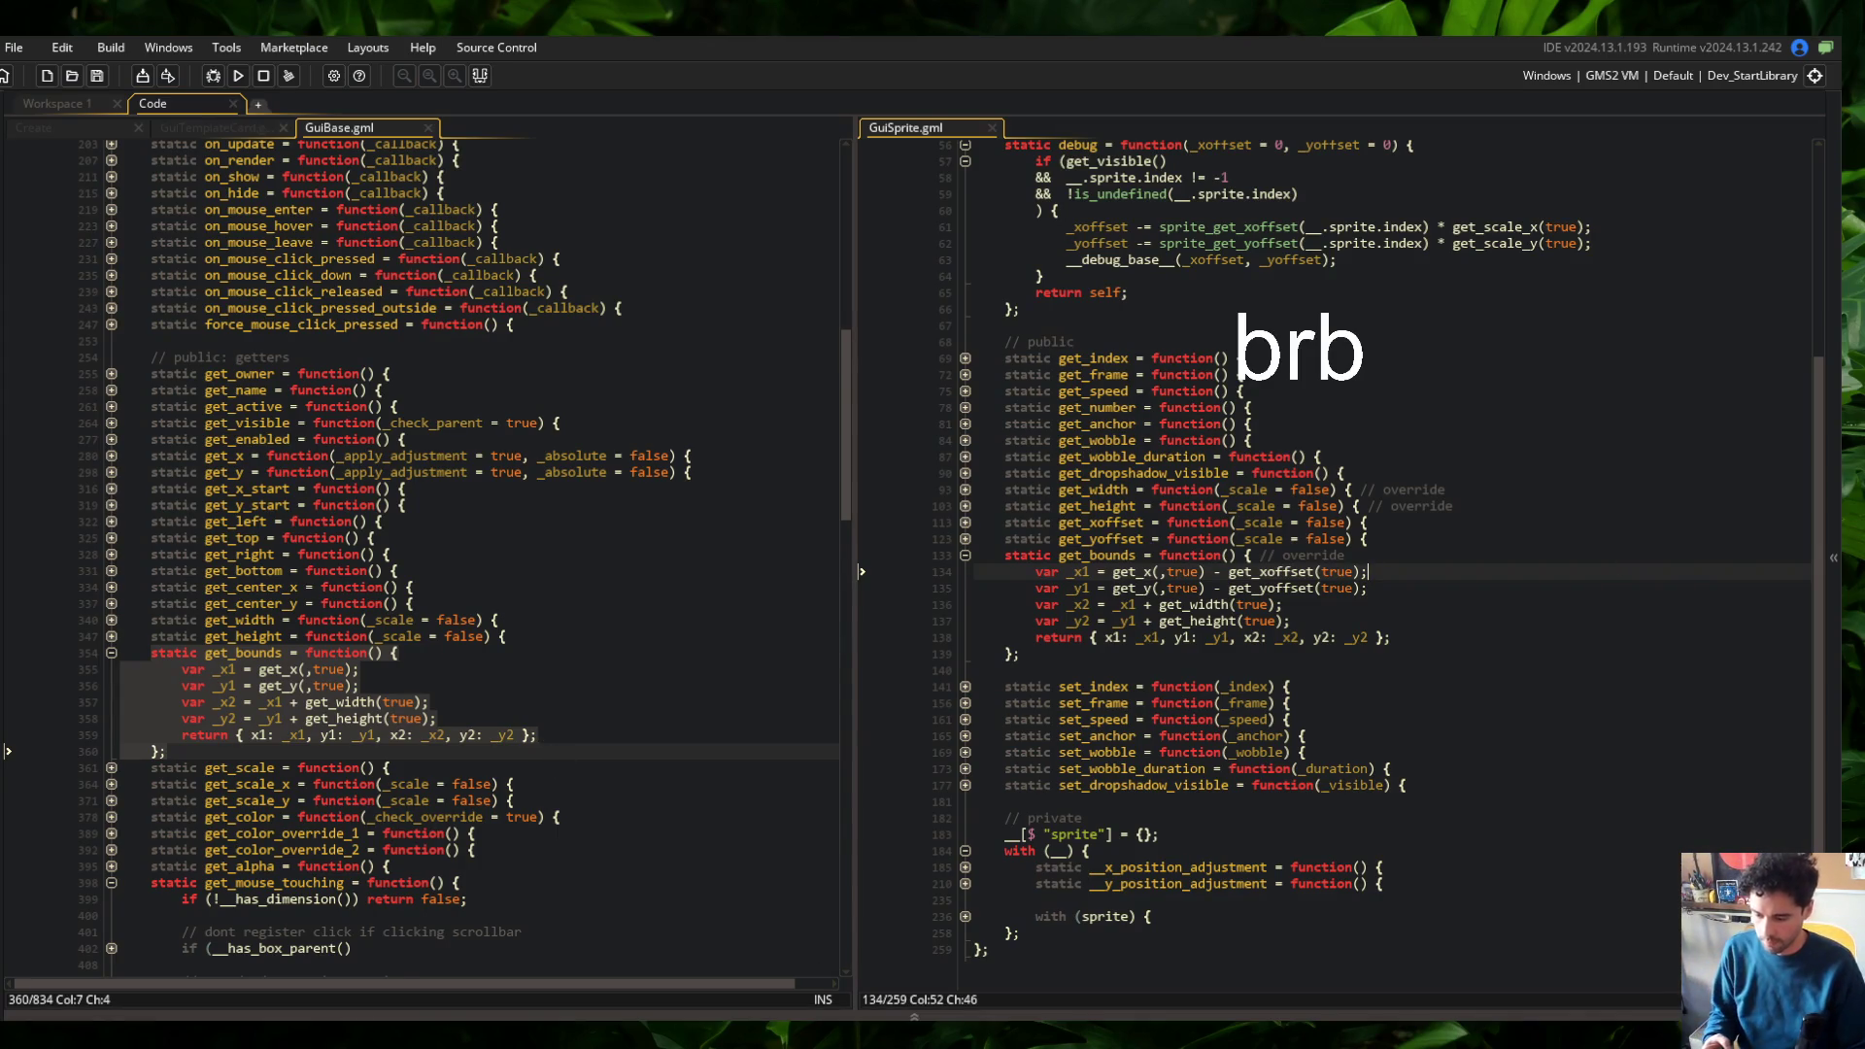
{"action": "key", "text": "alt+Tab"}
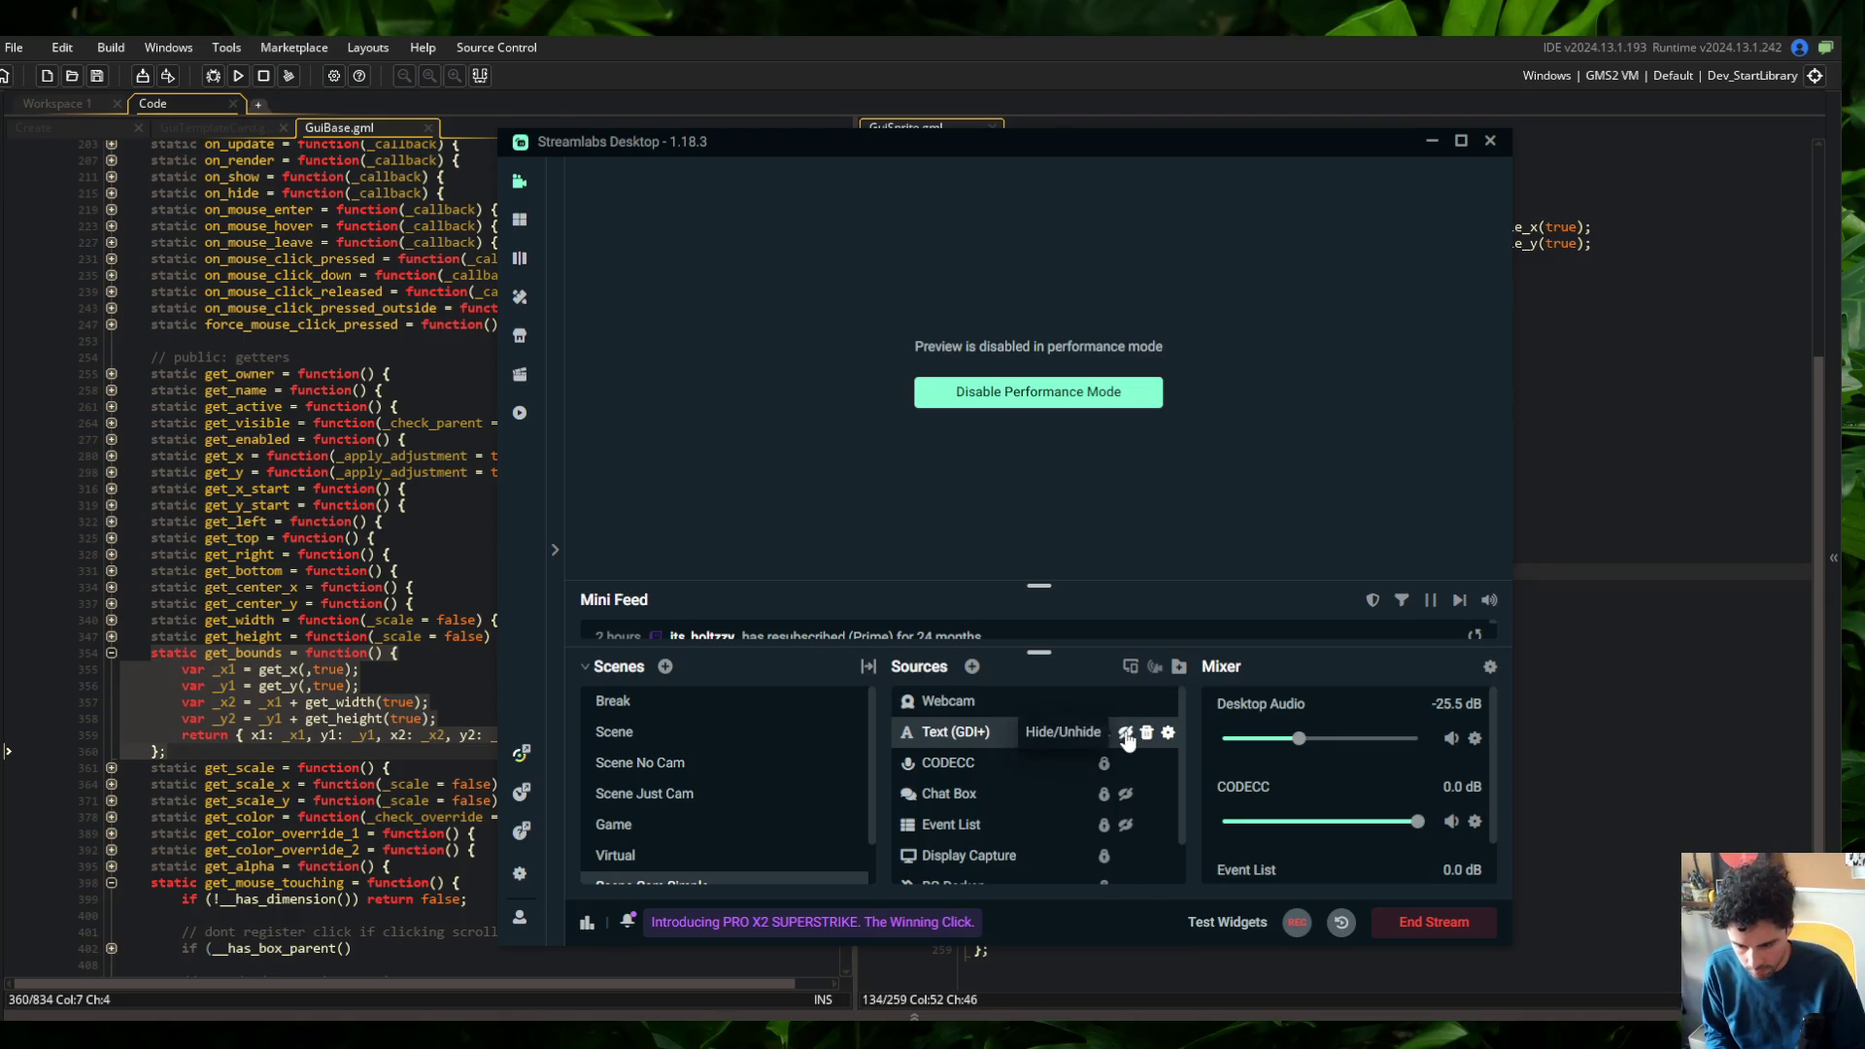
{"action": "left_click", "coordinate": [1562, 635]}
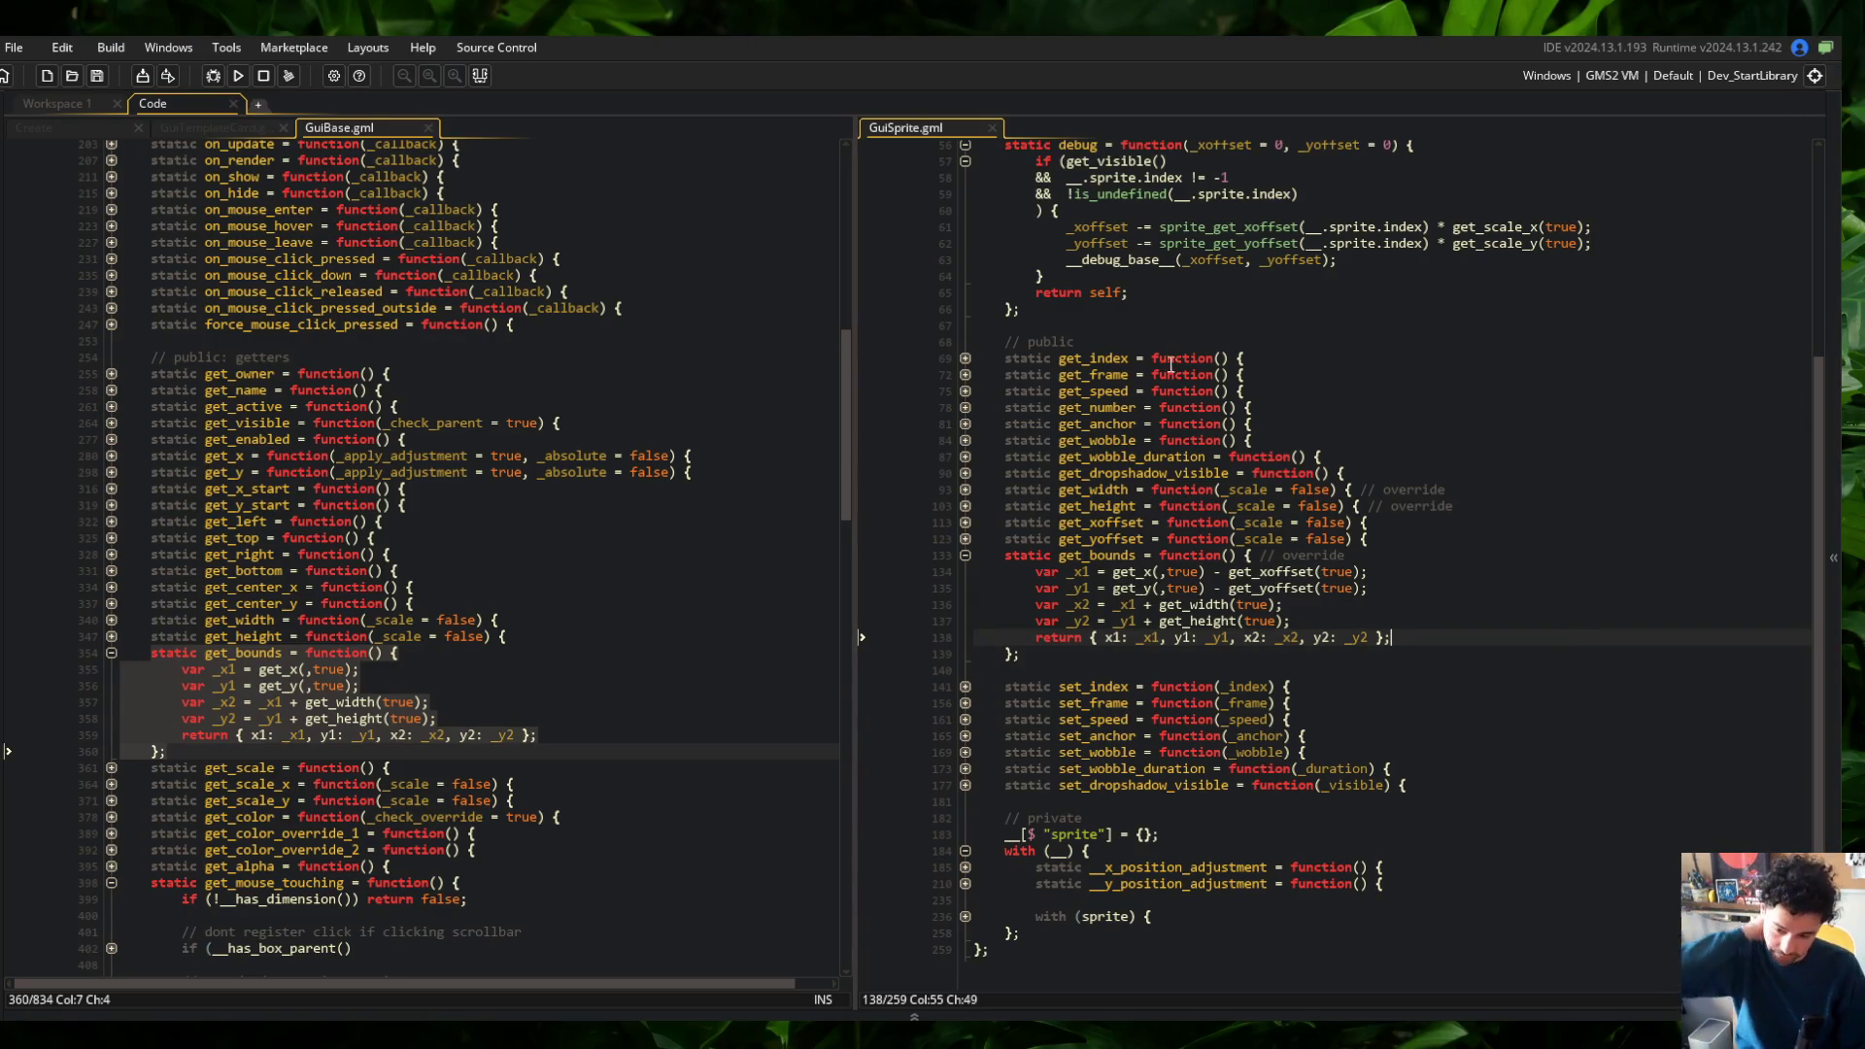
Return to the GuiBase.gml pane and scroll up through its code
{"action": "left_click", "coordinate": [418, 406]}
{"action": "scroll", "coordinate": [417, 486], "scroll_direction": "up", "scroll_amount": 4}
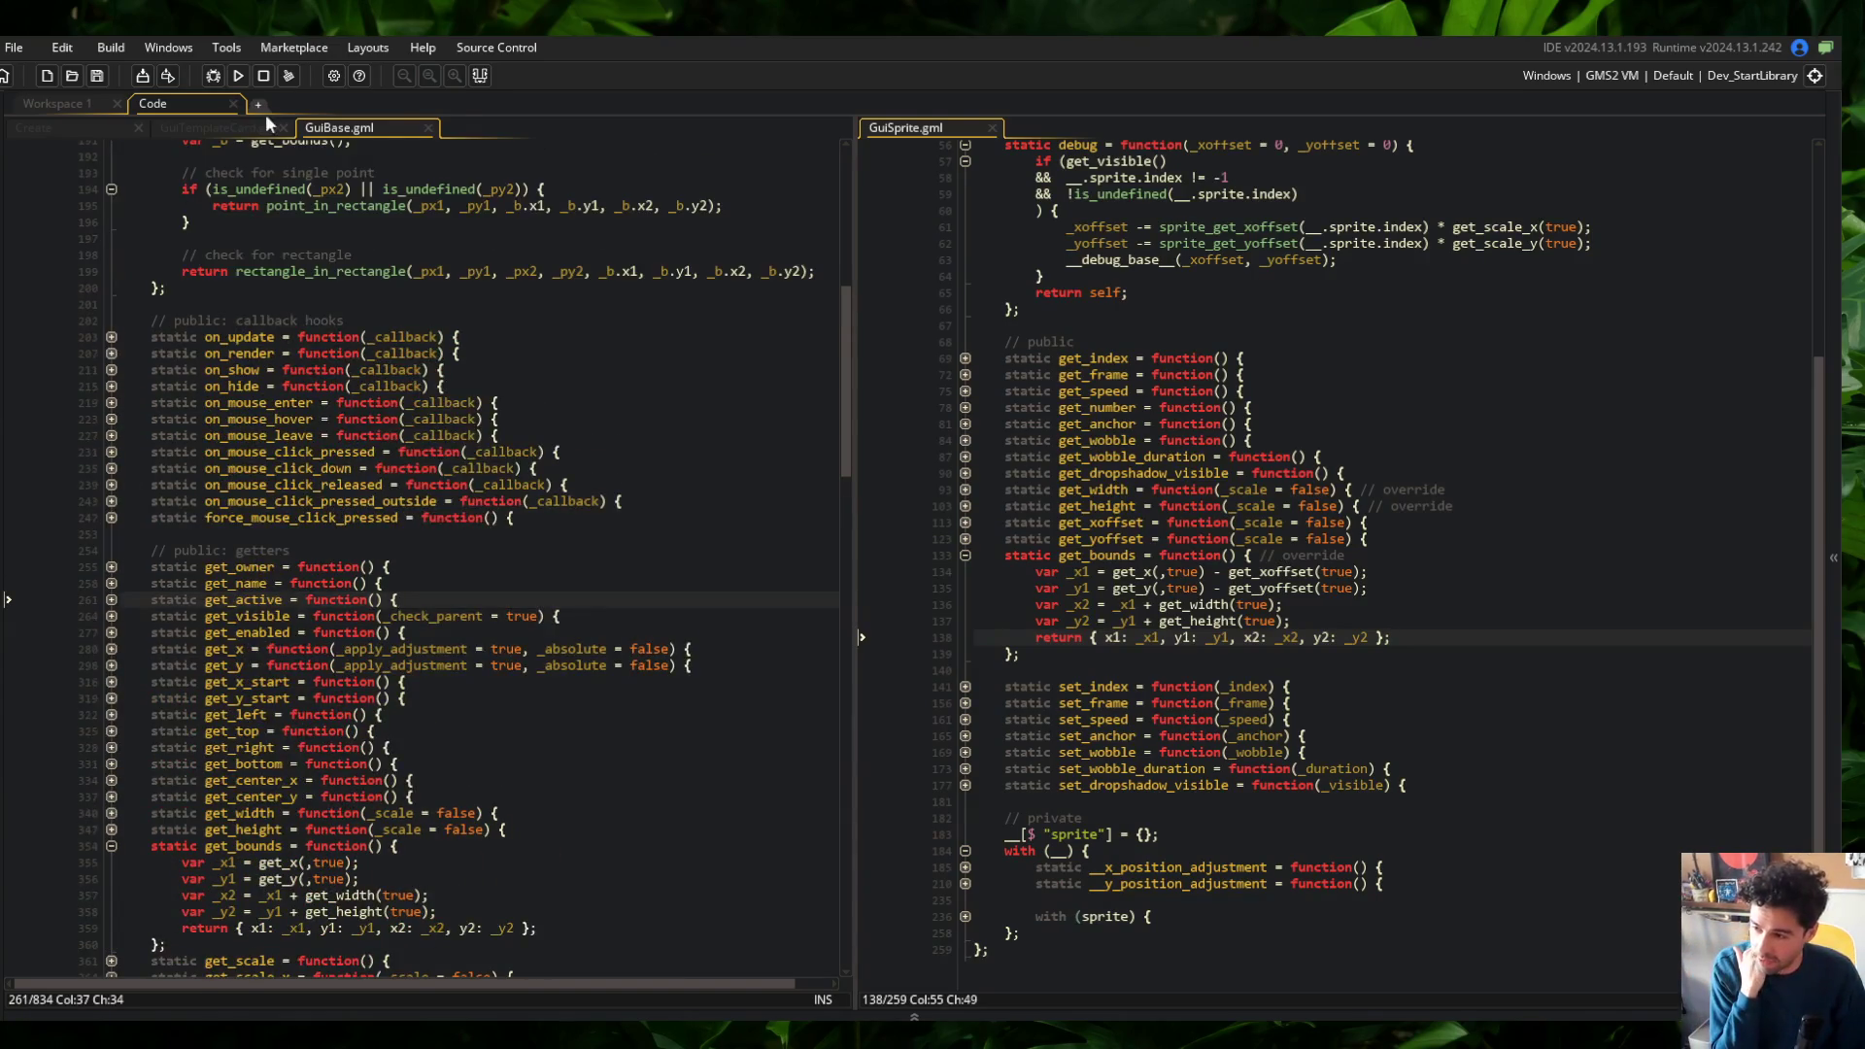
Close the GuiBase.gml and GuiSprite.gml scripts, leaving the Create event code visible
{"action": "middle_click", "coordinate": [308, 128]}
{"action": "middle_click", "coordinate": [903, 128]}
{"action": "scroll", "coordinate": [518, 365], "scroll_direction": "up", "scroll_amount": 5}
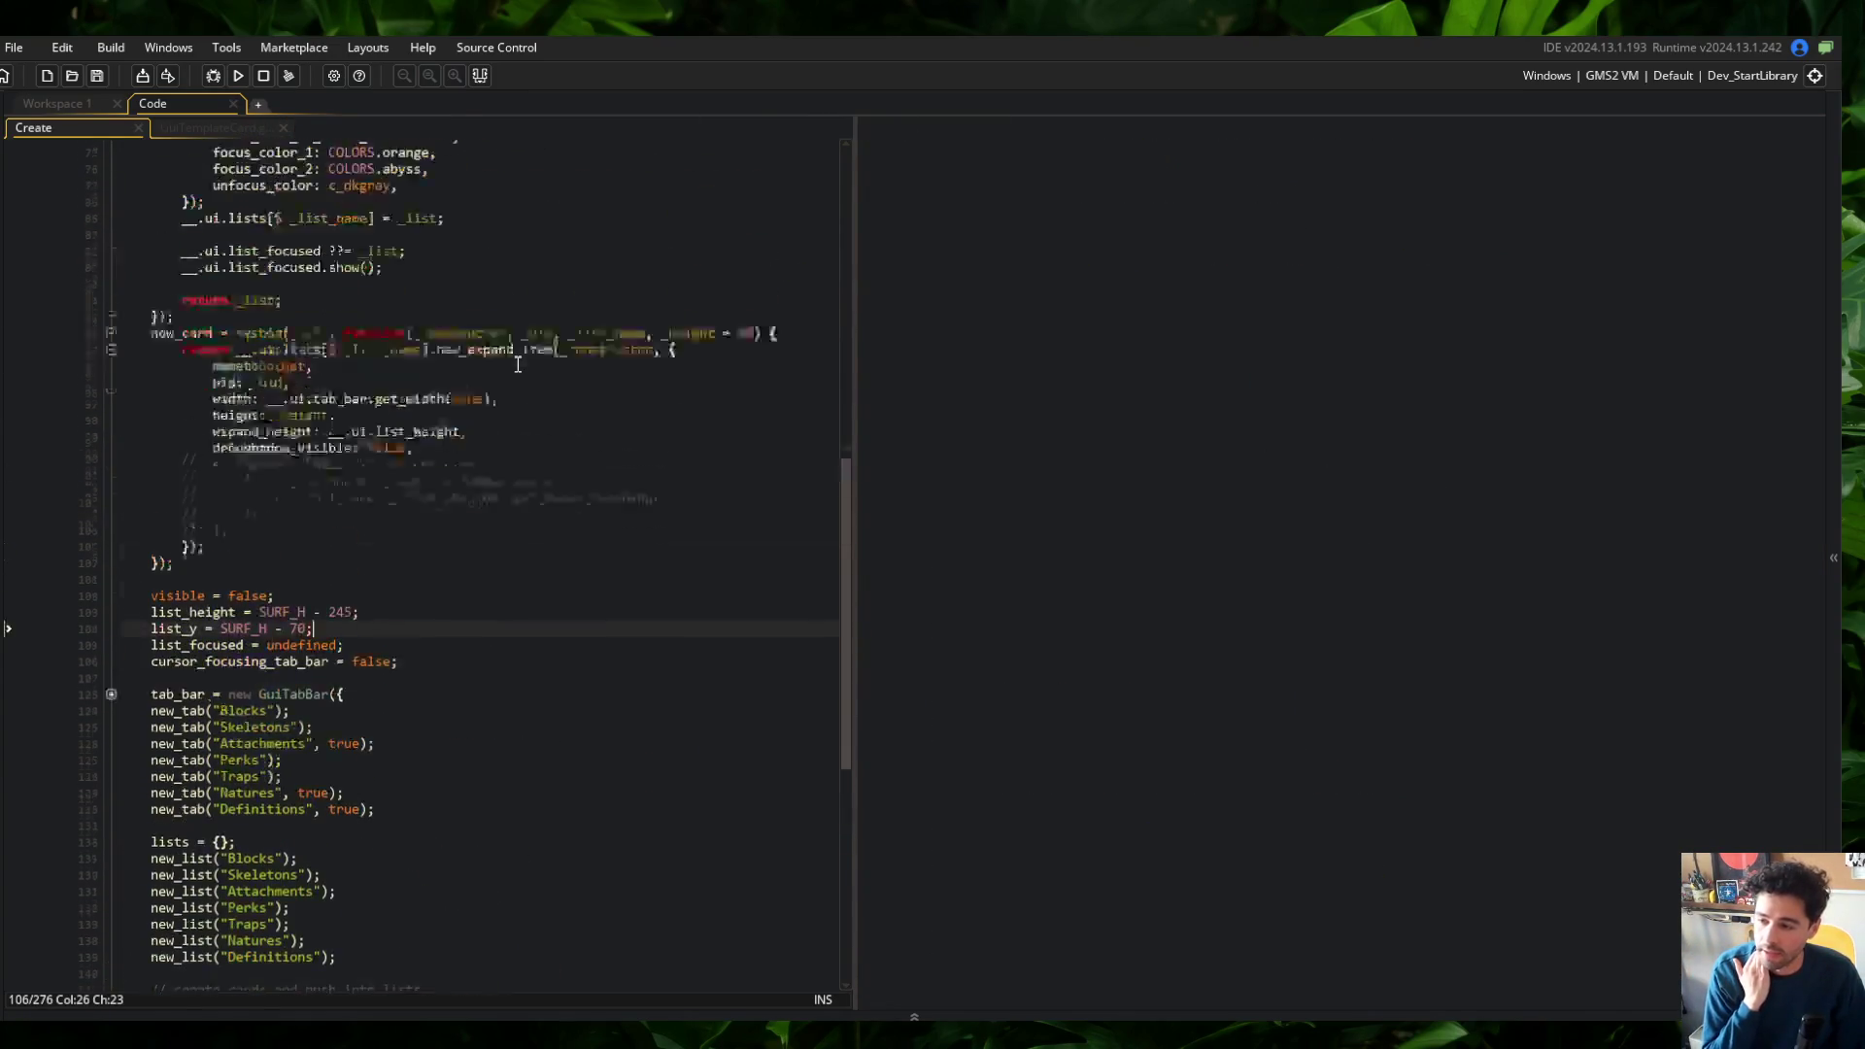
Build and run Block Beast again
{"action": "left_click", "coordinate": [238, 76]}
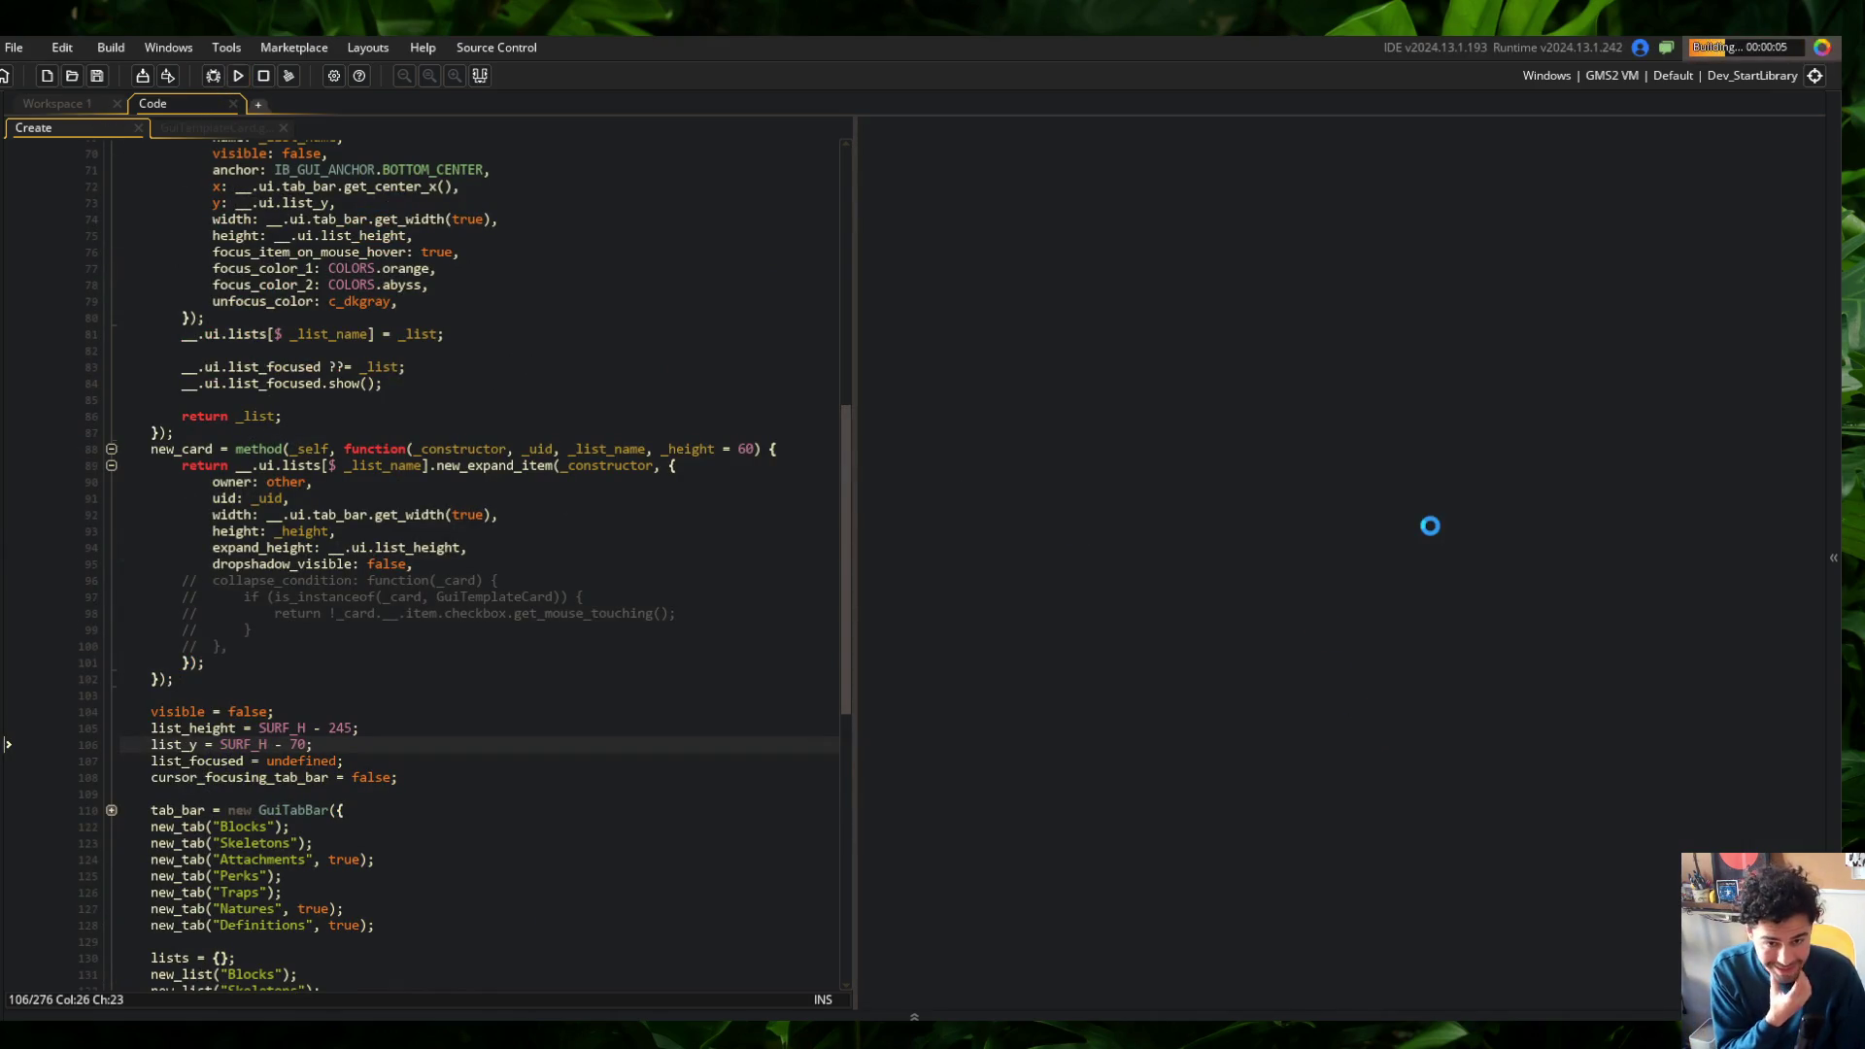
{"action": "scroll", "coordinate": [706, 572], "scroll_direction": "up", "scroll_amount": 3}
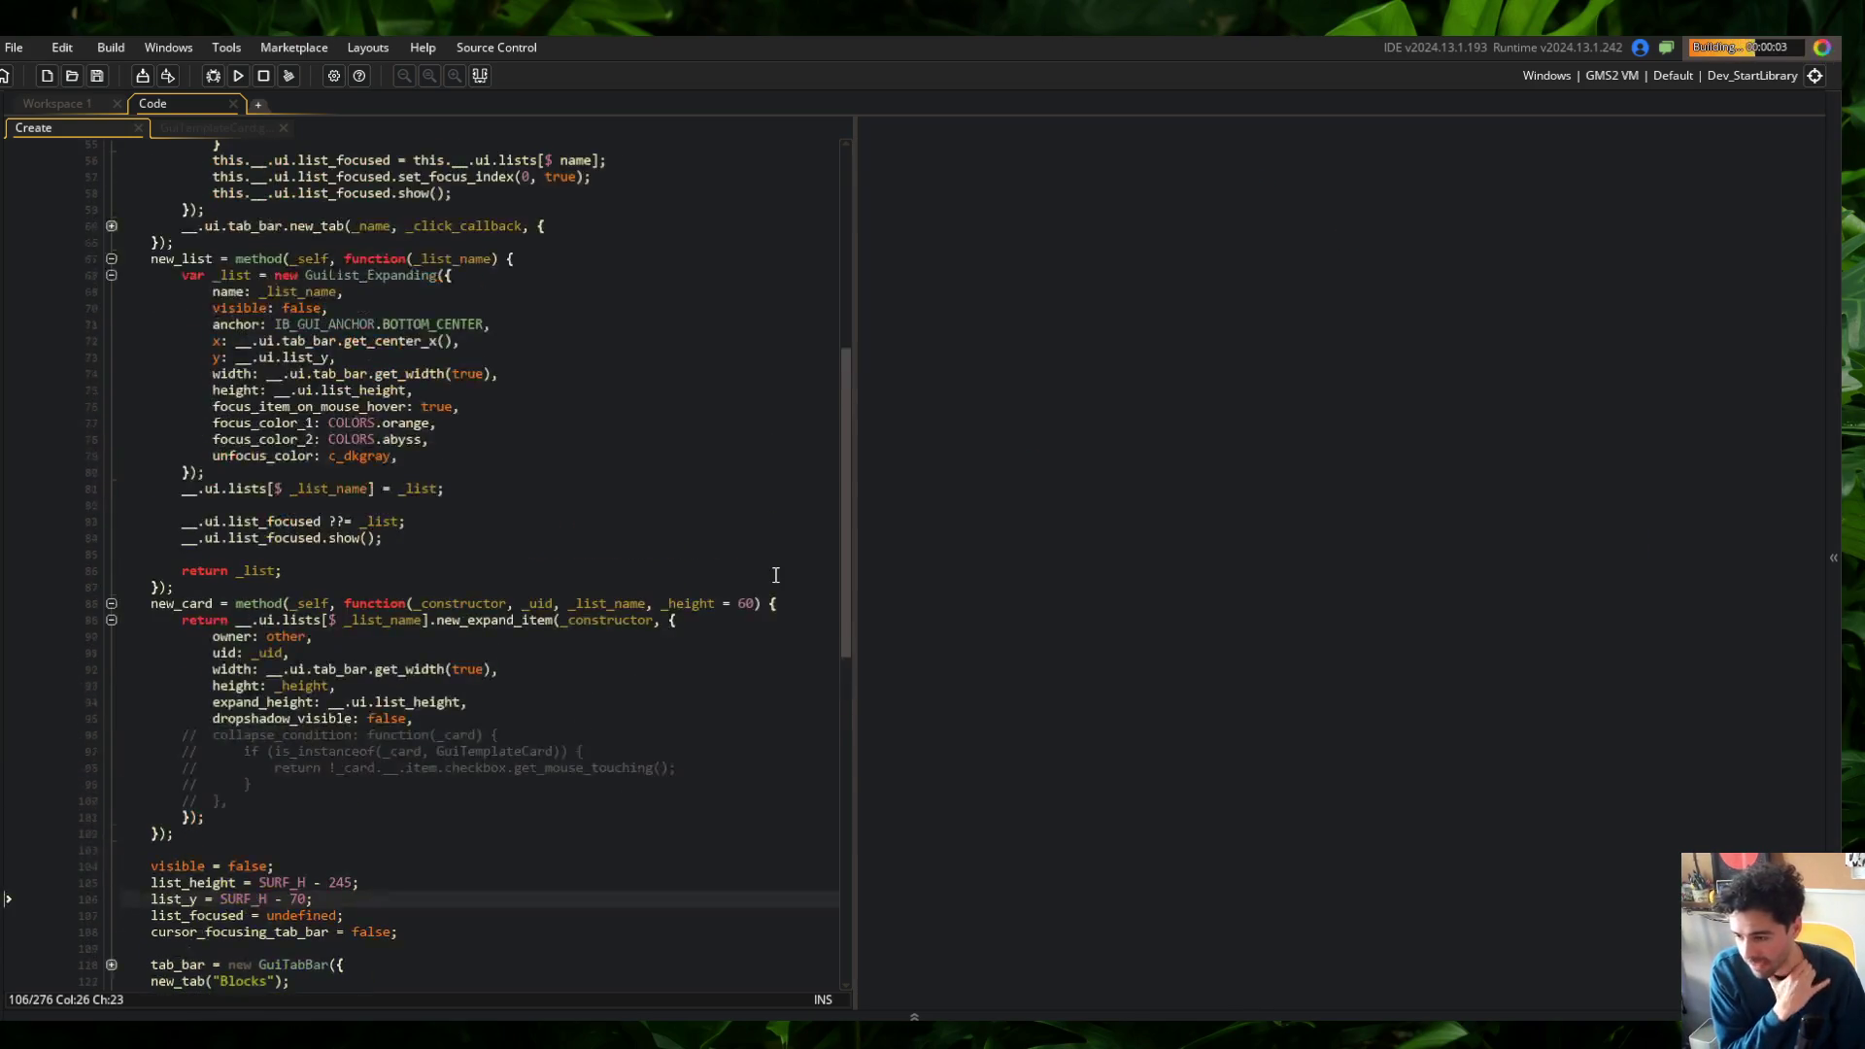
{"action": "scroll", "coordinate": [766, 573], "scroll_direction": "up", "scroll_amount": 2}
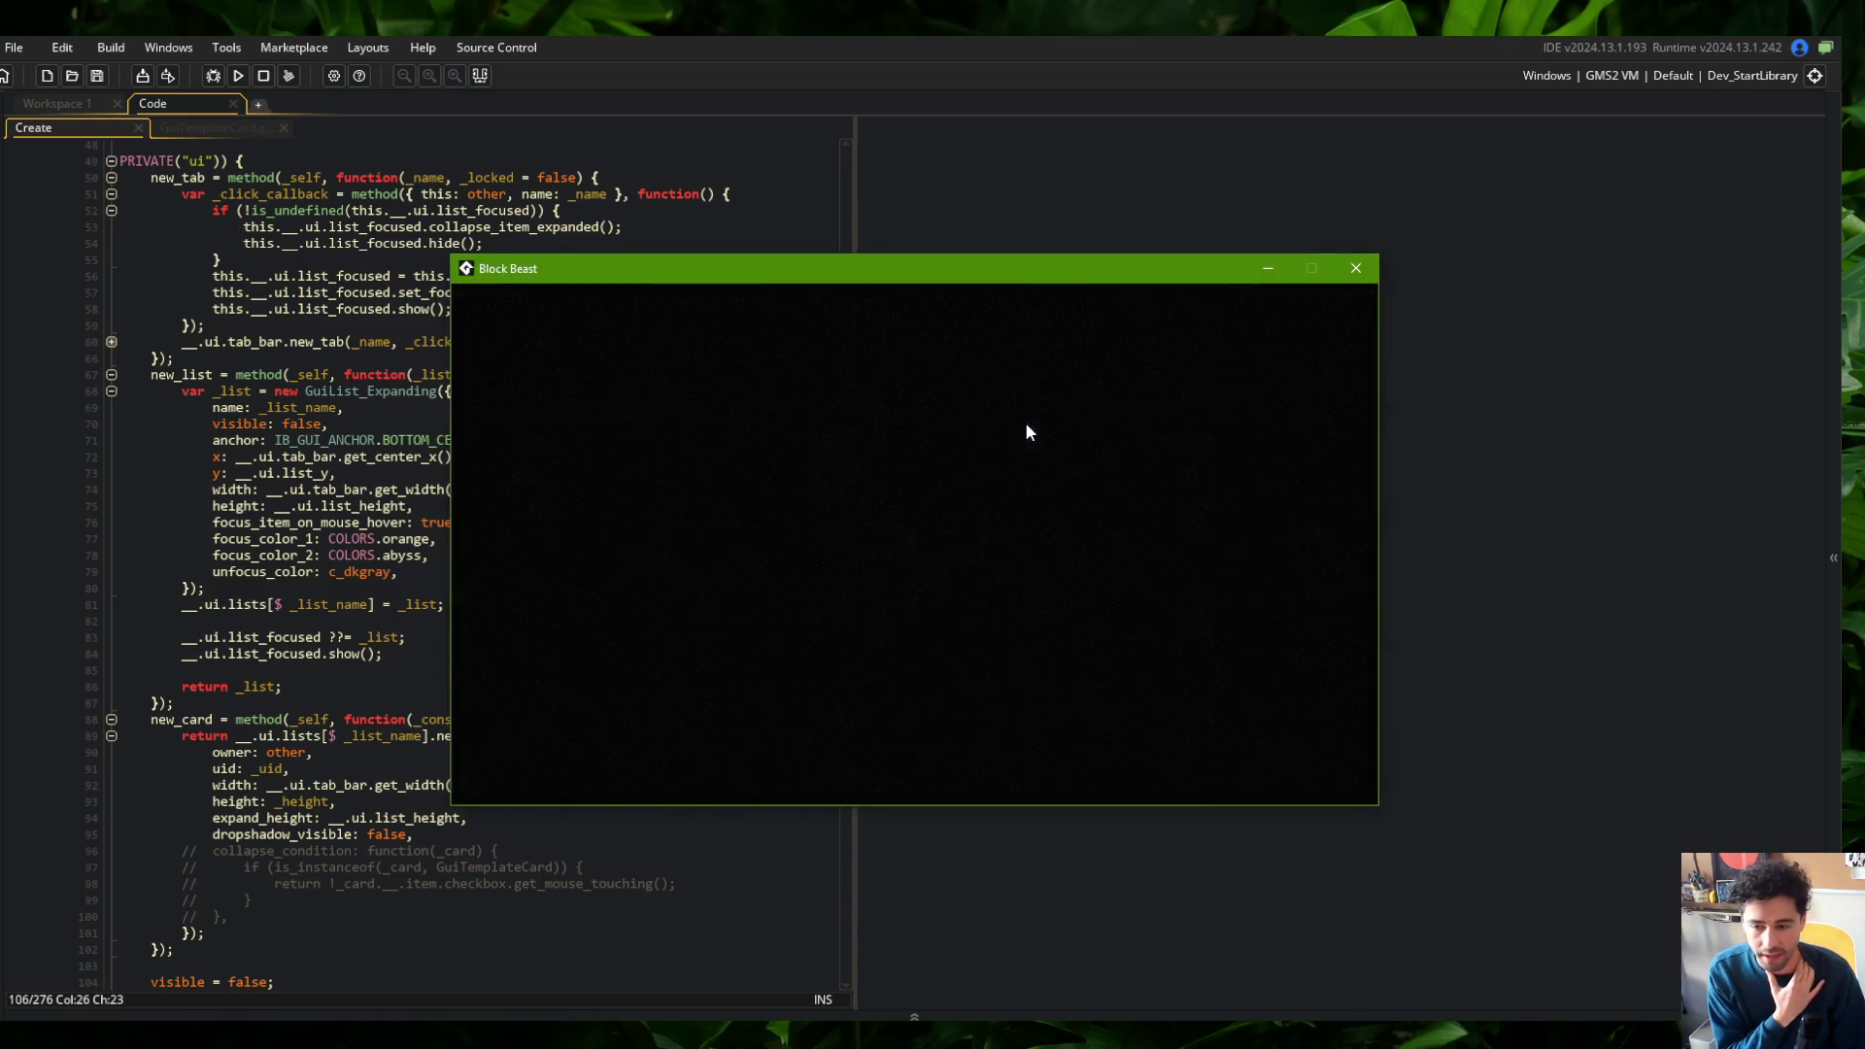
Expand the Wide skeleton with the F1 debug bounds overlay on, then show the Blocks list
{"action": "left_click", "coordinate": [716, 442]}
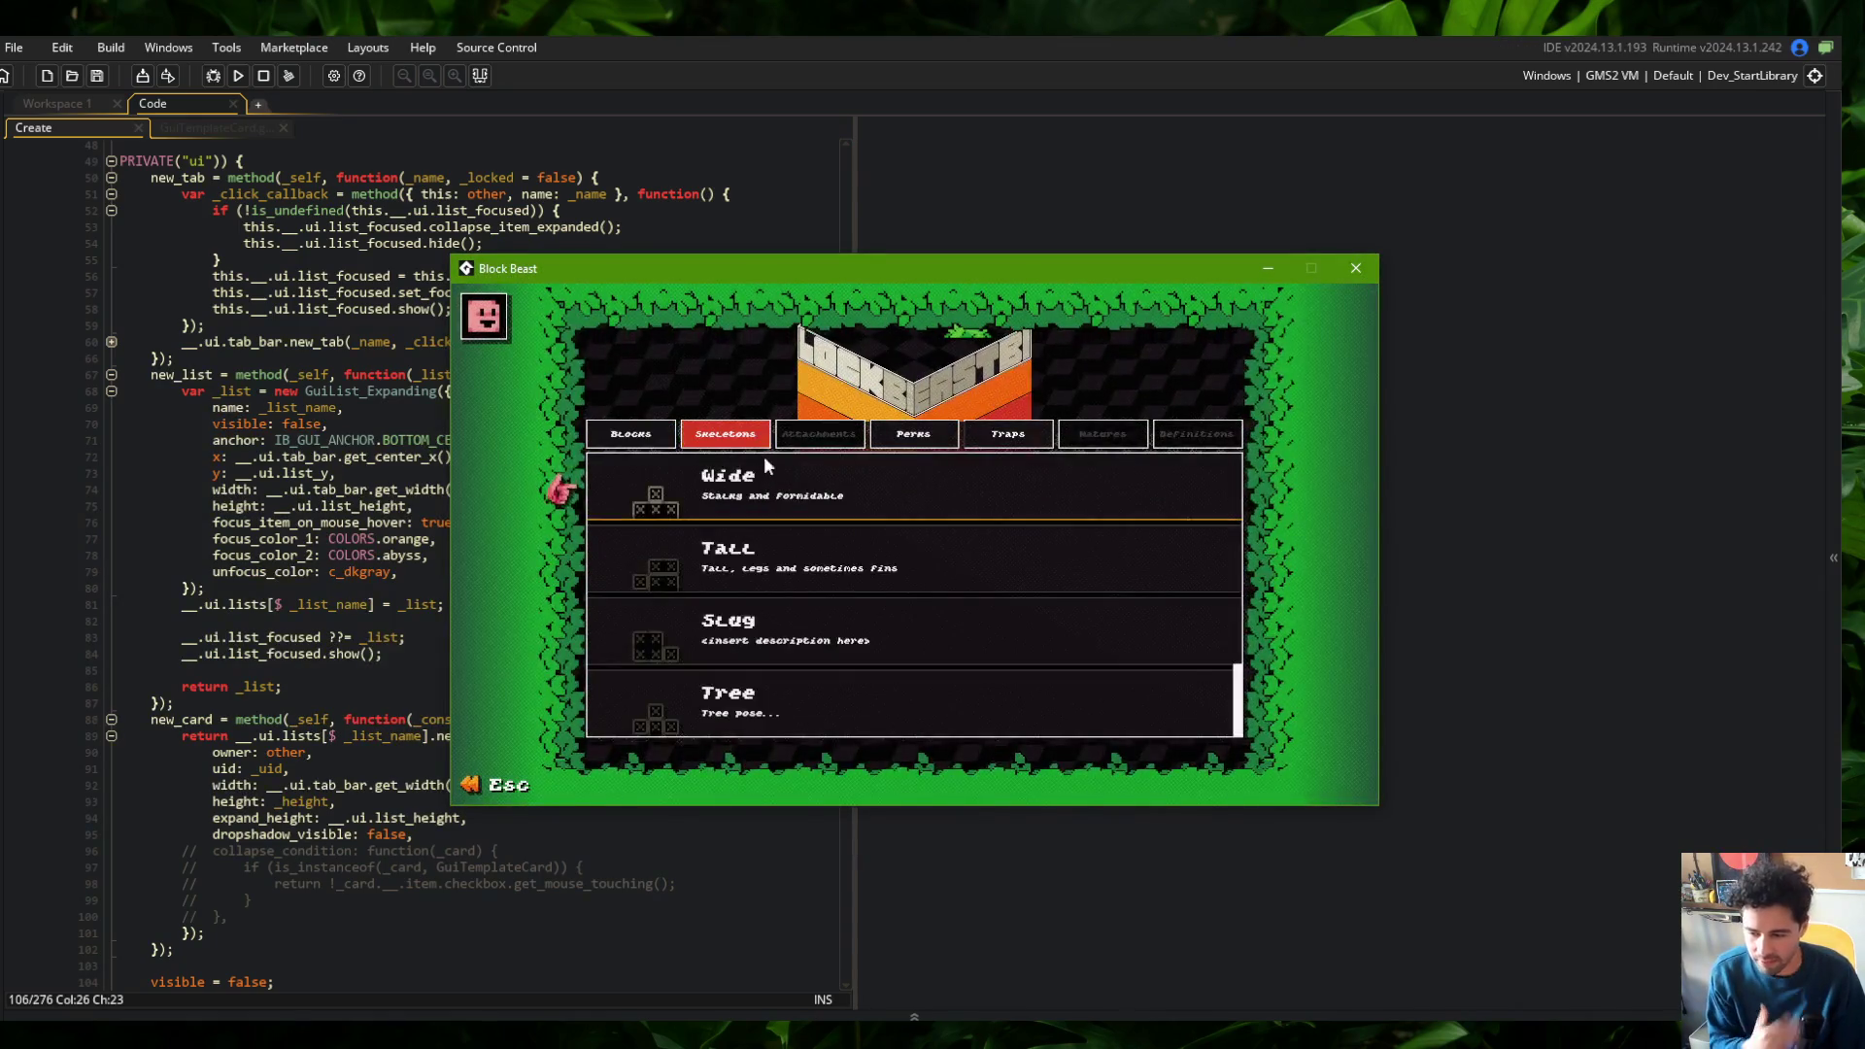
{"action": "left_click", "coordinate": [777, 472]}
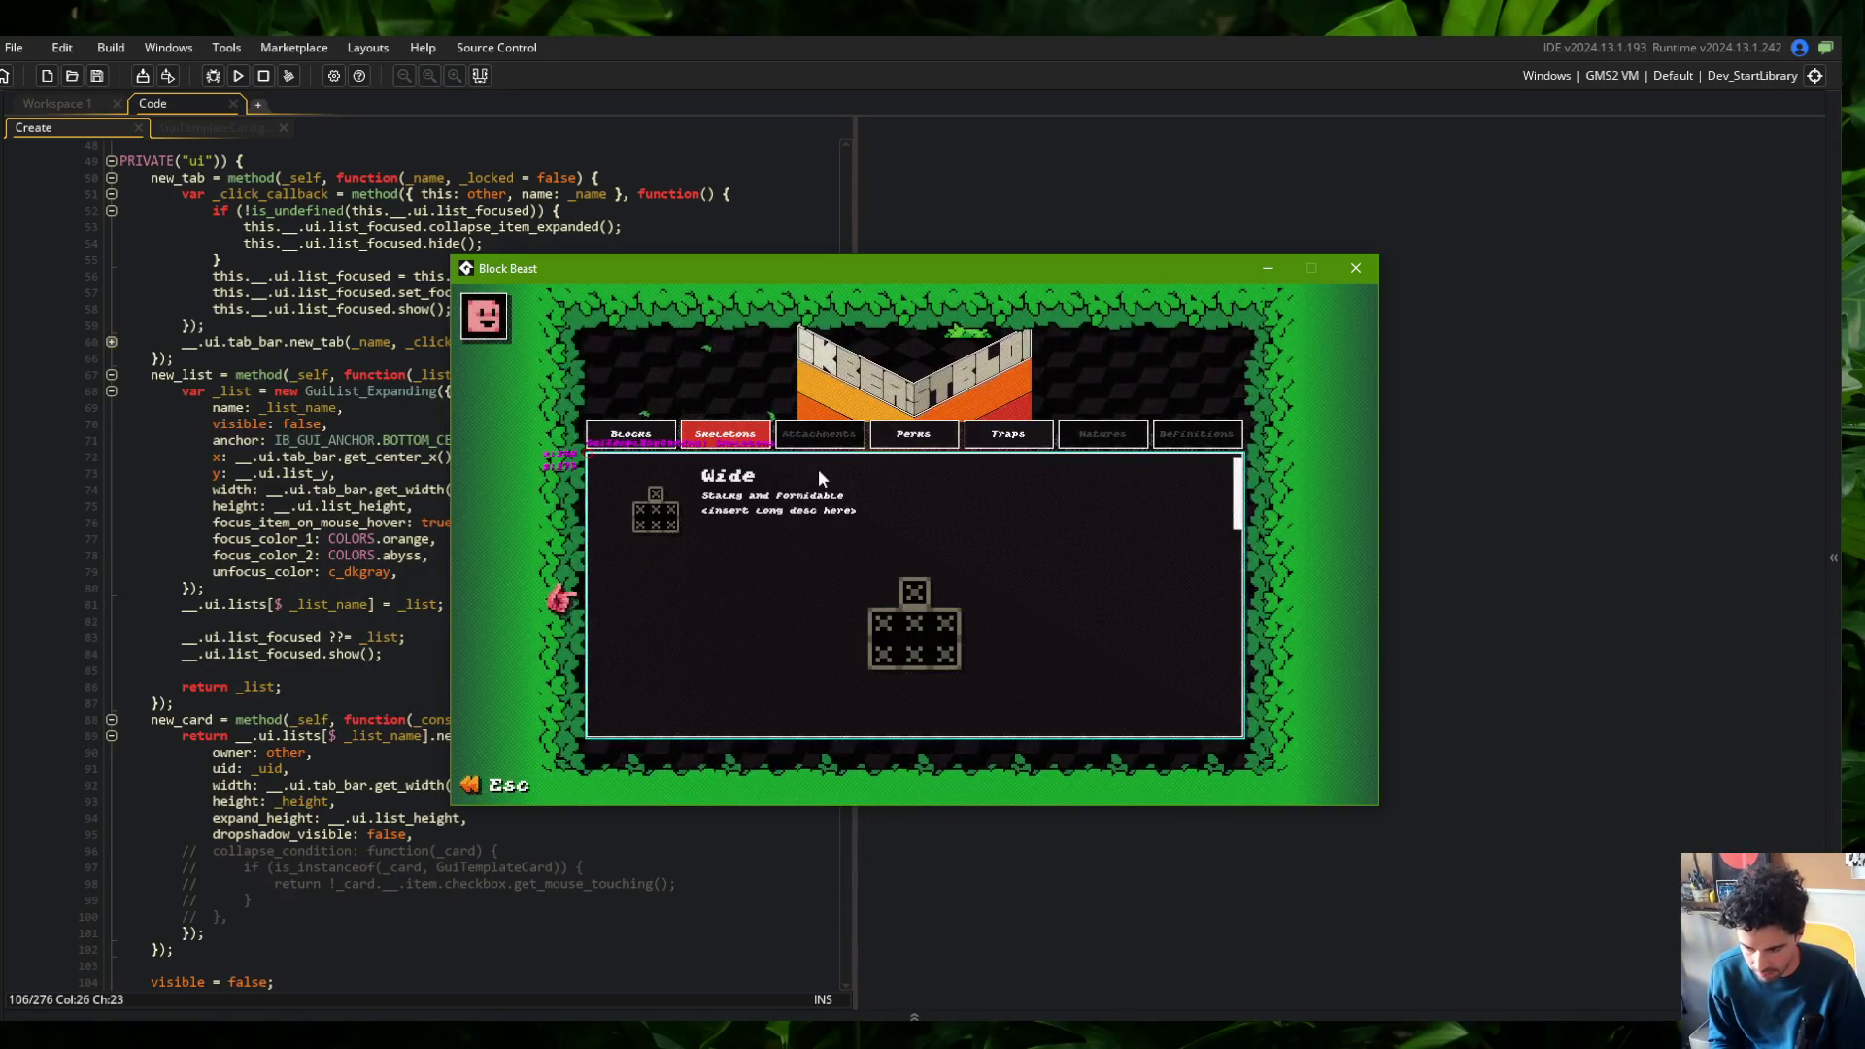
{"action": "key", "text": "F1"}
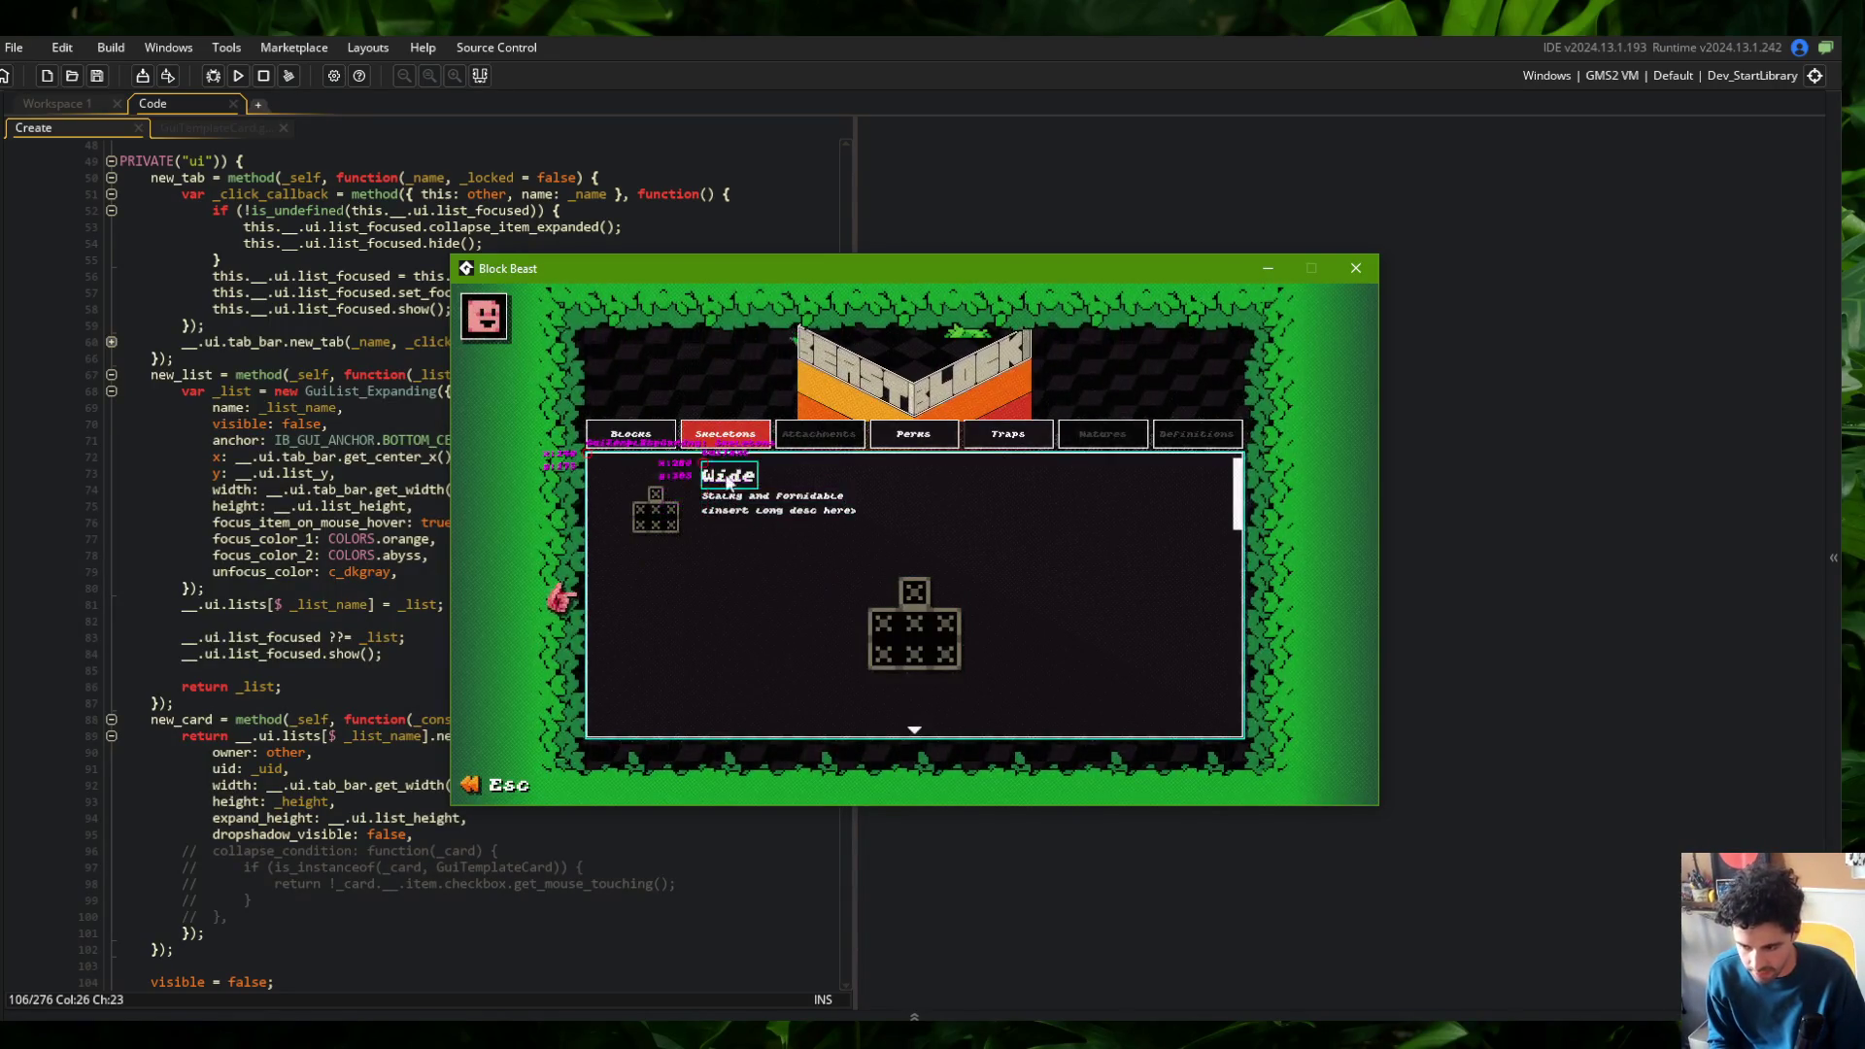
{"action": "left_click", "coordinate": [631, 434]}
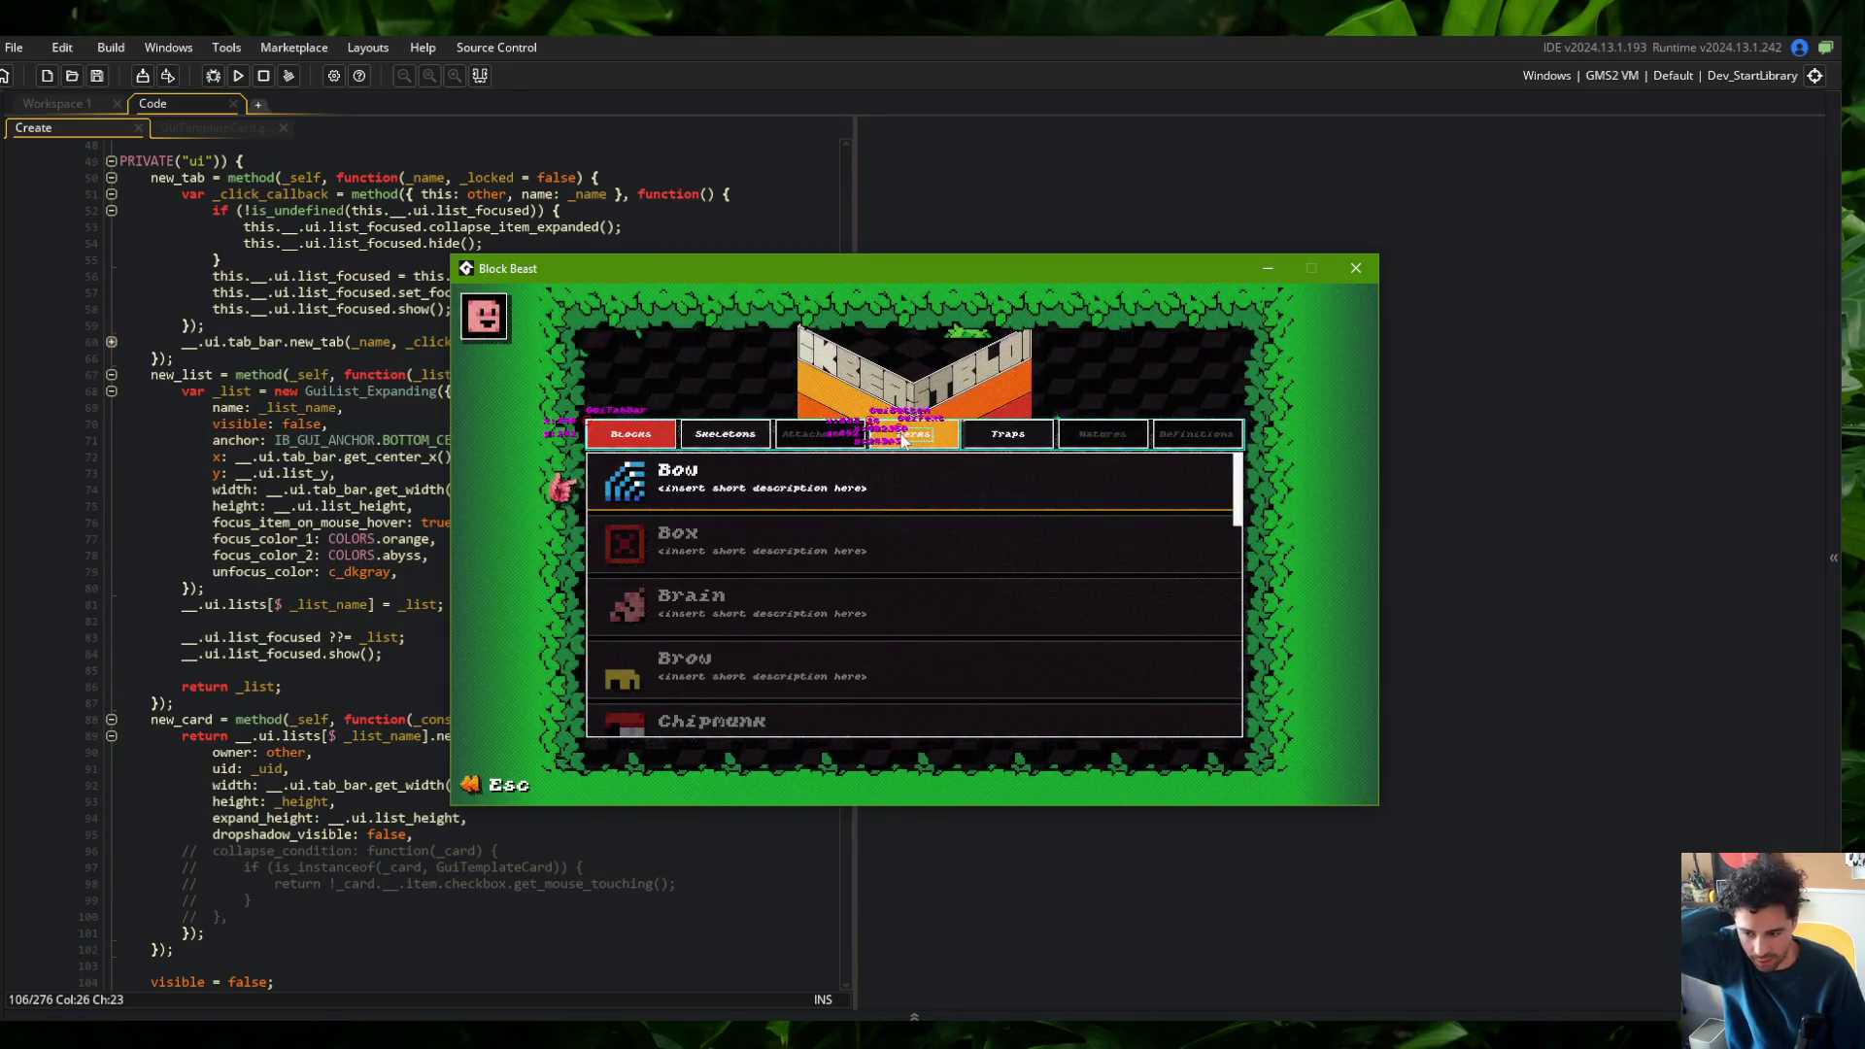
Expand and collapse the Bow block's detail card, then scroll the Blocks list down
{"action": "left_click", "coordinate": [696, 493]}
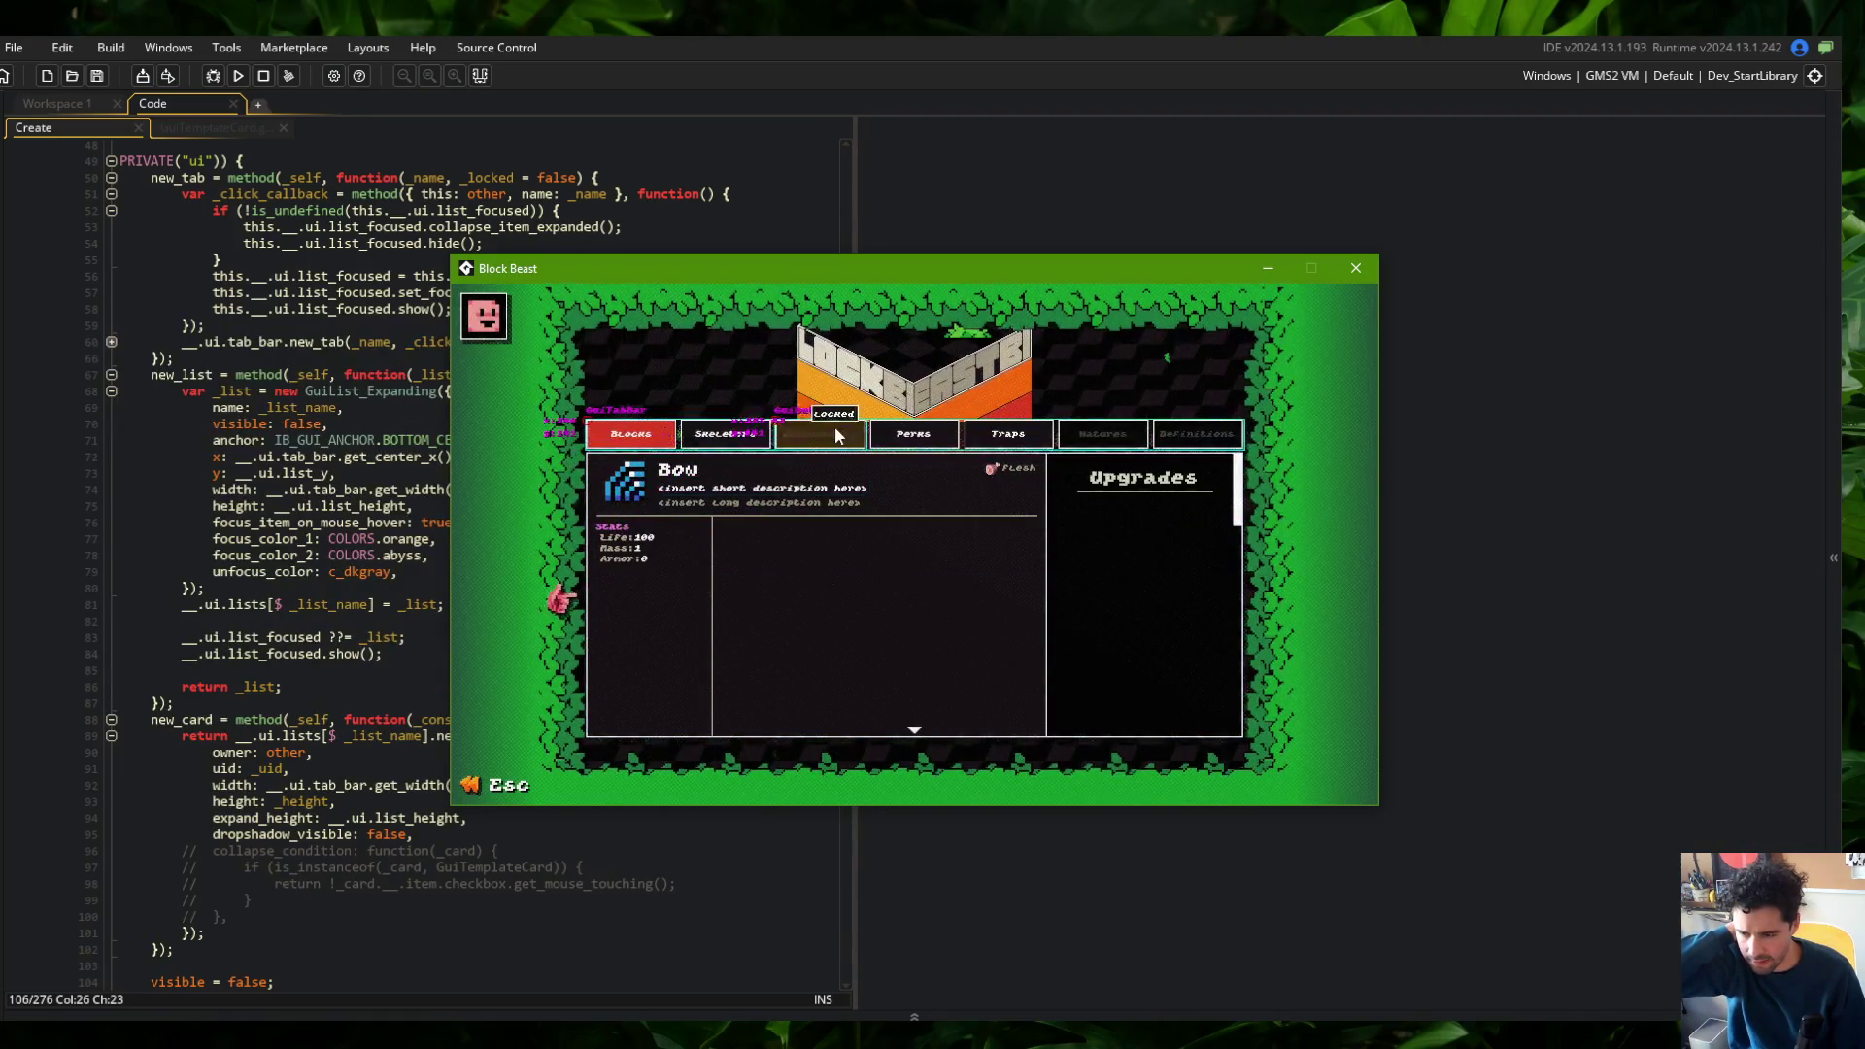
{"action": "left_click", "coordinate": [841, 529]}
{"action": "scroll", "coordinate": [837, 530], "scroll_direction": "down", "scroll_amount": 10}
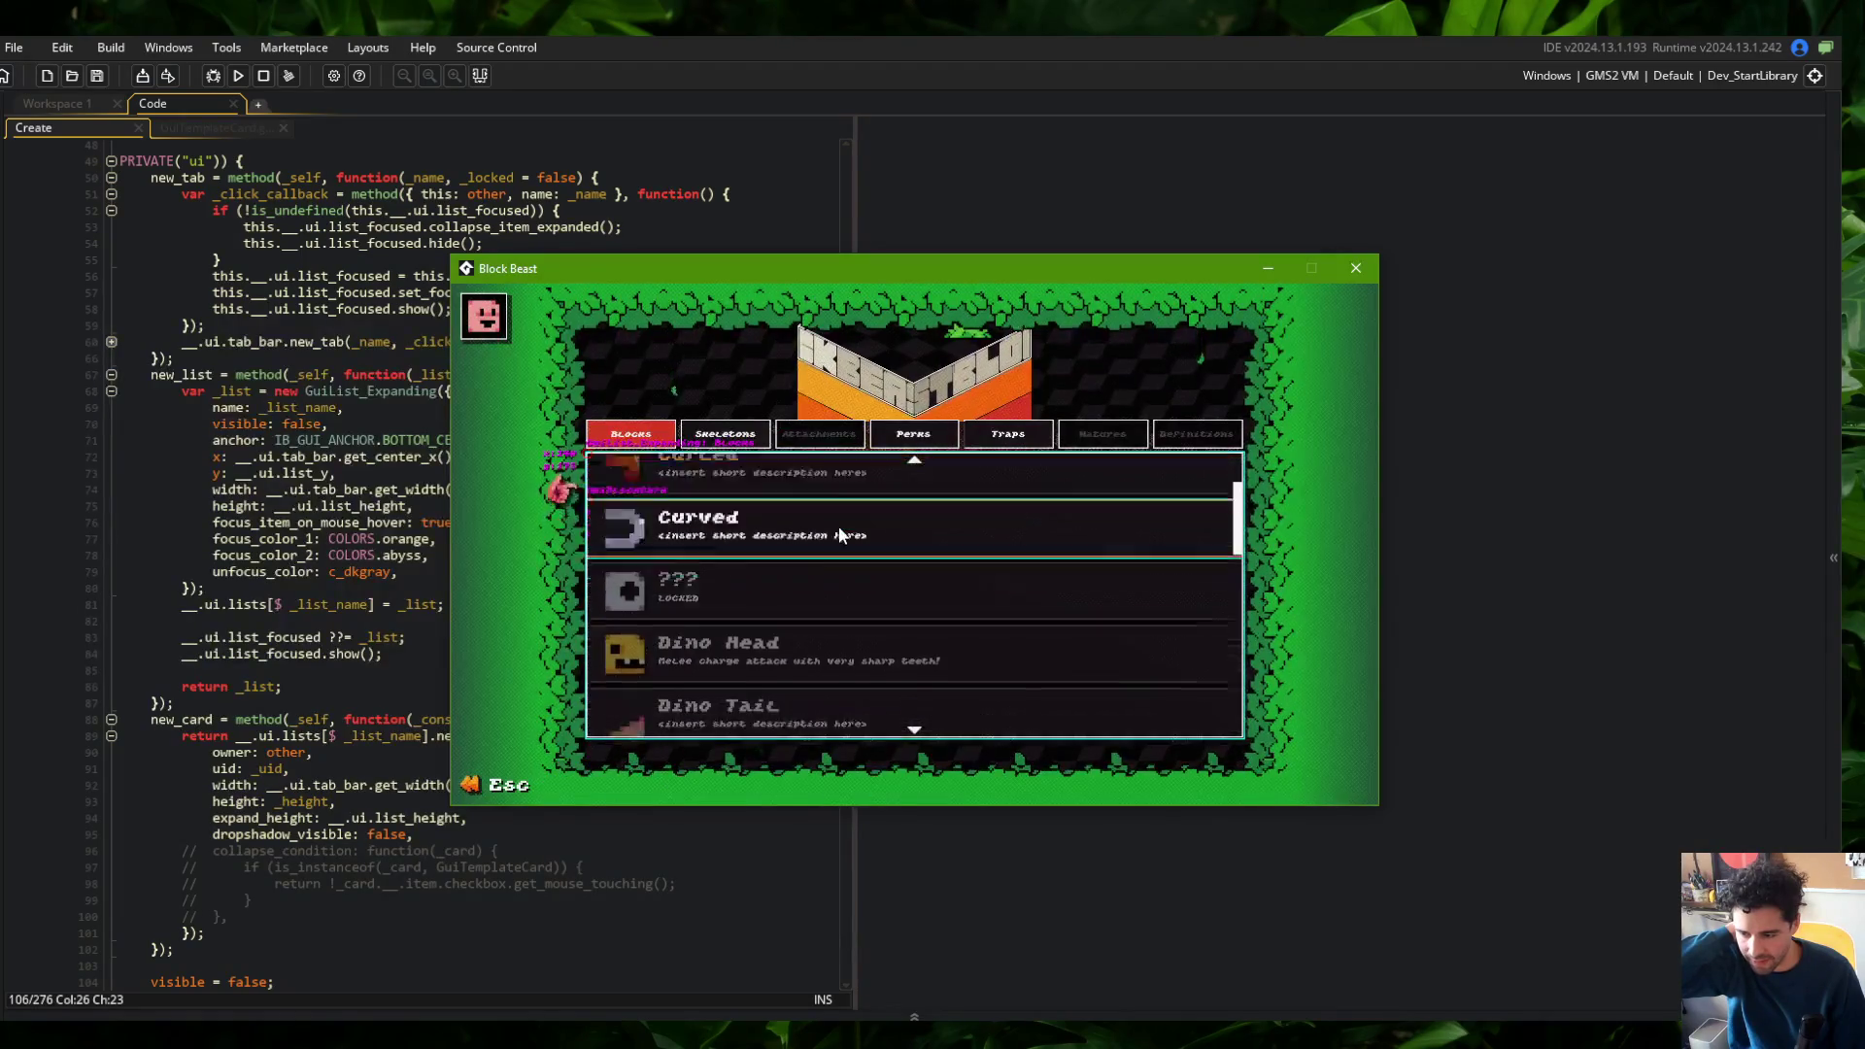
{"action": "scroll", "coordinate": [830, 545], "scroll_direction": "down", "scroll_amount": 5}
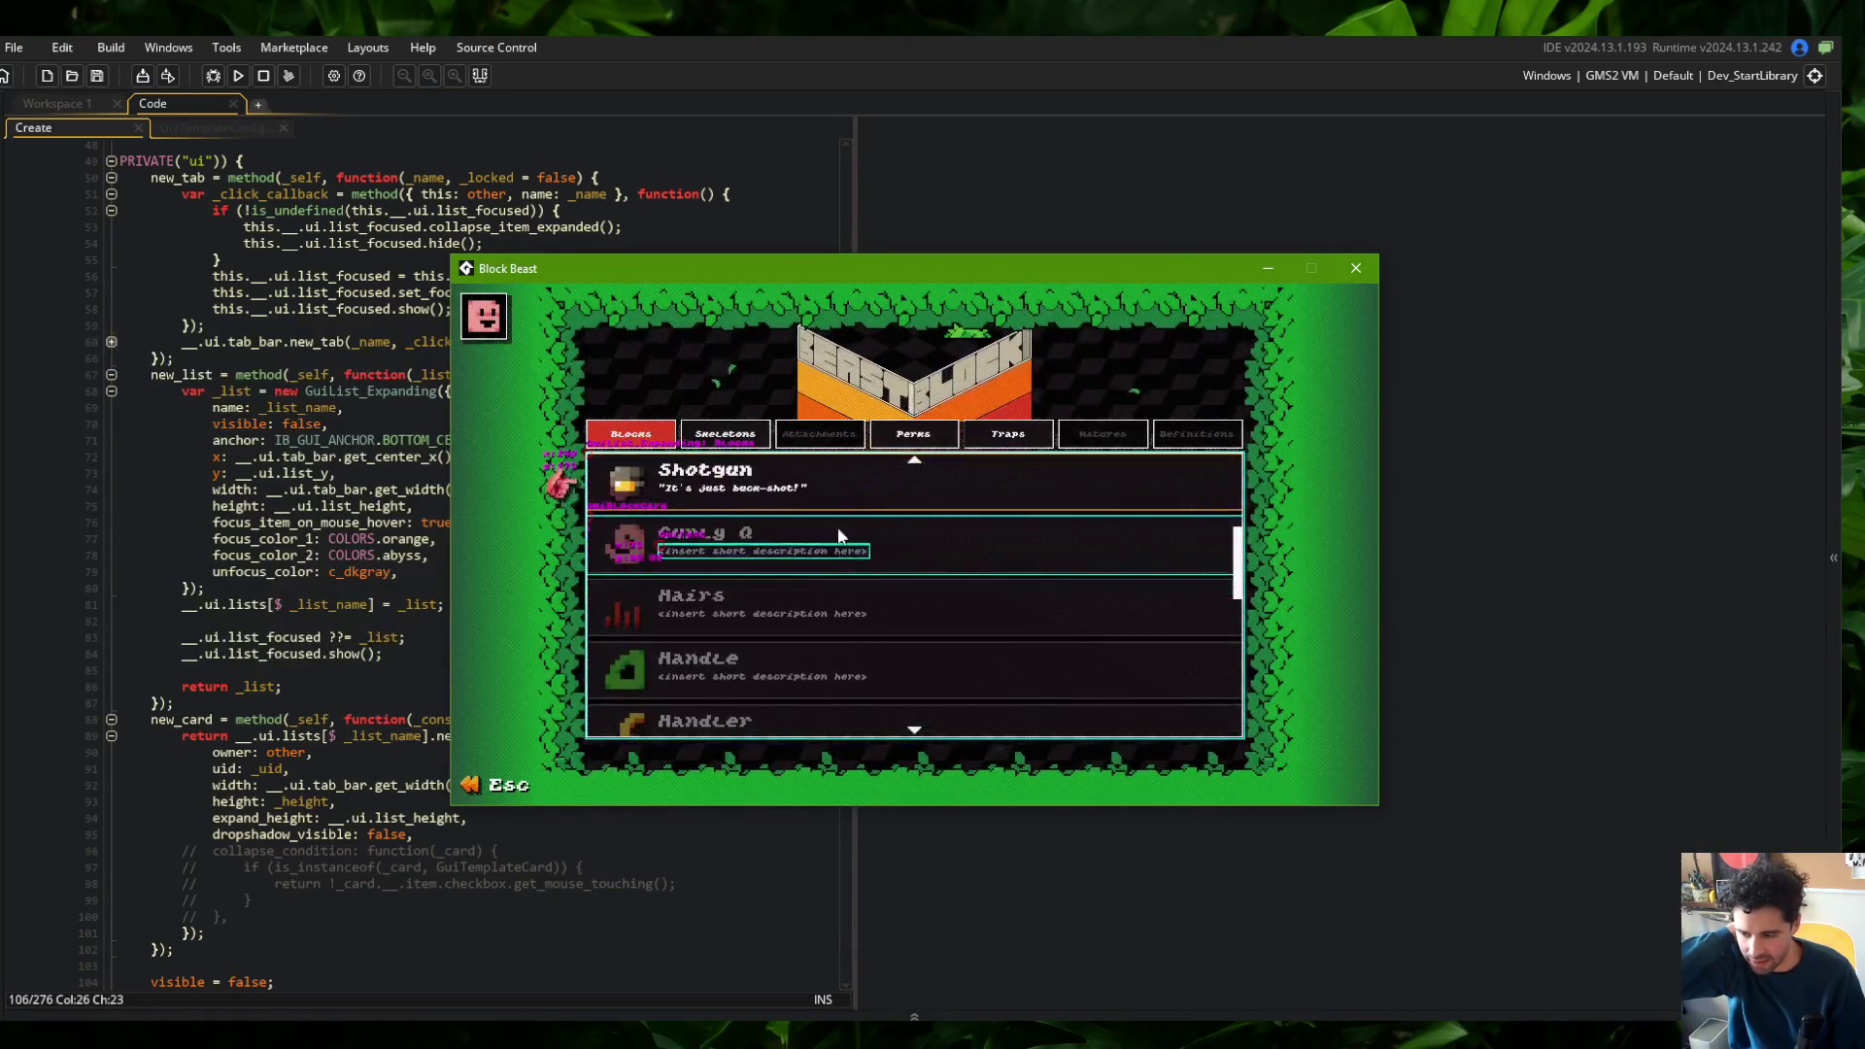
Repeatedly expand and collapse the Shotgun detail card, then leave the library with Escape
{"action": "left_click", "coordinate": [845, 496]}
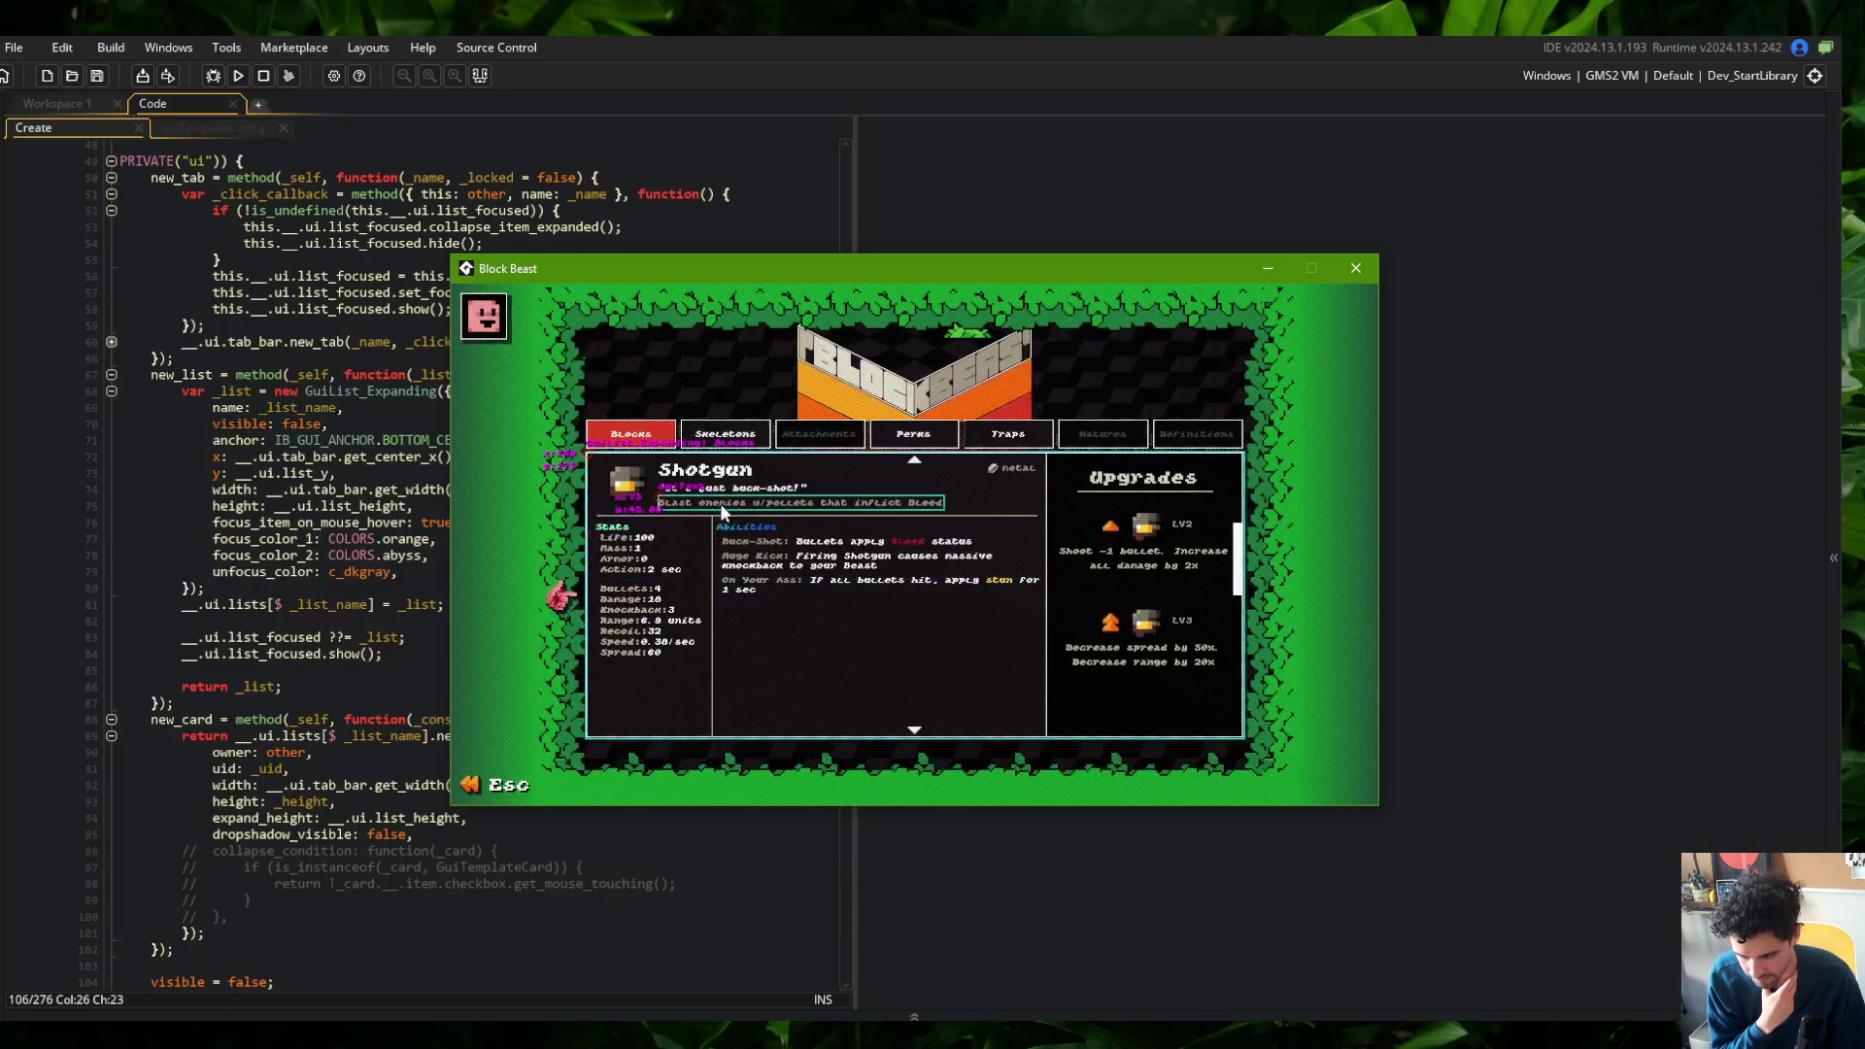
{"action": "left_click", "coordinate": [840, 534]}
{"action": "left_click", "coordinate": [841, 480]}
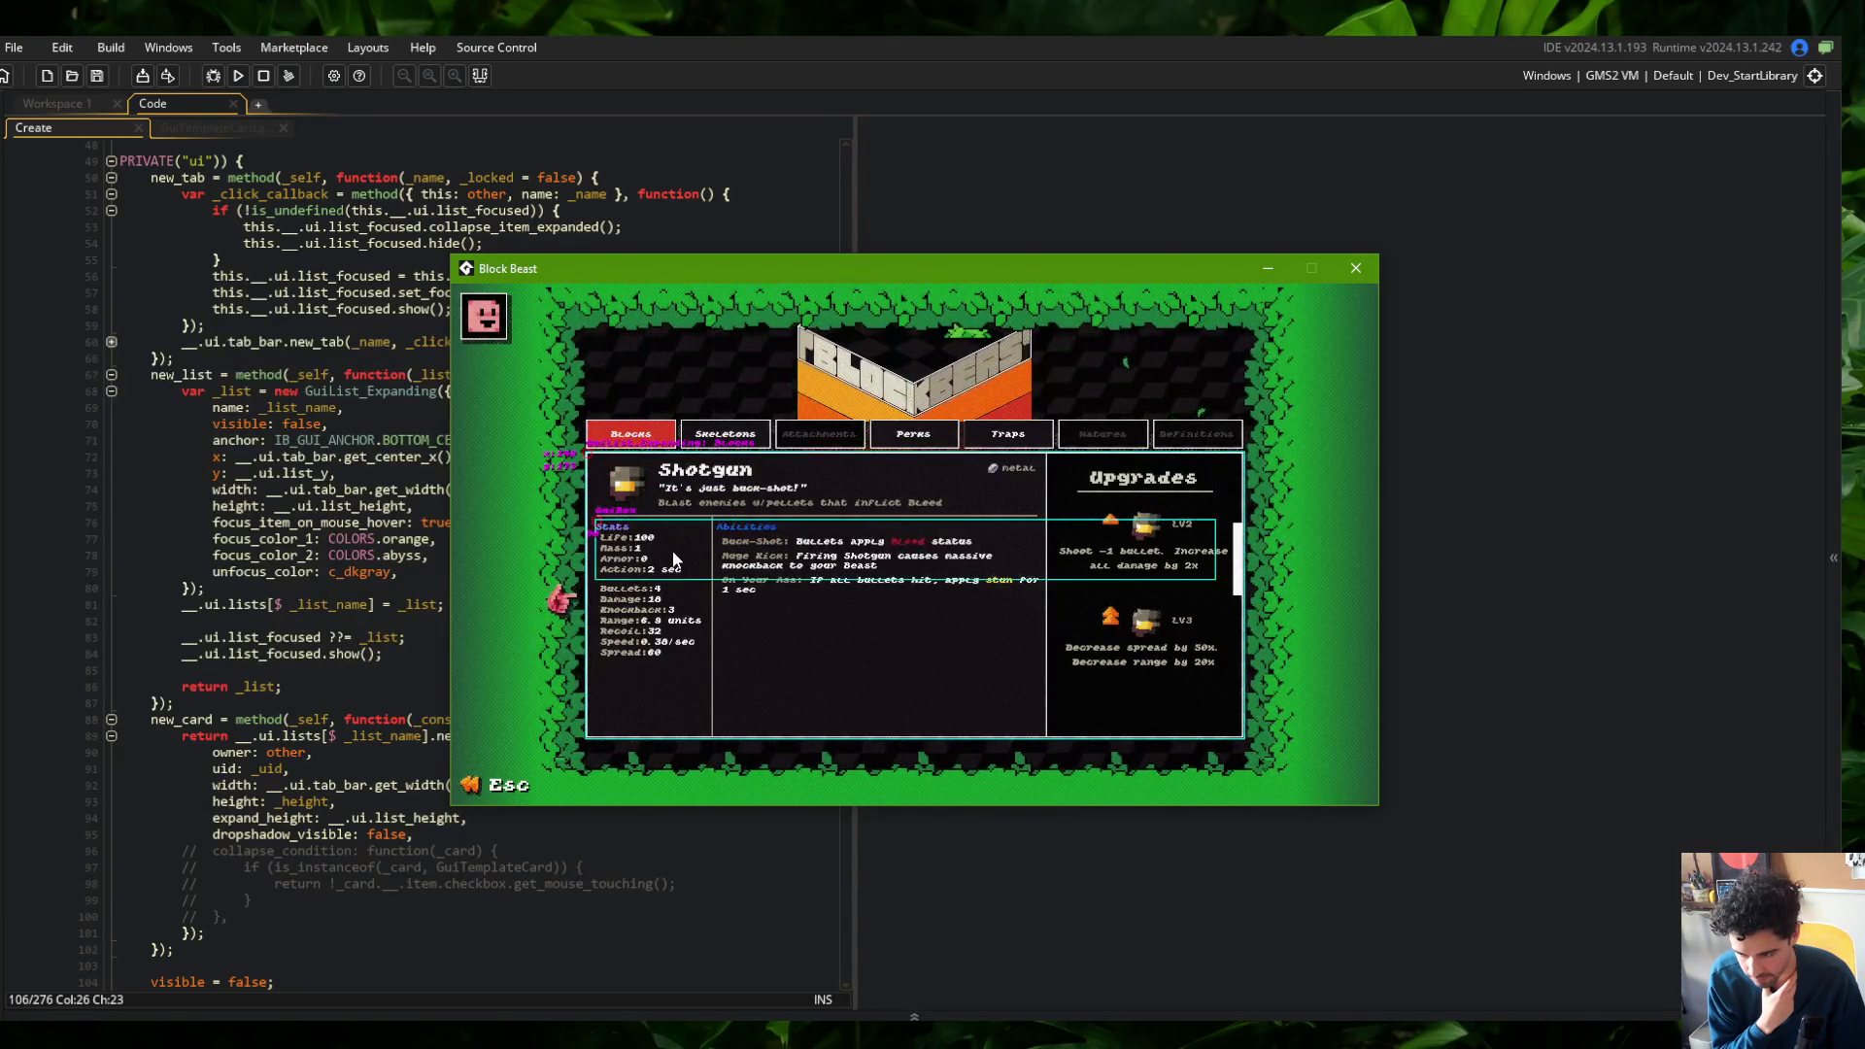
{"action": "left_click", "coordinate": [677, 626]}
{"action": "left_click", "coordinate": [870, 482]}
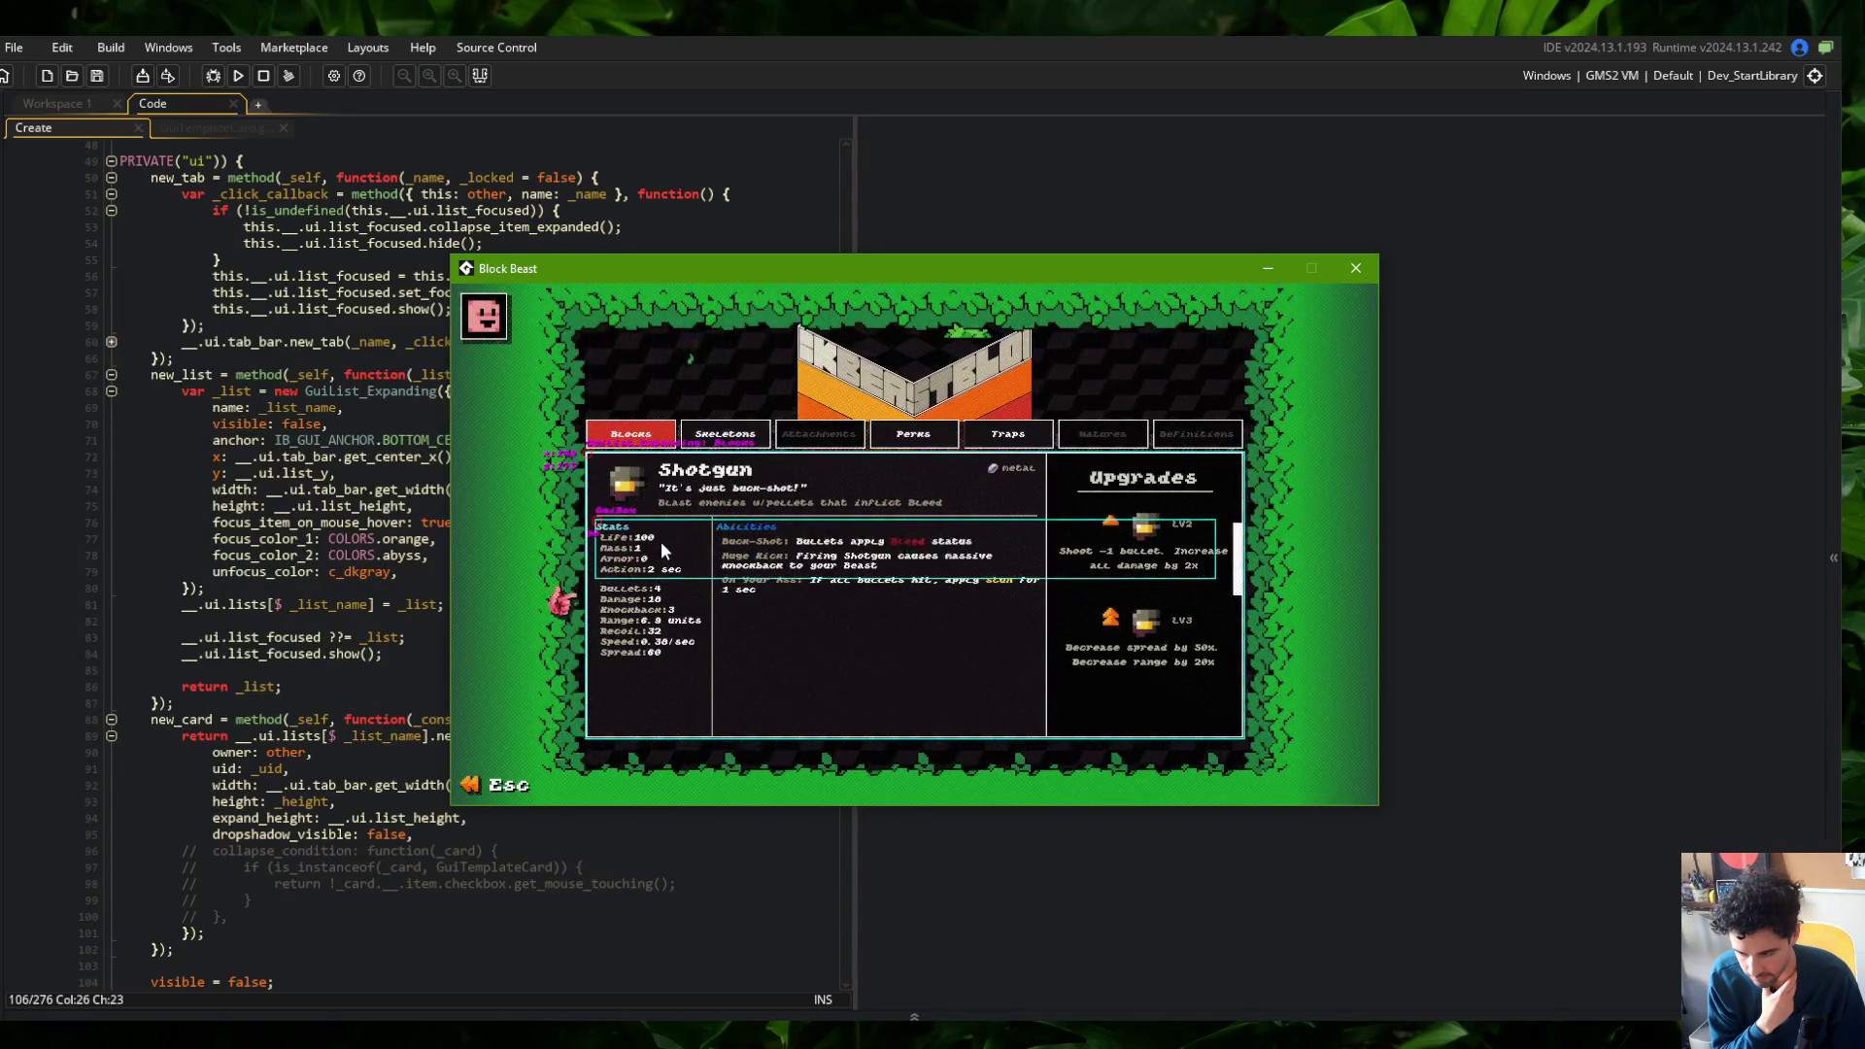
{"action": "left_click", "coordinate": [810, 477]}
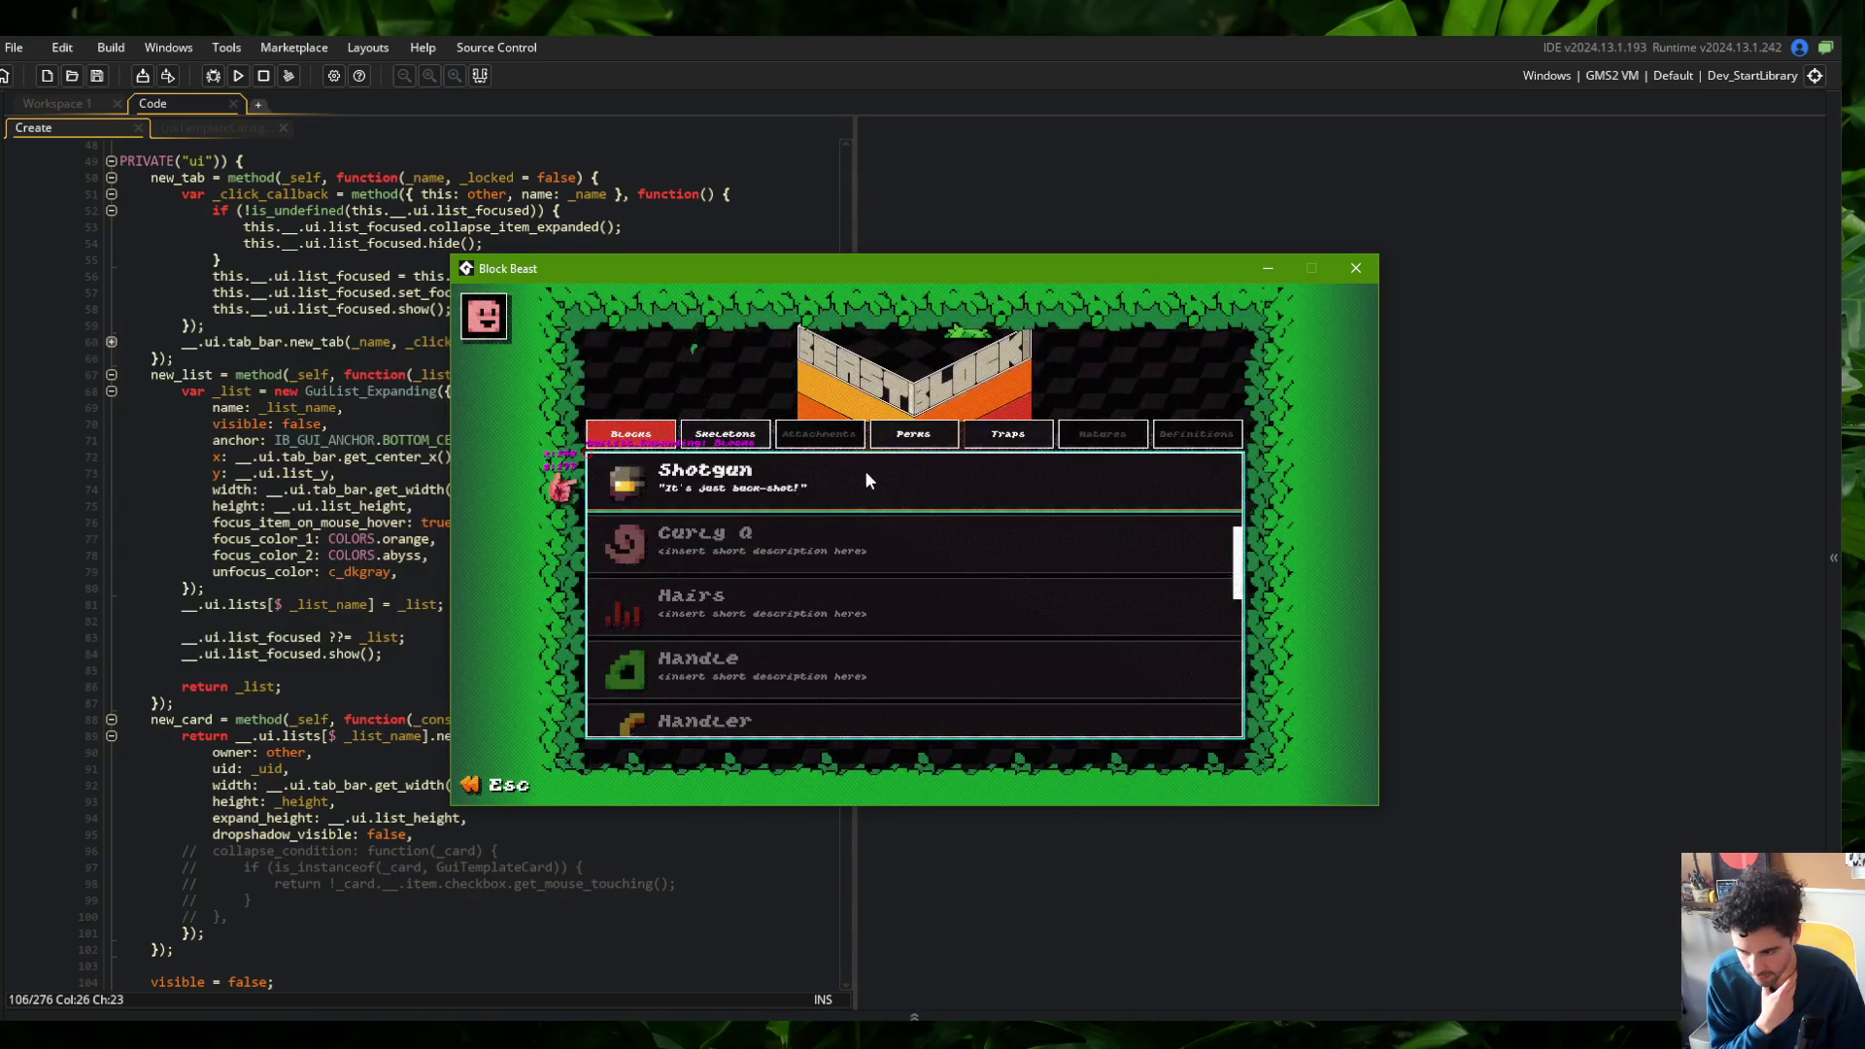
{"action": "left_click", "coordinate": [864, 470]}
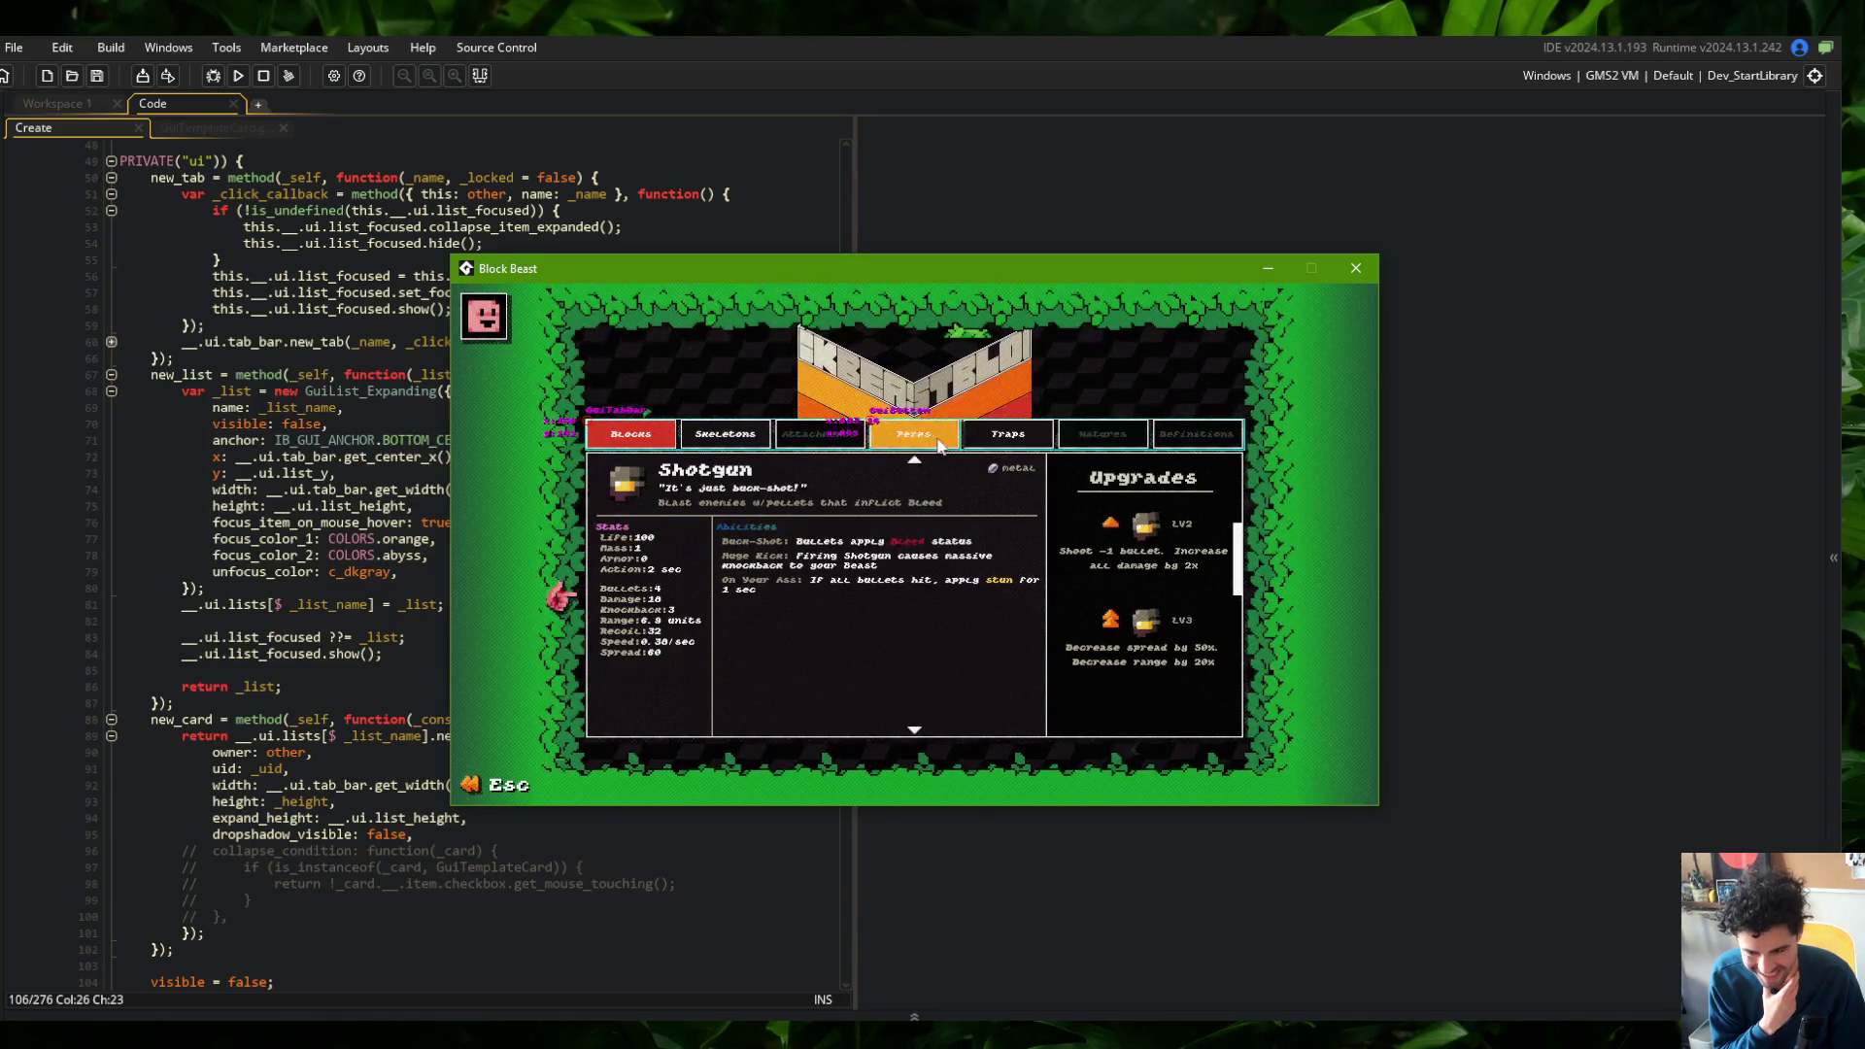
{"action": "left_click", "coordinate": [830, 467]}
{"action": "left_click", "coordinate": [830, 465]}
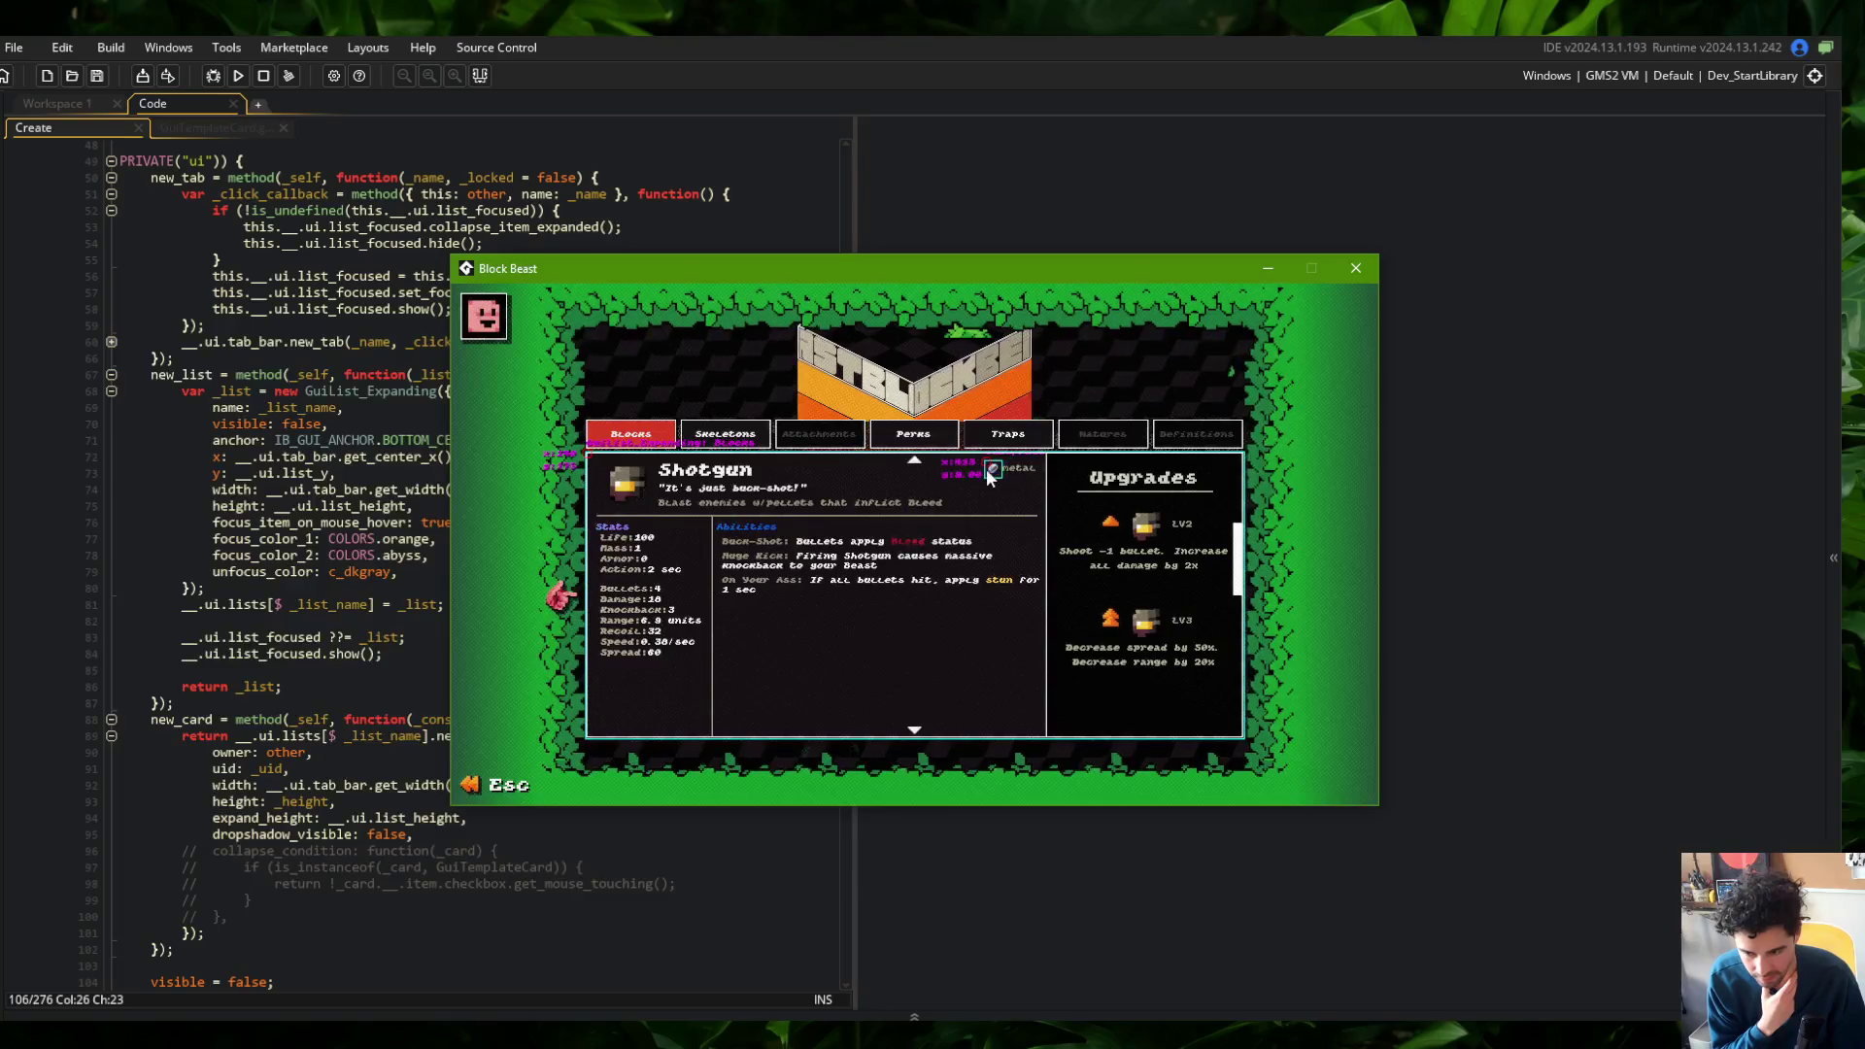
{"action": "left_click", "coordinate": [913, 466]}
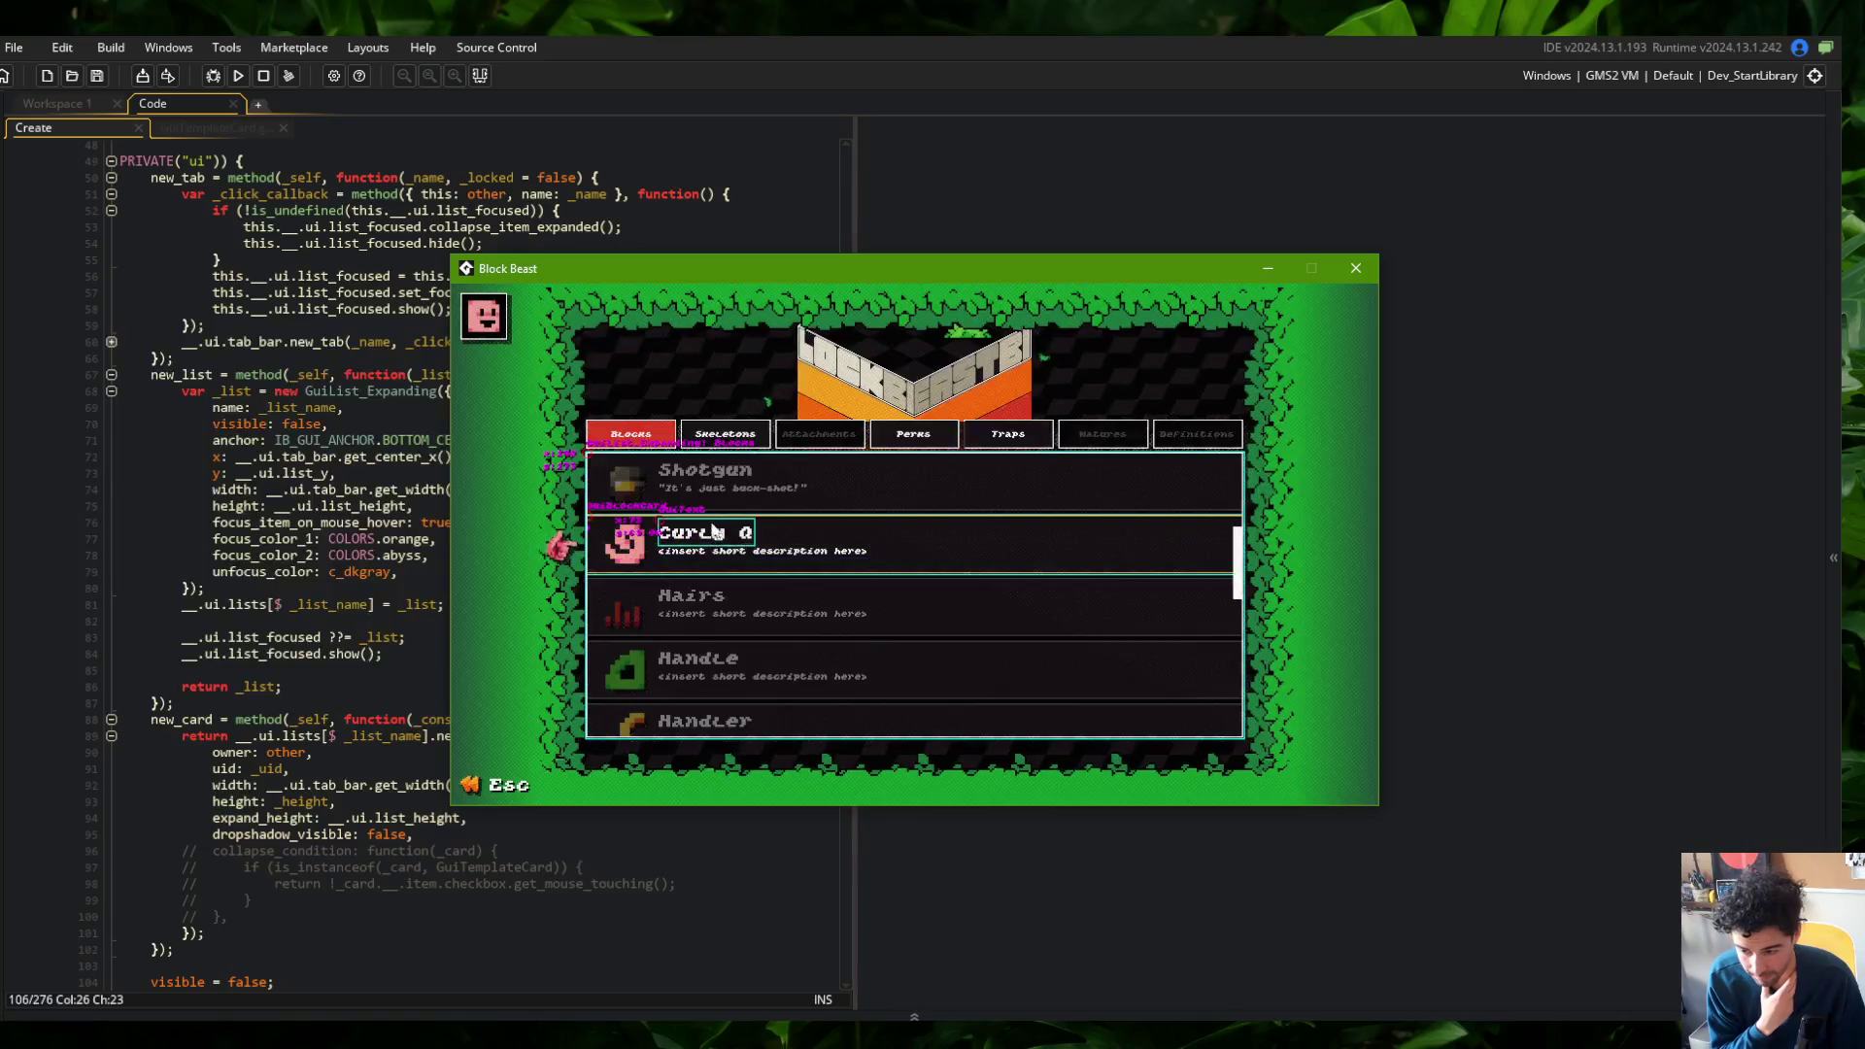
{"action": "key", "text": "Escape"}
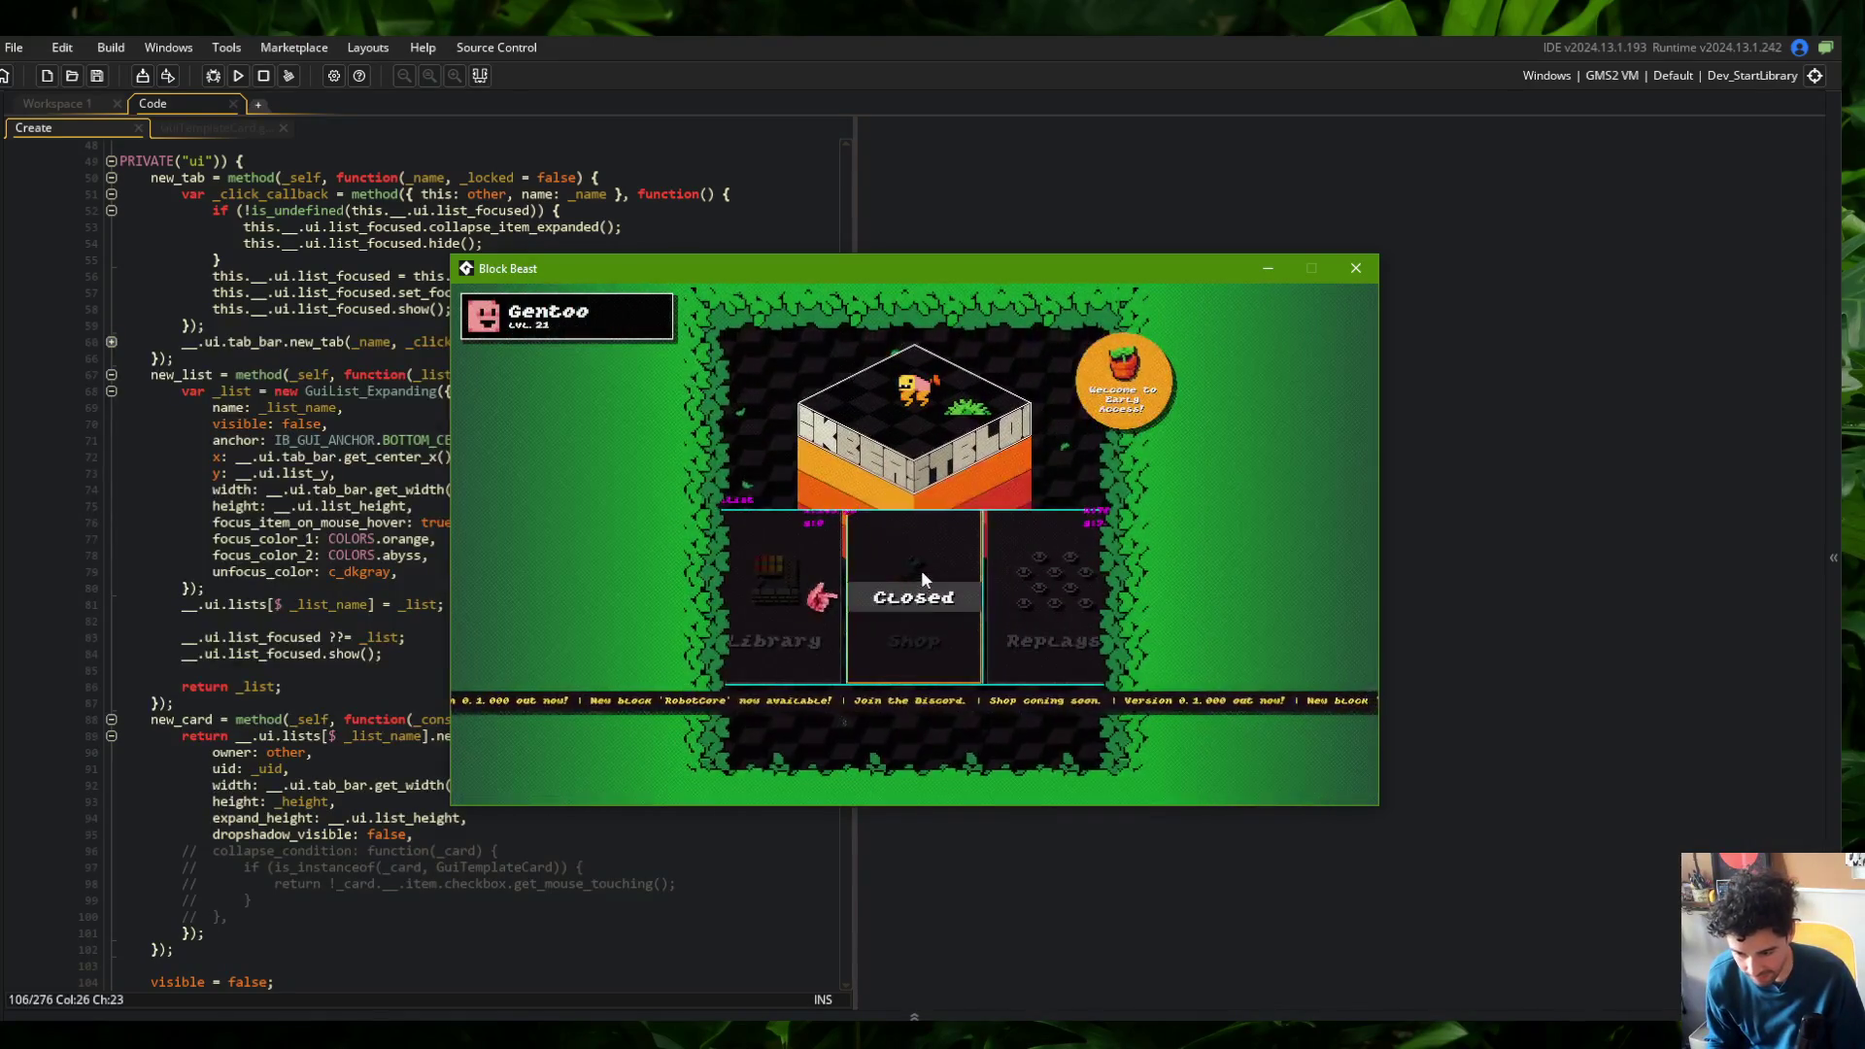
Open the Replays screen from the main menu and close it again
{"action": "key", "text": "Right"}
{"action": "key", "text": "Return"}
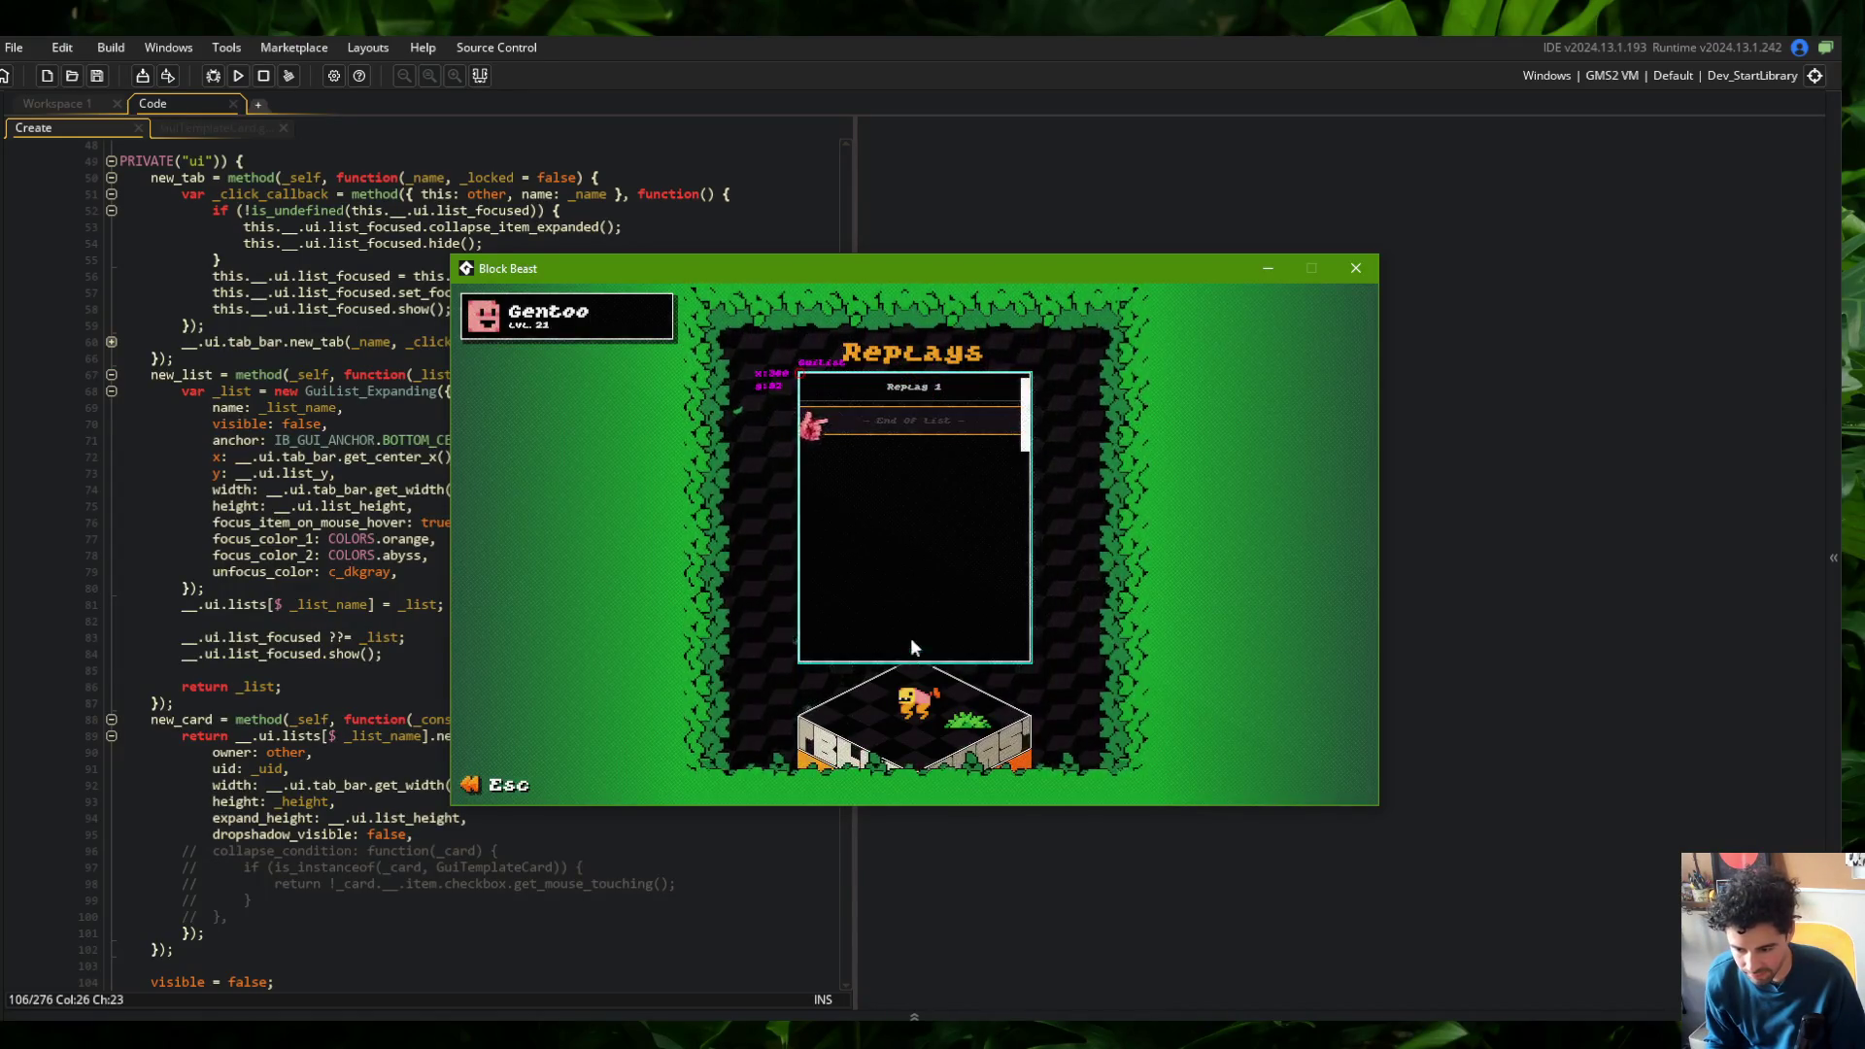
{"action": "key", "text": "Escape"}
Browse the Settings options, then return to the main menu's Library card
{"action": "key", "text": "Right"}
{"action": "key", "text": "Return"}
{"action": "key", "text": "Down"}
{"action": "key", "text": "Down"}
{"action": "key", "text": "Down"}
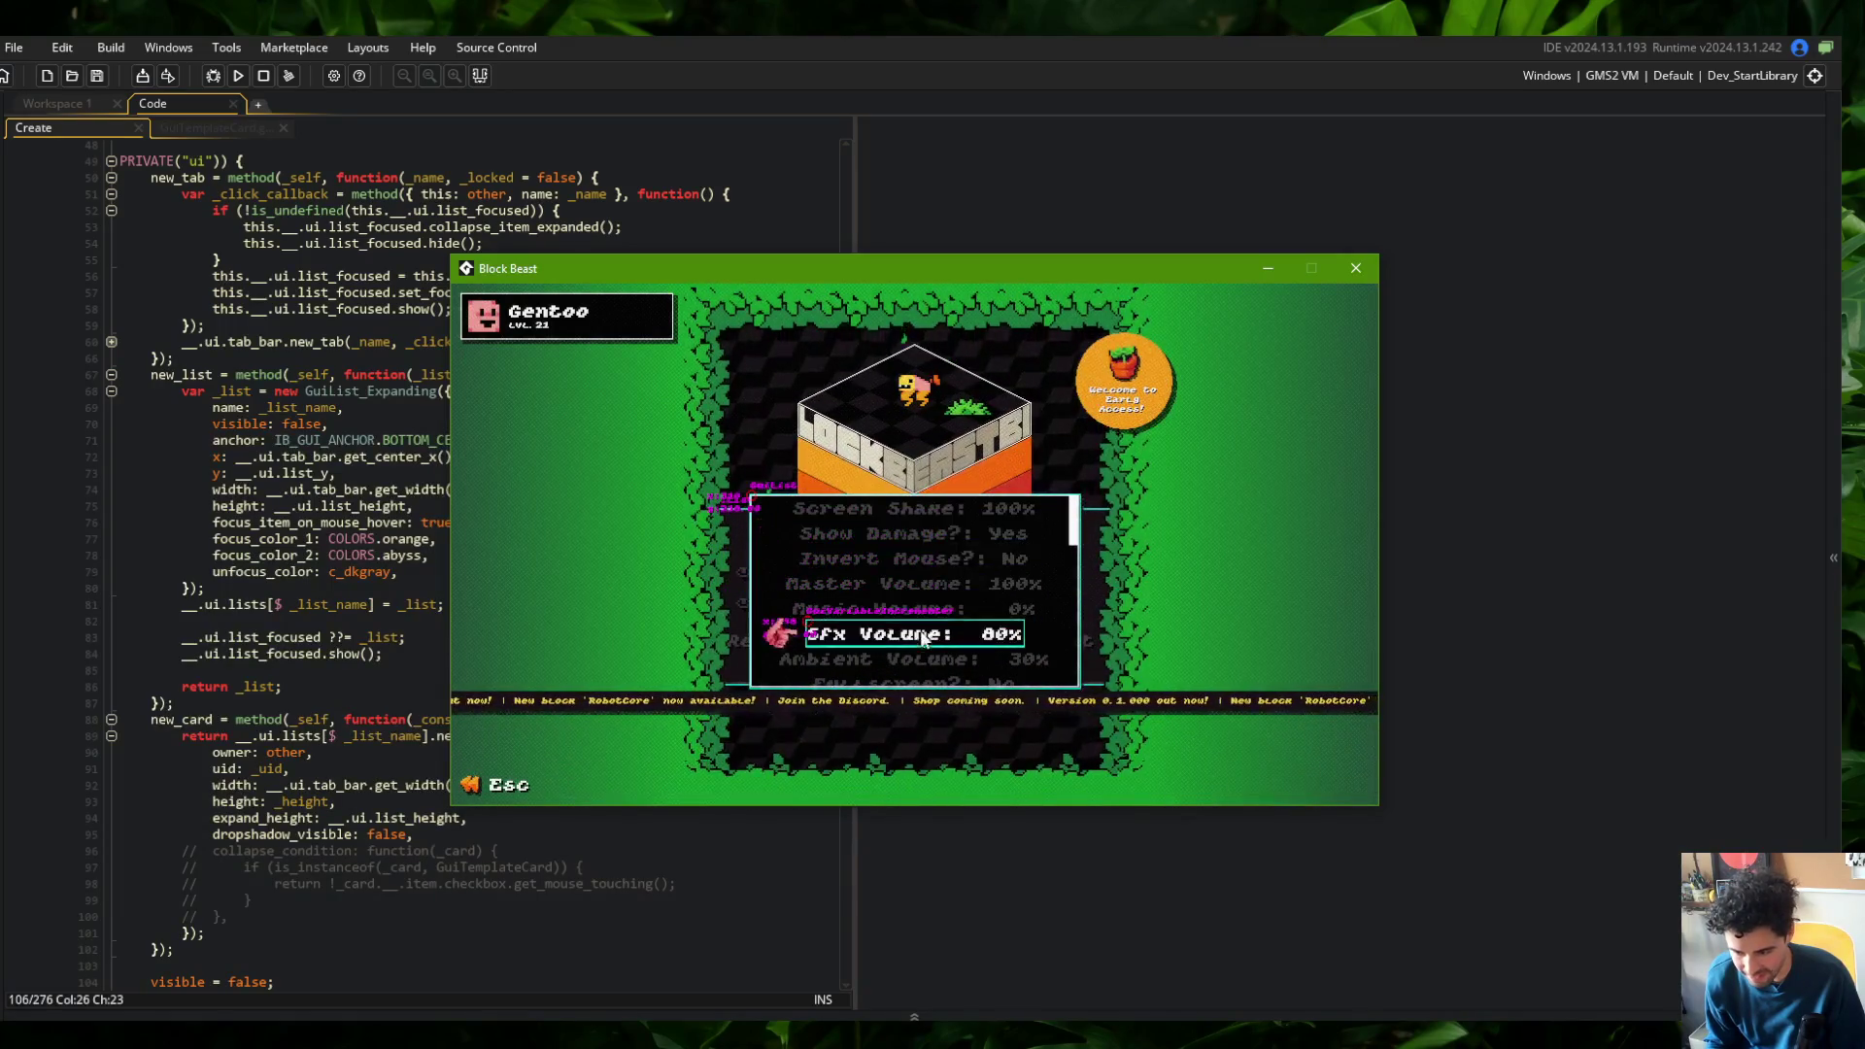
{"action": "scroll", "coordinate": [890, 645], "scroll_direction": "down", "scroll_amount": 3}
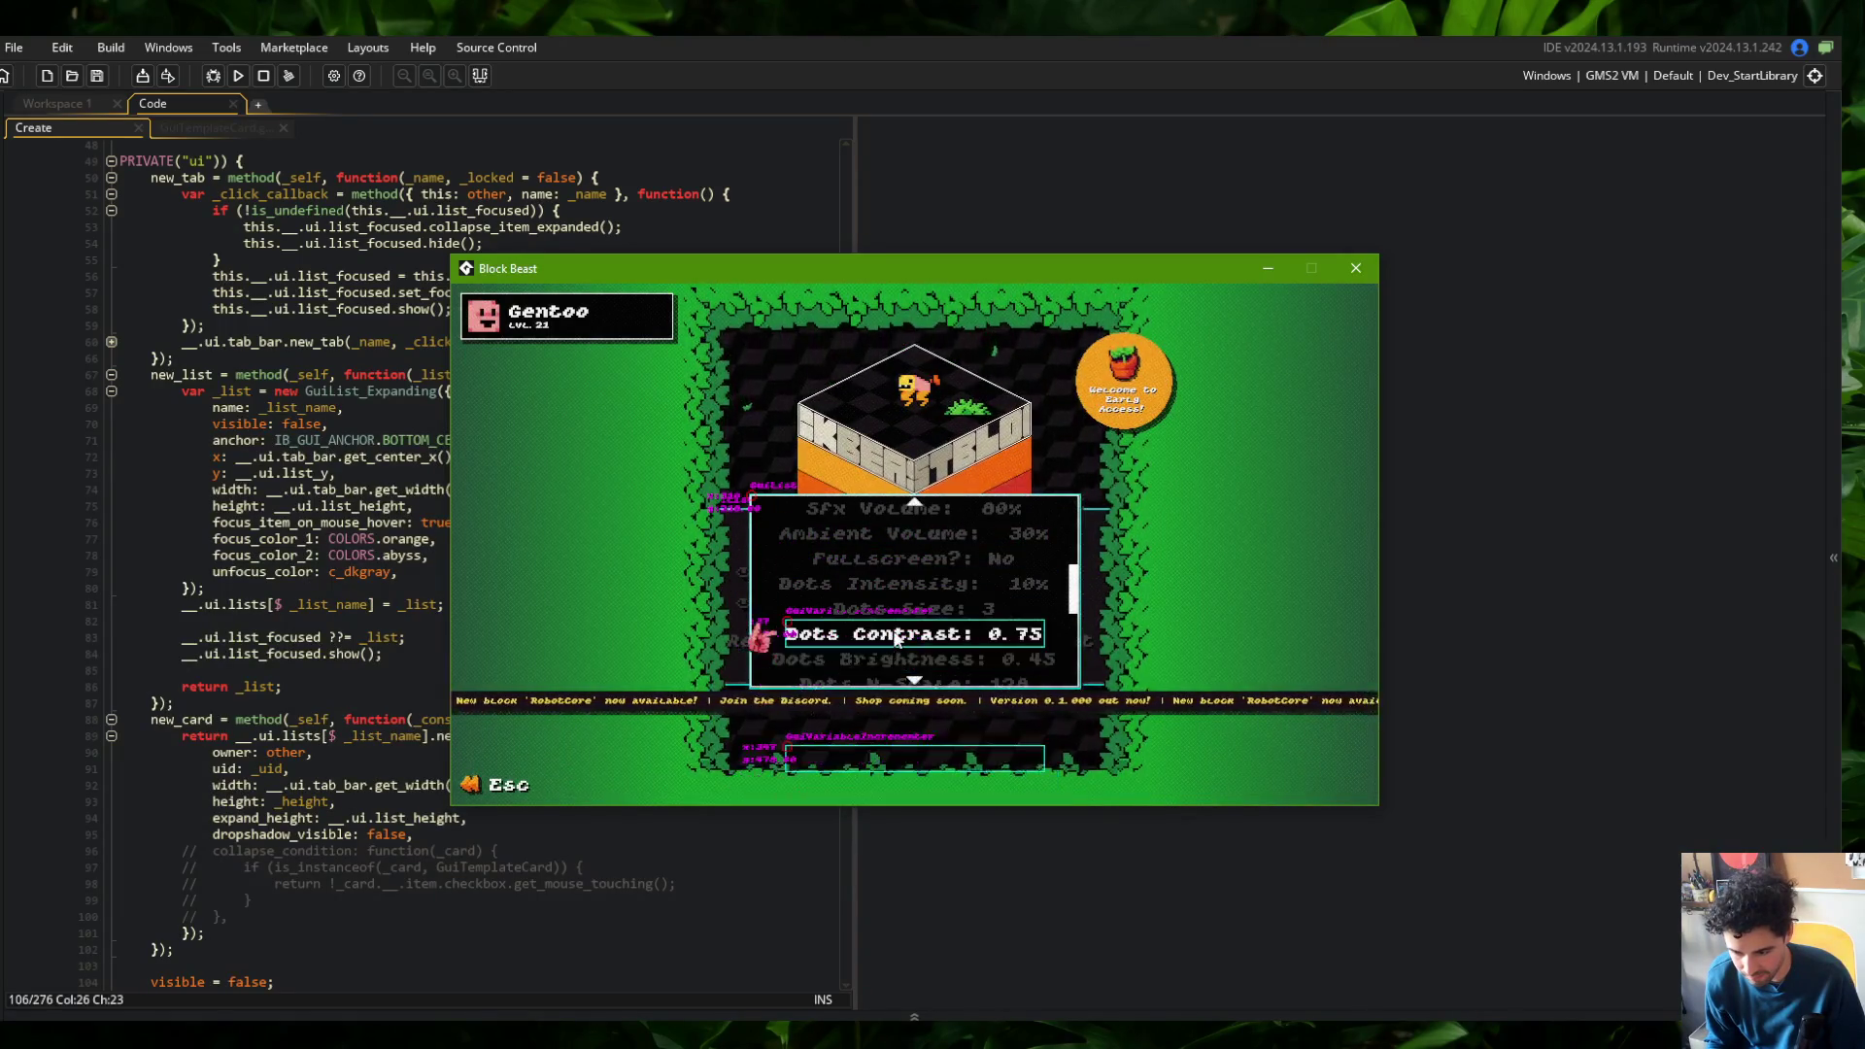
{"action": "scroll", "coordinate": [889, 612], "scroll_direction": "up", "scroll_amount": 1}
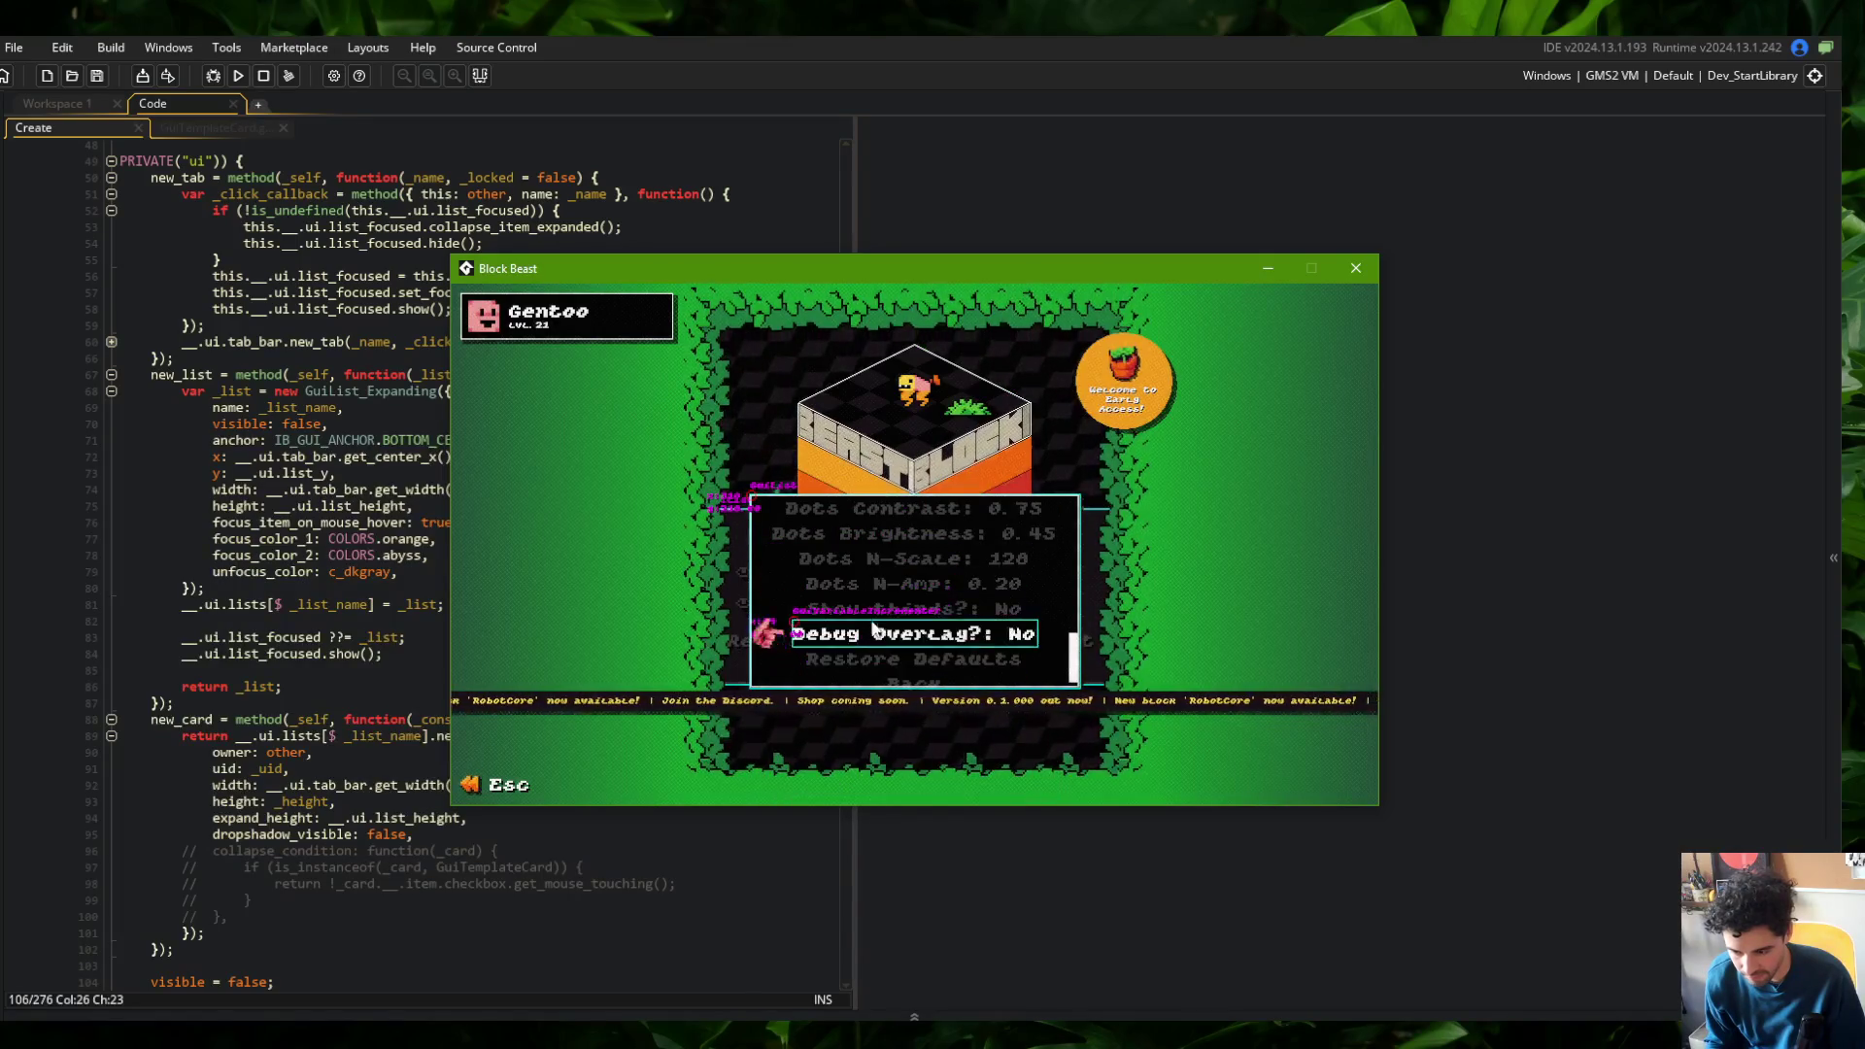
{"action": "scroll", "coordinate": [889, 529], "scroll_direction": "up", "scroll_amount": 1}
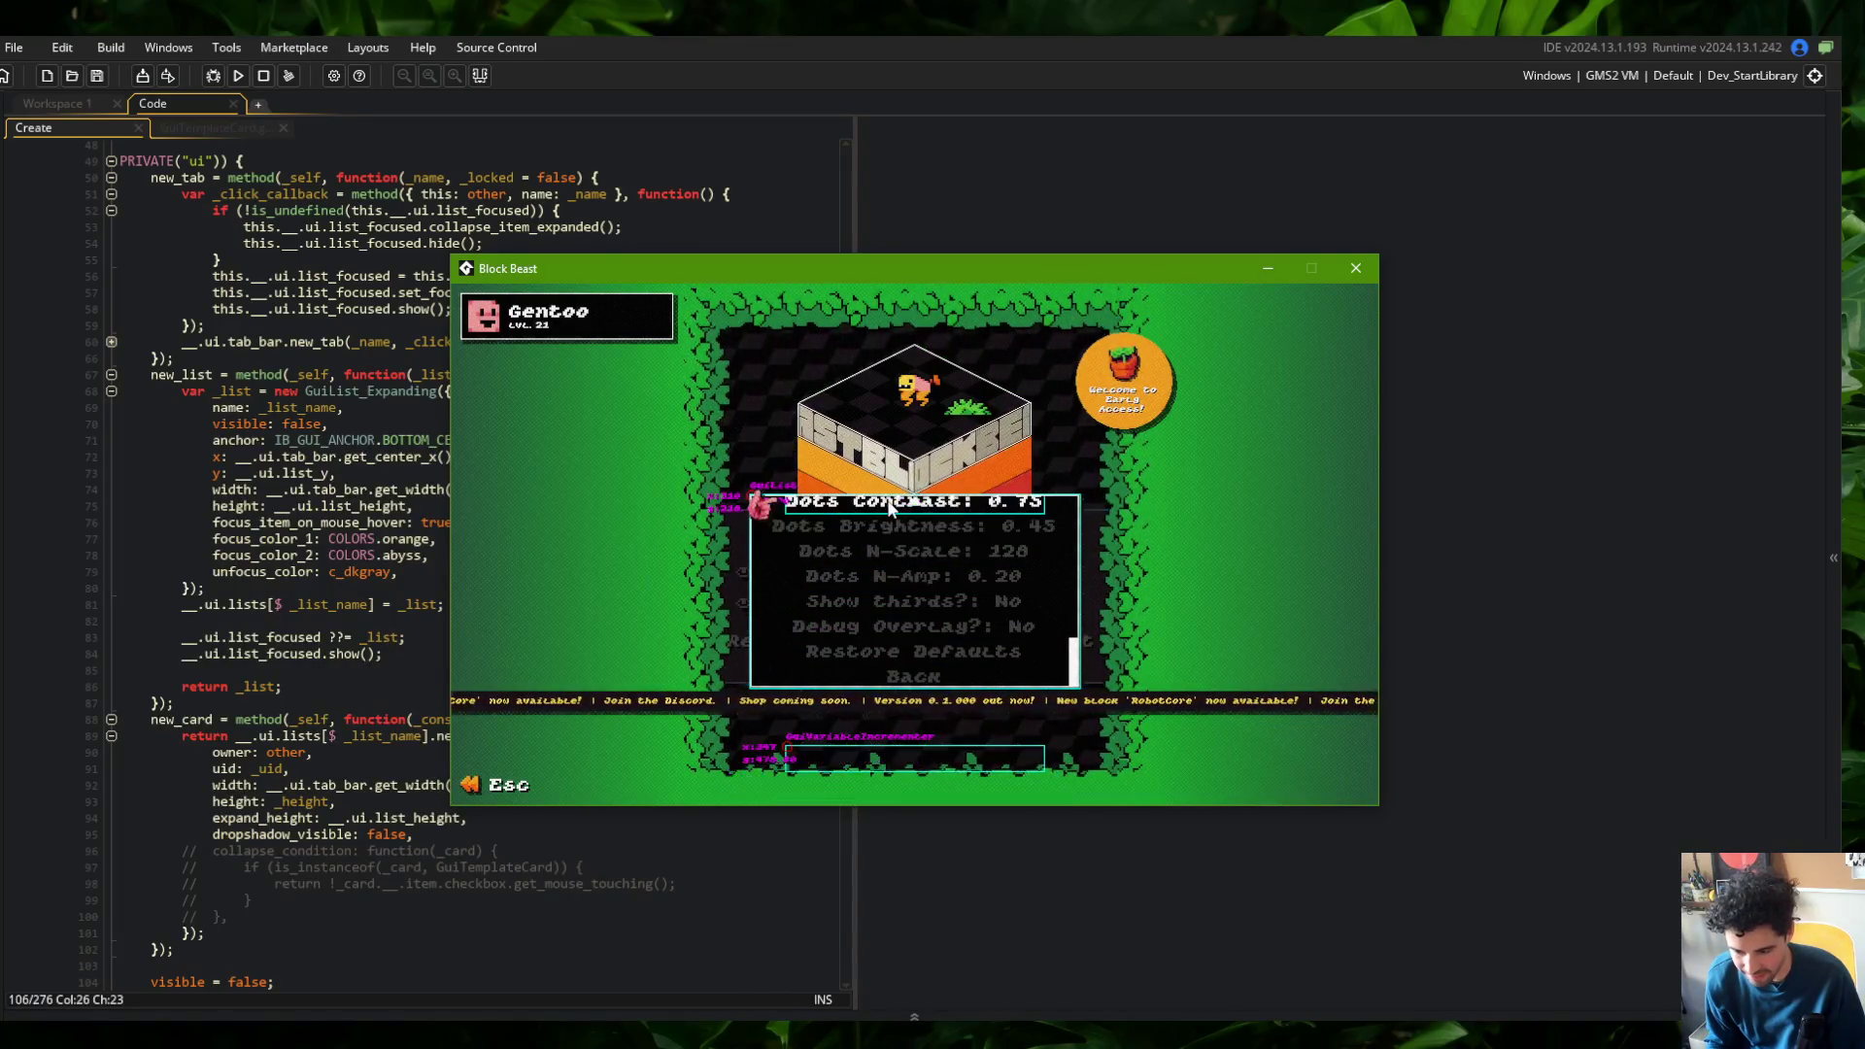
{"action": "scroll", "coordinate": [894, 551], "scroll_direction": "up", "scroll_amount": 5}
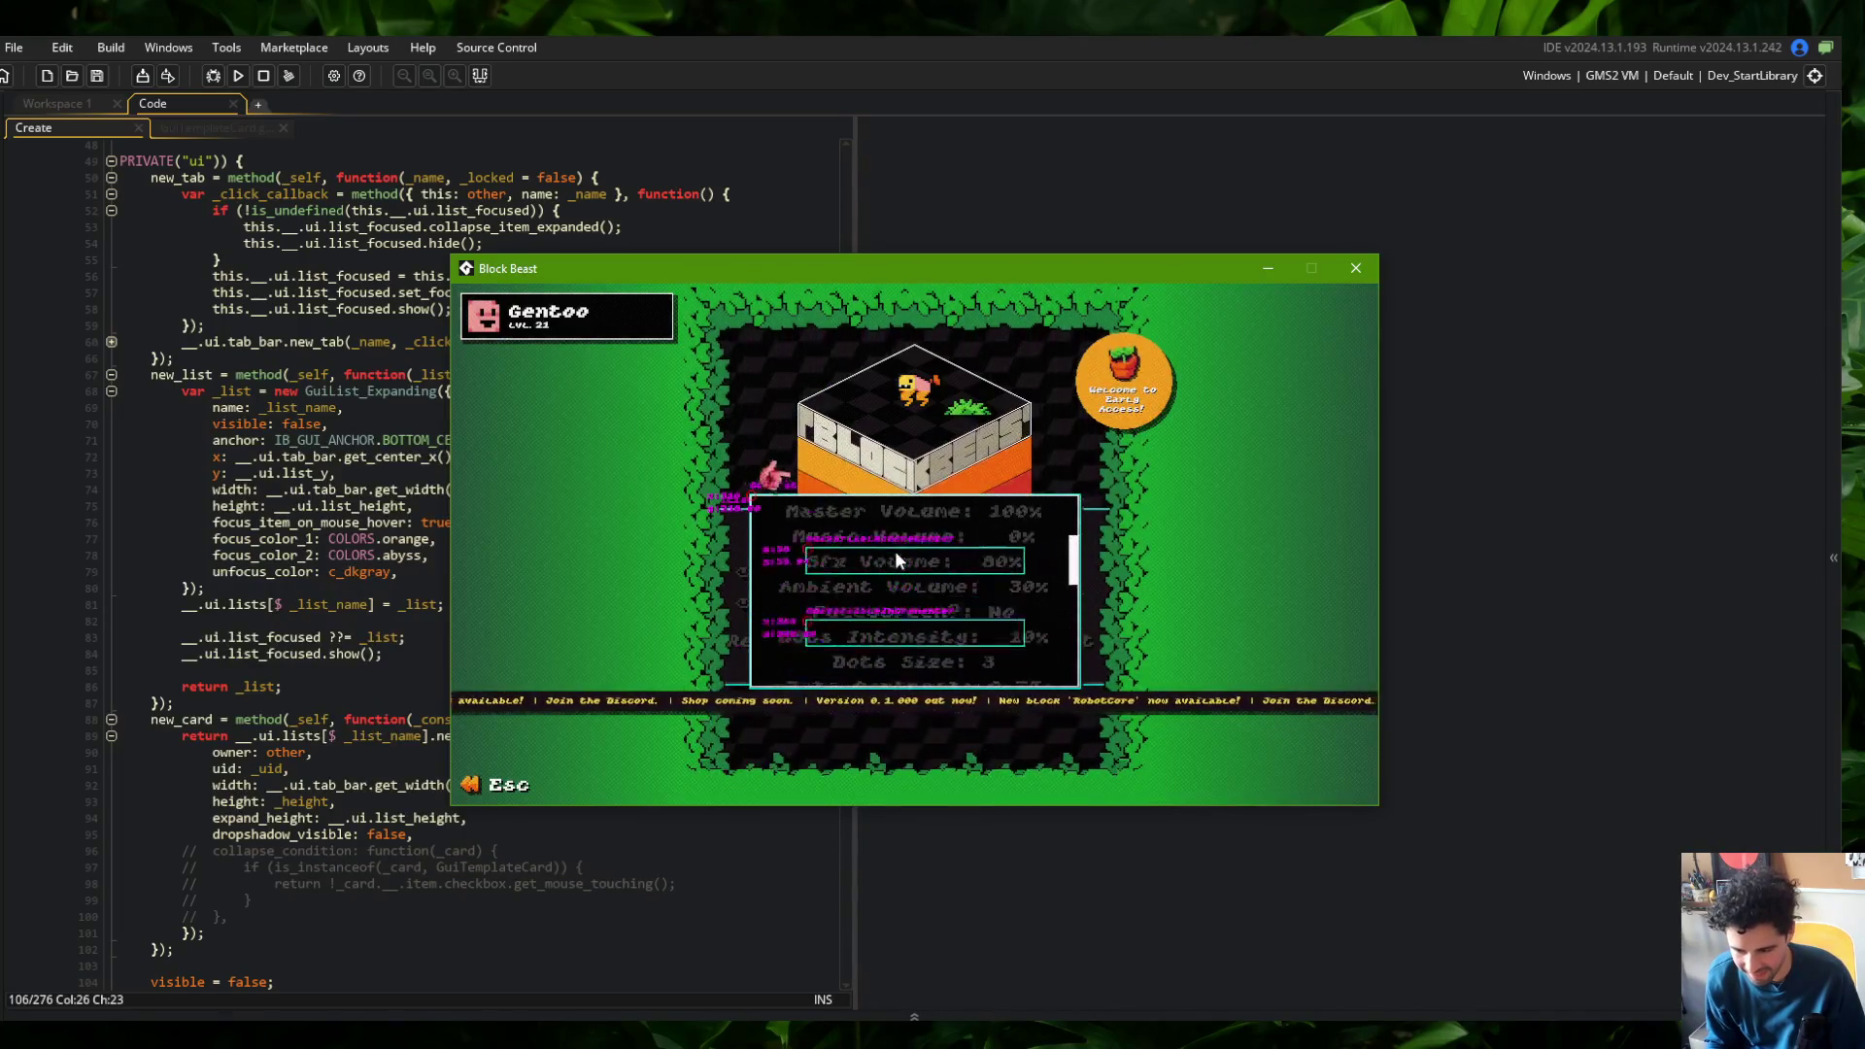
{"action": "scroll", "coordinate": [895, 551], "scroll_direction": "down", "scroll_amount": 2}
{"action": "scroll", "coordinate": [895, 551], "scroll_direction": "down", "scroll_amount": 7}
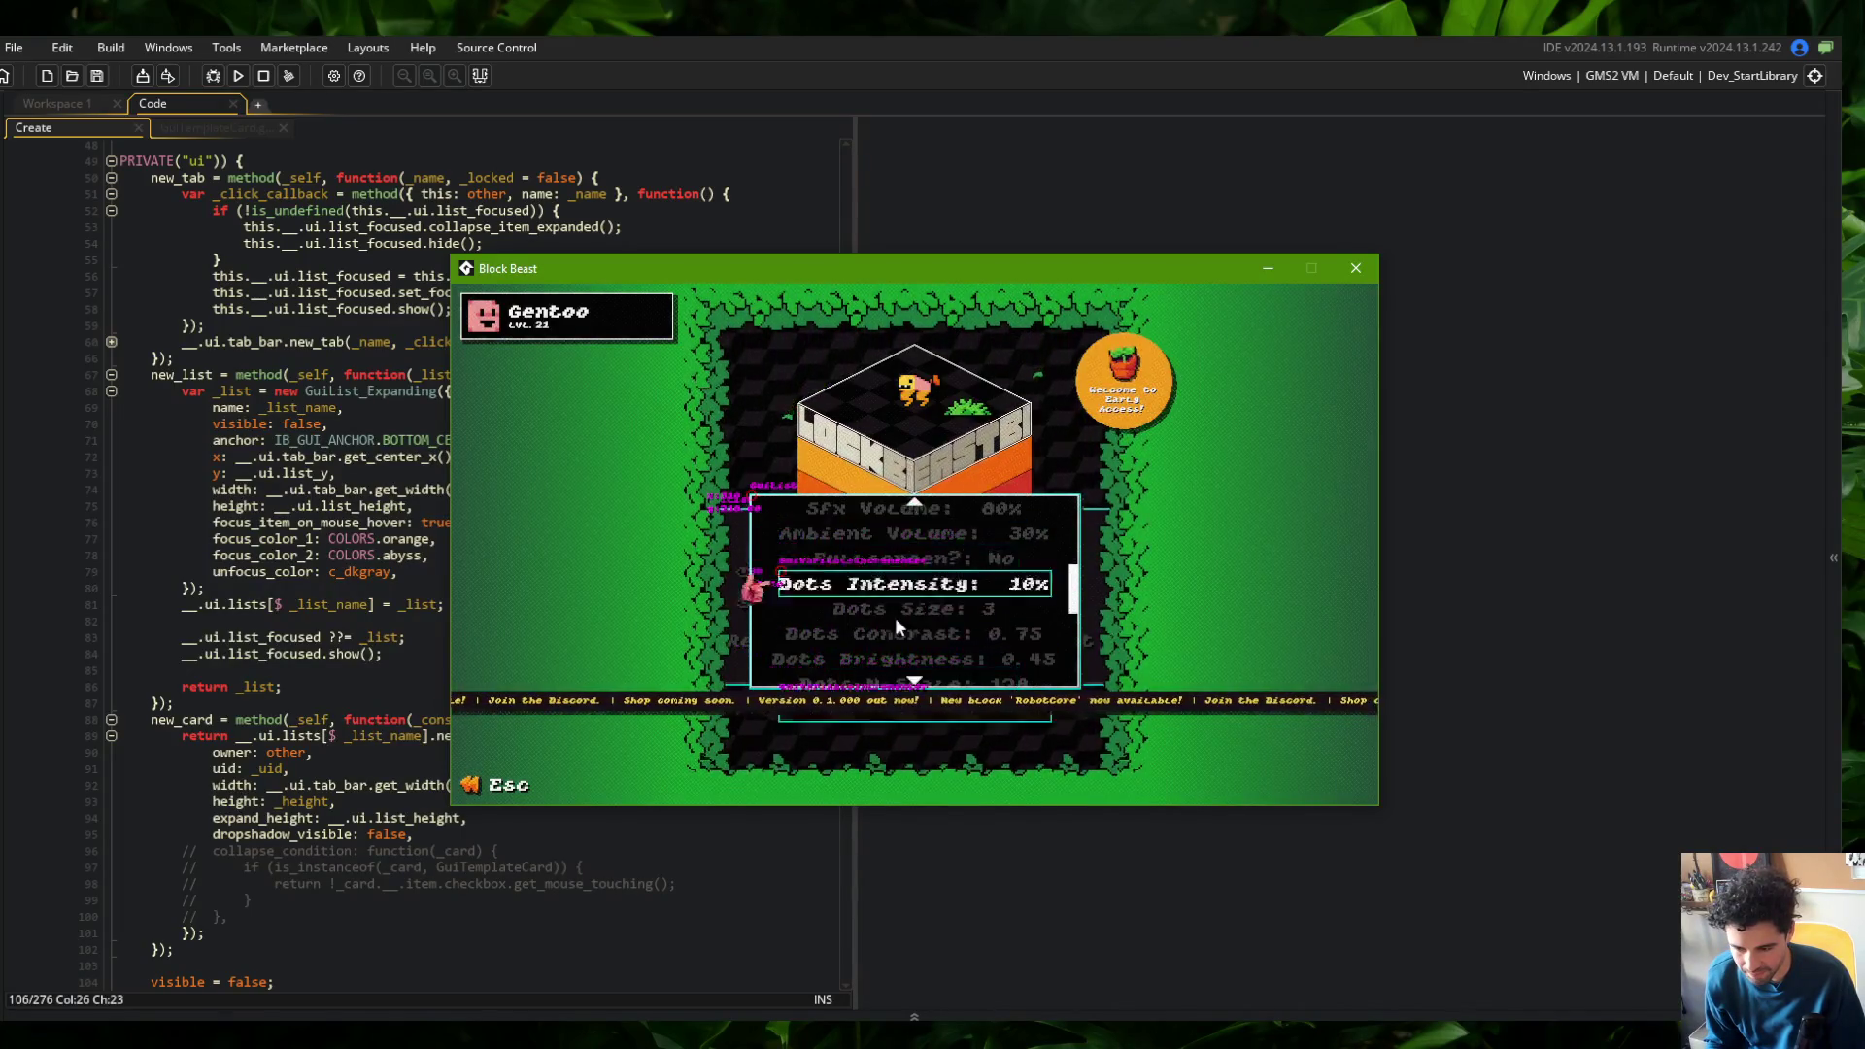
{"action": "key", "text": "Escape"}
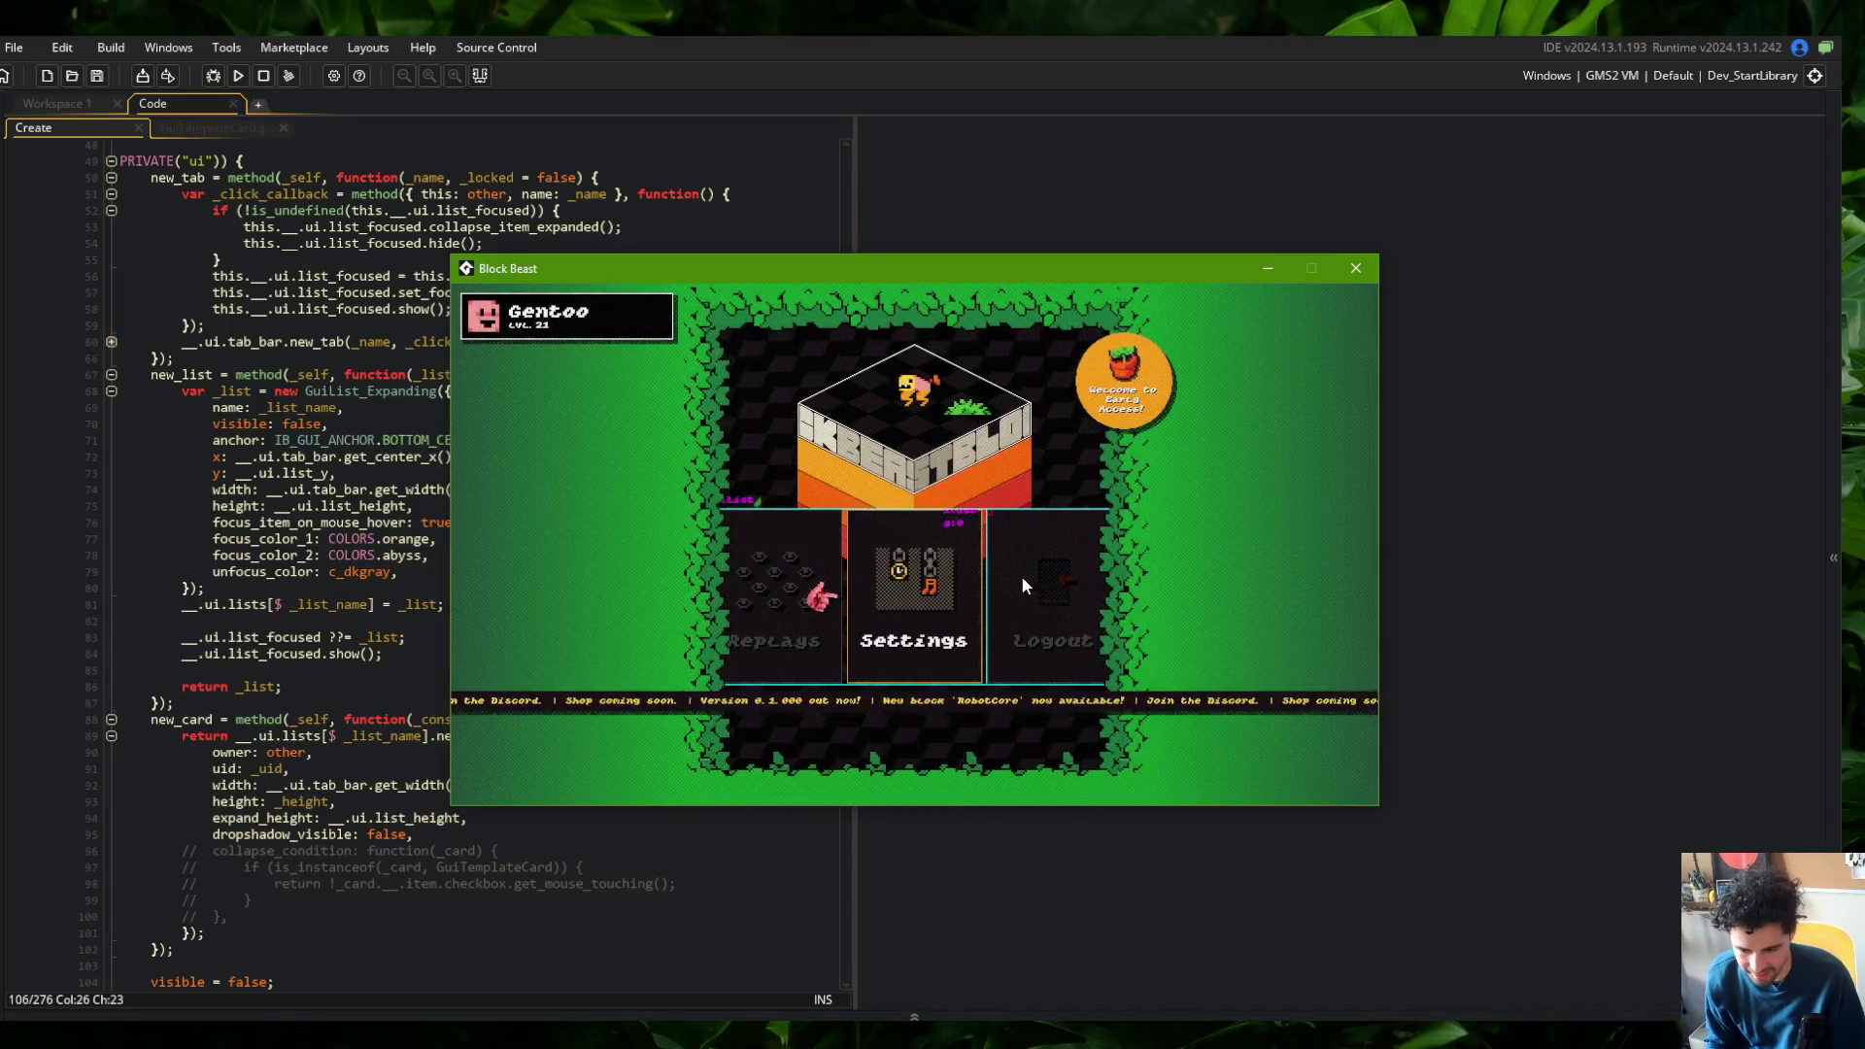
{"action": "key", "text": "Escape"}
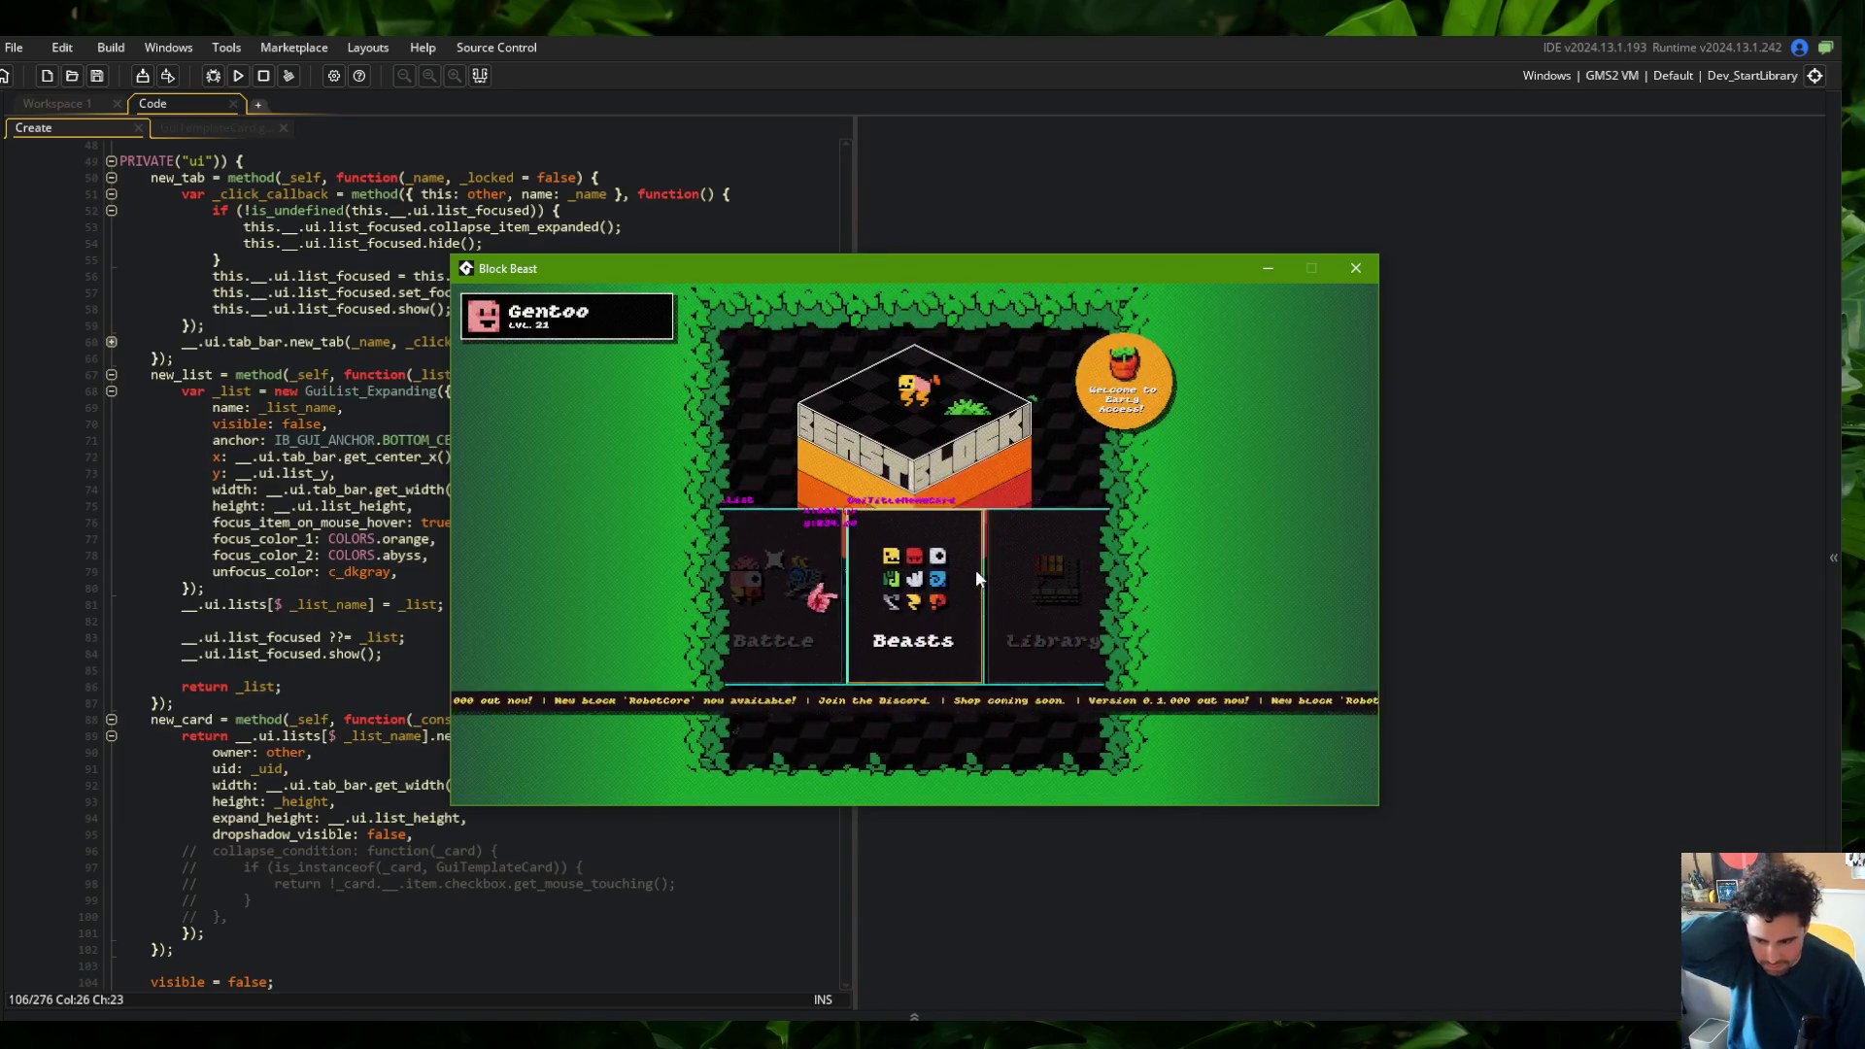
{"action": "left_click", "coordinate": [935, 574]}
Open the Library, expand the Wide skeleton, and turn off the F1 debug outlines
{"action": "left_click", "coordinate": [749, 438]}
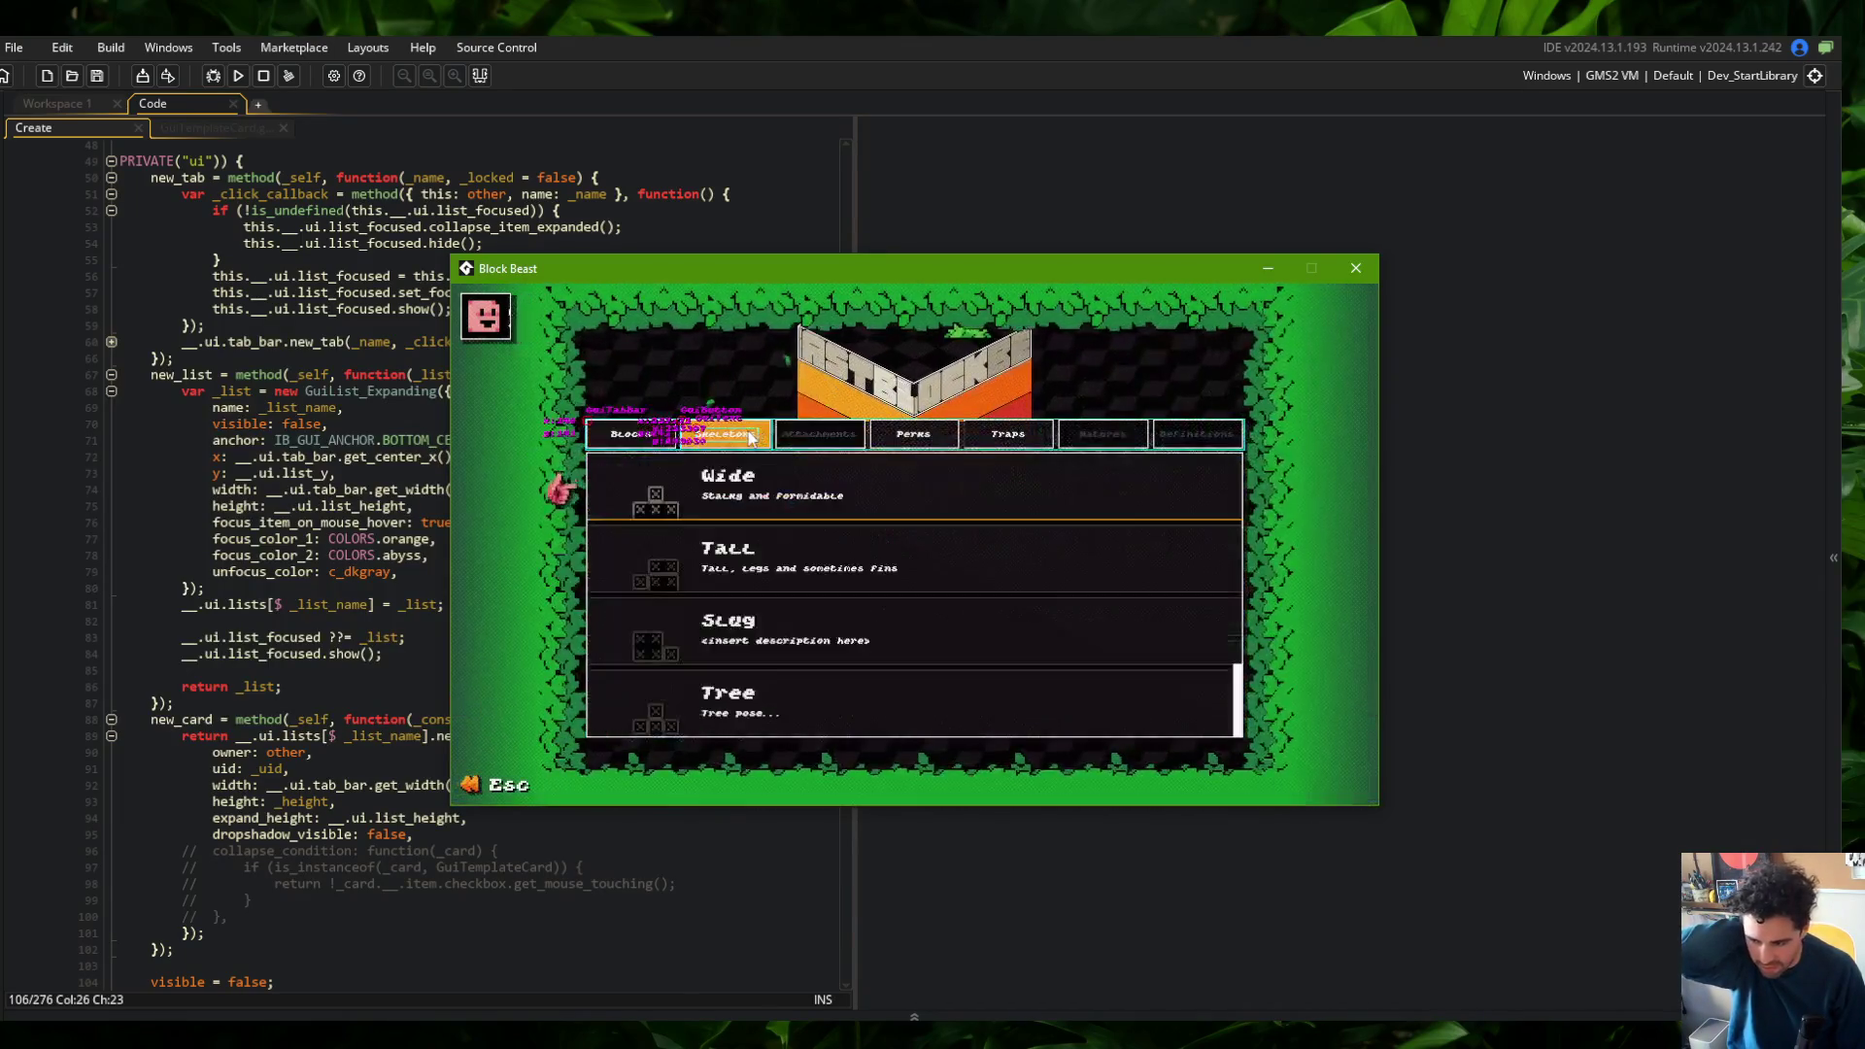
{"action": "left_click", "coordinate": [808, 492]}
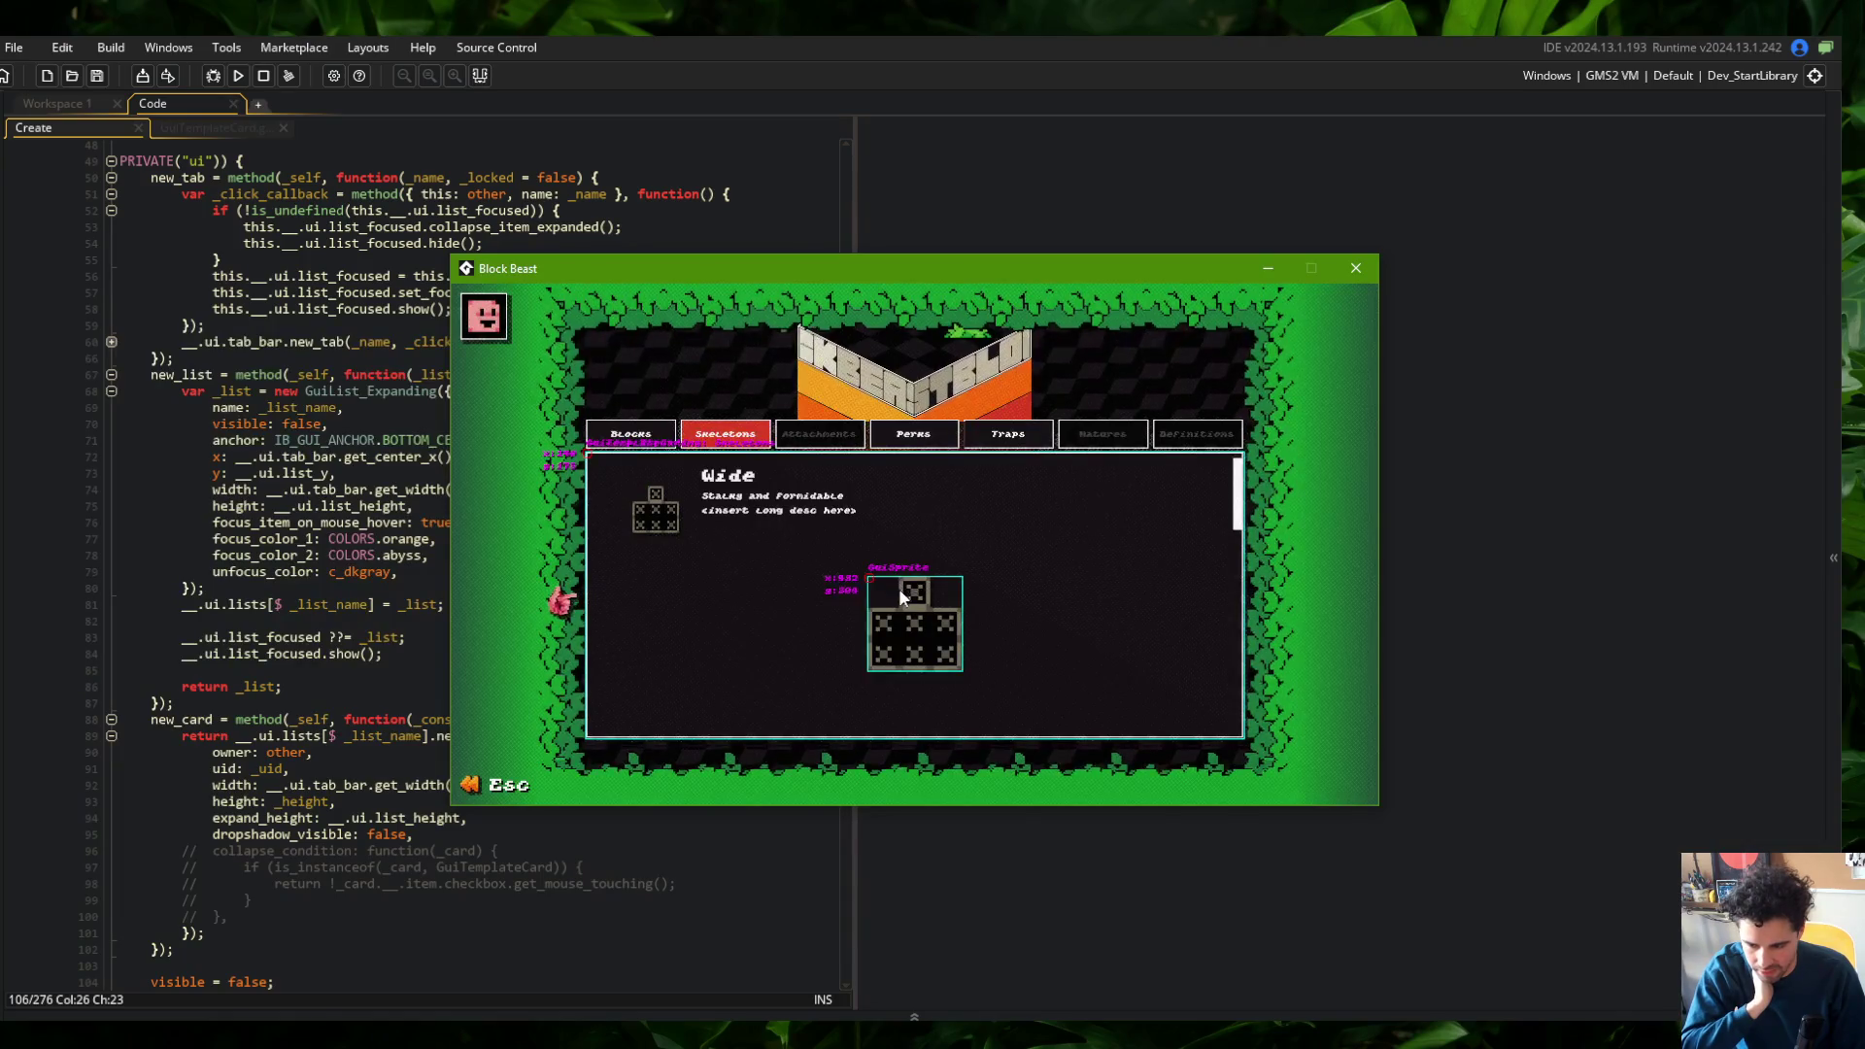
{"action": "key", "text": "F1"}
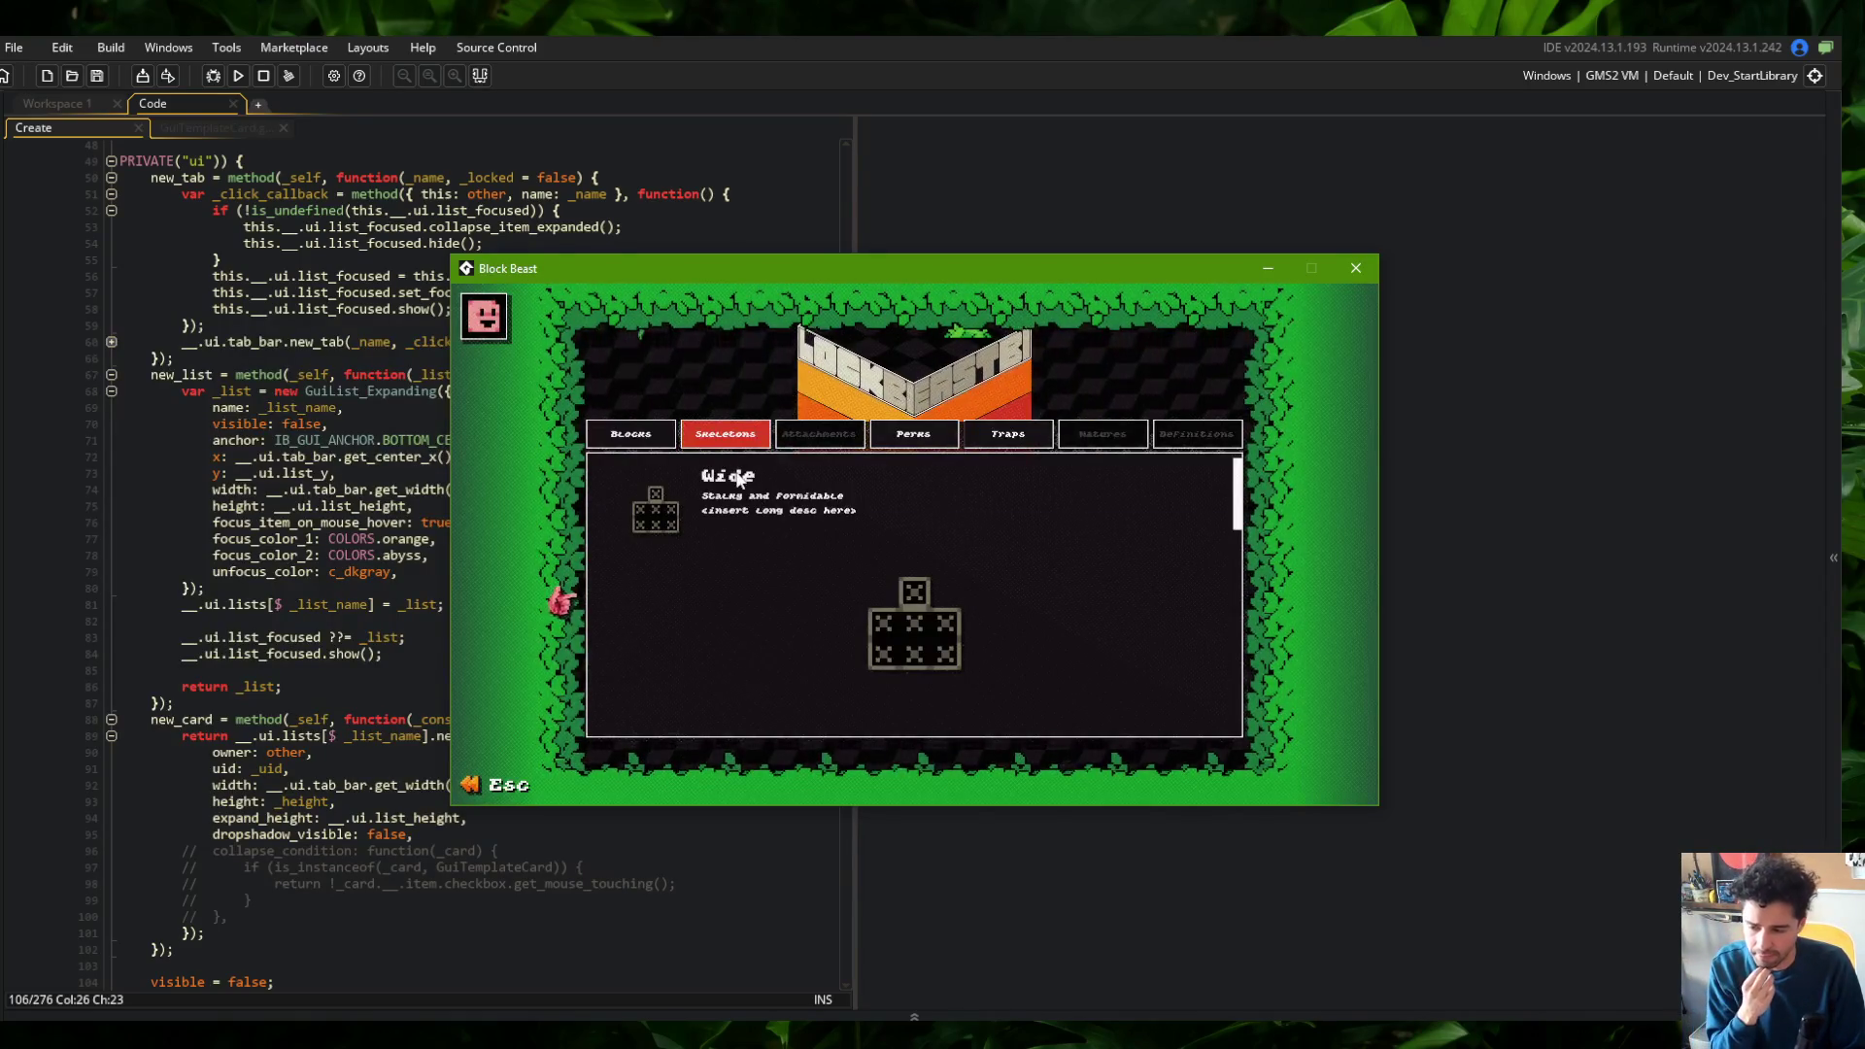
Toggle the Wide skeleton card closed, move focus to Slug, then hide the Streamlabs webcam
{"action": "left_click", "coordinate": [810, 573]}
{"action": "left_click", "coordinate": [812, 559]}
{"action": "left_click", "coordinate": [816, 556]}
{"action": "left_click", "coordinate": [836, 458]}
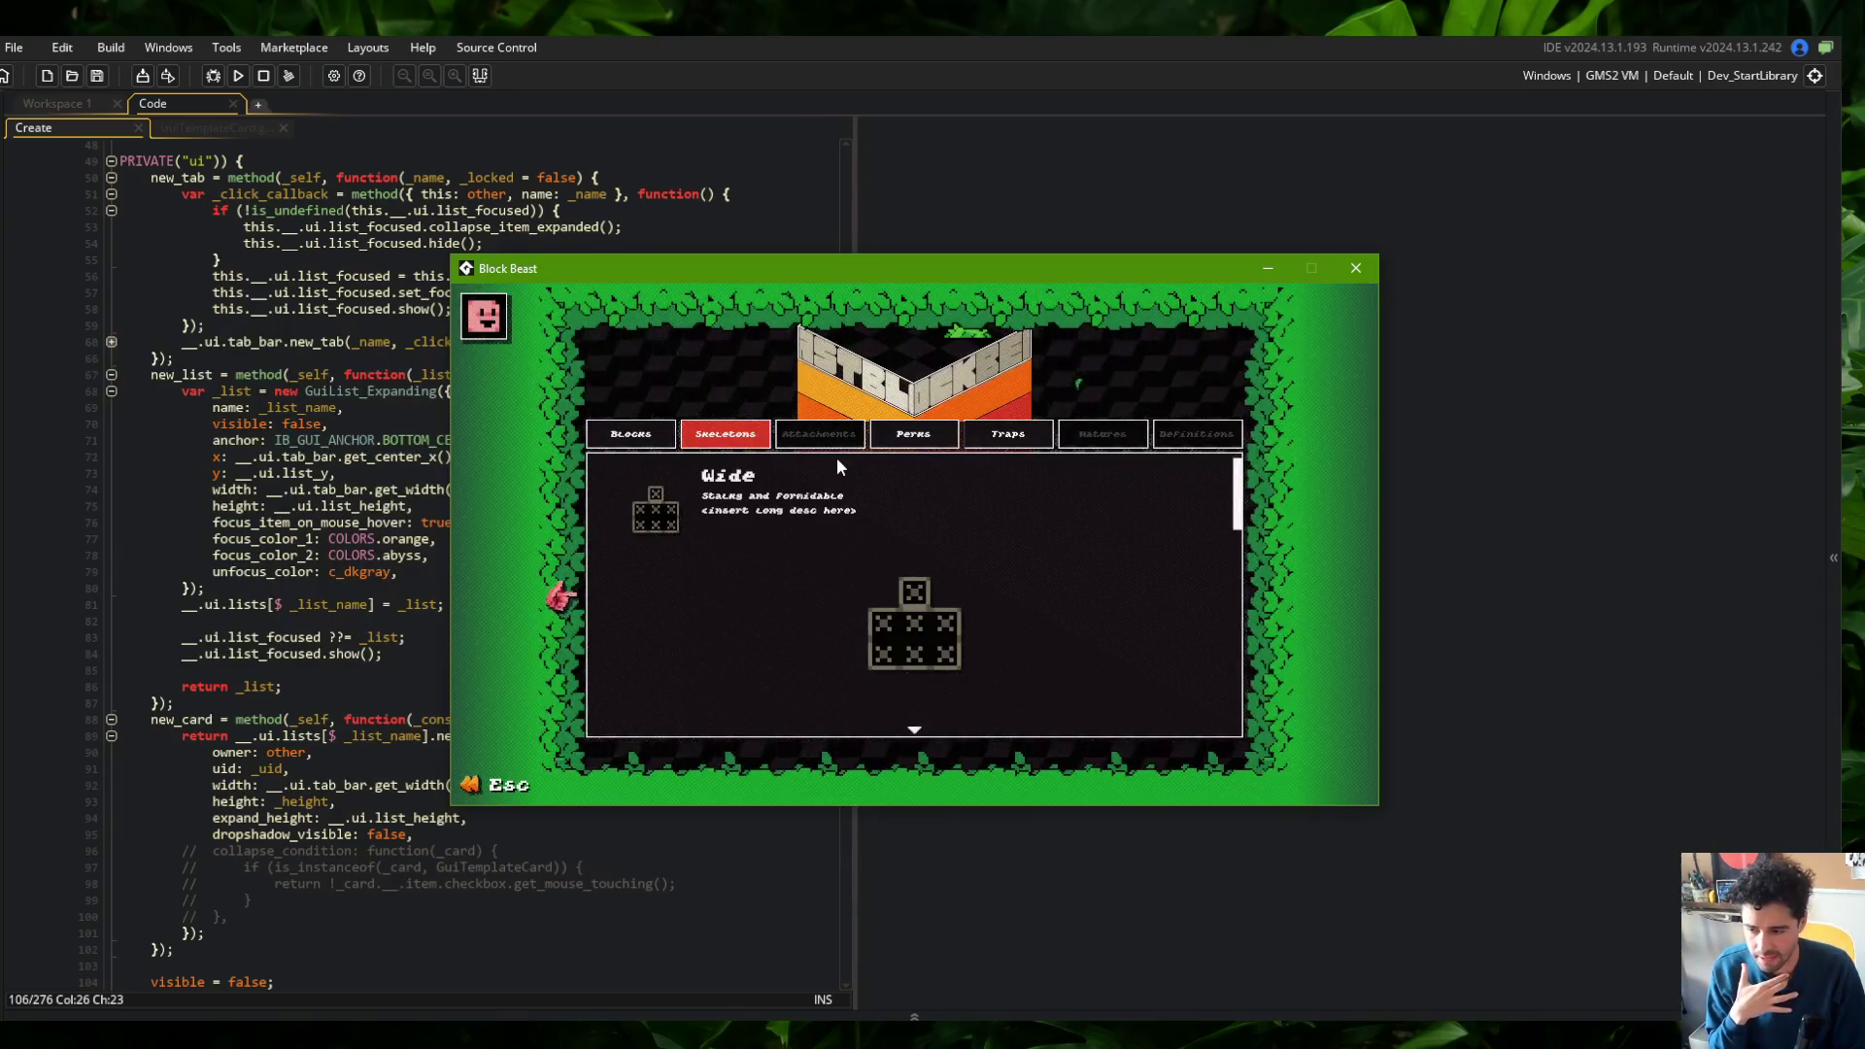
{"action": "left_click", "coordinate": [837, 461]}
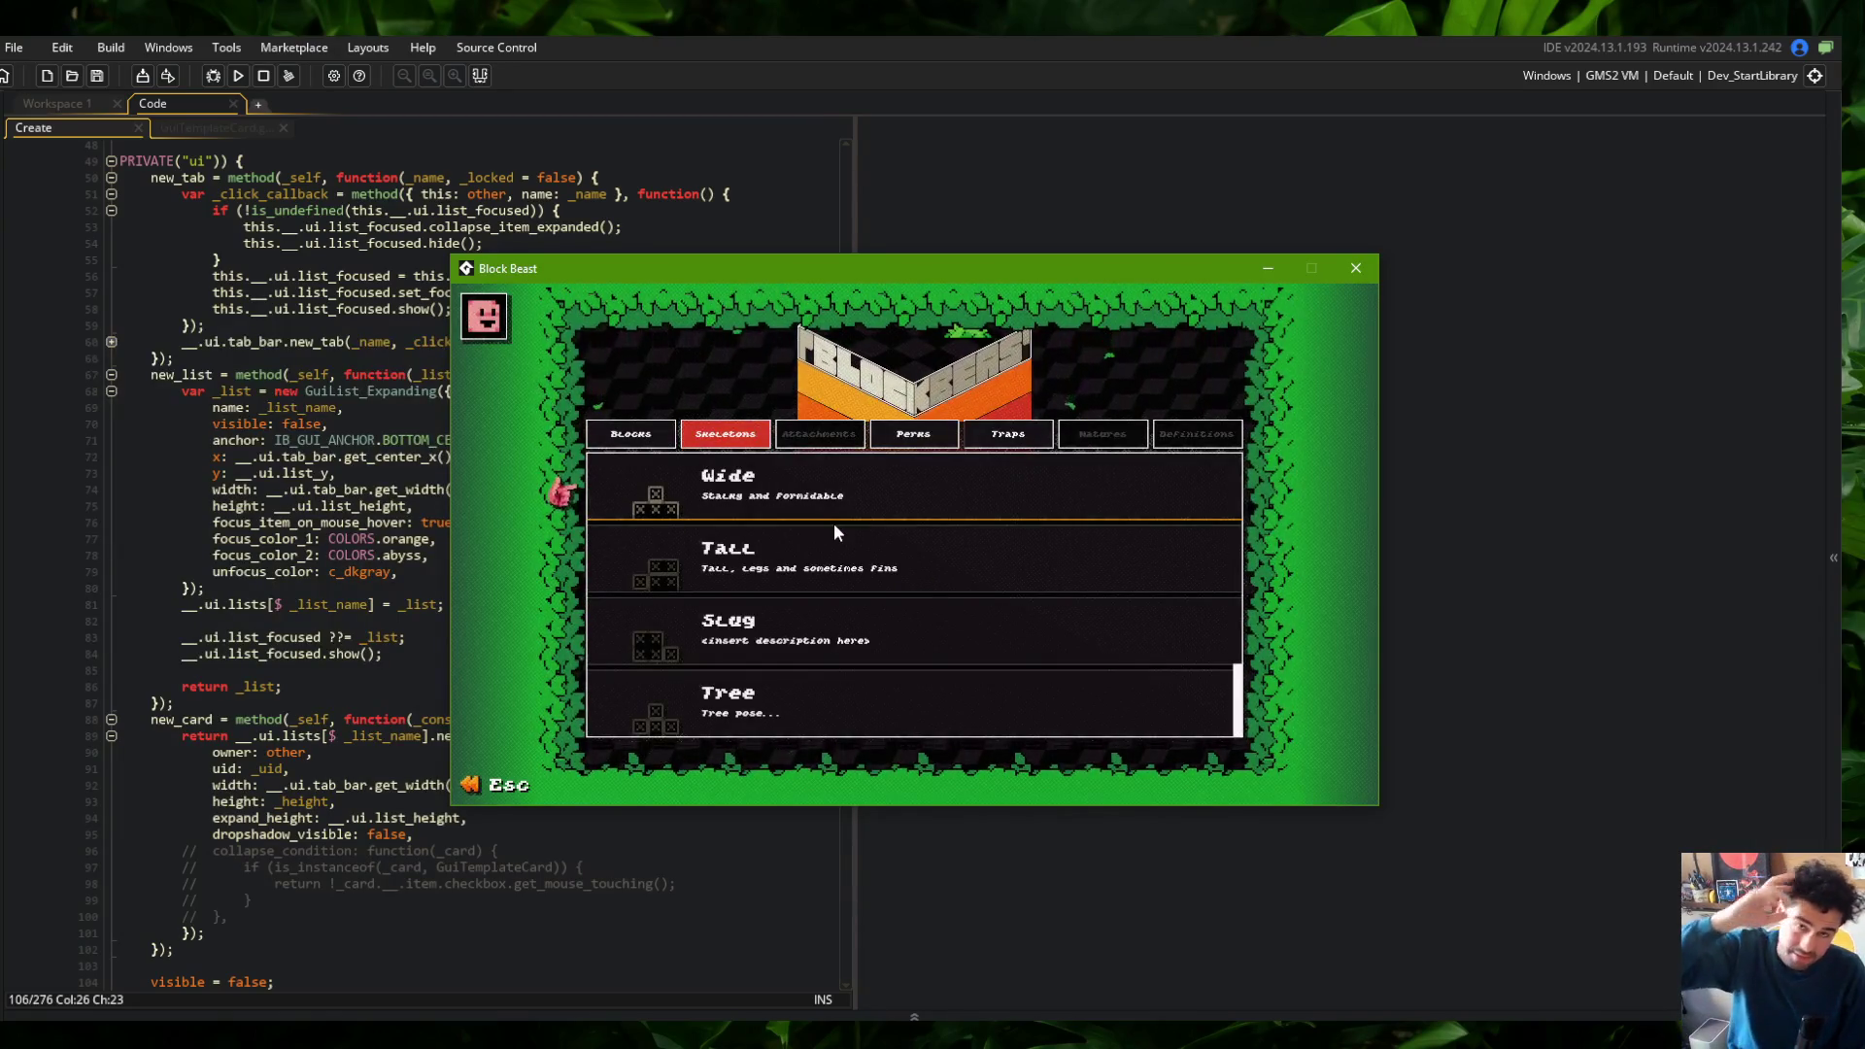
{"action": "key", "text": "Down"}
{"action": "key", "text": "Down"}
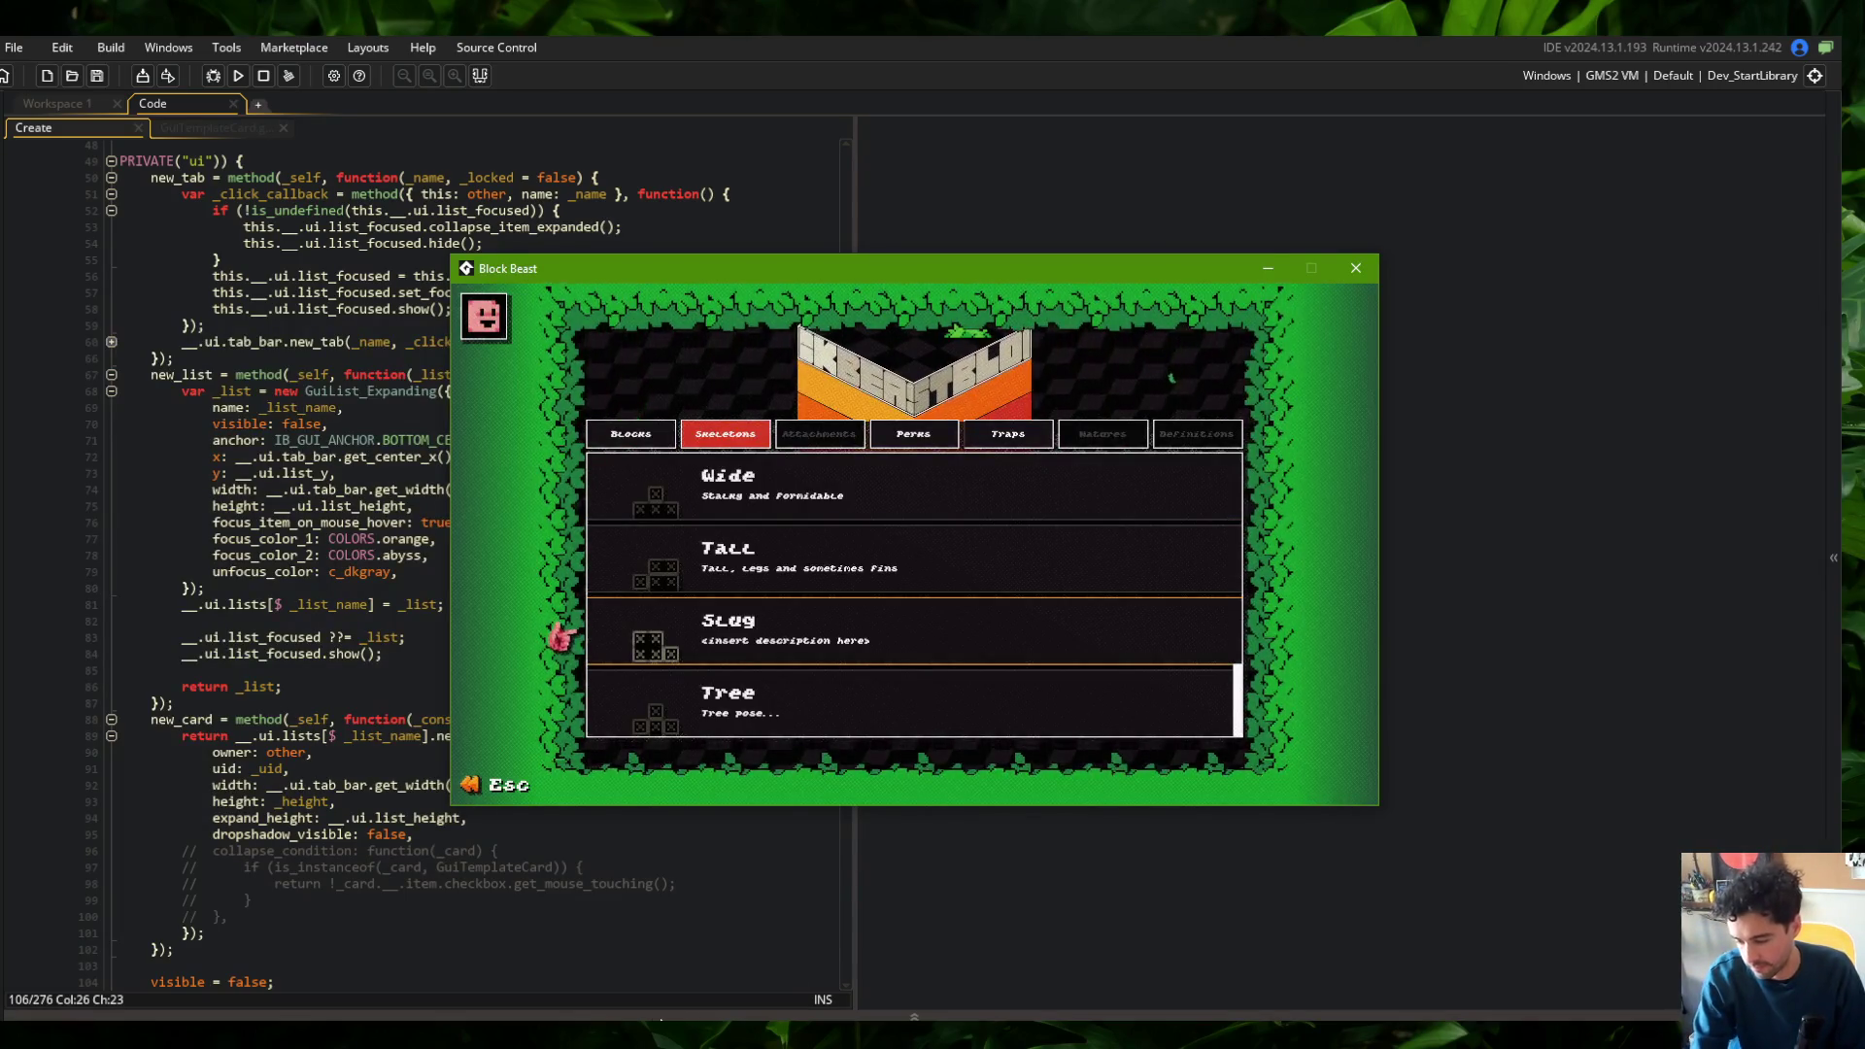
{"action": "key", "text": "alt+Tab"}
{"action": "left_click", "coordinate": [1124, 703]}
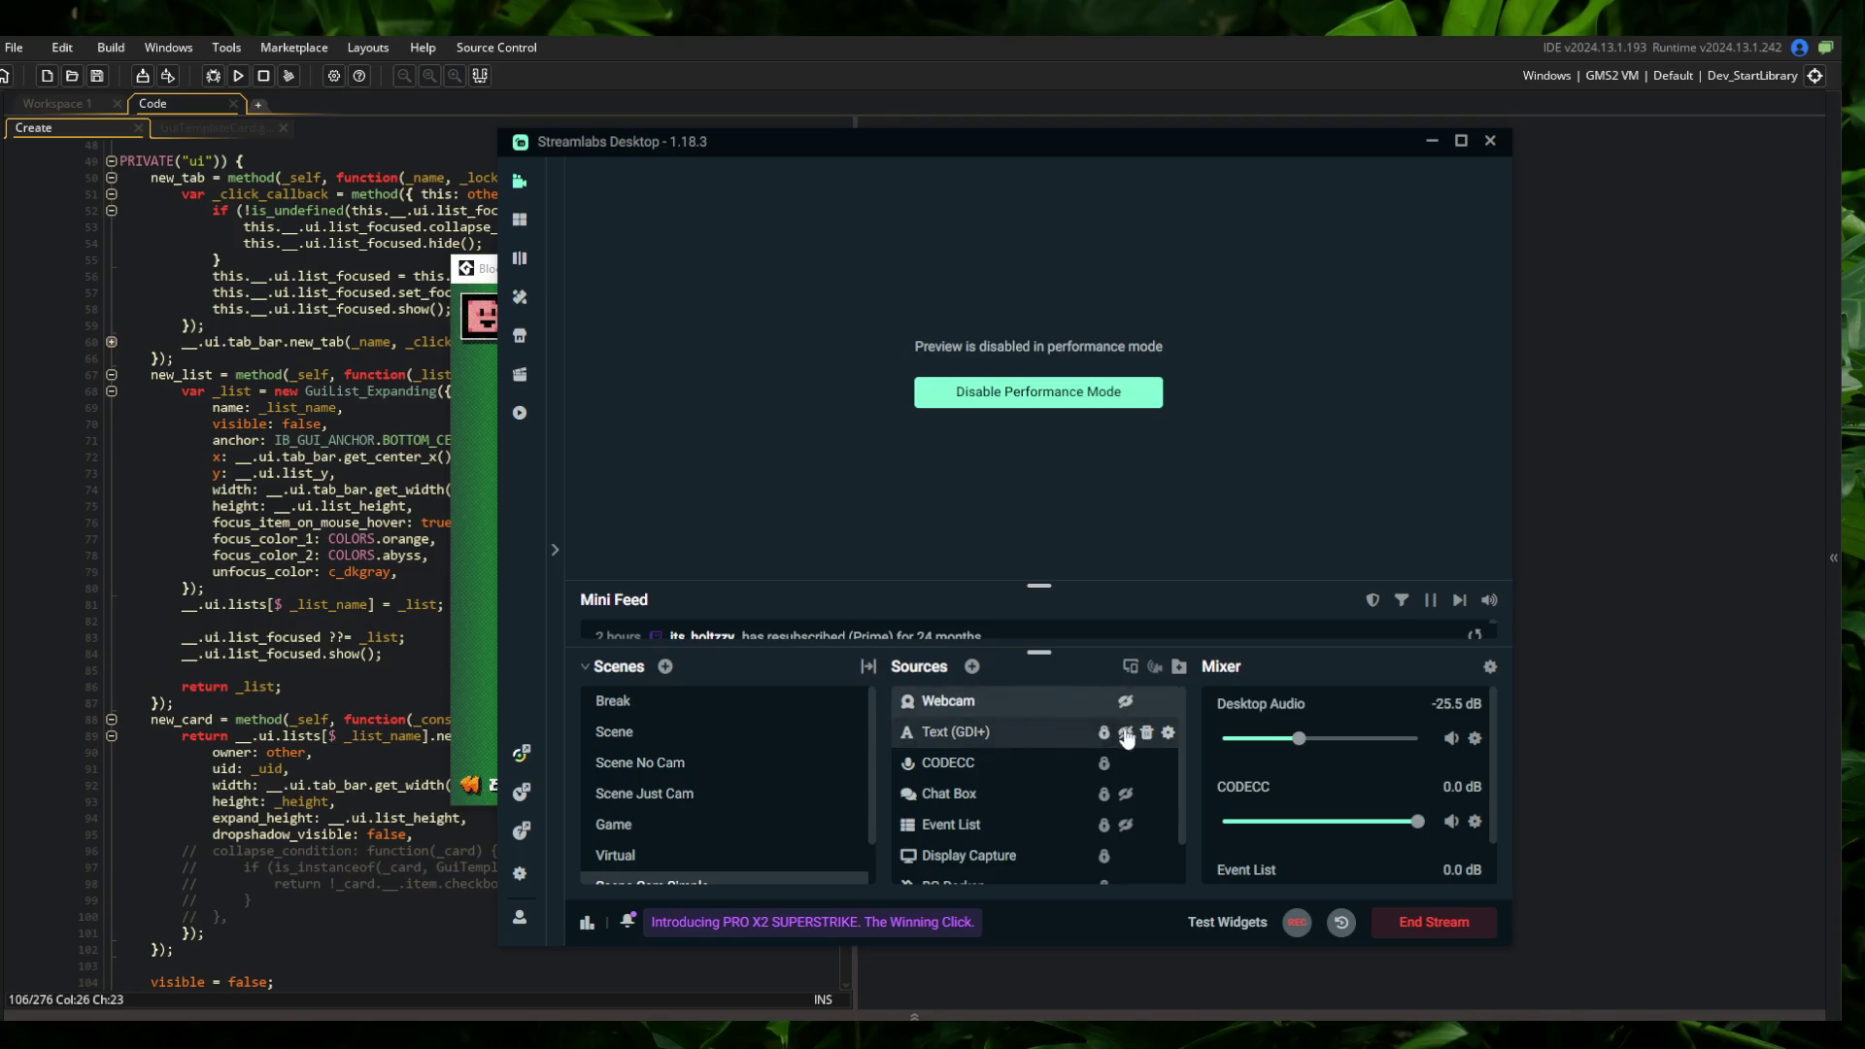
Show the Text (GDI+) overlay and change its text to 'stream is over'
{"action": "left_click", "coordinate": [1125, 731]}
{"action": "left_click", "coordinate": [1047, 415]}
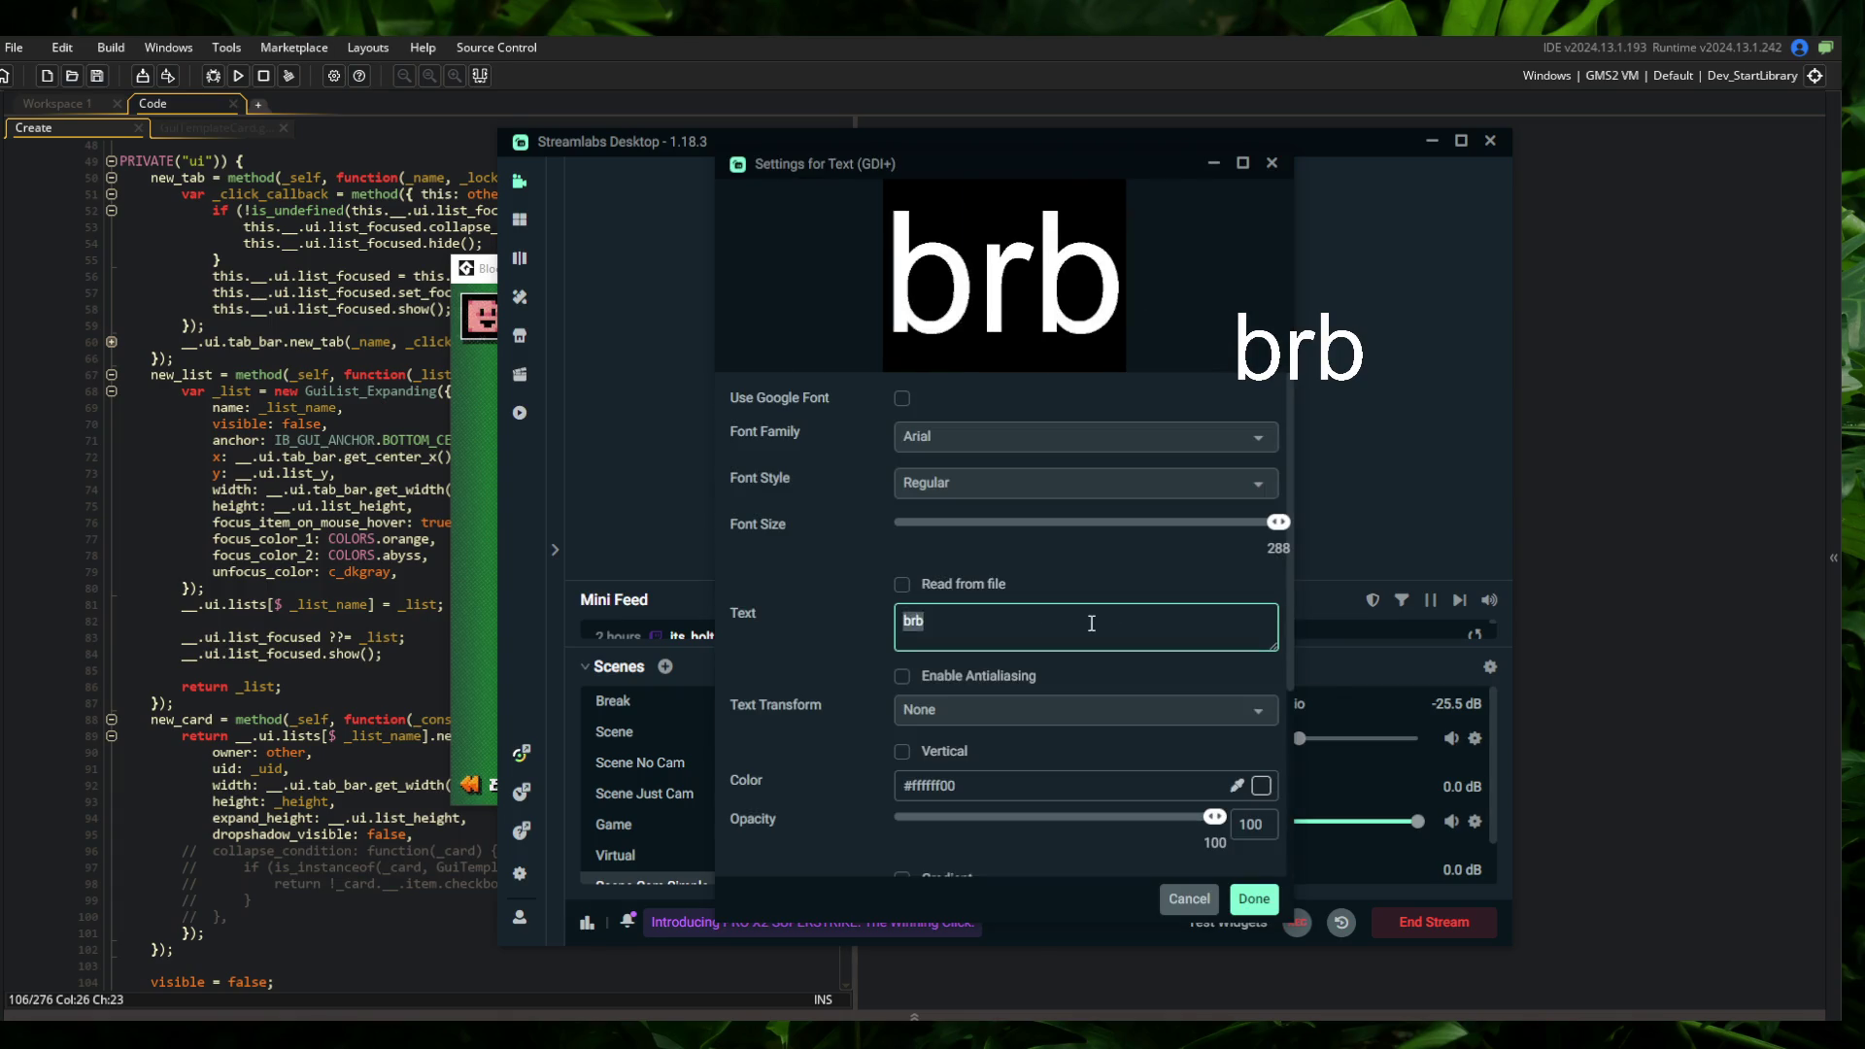
{"action": "type", "text": "stream is over"}
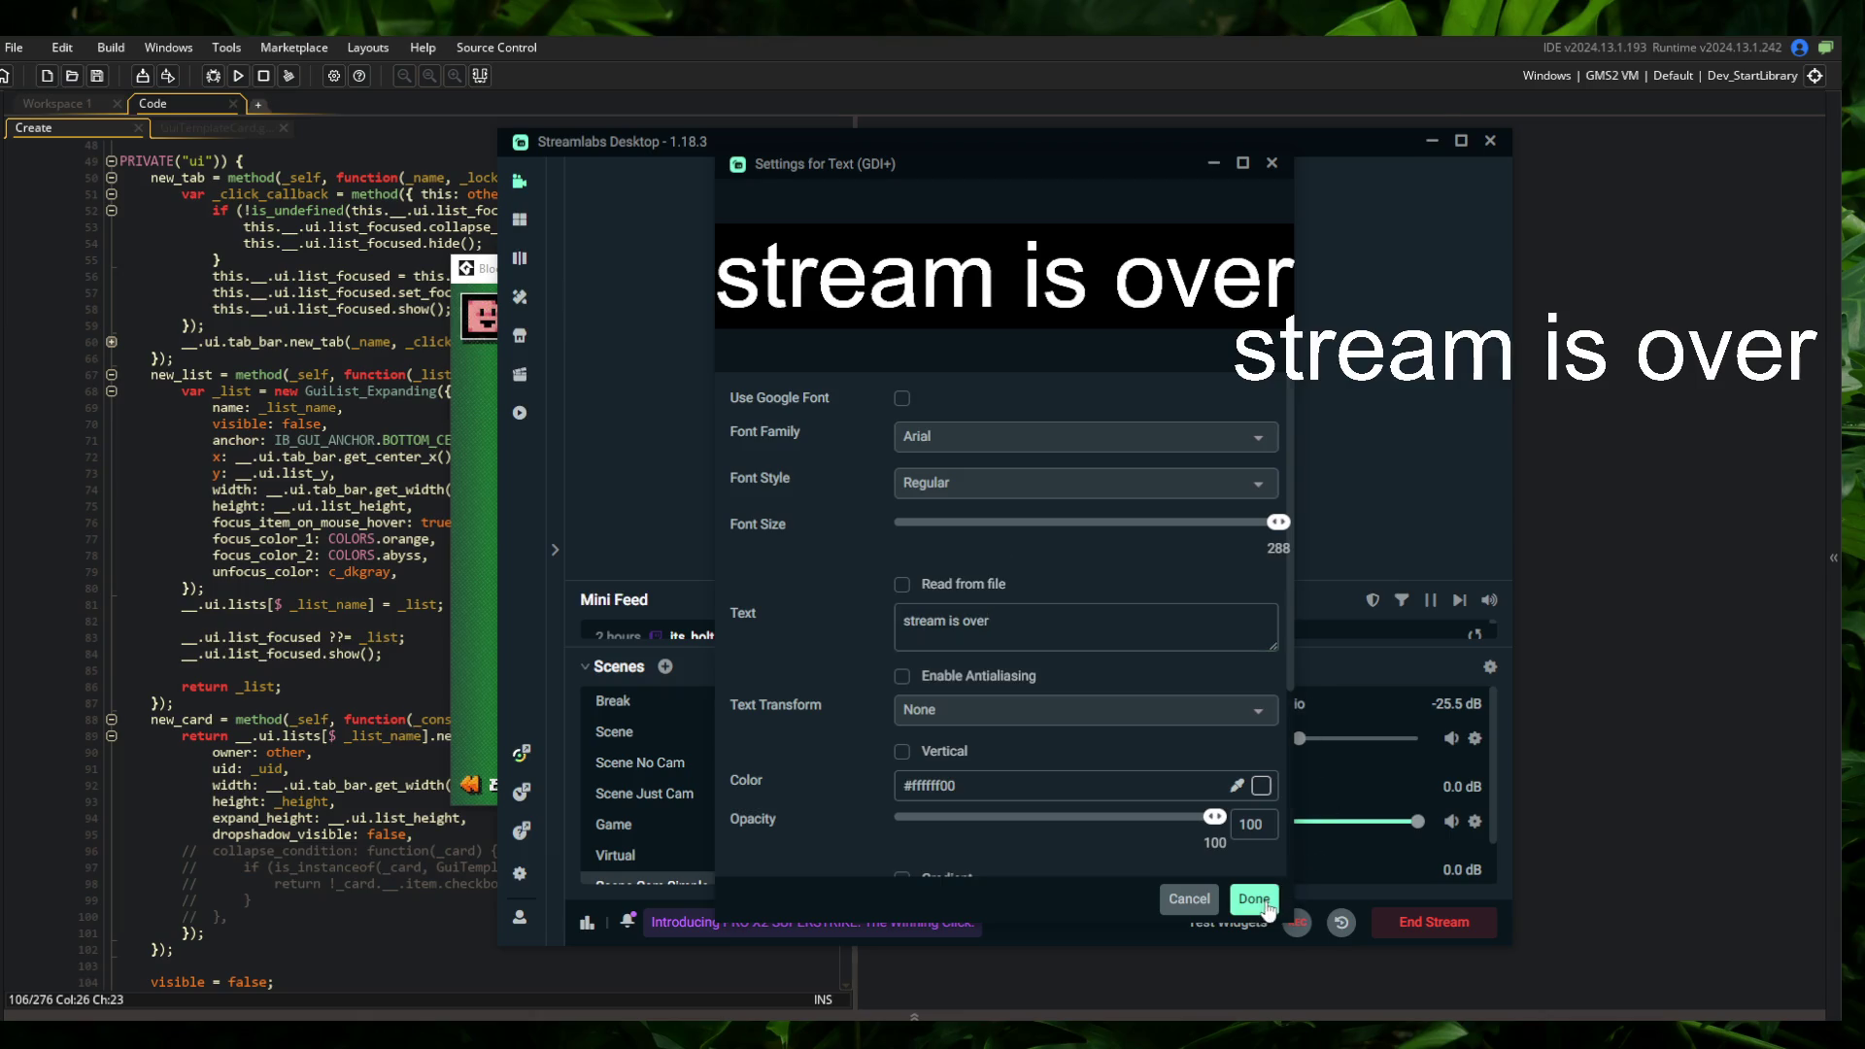
{"action": "left_click", "coordinate": [1264, 904]}
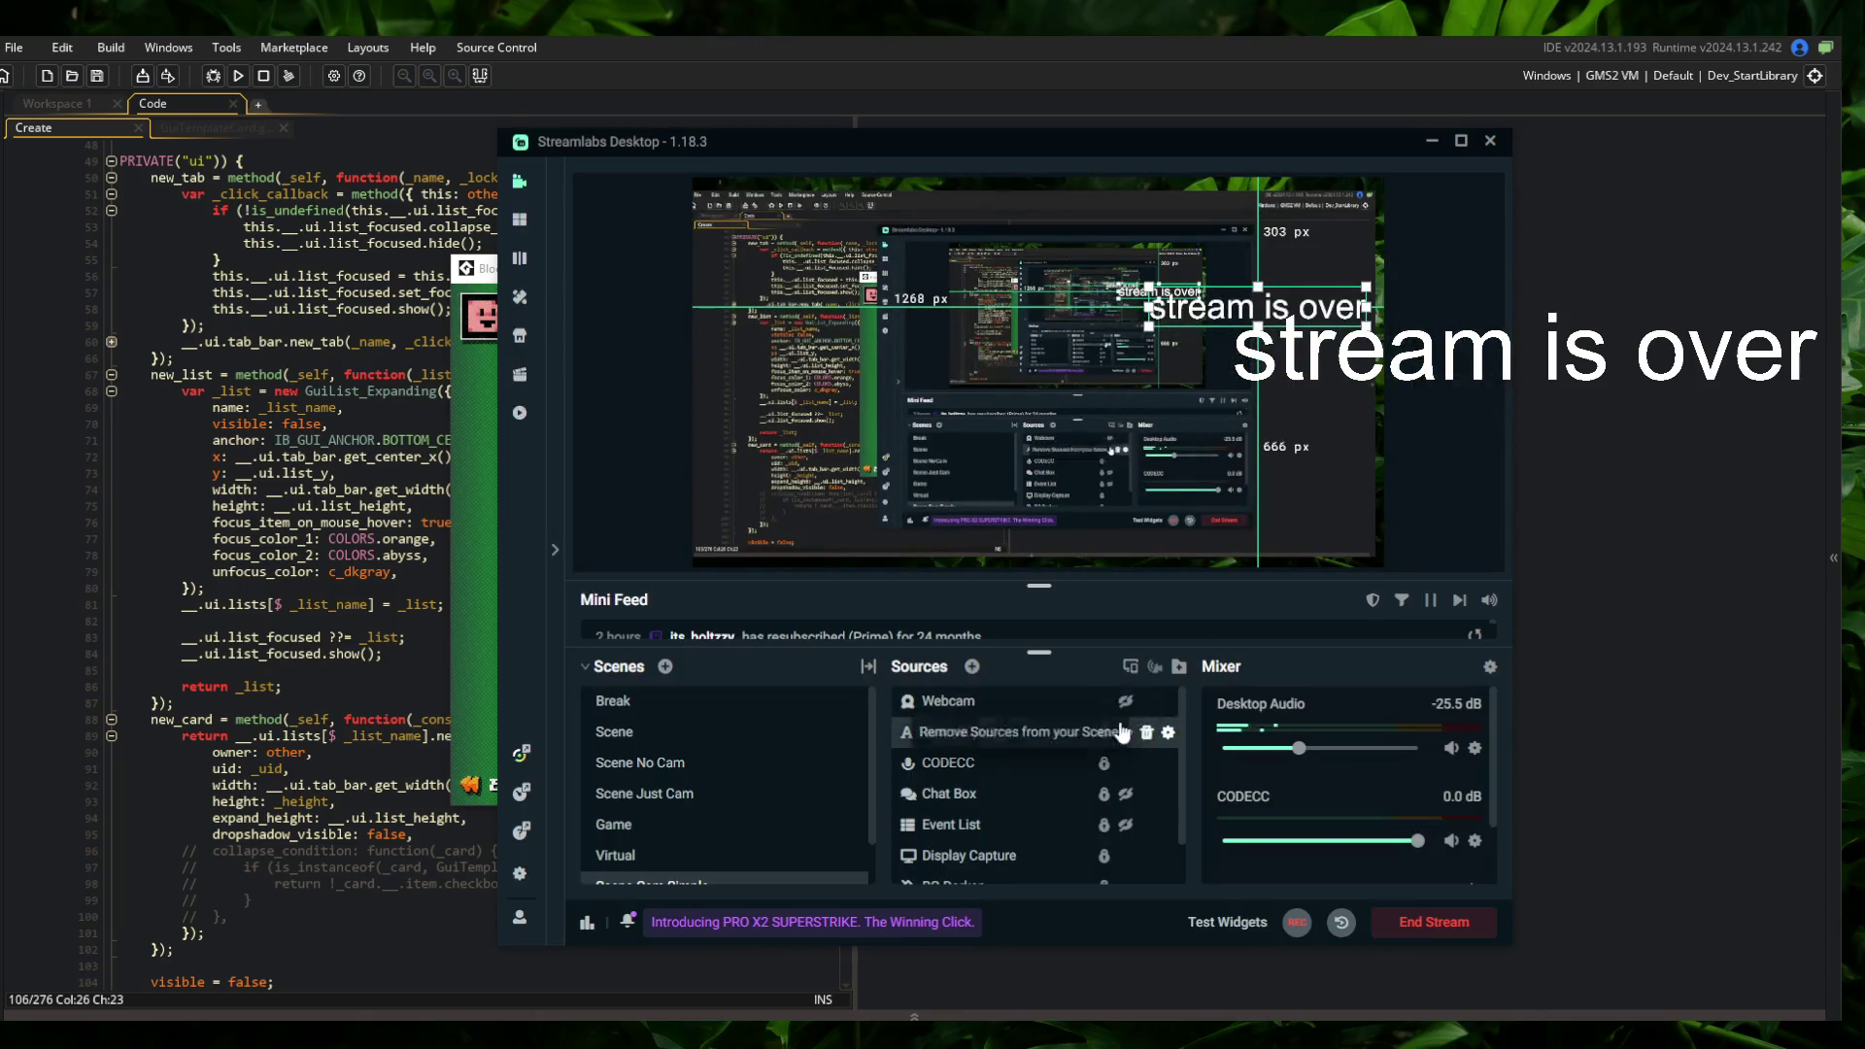
Put the Streamlabs preview in Performance Mode and return to the game window
{"action": "right_click", "coordinate": [1107, 514]}
{"action": "left_click", "coordinate": [1199, 641]}
{"action": "left_click", "coordinate": [476, 410]}
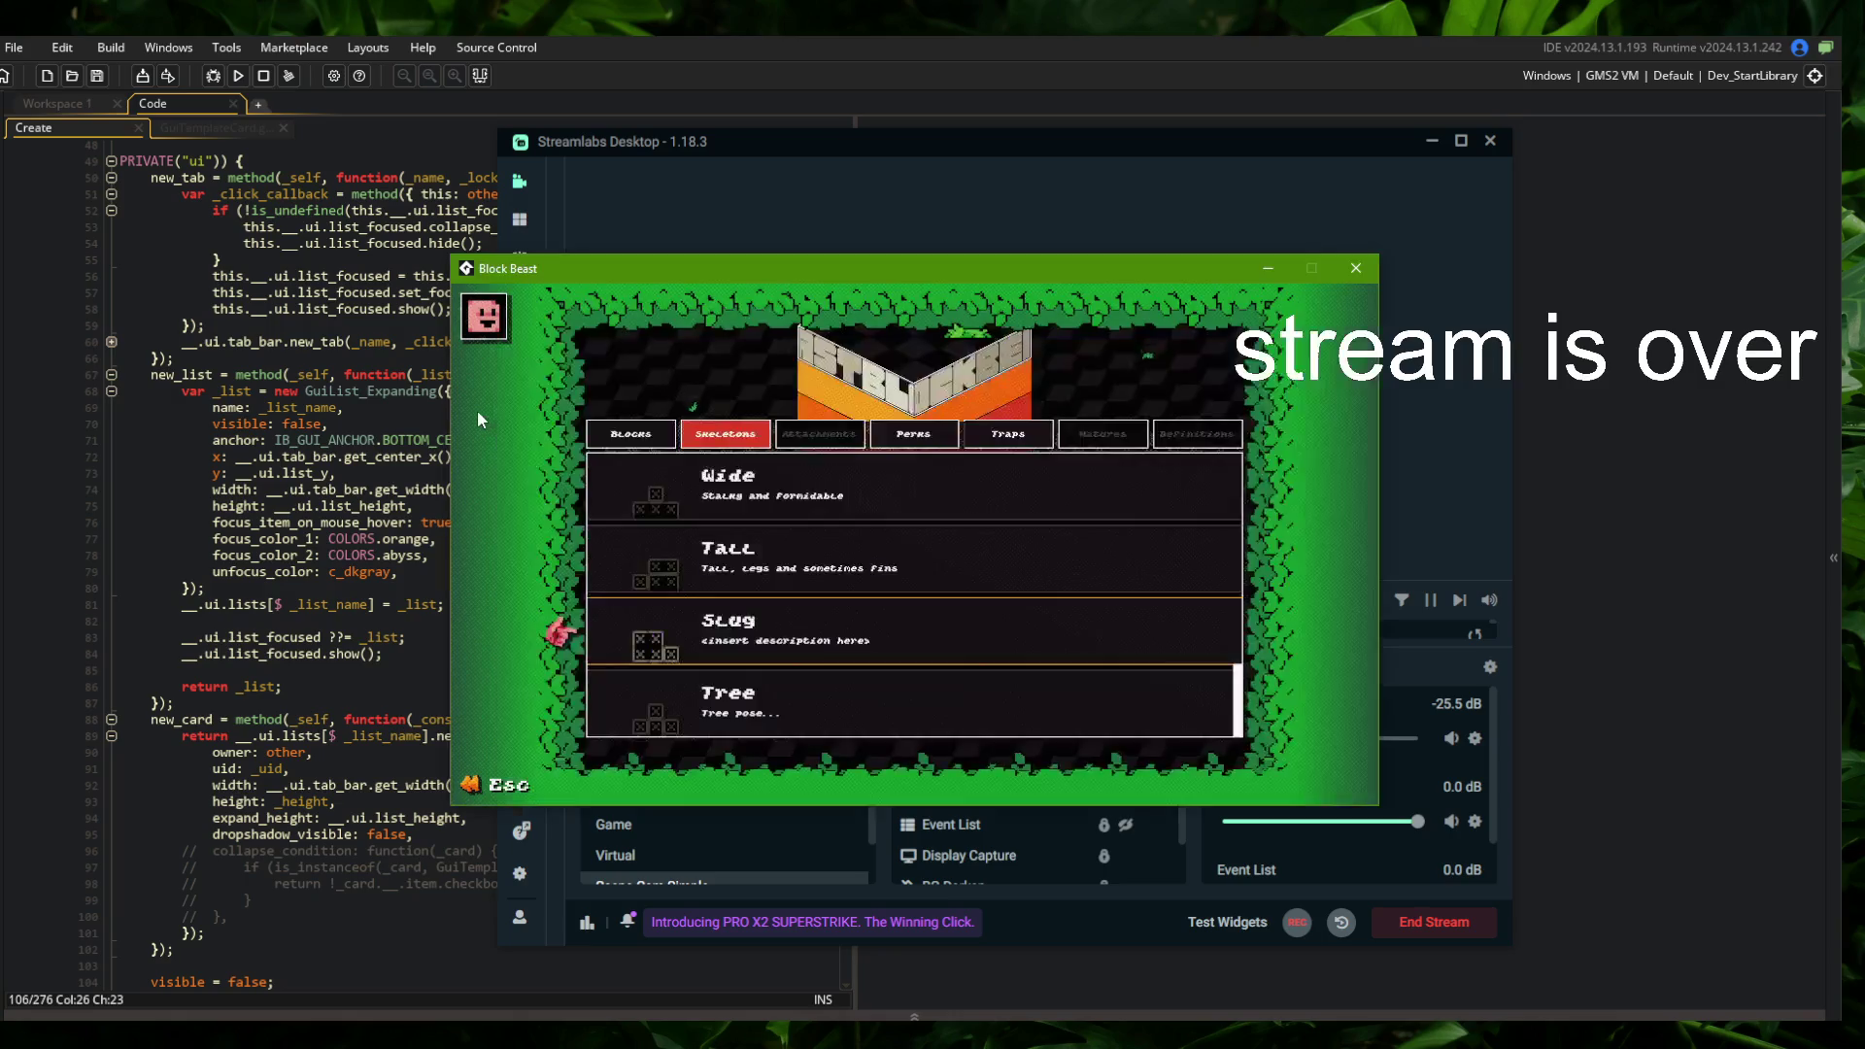
Show the Blocks tab and expand Shotgun's card with its stats, abilities and upgrades
{"action": "left_click", "coordinate": [670, 437]}
{"action": "scroll", "coordinate": [869, 683], "scroll_direction": "down", "scroll_amount": 10}
{"action": "scroll", "coordinate": [876, 679], "scroll_direction": "down", "scroll_amount": 5}
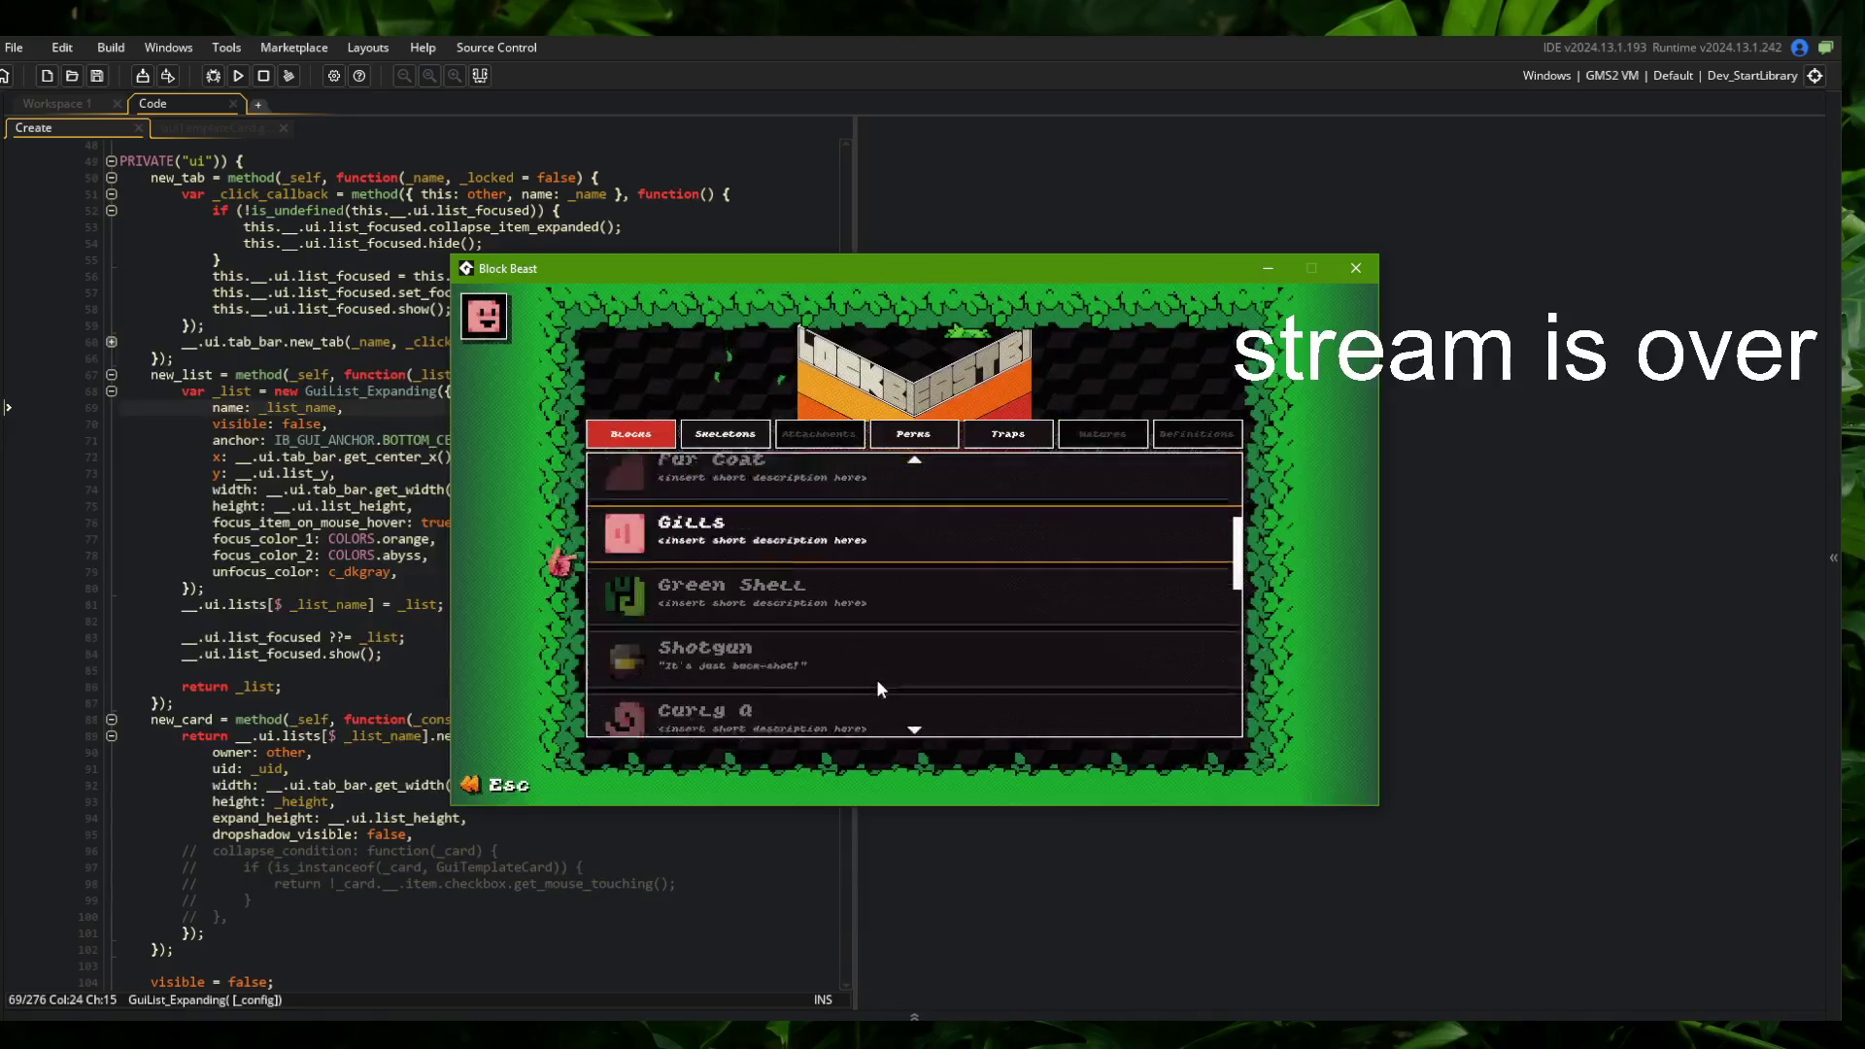
{"action": "left_click", "coordinate": [875, 615]}
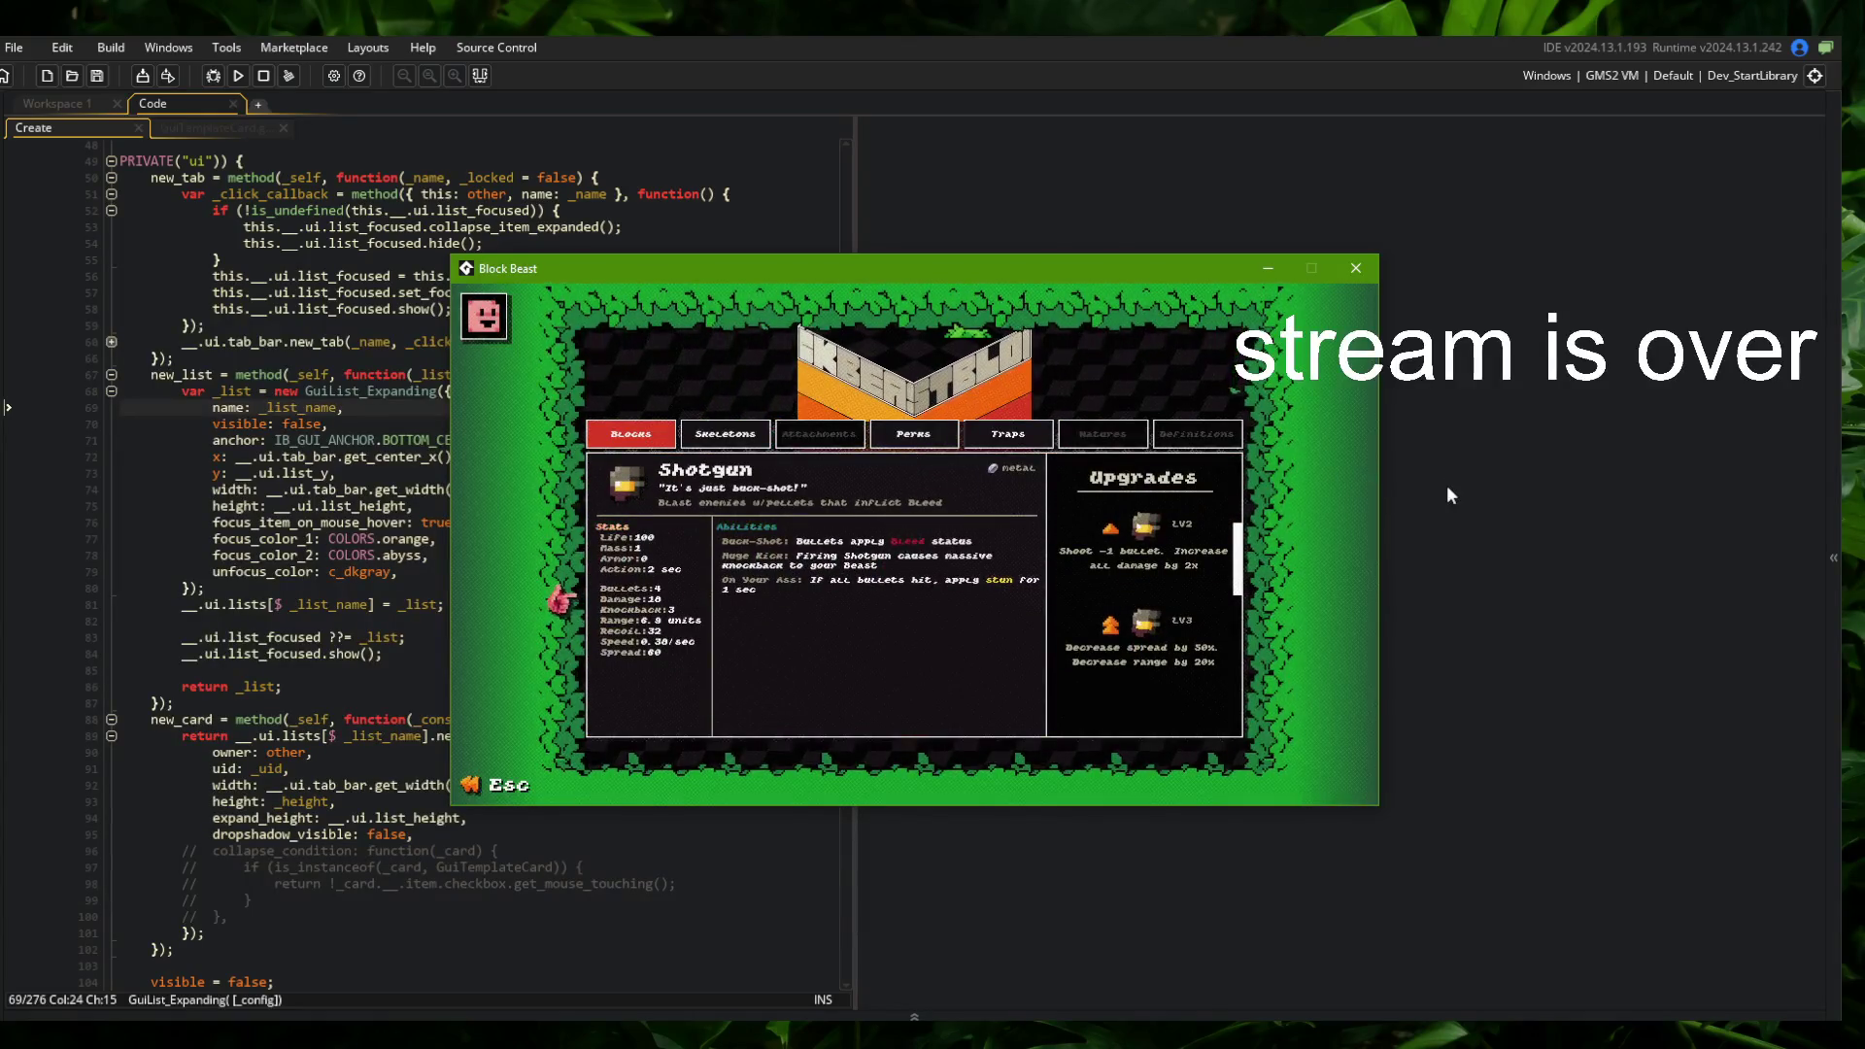